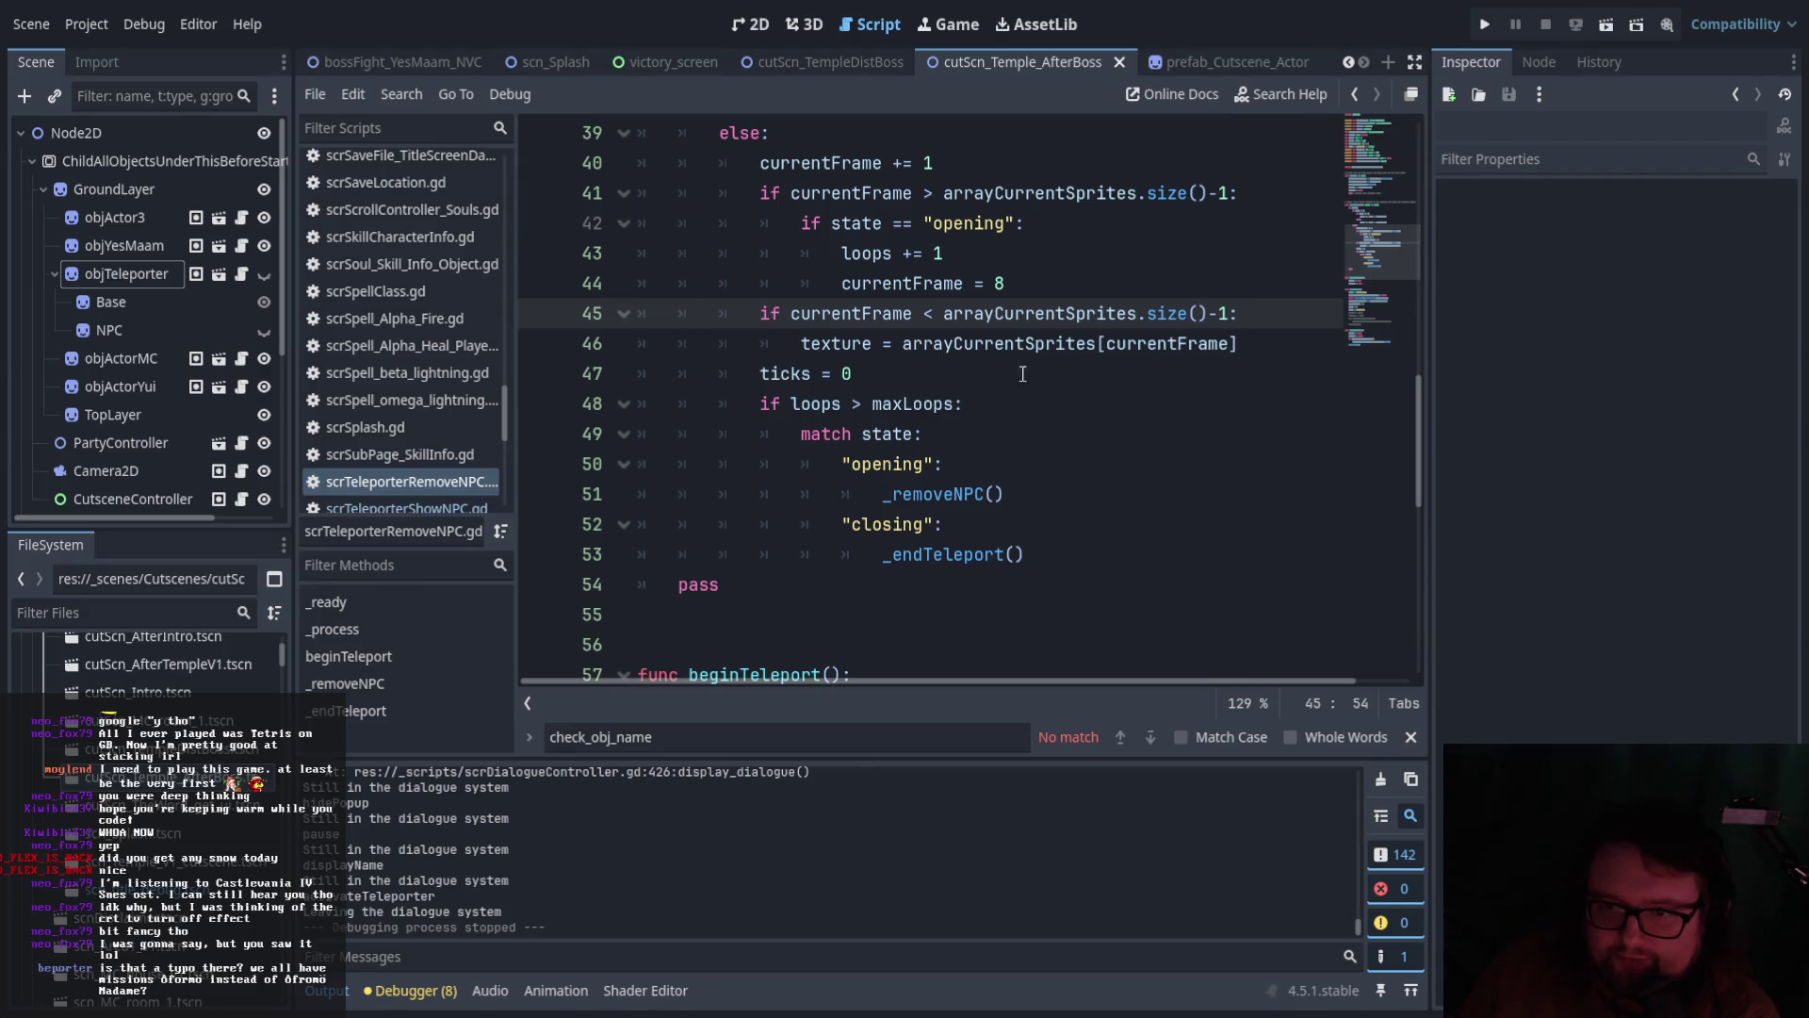
# Review scrTeleporterRemoveNPC.gd, then select objTeleporter to show its Anim Speed and NPC-removal settings
pyautogui.scroll(2, 1051, 414)
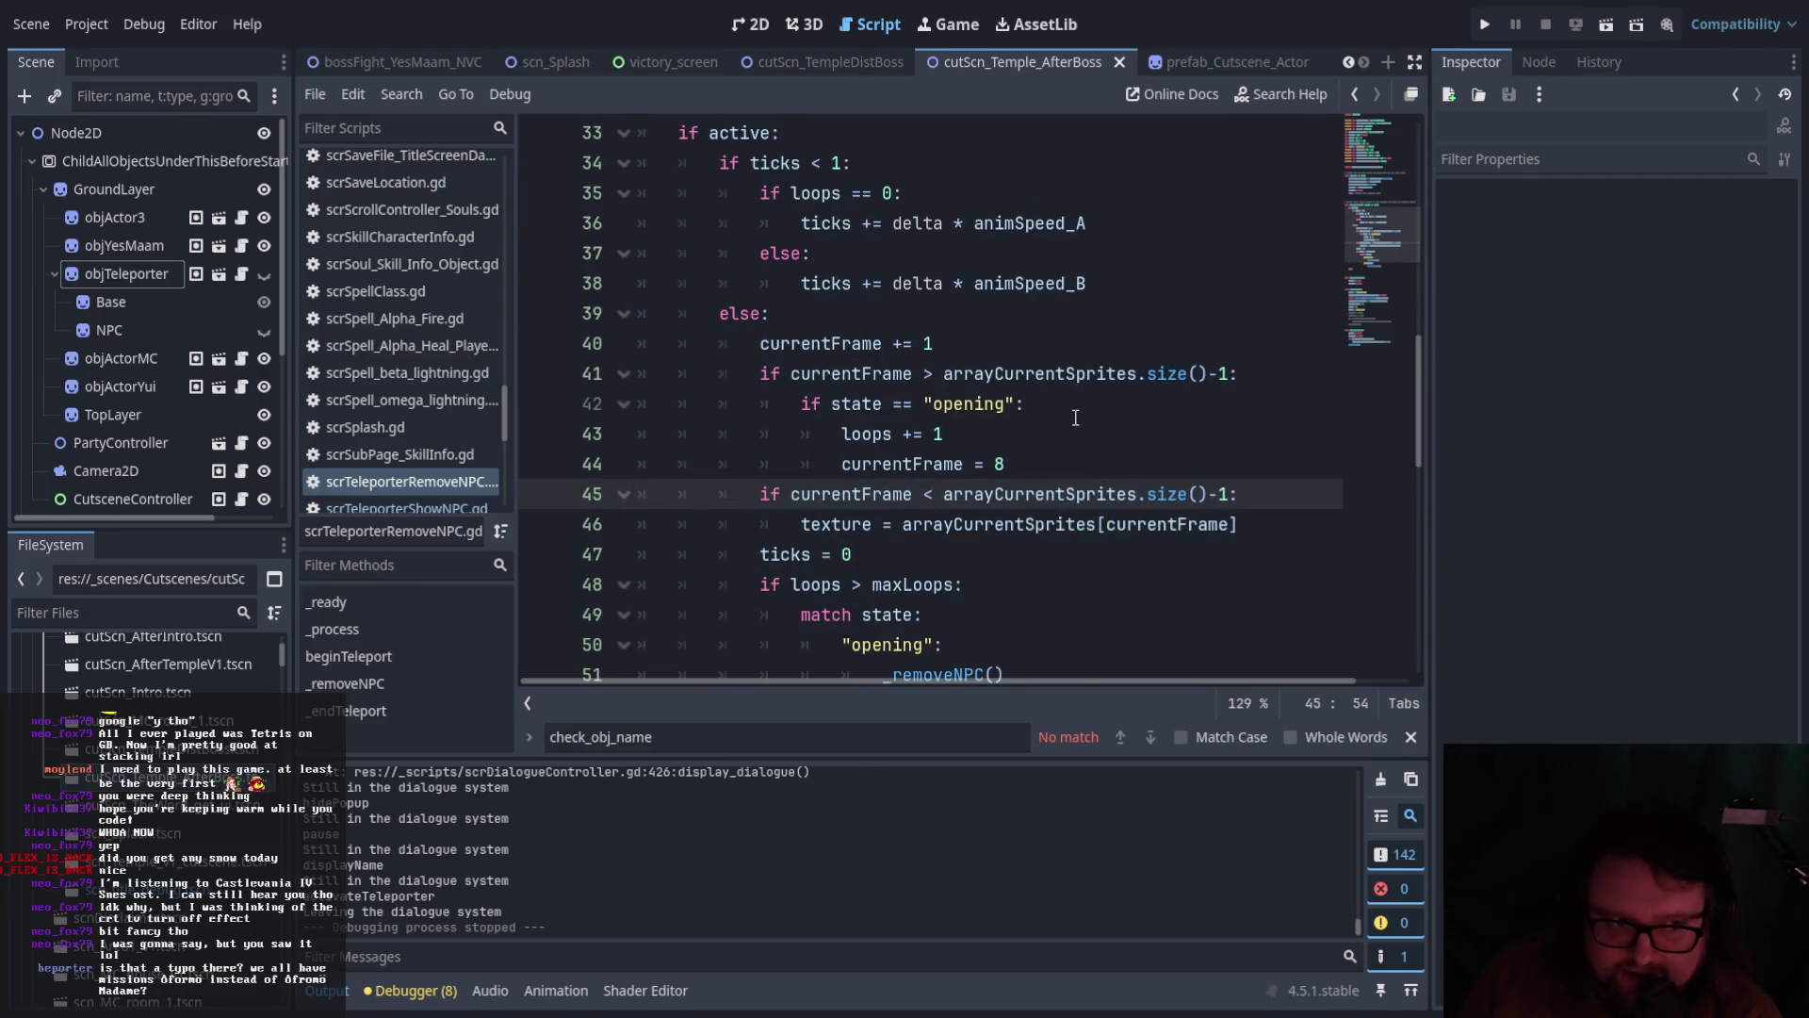
pyautogui.scroll(-4, 1075, 418)
pyautogui.scroll(3, 1079, 419)
pyautogui.scroll(-1, 1084, 425)
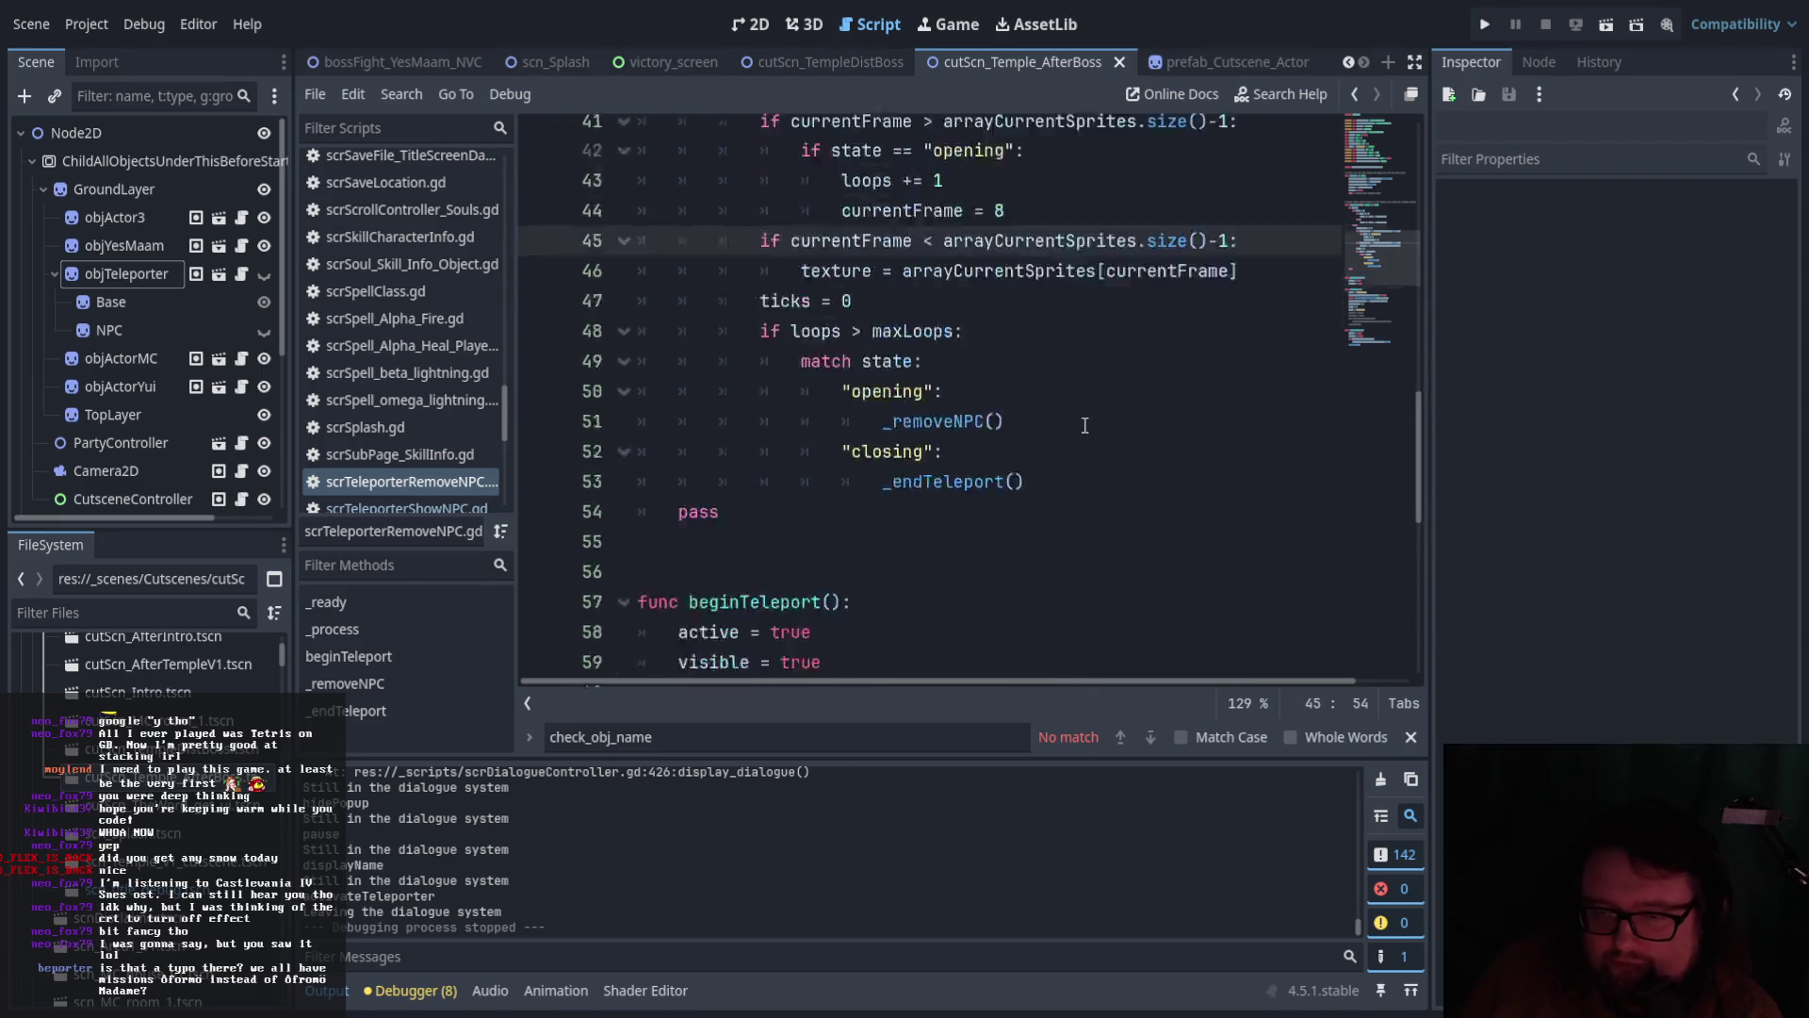
pyautogui.scroll(-5, 1084, 425)
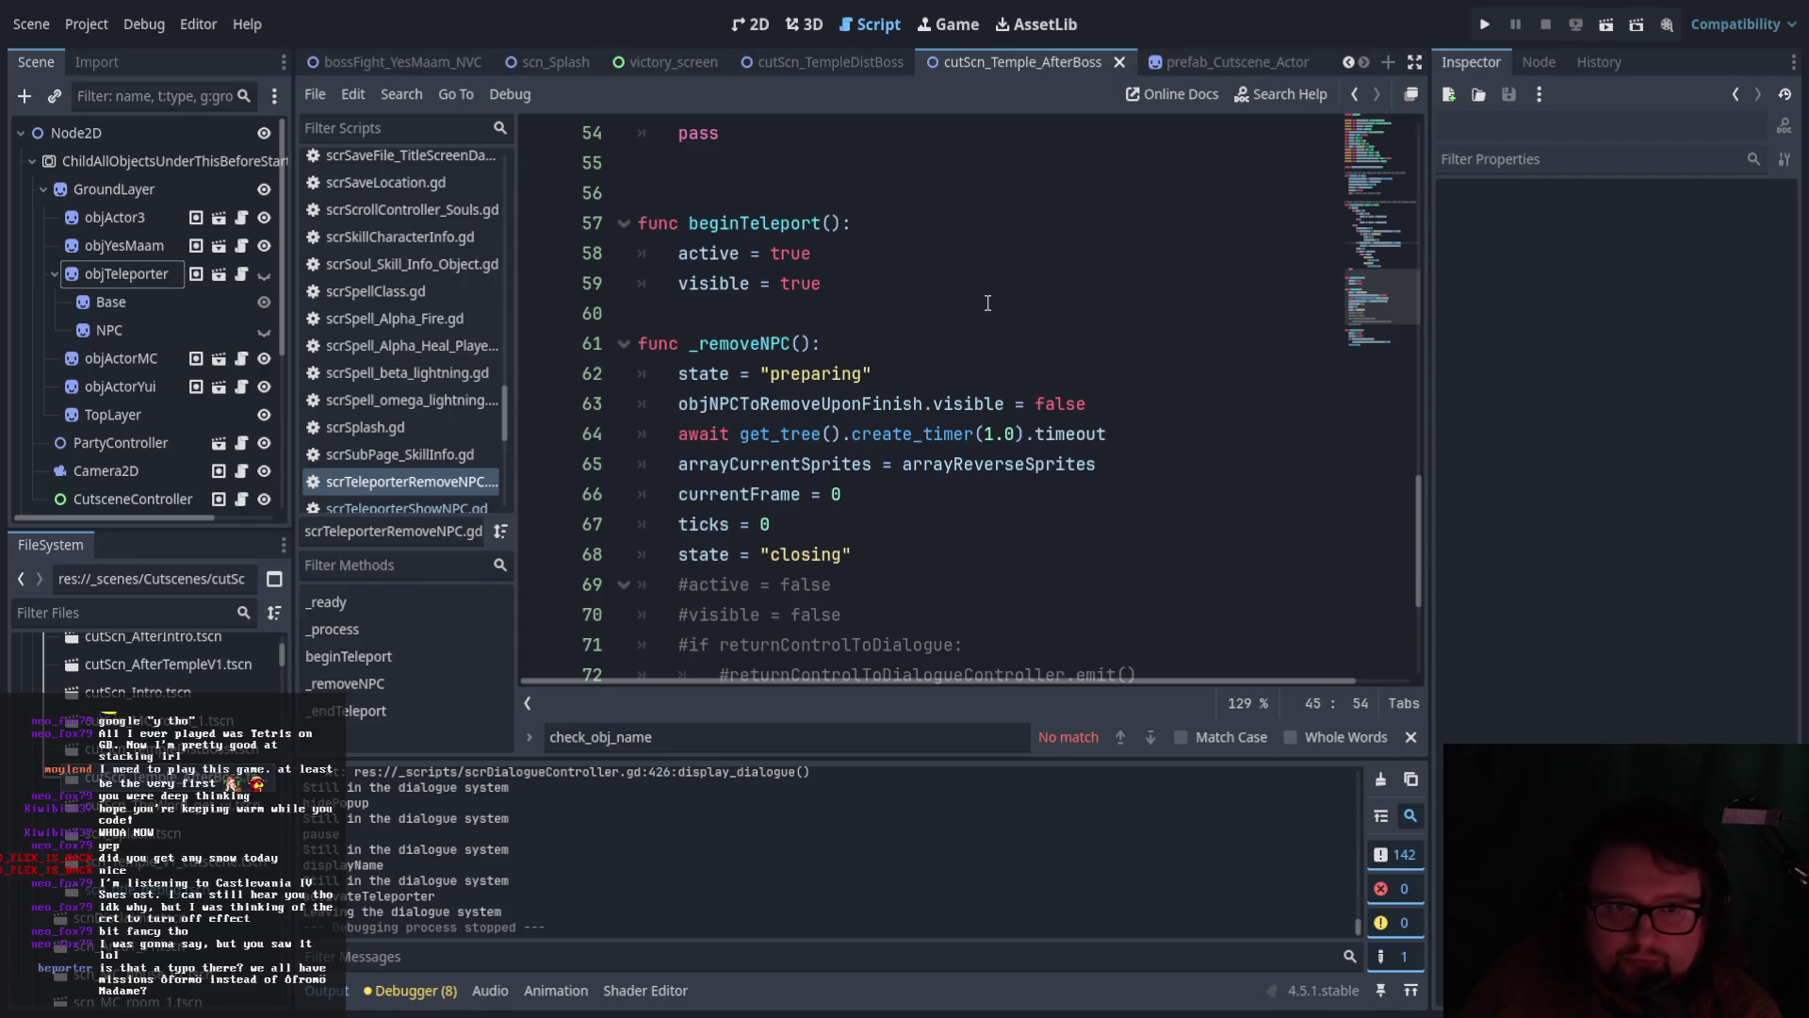
pyautogui.scroll(15, 958, 348)
pyautogui.click(149, 272)
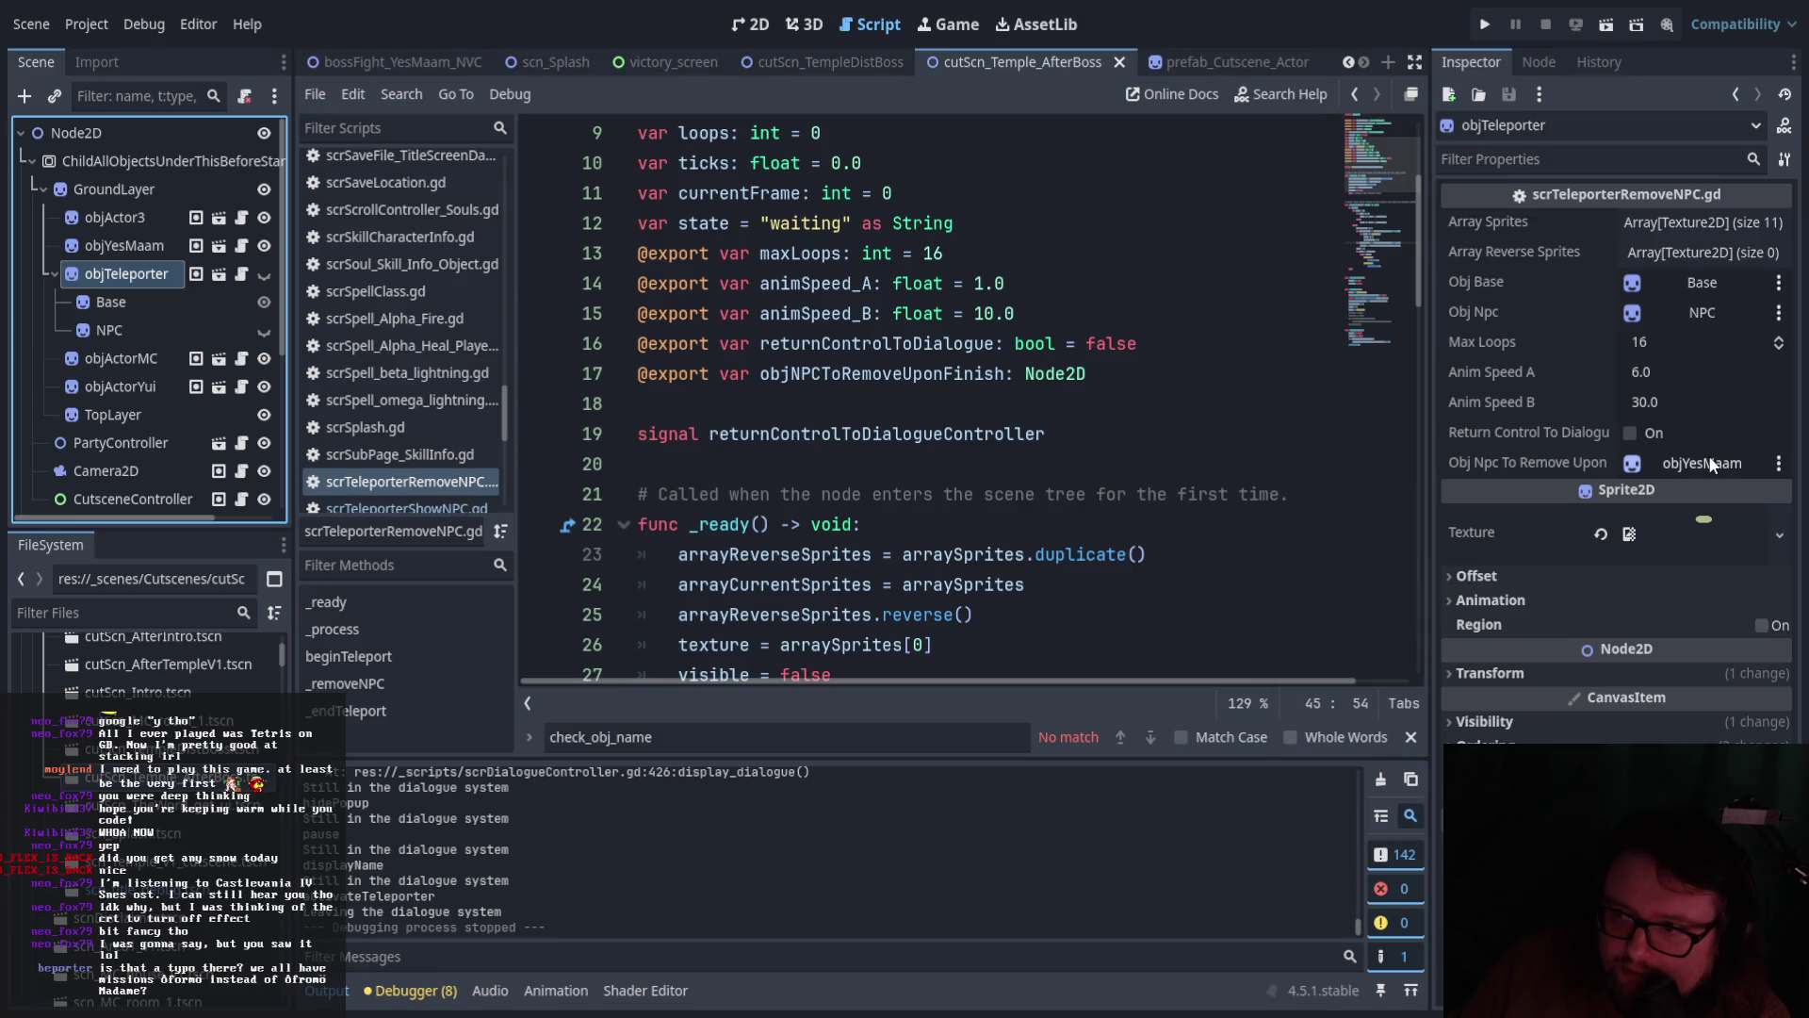
# Assign objYesMaam as the teleporter's NPC to remove and run the current scene
pyautogui.moveTo(111, 245); pyautogui.dragTo(1686, 469)
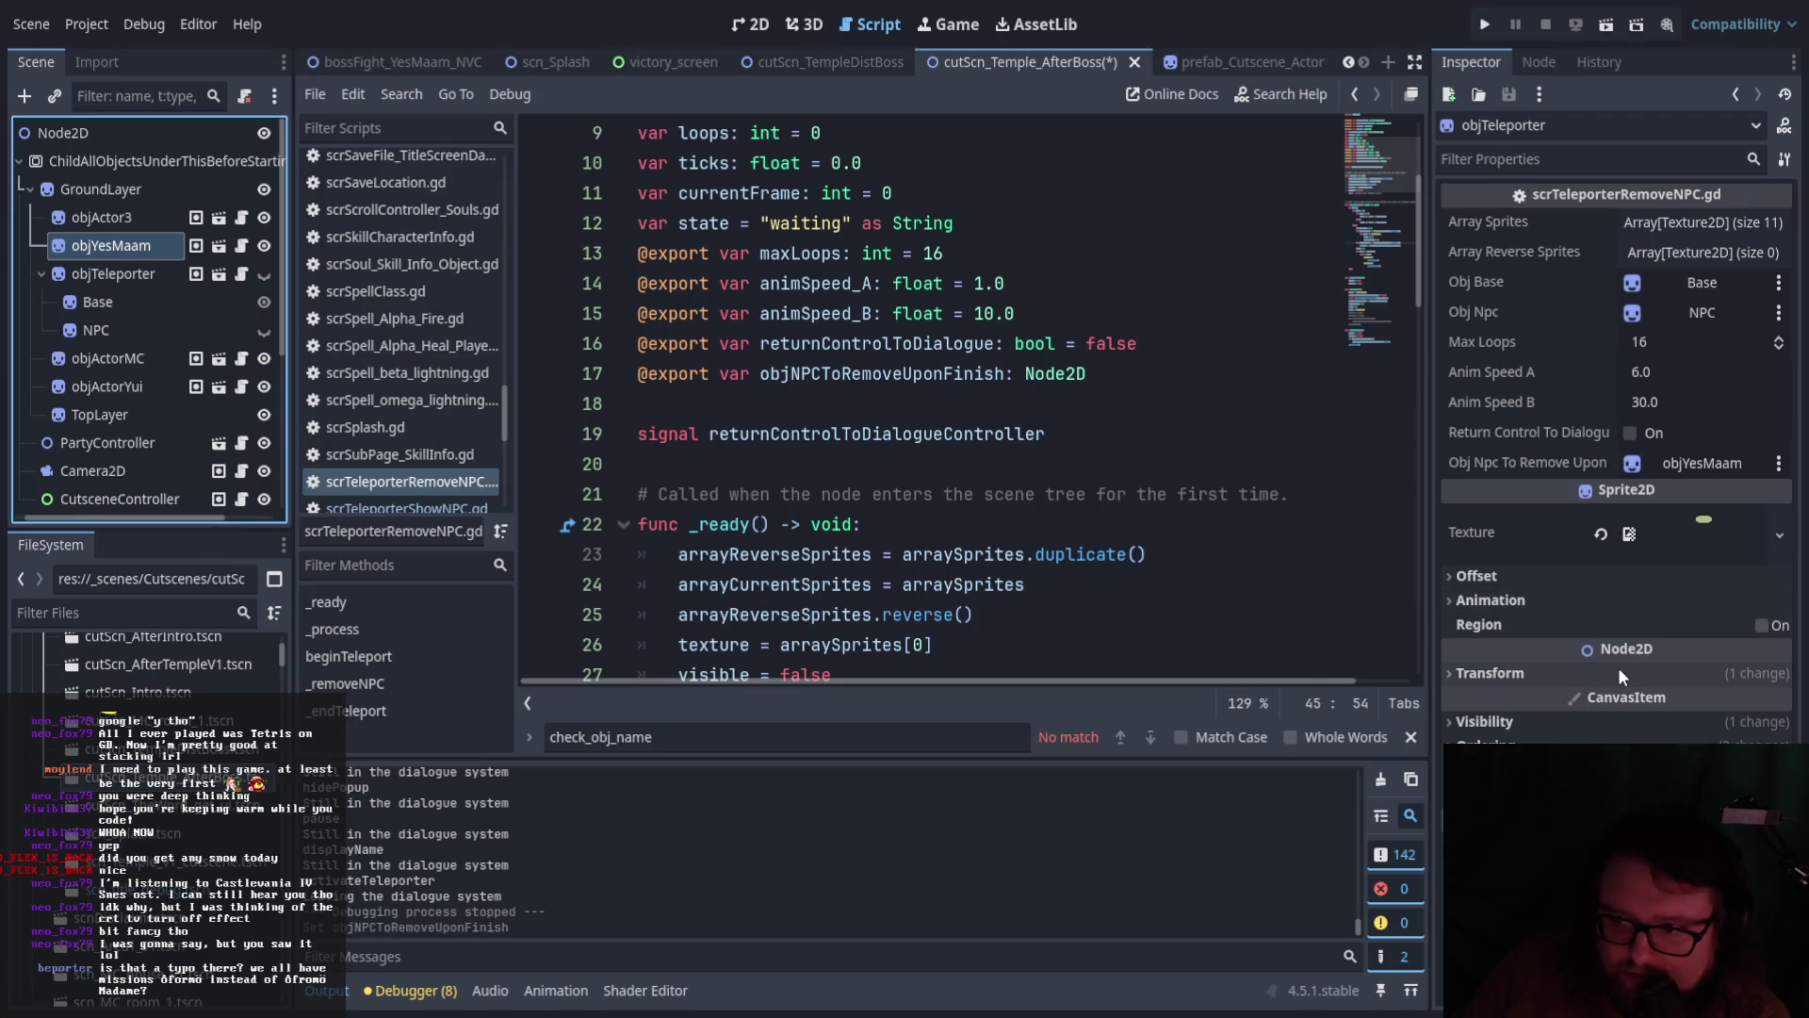
pyautogui.click(1468, 733)
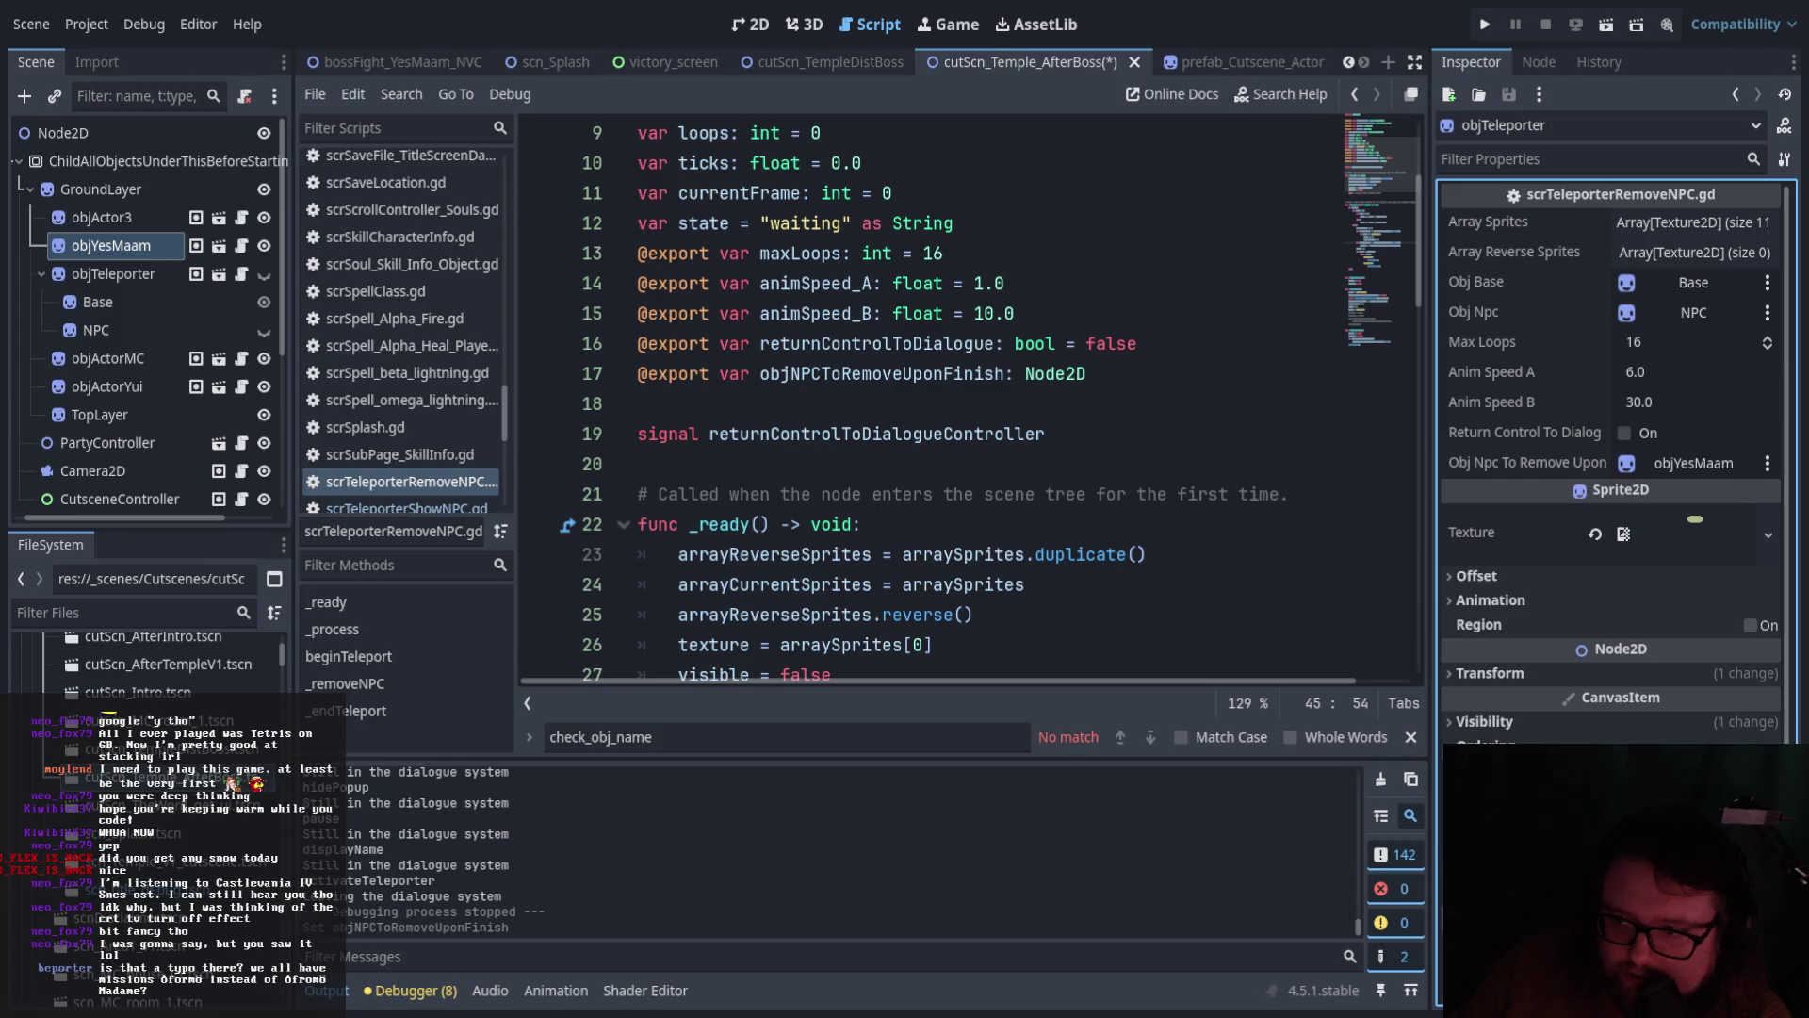
pyautogui.click(113, 274)
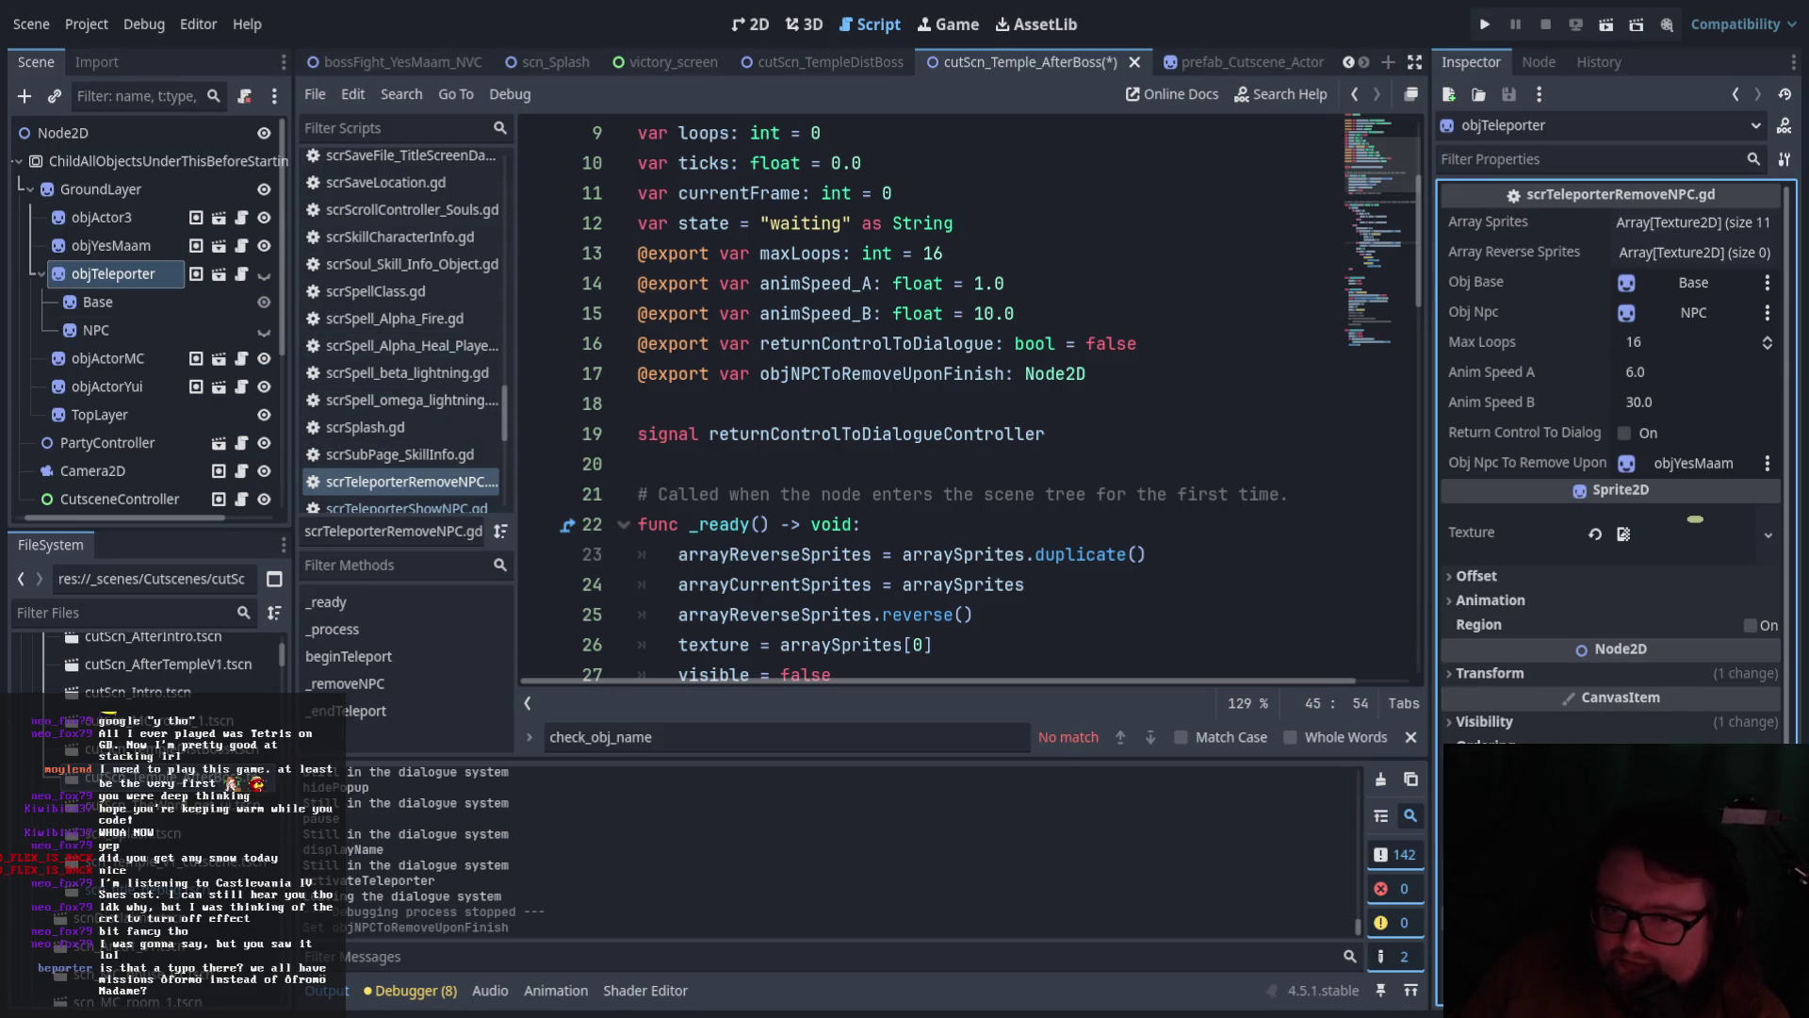
pyautogui.scroll(-5, 943, 396)
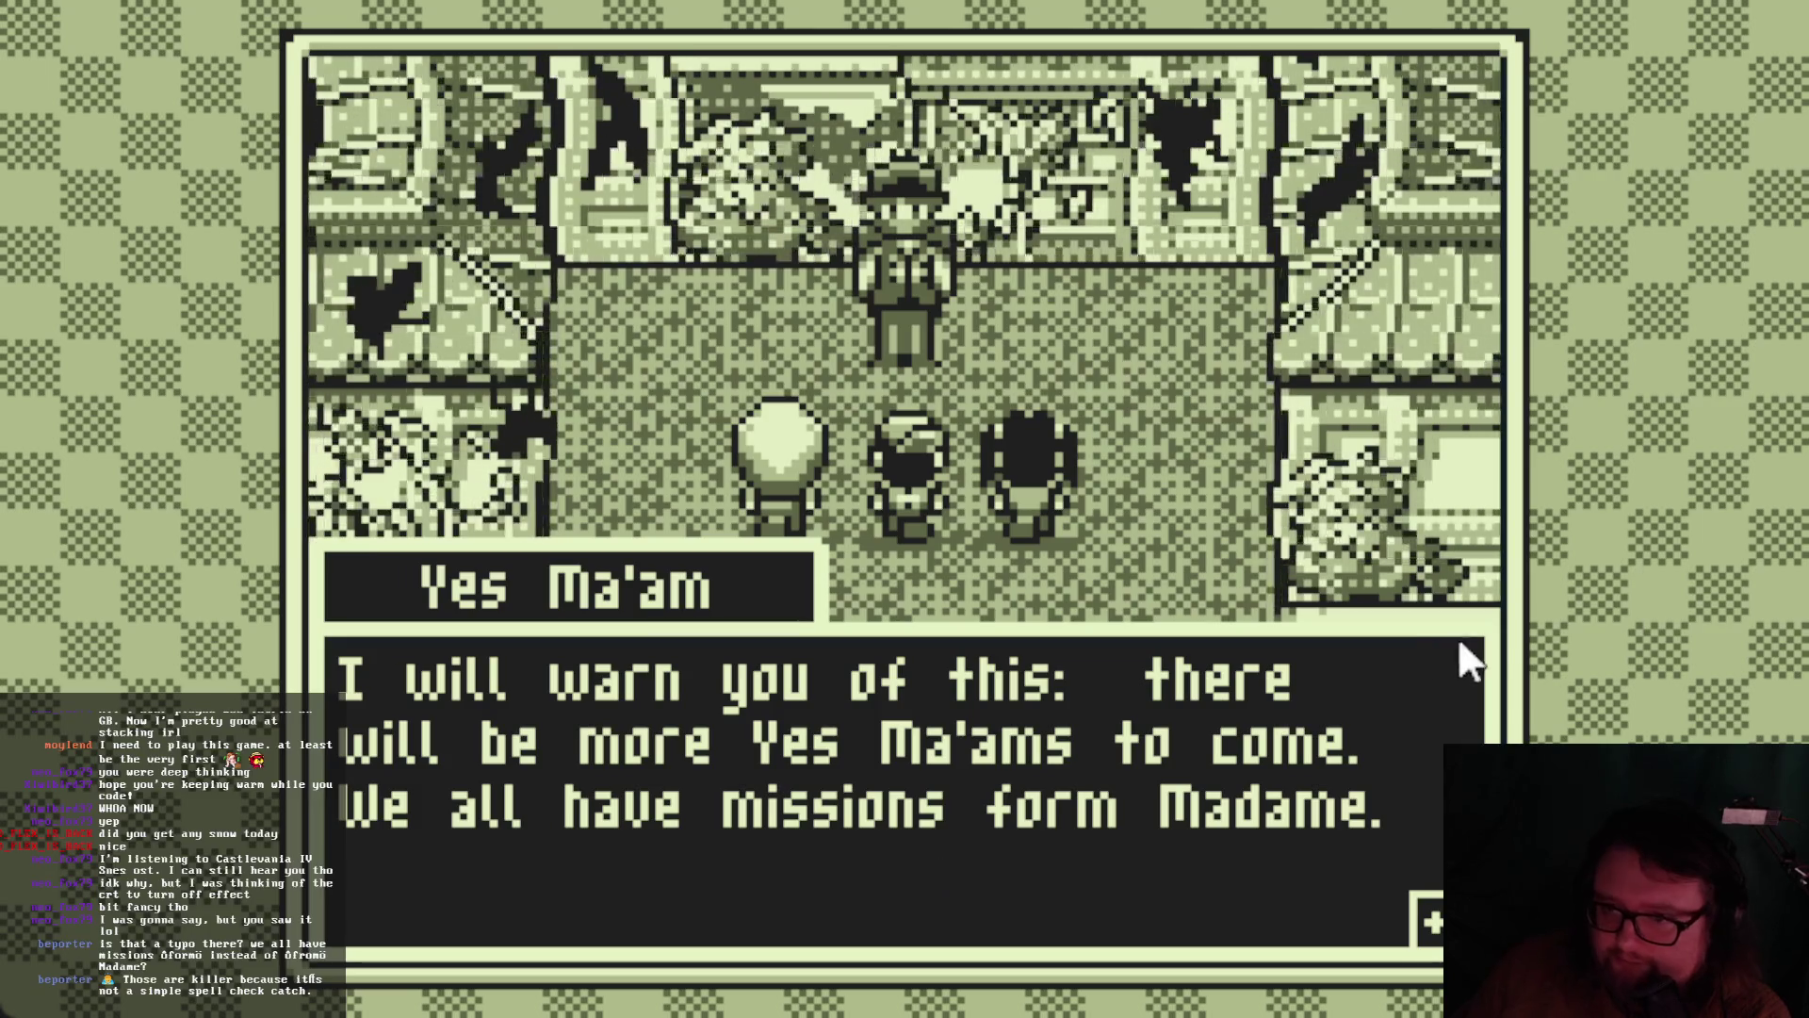
# Play through the three post-boss dialogue messages, then quit the game with F8
pyautogui.press('space')
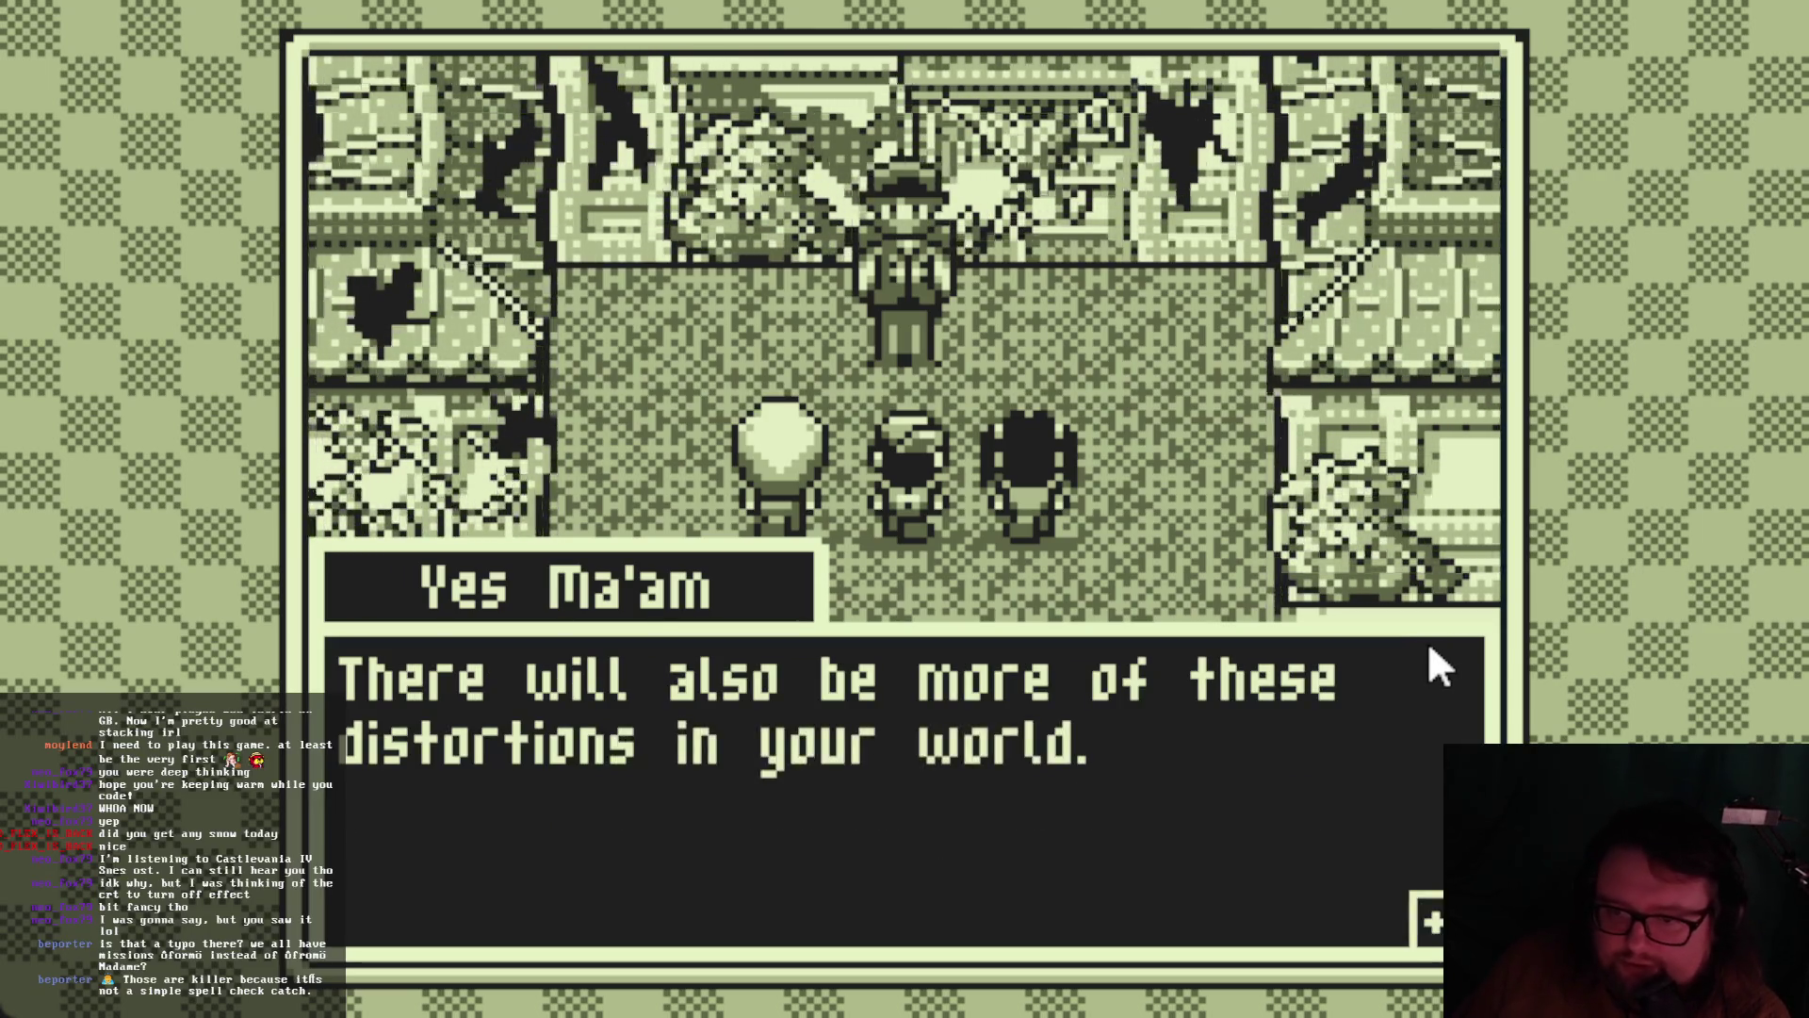
pyautogui.press('space')
pyautogui.press('space')
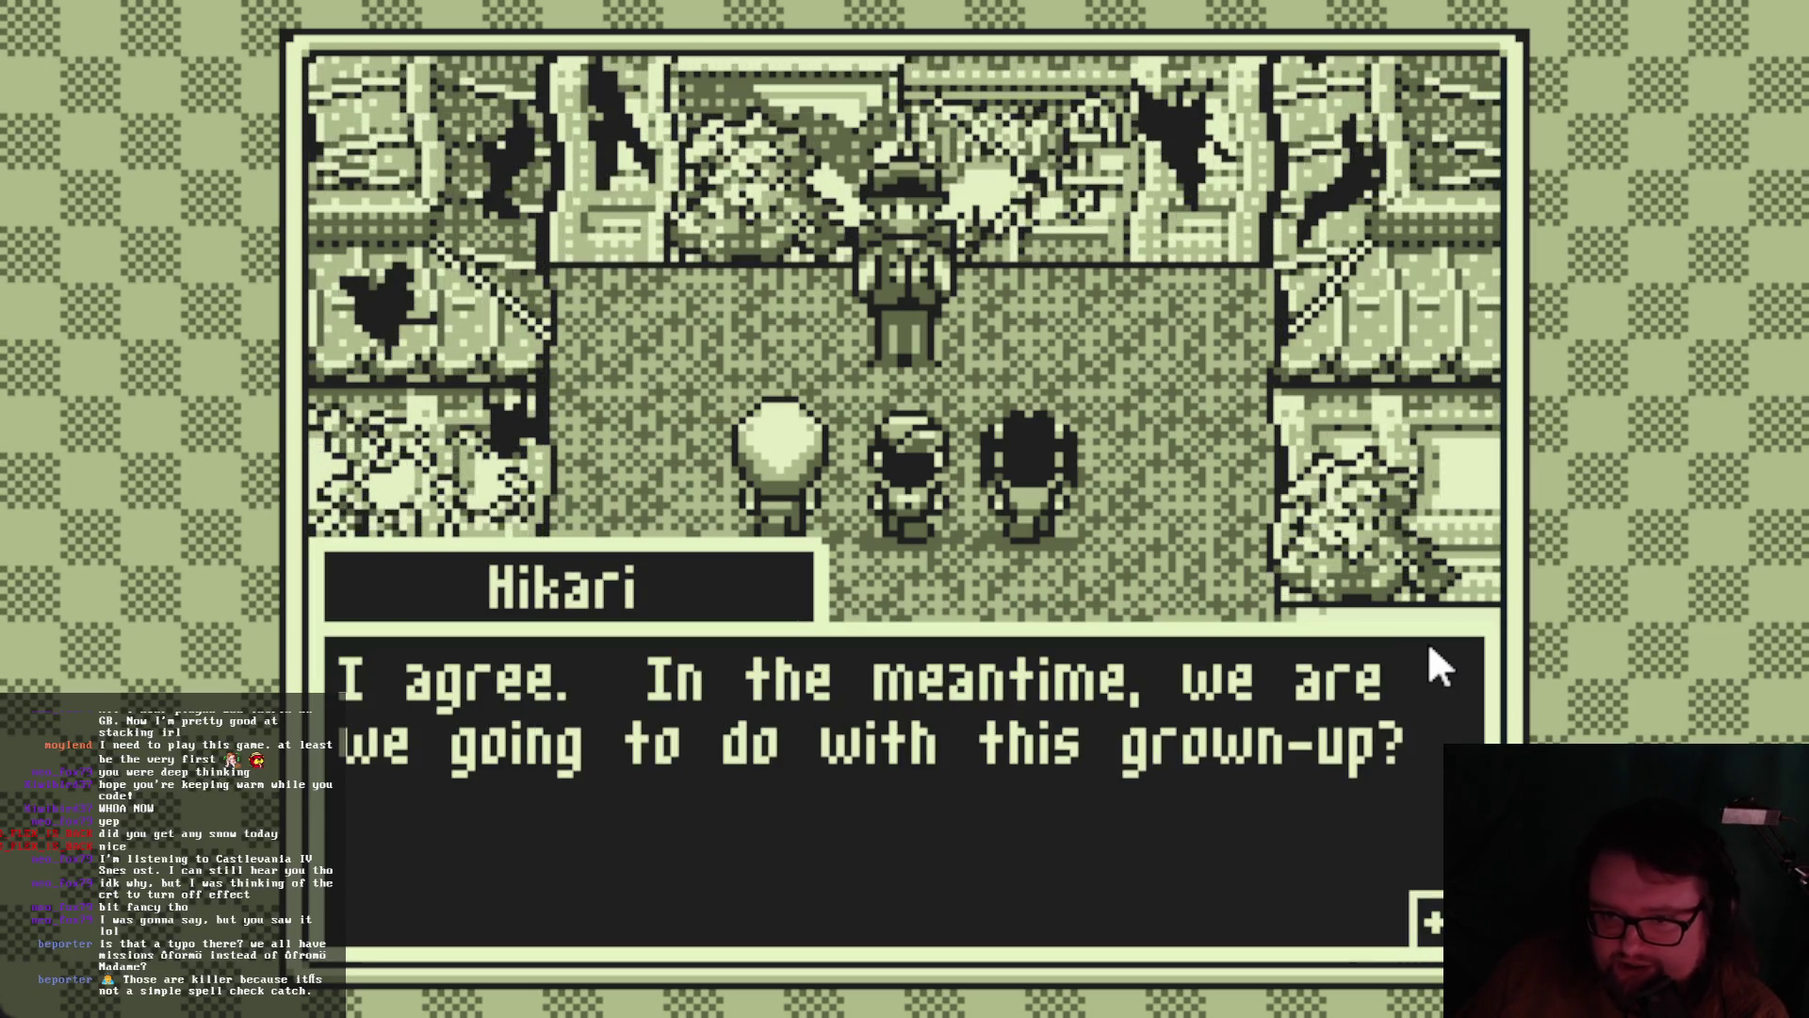
pyautogui.press('space')
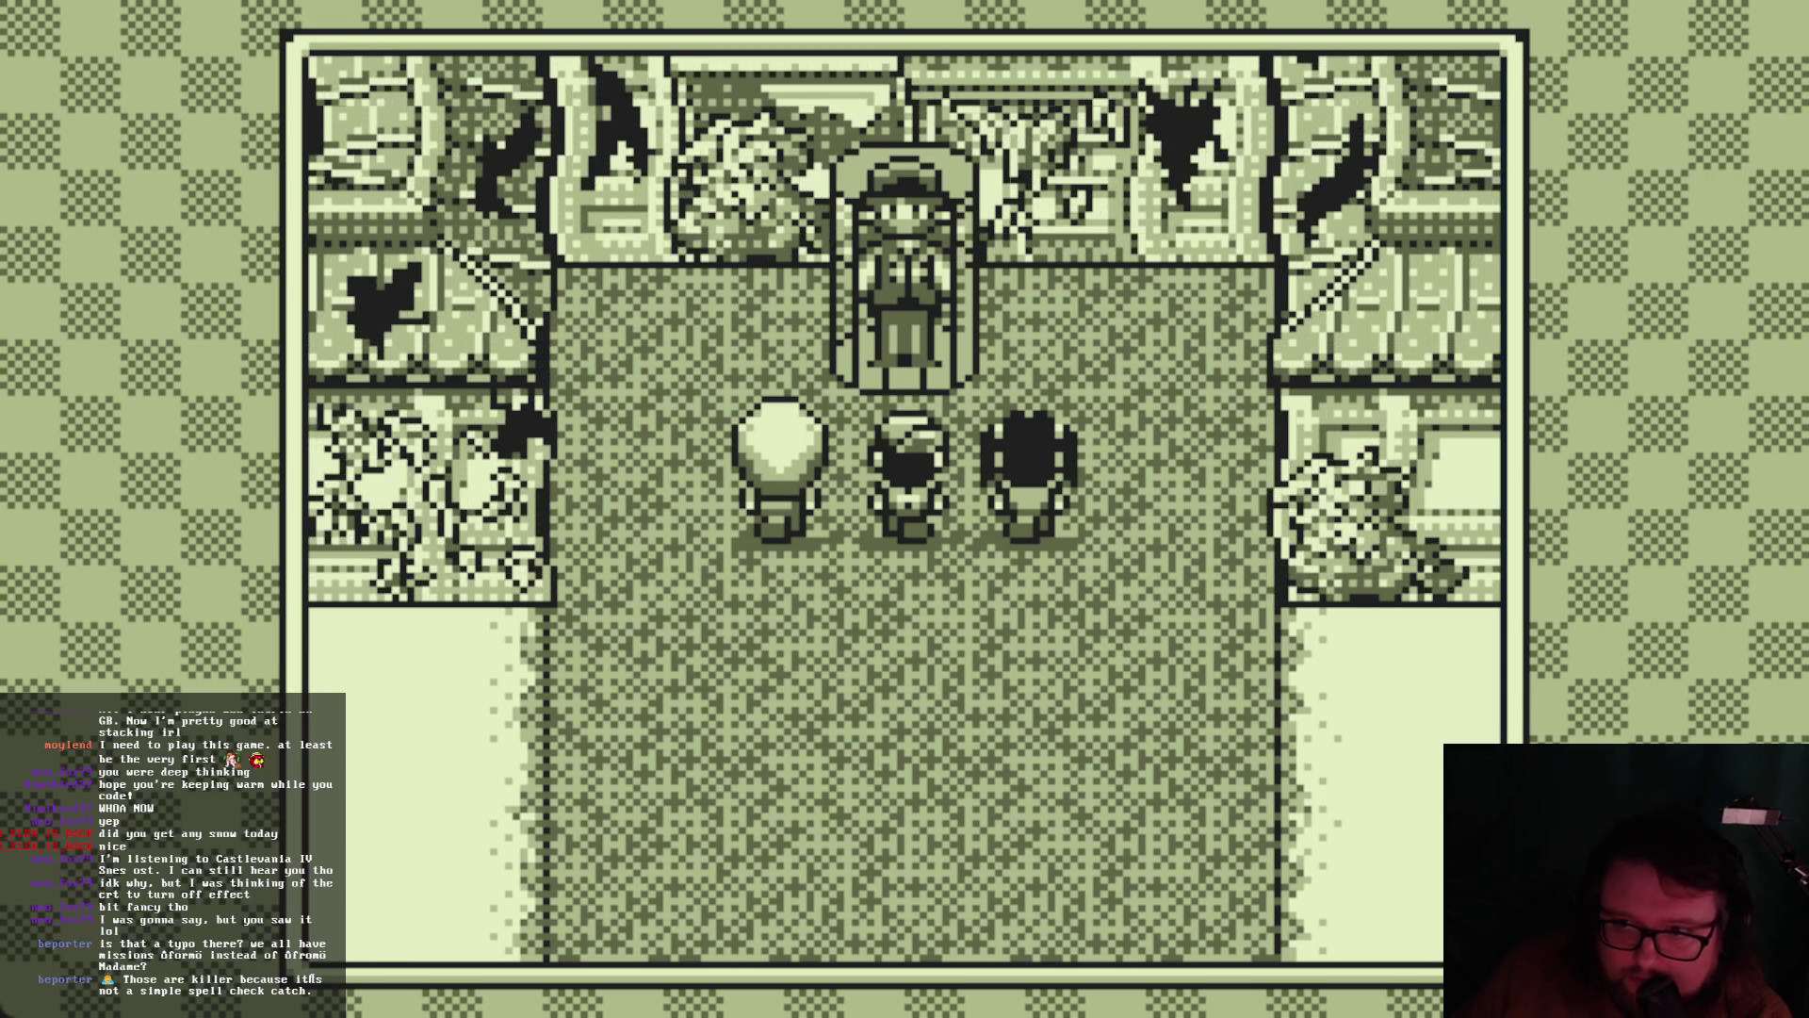
pyautogui.press('F8')
pyautogui.scroll(2, 1052, 557)
pyautogui.scroll(-3, 1051, 557)
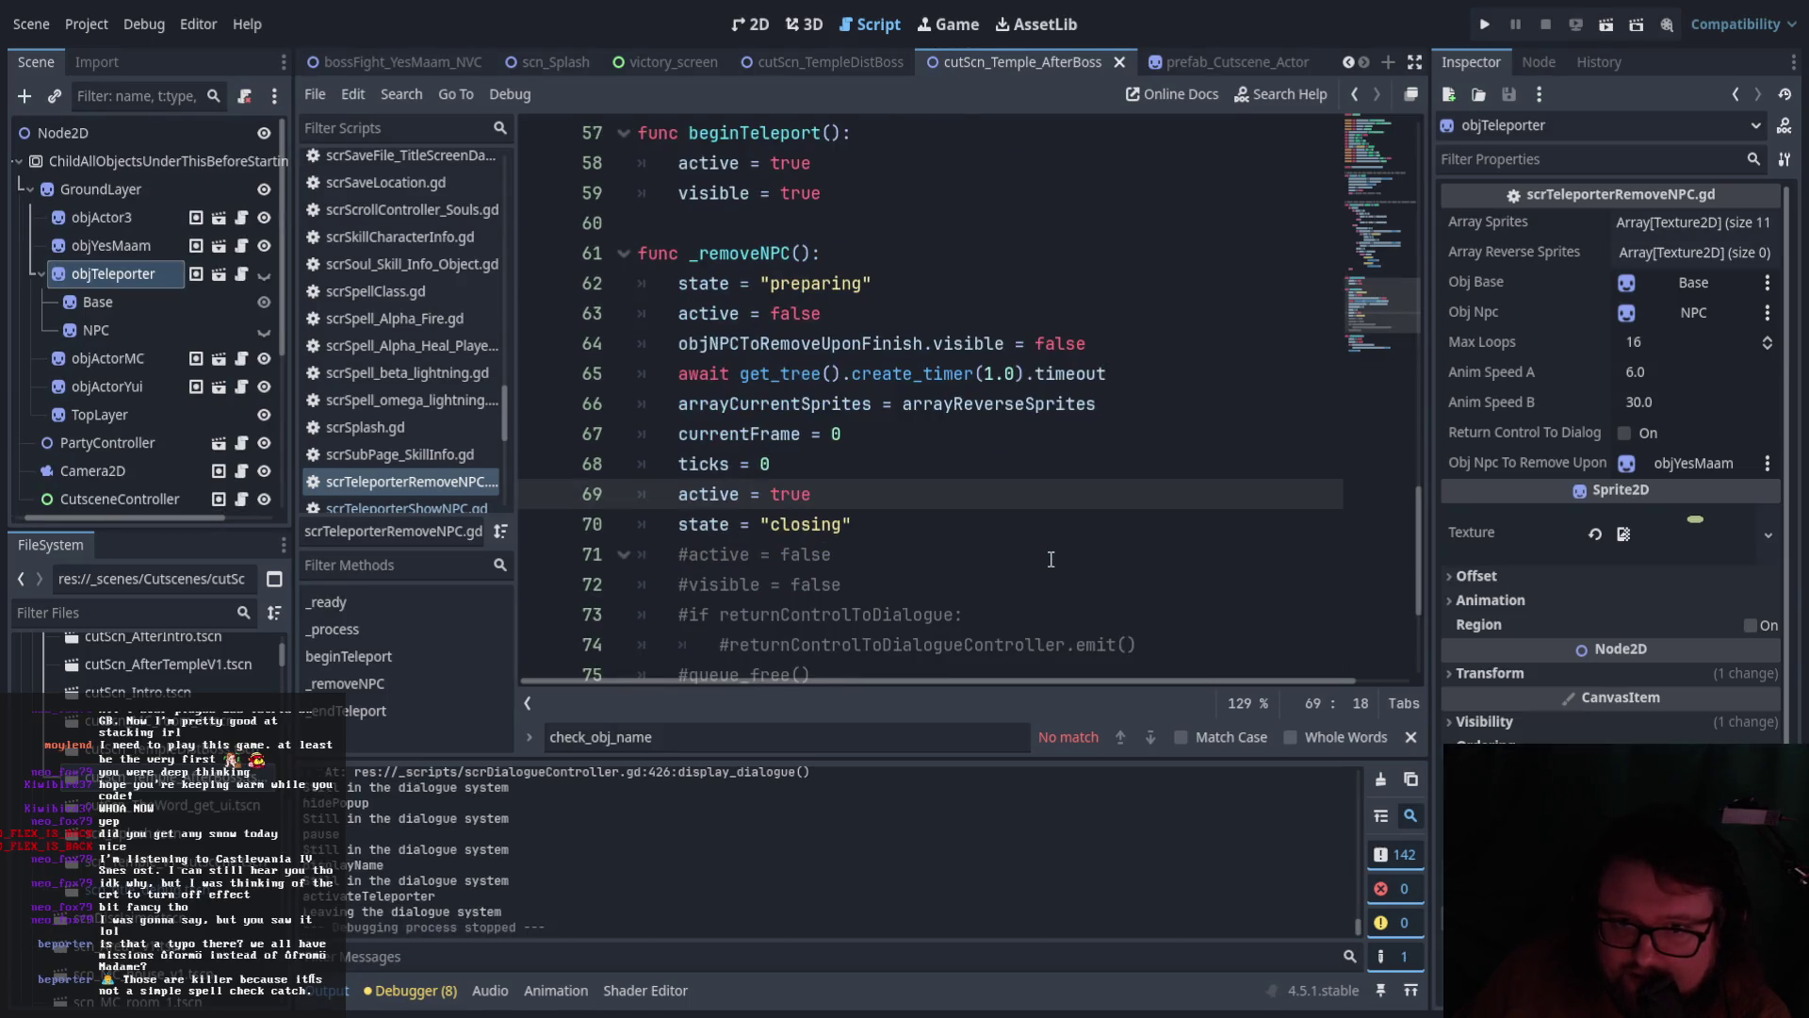
# Open objTeleporter's script with the caret at the _removeNPC function header
pyautogui.click(239, 279)
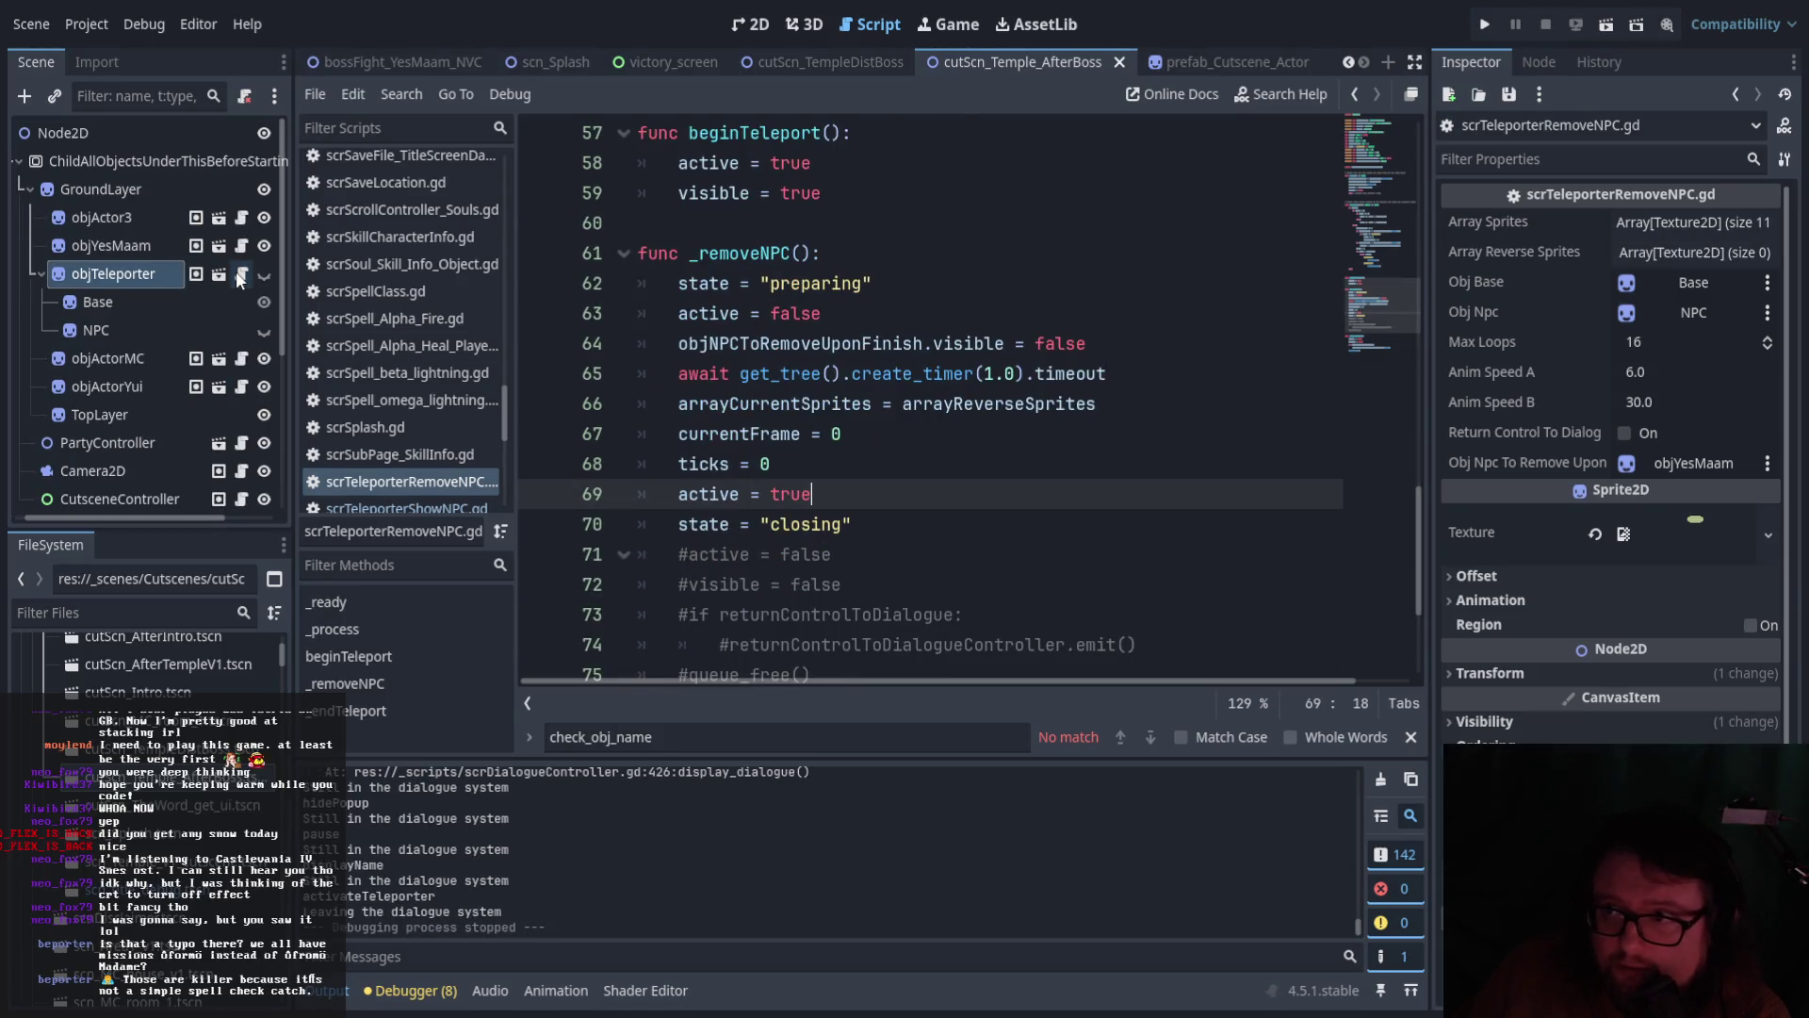
pyautogui.scroll(4, 895, 478)
pyautogui.scroll(-4, 895, 478)
pyautogui.click(886, 258)
pyautogui.press('Return')
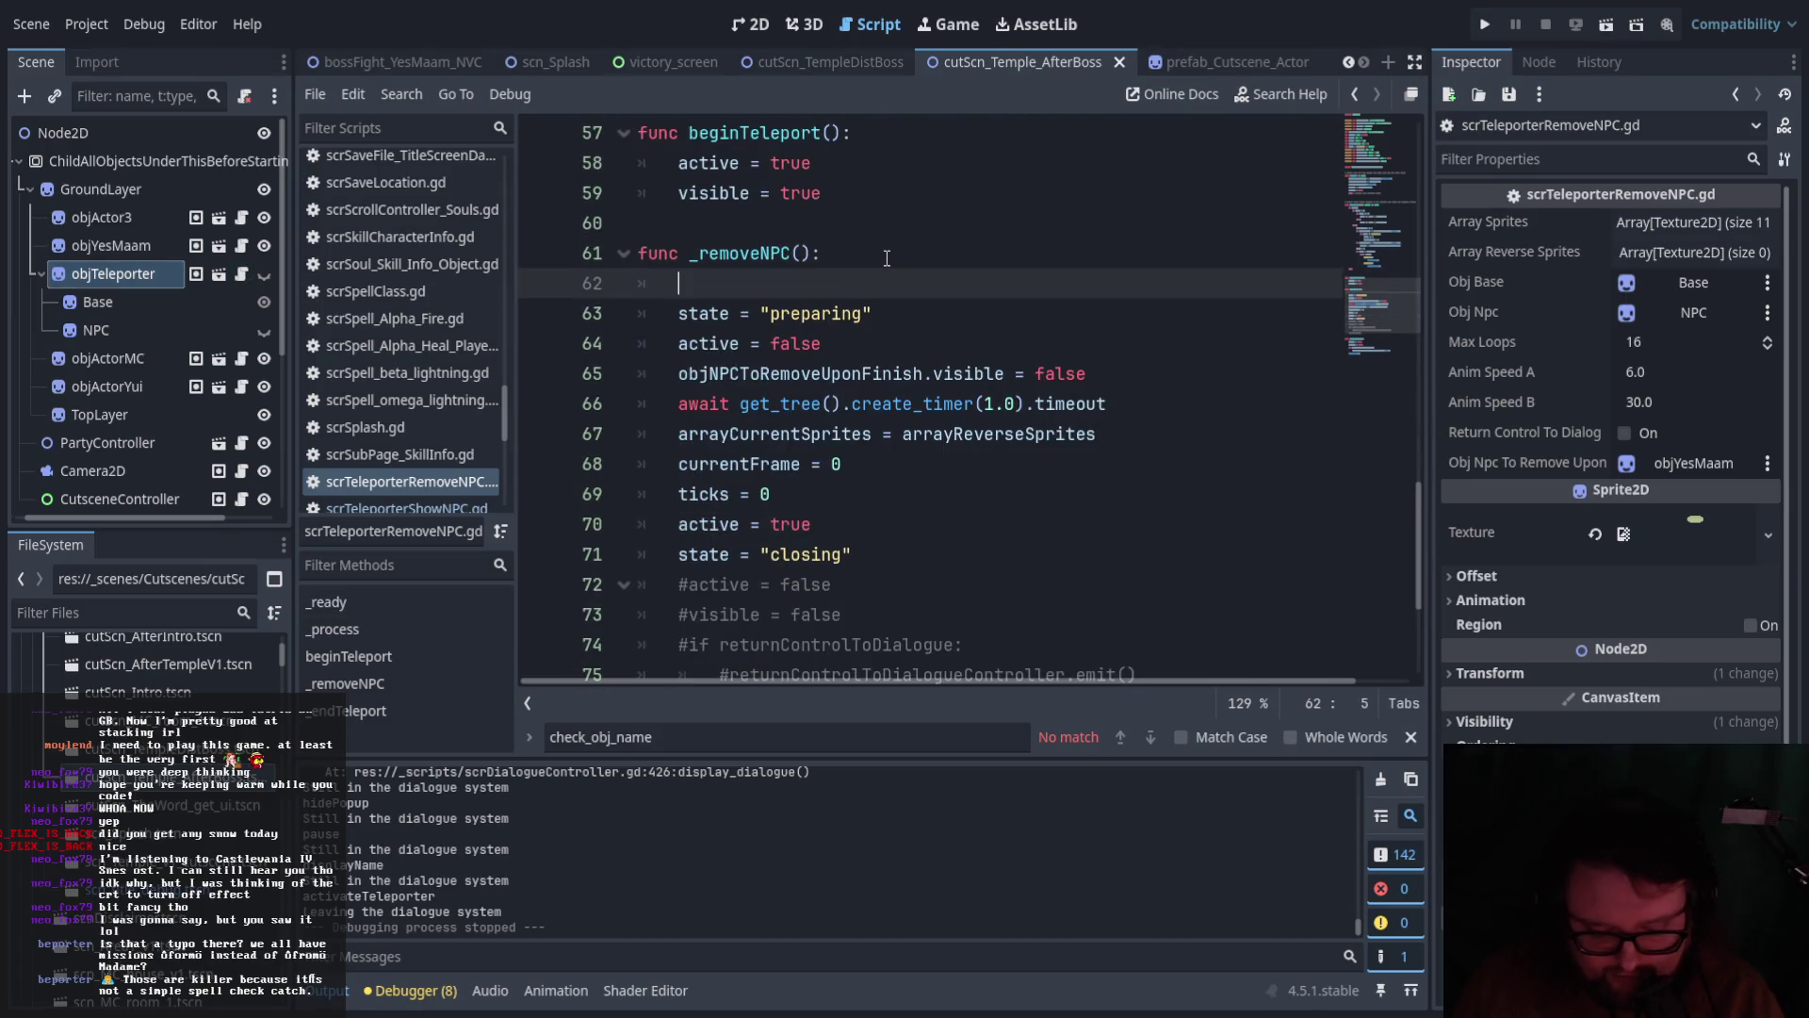
pyautogui.write('p')
pyautogui.press('BackSpace')
pyautogui.press('BackSpace')
pyautogui.press('BackSpace')
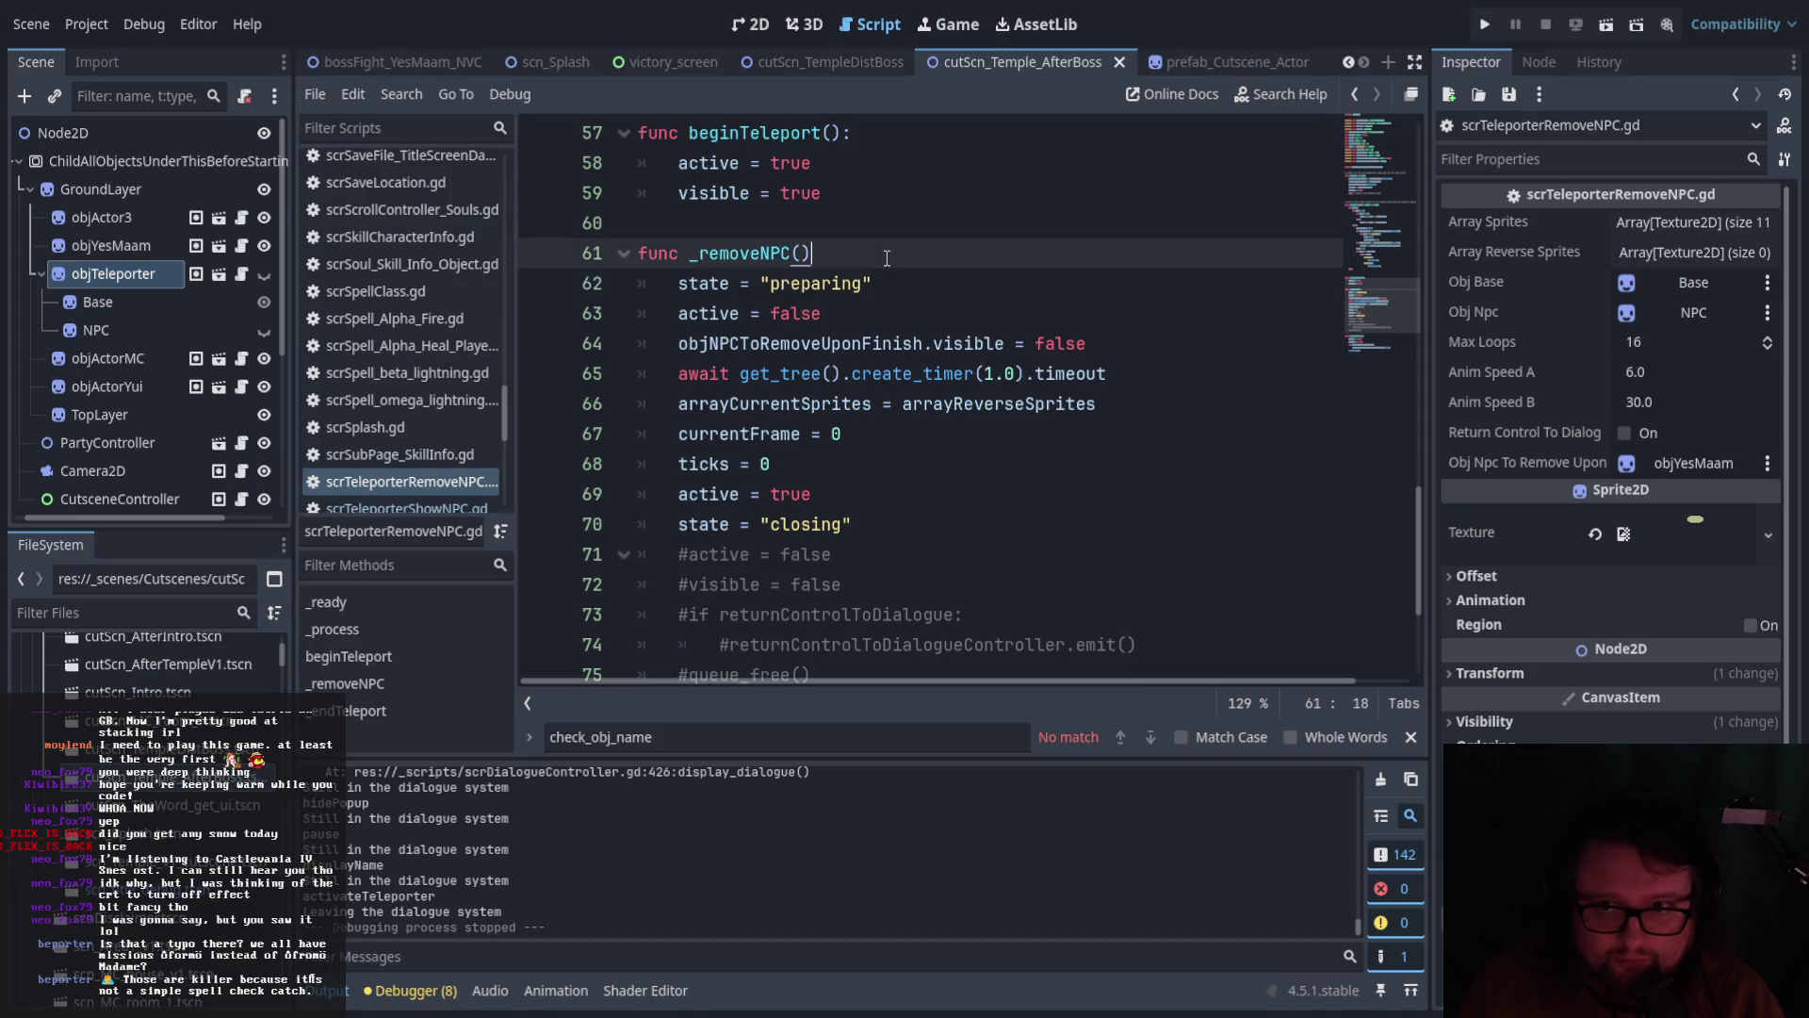
pyautogui.write(':')
# Insert print_debug("Calling _removedNPC from: " + name) as _removeNPC's first line, then find its call
pyautogui.scroll(2, 887, 258)
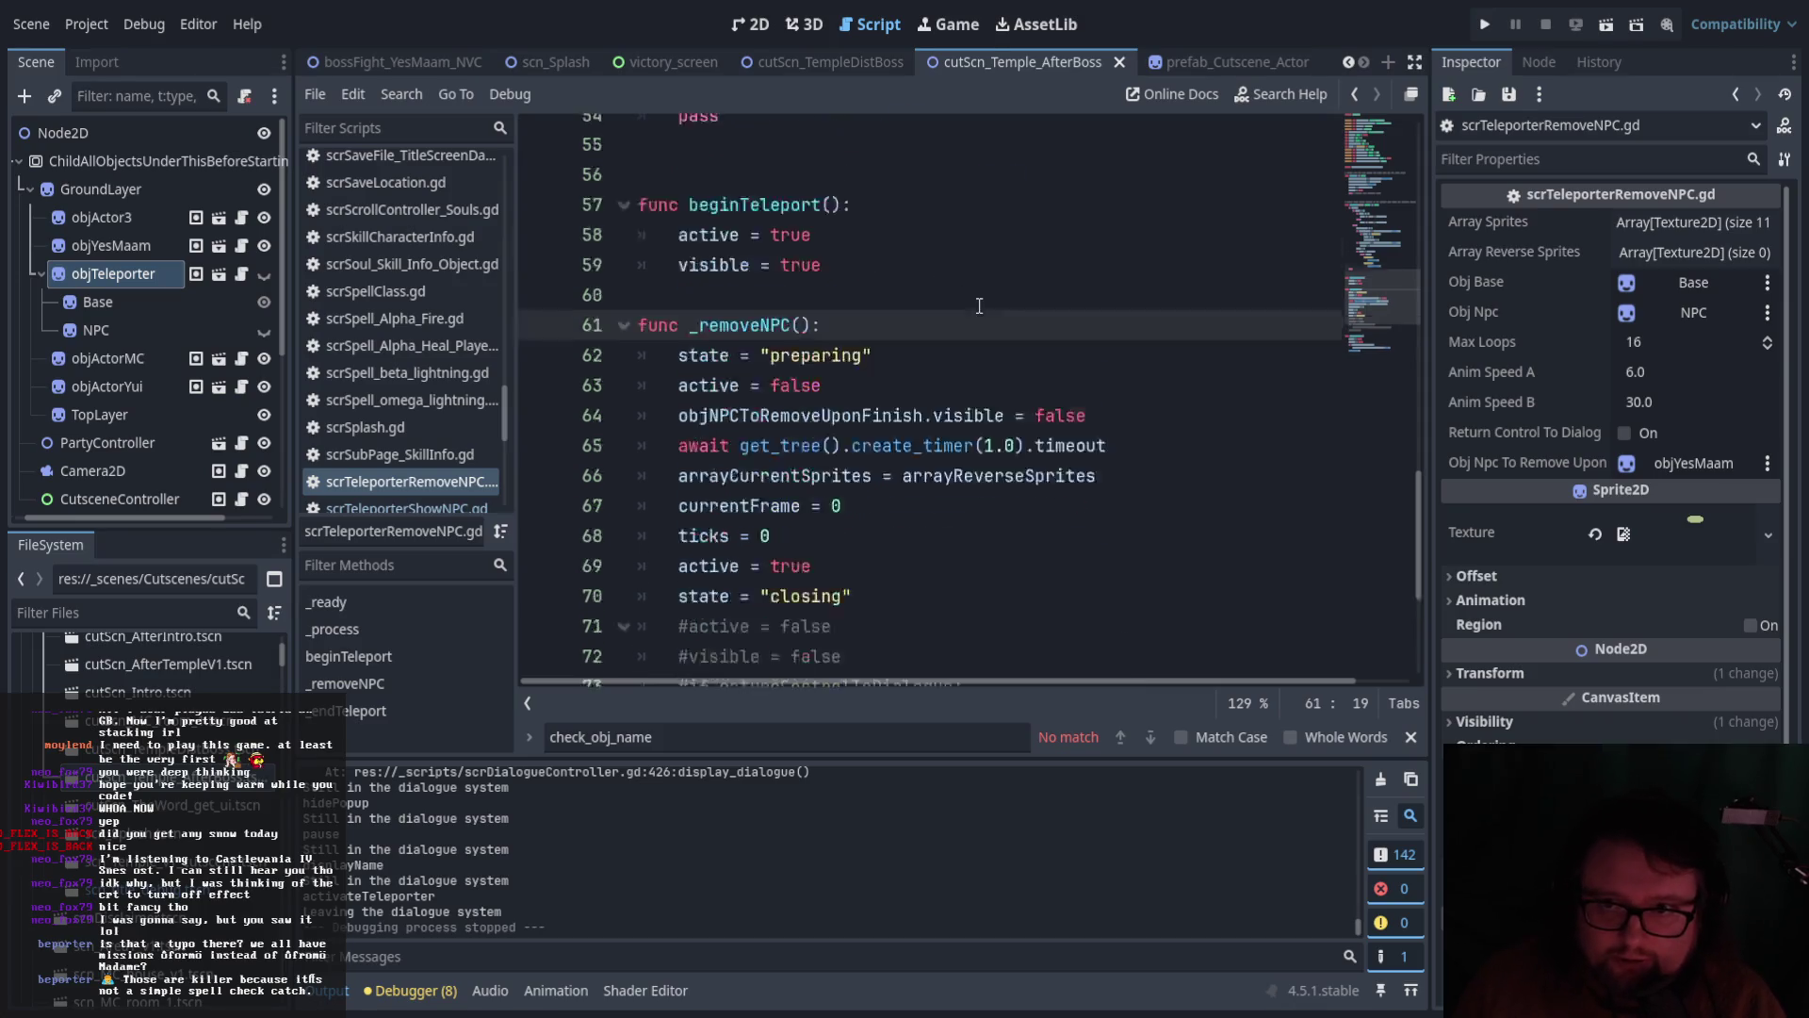
pyautogui.press('Return')
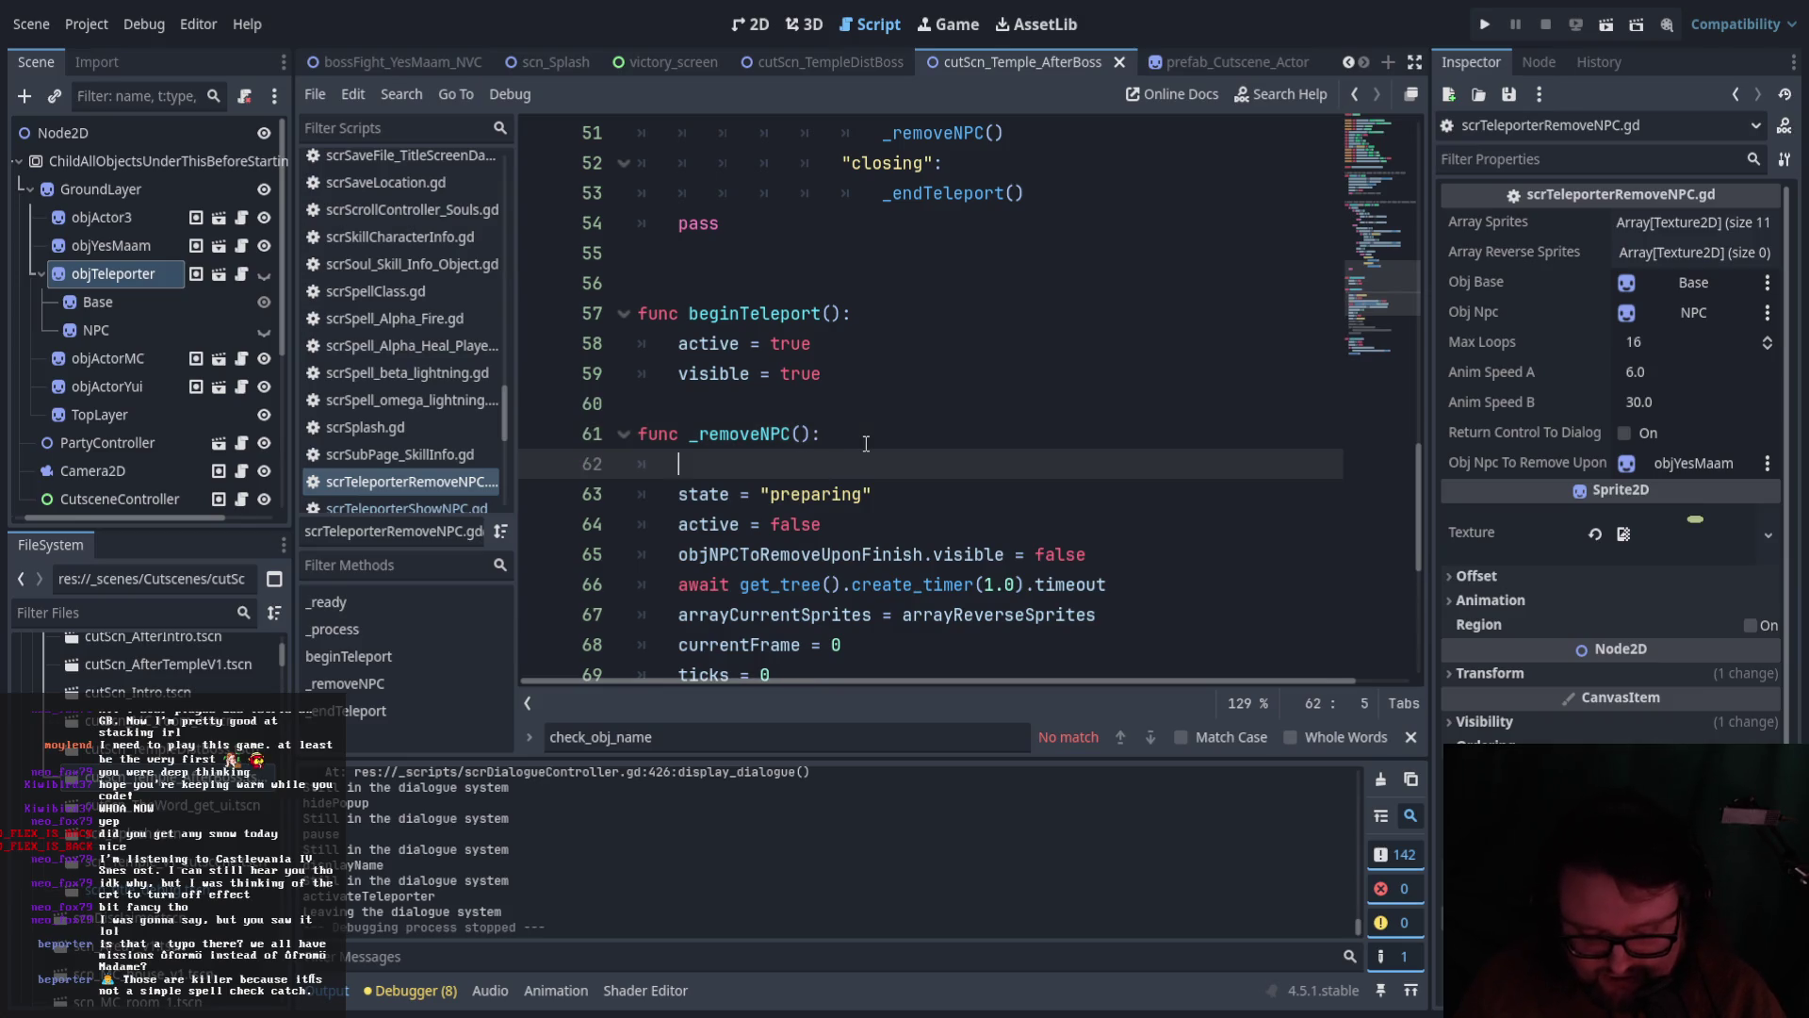
pyautogui.write('print_debug')
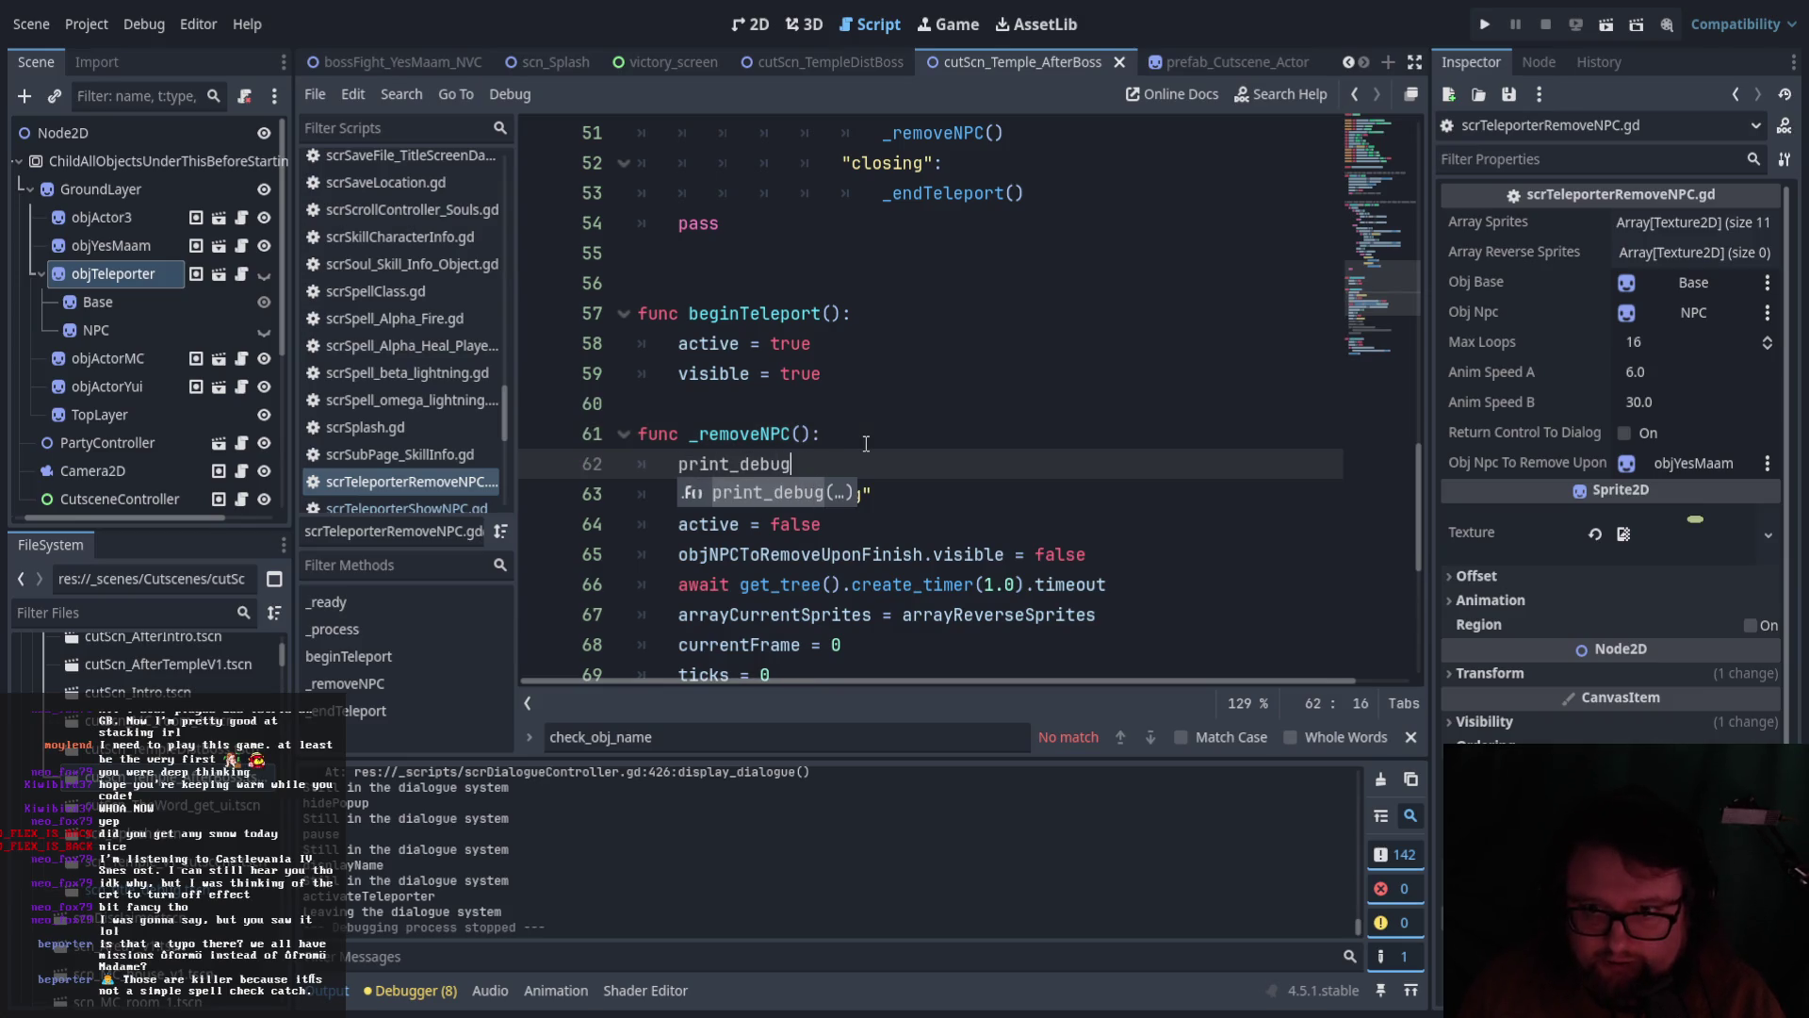
pyautogui.write('("Ca')
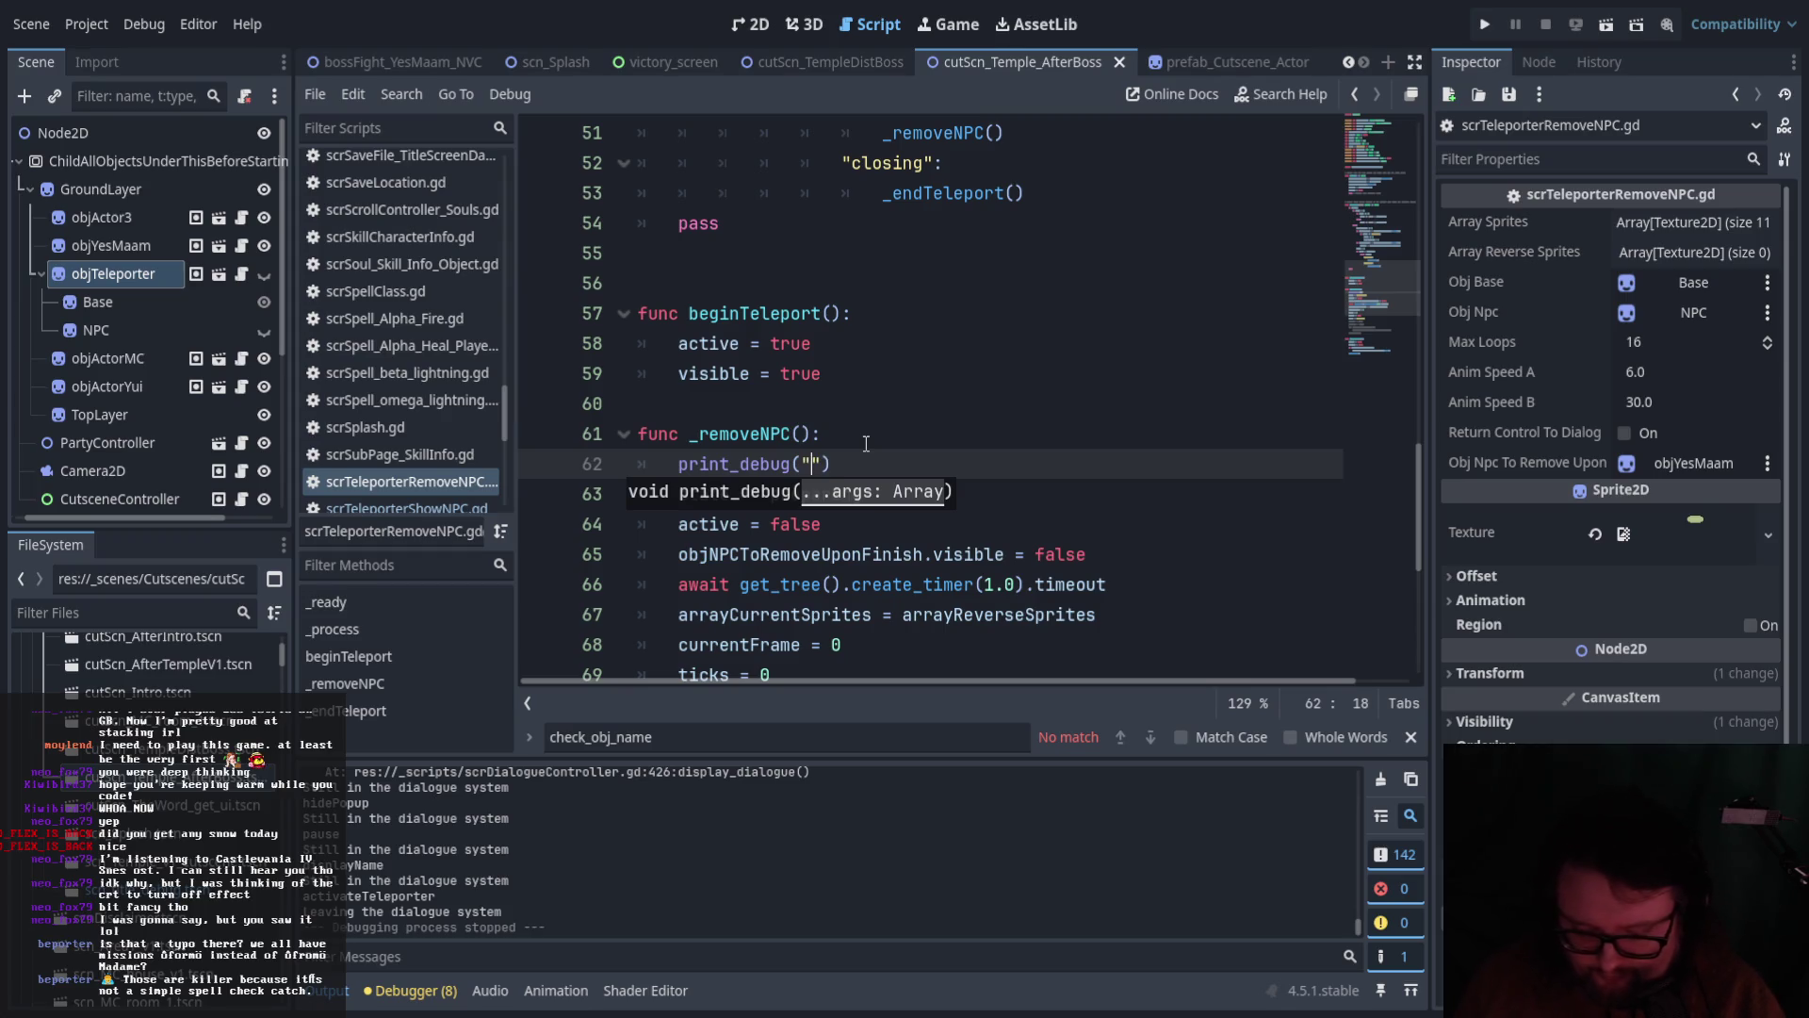
pyautogui.write('lling _removedNPC from:')
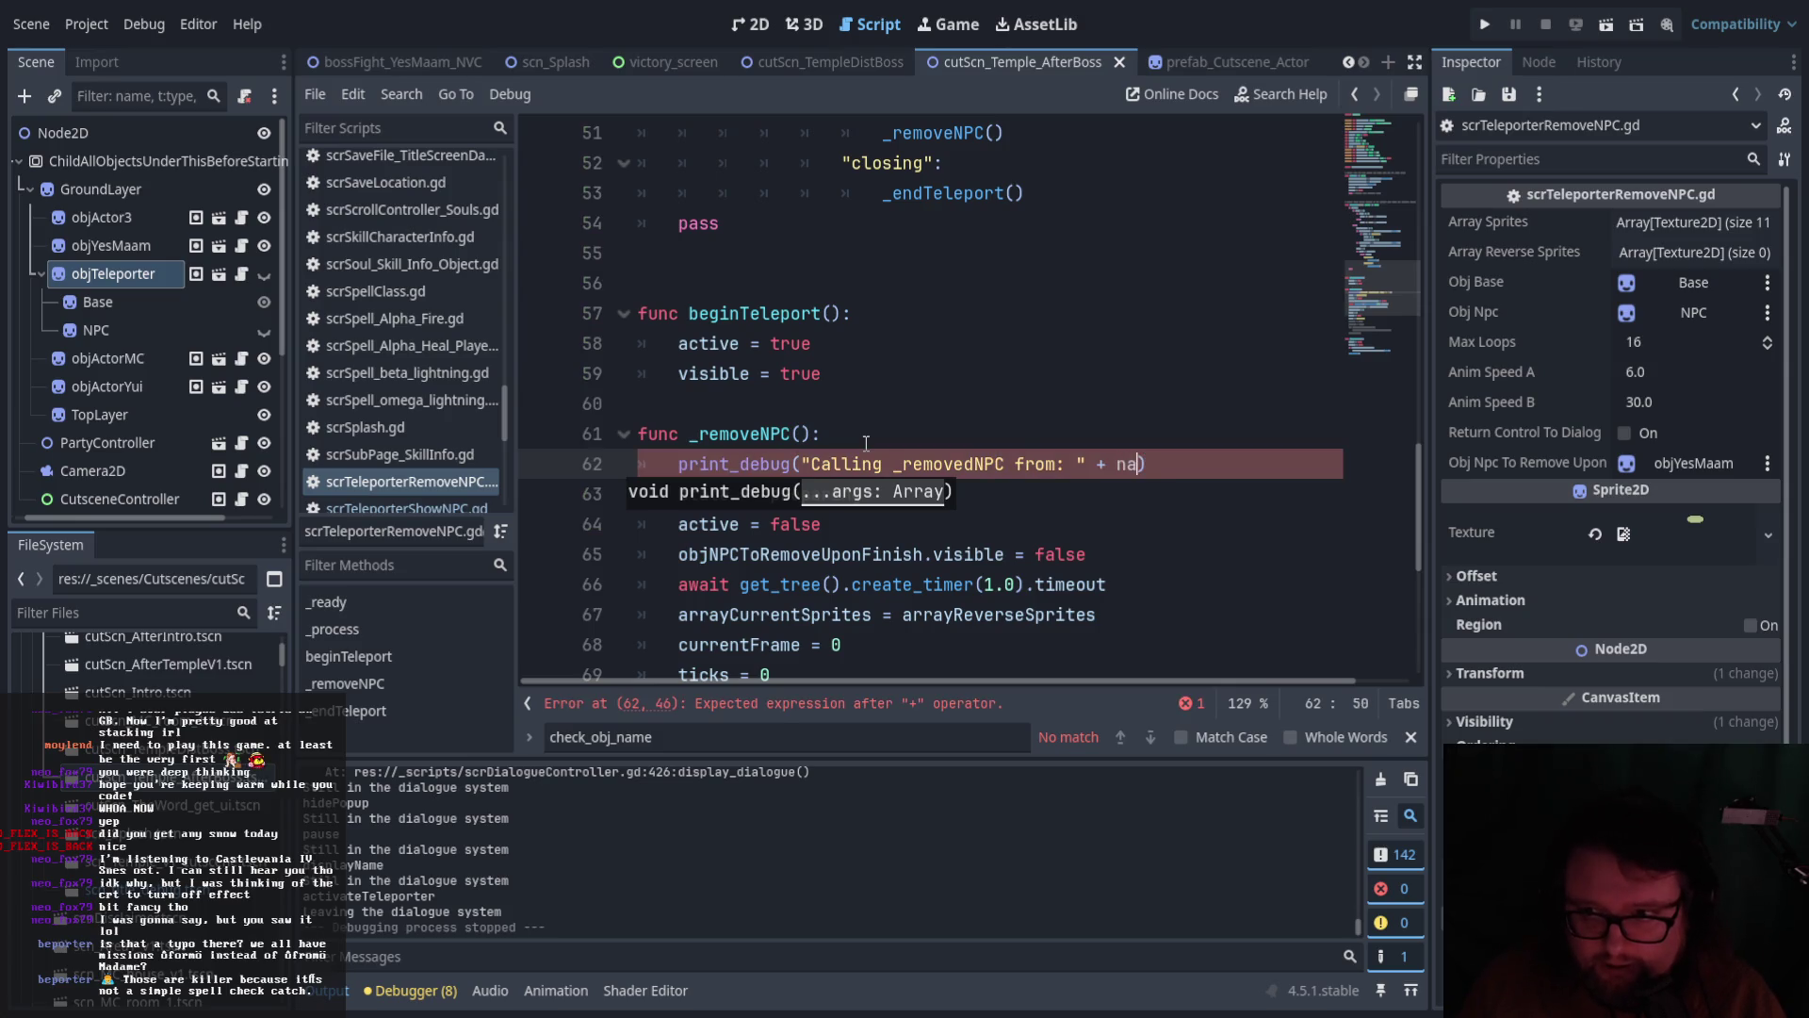
pyautogui.write('me')
pyautogui.press('Escape')
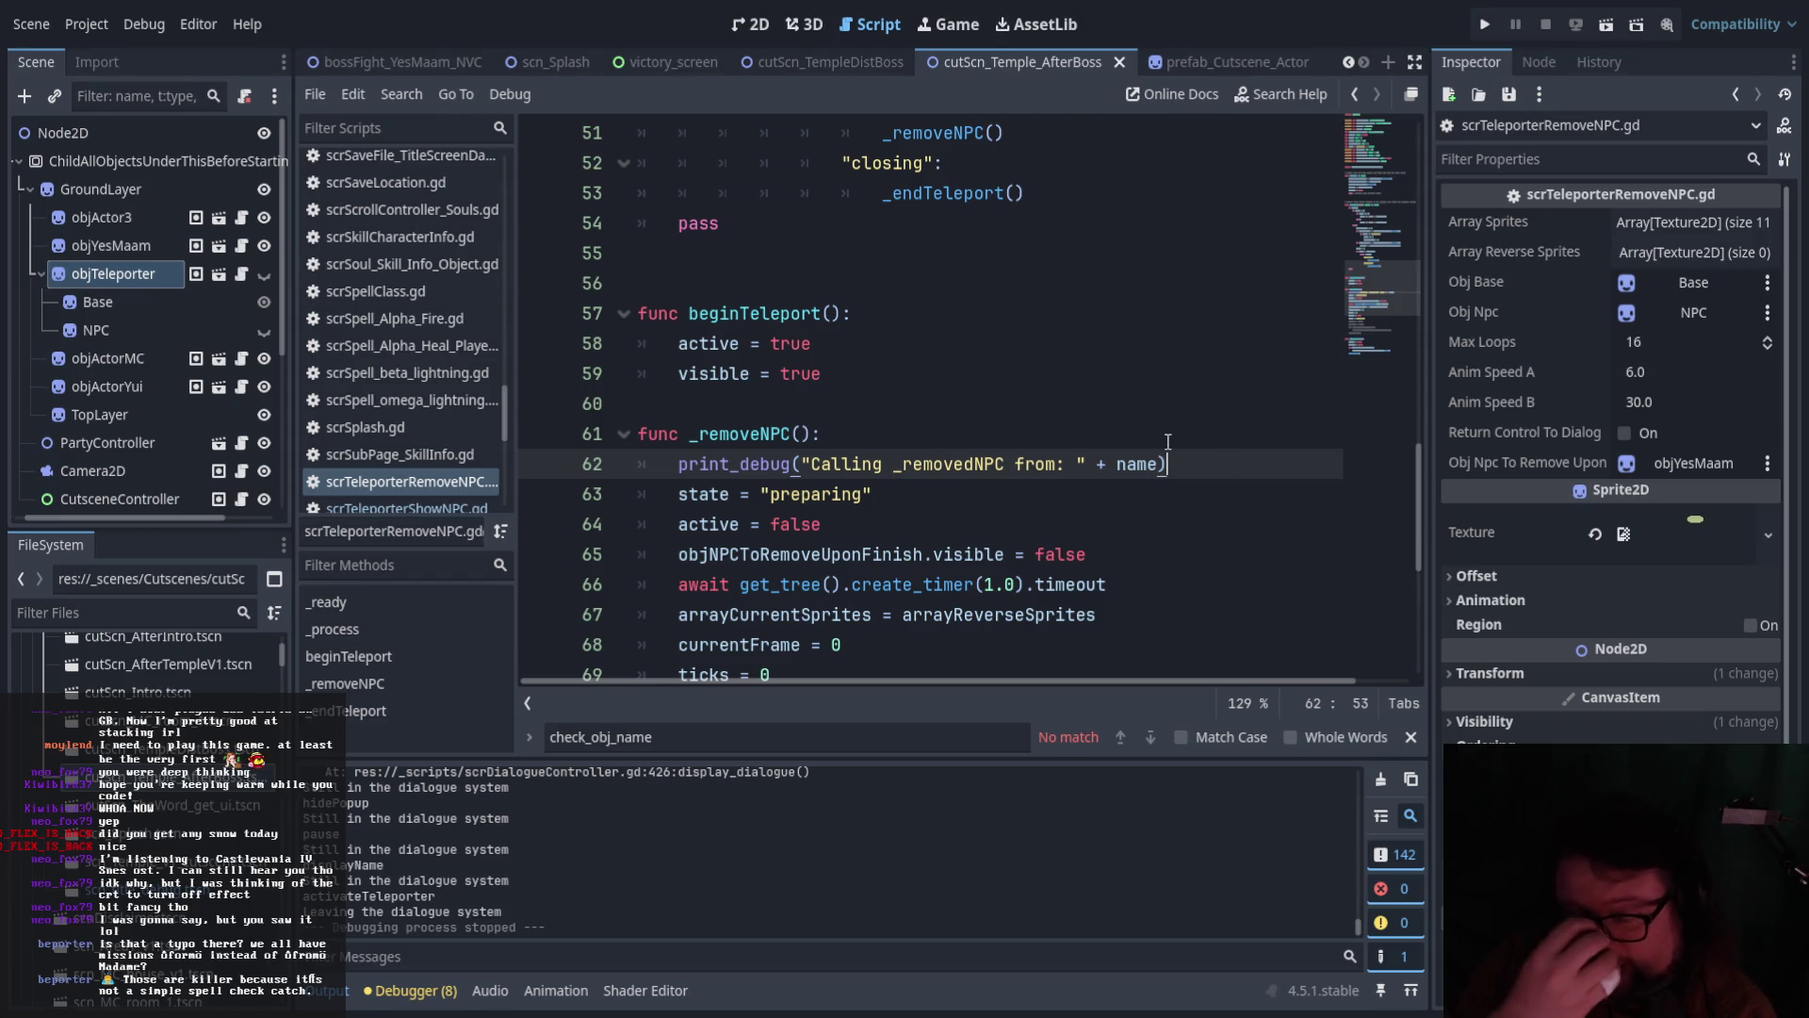
pyautogui.doubleClick(744, 434)
pyautogui.press('F3')
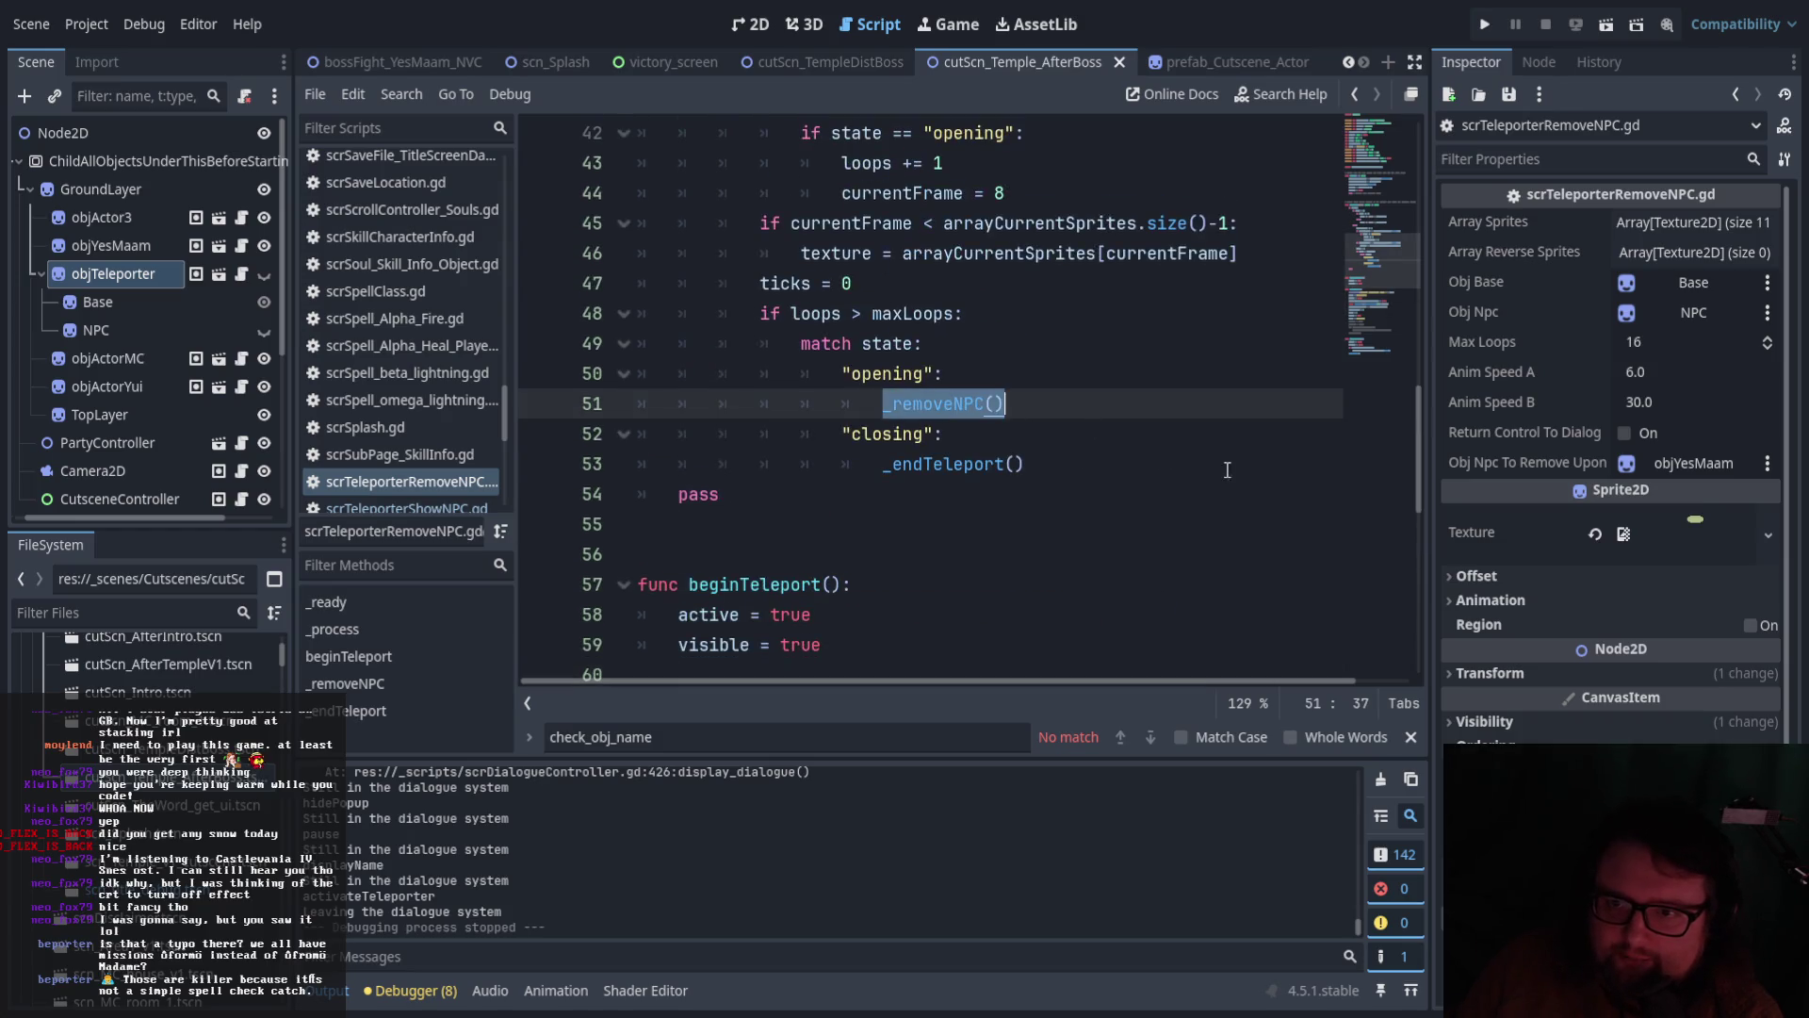
# Locate the end of beginTeleport and open a new line there
pyautogui.click(1234, 469)
pyautogui.scroll(7, 1215, 471)
pyautogui.scroll(-7, 1197, 475)
pyautogui.scroll(6, 1196, 475)
pyautogui.scroll(-2, 1197, 476)
pyautogui.scroll(6, 1197, 474)
pyautogui.scroll(-6, 1197, 474)
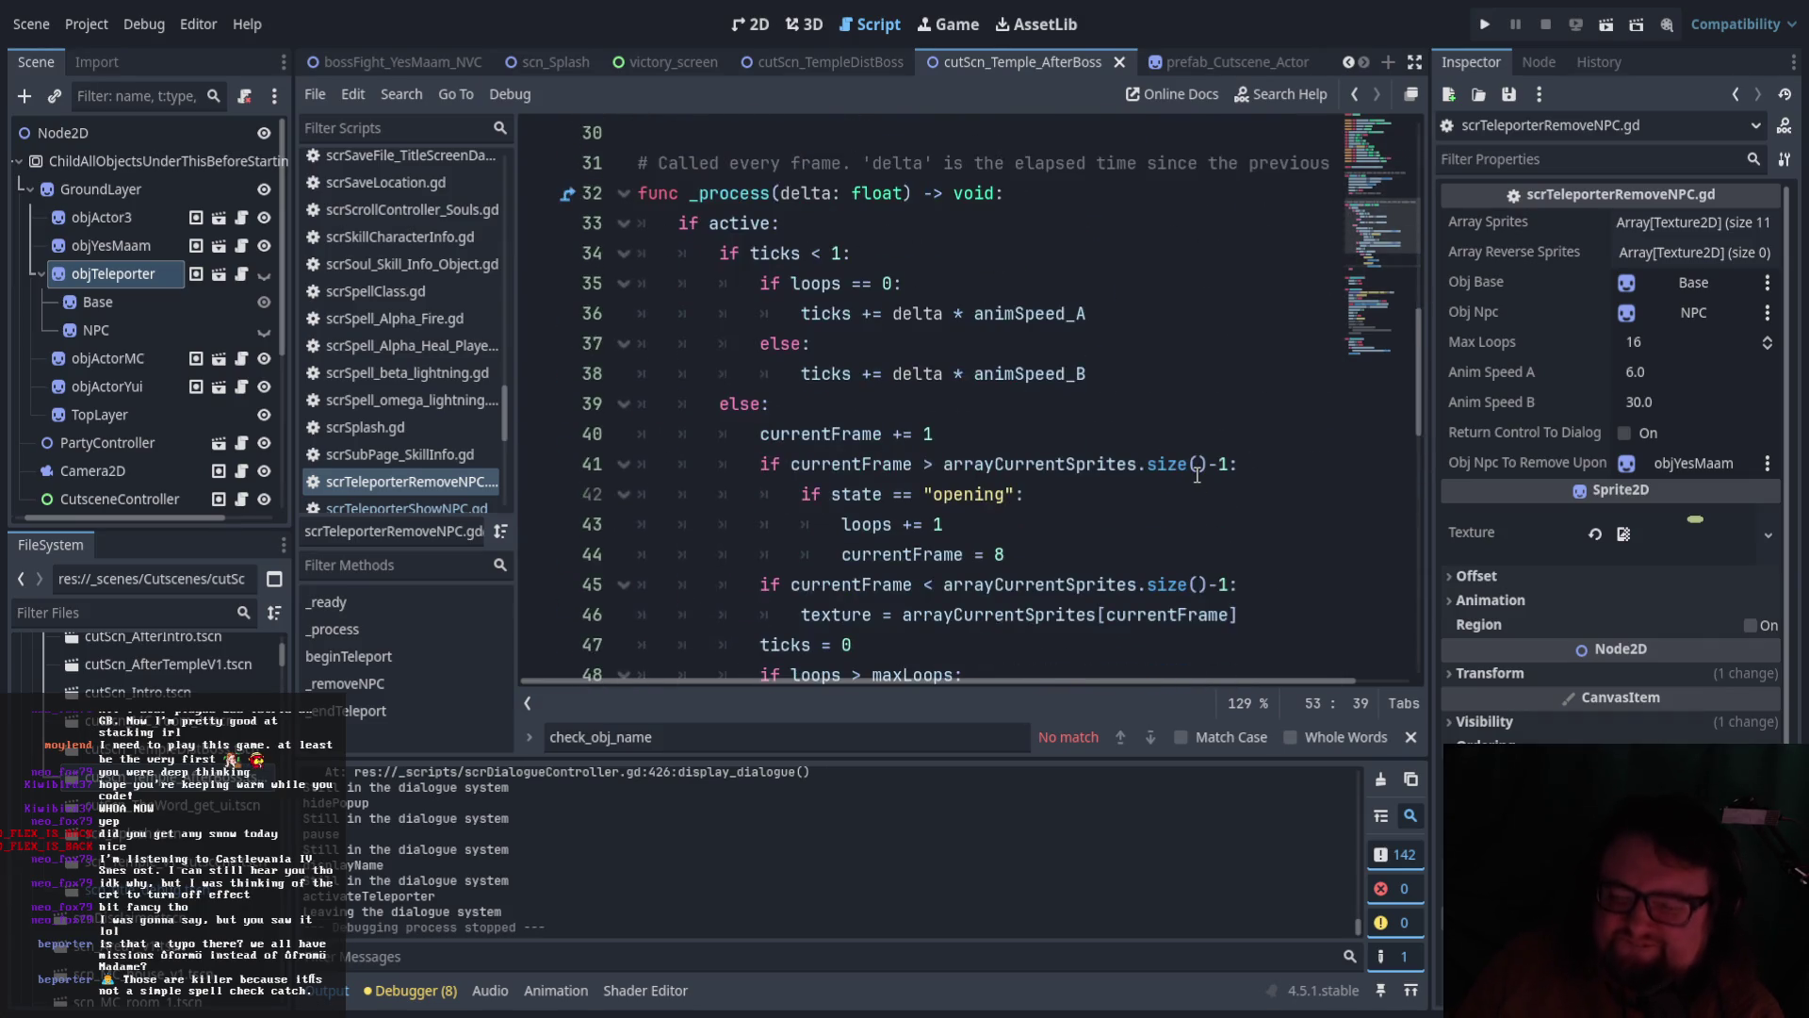
pyautogui.scroll(-6, 1197, 474)
pyautogui.scroll(10, 999, 346)
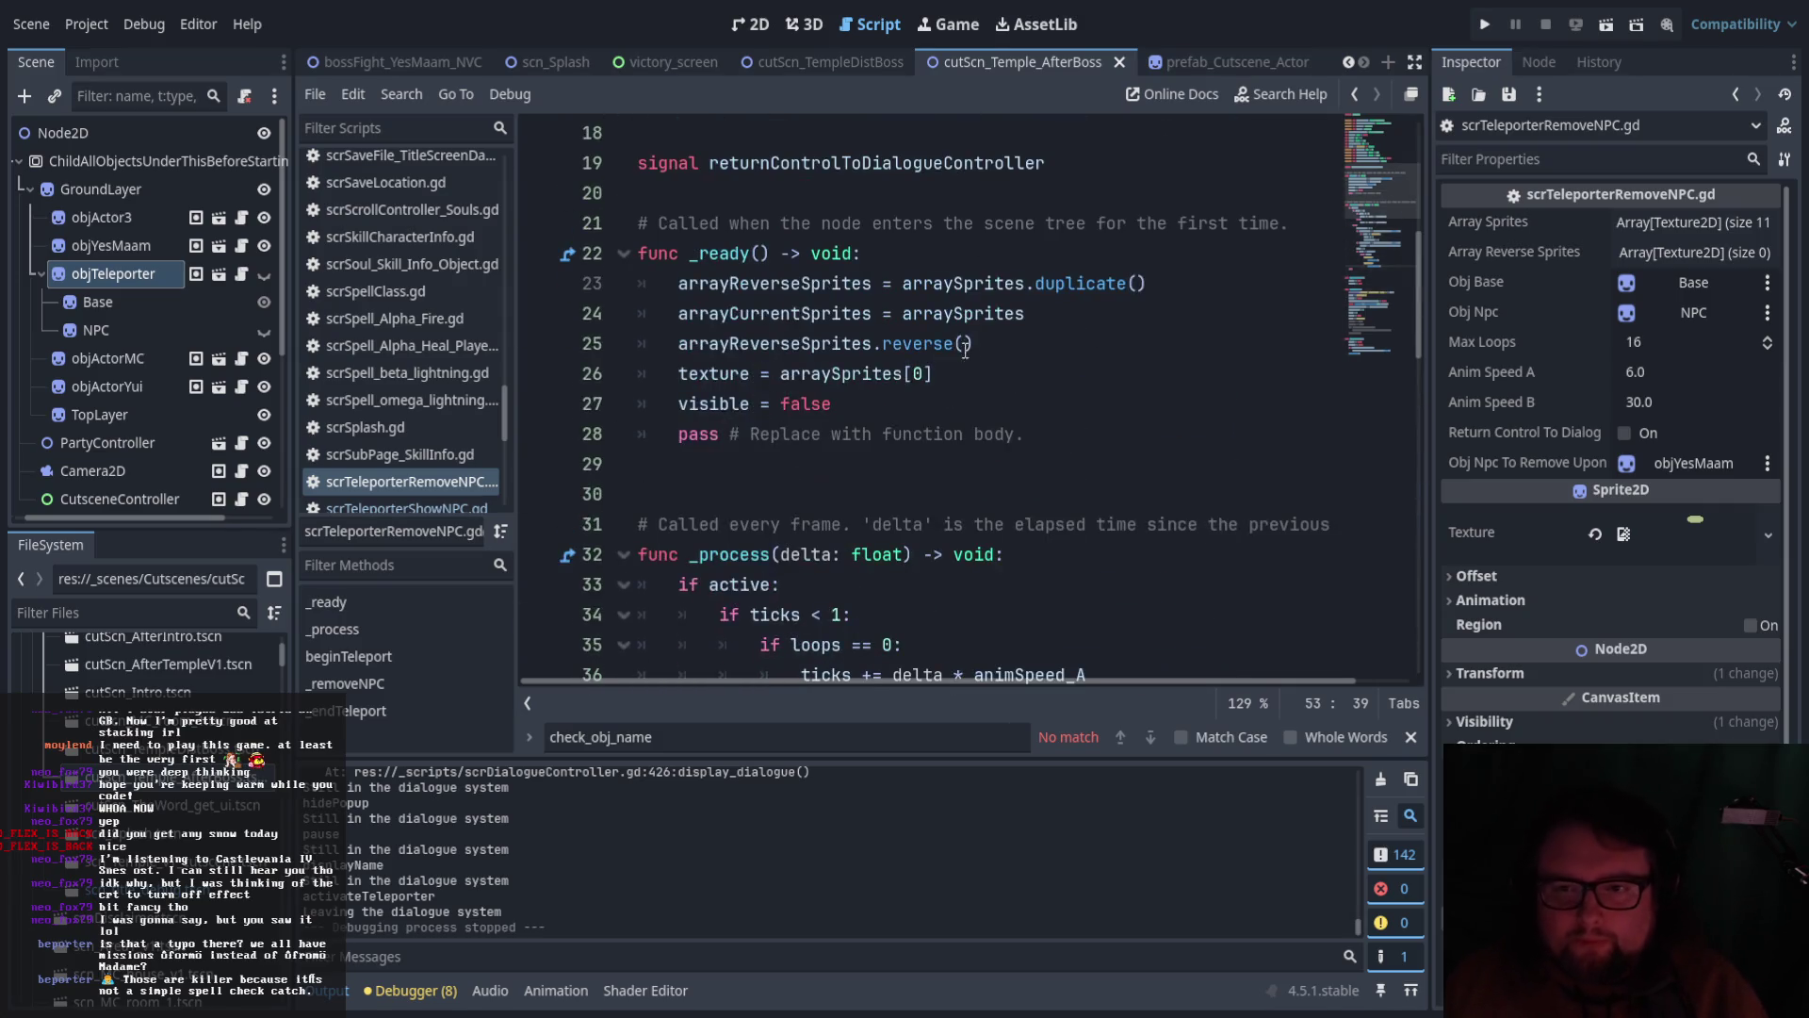
pyautogui.scroll(6, 901, 403)
pyautogui.scroll(-7, 909, 424)
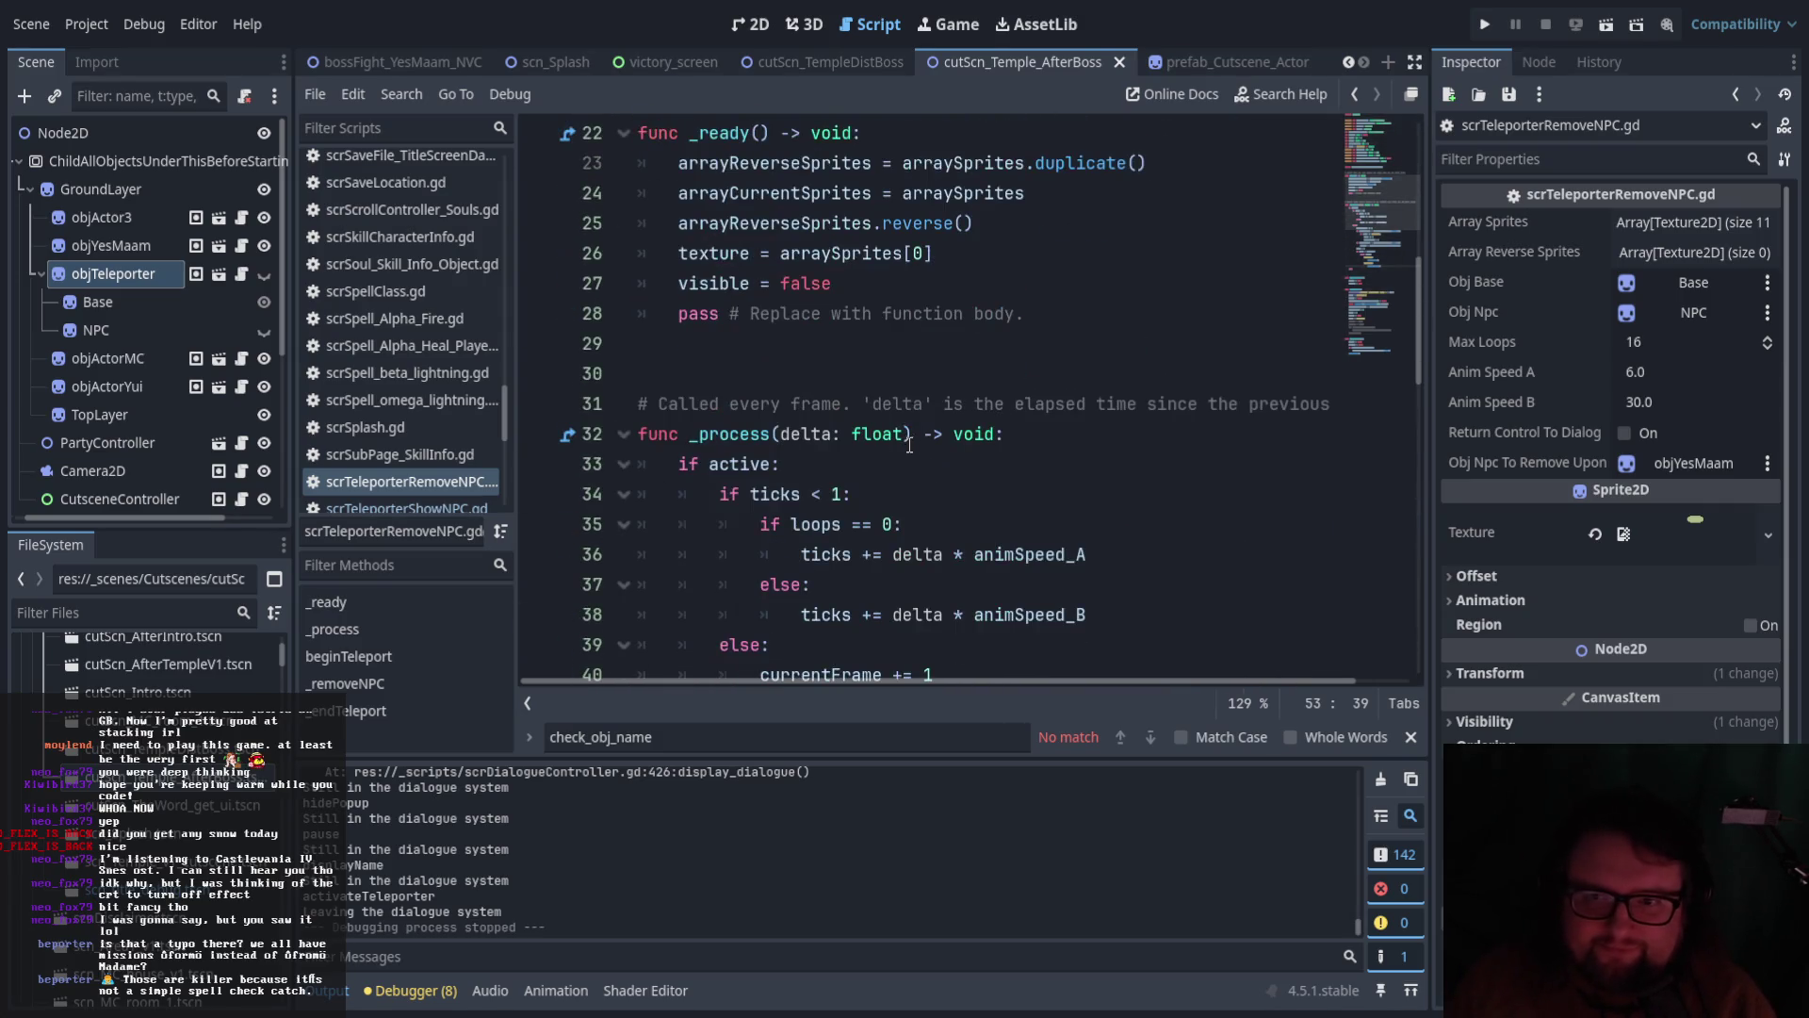
pyautogui.scroll(-8, 876, 480)
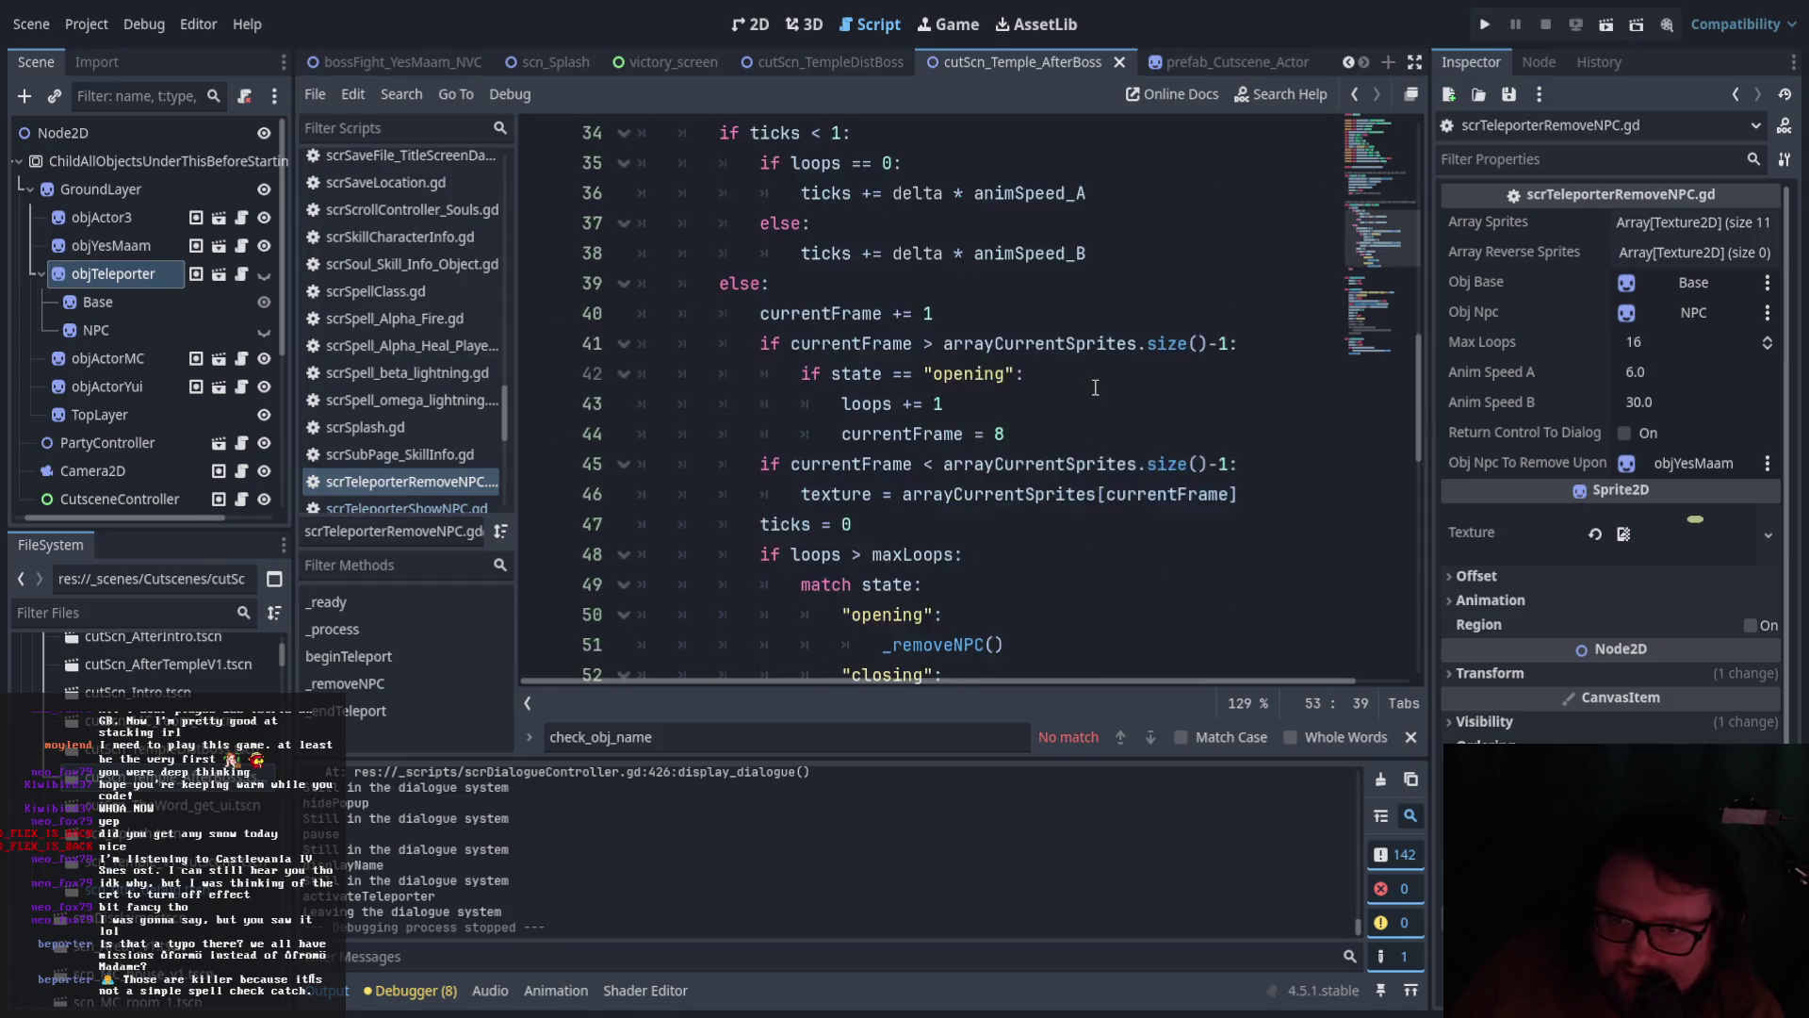
pyautogui.scroll(-1, 864, 513)
pyautogui.click(866, 426)
pyautogui.press('Return')
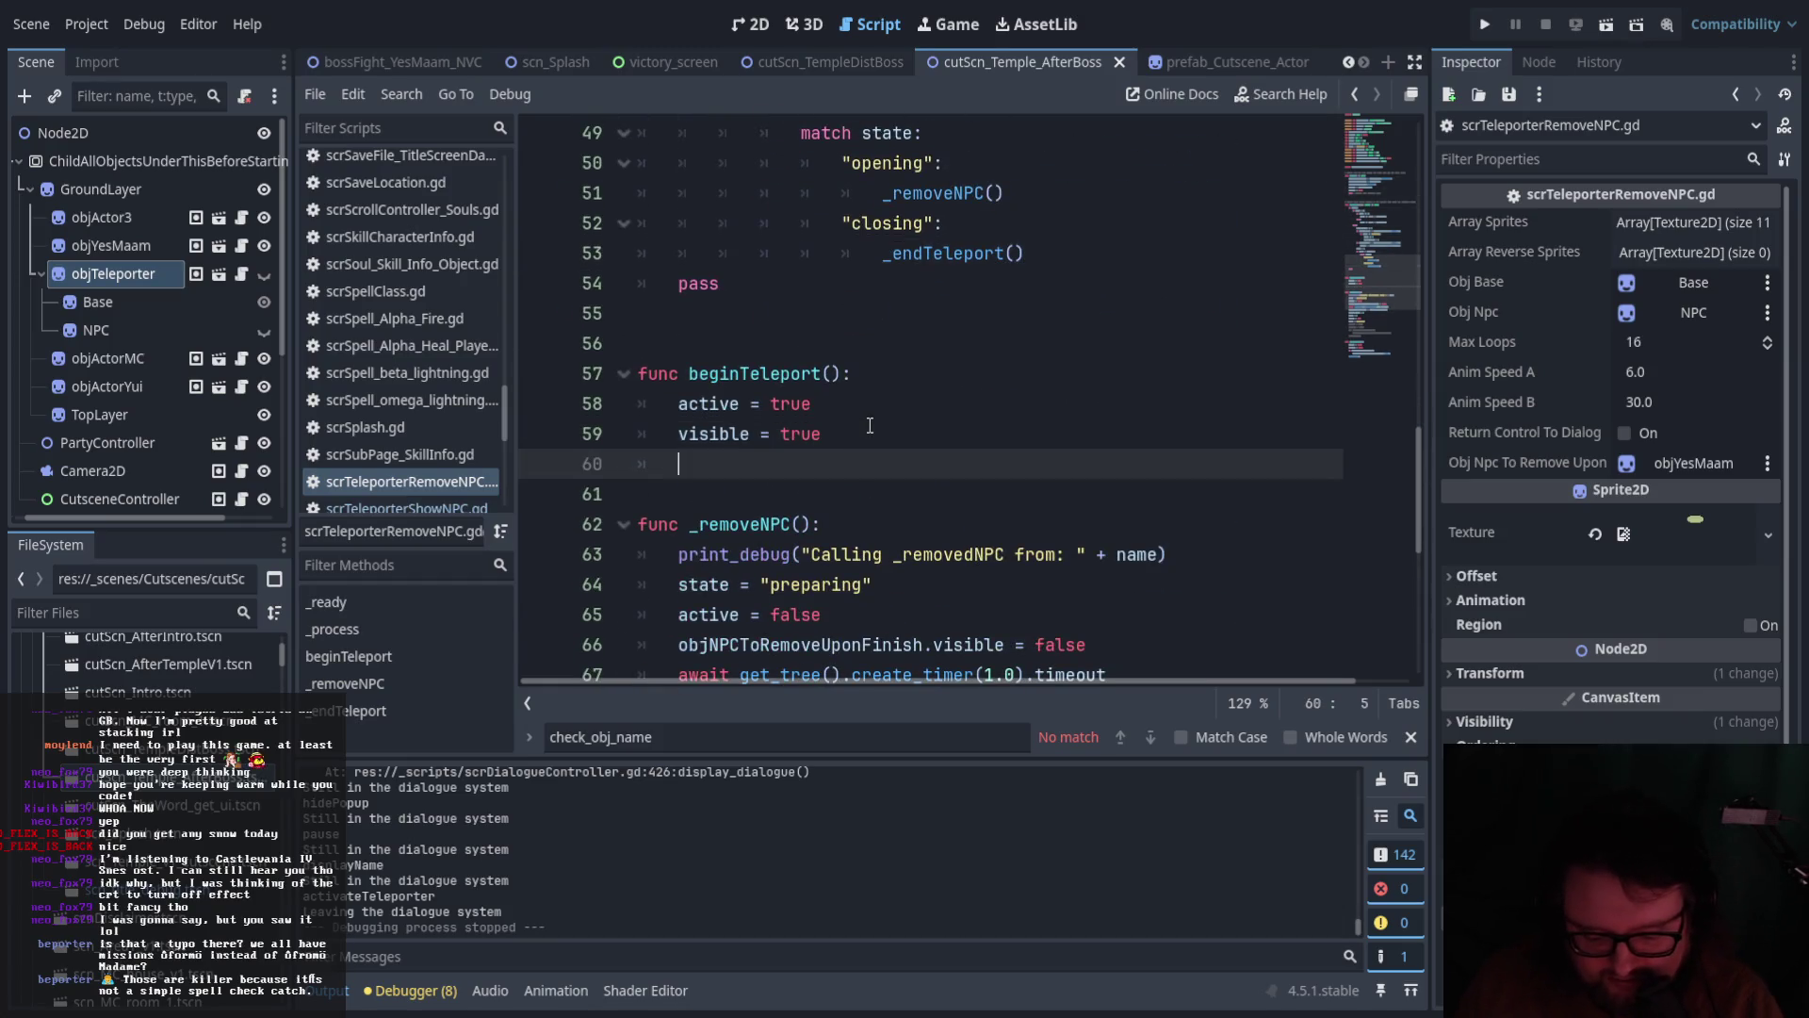
# Make beginTeleport set state = "opening" and run the current scene
pyautogui.write('state')
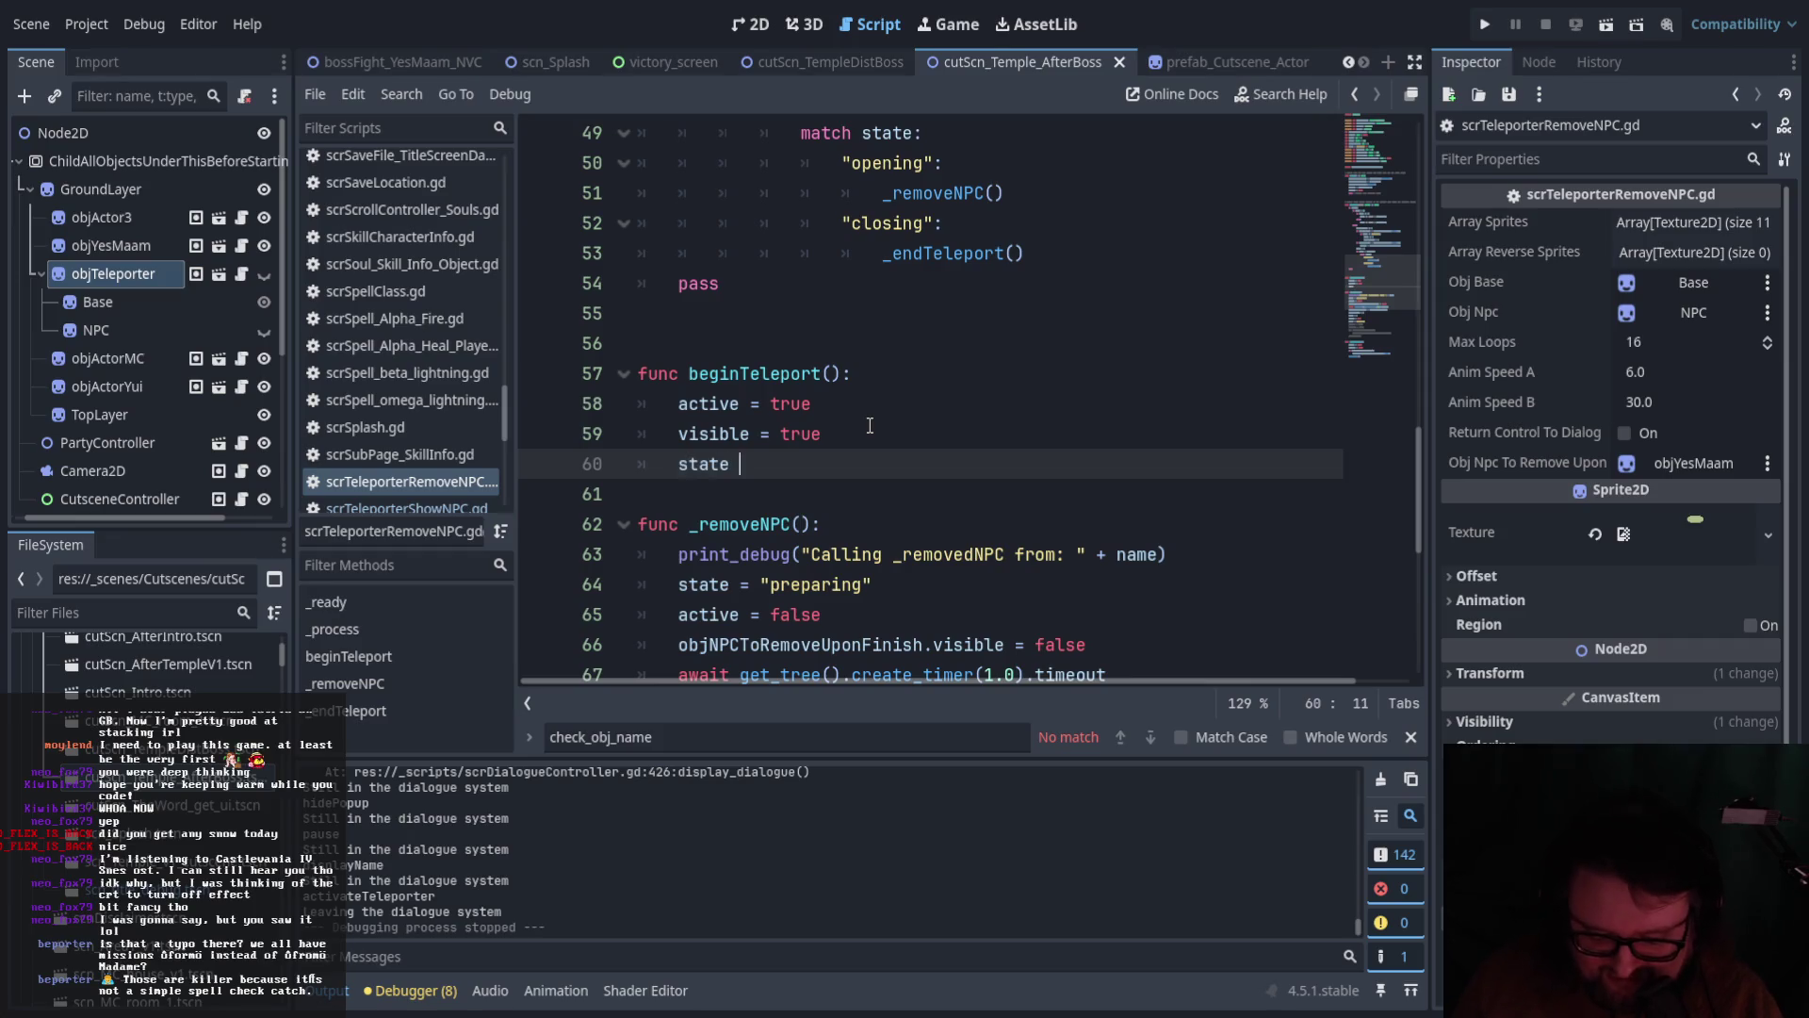
pyautogui.write(' = "opening')
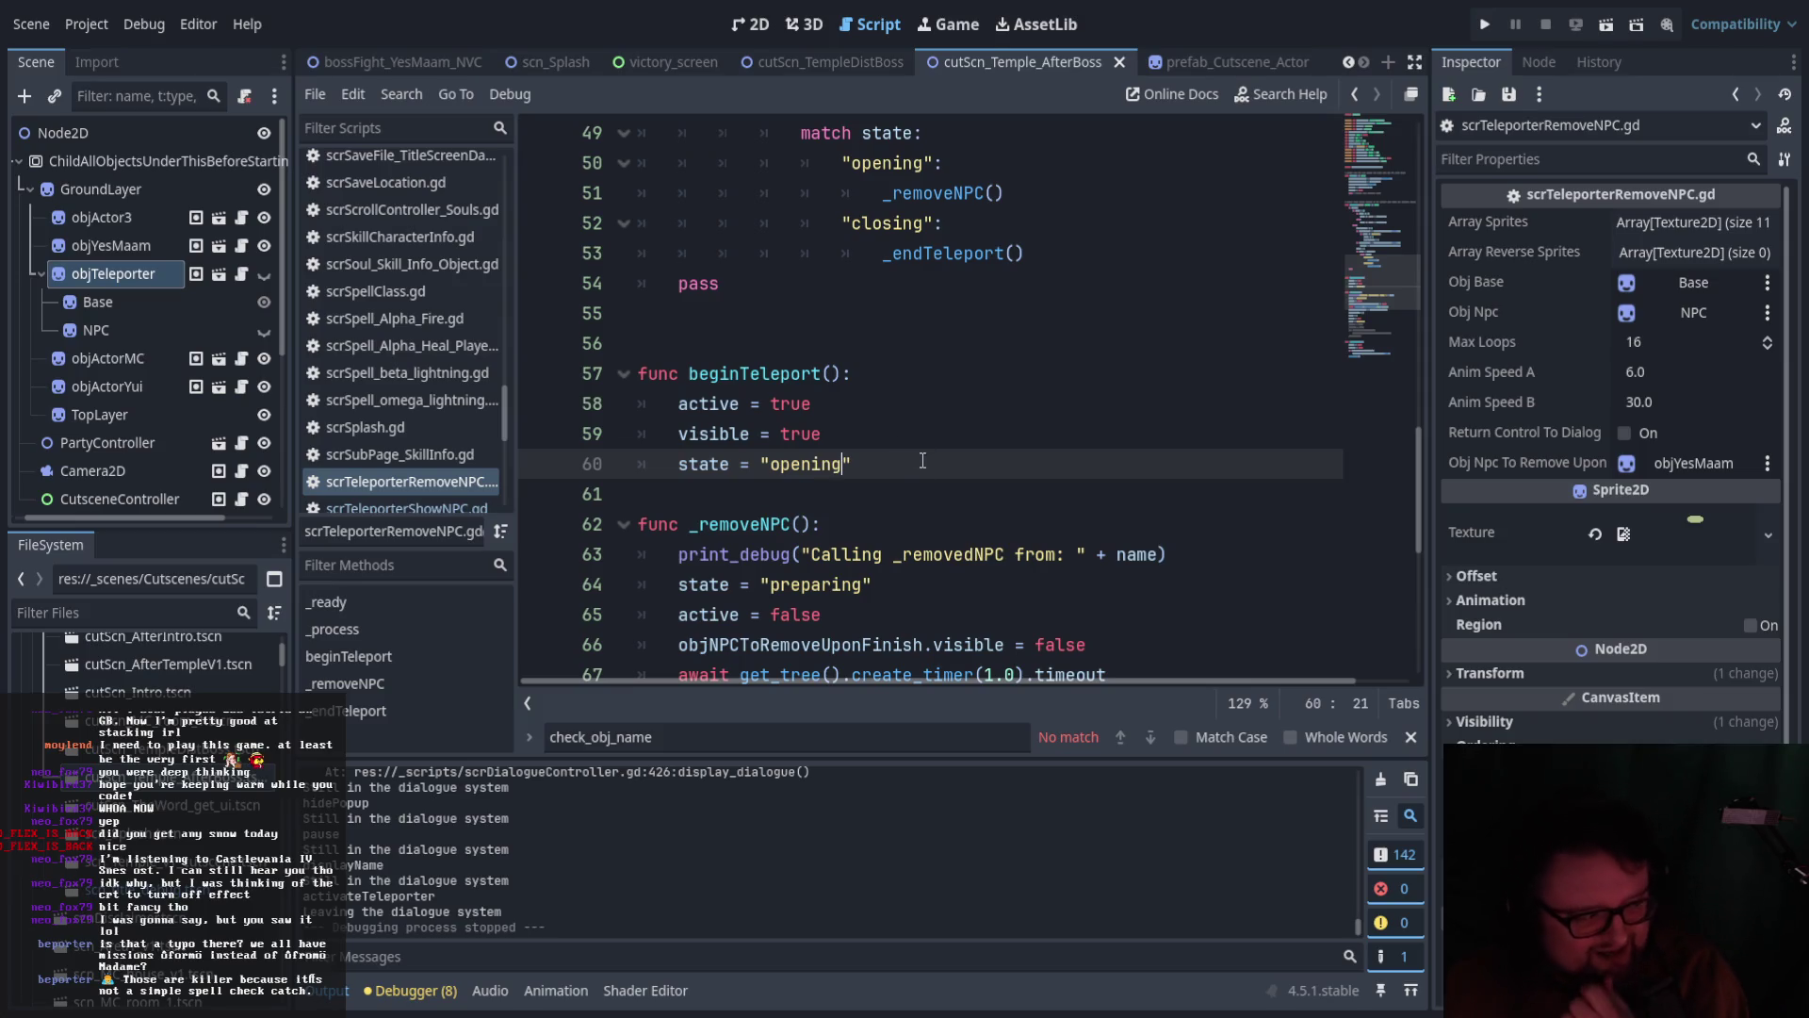
pyautogui.scroll(-2, 929, 464)
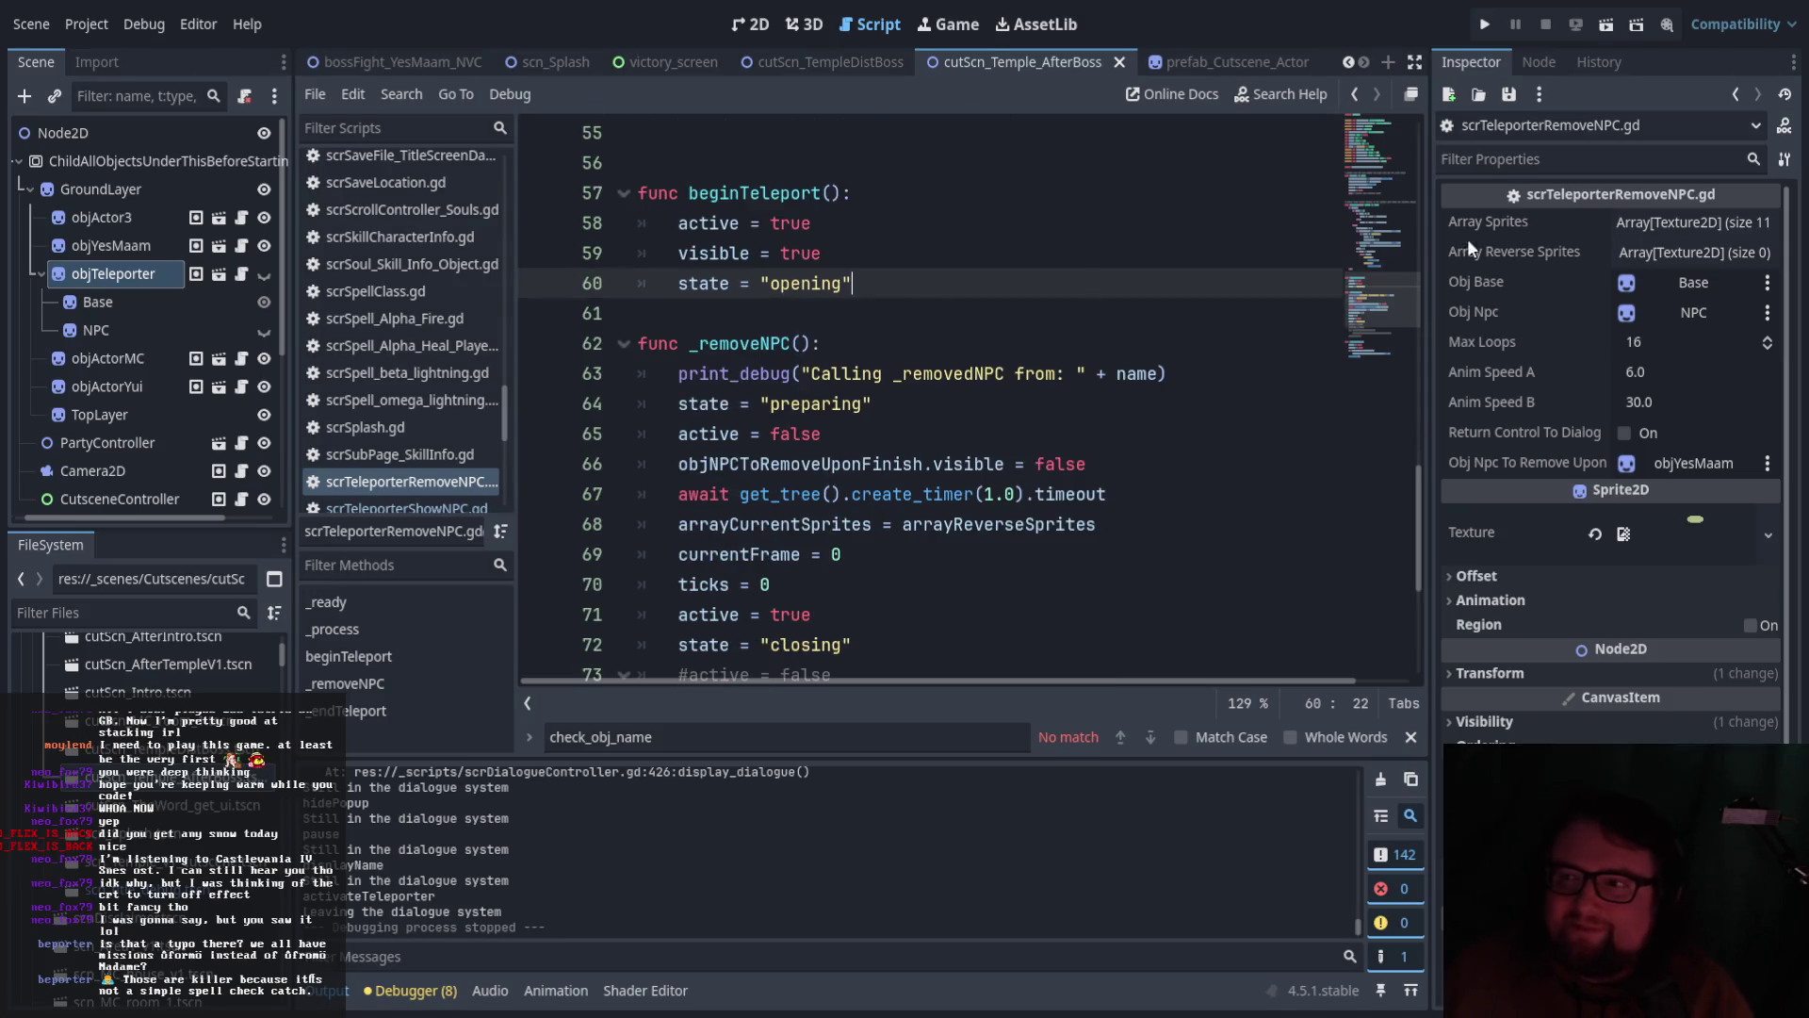
pyautogui.click(1613, 31)
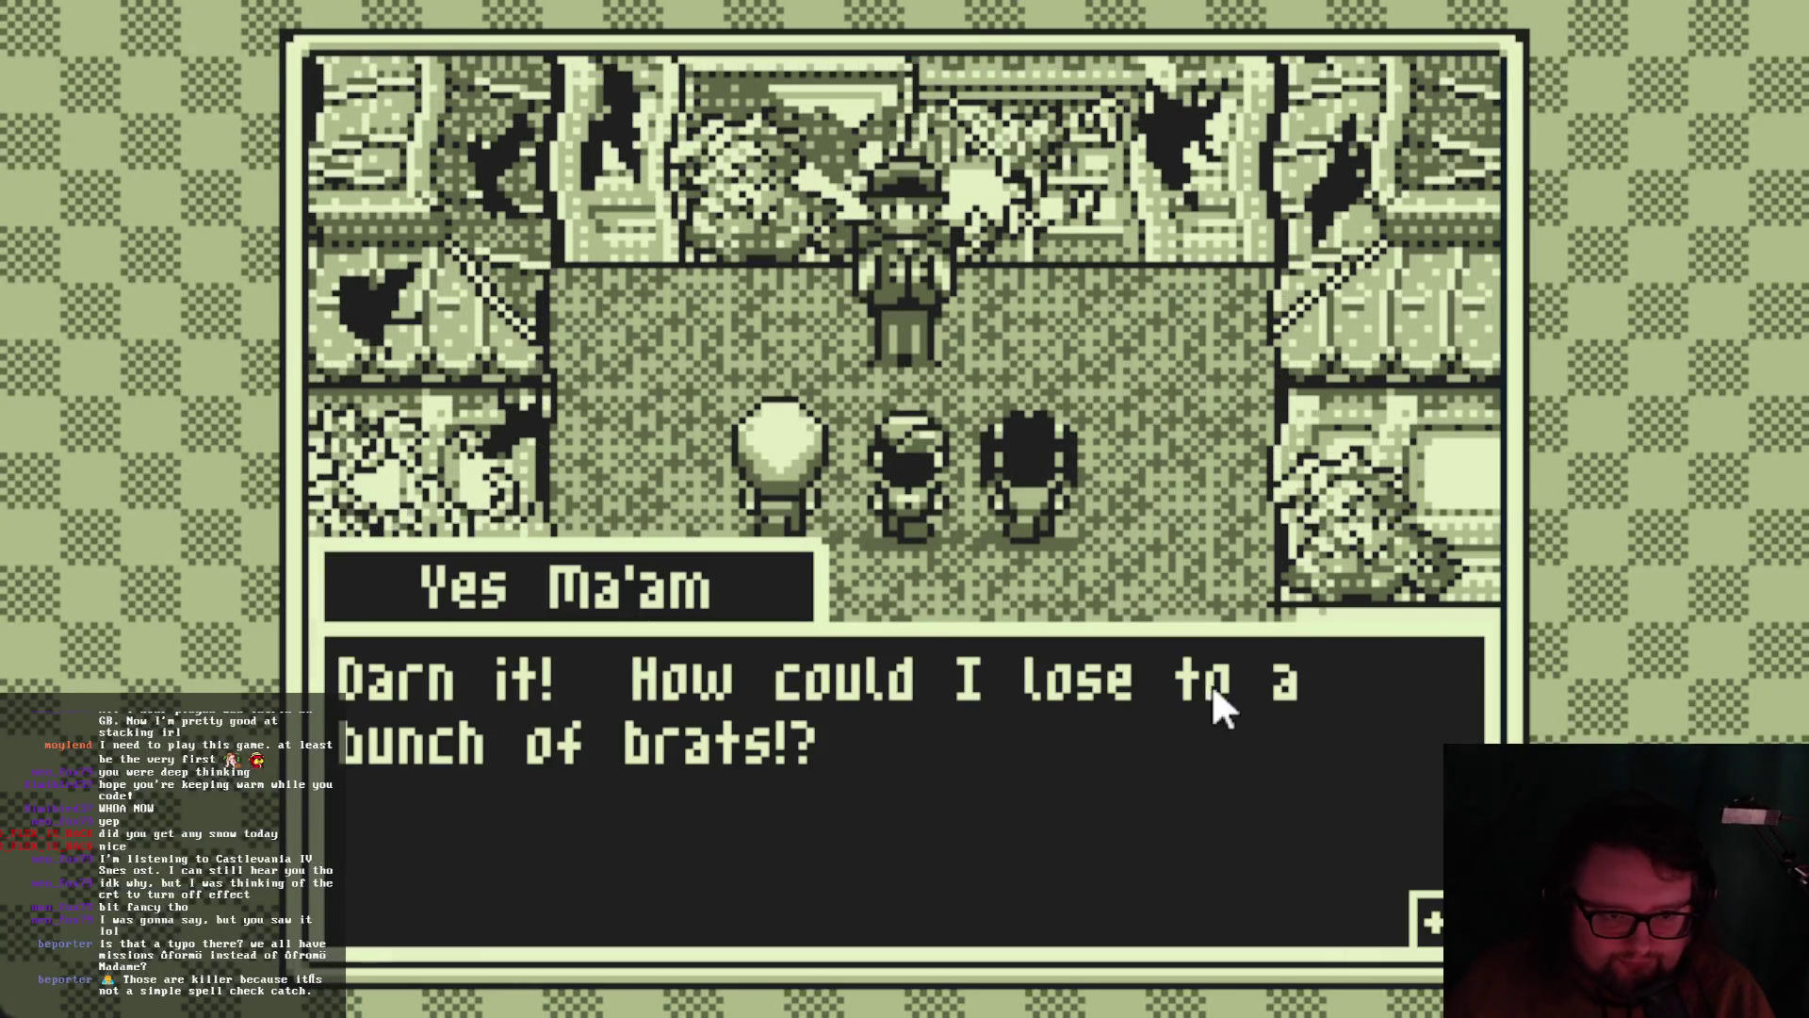
# Advance past the boss's defeat line, Hikari's and Yui's questions, up to Yui's reply
pyautogui.press('z')
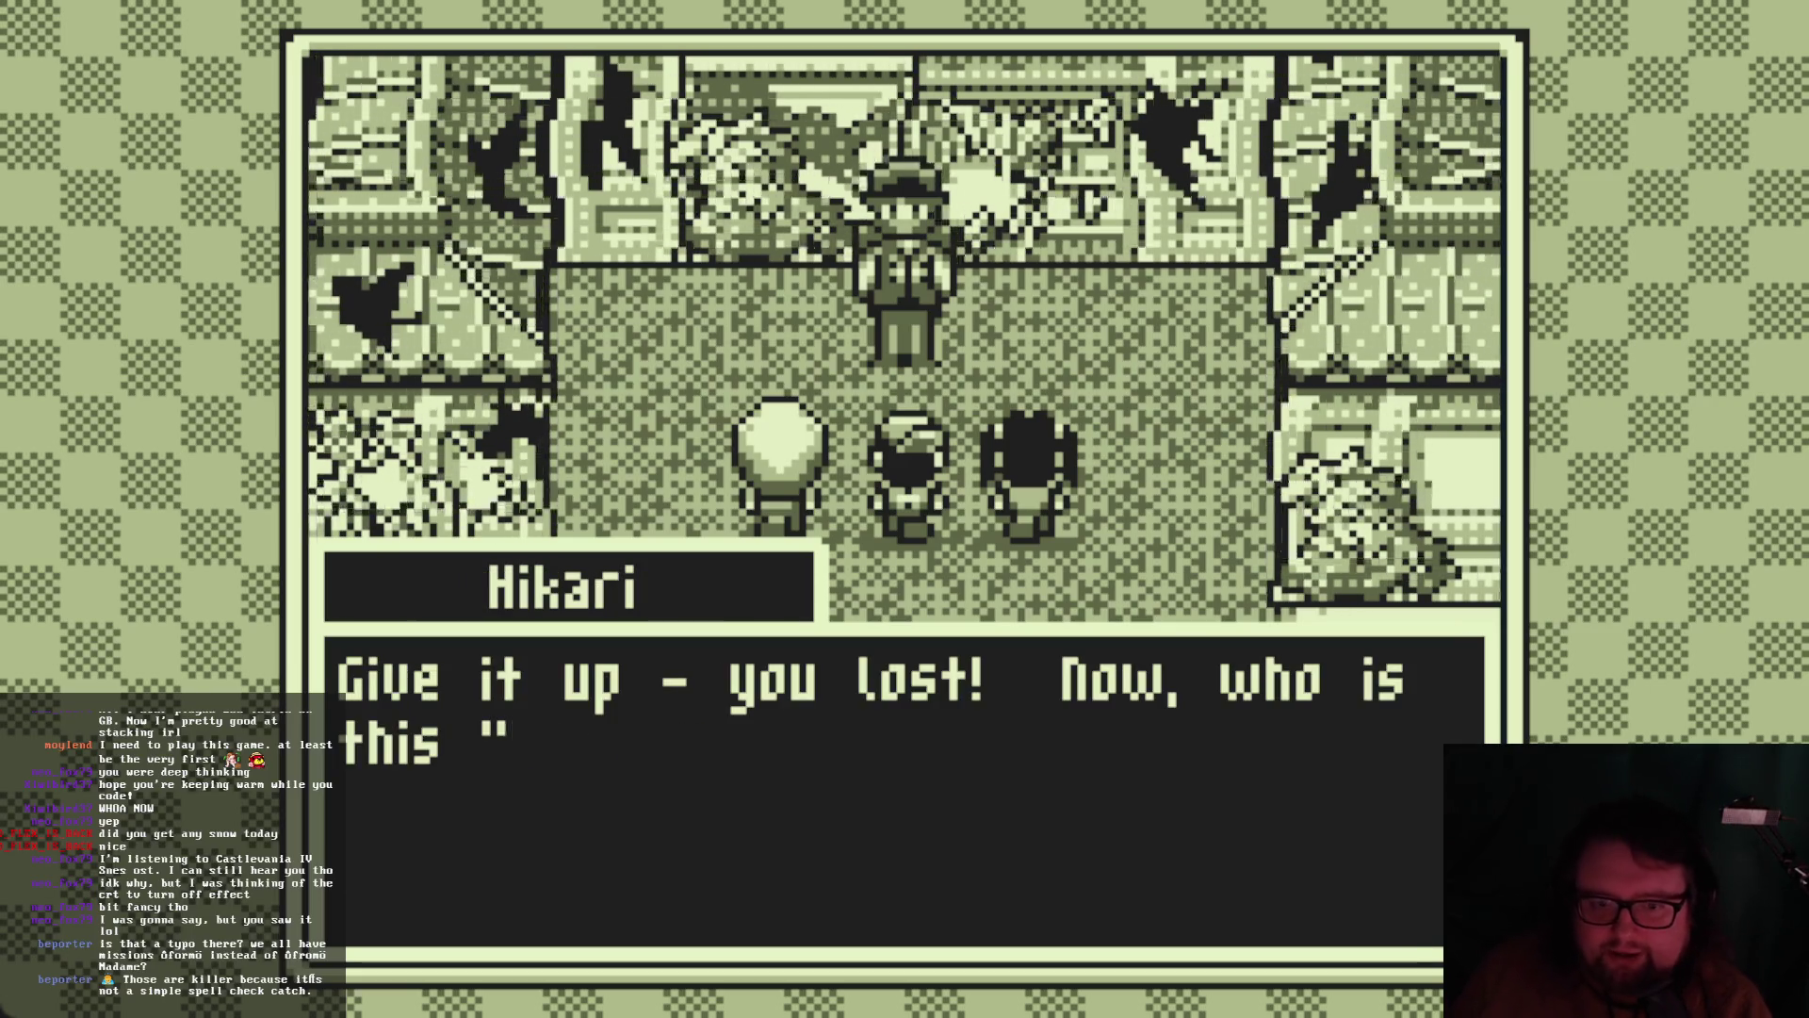
pyautogui.press('z')
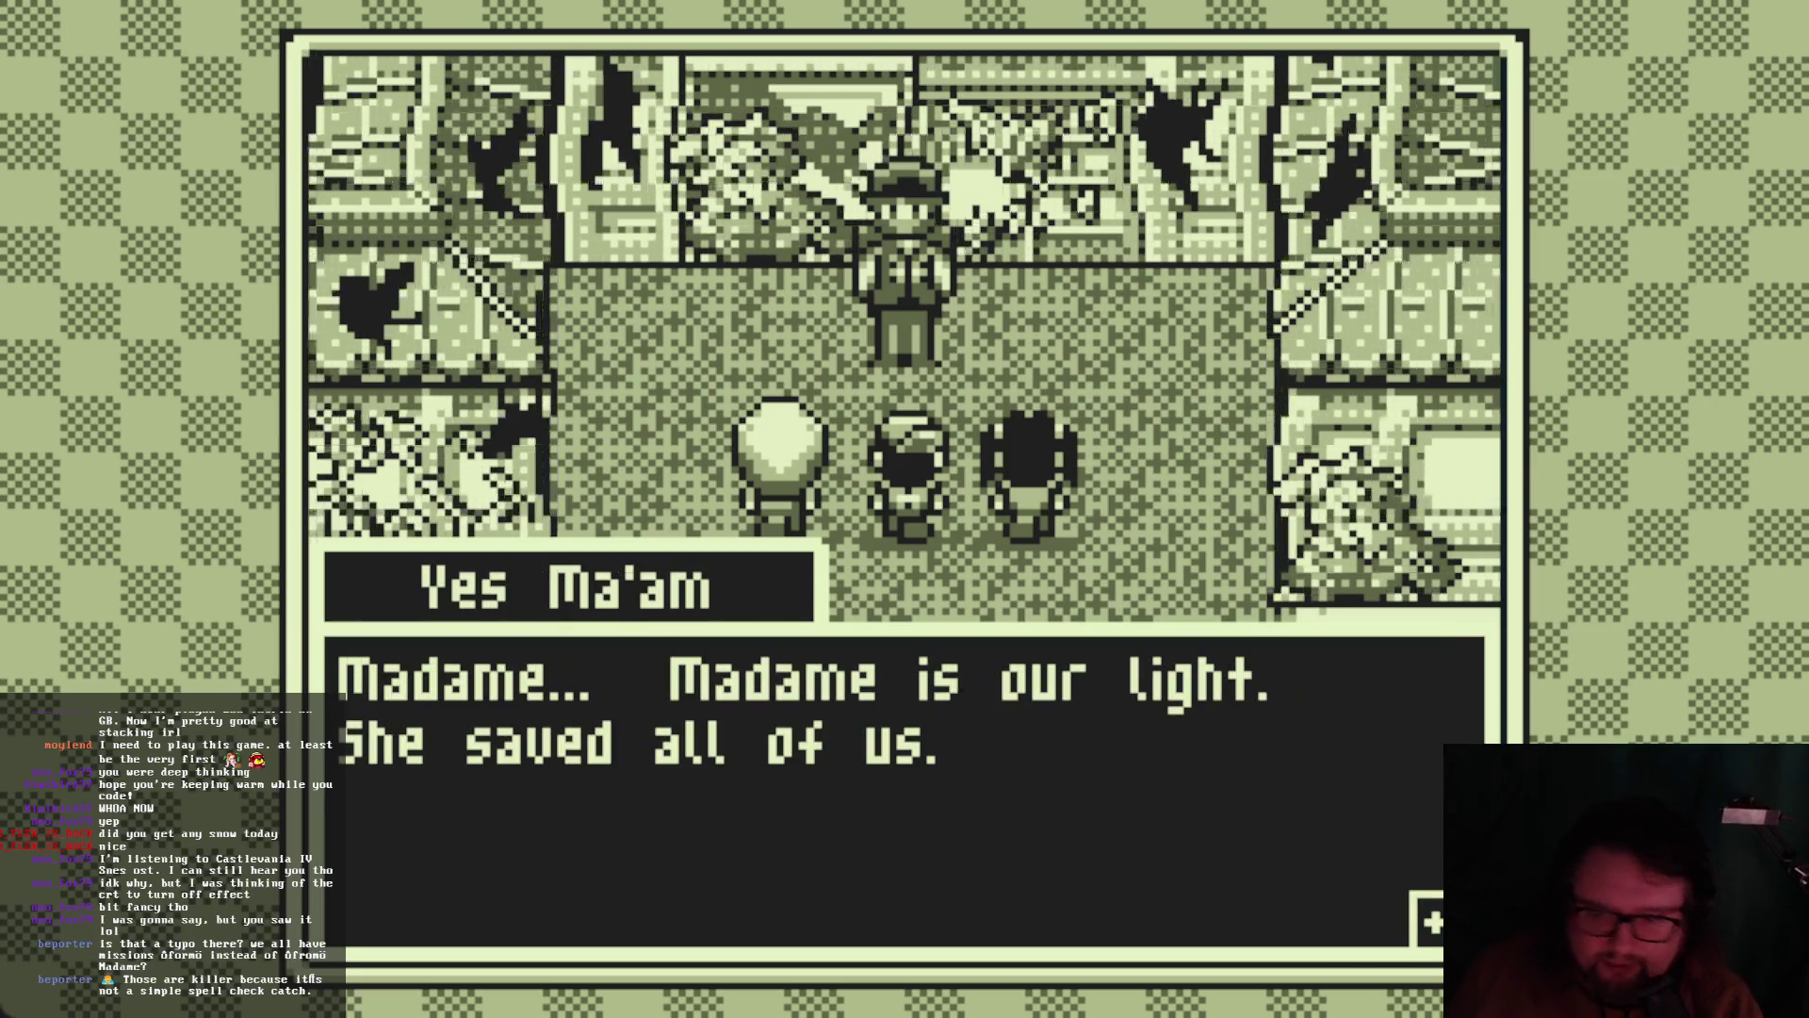
pyautogui.press('z')
pyautogui.press('z')
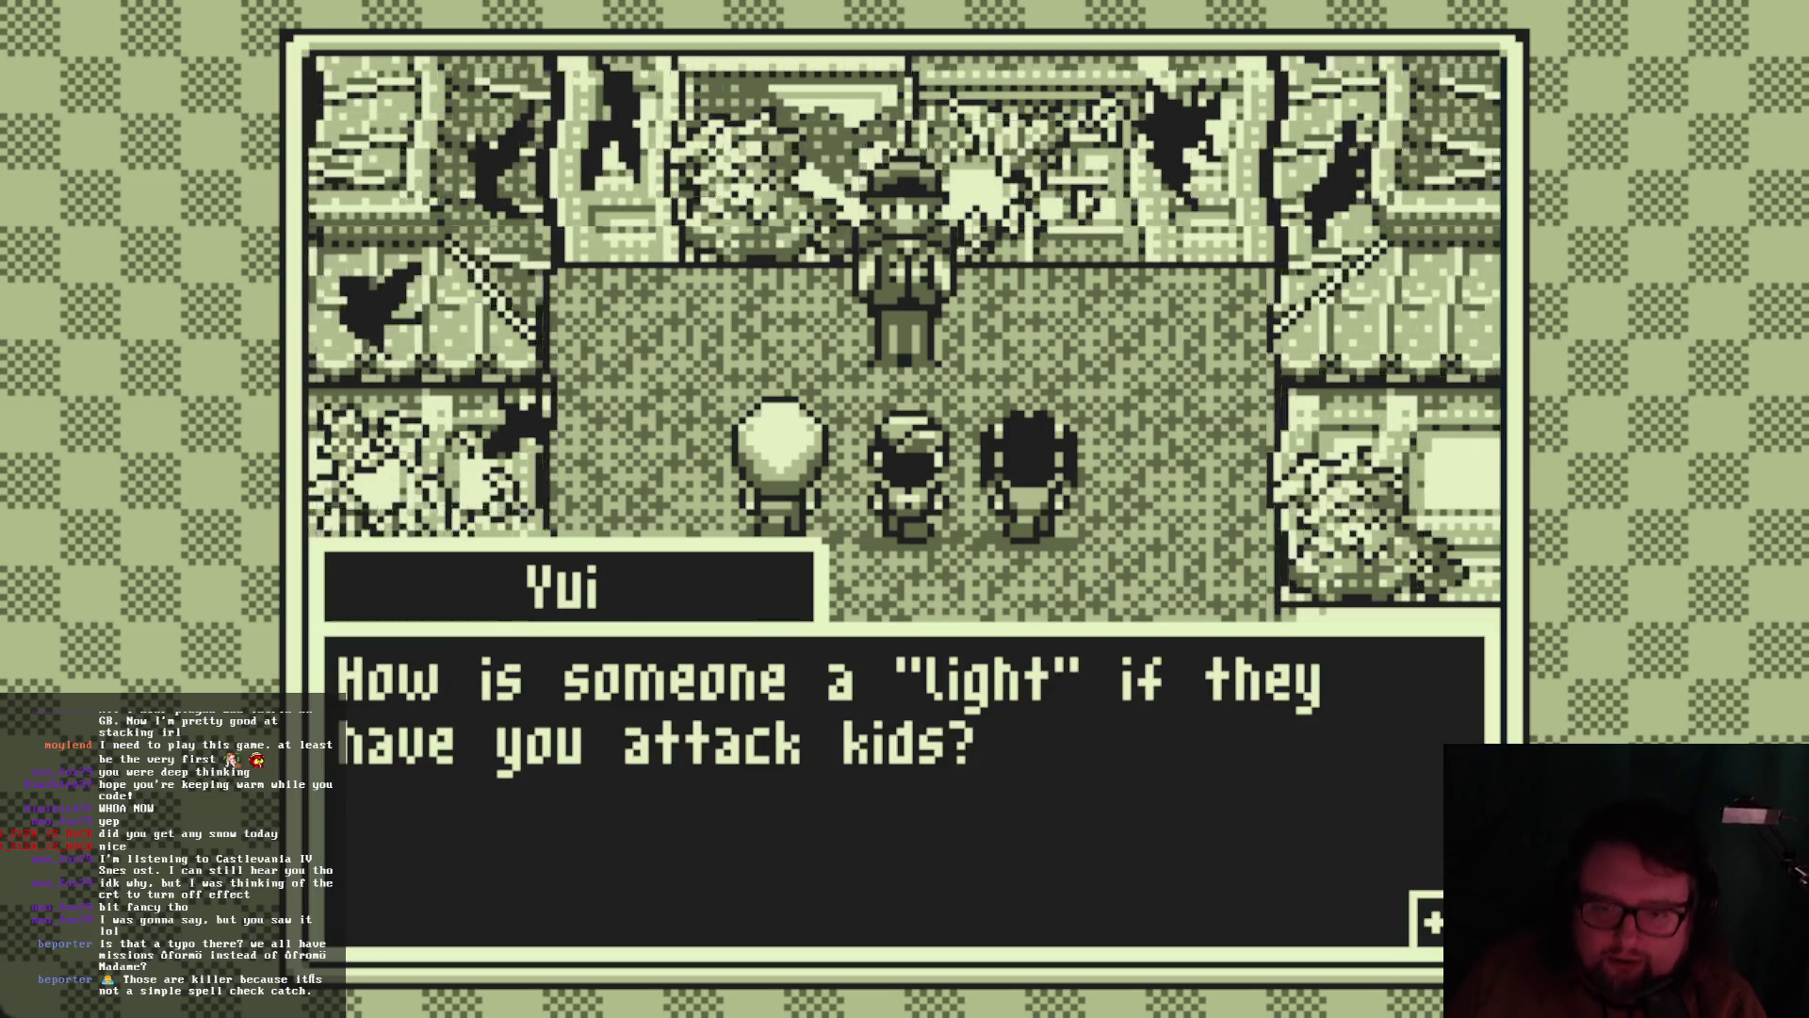
pyautogui.press('z')
pyautogui.press('z')
pyautogui.press('z')
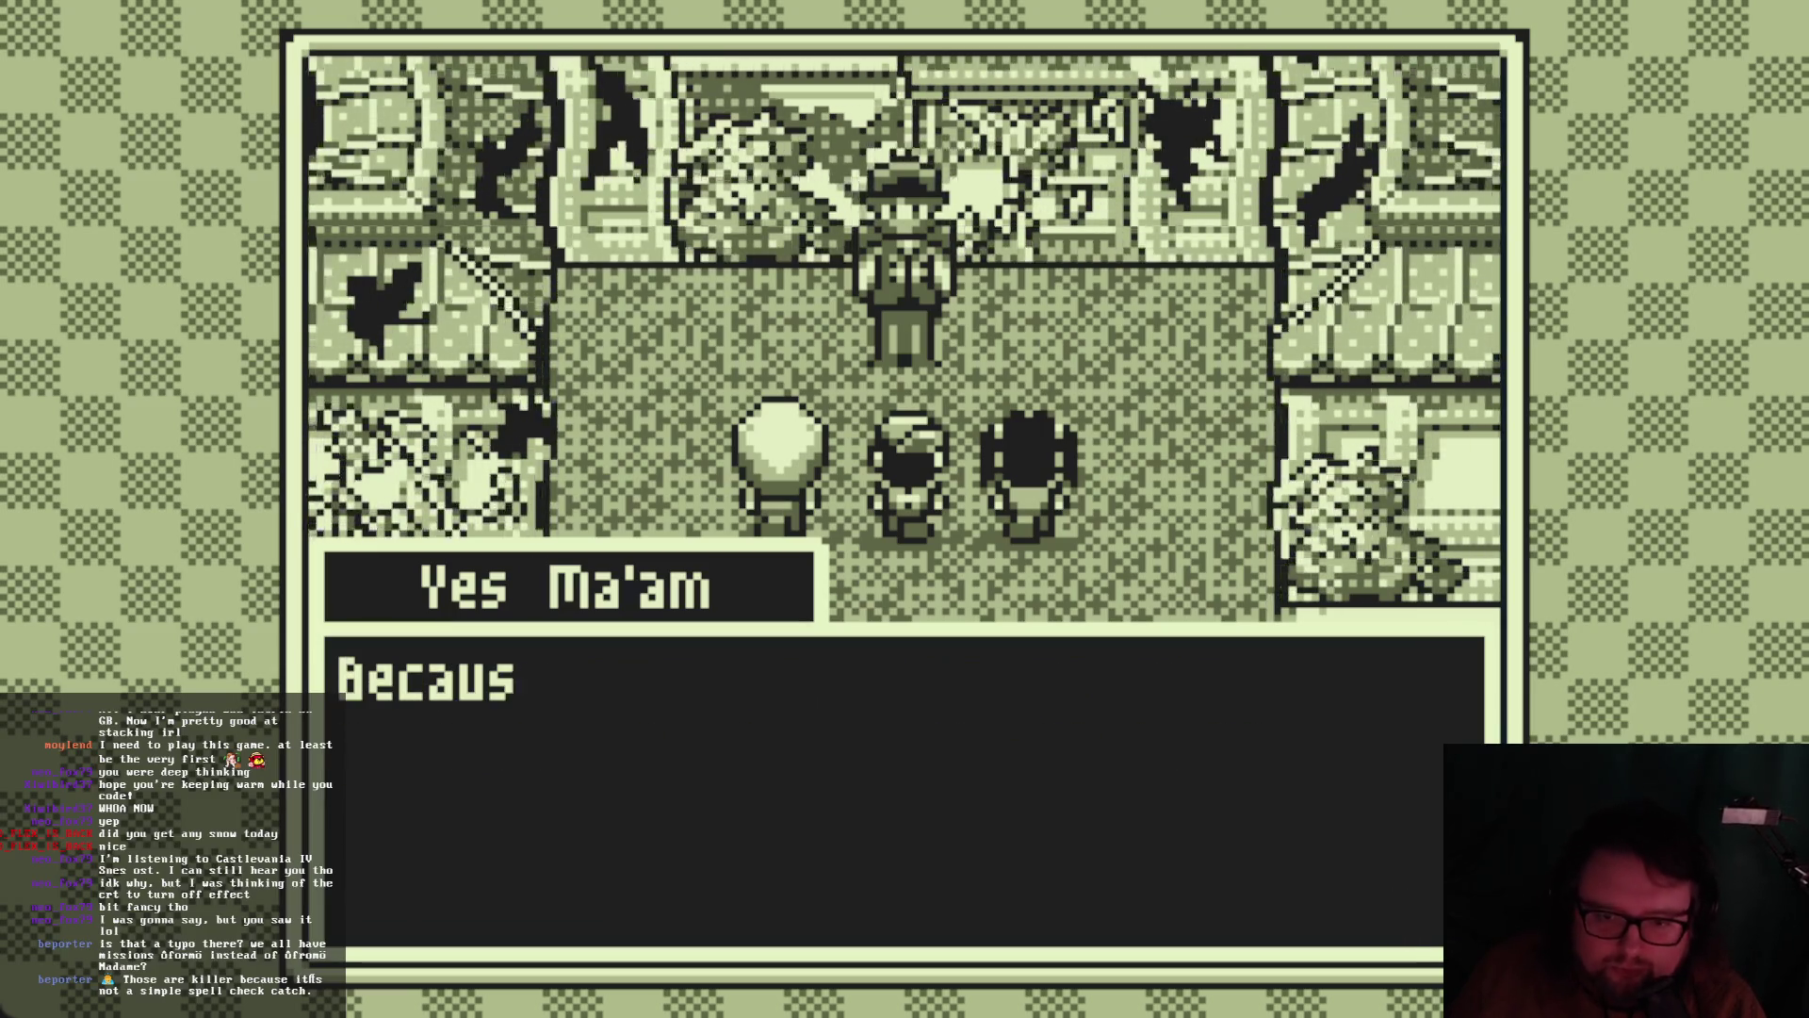
pyautogui.press('z')
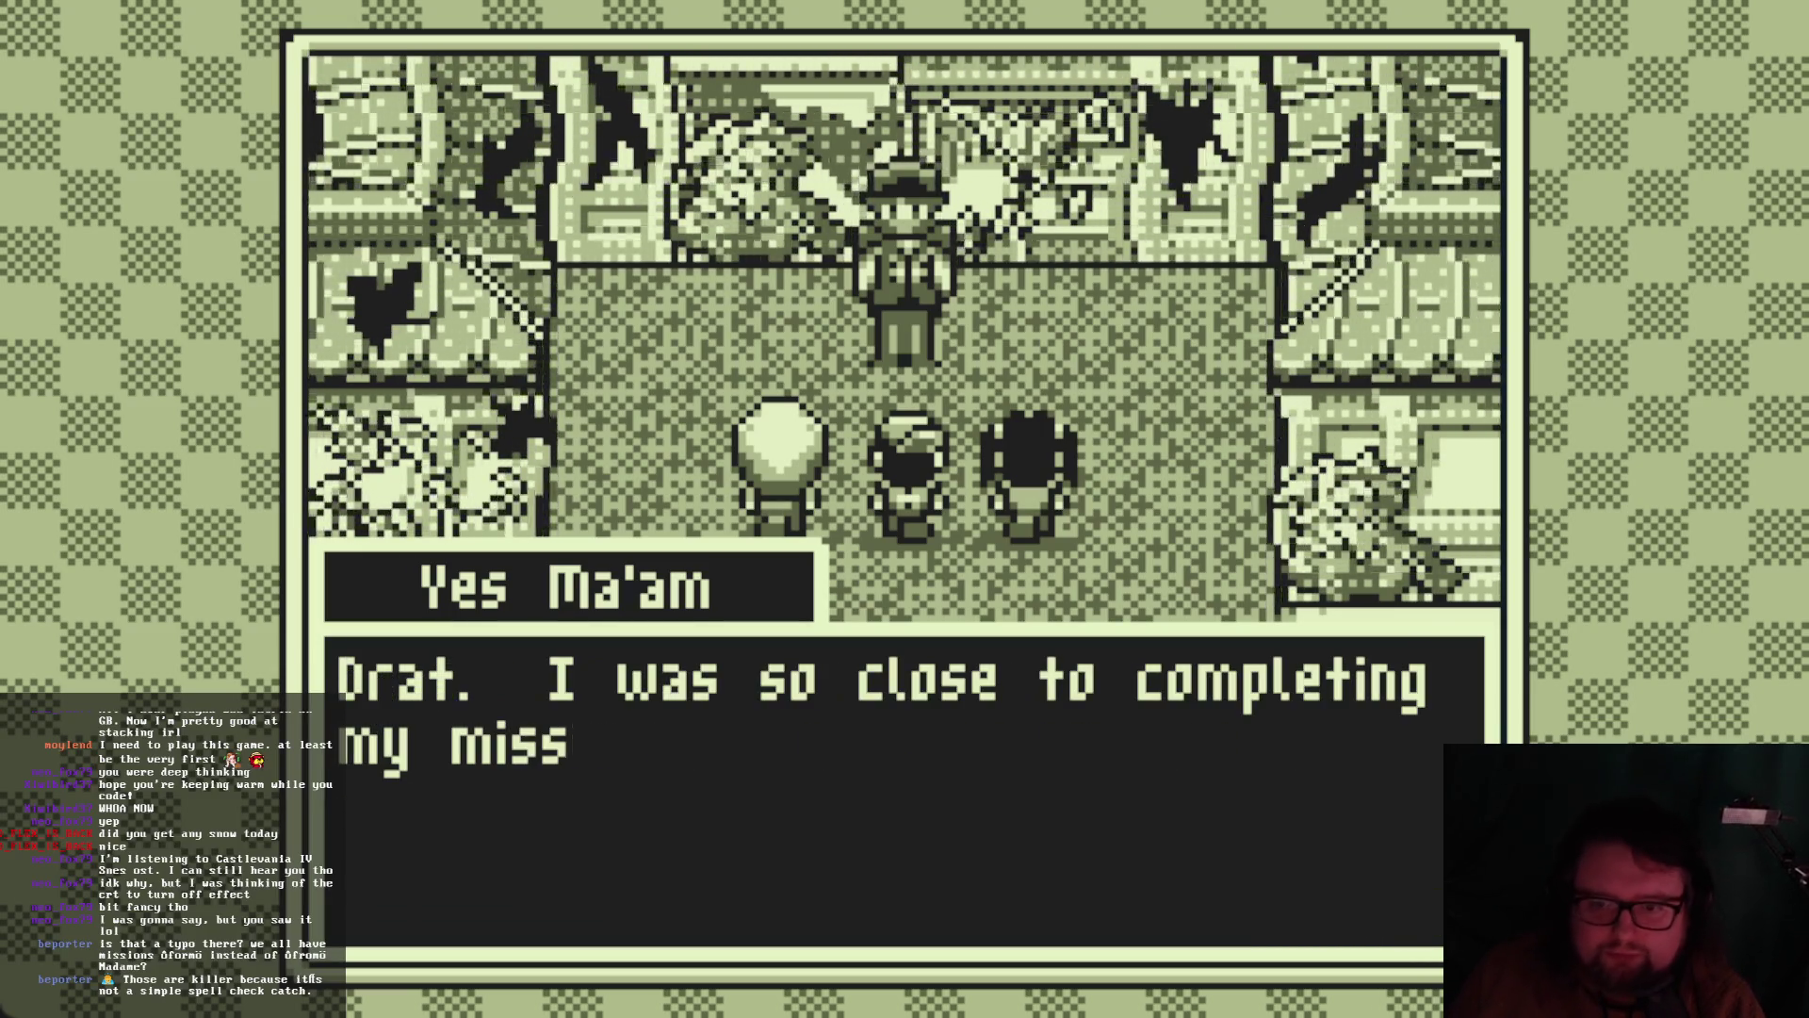
pyautogui.press('z')
pyautogui.press('z')
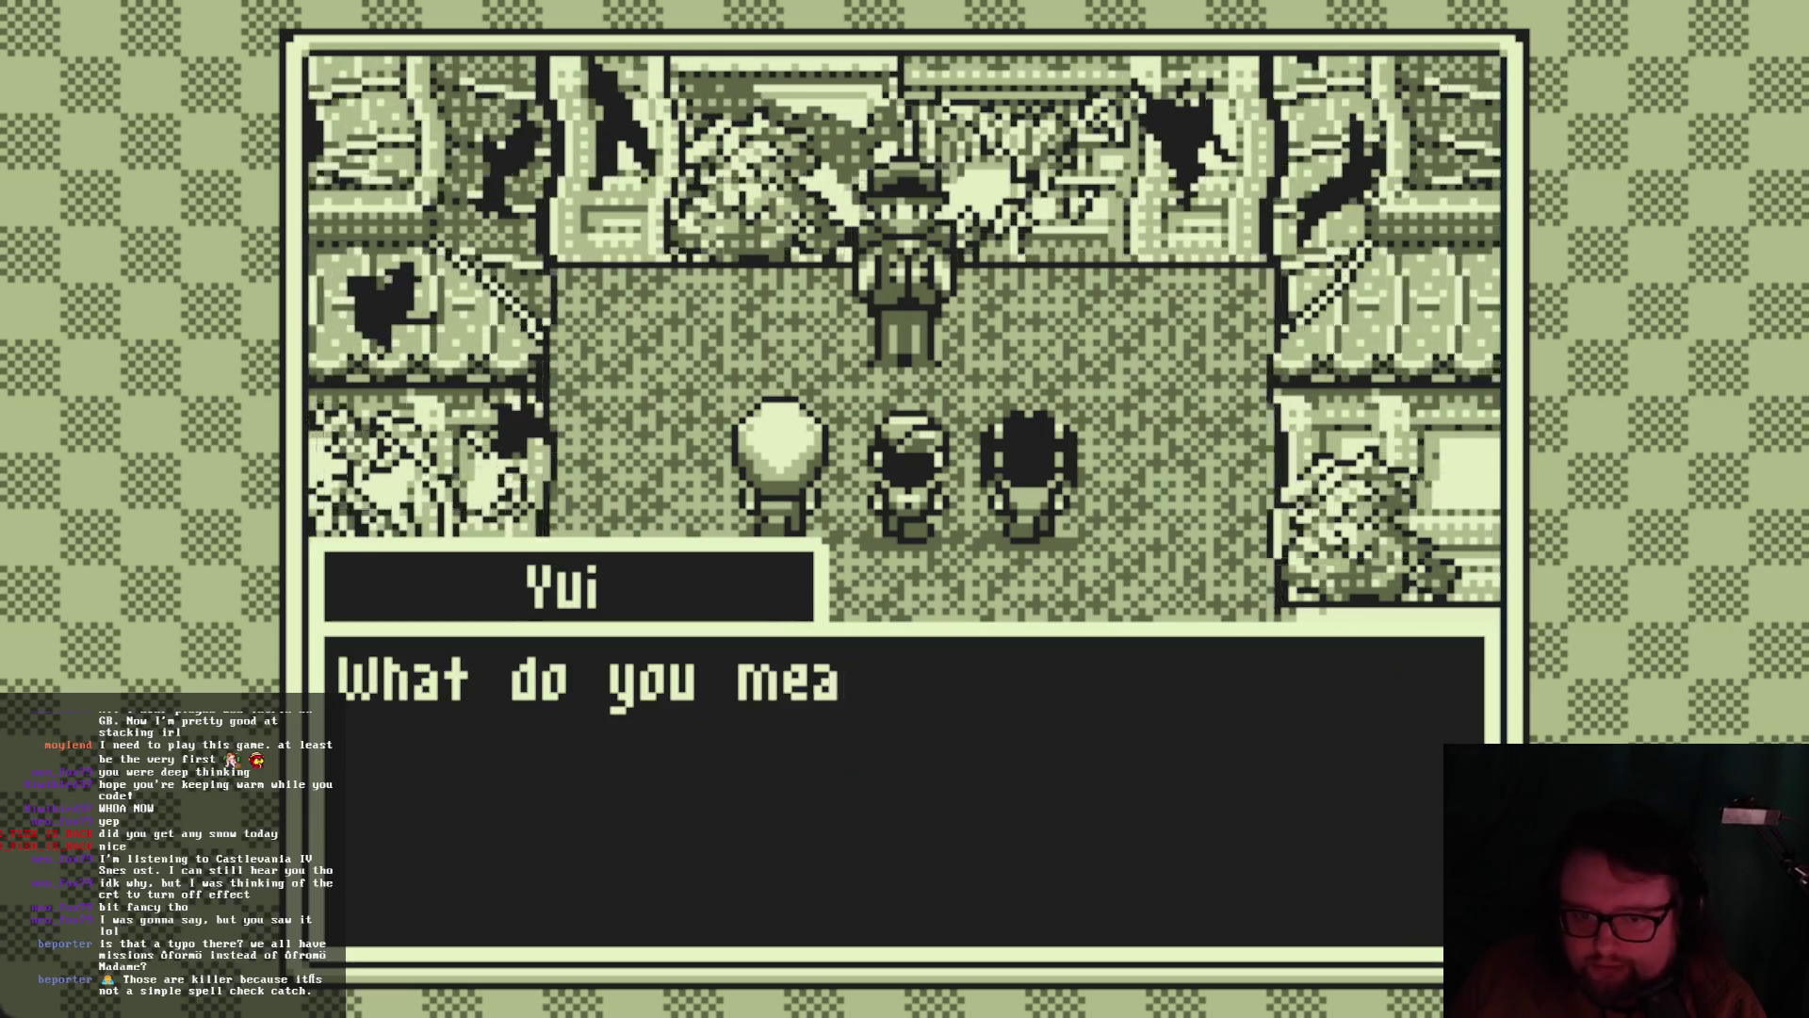
pyautogui.press('z')
pyautogui.press('z')
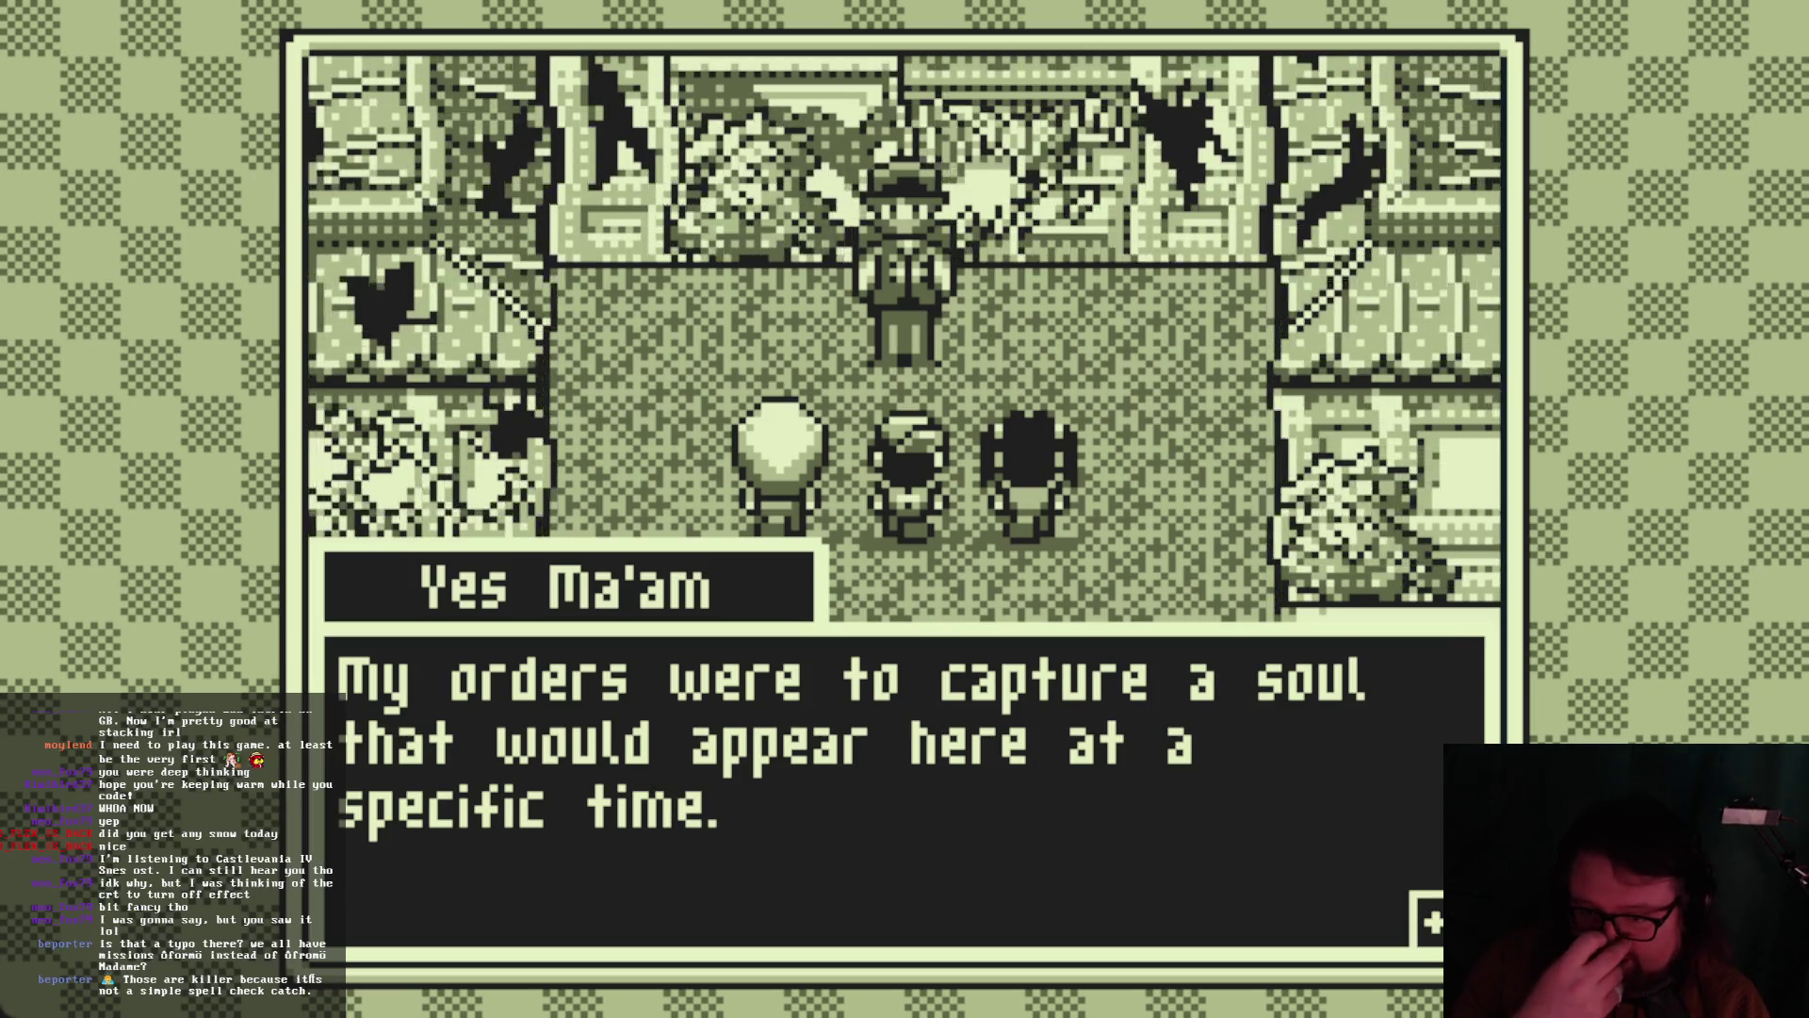
# Finish the remaining dialogue until Yes Ma'am vanishes, then stop the game with F8
pyautogui.press('z')
pyautogui.press('z')
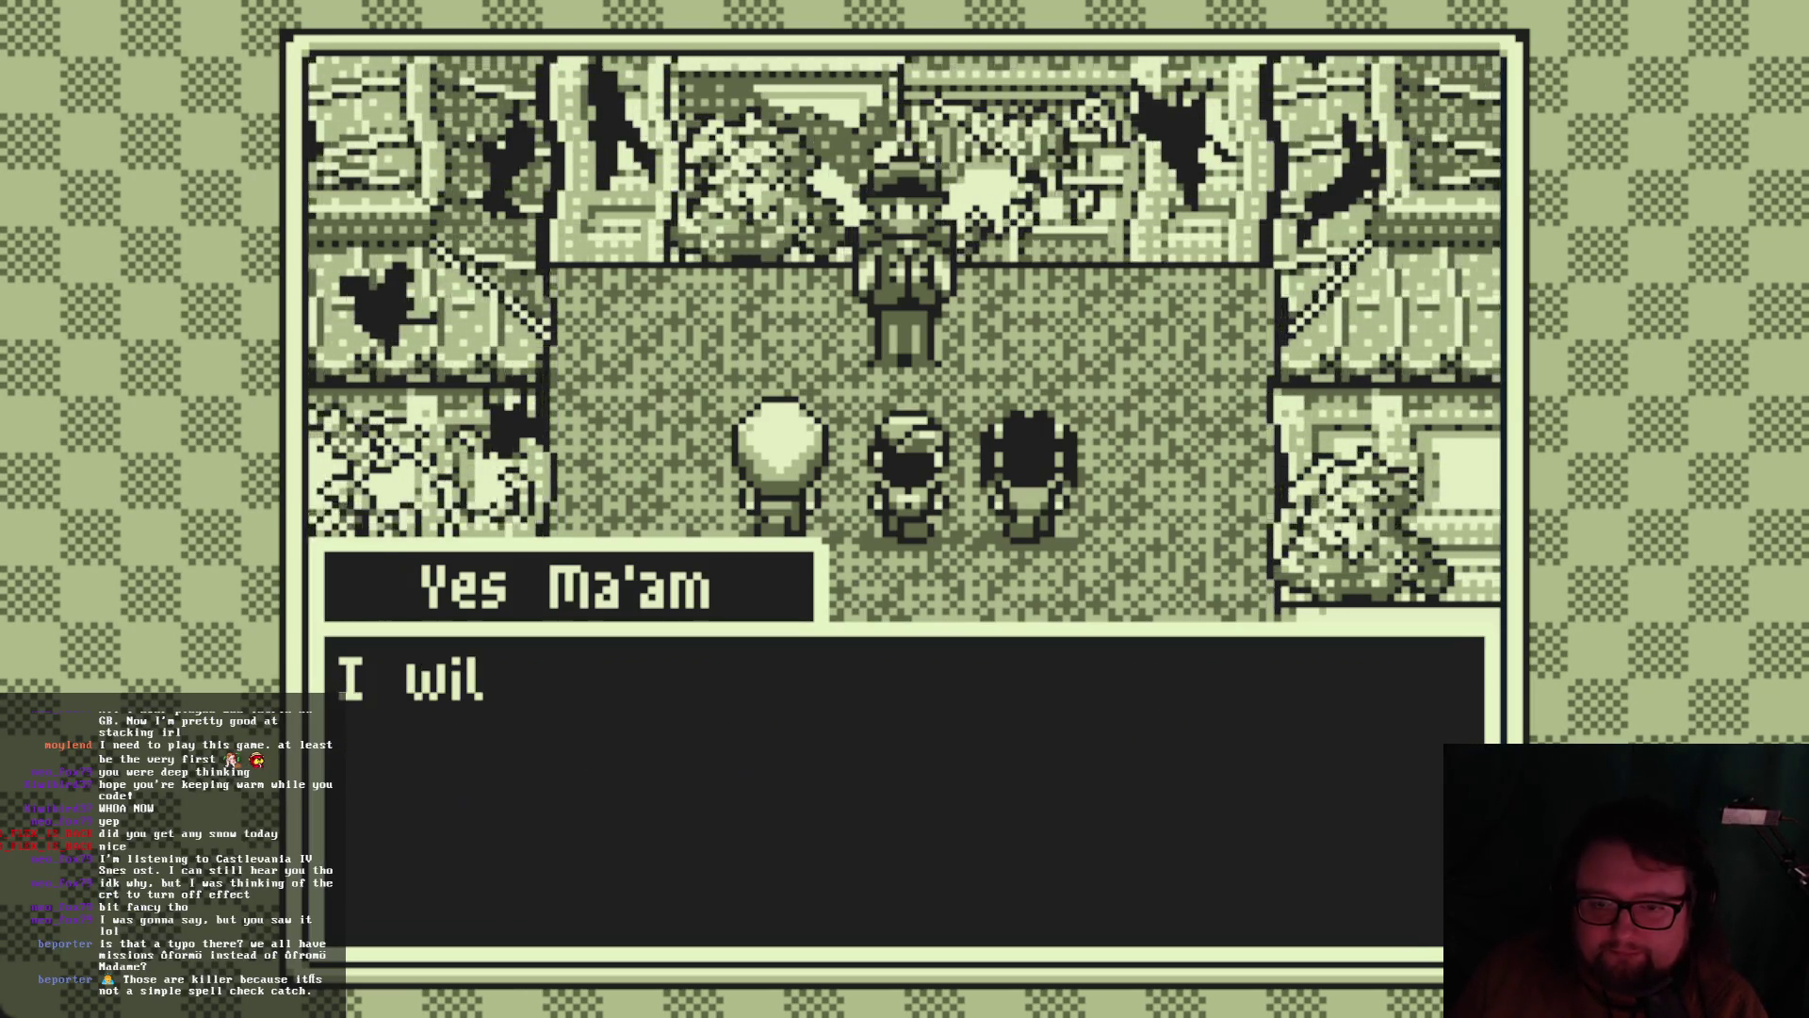
pyautogui.press('z')
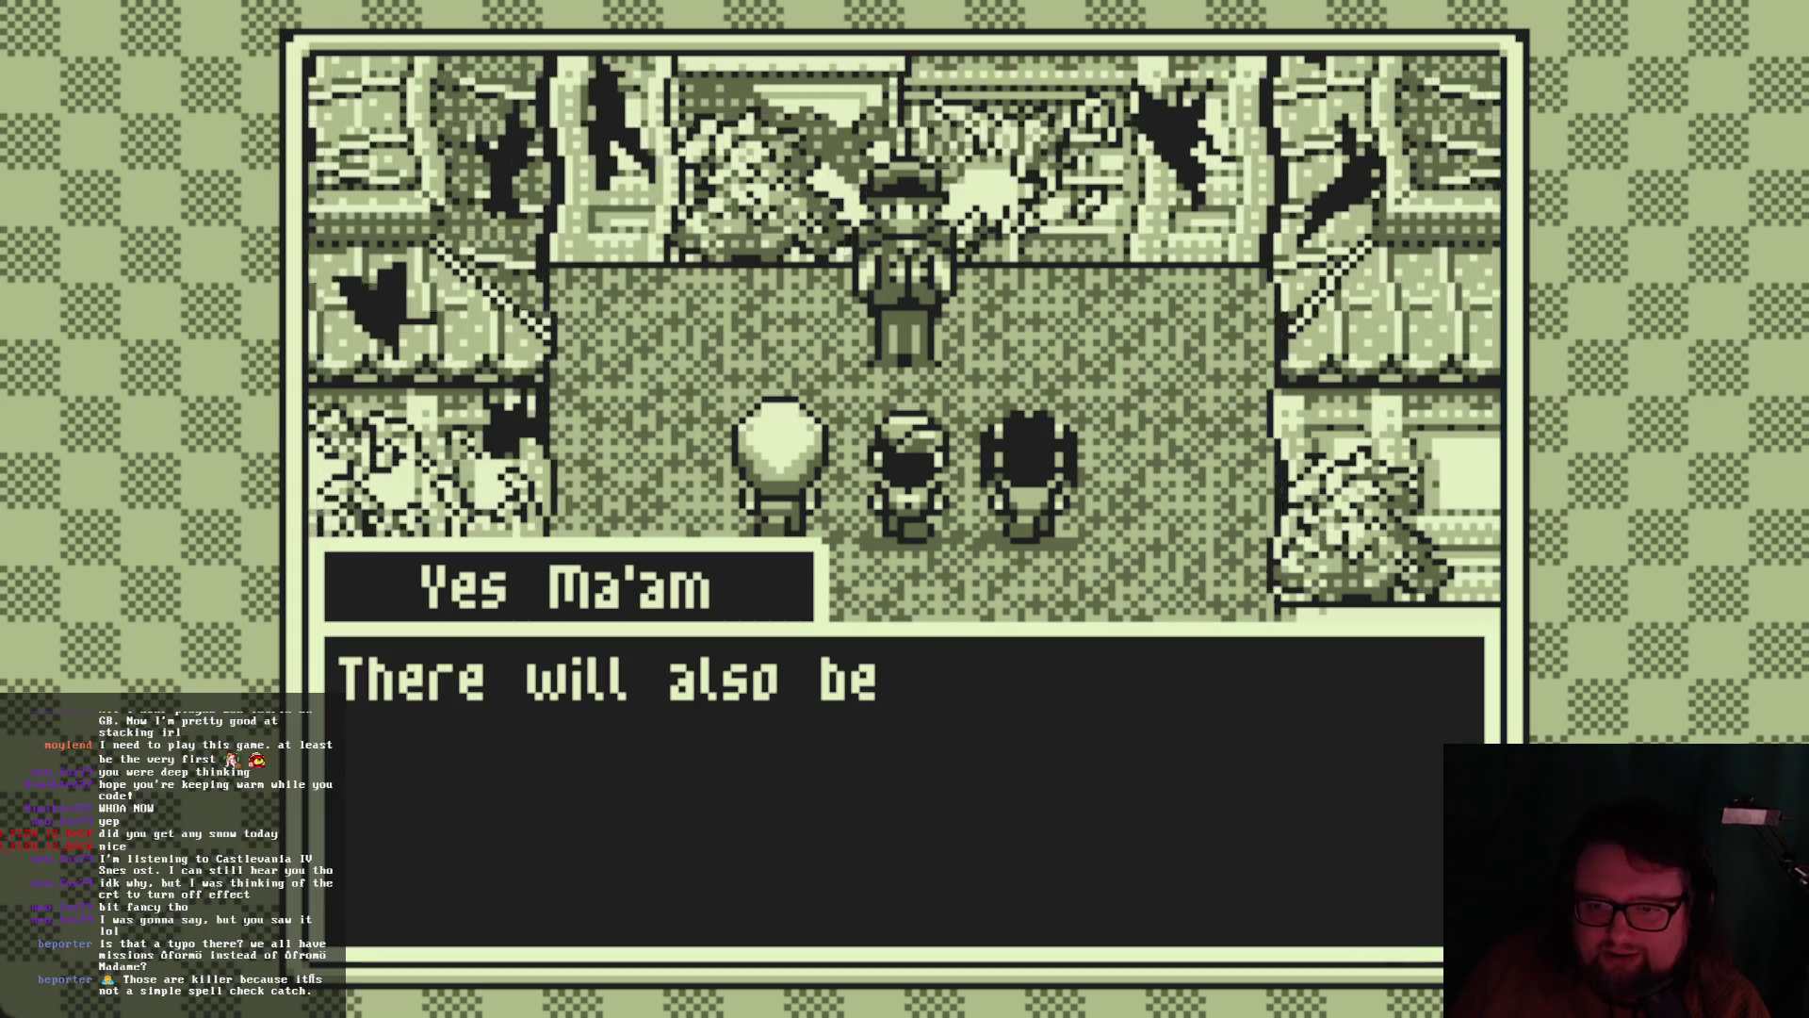
pyautogui.press('z')
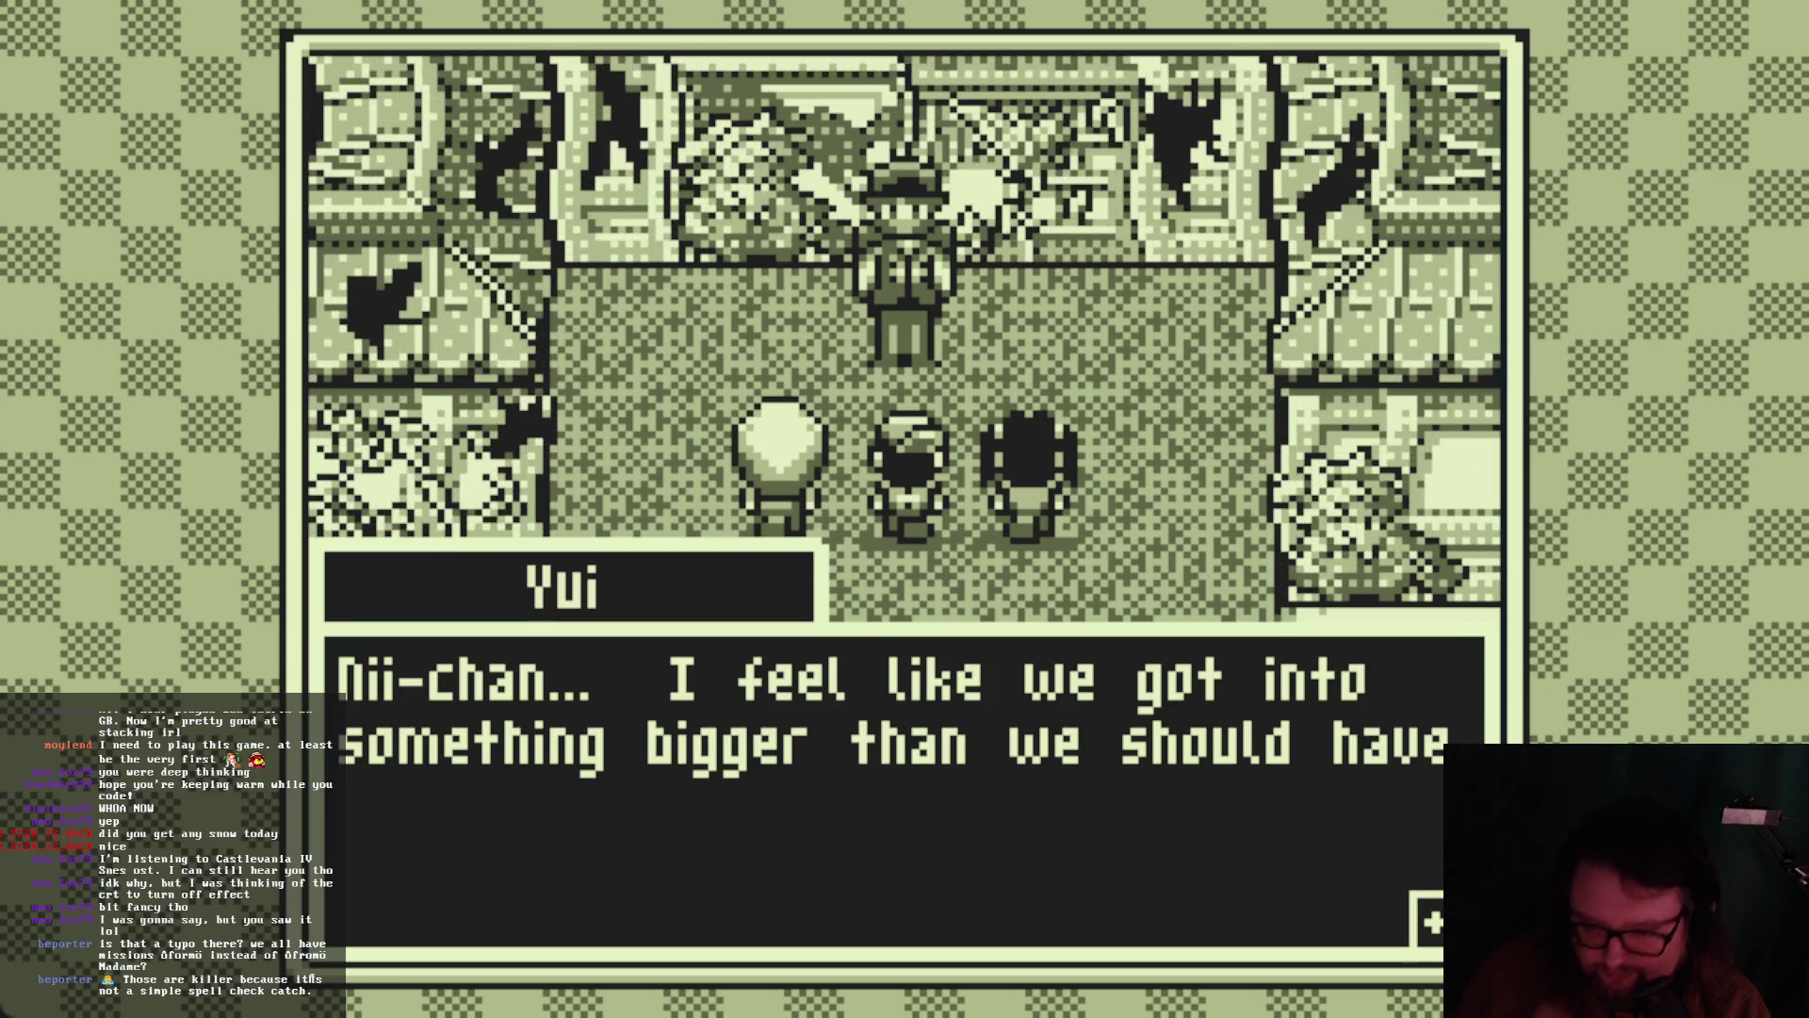
pyautogui.press('z')
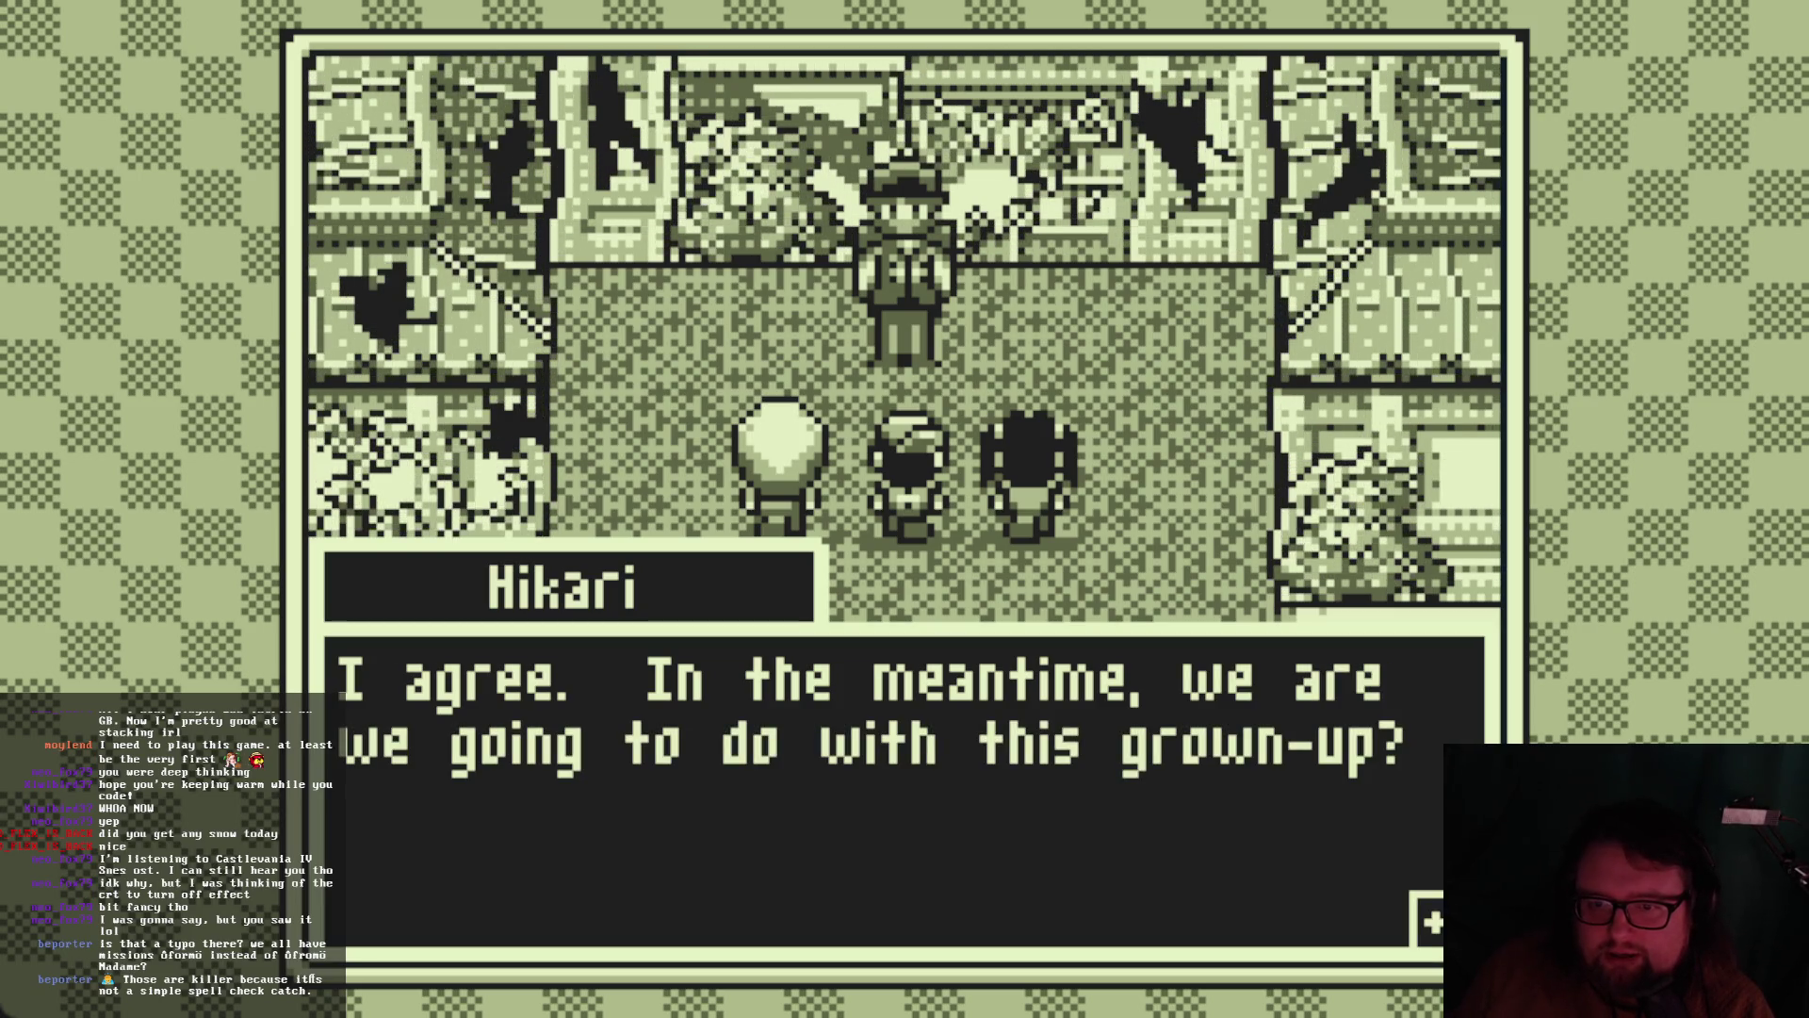
pyautogui.press('z')
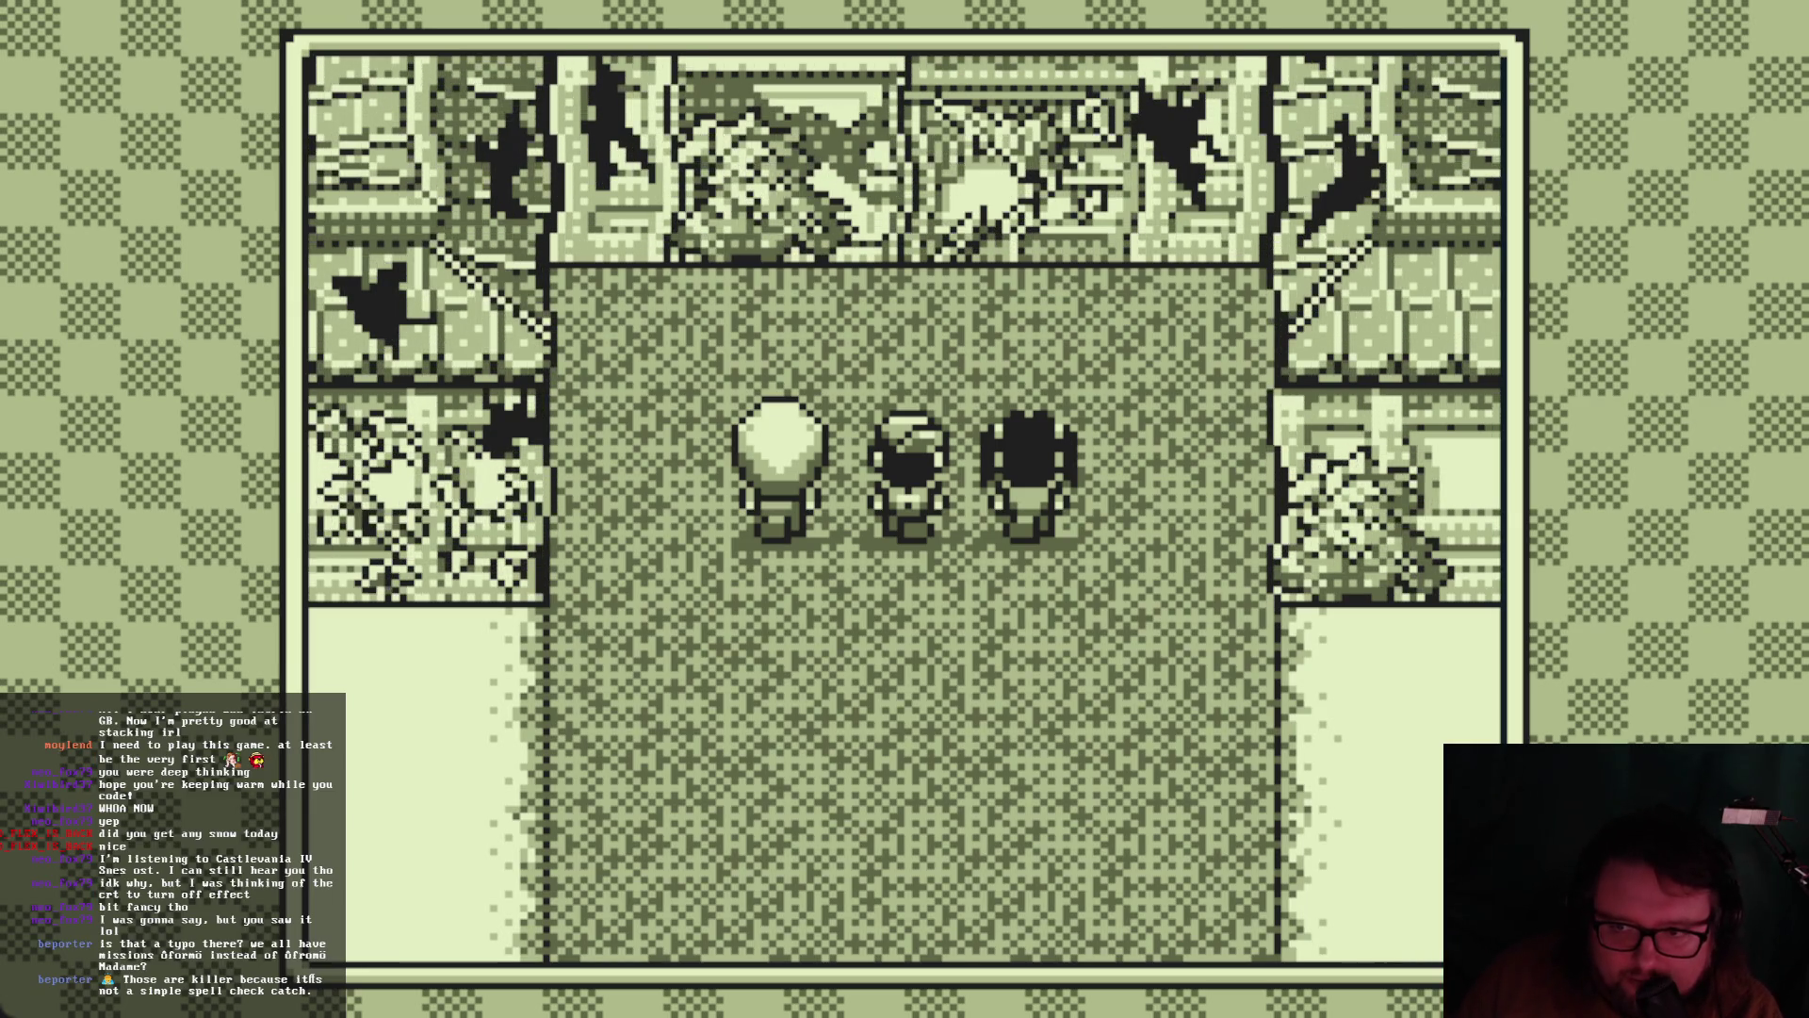
pyautogui.press('F8')
pyautogui.scroll(-4, 1098, 415)
pyautogui.scroll(6, 1093, 424)
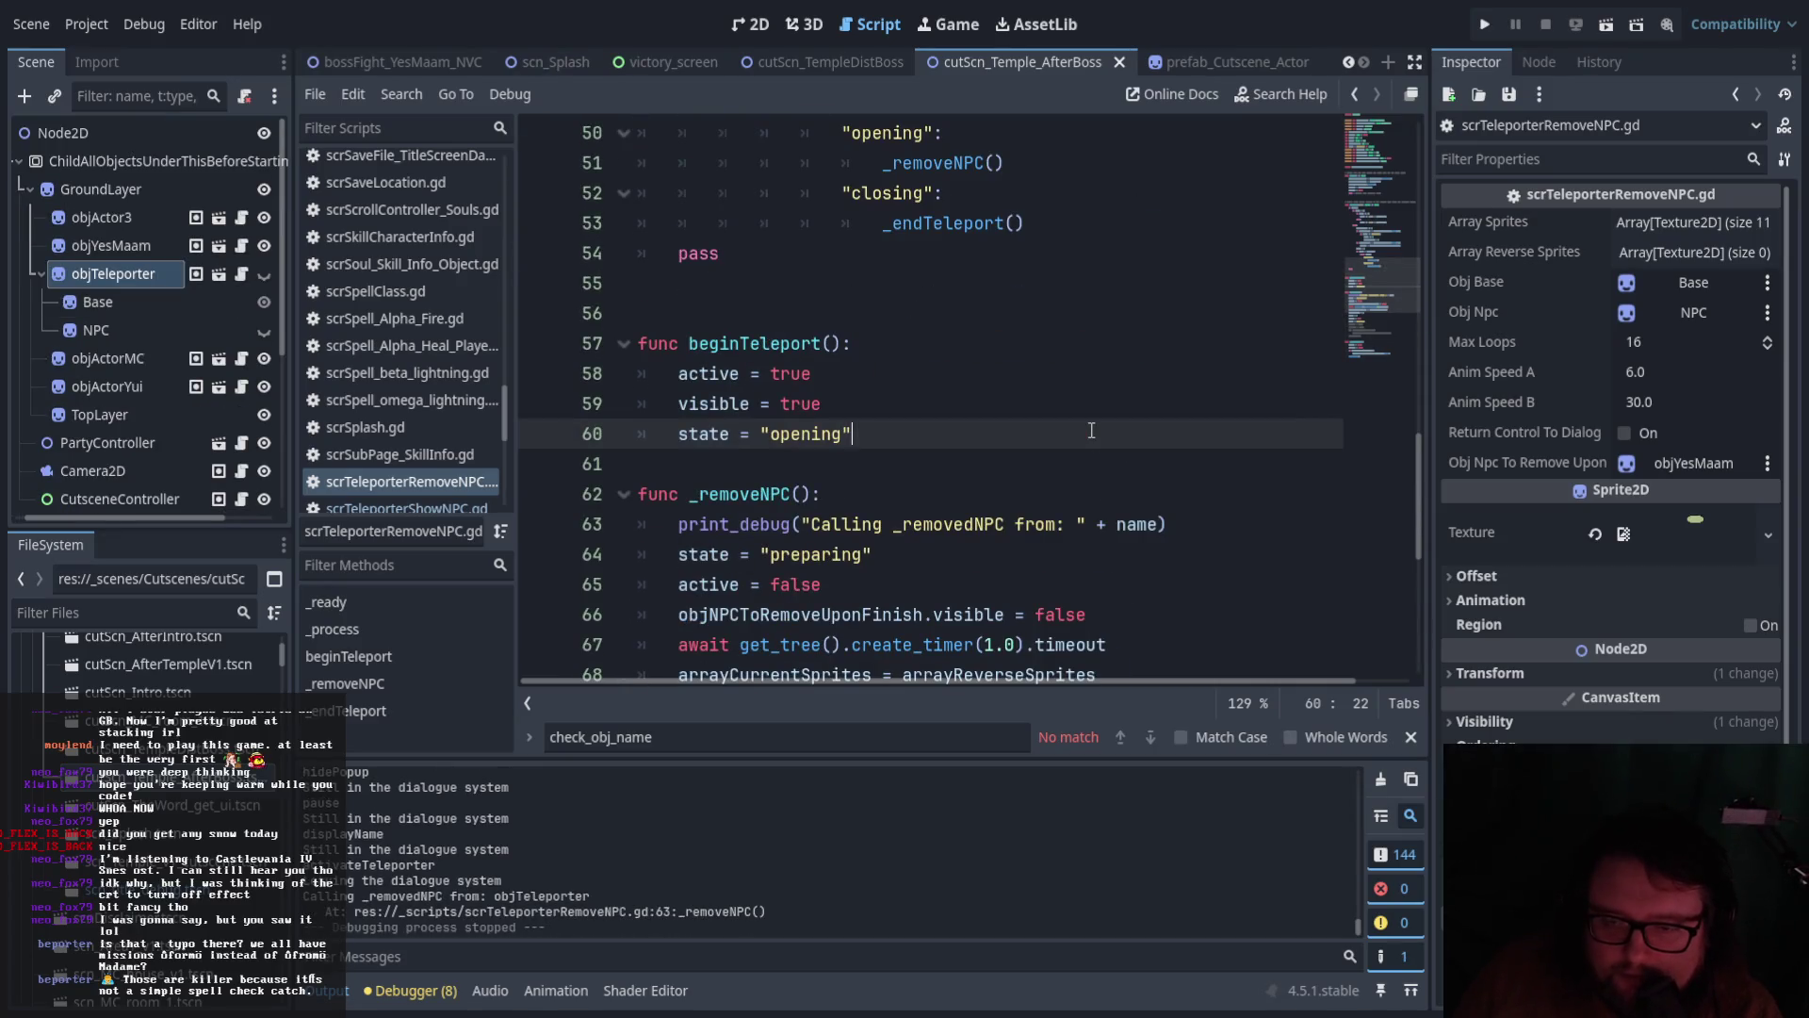
pyautogui.scroll(-4, 1092, 430)
pyautogui.scroll(2, 1090, 433)
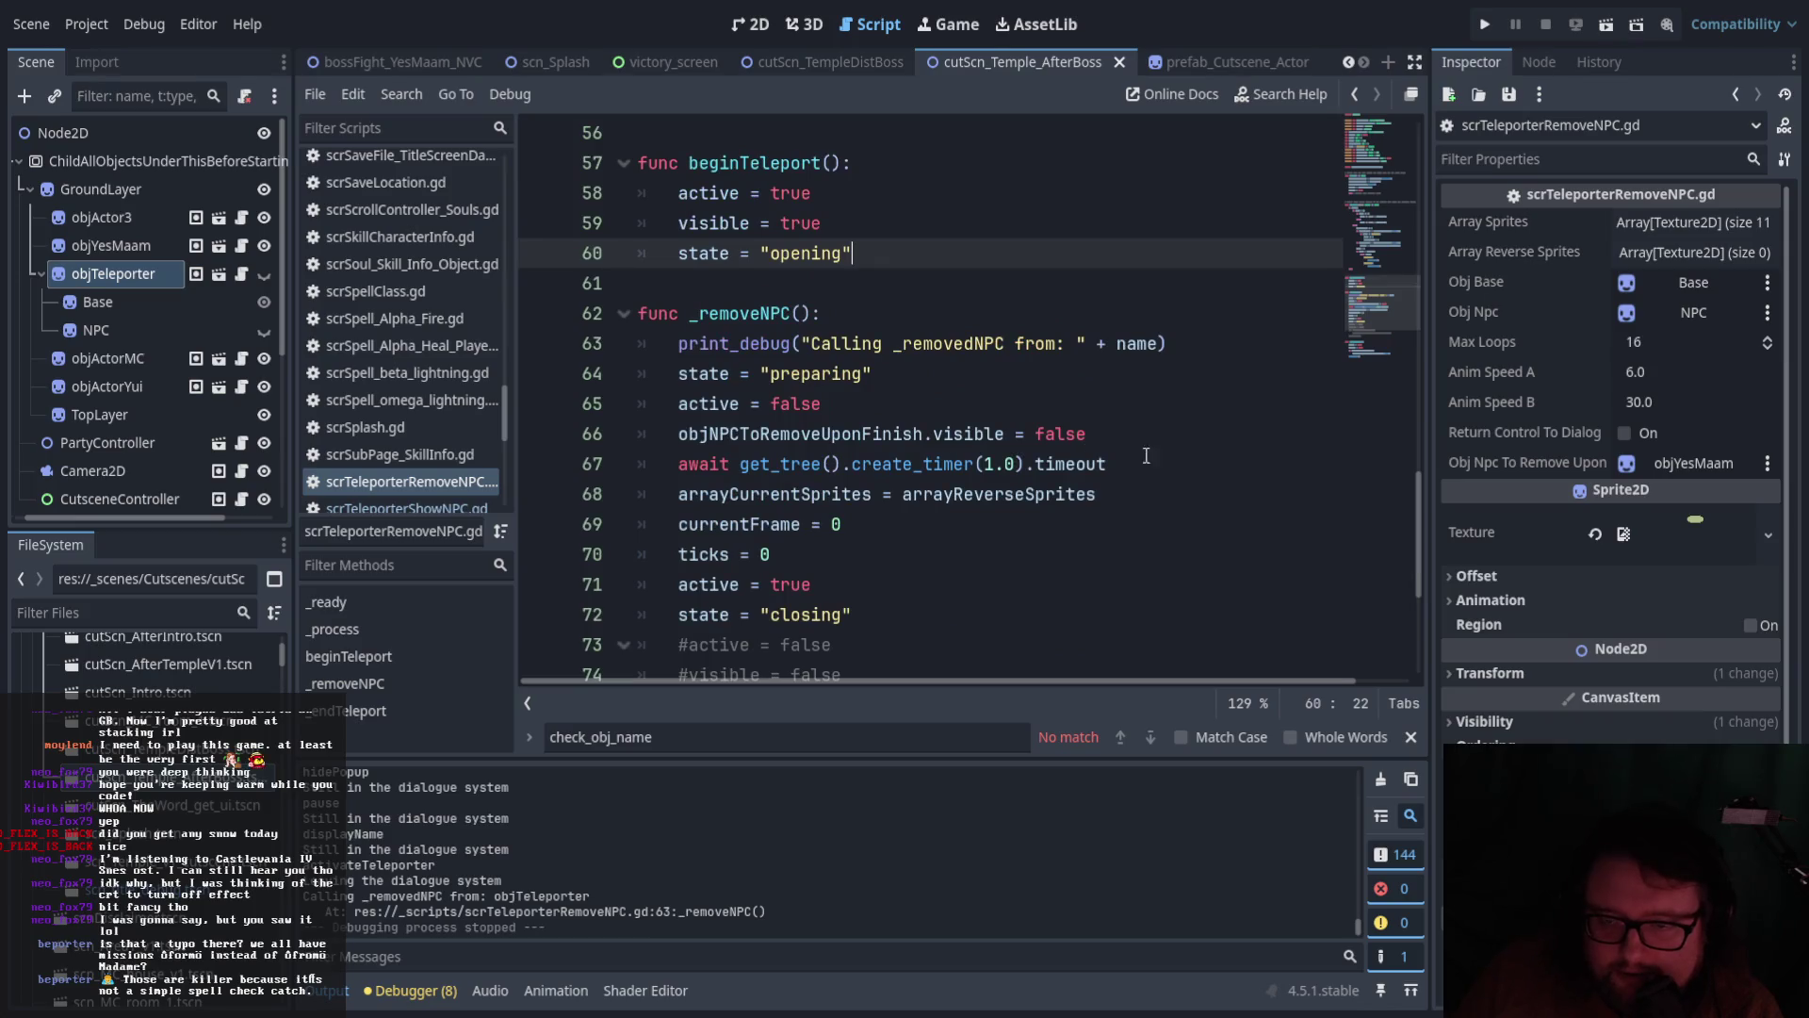
pyautogui.scroll(2, 1150, 466)
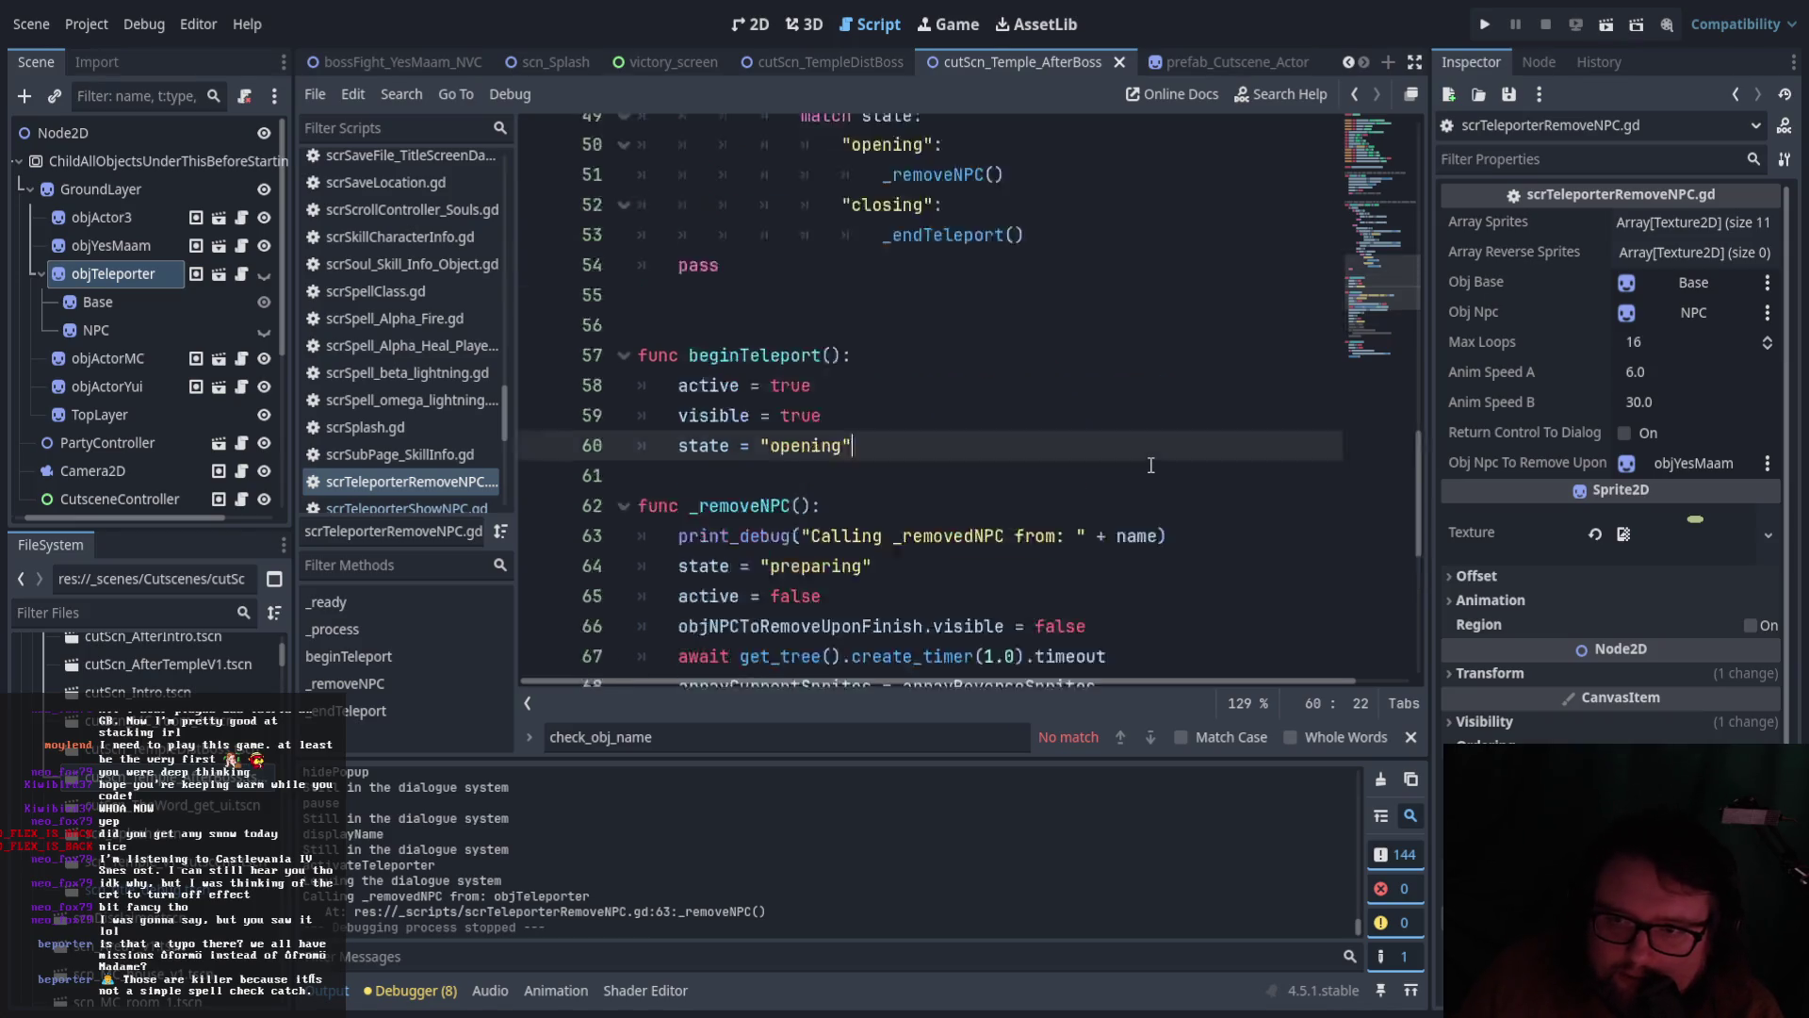
pyautogui.scroll(6, 1150, 466)
pyautogui.scroll(-2, 1149, 469)
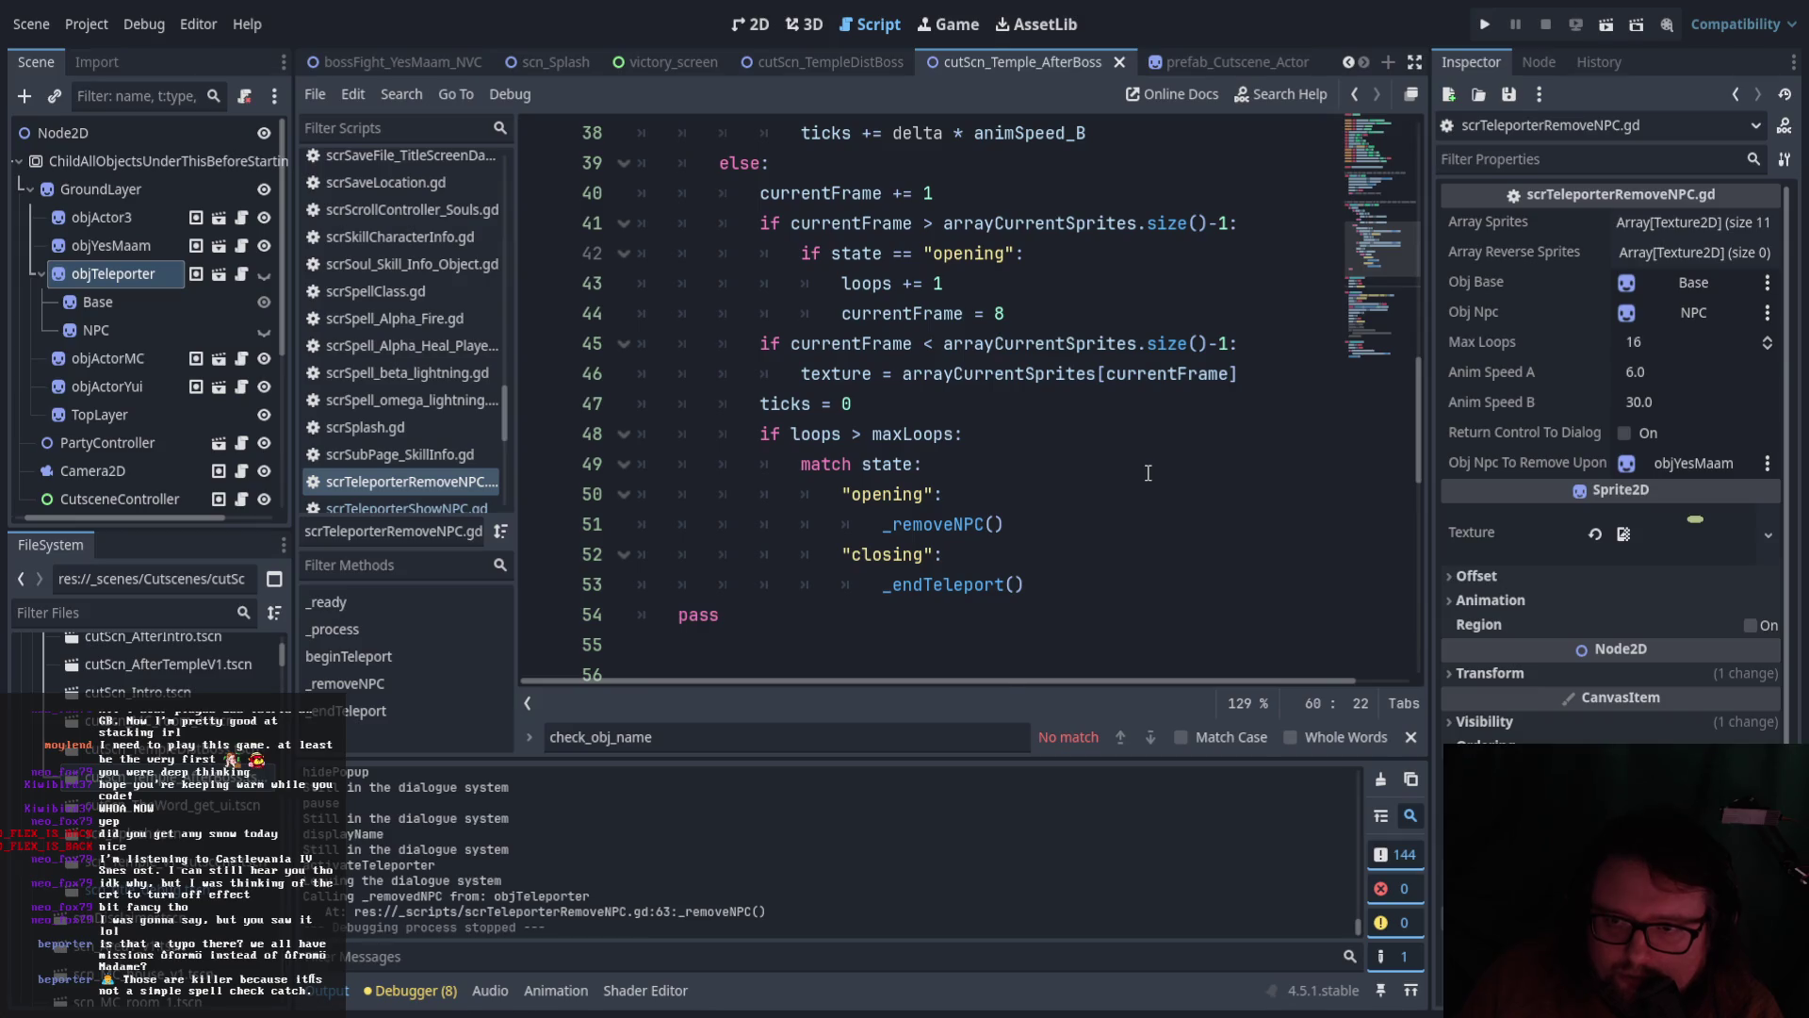
pyautogui.scroll(1, 1149, 473)
pyautogui.scroll(-3, 1148, 473)
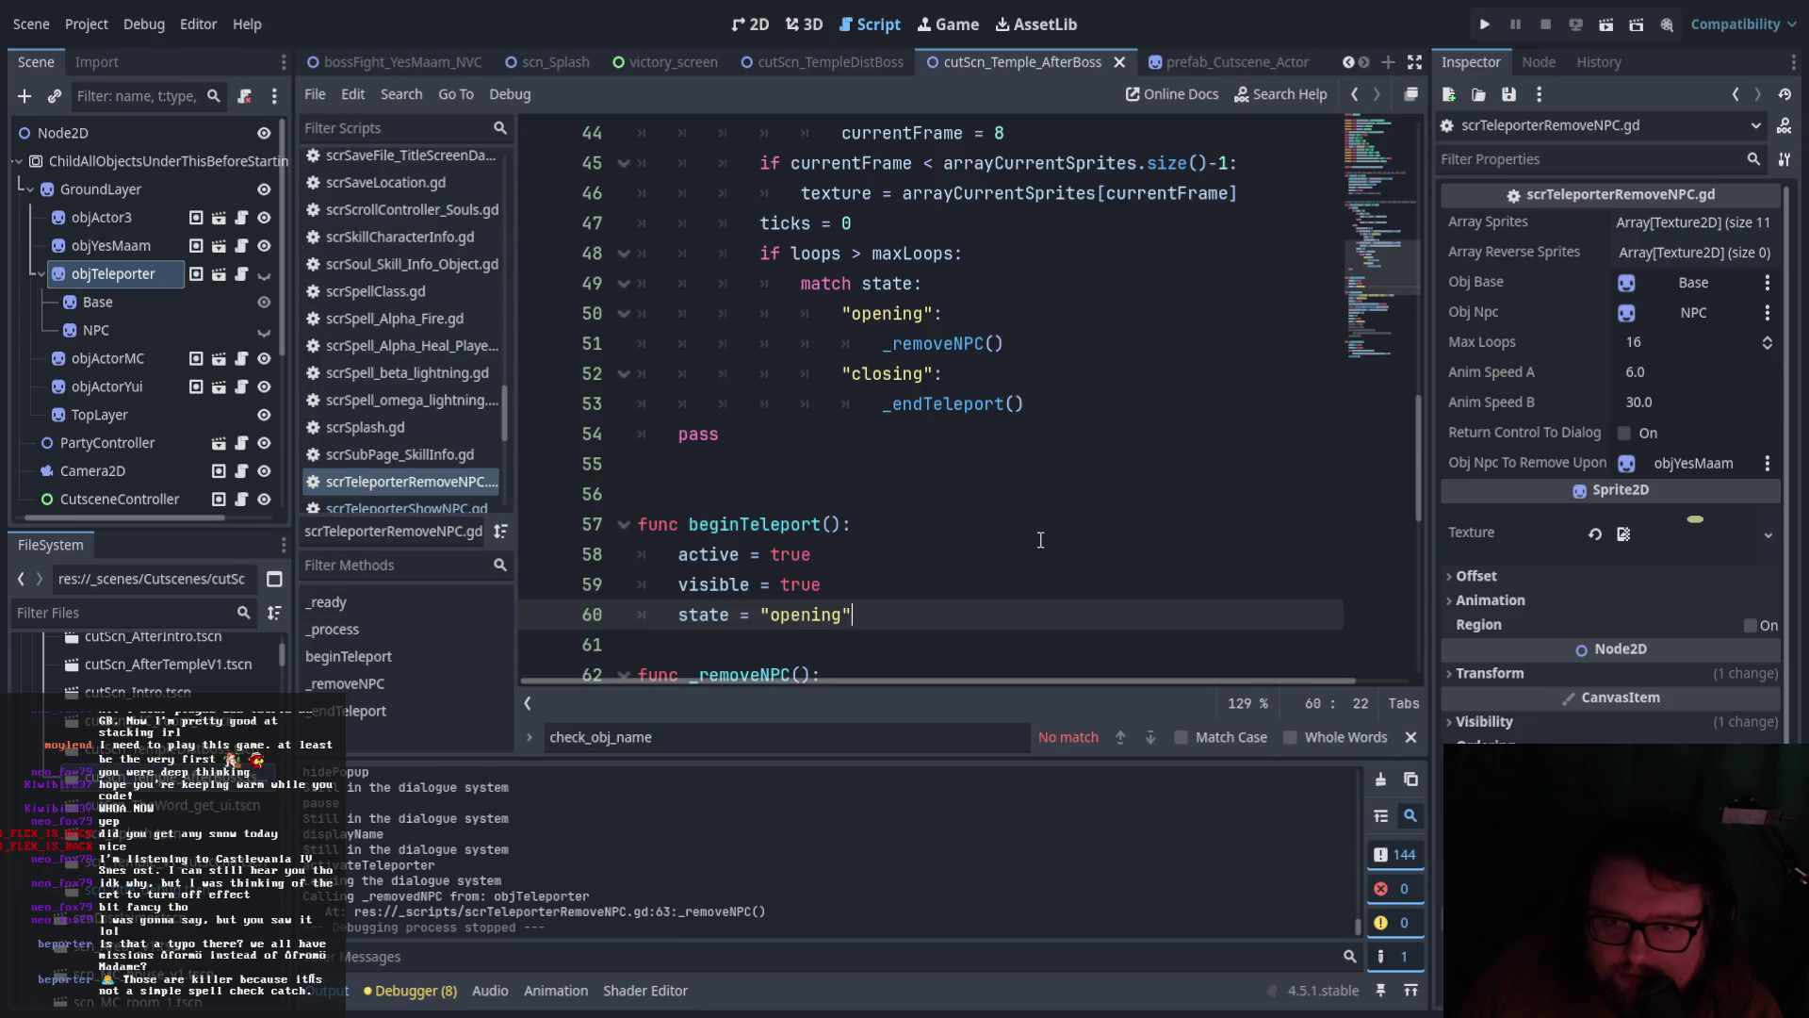
# Select the texture = arrayCurrentSprites[currentFrame] line on line 46
pyautogui.scroll(-5, 1041, 540)
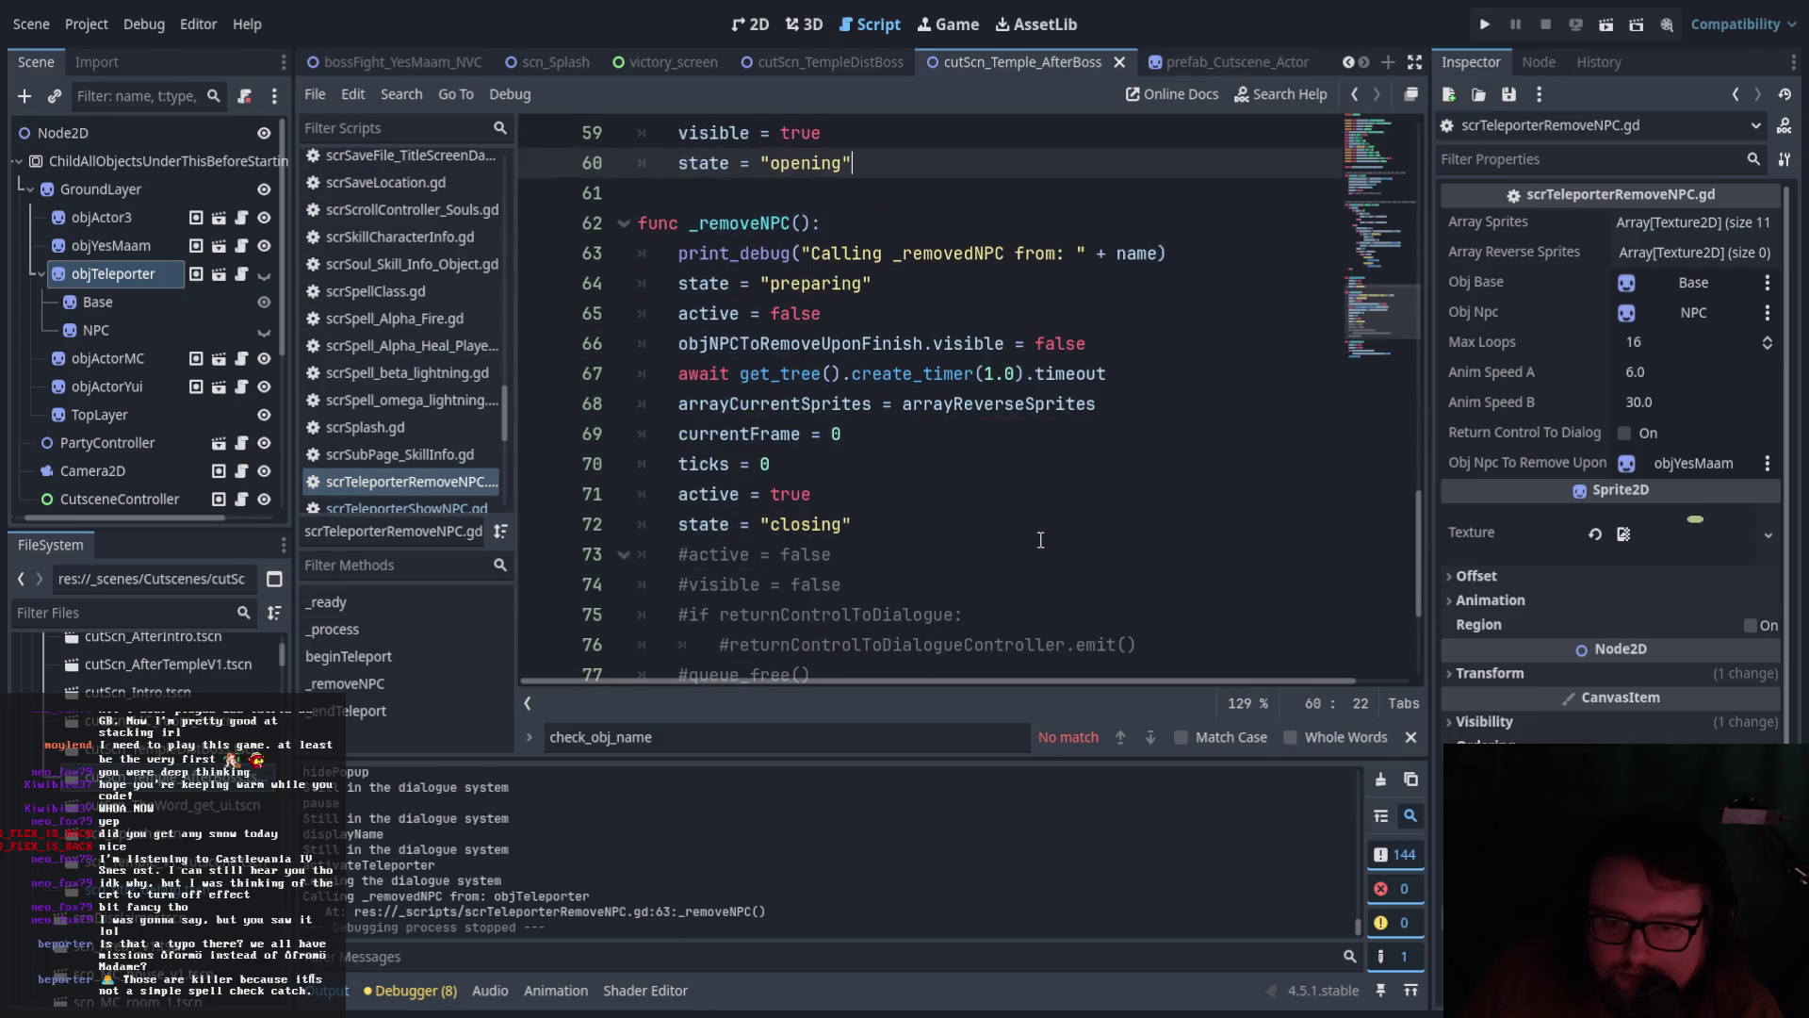
pyautogui.scroll(7, 1040, 540)
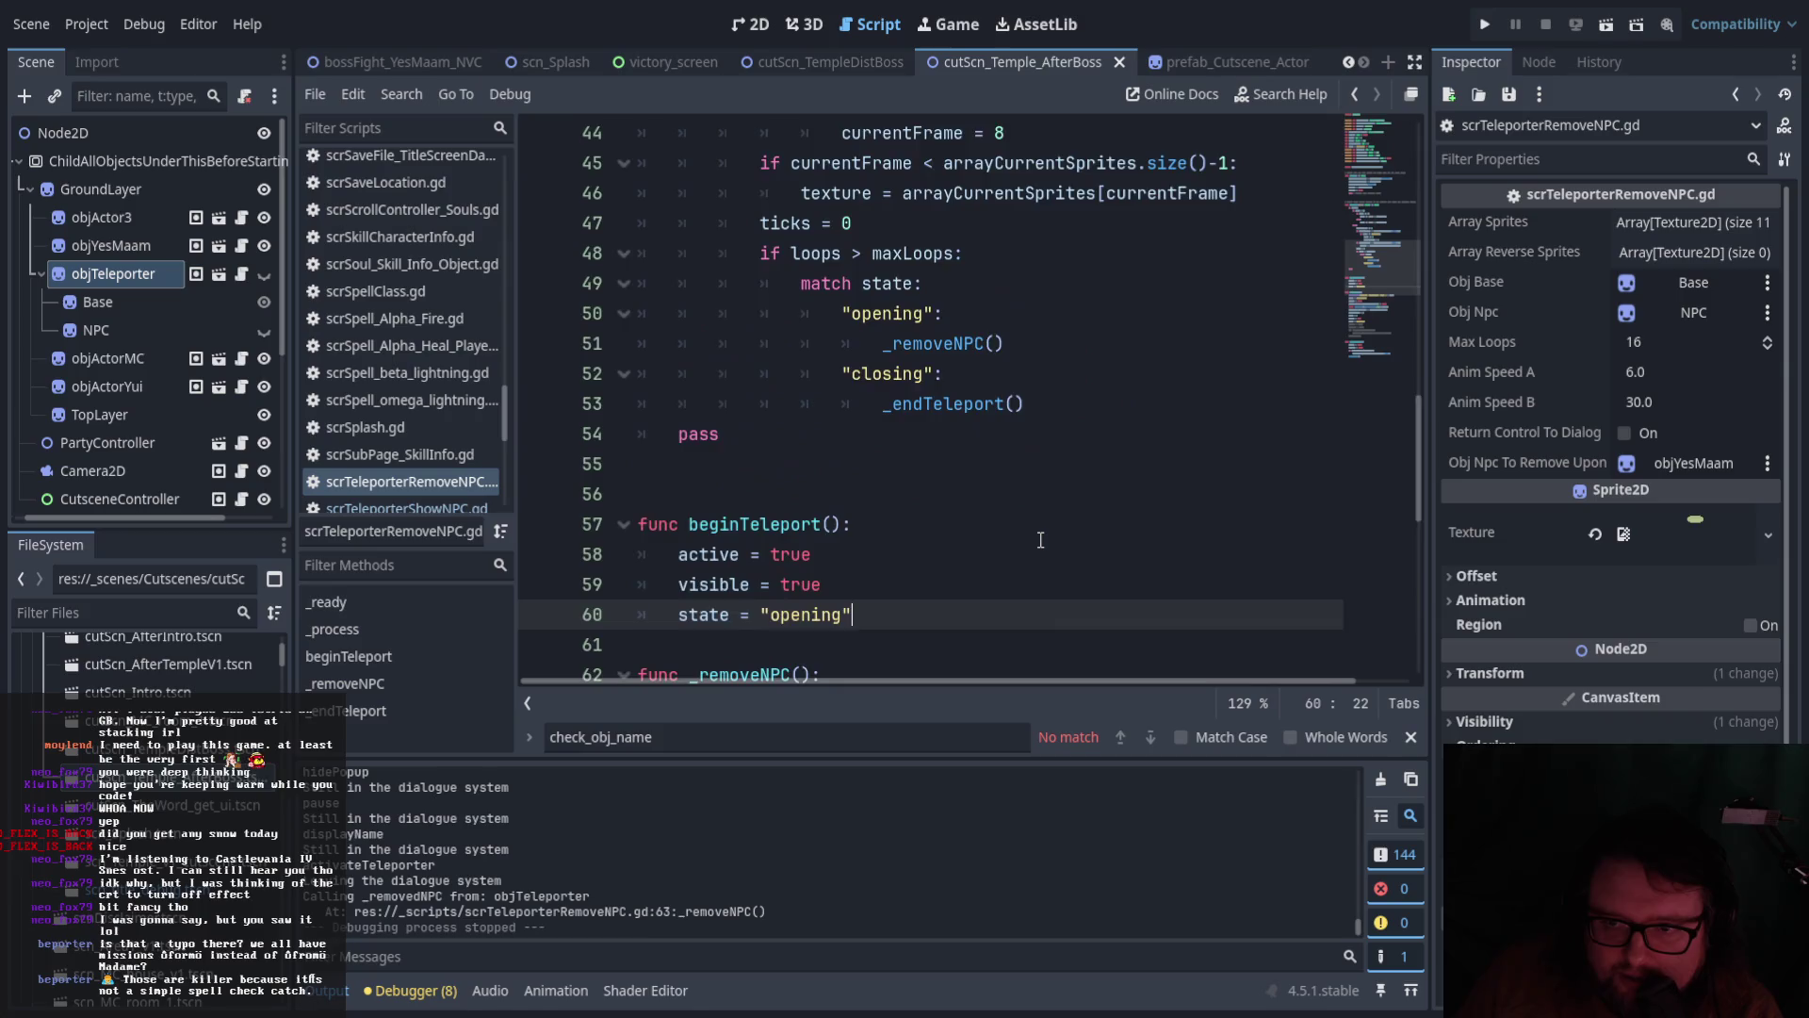
pyautogui.scroll(-2, 1040, 540)
pyautogui.scroll(2, 951, 475)
pyautogui.moveTo(803, 375); pyautogui.dragTo(1240, 375)
pyautogui.hotkey('ctrl', 'c')
pyautogui.scroll(-7, 848, 471)
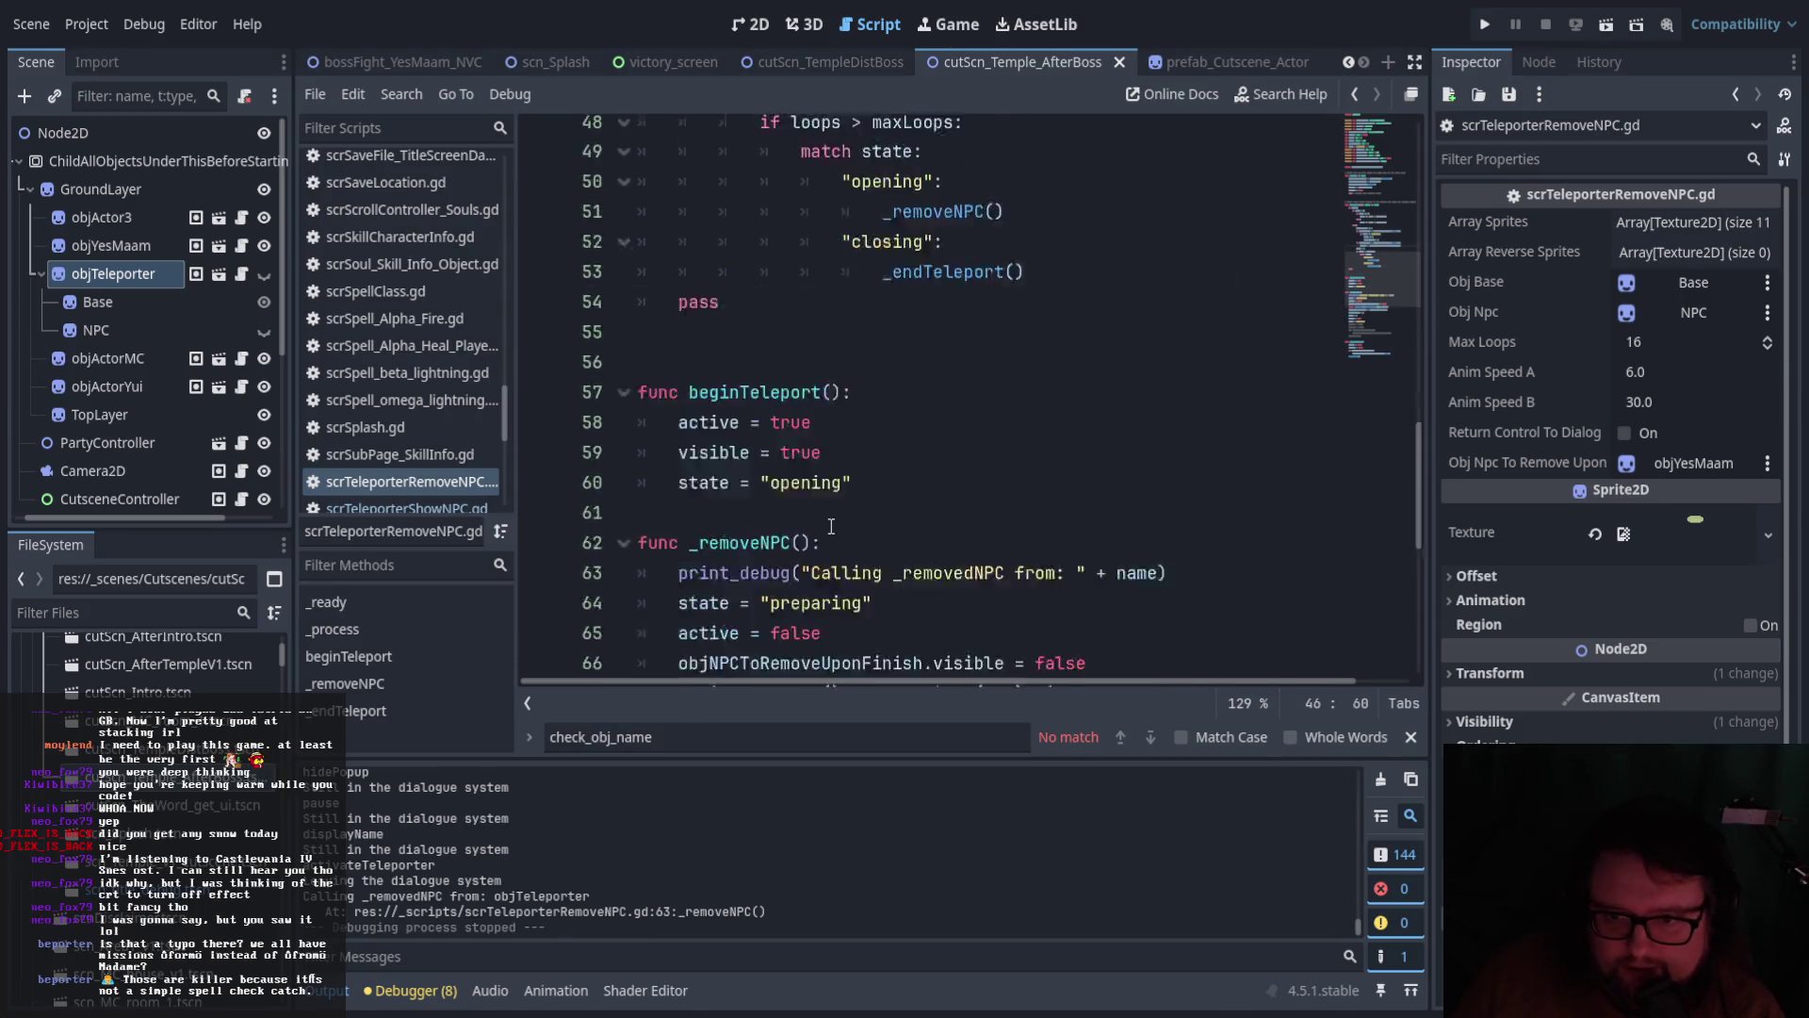
# Paste that line after currentFrame = 0 in _removeNPC and run the scene
pyautogui.click(878, 498)
pyautogui.click(882, 439)
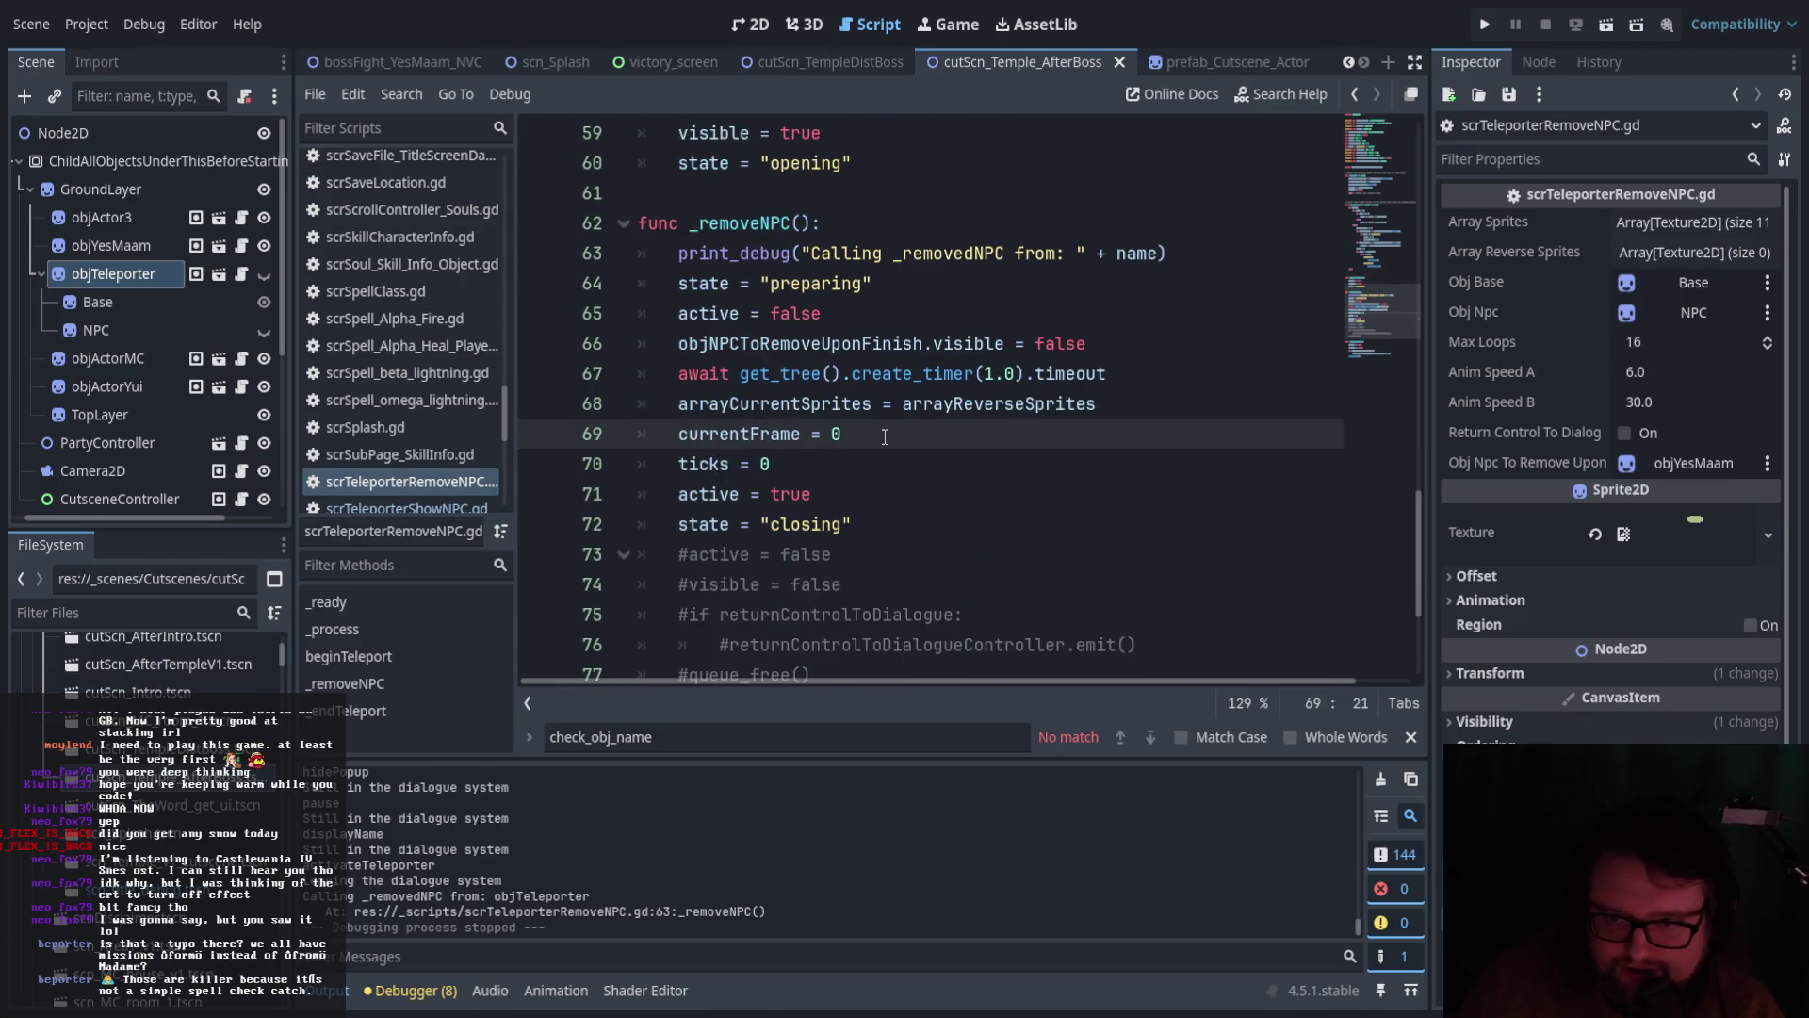
pyautogui.press('Return')
pyautogui.hotkey('ctrl', 'v')
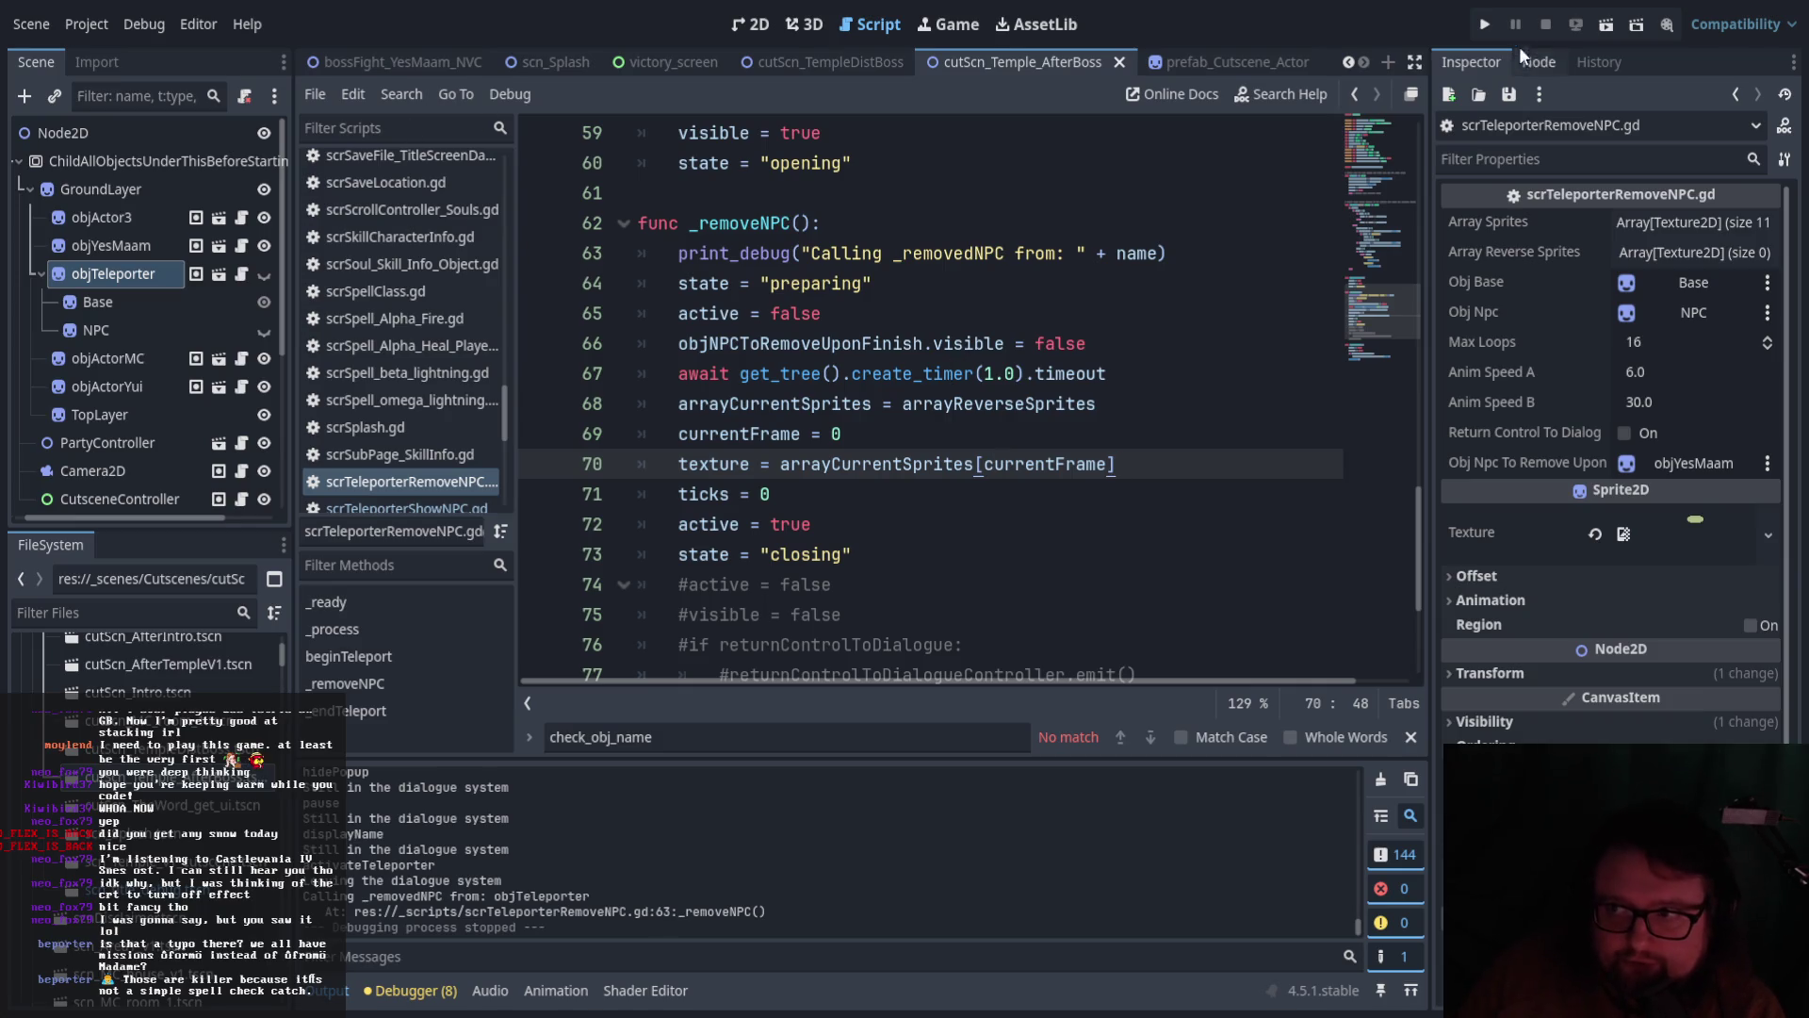
pyautogui.click(1607, 25)
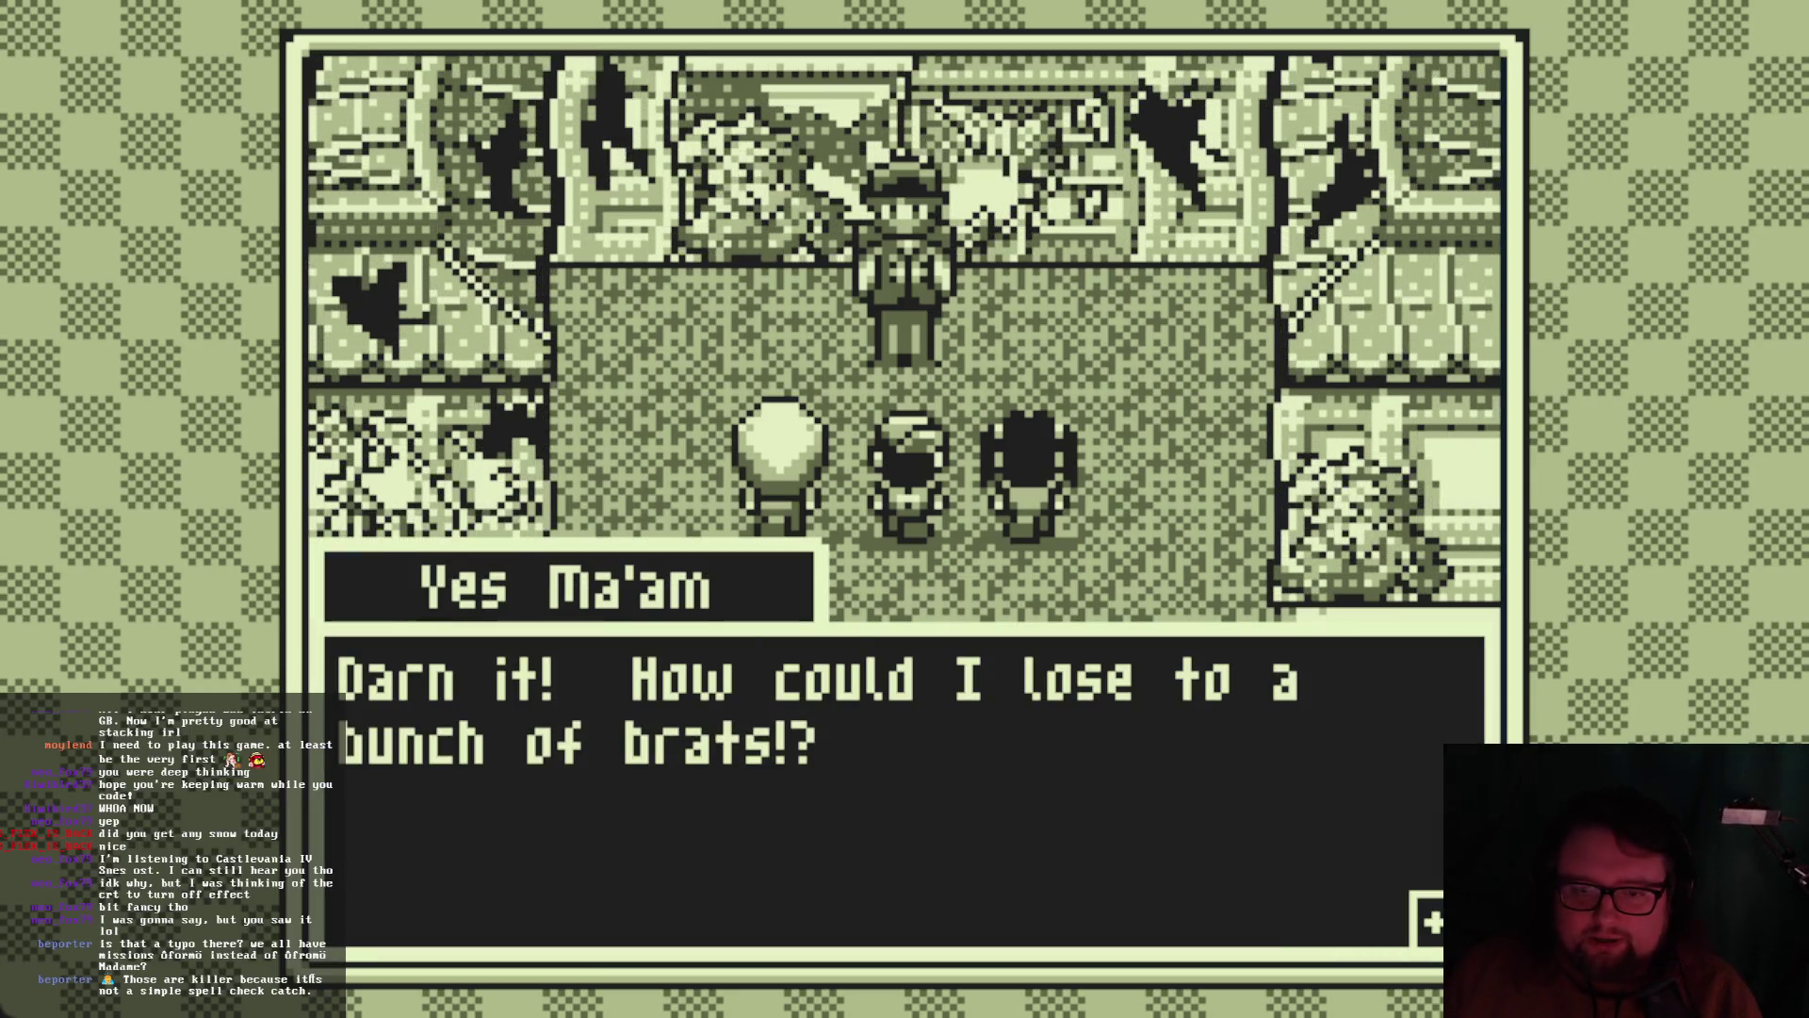
# Advance through Hikari's question, the boss's answers and explanation, up to Yui's question
pyautogui.press('z')
pyautogui.press('z')
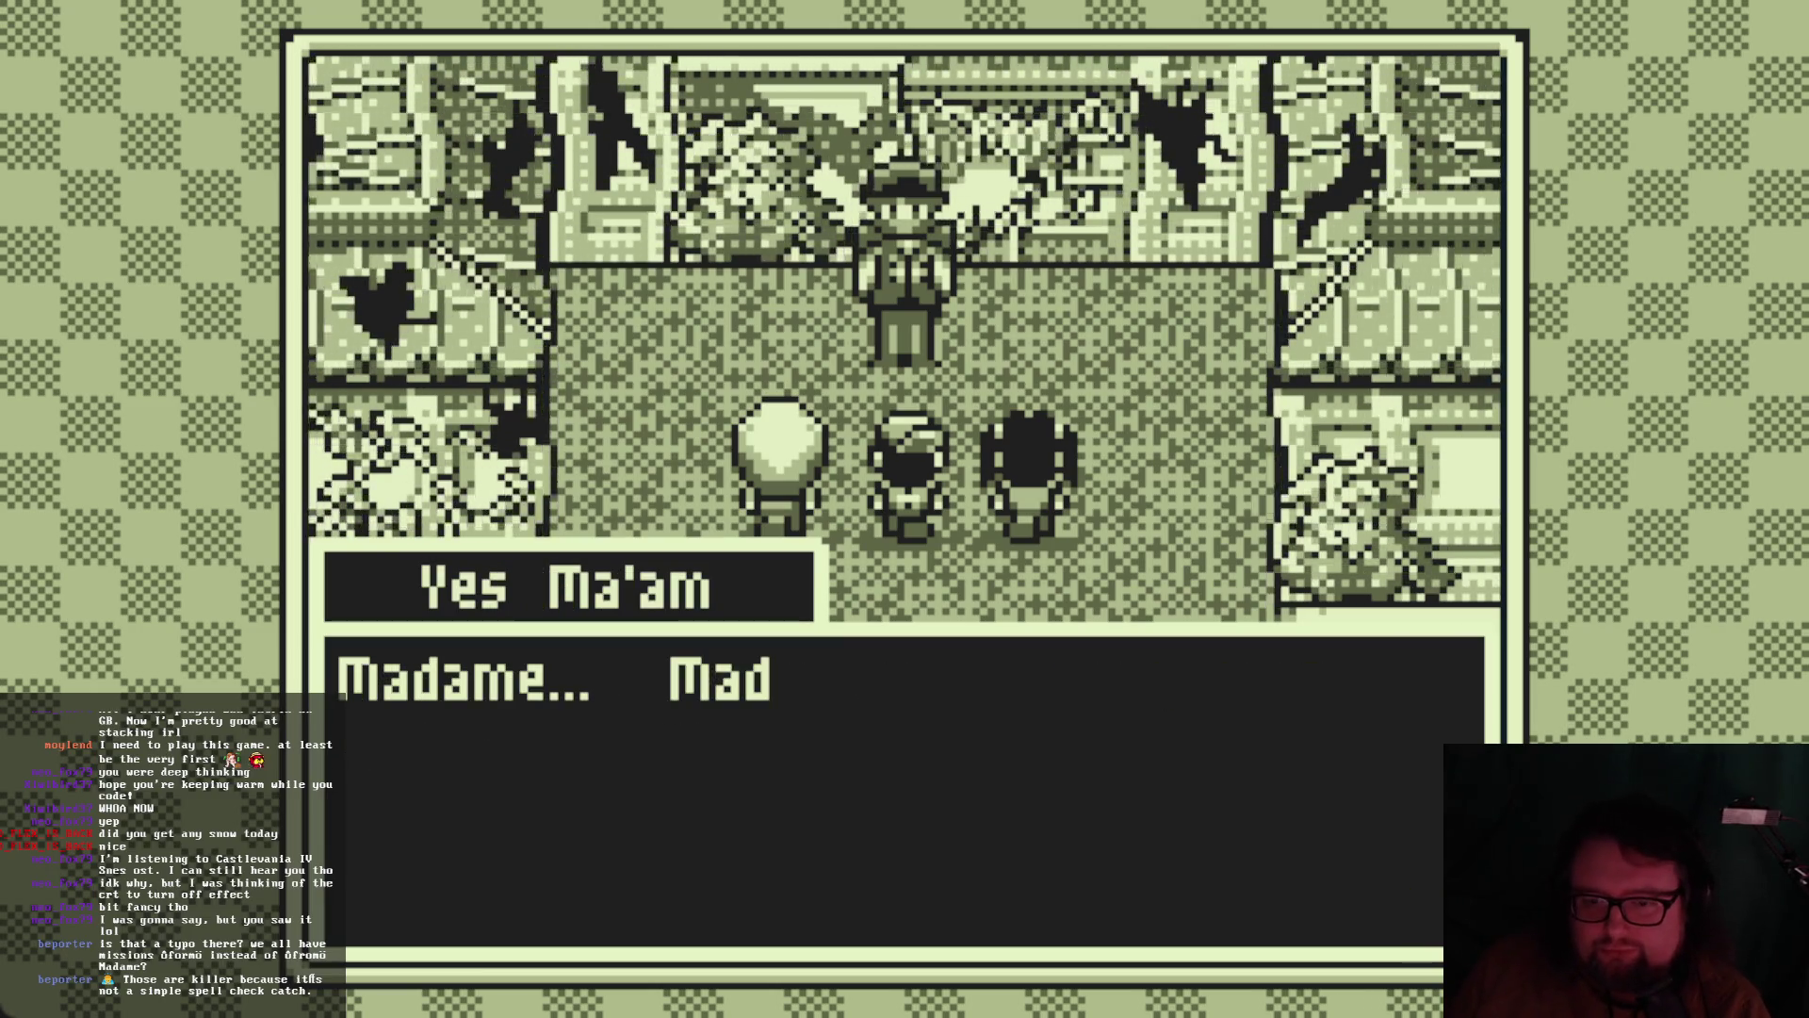
pyautogui.press('z')
pyautogui.press('z')
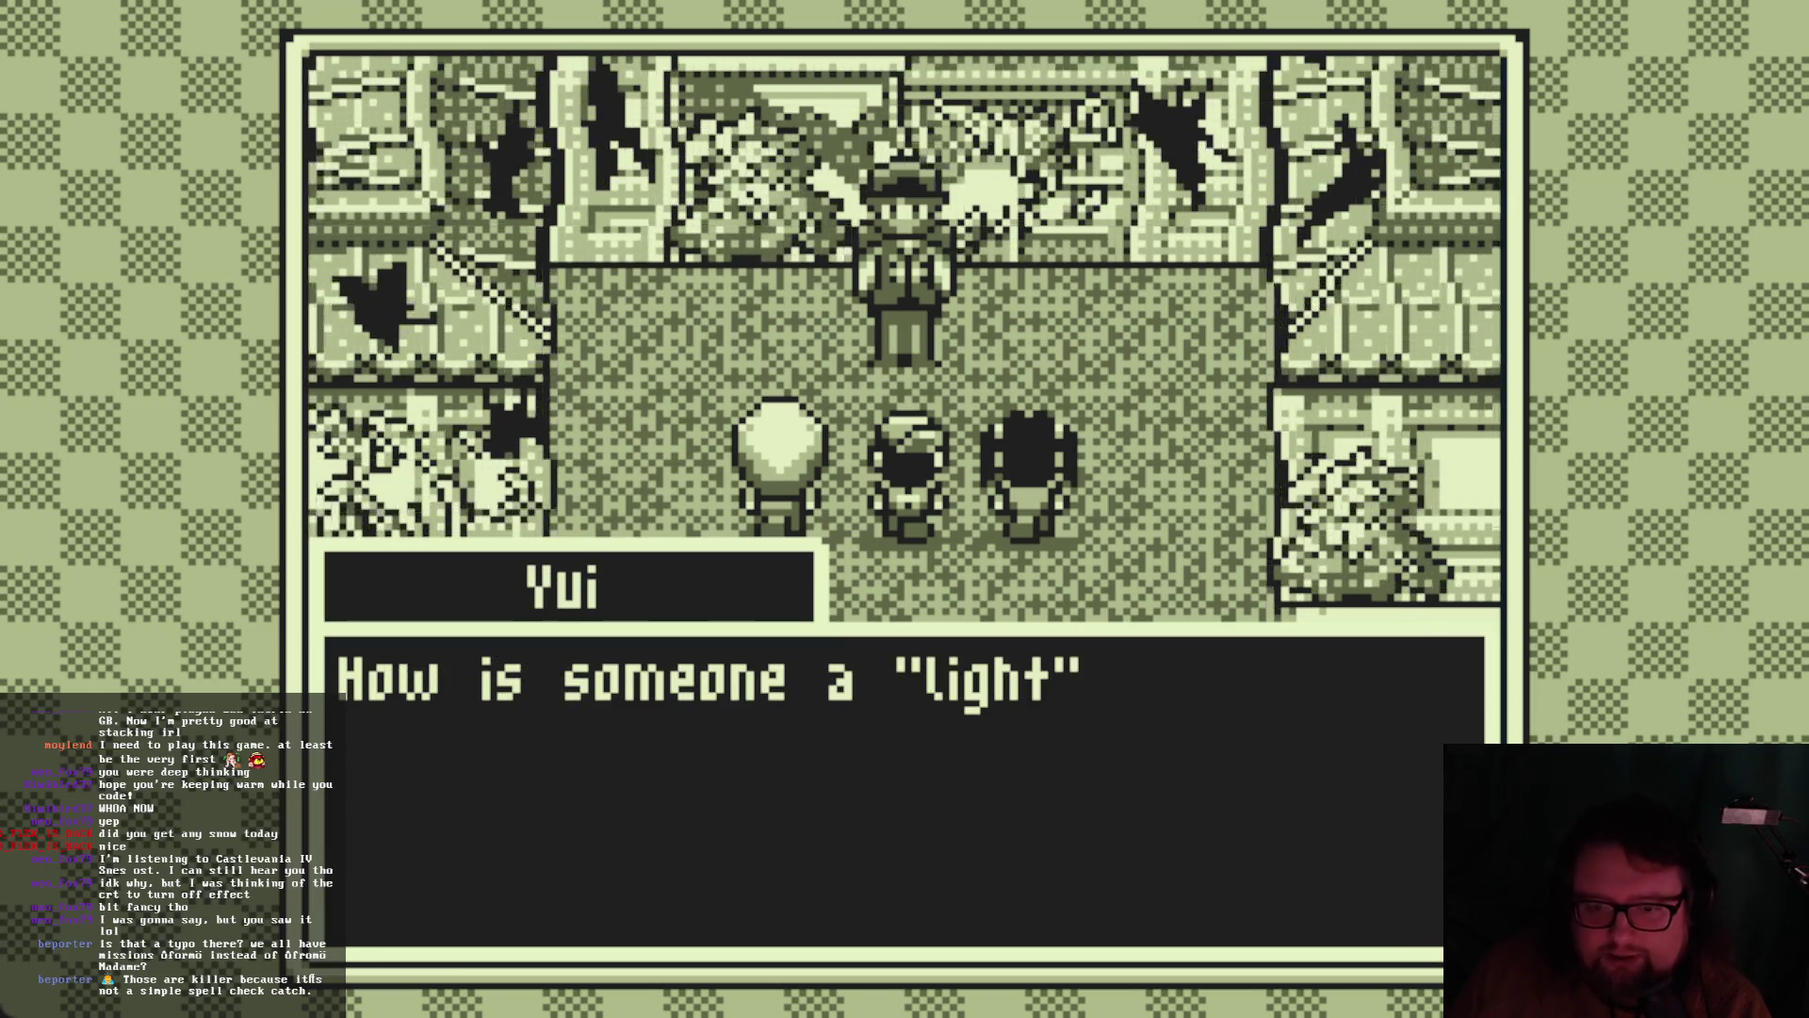
pyautogui.press('z')
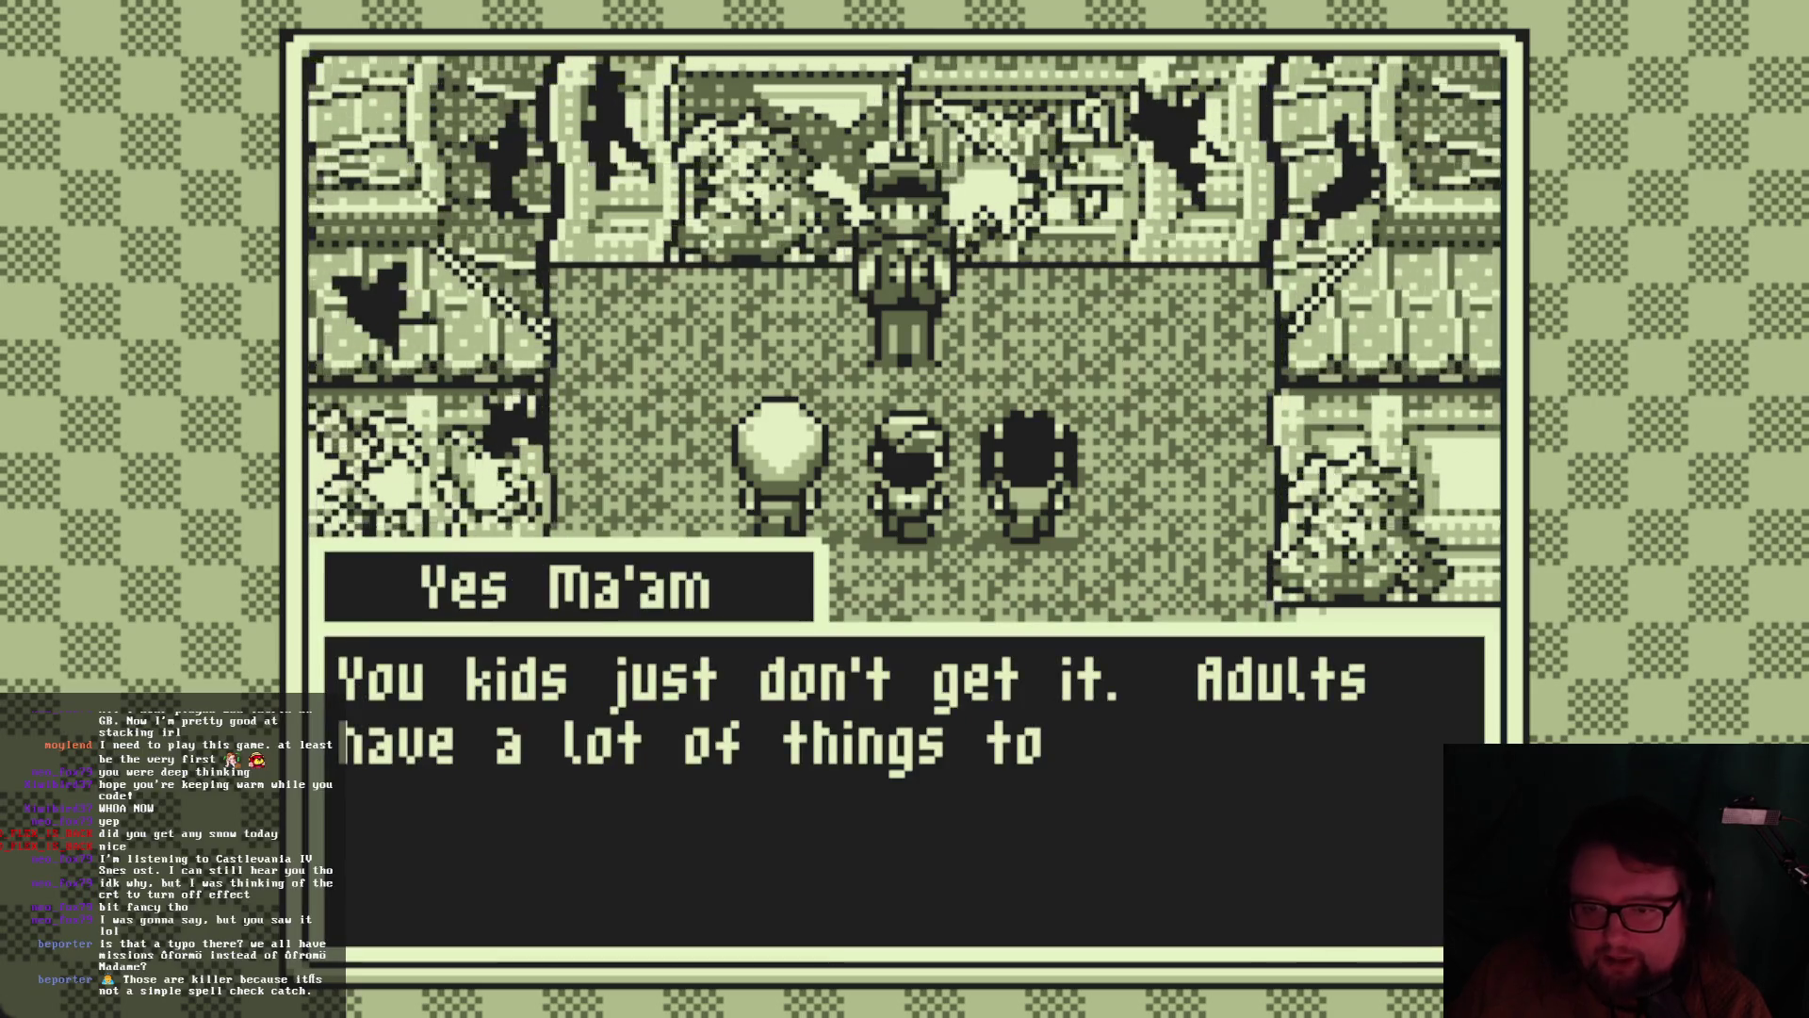
pyautogui.press('z')
pyautogui.press('z')
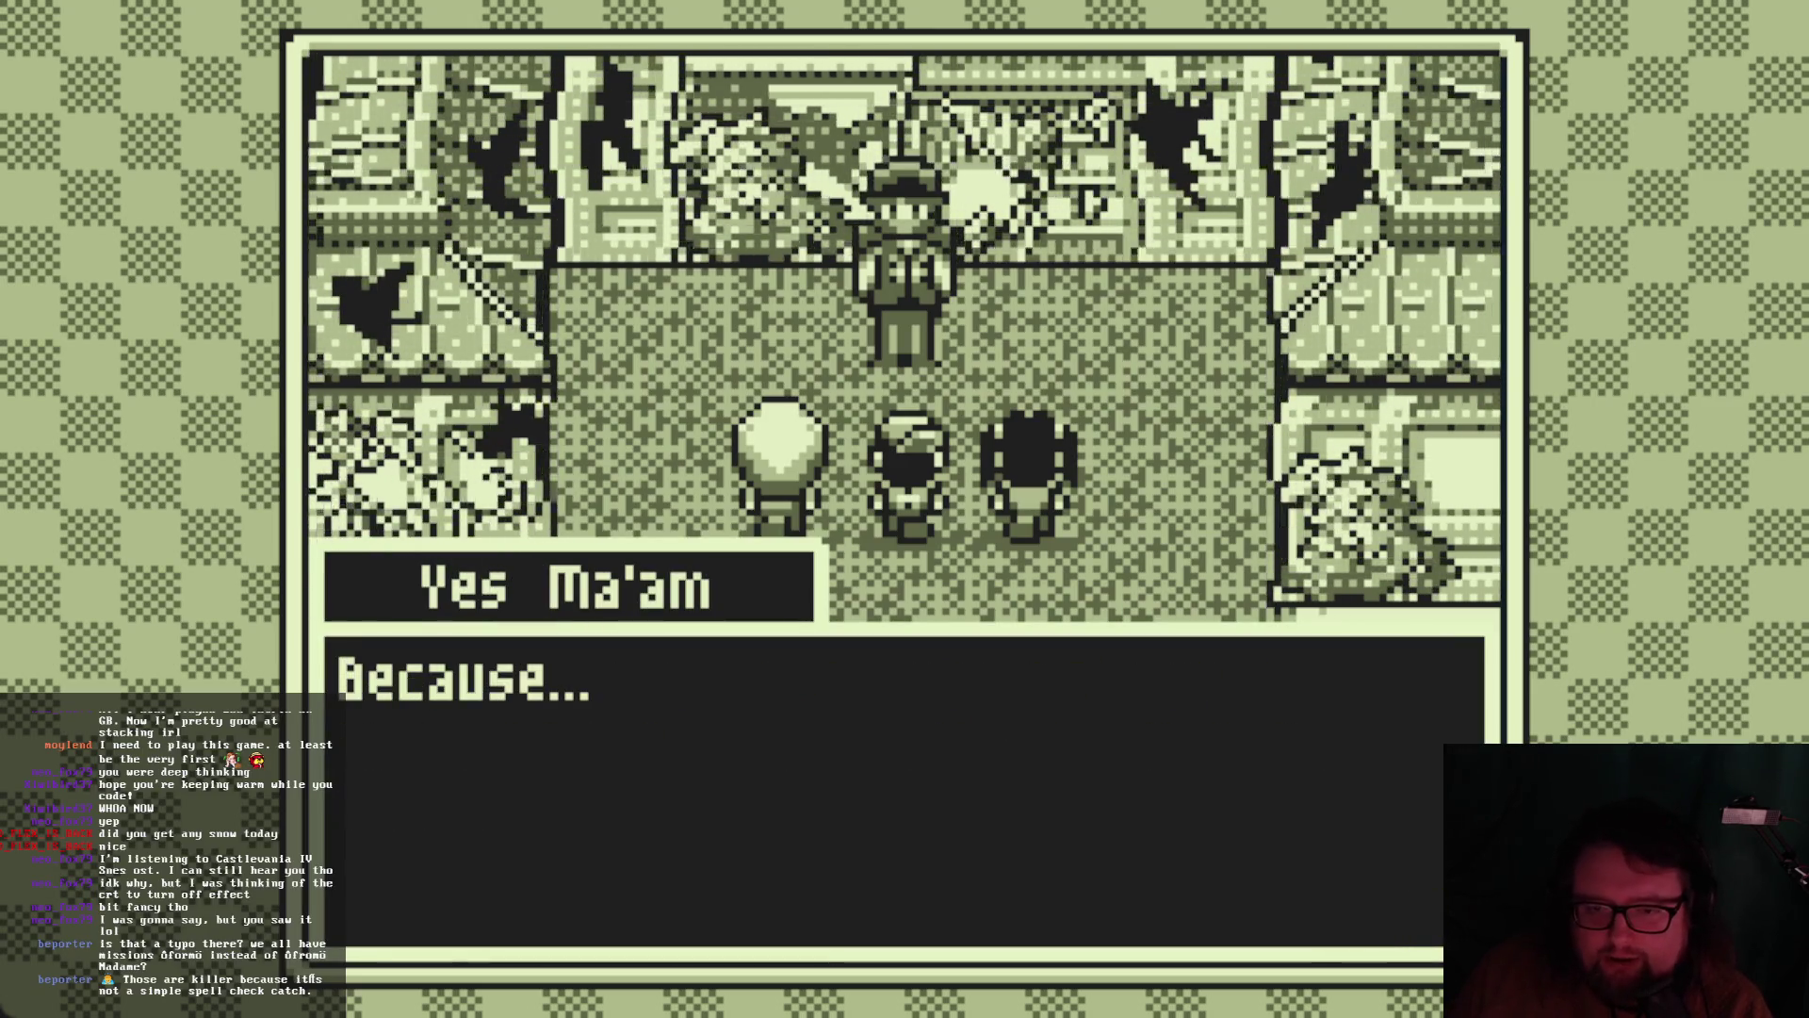
pyautogui.press('z')
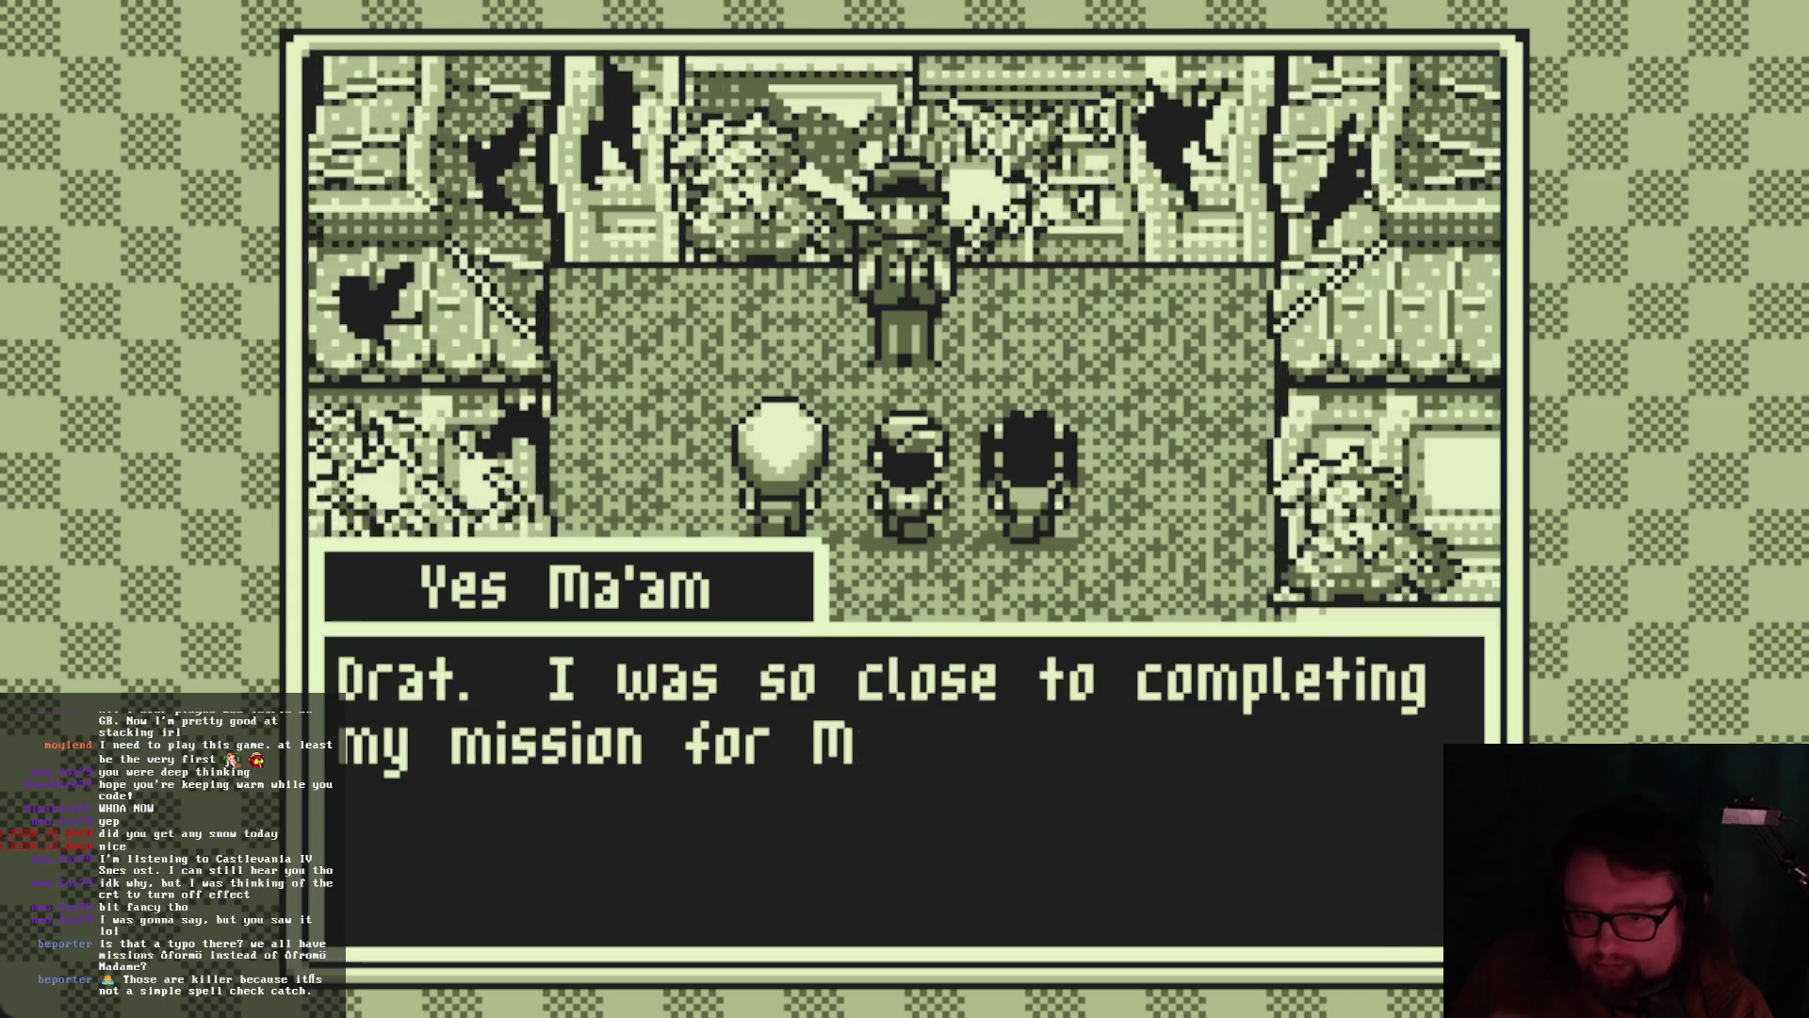
pyautogui.press('z')
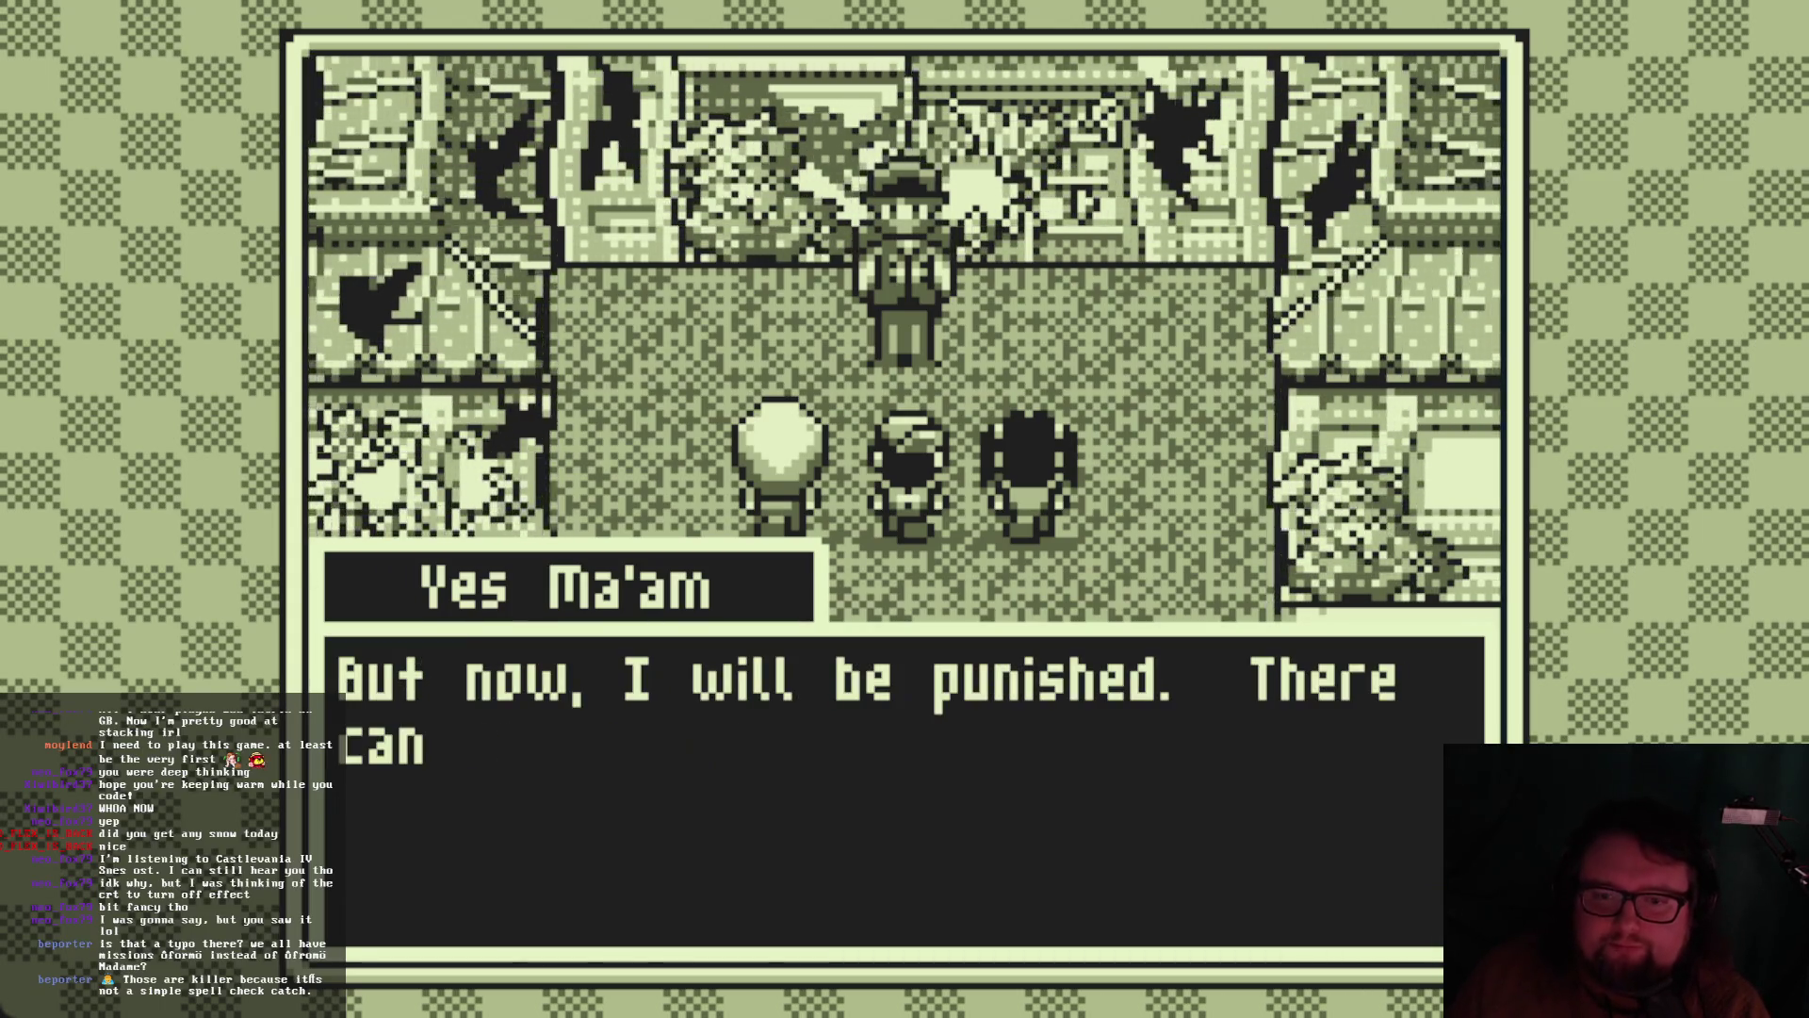
pyautogui.press('z')
# Finish the remaining lines until the dialogue closes, then switch back to the editor
pyautogui.press('z')
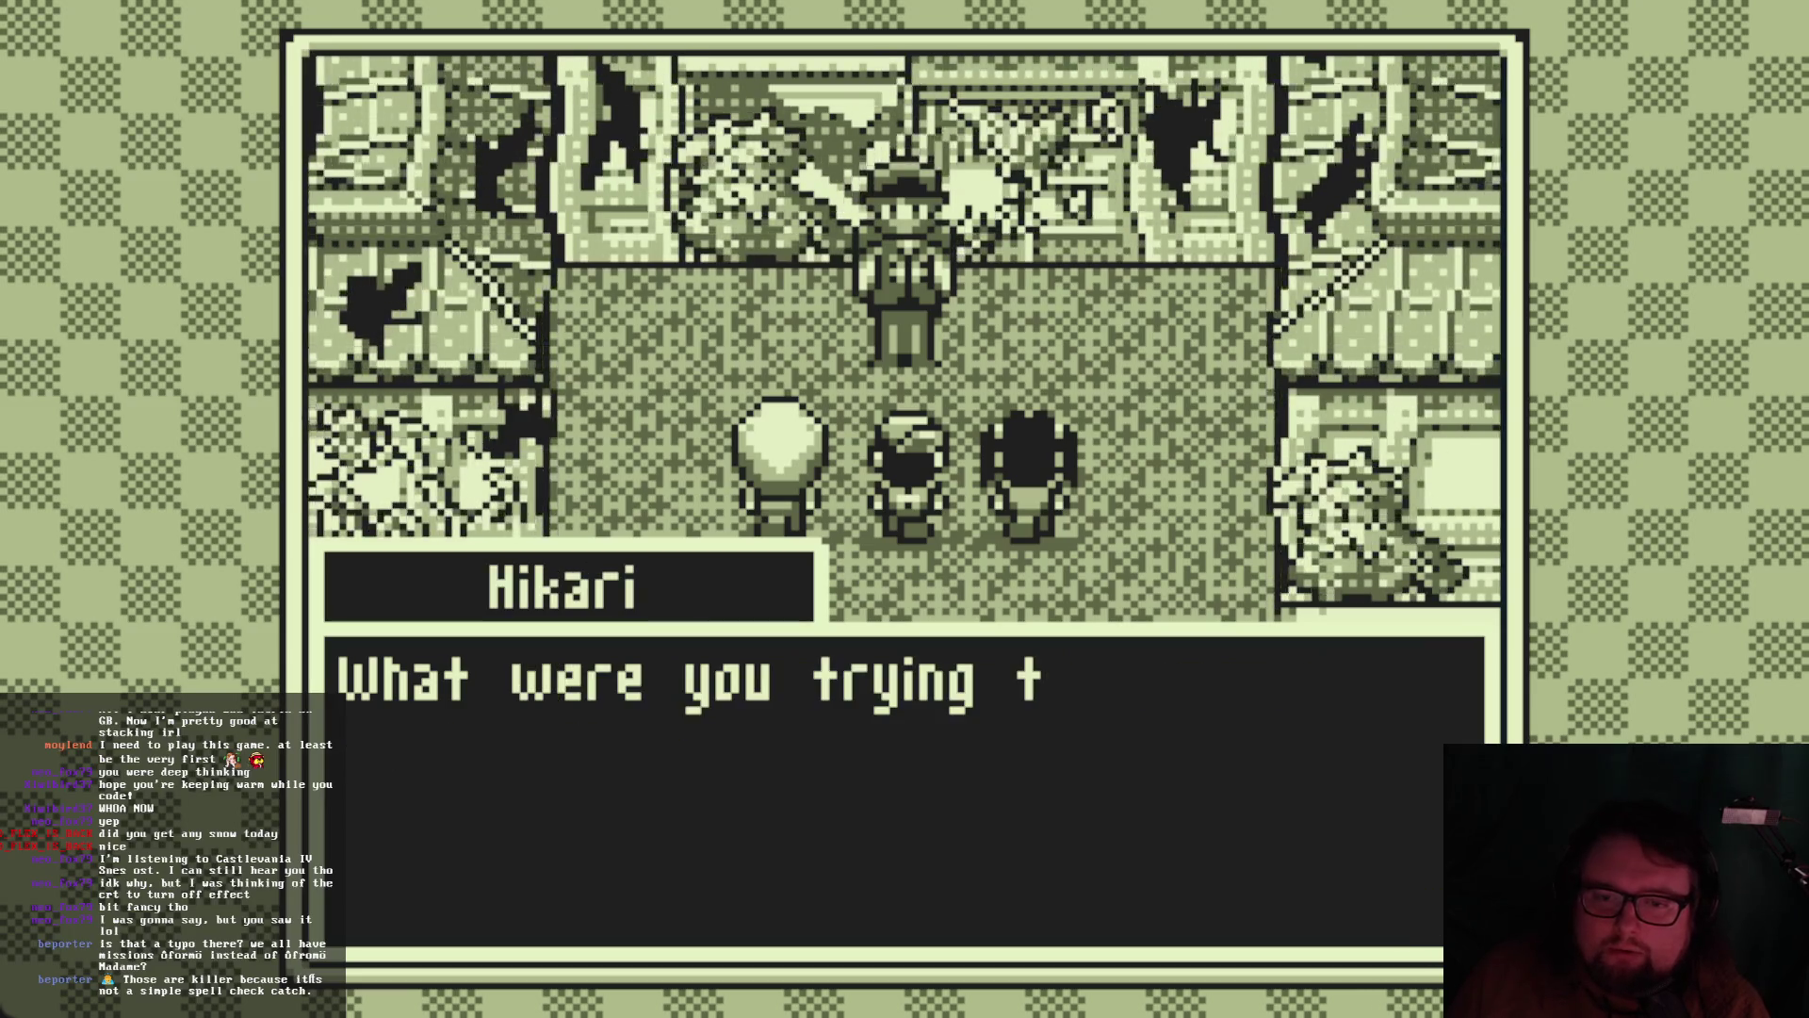
pyautogui.press('z')
pyautogui.press('z')
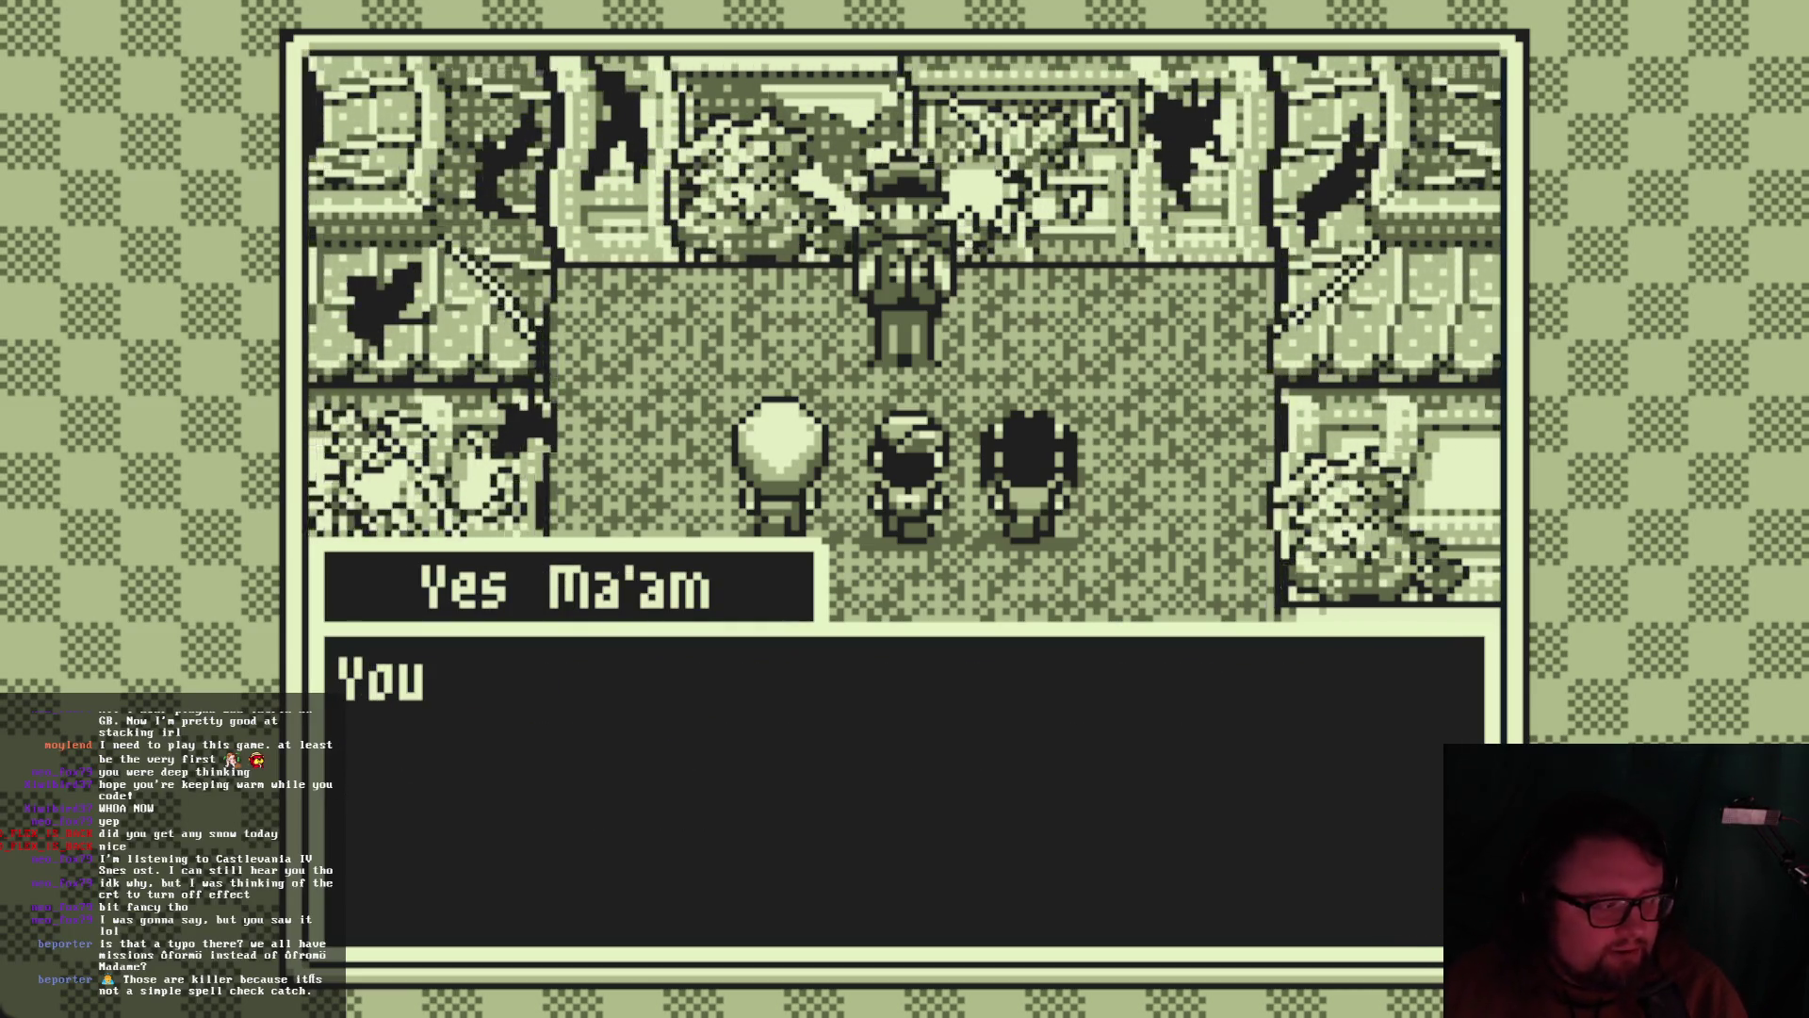
pyautogui.press('z')
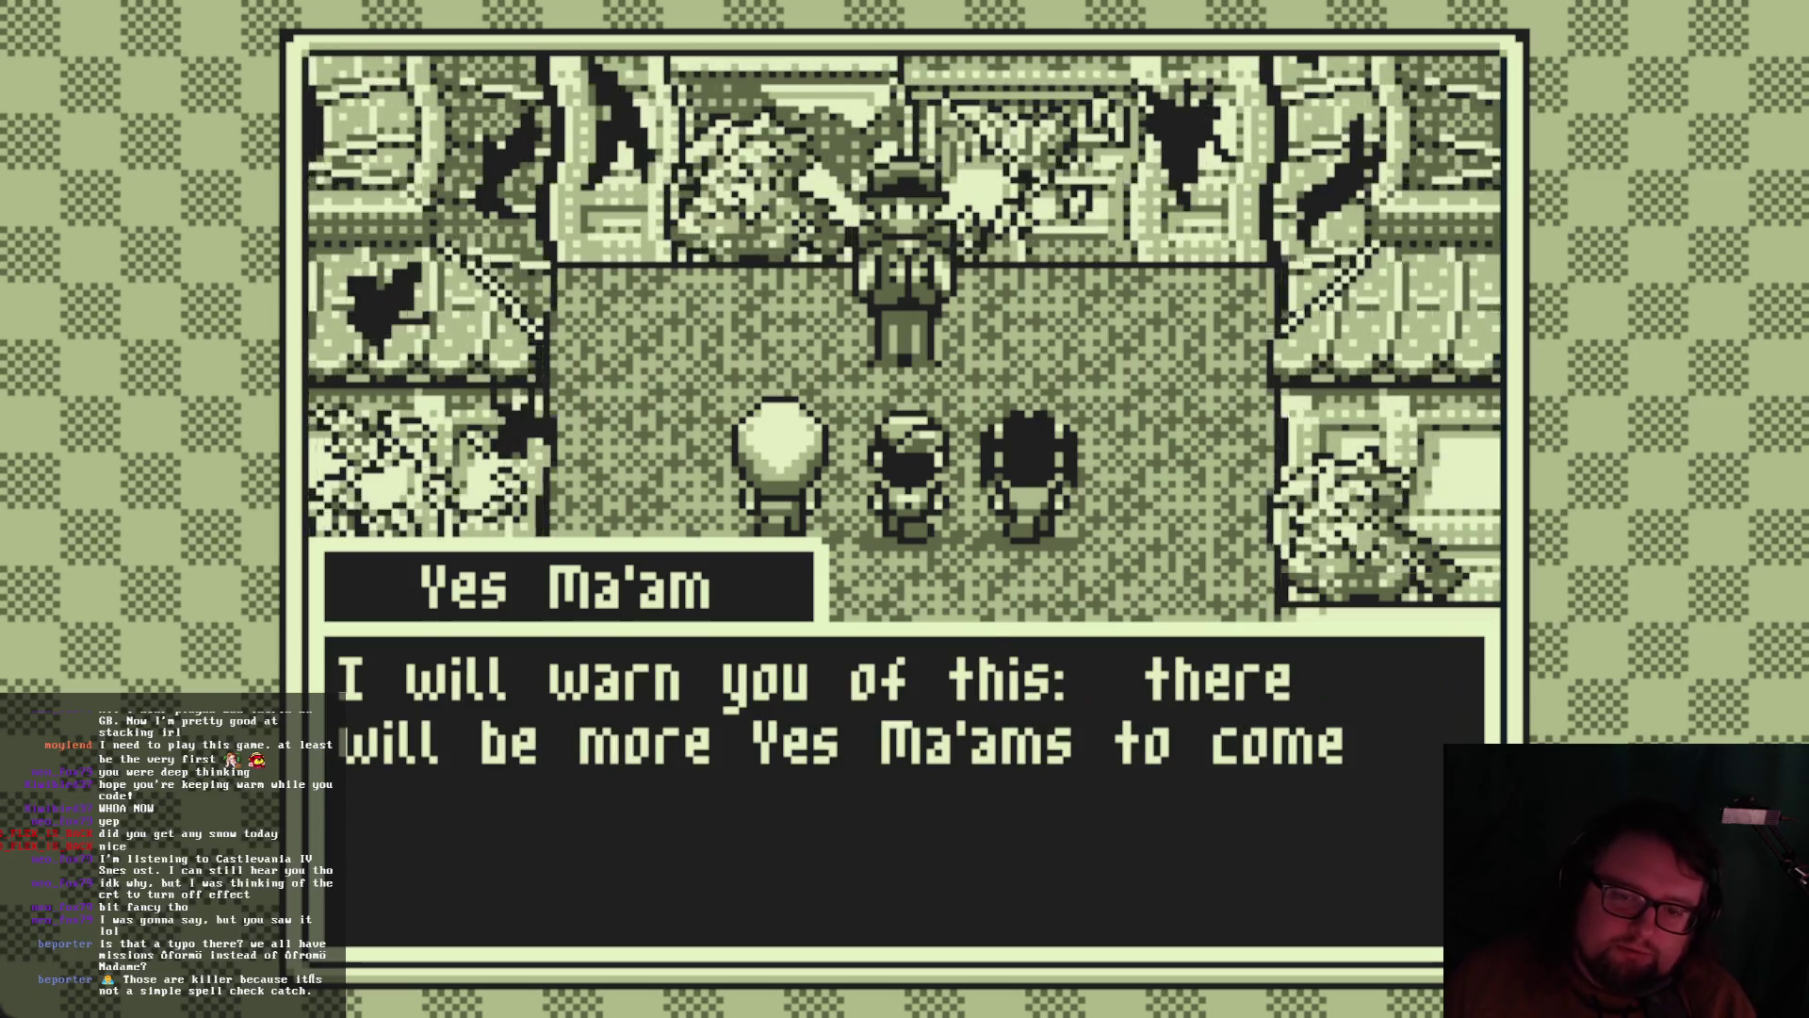
pyautogui.press('z')
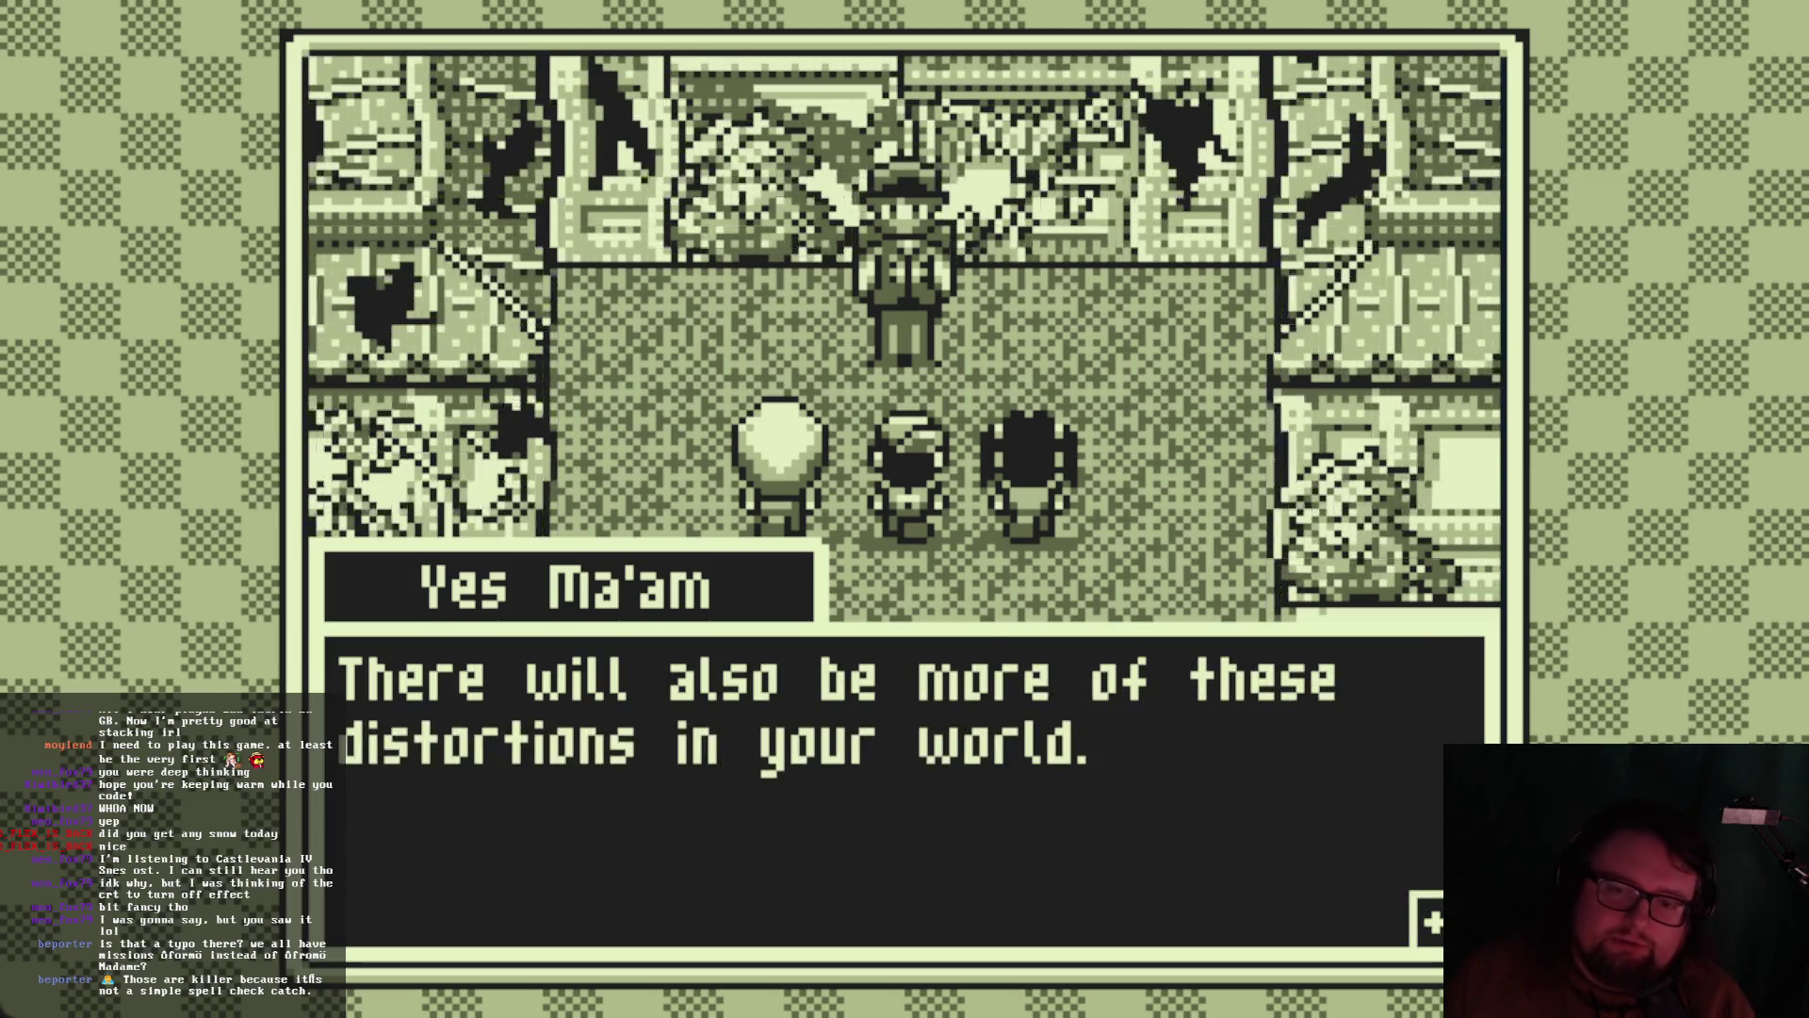
pyautogui.press('z')
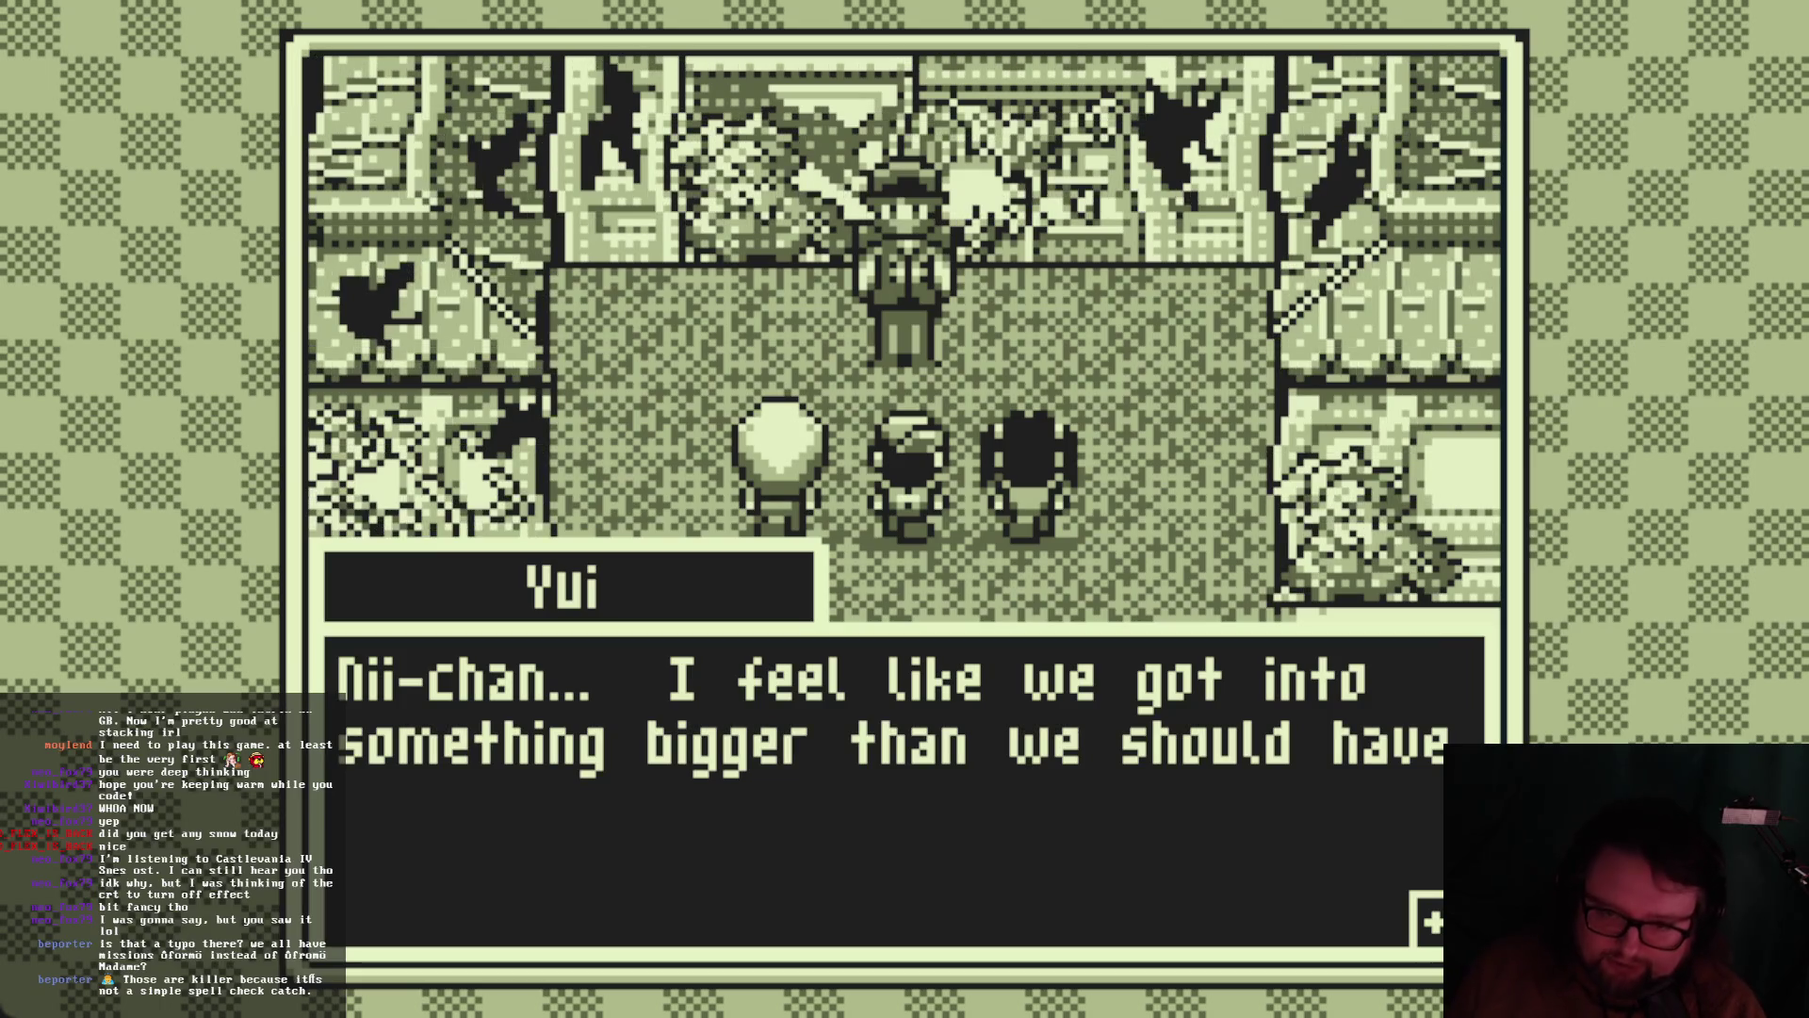
pyautogui.press('z')
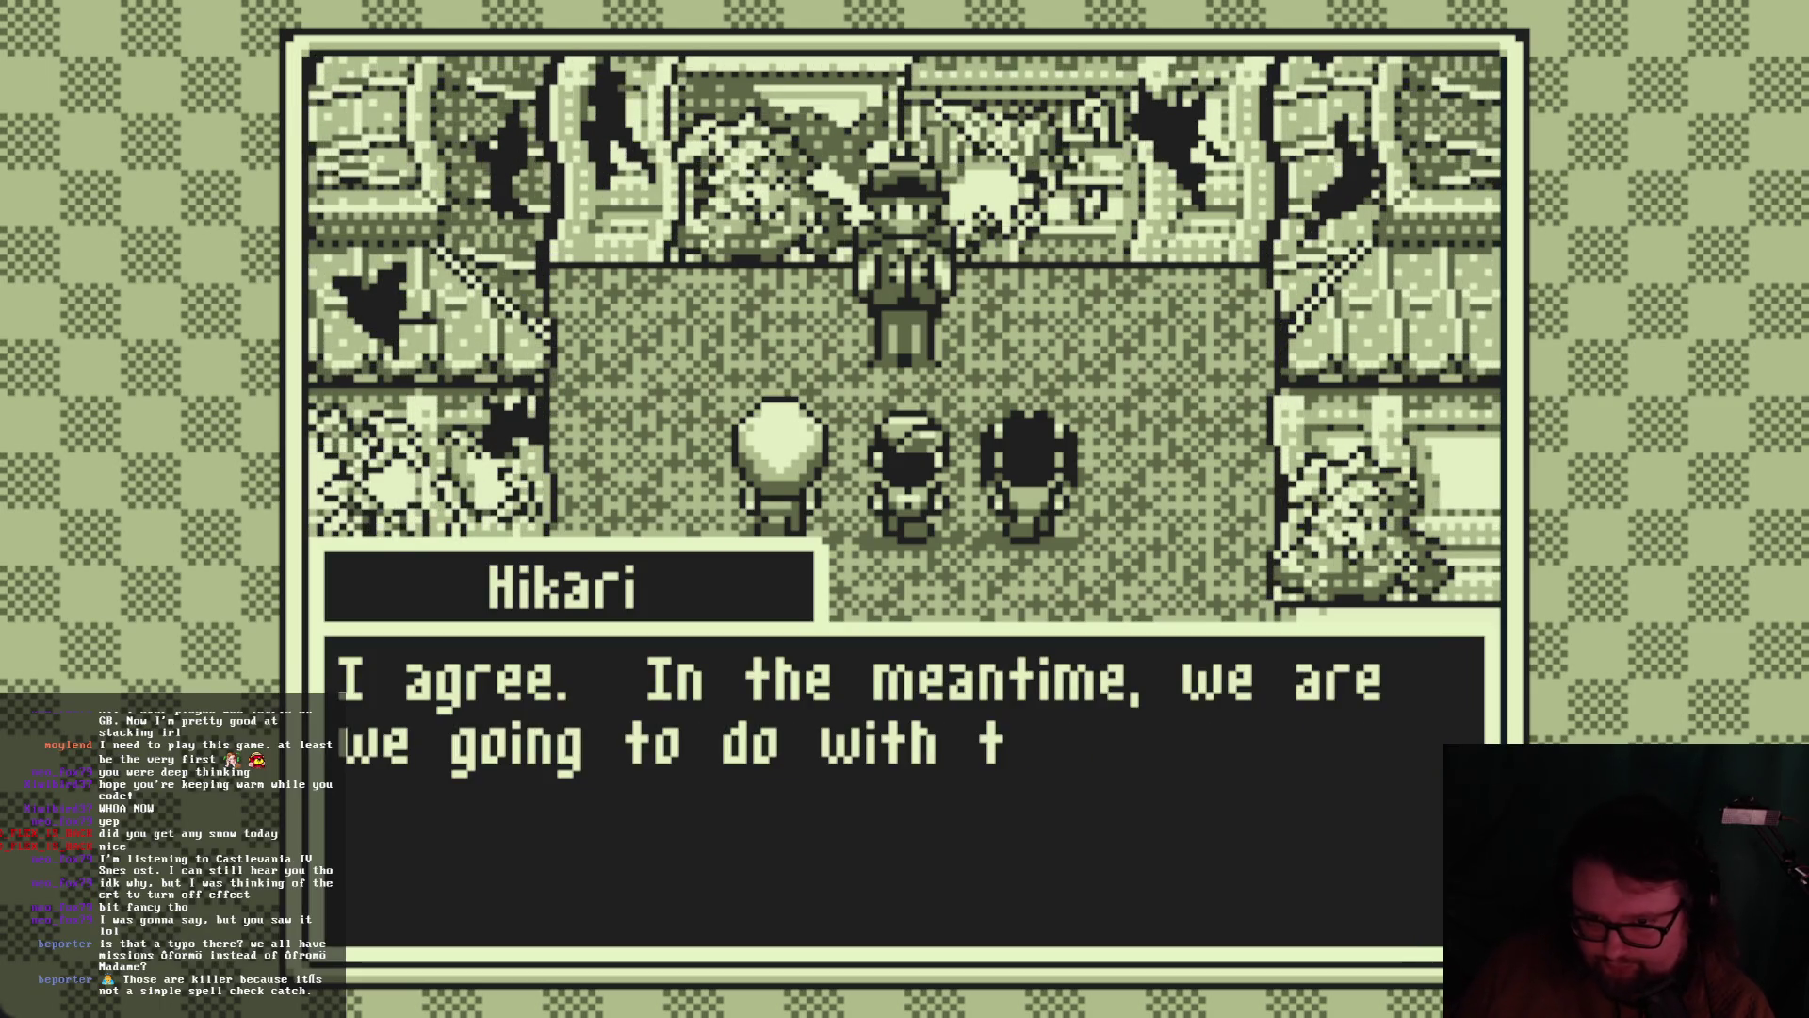
pyautogui.press('z')
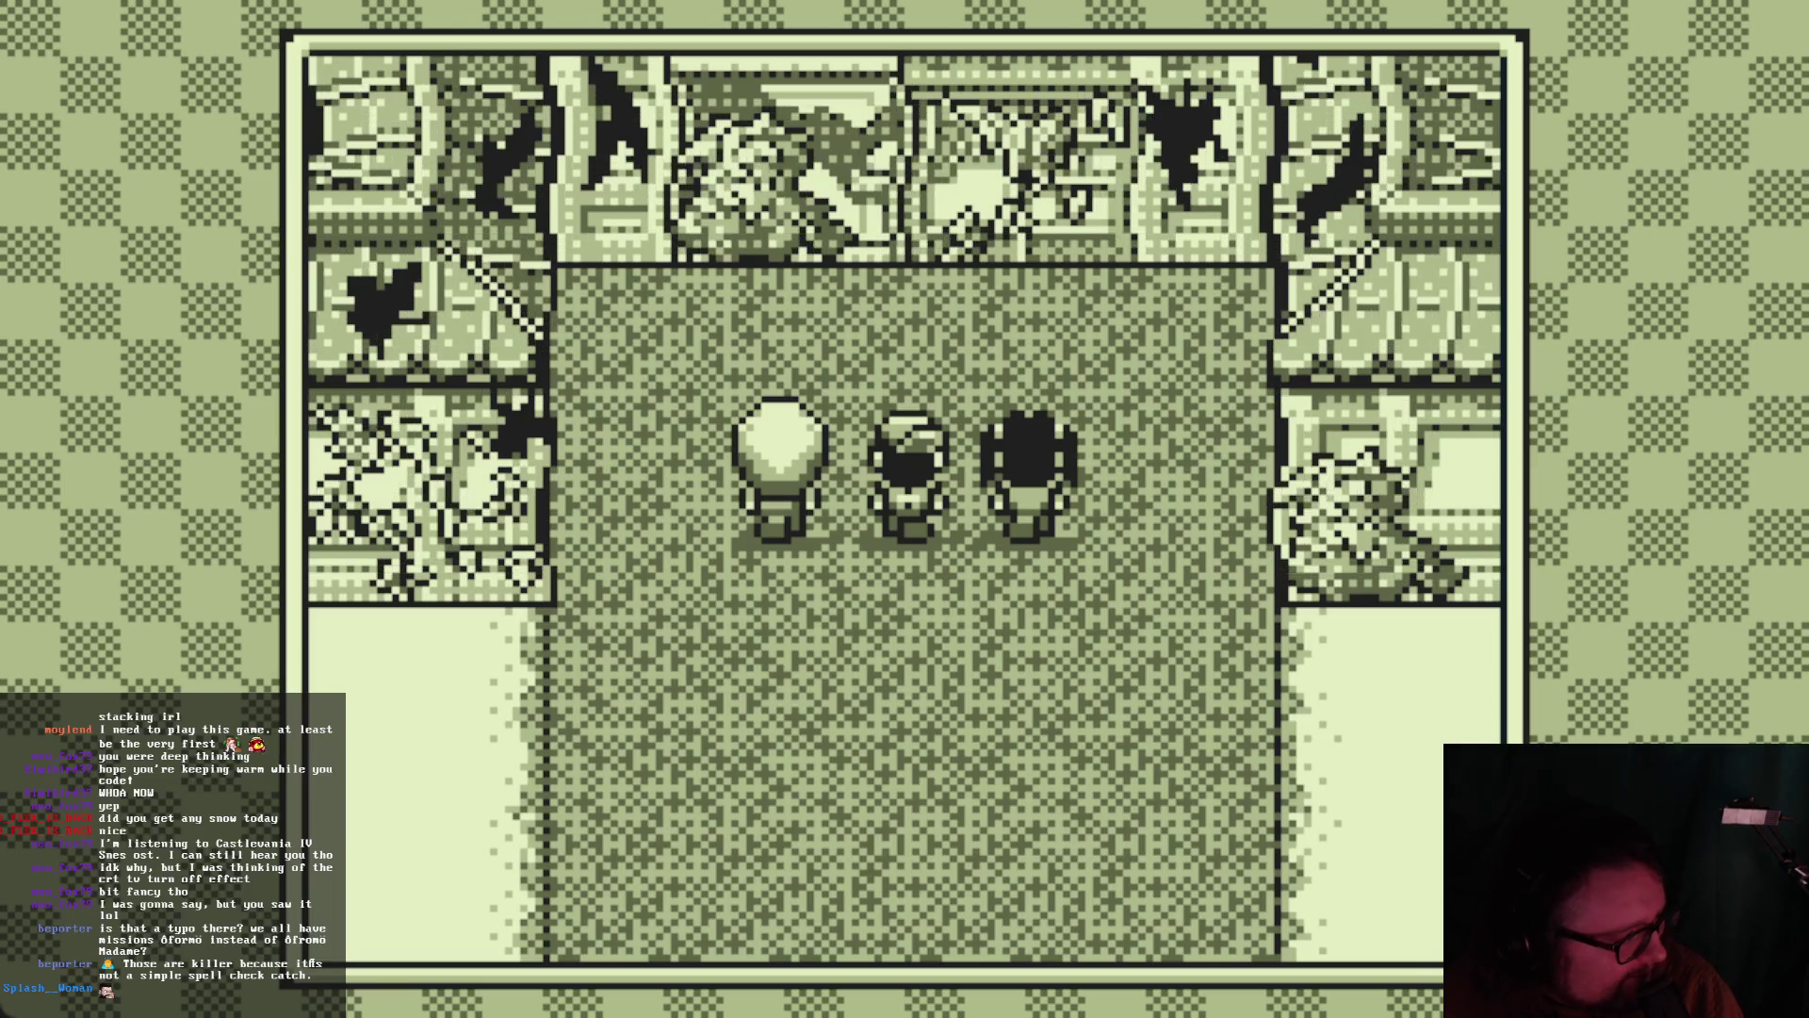
pyautogui.hotkey('alt', 'Tab')
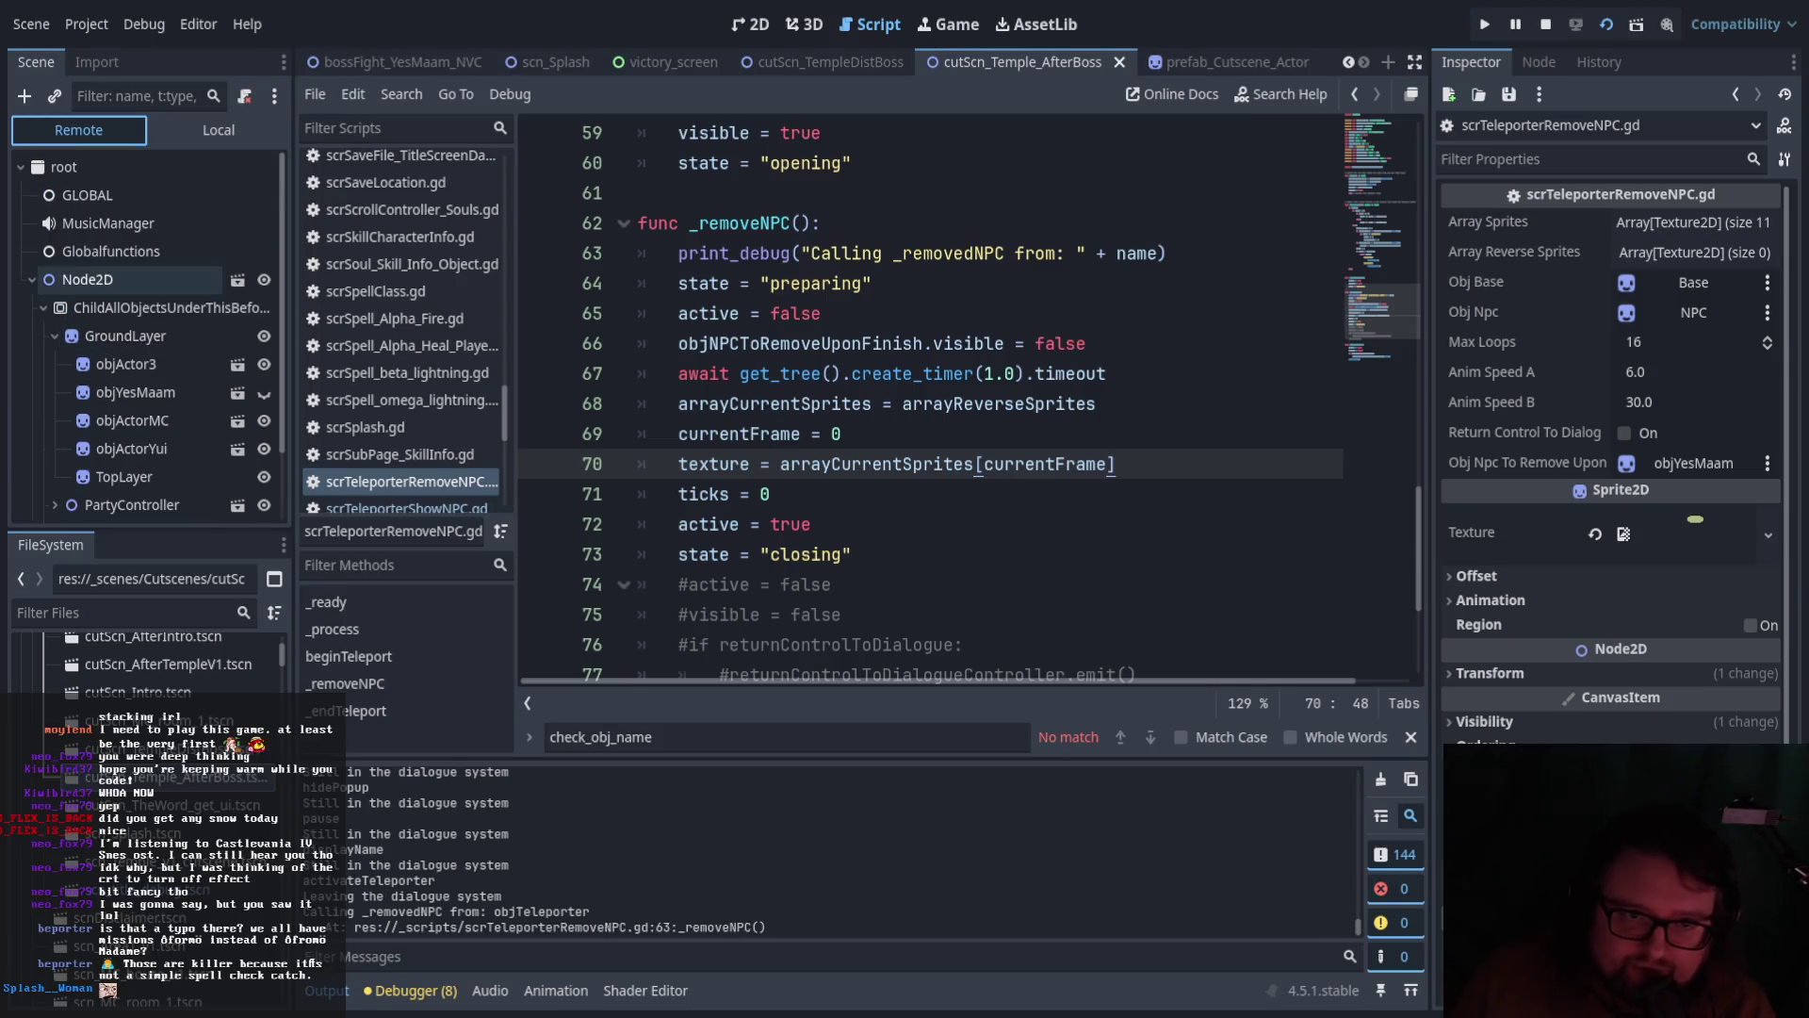
# Show the Local scene tree in the Scene dock and stop the running test game
pyautogui.scroll(-1, 141, 283)
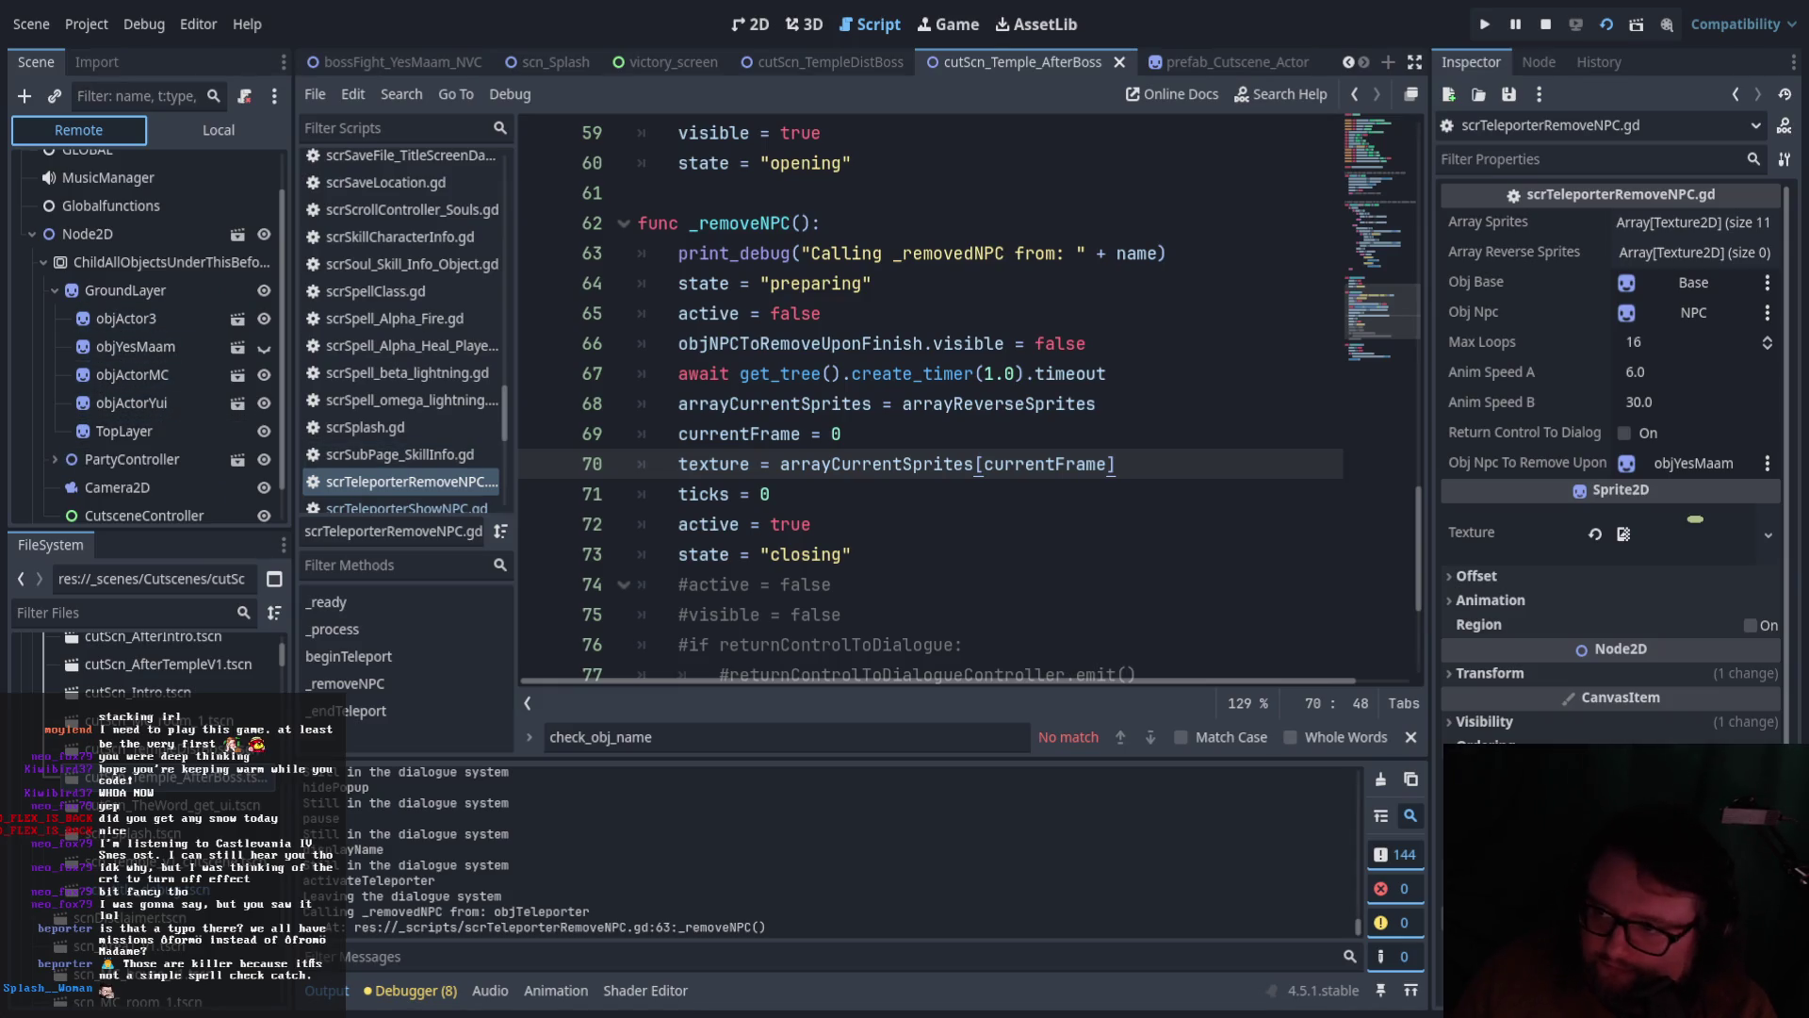
pyautogui.click(238, 124)
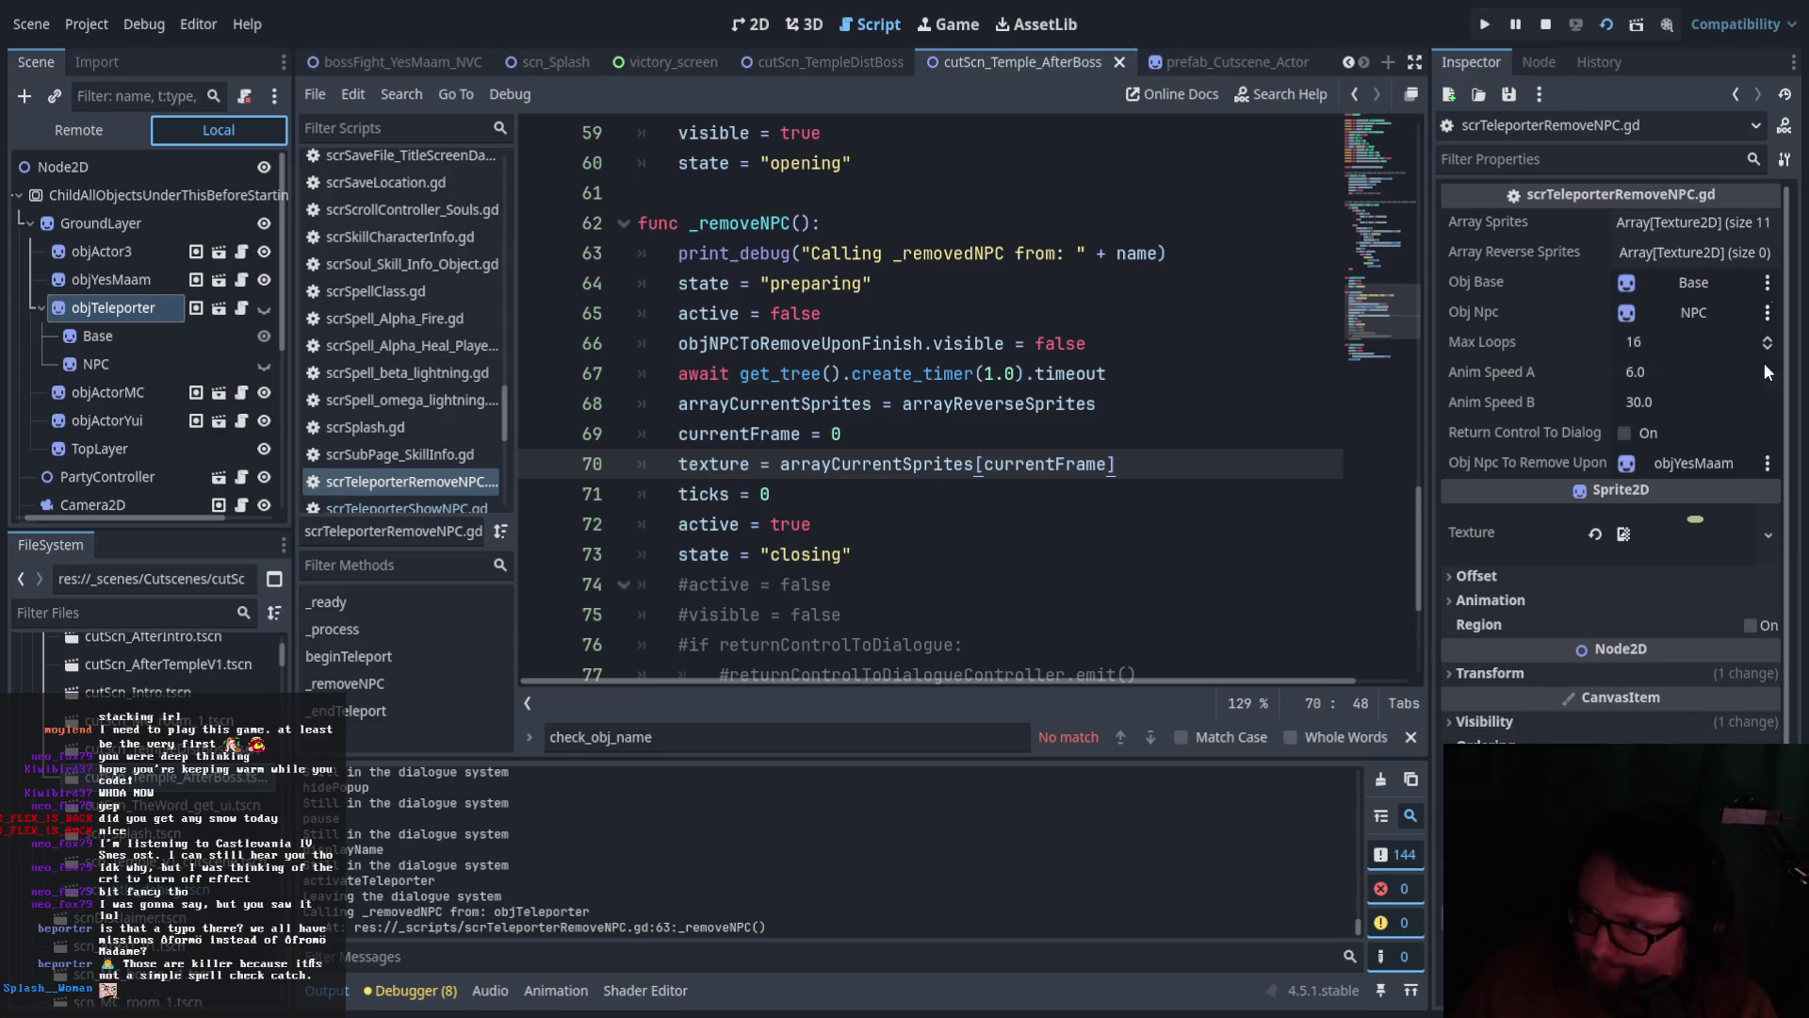
pyautogui.click(1551, 34)
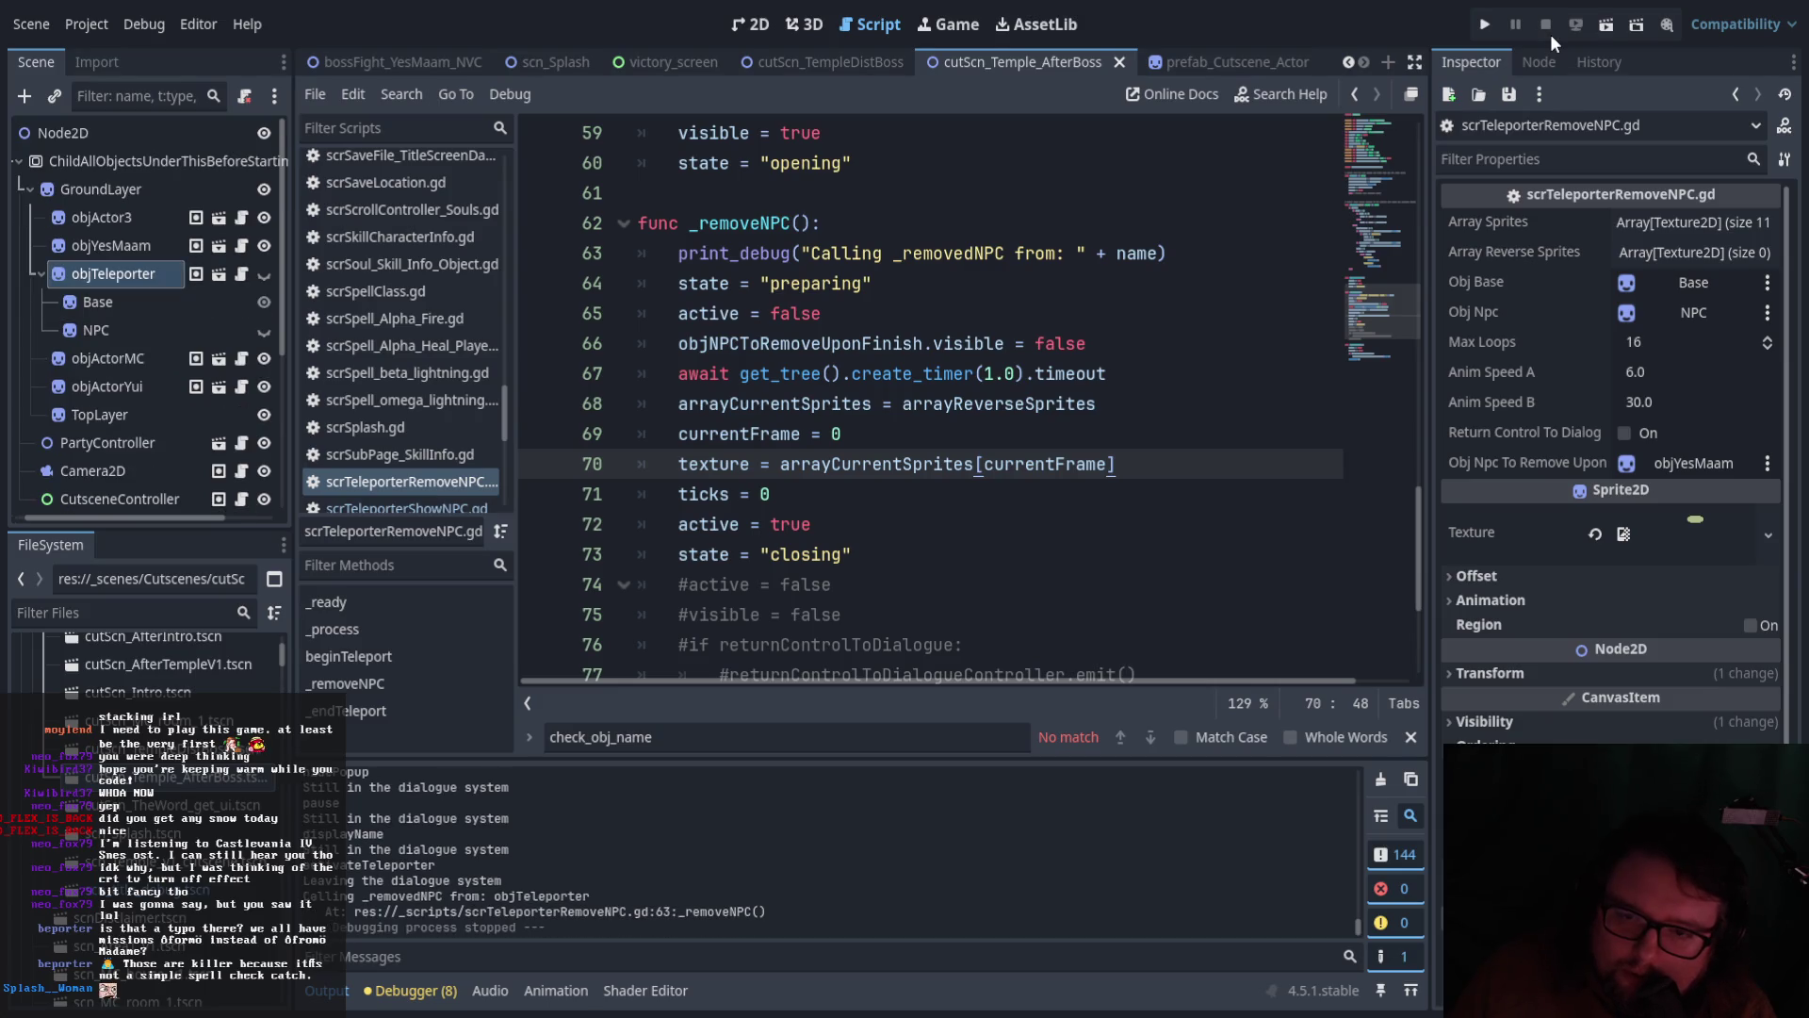
pyautogui.scroll(-3, 1139, 338)
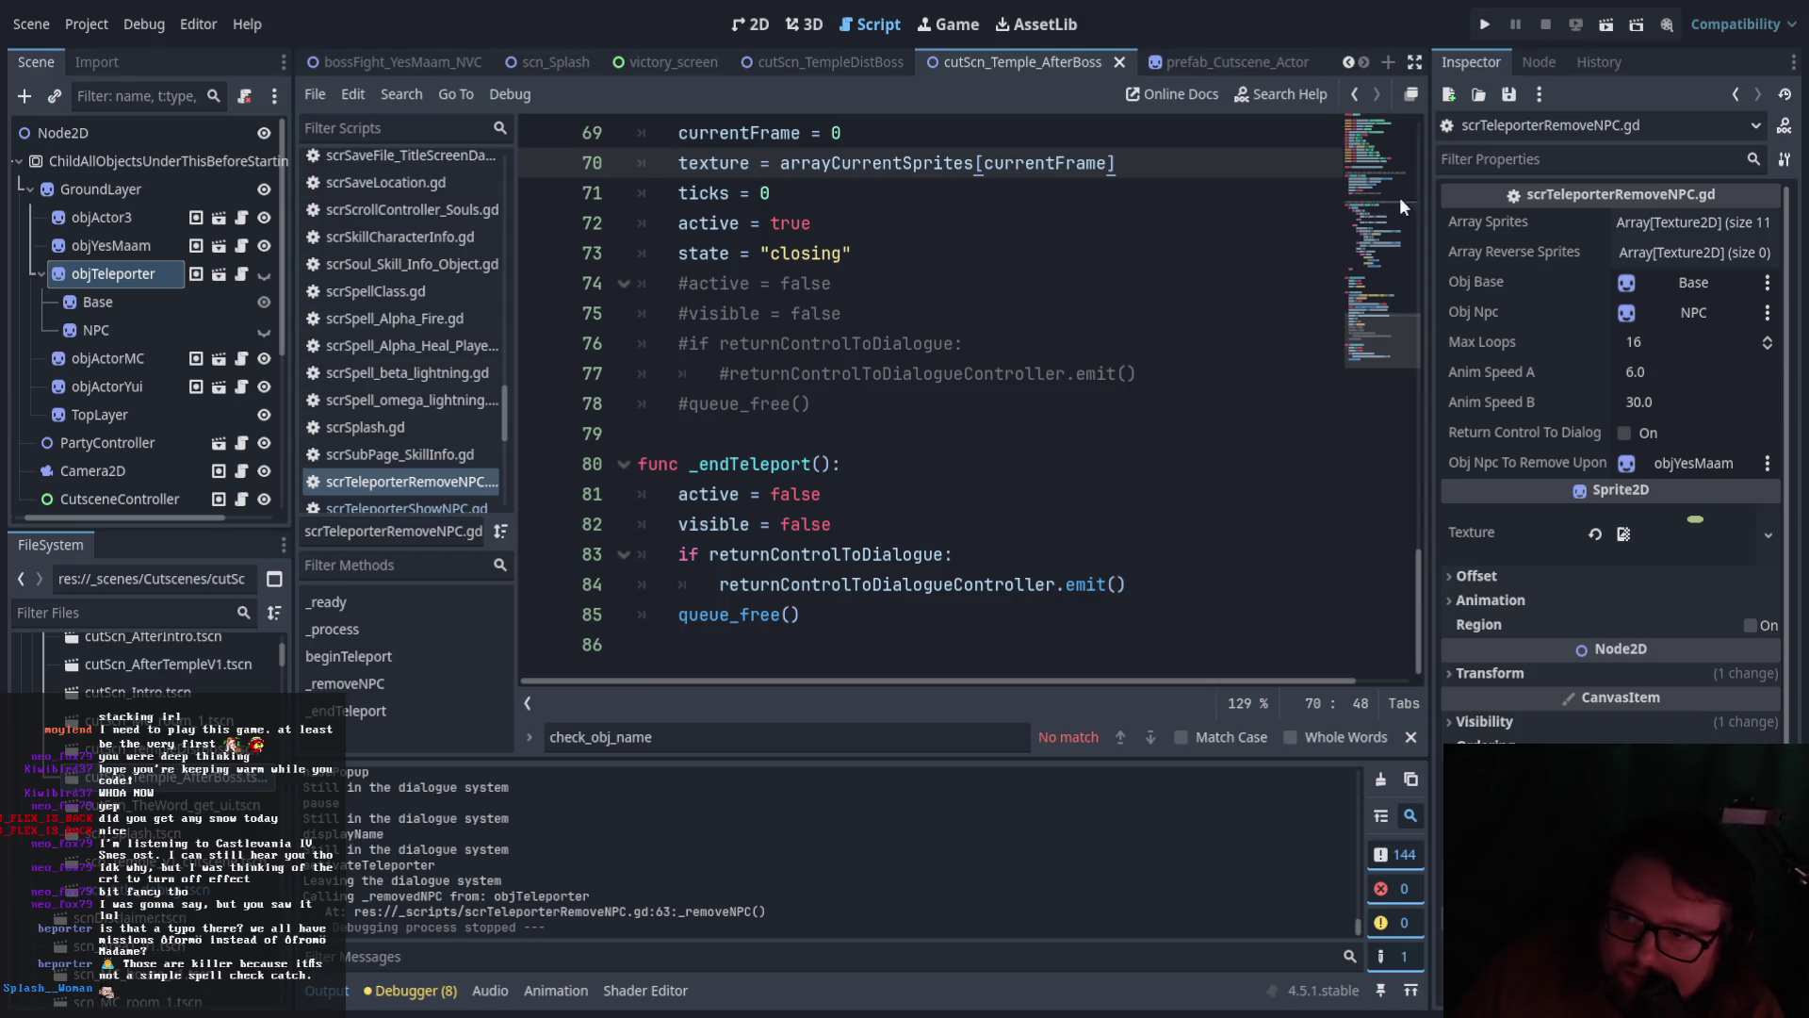
# Connect objTeleporter's returnControlToDialogueController signal to the dialogue controller node
pyautogui.click(1537, 62)
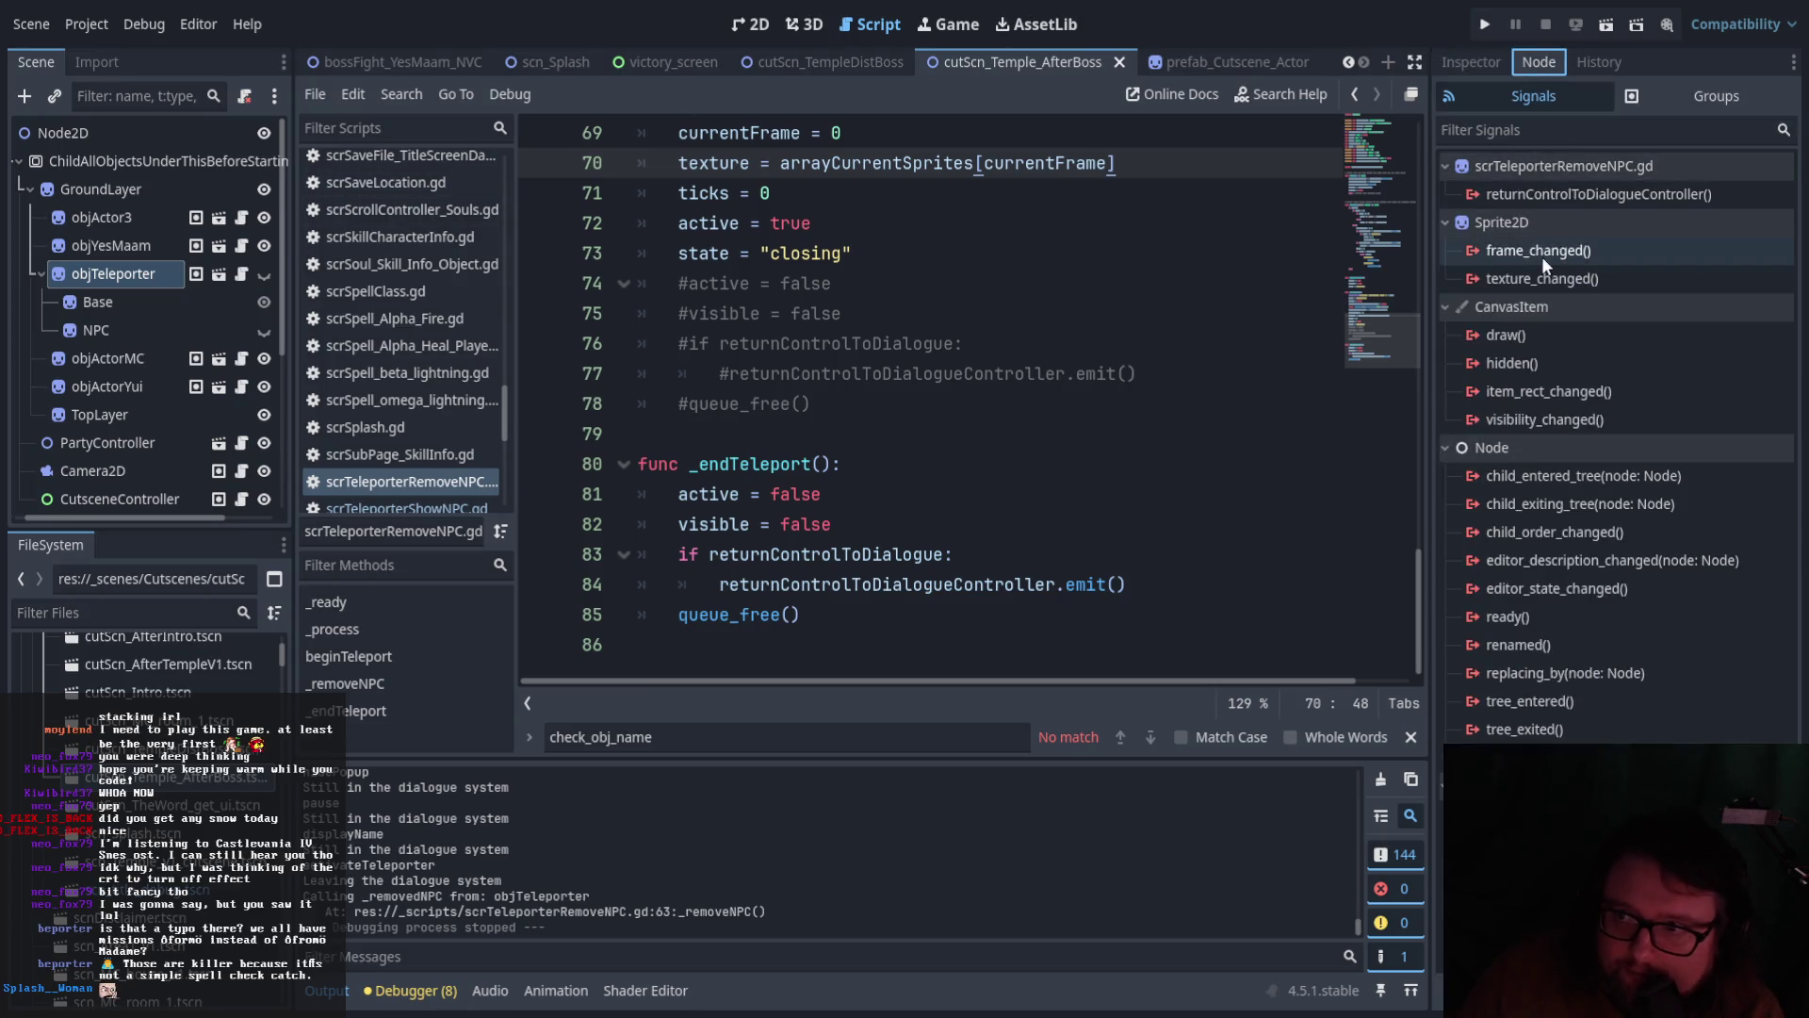
pyautogui.click(1578, 195)
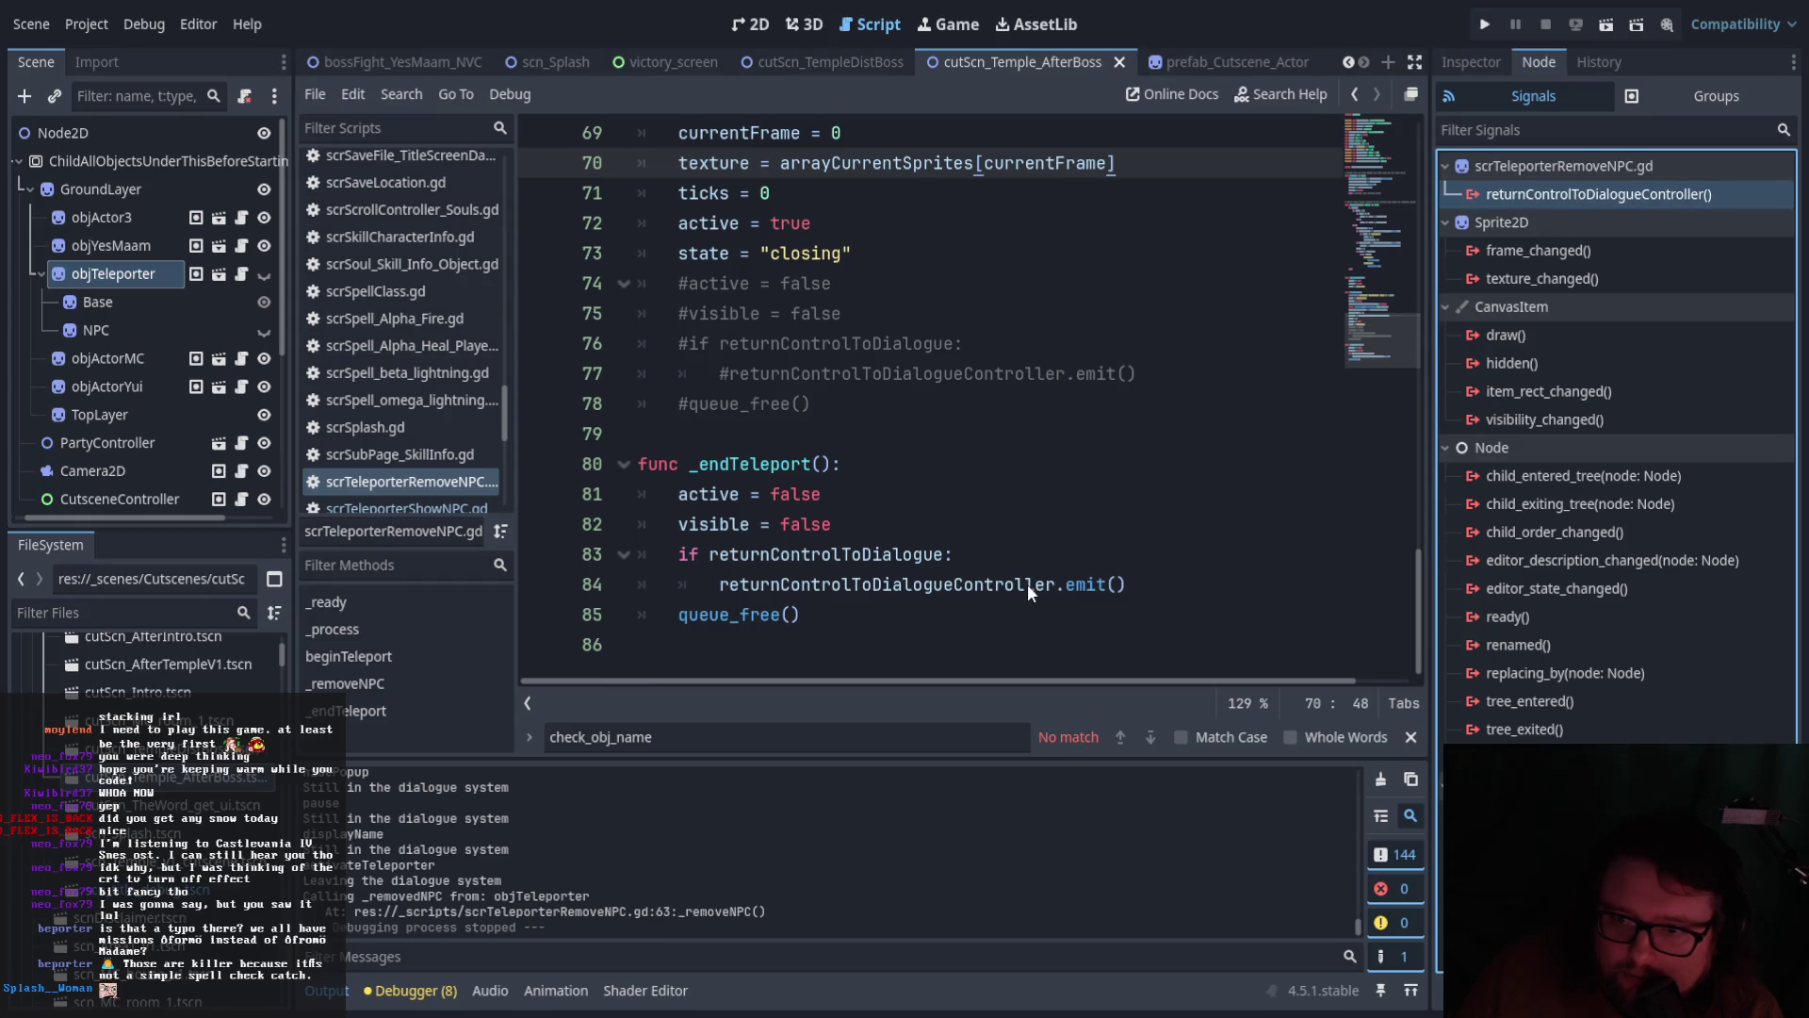
pyautogui.moveTo(1027, 584); pyautogui.dragTo(1027, 584)
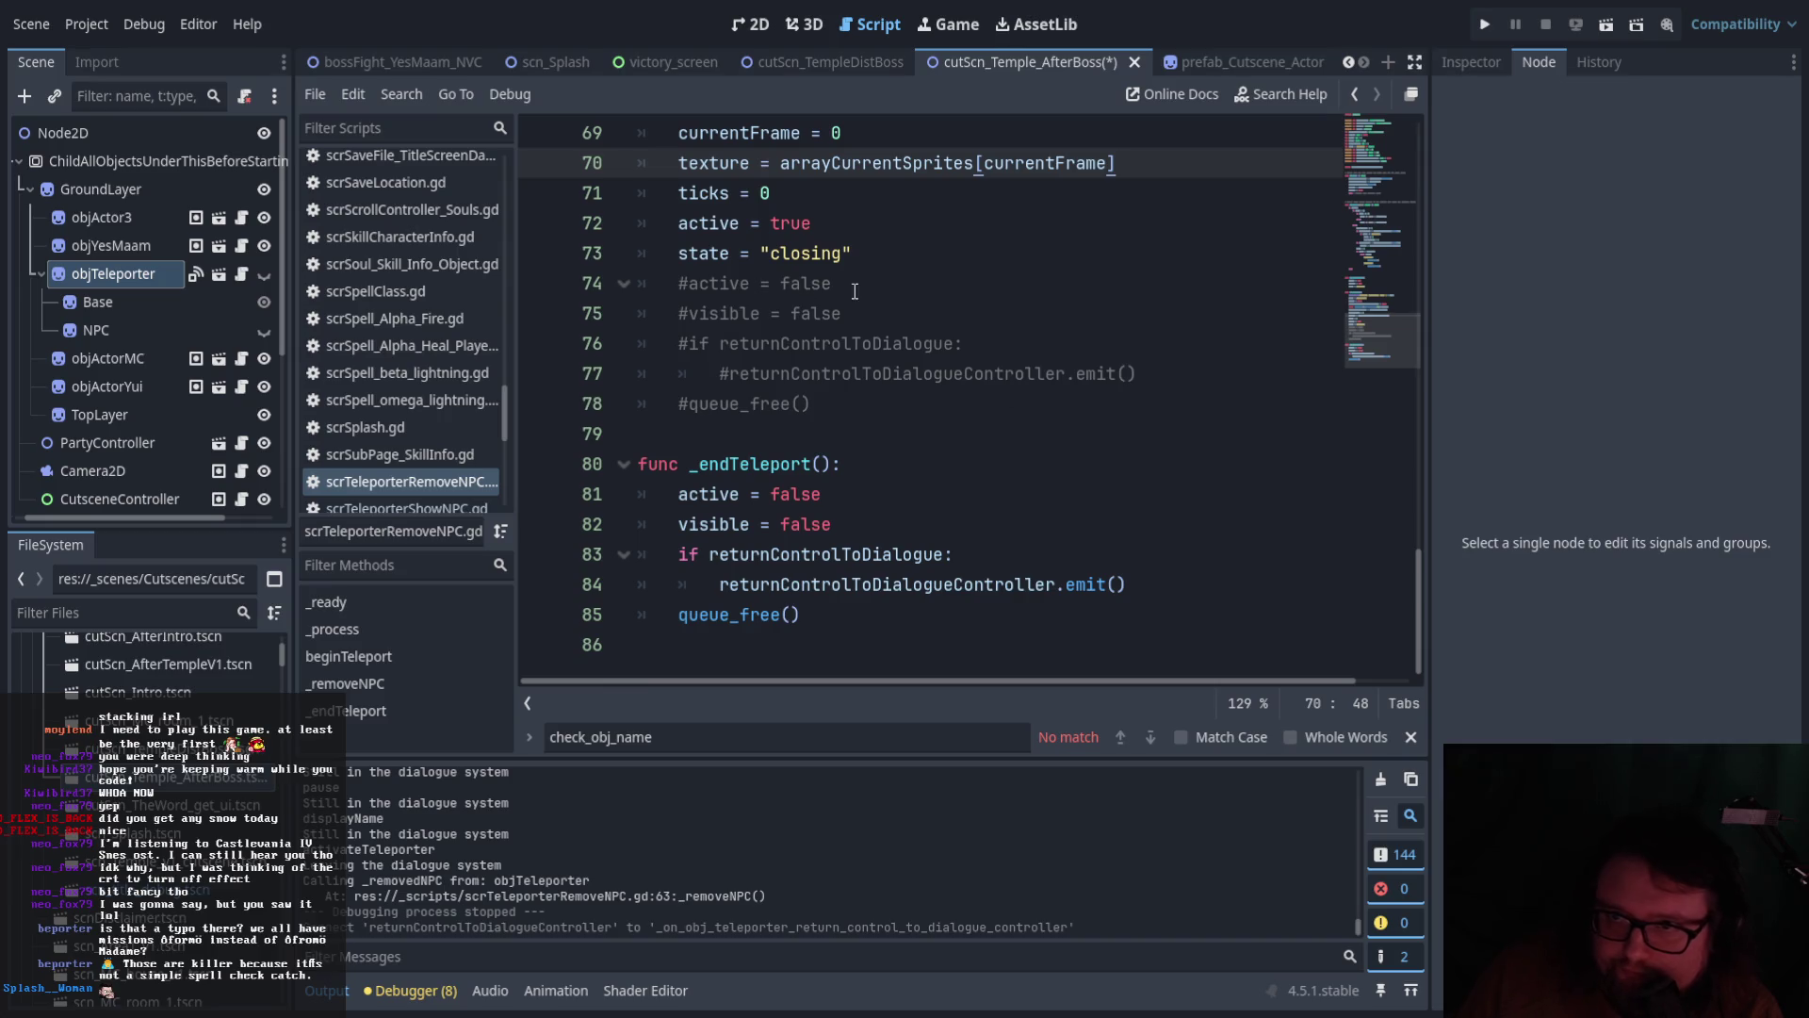
pyautogui.scroll(5, 411, 319)
pyautogui.scroll(10, 443, 332)
pyautogui.scroll(-4, 448, 337)
# Open scrDialogueController.gd and scroll to the new teleporter callback at line 509
pyautogui.click(416, 321)
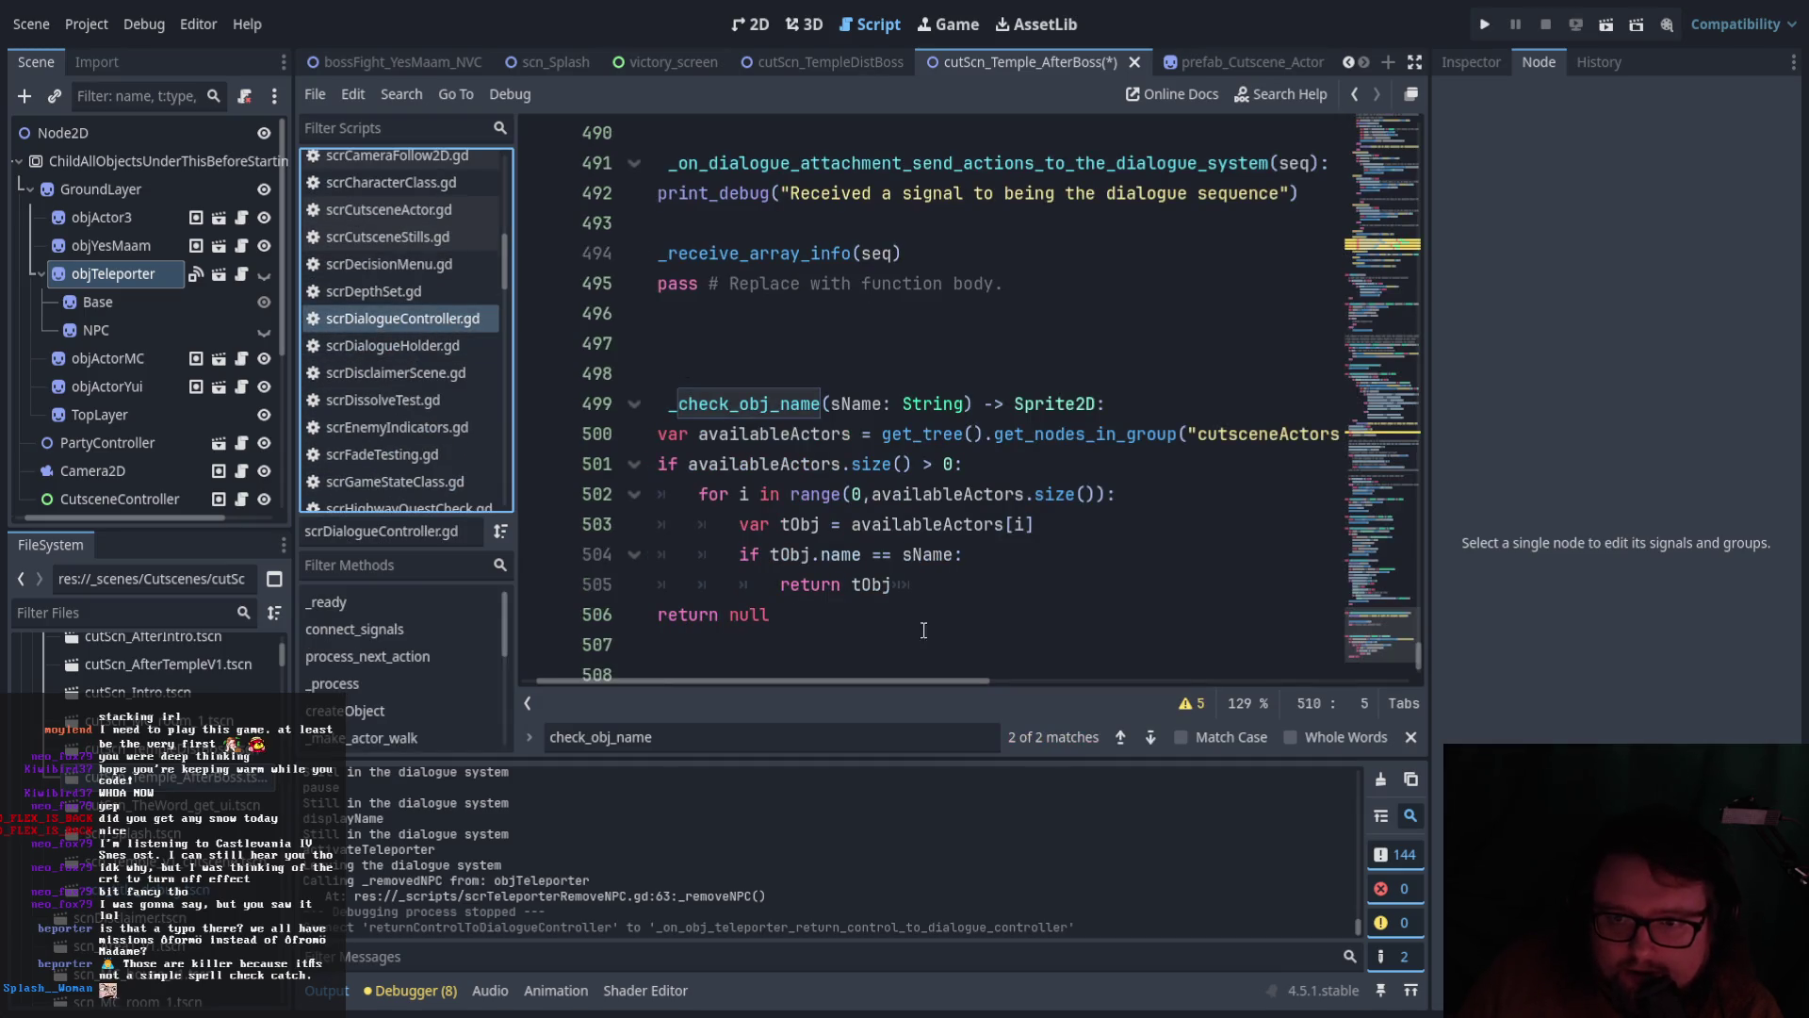
pyautogui.moveTo(889, 683); pyautogui.dragTo(837, 684)
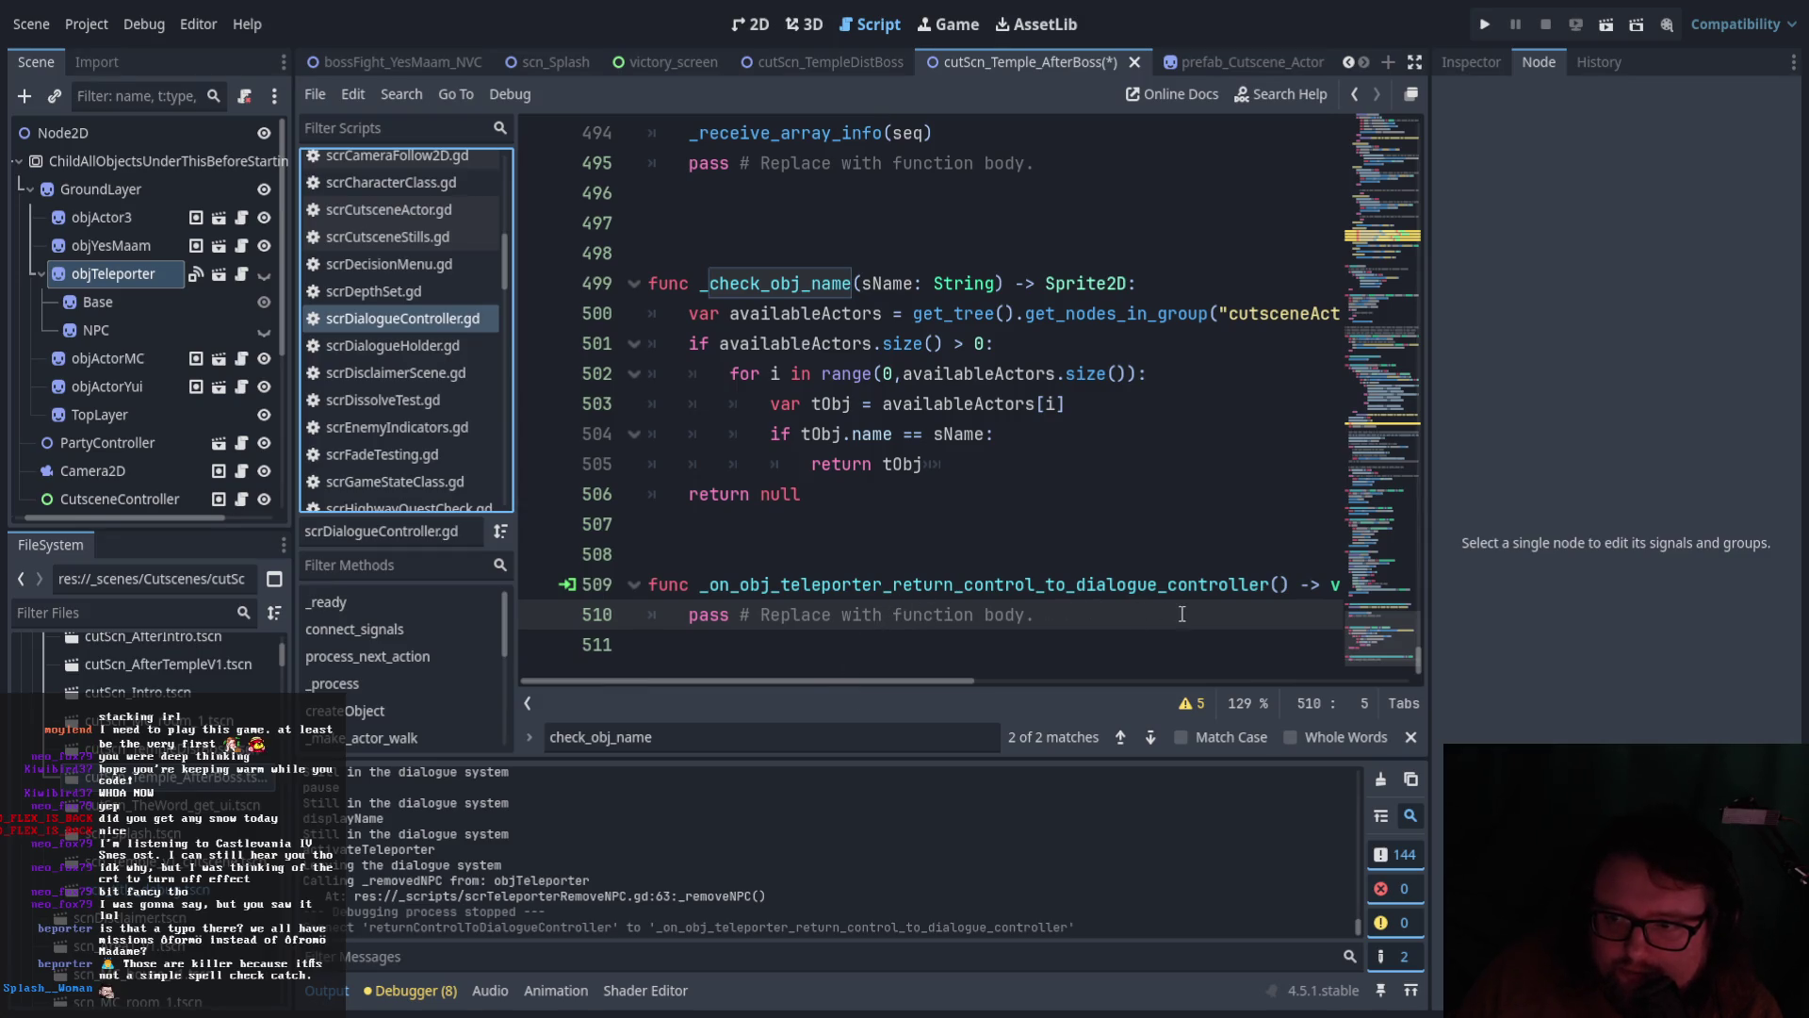
pyautogui.scroll(10, 1182, 613)
pyautogui.scroll(-10, 1208, 612)
# Search the script for the teleporter callback name, then switch to the cutScn_TempleDistBoss scene
pyautogui.moveTo(700, 584); pyautogui.dragTo(1269, 584)
pyautogui.click(735, 736)
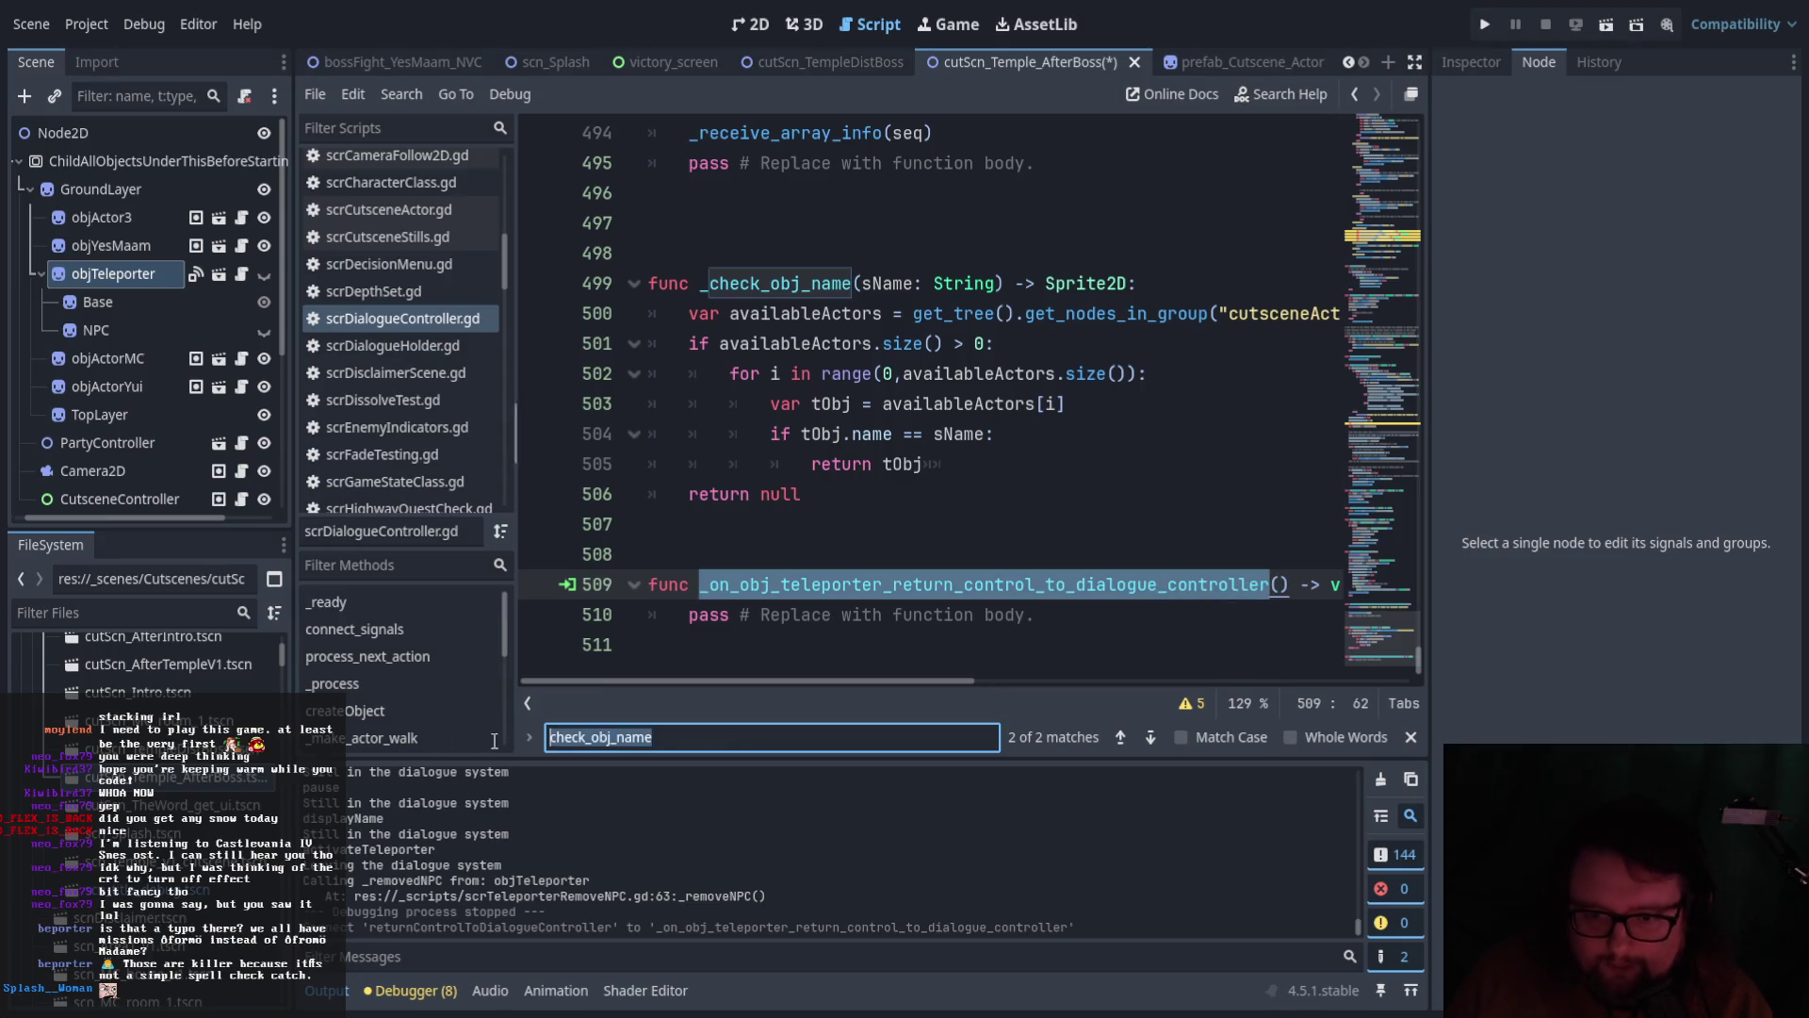
pyautogui.hotkey('ctrl', 'a')
pyautogui.write('texture = arrayCurrentSprites[currentFrame]')
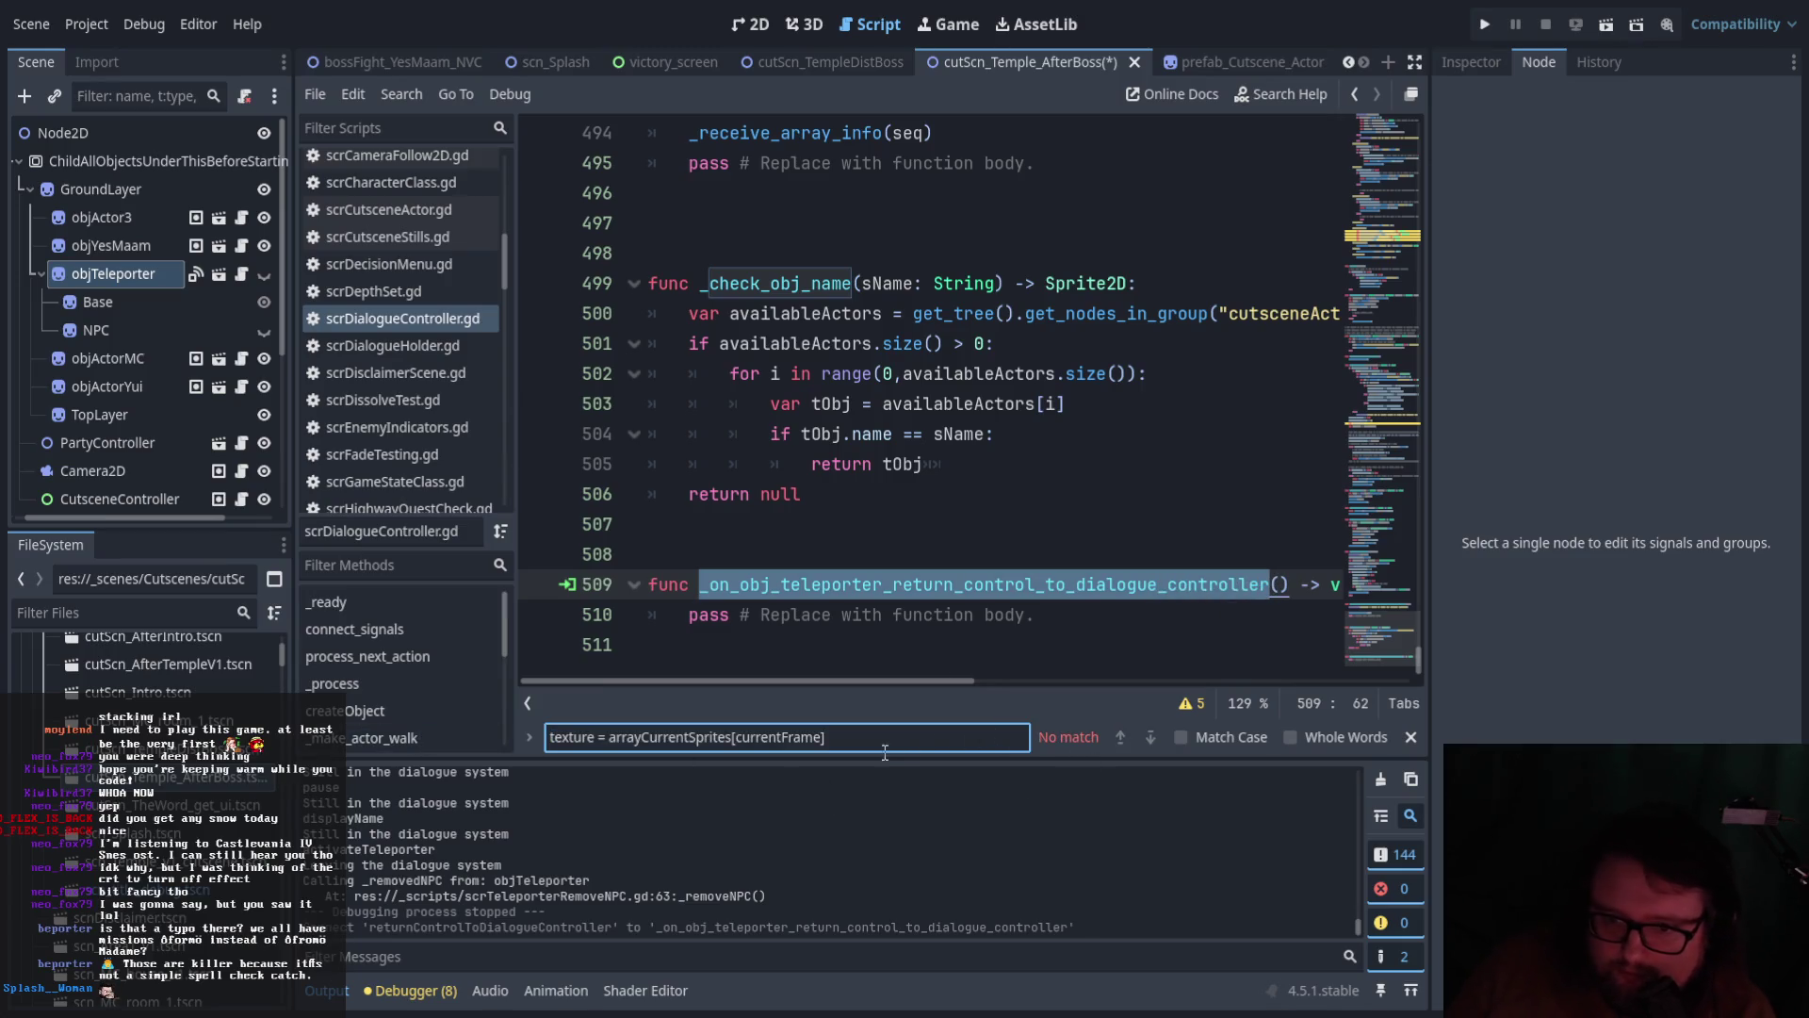
pyautogui.hotkey('ctrl', 'f')
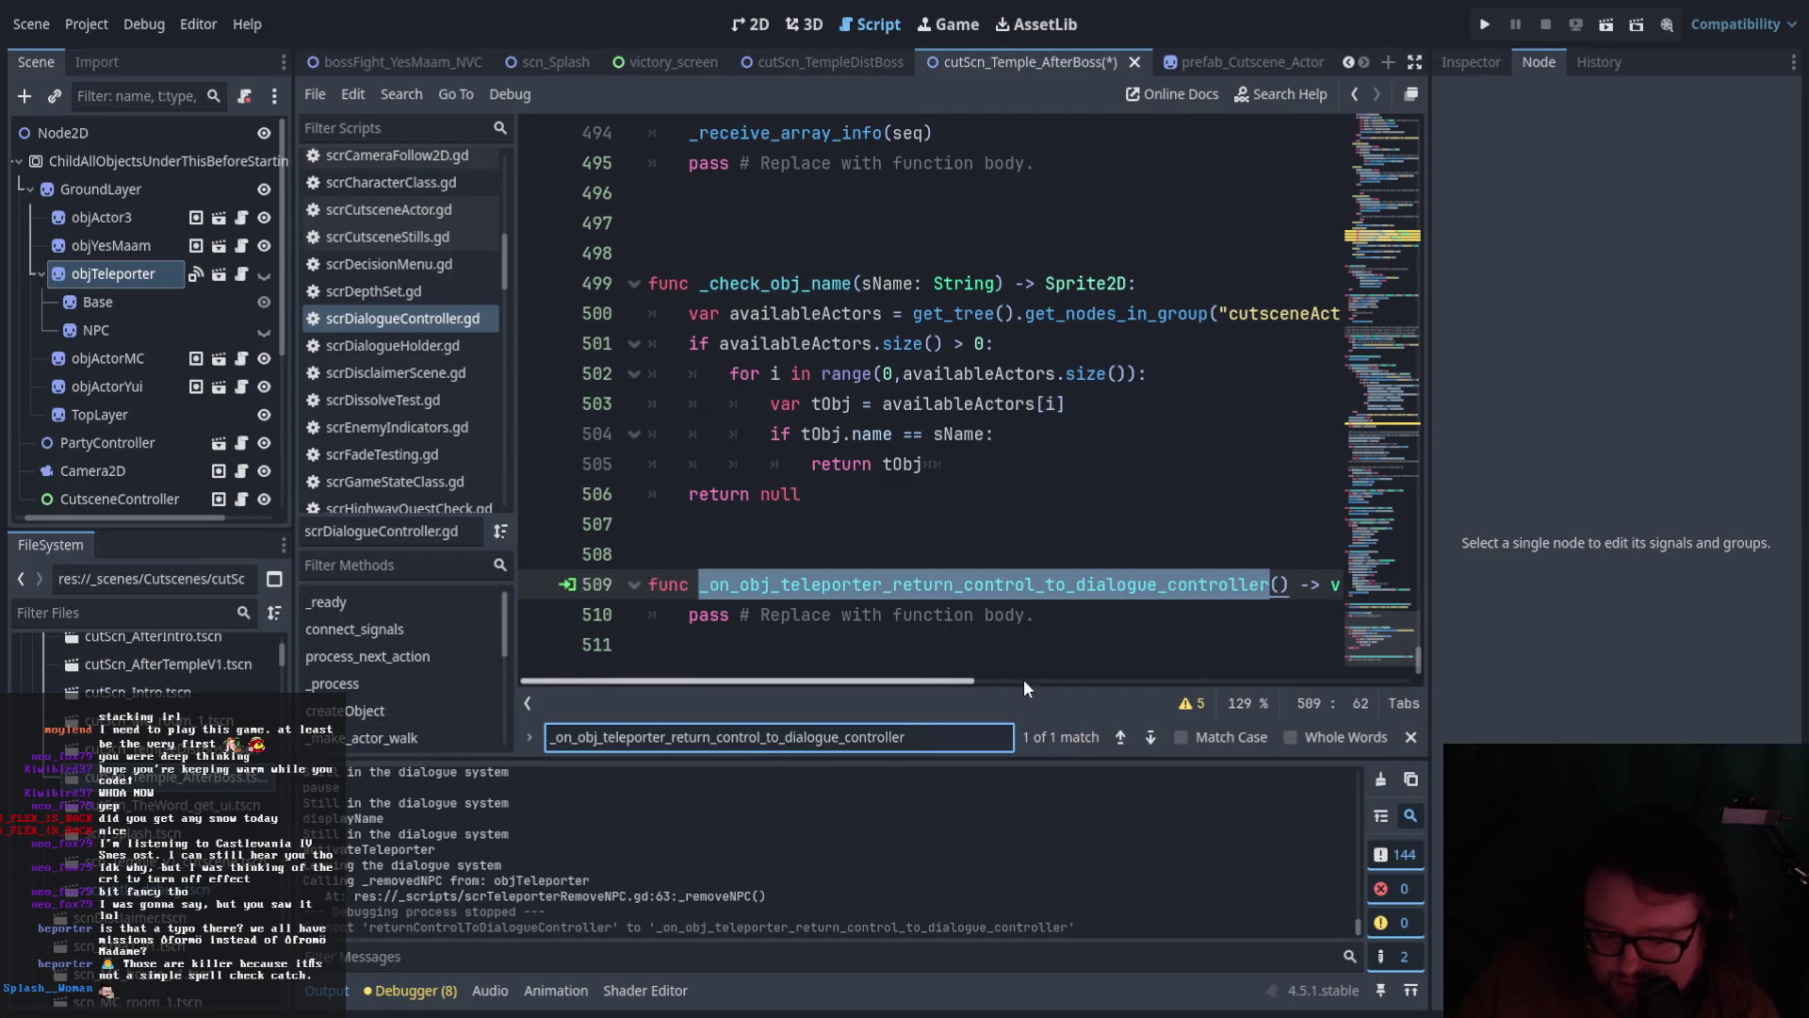
pyautogui.click(933, 634)
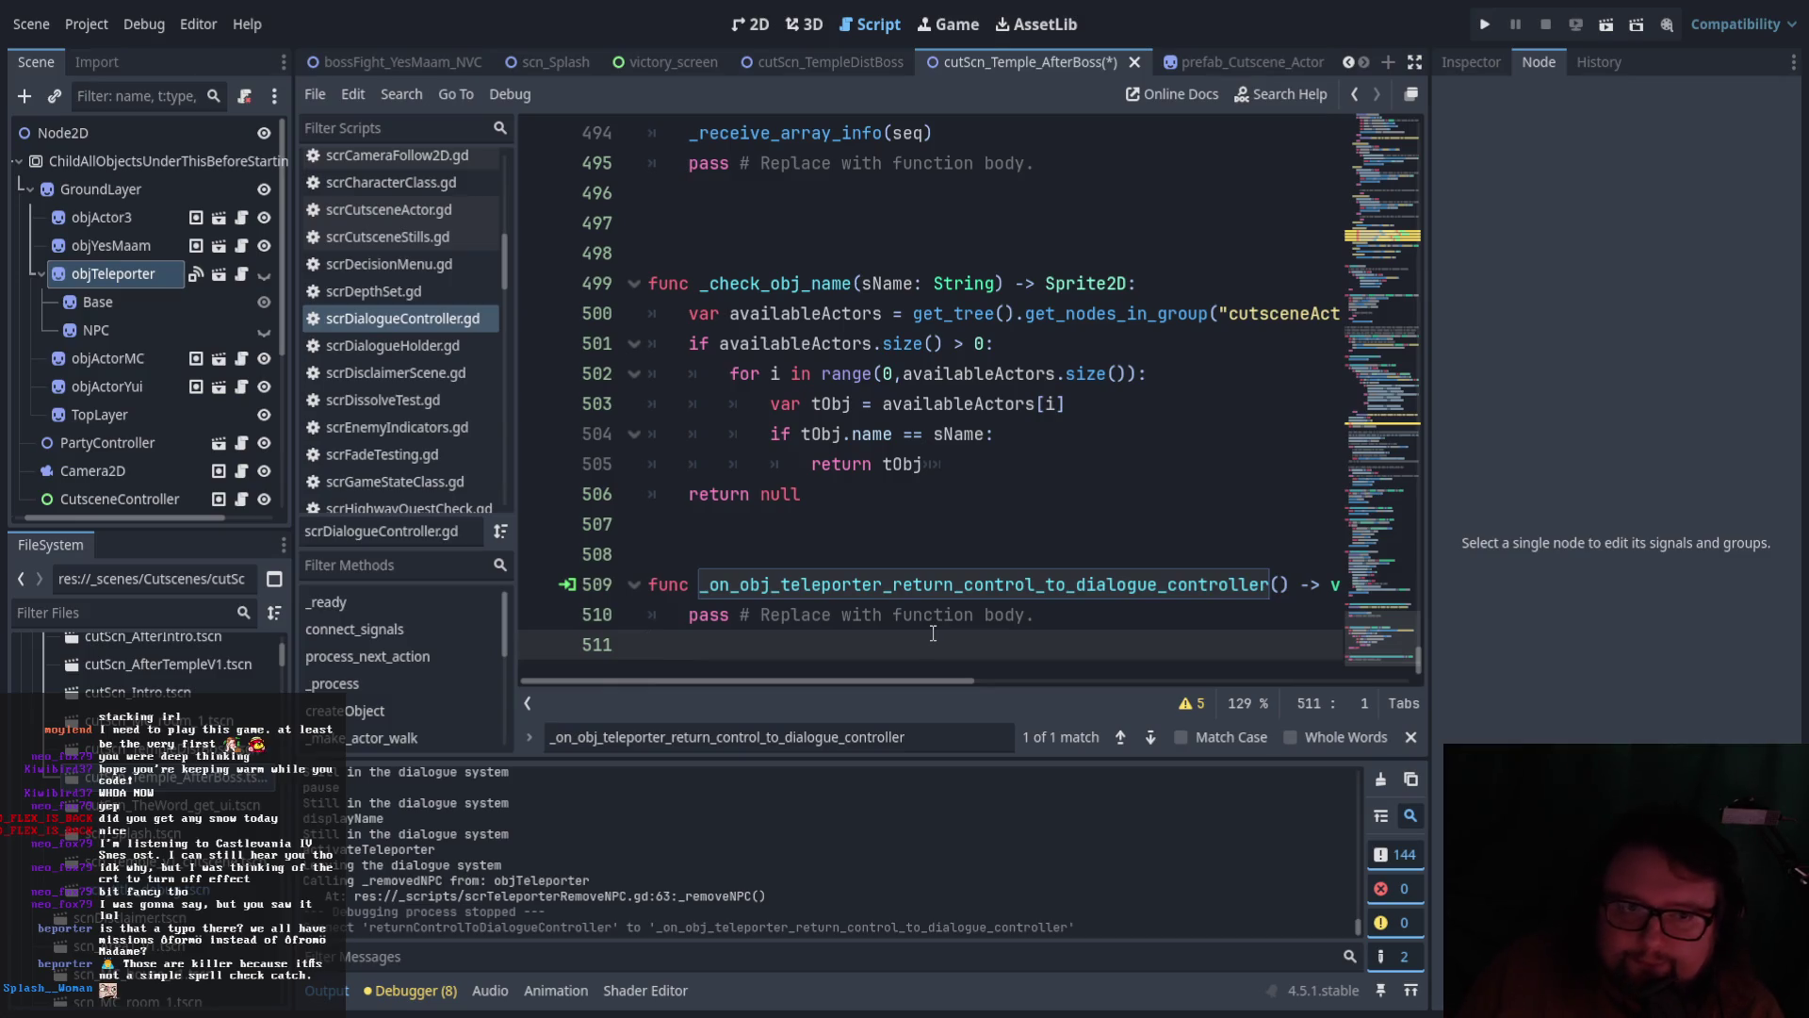
pyautogui.hotkey('ctrl', 'shift', 'Tab')
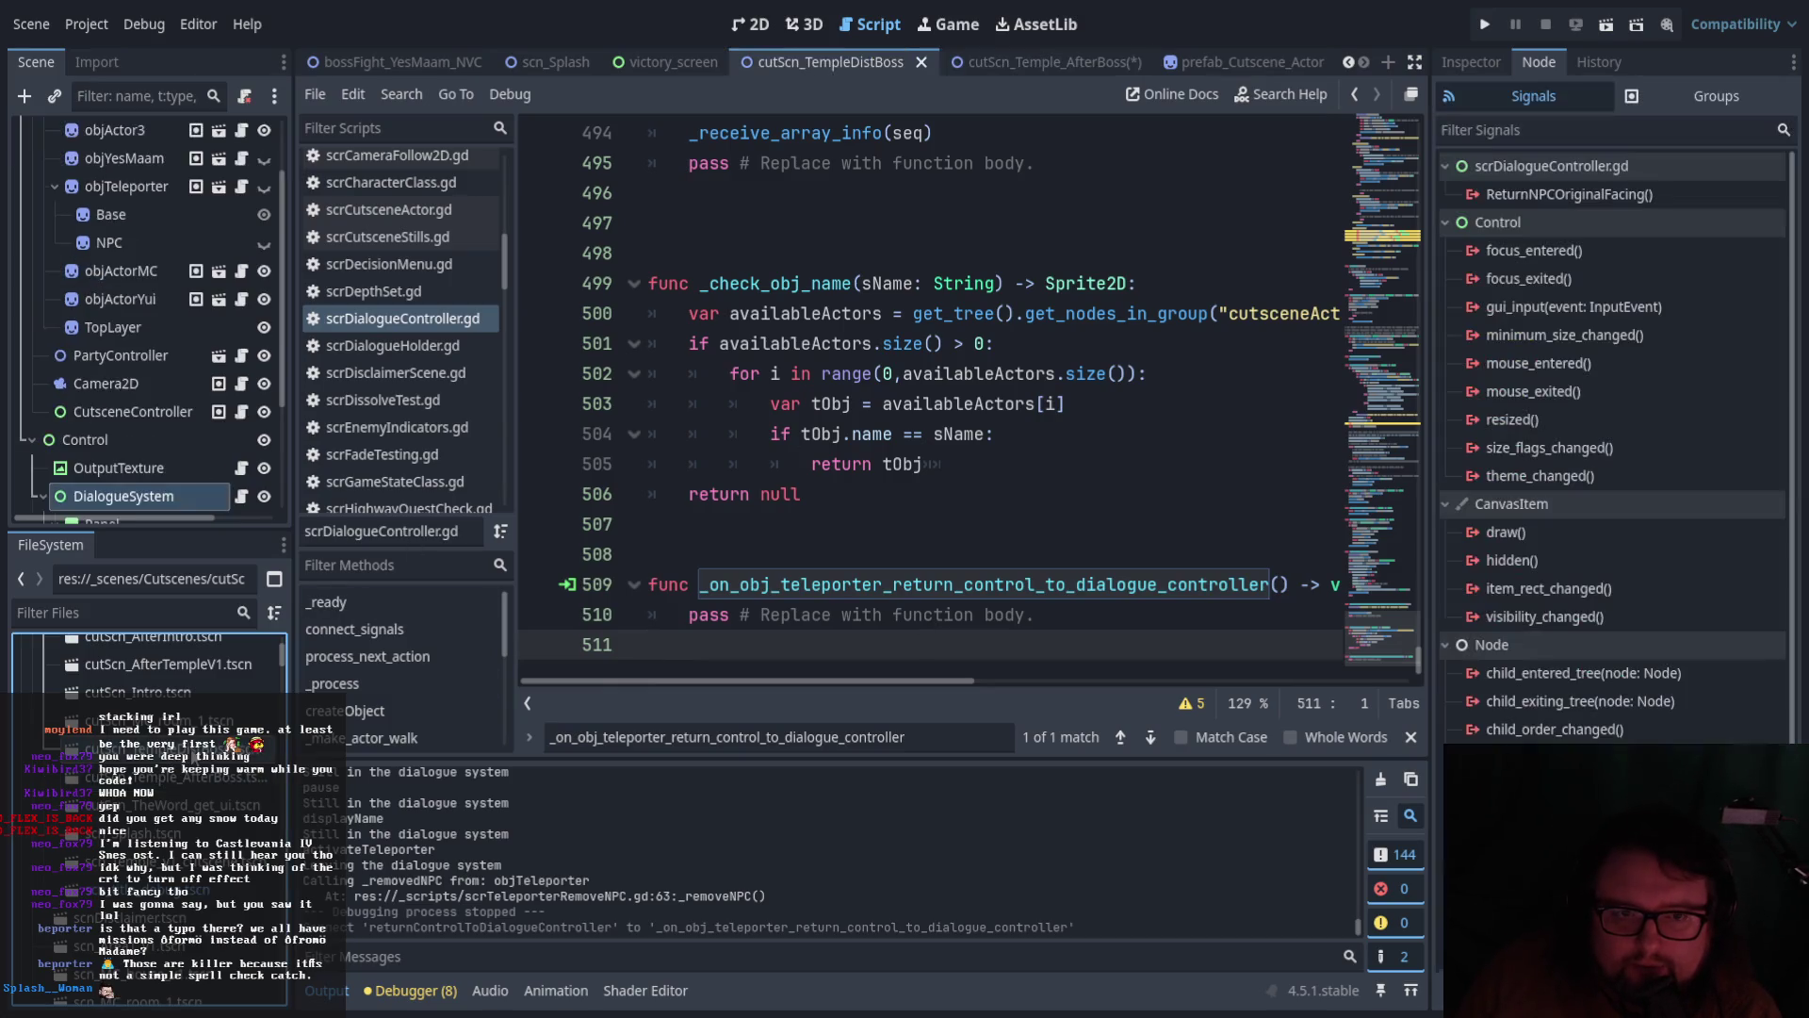
pyautogui.scroll(2, 228, 296)
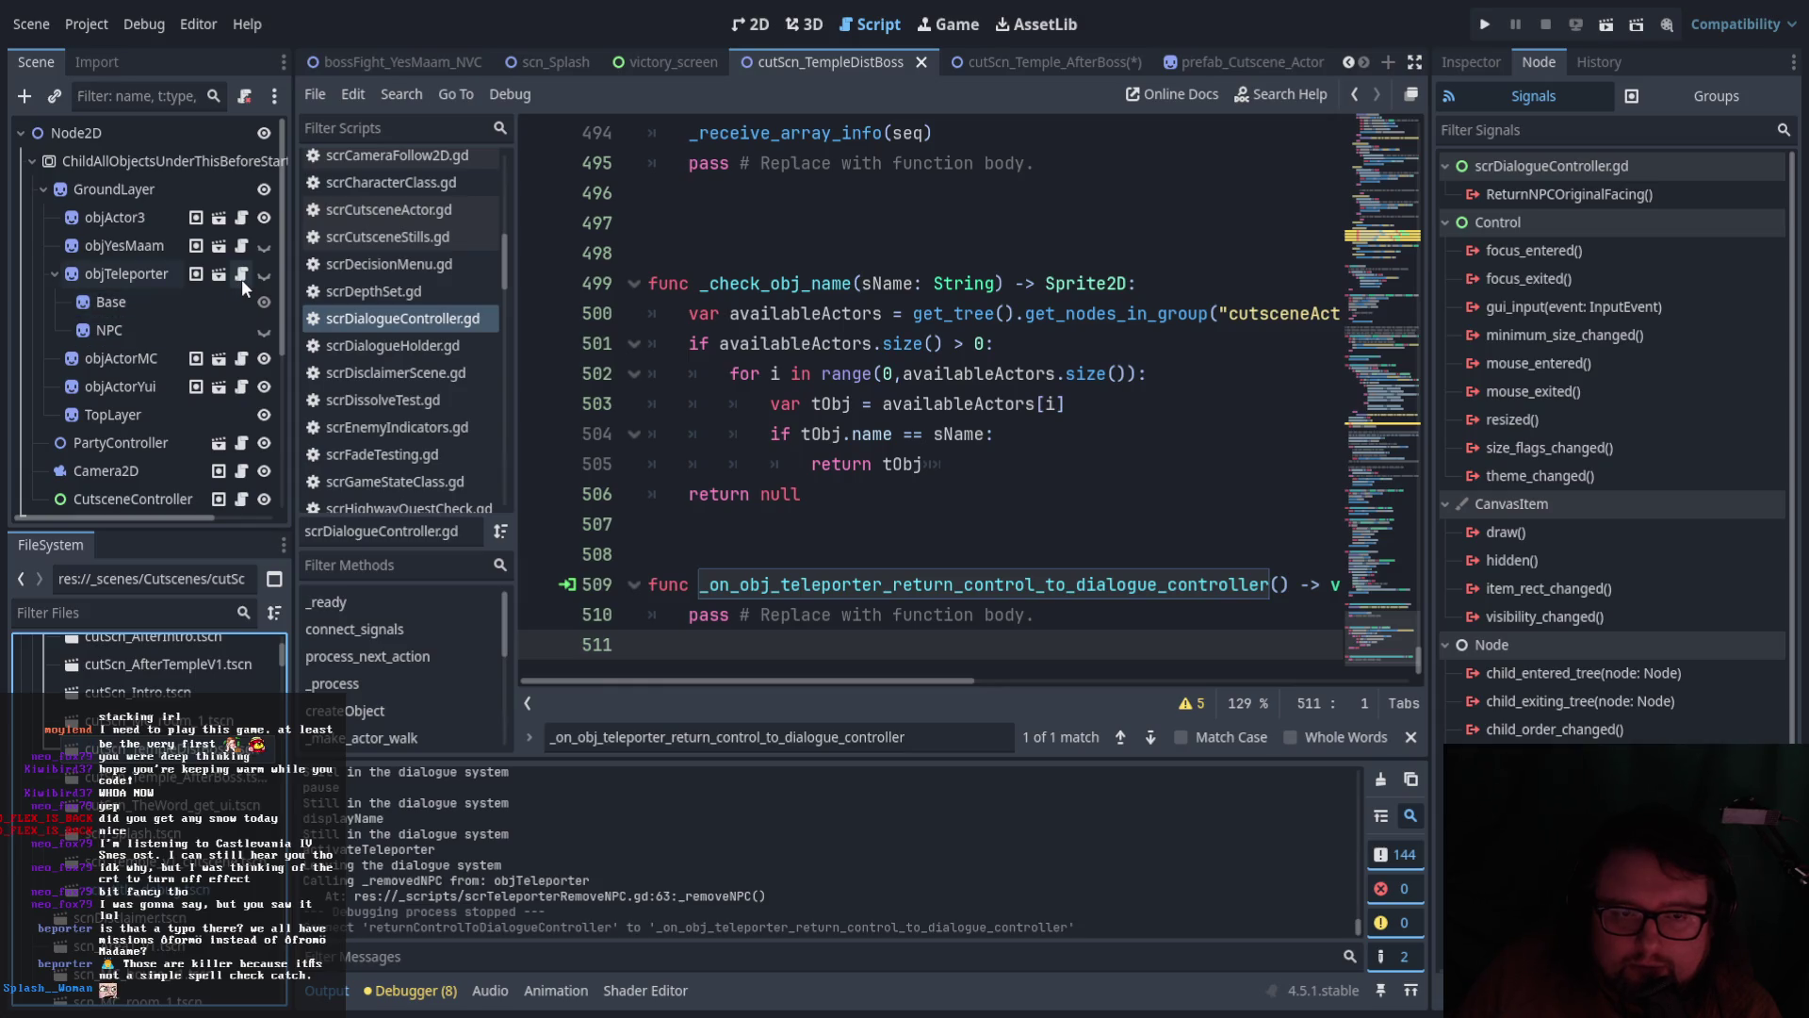
pyautogui.click(173, 272)
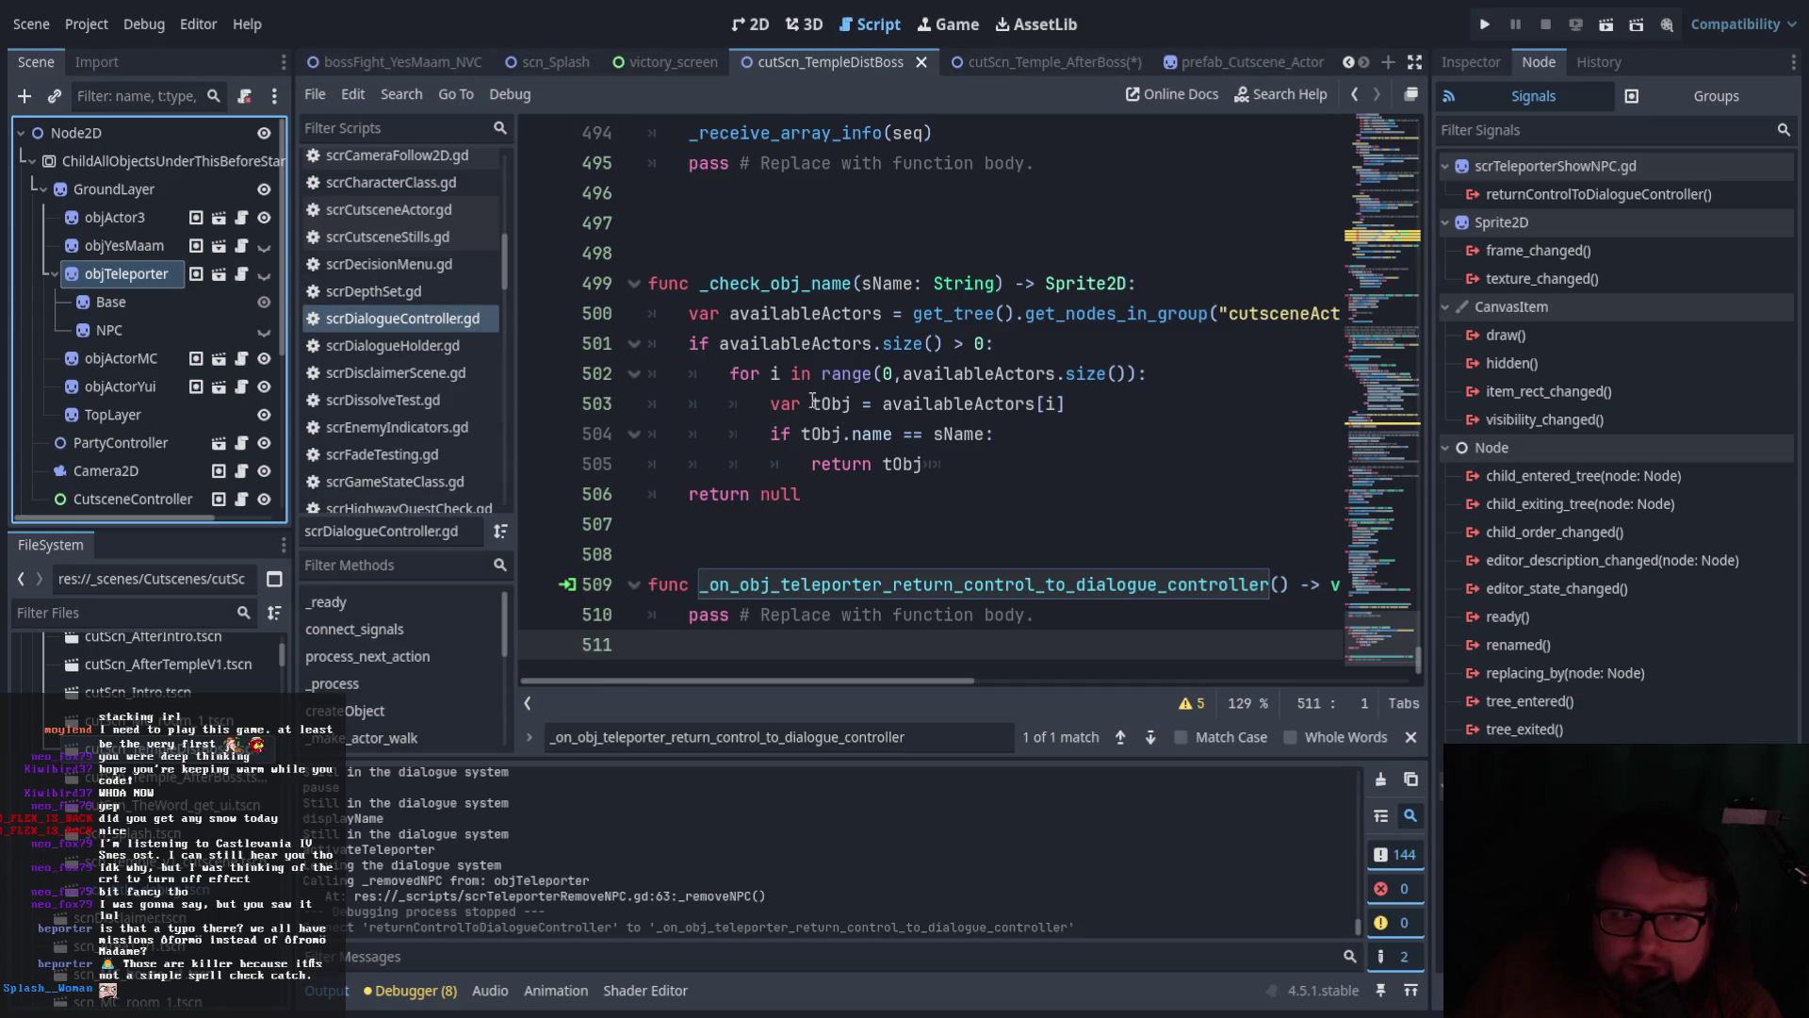
pyautogui.click(250, 273)
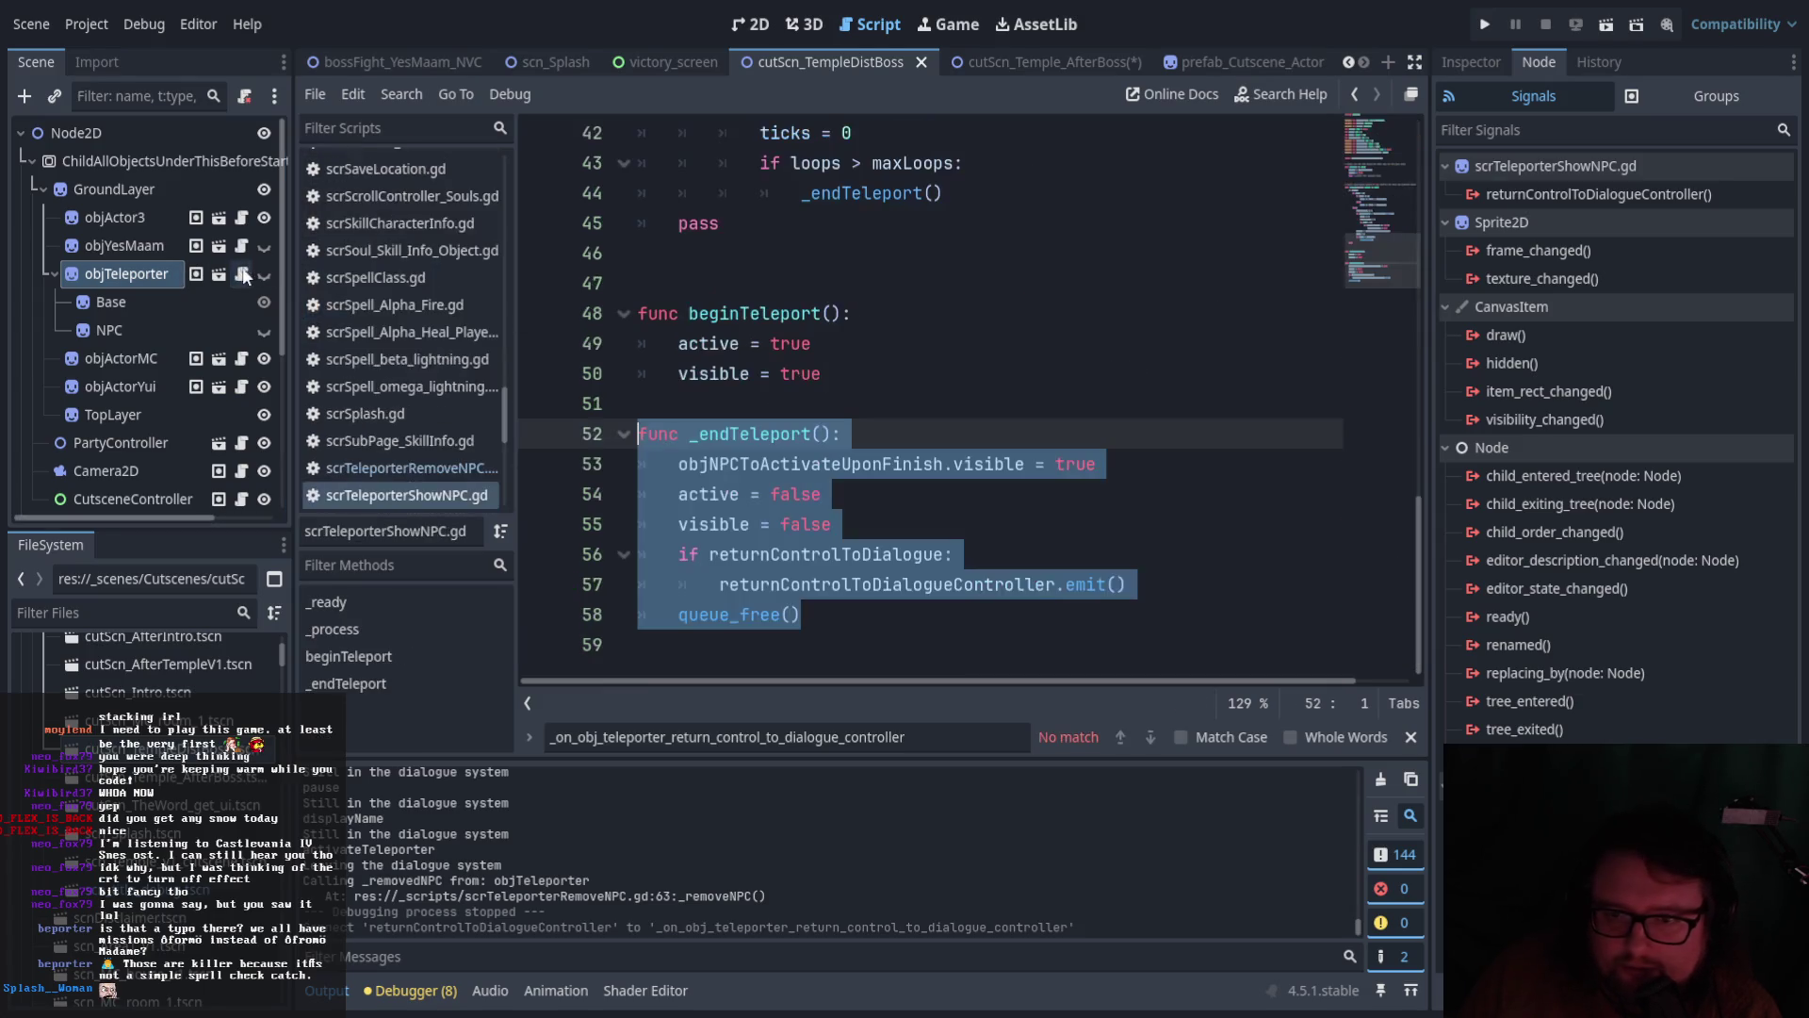
pyautogui.click(852, 584)
pyautogui.scroll(12, 929, 599)
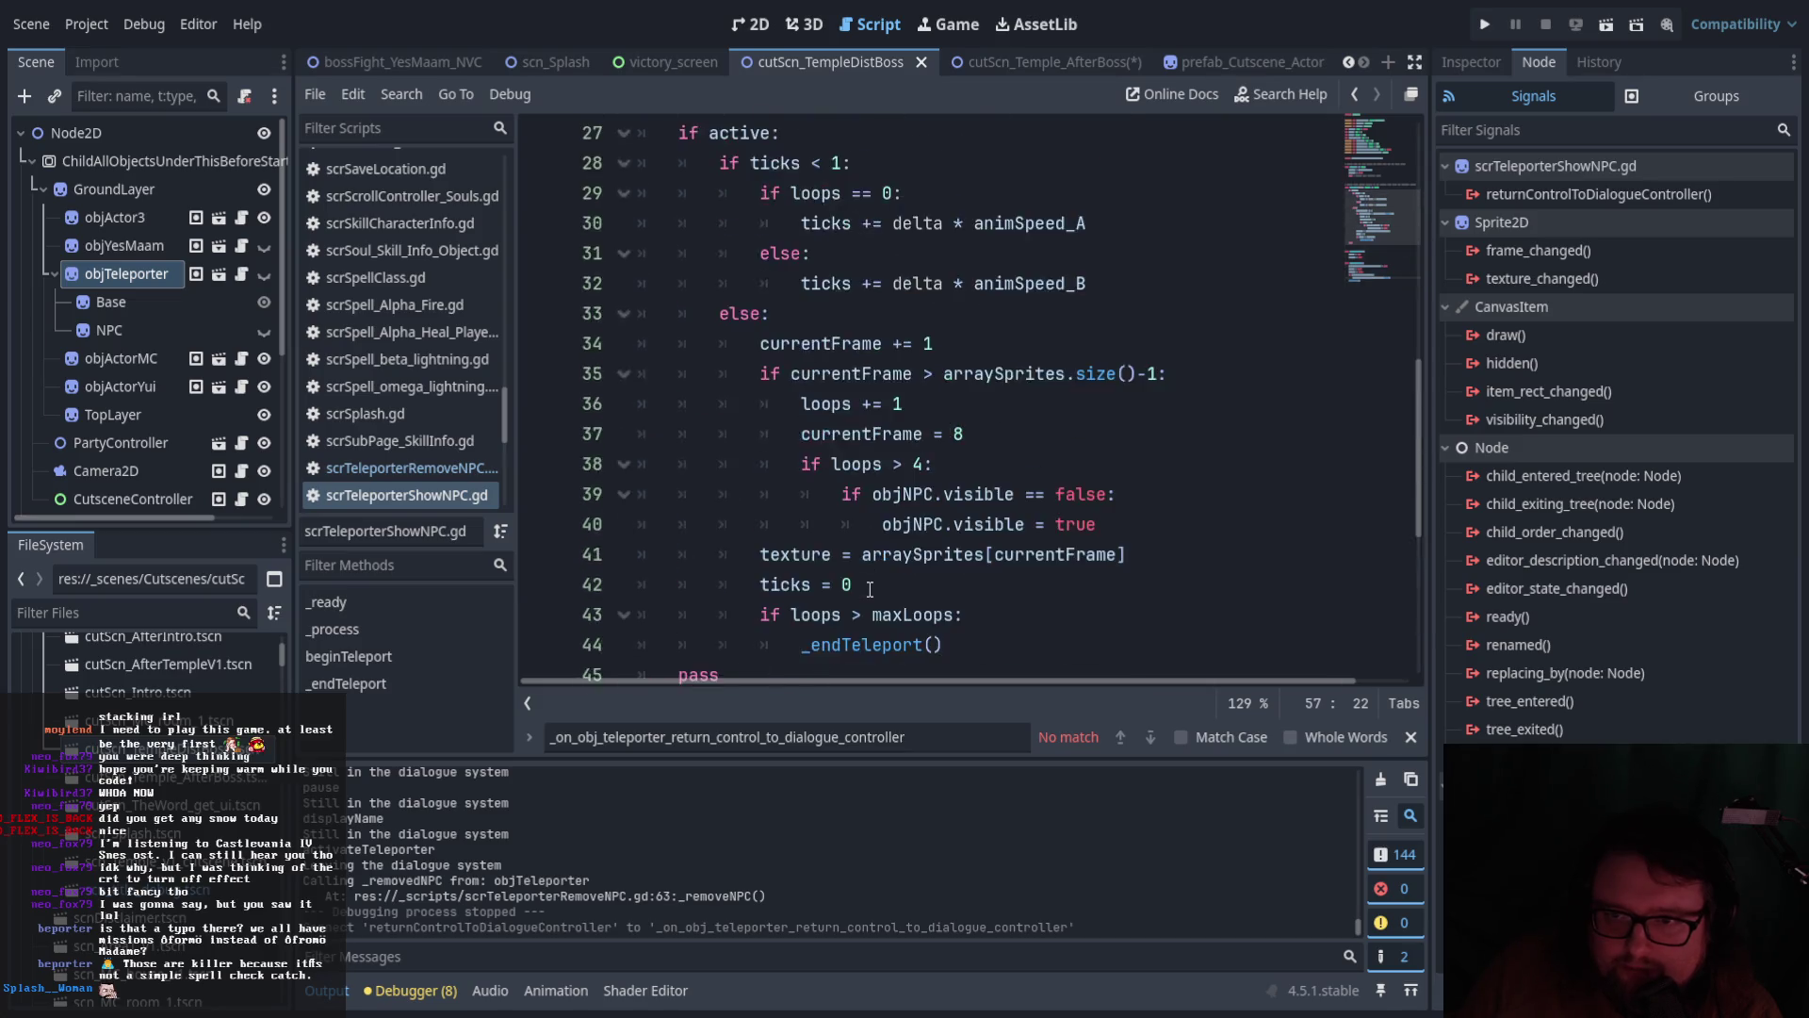
pyautogui.moveTo(716, 436); pyautogui.dragTo(952, 438)
pyautogui.click(957, 464)
pyautogui.scroll(-7, 957, 475)
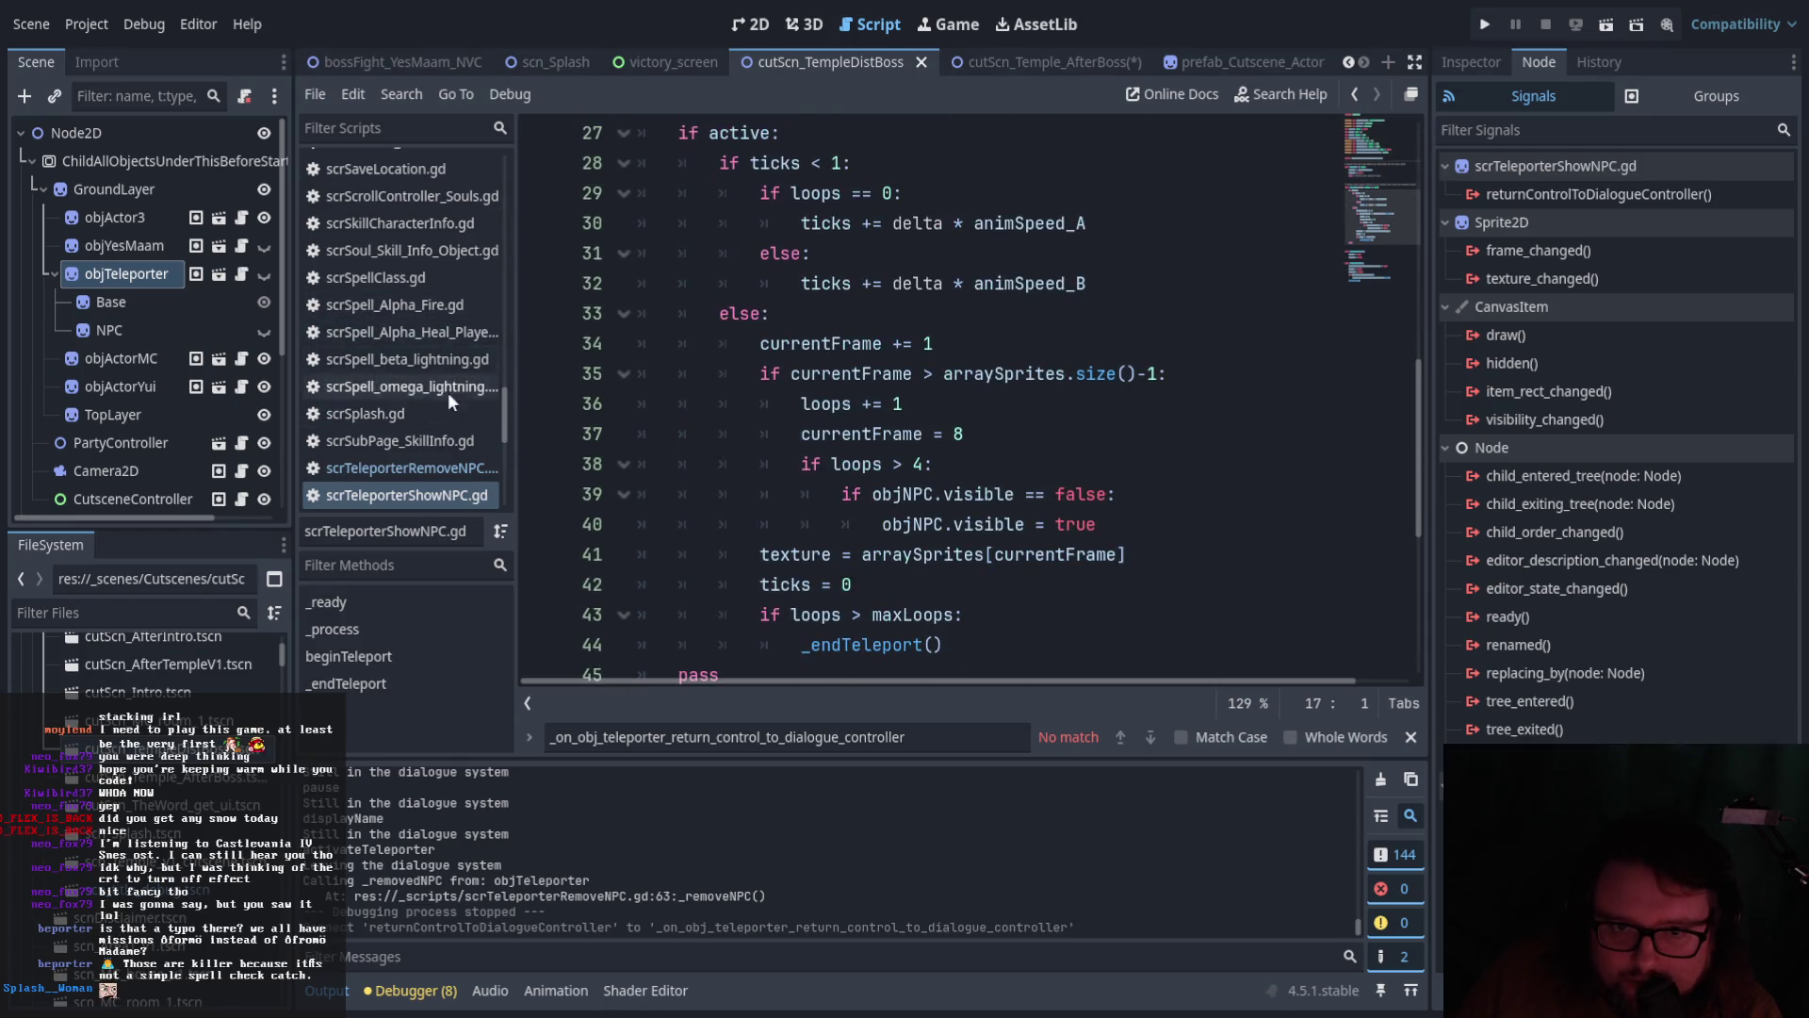
pyautogui.scroll(3, 452, 396)
pyautogui.scroll(5, 468, 302)
pyautogui.scroll(10, 470, 321)
pyautogui.click(420, 398)
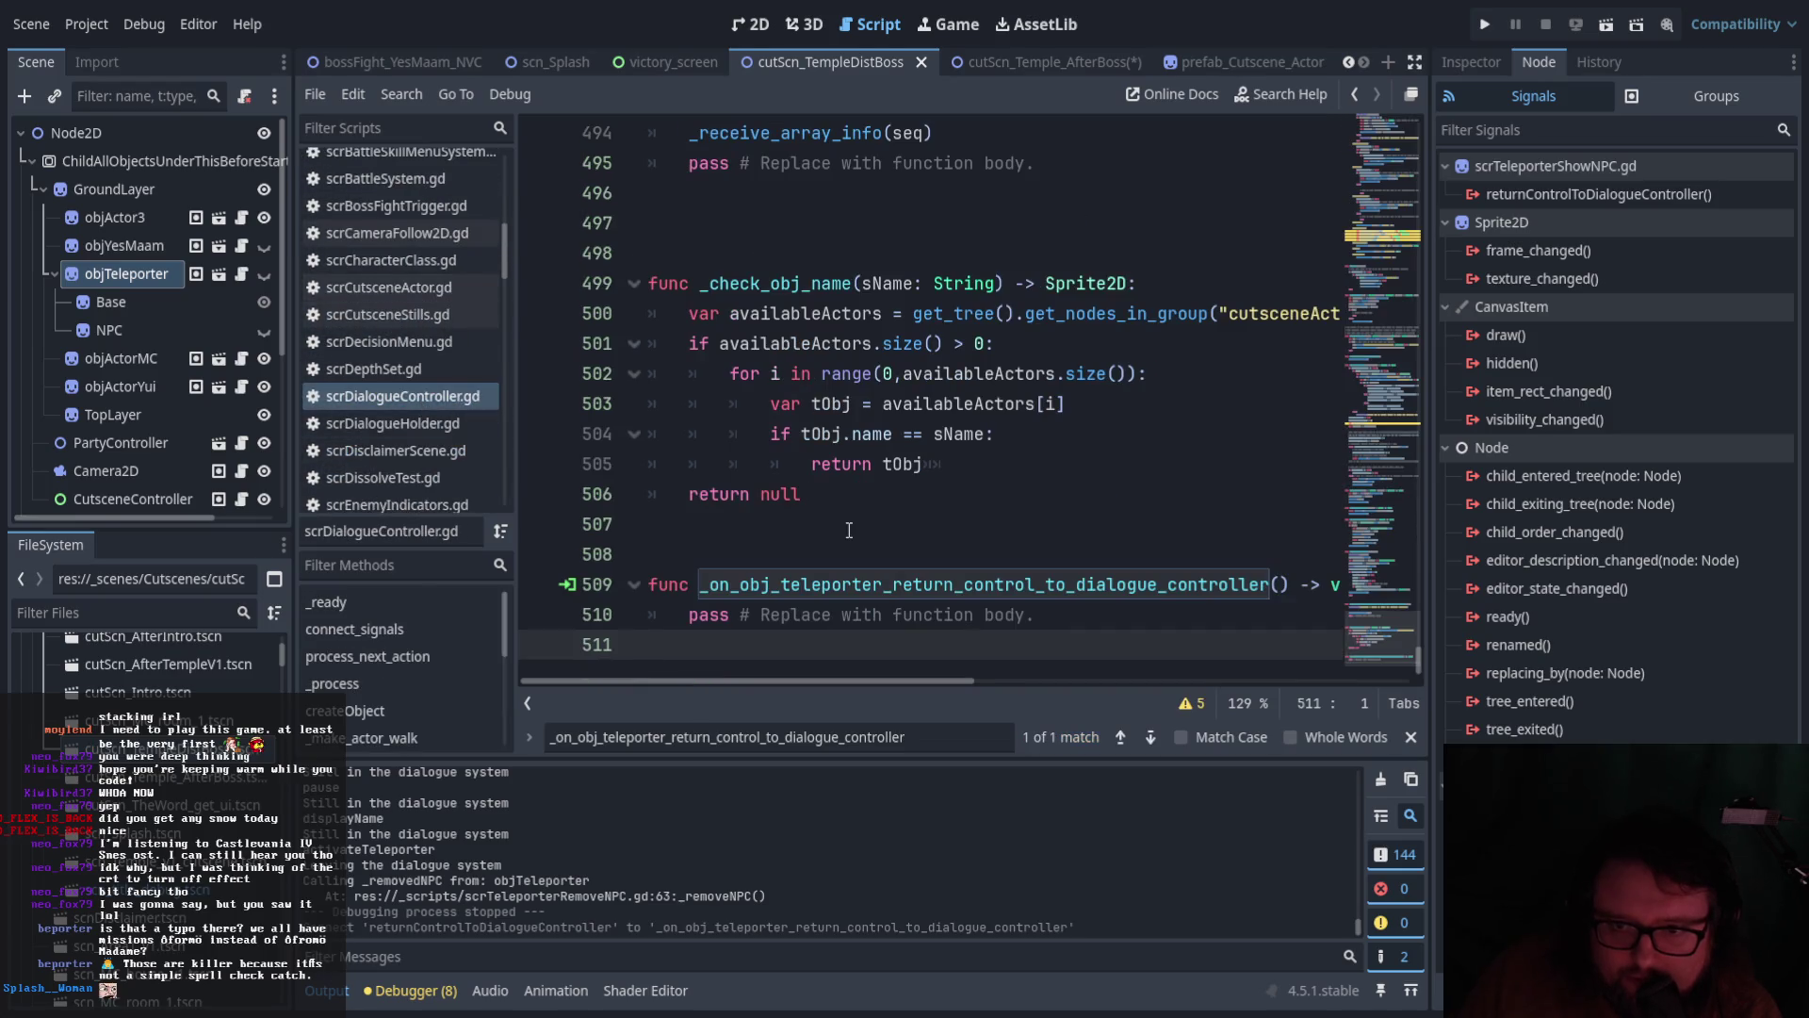
# Undo the added teleporter callback function and briefly check the script's warnings list
pyautogui.click(848, 530)
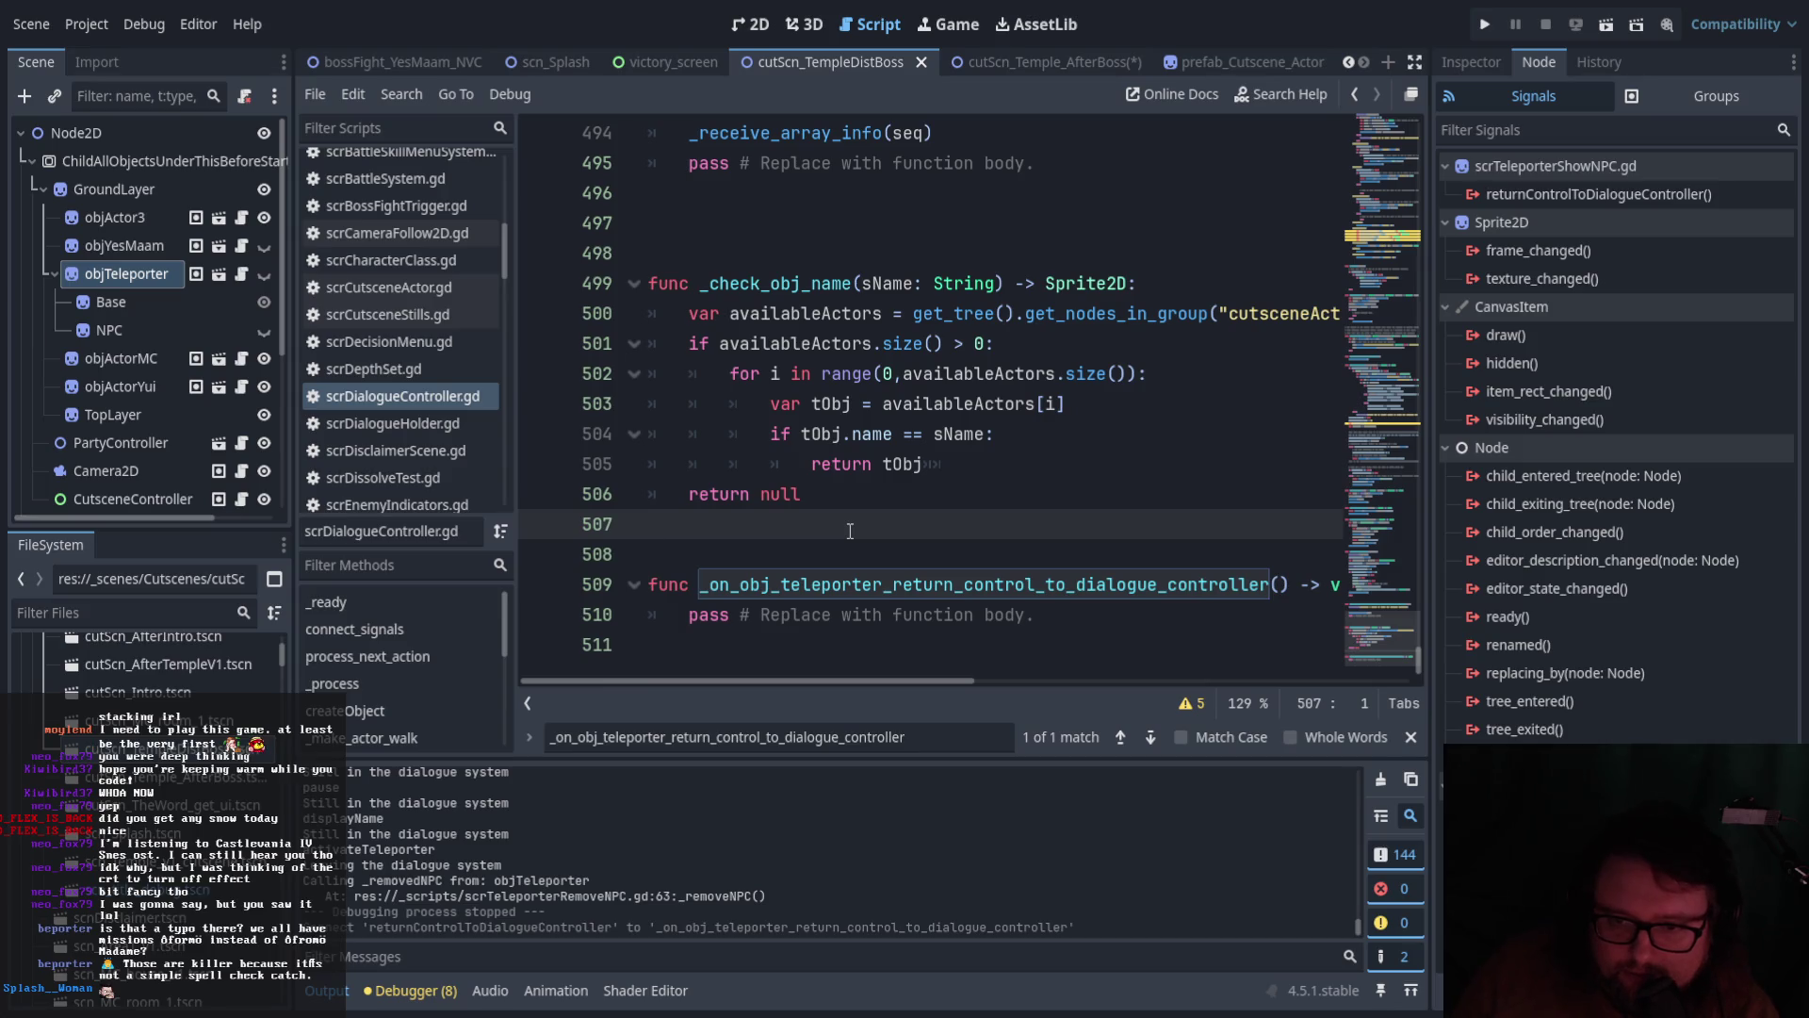
pyautogui.hotkey('ctrl', 'z')
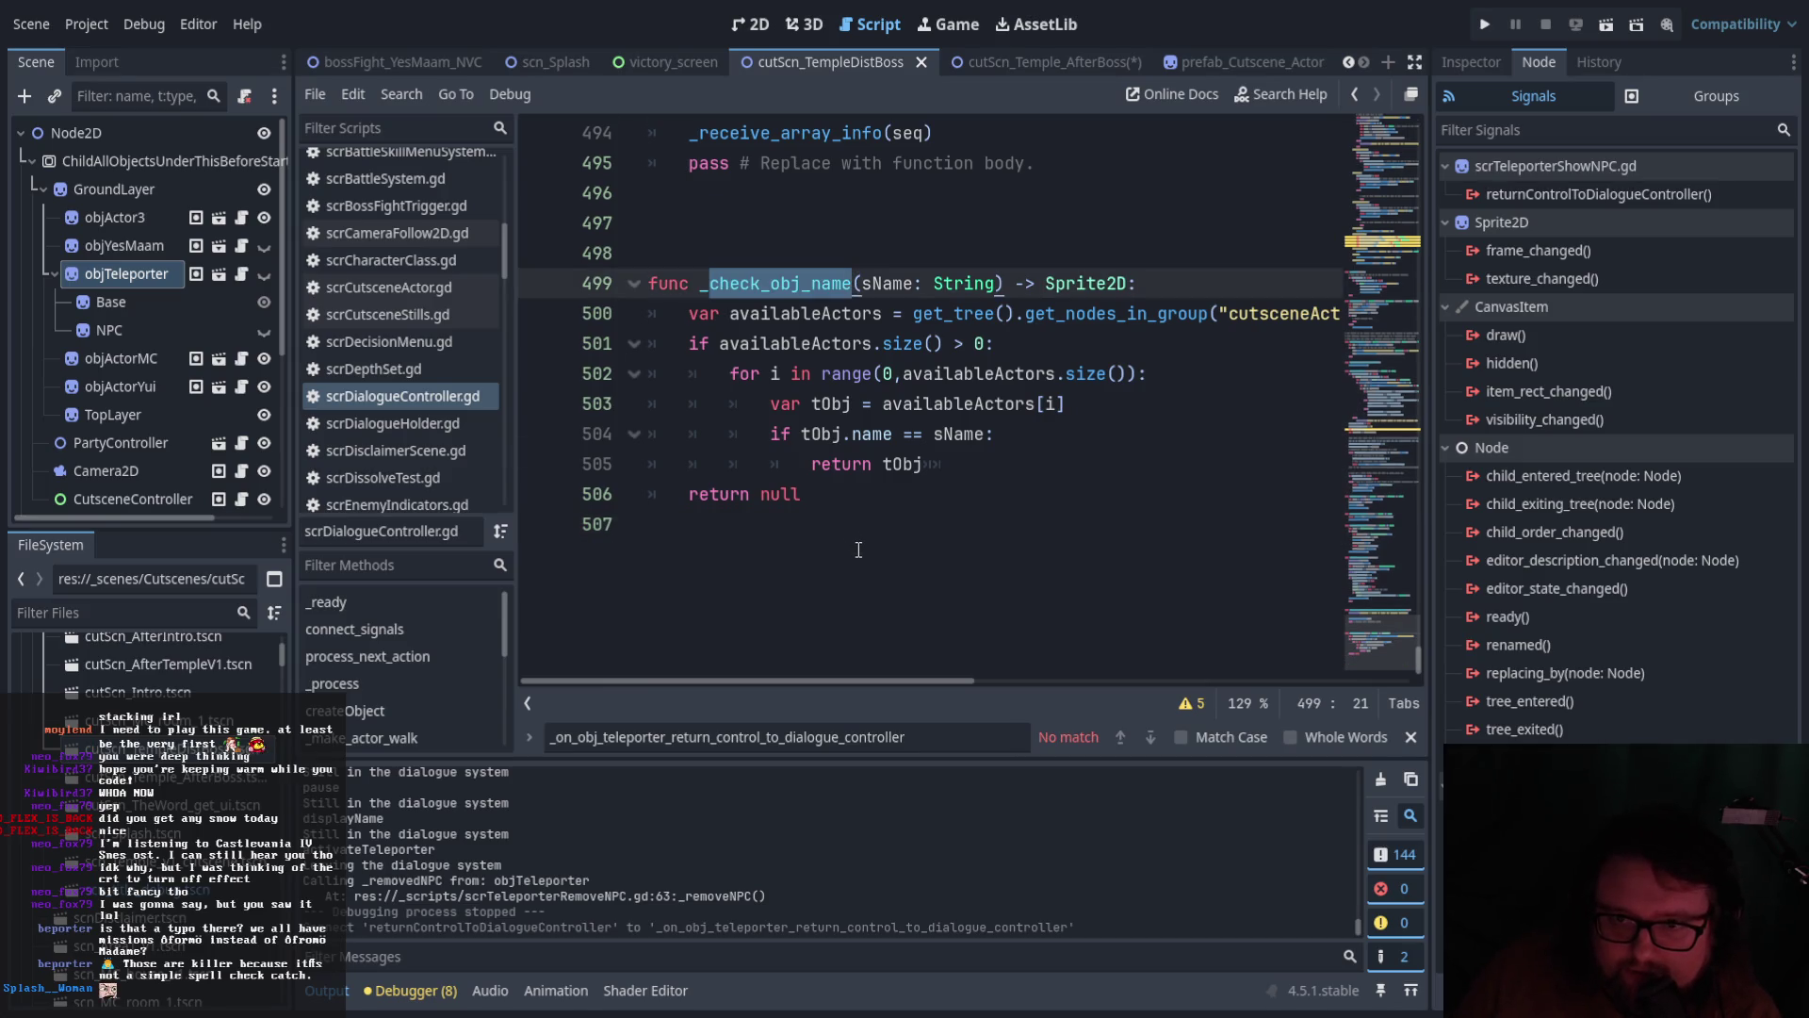
pyautogui.scroll(12, 858, 550)
pyautogui.scroll(11, 925, 596)
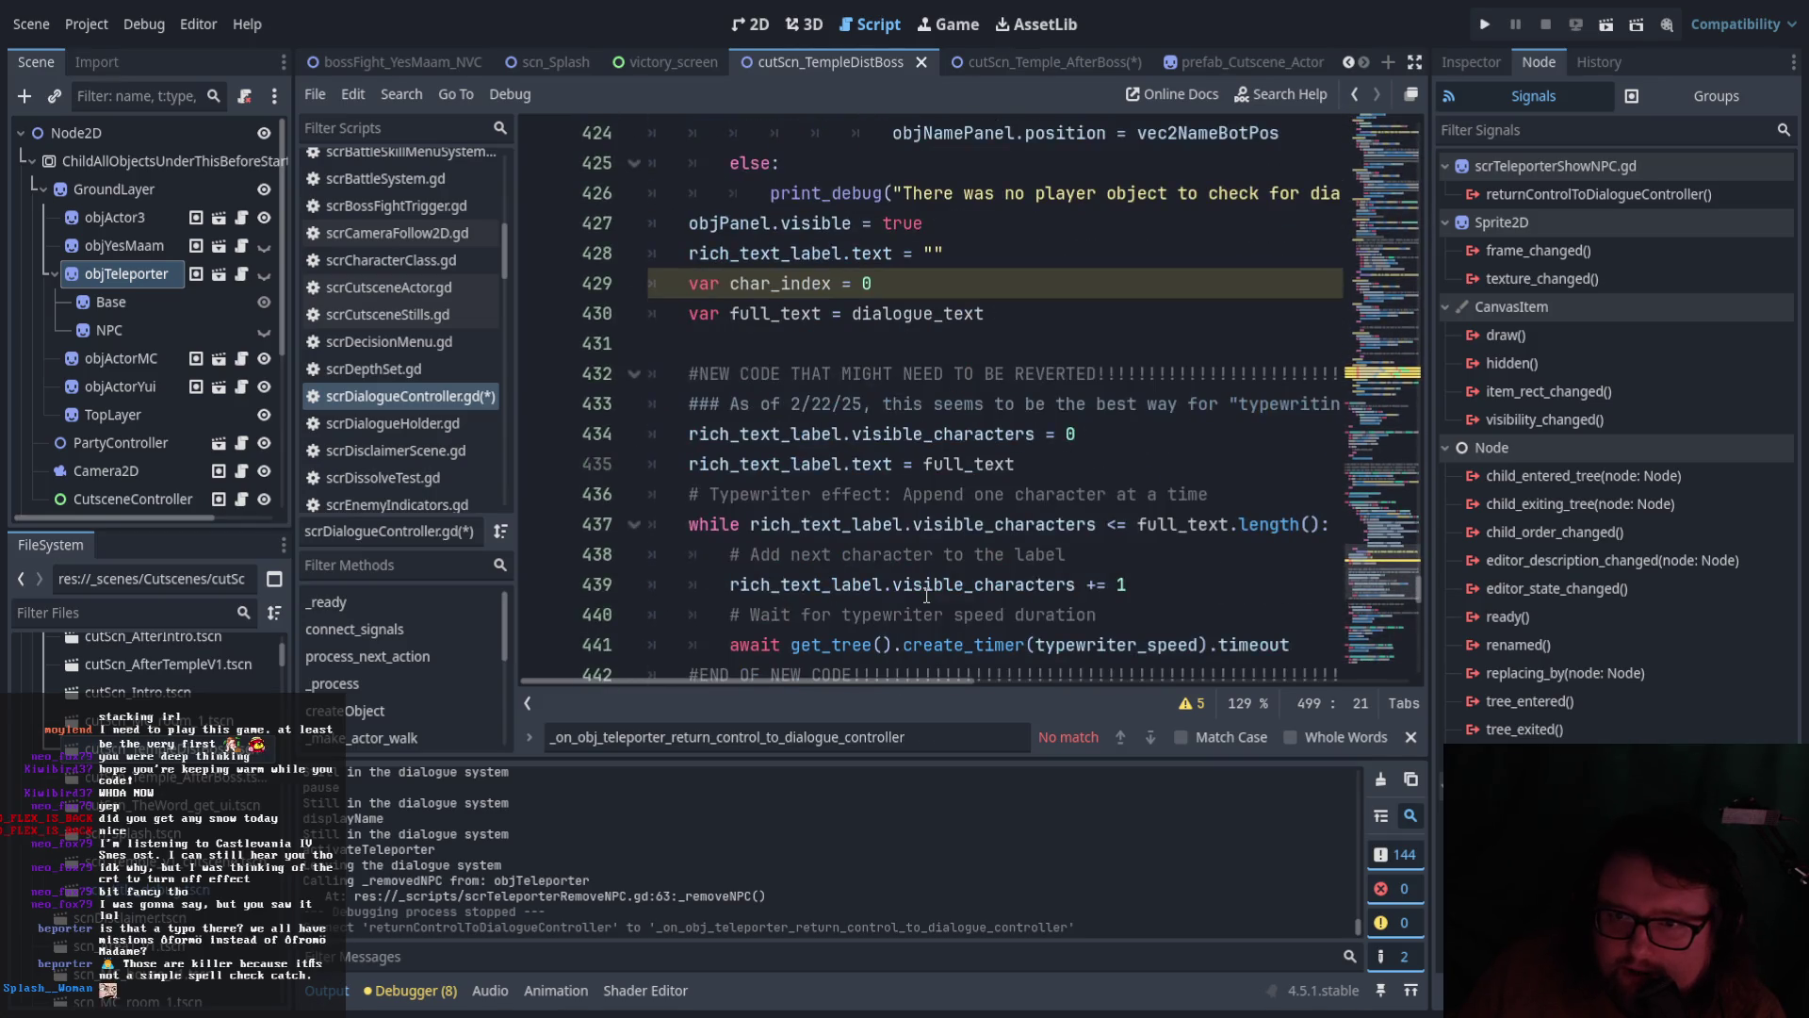
pyautogui.scroll(3, 925, 595)
pyautogui.click(1058, 498)
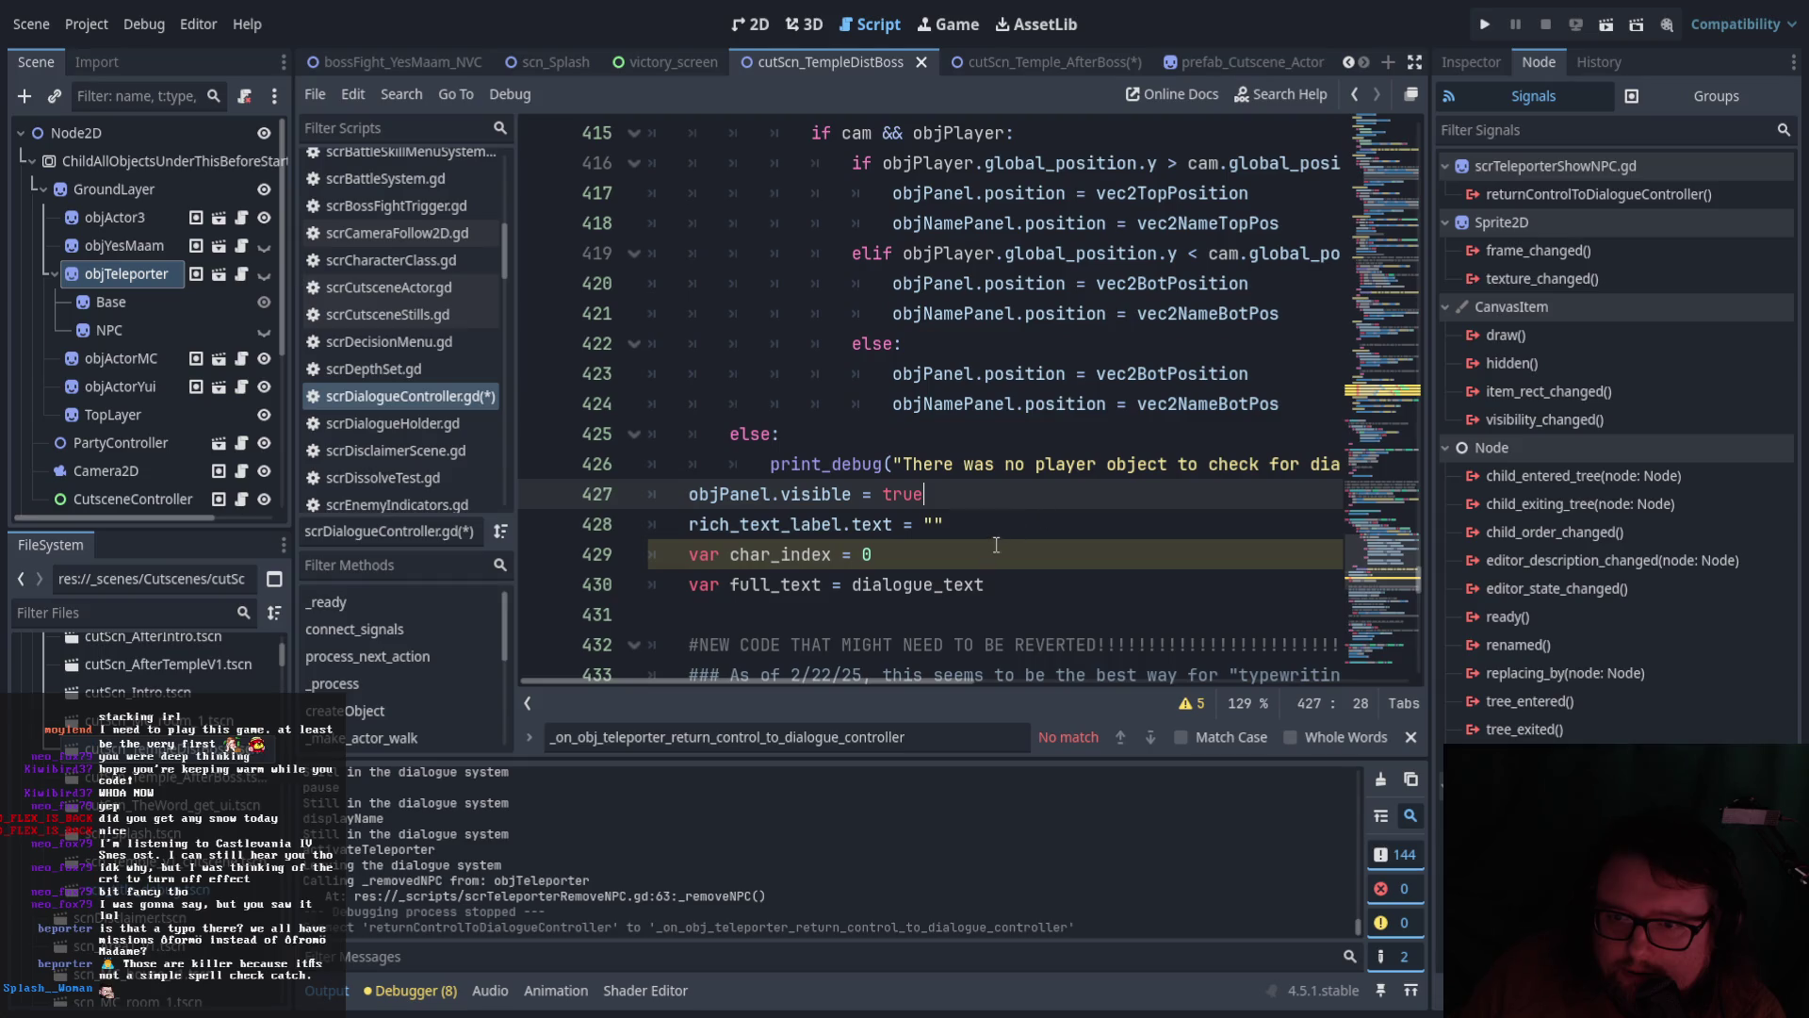
pyautogui.click(1186, 704)
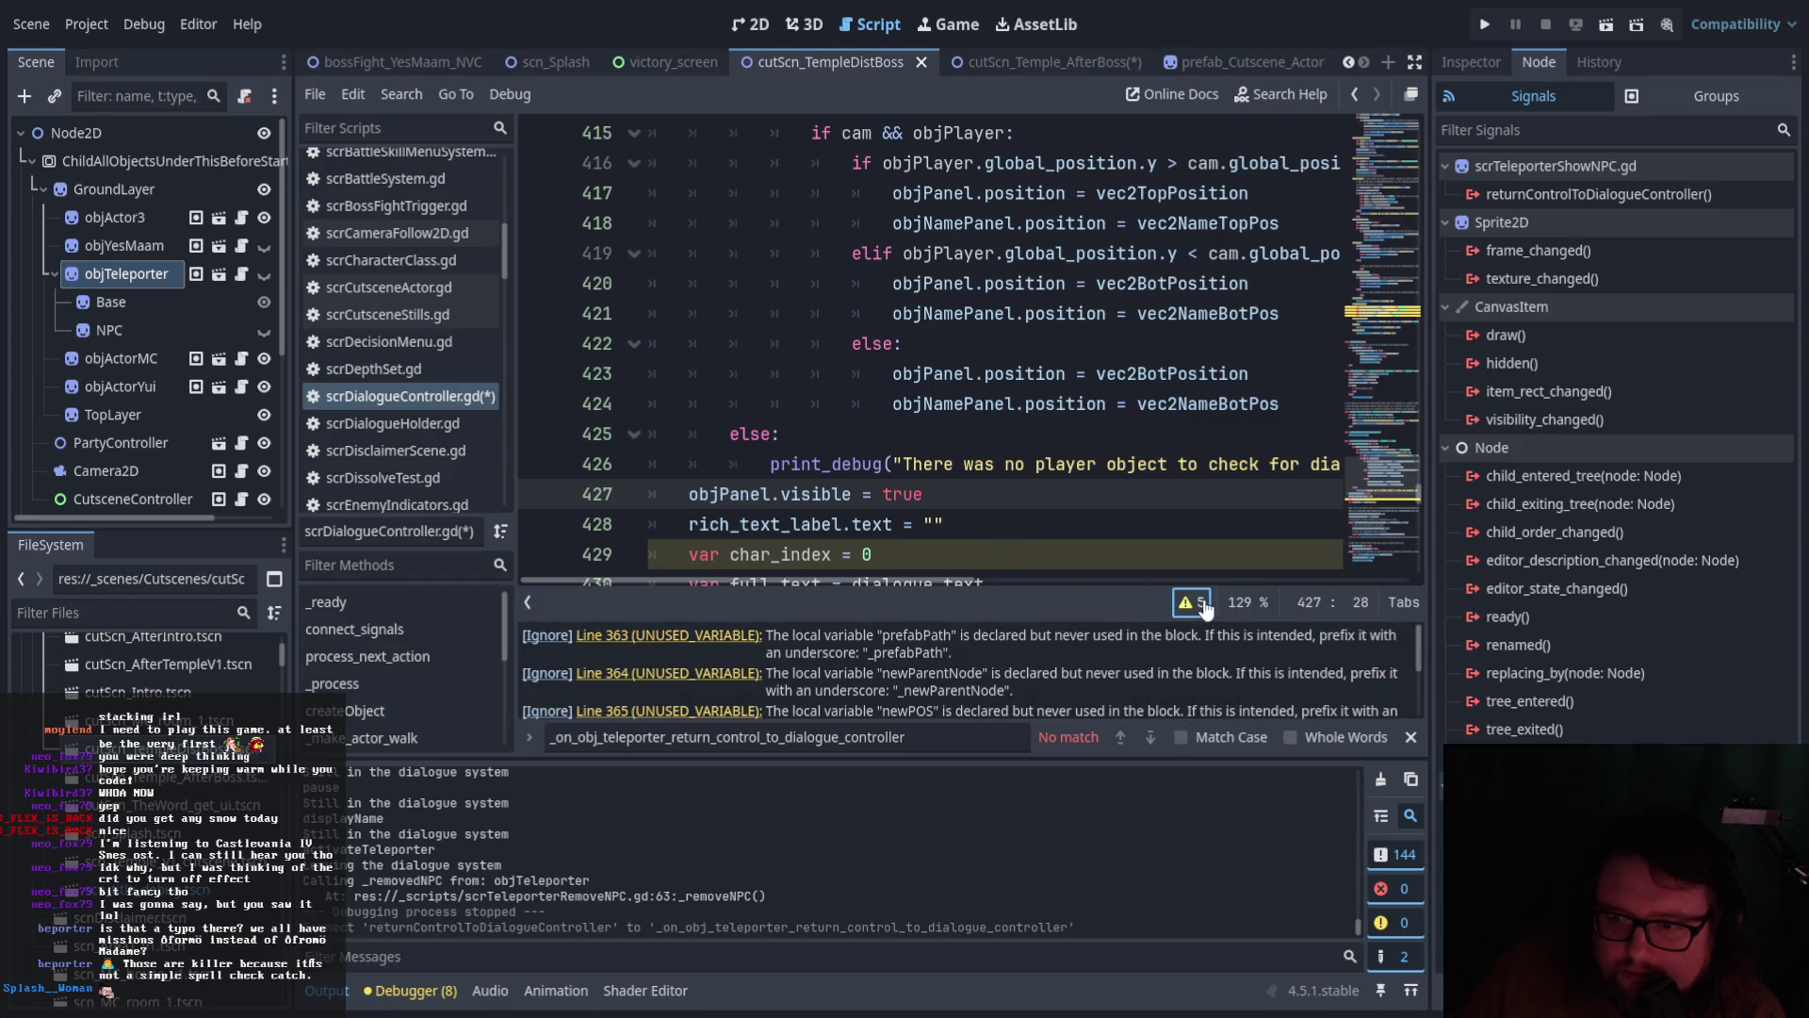
pyautogui.click(1185, 705)
# Scroll back through scrDialogueController.gd, then return to the cutScn_Temple_AfterBoss scene
pyautogui.scroll(12, 1046, 572)
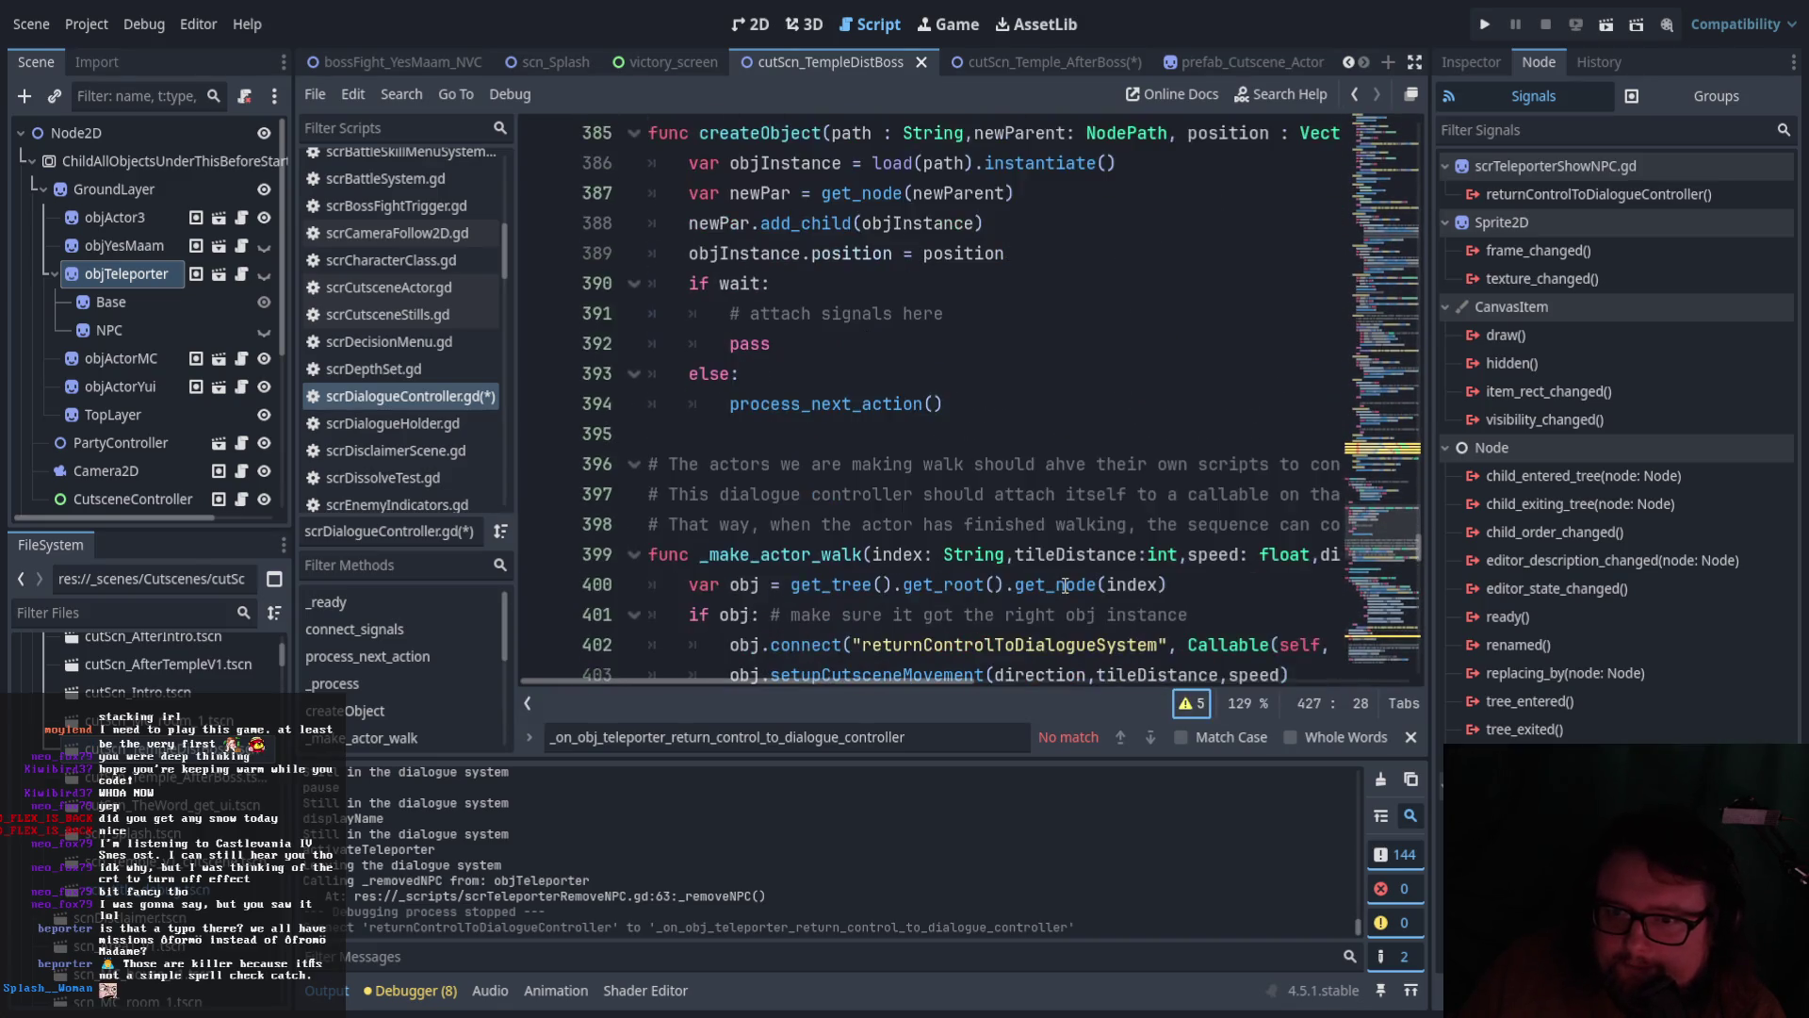
pyautogui.scroll(18, 1065, 586)
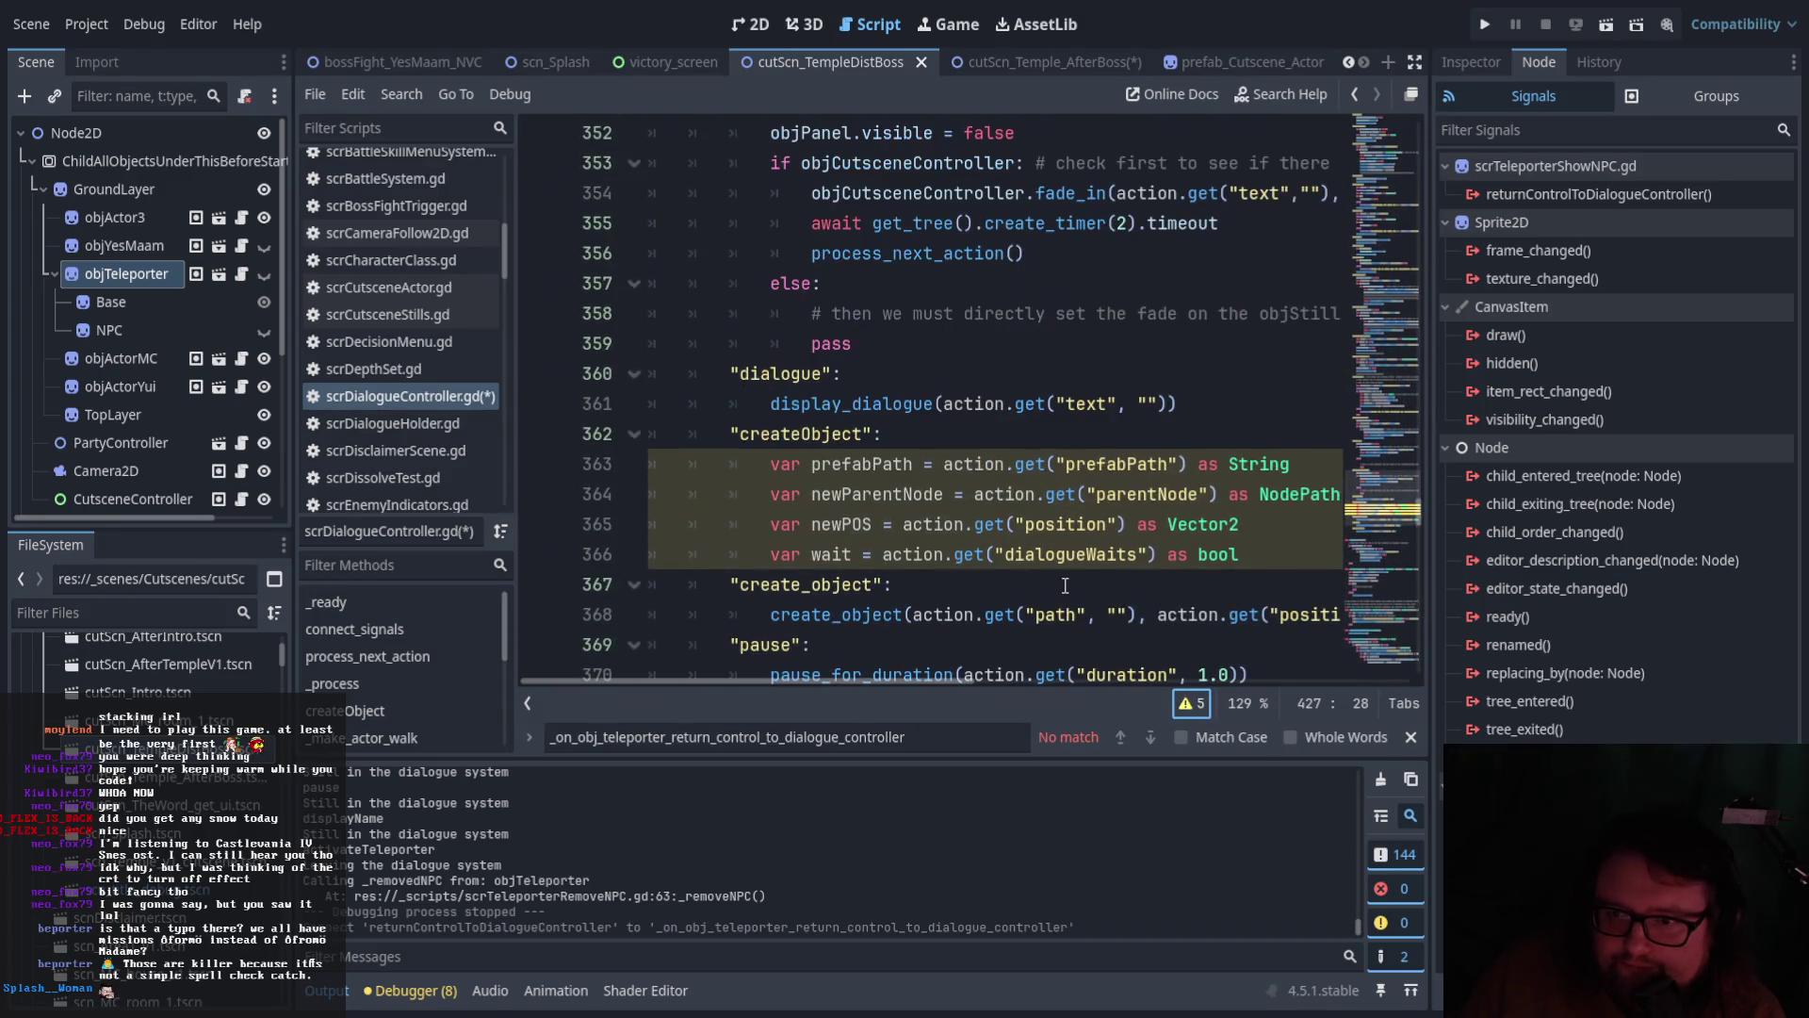
pyautogui.scroll(20, 1065, 589)
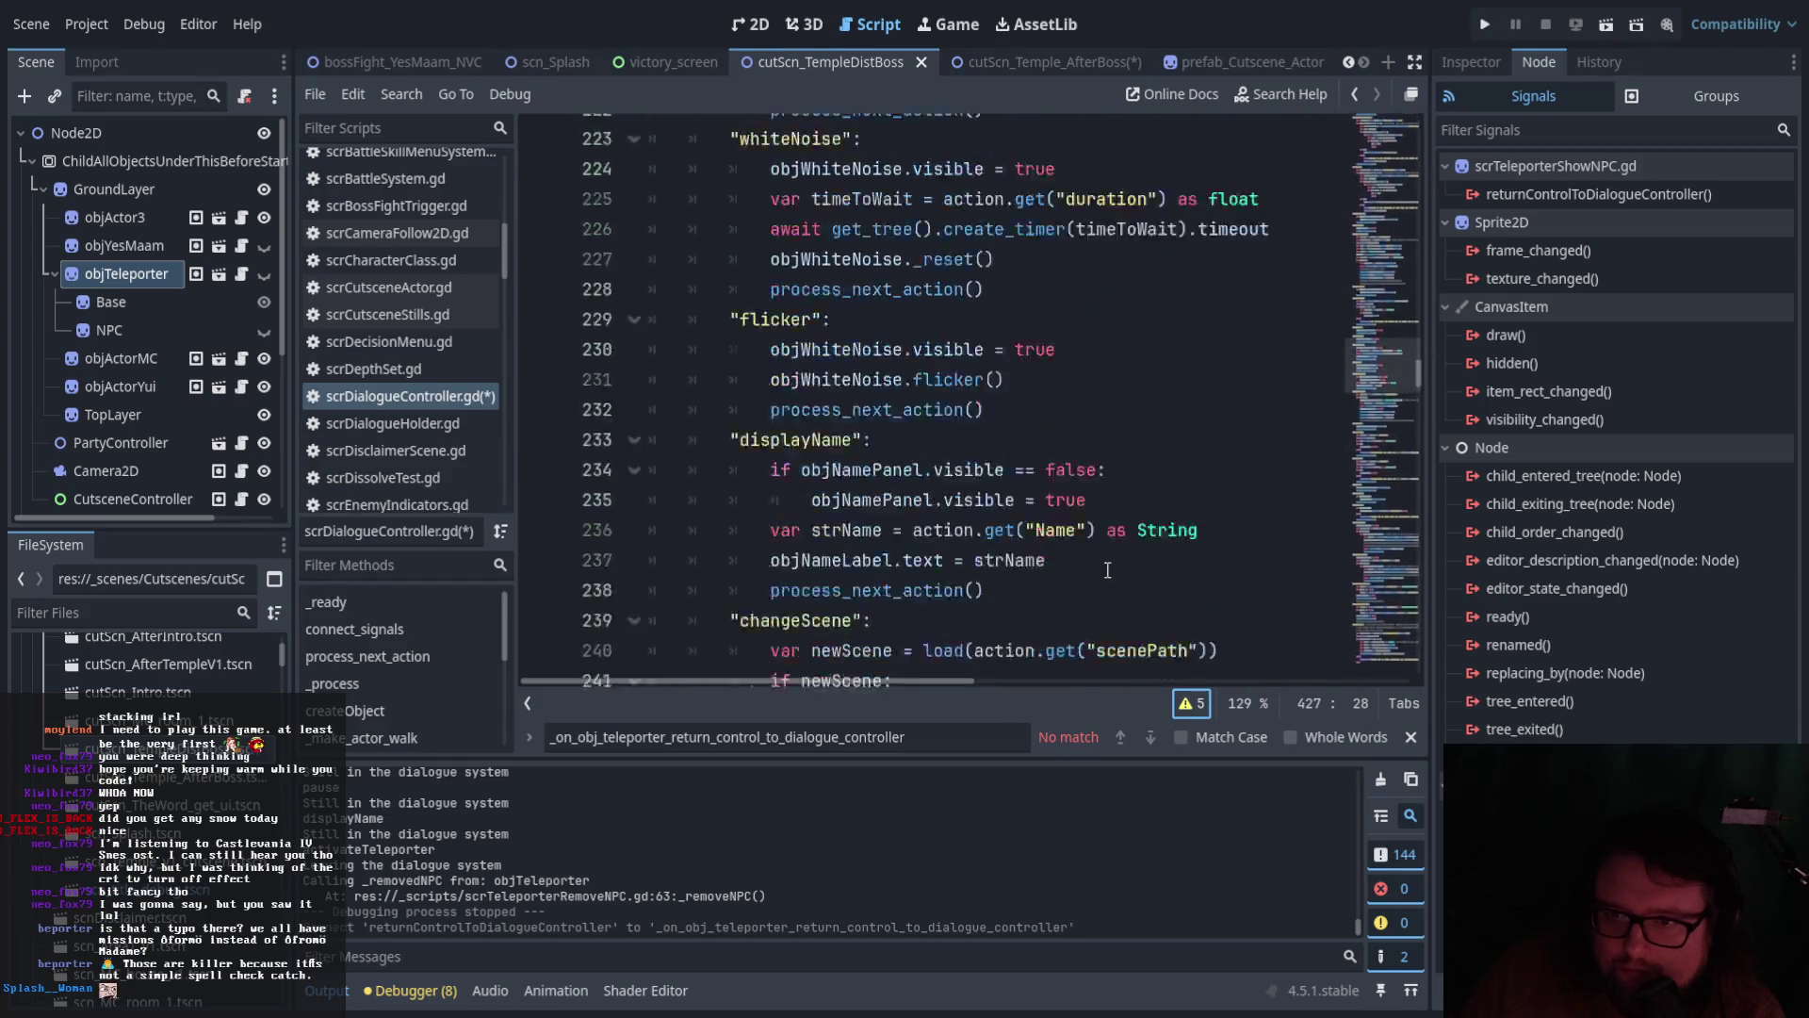
pyautogui.scroll(20, 1105, 566)
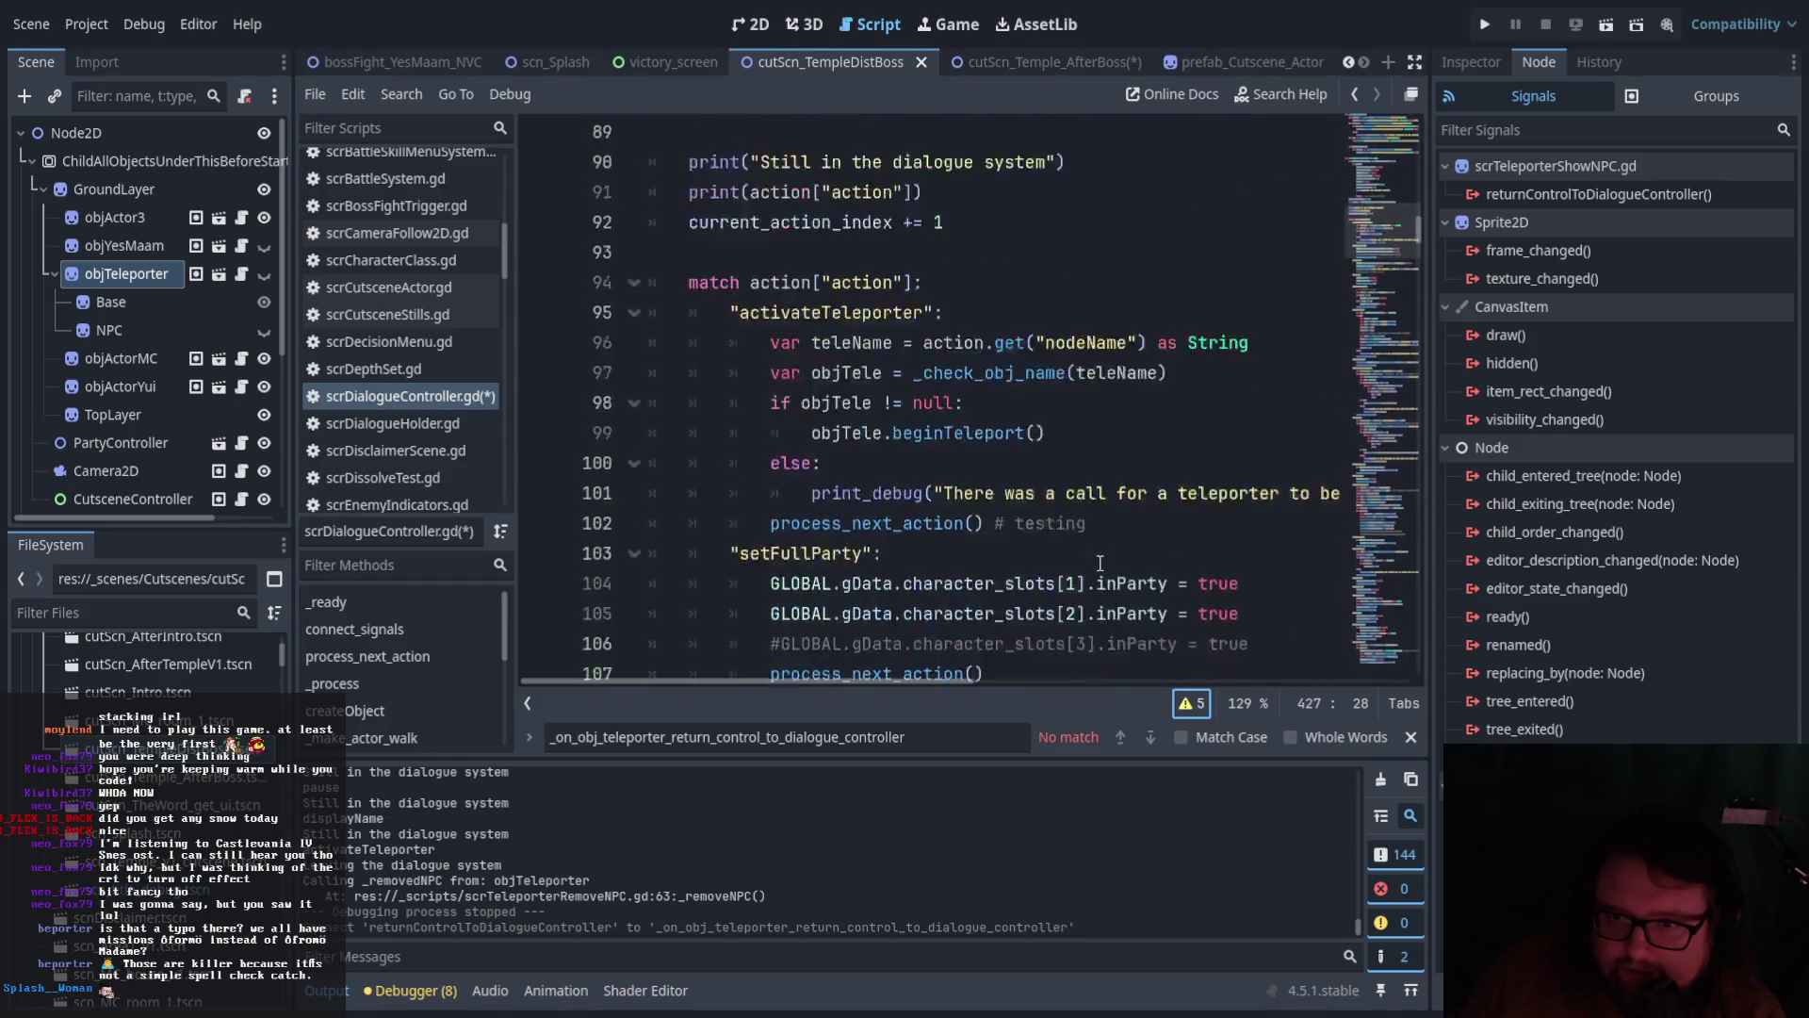
pyautogui.scroll(10, 1100, 563)
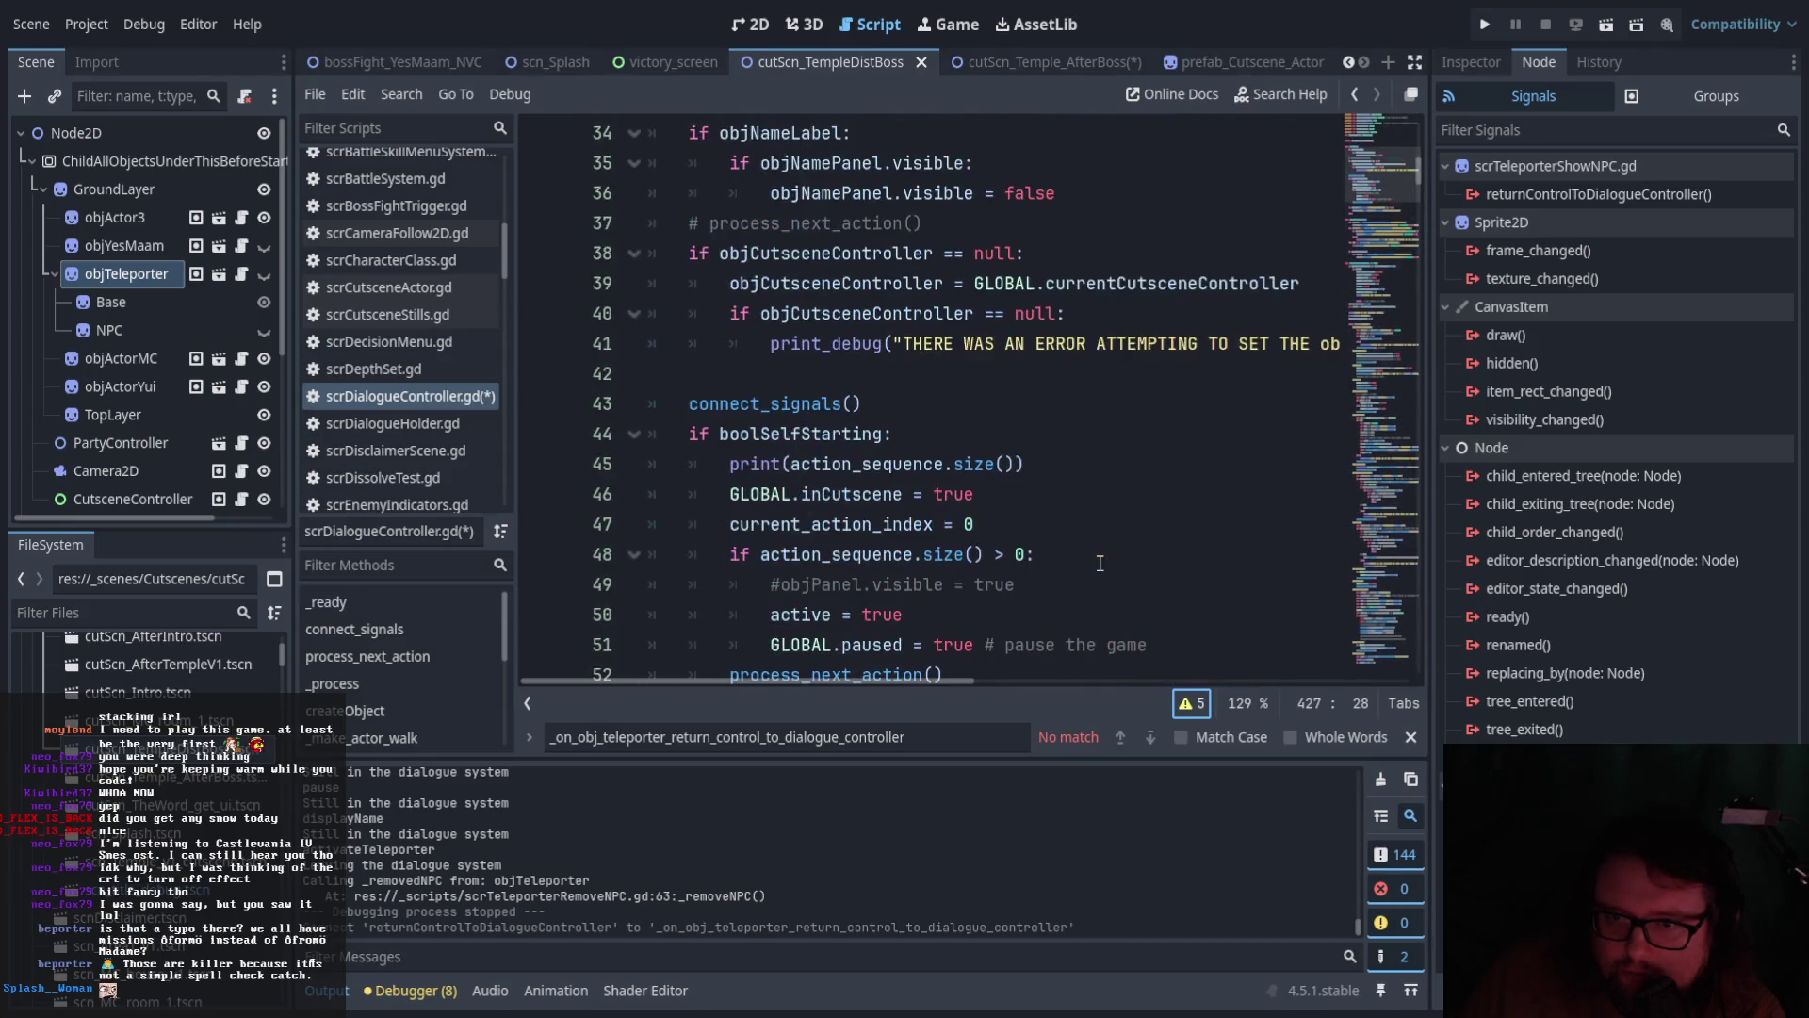
pyautogui.scroll(2, 1097, 566)
pyautogui.scroll(-10, 1096, 564)
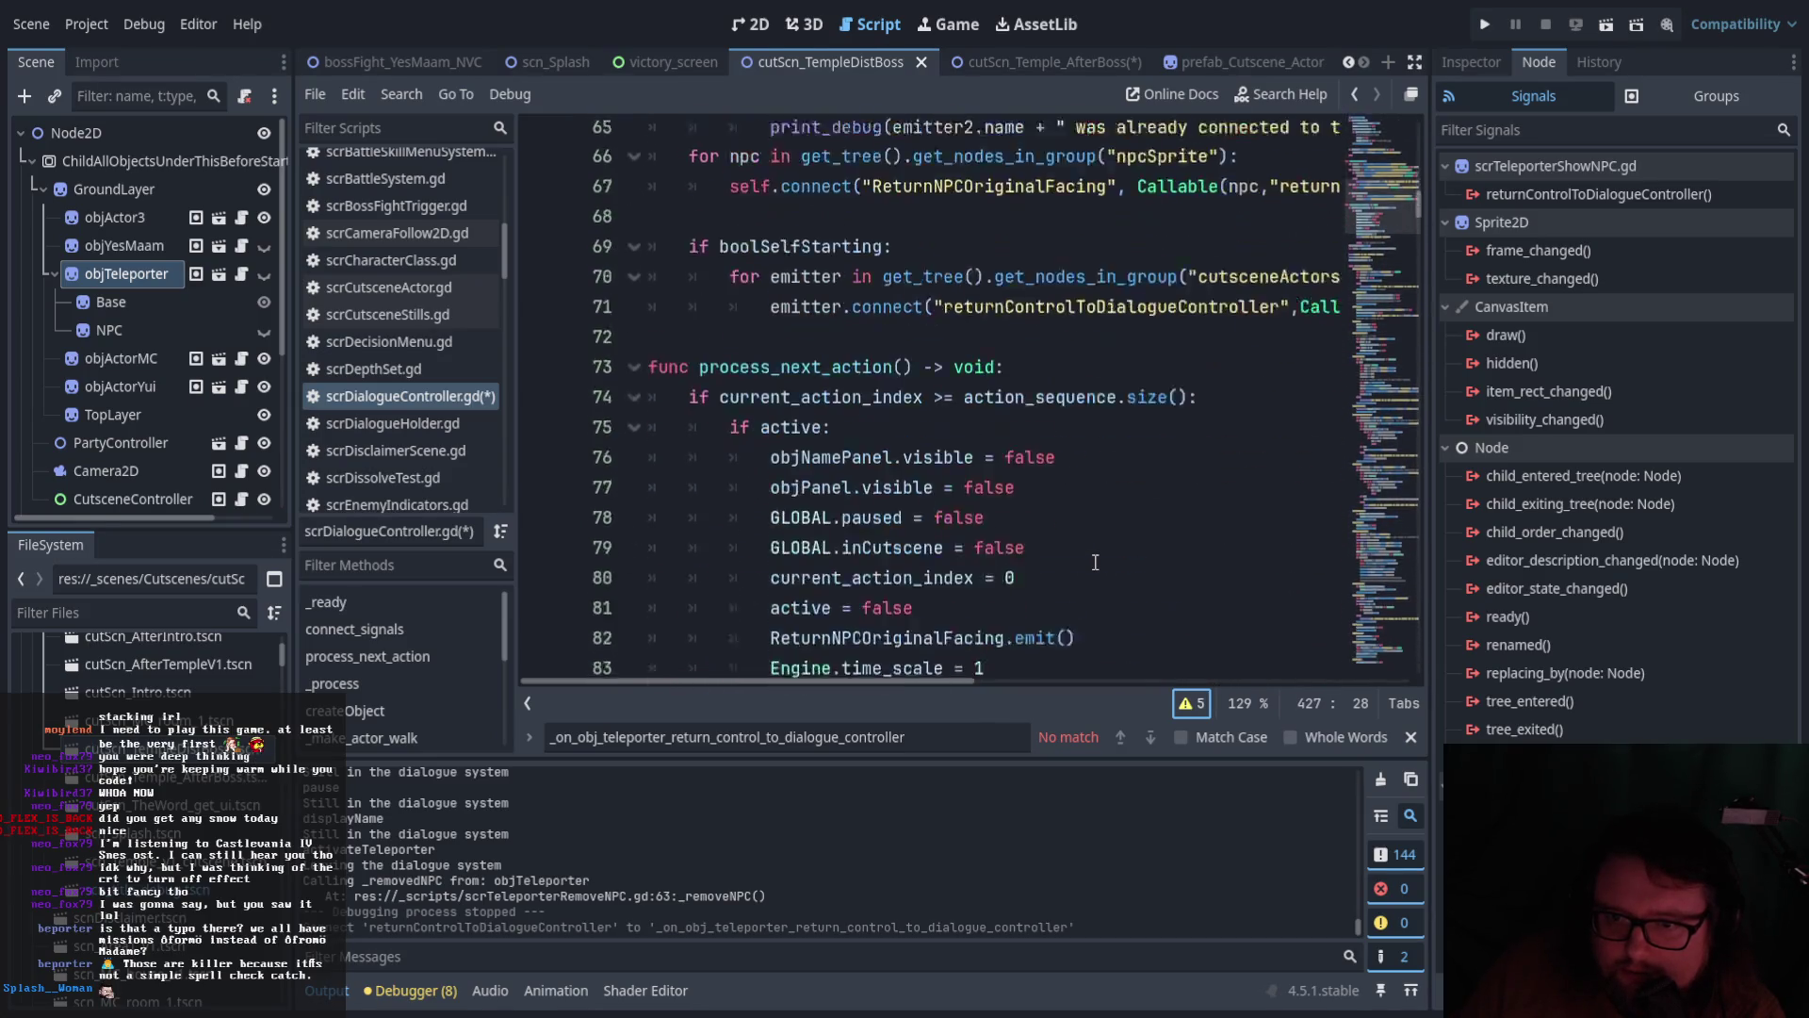
pyautogui.scroll(-4, 1096, 561)
pyautogui.scroll(7, 1097, 556)
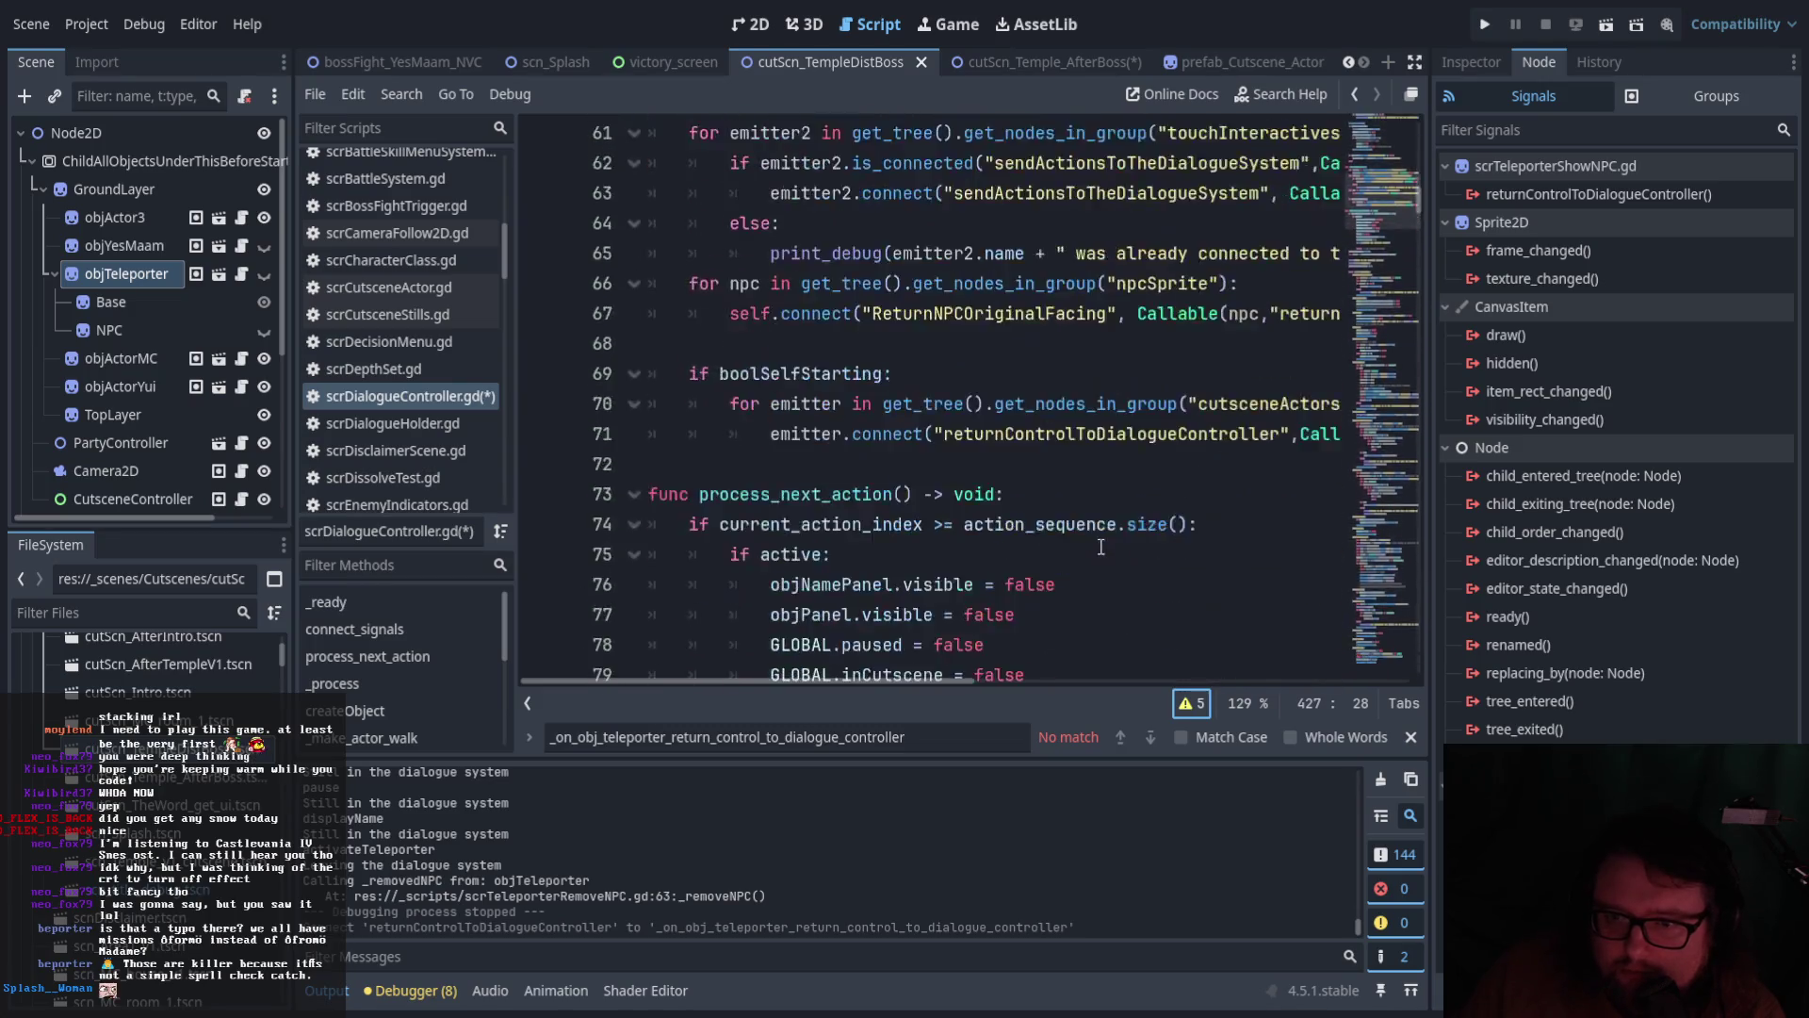
pyautogui.scroll(-10, 1100, 550)
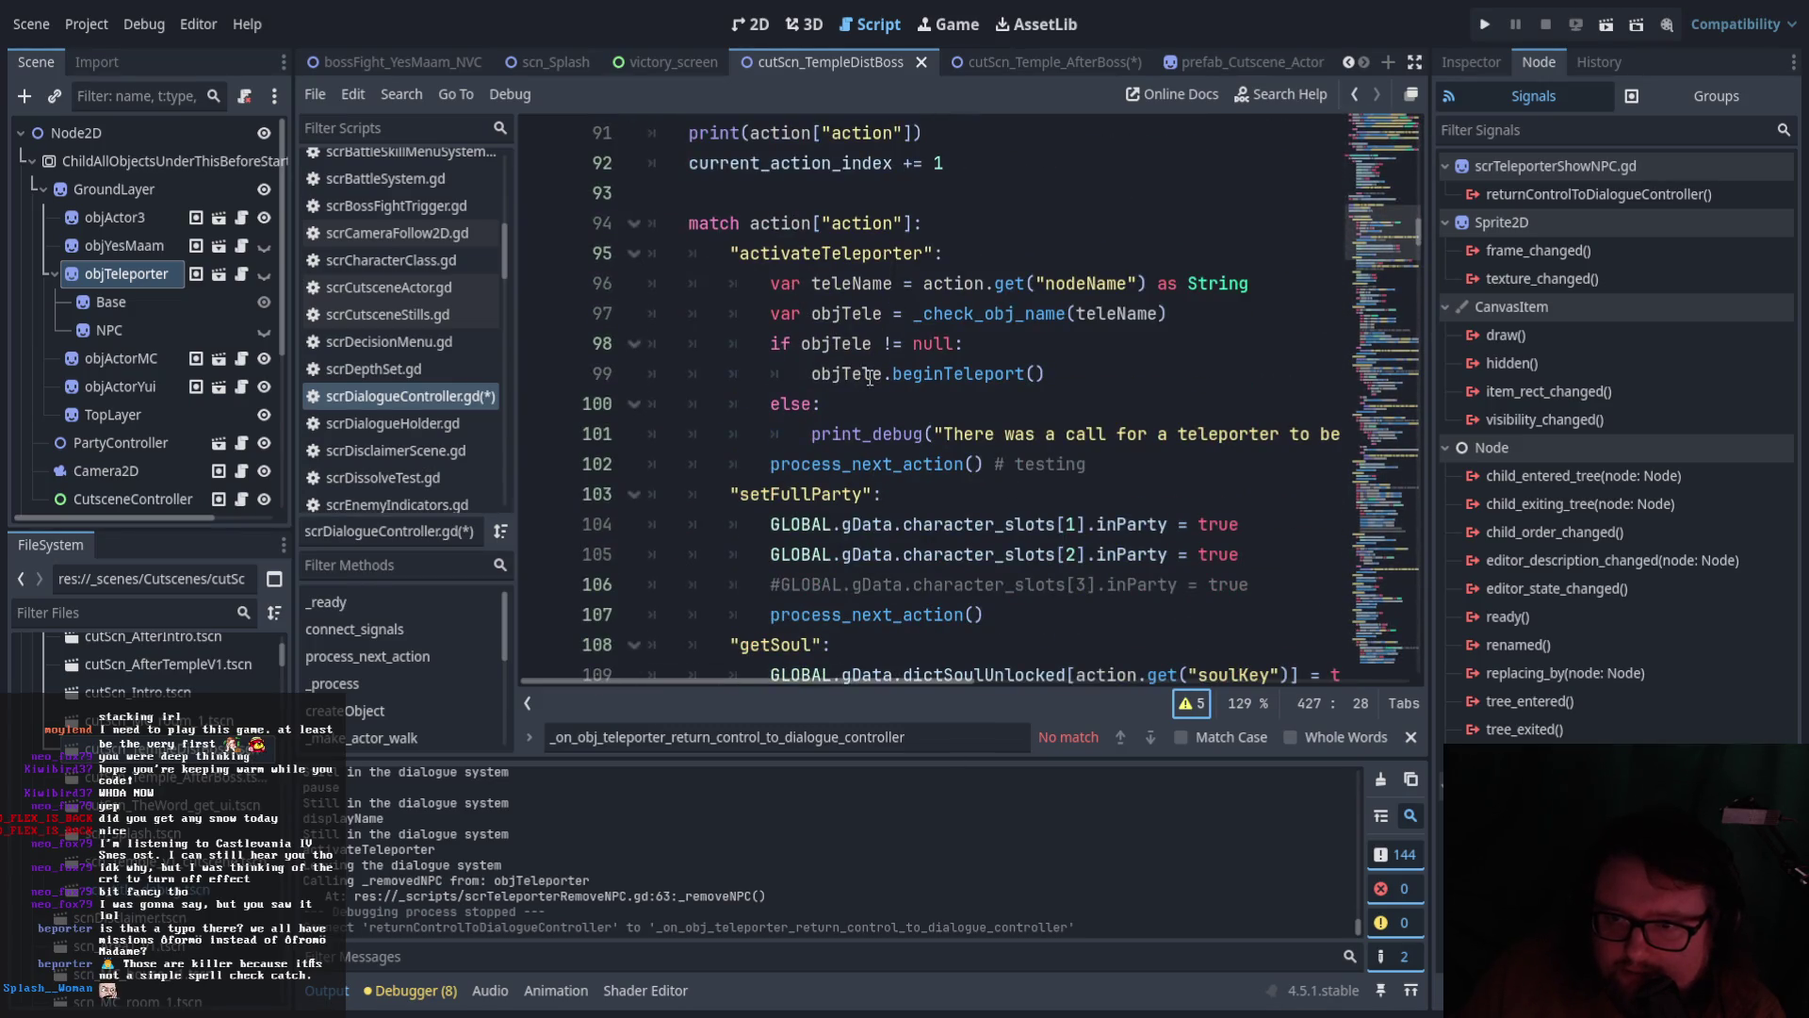
pyautogui.moveTo(953, 690)
pyautogui.mouseDown()
pyautogui.moveTo(997, 686)
pyautogui.moveTo(941, 673)
pyautogui.mouseUp()
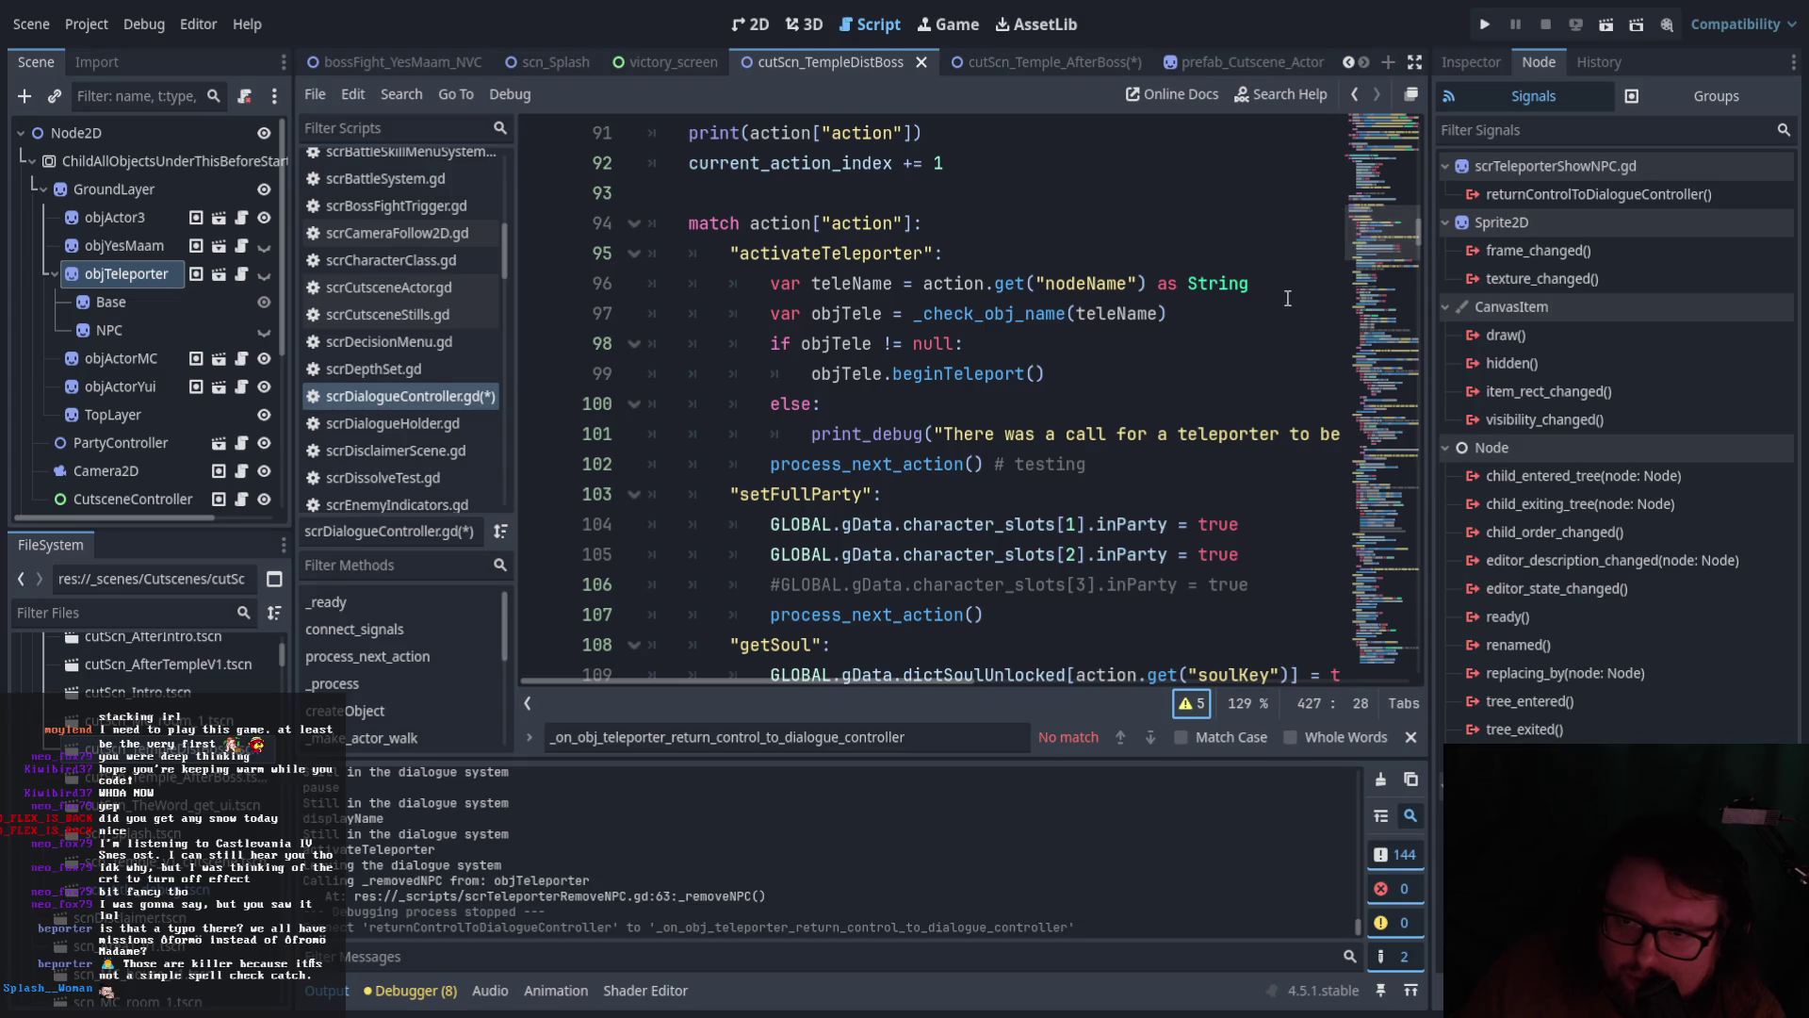
pyautogui.scroll(-7, 1357, 235)
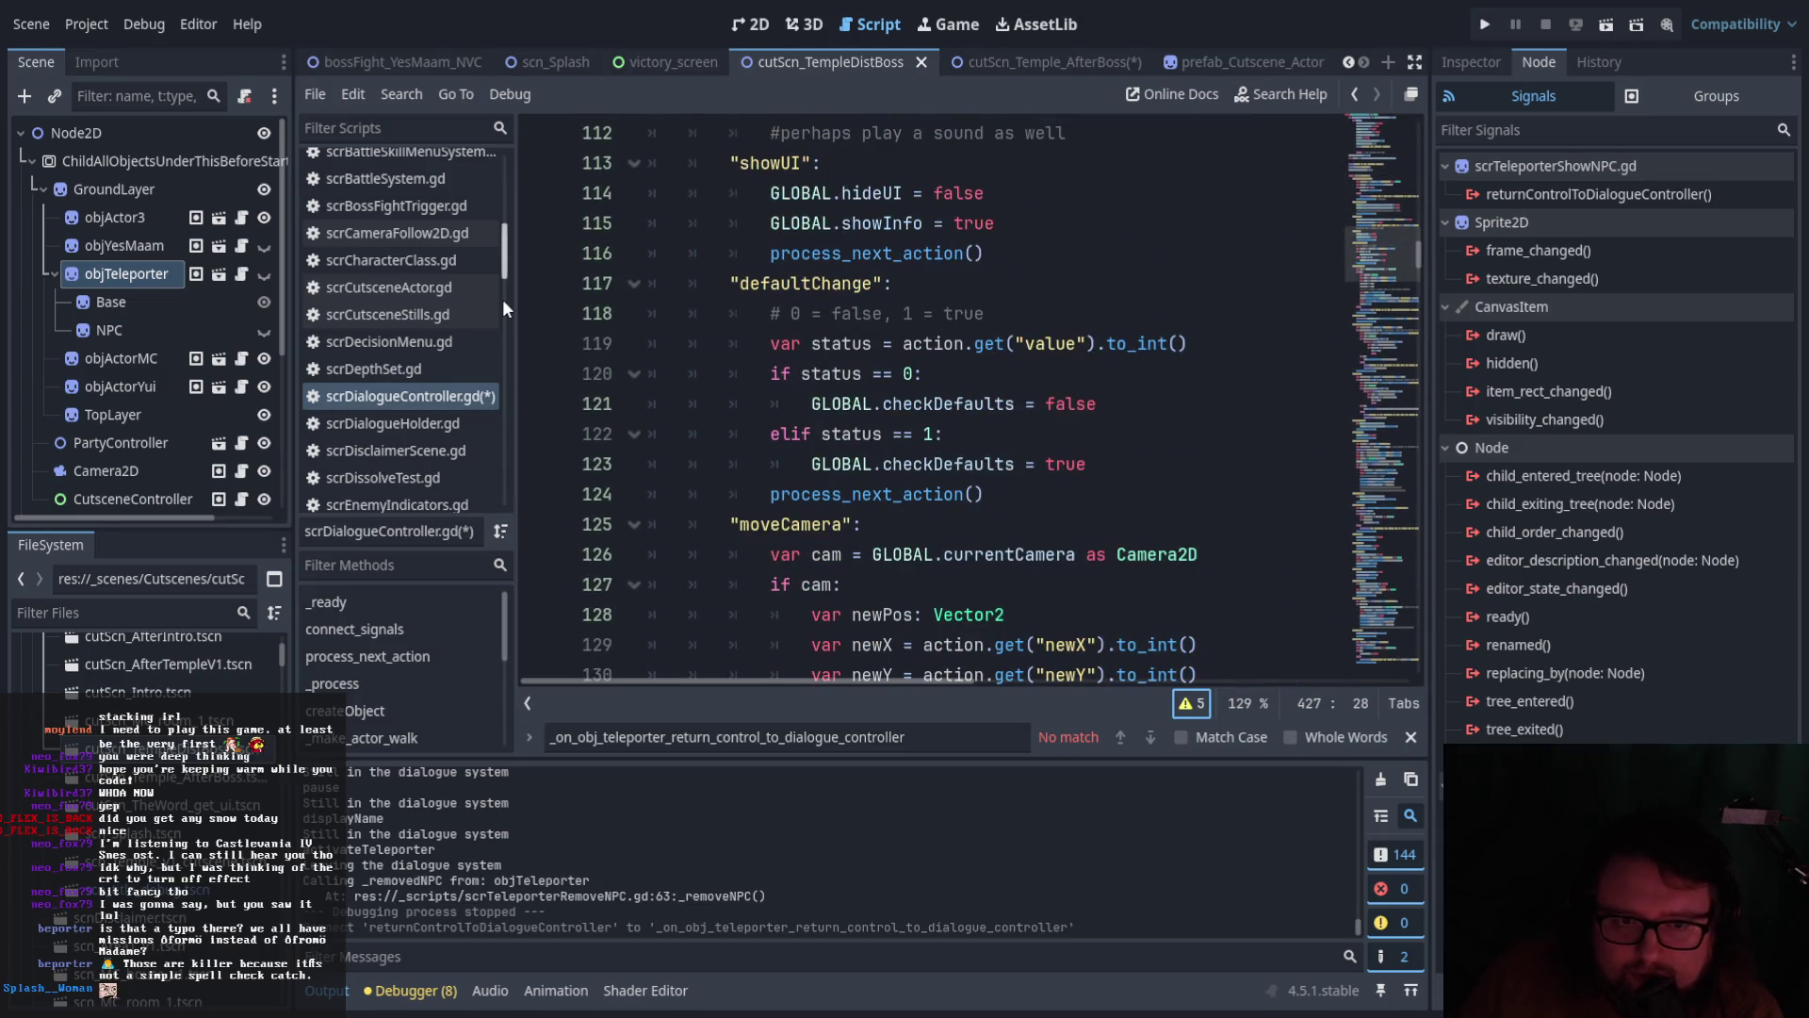
pyautogui.click(1003, 64)
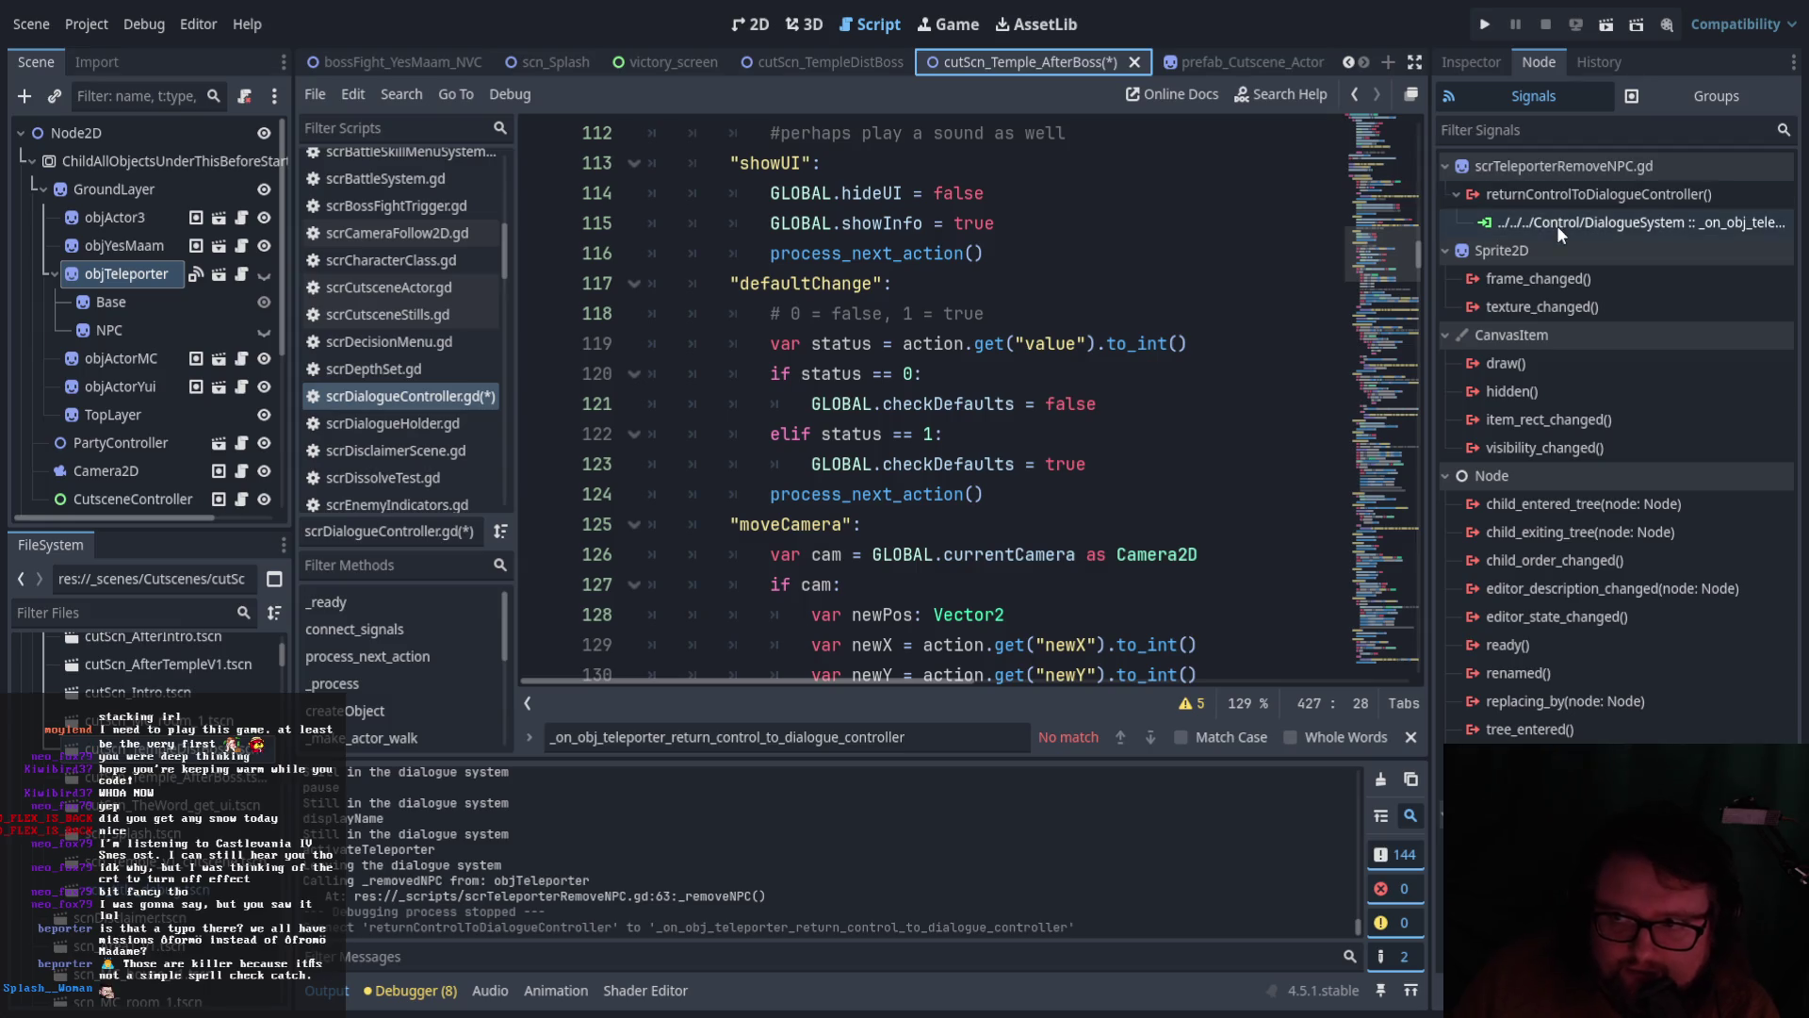
# Delete the teleporter's returnControlToDialogueController connection to DialogueSystem
pyautogui.click(1526, 220)
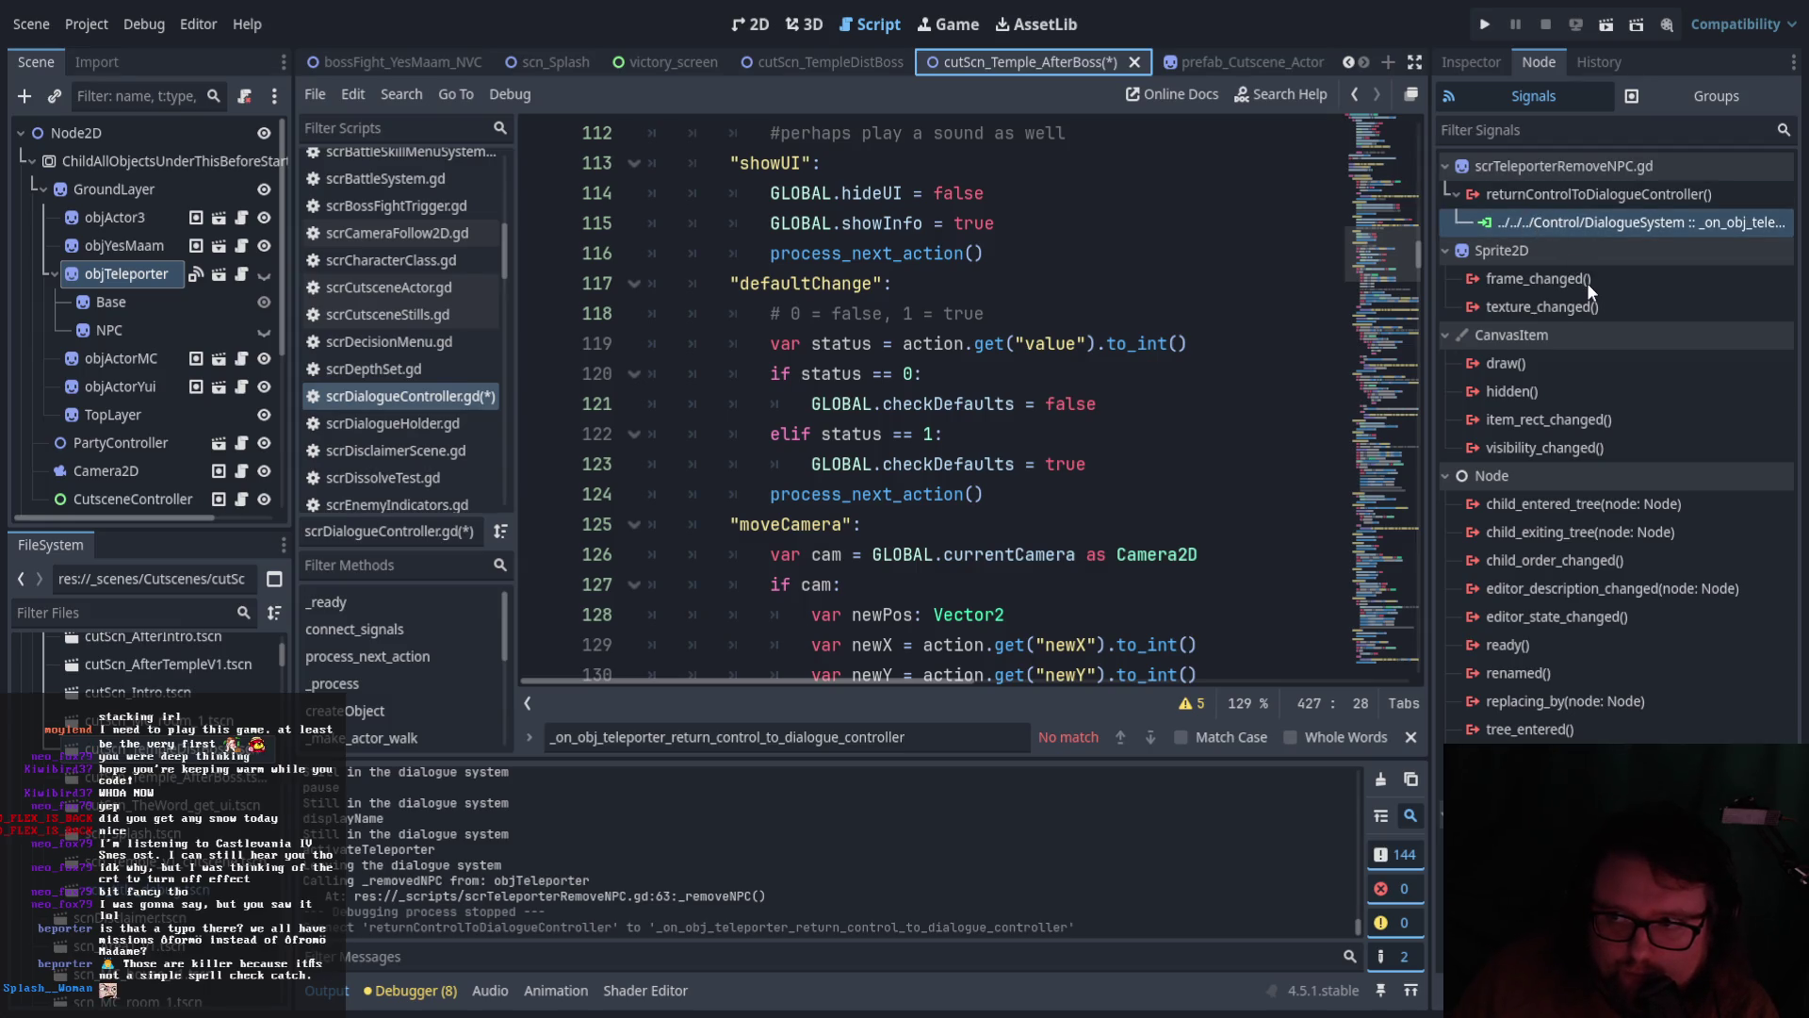
pyautogui.press('Delete')
pyautogui.scroll(-15, 994, 444)
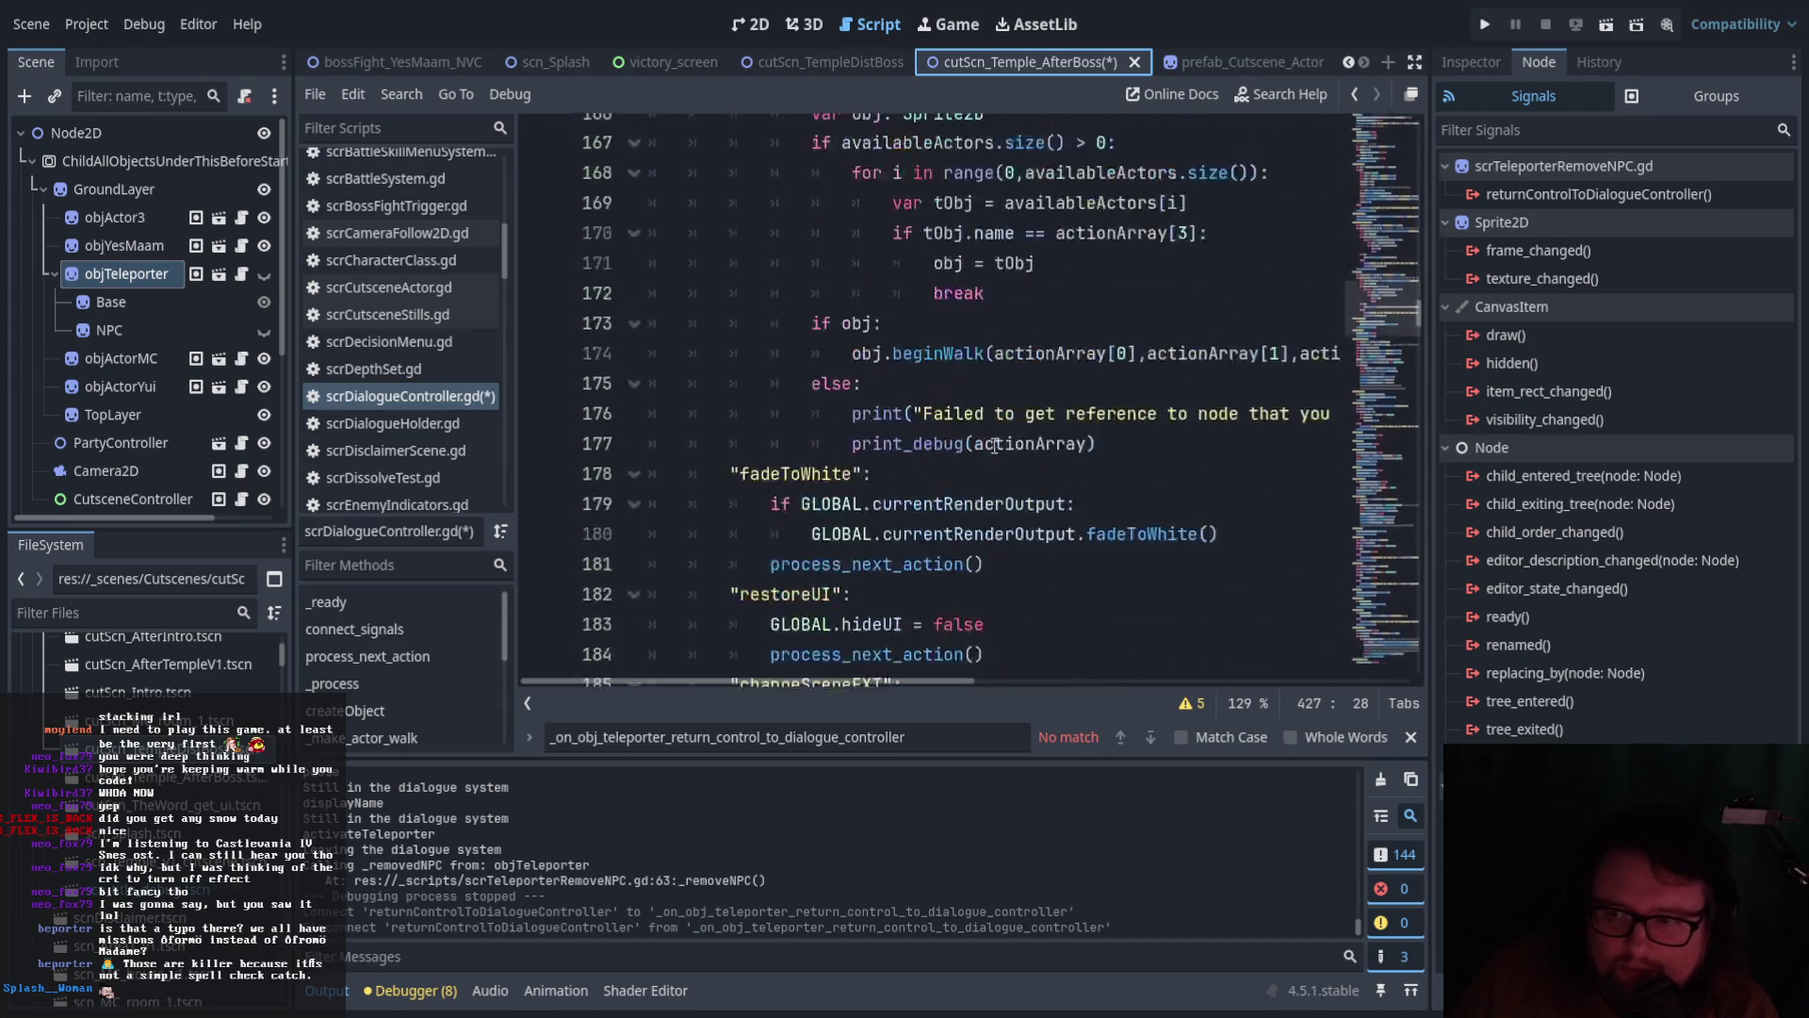
pyautogui.scroll(-8, 994, 444)
# Open objTeleporter's scrTeleporterRemoveNPC.gd and review the _removeNPC closing logic
pyautogui.click(243, 274)
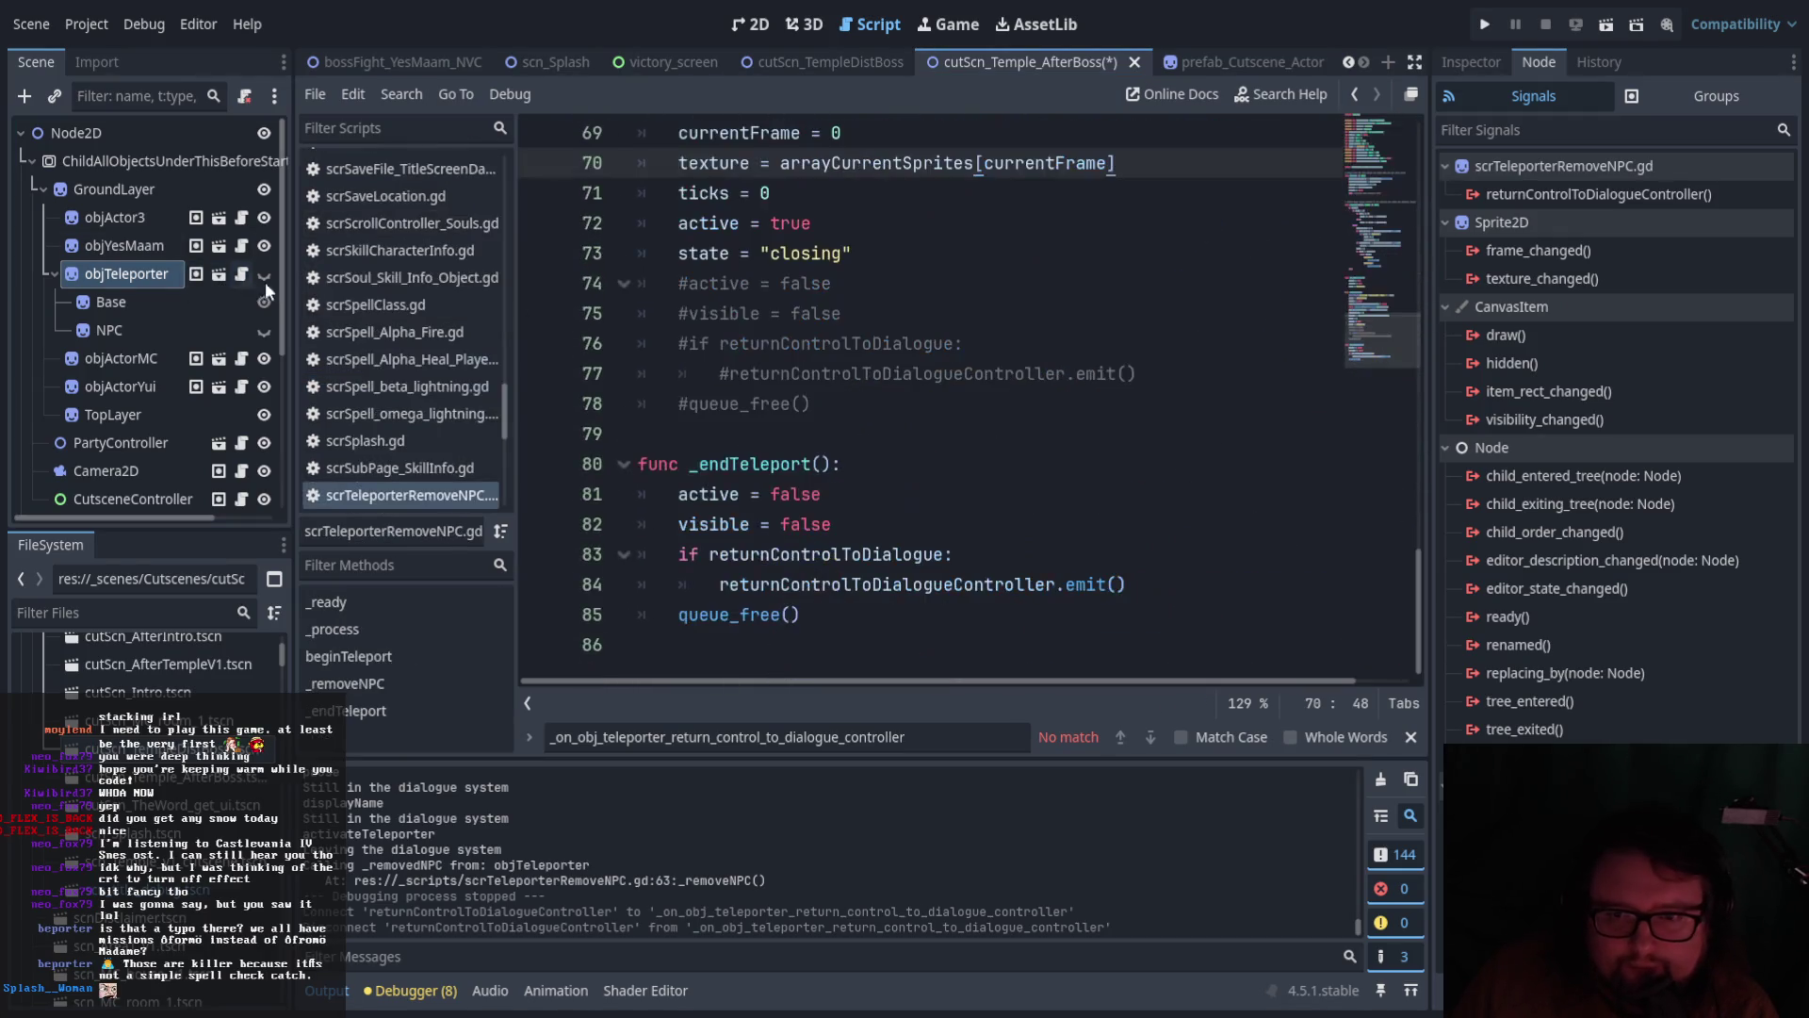
pyautogui.scroll(3, 973, 555)
pyautogui.scroll(1, 973, 555)
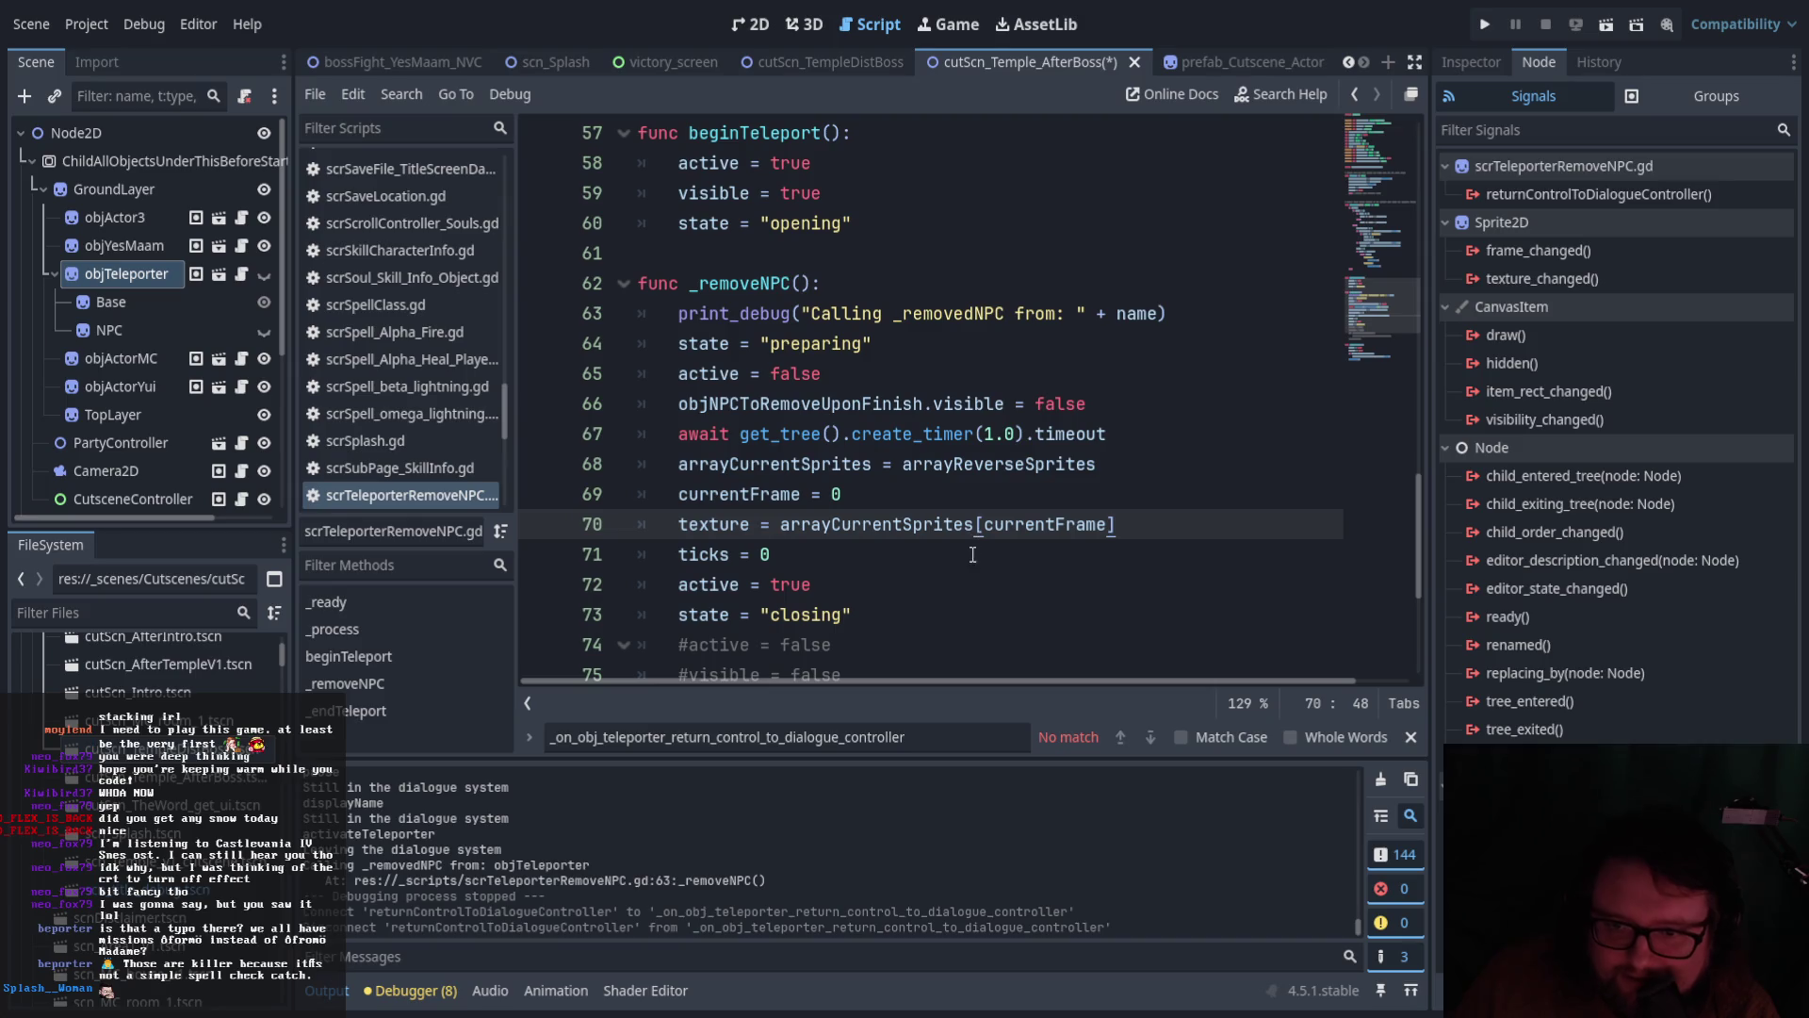
pyautogui.scroll(4, 973, 555)
pyautogui.scroll(-3, 972, 539)
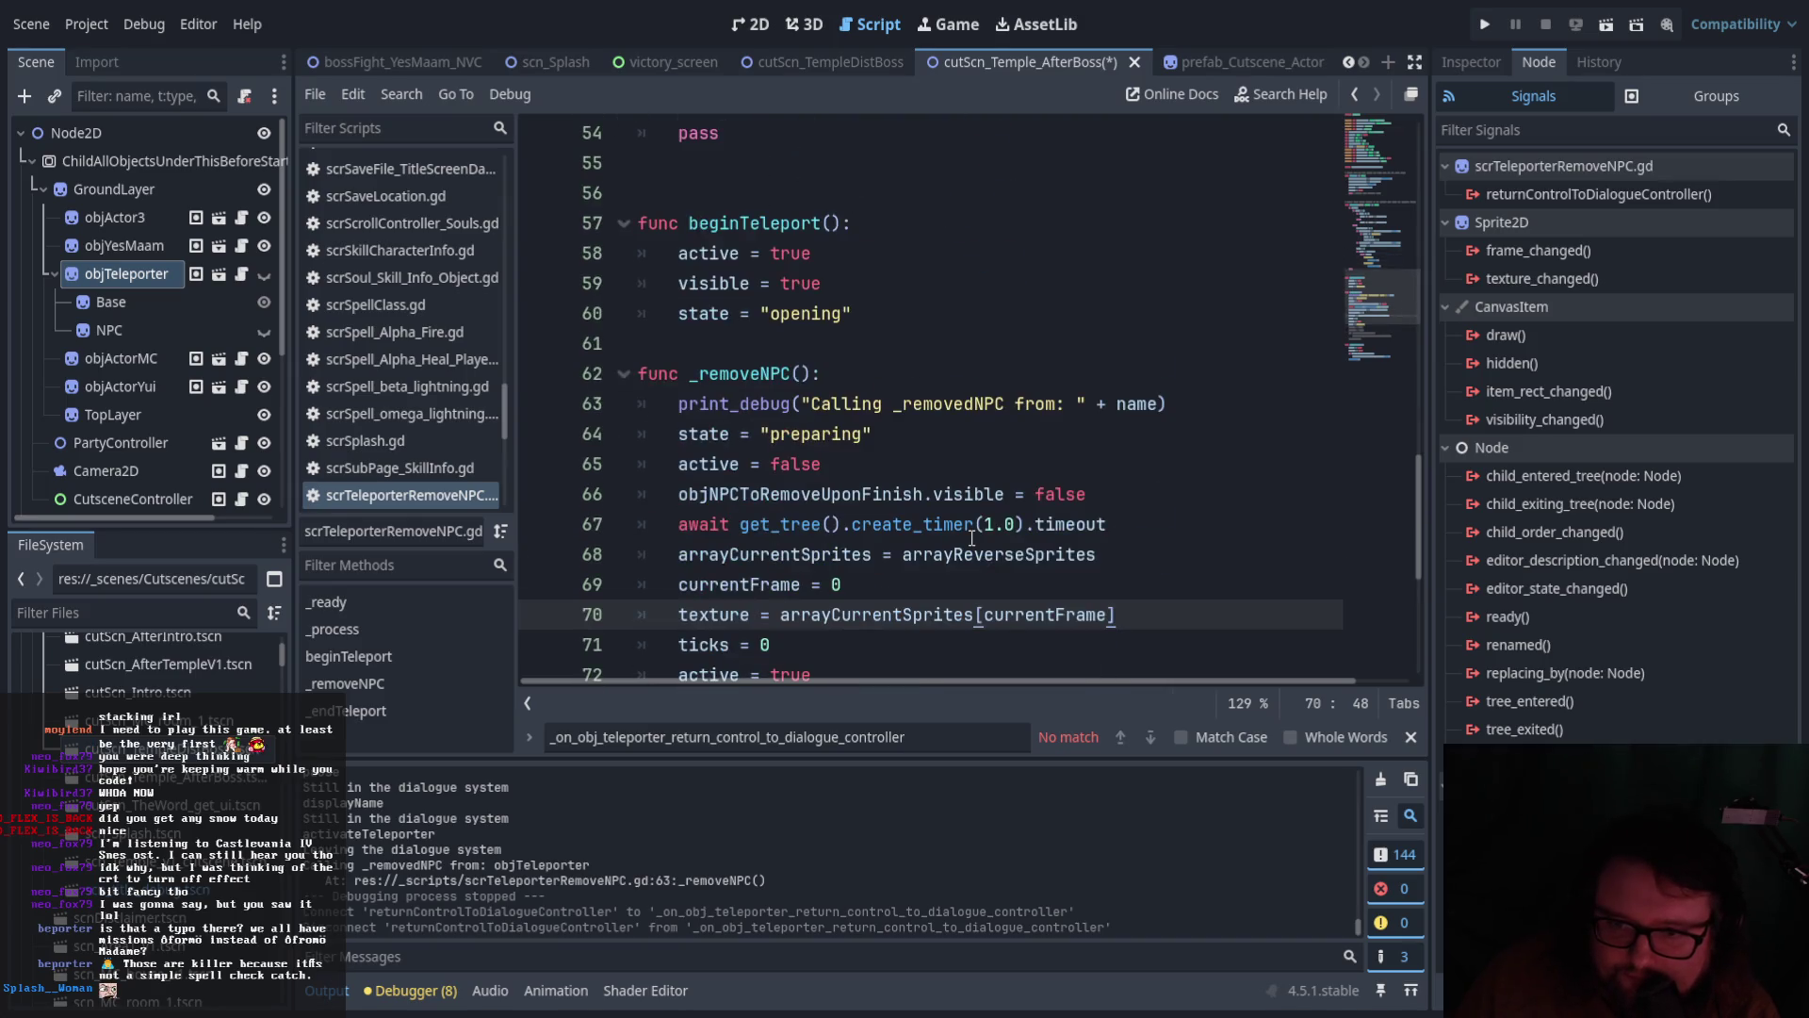
pyautogui.scroll(-1, 972, 539)
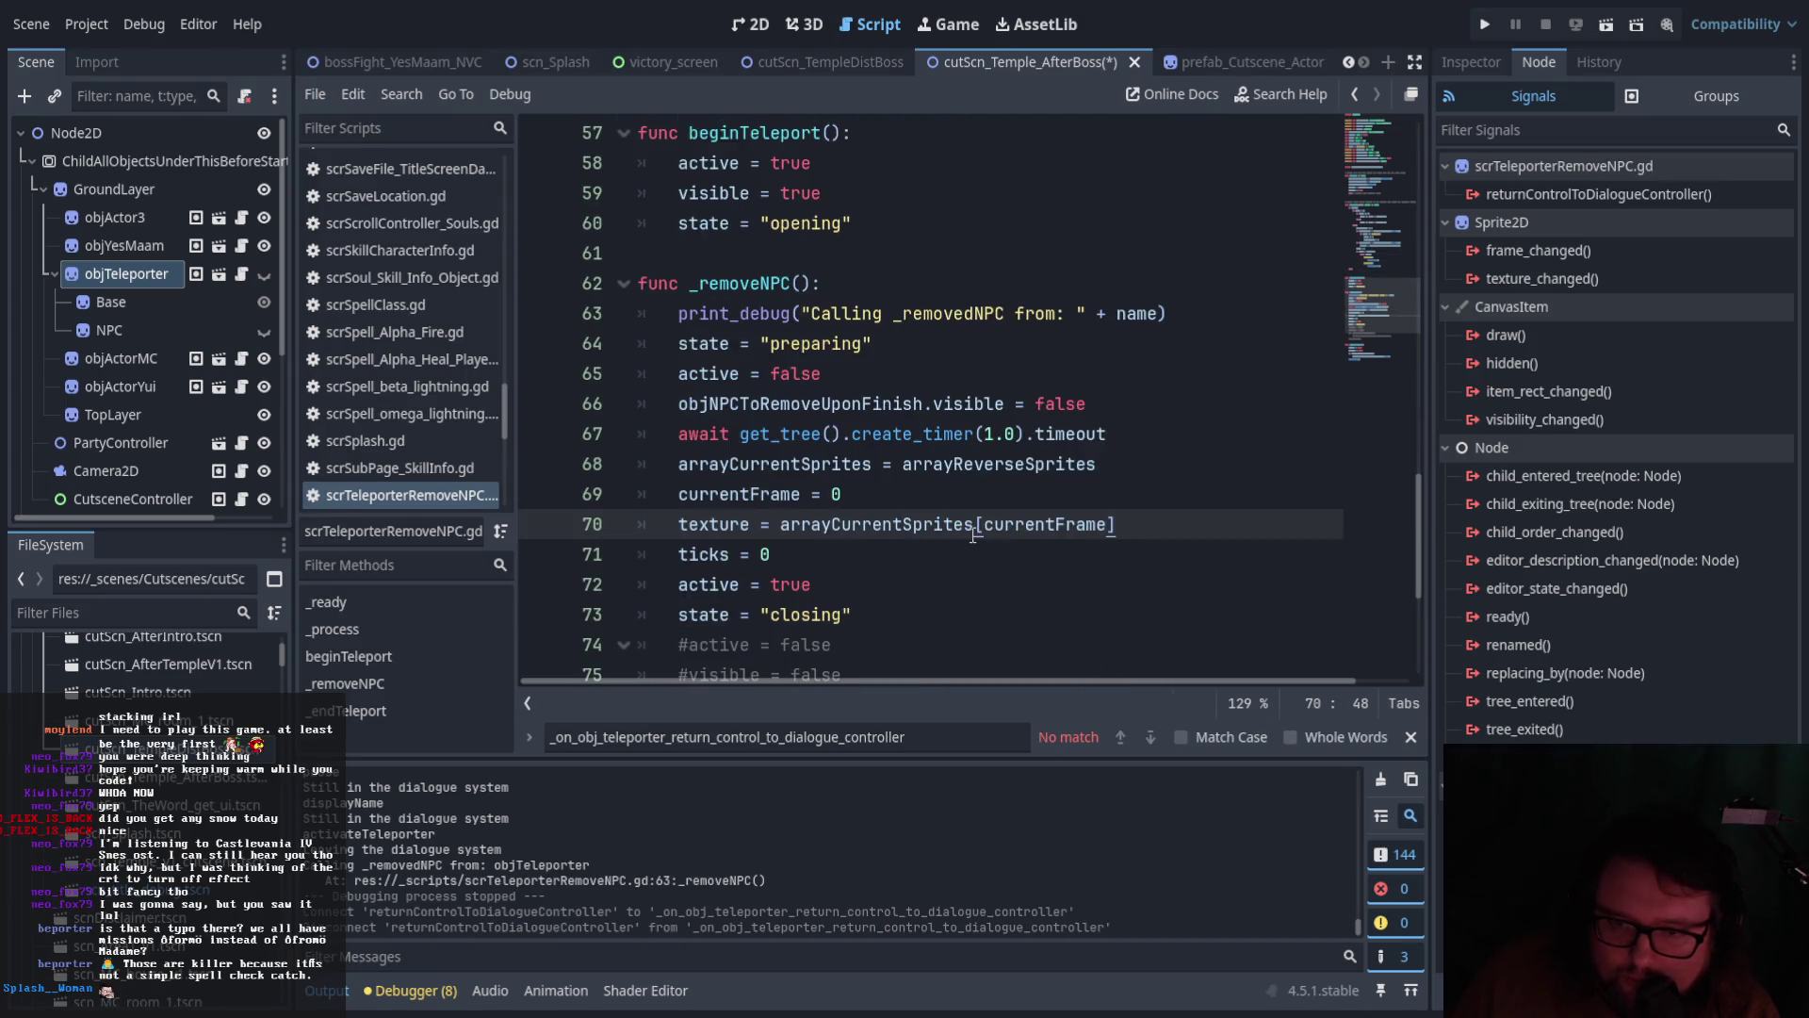
pyautogui.scroll(7, 973, 534)
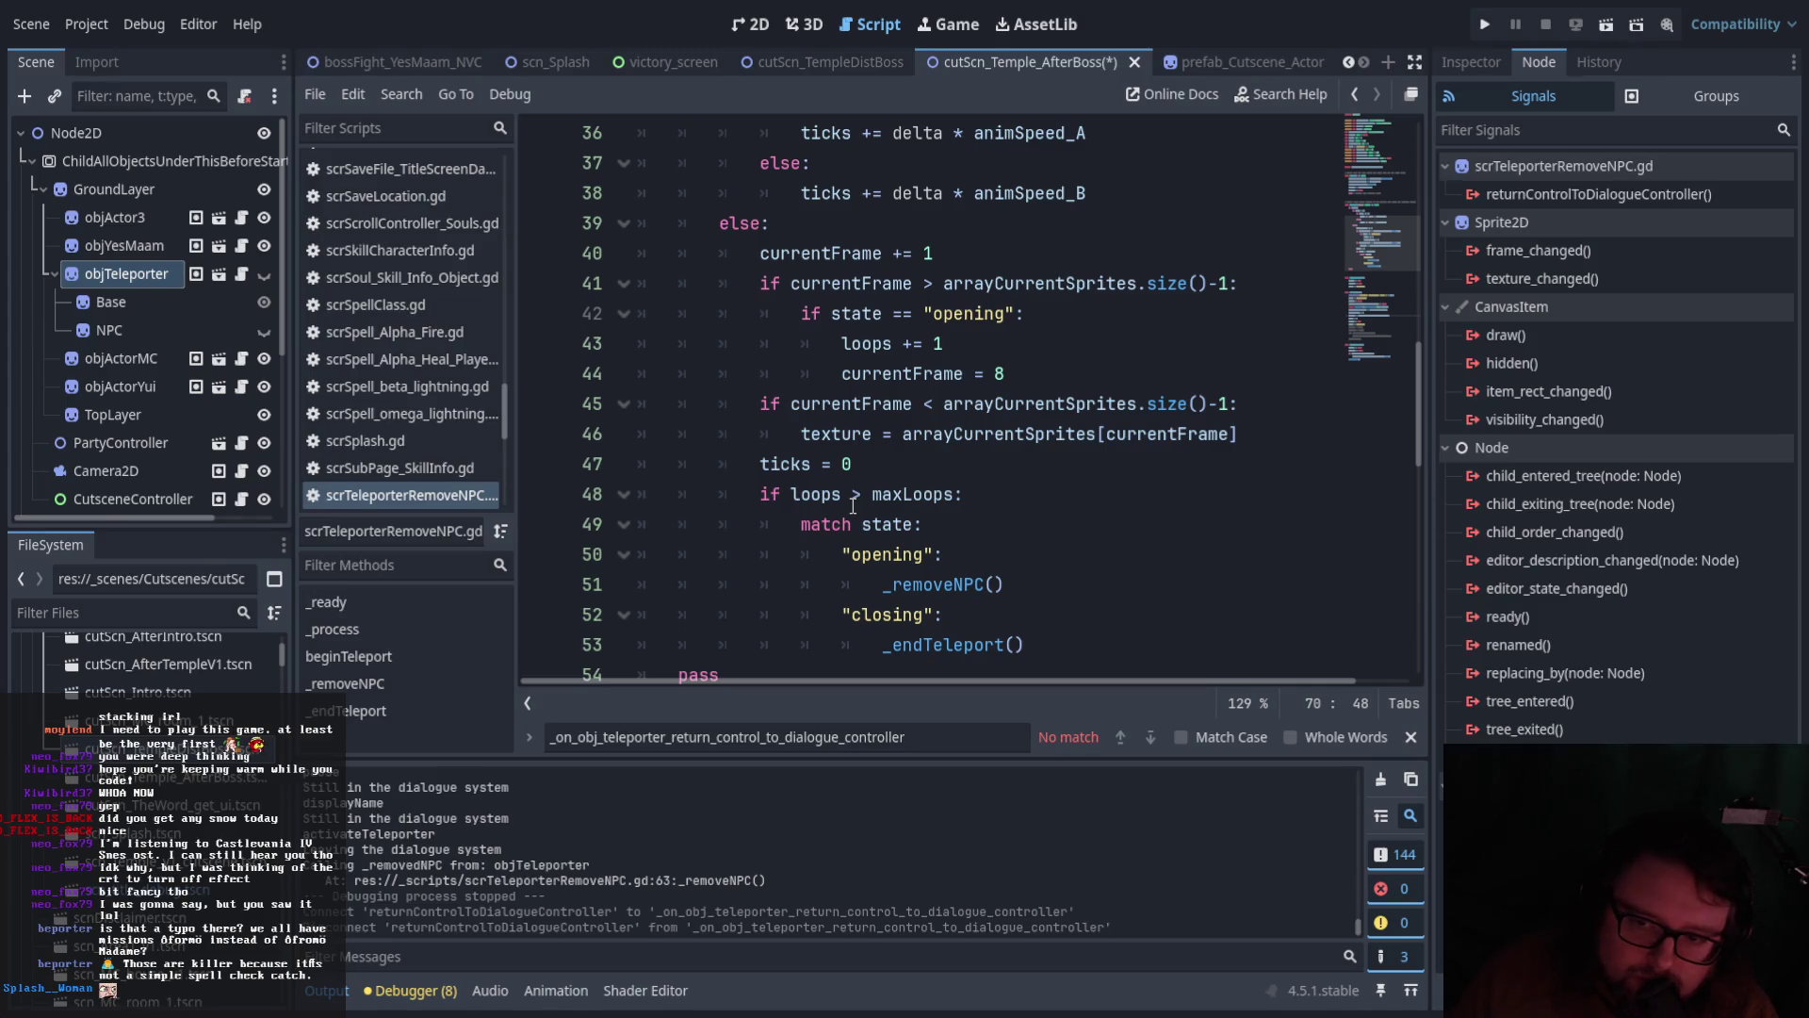
pyautogui.scroll(-2, 853, 505)
pyautogui.scroll(1, 853, 505)
pyautogui.scroll(1, 852, 505)
pyautogui.scroll(-1, 852, 505)
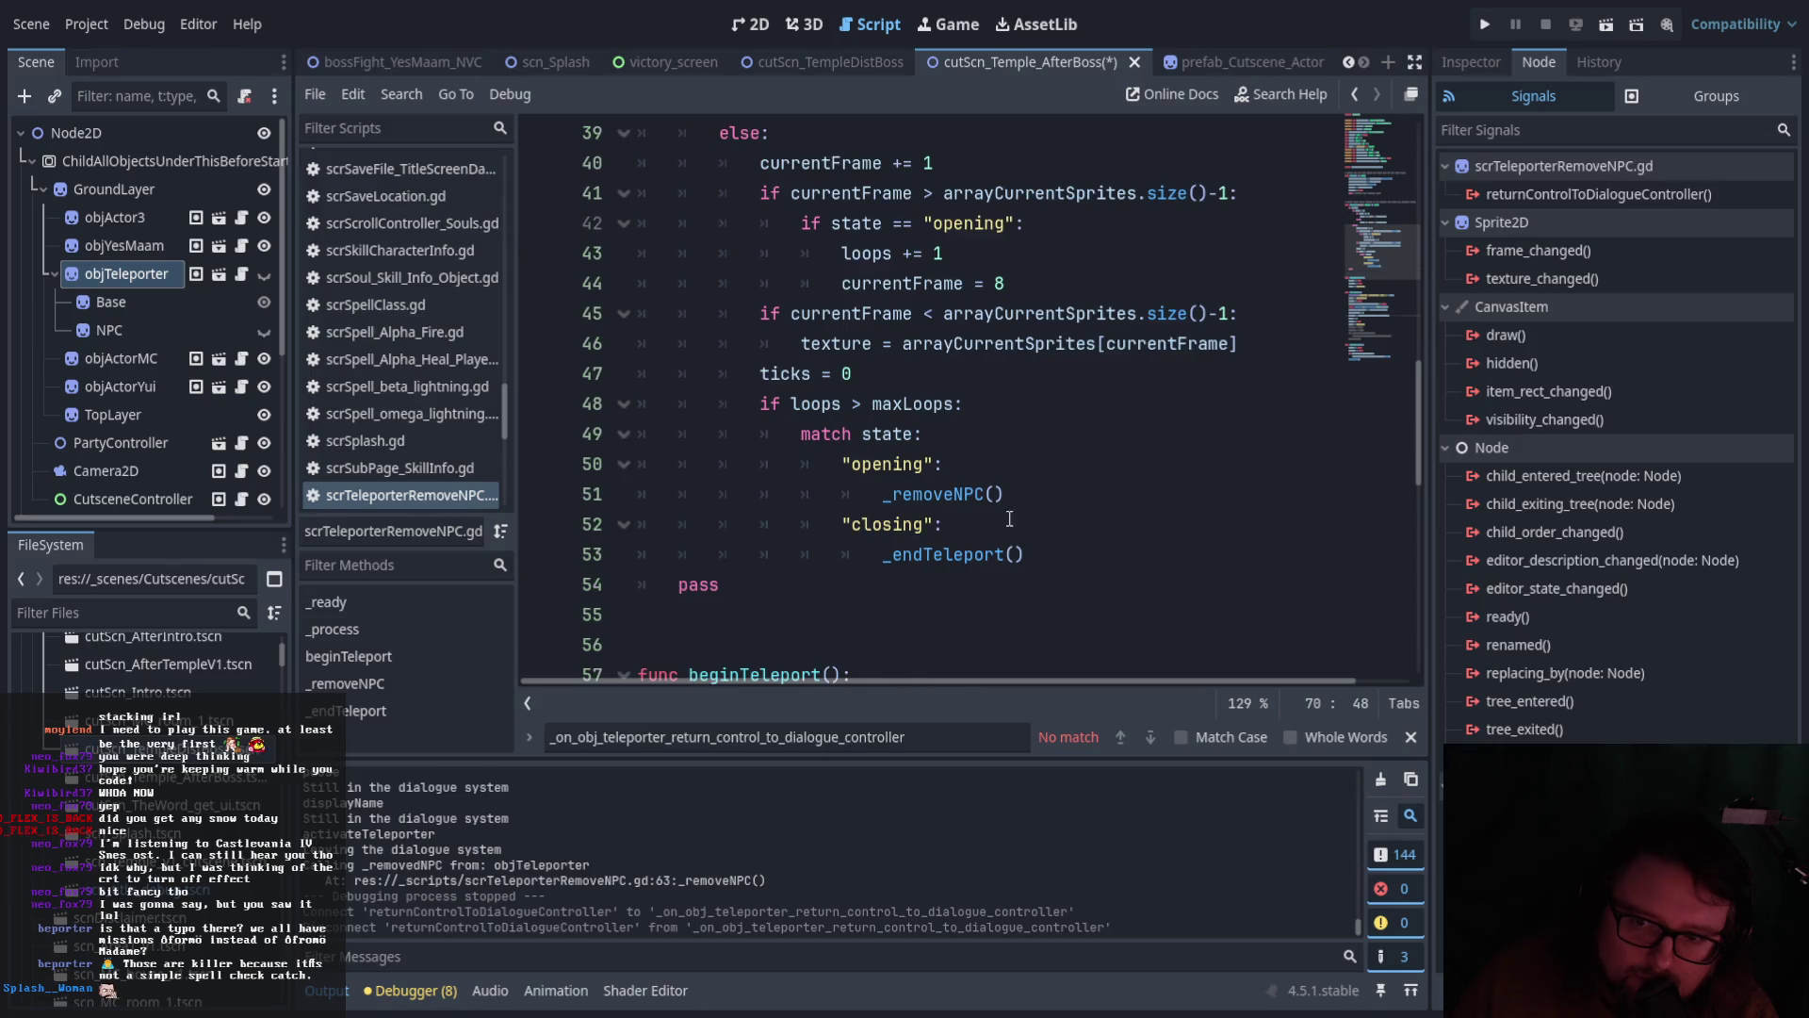
# Add 'if currentFrame >= arrayCurrentSprites.size()-1:' under the "closing" case, copying the expression from line 45
pyautogui.click(1008, 523)
pyautogui.press('Return')
pyautogui.write('if ')
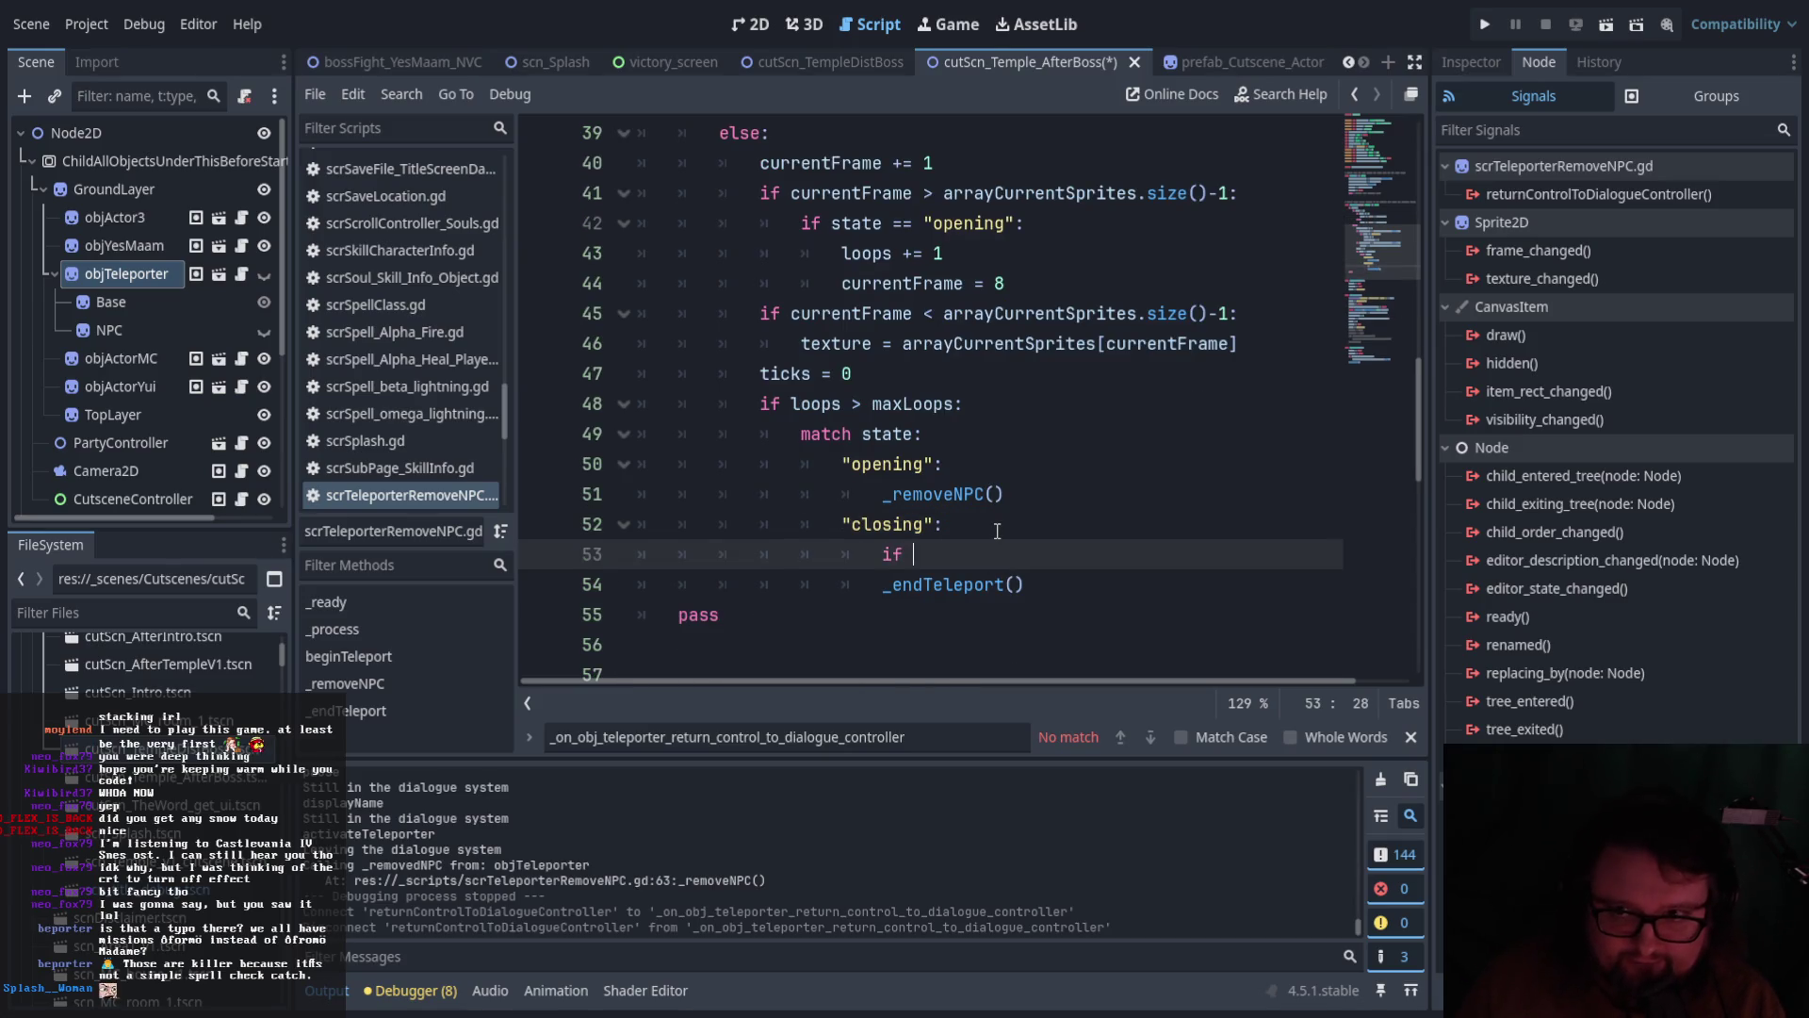
pyautogui.write('currentFrame')
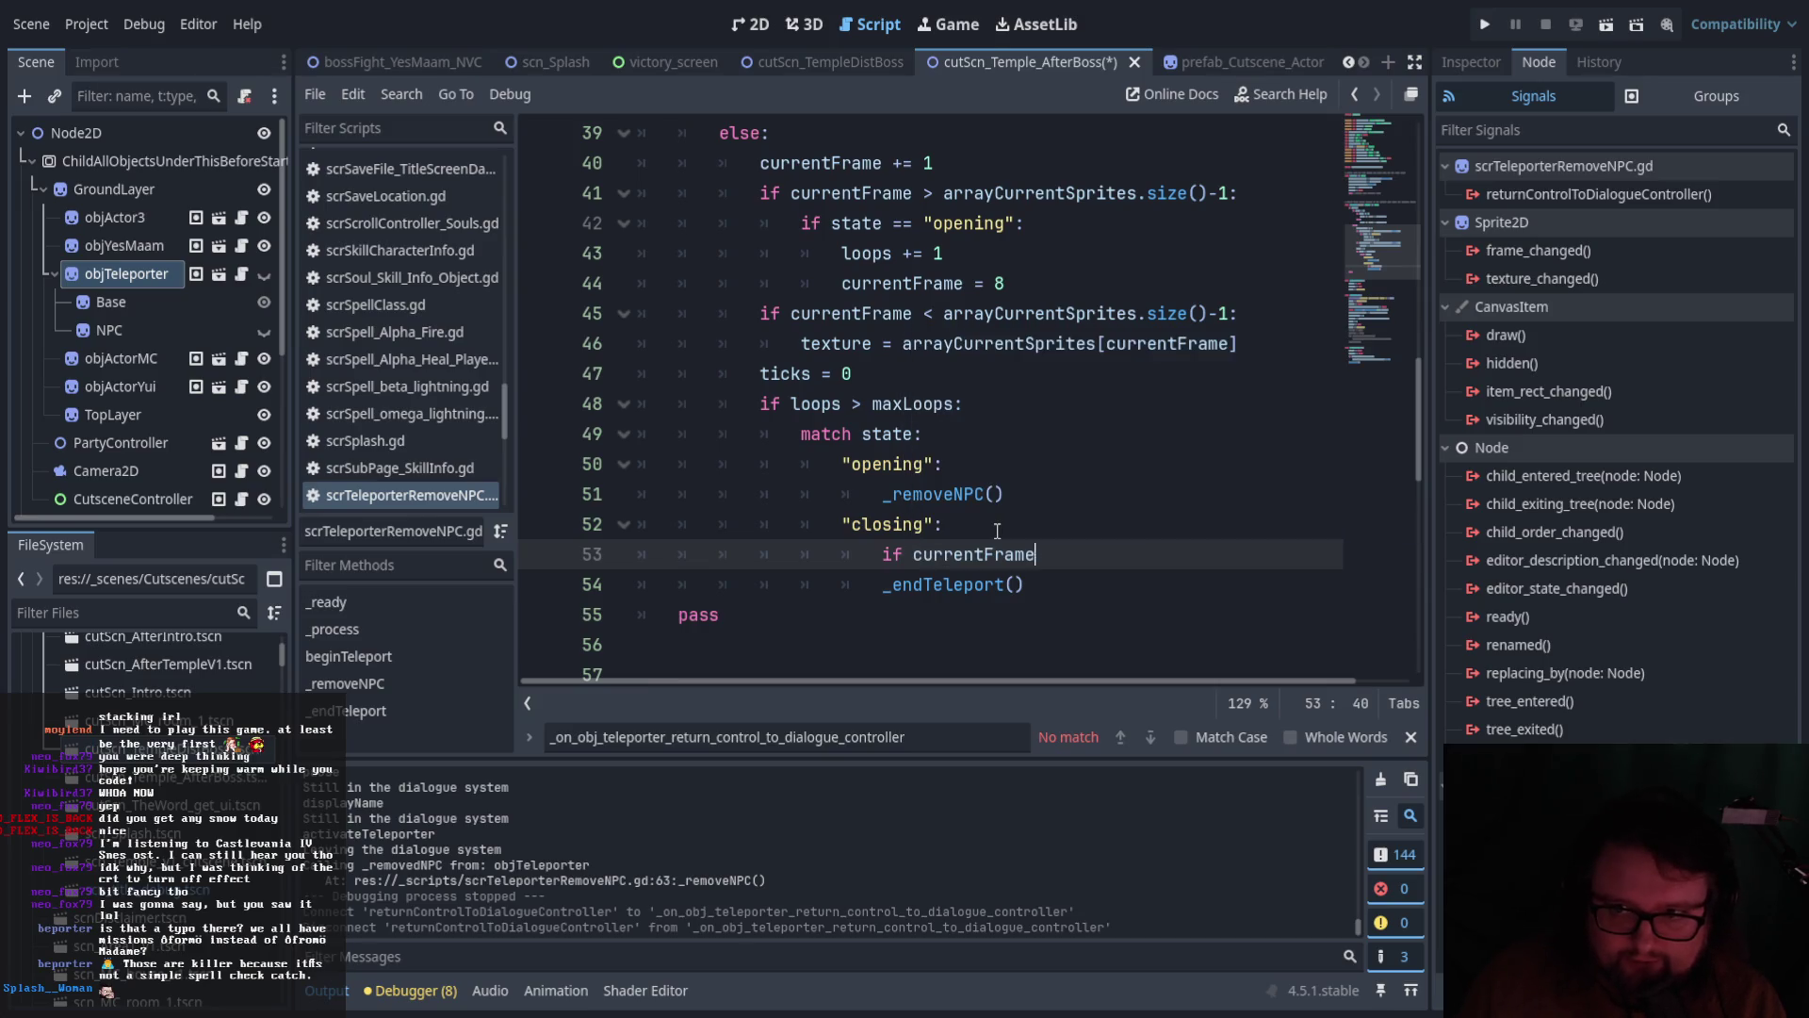
pyautogui.write(' >= ')
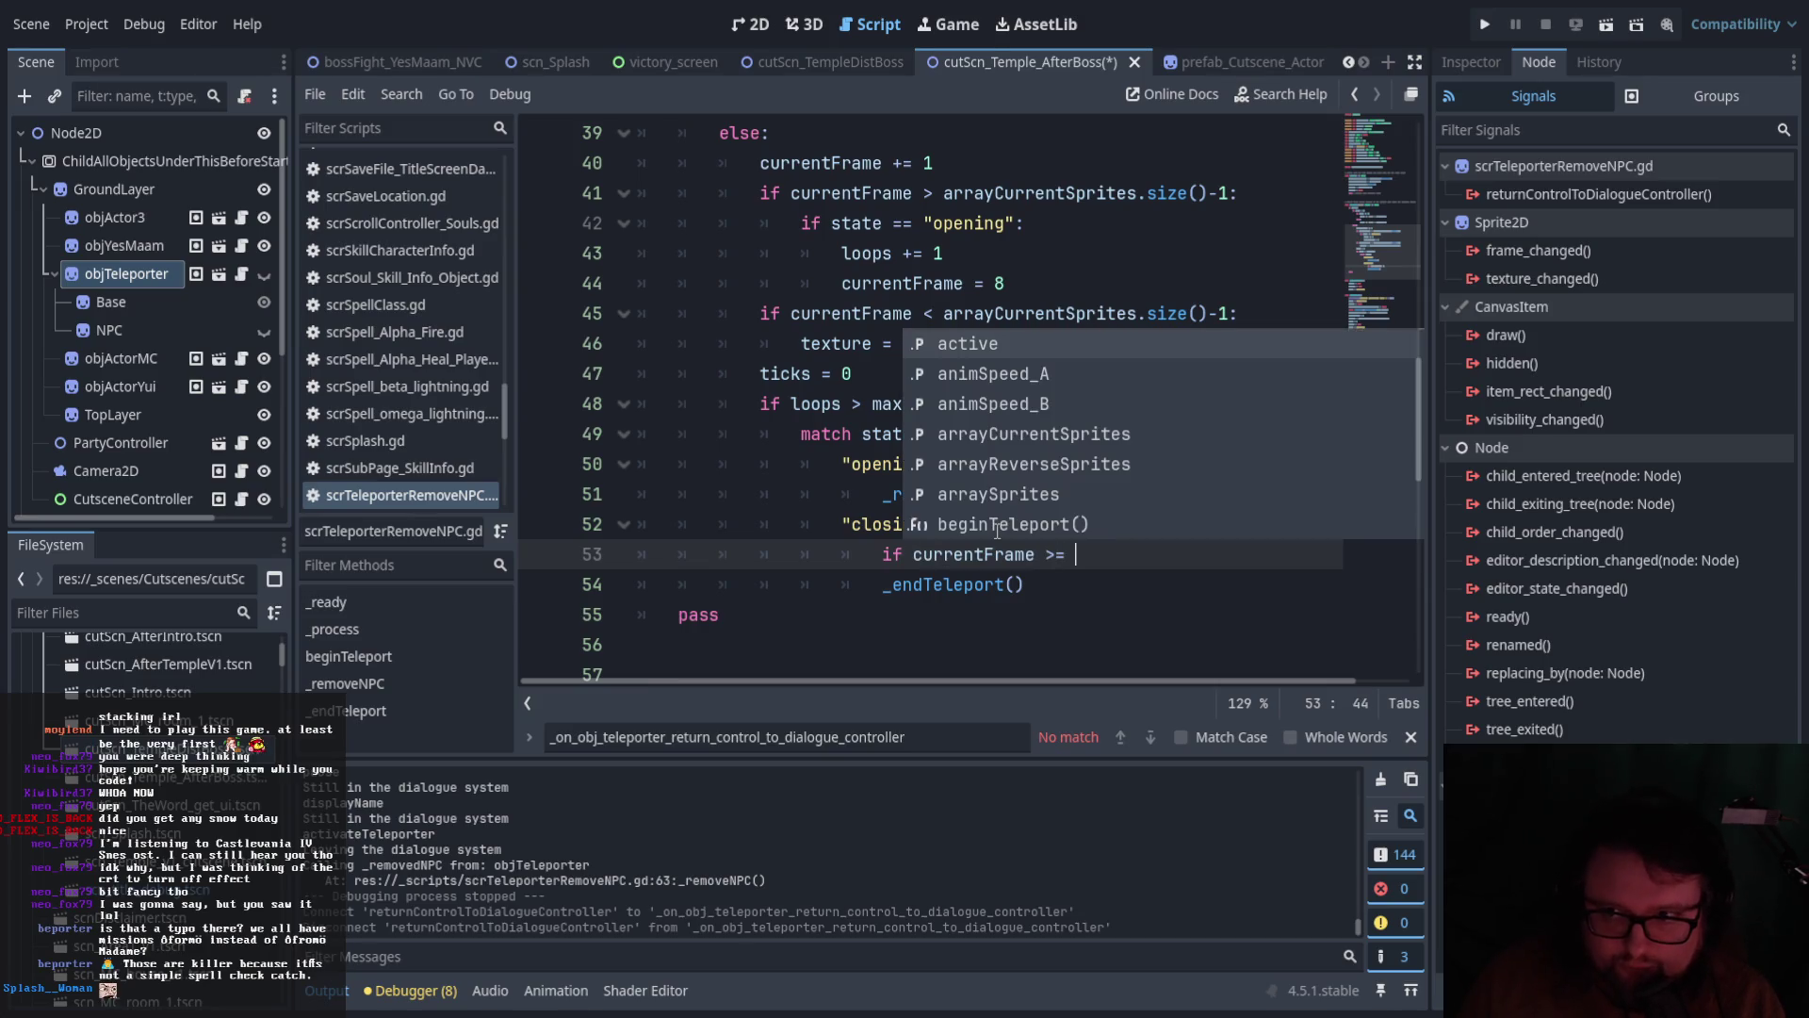
pyautogui.write('+')
pyautogui.moveTo(943, 317); pyautogui.dragTo(1232, 318)
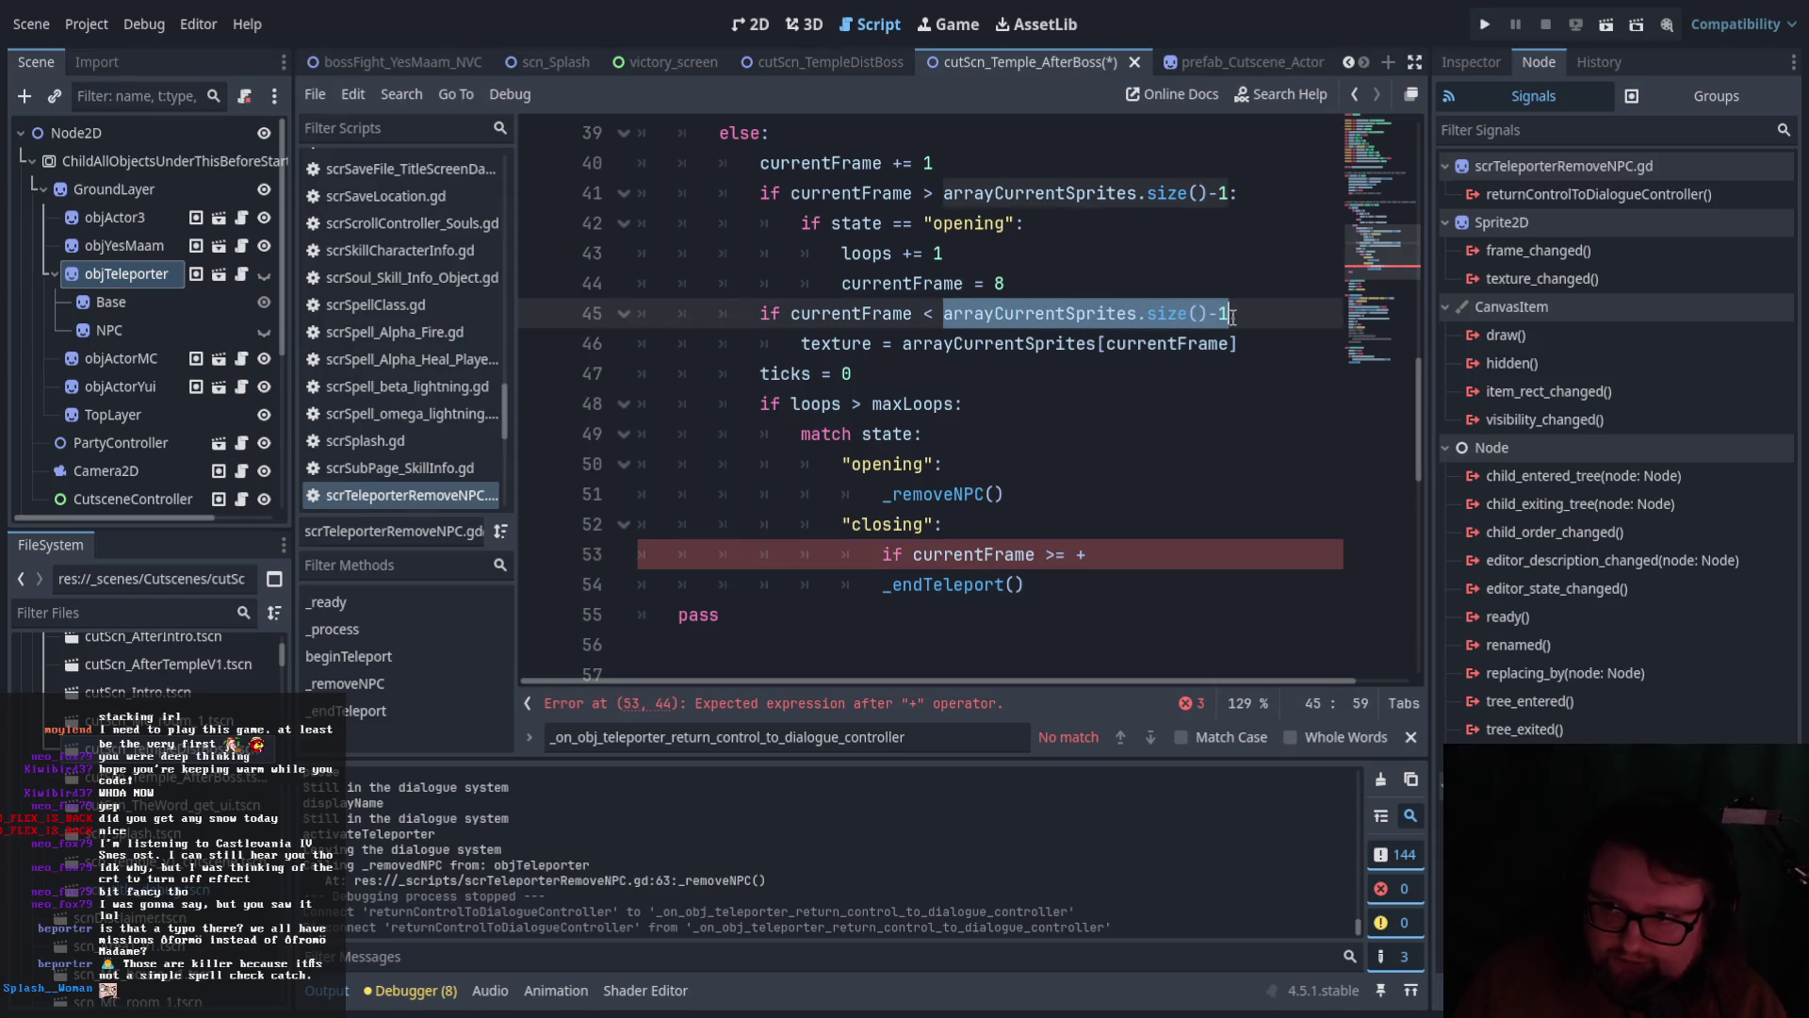
pyautogui.hotkey('ctrl', 'c')
pyautogui.click(1084, 557)
pyautogui.press('BackSpace')
pyautogui.hotkey('ctrl', 'v')
pyautogui.write(':')
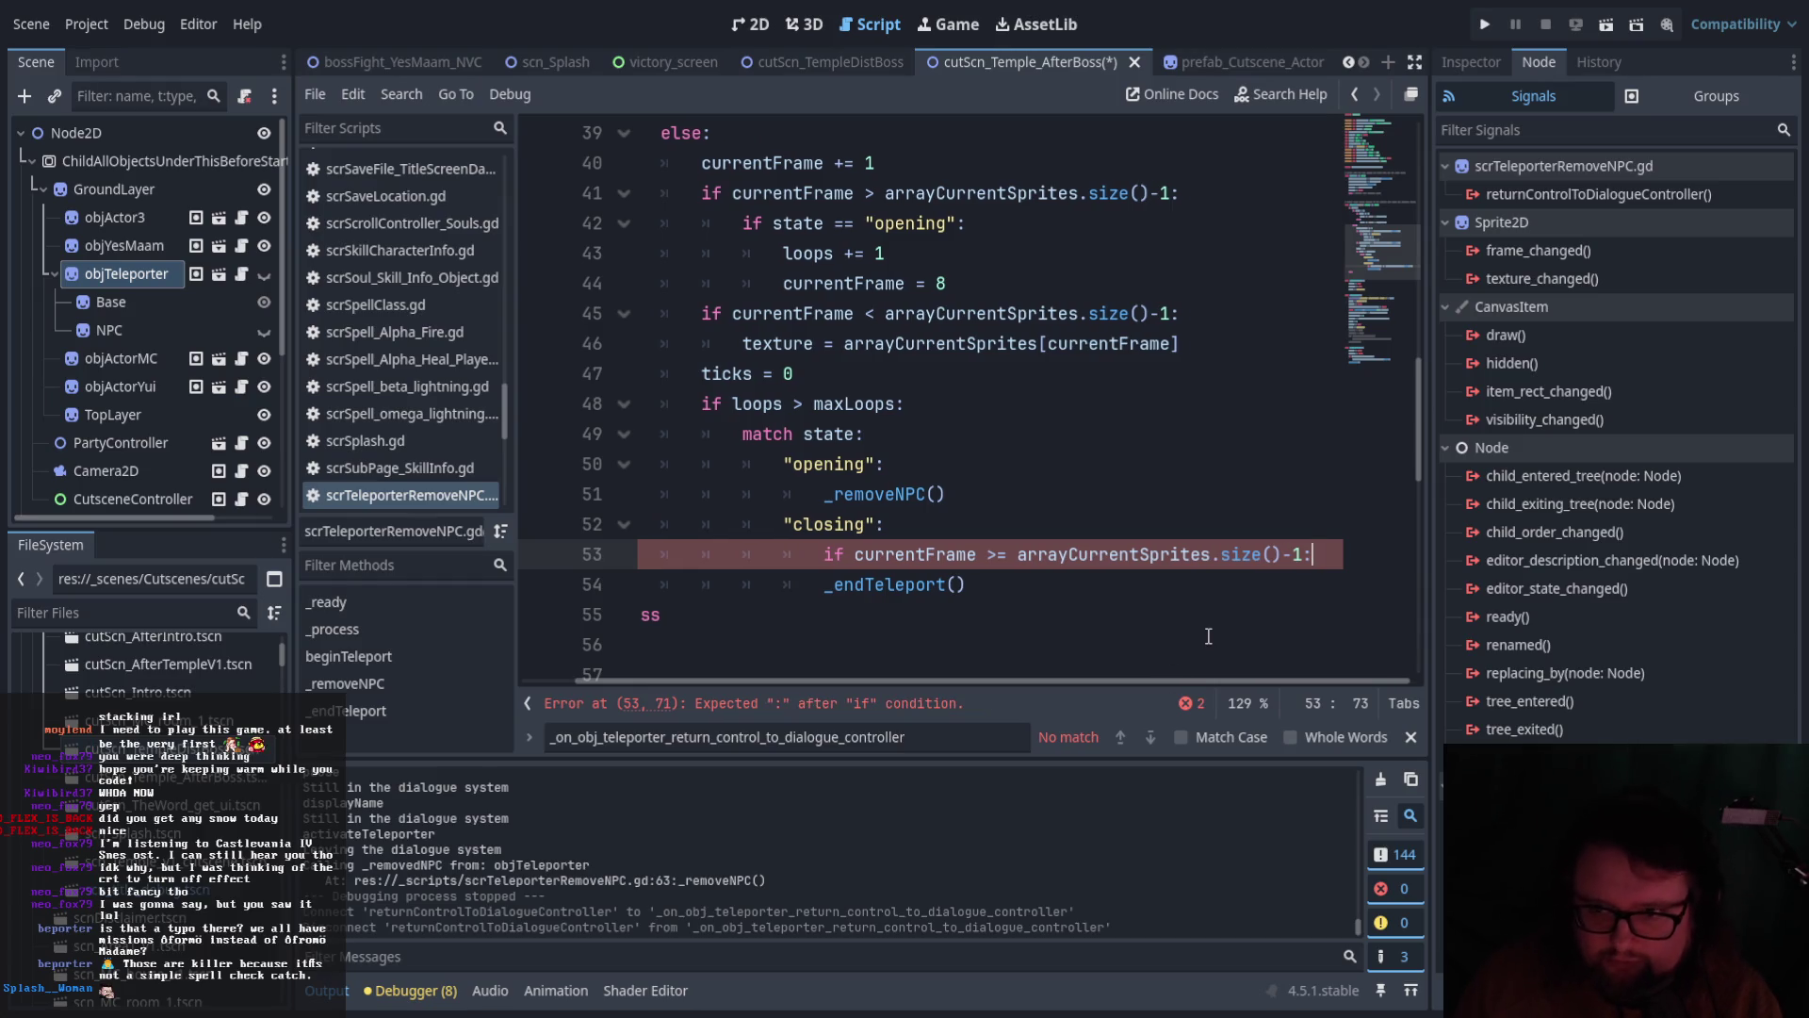
# Indent _endTeleport() under the new condition and run the scene to test it
pyautogui.click(825, 584)
pyautogui.press('Tab')
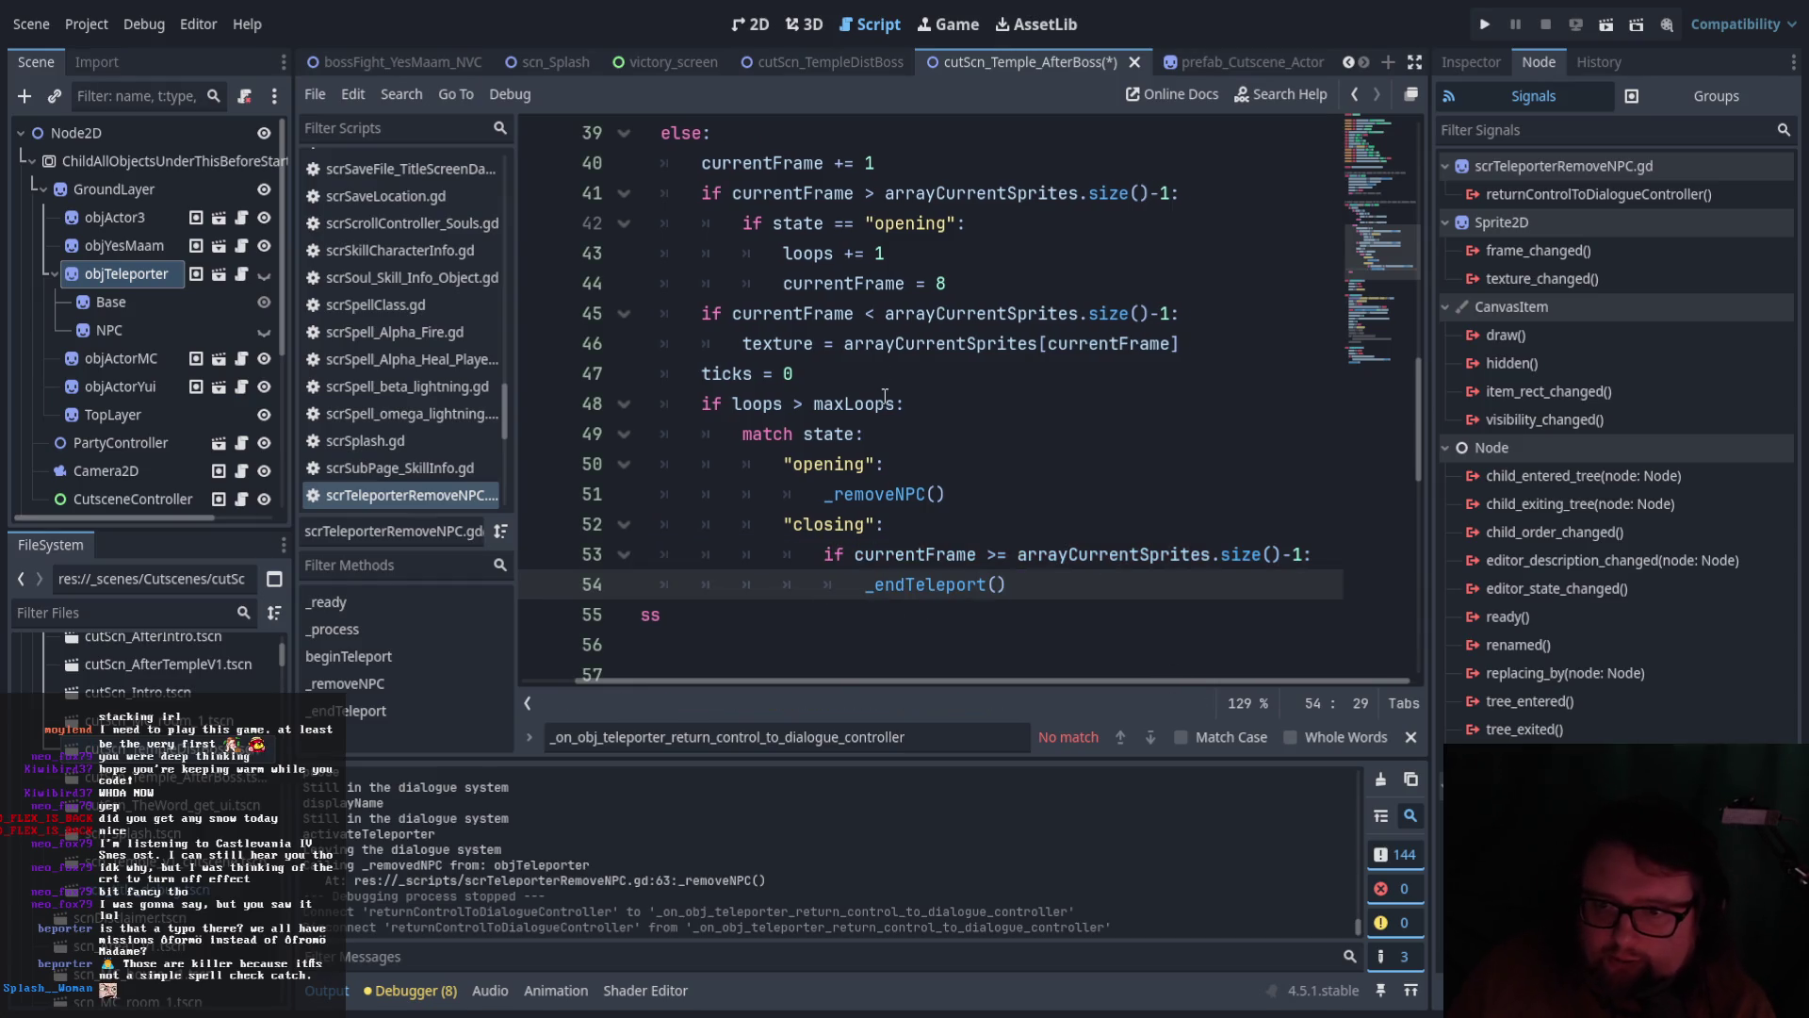
pyautogui.click(1605, 24)
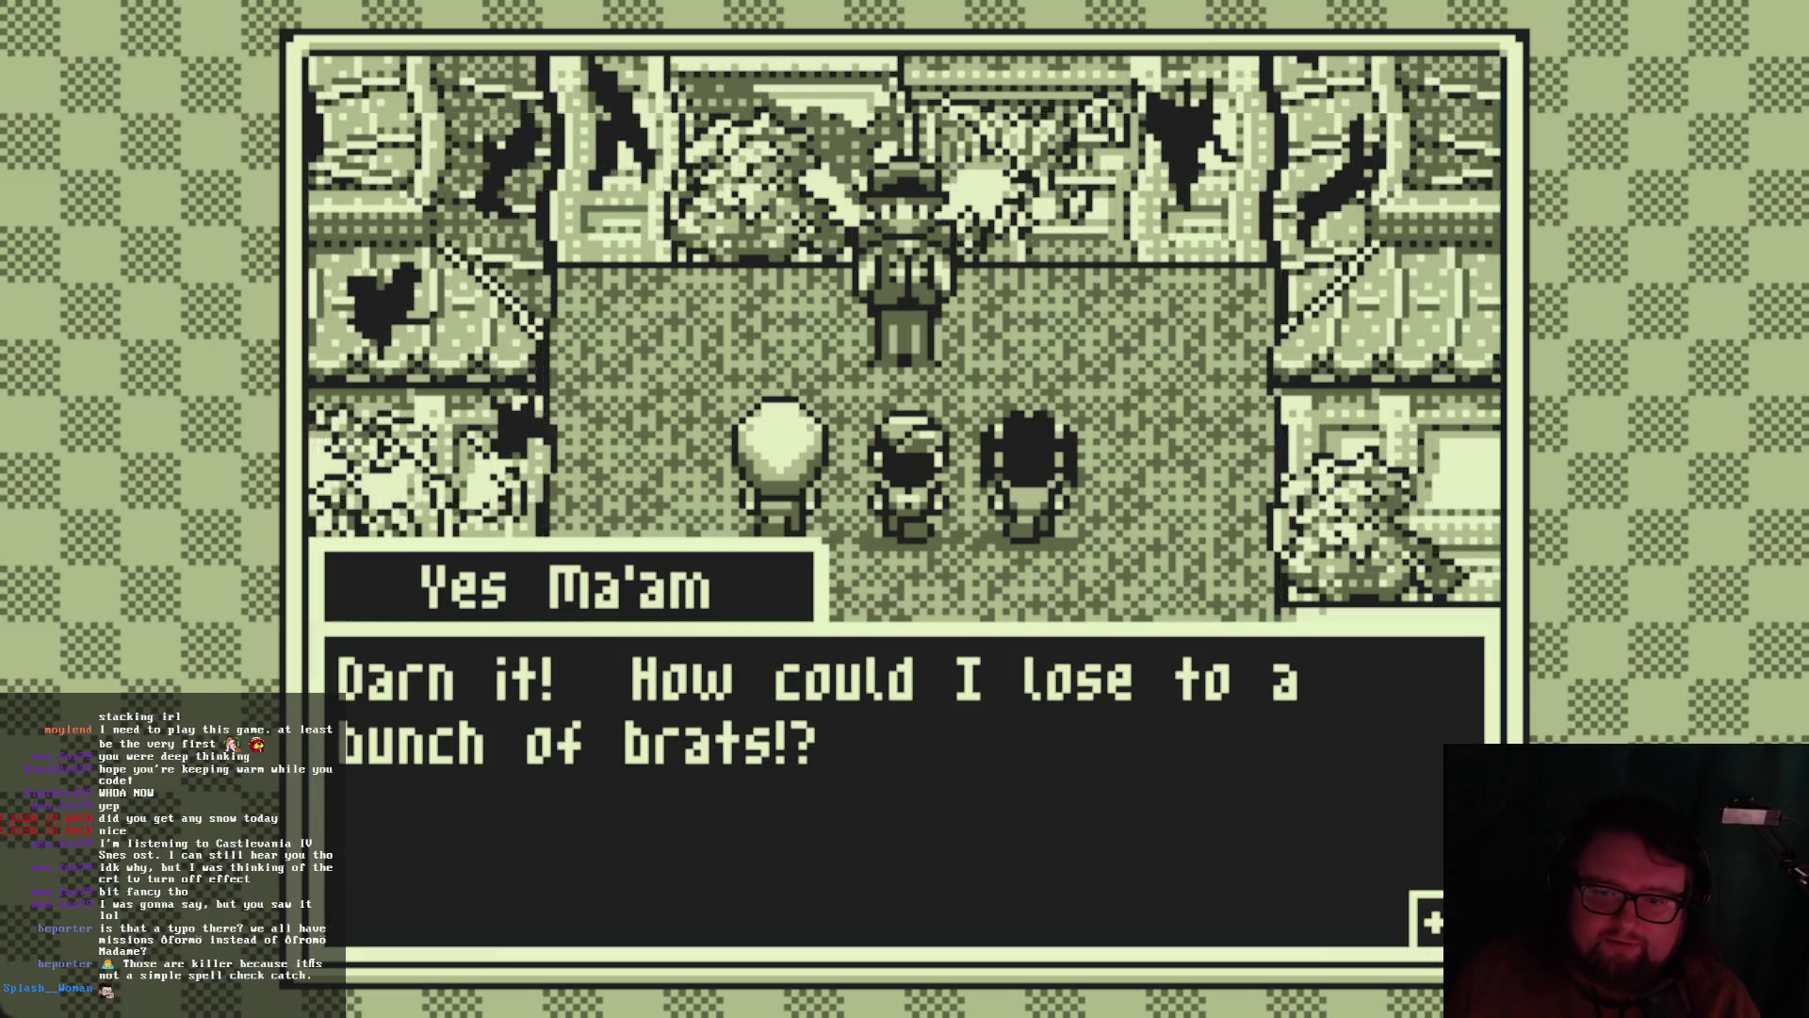
# Advance the after-boss dialogue line by line through Hikari's reply, then stop the game with F8
pyautogui.press('Return')
pyautogui.press('Return')
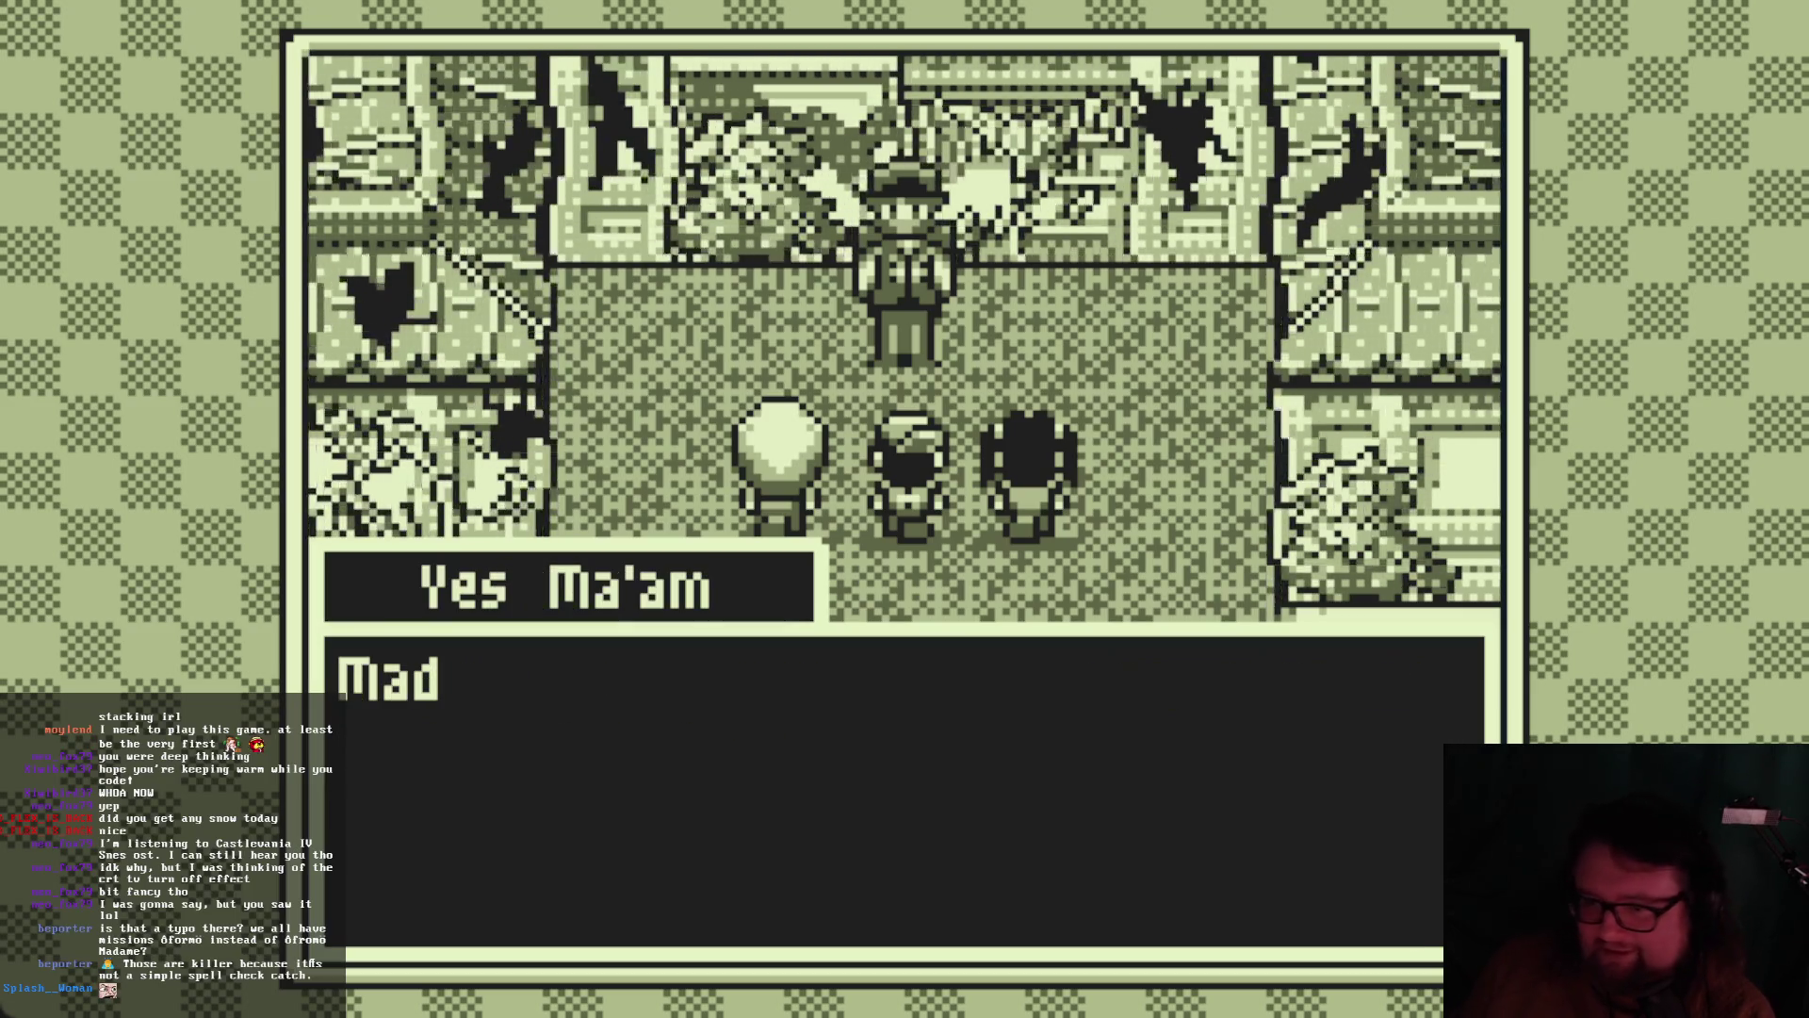
pyautogui.press('Return')
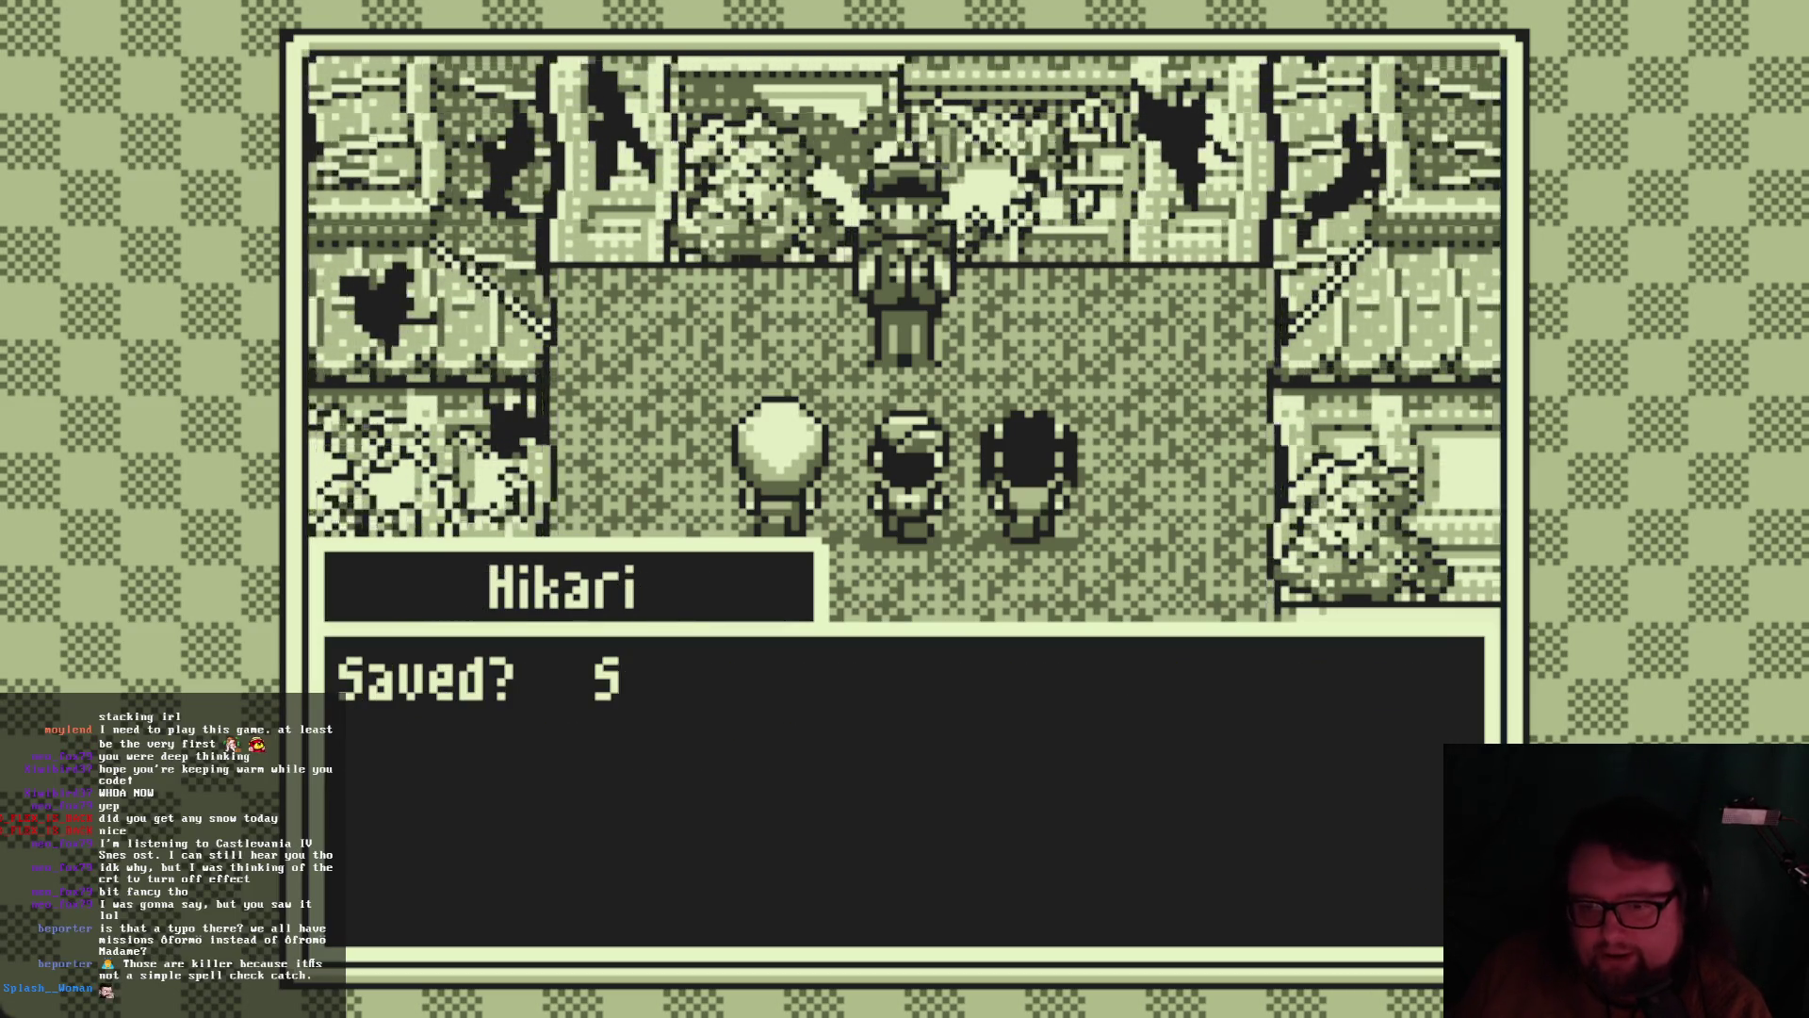
pyautogui.press('Return')
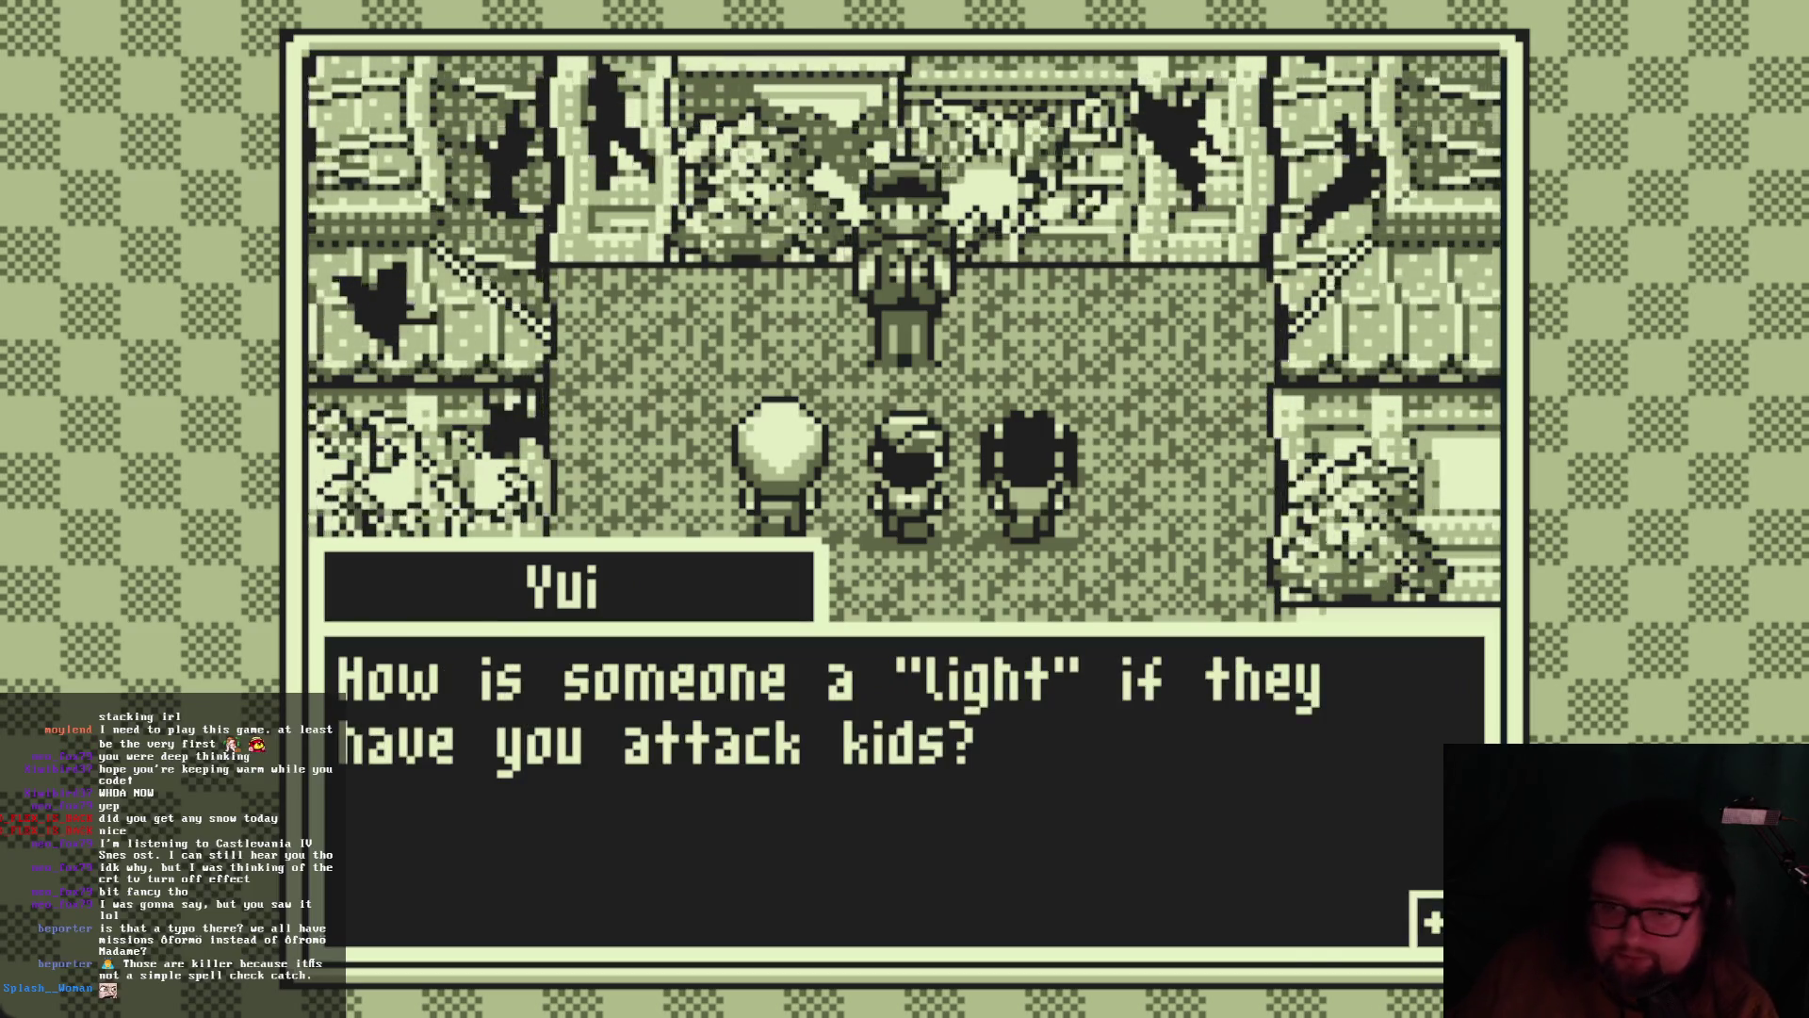
pyautogui.press('Return')
pyautogui.press('Return')
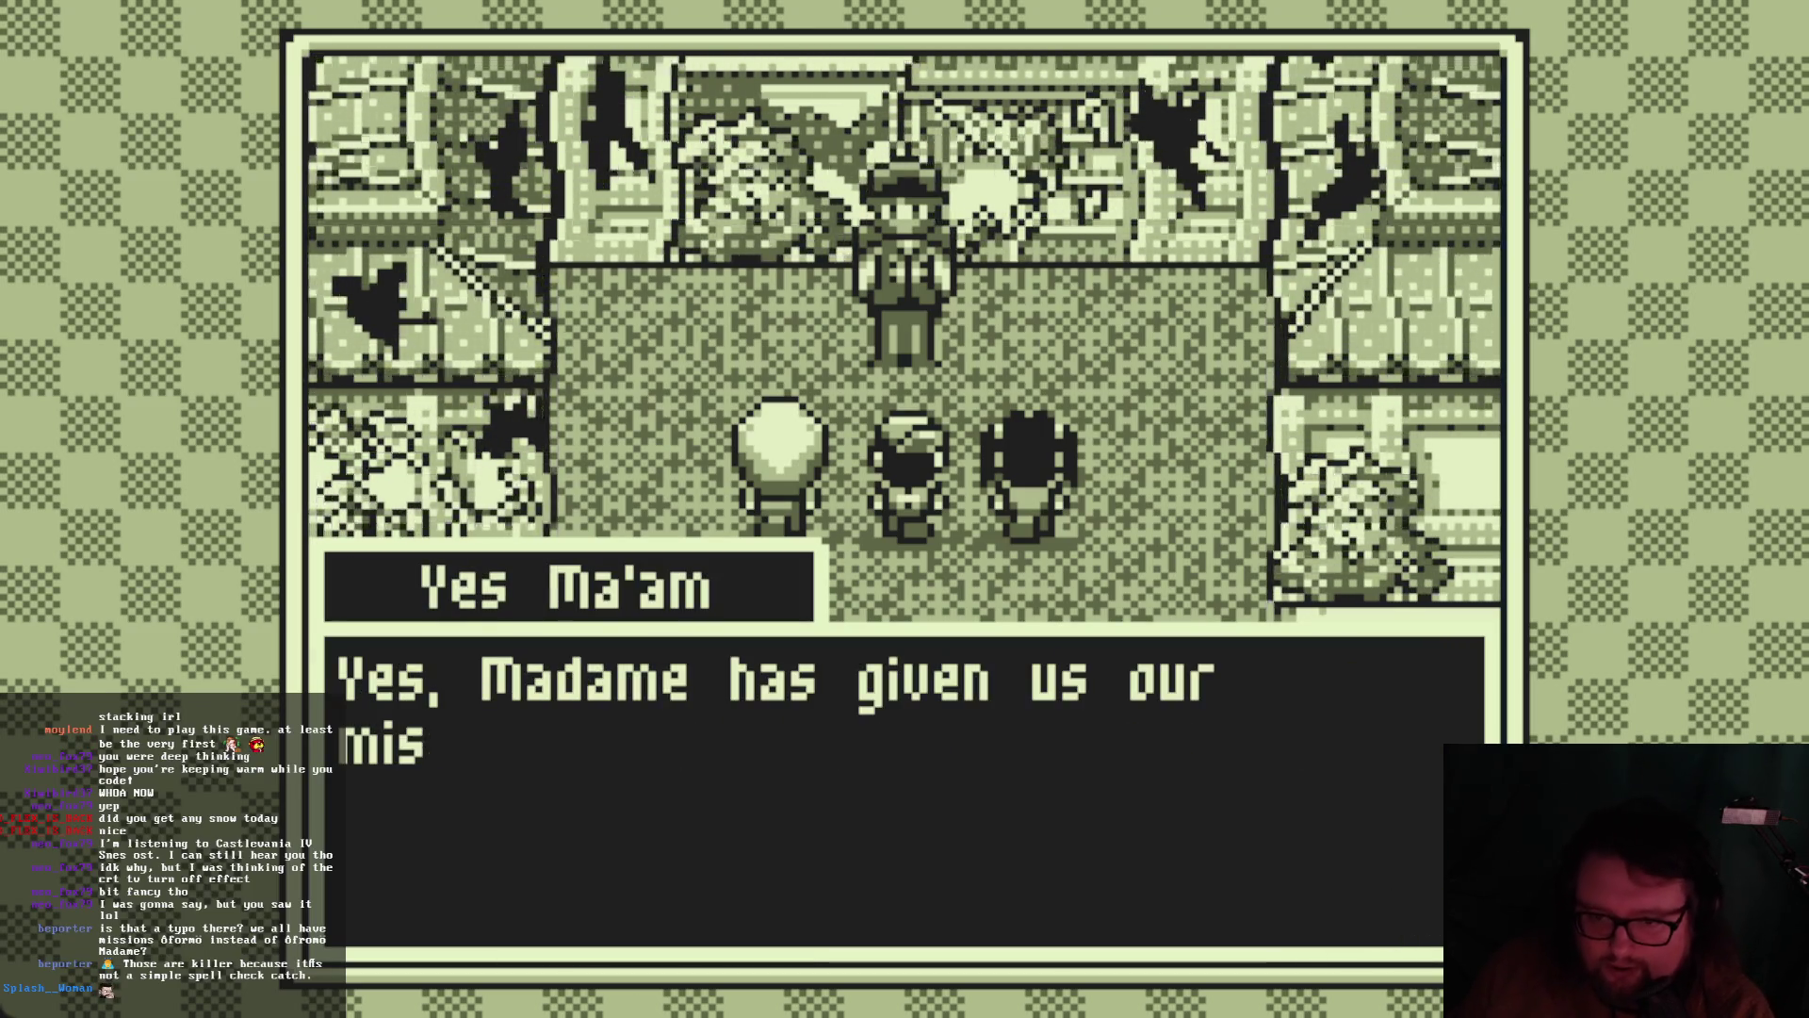
pyautogui.press('Return')
pyautogui.press('Return')
pyautogui.press('Return')
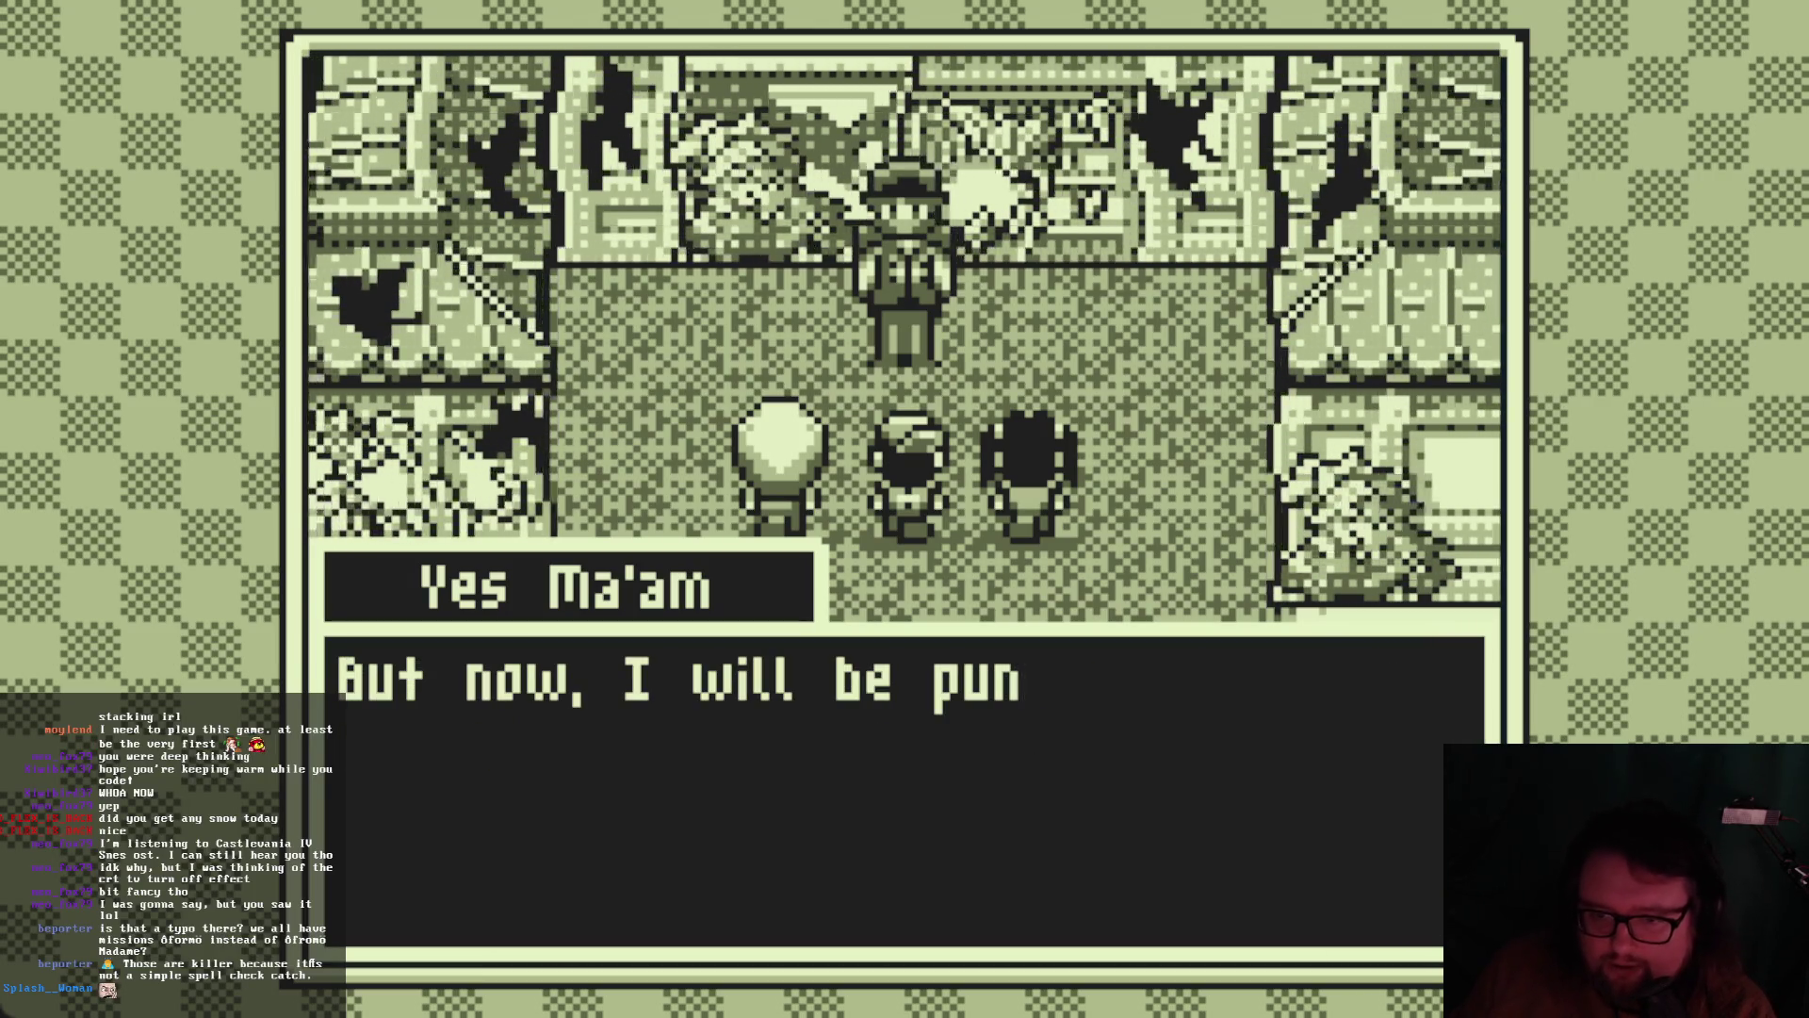
pyautogui.press('Return')
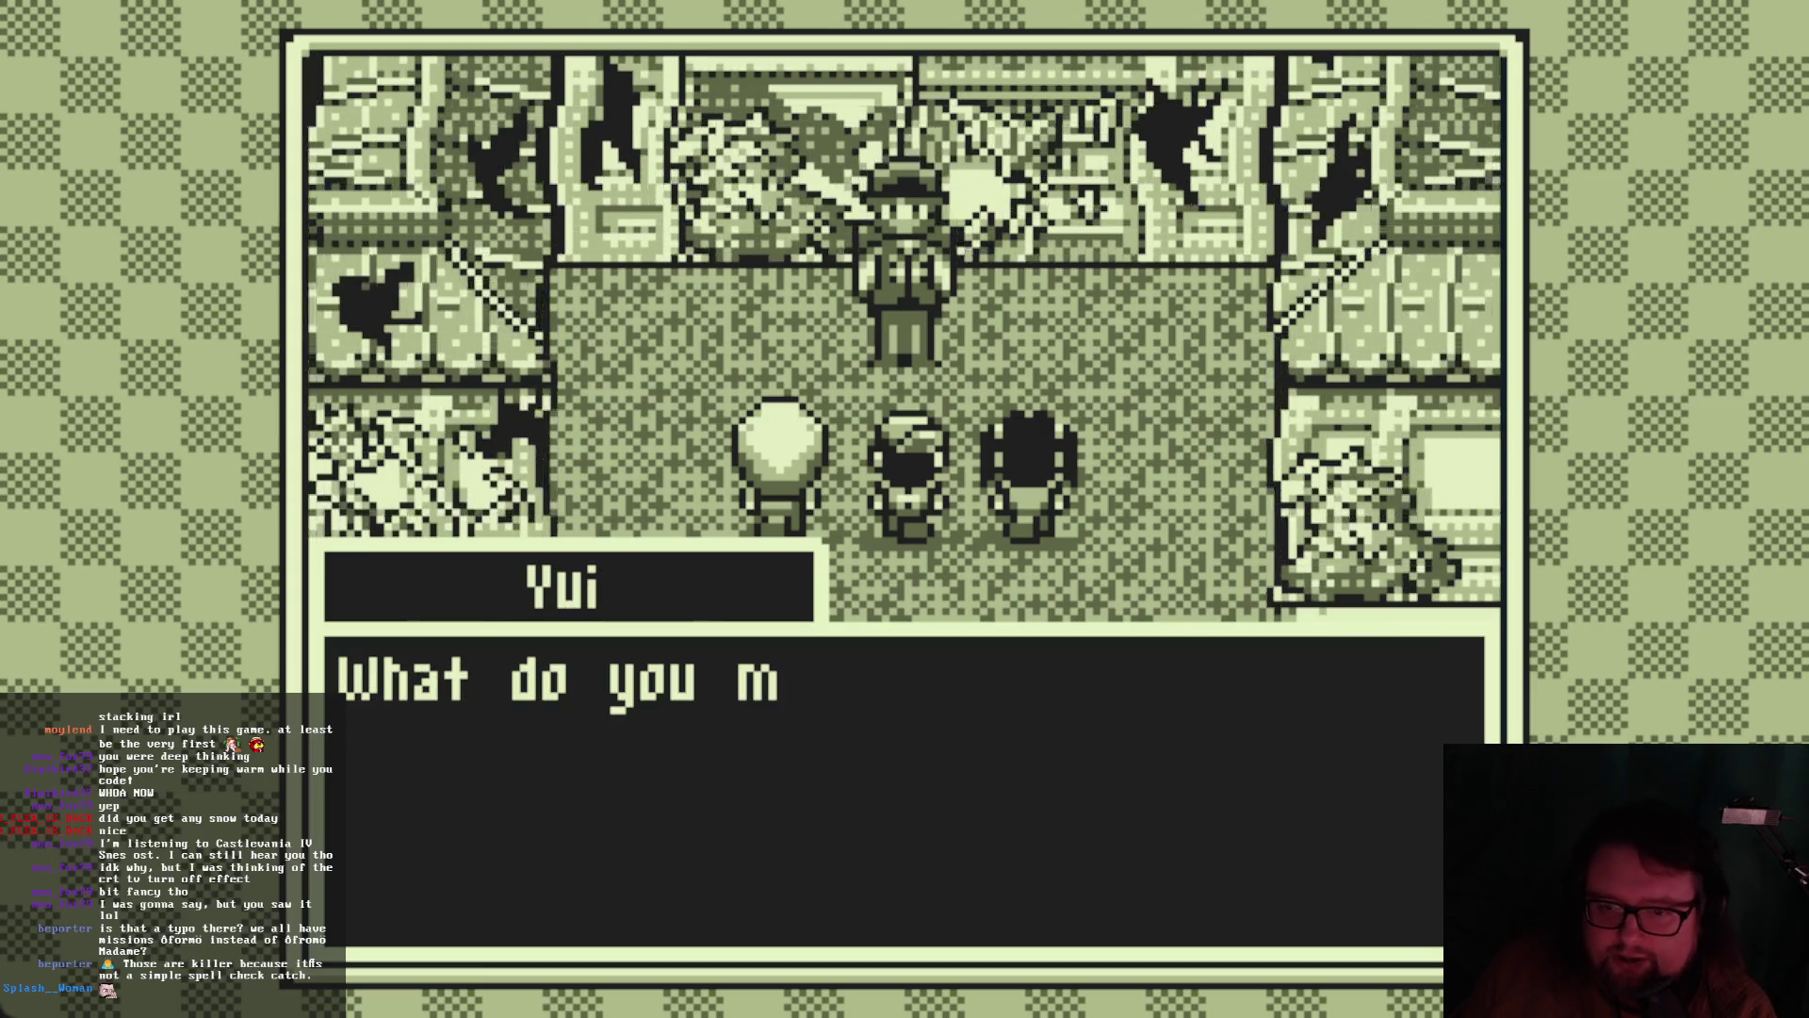
pyautogui.press('Return')
pyautogui.press('Return')
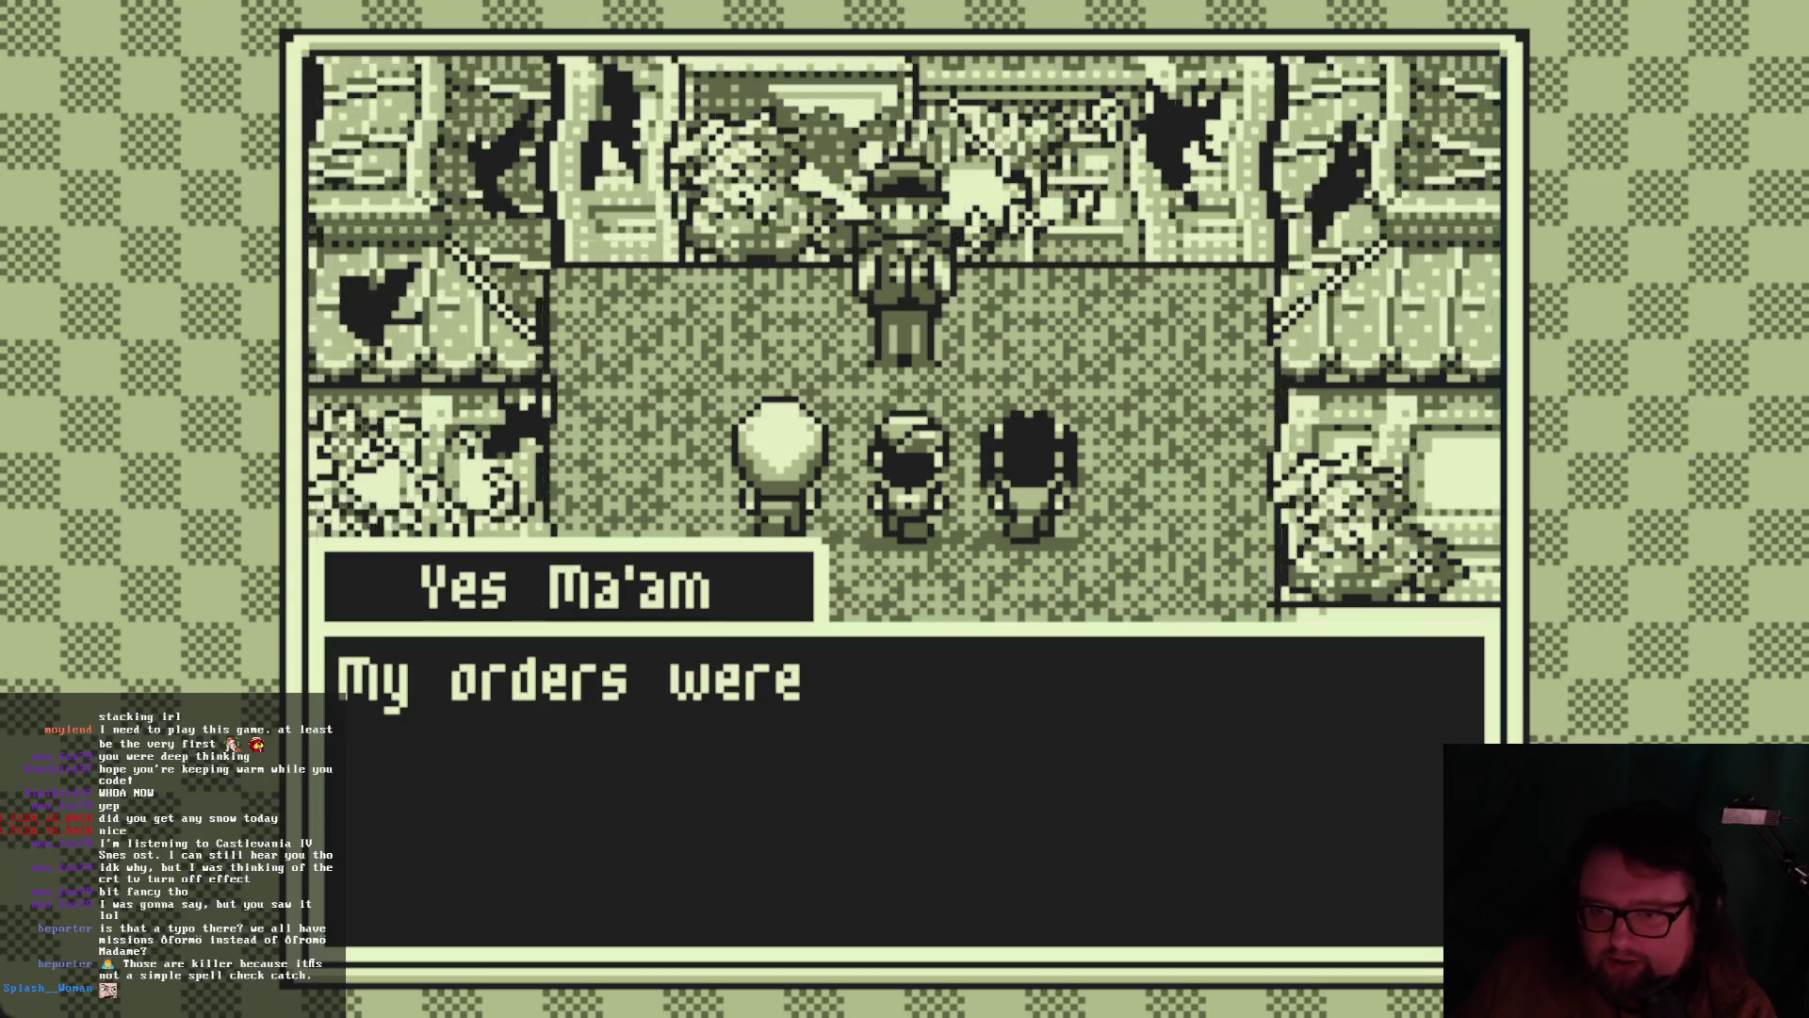
pyautogui.press('Return')
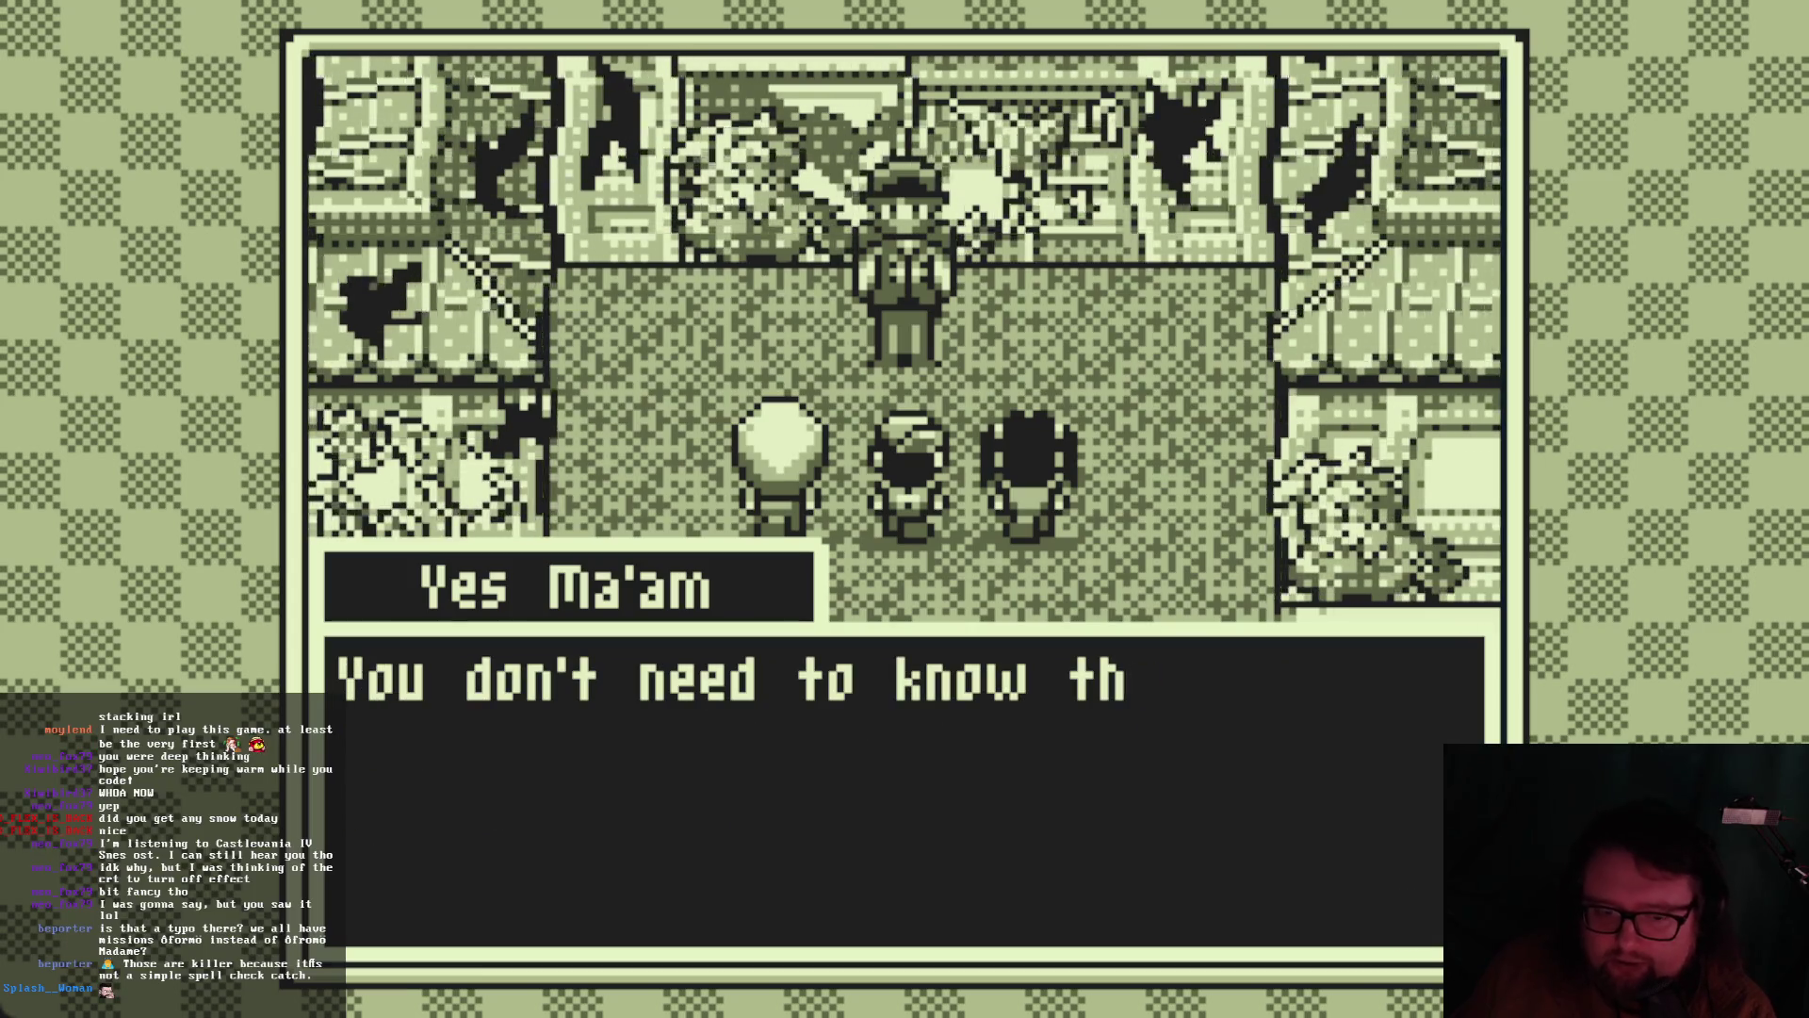
pyautogui.press('Return')
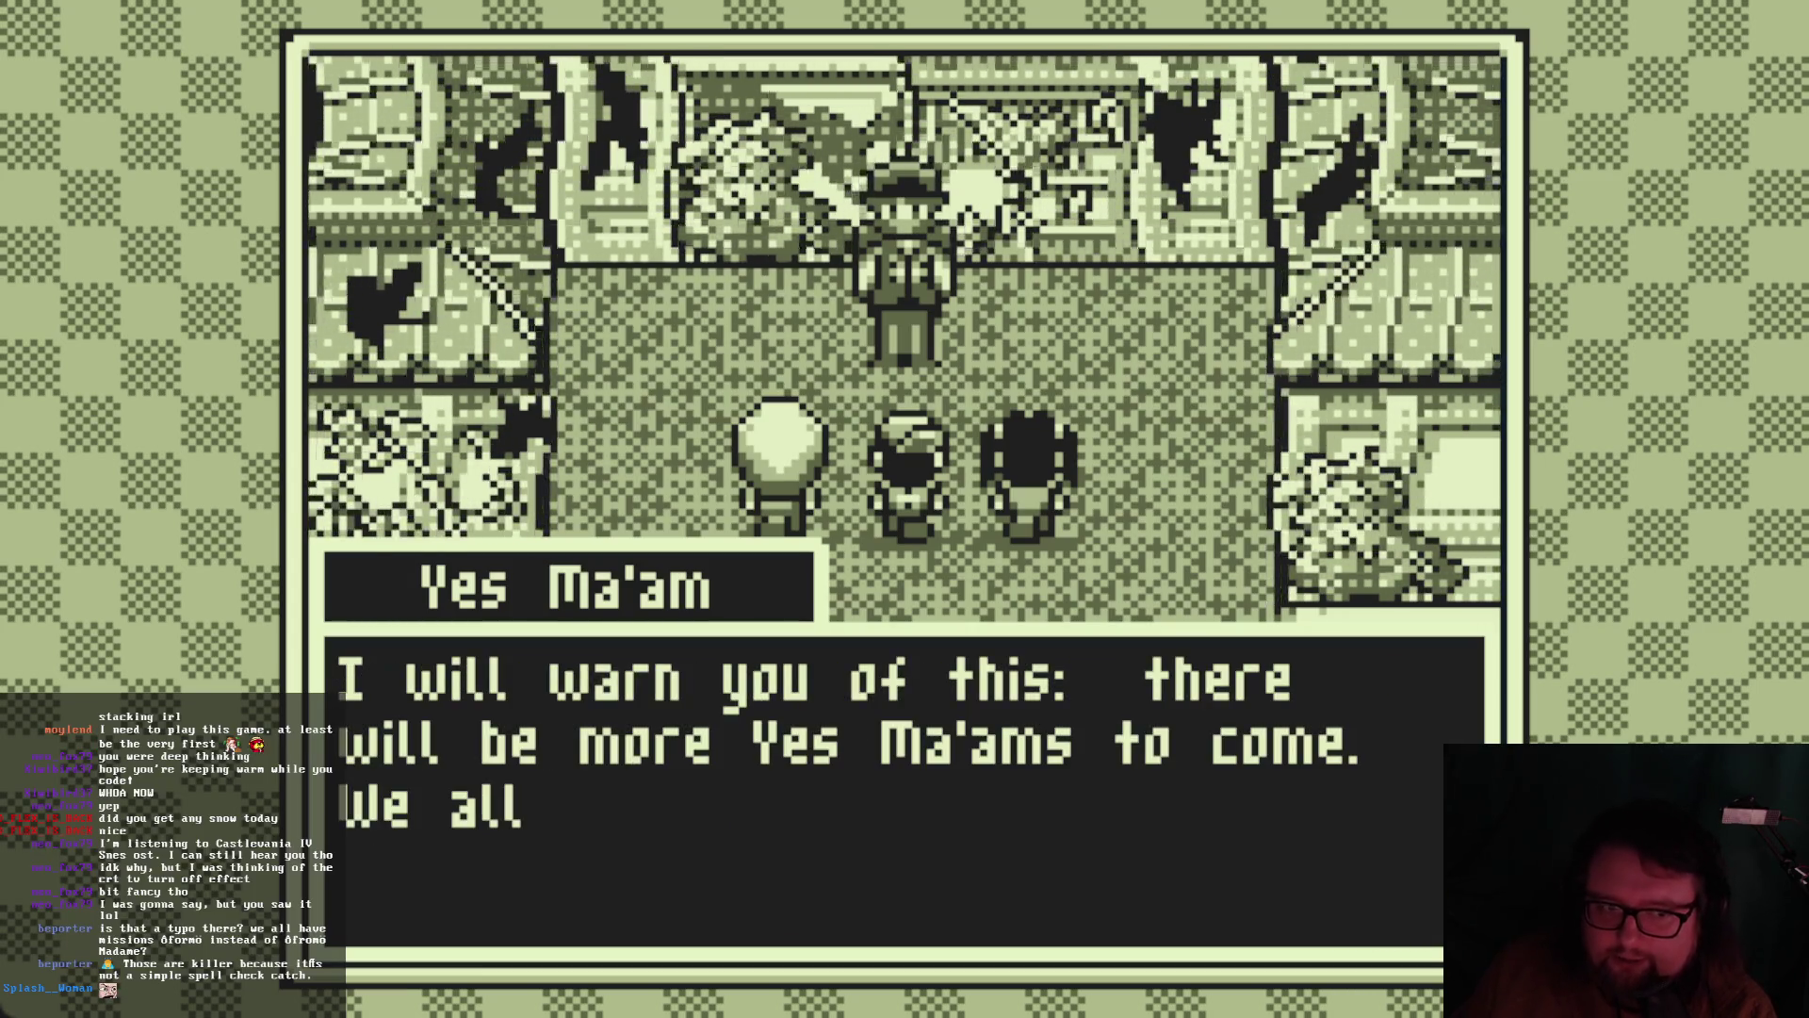
pyautogui.press('Return')
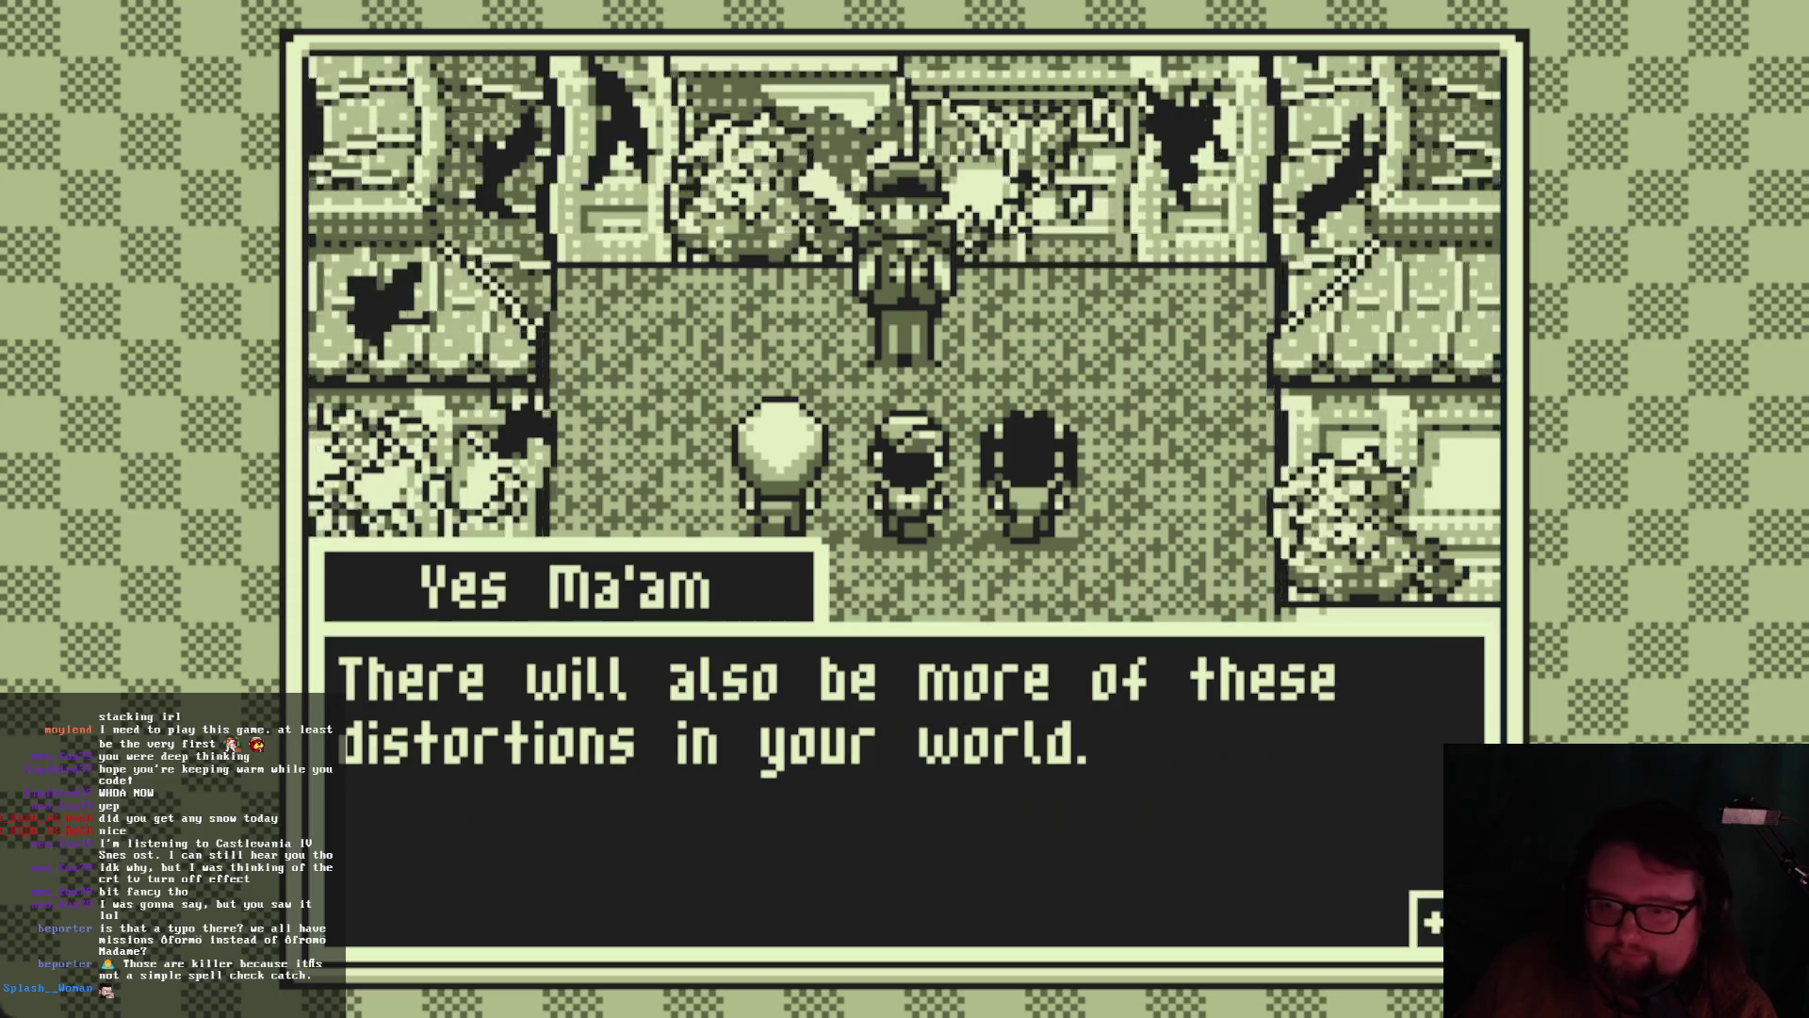
pyautogui.press('Return')
pyautogui.press('Return')
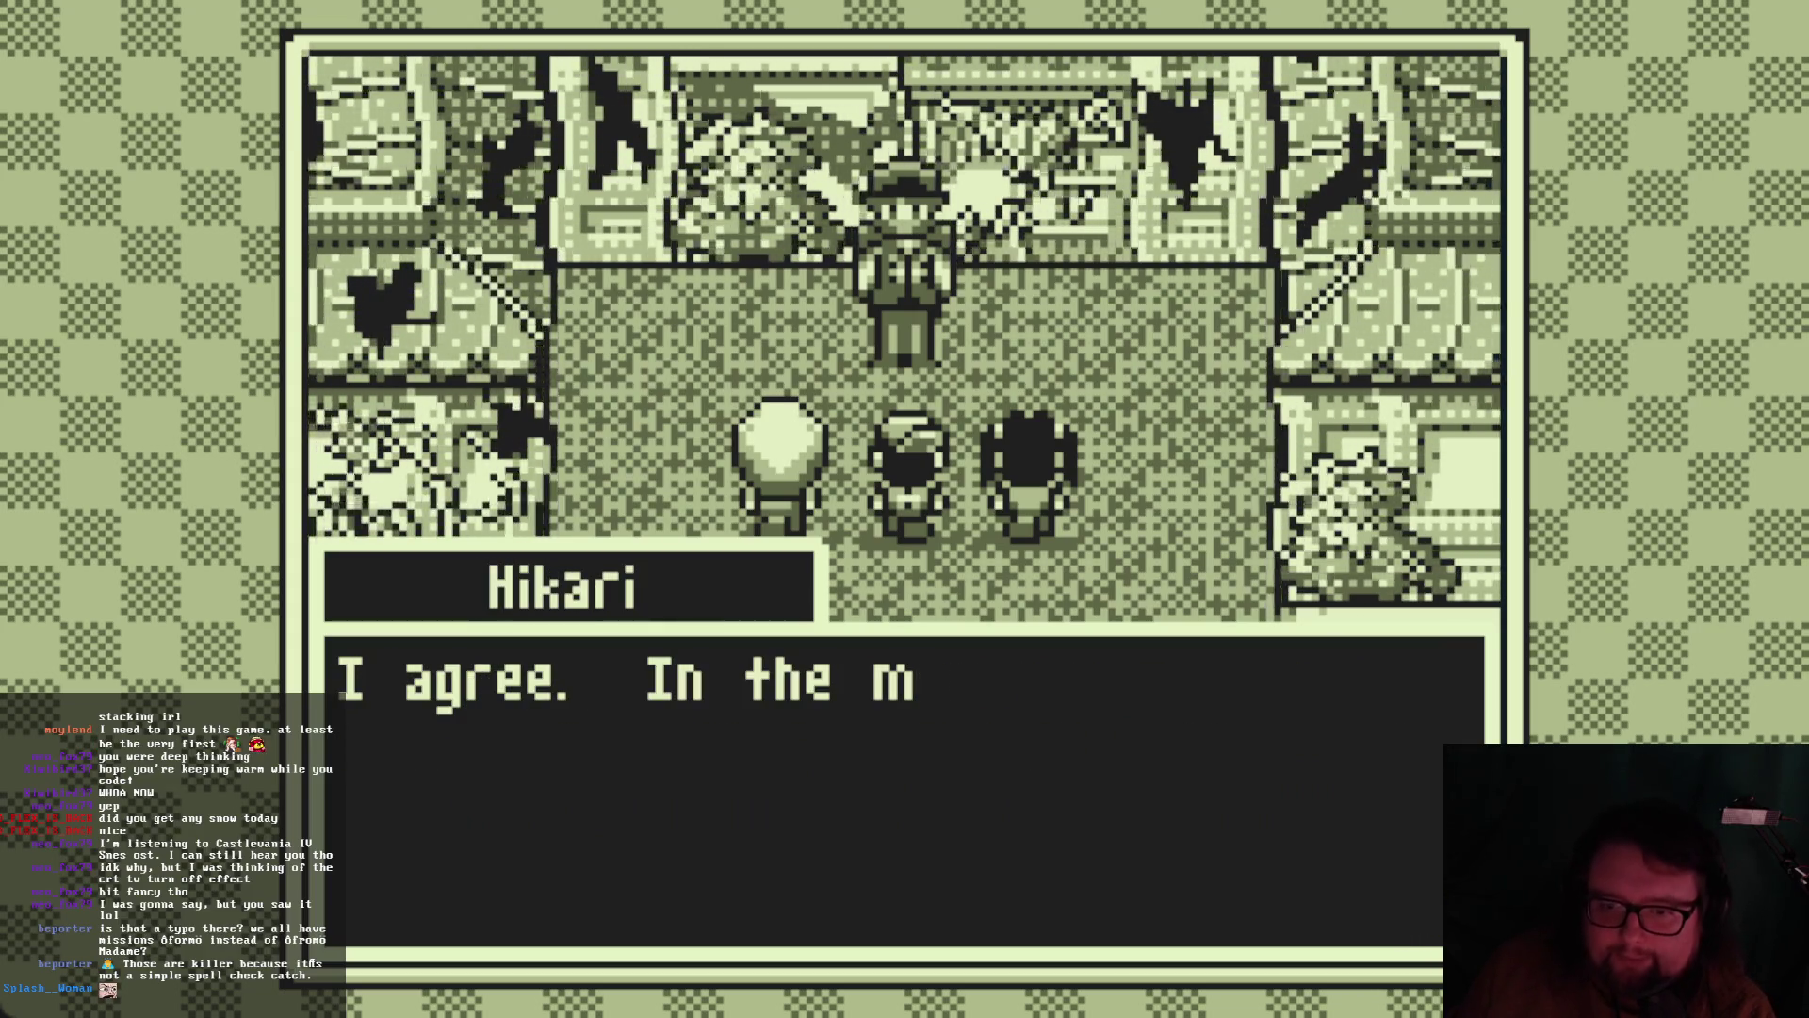
pyautogui.press('Return')
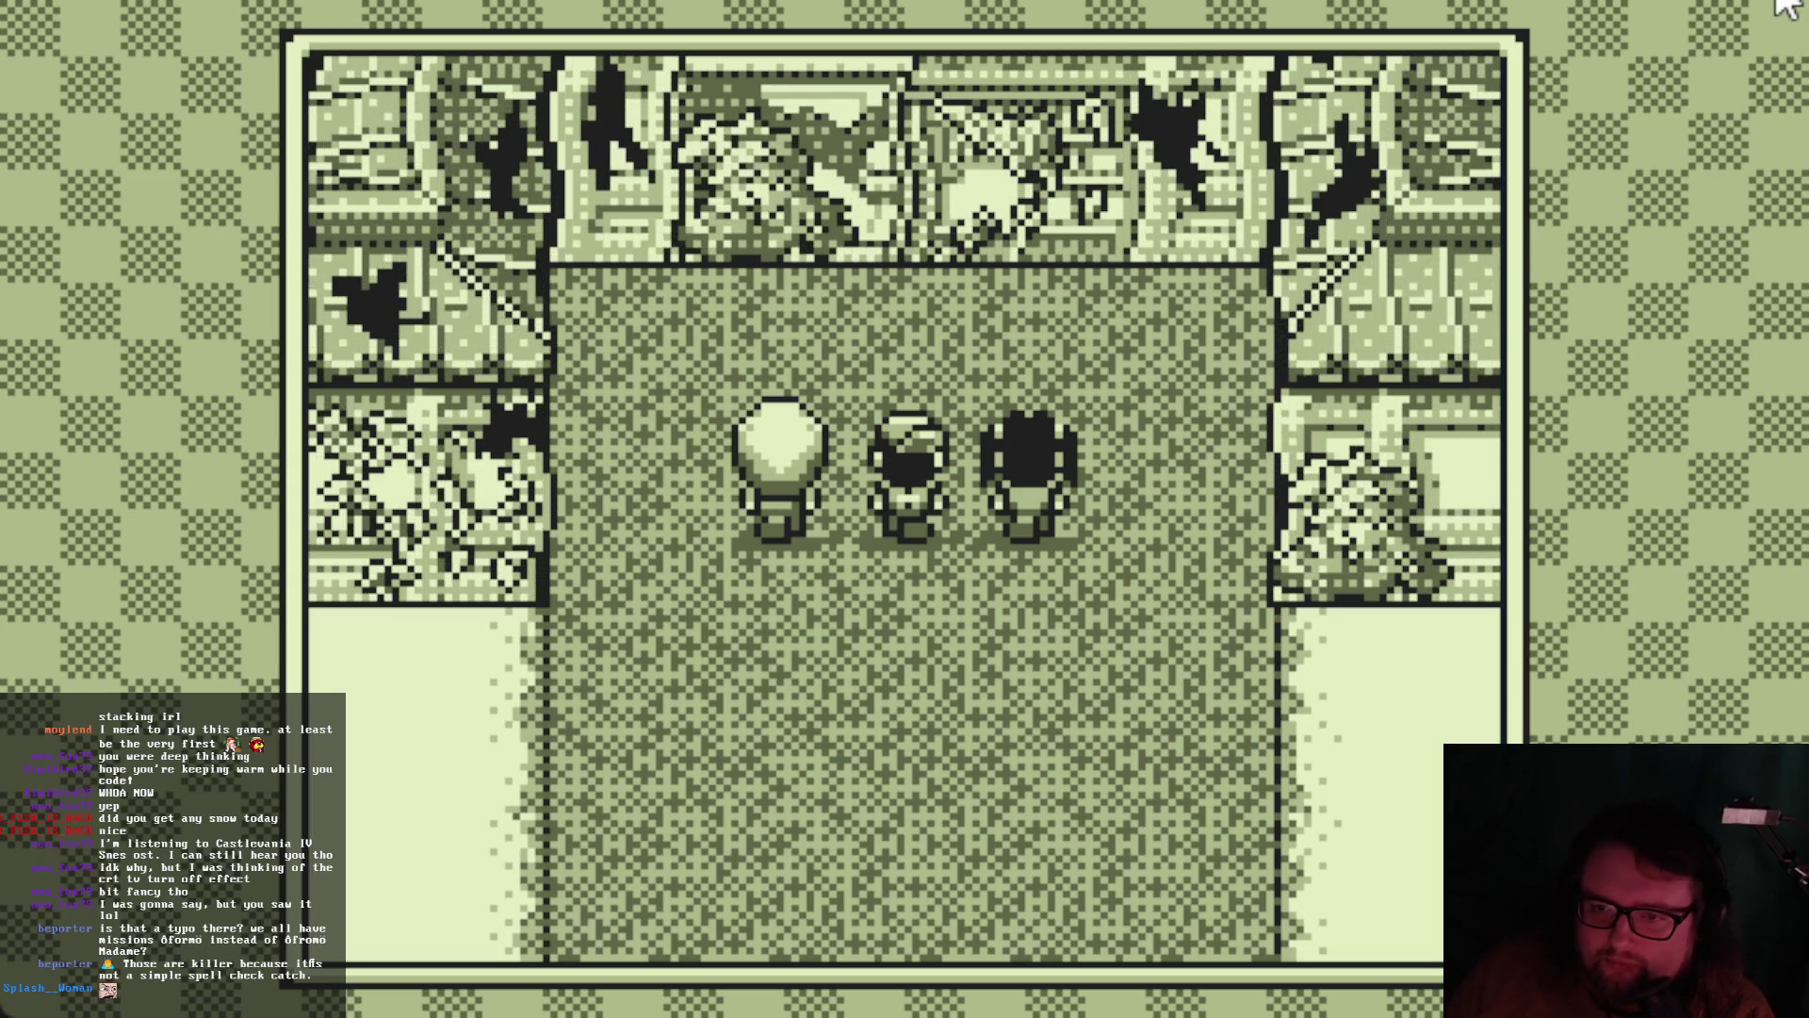
pyautogui.press('F8')
# Scroll through scrTeleporterRemoveNPC.gd to review the updated "closing" case
pyautogui.scroll(-5, 807, 564)
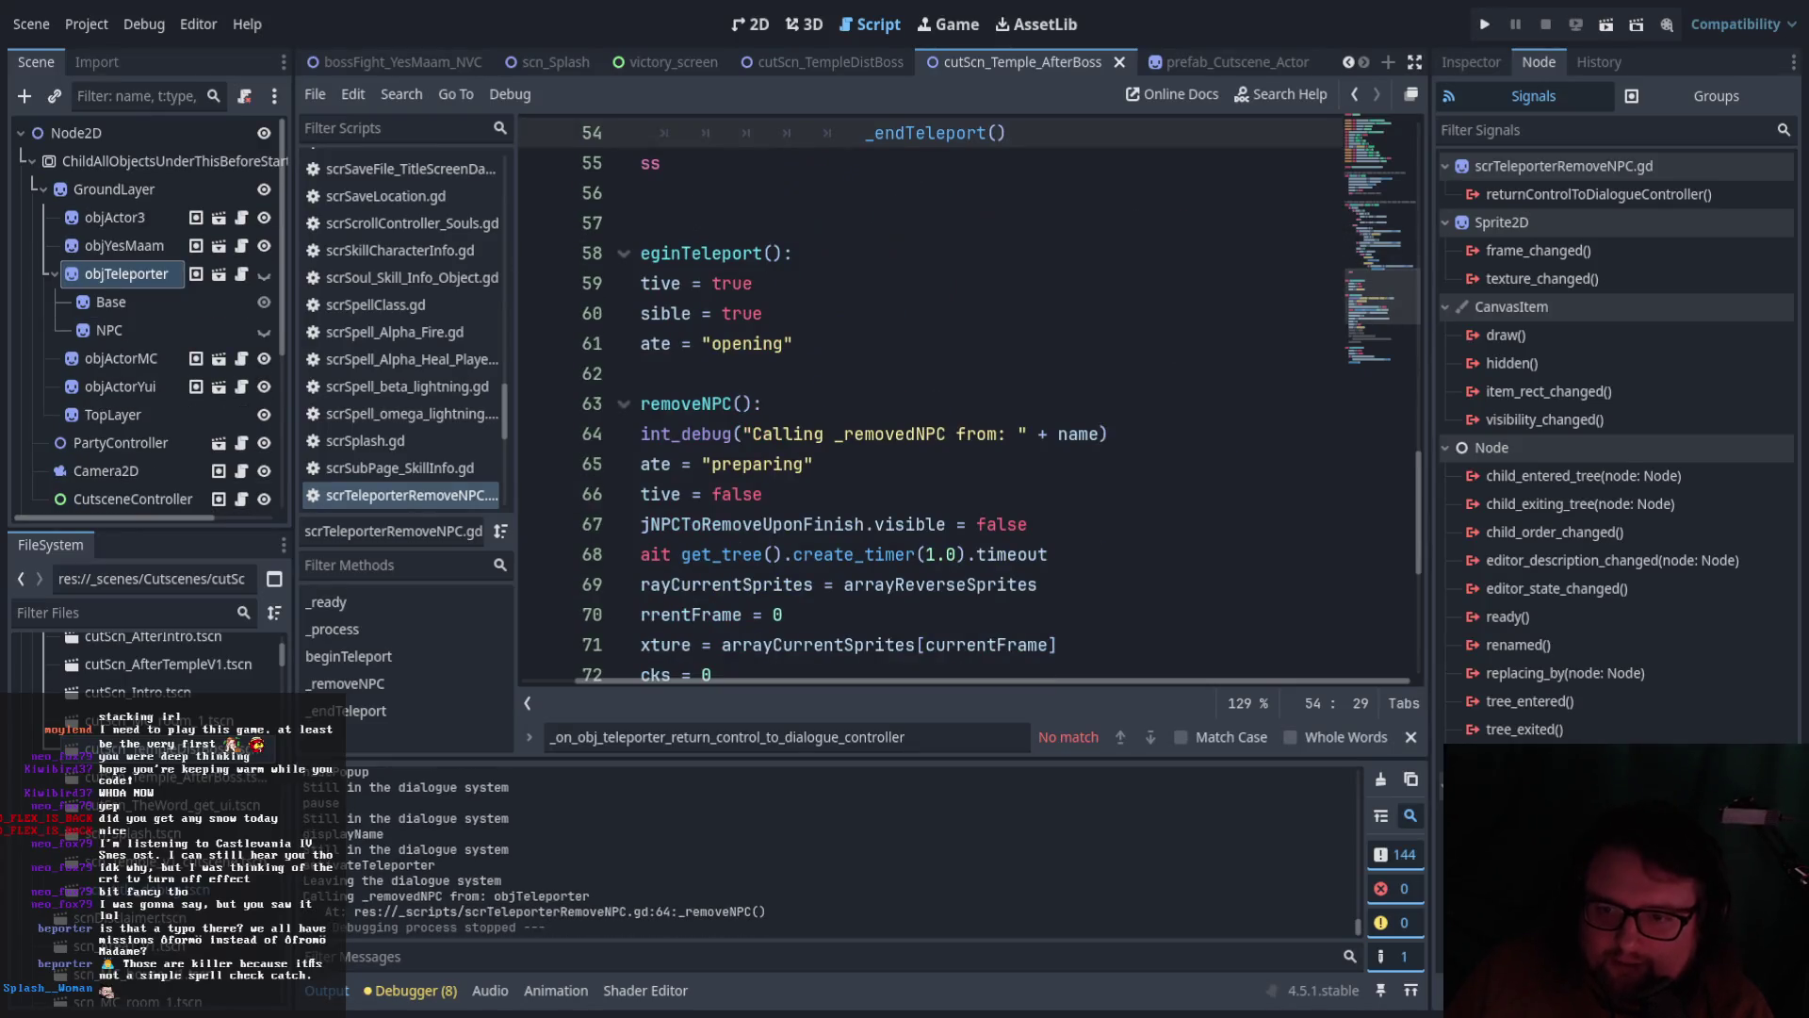
pyautogui.scroll(-4, 807, 563)
pyautogui.scroll(4, 807, 563)
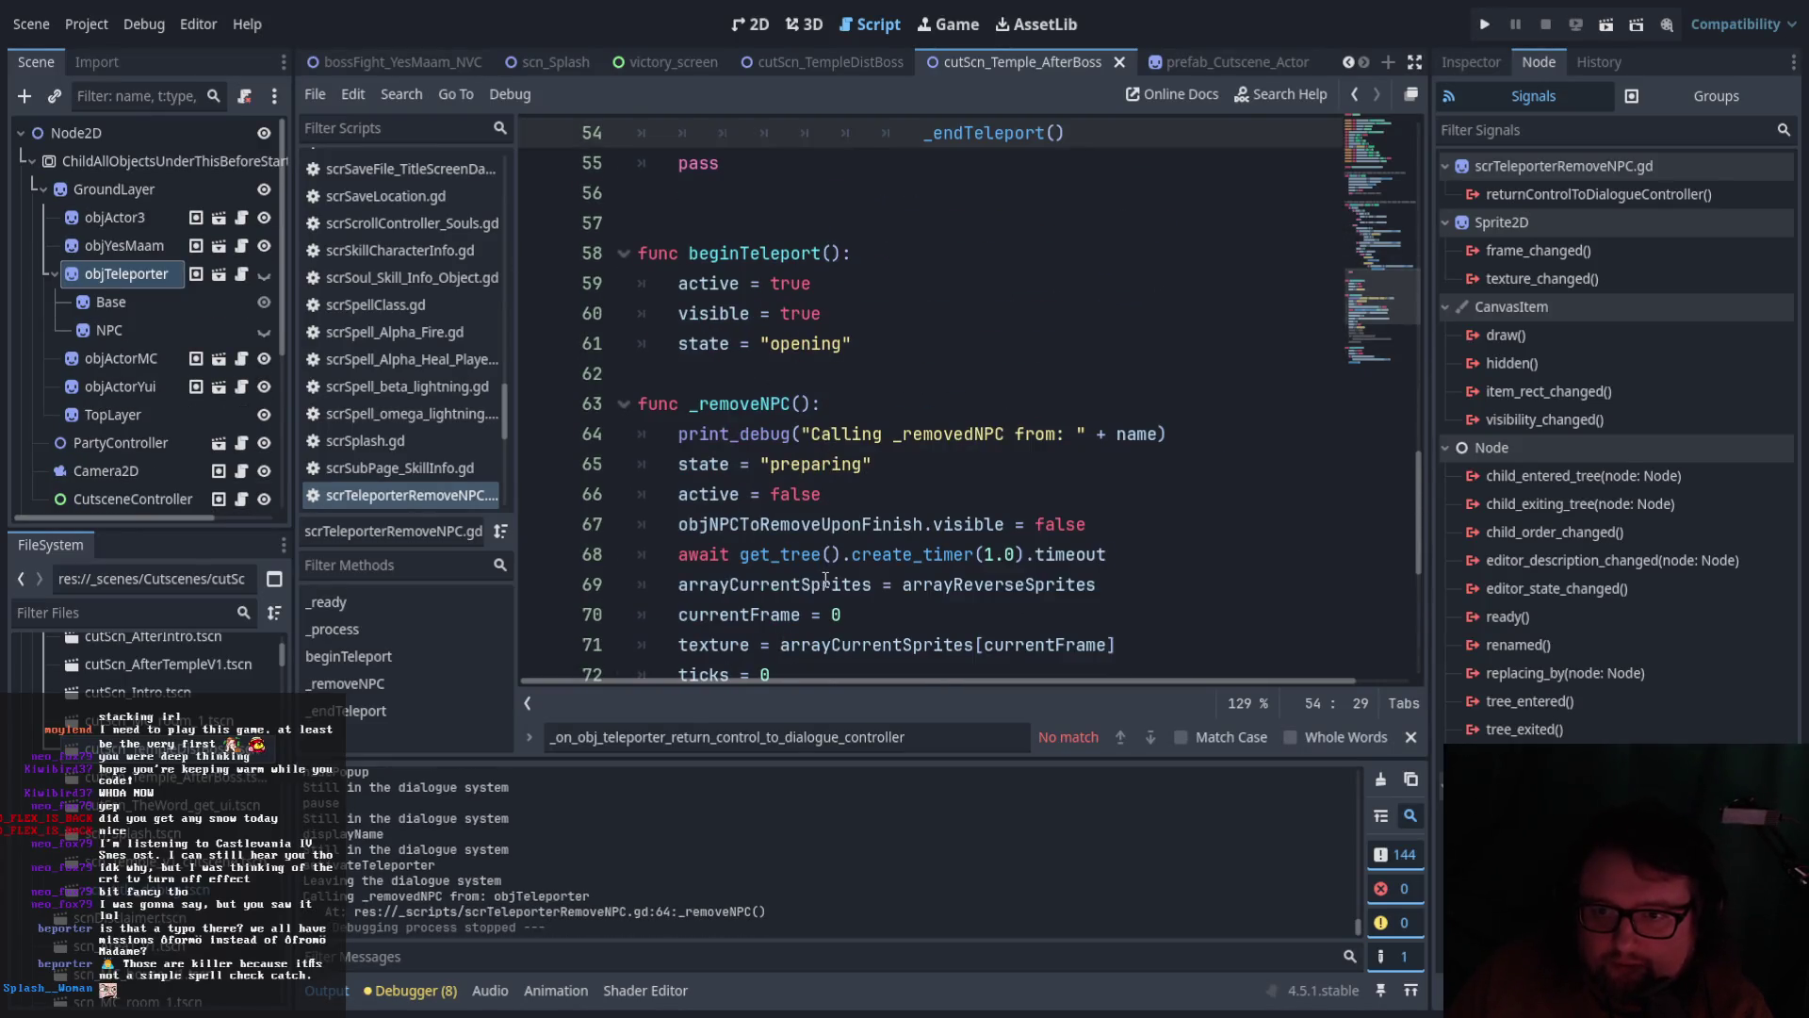
pyautogui.scroll(-2, 855, 578)
pyautogui.scroll(-1, 856, 578)
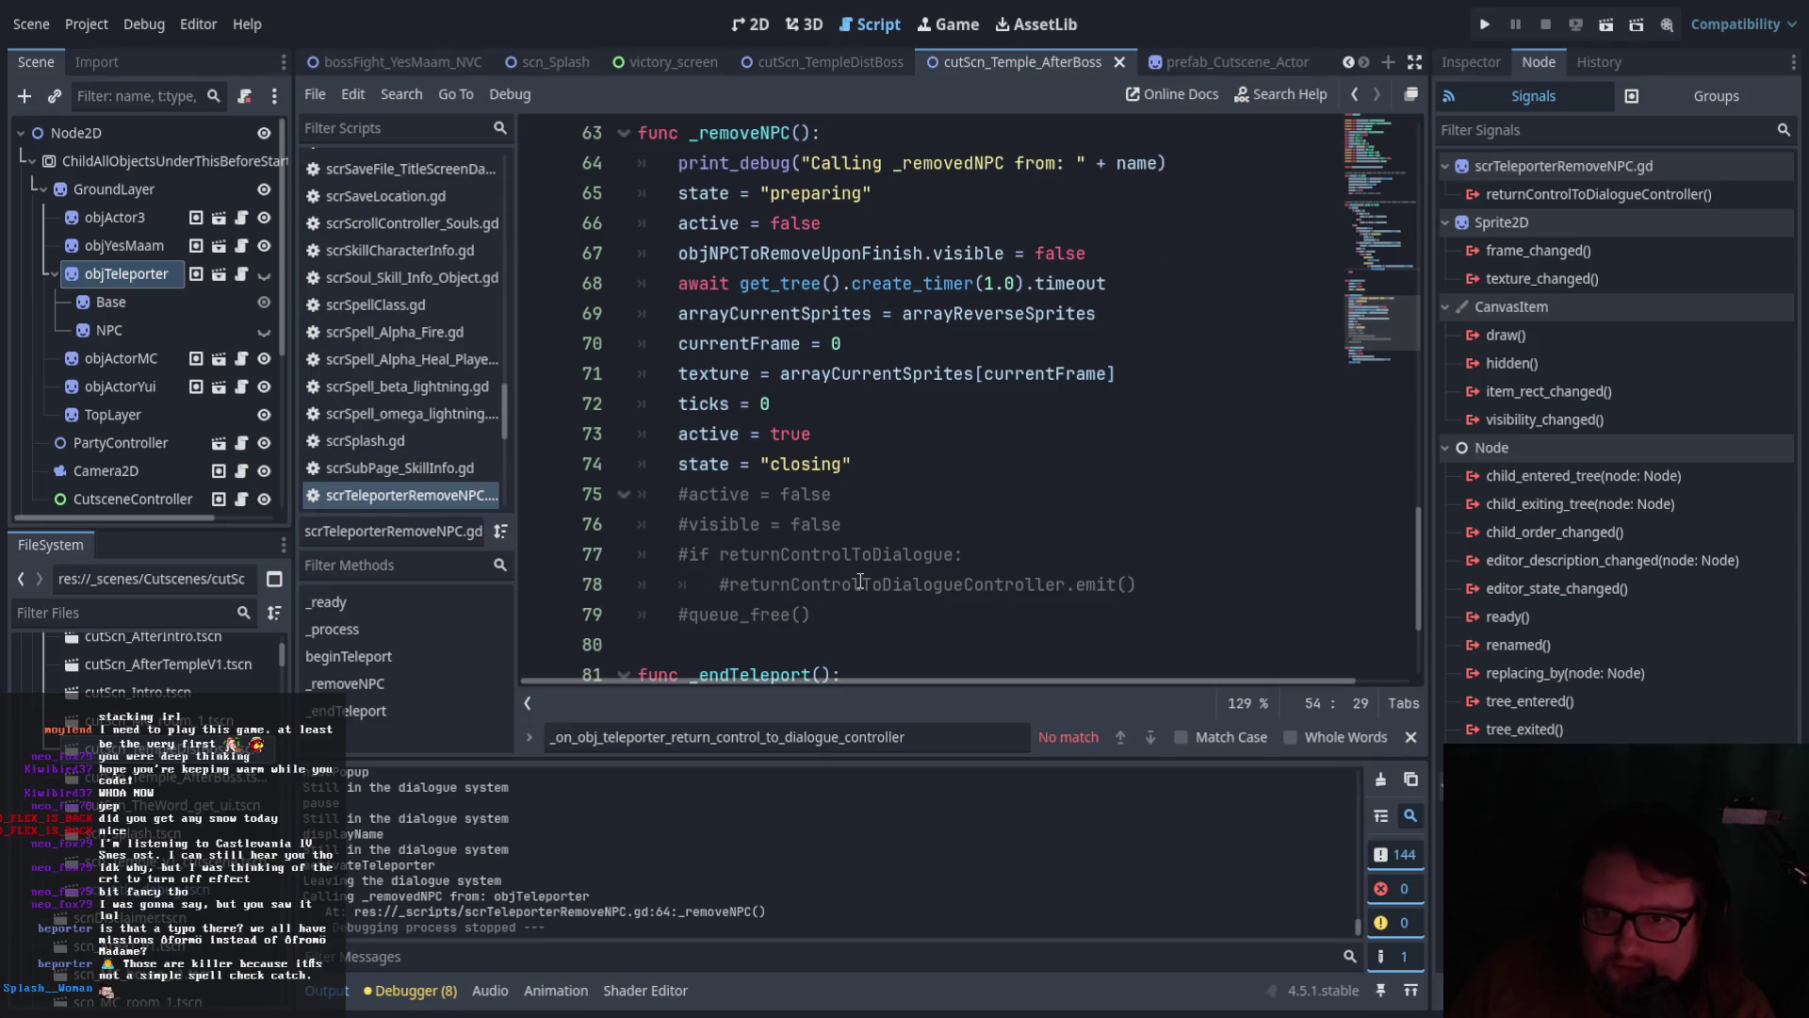
pyautogui.scroll(-3, 860, 581)
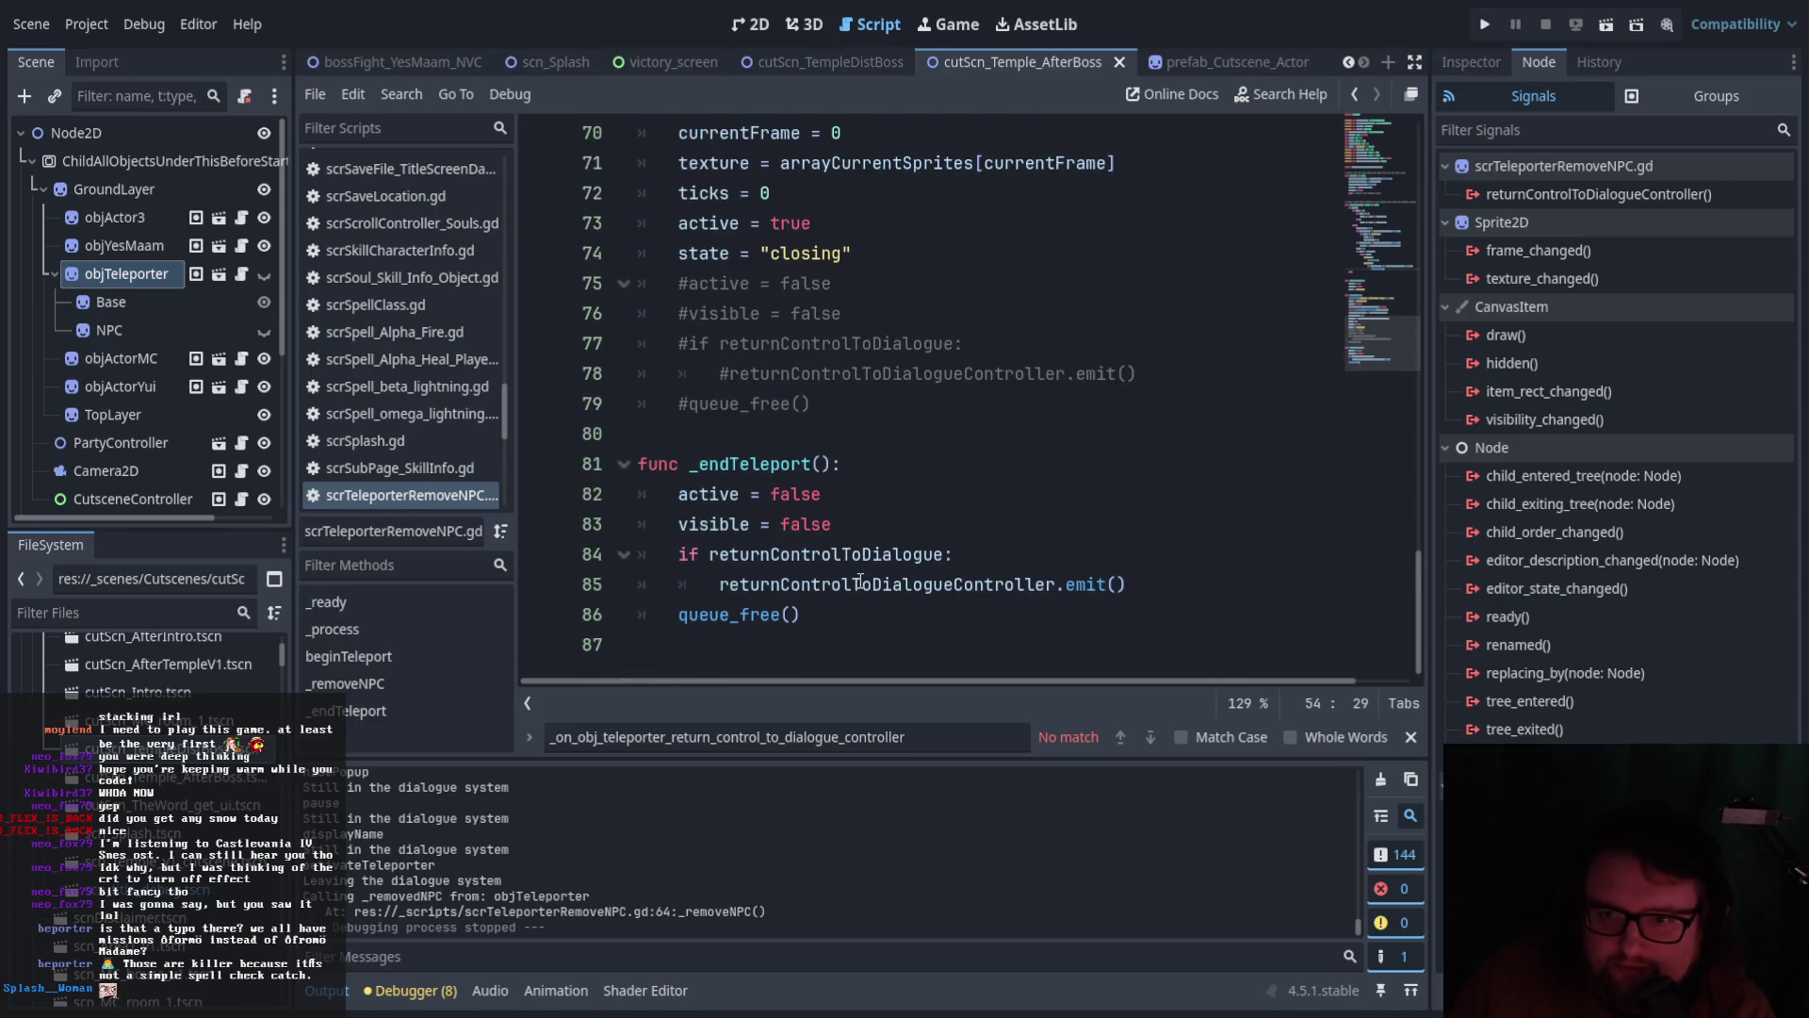
pyautogui.scroll(15, 860, 581)
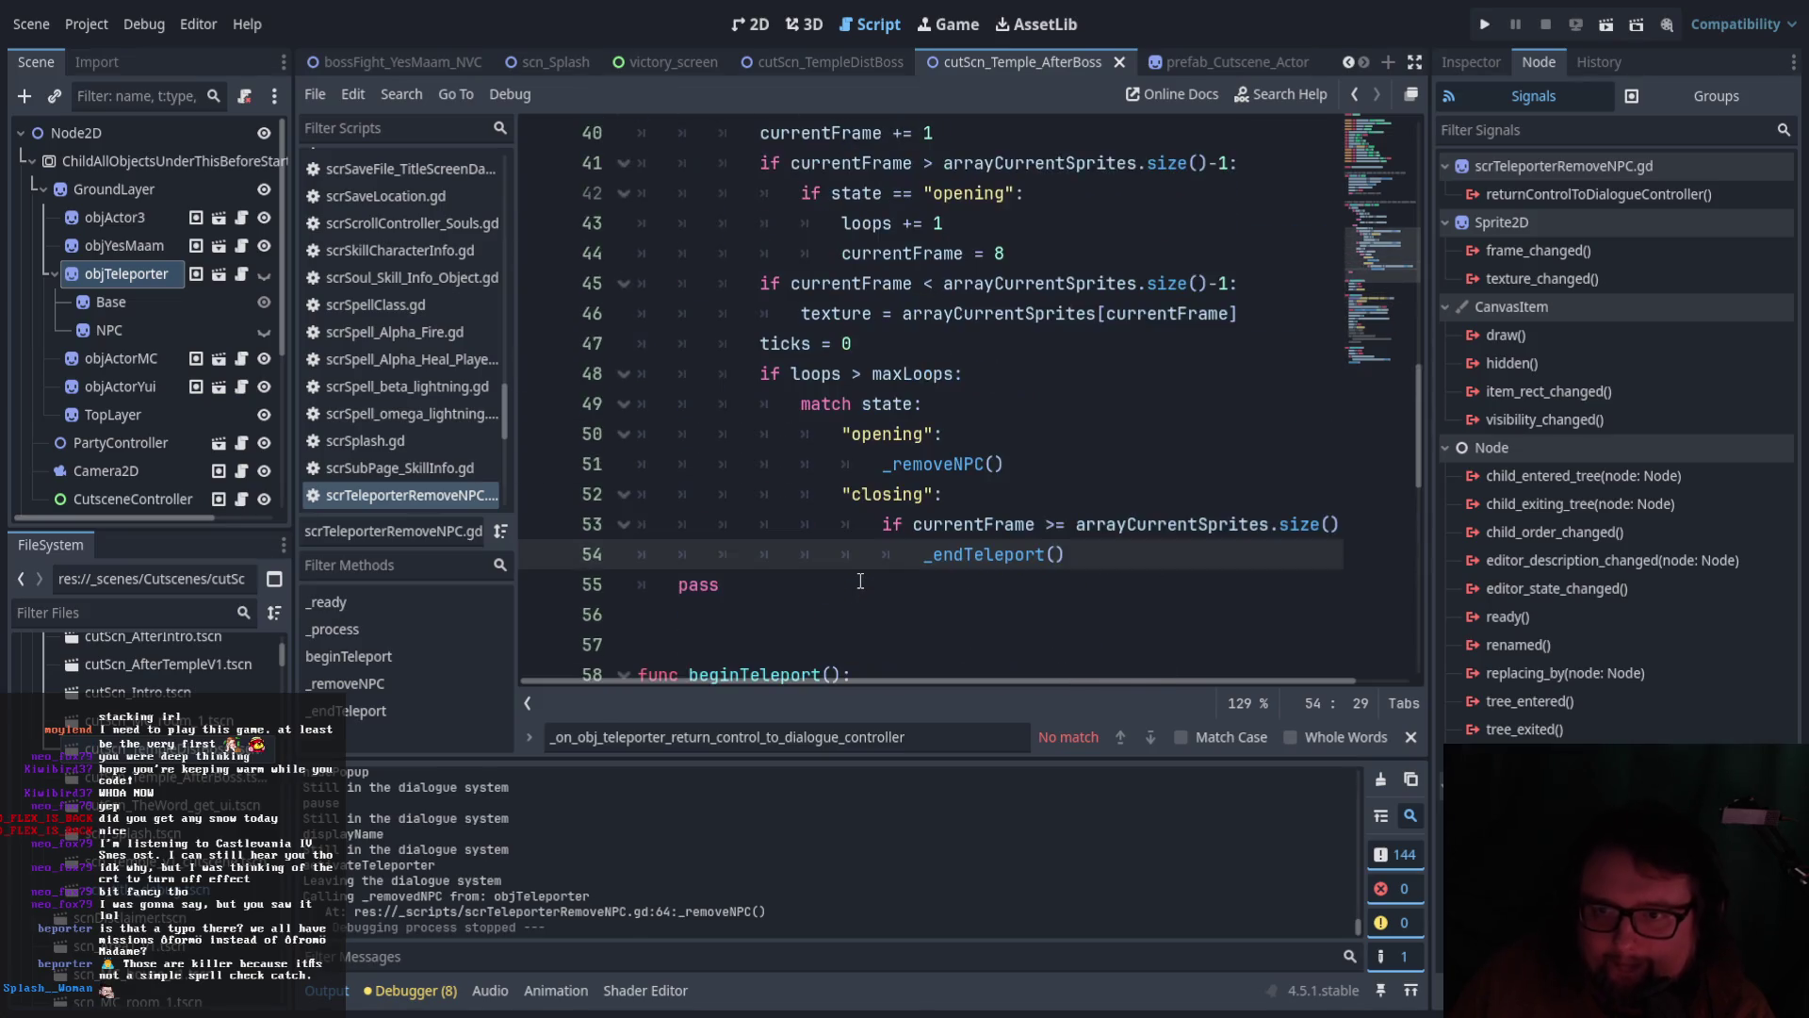
pyautogui.scroll(3, 860, 581)
pyautogui.scroll(-11, 860, 582)
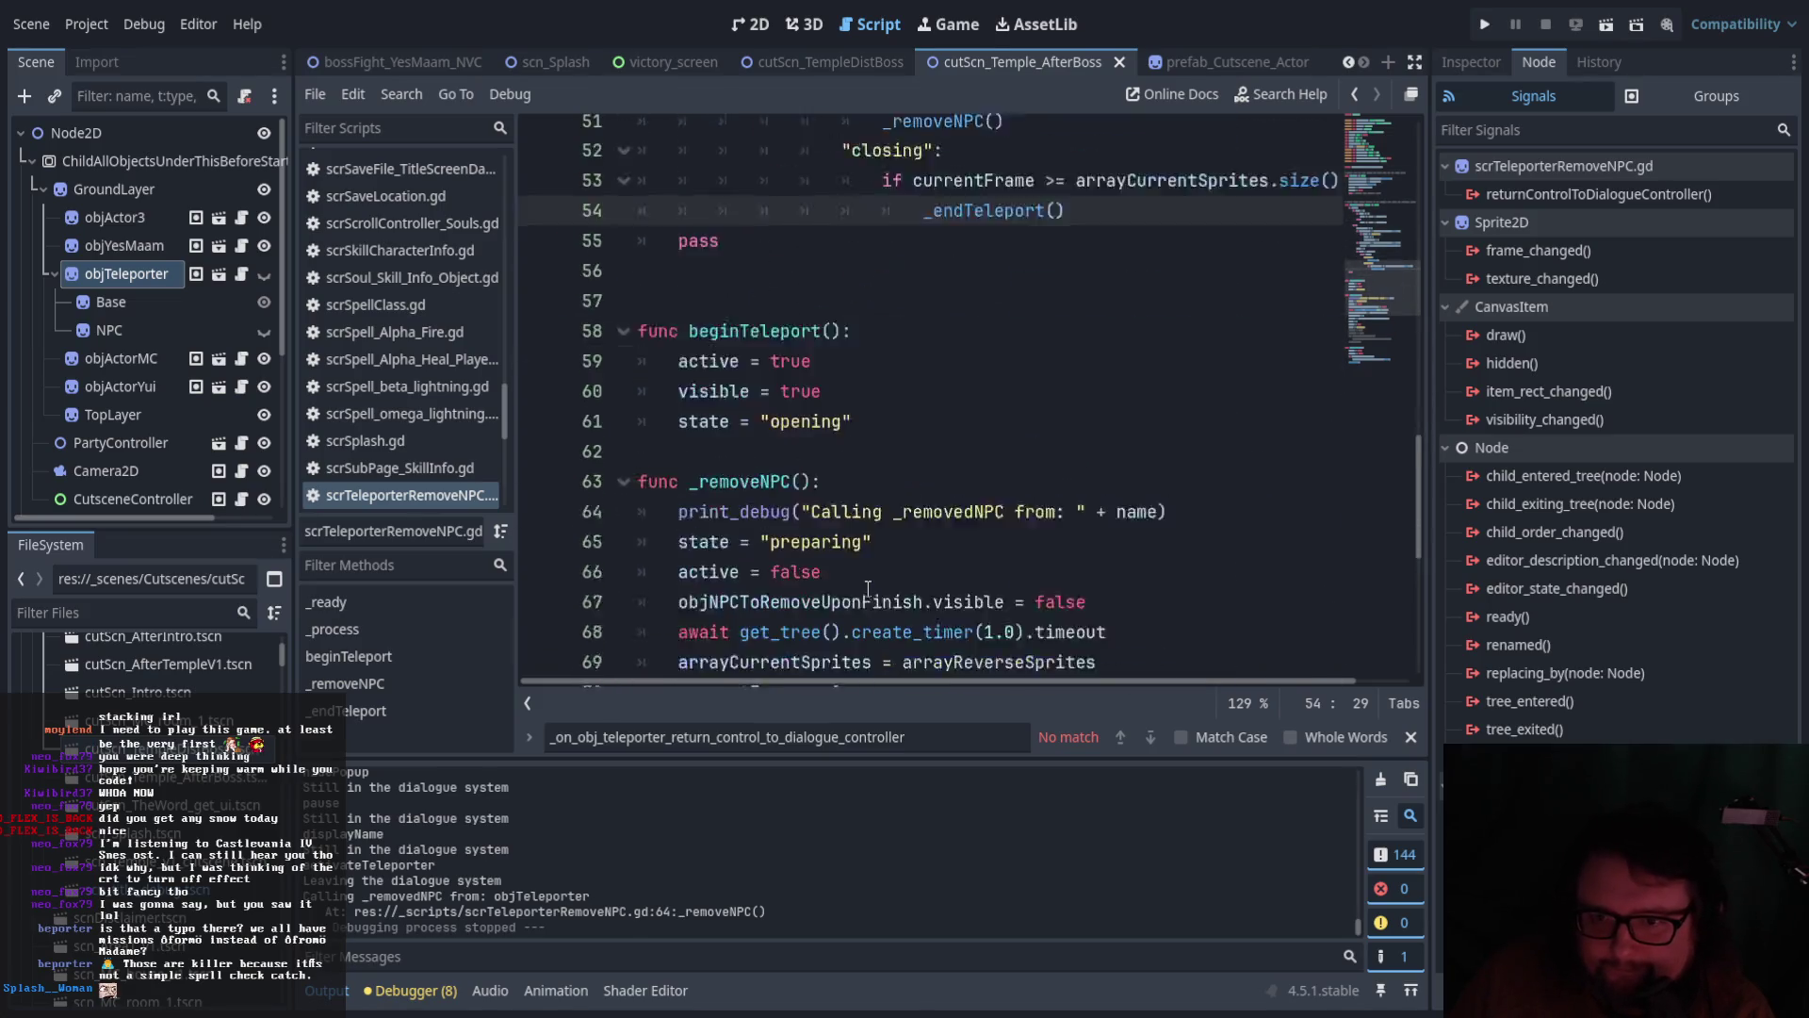
pyautogui.scroll(3, 867, 588)
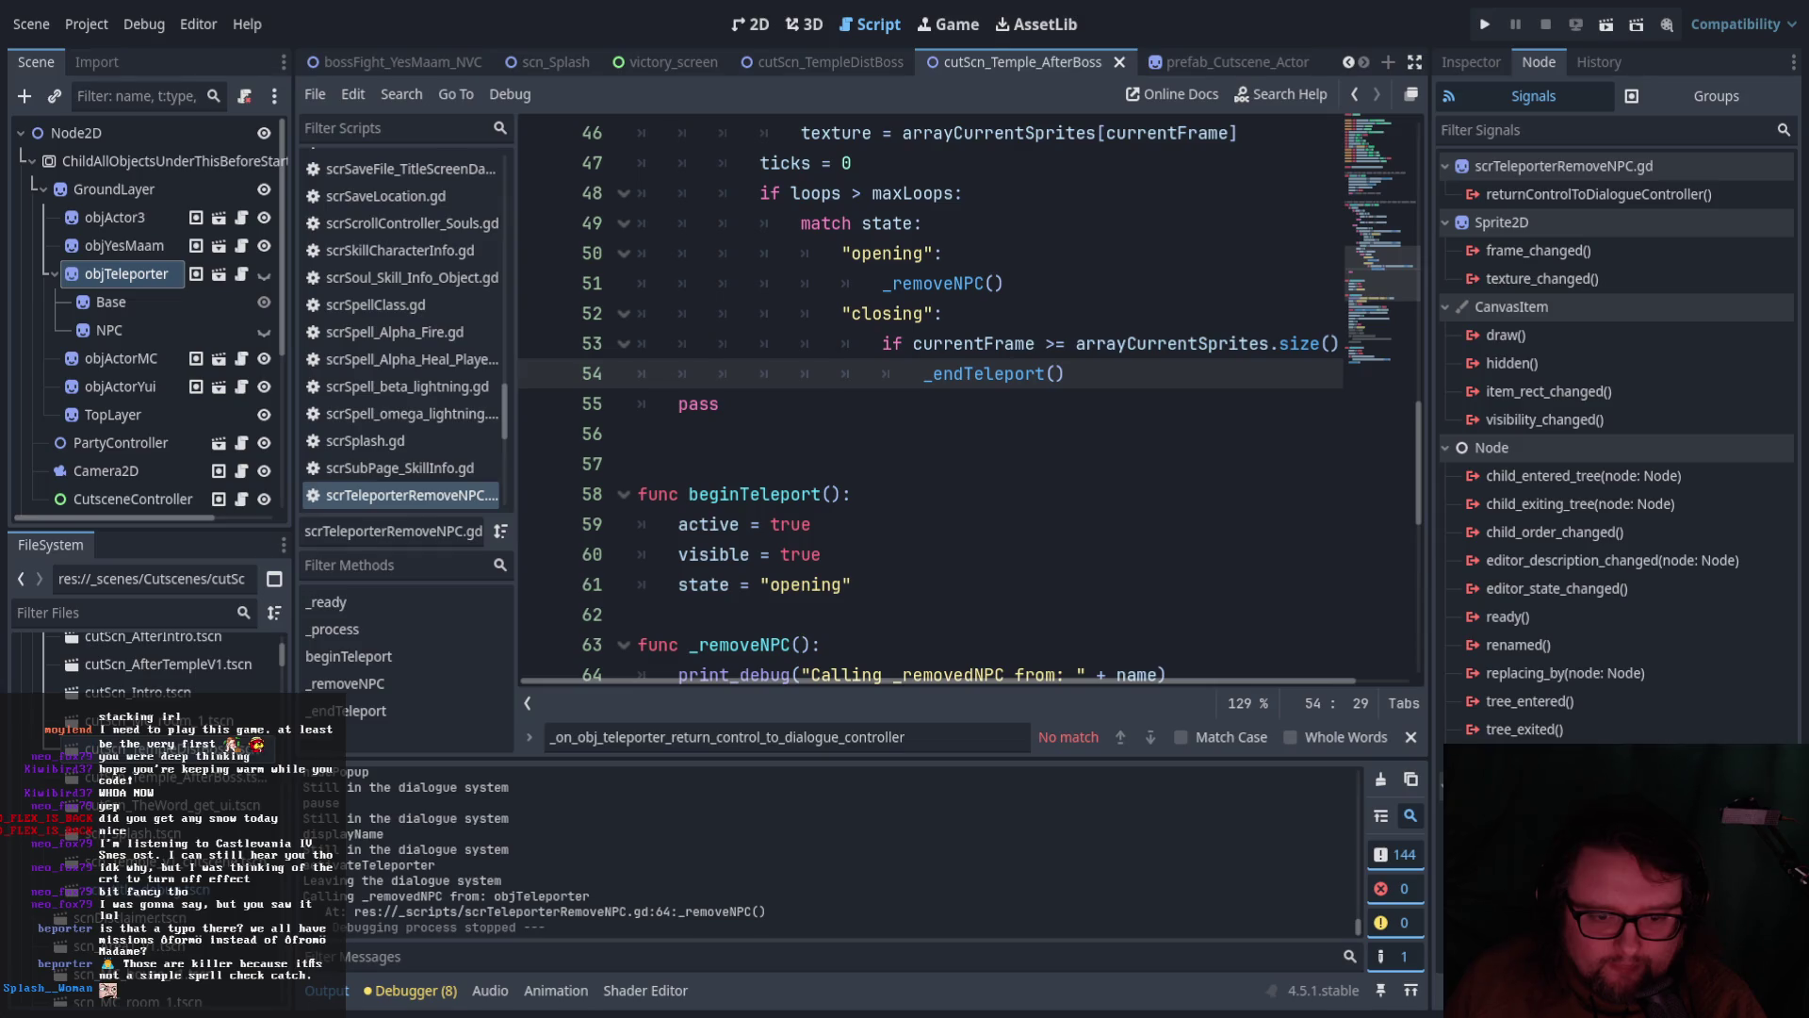
pyautogui.scroll(-1, 1150, 566)
pyautogui.scroll(1, 1154, 528)
pyautogui.click(1160, 496)
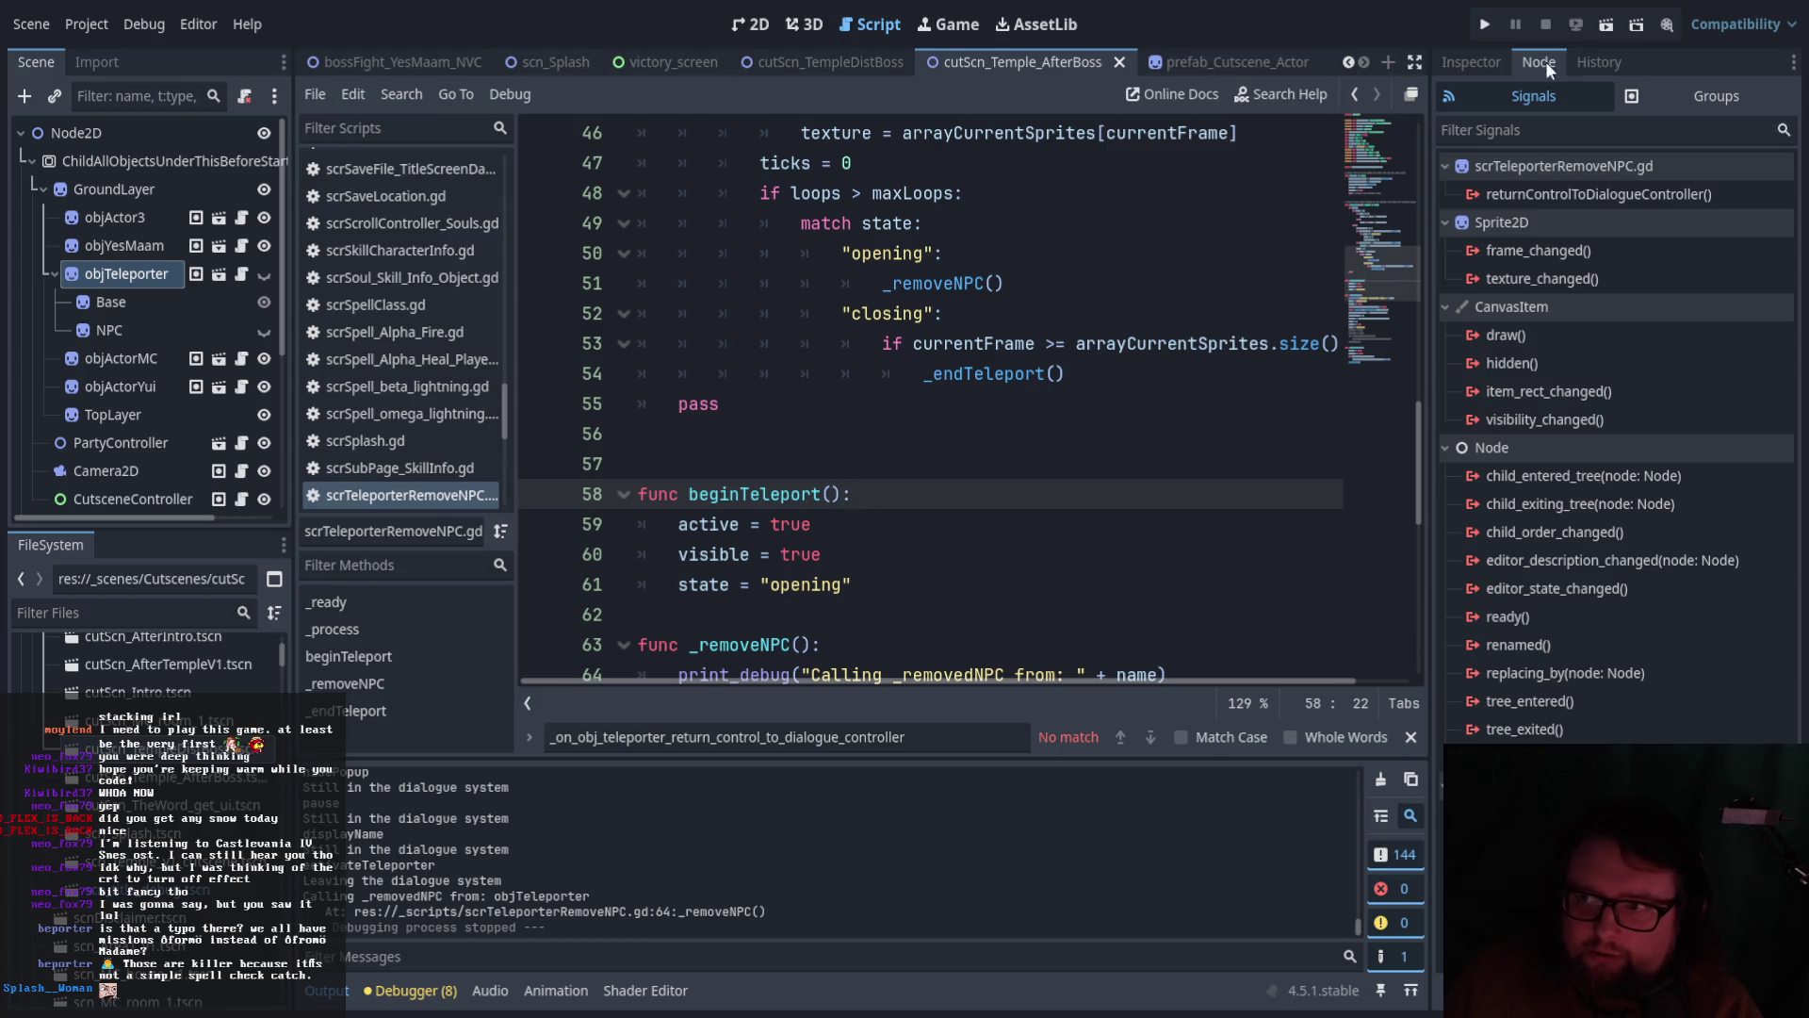
pyautogui.click(1470, 62)
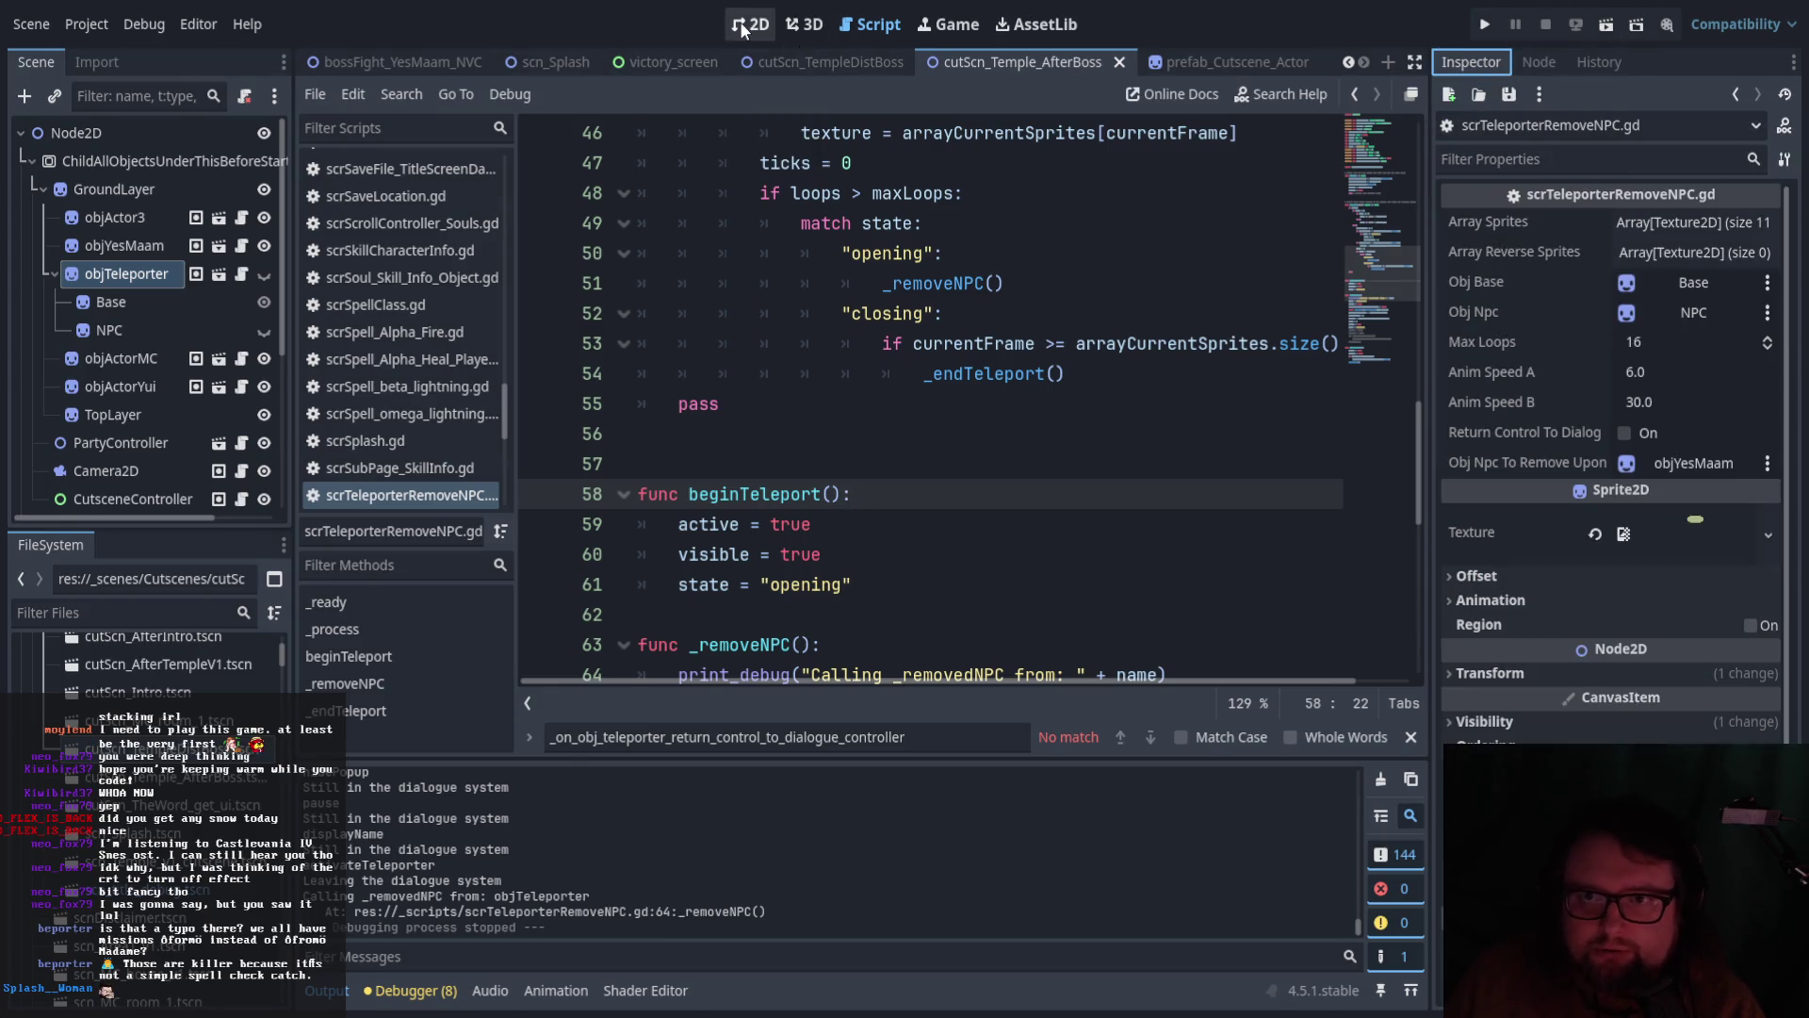
# Toggle the workspace views back to 2D, then open DialogueSystem's scrDialogueController.gd script
pyautogui.click(745, 24)
pyautogui.click(808, 27)
pyautogui.click(765, 26)
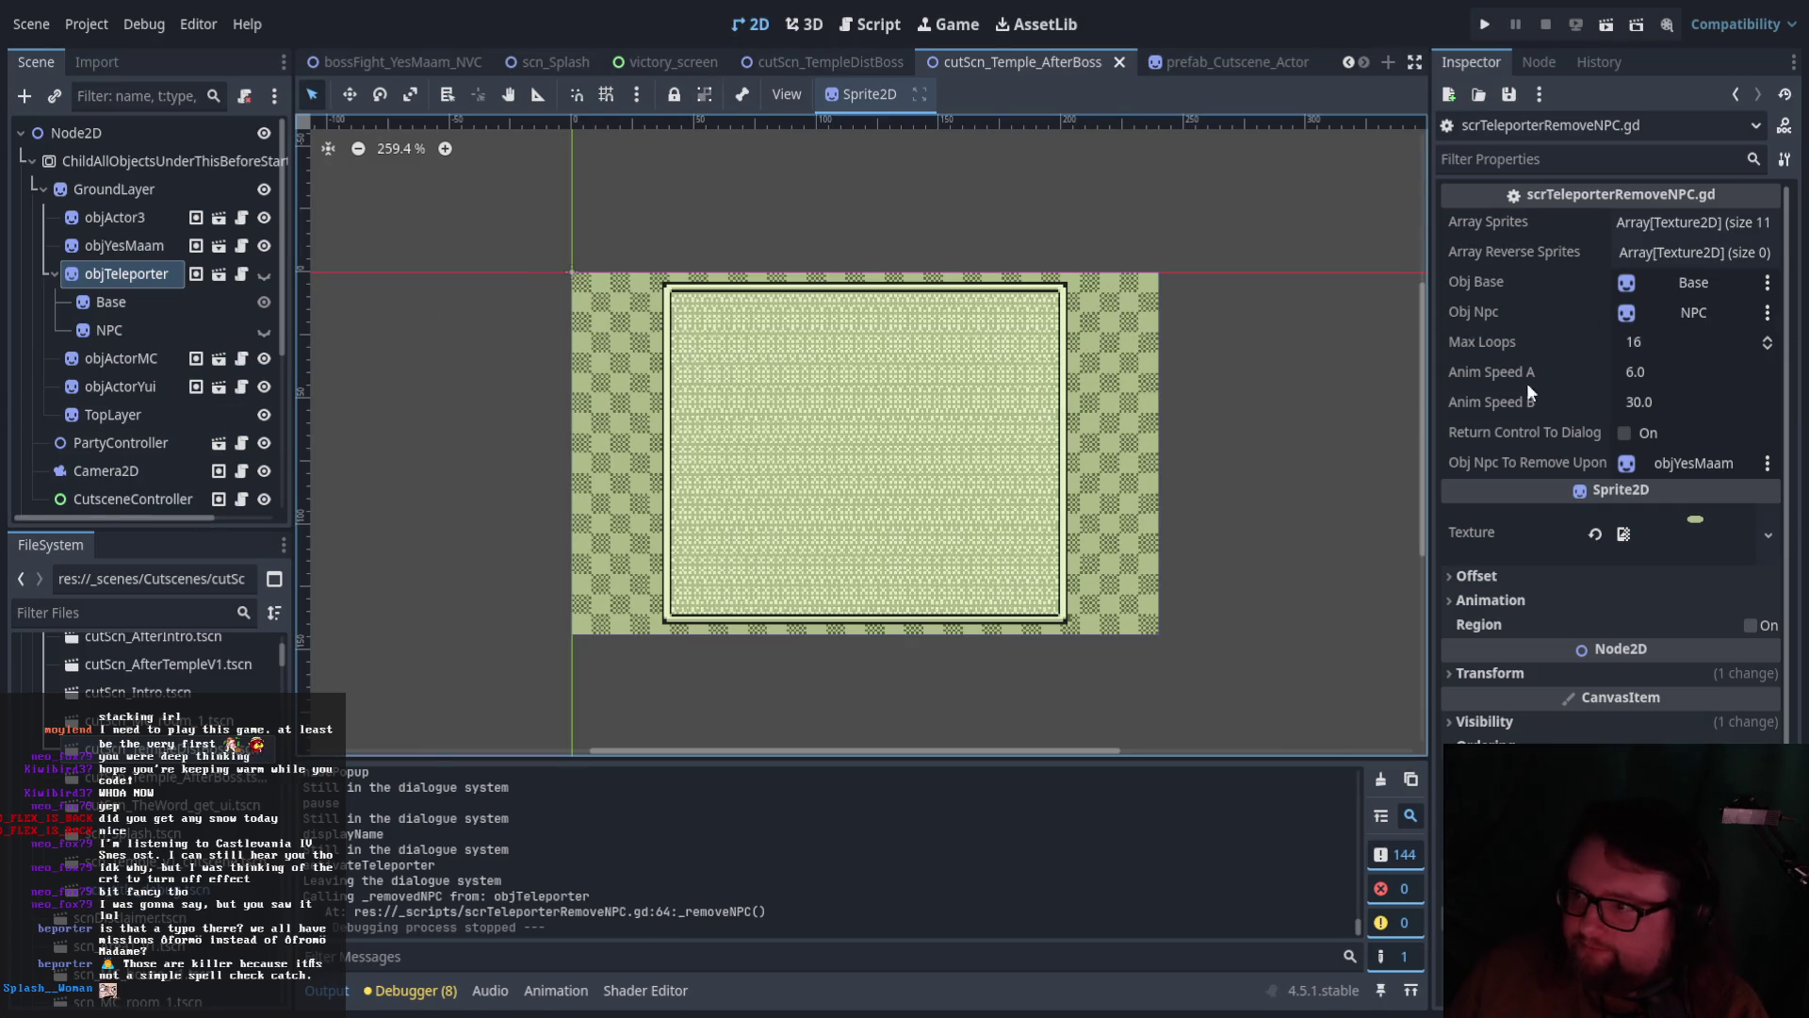
pyautogui.scroll(-5, 194, 376)
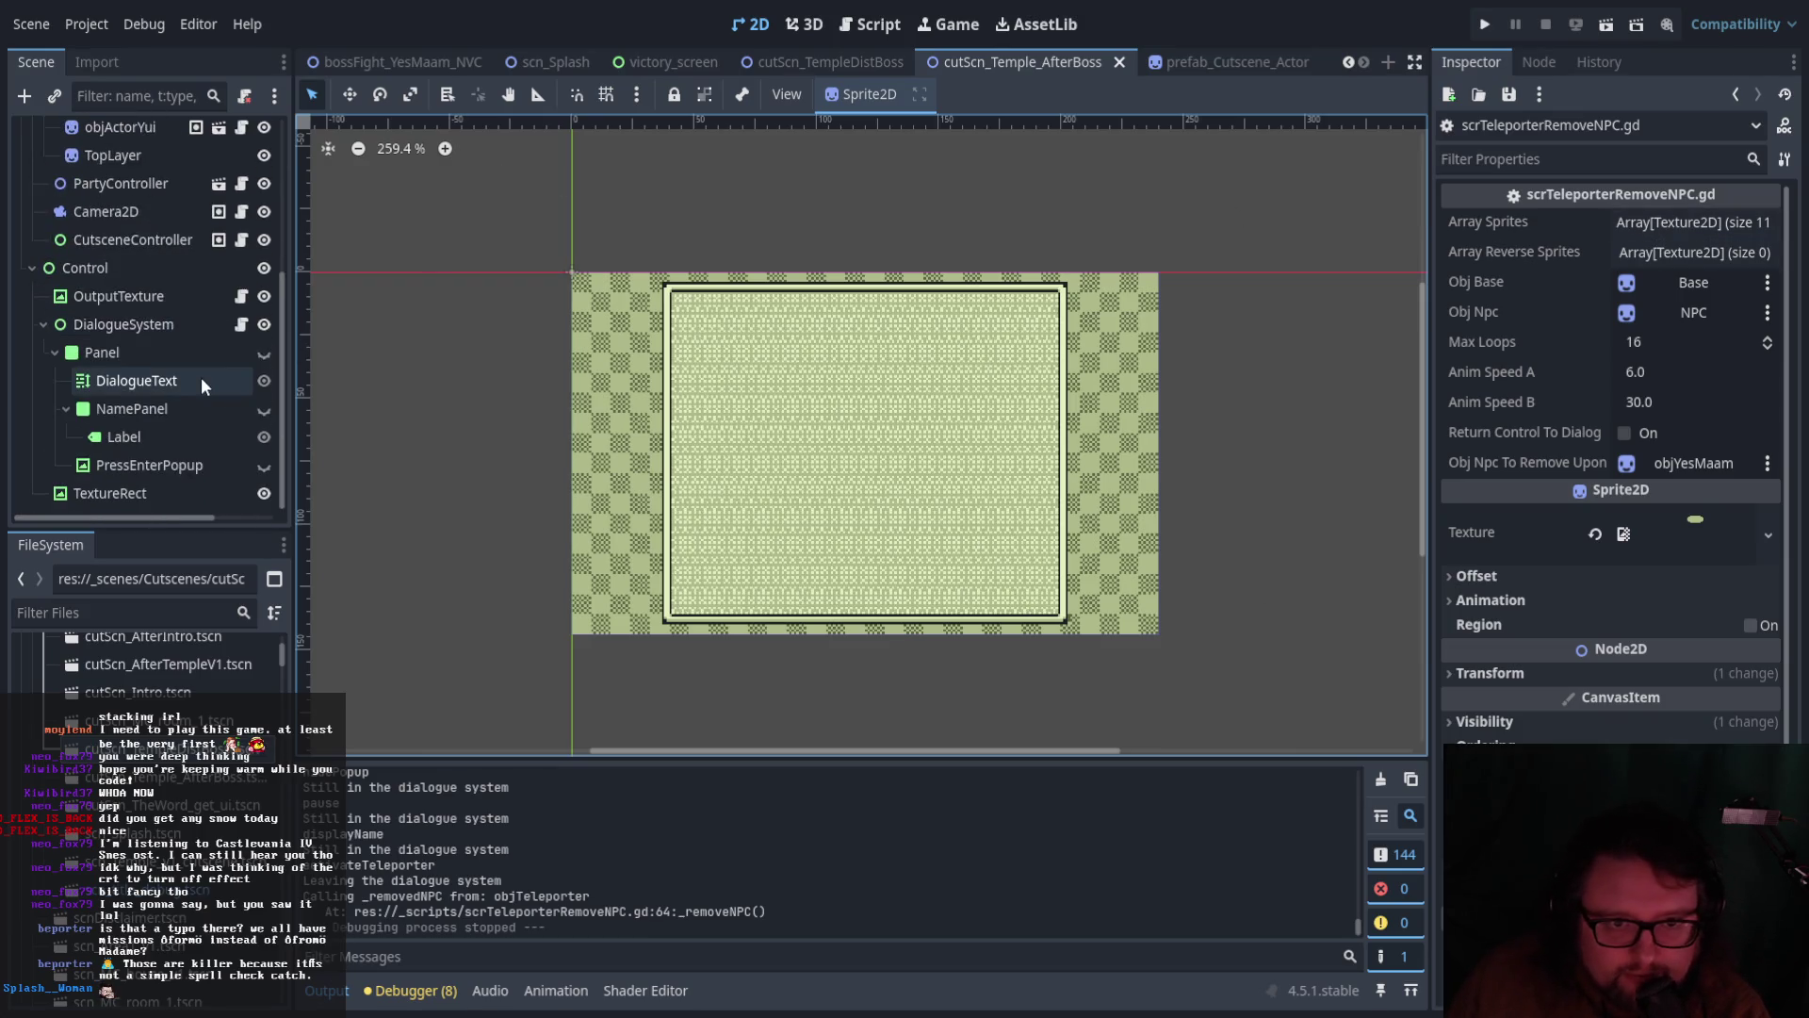
pyautogui.scroll(1, 236, 405)
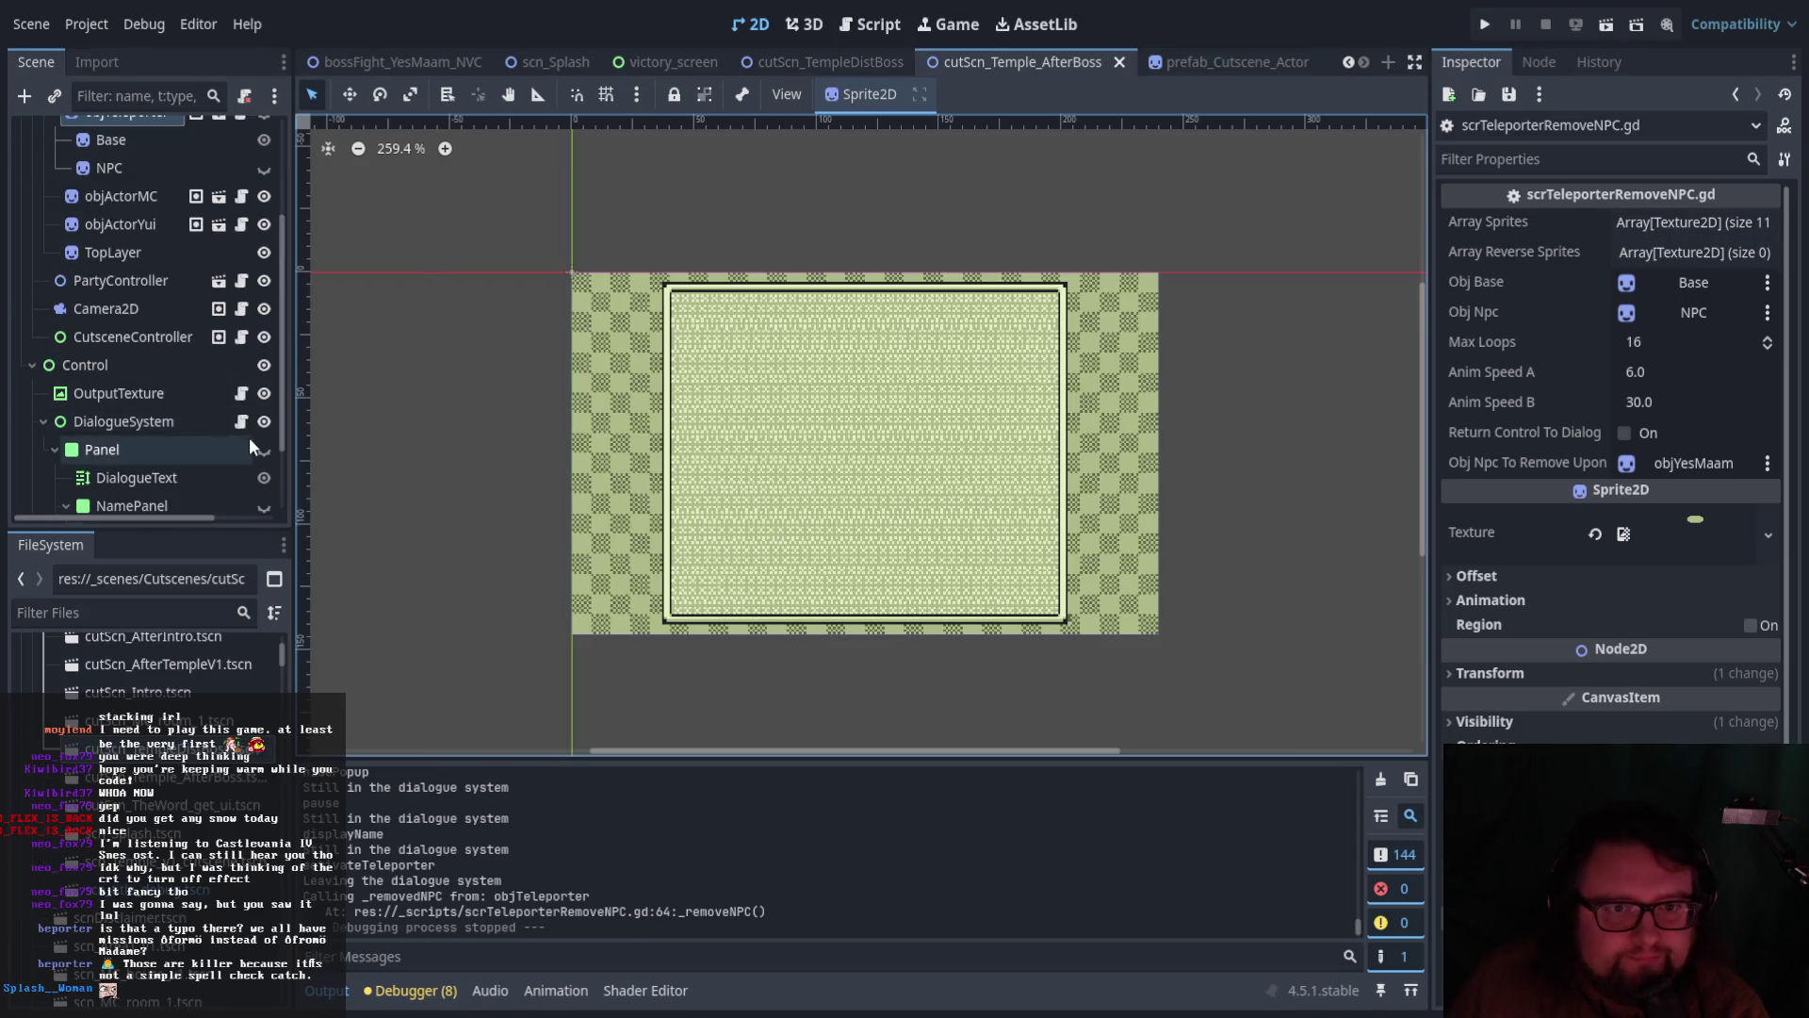
pyautogui.click(242, 421)
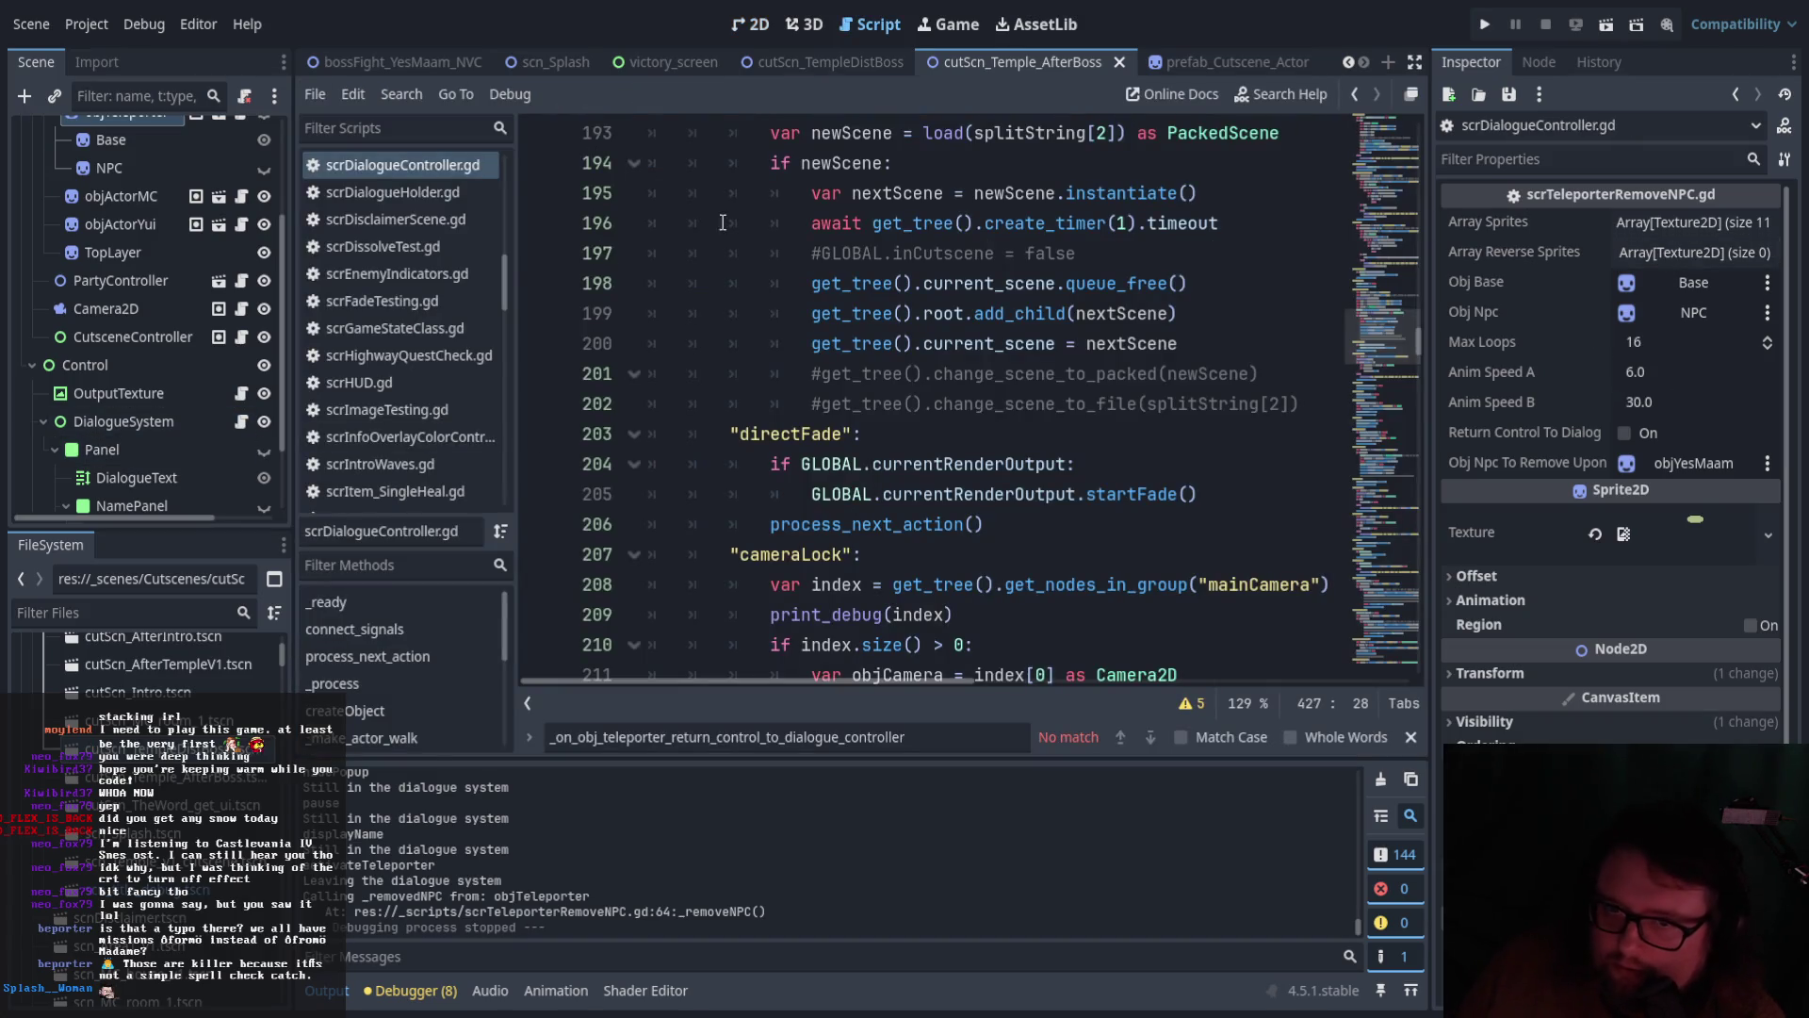
# Scroll up to the activateTeleporter case in scrDialogueController.gd and run the current scene again
pyautogui.scroll(9, 800, 483)
pyautogui.scroll(12, 800, 482)
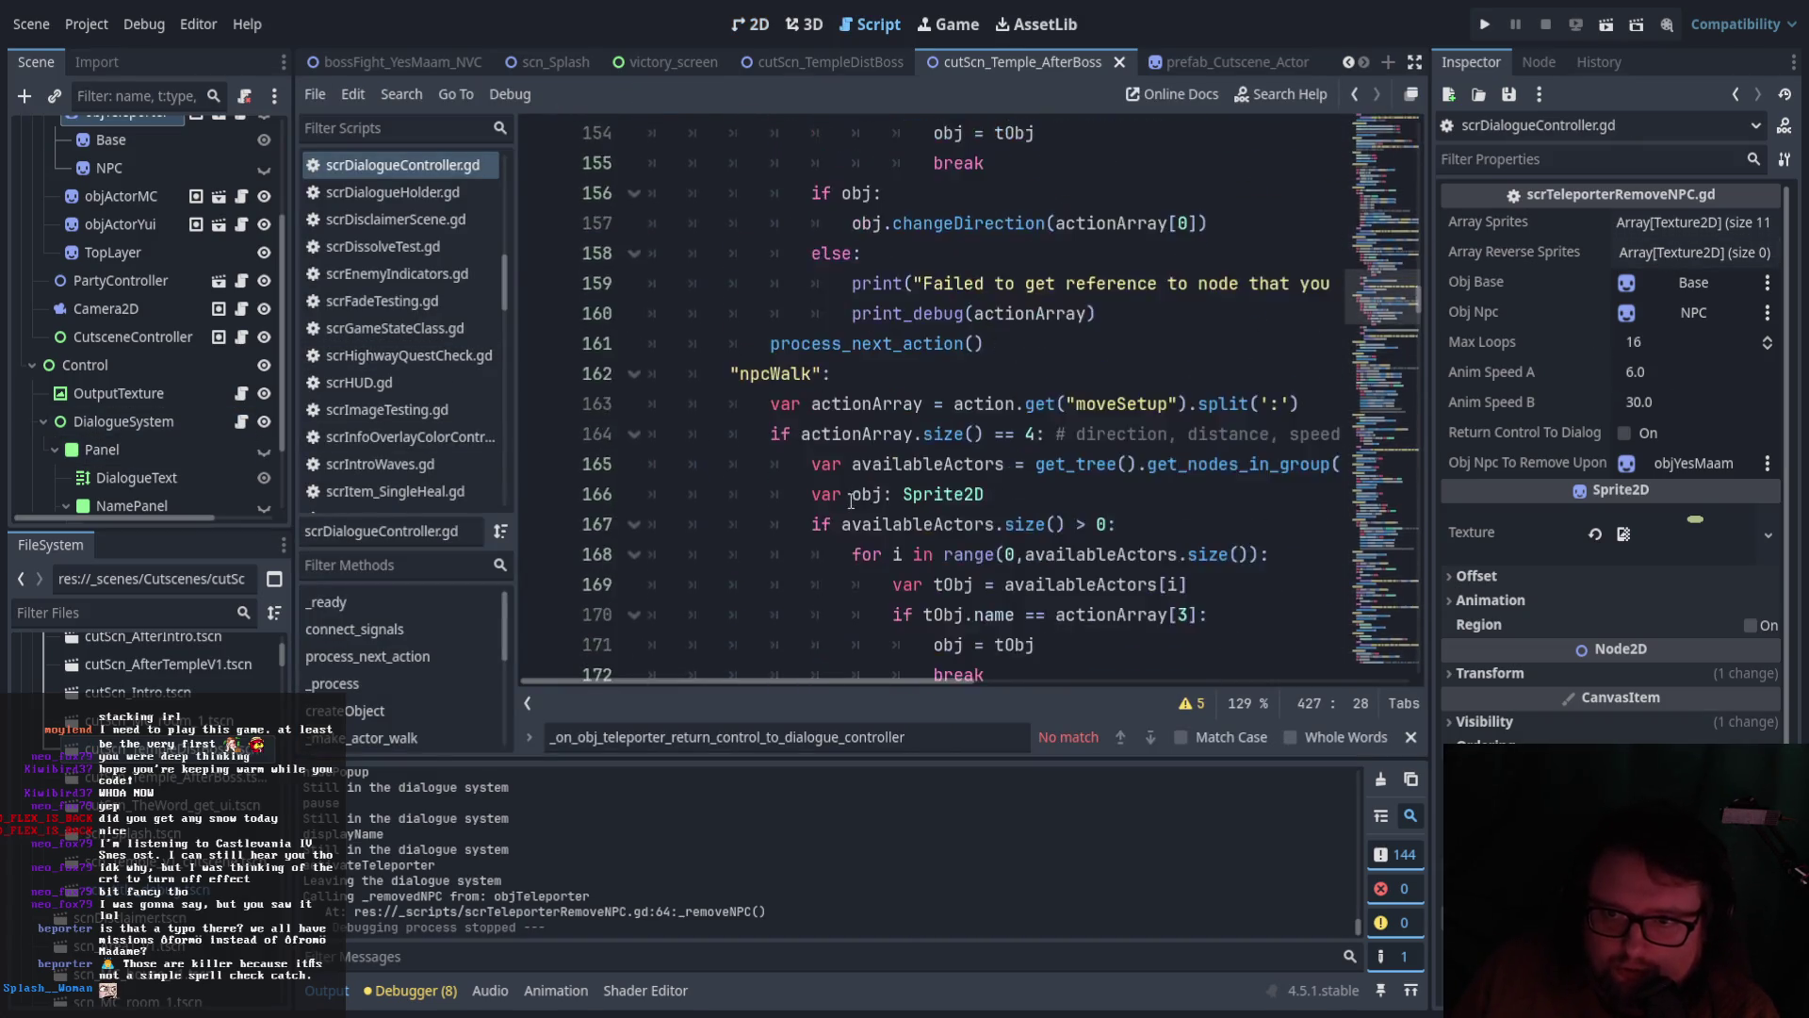
pyautogui.scroll(-2, 853, 500)
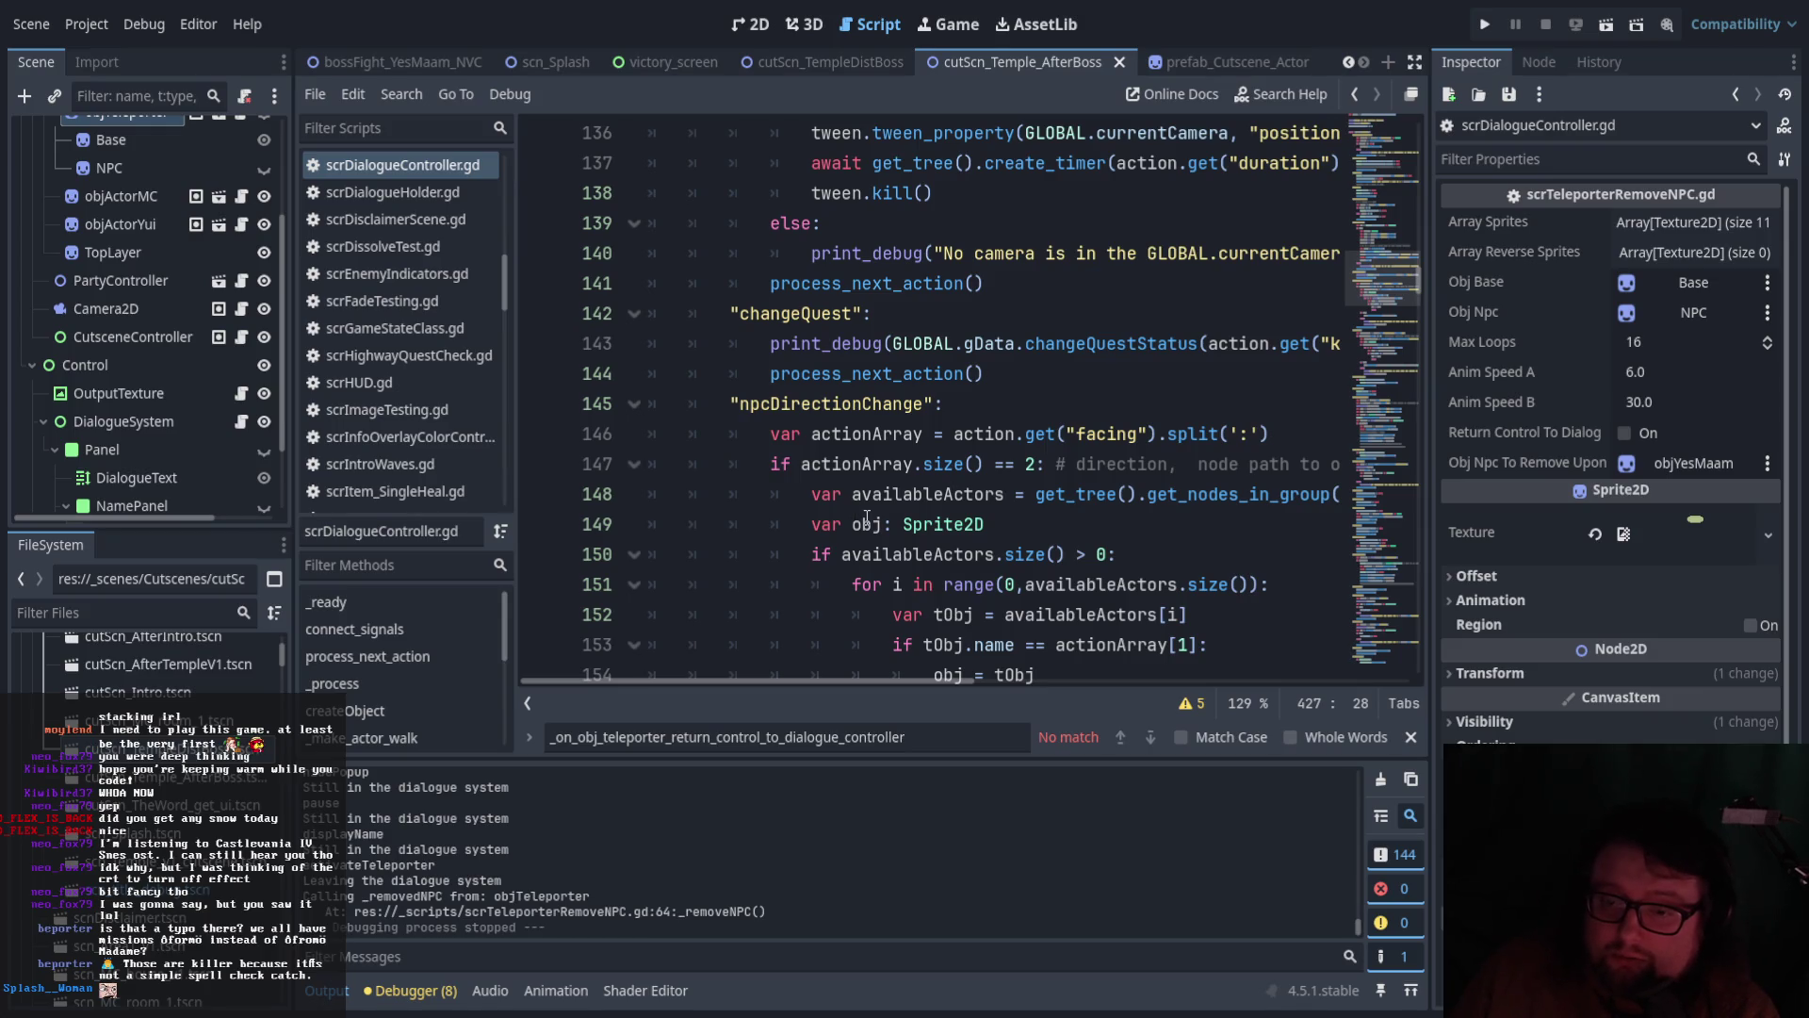
pyautogui.scroll(9, 875, 525)
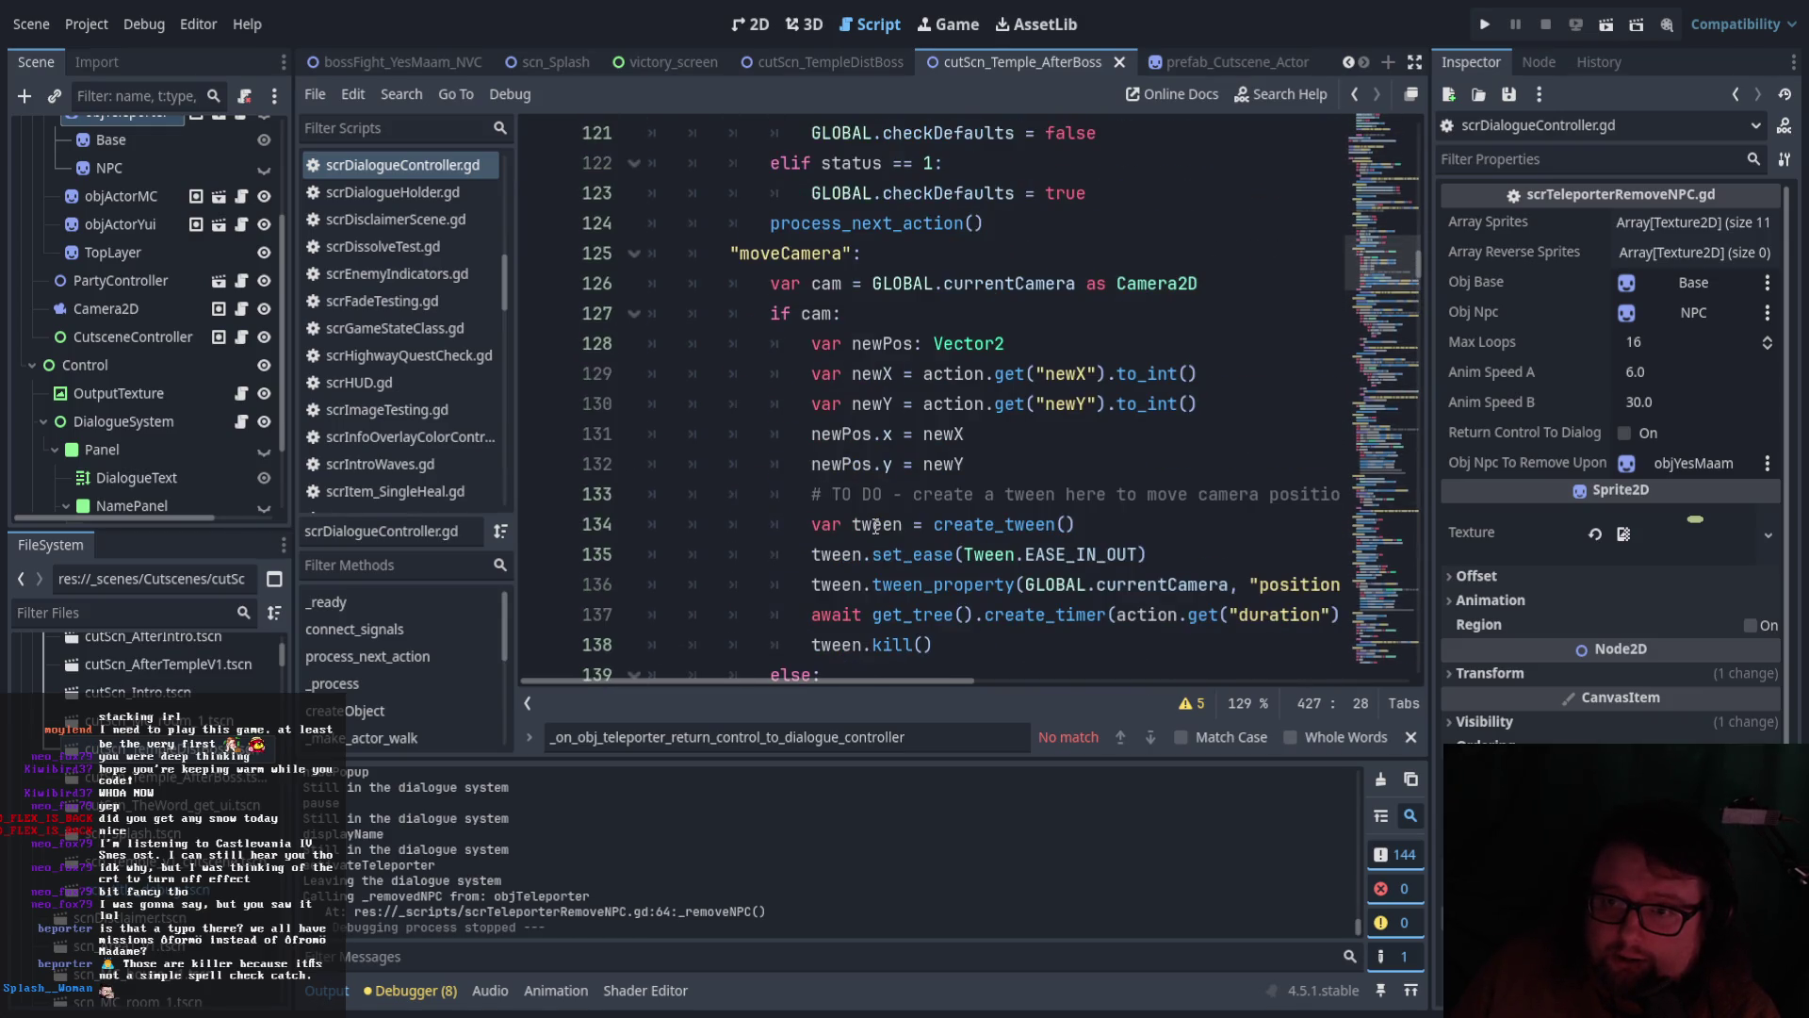
pyautogui.scroll(5, 875, 528)
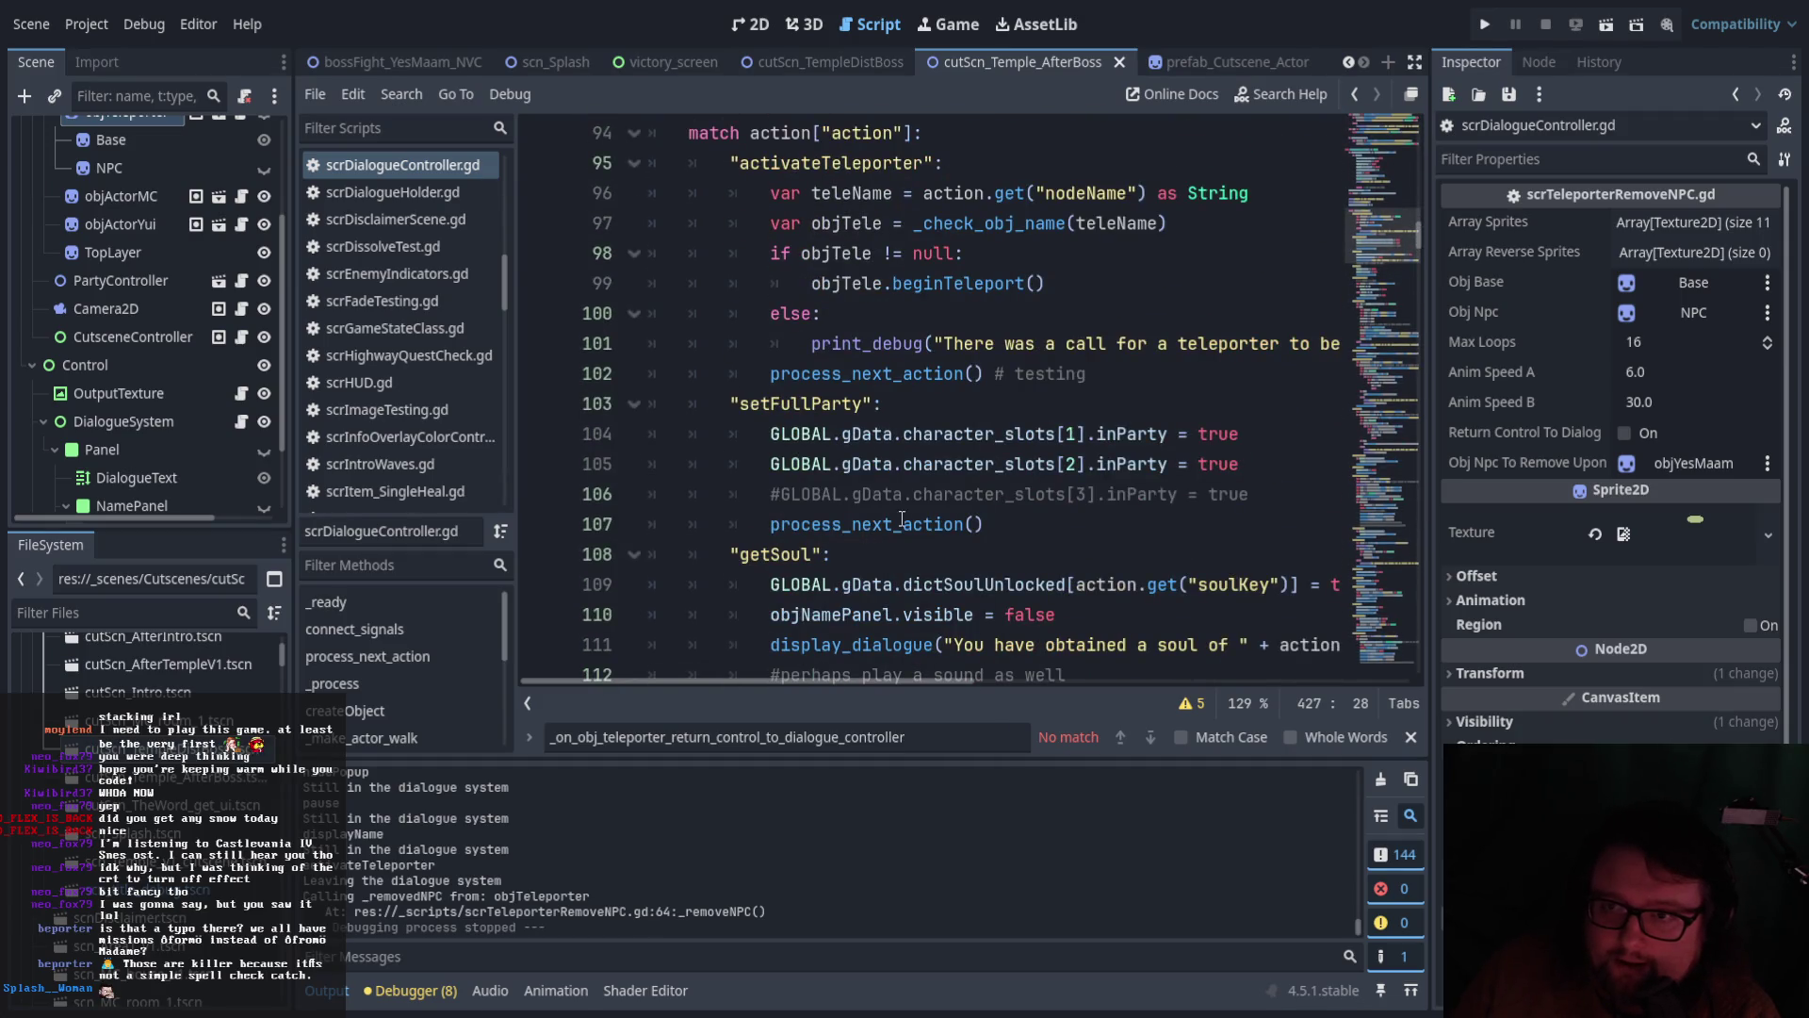
pyautogui.click(1605, 28)
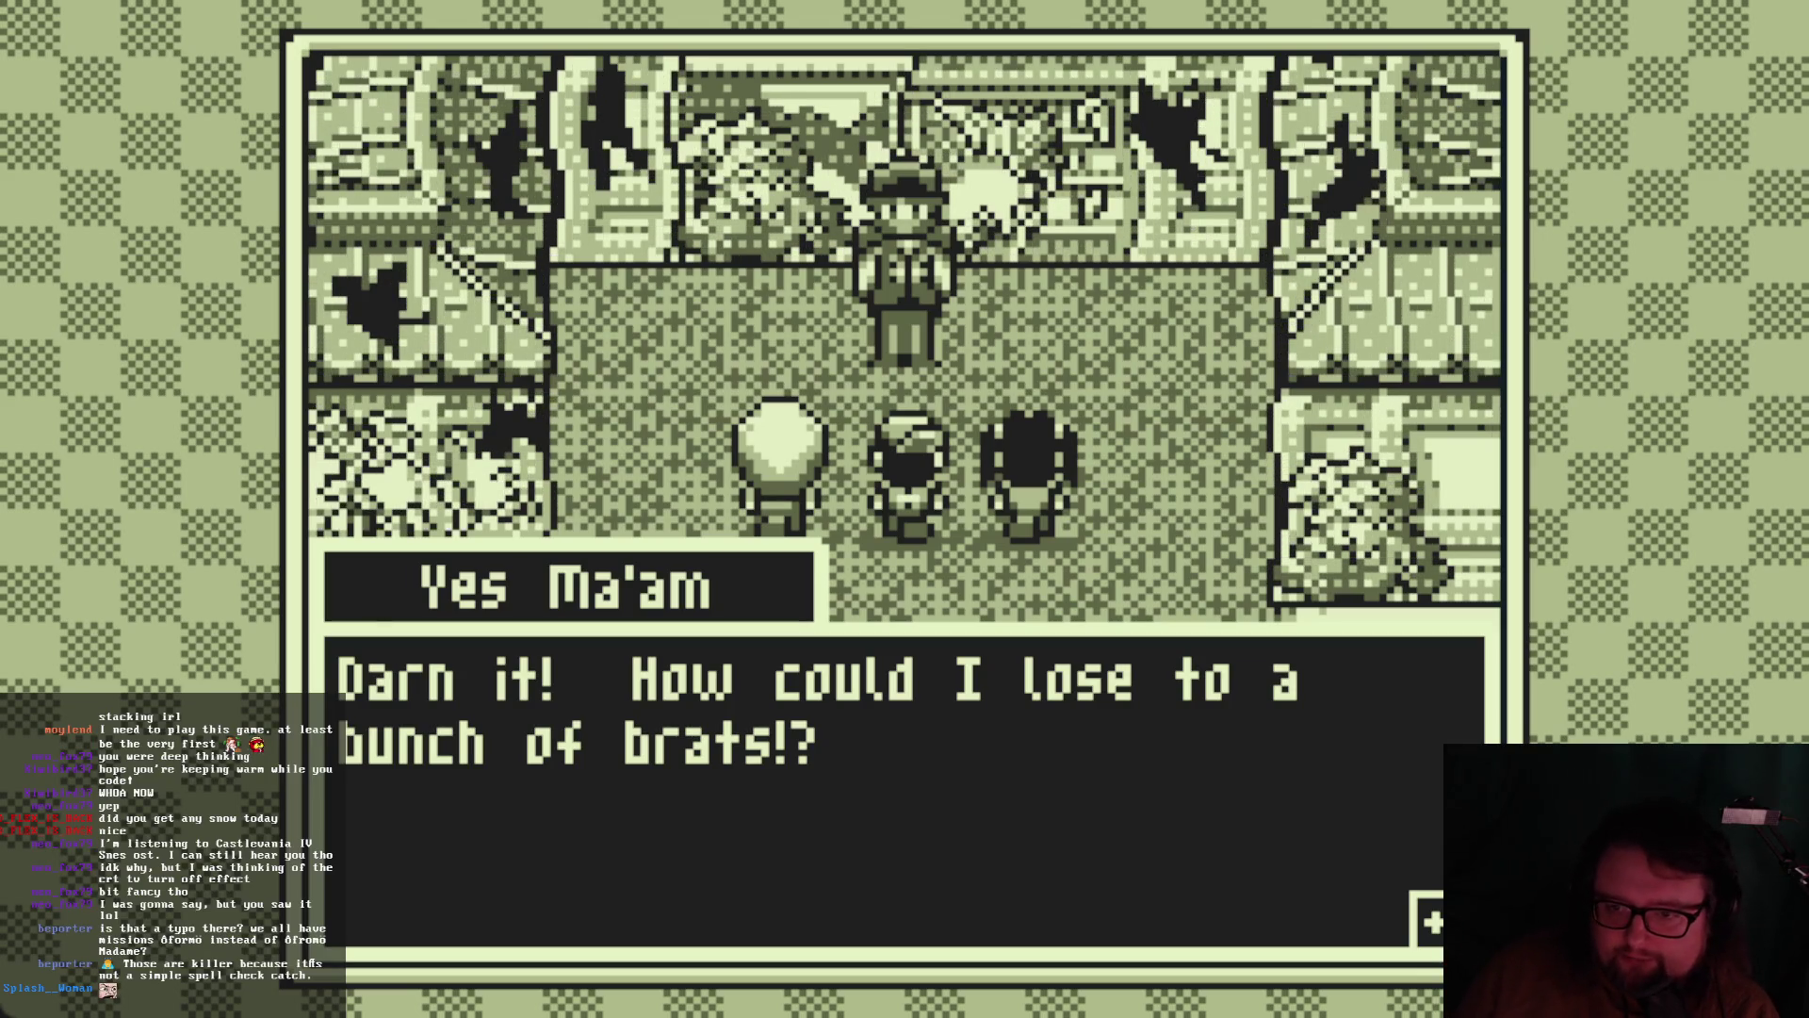
# Step through the replayed dialogue with Space until the last box closes, then switch to Paint.NET
pyautogui.press('space')
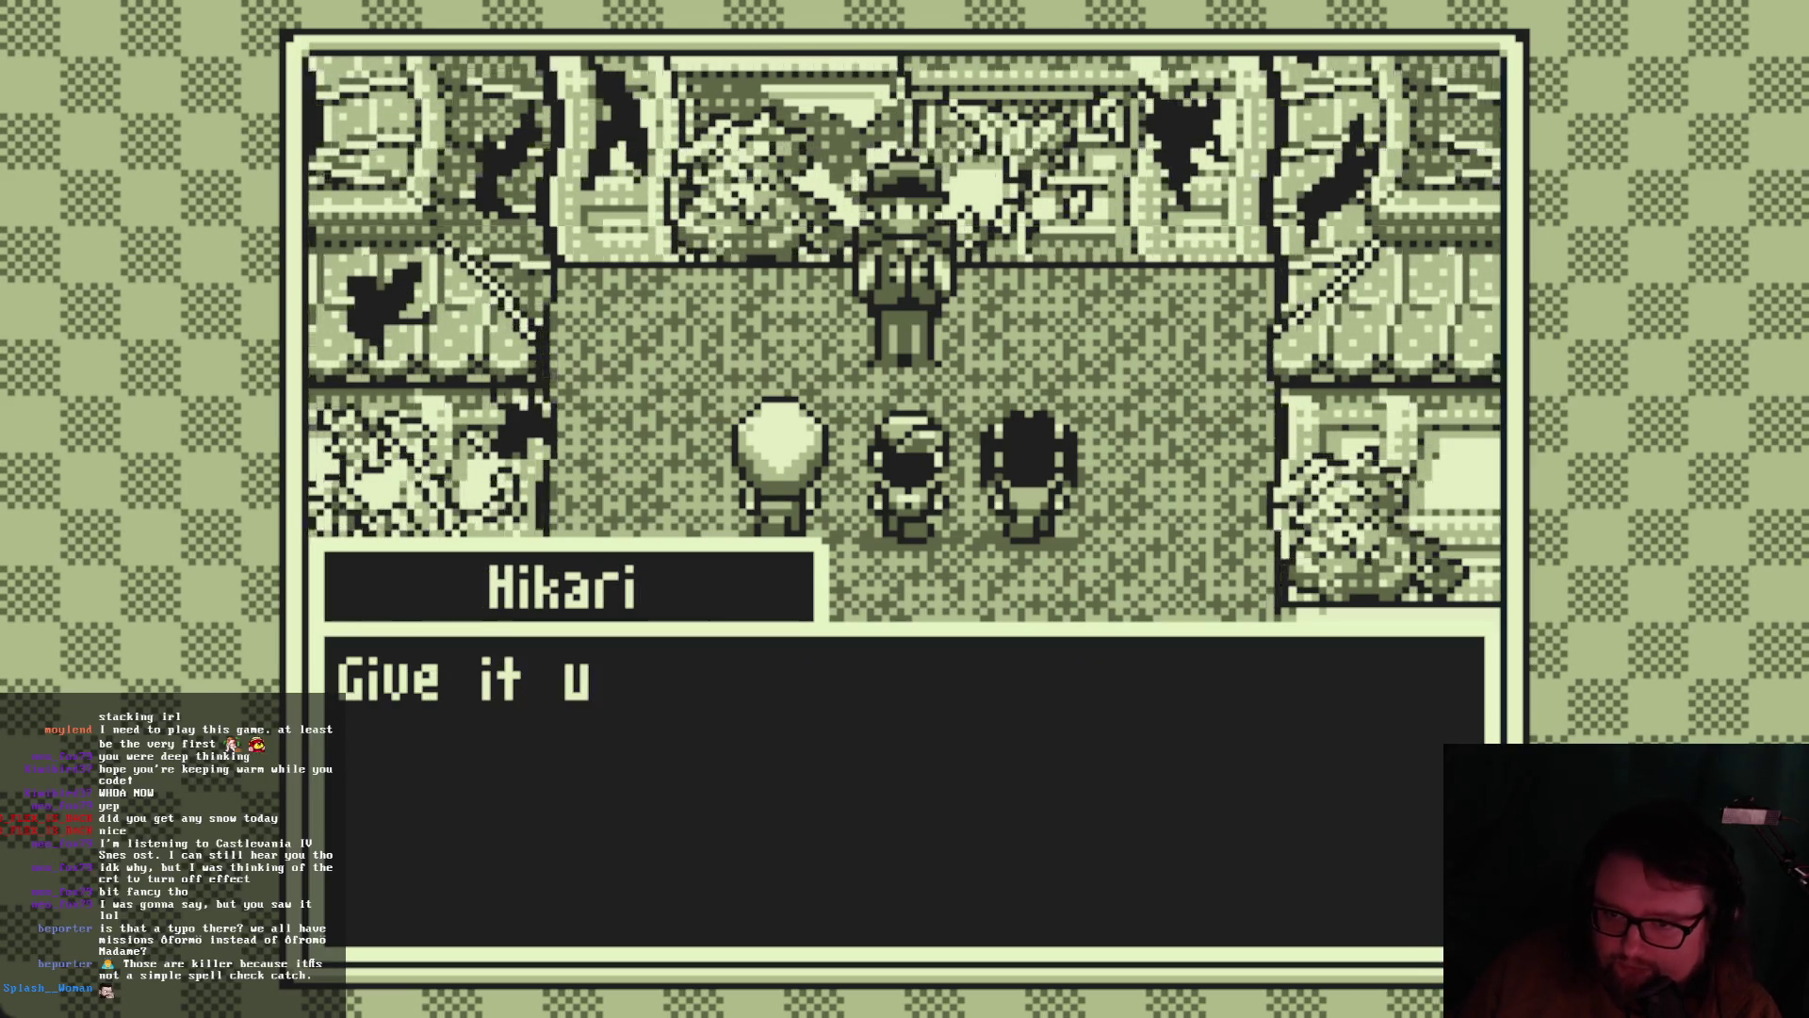
pyautogui.press('space')
pyautogui.press('space')
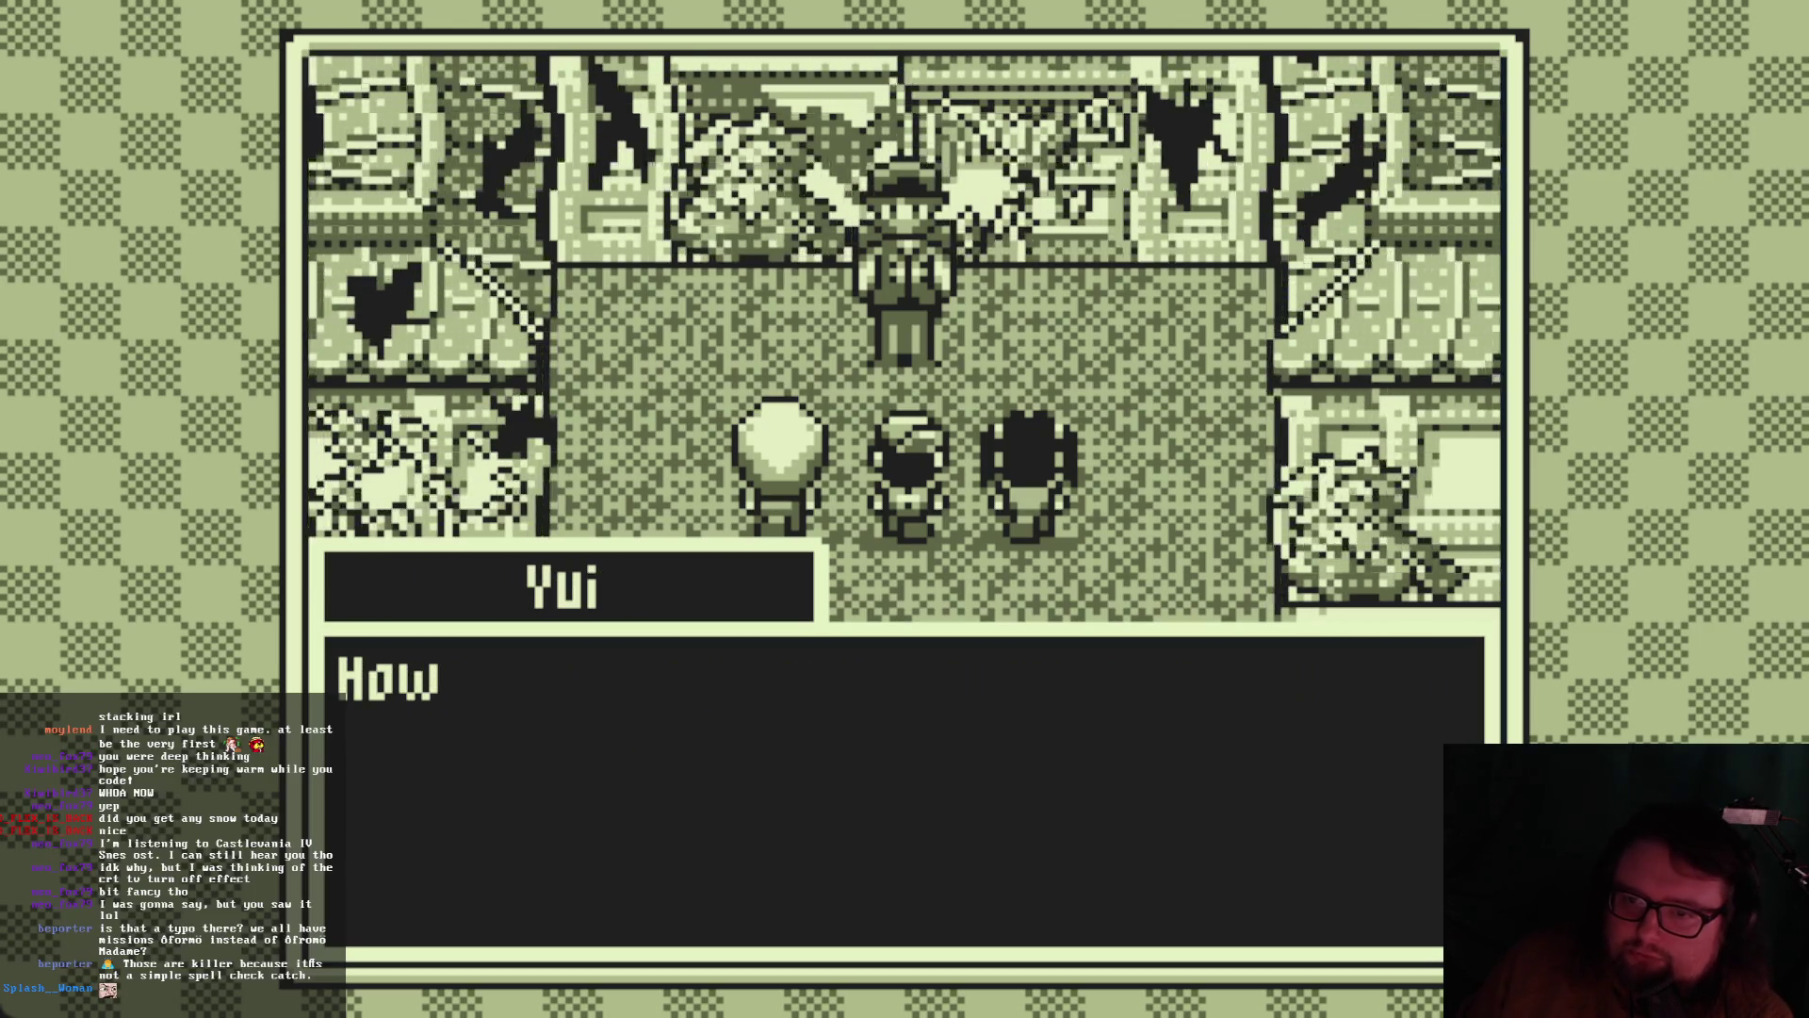
pyautogui.press('space')
pyautogui.press('space')
pyautogui.press('space')
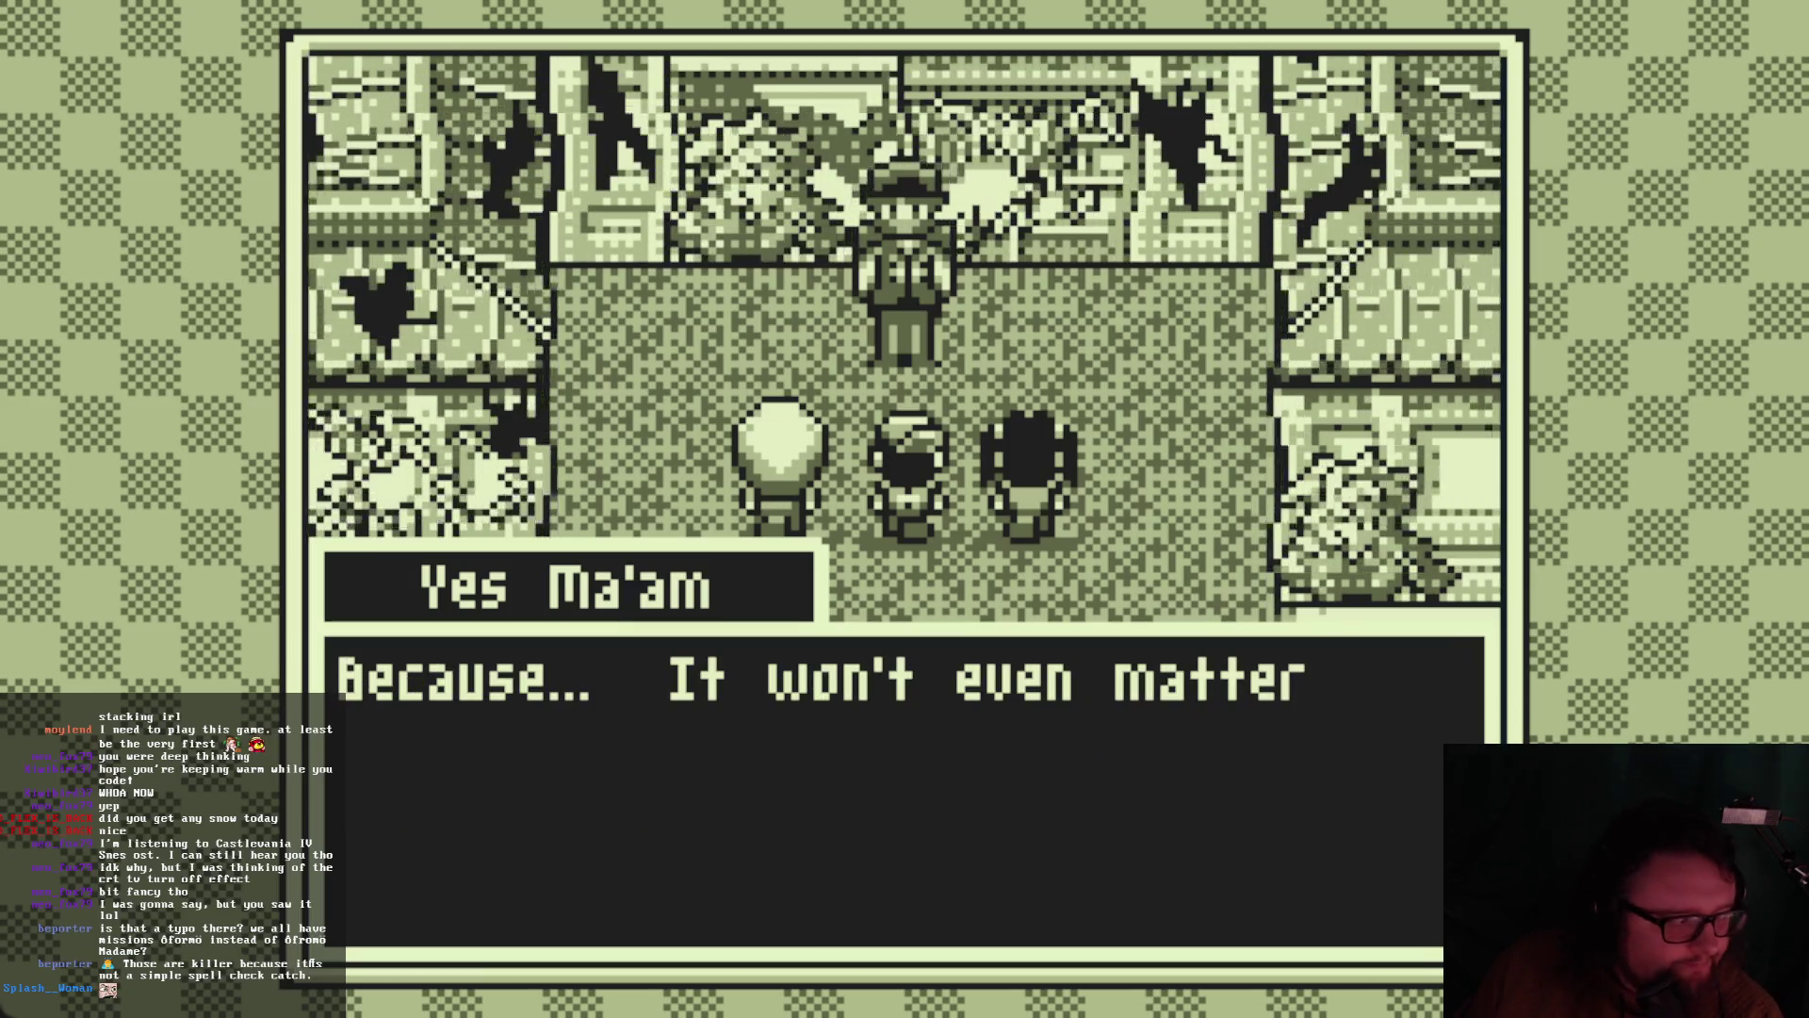
pyautogui.press('space')
pyautogui.press('space')
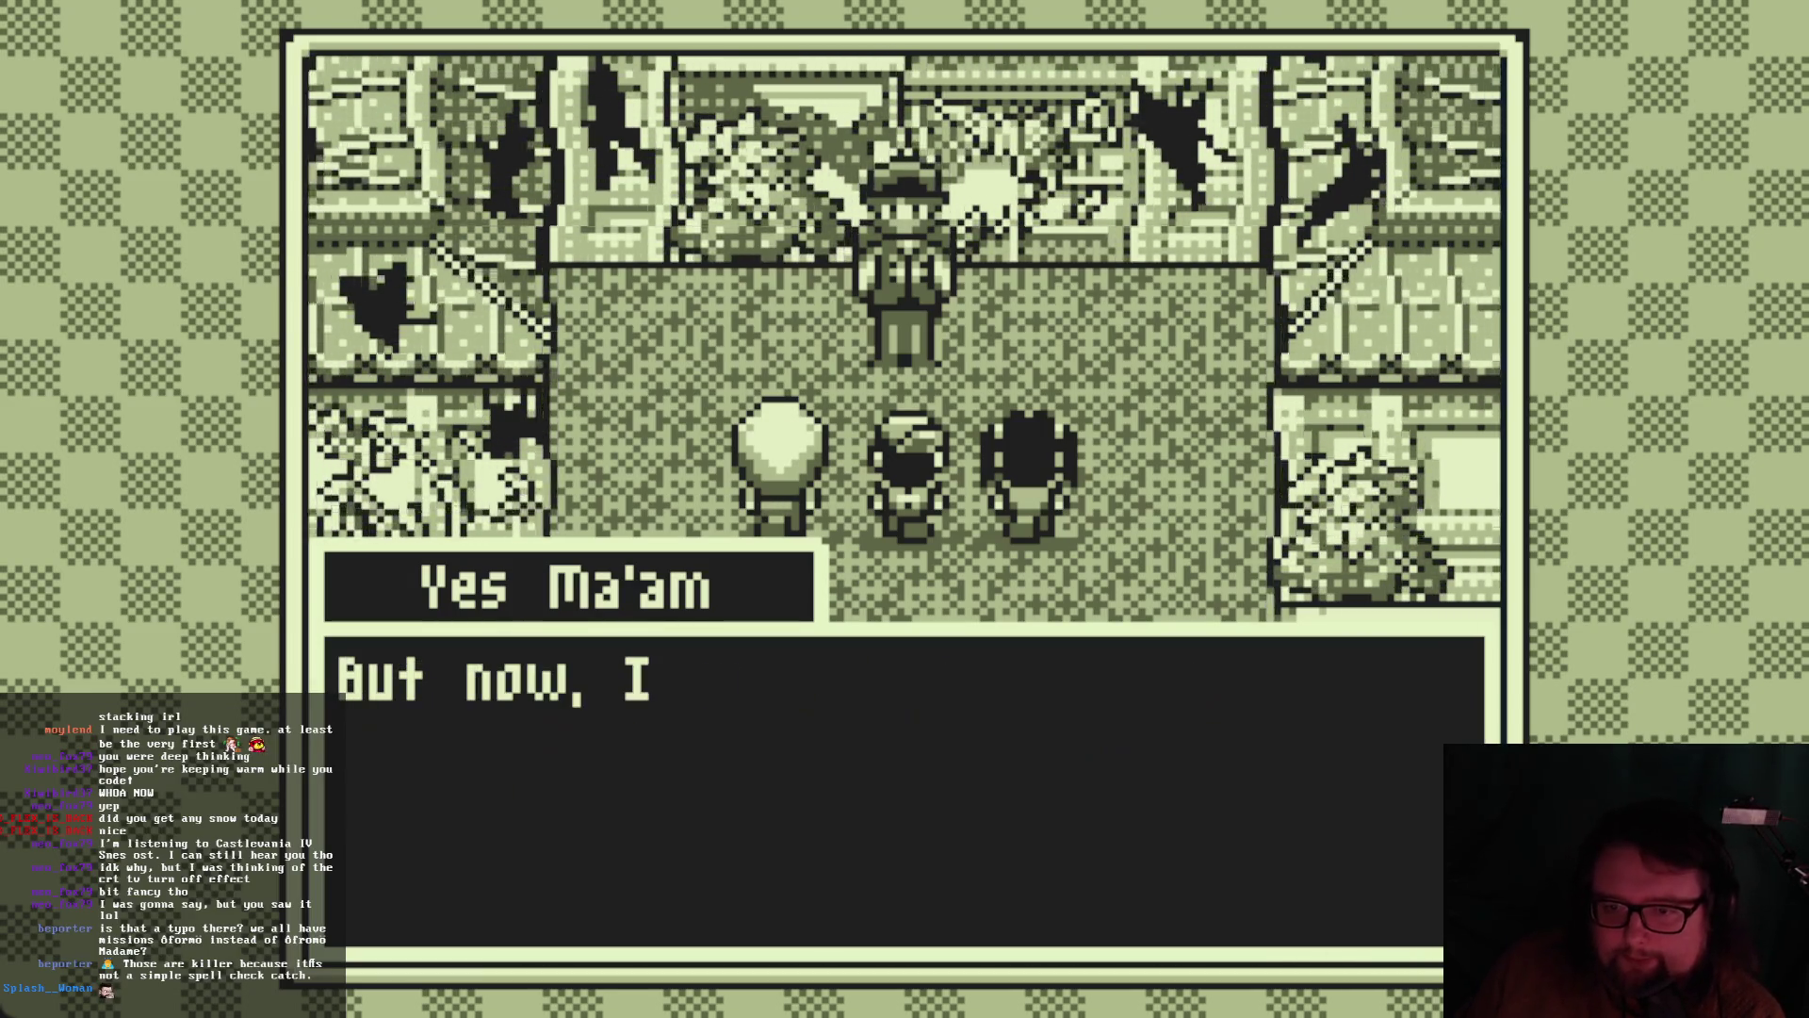
pyautogui.press('space')
pyautogui.press('space')
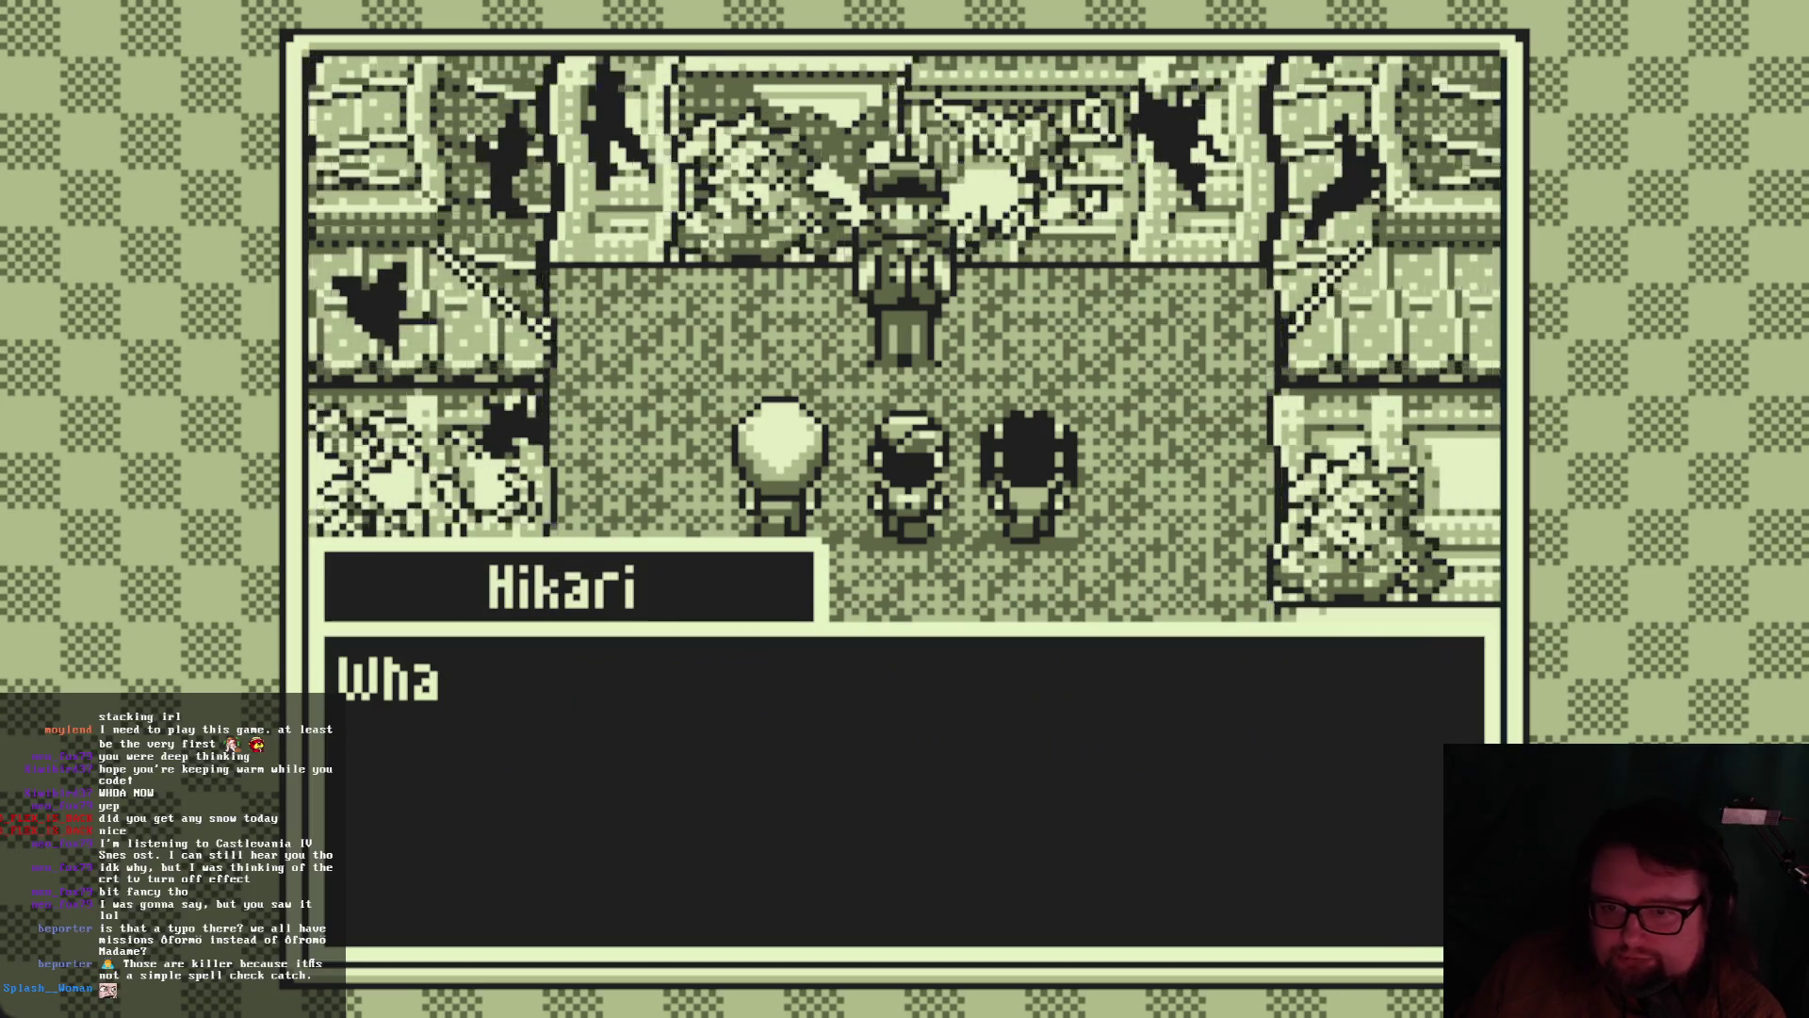
pyautogui.press('space')
pyautogui.press('space')
pyautogui.press('space')
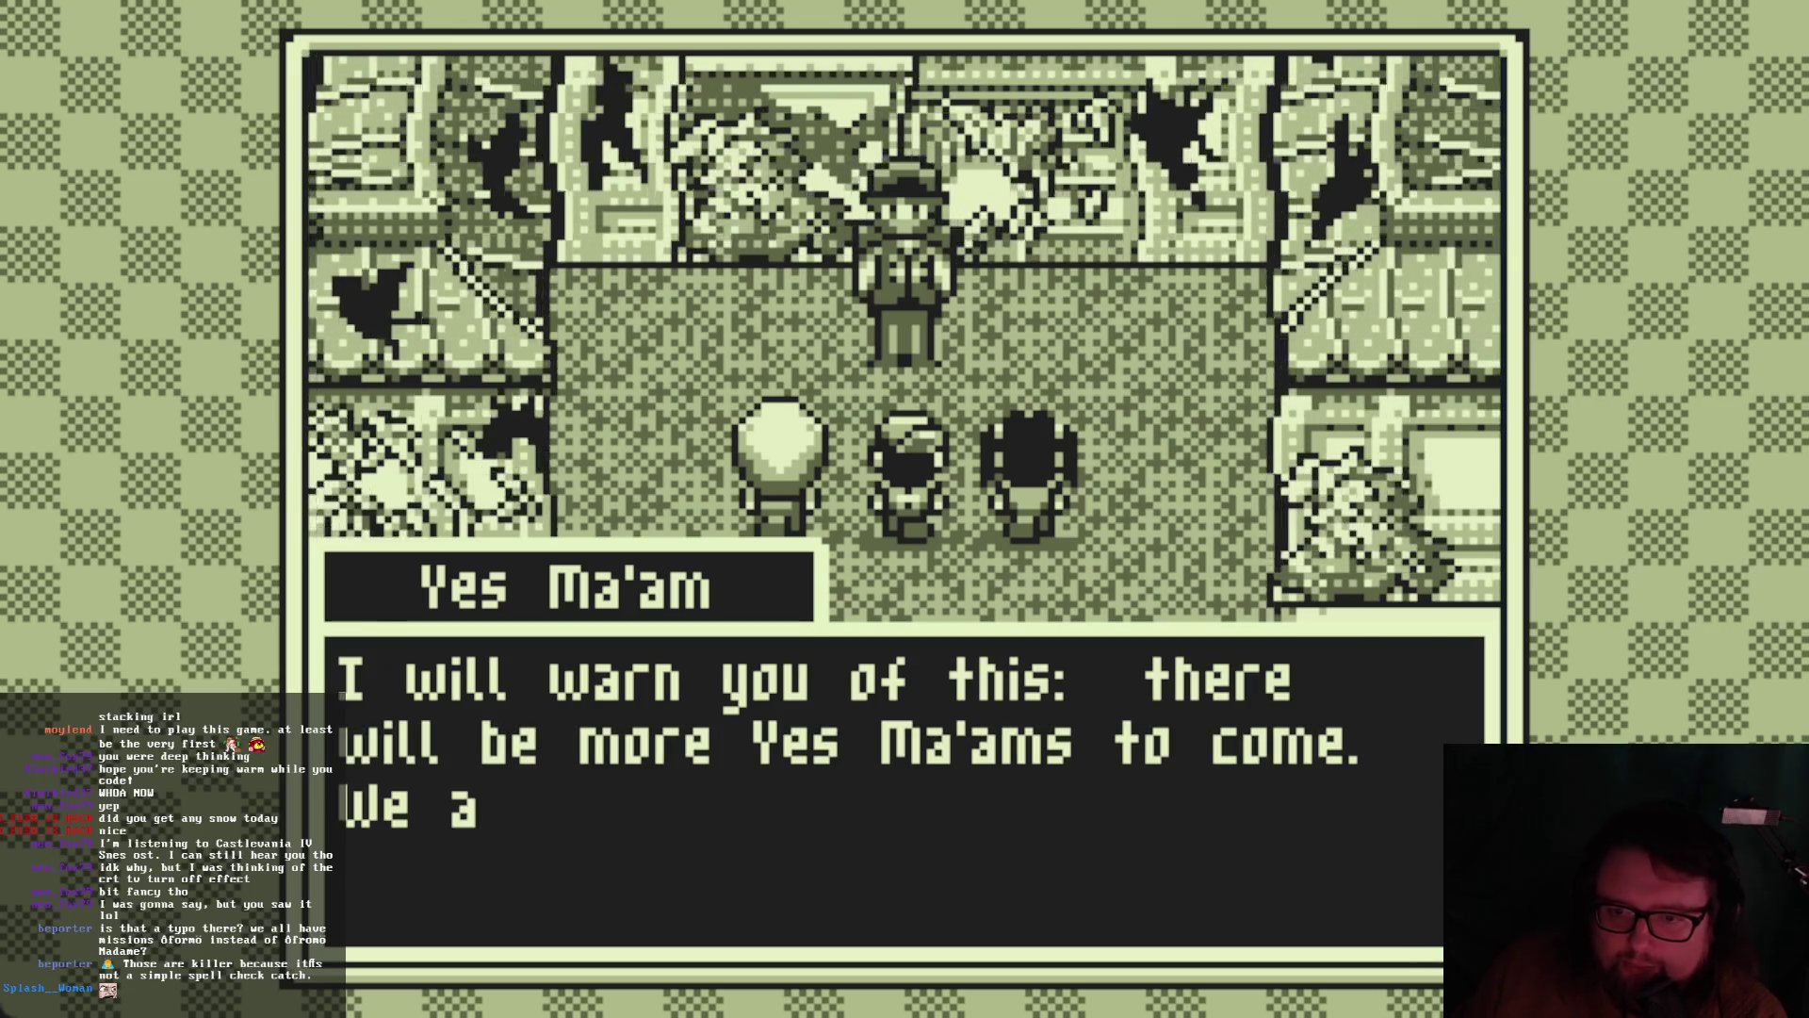
pyautogui.press('space')
pyautogui.press('space')
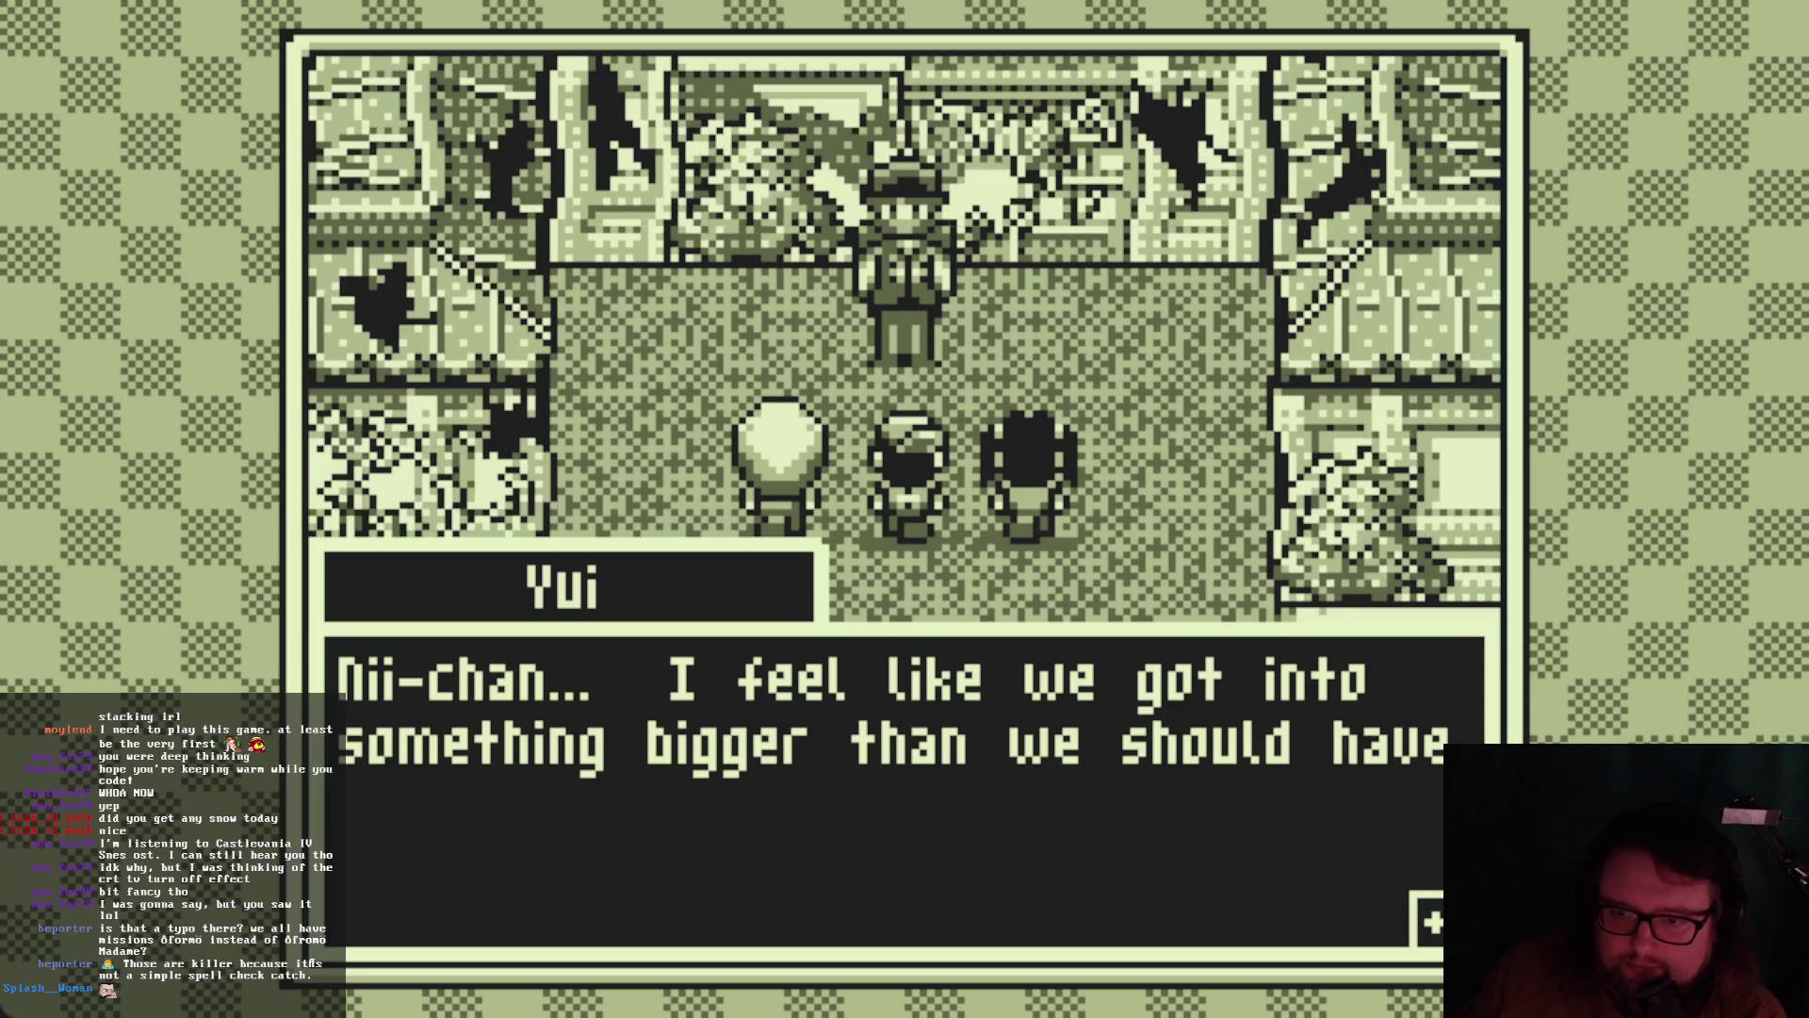
pyautogui.press('space')
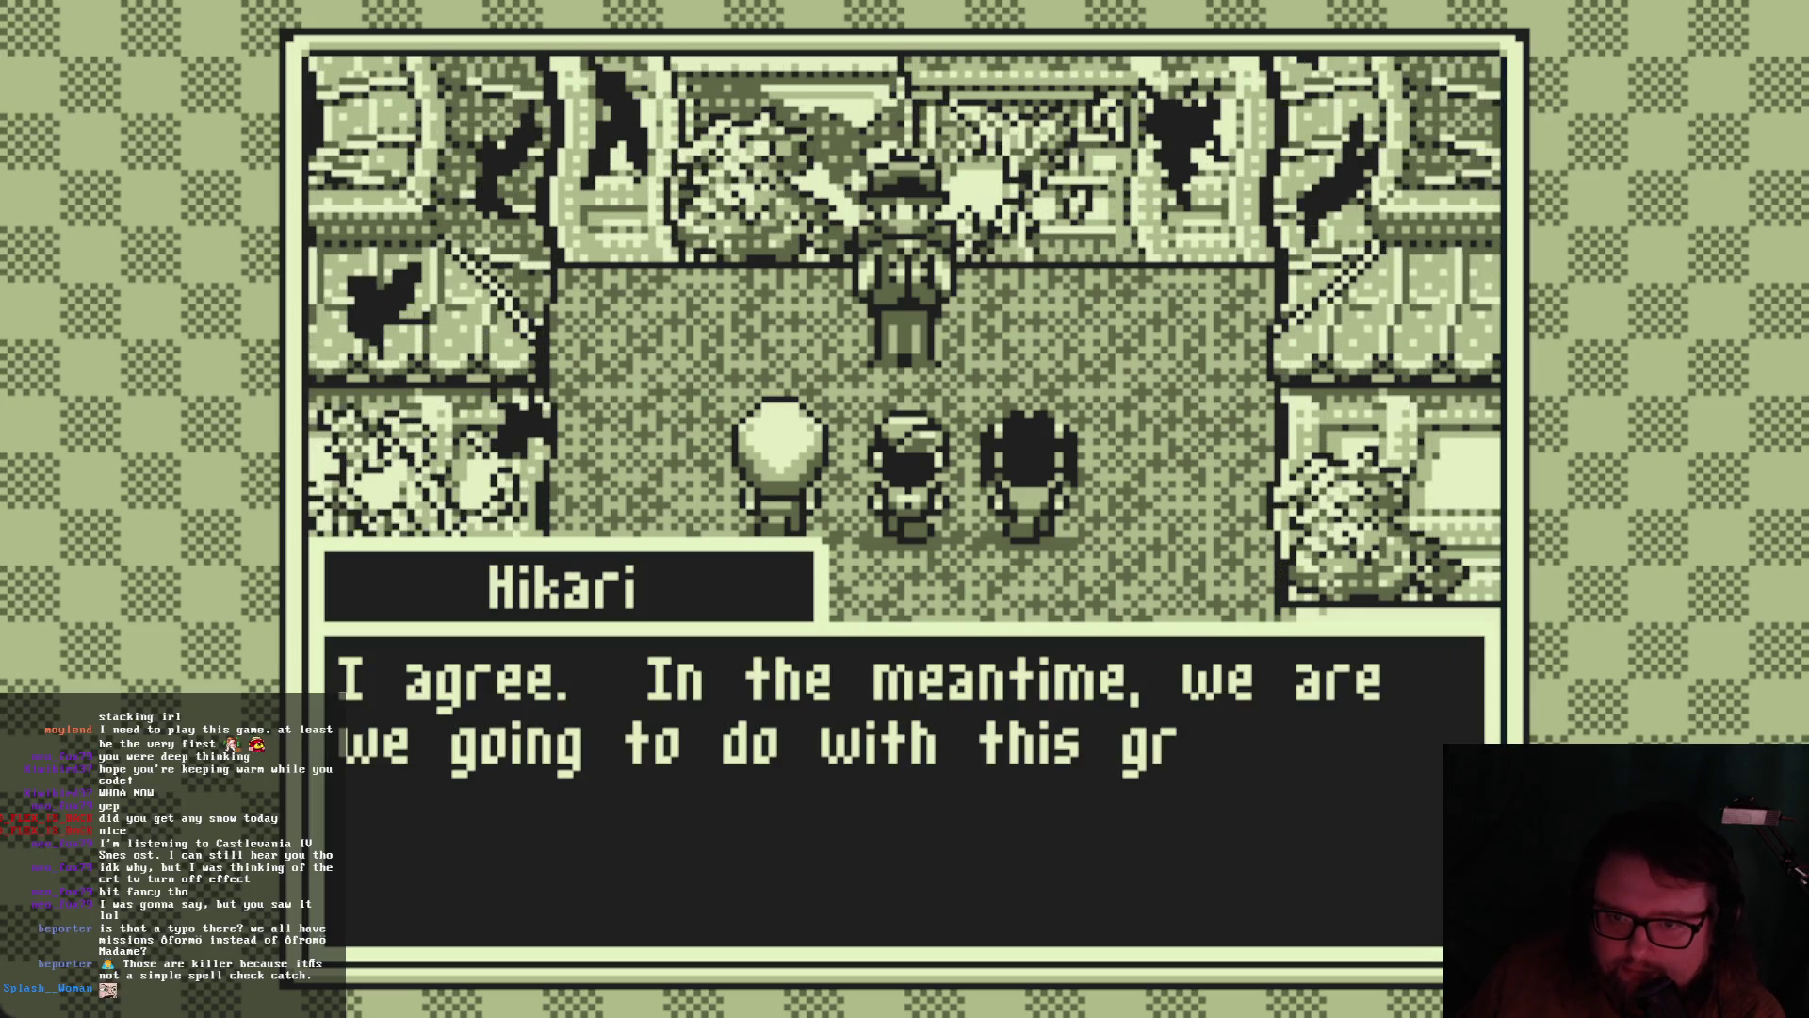
pyautogui.press('space')
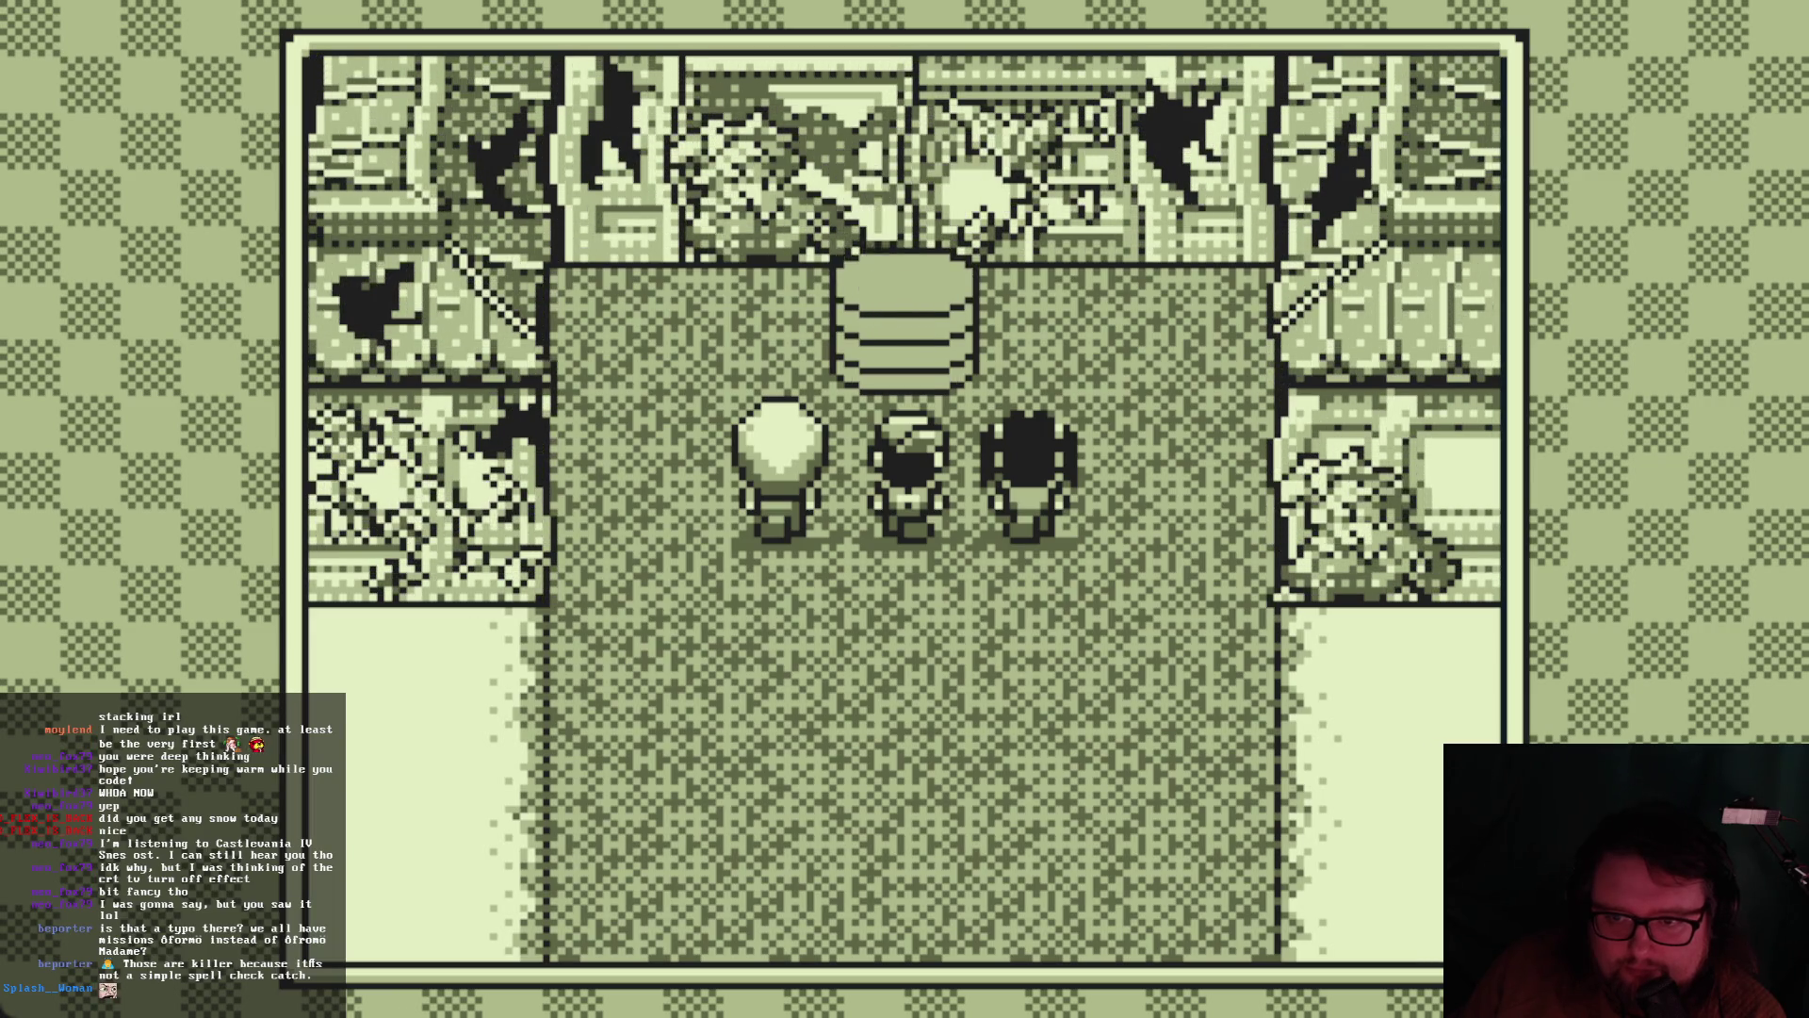
pyautogui.hotkey('alt', 'Tab')
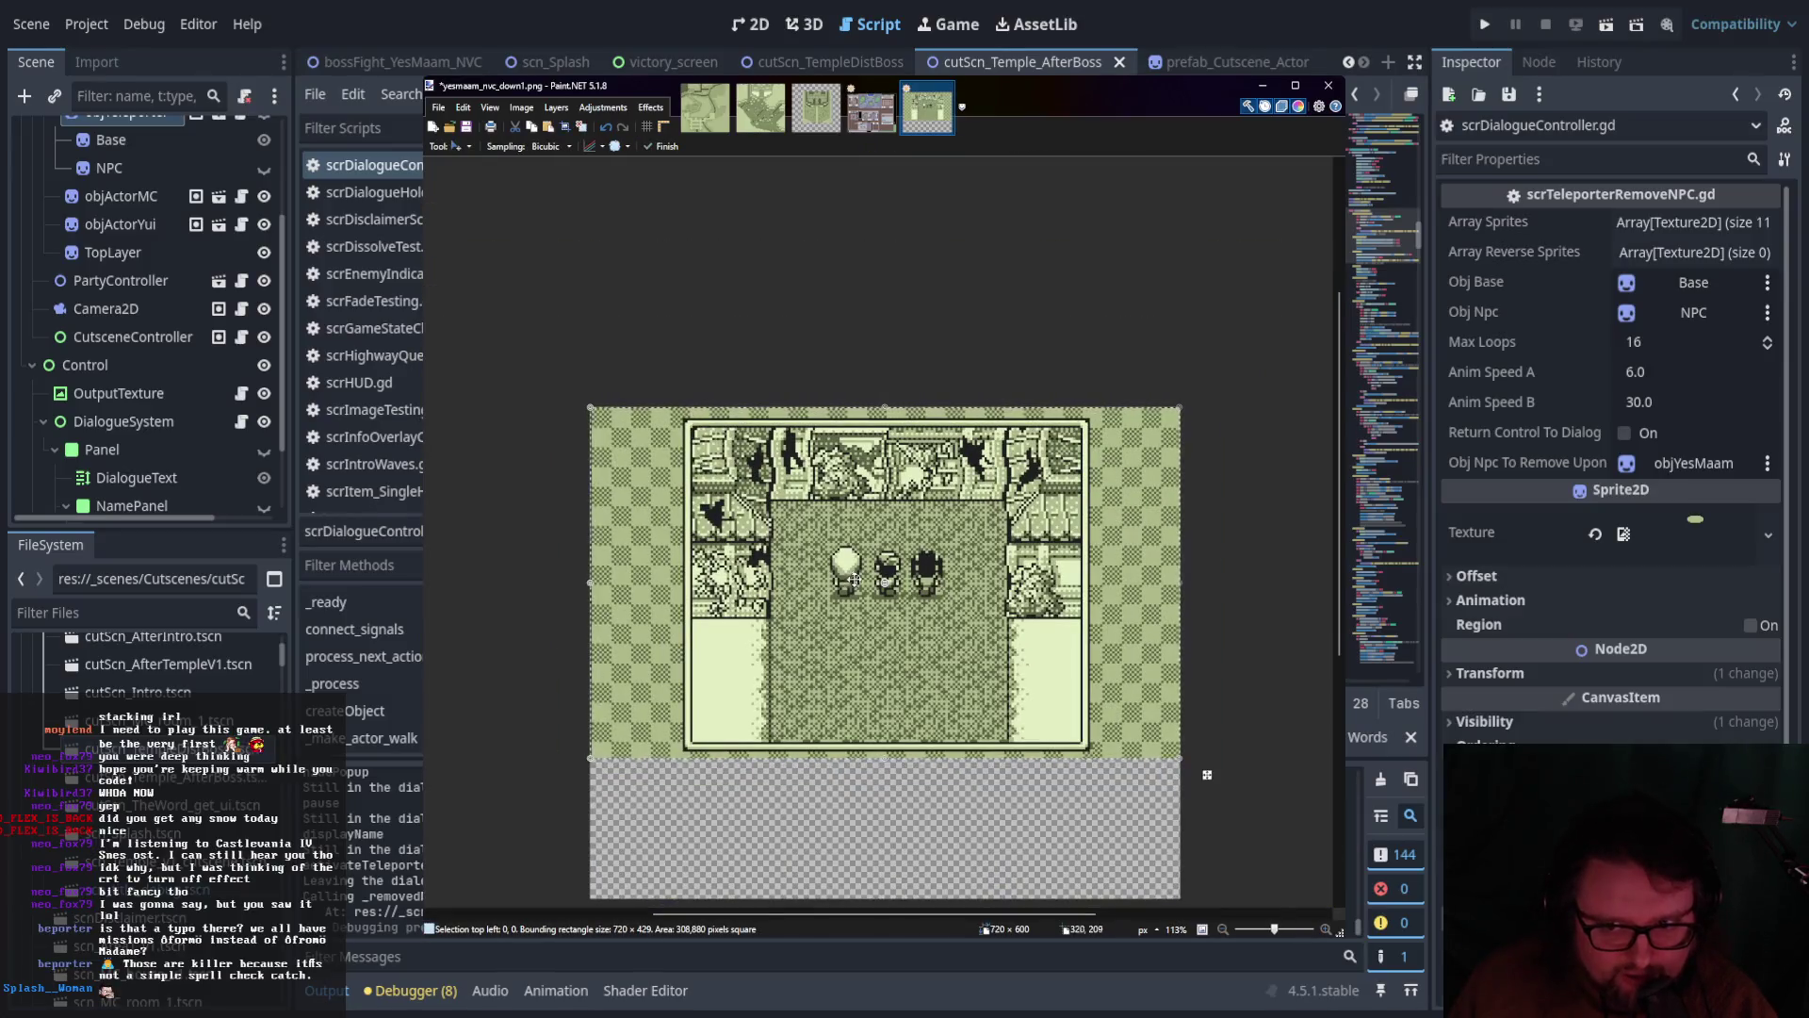
# Scroll the canvas to show the full temple room and select the Paintbrush tool
pyautogui.scroll(5, 851, 577)
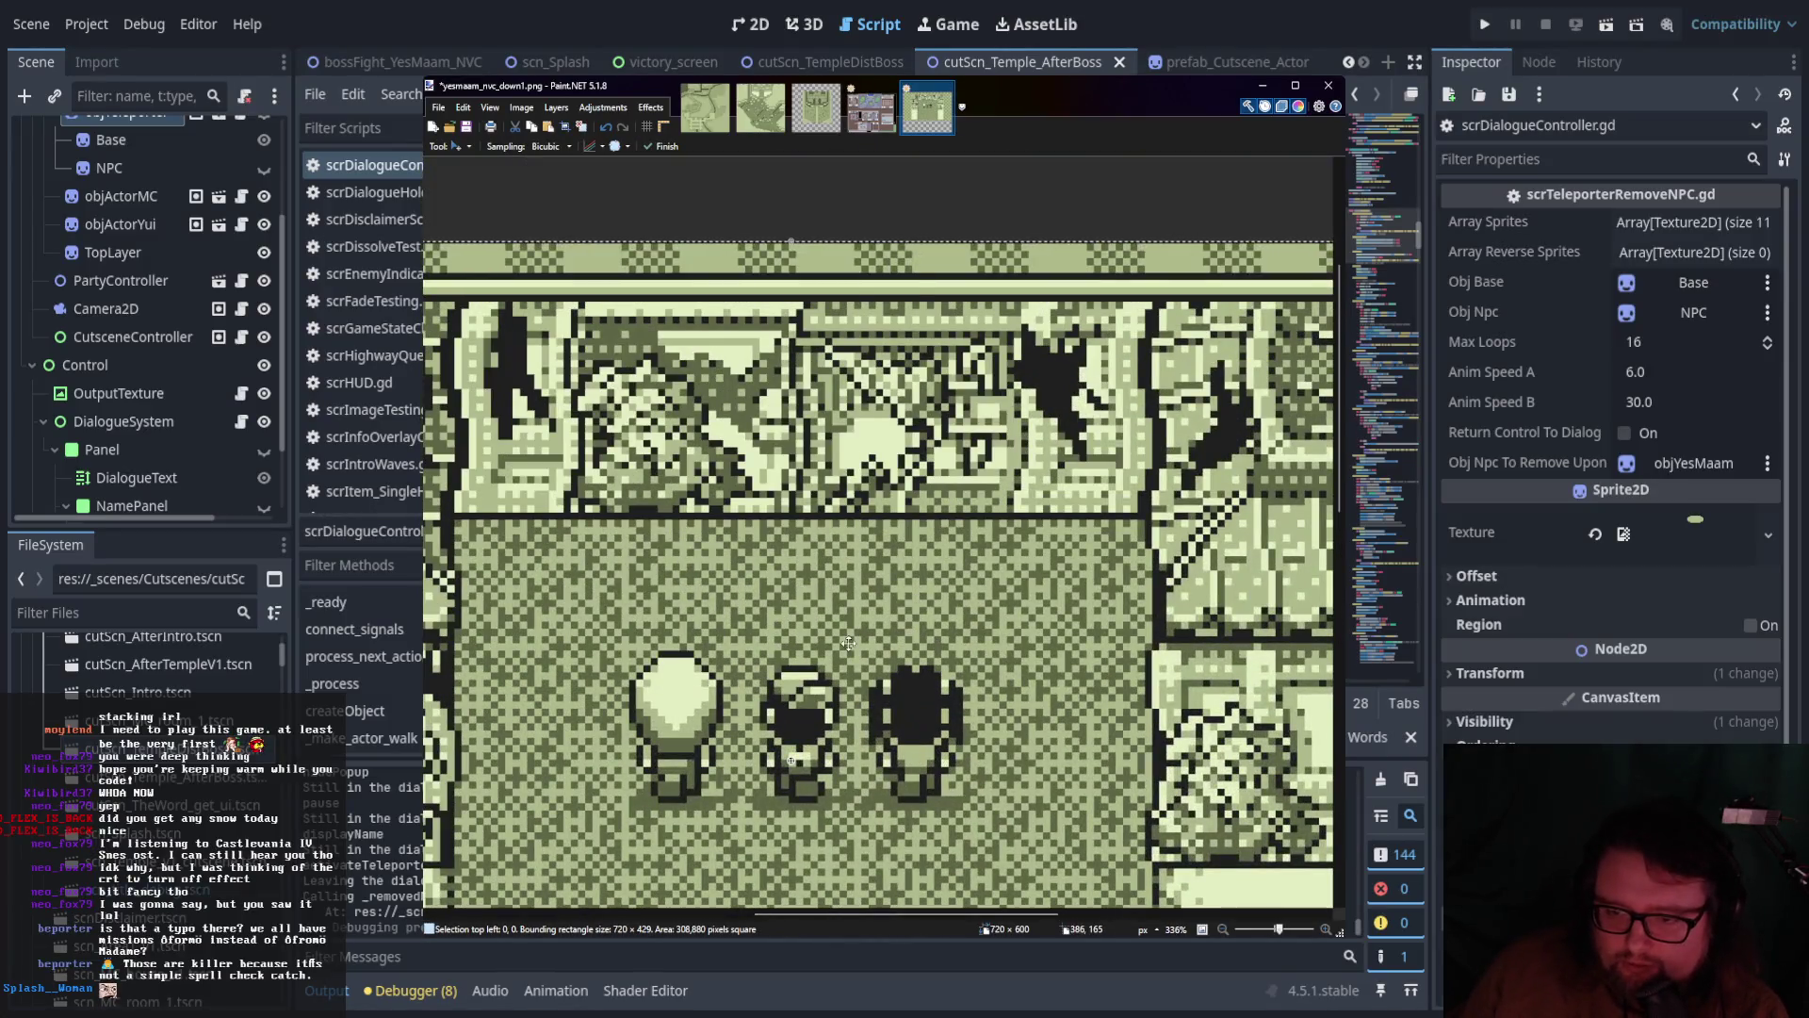
pyautogui.scroll(-3, 865, 643)
pyautogui.scroll(-2, 834, 647)
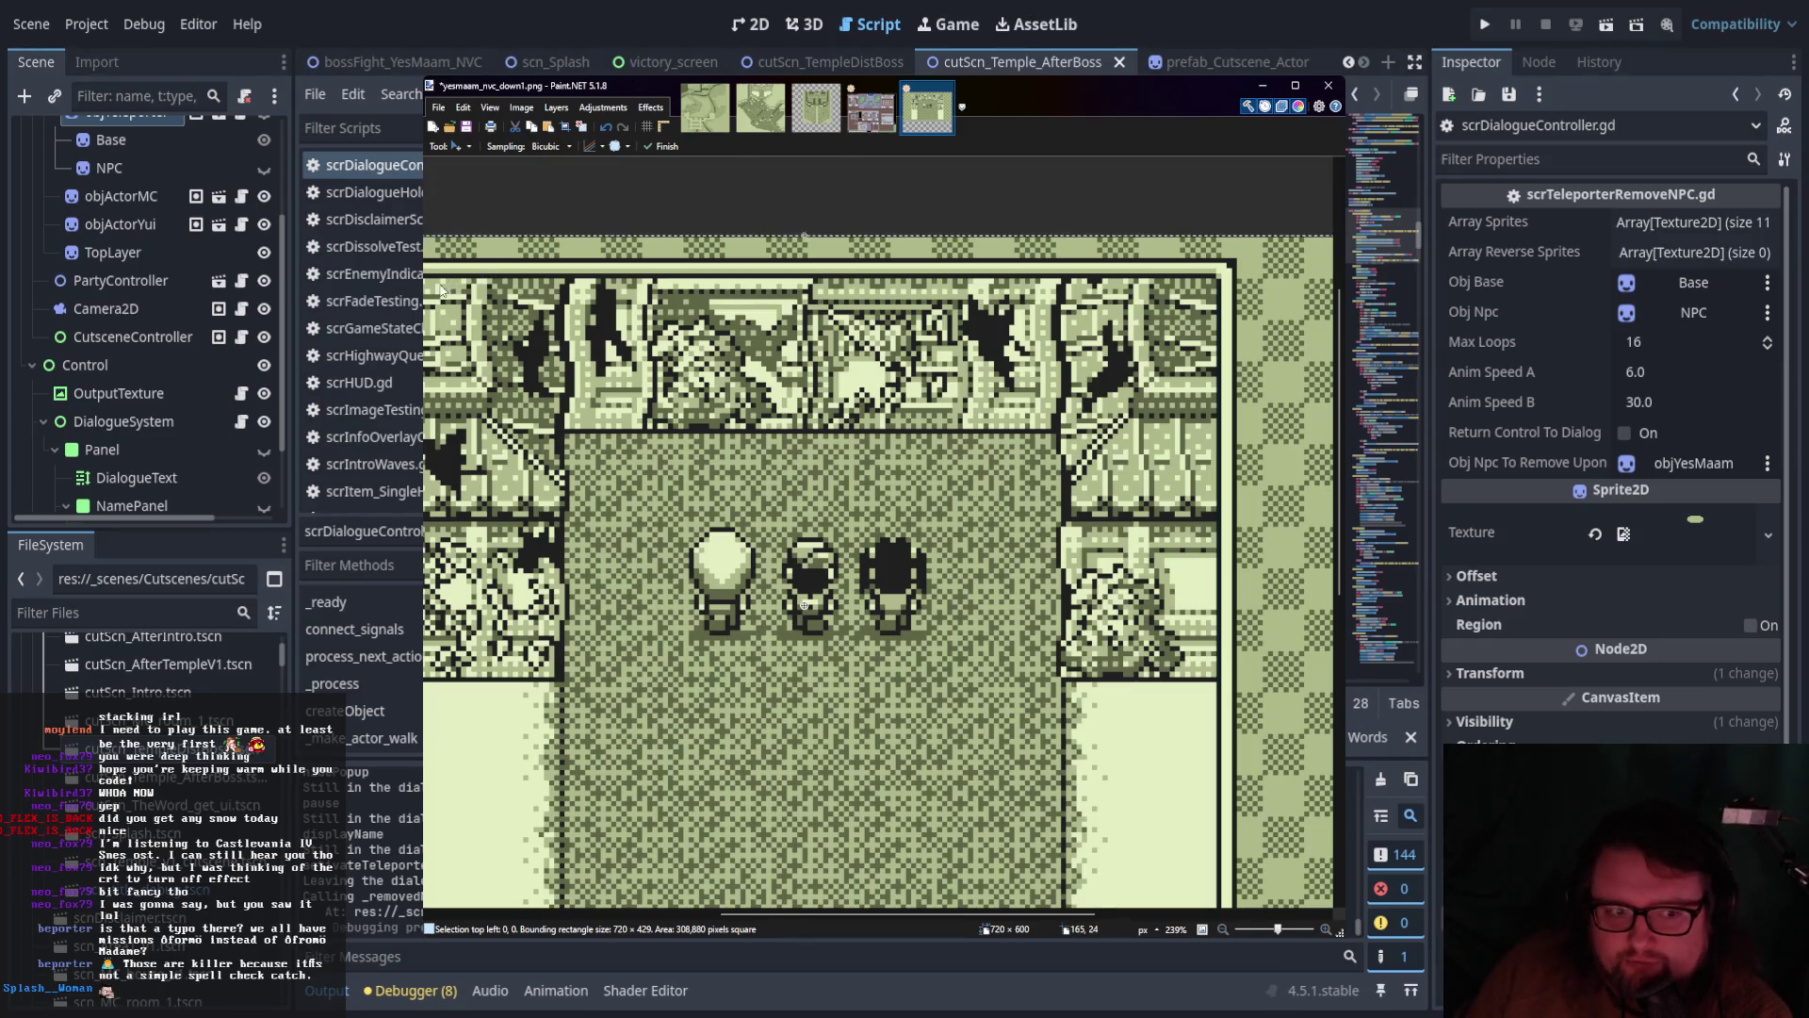
pyautogui.press('b')
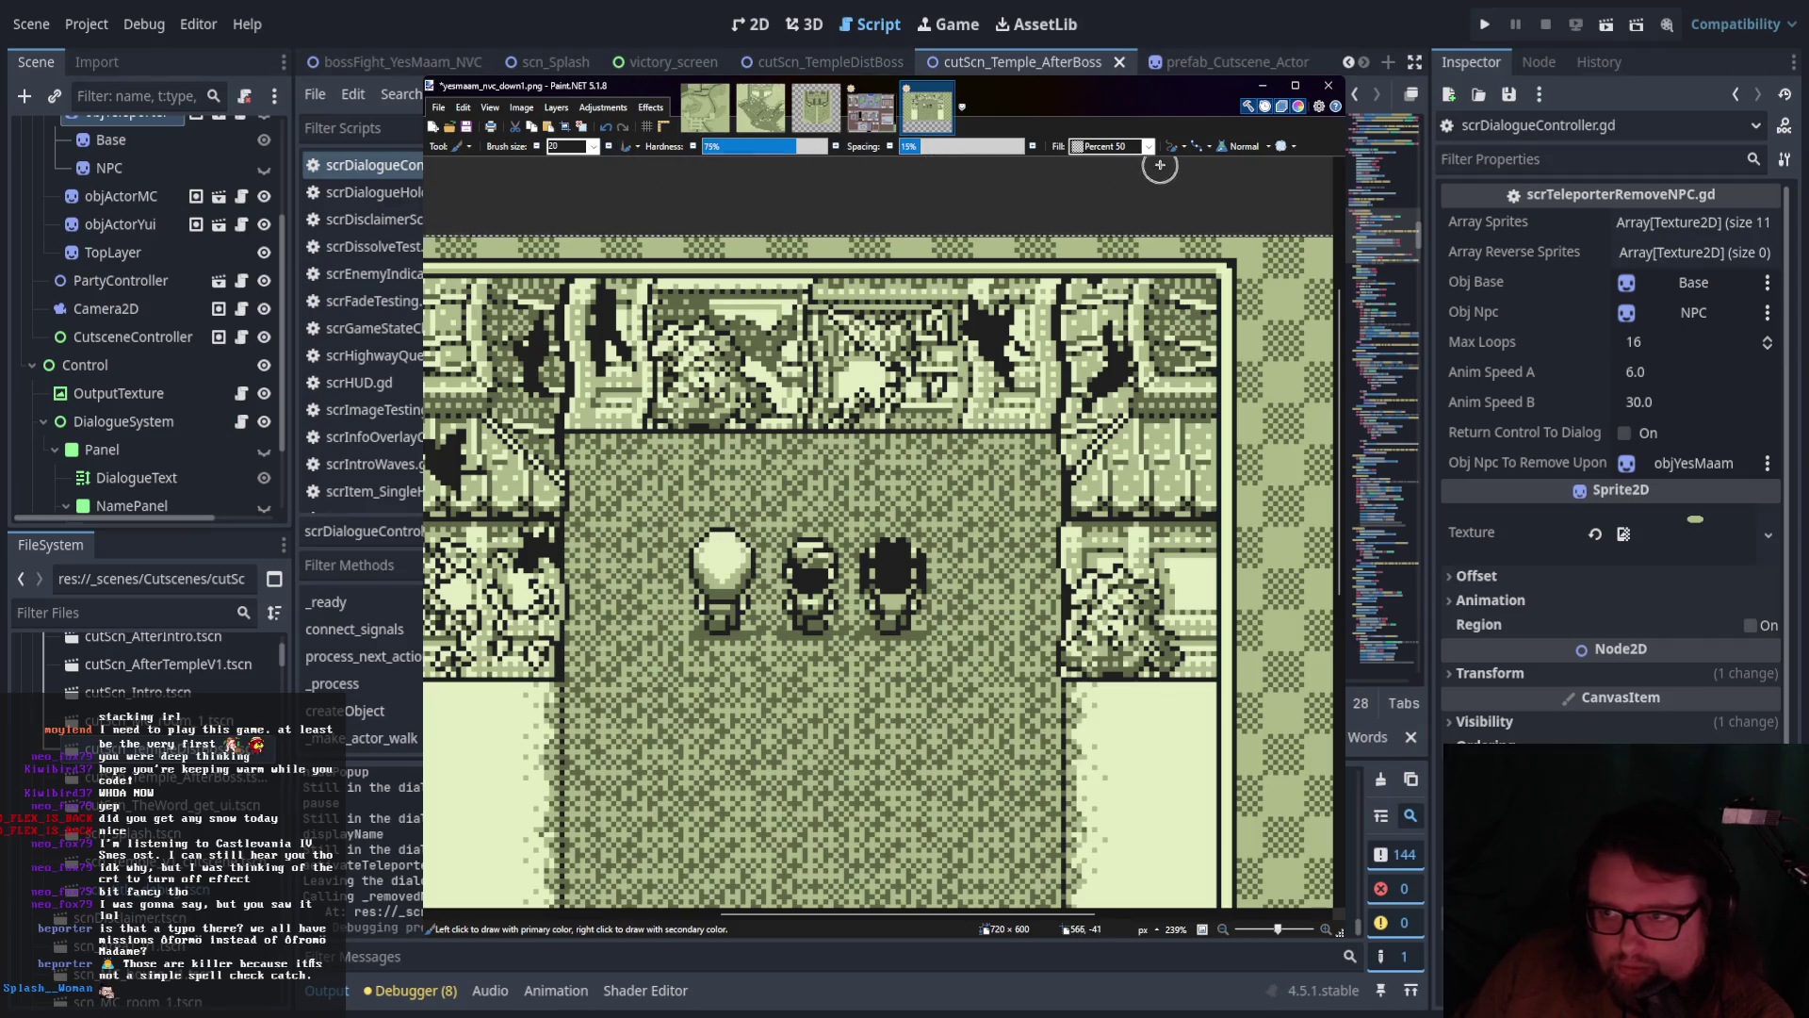
# Set the Paintbrush fill to Solid Color and reduce the brush size to 7
pyautogui.click(1122, 151)
pyautogui.click(1122, 203)
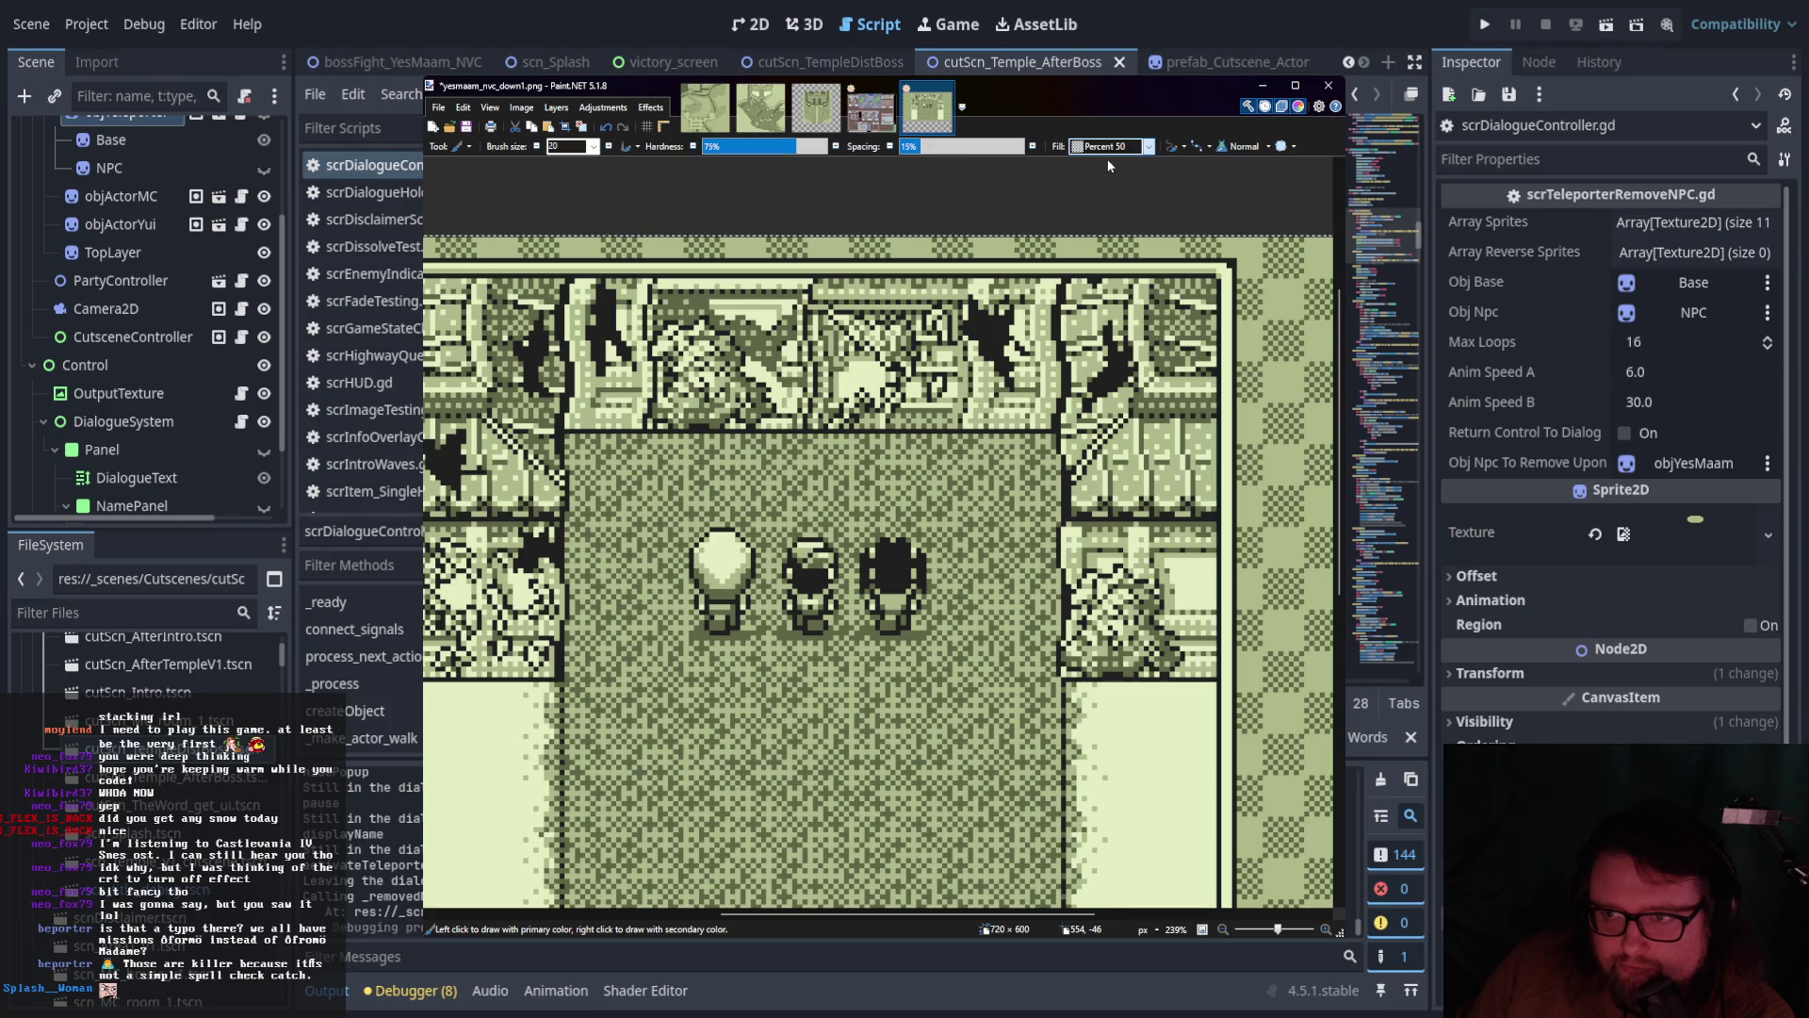
pyautogui.click(535, 147)
pyautogui.click(535, 147)
pyautogui.click(535, 147)
pyautogui.click(536, 147)
pyautogui.click(535, 147)
pyautogui.click(535, 147)
pyautogui.click(535, 147)
pyautogui.click(535, 147)
pyautogui.click(535, 147)
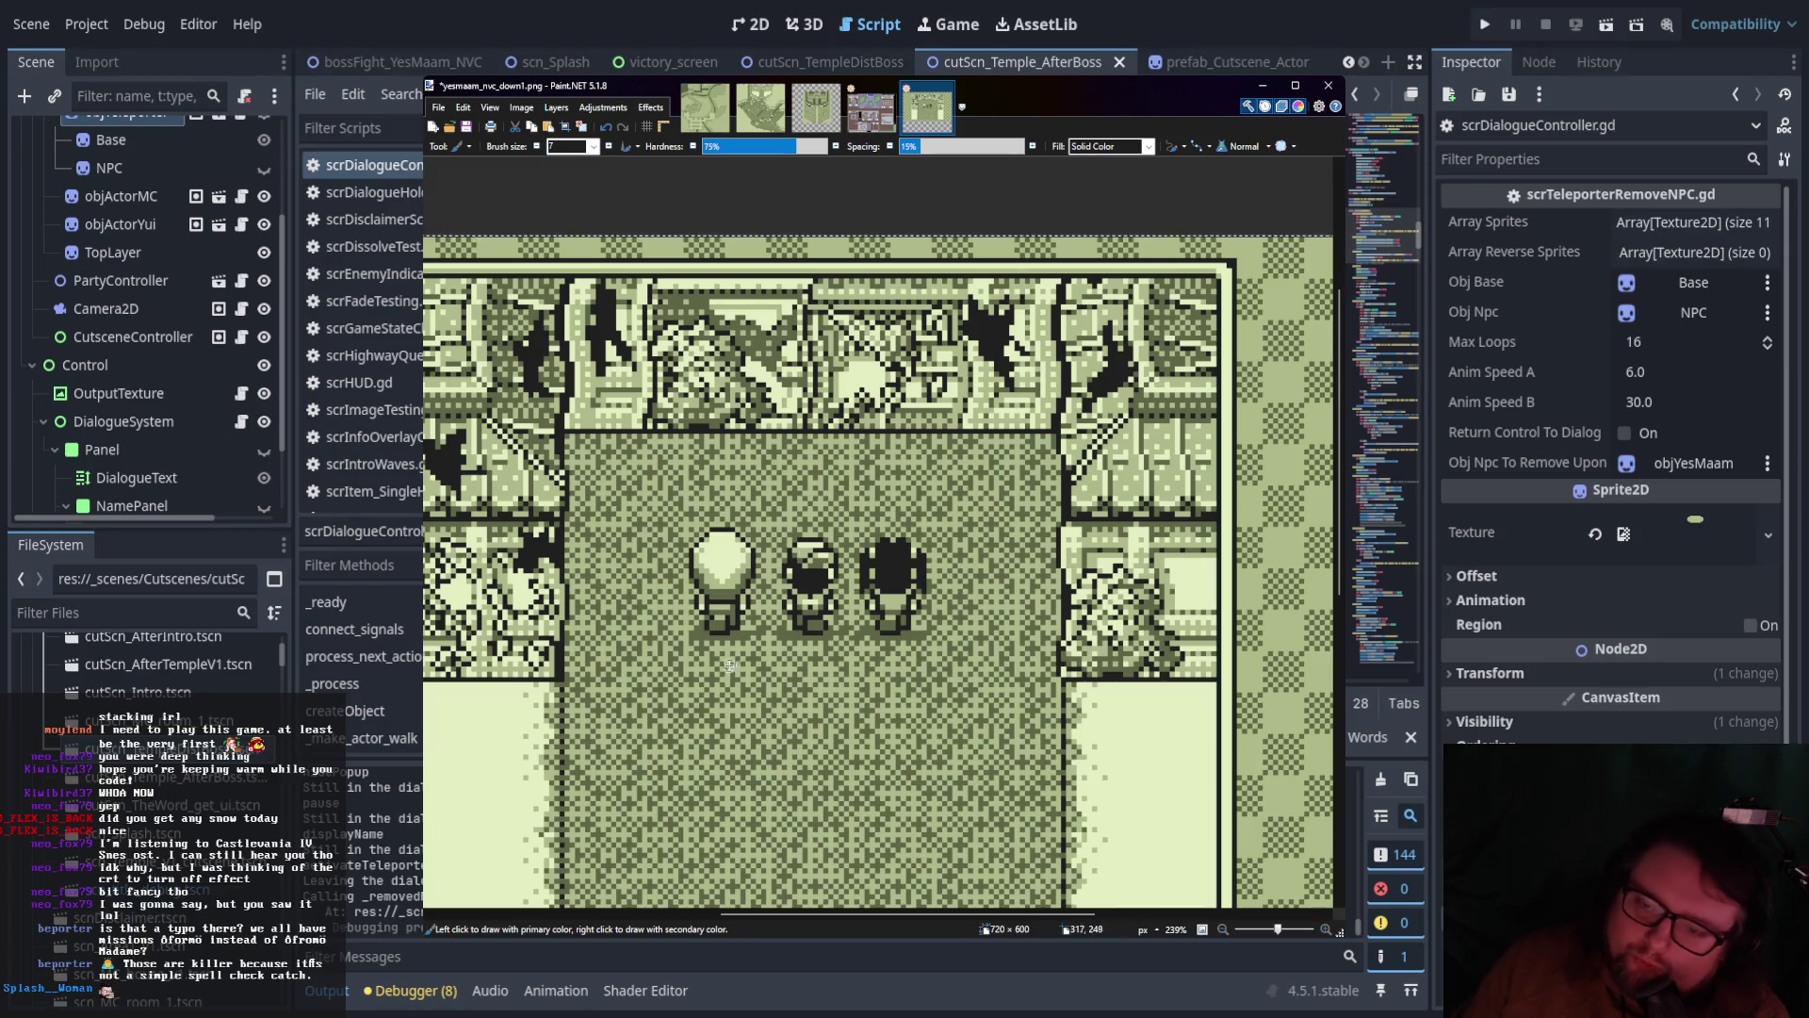
# Underline two characters in blue and draw a path up and left from the third
pyautogui.moveTo(692, 656); pyautogui.dragTo(741, 656)
pyautogui.moveTo(867, 655); pyautogui.dragTo(925, 655)
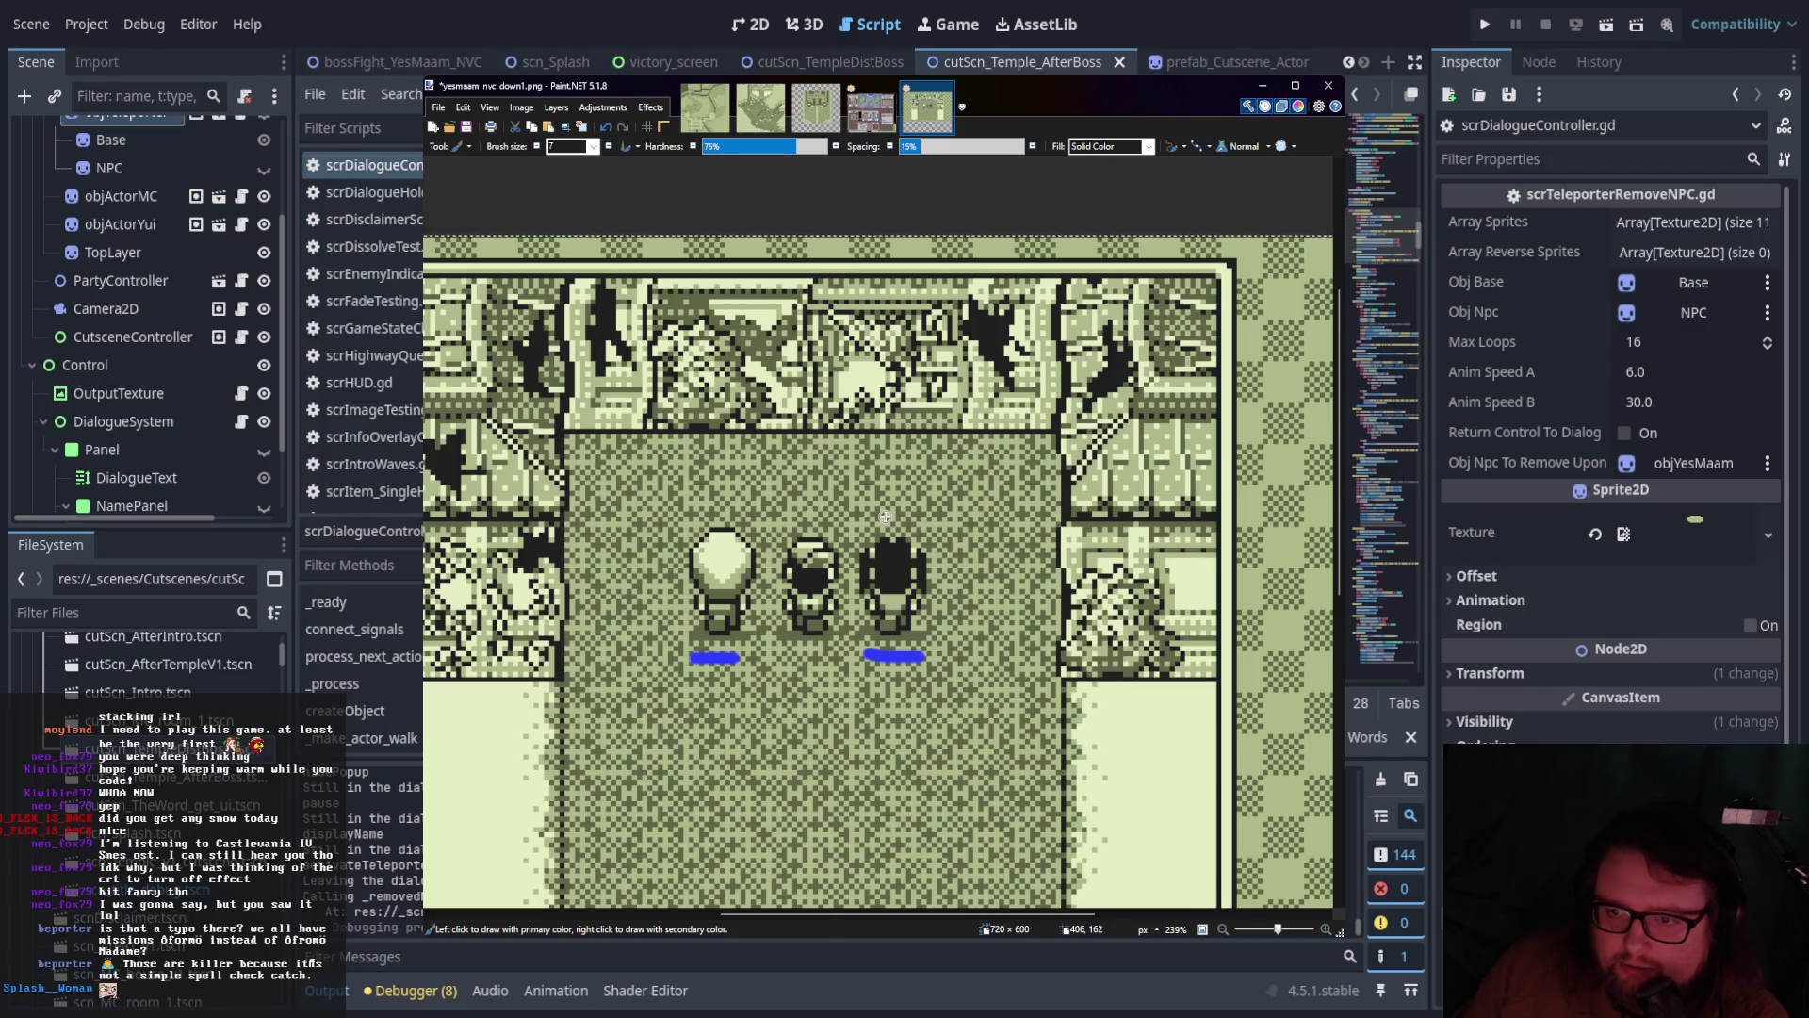
pyautogui.moveTo(885, 518); pyautogui.dragTo(886, 450)
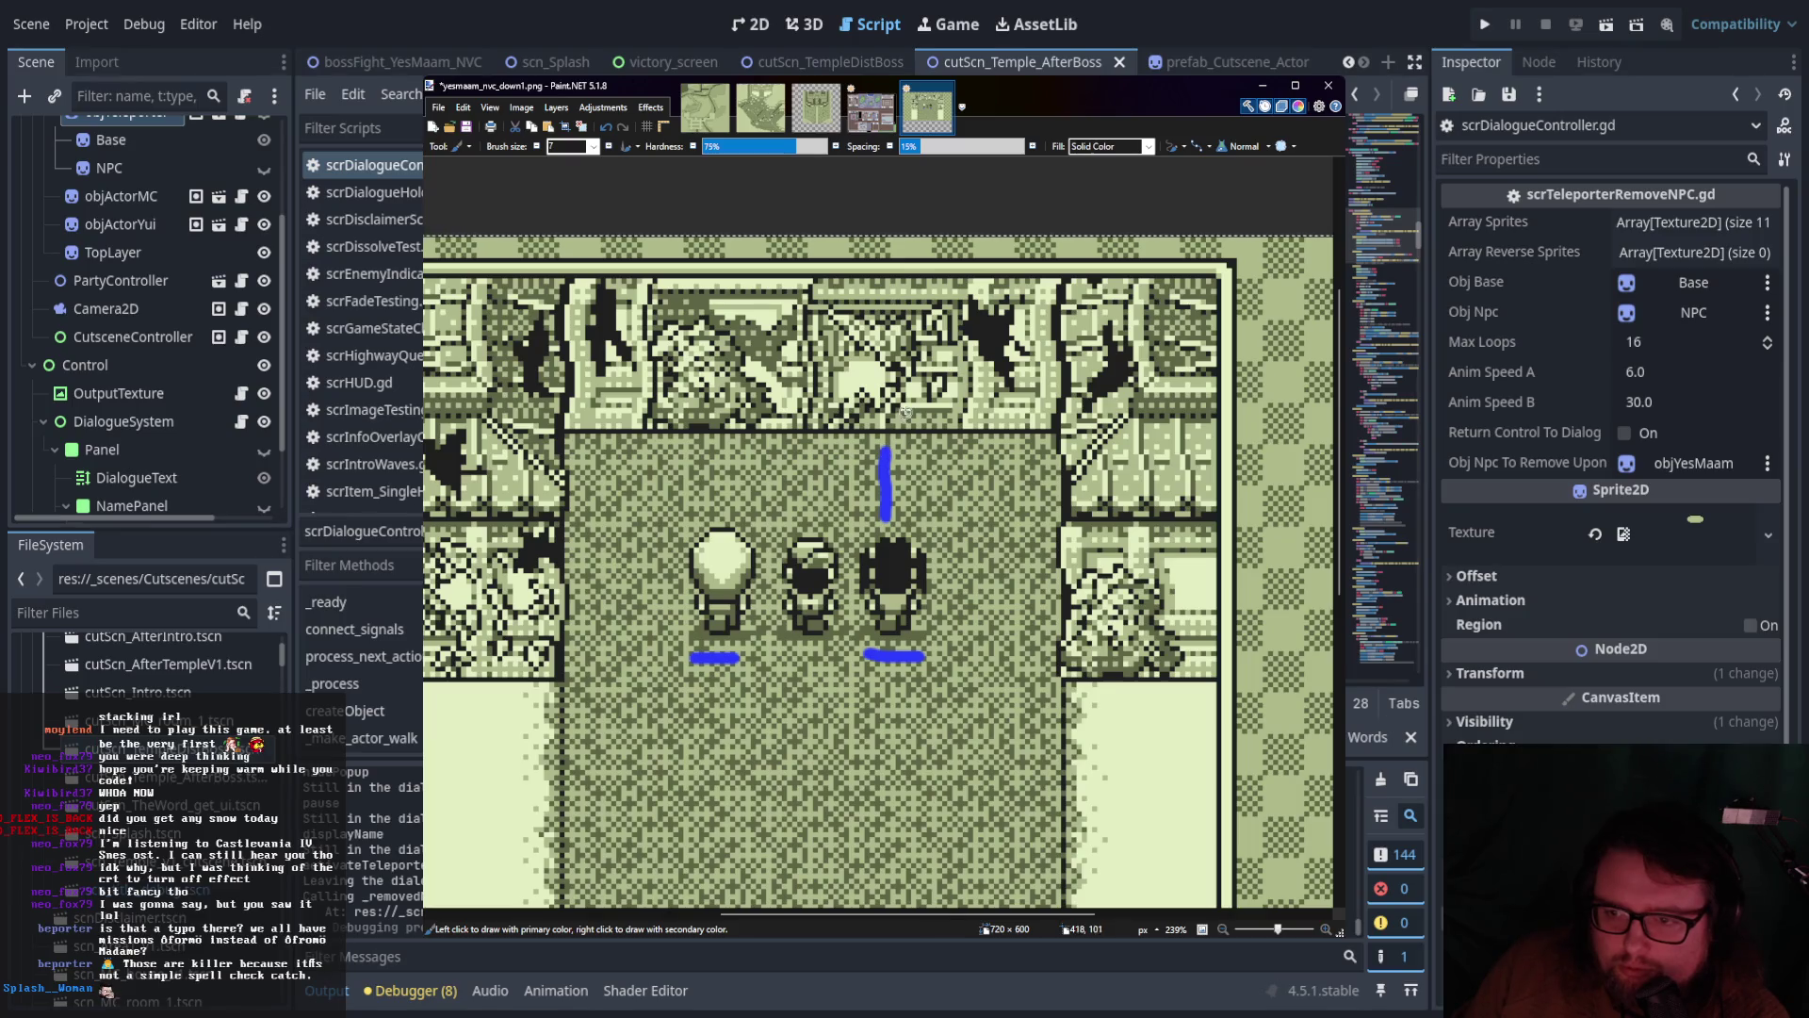
pyautogui.moveTo(890, 430)
pyautogui.mouseDown()
pyautogui.moveTo(906, 422)
pyautogui.moveTo(856, 418)
pyautogui.moveTo(890, 439)
pyautogui.mouseUp()
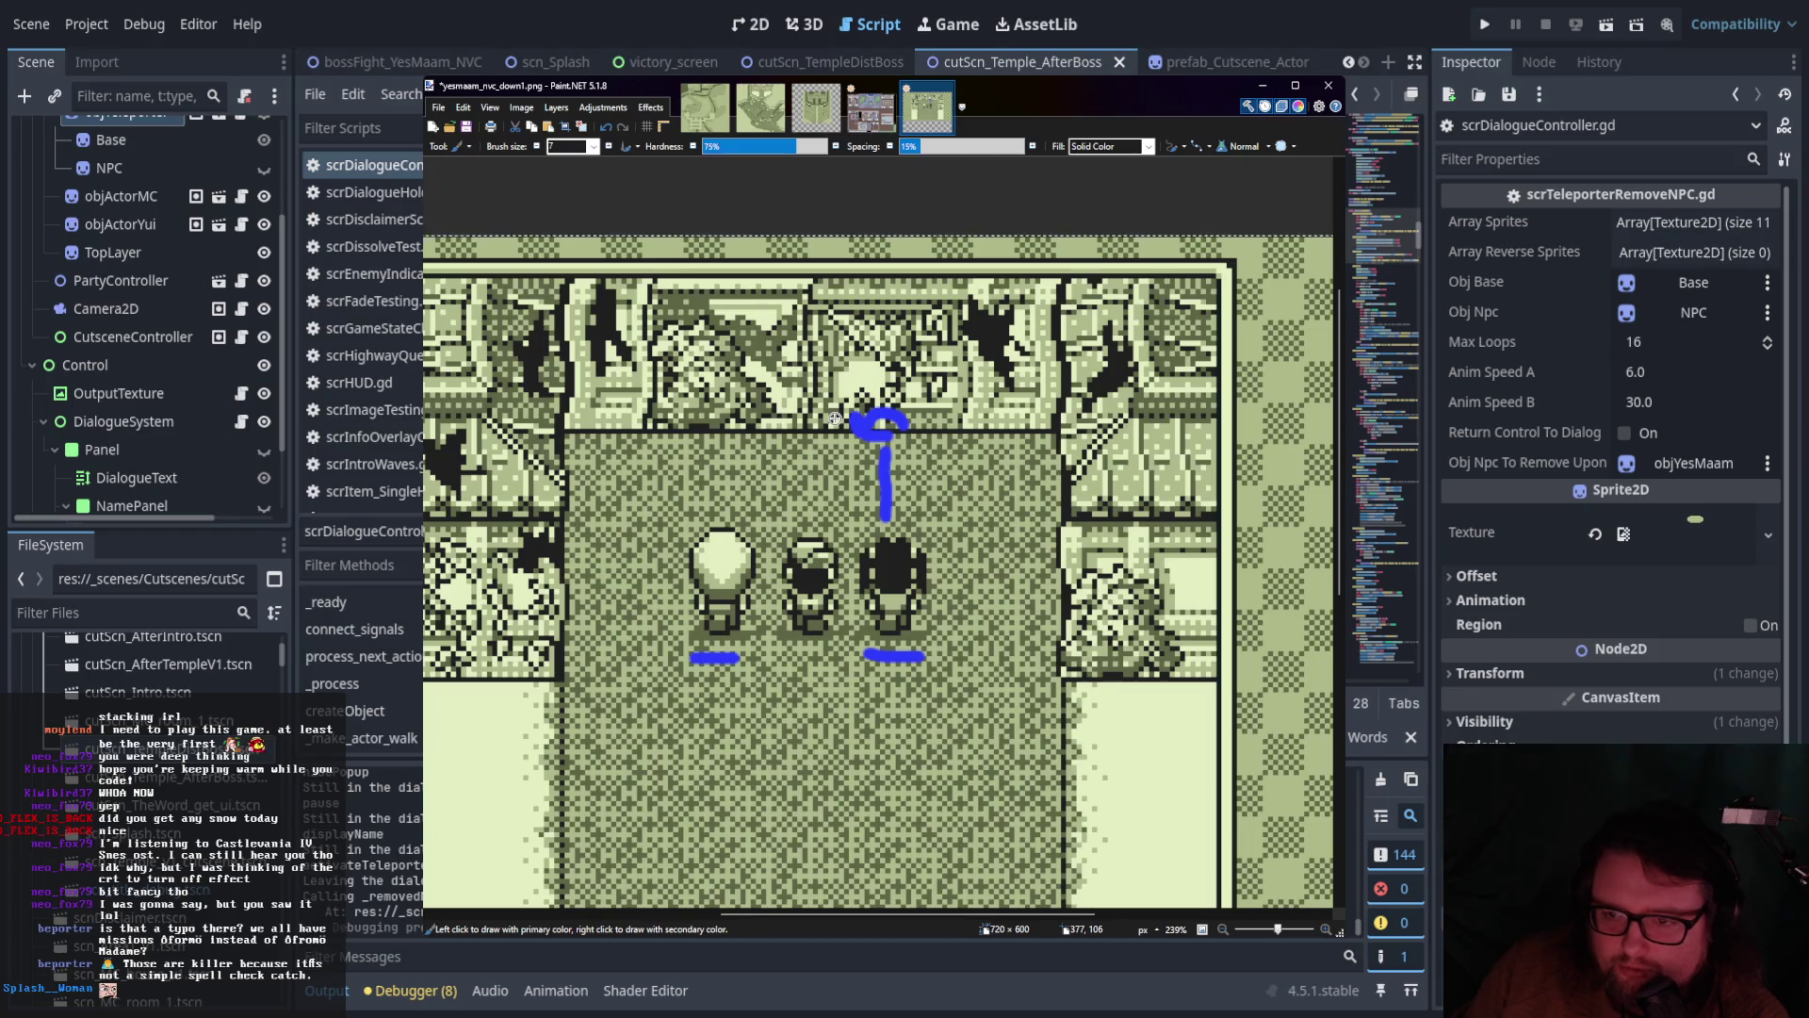
pyautogui.hotkey('ctrl', 'z')
pyautogui.hotkey('ctrl', 'z')
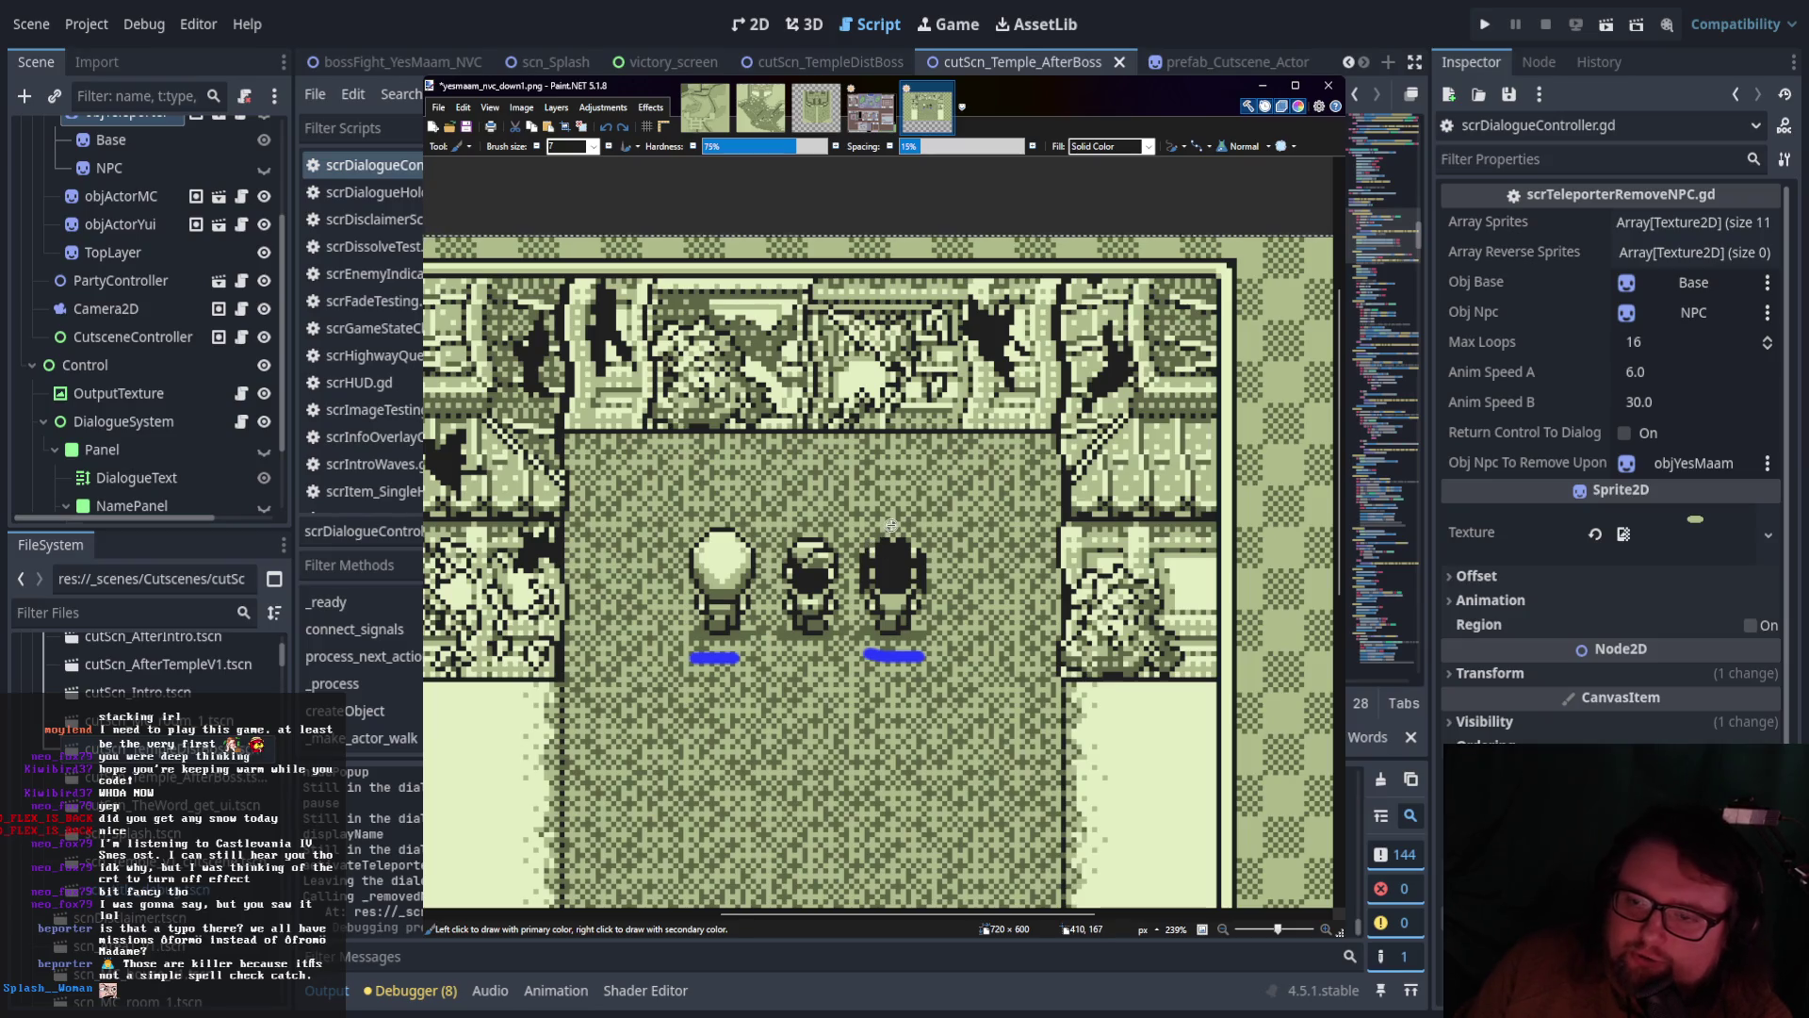
pyautogui.moveTo(892, 525)
pyautogui.mouseDown()
pyautogui.moveTo(894, 448)
pyautogui.moveTo(799, 431)
pyautogui.mouseUp()
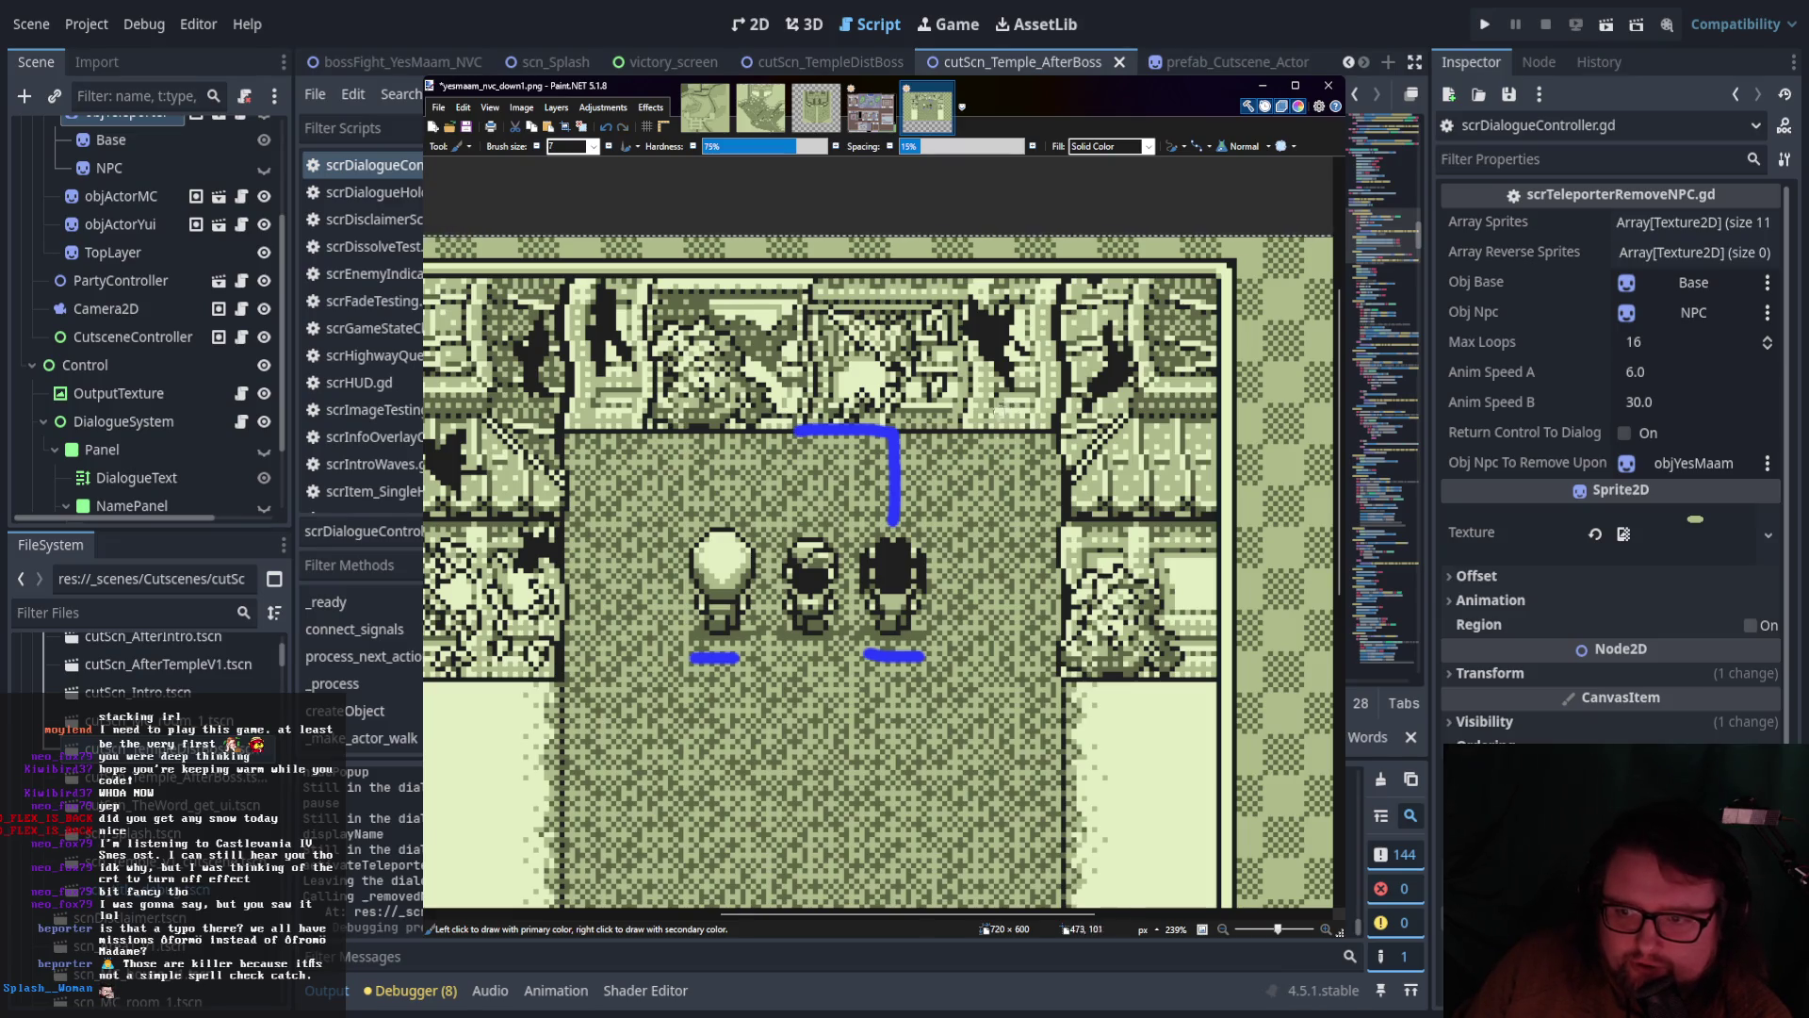
# Handwrite numbered notes beside the path: 'move' 1, 'Turn' 2, and another top-left move step
pyautogui.moveTo(947, 531)
pyautogui.mouseDown()
pyautogui.moveTo(966, 490)
pyautogui.moveTo(996, 492)
pyautogui.moveTo(1003, 514)
pyautogui.mouseUp()
pyautogui.moveTo(1029, 485)
pyautogui.mouseDown()
pyautogui.moveTo(1074, 469)
pyautogui.moveTo(1105, 488)
pyautogui.mouseUp()
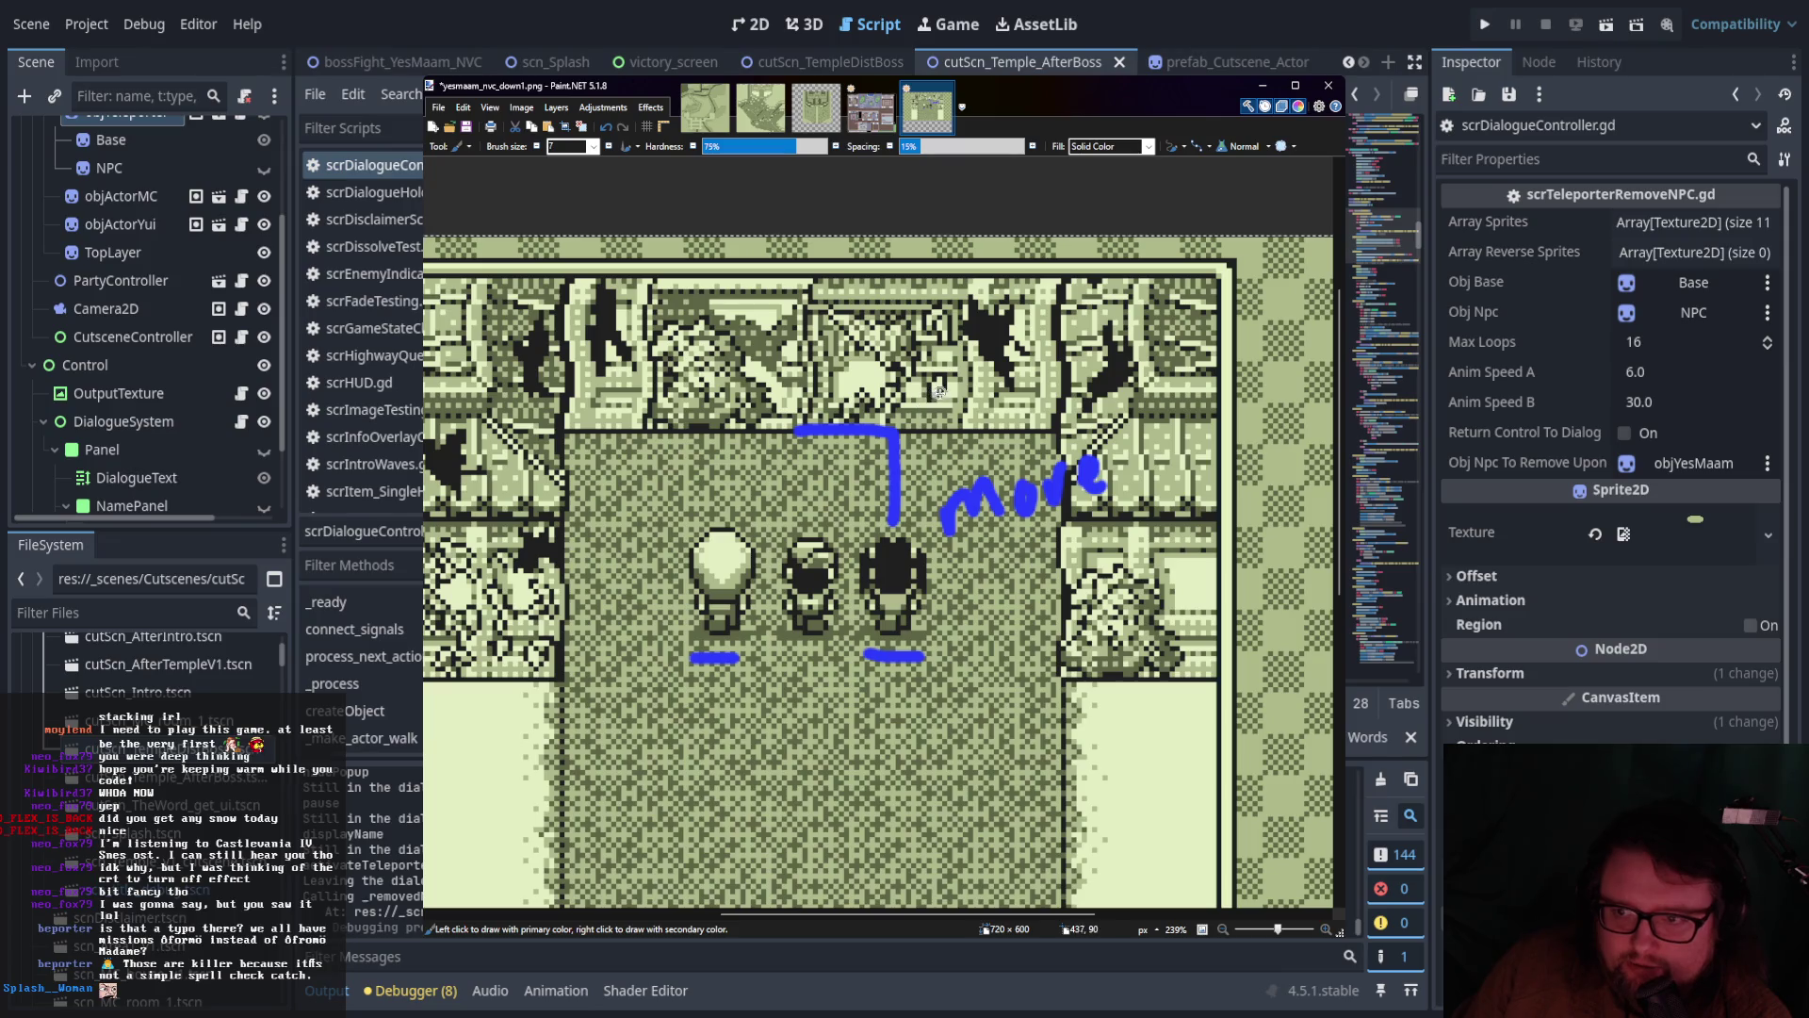
pyautogui.moveTo(1024, 533); pyautogui.dragTo(1035, 583)
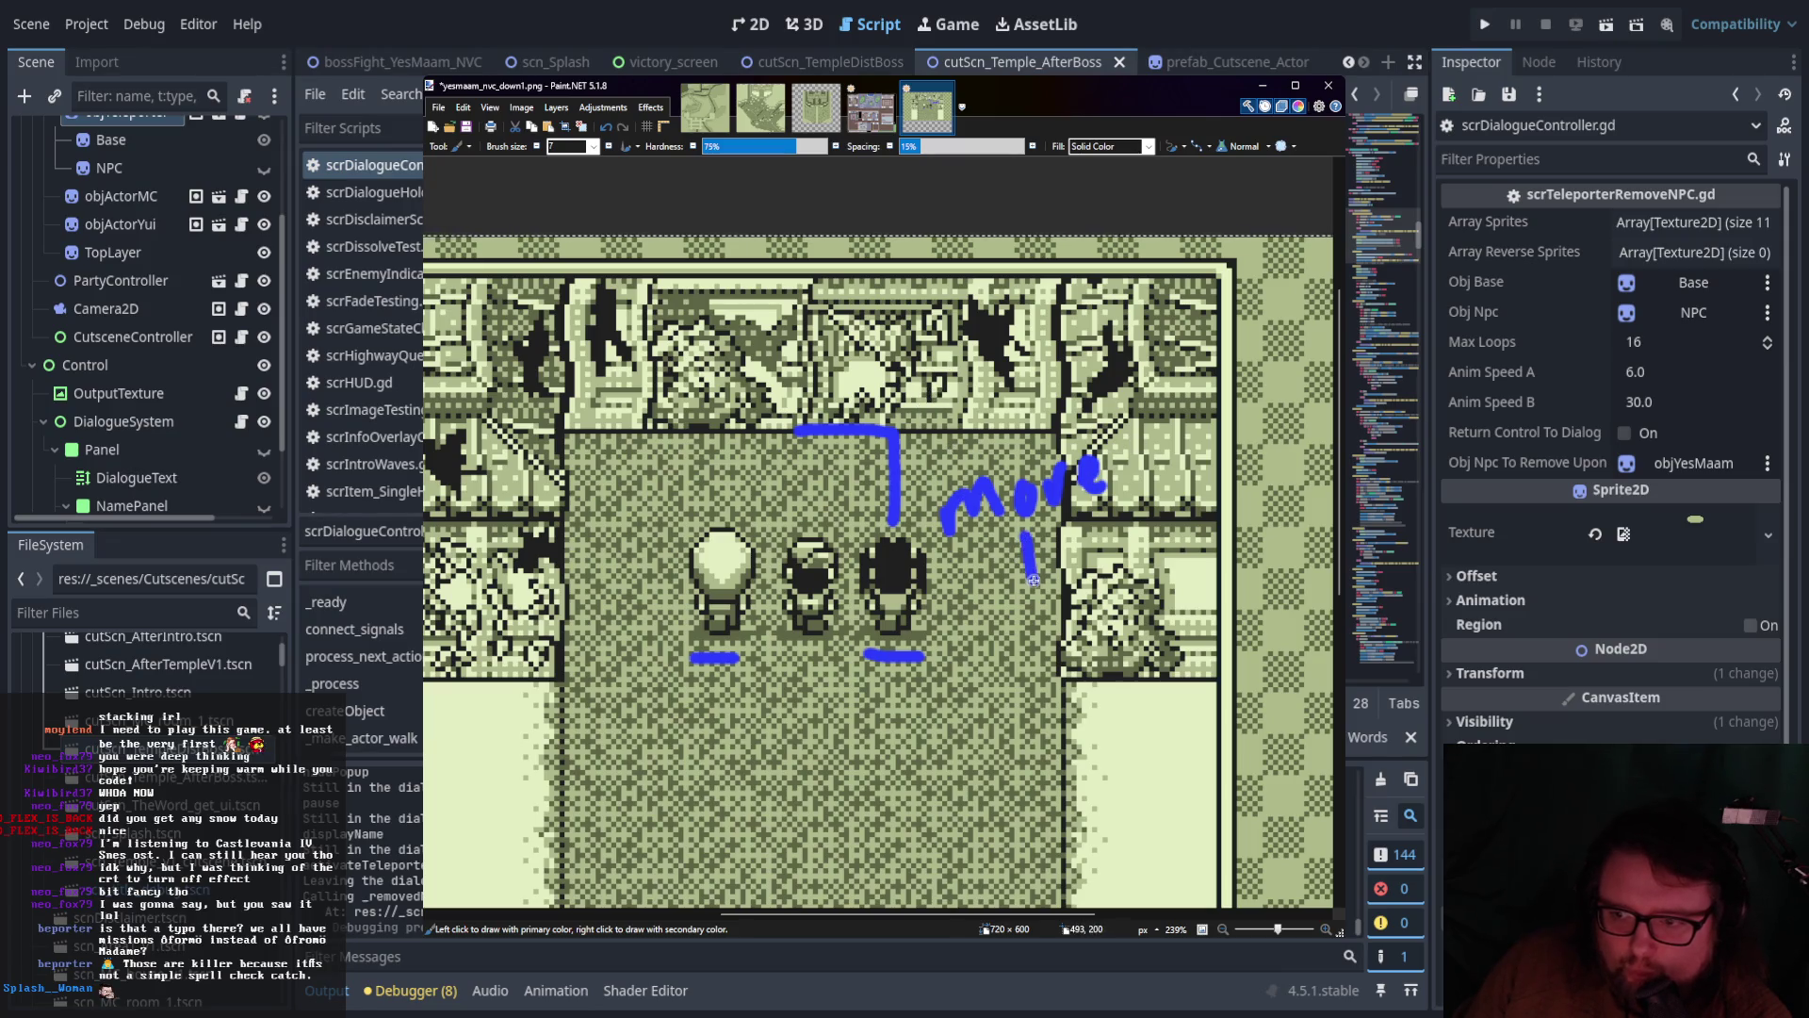
pyautogui.moveTo(939, 386); pyautogui.dragTo(942, 414)
pyautogui.moveTo(923, 382); pyautogui.dragTo(1046, 392)
pyautogui.moveTo(1072, 323)
pyautogui.mouseDown()
pyautogui.moveTo(1076, 356)
pyautogui.moveTo(1104, 366)
pyautogui.moveTo(1117, 336)
pyautogui.mouseUp()
pyautogui.moveTo(1143, 358)
pyautogui.mouseDown()
pyautogui.moveTo(1138, 301)
pyautogui.moveTo(1172, 318)
pyautogui.mouseUp()
pyautogui.moveTo(1008, 421); pyautogui.dragTo(1038, 443)
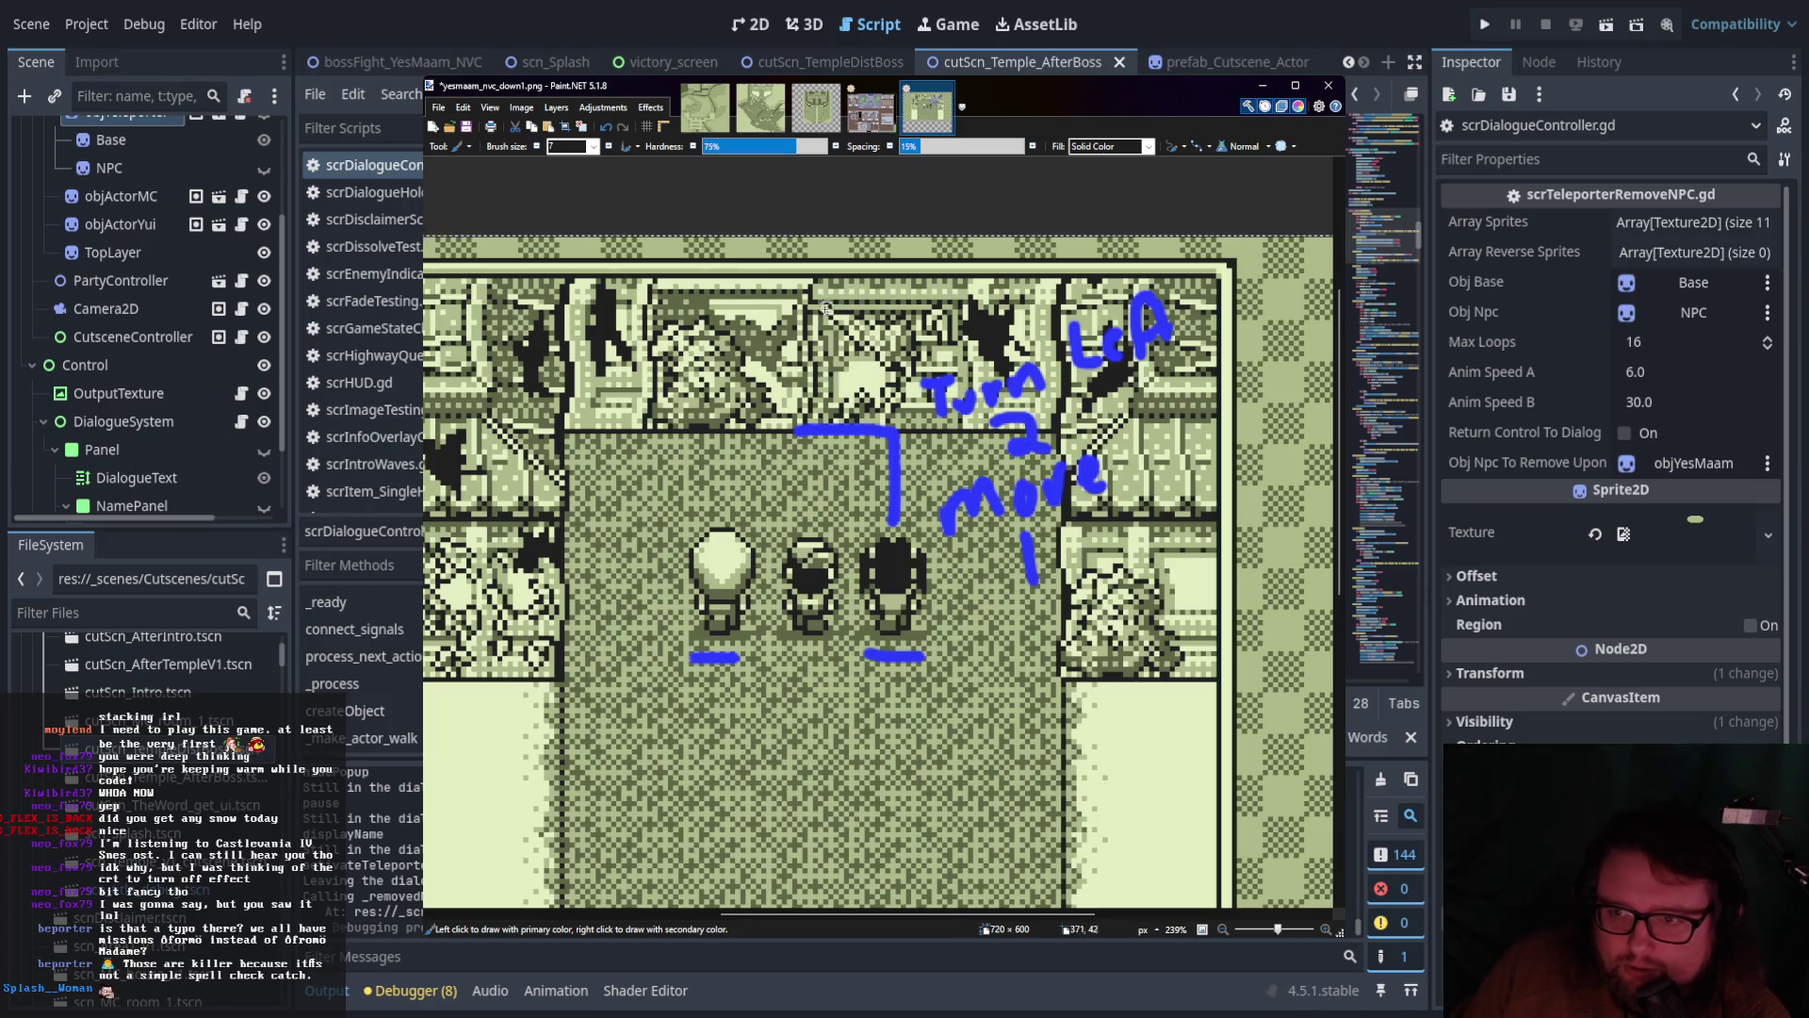
pyautogui.moveTo(753, 366); pyautogui.dragTo(891, 326)
pyautogui.moveTo(808, 378)
pyautogui.mouseDown()
pyautogui.moveTo(853, 372)
pyautogui.moveTo(861, 403)
pyautogui.mouseUp()
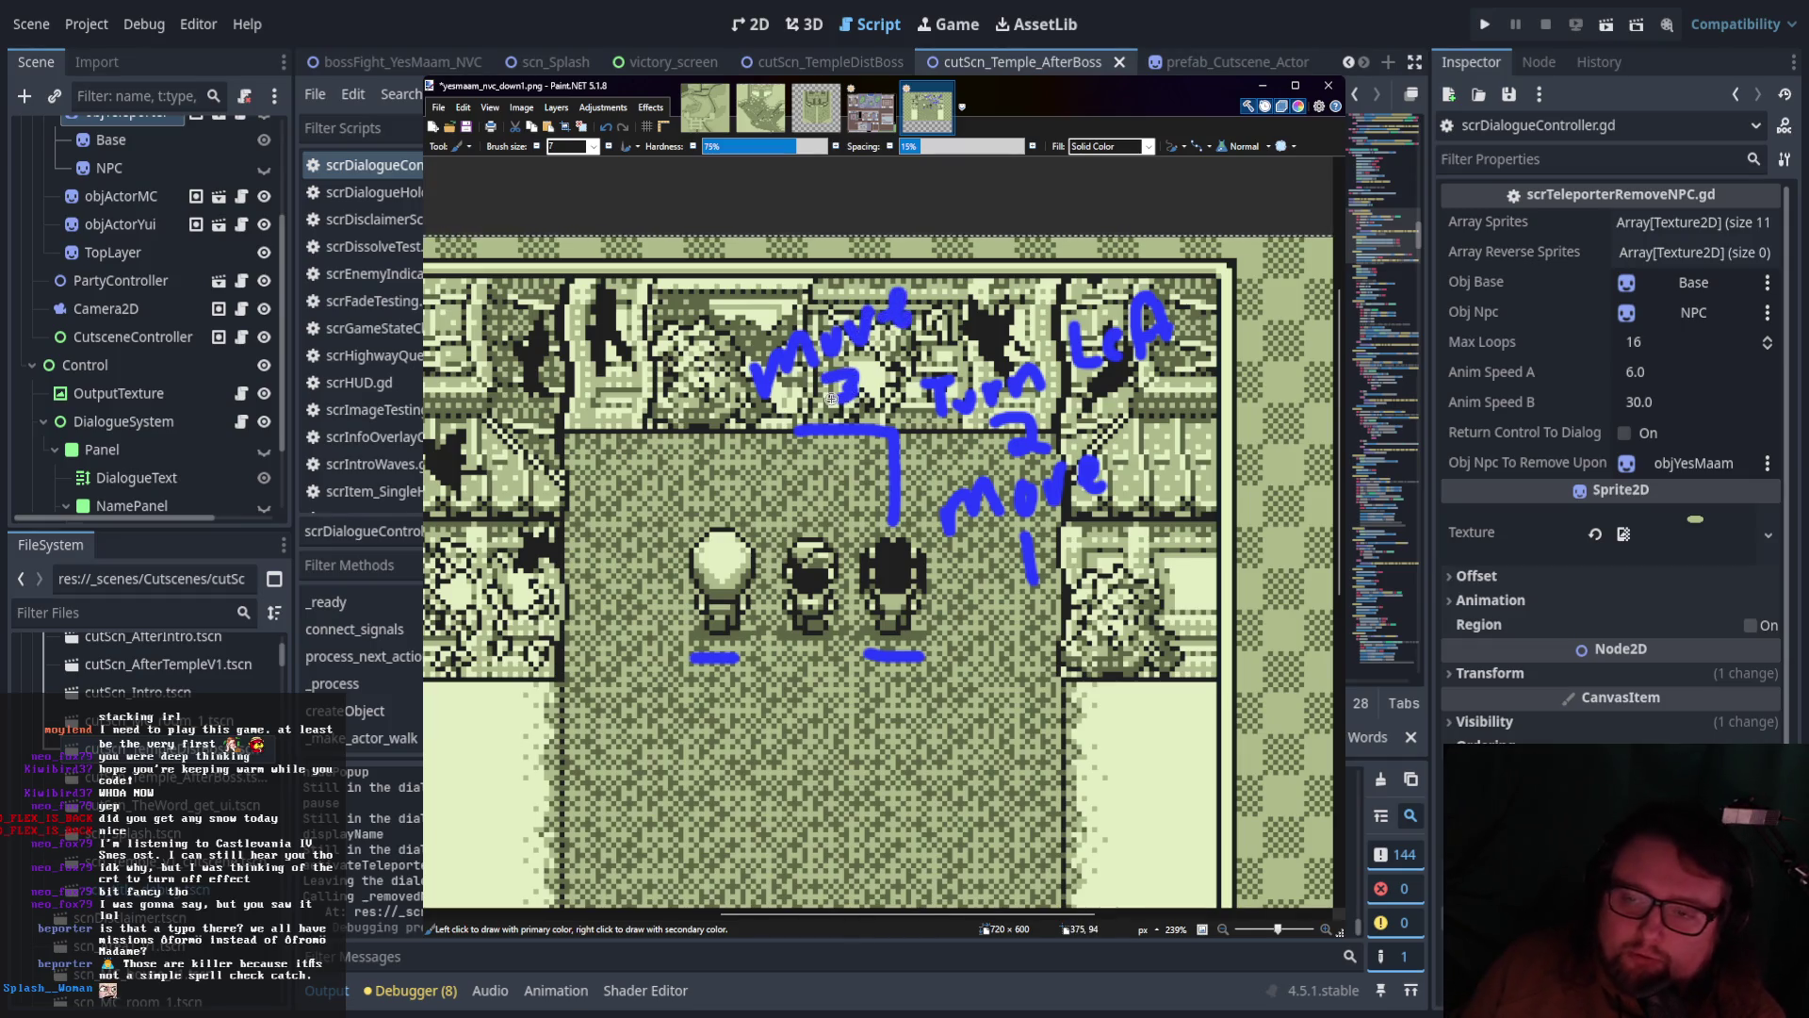
# Zoom out and extend the canvas down to 720×3200
pyautogui.scroll(-10, 918, 579)
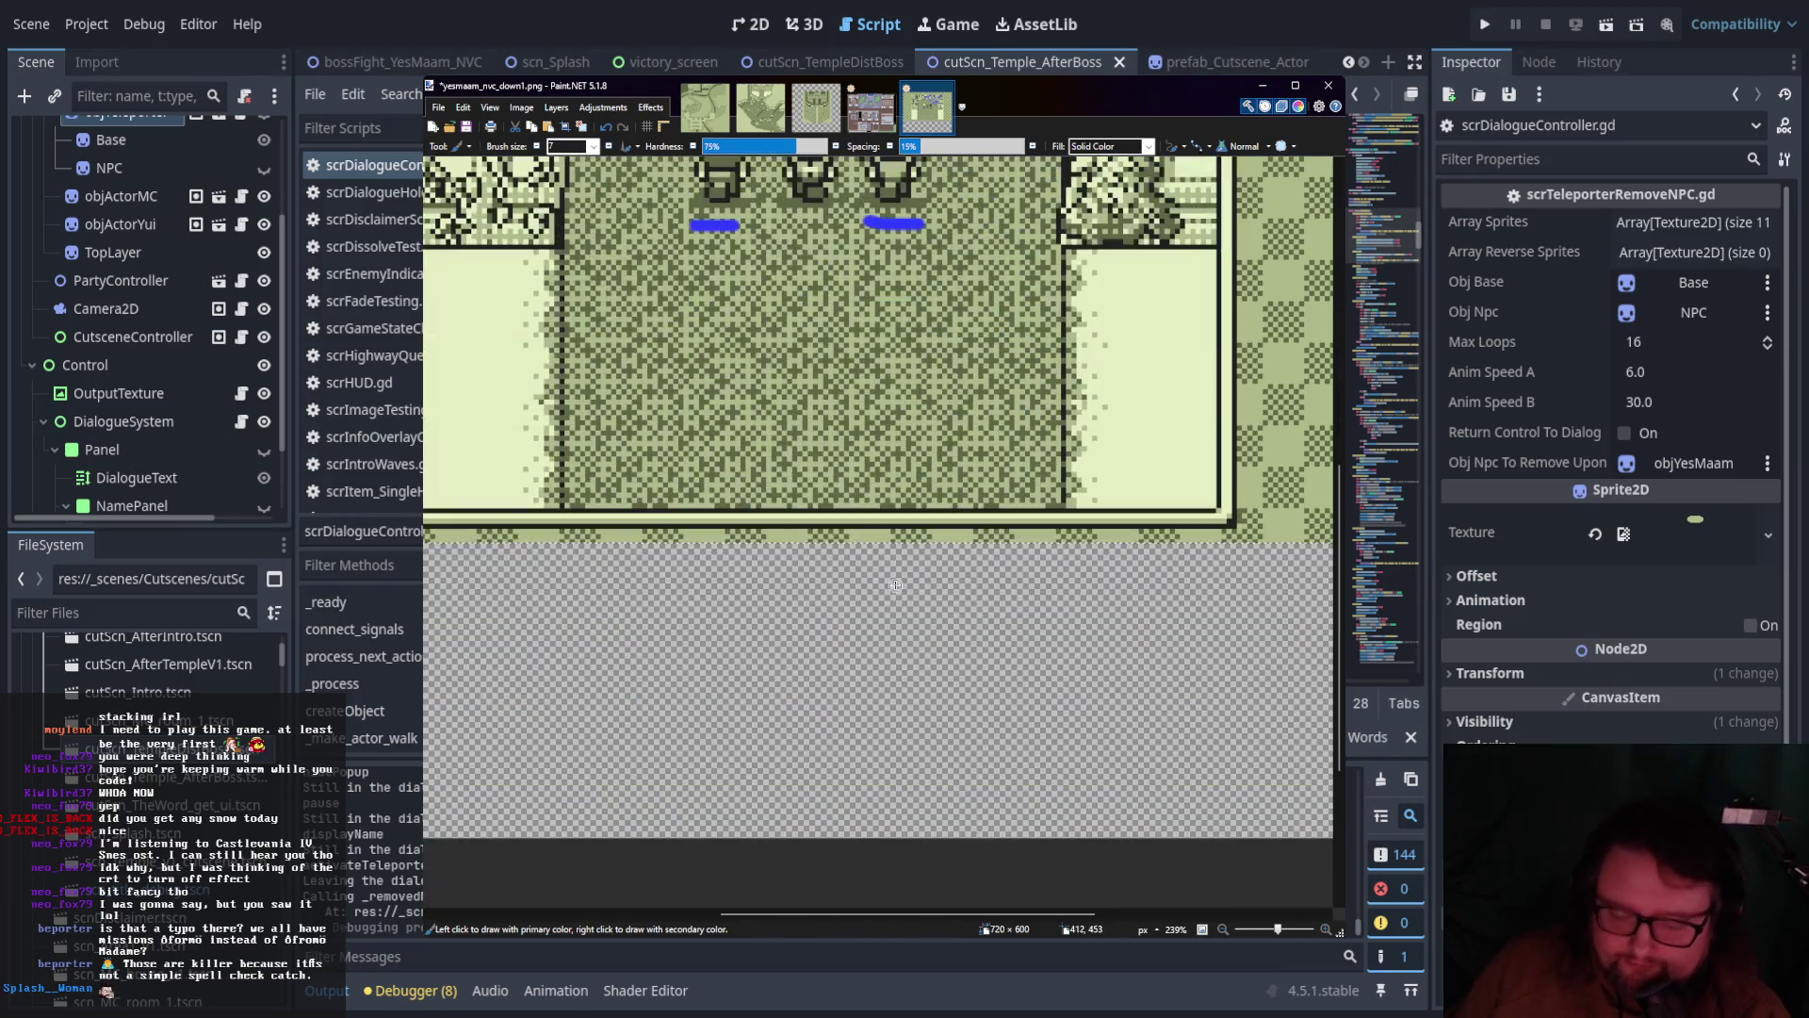
pyautogui.scroll(5, 894, 582)
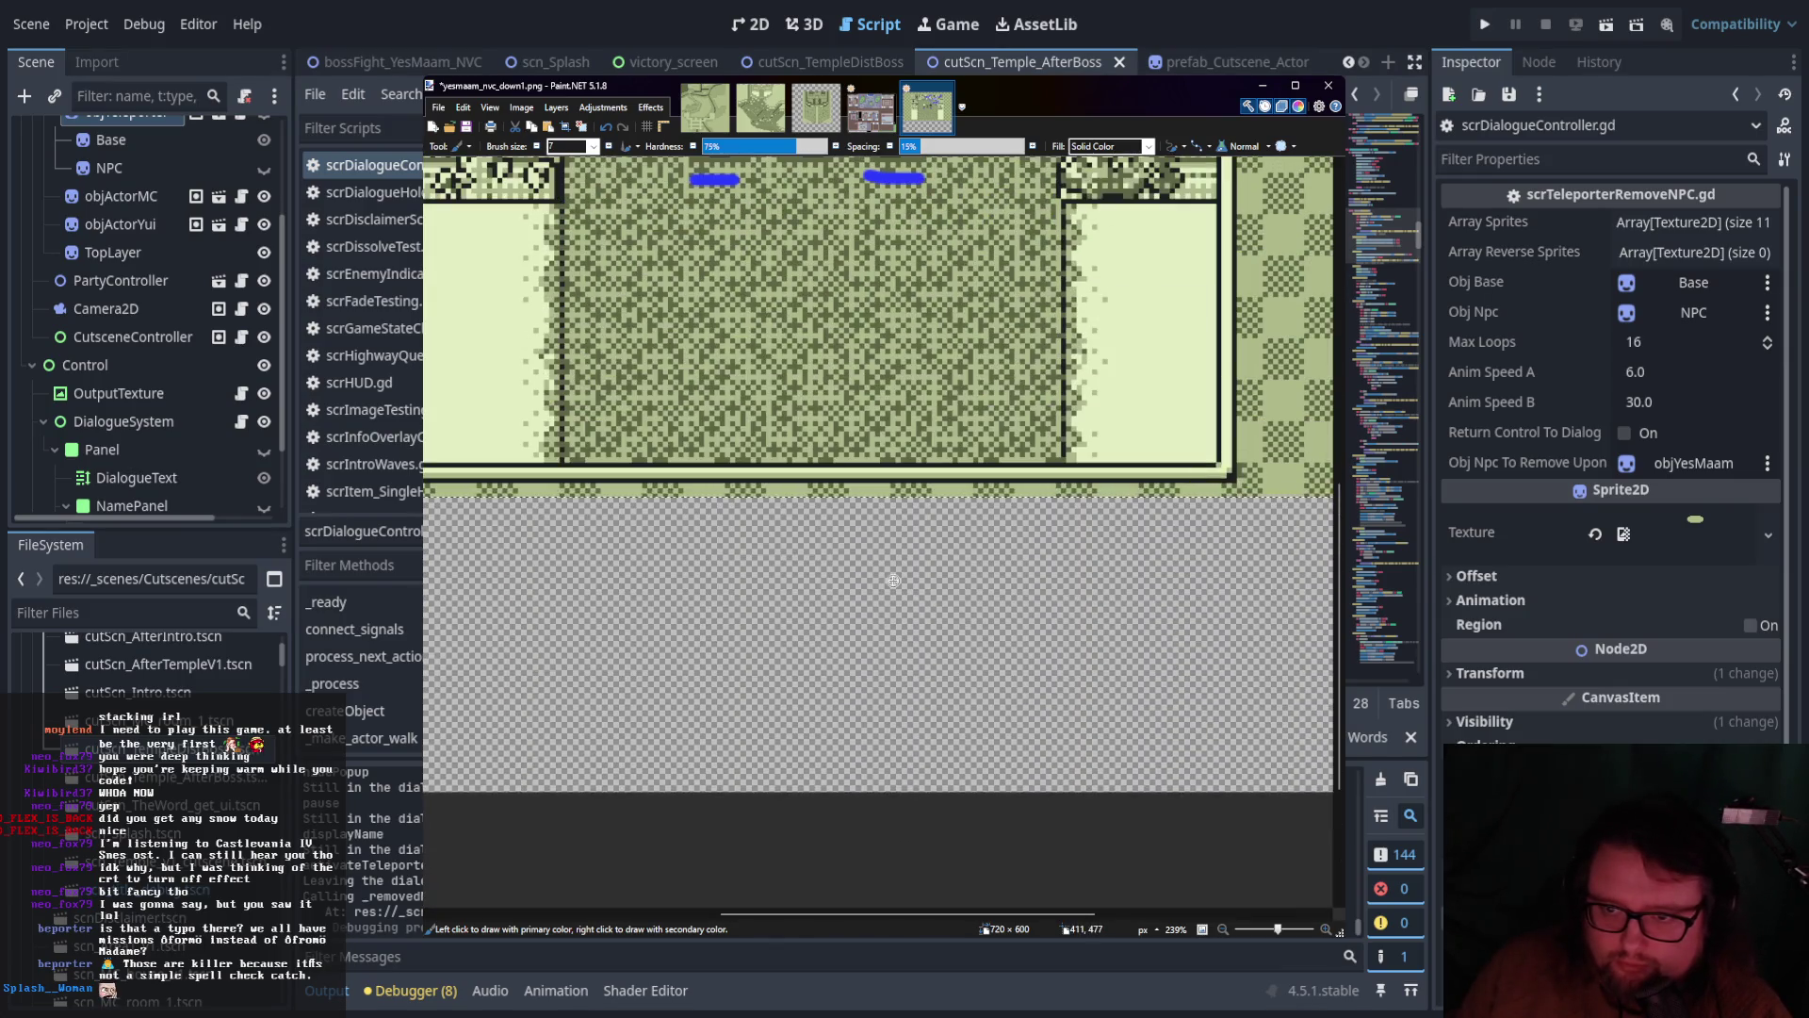
pyautogui.keyDown('ctrl'); pyautogui.scroll(-5, 779, 223); pyautogui.keyUp('ctrl')
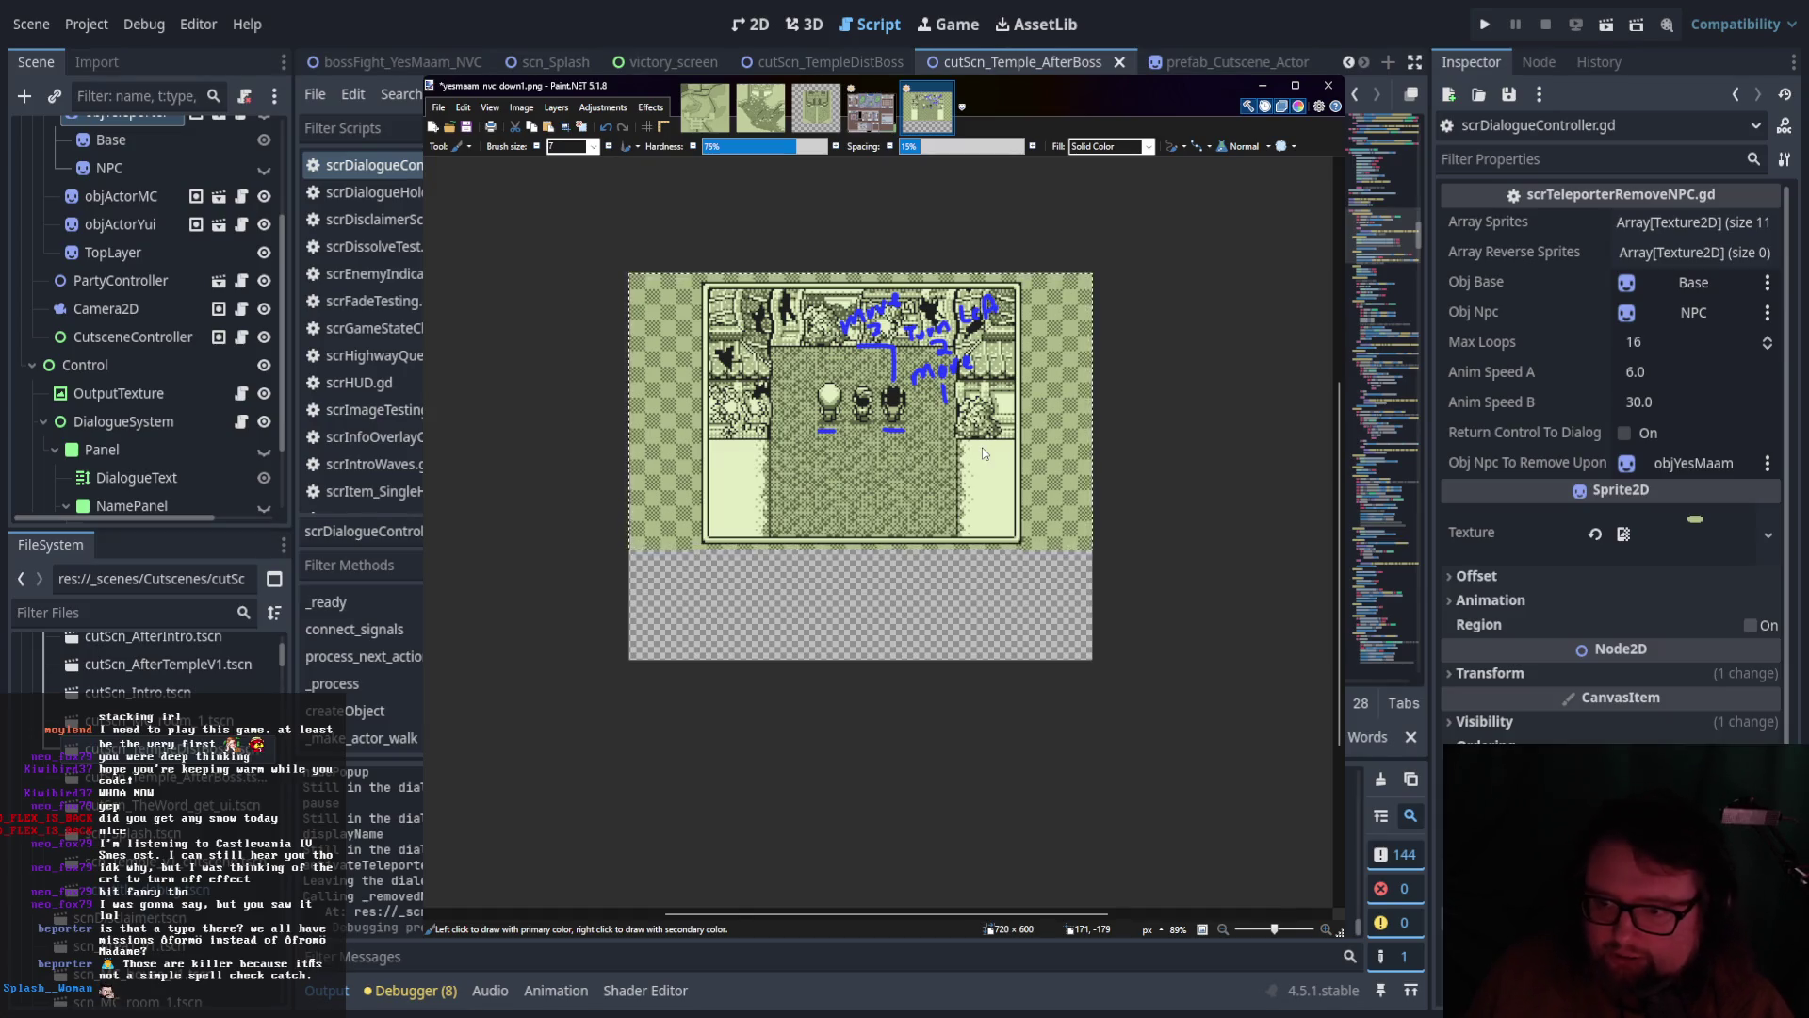
pyautogui.press('Return')
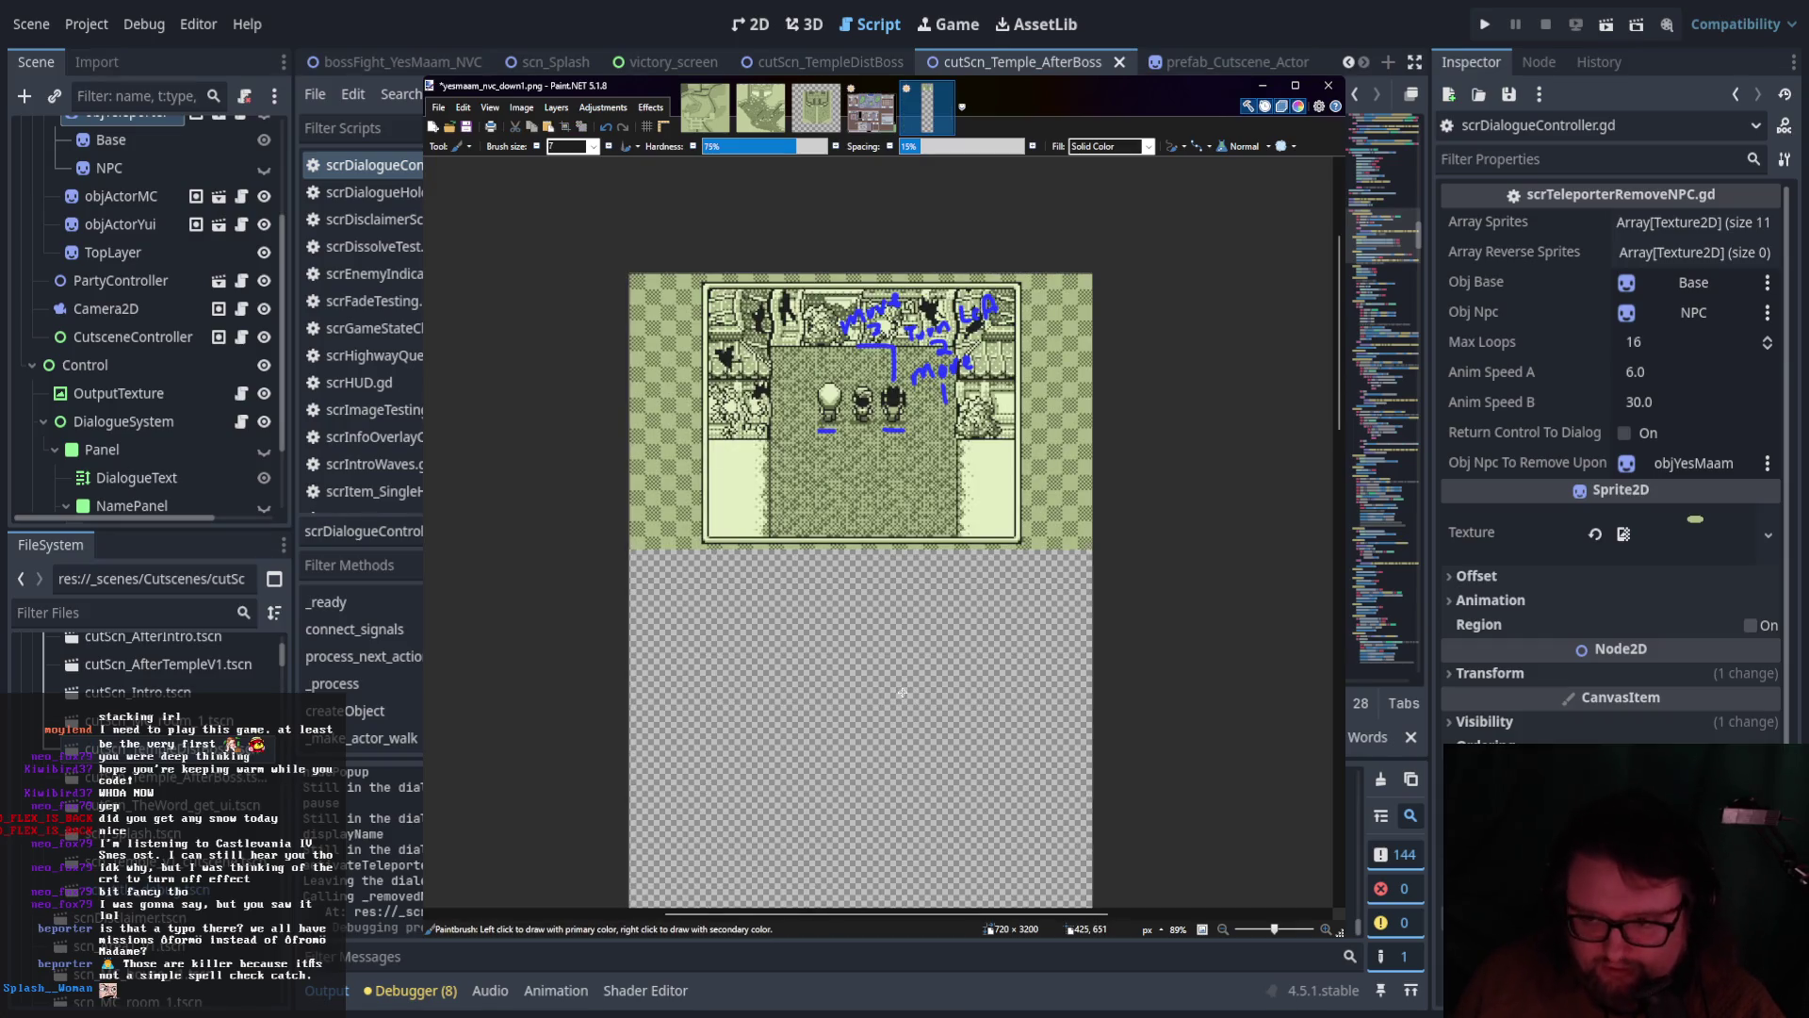
# Paste a clean copy of the scene below the annotated frame and select its dark-haired character
pyautogui.hotkey('ctrl', 'v')
pyautogui.moveTo(853, 603)
pyautogui.mouseDown()
pyautogui.moveTo(861, 787)
pyautogui.moveTo(858, 764)
pyautogui.mouseUp()
pyautogui.scroll(4, 858, 764)
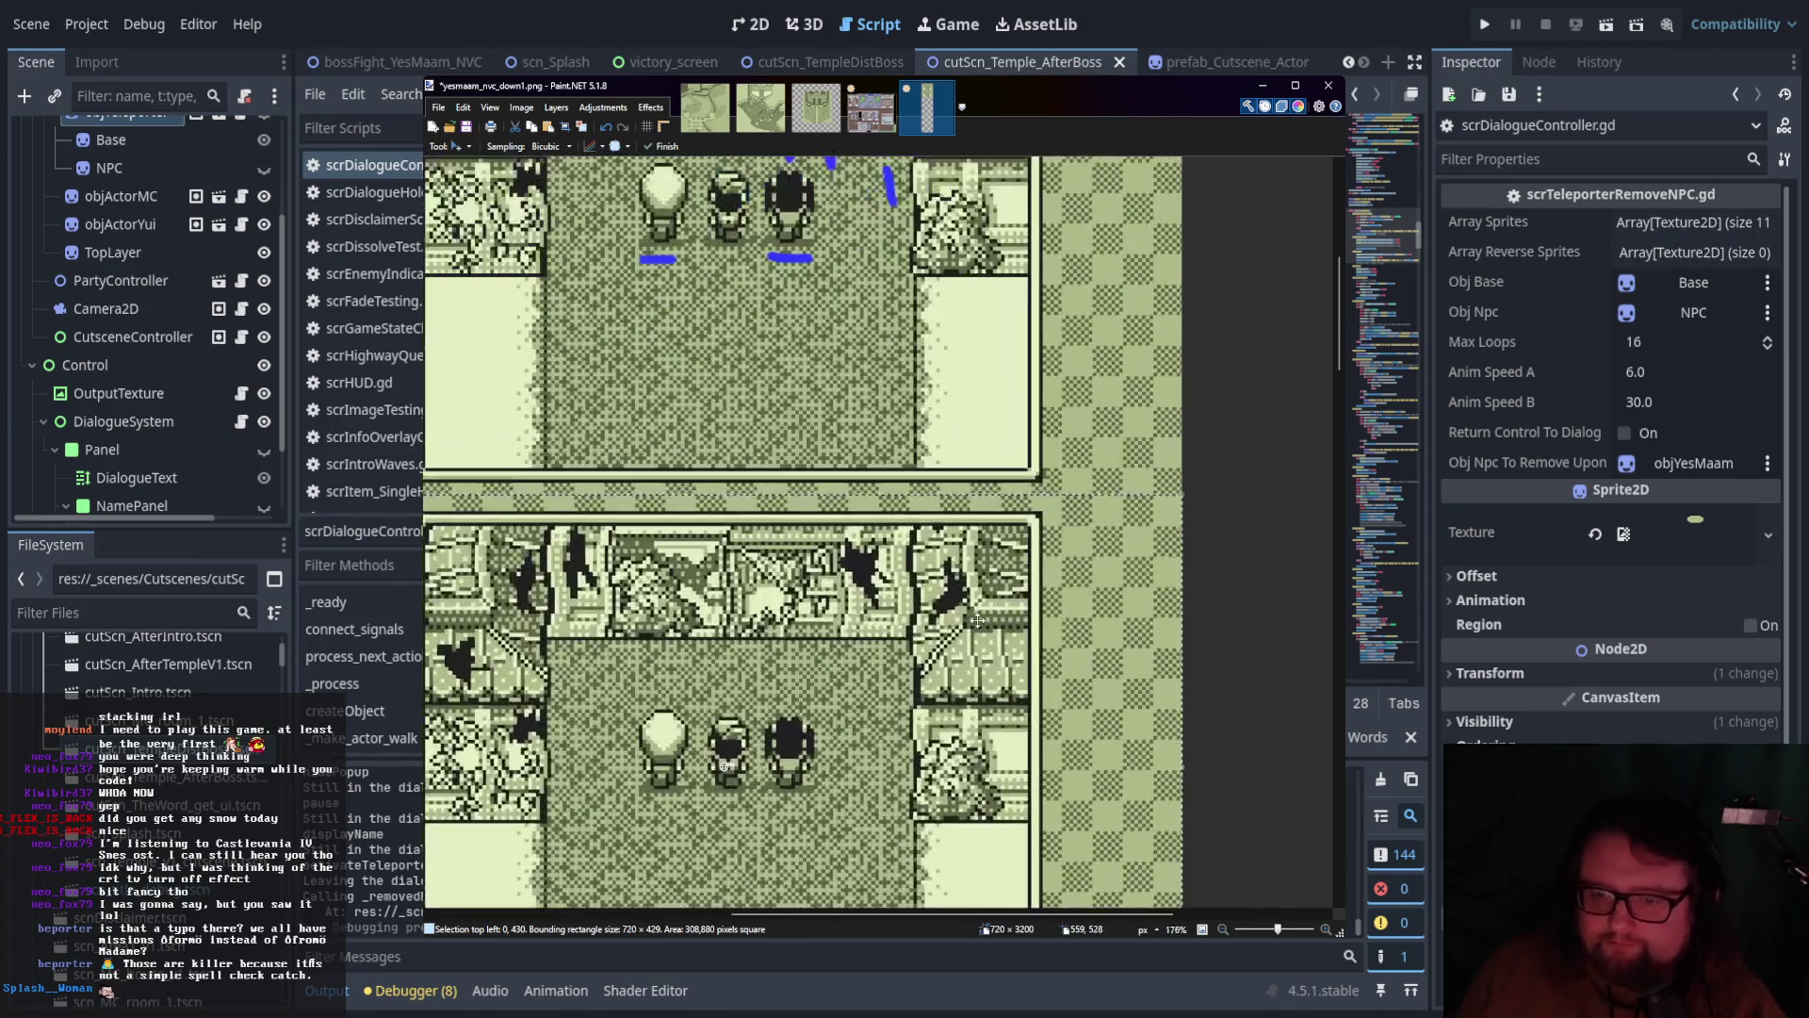
pyautogui.hscroll(-3, 796, 614)
pyautogui.scroll(-3, 928, 572)
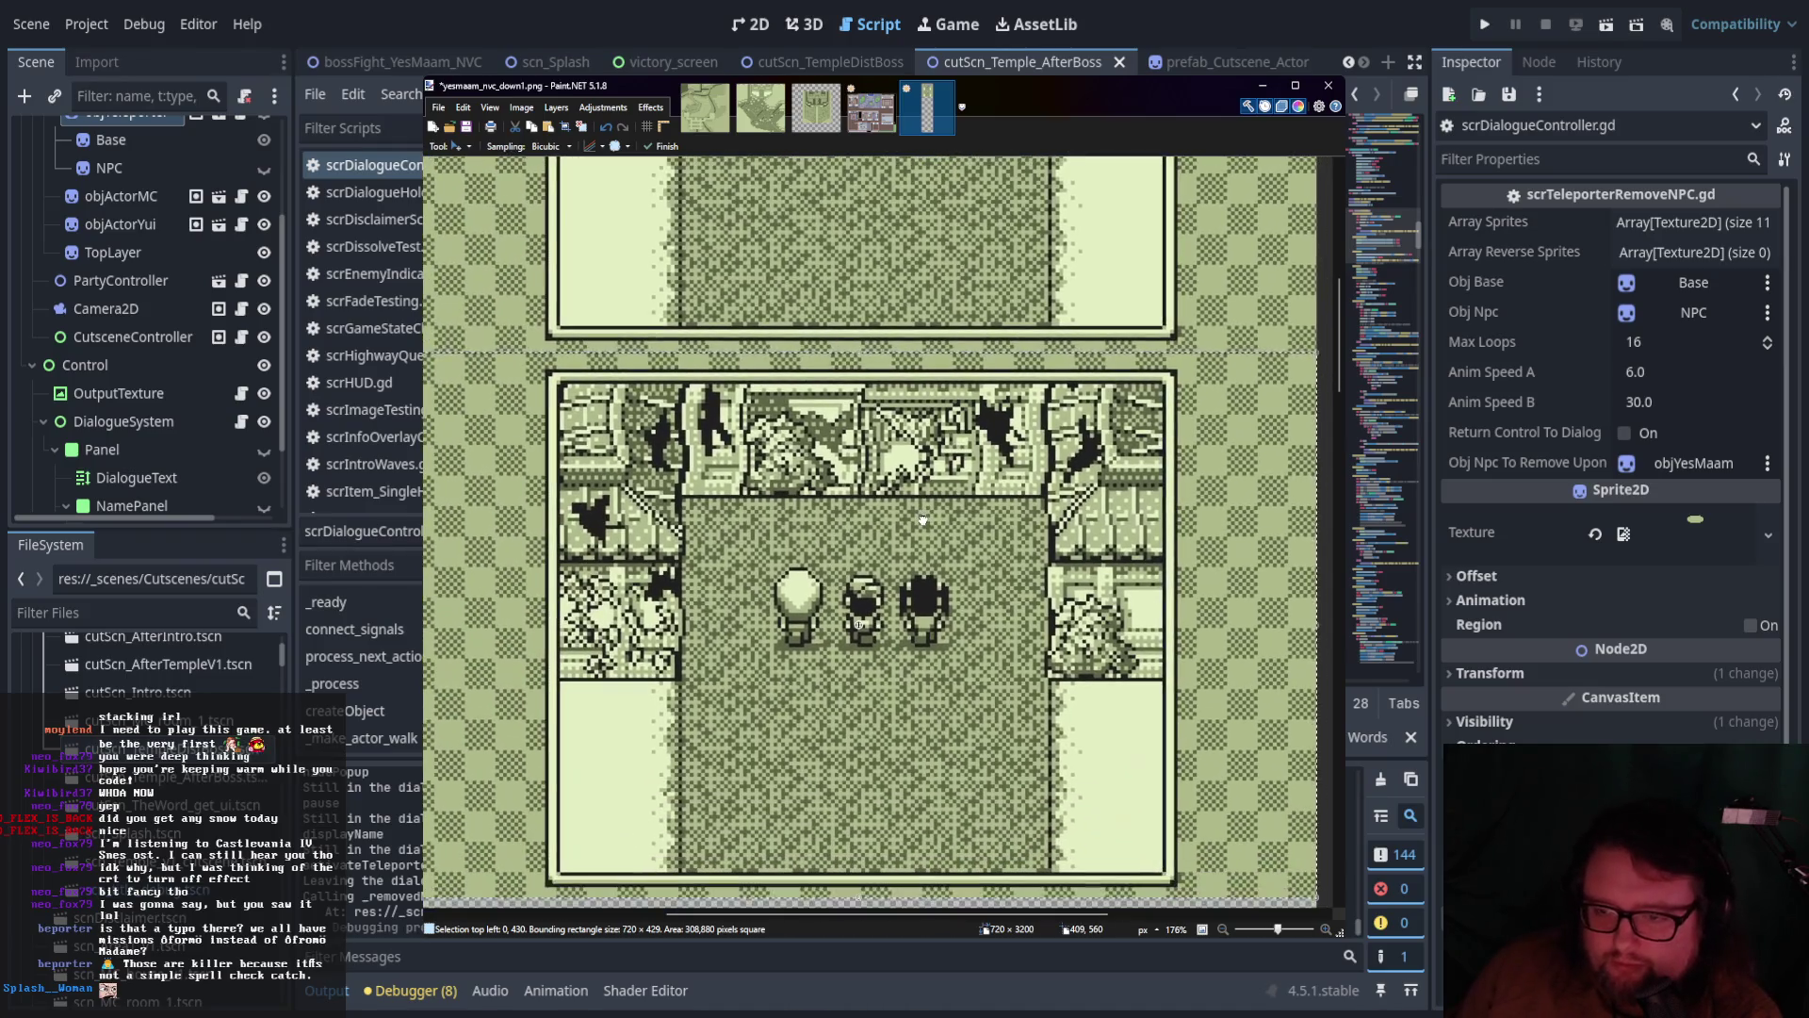
pyautogui.scroll(-2, 928, 572)
pyautogui.hscroll(2, 928, 572)
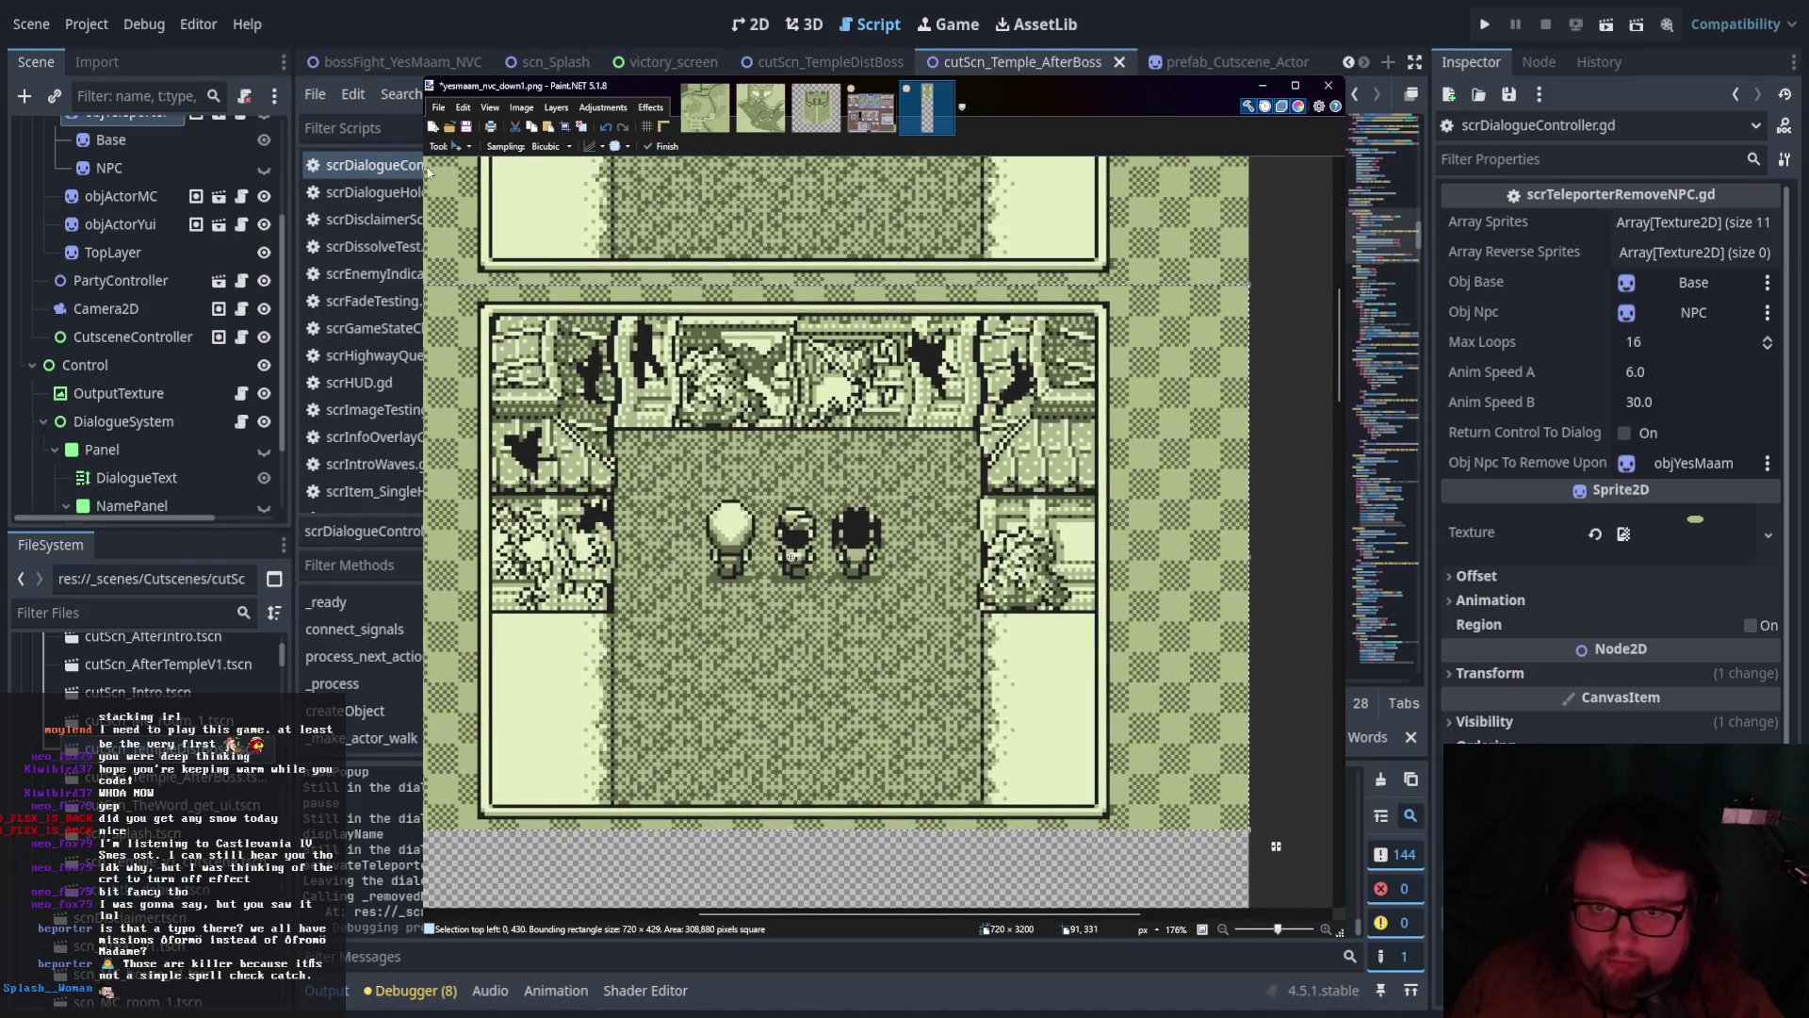
pyautogui.scroll(4, 848, 542)
pyautogui.moveTo(777, 485)
pyautogui.mouseDown()
pyautogui.moveTo(904, 617)
pyautogui.moveTo(874, 595)
pyautogui.moveTo(888, 622)
pyautogui.mouseUp()
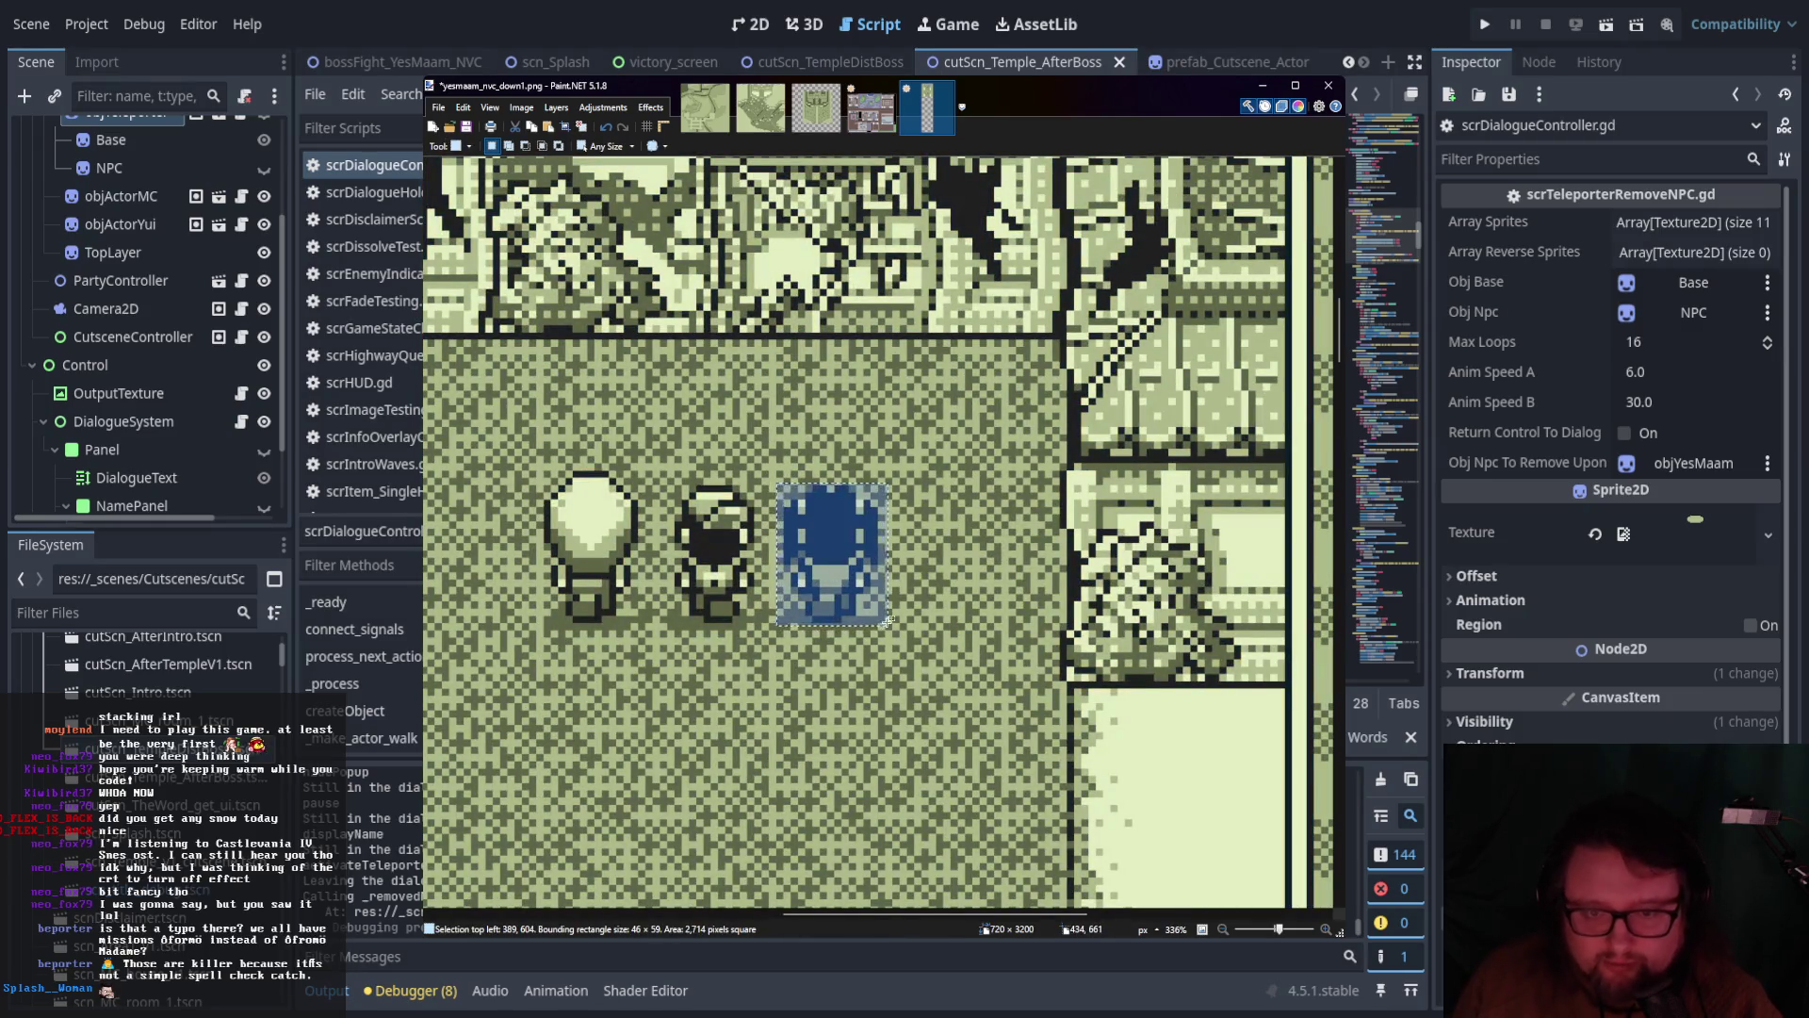
# Move the selected dark-haired character up to the top wall
pyautogui.press('Delete')
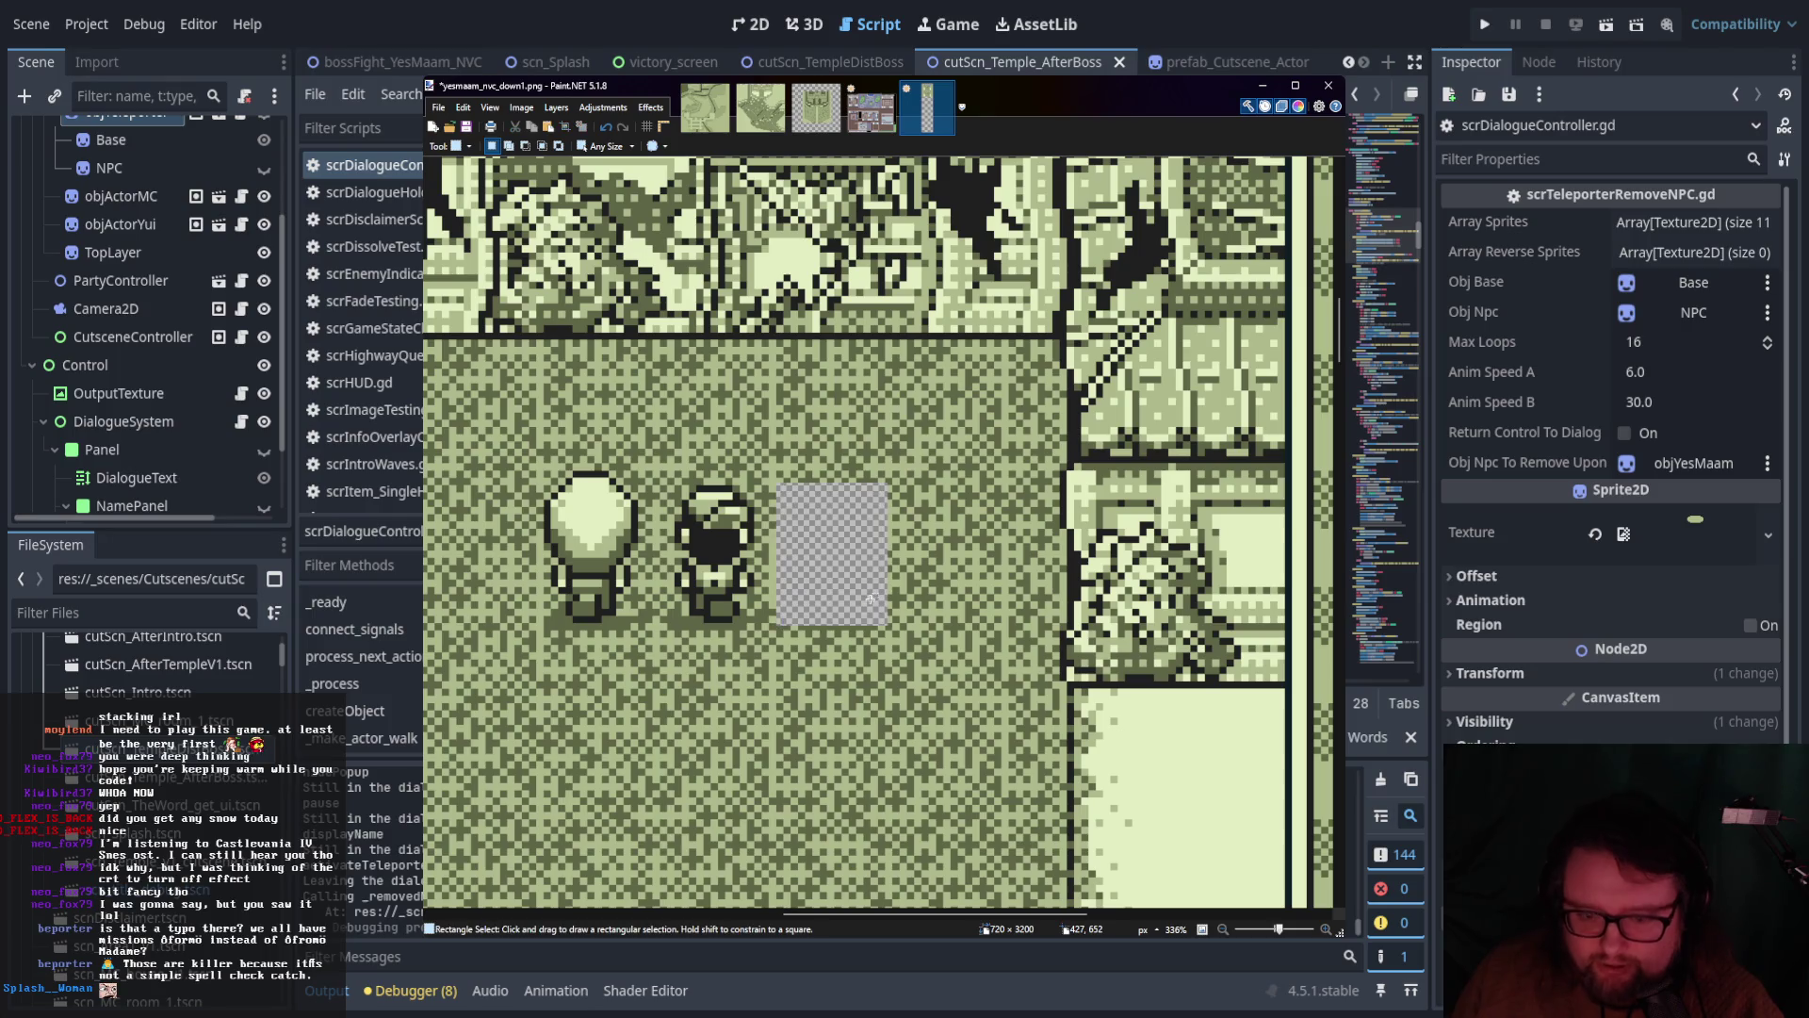
pyautogui.hotkey('ctrl', 'z')
pyautogui.press('m')
pyautogui.moveTo(852, 604); pyautogui.dragTo(723, 346)
# Shift the floor block beside the hole left to cover the character's old spot
pyautogui.press('s')
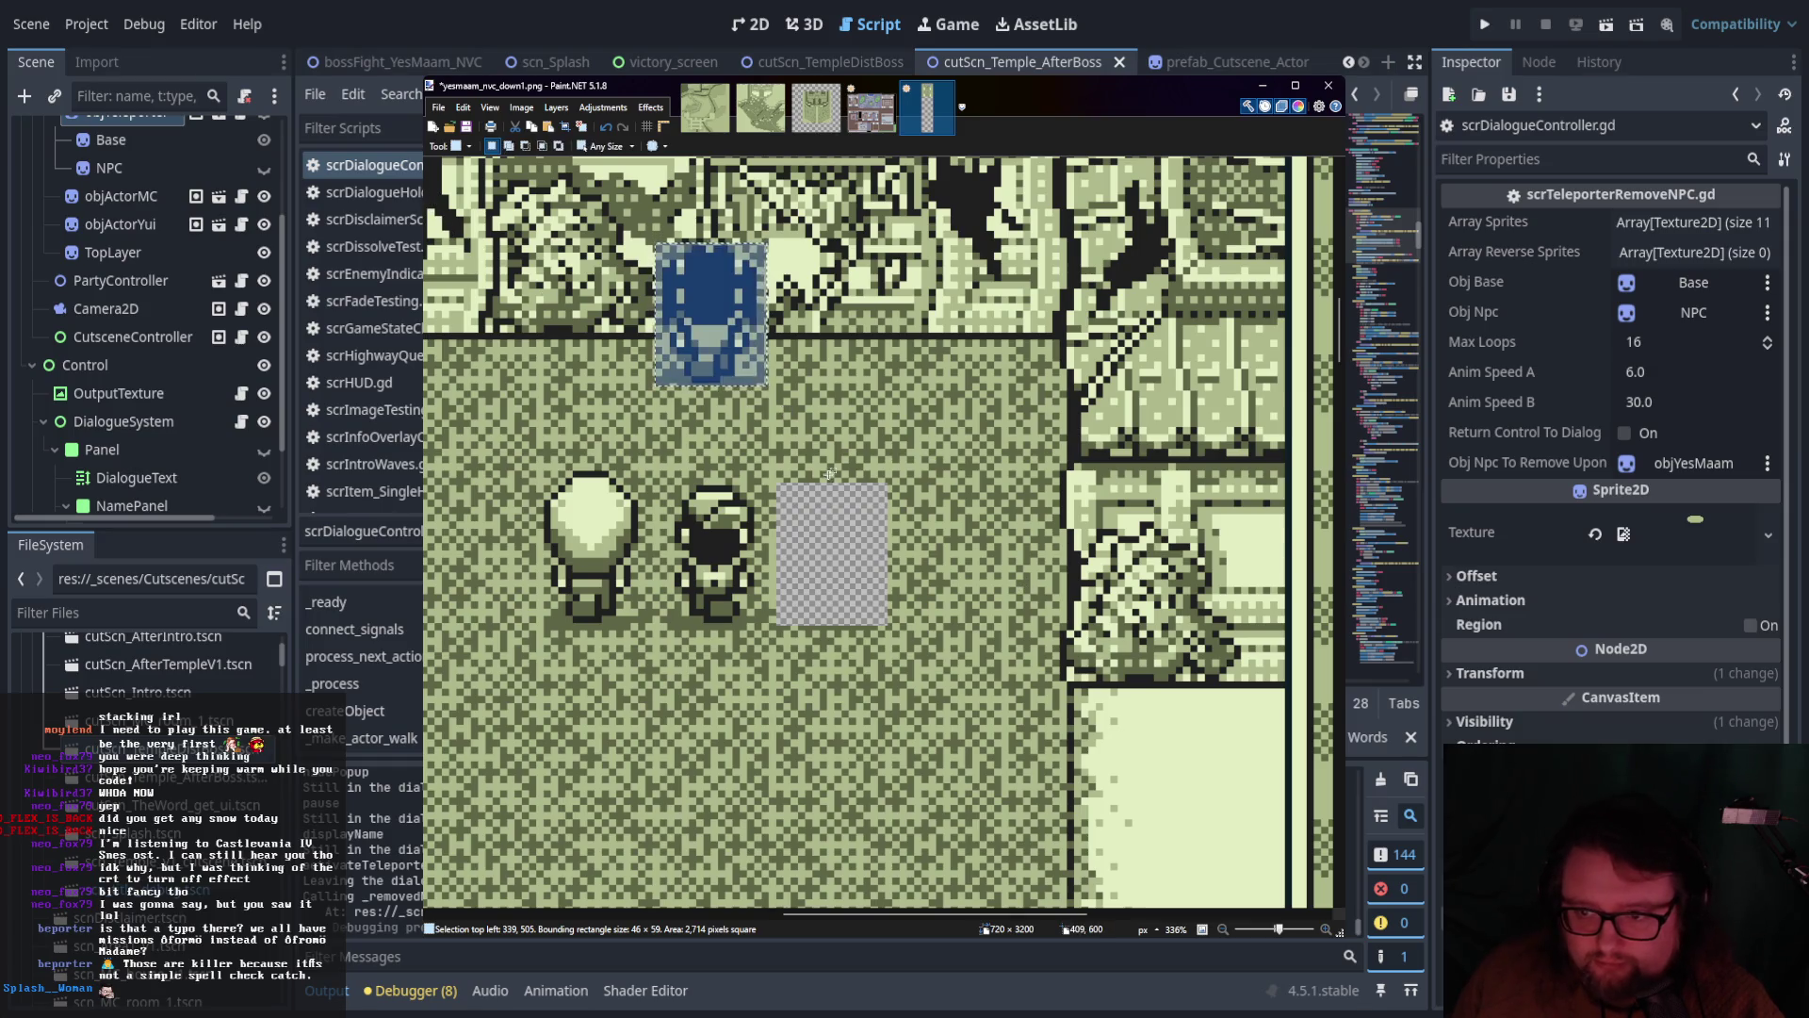
pyautogui.click(885, 481)
pyautogui.moveTo(885, 482)
pyautogui.mouseDown()
pyautogui.moveTo(1008, 643)
pyautogui.moveTo(863, 612)
pyautogui.moveTo(982, 611)
pyautogui.mouseUp()
pyautogui.press('m')
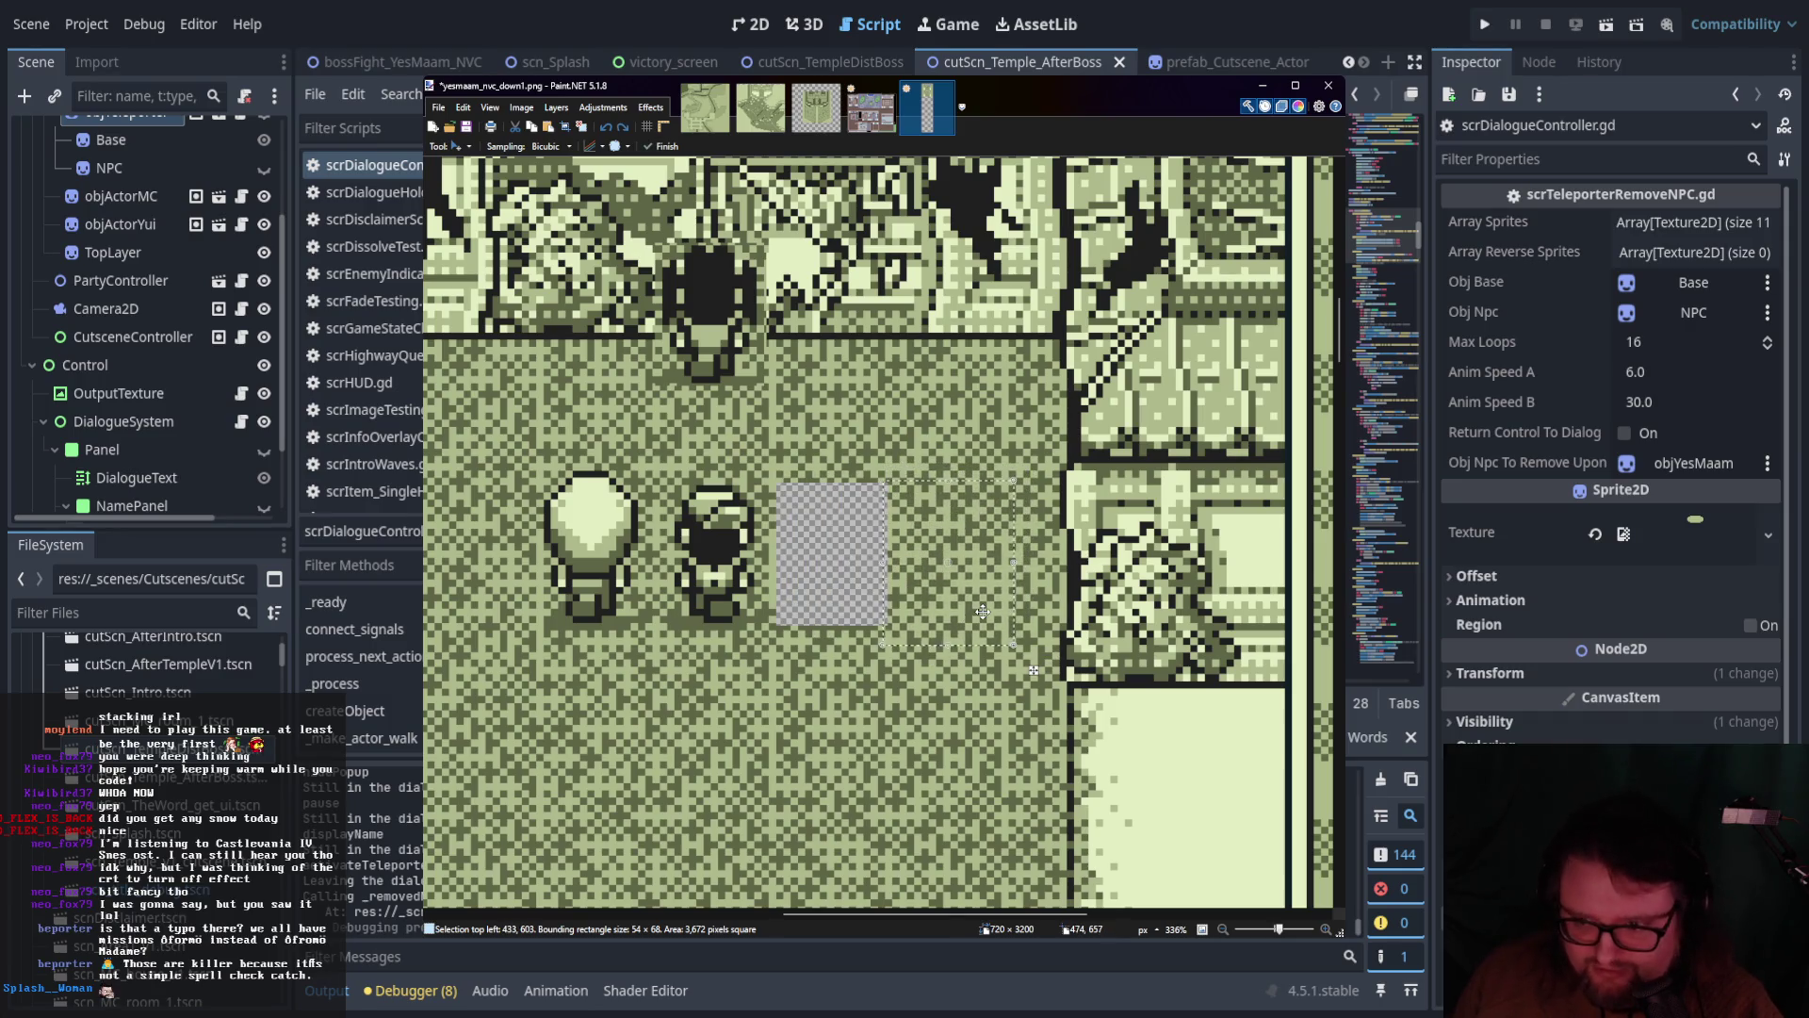
pyautogui.press('s')
pyautogui.click(883, 452)
# Slide a second floor patch from the right of the hole to fill the remaining gap
pyautogui.moveTo(888, 478)
pyautogui.mouseDown()
pyautogui.moveTo(1039, 648)
pyautogui.moveTo(838, 624)
pyautogui.mouseUp()
pyautogui.press('m')
pyautogui.hotkey('ctrl', '-')
pyautogui.hotkey('ctrl', '-')
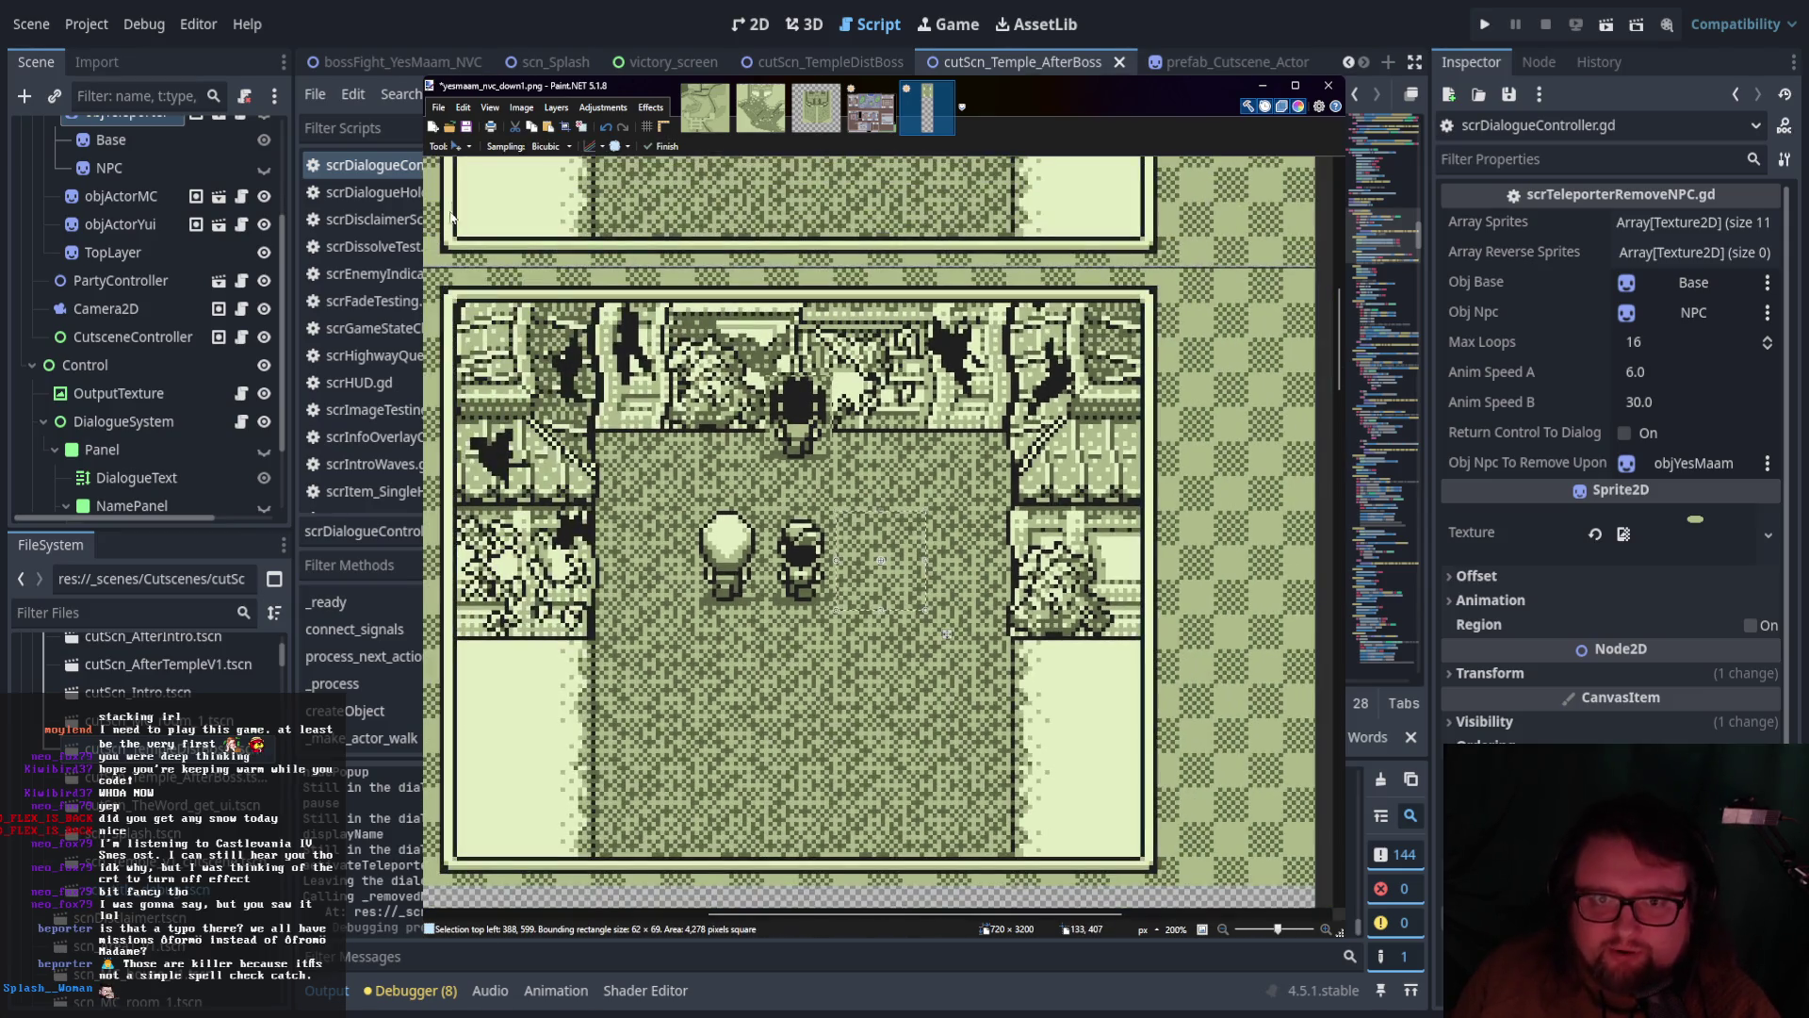
pyautogui.press('s')
pyautogui.click(867, 407)
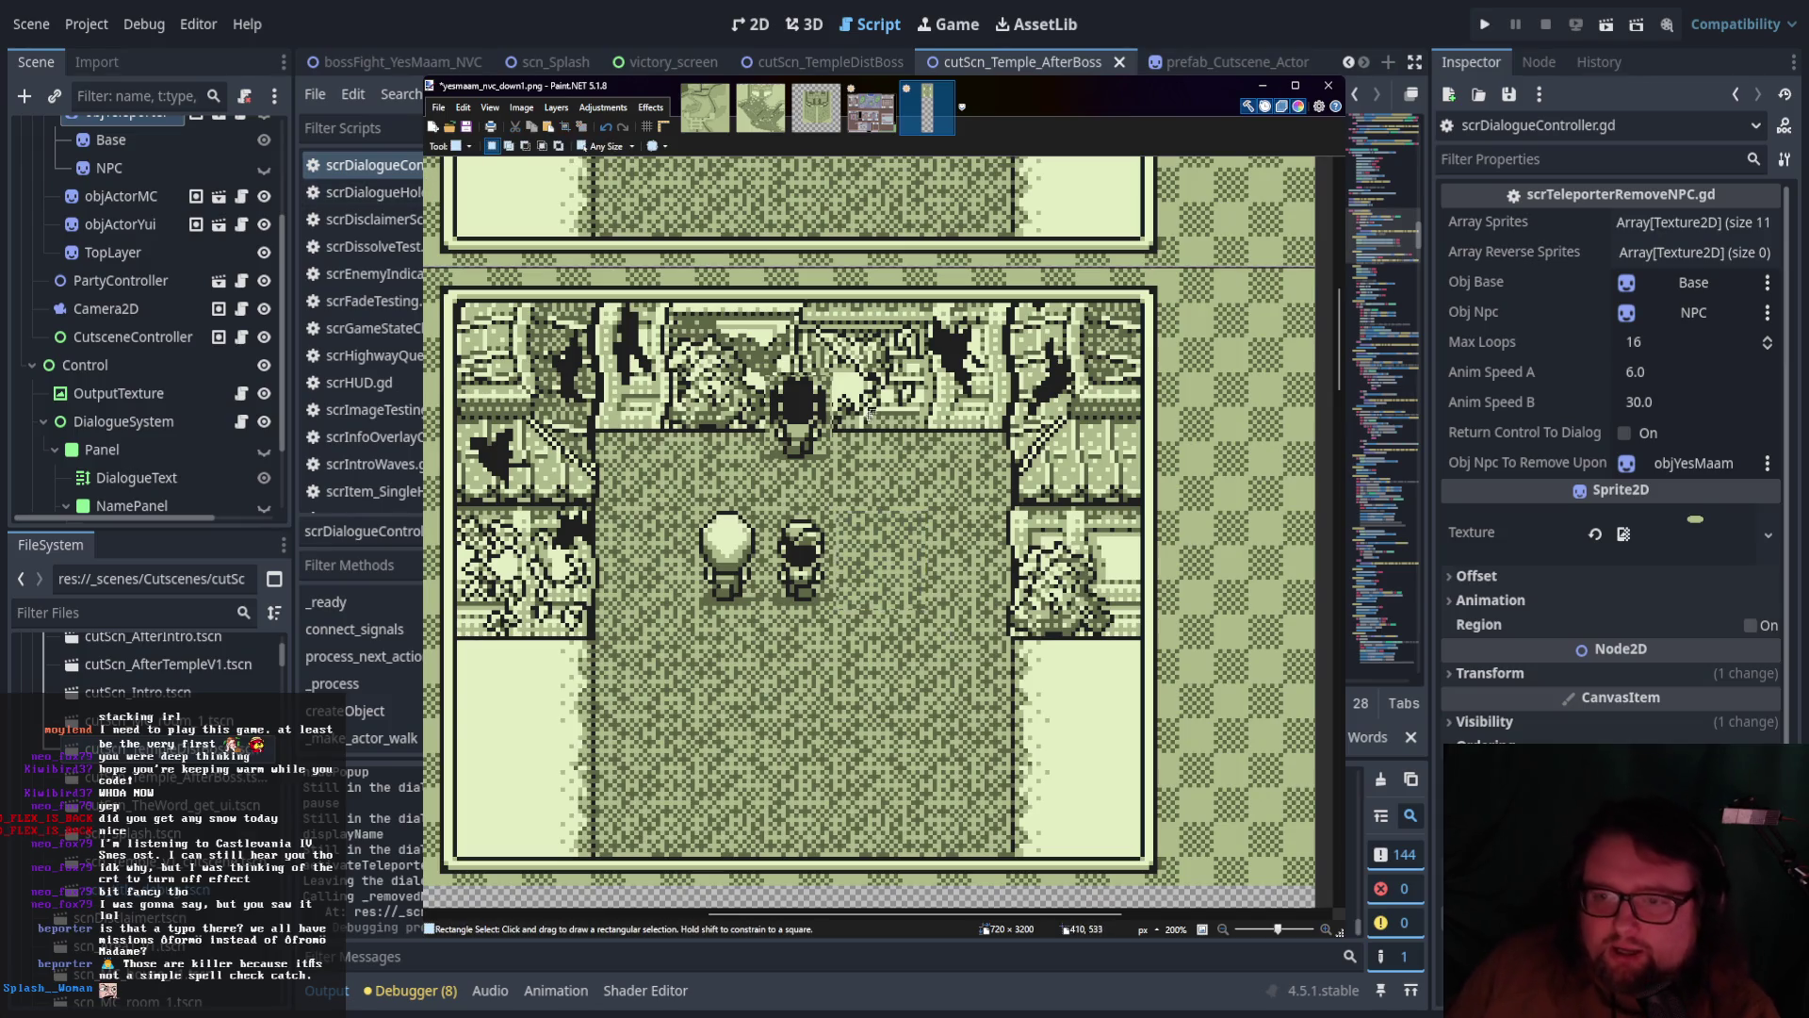
pyautogui.scroll(1, 865, 528)
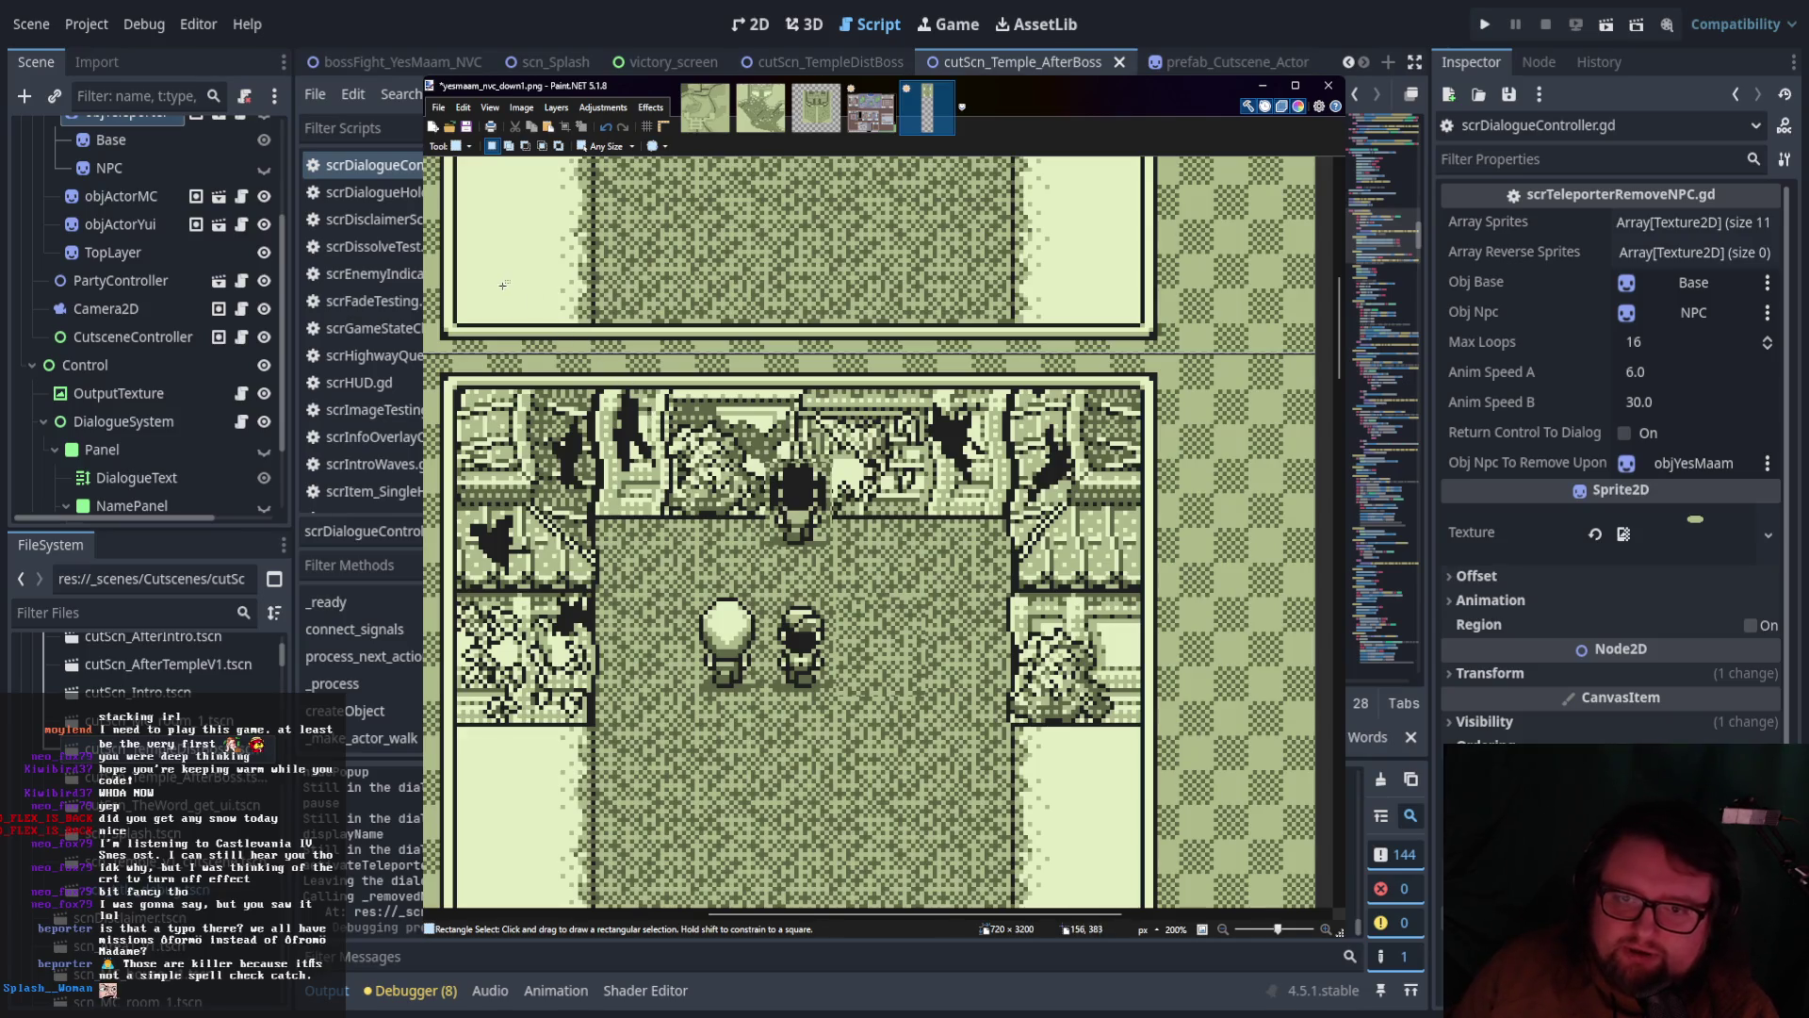
pyautogui.press('b')
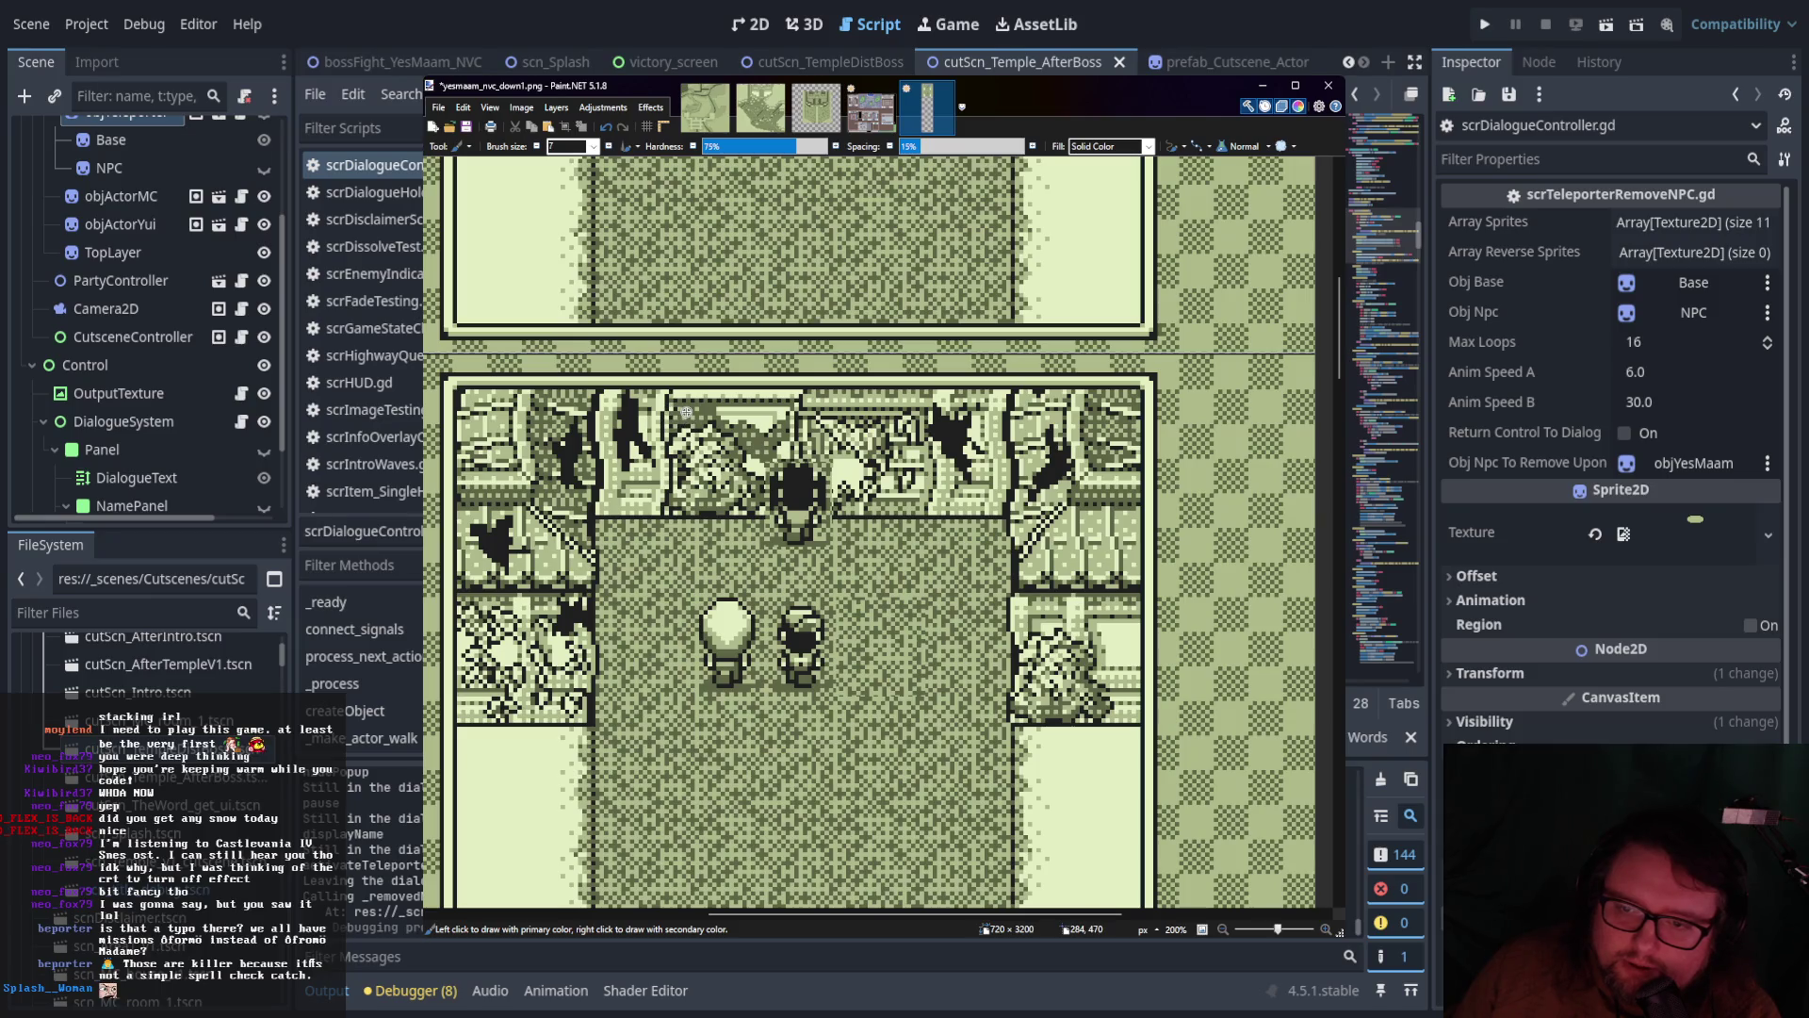
# Write the turn notes 'T.Up', 'T.Right' and 'T.L' above the moved character
pyautogui.moveTo(691, 407); pyautogui.dragTo(693, 449)
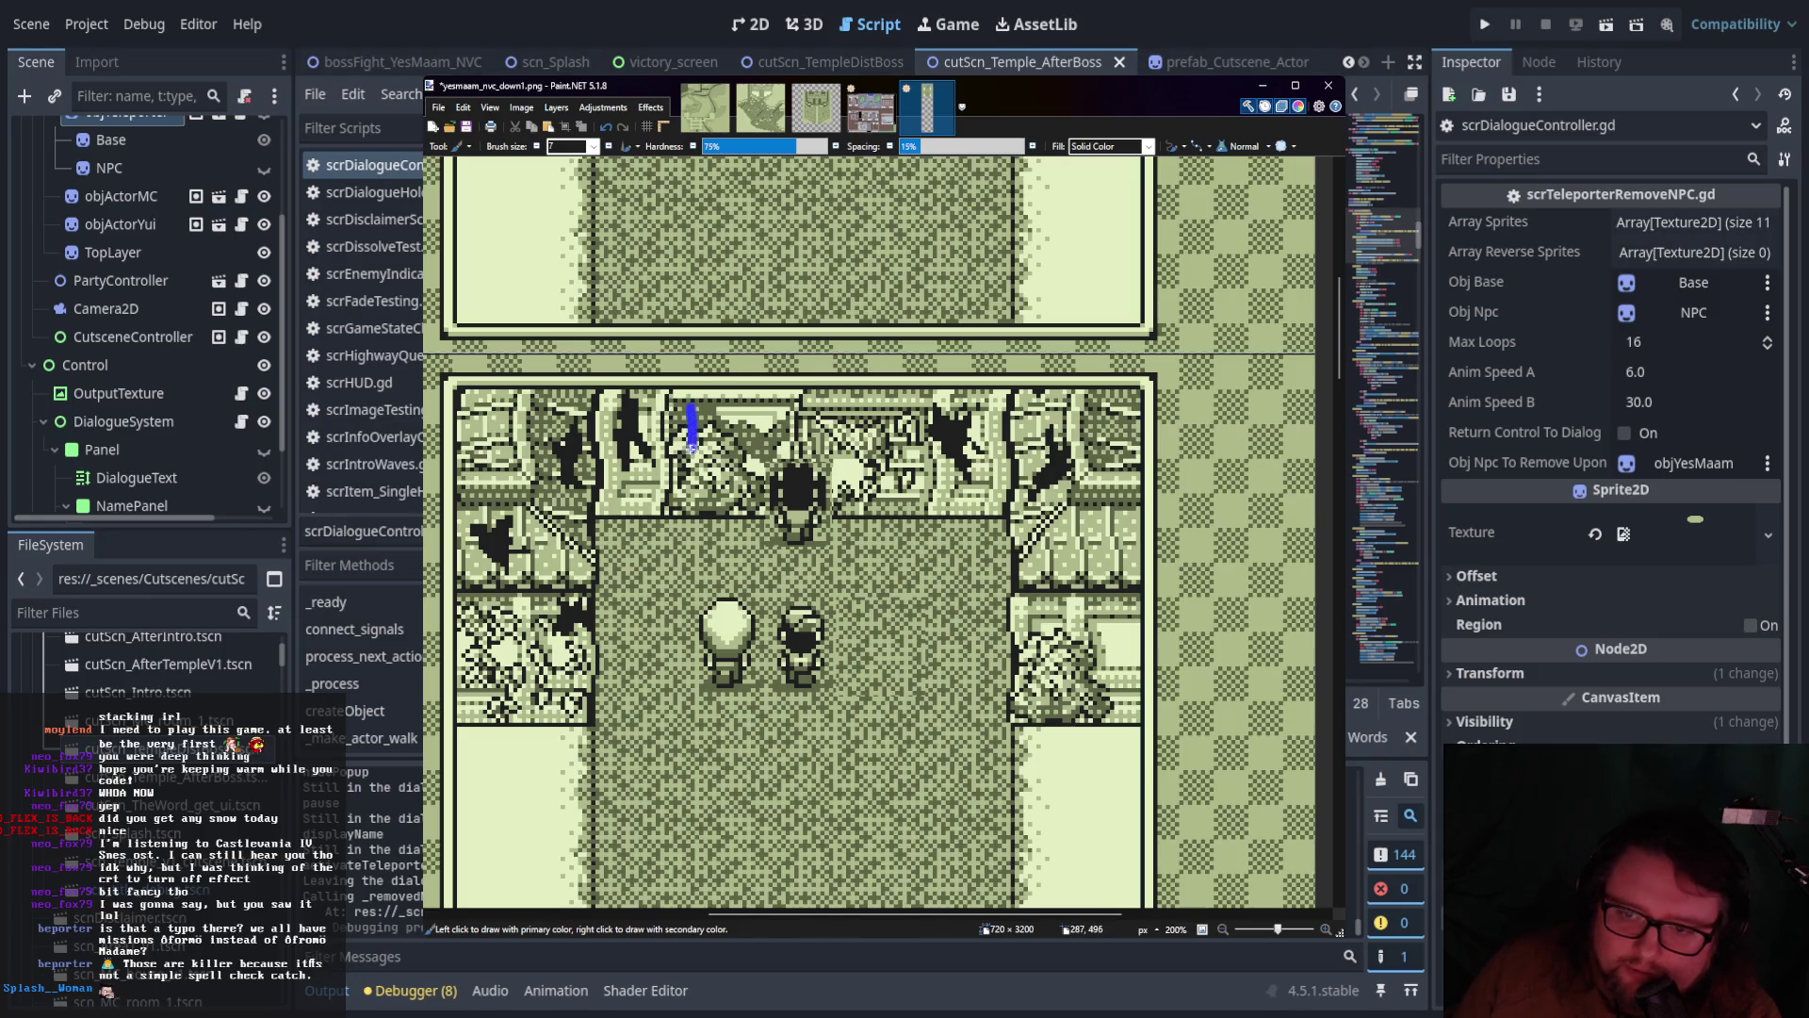
pyautogui.click(719, 439)
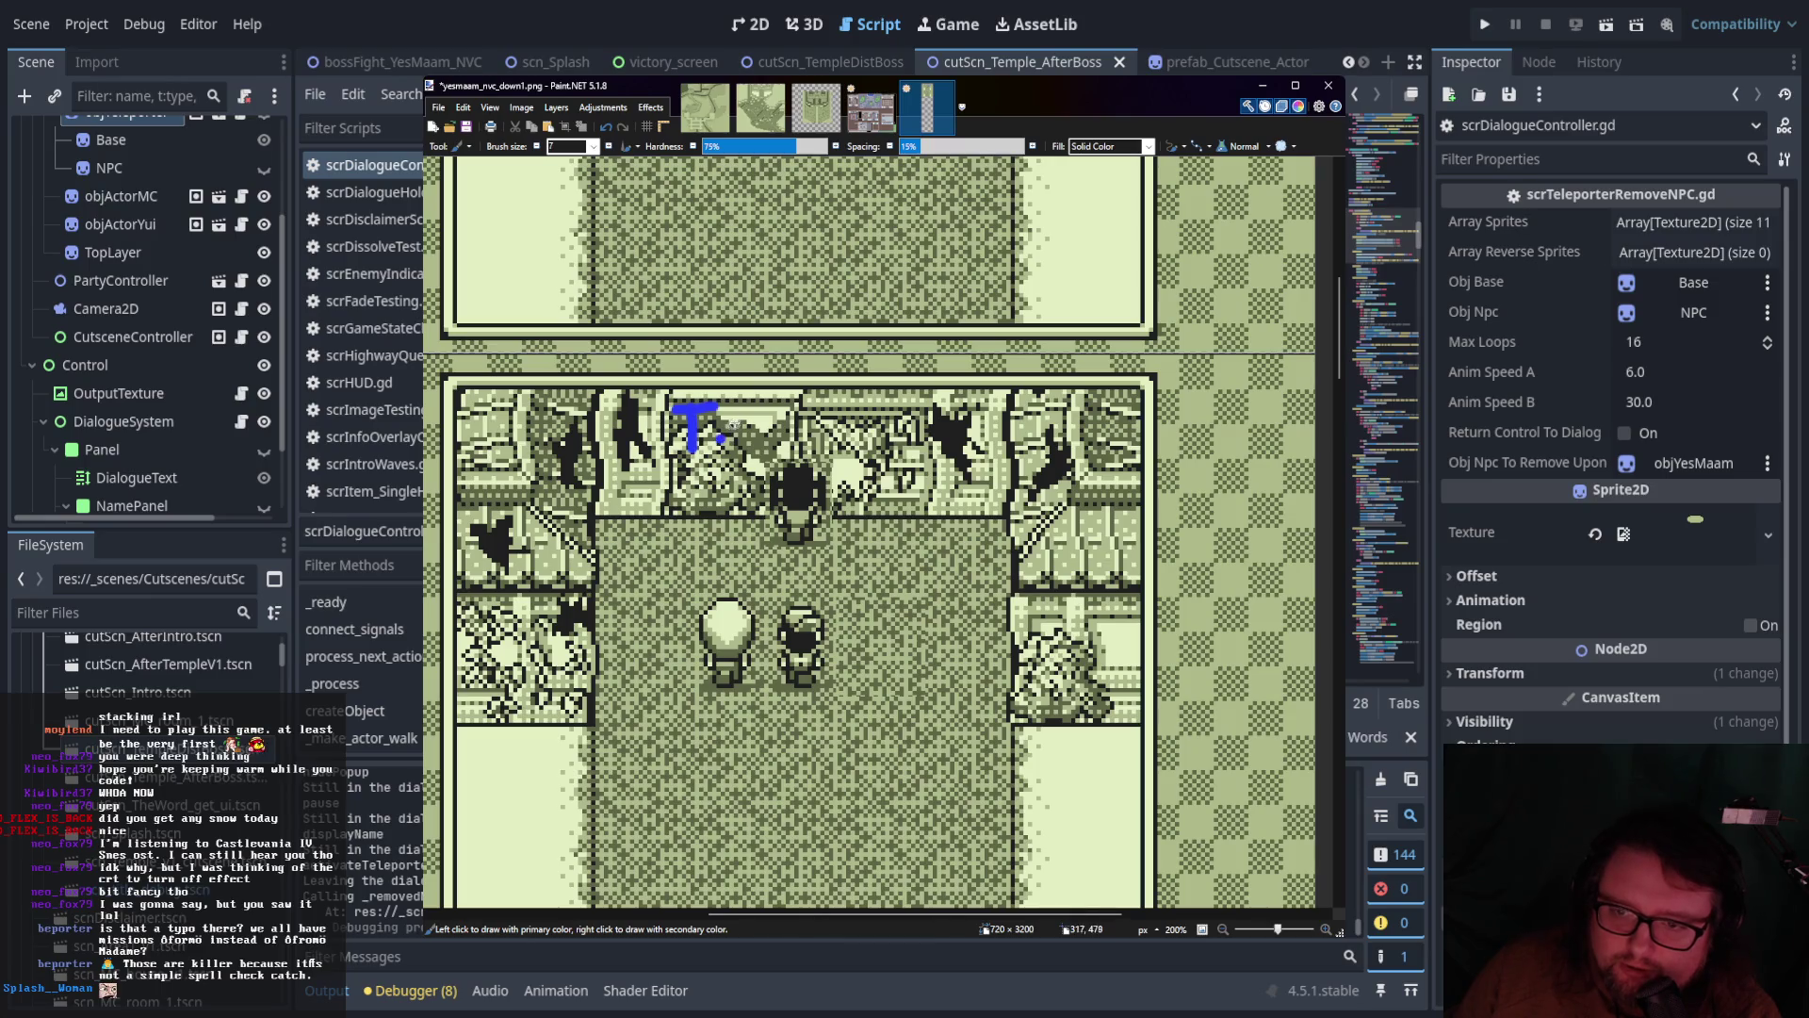
pyautogui.moveTo(734, 435)
pyautogui.mouseDown()
pyautogui.moveTo(758, 406)
pyautogui.moveTo(862, 422)
pyautogui.moveTo(951, 464)
pyautogui.moveTo(950, 488)
pyautogui.mouseUp()
pyautogui.click(862, 462)
pyautogui.moveTo(980, 419)
pyautogui.mouseDown()
pyautogui.moveTo(1004, 462)
pyautogui.moveTo(1024, 433)
pyautogui.mouseUp()
pyautogui.moveTo(566, 481)
pyautogui.mouseDown()
pyautogui.moveTo(558, 530)
pyautogui.moveTo(581, 476)
pyautogui.moveTo(592, 523)
pyautogui.mouseUp()
pyautogui.click(575, 514)
pyautogui.moveTo(592, 523); pyautogui.dragTo(685, 485)
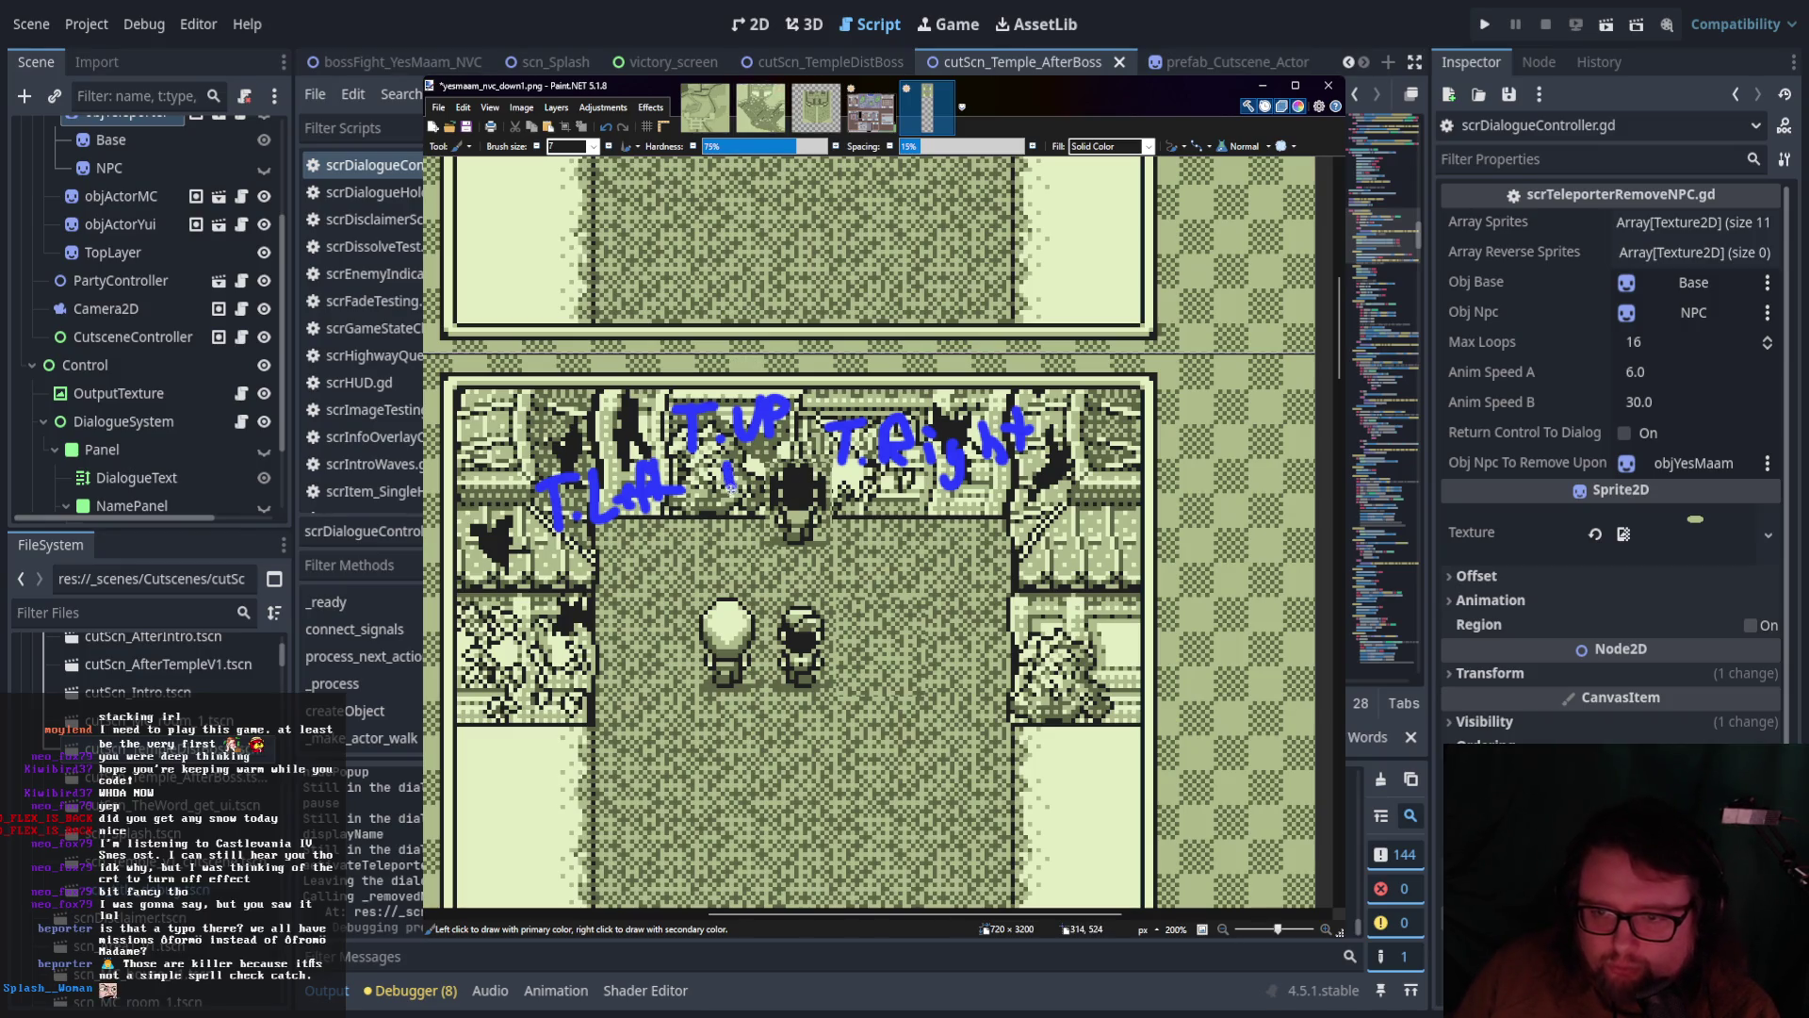
# Add a question mark, step counts under T.Left (4) and T.Up, 'Slow' above, and a bracket box
pyautogui.moveTo(916, 511); pyautogui.dragTo(945, 544)
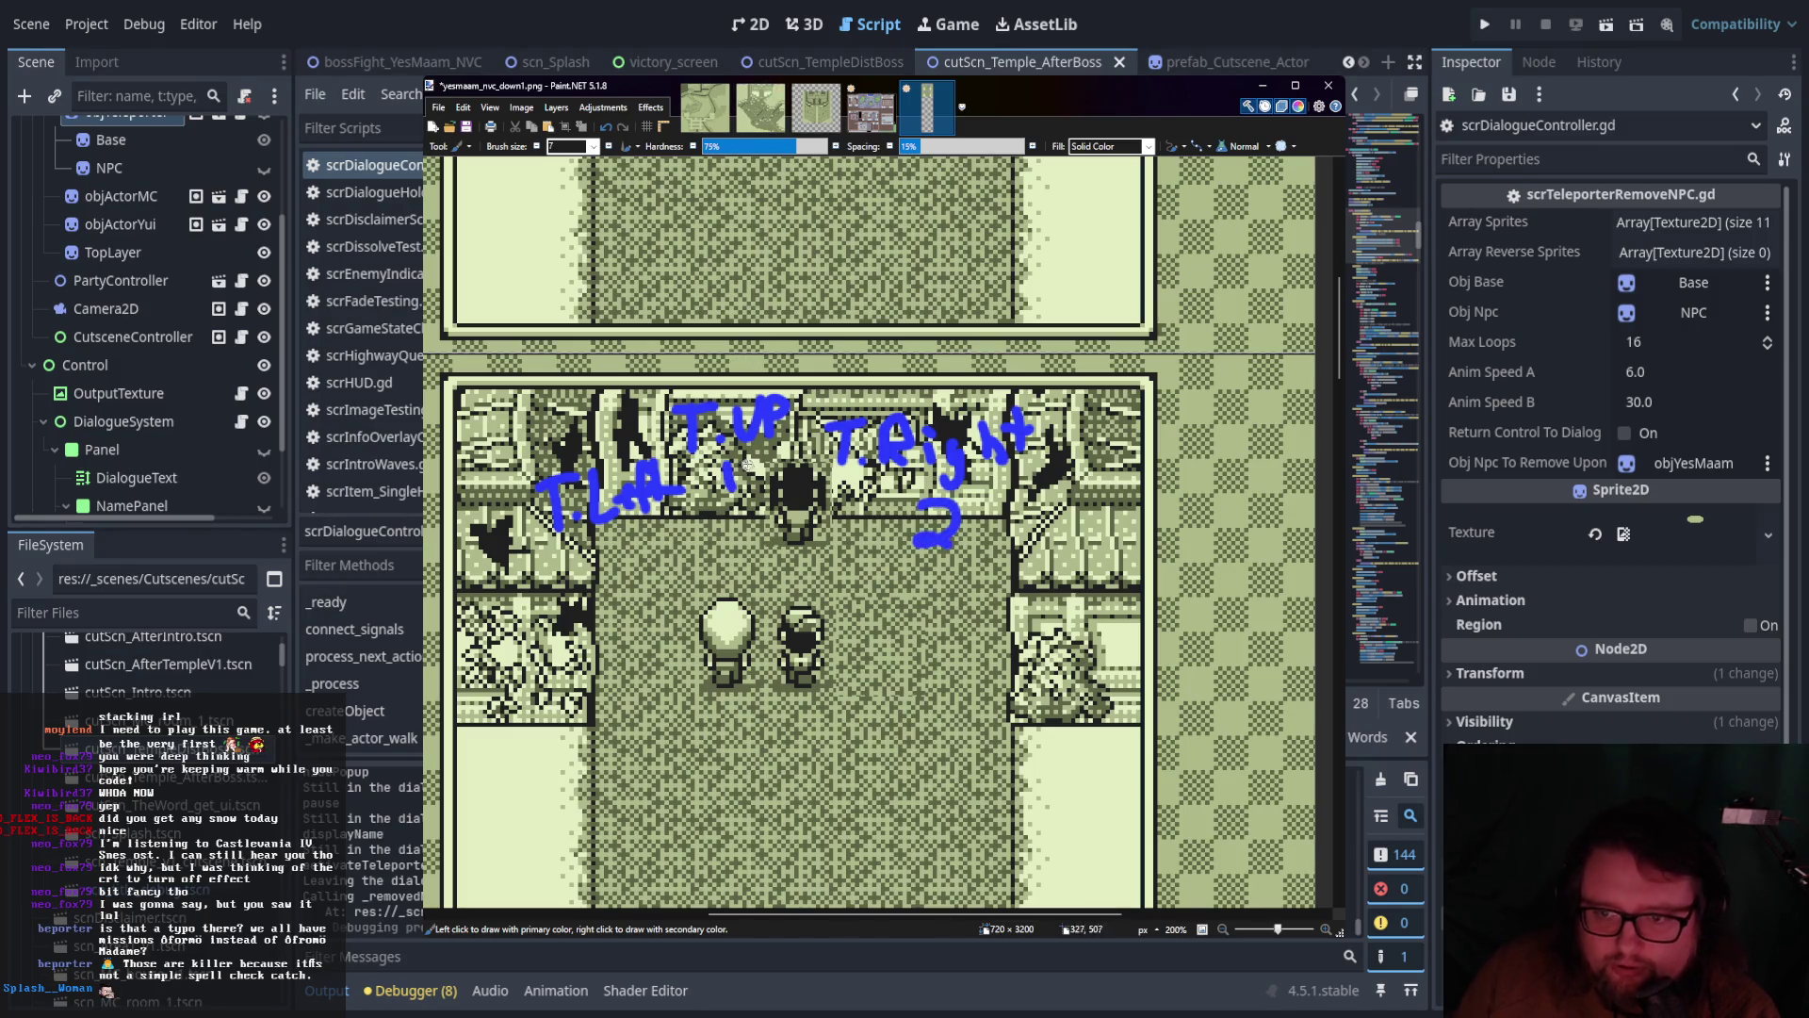
pyautogui.moveTo(615, 539)
pyautogui.mouseDown()
pyautogui.moveTo(639, 530)
pyautogui.moveTo(648, 569)
pyautogui.mouseUp()
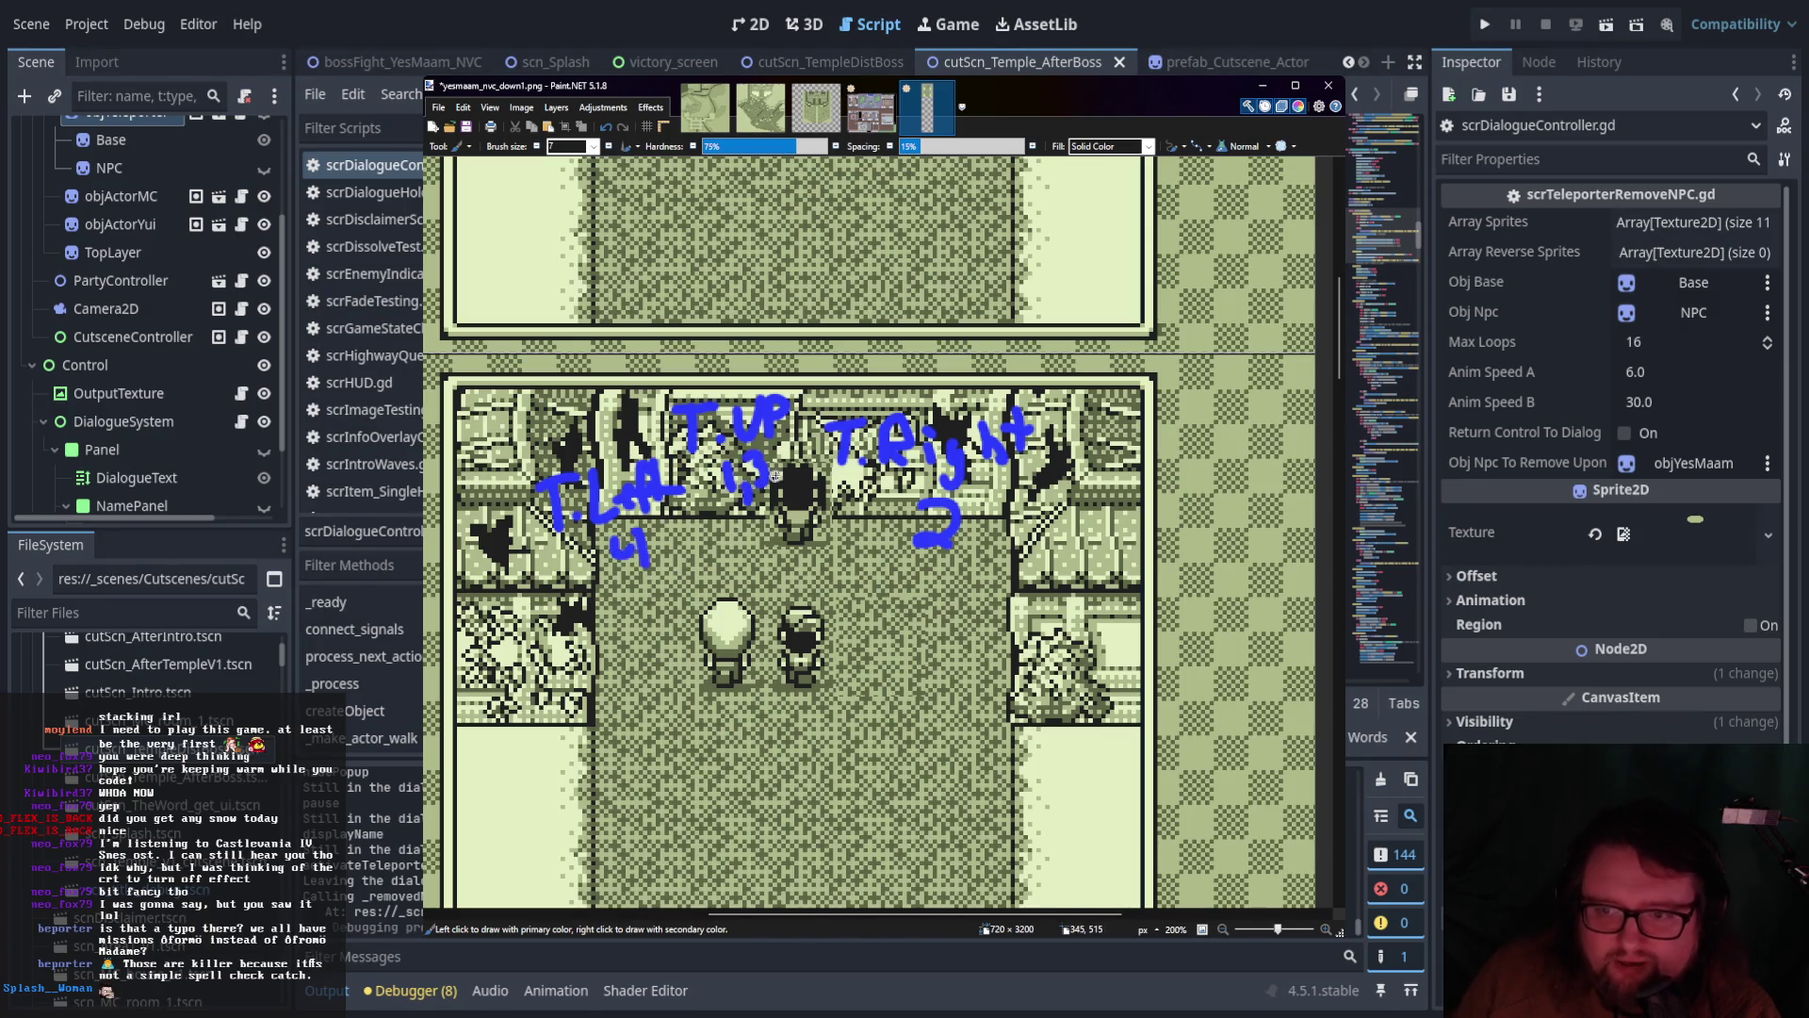
pyautogui.moveTo(776, 471); pyautogui.dragTo(772, 499)
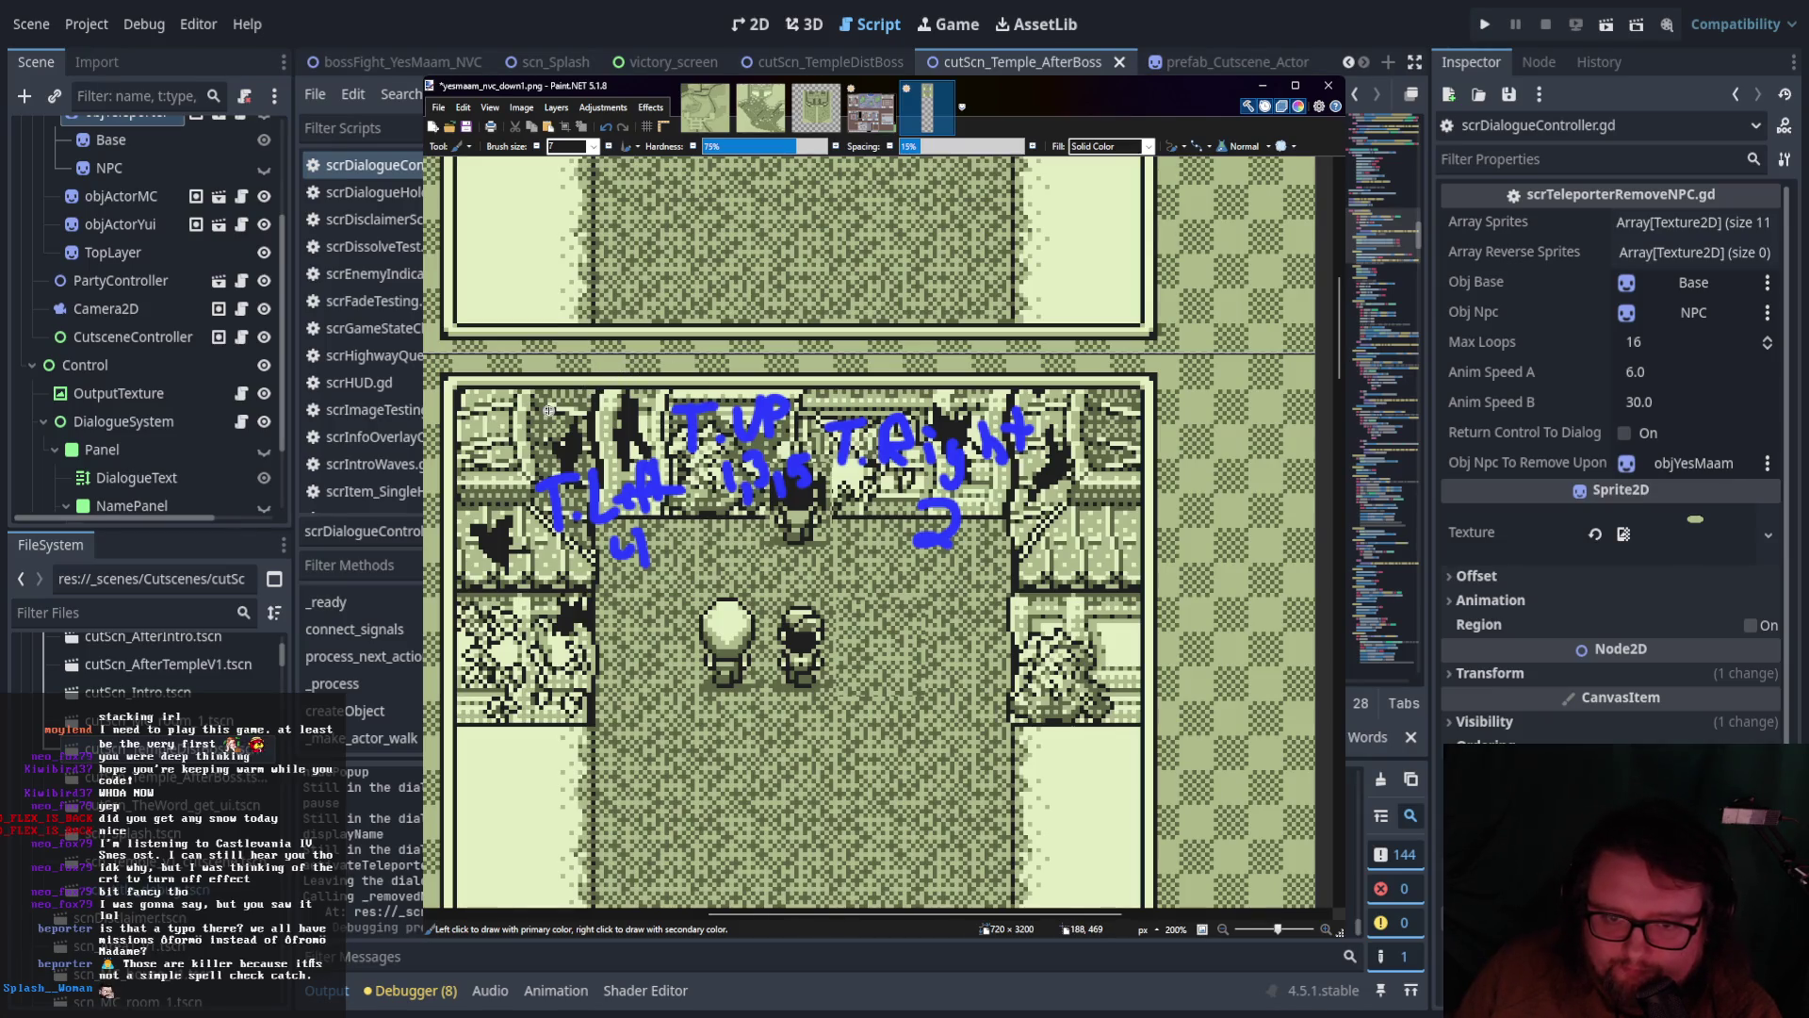
pyautogui.moveTo(558, 346)
pyautogui.mouseDown()
pyautogui.moveTo(529, 412)
pyautogui.moveTo(662, 347)
pyautogui.mouseUp()
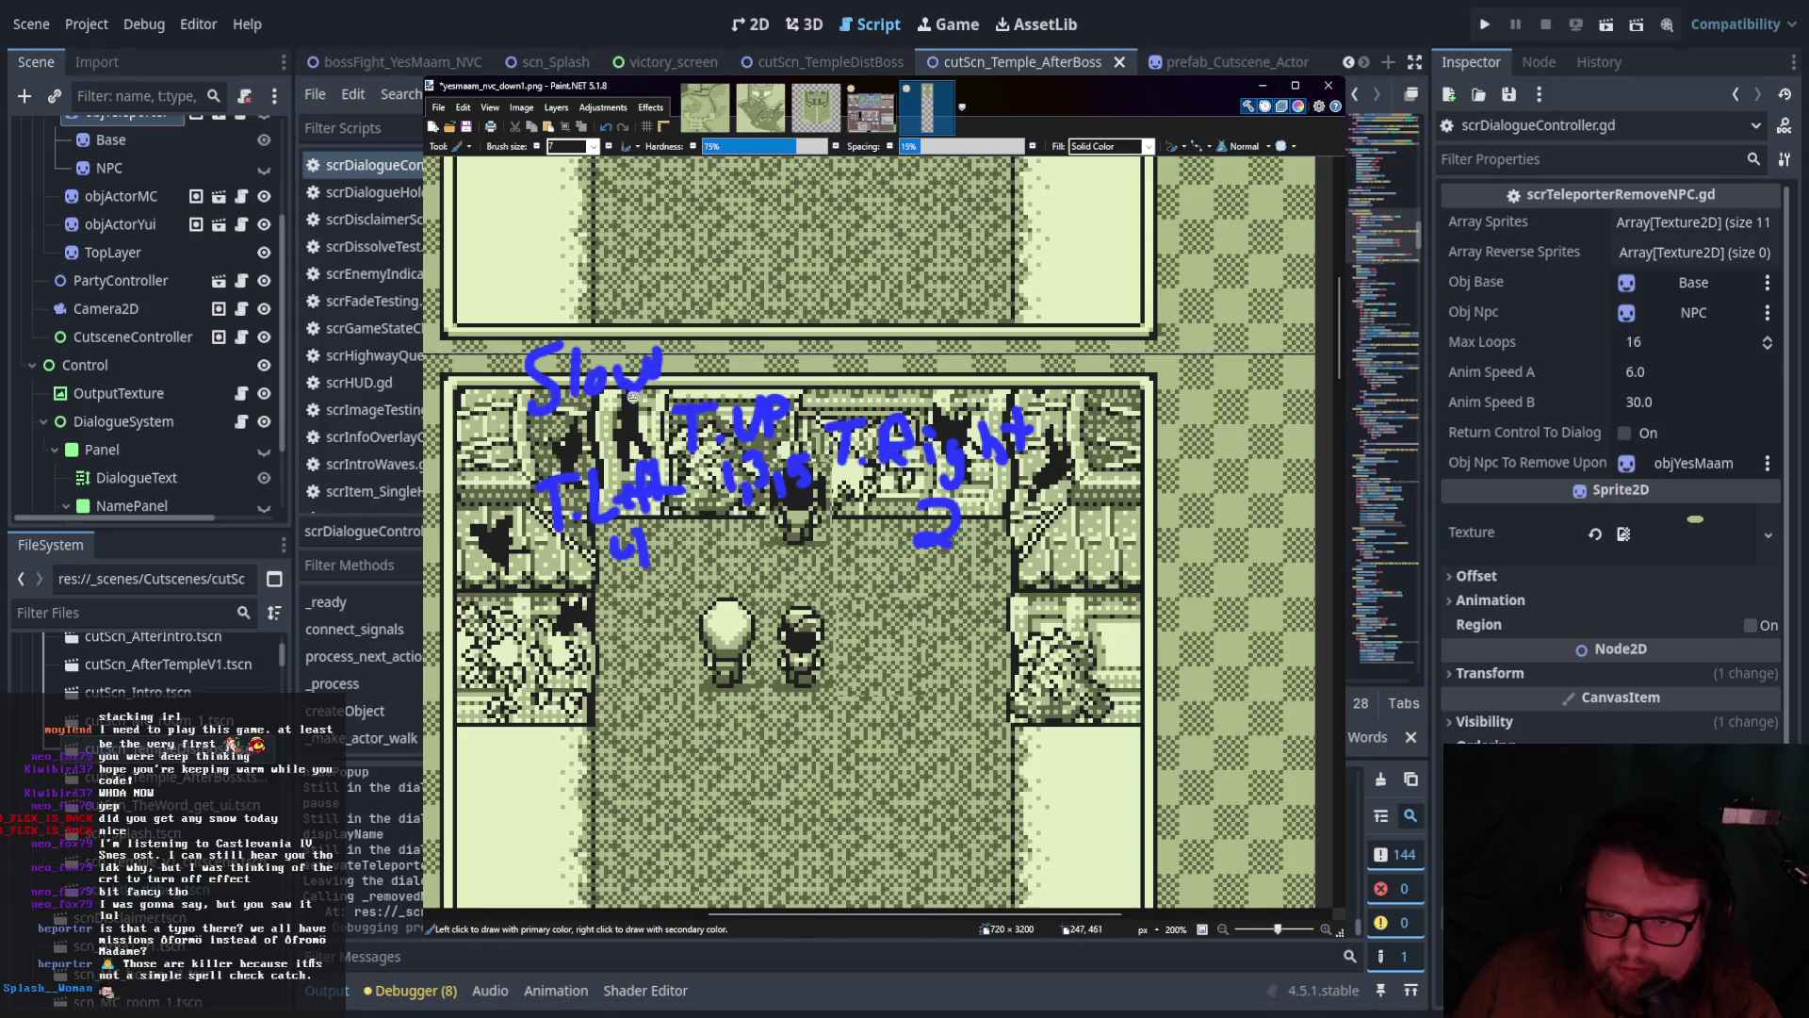
pyautogui.moveTo(554, 325)
pyautogui.mouseDown()
pyautogui.moveTo(509, 584)
pyautogui.moveTo(655, 603)
pyautogui.mouseUp()
pyautogui.moveTo(951, 321)
pyautogui.mouseDown()
pyautogui.moveTo(1074, 499)
pyautogui.moveTo(980, 562)
pyautogui.mouseUp()
pyautogui.scroll(-2, 1086, 549)
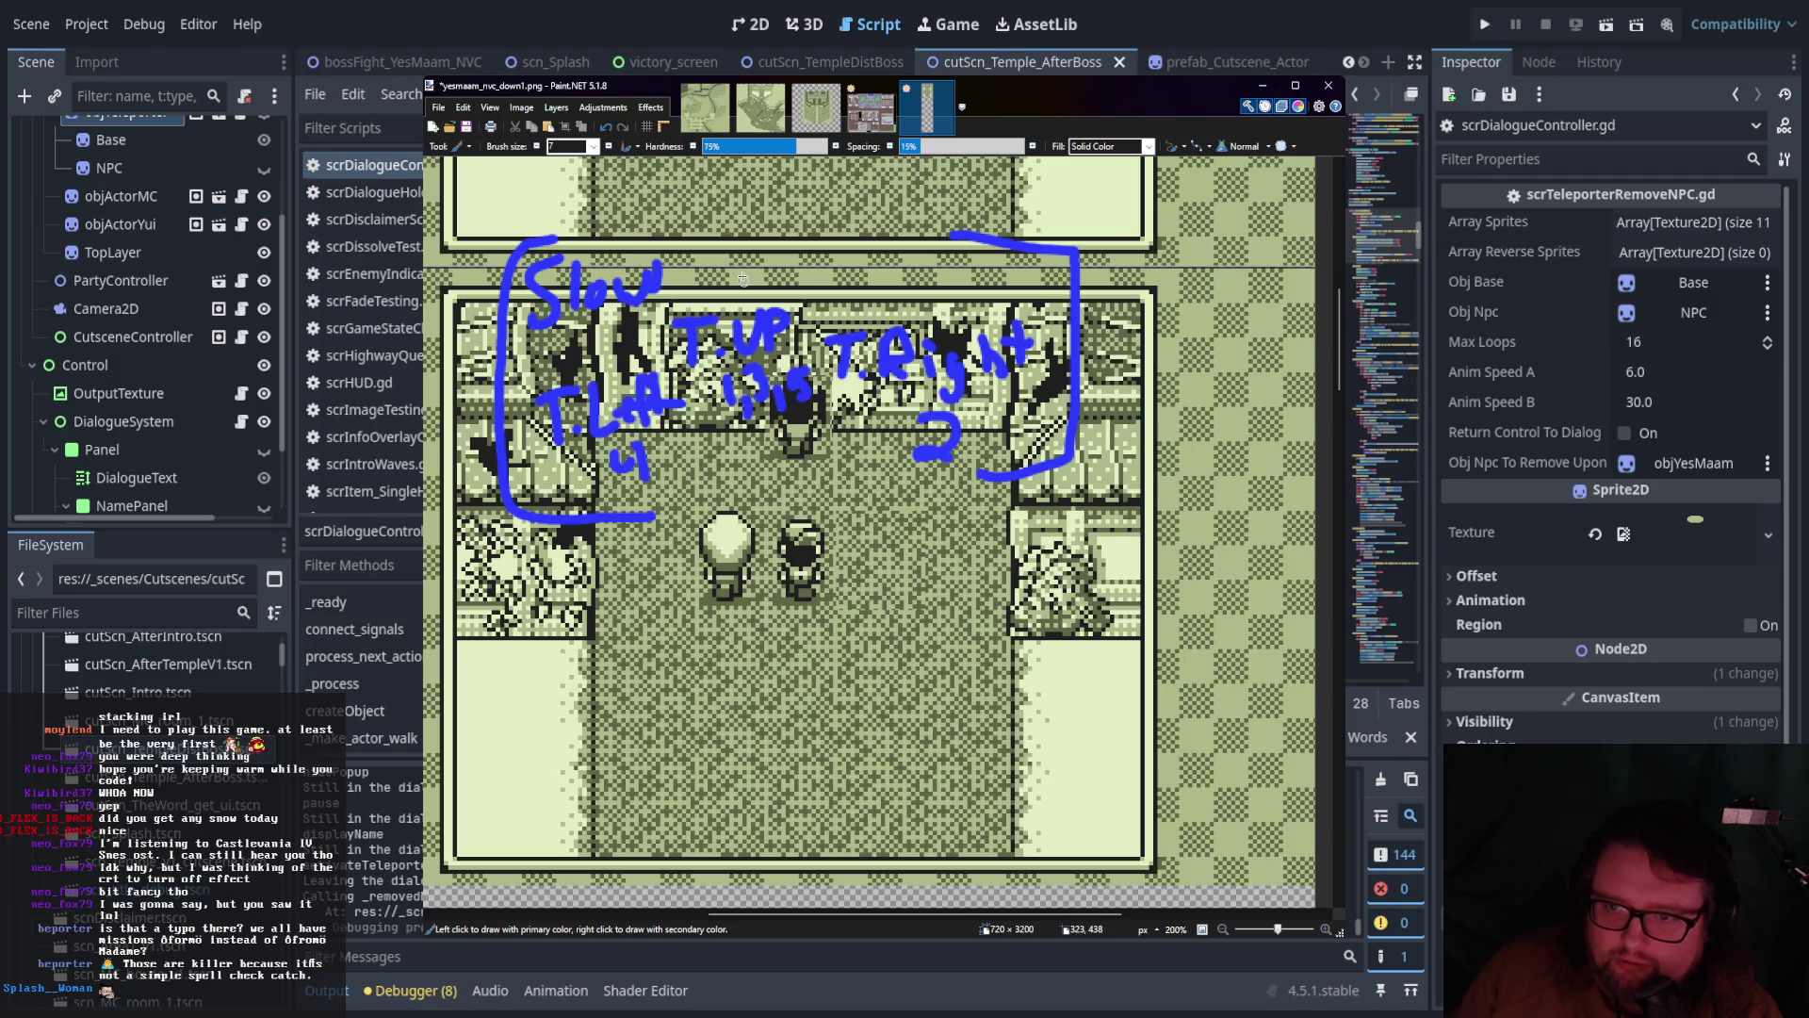
# Write 'Wait' below the boxed notes and 'T.Right' with step count 6 beside the characters
pyautogui.moveTo(522, 563)
pyautogui.mouseDown()
pyautogui.moveTo(628, 610)
pyautogui.moveTo(660, 581)
pyautogui.mouseUp()
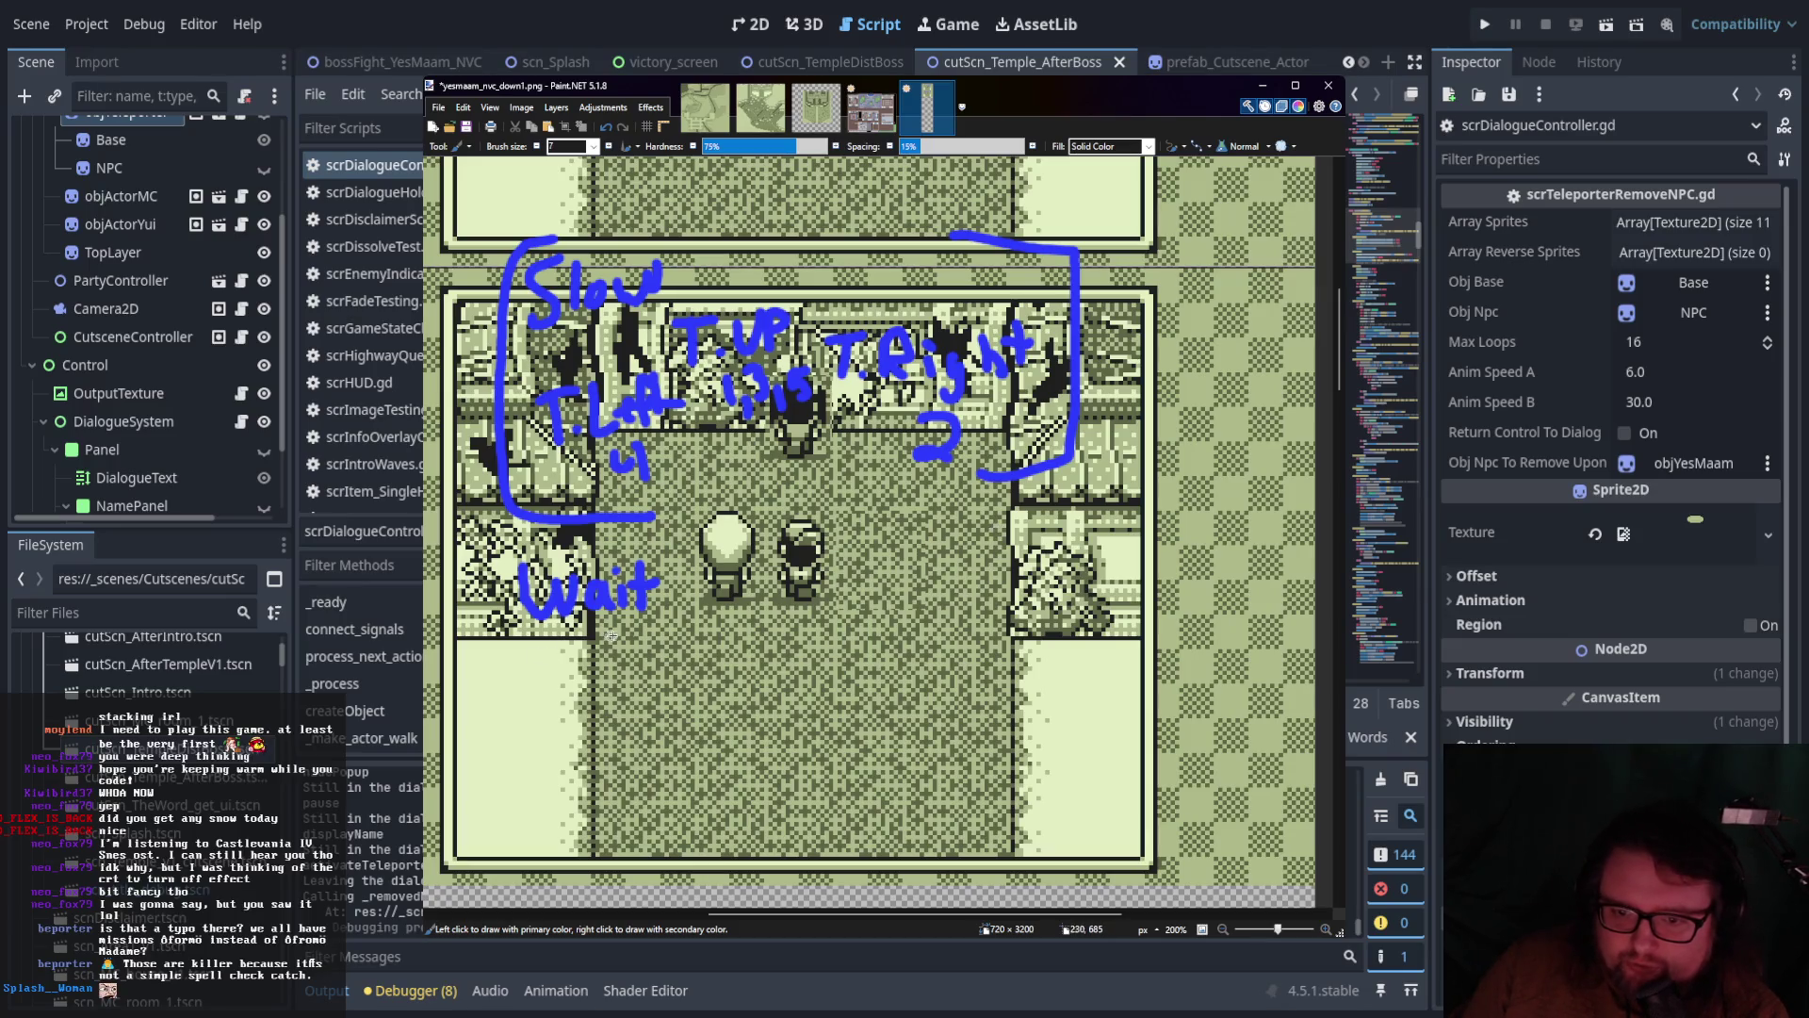
pyautogui.moveTo(901, 610)
pyautogui.mouseDown()
pyautogui.moveTo(901, 657)
pyautogui.moveTo(930, 607)
pyautogui.moveTo(946, 657)
pyautogui.mouseUp()
pyautogui.click(925, 650)
pyautogui.moveTo(946, 610); pyautogui.dragTo(1011, 675)
pyautogui.click(997, 650)
pyautogui.moveTo(1046, 600)
pyautogui.mouseDown()
pyautogui.moveTo(1069, 650)
pyautogui.moveTo(1082, 635)
pyautogui.mouseUp()
pyautogui.moveTo(1068, 610); pyautogui.dragTo(1112, 601)
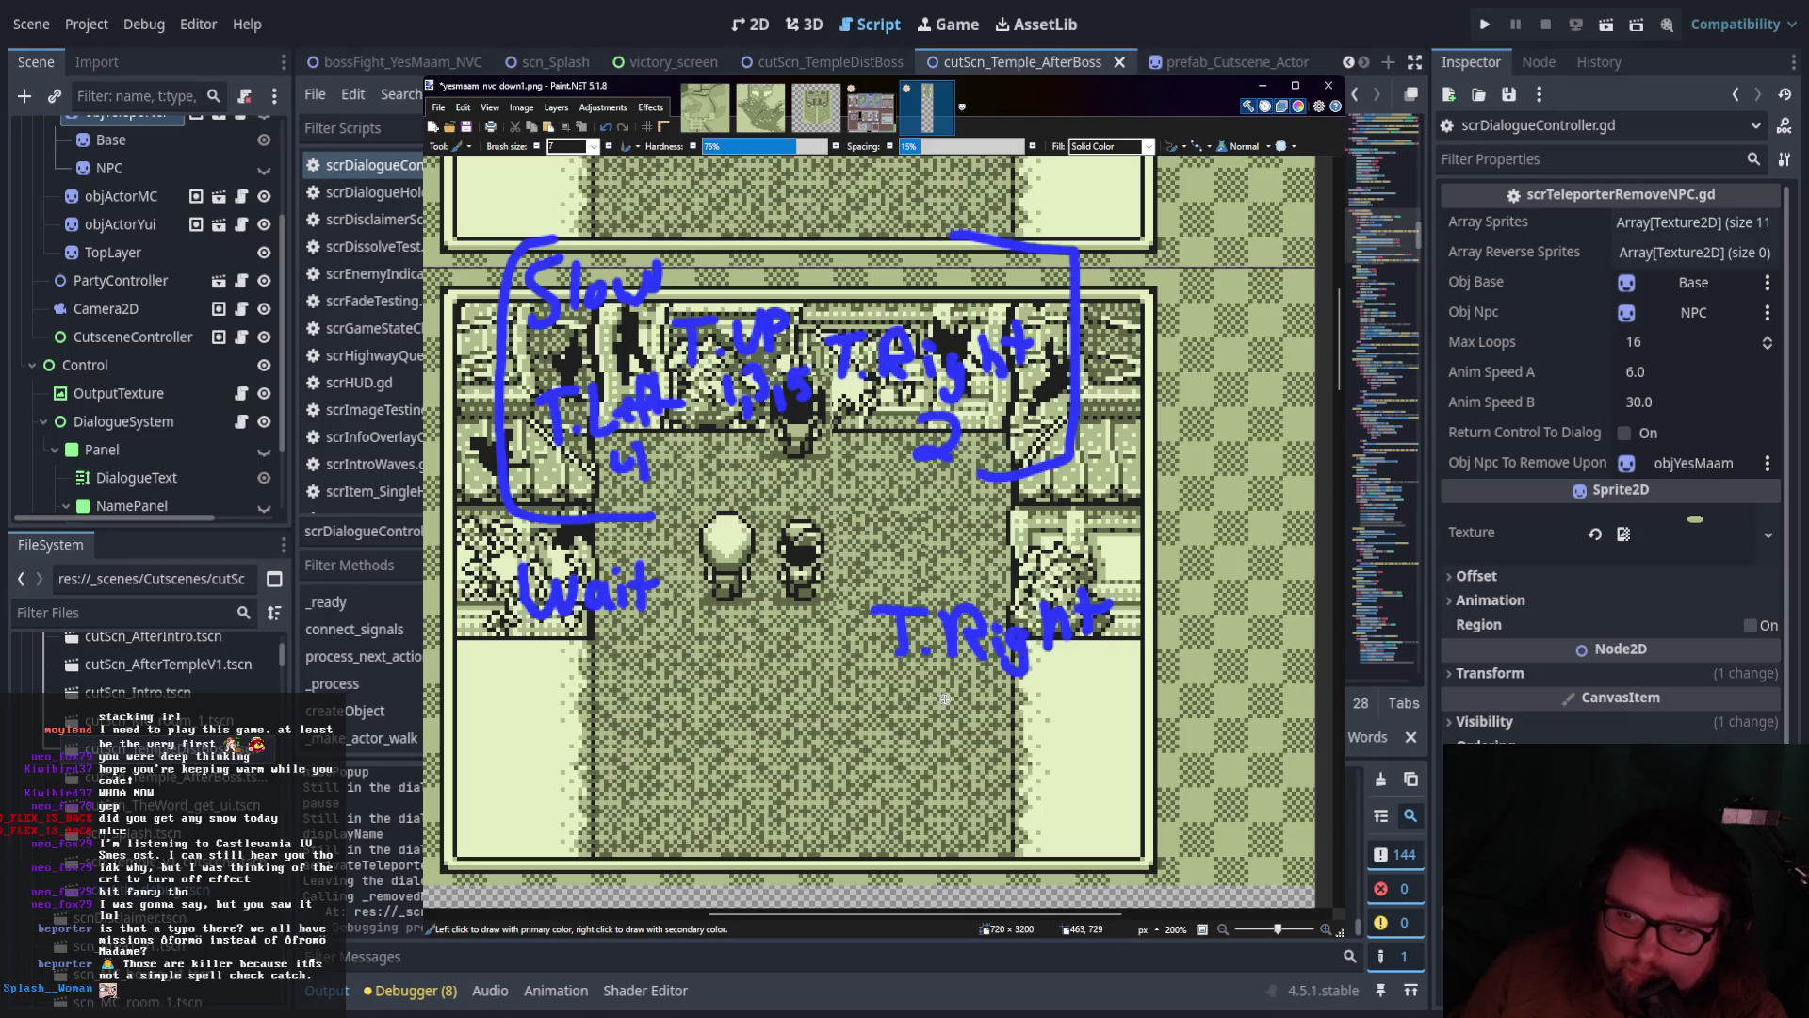
pyautogui.moveTo(944, 678); pyautogui.dragTo(961, 705)
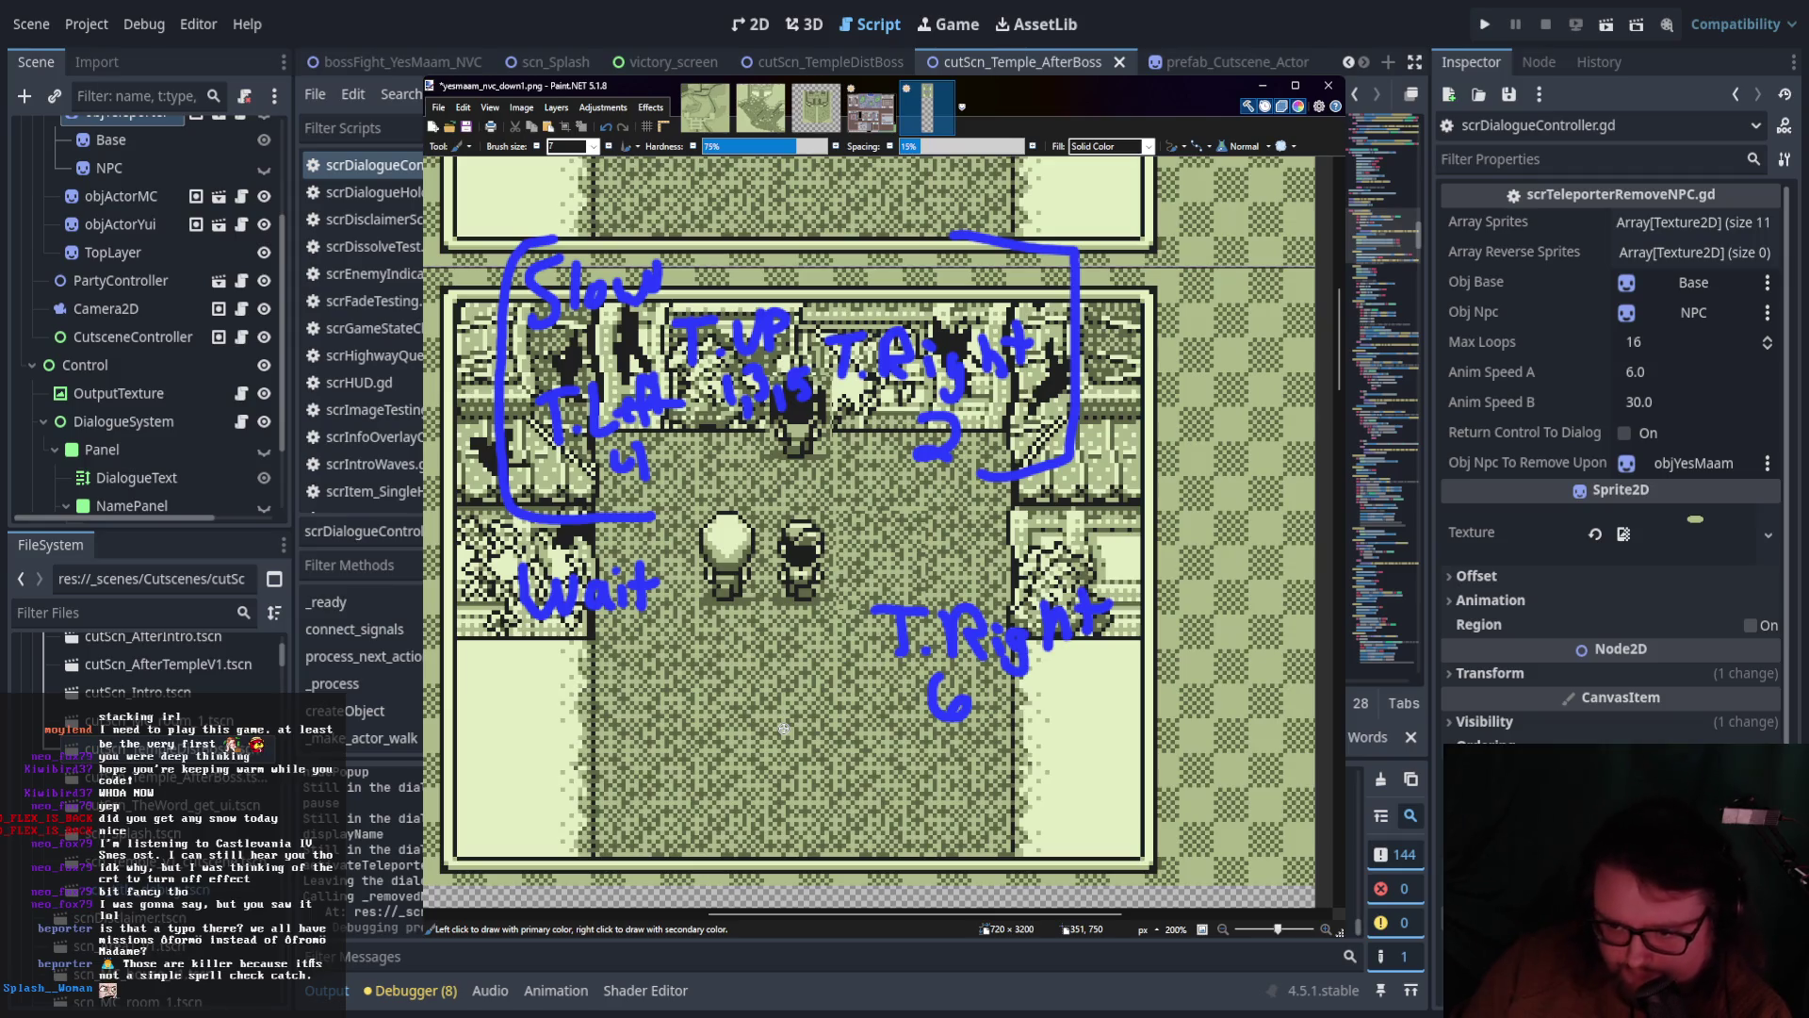
# Add an underlined 'Possibility' above, 'T.Down' below, bracket the branch and arrow to the left character
pyautogui.moveTo(856, 542)
pyautogui.mouseDown()
pyautogui.moveTo(858, 586)
pyautogui.moveTo(894, 549)
pyautogui.moveTo(919, 570)
pyautogui.moveTo(956, 548)
pyautogui.moveTo(980, 565)
pyautogui.mouseUp()
pyautogui.moveTo(988, 497)
pyautogui.mouseDown()
pyautogui.moveTo(1045, 561)
pyautogui.moveTo(1117, 504)
pyautogui.moveTo(1104, 568)
pyautogui.mouseUp()
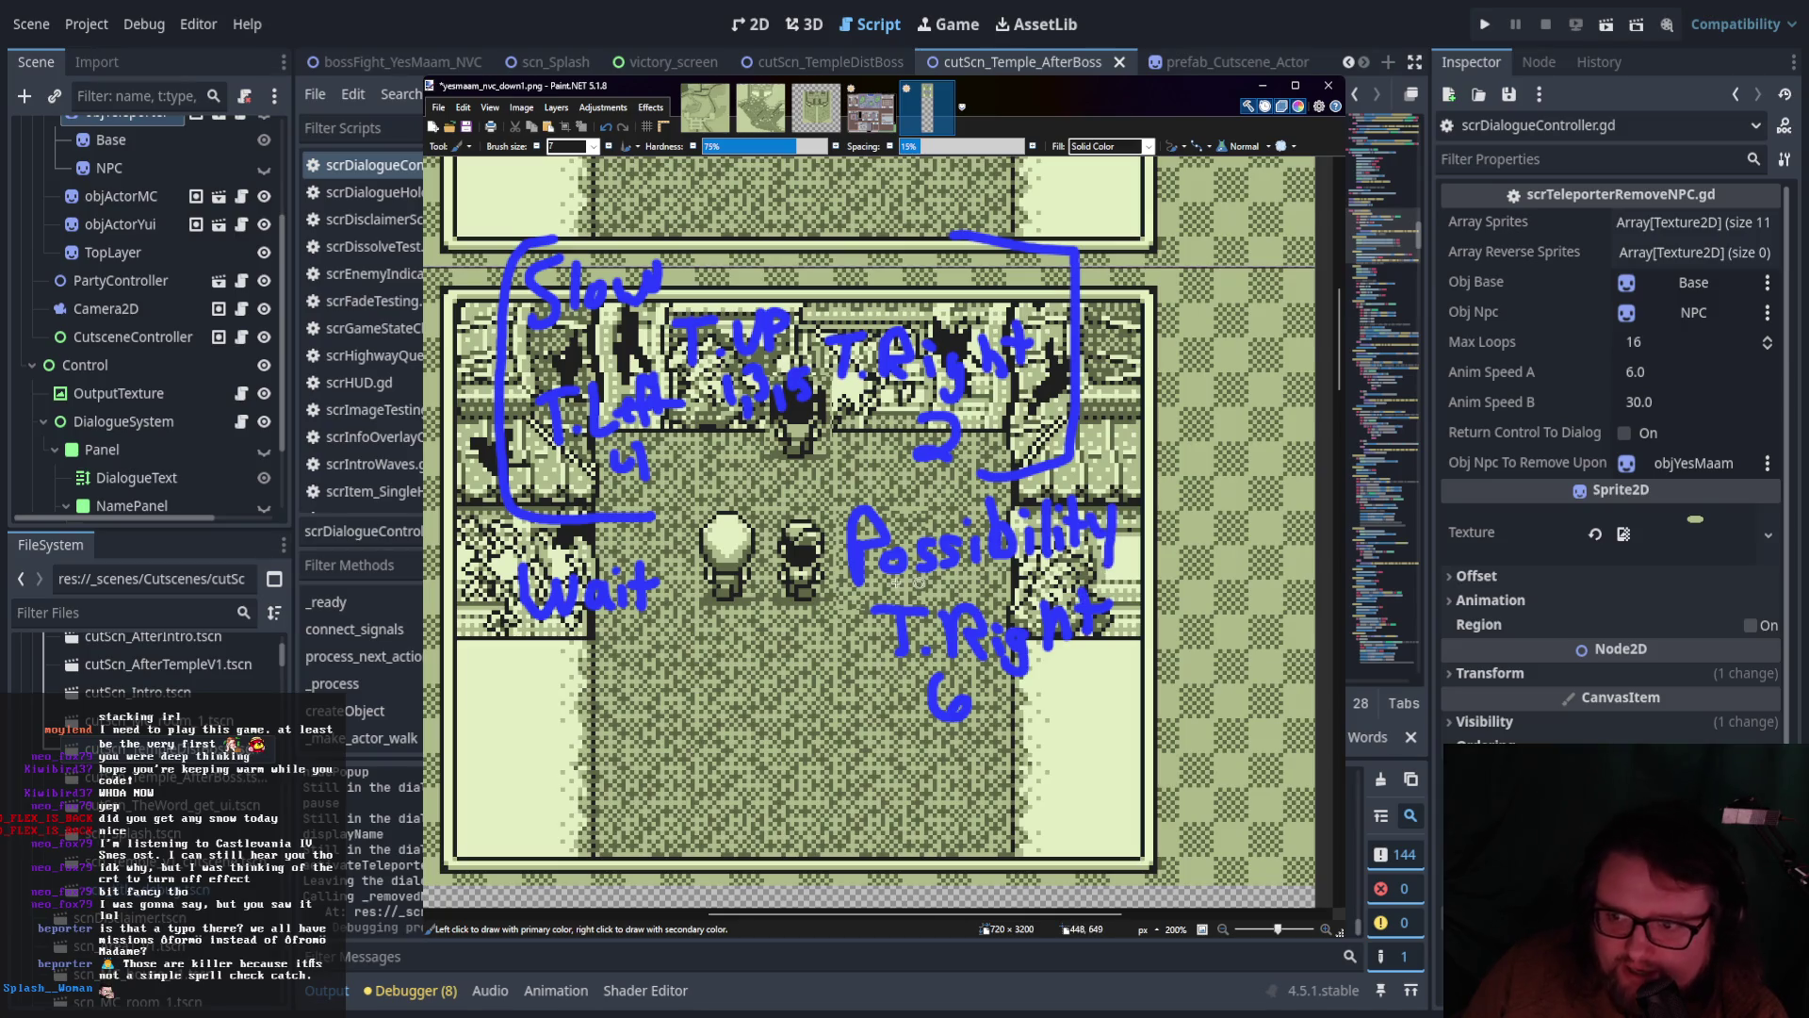
pyautogui.moveTo(862, 599); pyautogui.dragTo(1096, 563)
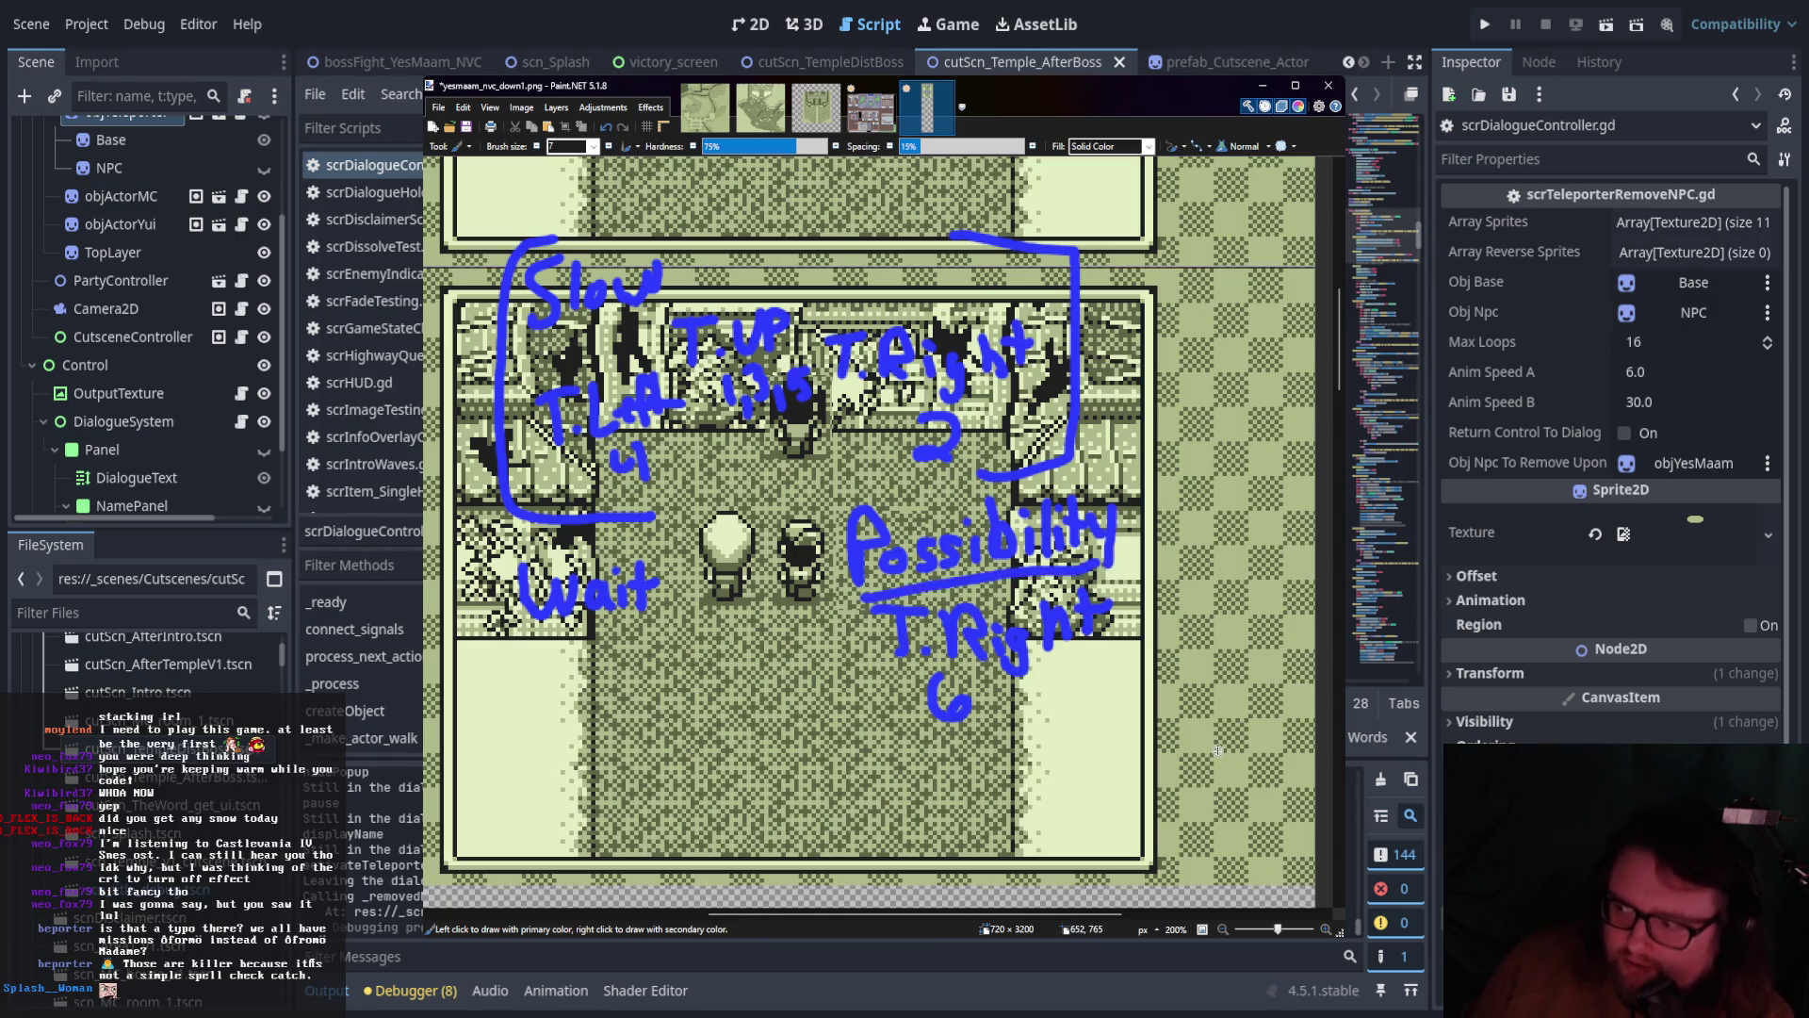
pyautogui.moveTo(902, 749)
pyautogui.mouseDown()
pyautogui.moveTo(899, 782)
pyautogui.moveTo(912, 751)
pyautogui.moveTo(961, 782)
pyautogui.moveTo(1110, 750)
pyautogui.mouseUp()
pyautogui.click(925, 794)
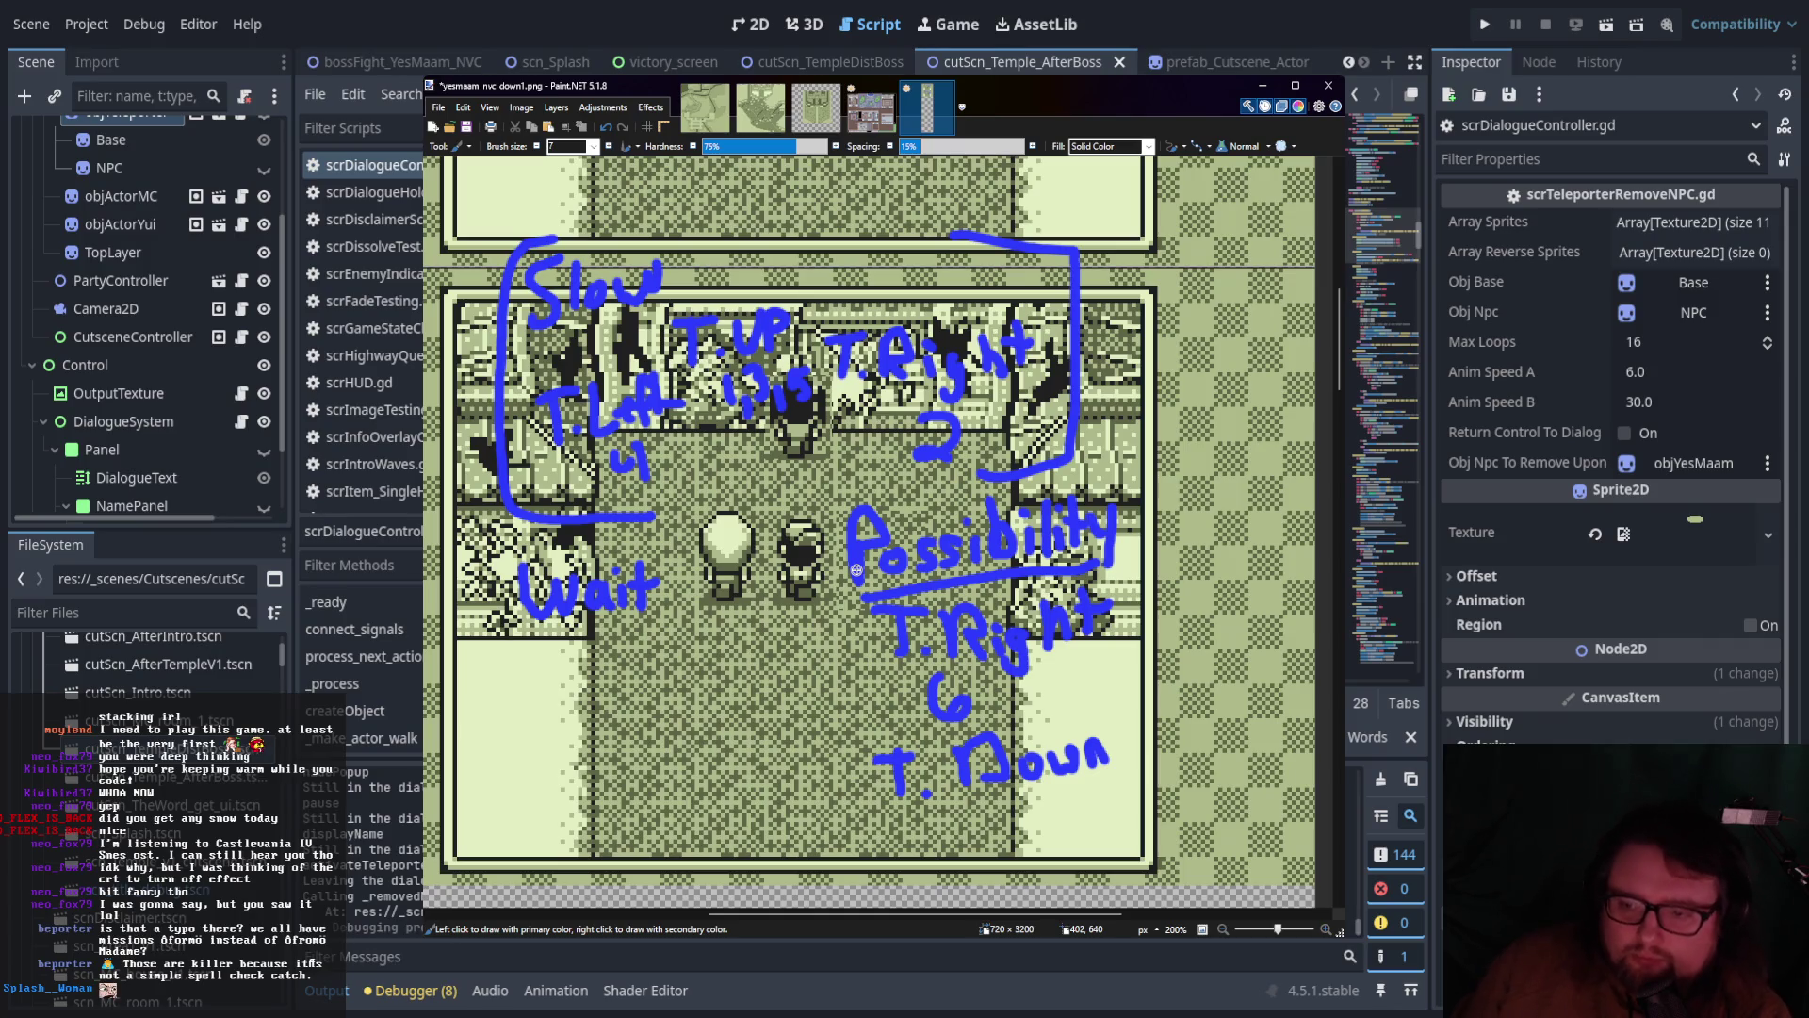
pyautogui.moveTo(809, 517)
pyautogui.mouseDown()
pyautogui.moveTo(807, 828)
pyautogui.moveTo(902, 827)
pyautogui.moveTo(853, 496)
pyautogui.moveTo(902, 491)
pyautogui.mouseUp()
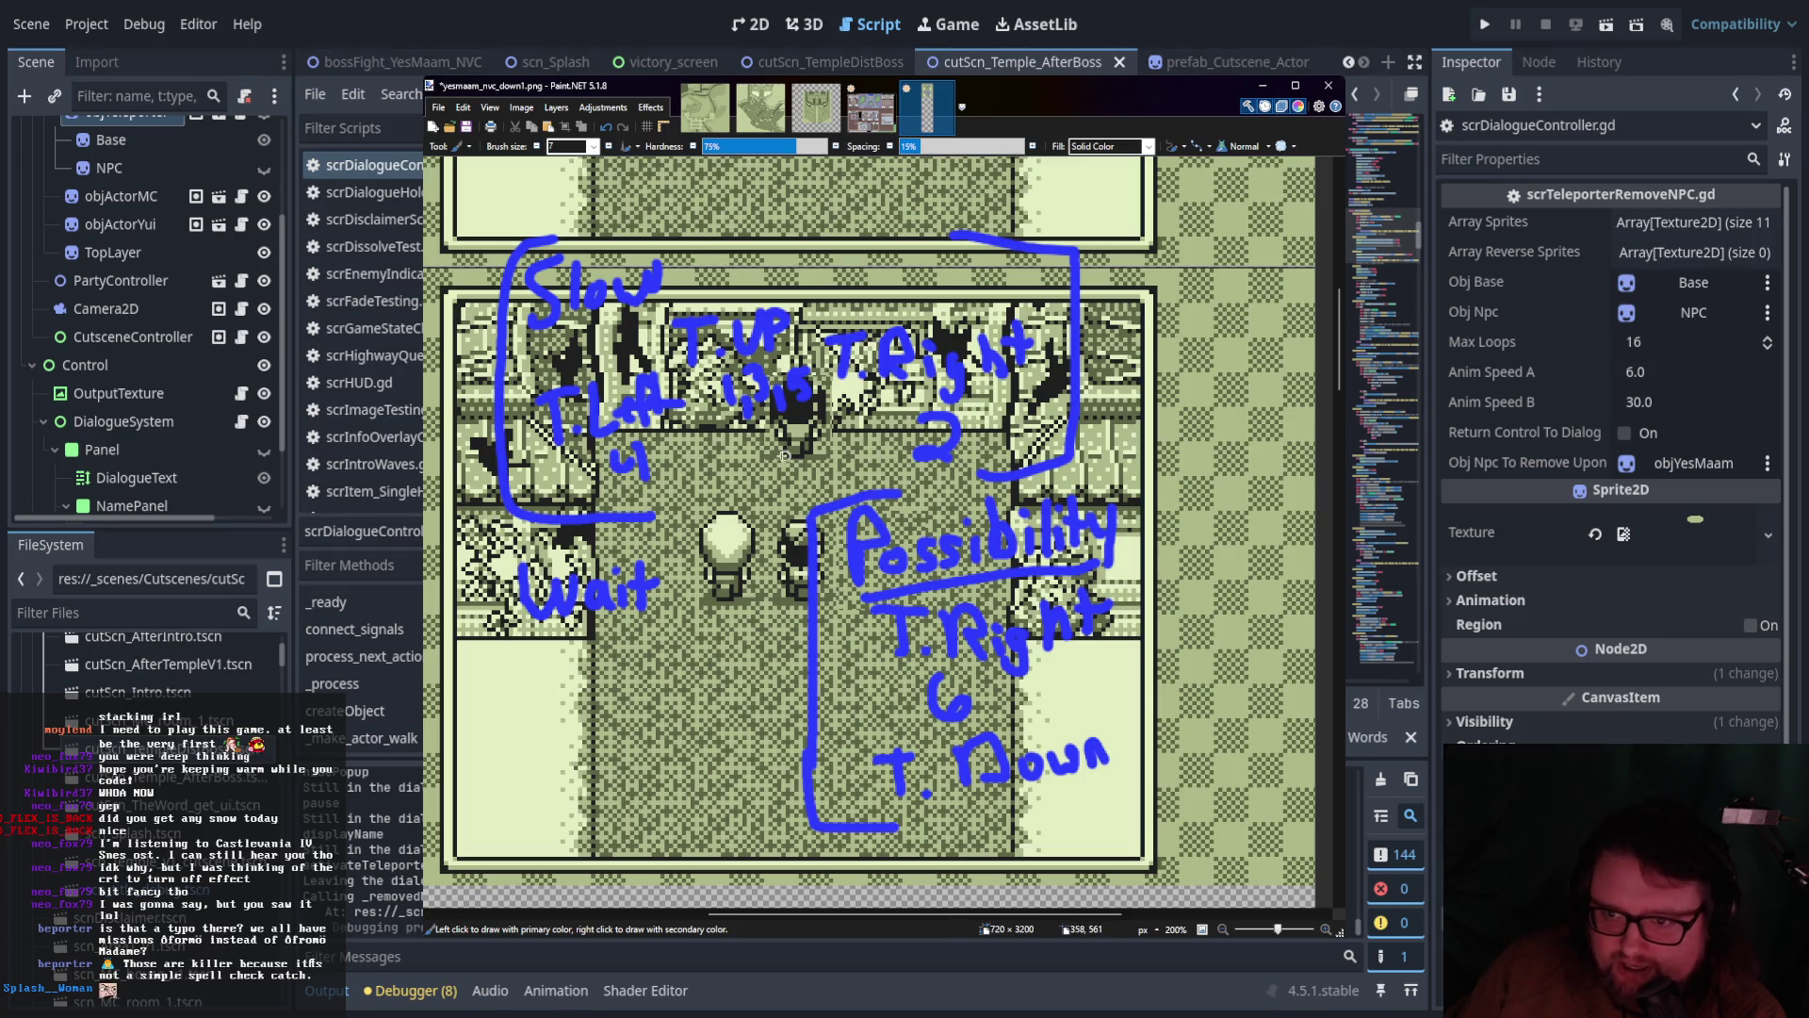
pyautogui.moveTo(736, 477)
pyautogui.mouseDown()
pyautogui.moveTo(673, 554)
pyautogui.moveTo(721, 555)
pyautogui.mouseUp()
# Draw an arrow linking 'Wait' to the right branch
pyautogui.hscroll(-3, 867, 584)
pyautogui.scroll(-2, 867, 585)
pyautogui.moveTo(829, 523); pyautogui.dragTo(923, 492)
pyautogui.moveTo(923, 494); pyautogui.dragTo(902, 527)
pyautogui.hscroll(-2, 964, 681)
pyautogui.scroll(-2, 788, 571)
pyautogui.hscroll(1, 789, 571)
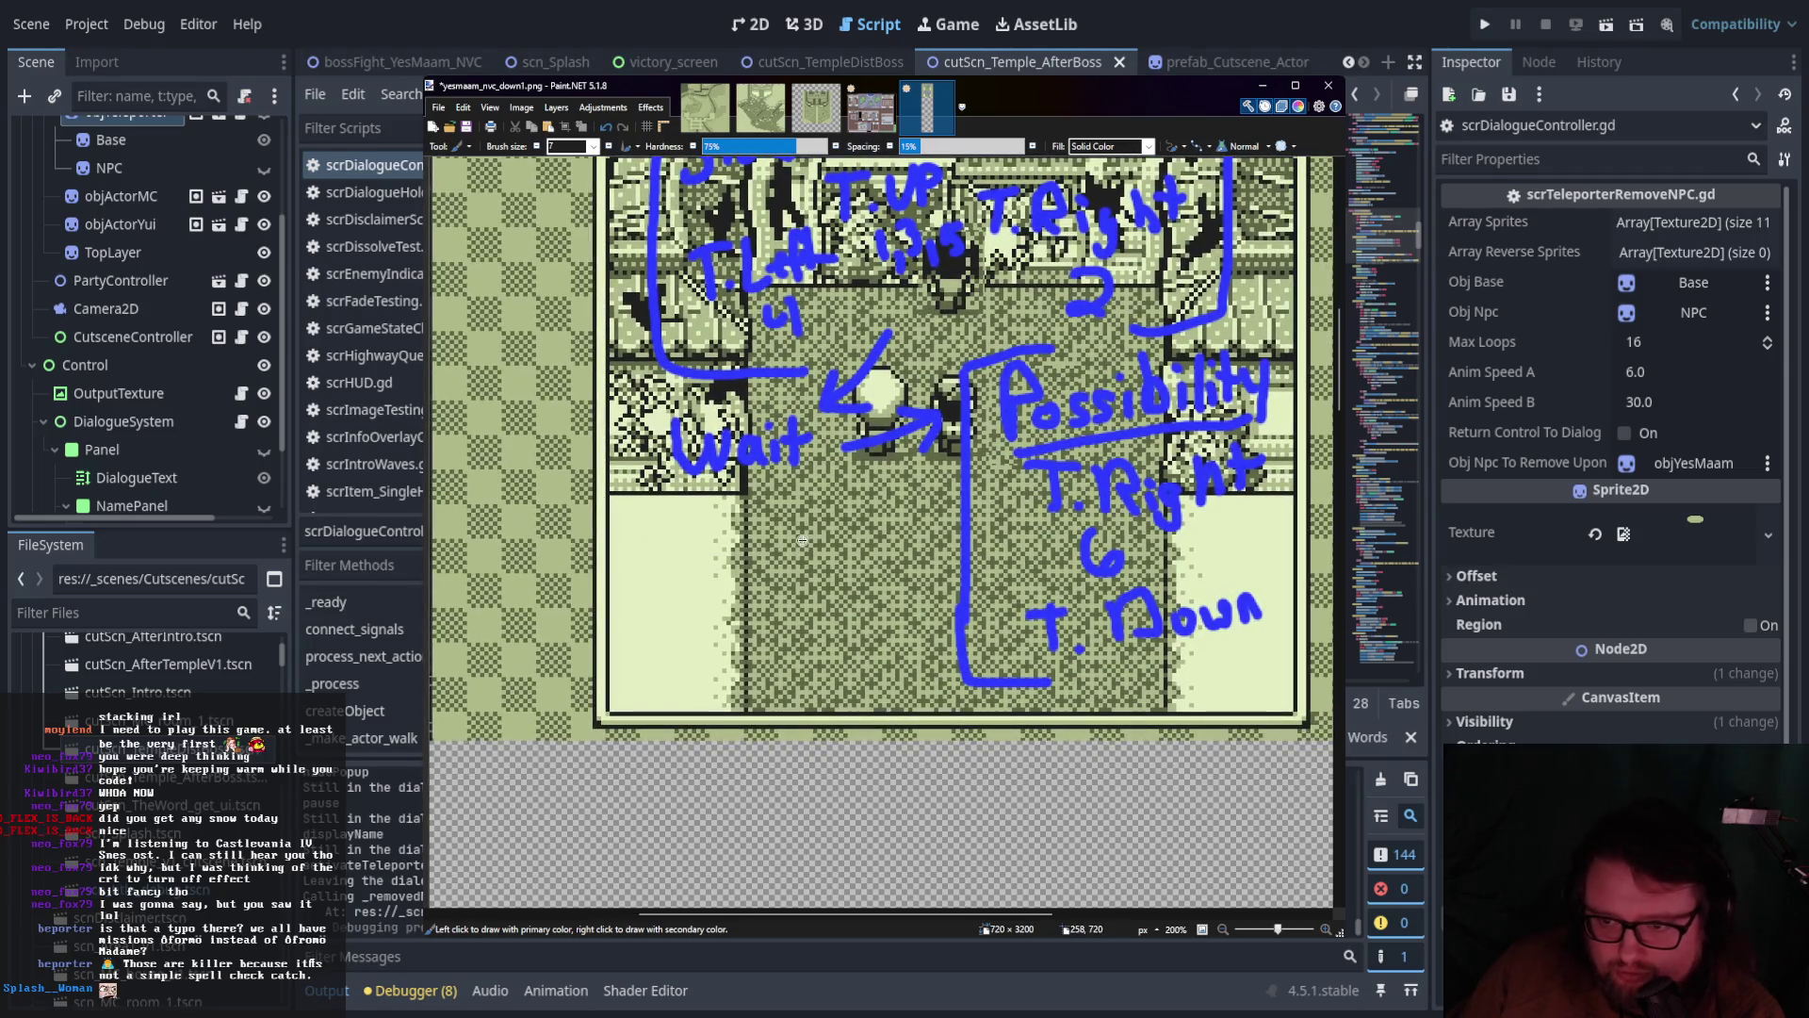
# Fill the empty strip below the picture with the sampled pale yellow
pyautogui.press('k')
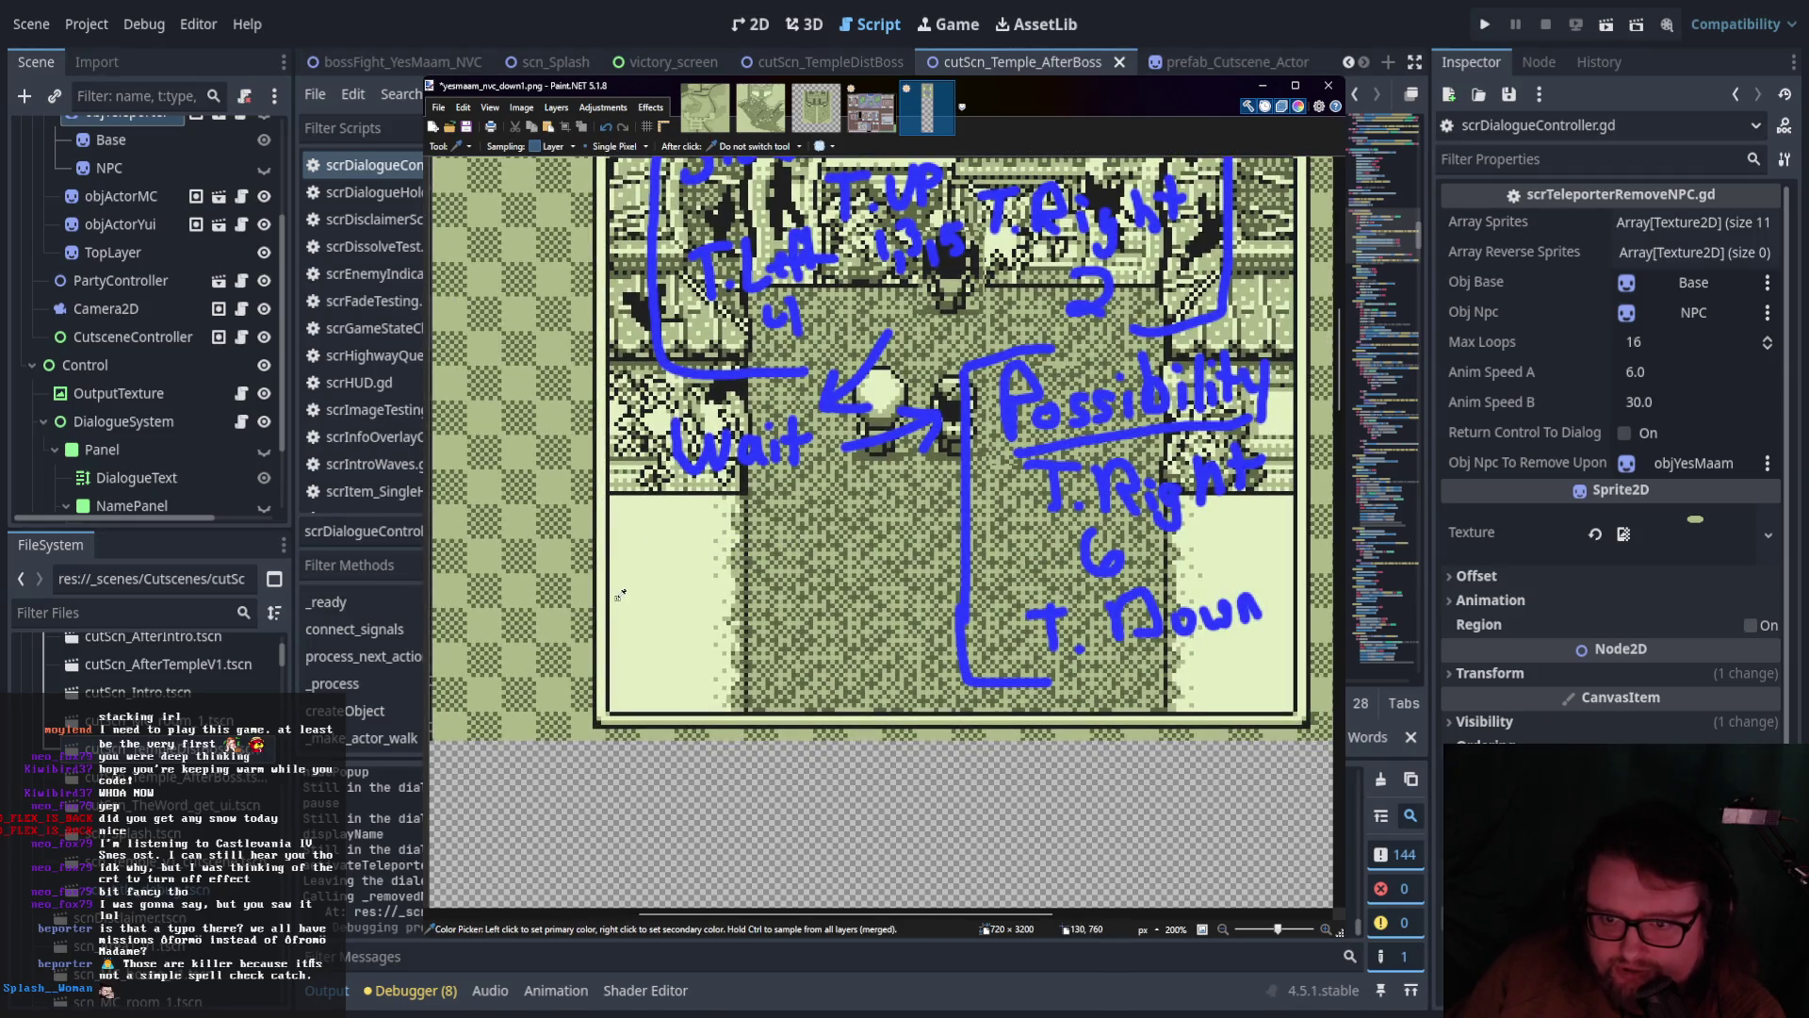
pyautogui.press('f')
pyautogui.click(636, 791)
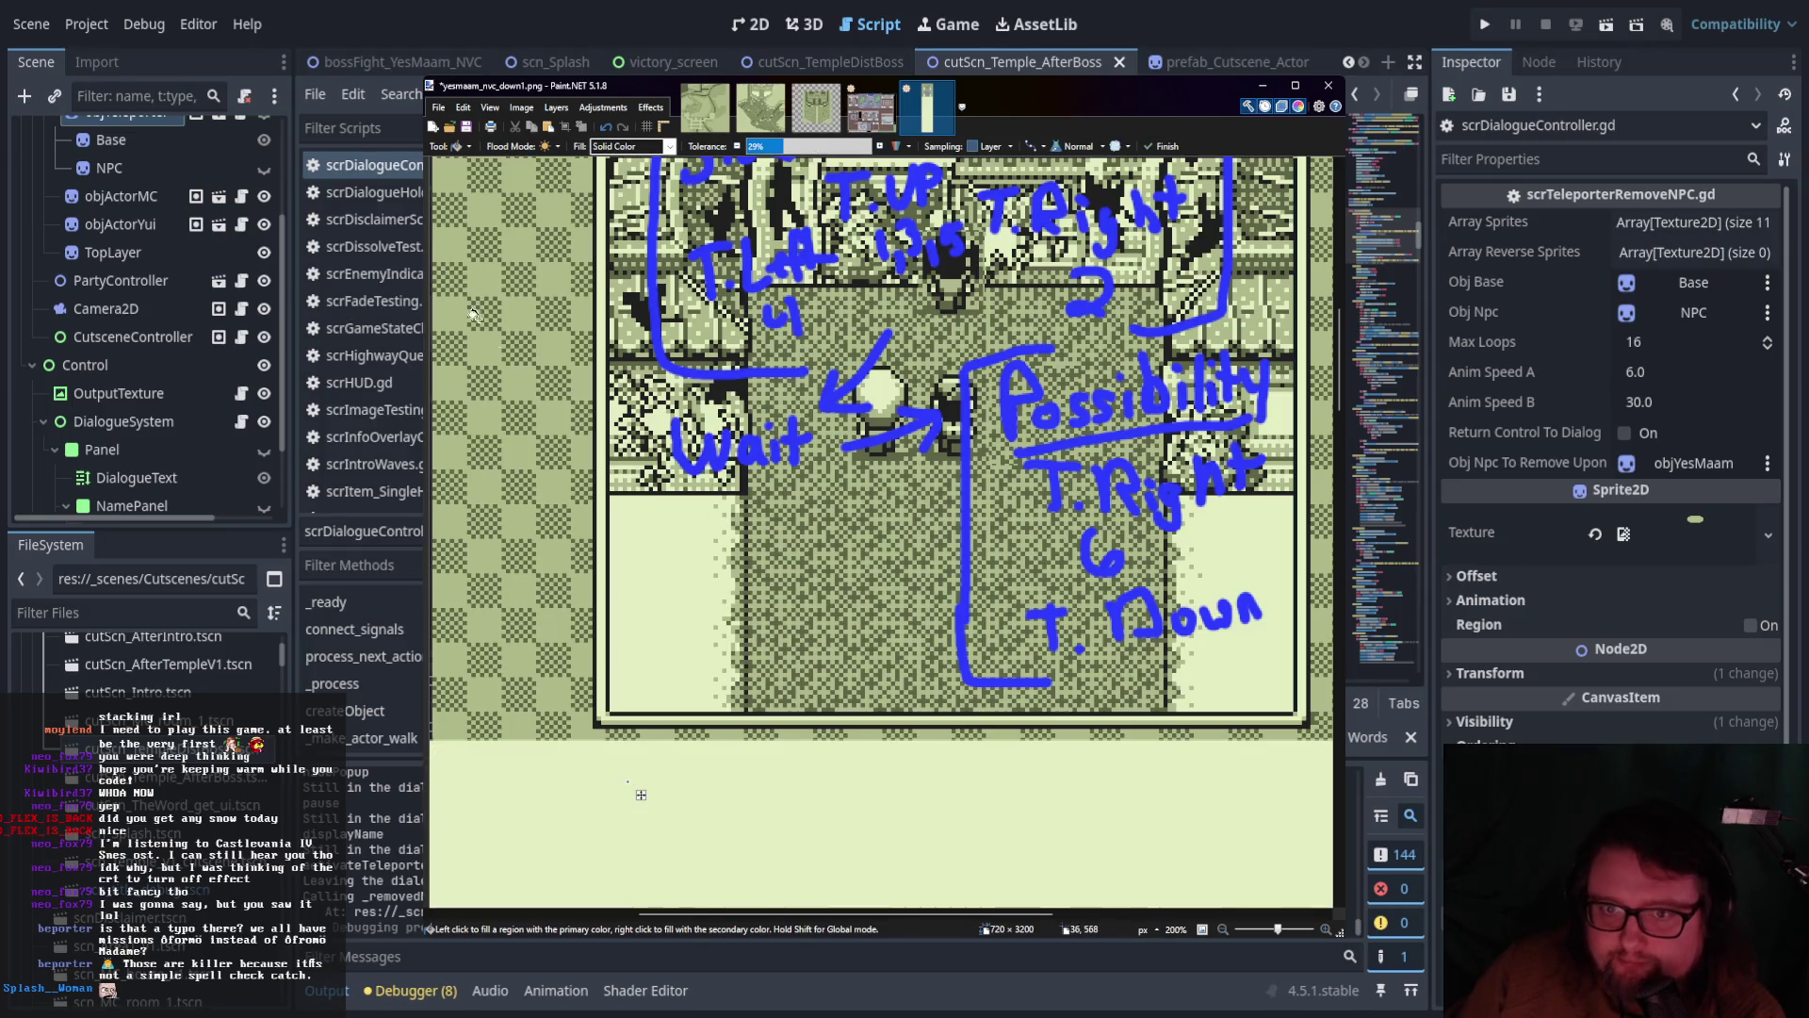
pyautogui.press('b')
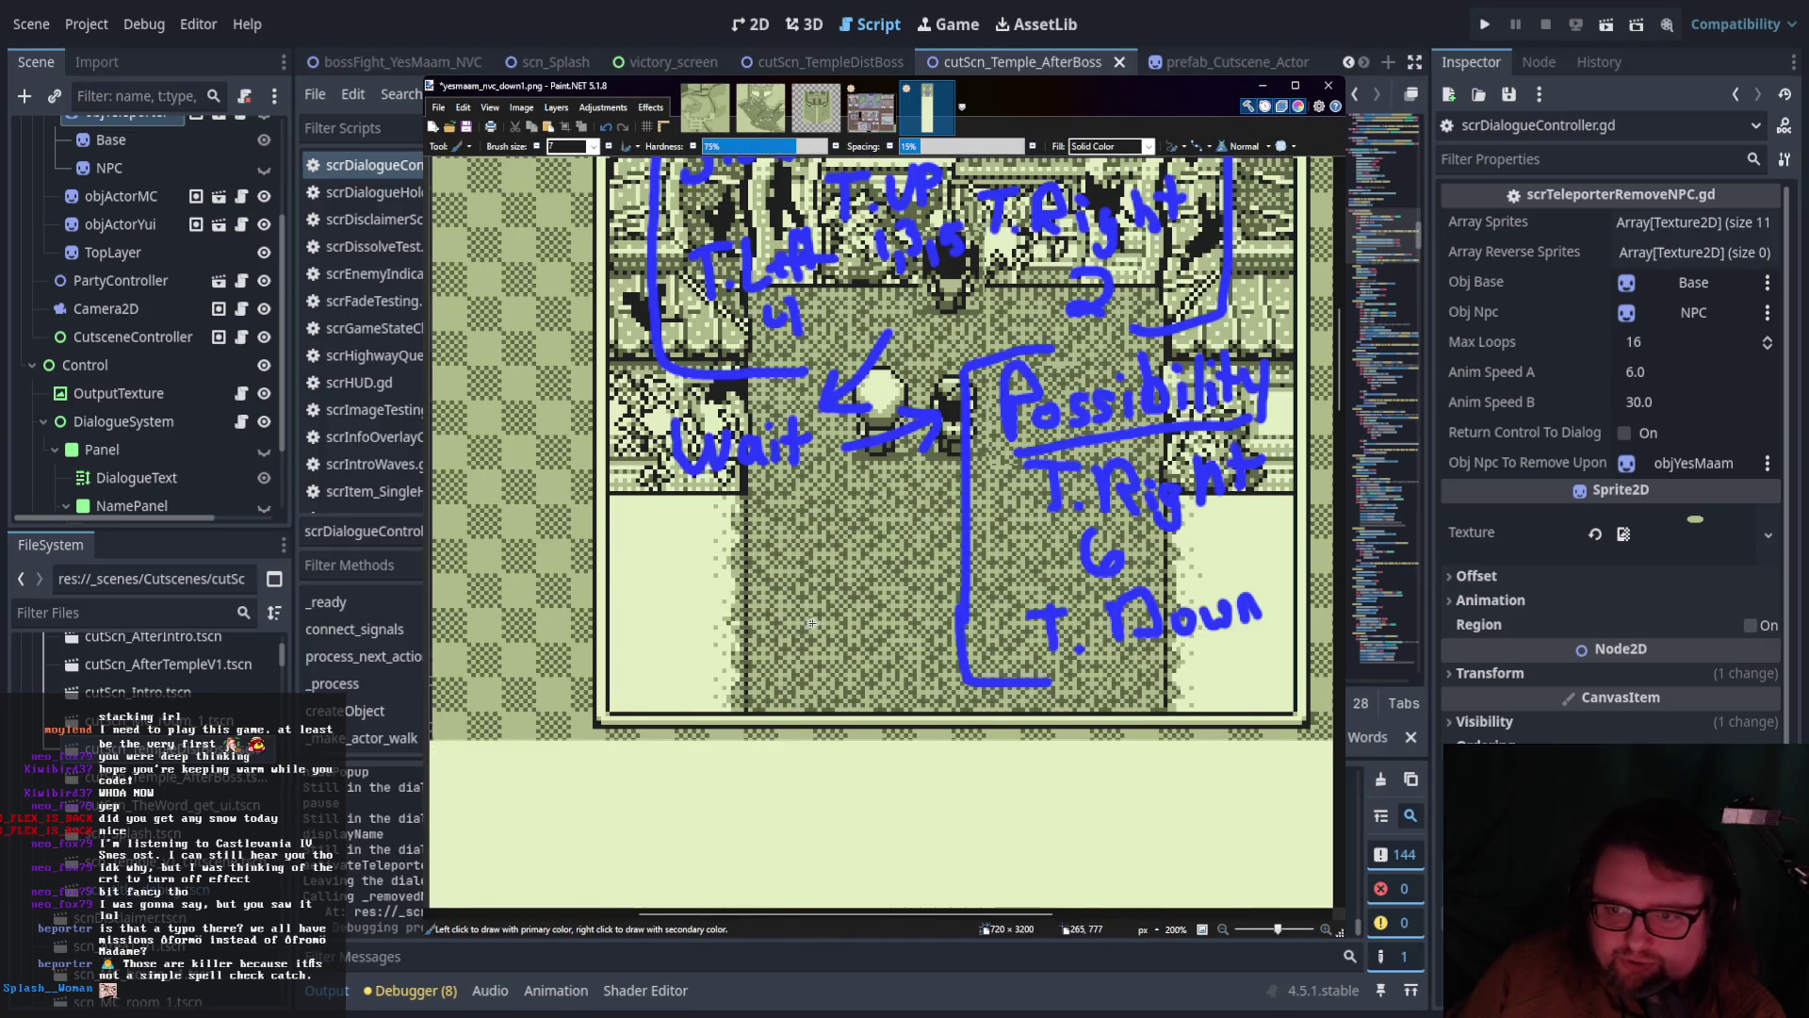
# Write an underlined 'Possibility' under 'Wait'
pyautogui.scroll(2, 811, 623)
pyautogui.hscroll(1, 805, 650)
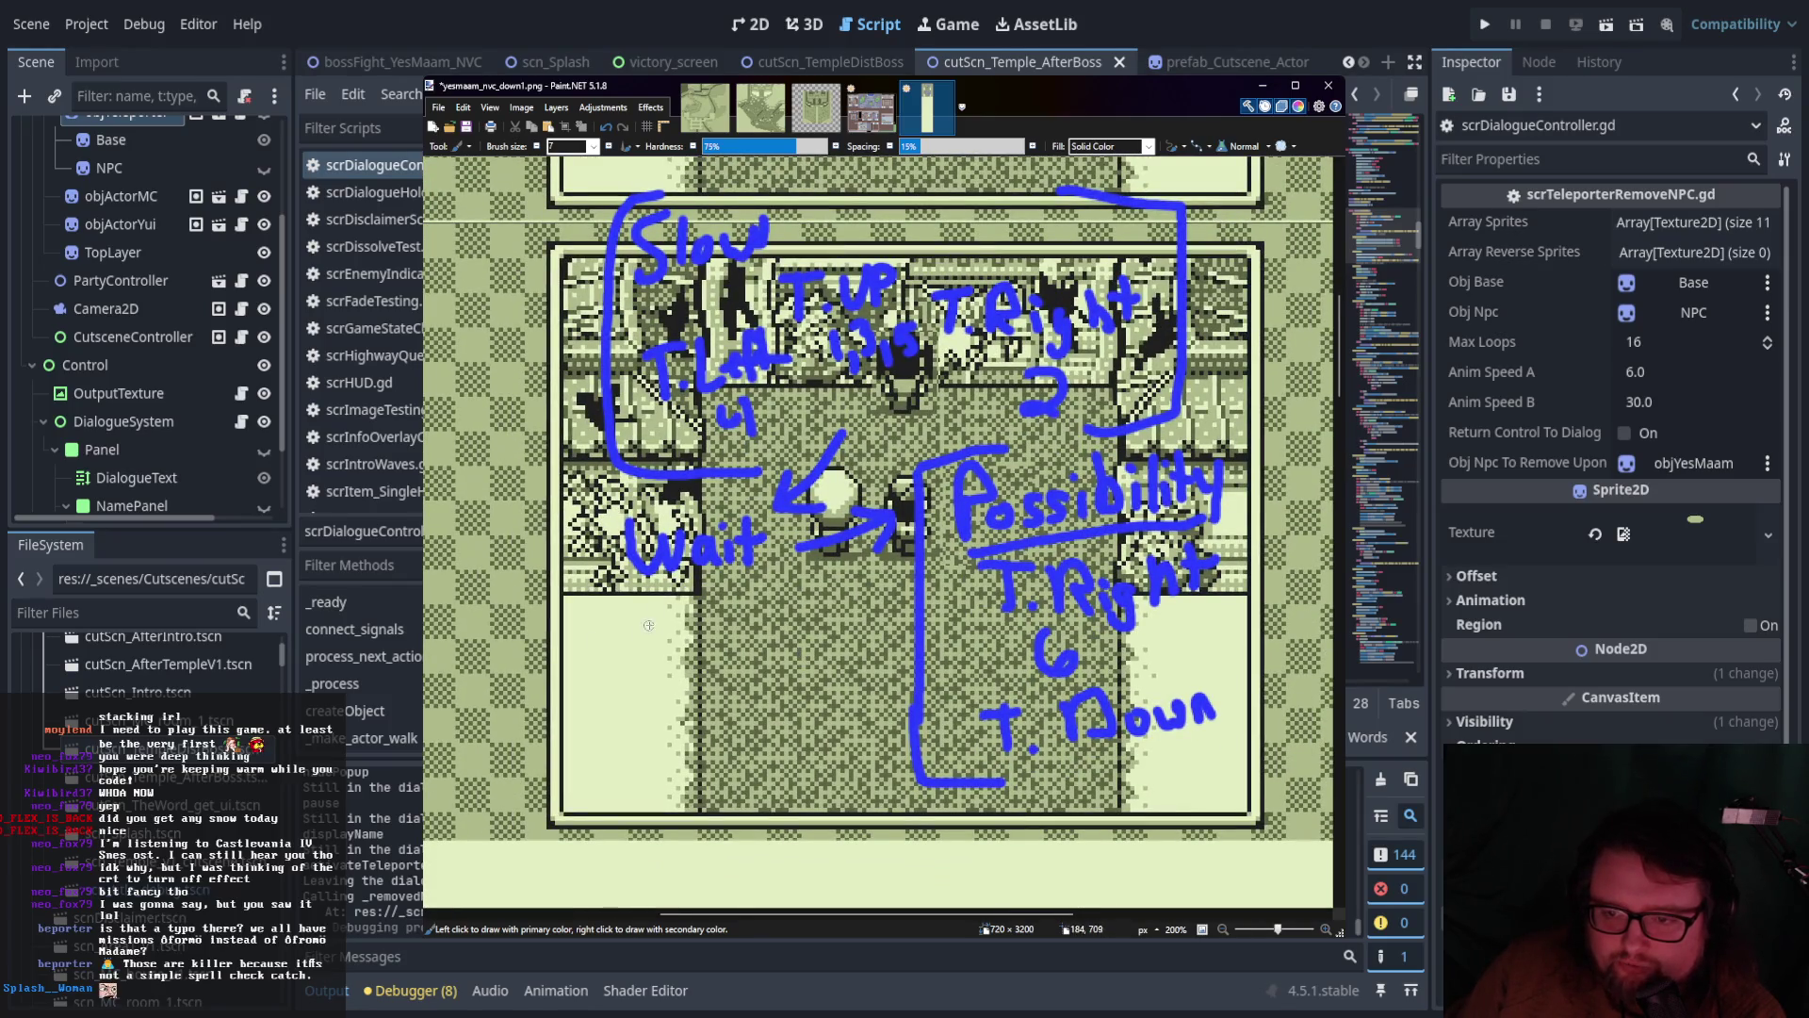
pyautogui.scroll(-1, 590, 639)
pyautogui.hscroll(-1, 590, 640)
pyautogui.moveTo(625, 568)
pyautogui.mouseDown()
pyautogui.moveTo(625, 624)
pyautogui.moveTo(657, 601)
pyautogui.moveTo(727, 615)
pyautogui.moveTo(718, 565)
pyautogui.moveTo(744, 611)
pyautogui.moveTo(774, 608)
pyautogui.moveTo(767, 565)
pyautogui.mouseUp()
pyautogui.moveTo(787, 546)
pyautogui.mouseDown()
pyautogui.moveTo(799, 603)
pyautogui.moveTo(839, 561)
pyautogui.mouseUp()
pyautogui.moveTo(846, 563); pyautogui.dragTo(853, 608)
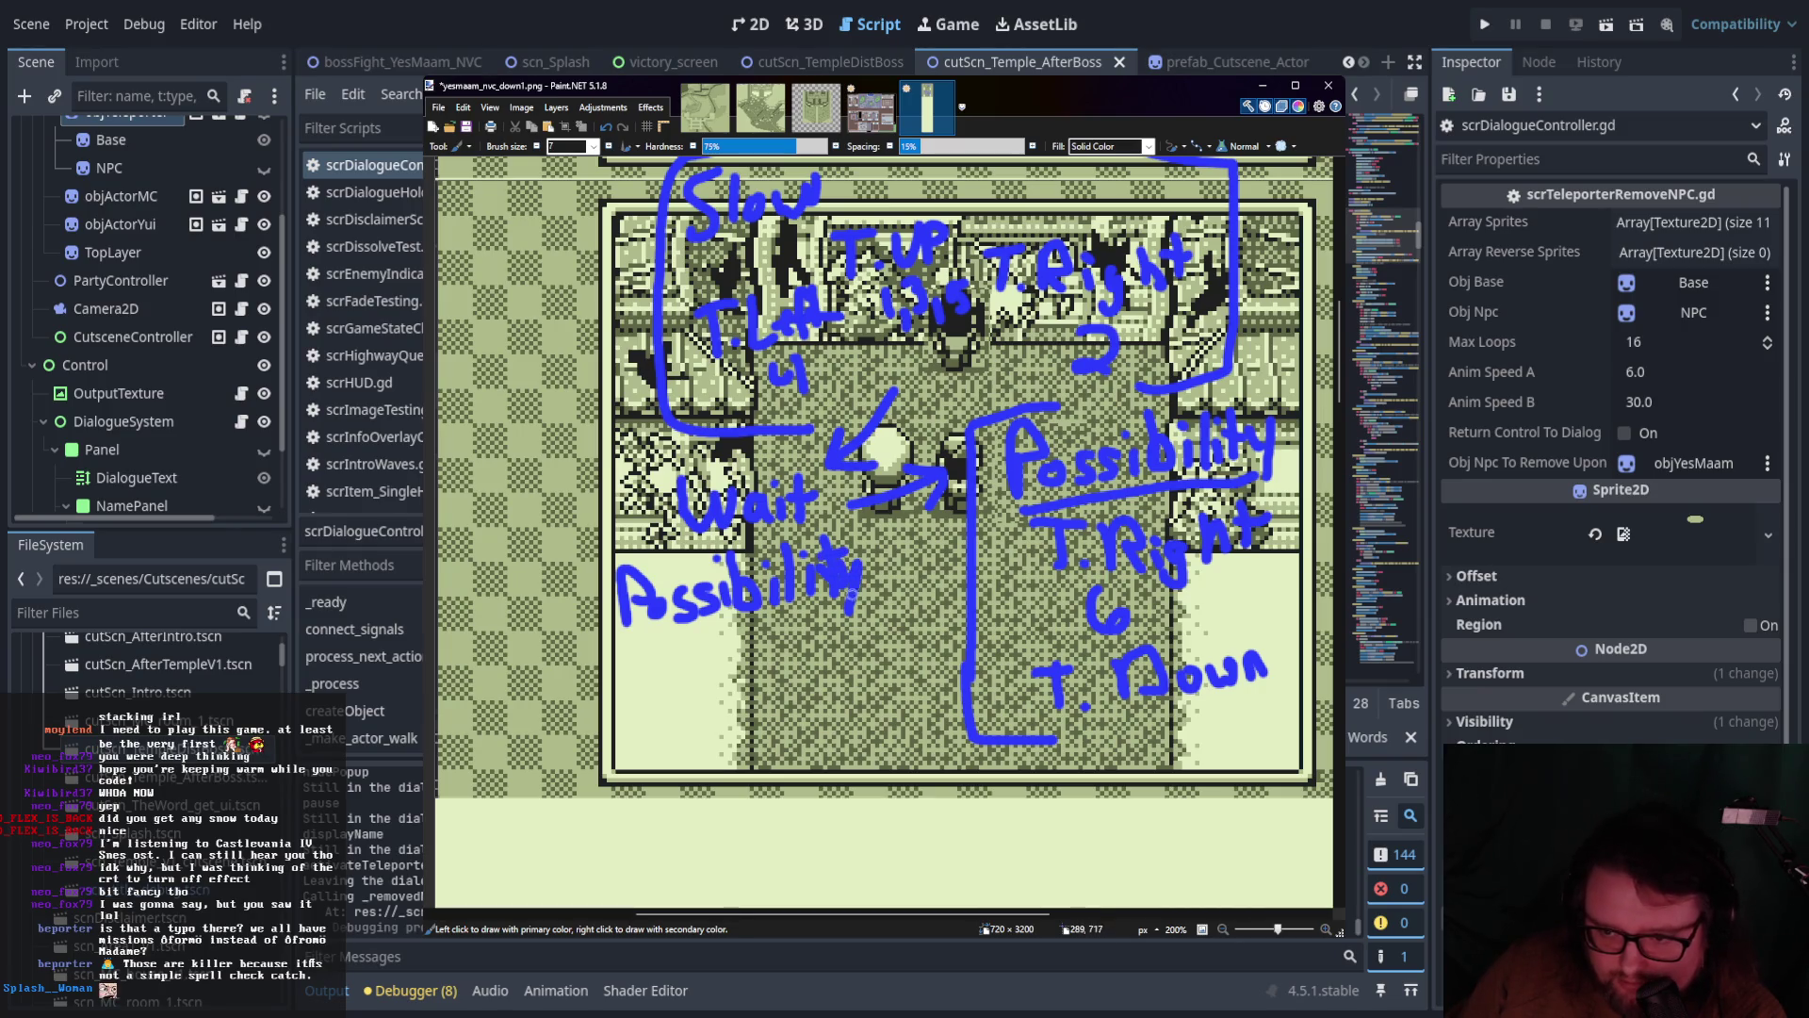
pyautogui.moveTo(641, 638); pyautogui.dragTo(879, 610)
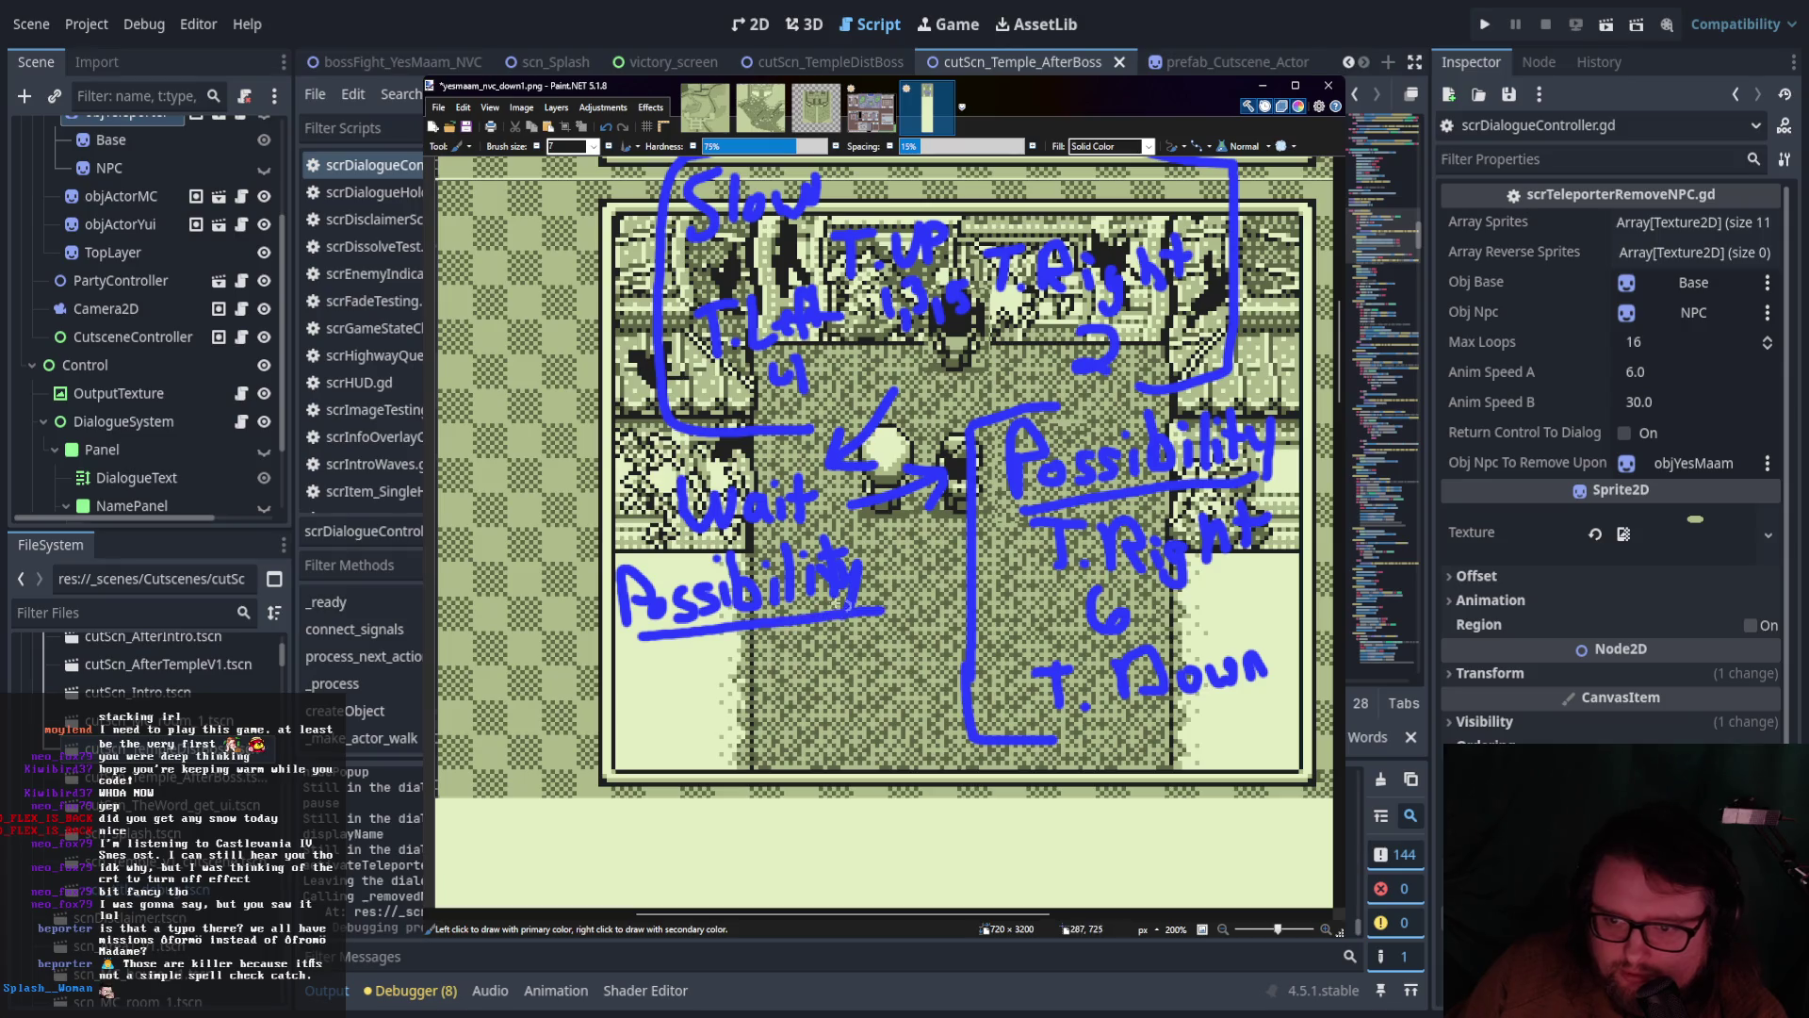
# Begin 'No' before 'Wait' and start 'Begin Dial.' under Possibility
pyautogui.moveTo(660, 509)
pyautogui.mouseDown()
pyautogui.moveTo(627, 541)
pyautogui.moveTo(650, 512)
pyautogui.mouseUp()
pyautogui.scroll(-1, 778, 647)
pyautogui.scroll(1, 778, 633)
pyautogui.scroll(-1, 986, 365)
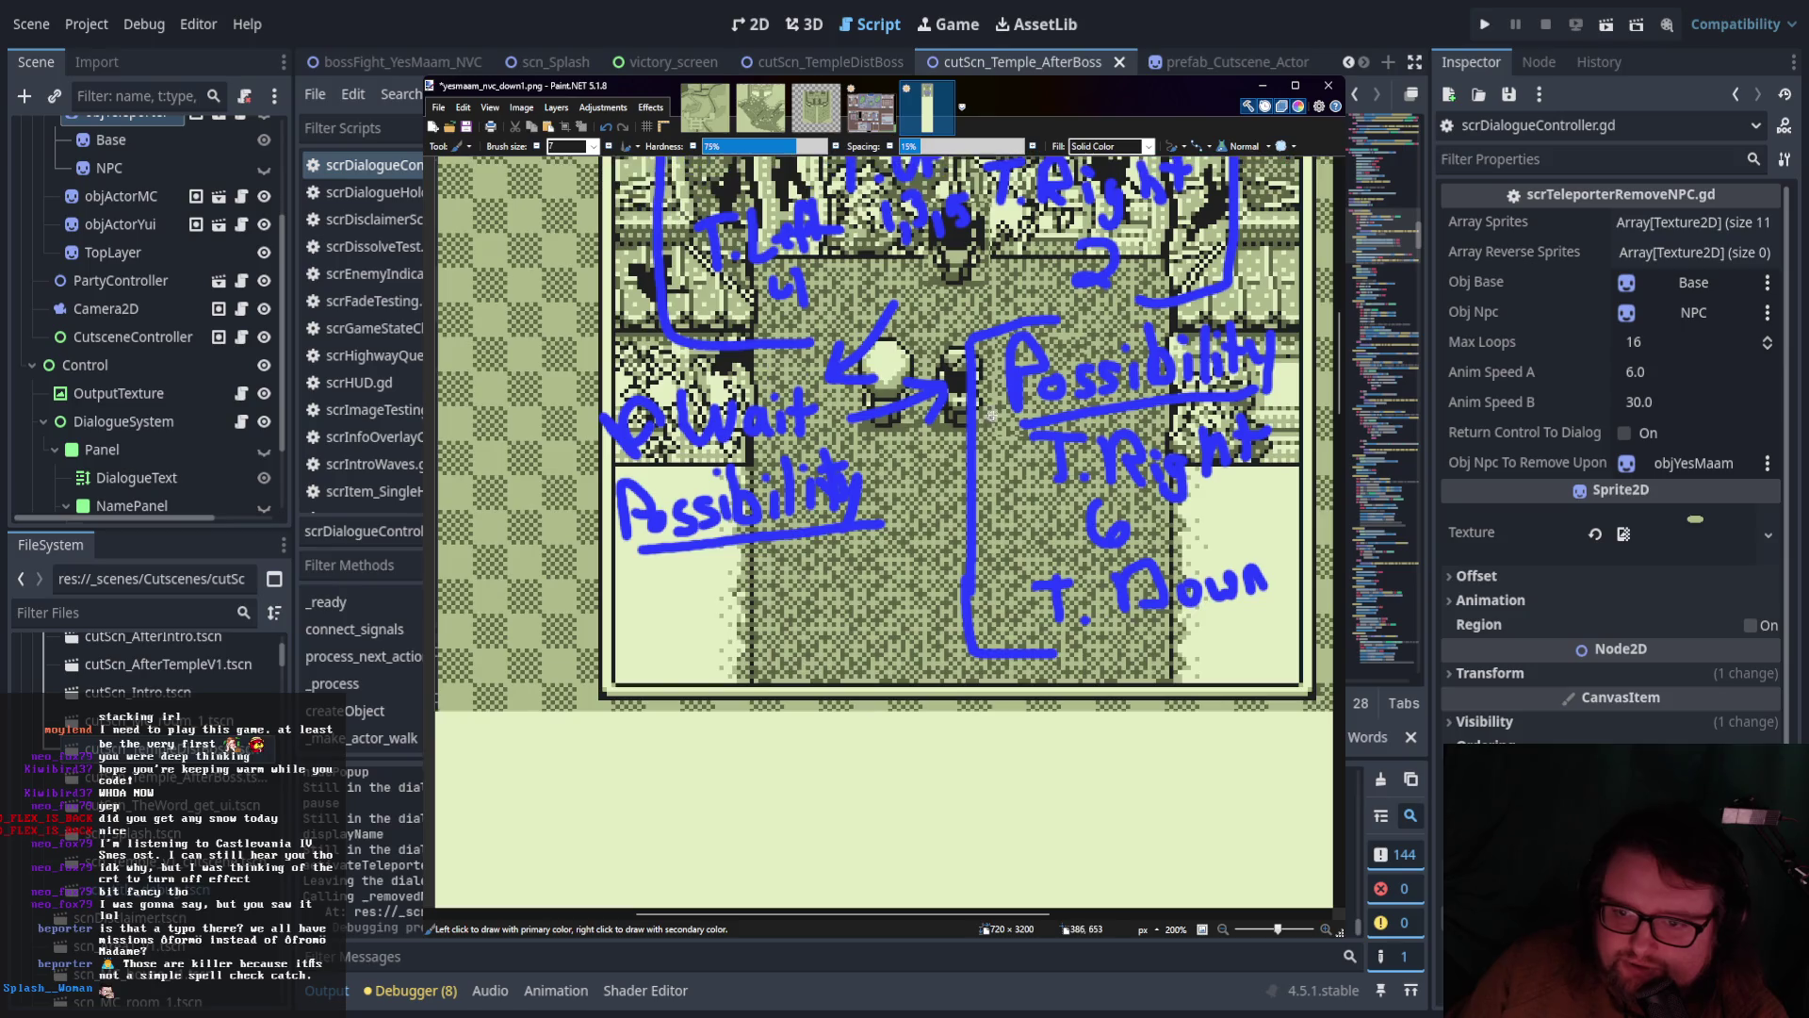
pyautogui.moveTo(629, 592)
pyautogui.mouseDown()
pyautogui.moveTo(614, 609)
pyautogui.moveTo(695, 596)
pyautogui.moveTo(699, 629)
pyautogui.moveTo(803, 570)
pyautogui.moveTo(881, 582)
pyautogui.mouseUp()
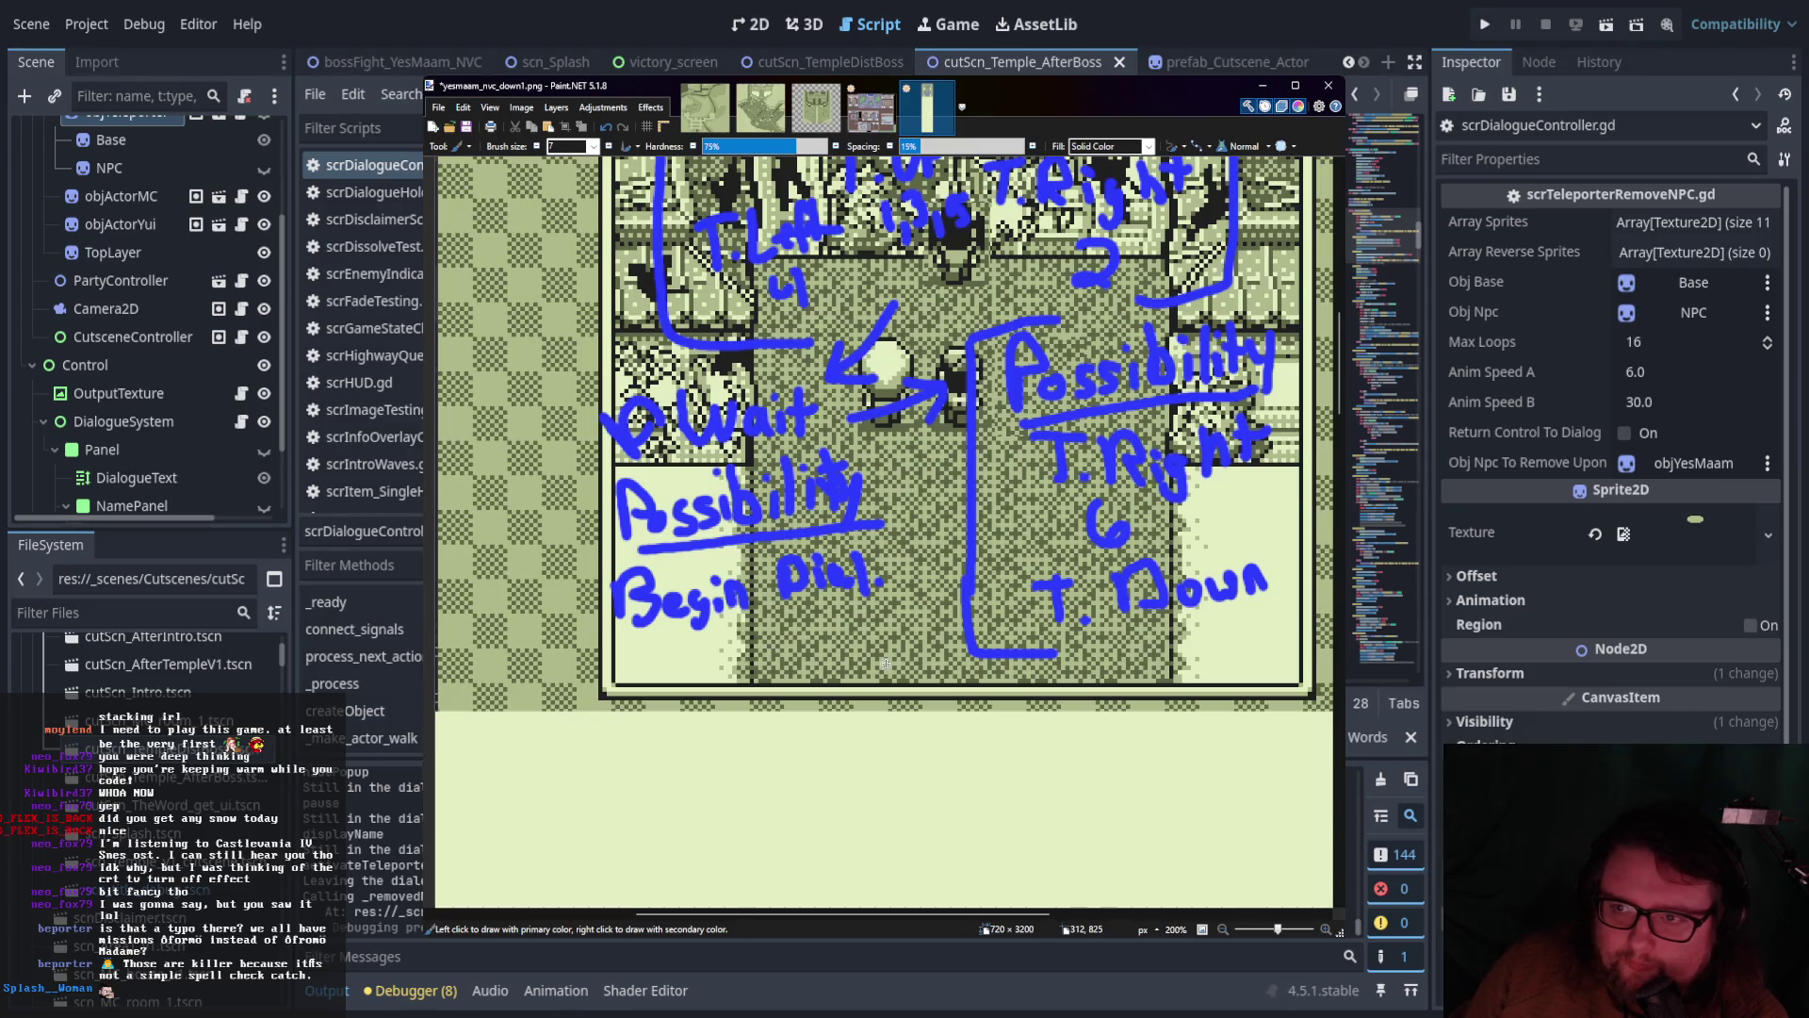
# Finish 'Begin Dial.', complete 'No' before 'Wait', and bracket the left branch notes
pyautogui.scroll(2, 881, 664)
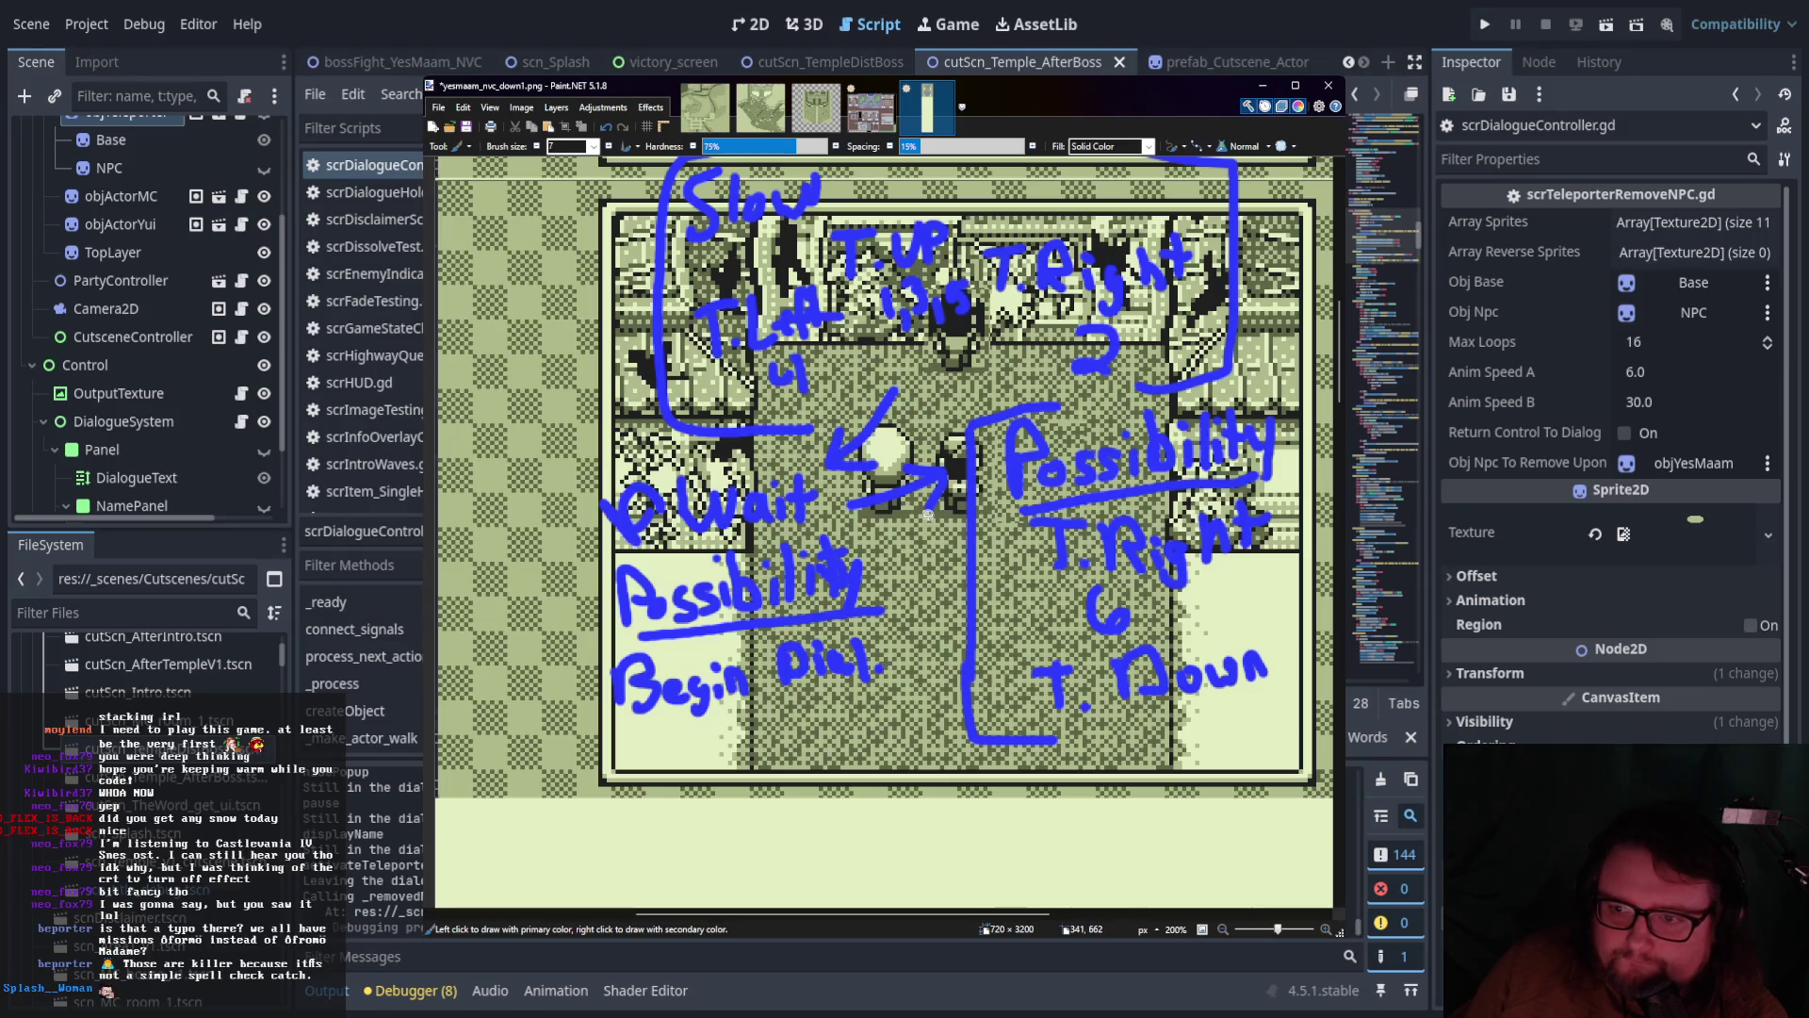
pyautogui.scroll(-2, 807, 647)
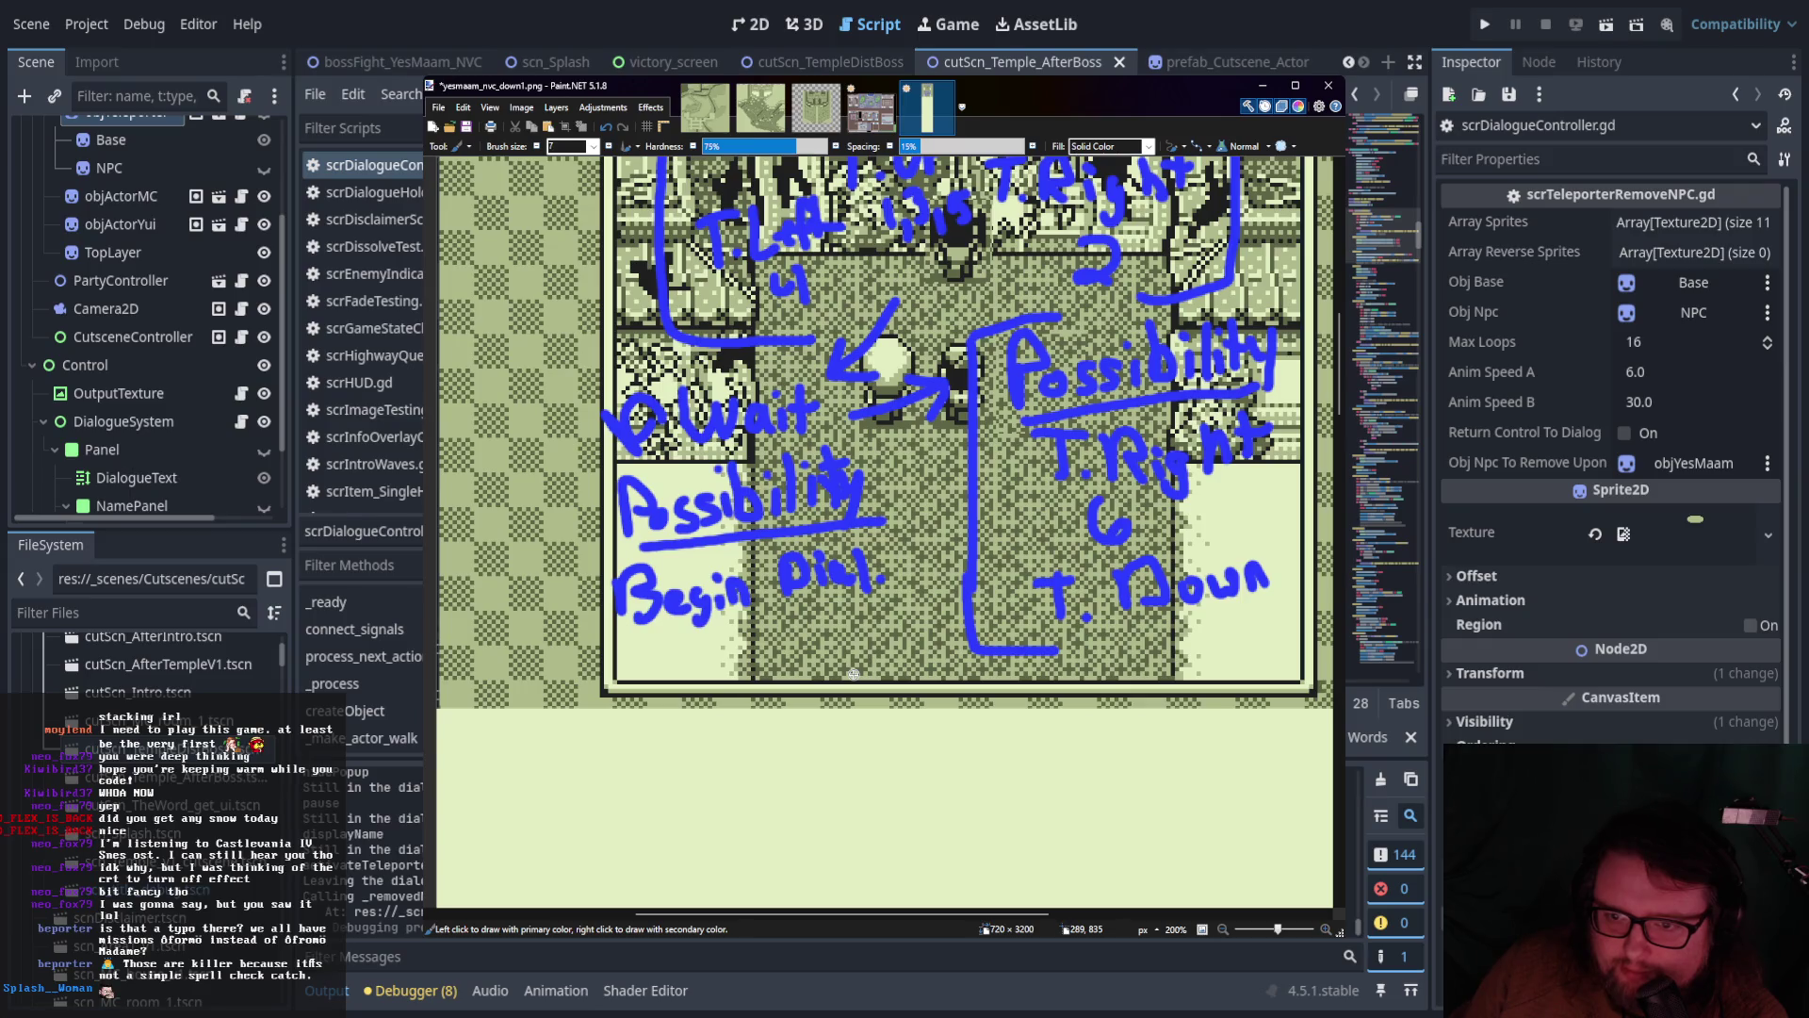
pyautogui.moveTo(822, 653); pyautogui.dragTo(774, 691)
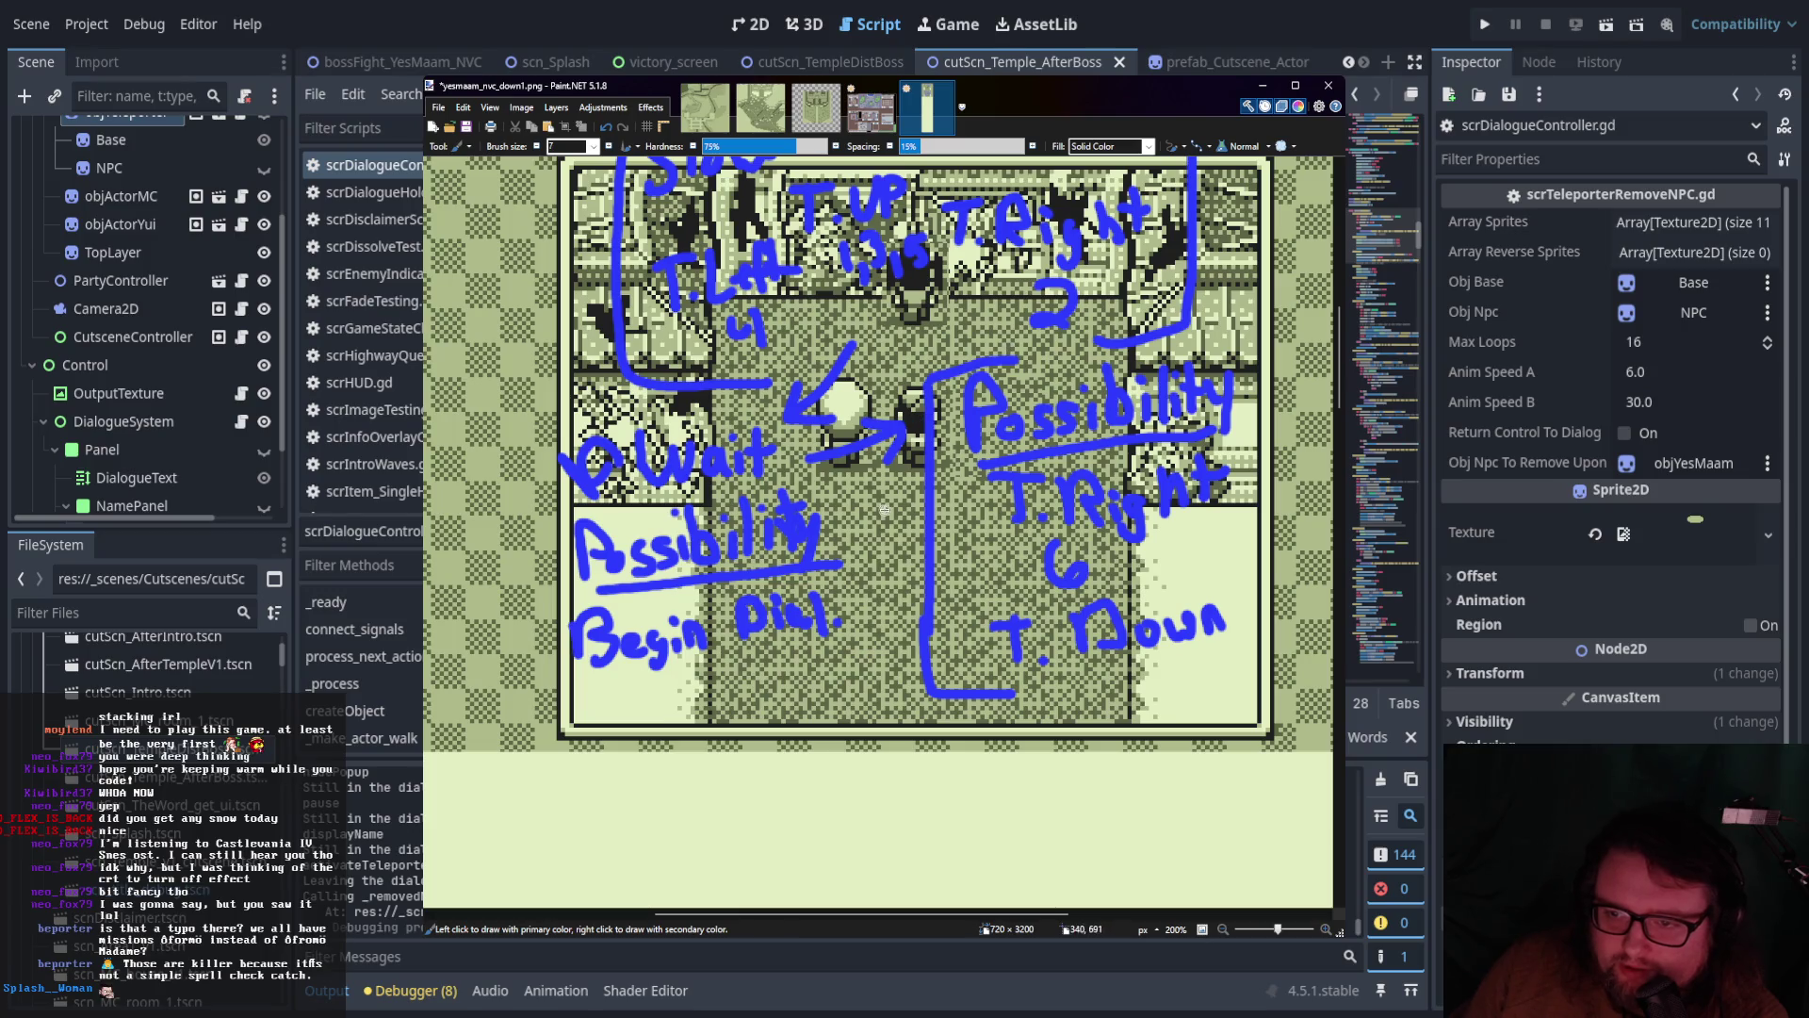
pyautogui.scroll(-2, 876, 554)
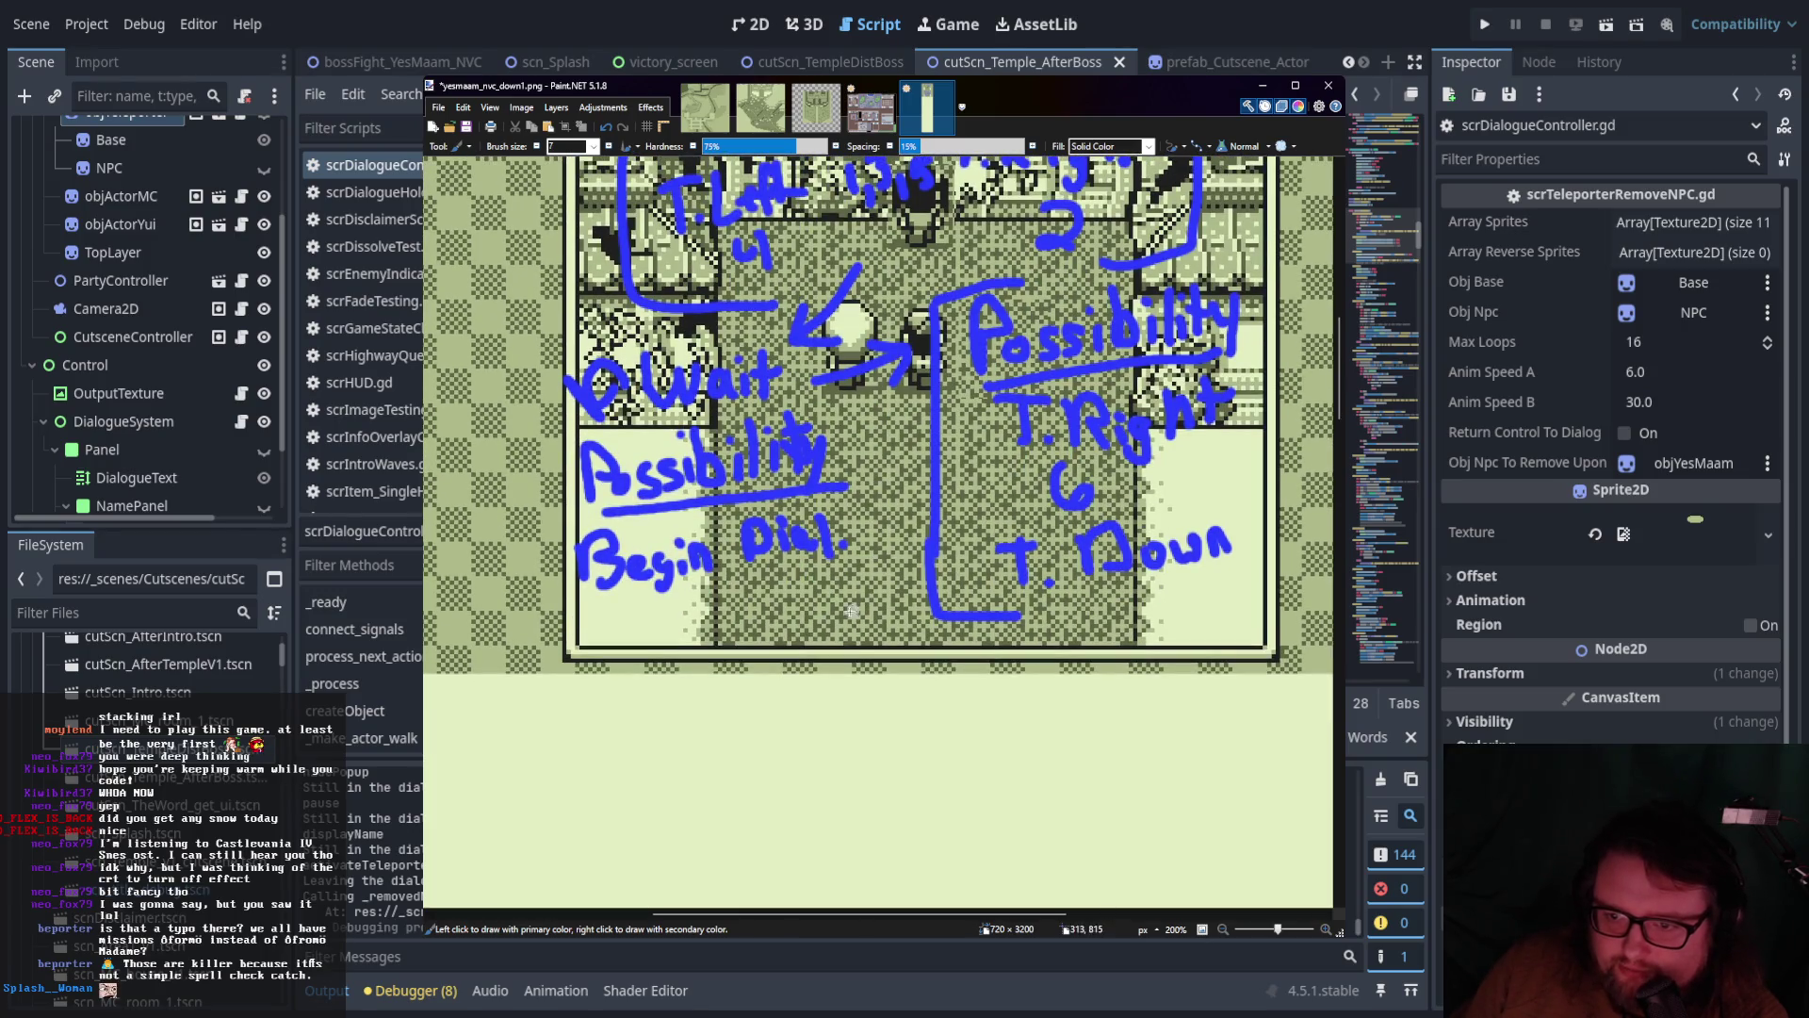
pyautogui.moveTo(620, 331)
pyautogui.mouseDown()
pyautogui.moveTo(513, 652)
pyautogui.moveTo(639, 631)
pyautogui.mouseUp()
pyautogui.moveTo(564, 431); pyautogui.dragTo(806, 404)
pyautogui.moveTo(562, 402); pyautogui.dragTo(571, 332)
pyautogui.moveTo(593, 630); pyautogui.dragTo(710, 641)
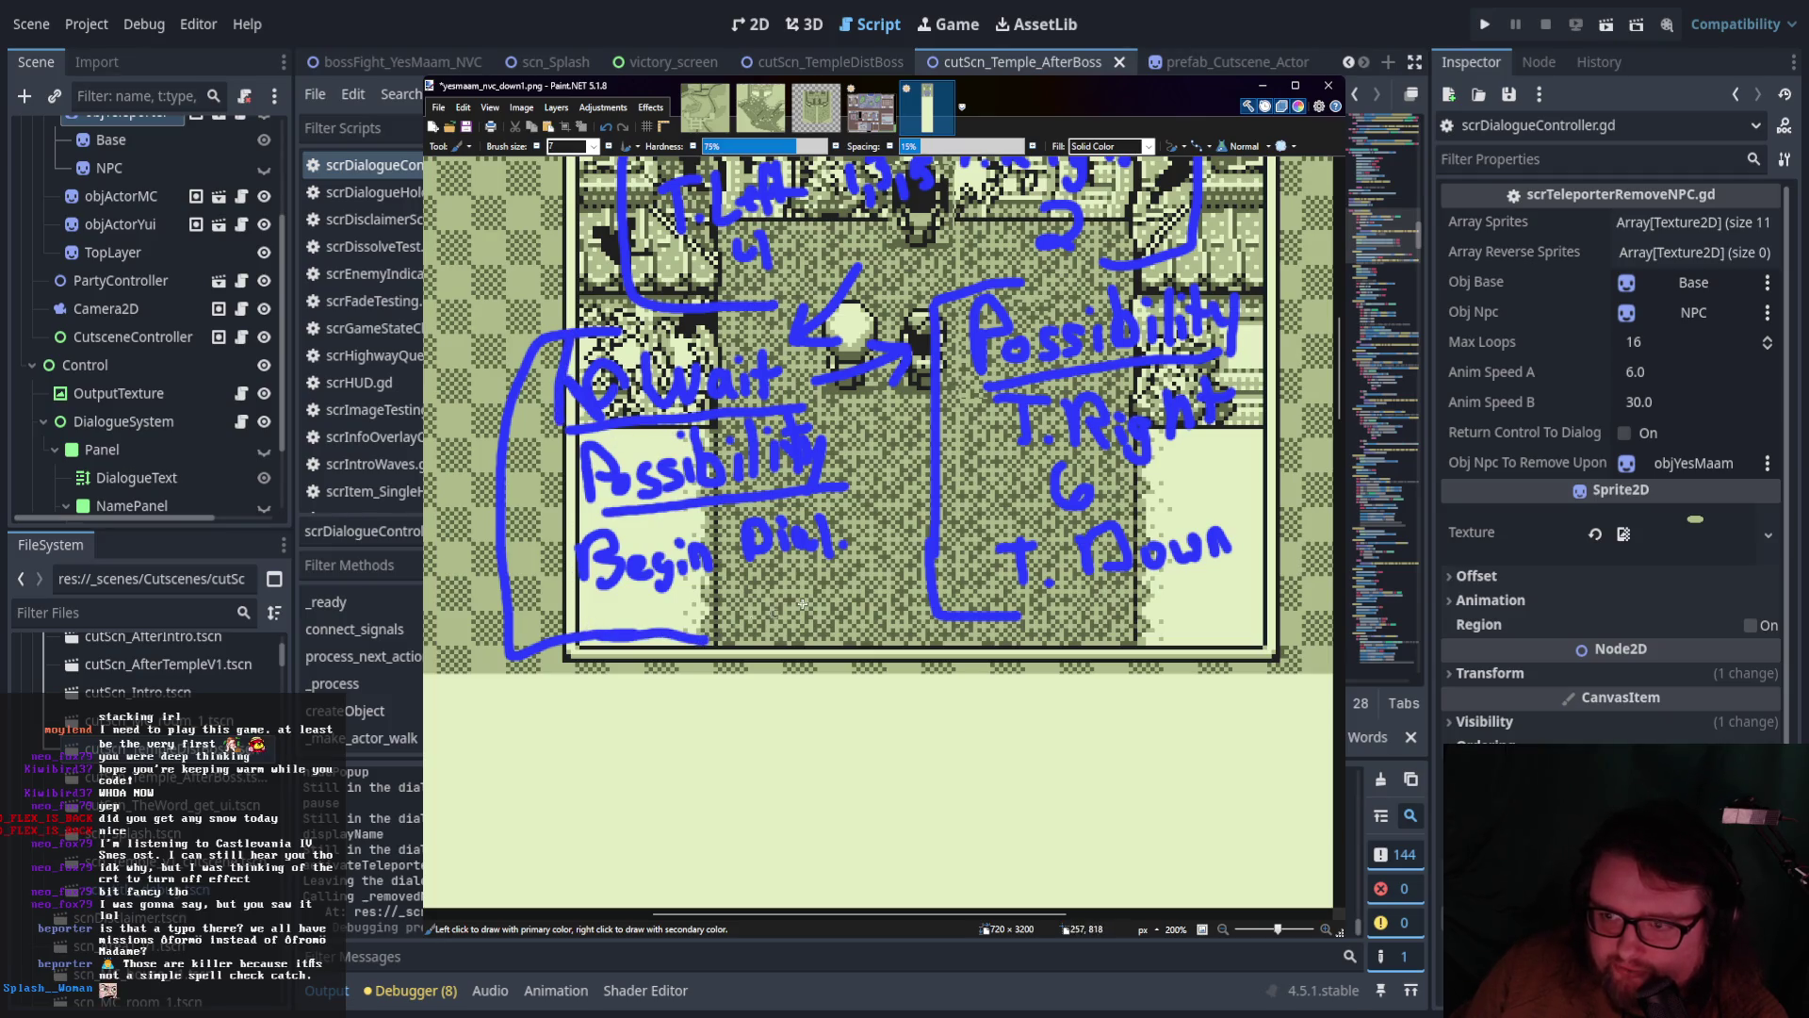
# Label the two branches 'A' and 'B' beneath them
pyautogui.scroll(-1, 953, 392)
pyautogui.moveTo(603, 704)
pyautogui.mouseDown()
pyautogui.moveTo(643, 615)
pyautogui.moveTo(665, 692)
pyautogui.moveTo(680, 657)
pyautogui.mouseUp()
pyautogui.moveTo(953, 580); pyautogui.dragTo(963, 692)
pyautogui.moveTo(956, 576); pyautogui.dragTo(975, 688)
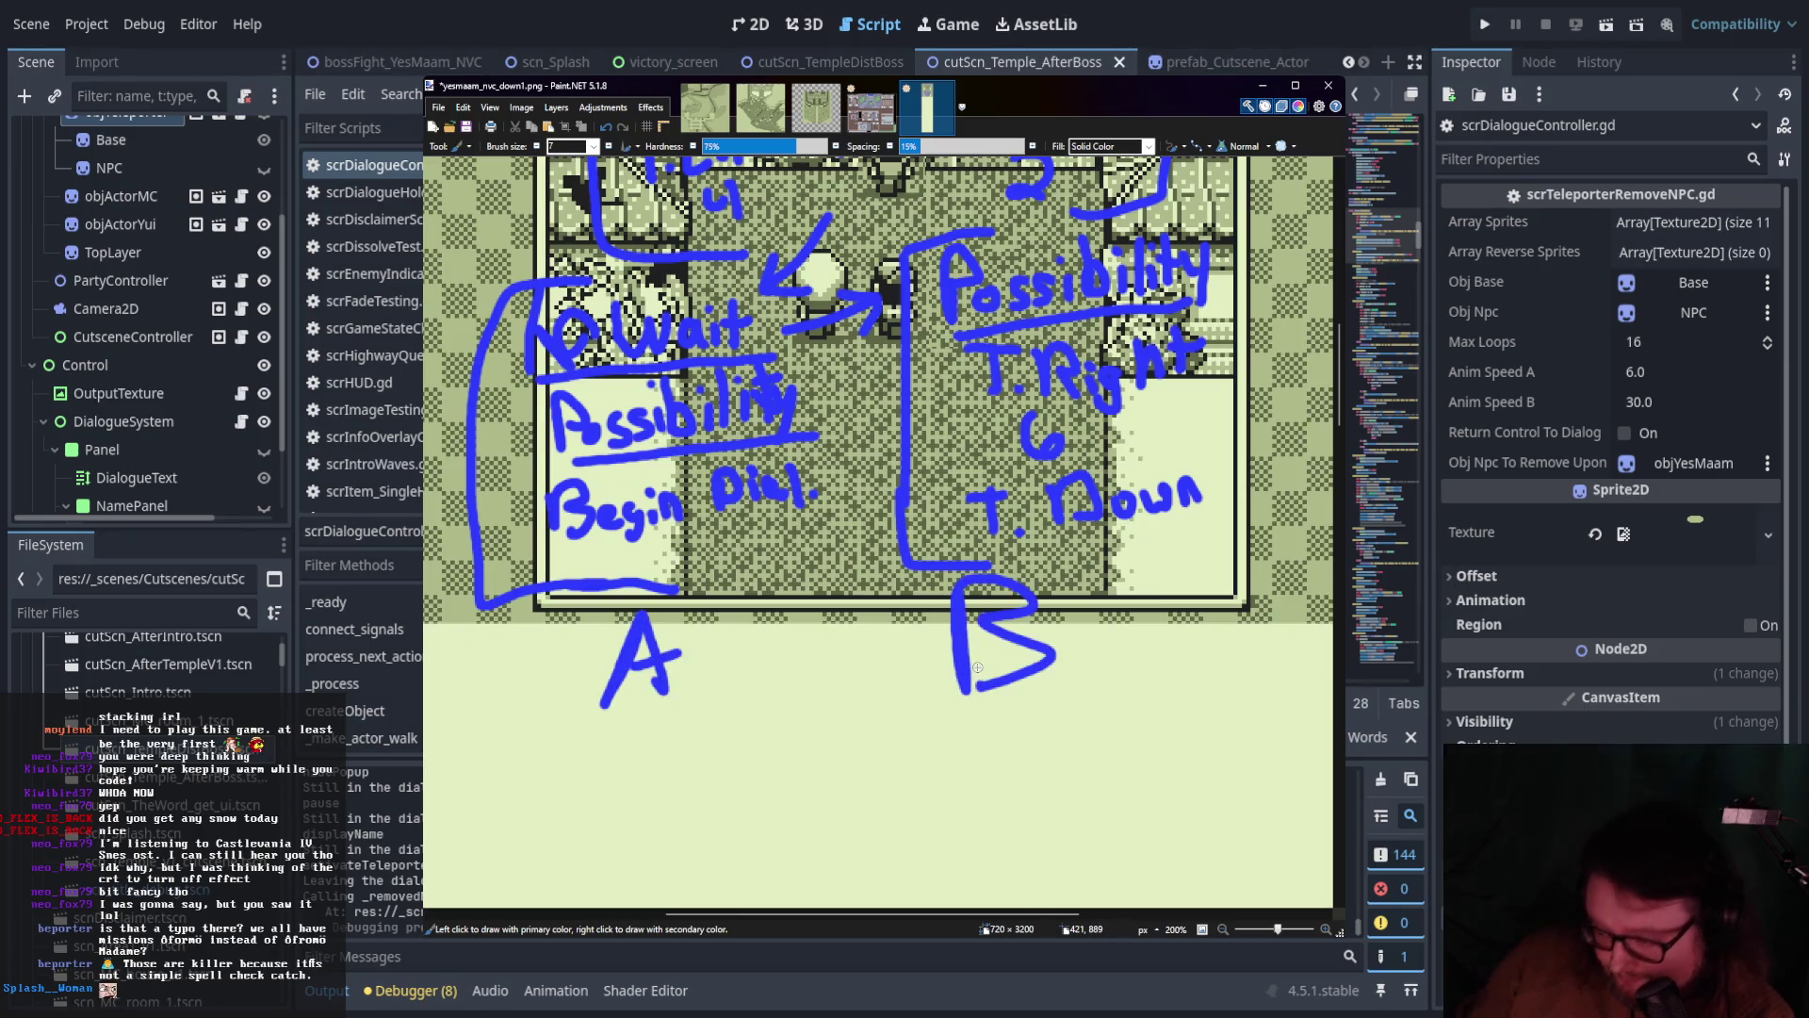
# Draw two arrows under branch A pointing to a handwritten 'Hikari'
pyautogui.scroll(3, 978, 667)
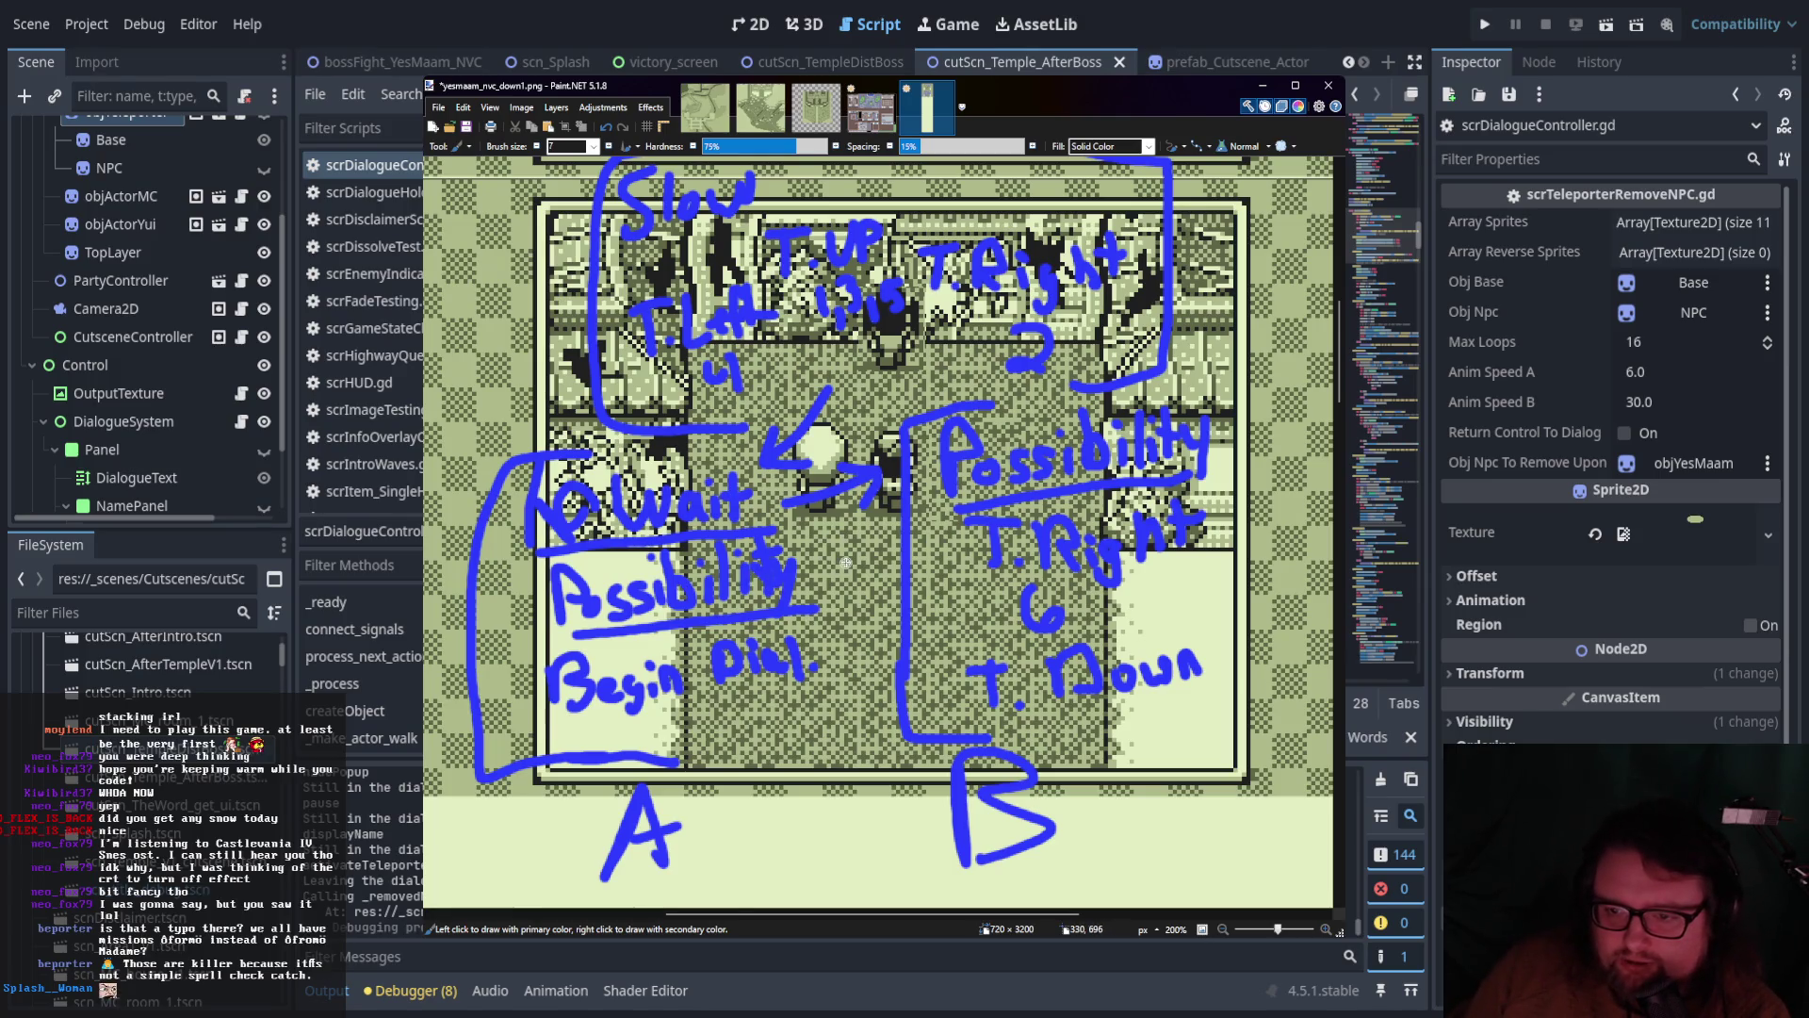
pyautogui.scroll(-3, 845, 563)
pyautogui.moveTo(736, 667); pyautogui.dragTo(827, 726)
pyautogui.moveTo(912, 657)
pyautogui.mouseDown()
pyautogui.moveTo(828, 735)
pyautogui.moveTo(886, 725)
pyautogui.mouseUp()
pyautogui.scroll(-1, 886, 726)
pyautogui.moveTo(737, 664)
pyautogui.mouseDown()
pyautogui.moveTo(738, 721)
pyautogui.moveTo(767, 707)
pyautogui.mouseUp()
pyautogui.moveTo(741, 700)
pyautogui.mouseDown()
pyautogui.moveTo(773, 686)
pyautogui.moveTo(789, 711)
pyautogui.moveTo(825, 709)
pyautogui.mouseUp()
pyautogui.click(785, 669)
pyautogui.moveTo(846, 686)
pyautogui.mouseDown()
pyautogui.moveTo(833, 706)
pyautogui.moveTo(878, 681)
pyautogui.mouseUp()
pyautogui.click(863, 692)
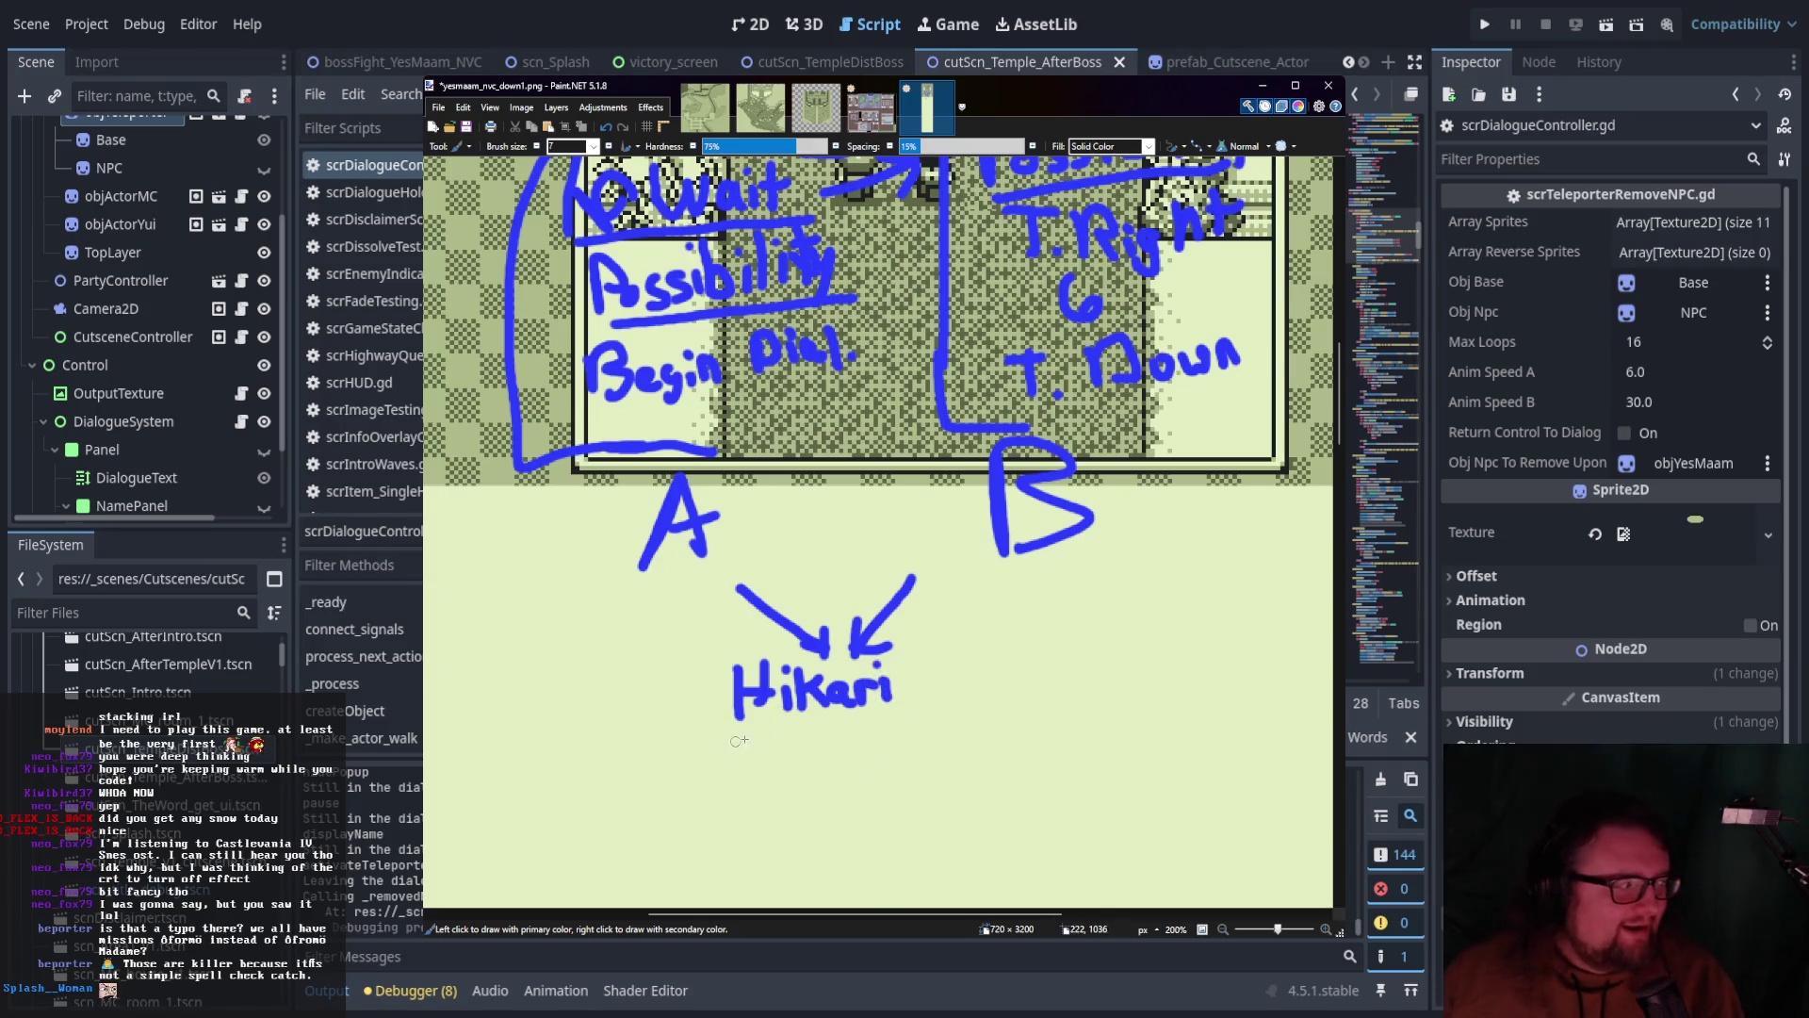
# Write a large 'Hikari' beside branch B, redoing the first badly written attempt
pyautogui.hscroll(4, 848, 660)
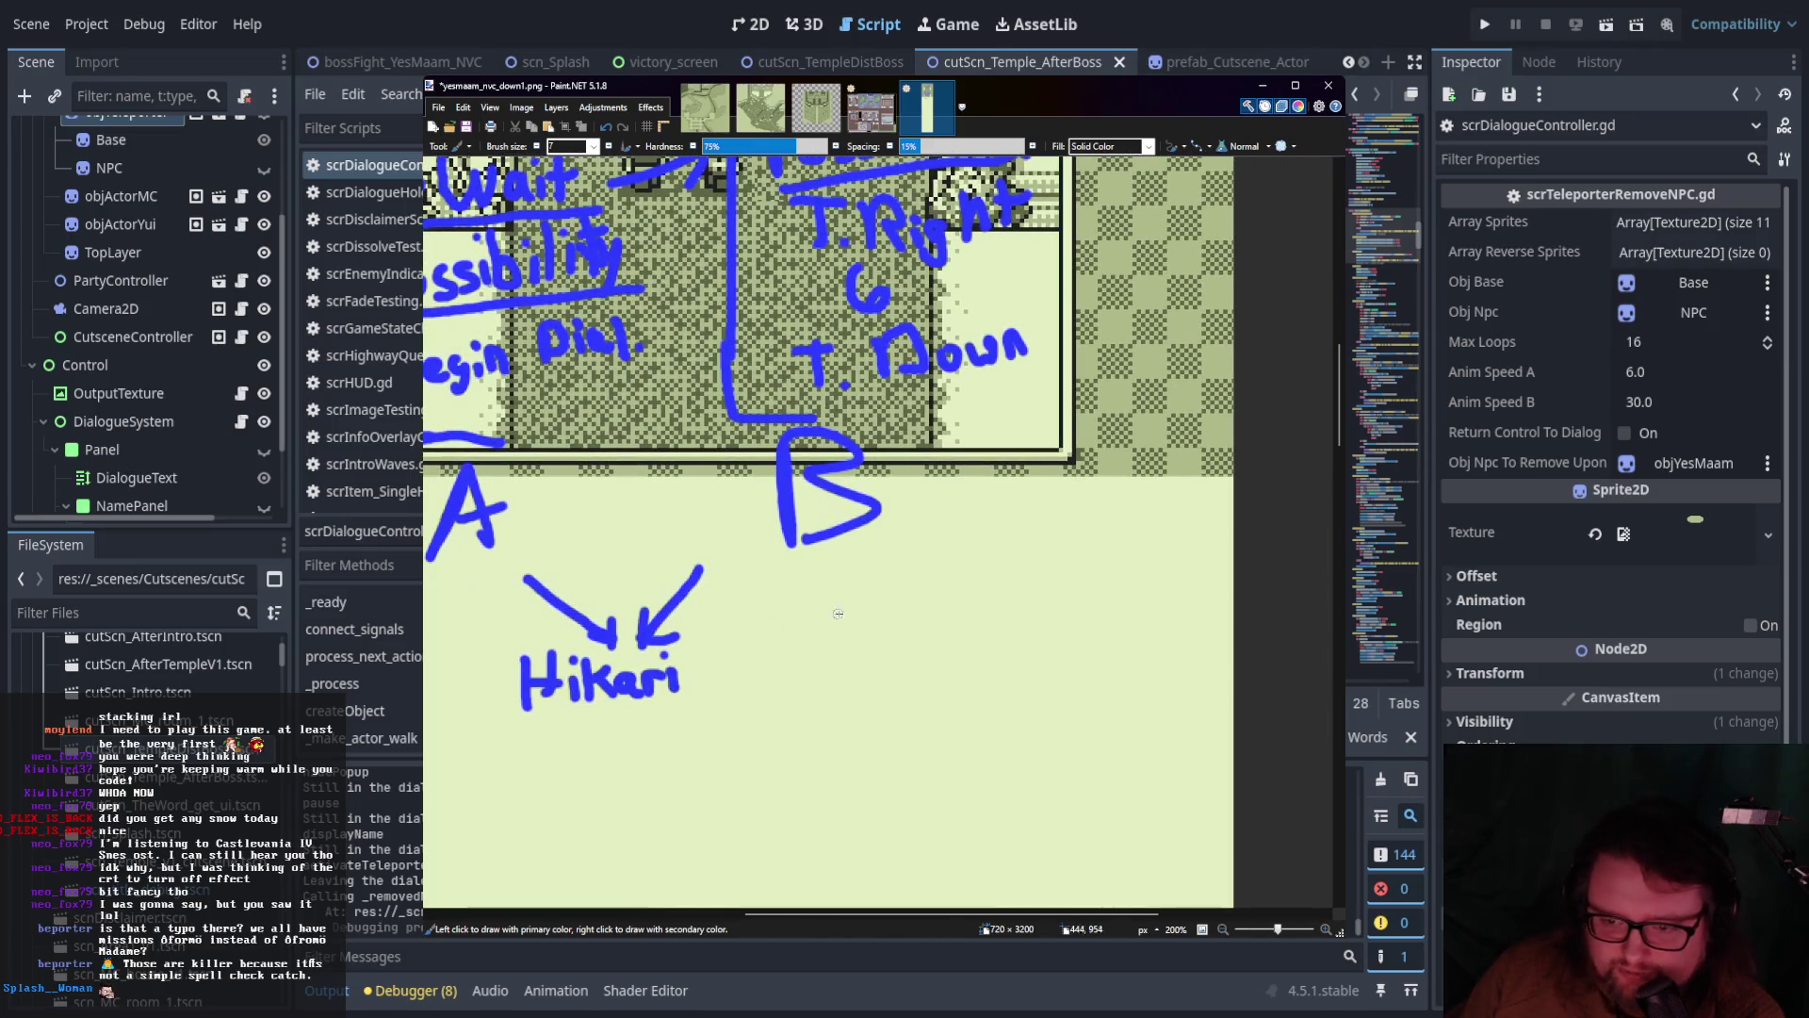
pyautogui.moveTo(832, 596); pyautogui.dragTo(829, 678)
pyautogui.moveTo(966, 539)
pyautogui.mouseDown()
pyautogui.moveTo(896, 703)
pyautogui.moveTo(942, 610)
pyautogui.moveTo(989, 651)
pyautogui.mouseUp()
pyautogui.moveTo(1013, 556)
pyautogui.mouseDown()
pyautogui.moveTo(1074, 650)
pyautogui.moveTo(1140, 650)
pyautogui.mouseUp()
pyautogui.click(1121, 573)
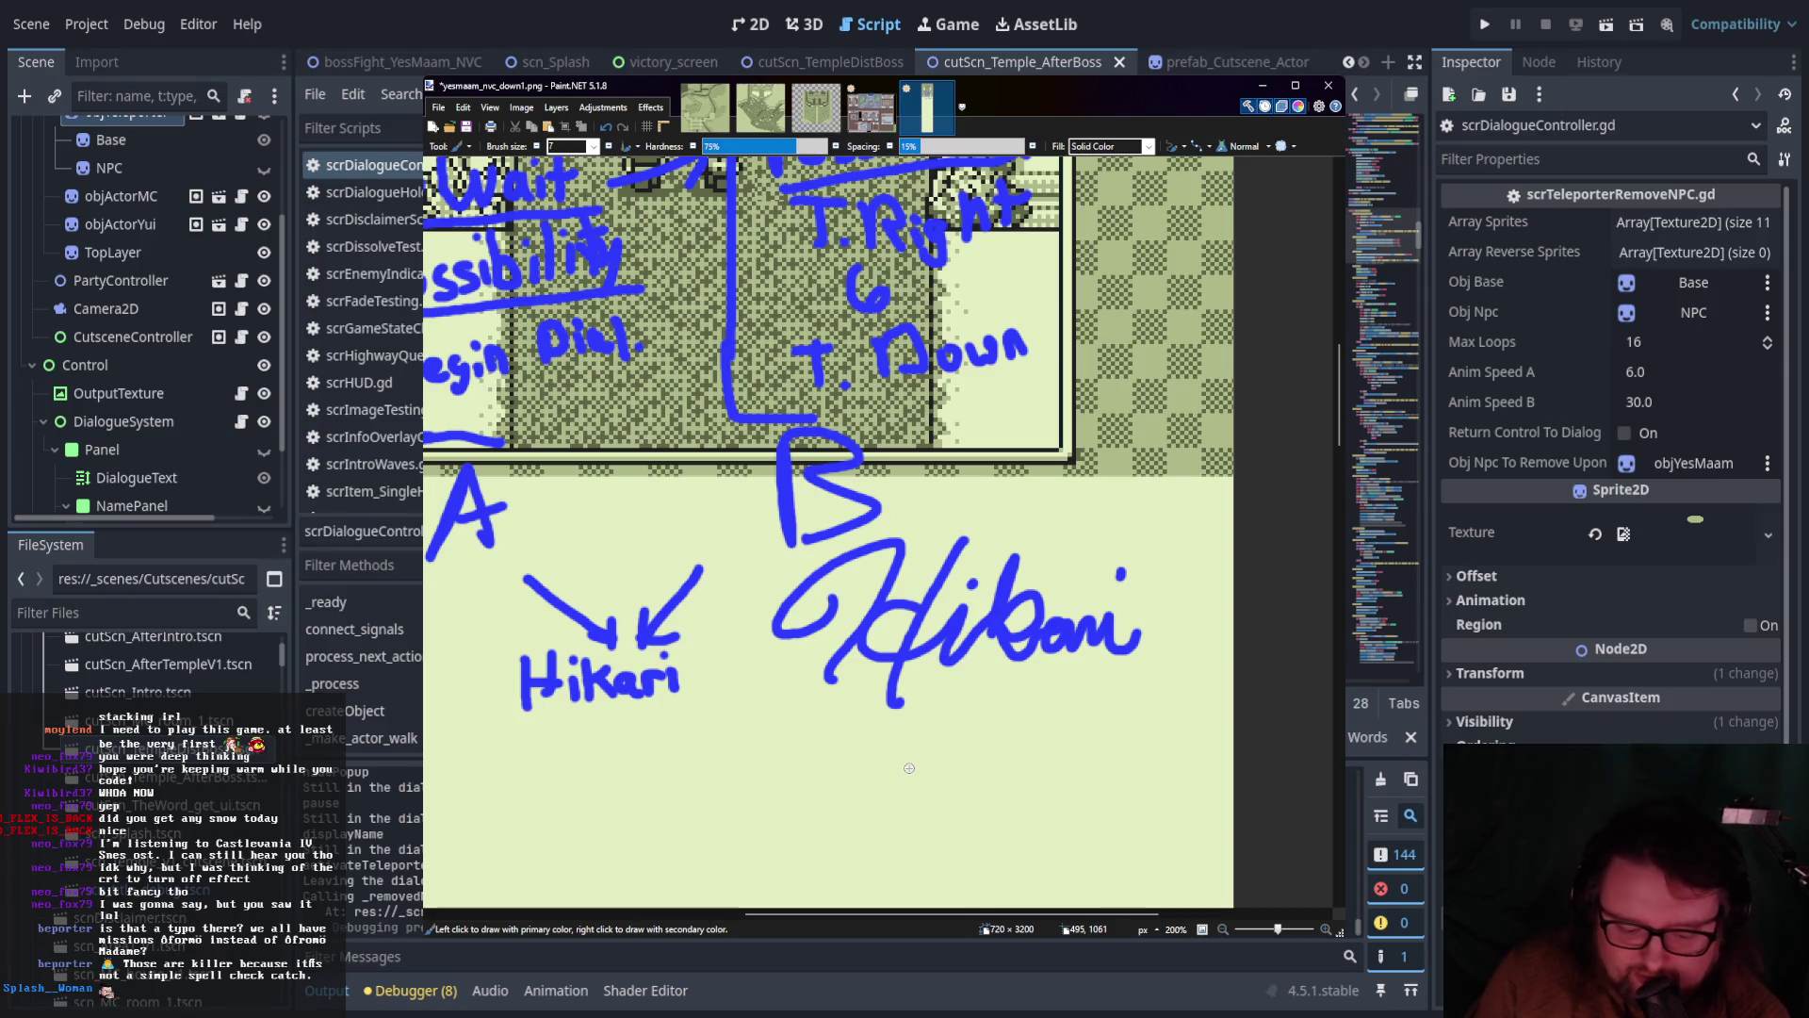
pyautogui.hotkey('ctrl', 'z')
pyautogui.hotkey('ctrl', 'z')
pyautogui.hotkey('ctrl', 'z')
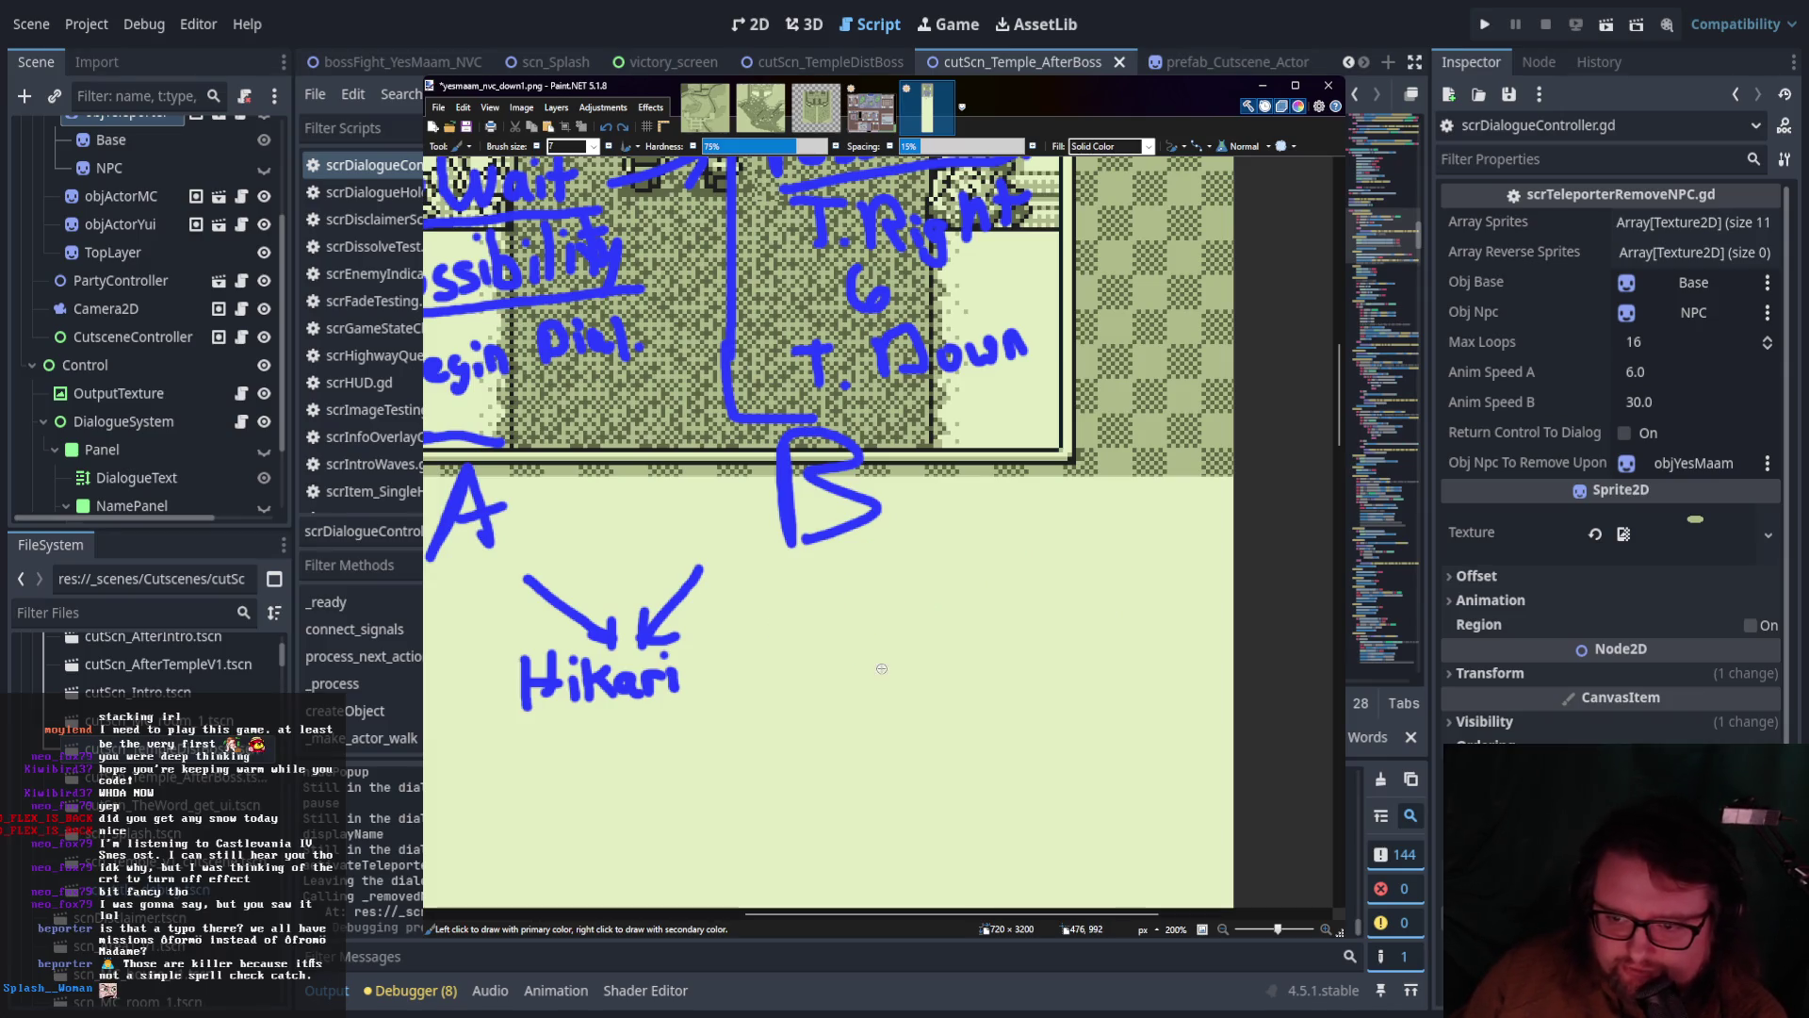
pyautogui.moveTo(872, 586)
pyautogui.mouseDown()
pyautogui.moveTo(904, 542)
pyautogui.moveTo(855, 688)
pyautogui.mouseUp()
pyautogui.moveTo(991, 537); pyautogui.dragTo(1003, 660)
pyautogui.moveTo(964, 597)
pyautogui.mouseDown()
pyautogui.moveTo(1086, 613)
pyautogui.moveTo(1171, 598)
pyautogui.mouseUp()
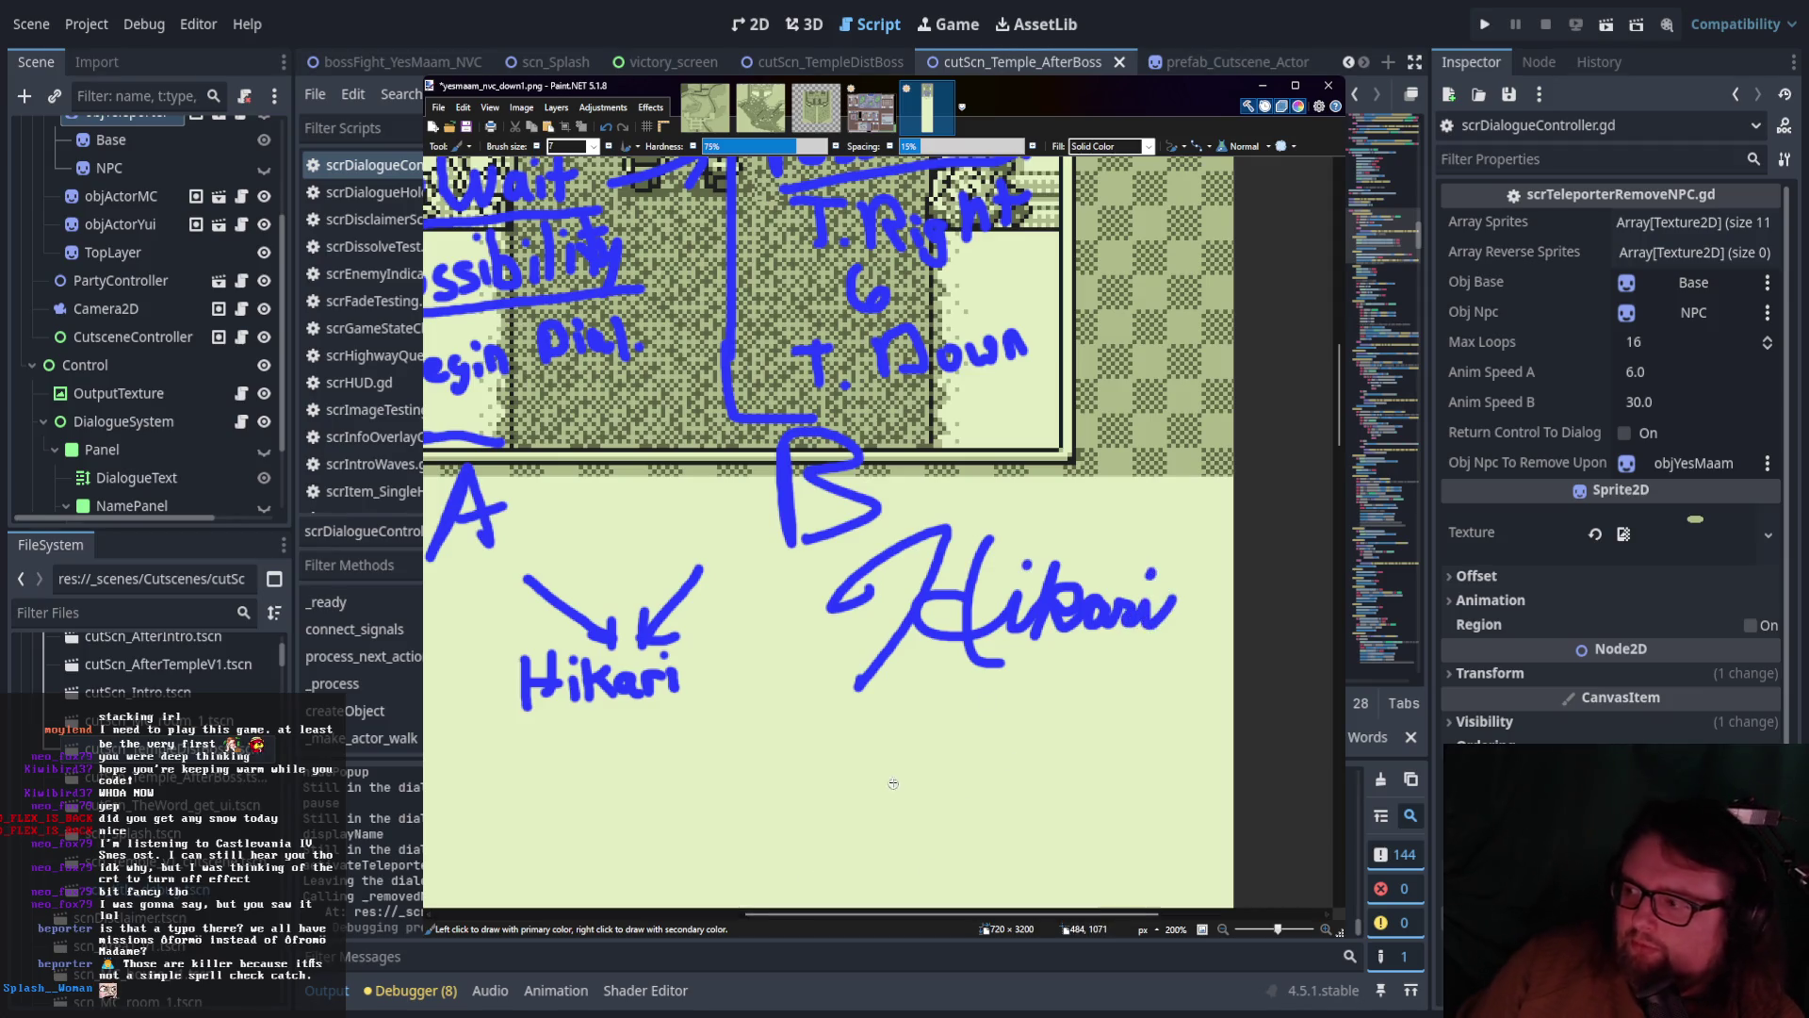
pyautogui.scroll(-3, 1103, 426)
pyautogui.hscroll(-3, 1103, 426)
pyautogui.scroll(1, 1083, 499)
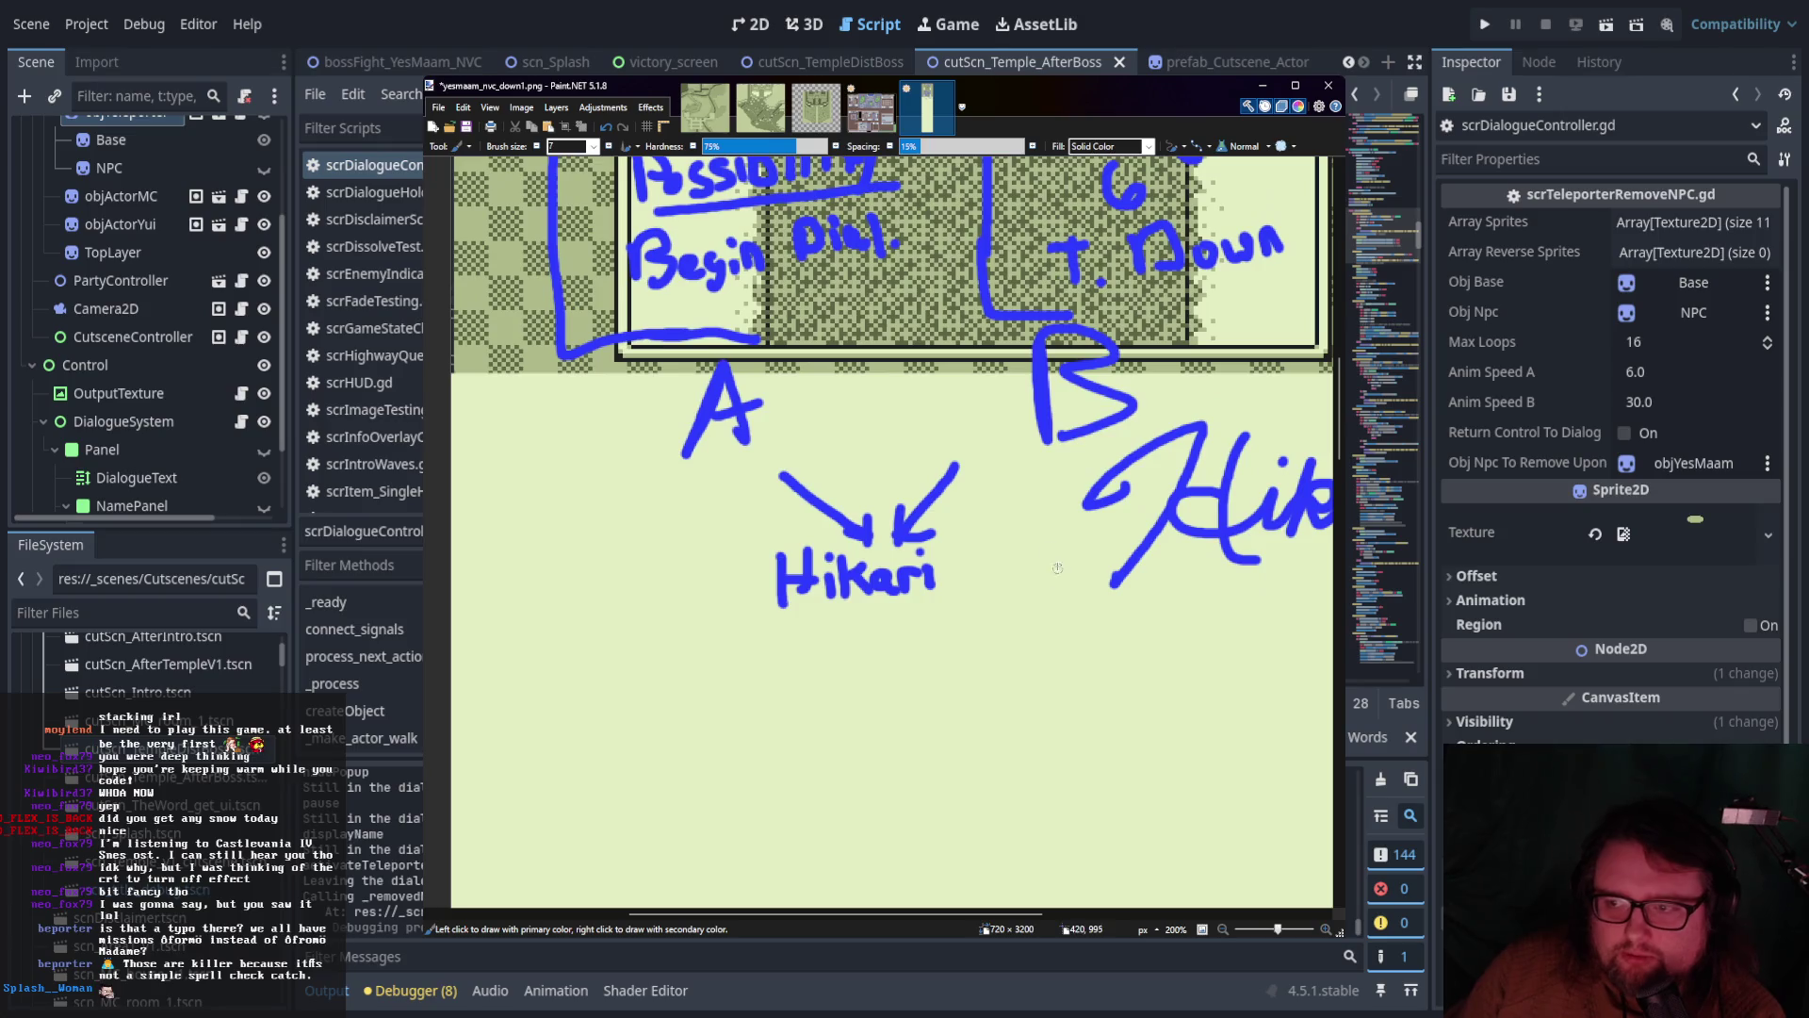
# Shrink the brush and draw an arrow from Hikari down-left to a handwritten 'Speak'
pyautogui.press('[')
pyautogui.press('[')
pyautogui.scroll(-1, 737, 539)
pyautogui.hscroll(-1, 737, 539)
pyautogui.scroll(-1, 744, 556)
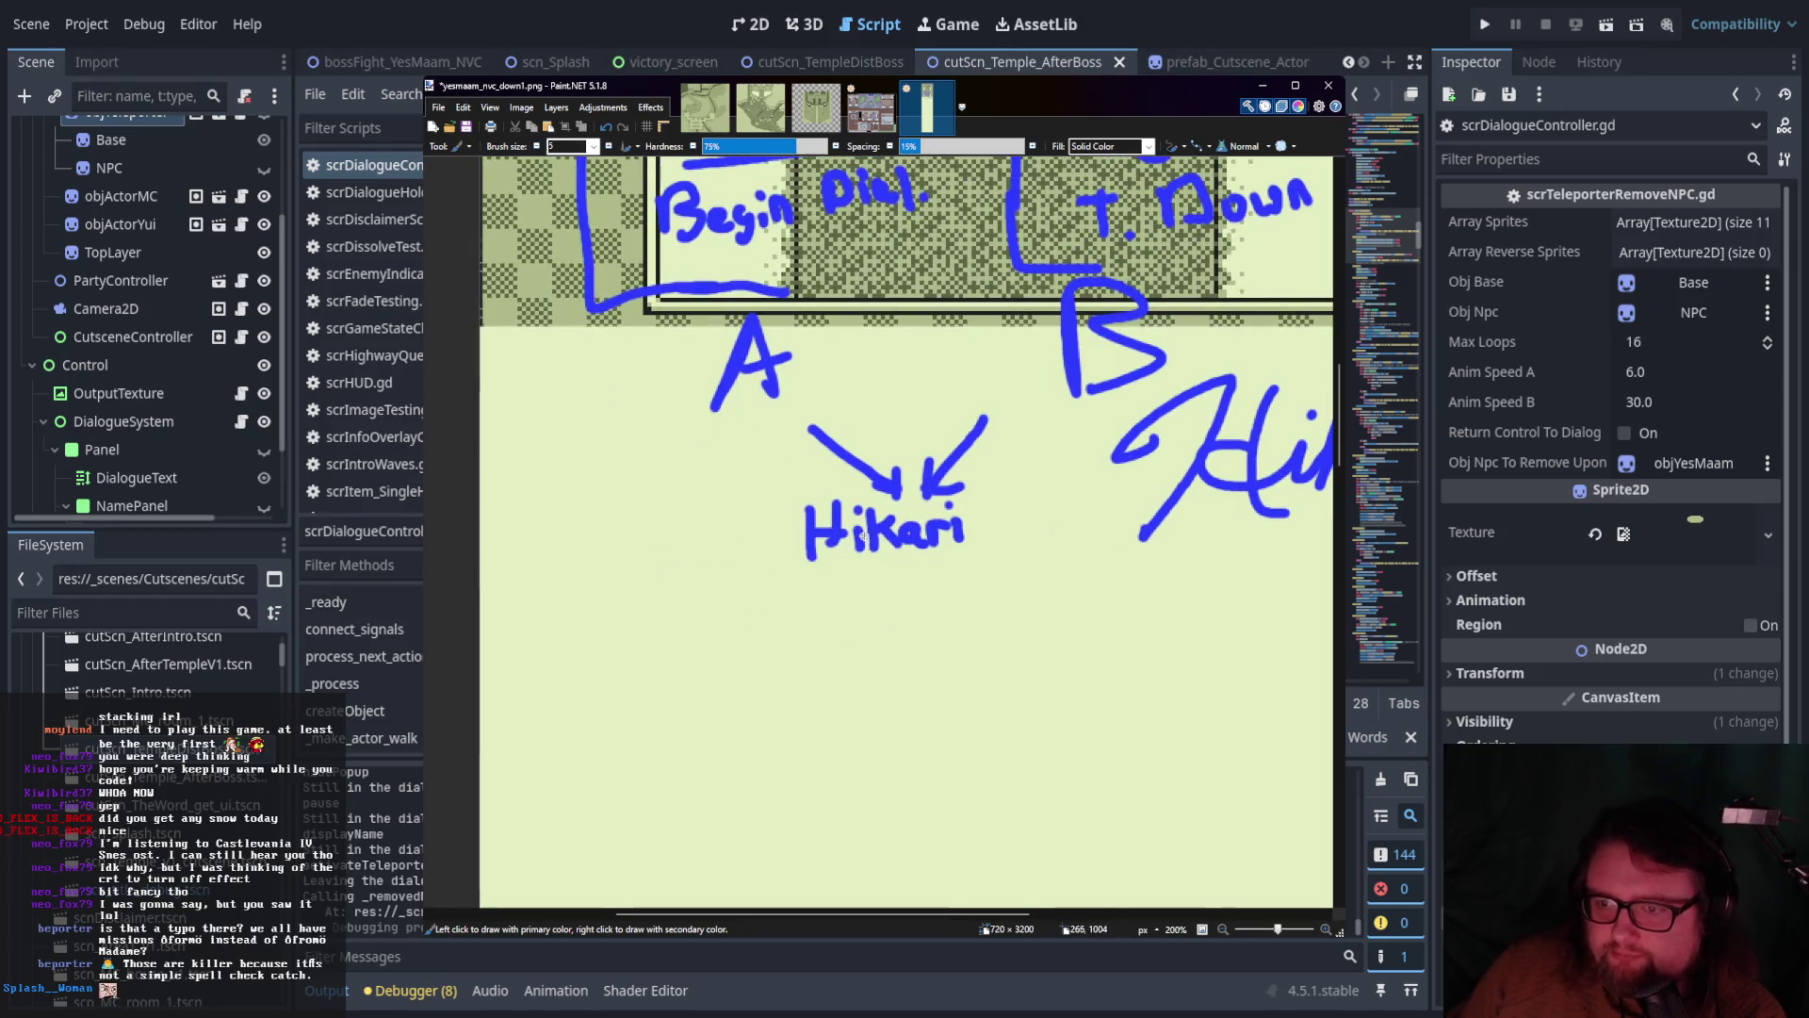
pyautogui.hscroll(1, 782, 603)
pyautogui.scroll(1, 819, 659)
pyautogui.scroll(1, 846, 691)
pyautogui.scroll(-1, 845, 691)
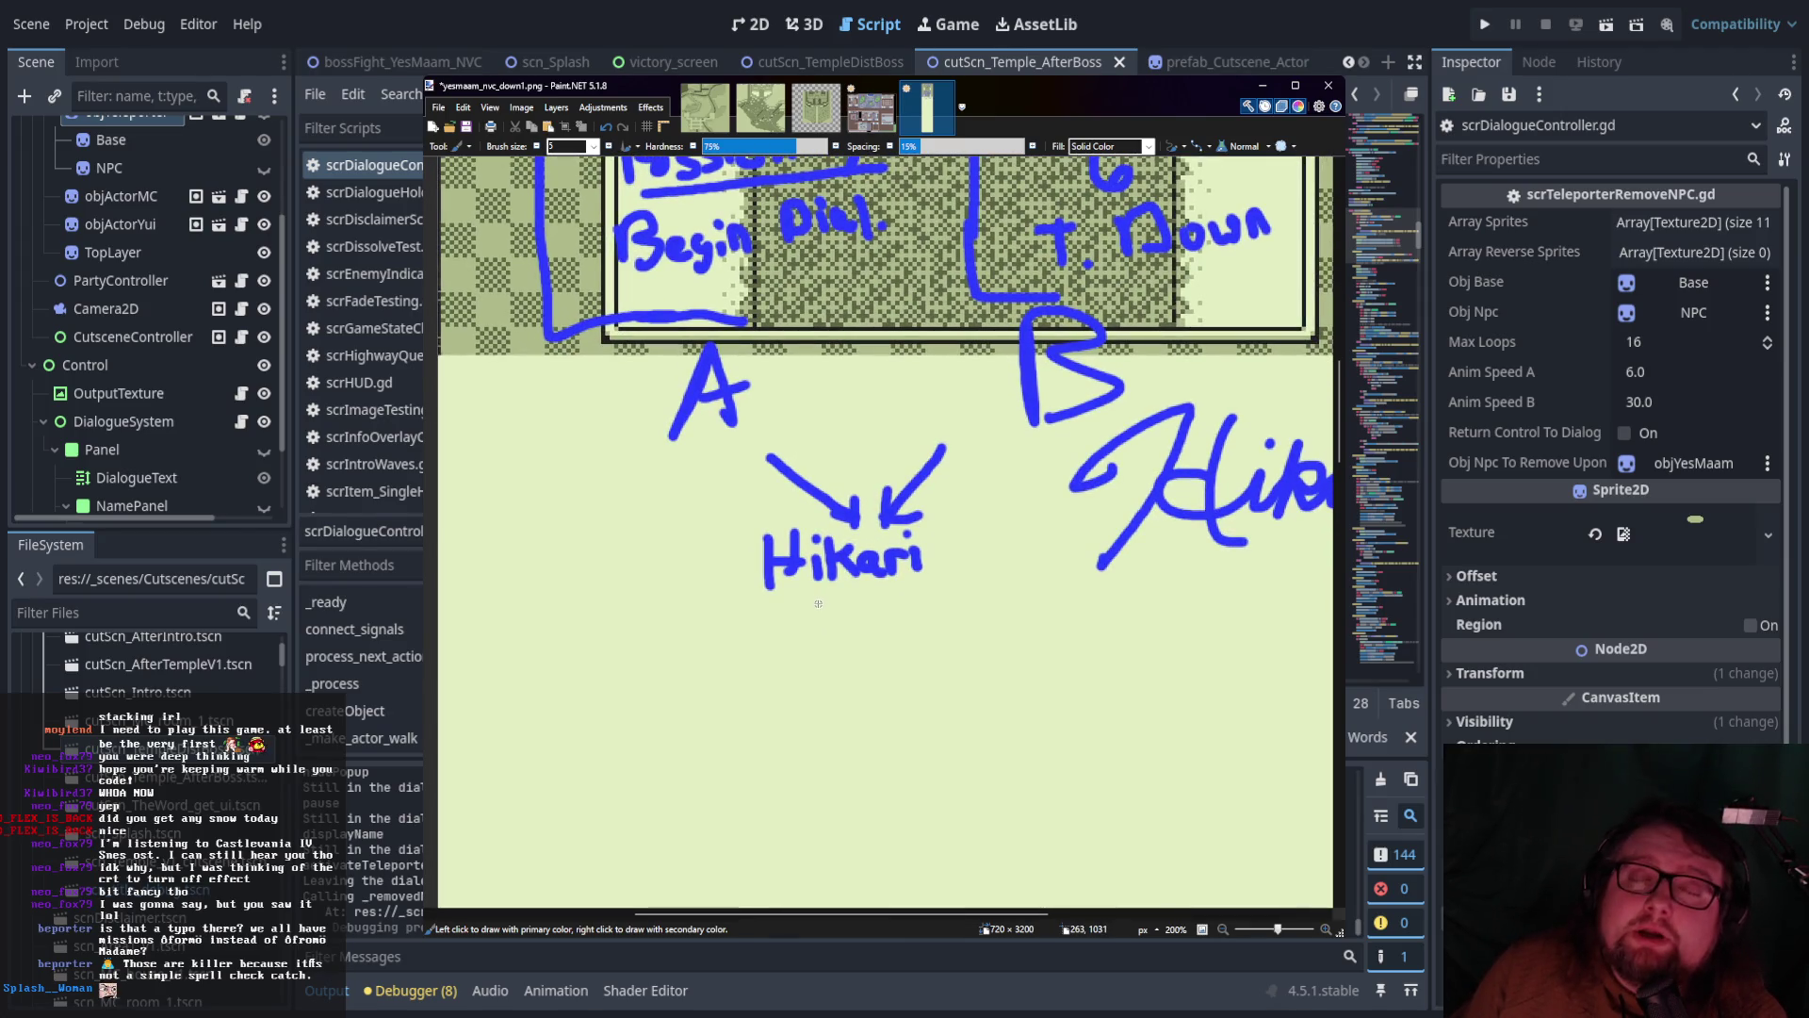
pyautogui.moveTo(760, 600)
pyautogui.mouseDown()
pyautogui.moveTo(707, 648)
pyautogui.moveTo(765, 650)
pyautogui.mouseUp()
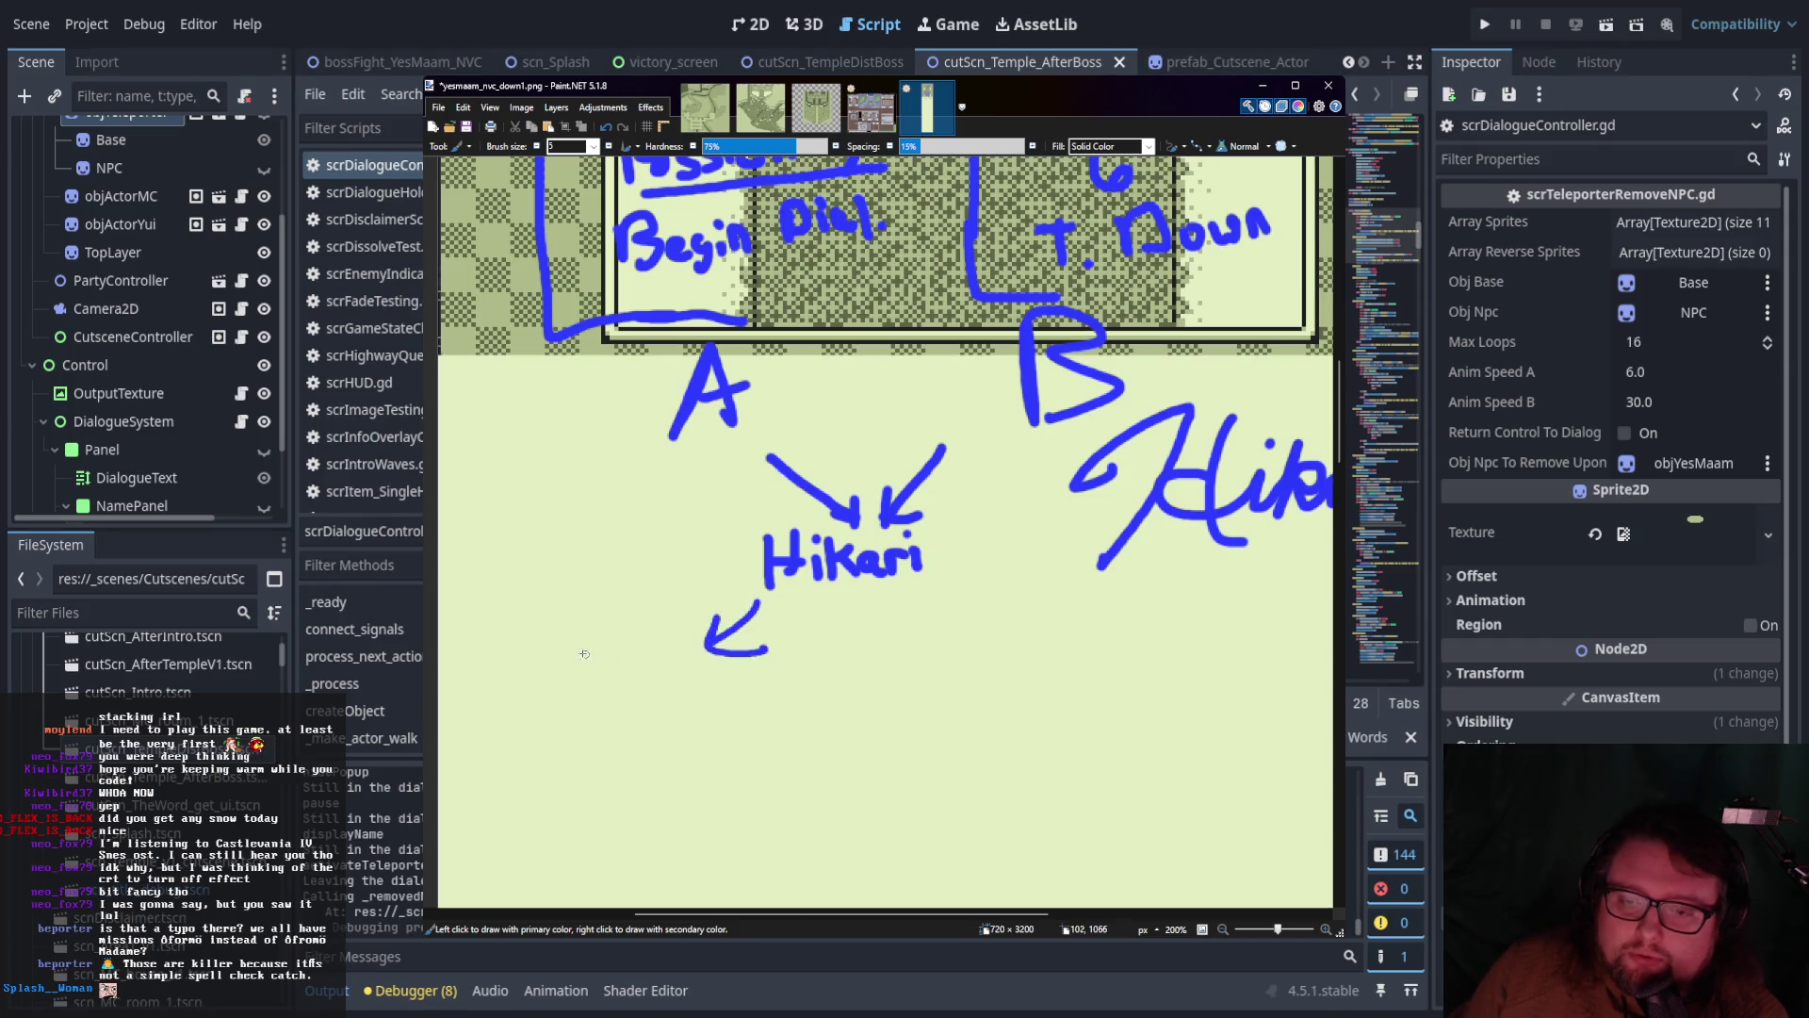
pyautogui.moveTo(532, 652)
pyautogui.mouseDown()
pyautogui.moveTo(516, 691)
pyautogui.moveTo(620, 668)
pyautogui.mouseUp()
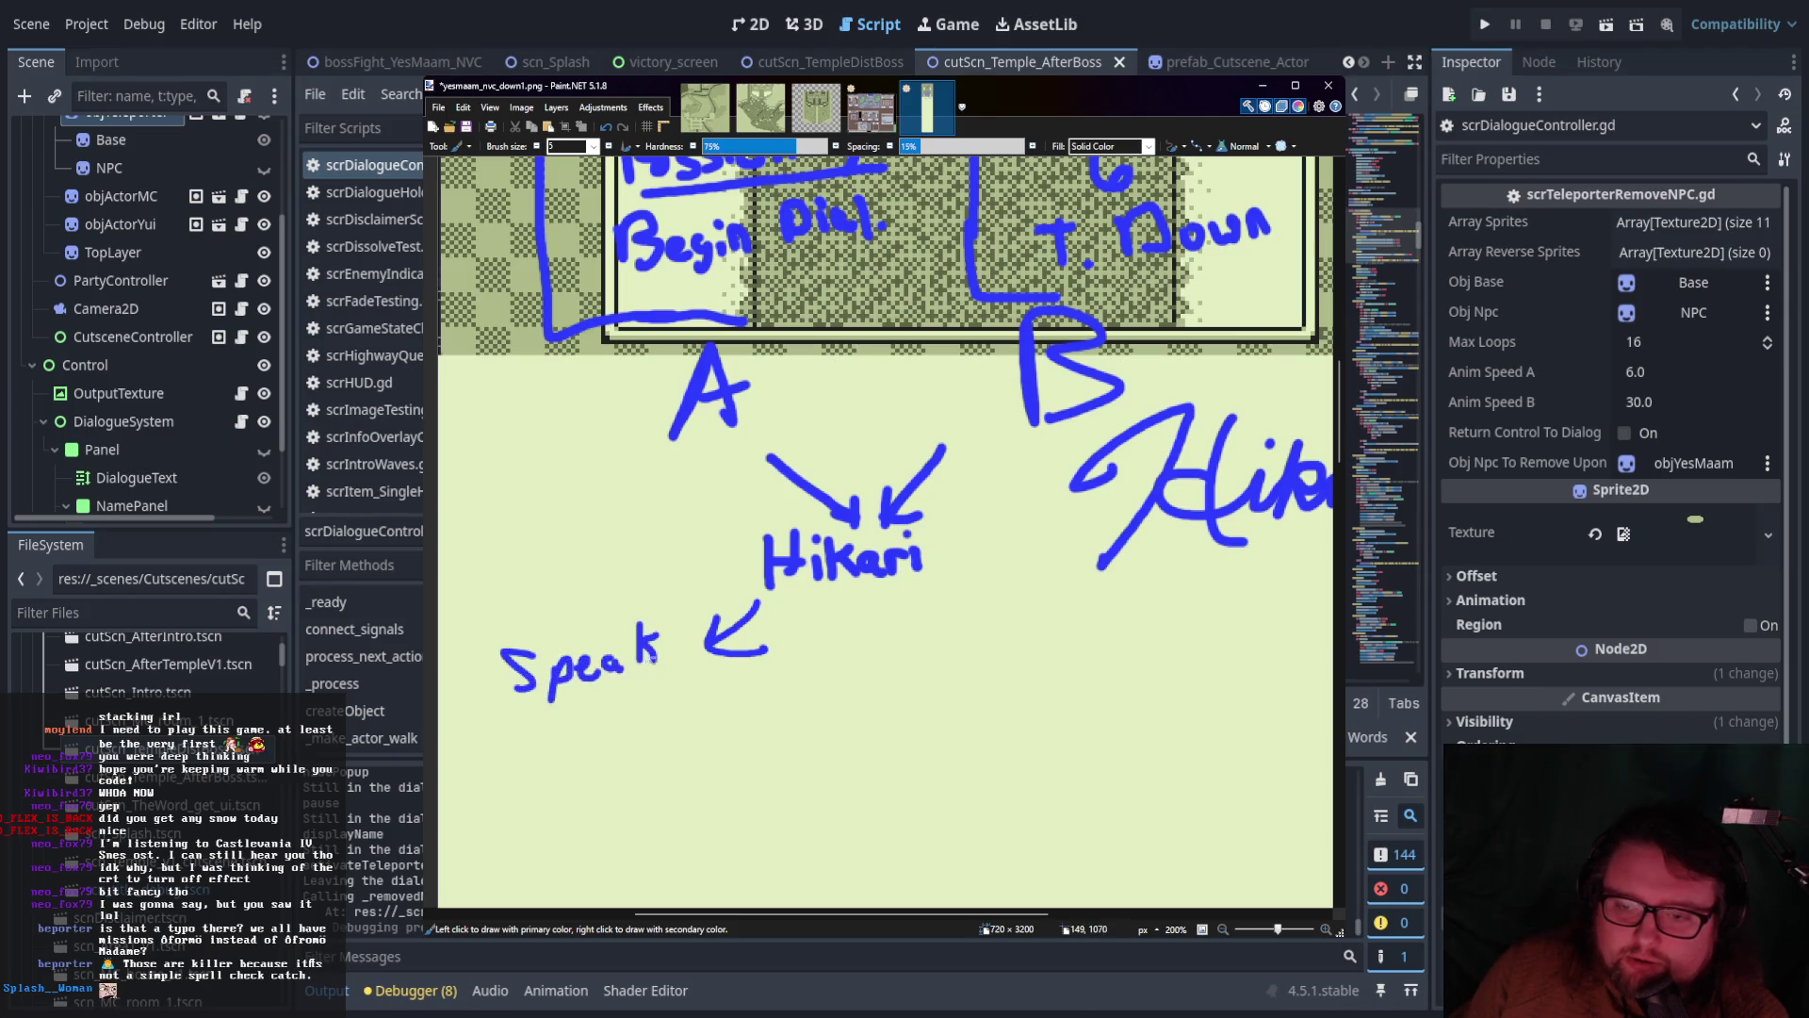
# Draw an arrow from Hikari down-right to a handwritten 'Move to Yui'
pyautogui.moveTo(919, 594)
pyautogui.mouseDown()
pyautogui.moveTo(954, 633)
pyautogui.moveTo(961, 619)
pyautogui.mouseUp()
pyautogui.moveTo(961, 689)
pyautogui.mouseDown()
pyautogui.moveTo(1047, 661)
pyautogui.moveTo(1083, 680)
pyautogui.mouseUp()
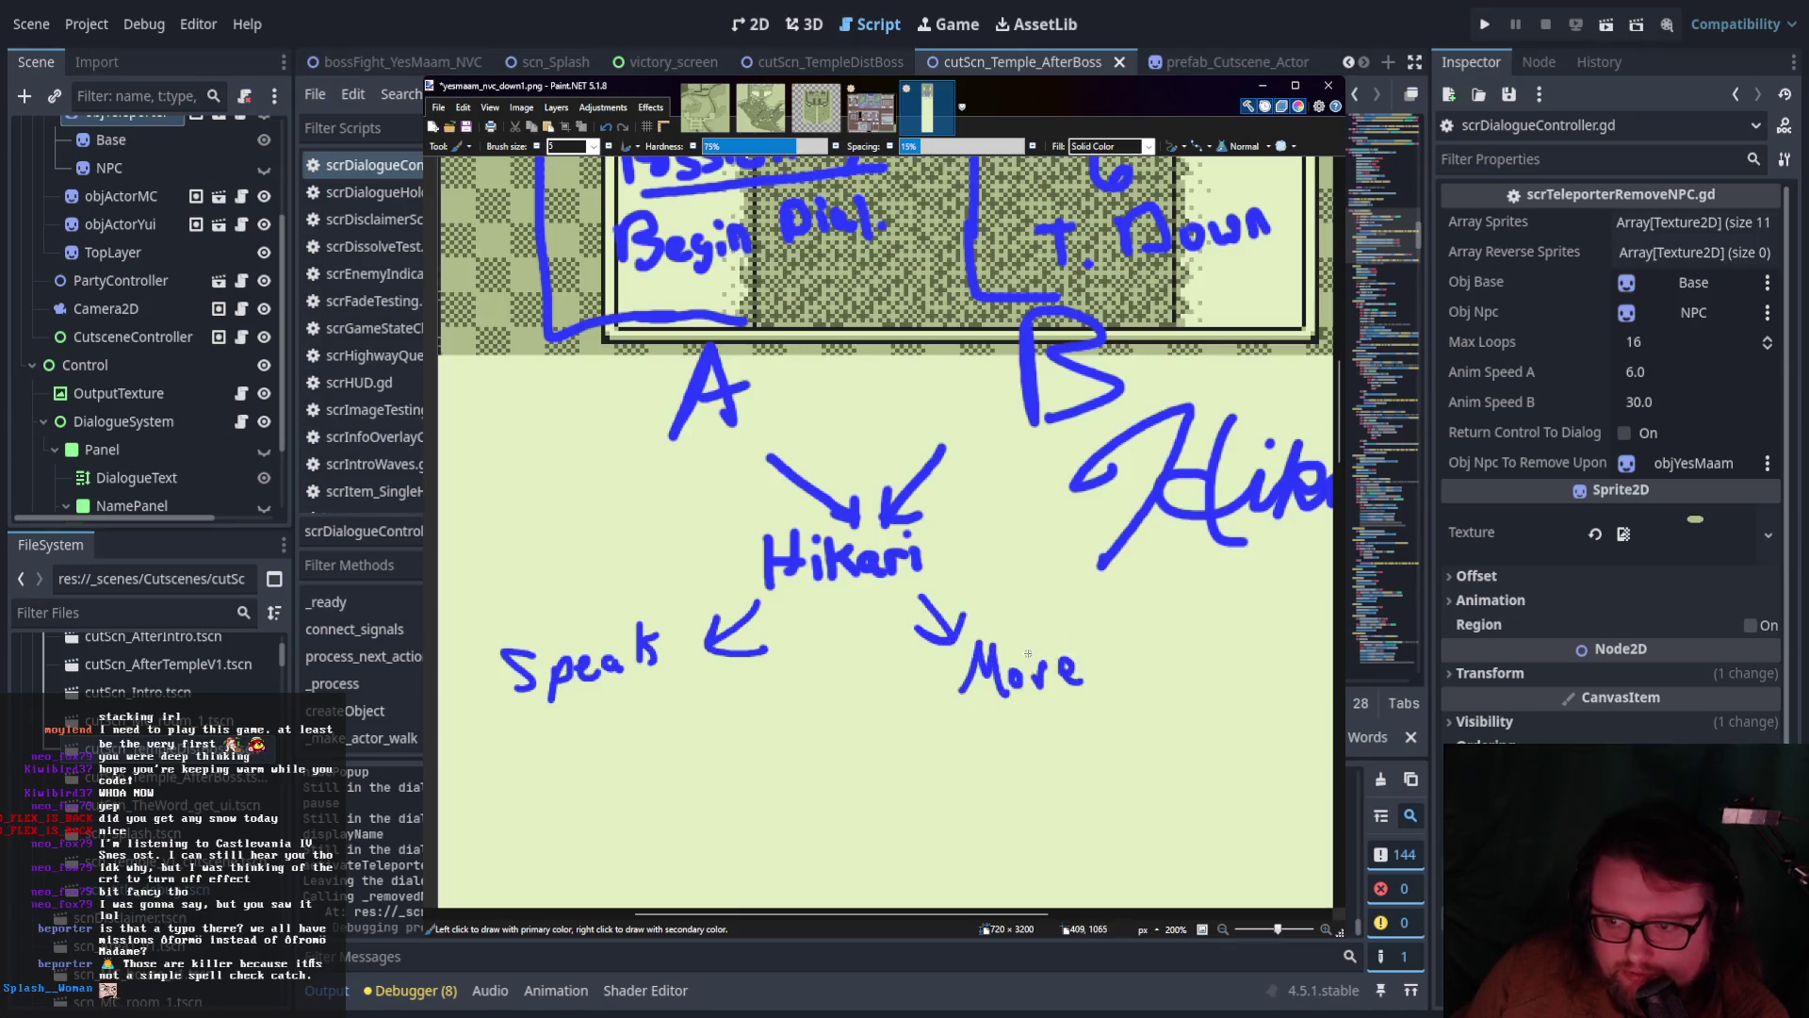
pyautogui.hscroll(4, 1029, 653)
pyautogui.moveTo(912, 607); pyautogui.dragTo(915, 660)
pyautogui.moveTo(905, 639)
pyautogui.mouseDown()
pyautogui.moveTo(1002, 629)
pyautogui.moveTo(989, 692)
pyautogui.mouseUp()
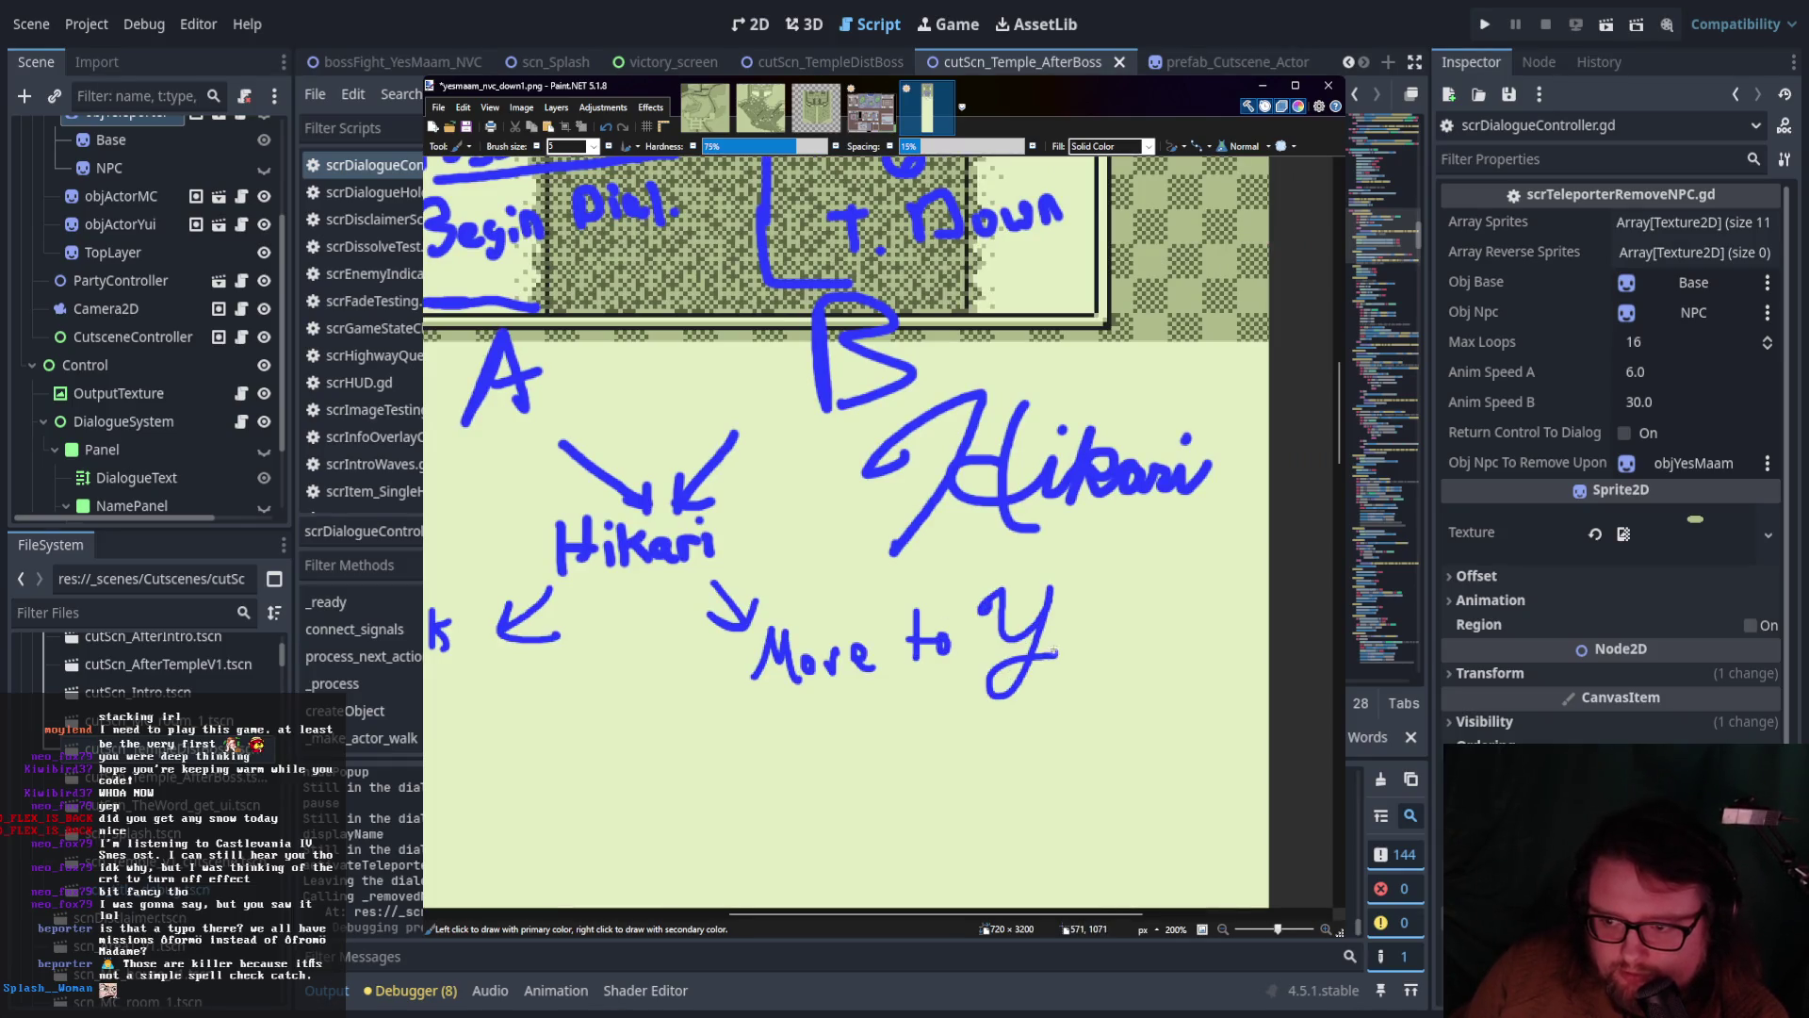
pyautogui.moveTo(1053, 637); pyautogui.dragTo(1092, 642)
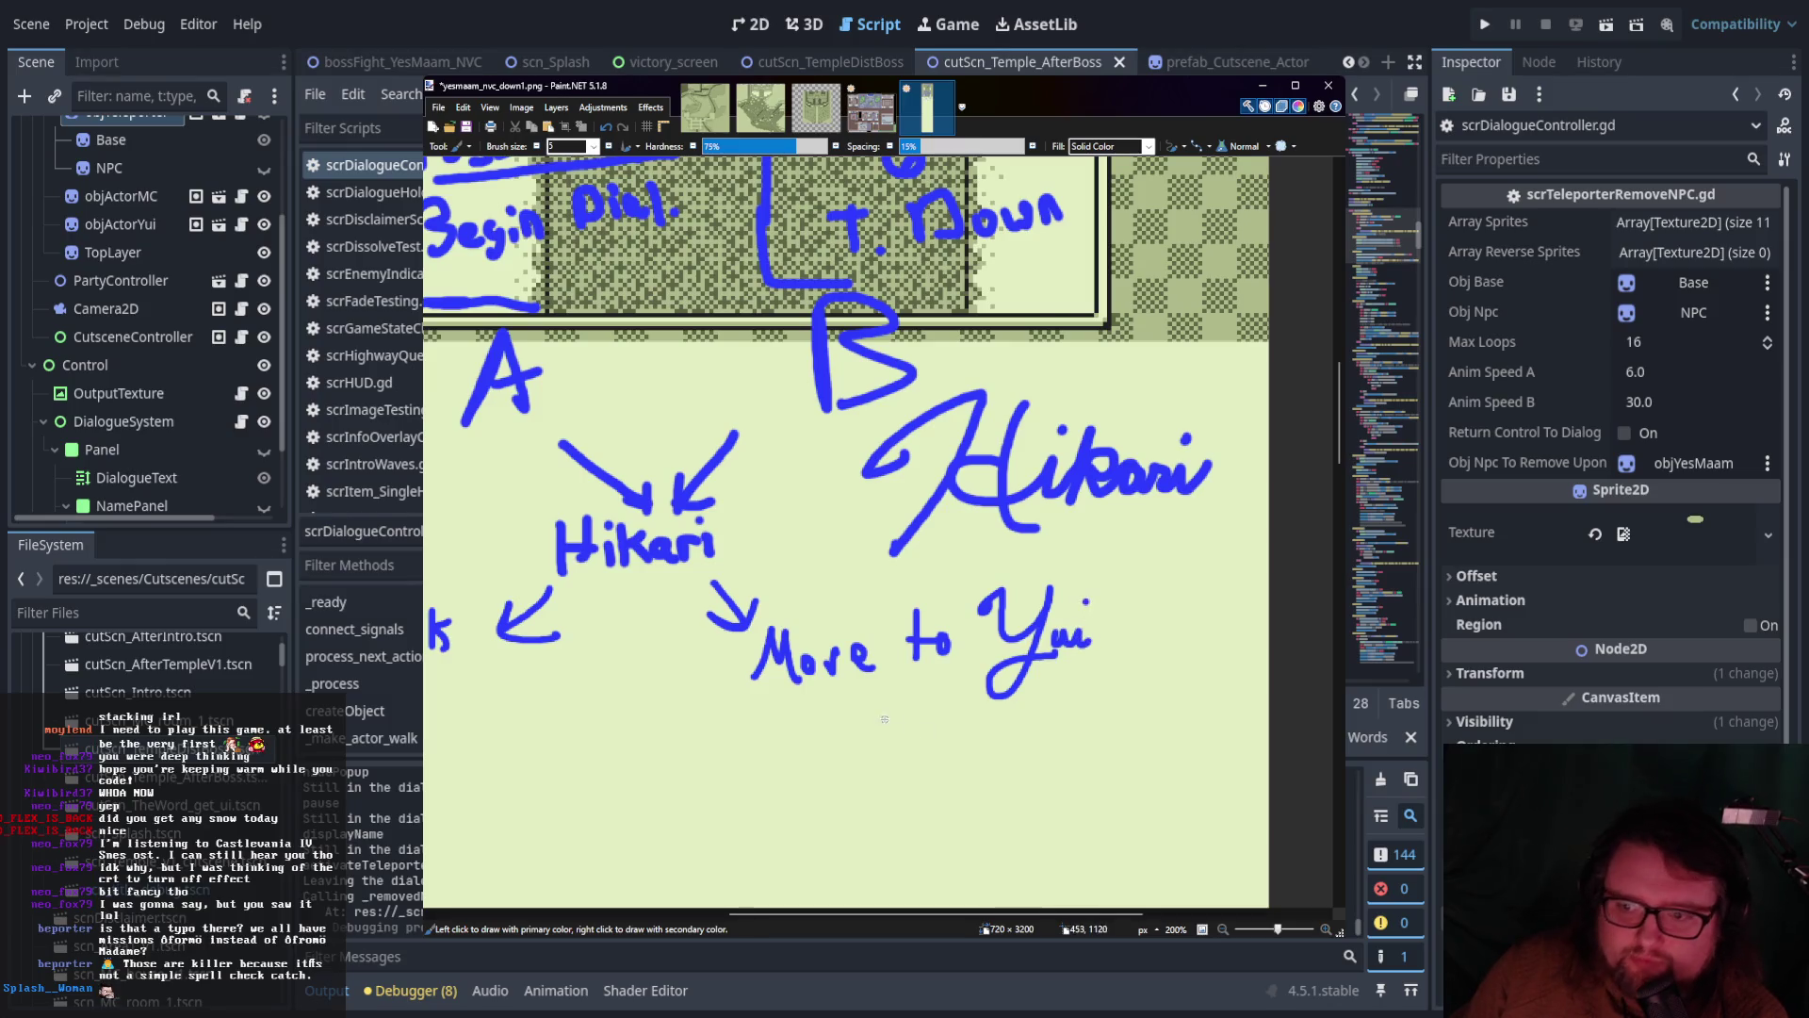
# Scrawl a rough handwritten note across the A branch
pyautogui.hscroll(-3, 885, 719)
pyautogui.scroll(2, 741, 685)
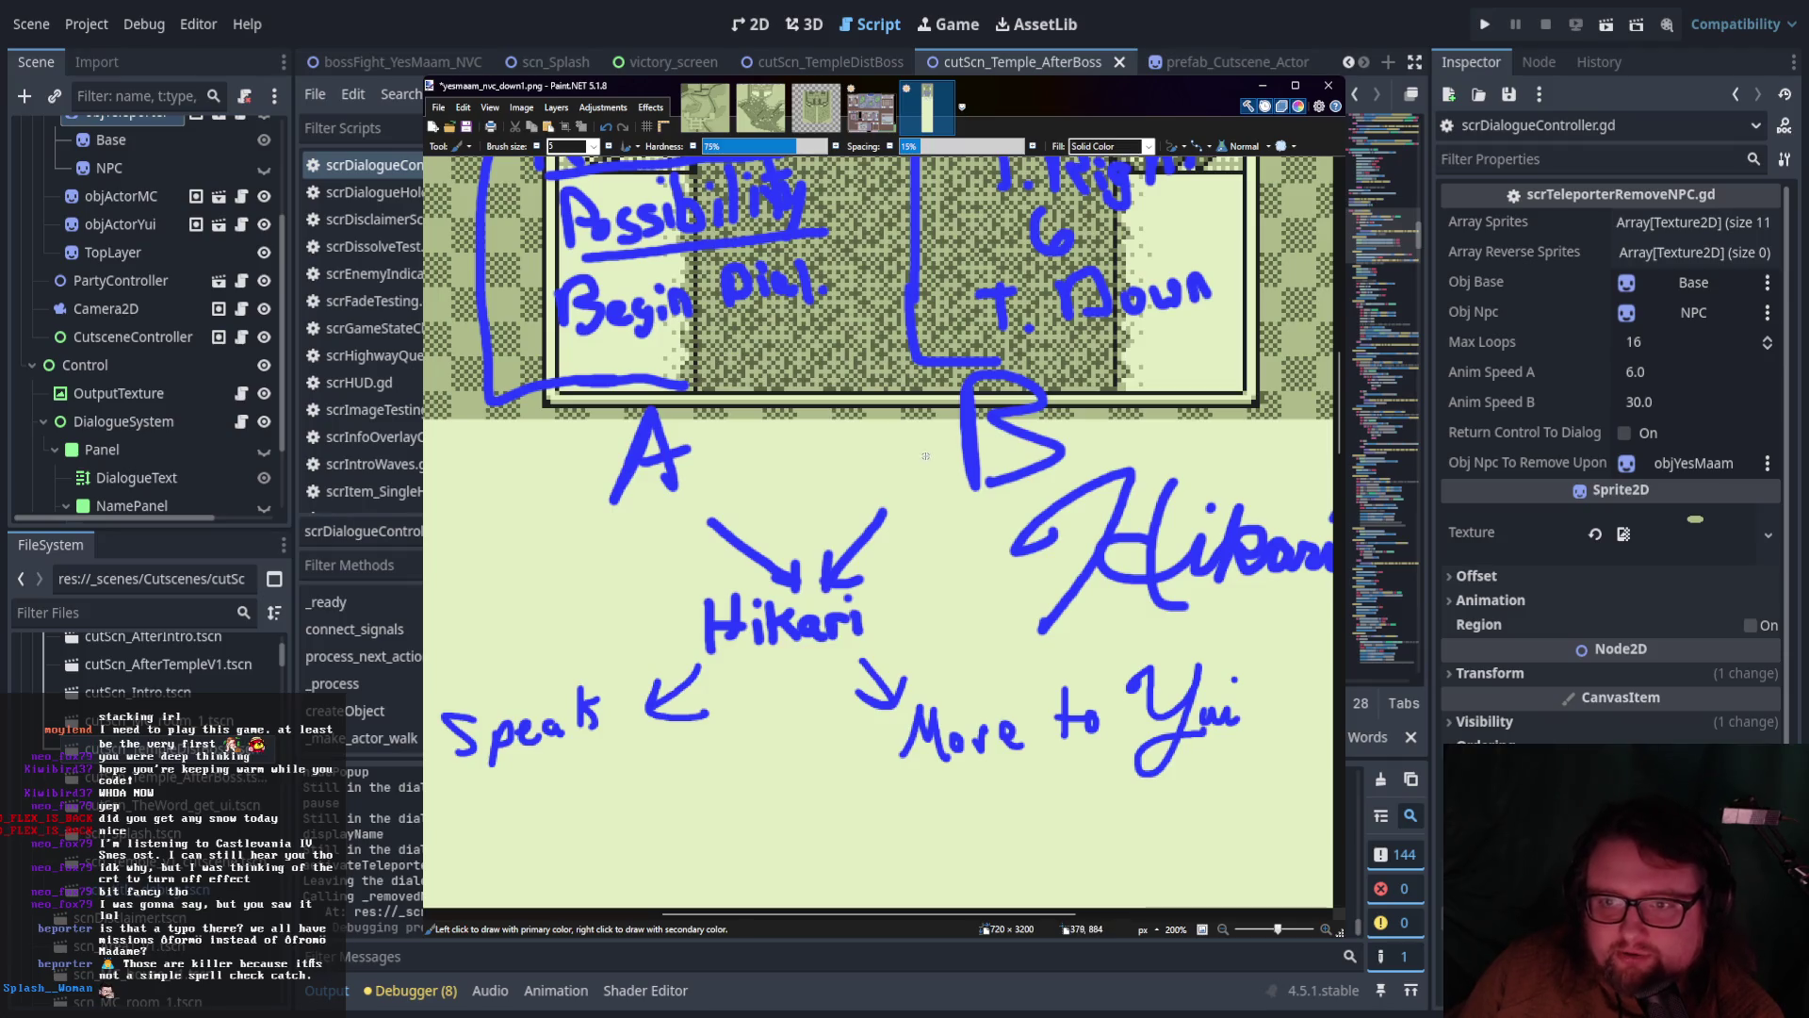
pyautogui.hscroll(-3, 660, 481)
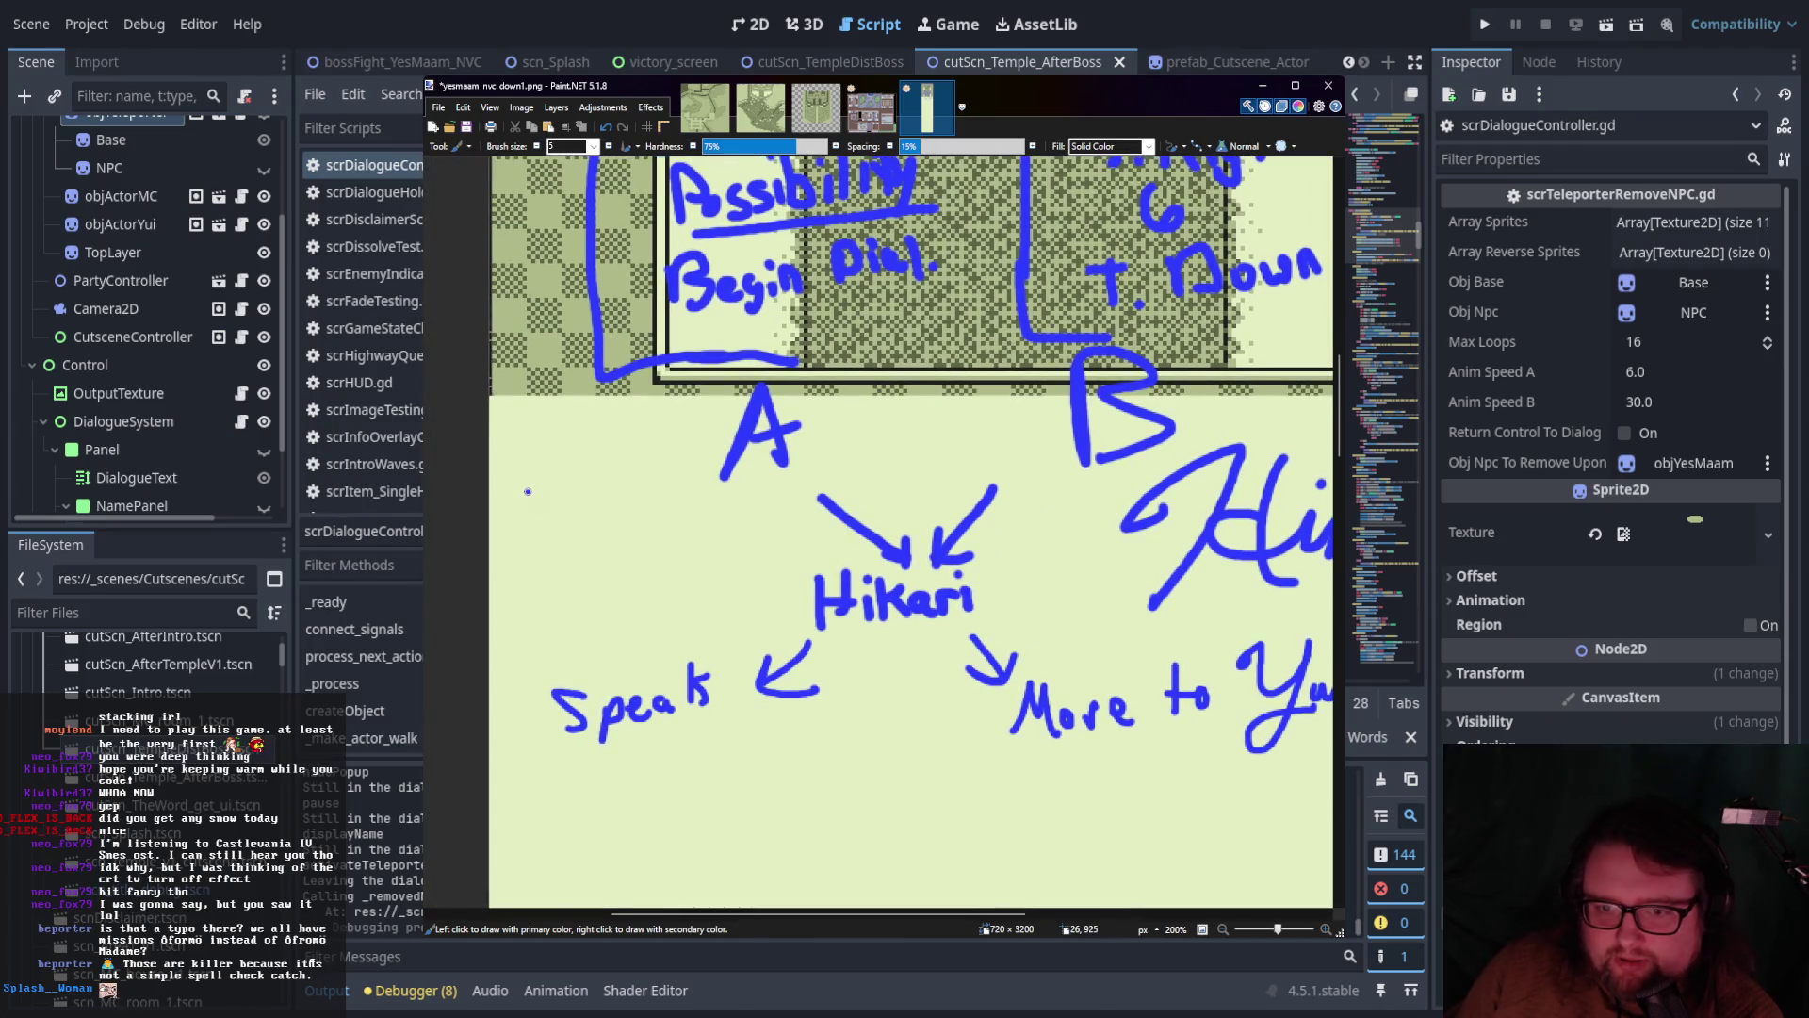
pyautogui.moveTo(501, 514)
pyautogui.mouseDown()
pyautogui.moveTo(542, 537)
pyautogui.moveTo(556, 593)
pyautogui.moveTo(591, 536)
pyautogui.moveTo(685, 523)
pyautogui.mouseUp()
pyautogui.moveTo(693, 490); pyautogui.dragTo(781, 450)
pyautogui.moveTo(726, 558)
pyautogui.mouseDown()
pyautogui.moveTo(794, 556)
pyautogui.moveTo(763, 530)
pyautogui.moveTo(916, 501)
pyautogui.moveTo(492, 485)
pyautogui.mouseUp()
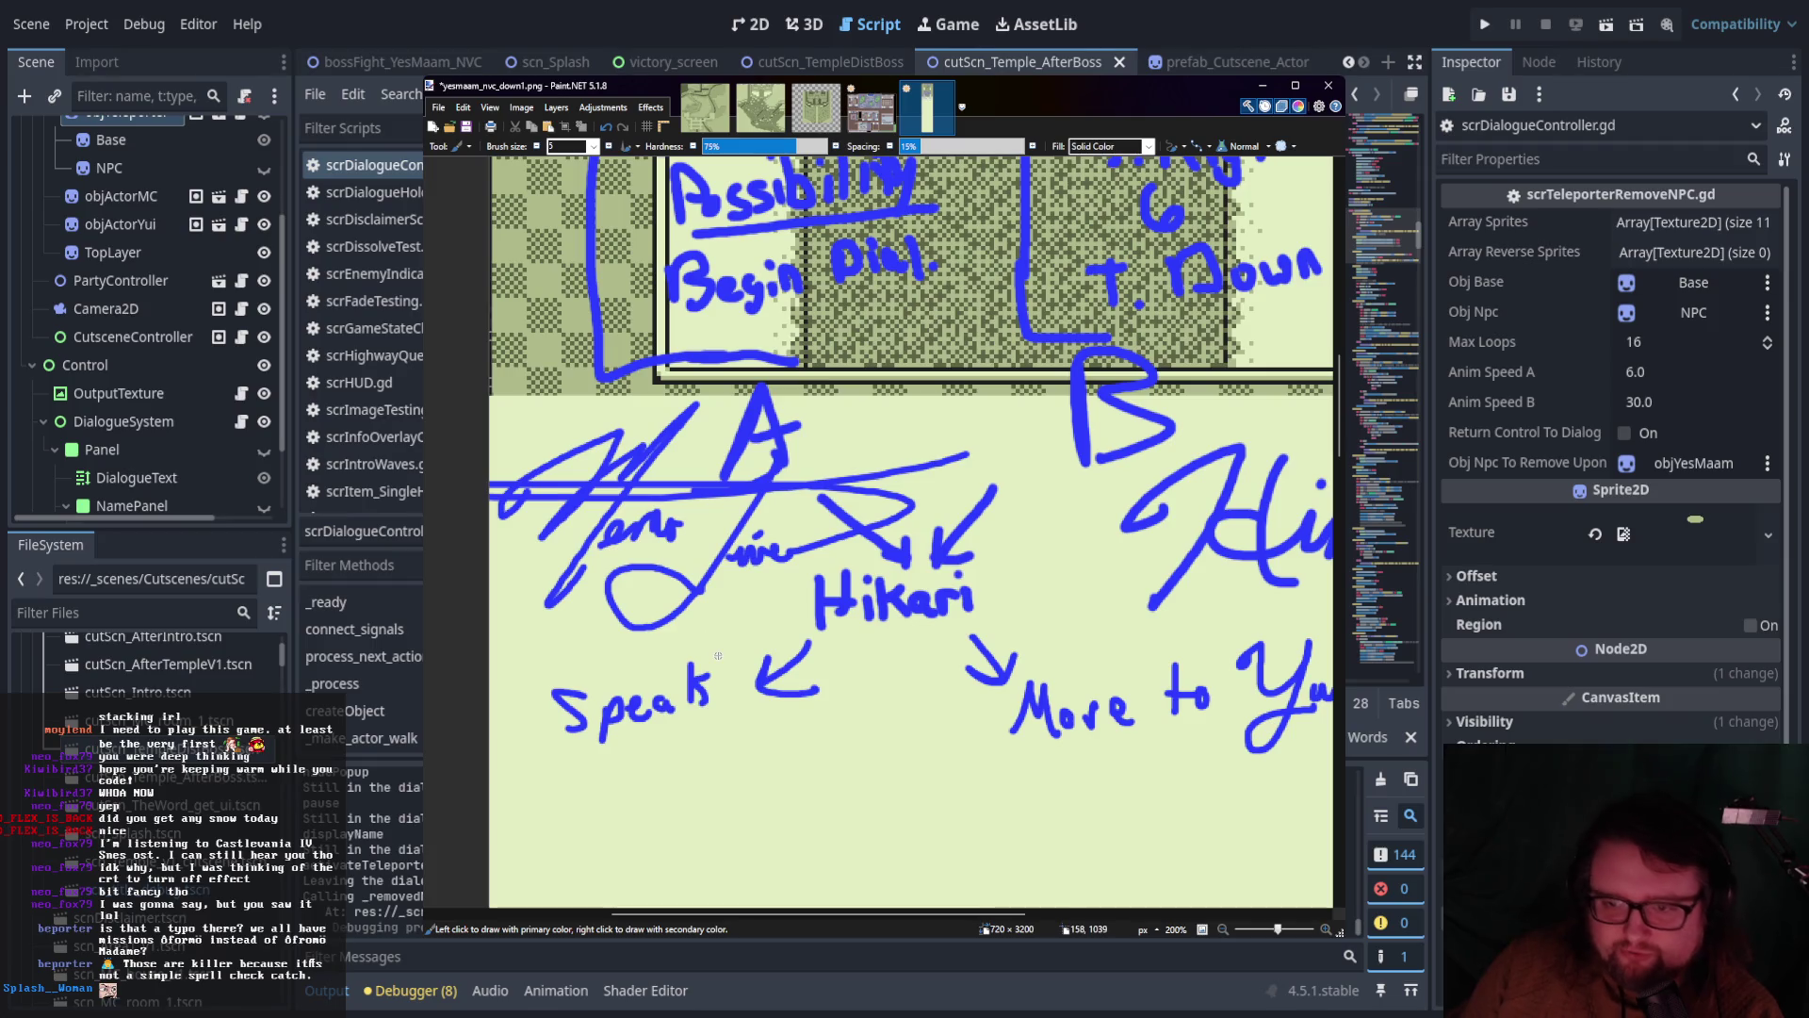
# Undo the scribble near the A label and review the Hikari, Speak and Move to Yui notes
pyautogui.hotkey('ctrl', 'z')
pyautogui.hotkey('ctrl', 'z')
pyautogui.hotkey('ctrl', 'z')
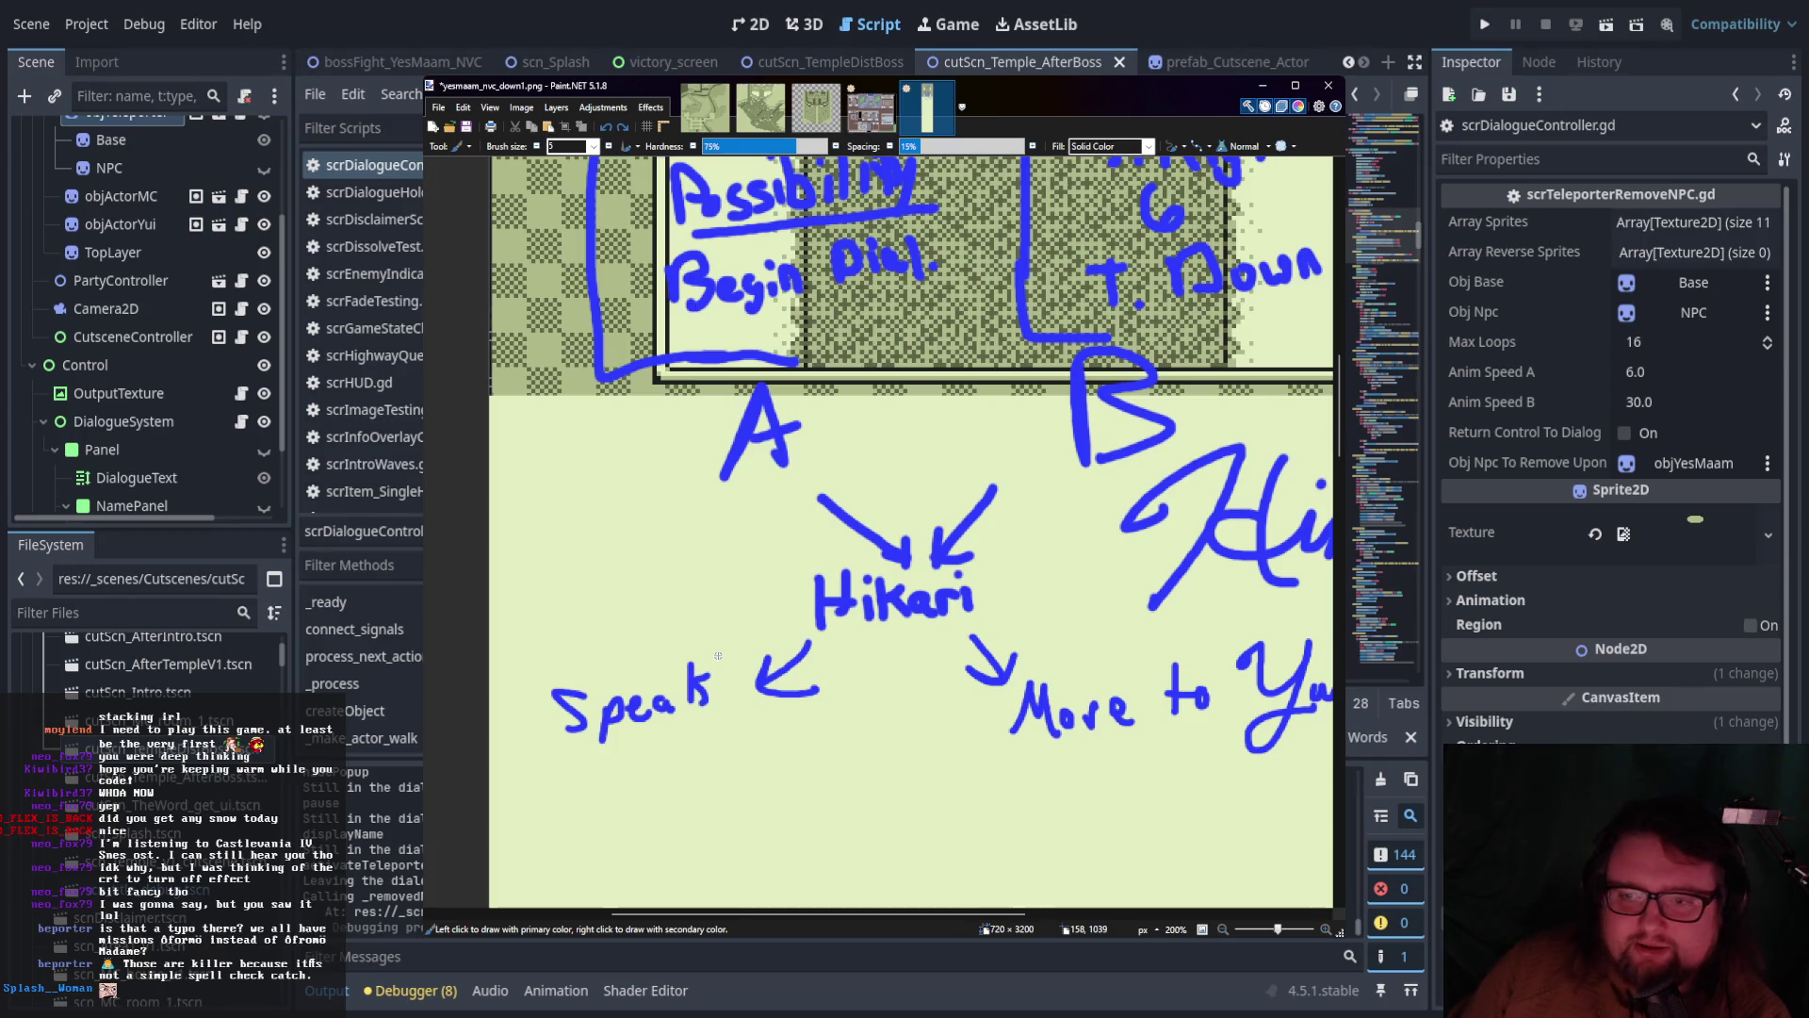
pyautogui.scroll(-1, 754, 650)
pyautogui.hscroll(1, 753, 650)
pyautogui.scroll(-3, 780, 641)
pyautogui.hscroll(2, 780, 642)
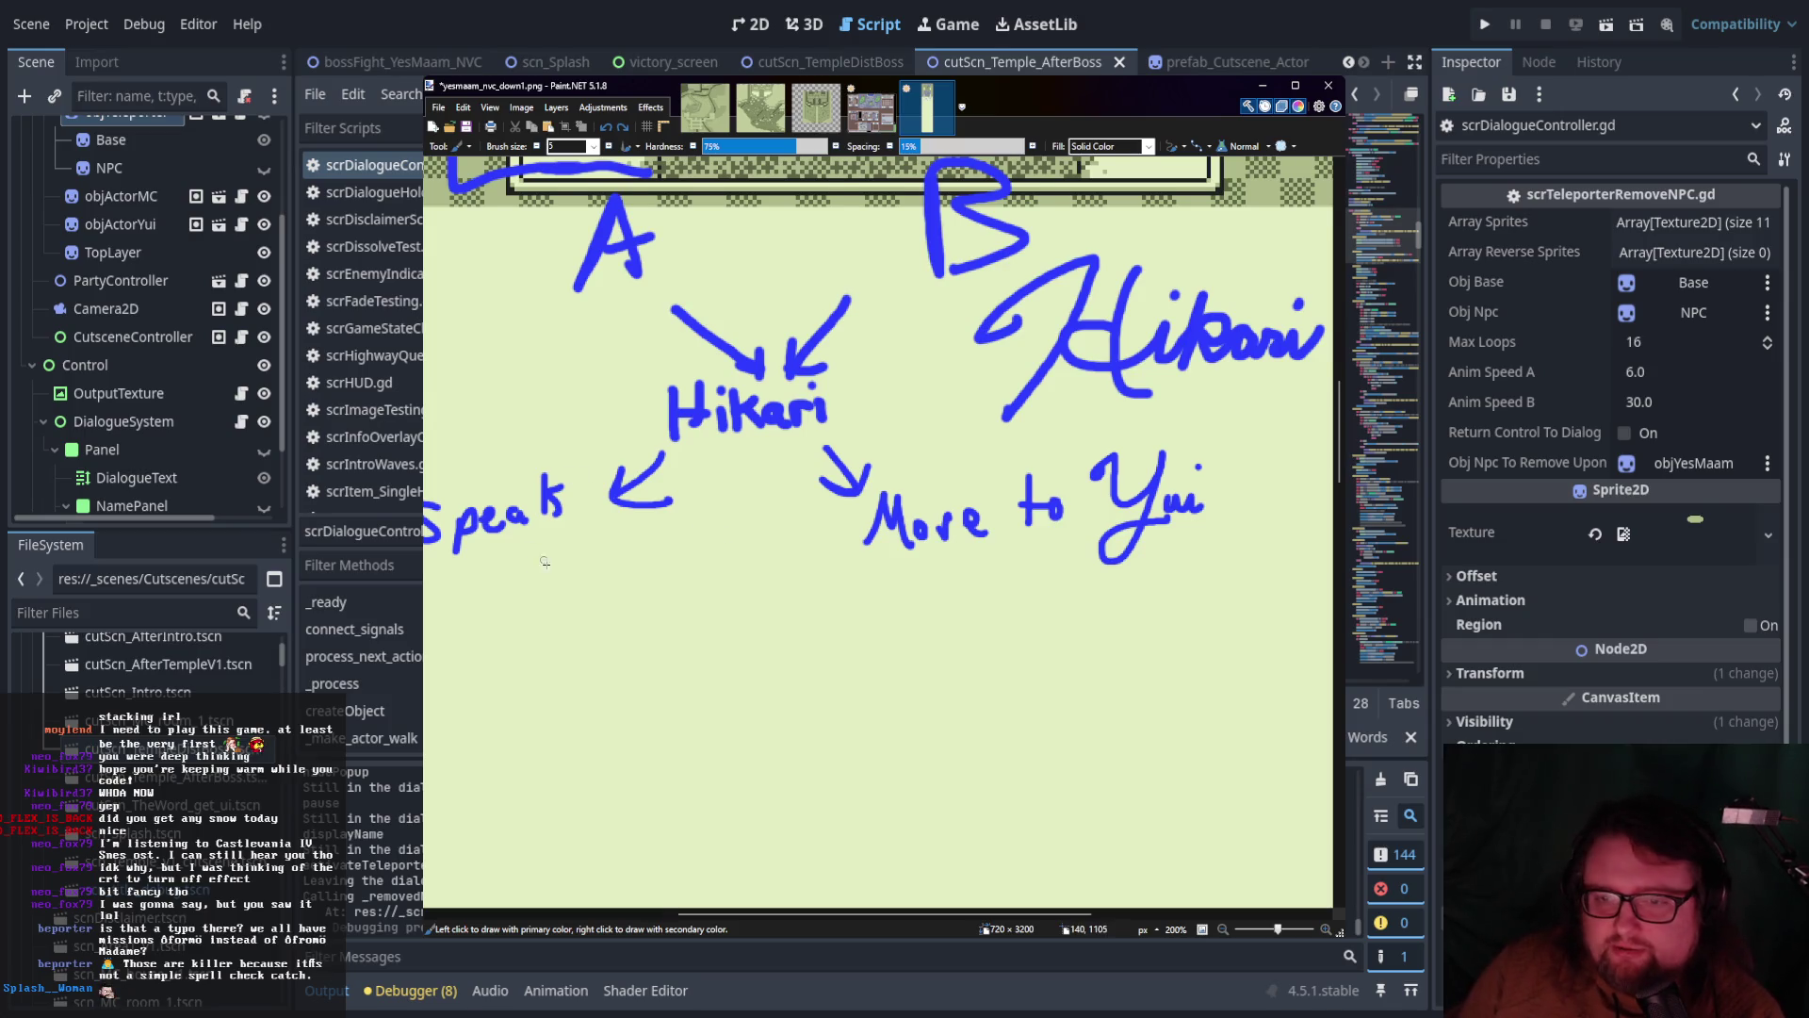
pyautogui.hscroll(-2, 660, 612)
pyautogui.scroll(-2, 754, 603)
pyautogui.scroll(3, 771, 735)
pyautogui.scroll(6, 771, 735)
pyautogui.scroll(3, 787, 712)
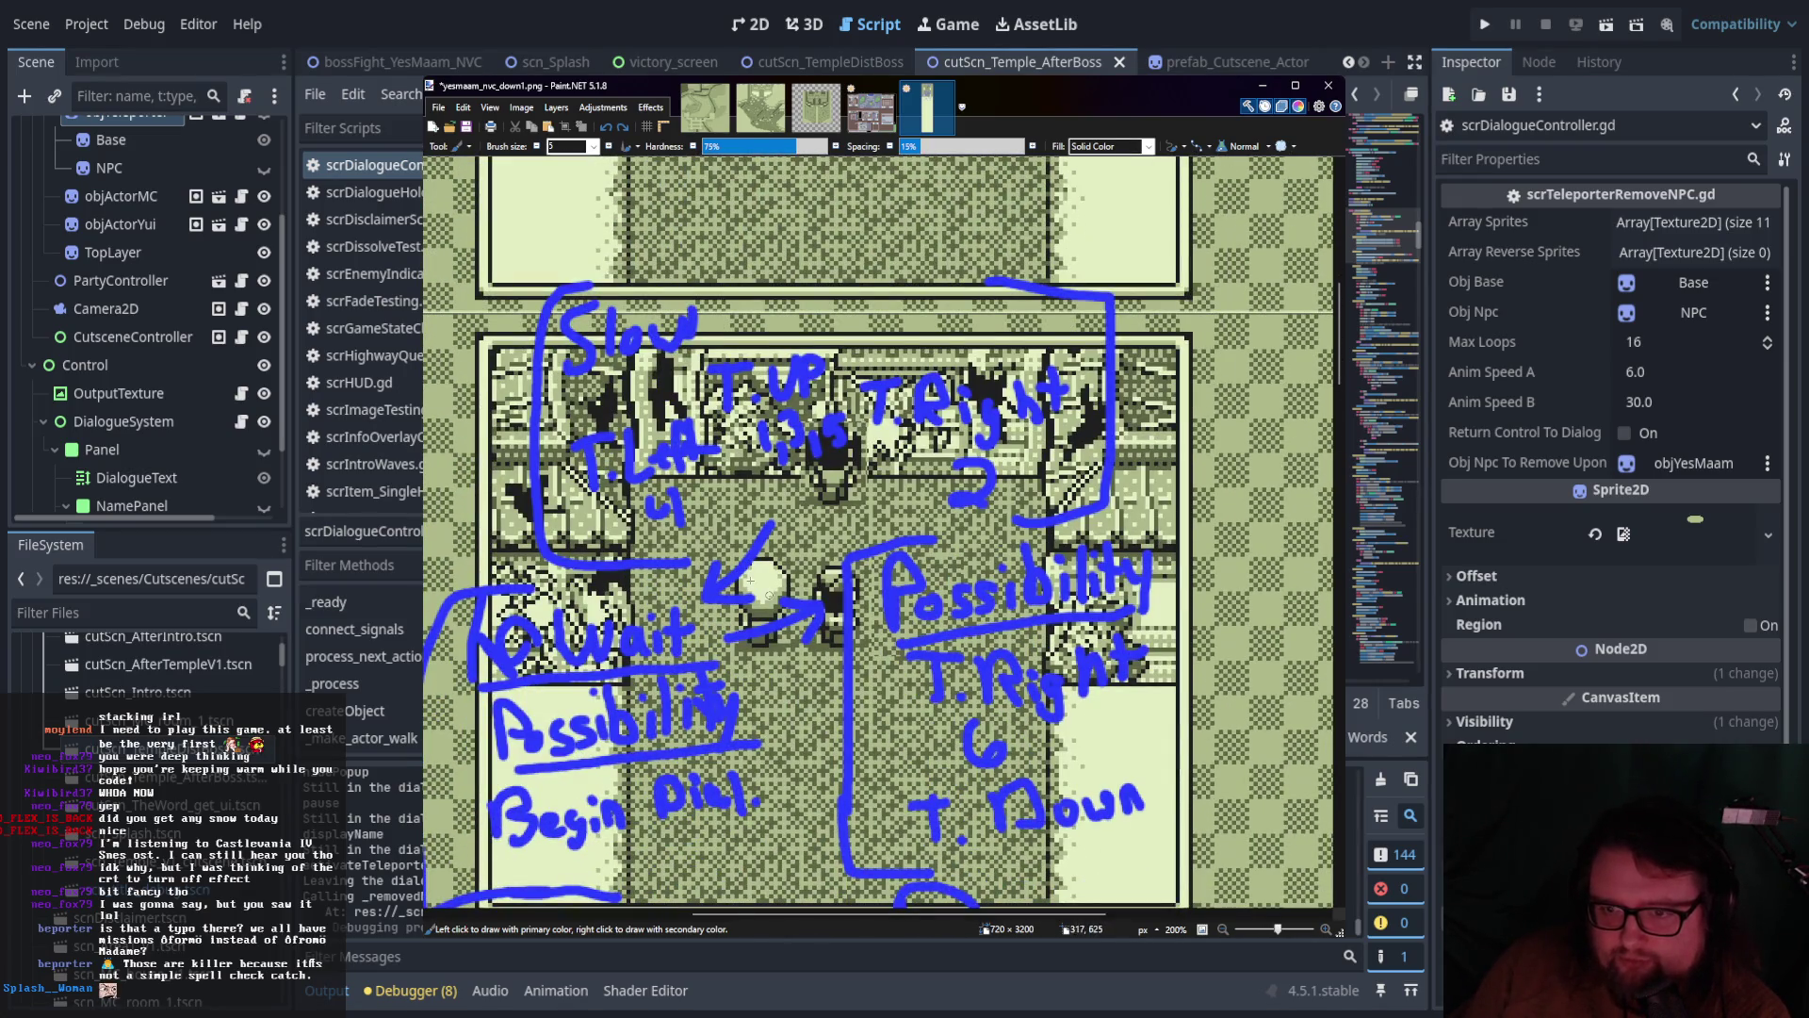
pyautogui.scroll(-5, 819, 594)
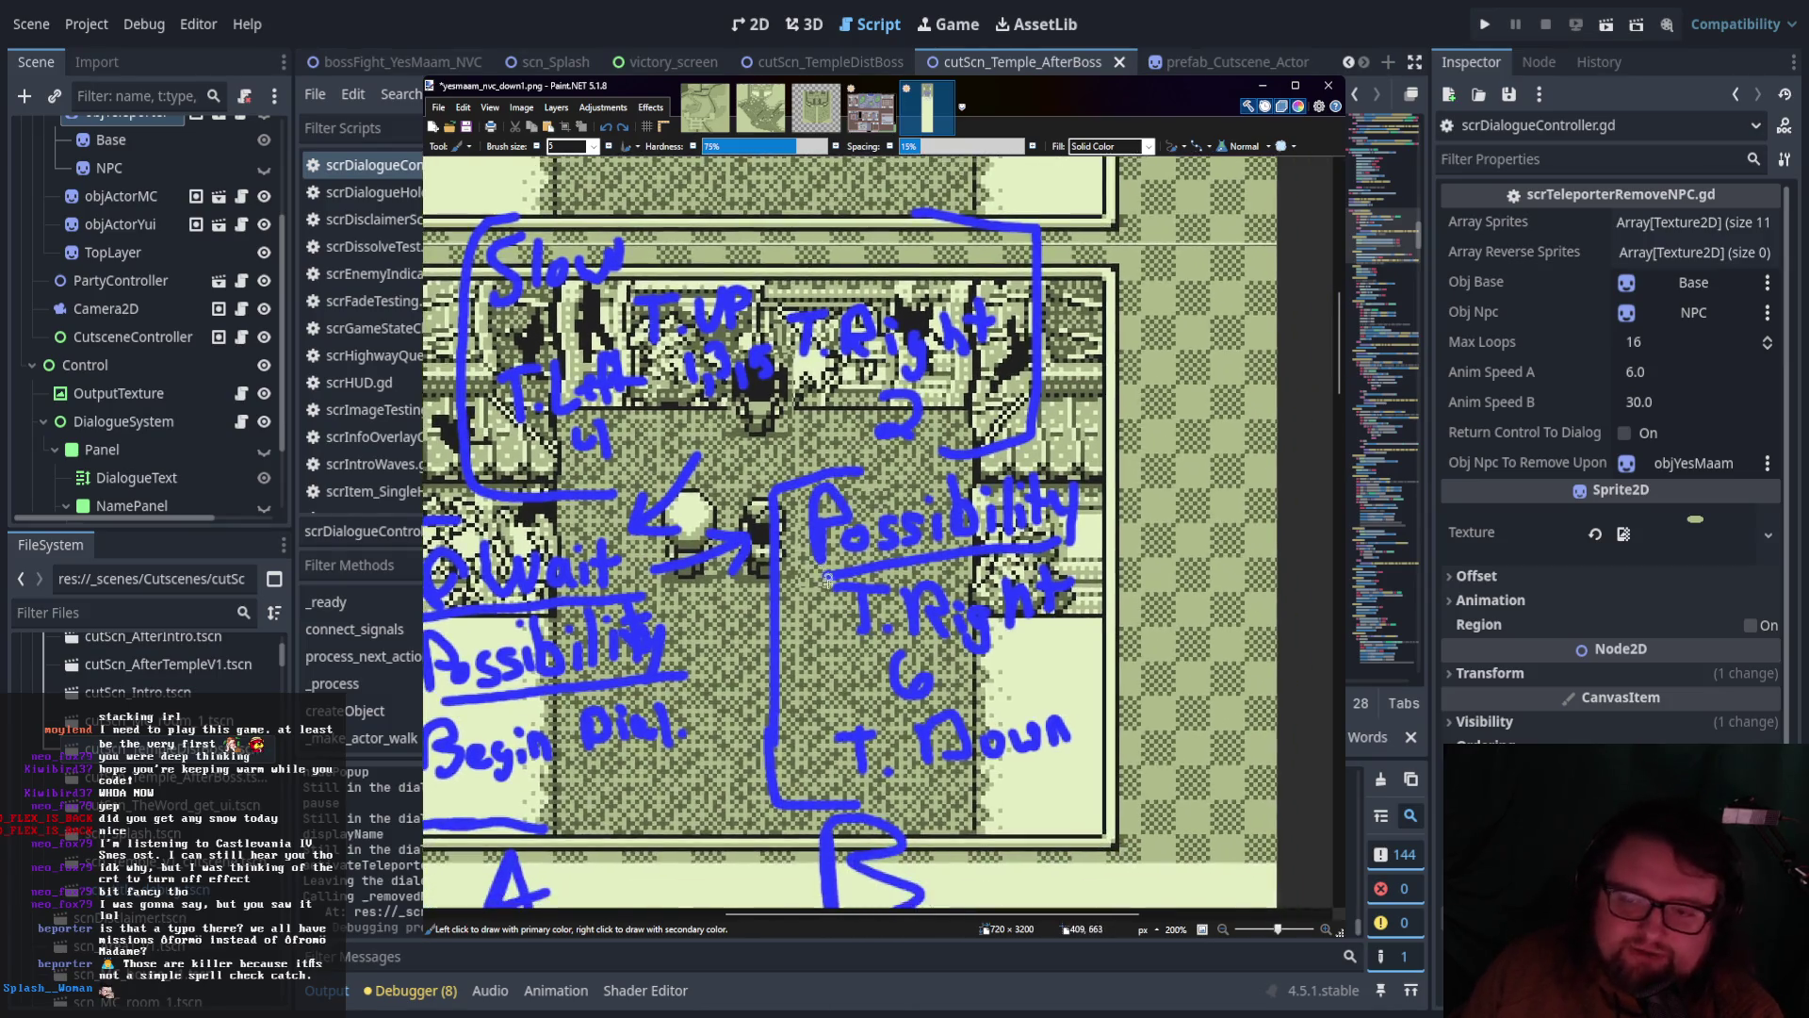
pyautogui.scroll(-9, 819, 586)
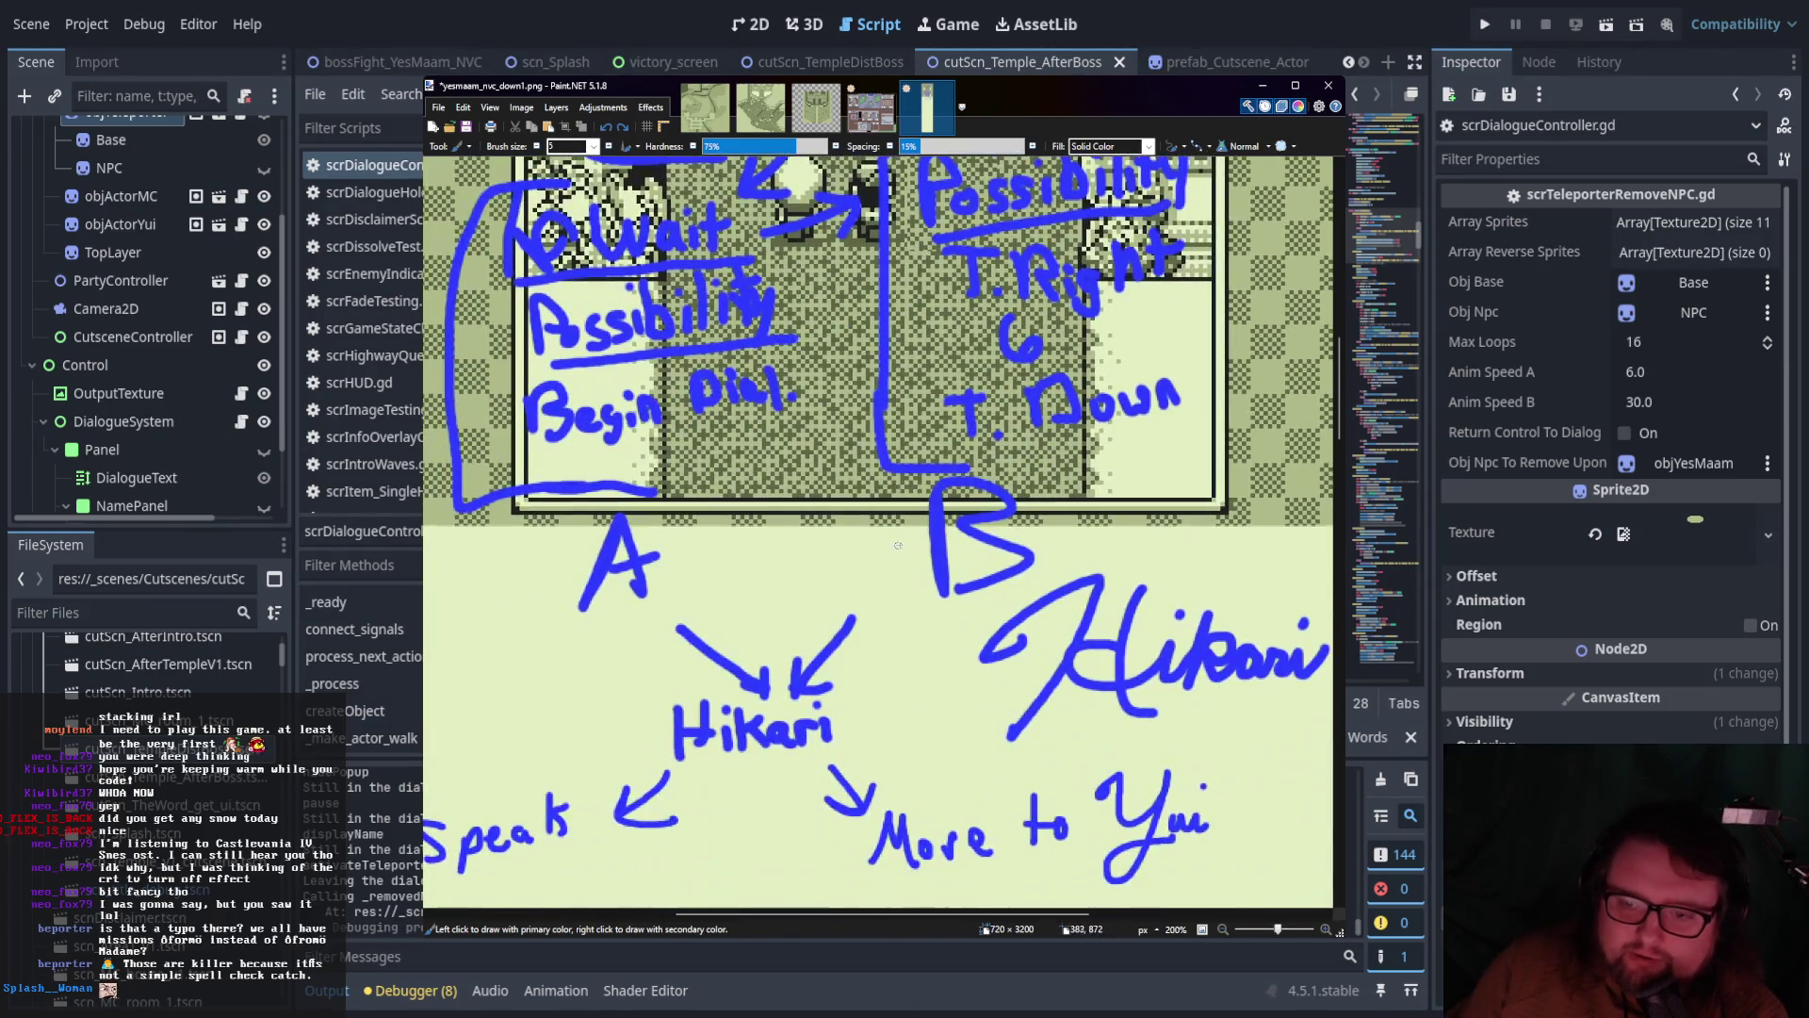
# Handwrite 'Let me look' under Speak, redoing a mistaken first stroke
pyautogui.scroll(-3, 851, 573)
pyautogui.hscroll(-3, 851, 573)
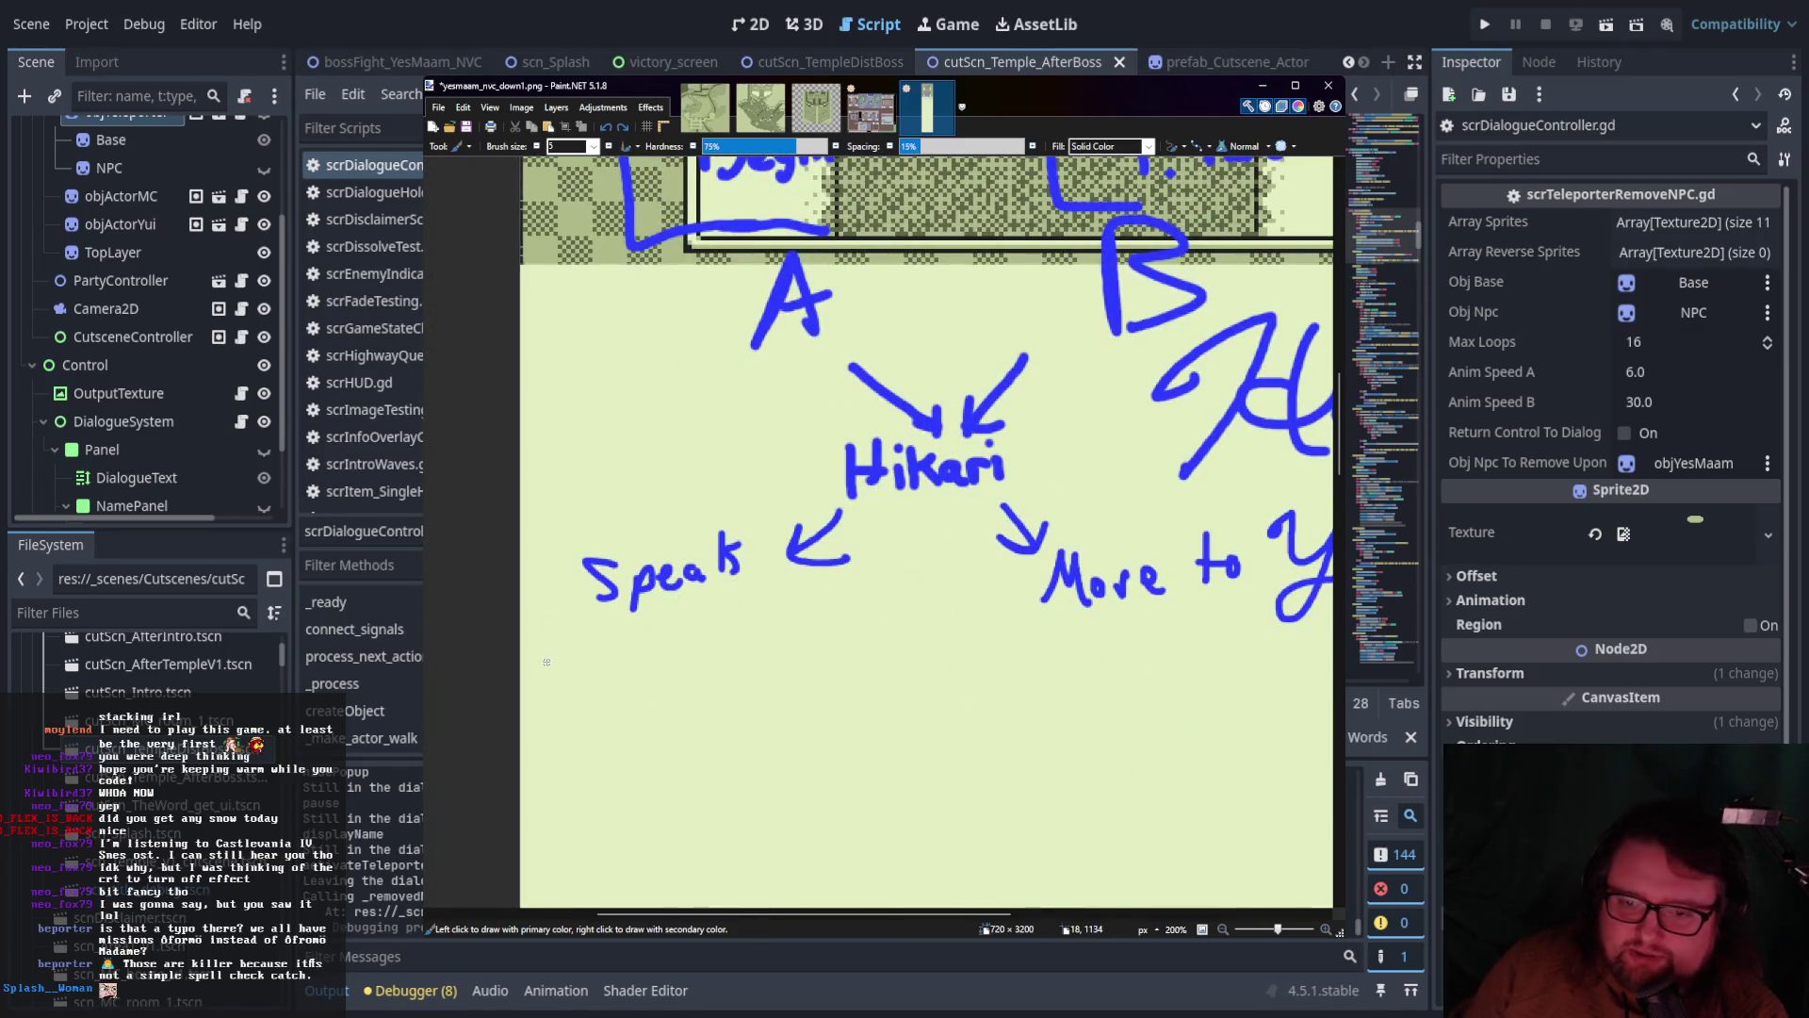
pyautogui.moveTo(545, 629)
pyautogui.mouseDown()
pyautogui.moveTo(544, 652)
pyautogui.moveTo(586, 630)
pyautogui.moveTo(577, 697)
pyautogui.moveTo(597, 681)
pyautogui.mouseUp()
pyautogui.hotkey('ctrl', 'z')
pyautogui.hotkey('ctrl', 'z')
pyautogui.hotkey('ctrl', 'z')
pyautogui.moveTo(581, 643)
pyautogui.mouseDown()
pyautogui.moveTo(574, 676)
pyautogui.moveTo(613, 671)
pyautogui.mouseUp()
pyautogui.moveTo(629, 629)
pyautogui.mouseDown()
pyautogui.moveTo(618, 671)
pyautogui.moveTo(624, 648)
pyautogui.moveTo(771, 663)
pyautogui.mouseUp()
pyautogui.moveTo(784, 627)
pyautogui.mouseDown()
pyautogui.moveTo(783, 646)
pyautogui.moveTo(806, 643)
pyautogui.mouseUp()
pyautogui.moveTo(816, 619); pyautogui.dragTo(814, 637)
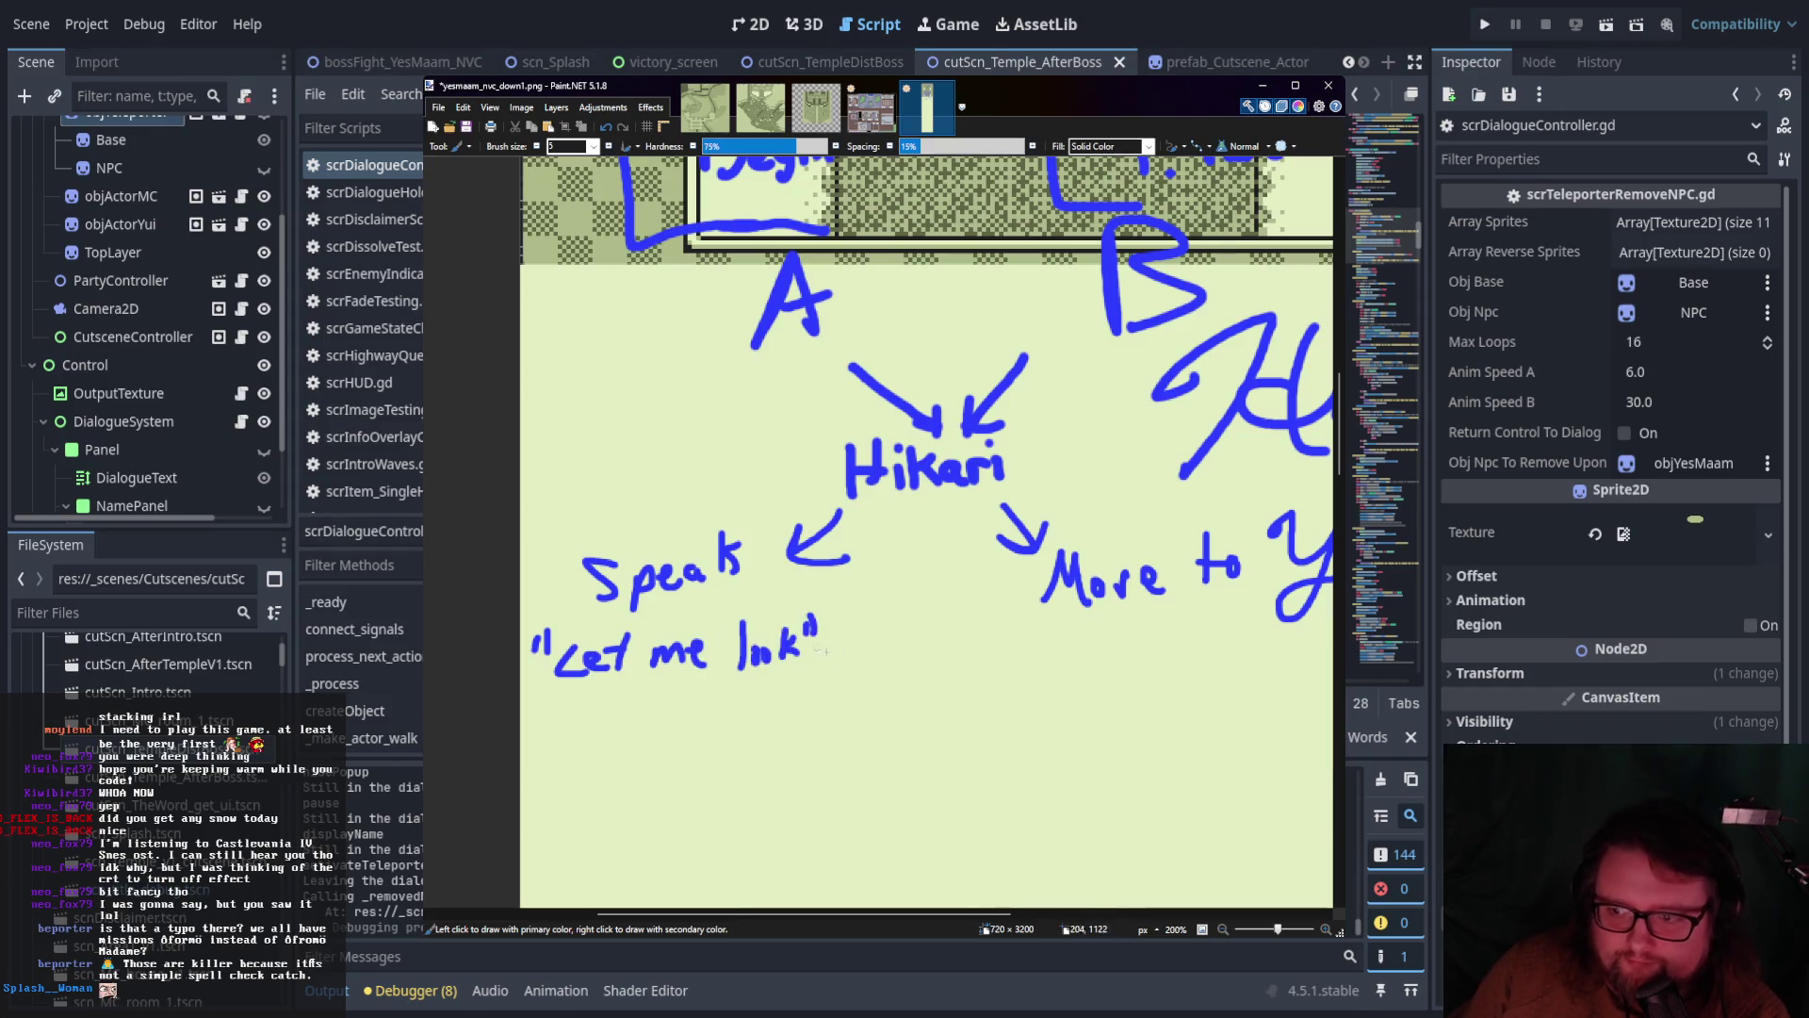
# Draw an arrow chain under Move to Yui: 'Looks around', 'Speaks', then 'you're right'
pyautogui.hscroll(3, 928, 633)
pyautogui.moveTo(942, 610)
pyautogui.mouseDown()
pyautogui.moveTo(946, 643)
pyautogui.moveTo(968, 612)
pyautogui.mouseUp()
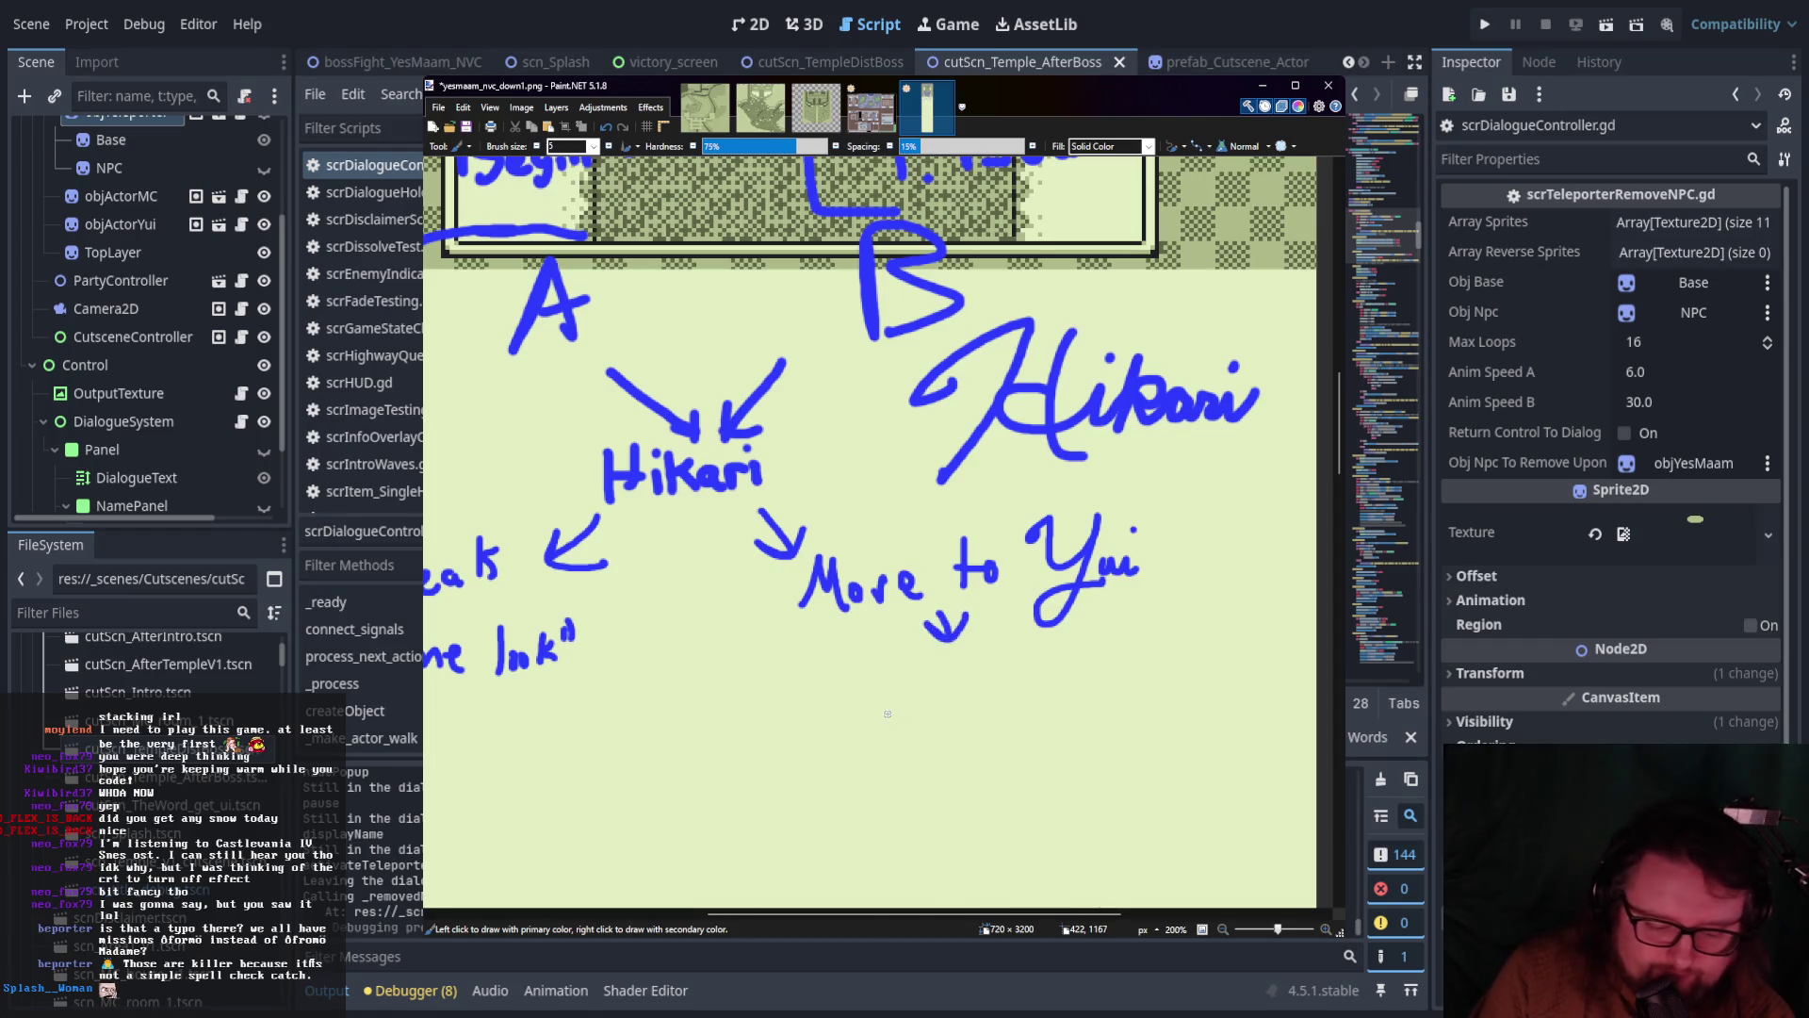
pyautogui.hotkey('ctrl', 'z')
pyautogui.hotkey('ctrl', 'z')
pyautogui.moveTo(915, 615)
pyautogui.mouseDown()
pyautogui.moveTo(919, 662)
pyautogui.moveTo(941, 638)
pyautogui.moveTo(856, 648)
pyautogui.moveTo(888, 632)
pyautogui.mouseUp()
pyautogui.scroll(-2, 933, 632)
pyautogui.moveTo(902, 614)
pyautogui.mouseDown()
pyautogui.moveTo(901, 637)
pyautogui.moveTo(937, 642)
pyautogui.moveTo(1137, 624)
pyautogui.mouseUp()
pyautogui.moveTo(941, 648)
pyautogui.mouseDown()
pyautogui.moveTo(944, 685)
pyautogui.moveTo(965, 659)
pyautogui.mouseUp()
pyautogui.moveTo(886, 705)
pyautogui.mouseDown()
pyautogui.moveTo(865, 732)
pyautogui.moveTo(956, 716)
pyautogui.moveTo(980, 692)
pyautogui.moveTo(1021, 706)
pyautogui.moveTo(957, 702)
pyautogui.mouseUp()
pyautogui.scroll(-2, 973, 743)
pyautogui.moveTo(946, 683); pyautogui.dragTo(978, 684)
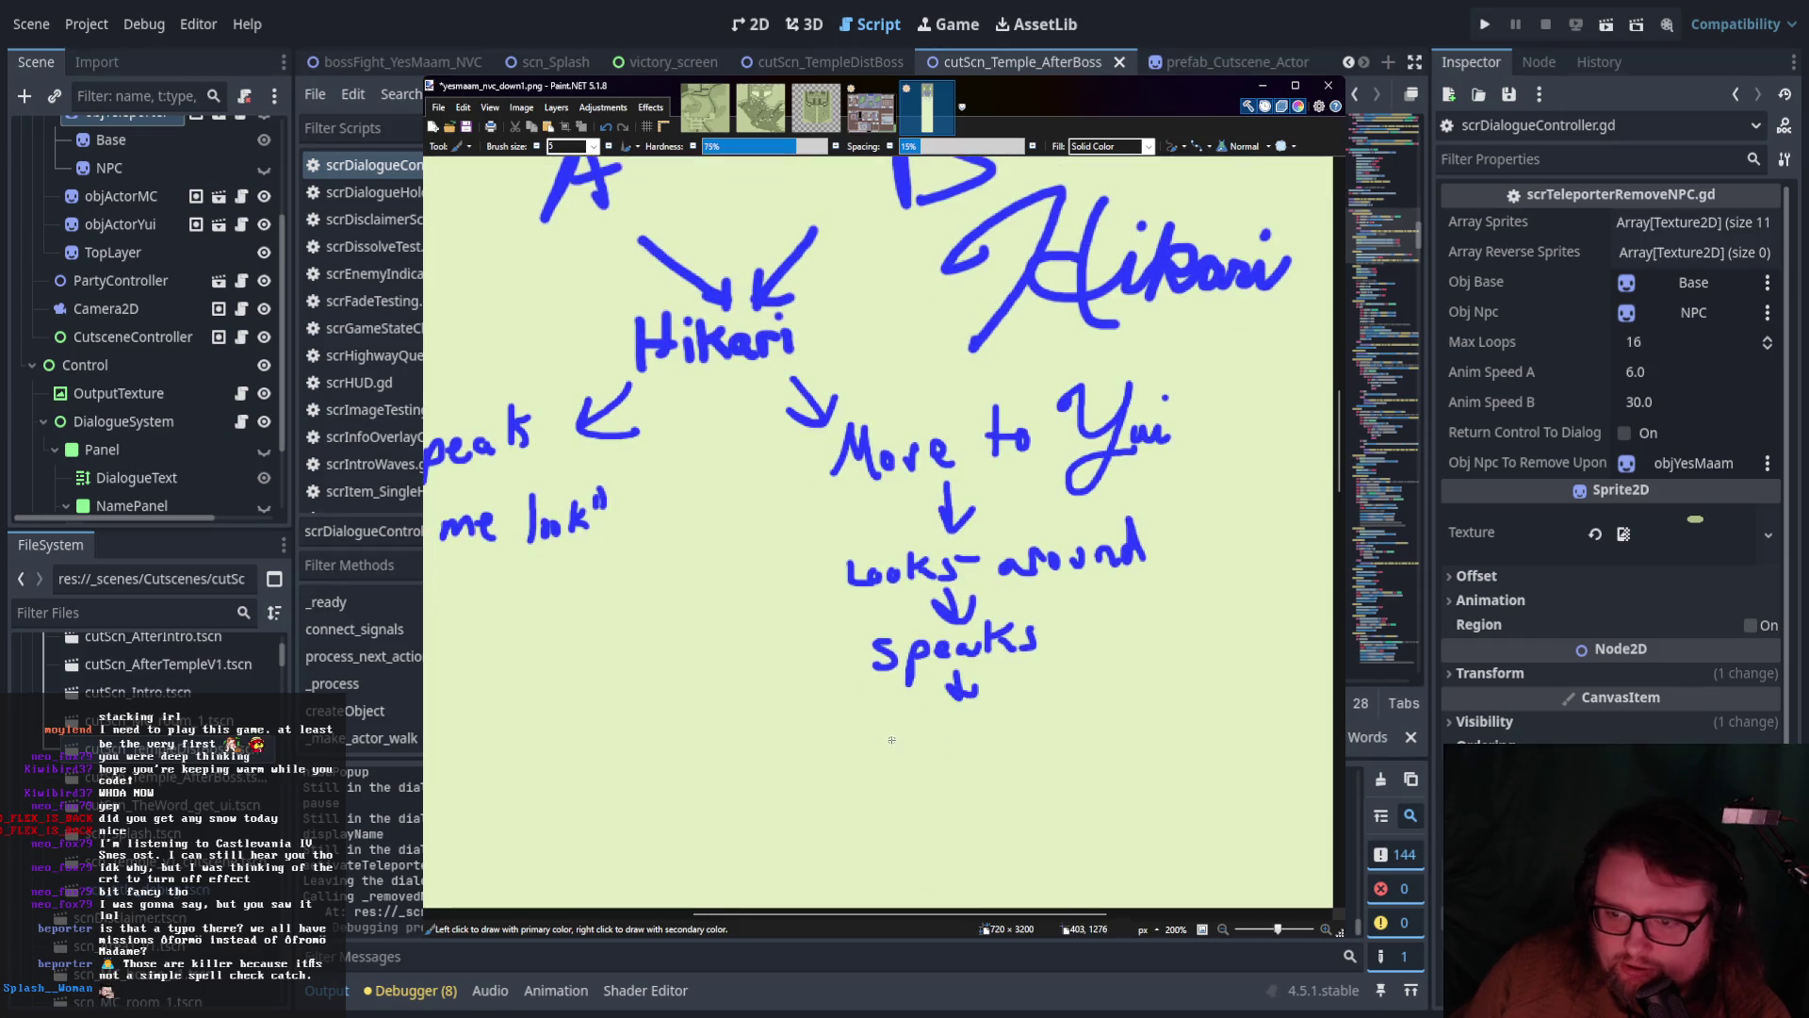
pyautogui.moveTo(897, 731)
pyautogui.mouseDown()
pyautogui.moveTo(895, 768)
pyautogui.moveTo(984, 722)
pyautogui.moveTo(1135, 735)
pyautogui.moveTo(1165, 697)
pyautogui.moveTo(1143, 704)
pyautogui.mouseUp()
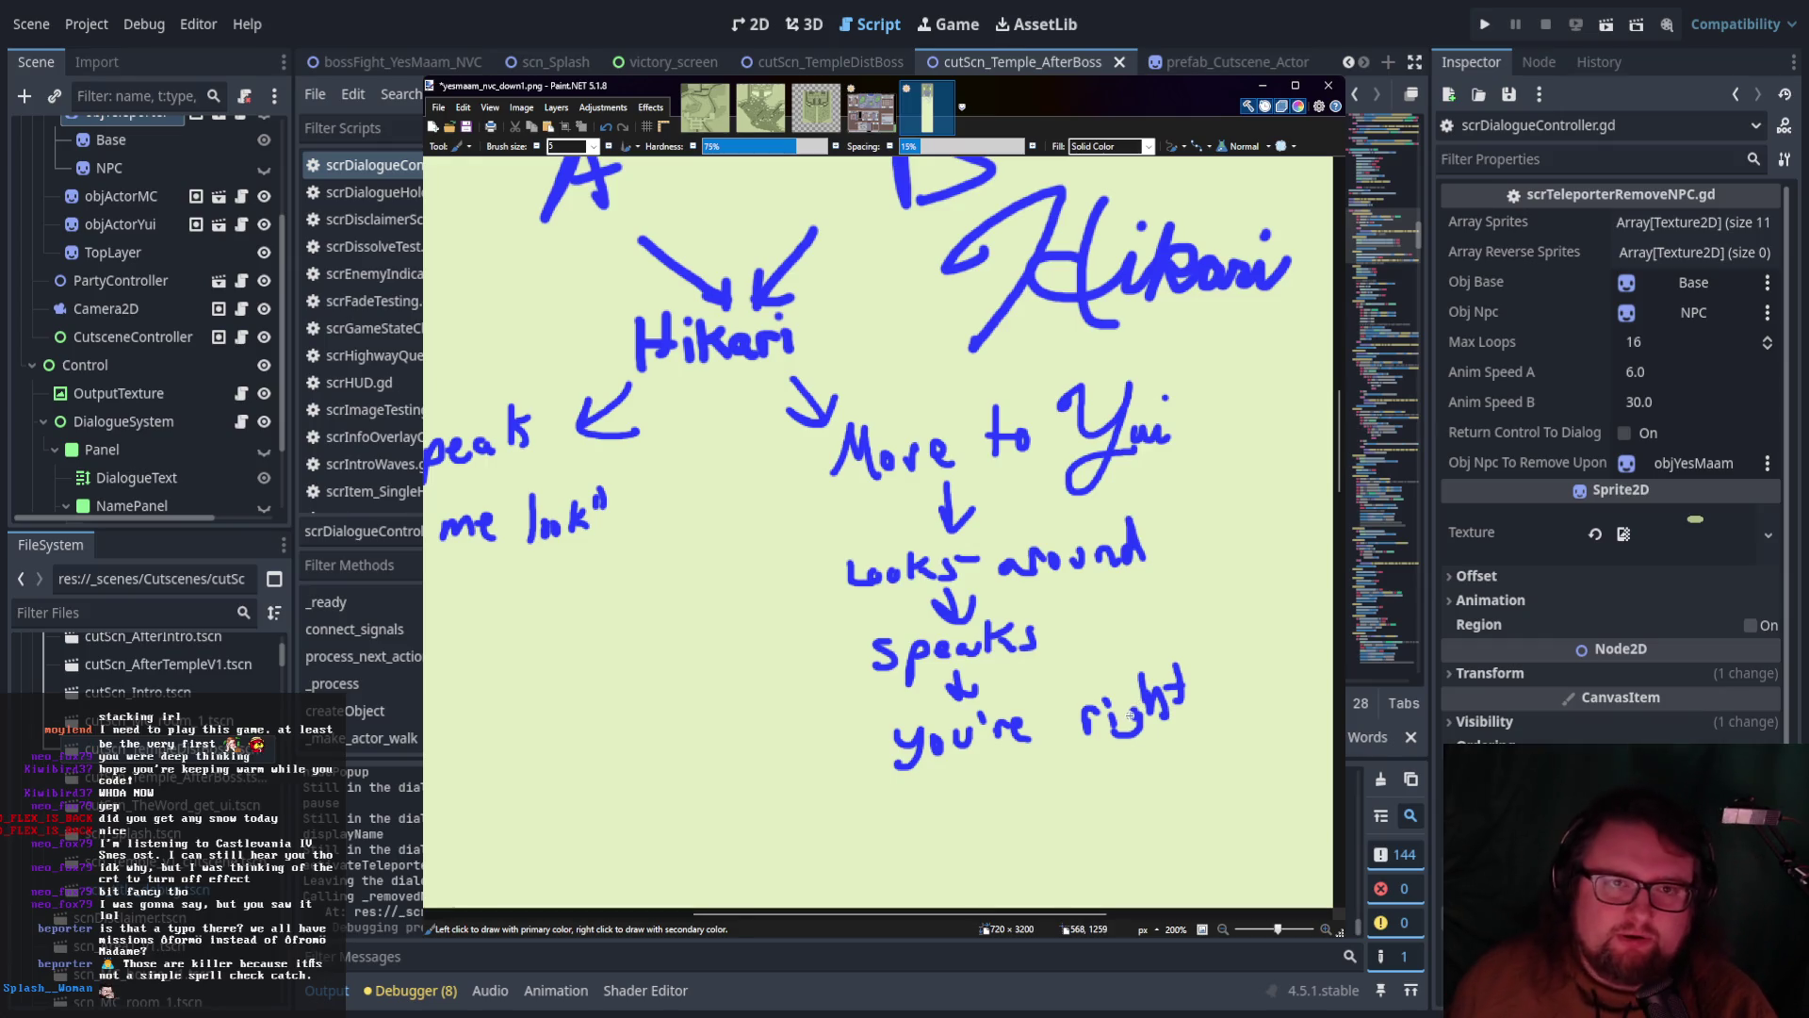
pyautogui.scroll(10, 1179, 545)
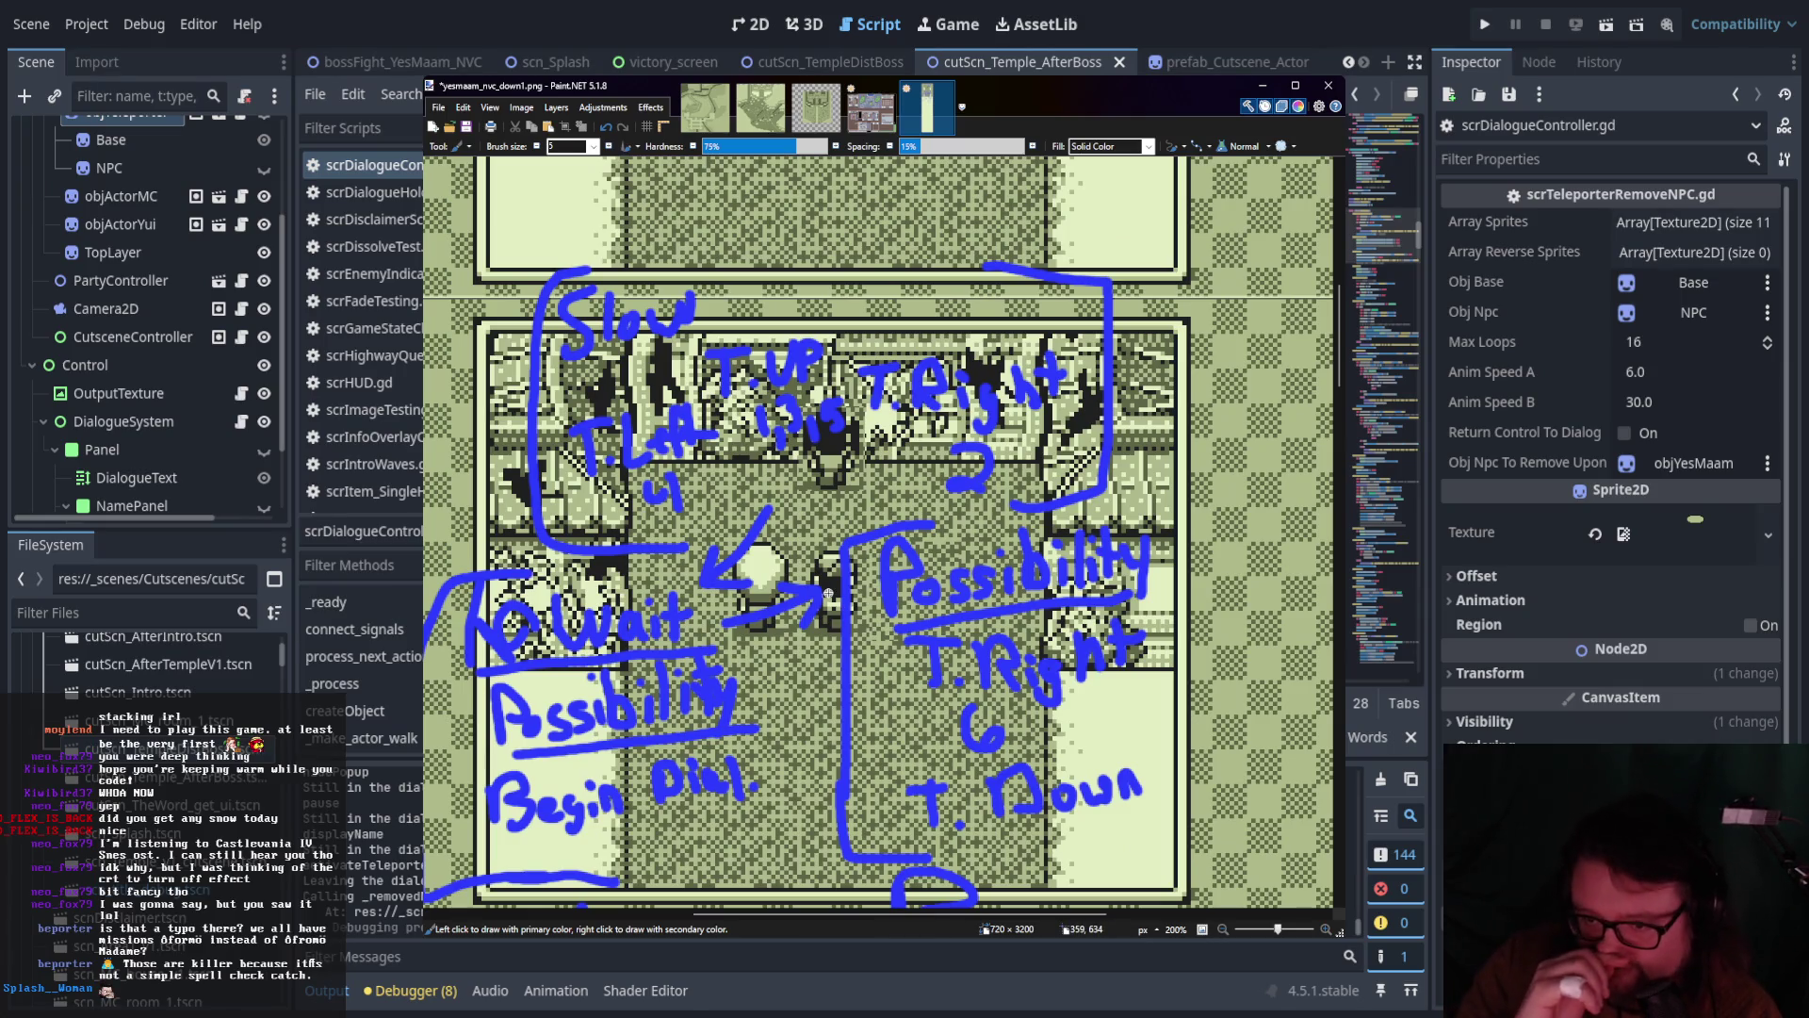
pyautogui.scroll(1, 838, 566)
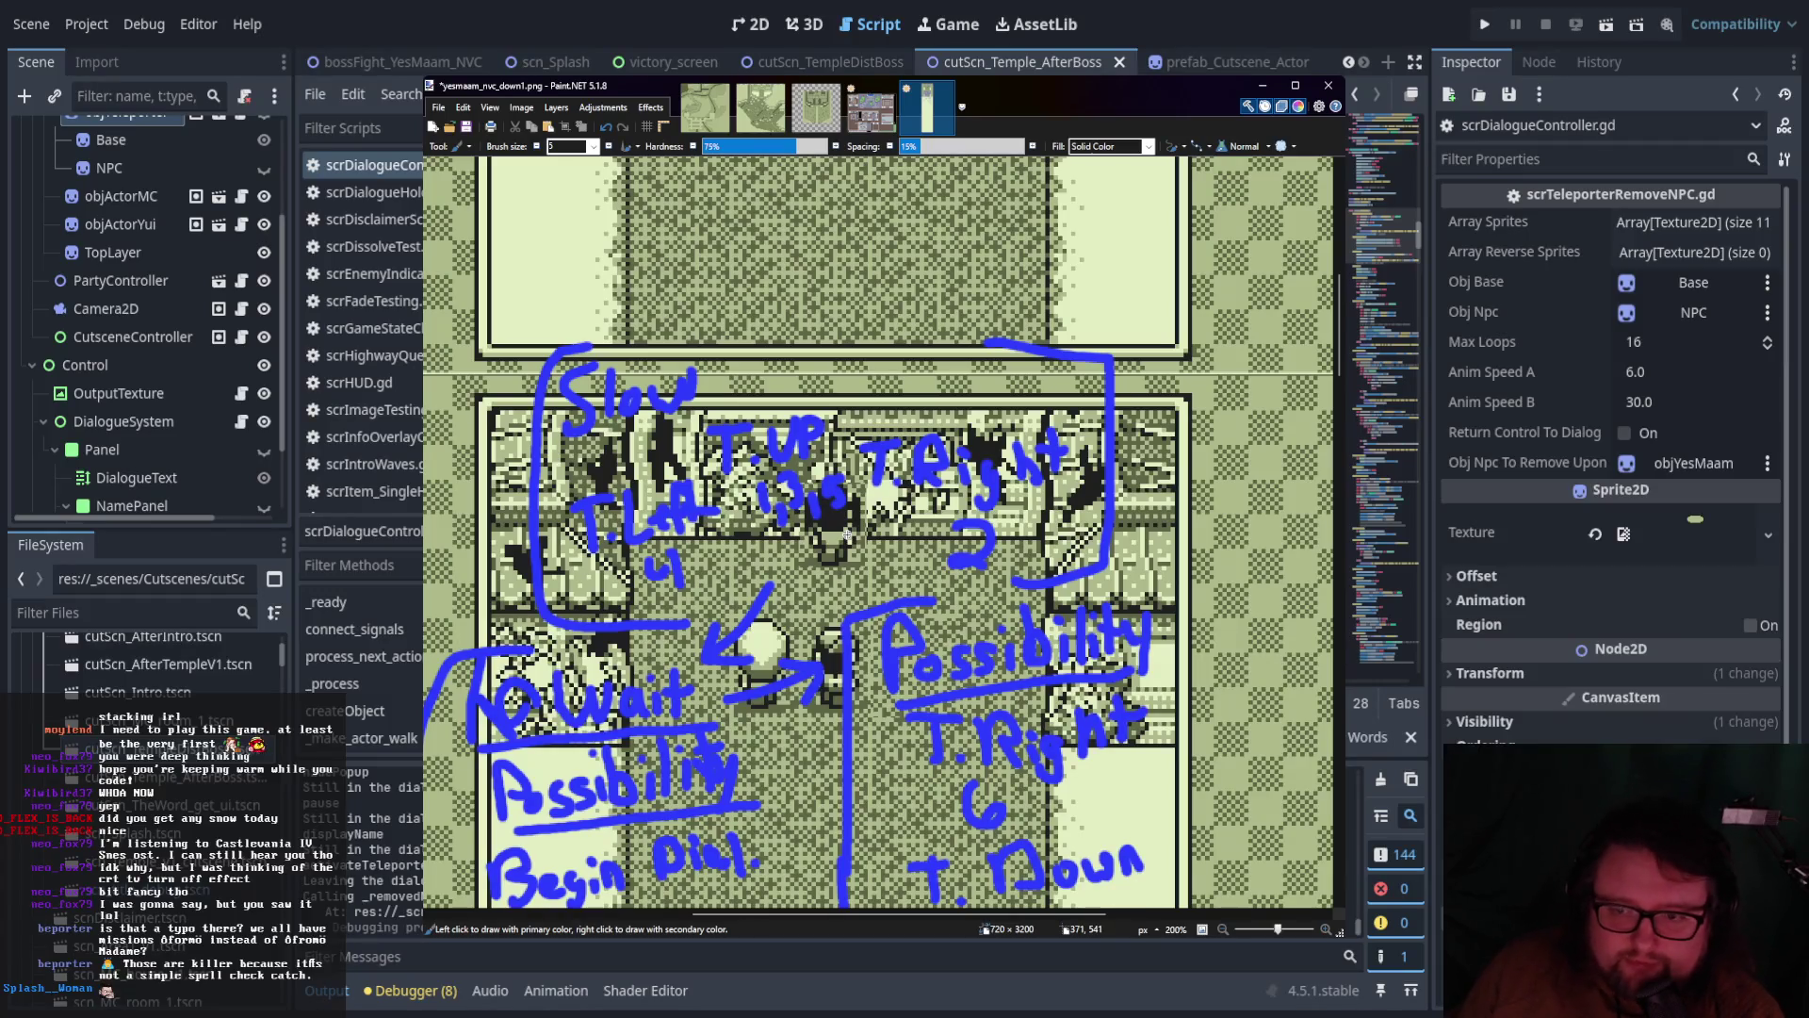
pyautogui.scroll(-3, 846, 534)
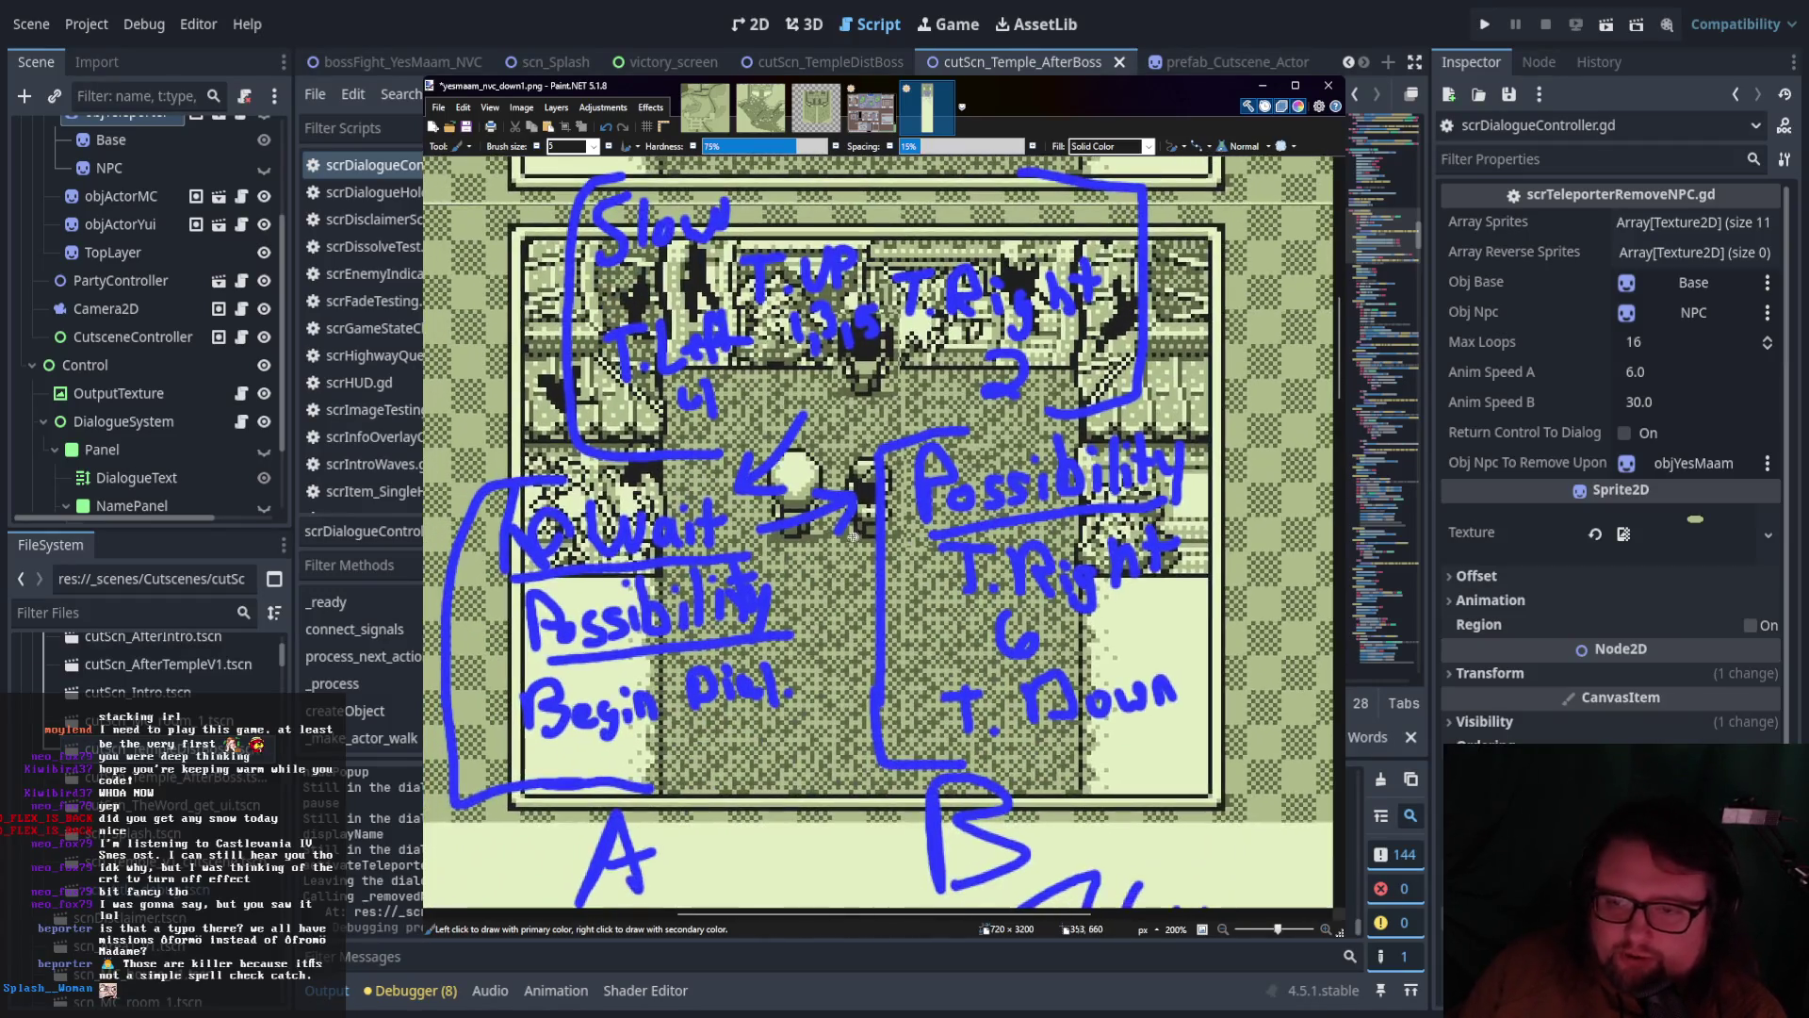
pyautogui.scroll(-3, 821, 516)
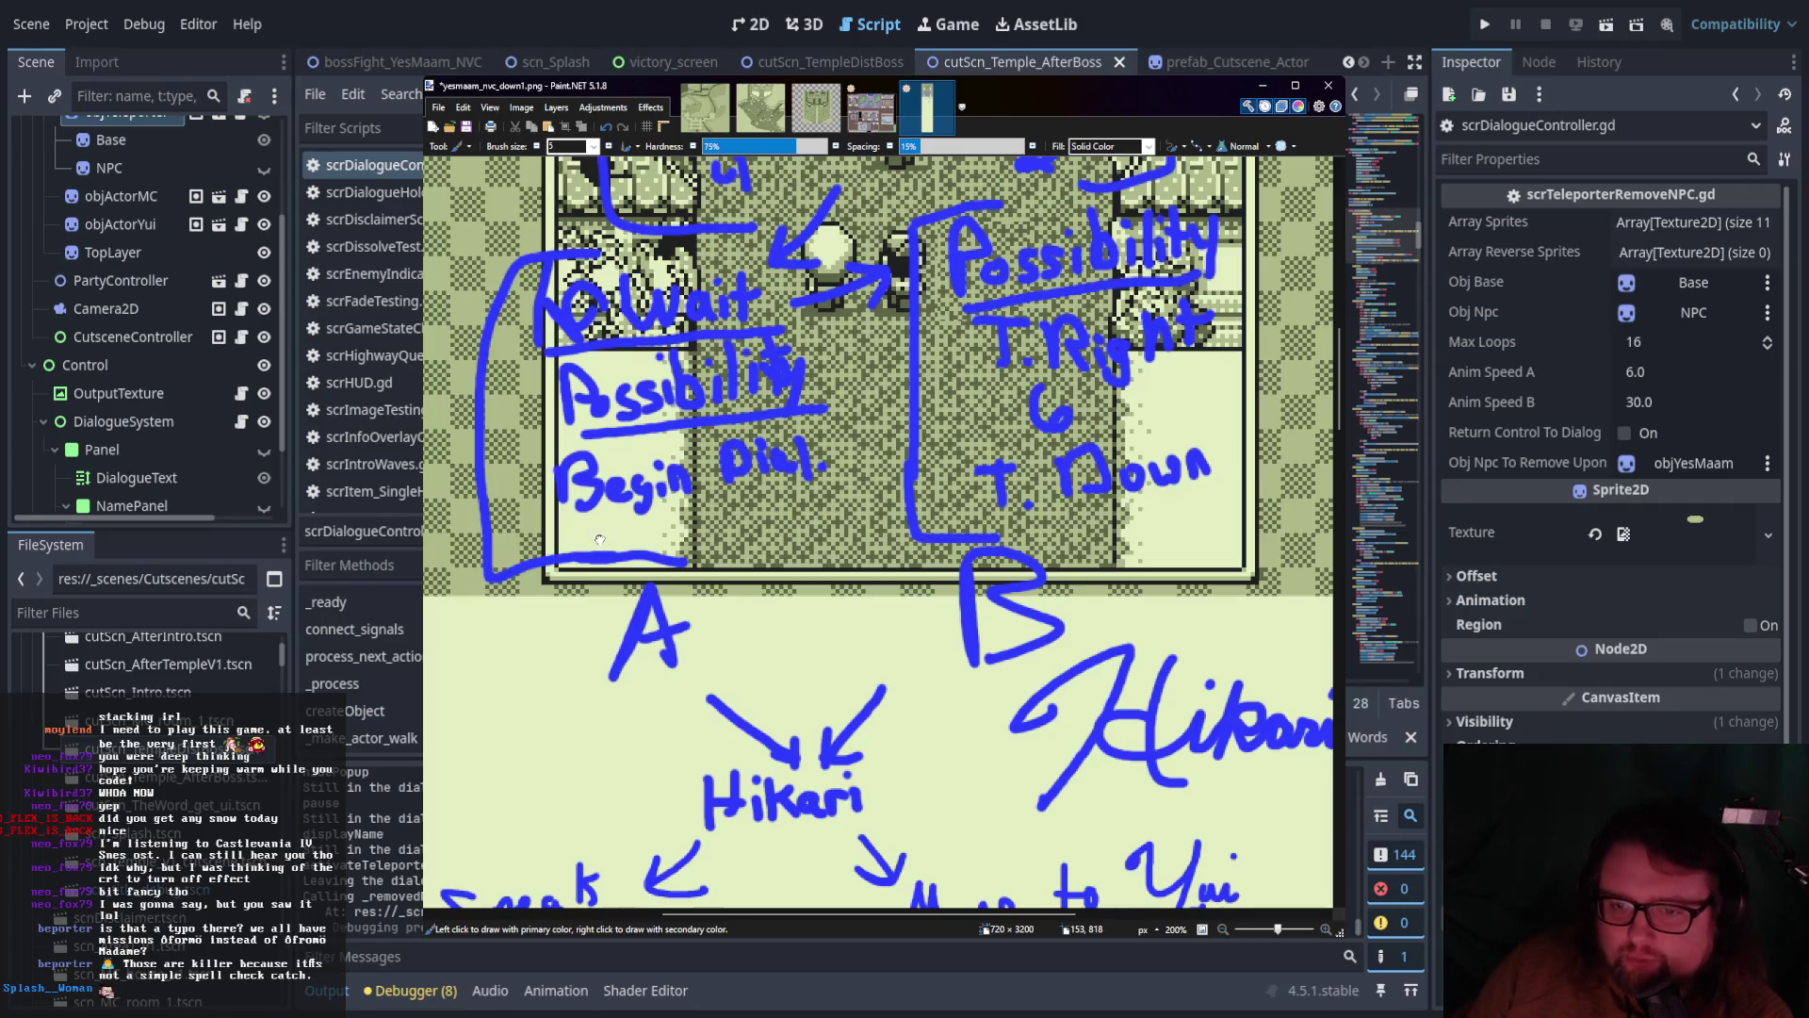
pyautogui.scroll(-5, 763, 460)
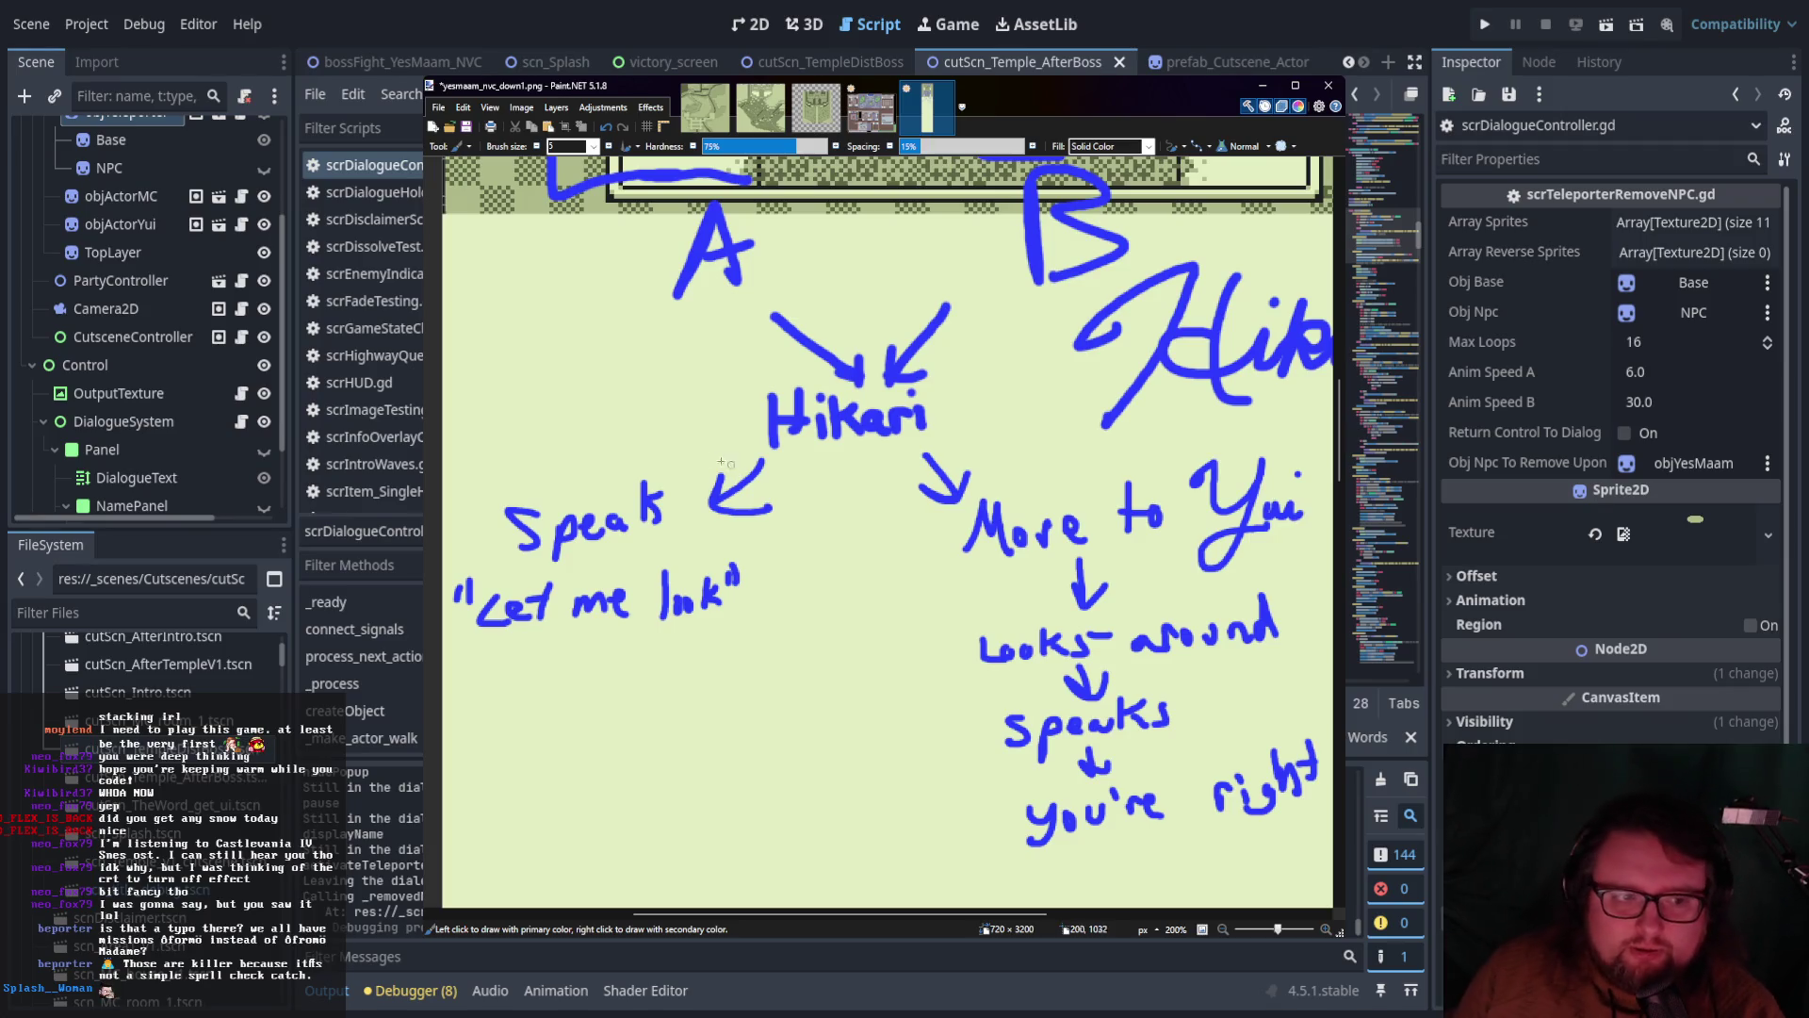
pyautogui.scroll(-1, 726, 442)
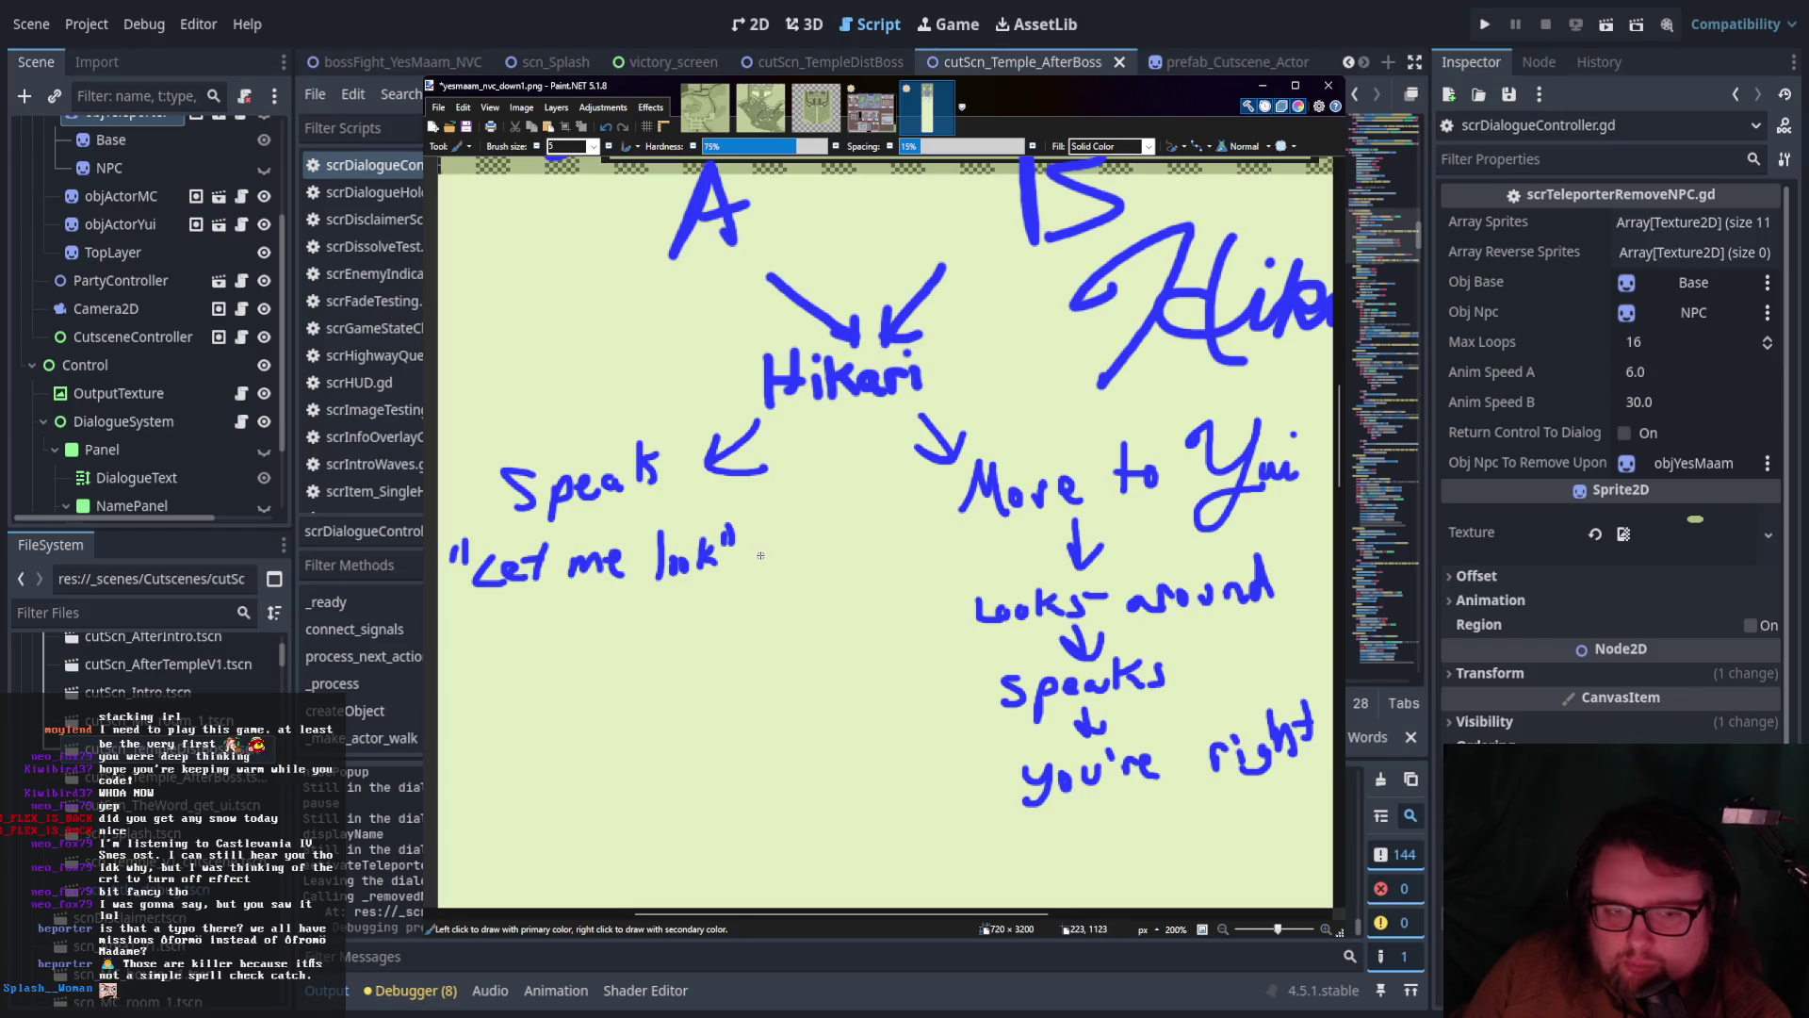
pyautogui.scroll(1, 864, 628)
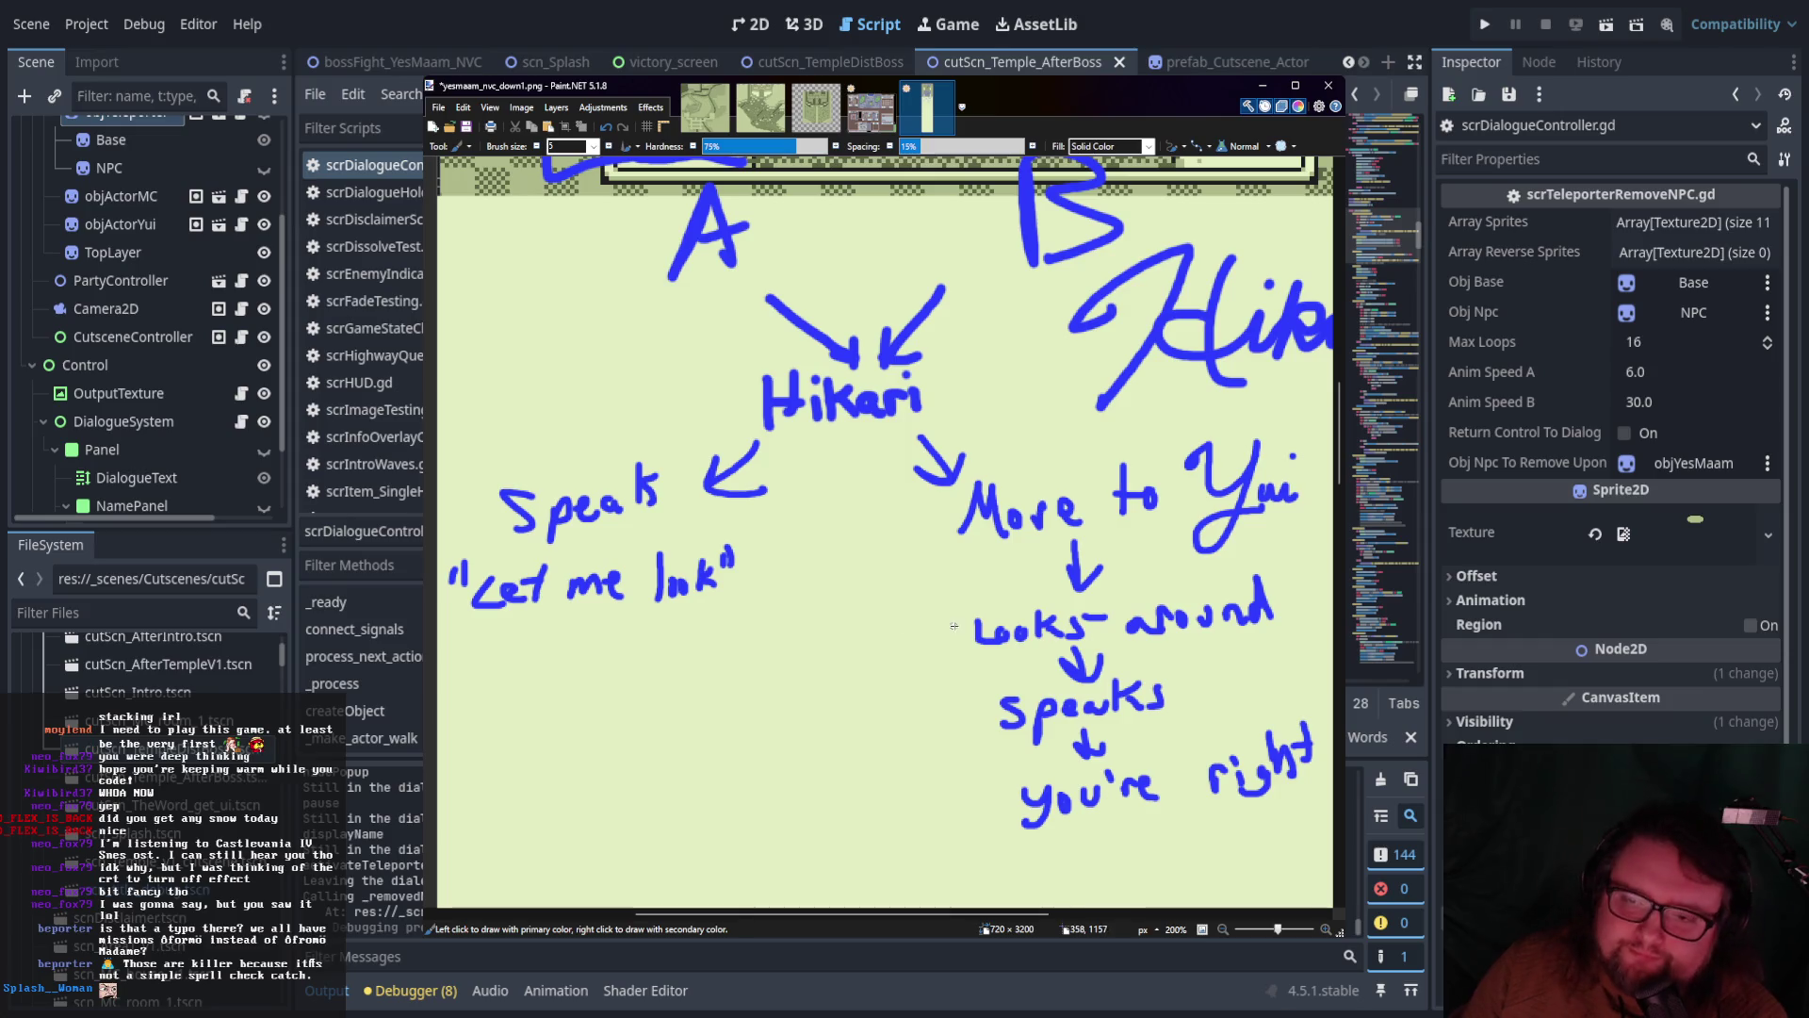
pyautogui.scroll(-3, 859, 625)
# Extend the Speak branch with arrows down to 'Moves to Yui' and 'Look around'
pyautogui.moveTo(609, 554); pyautogui.dragTo(603, 592)
pyautogui.moveTo(587, 570)
pyautogui.mouseDown()
pyautogui.moveTo(603, 594)
pyautogui.moveTo(618, 566)
pyautogui.mouseUp()
pyautogui.moveTo(517, 653)
pyautogui.mouseDown()
pyautogui.moveTo(612, 624)
pyautogui.moveTo(676, 630)
pyautogui.moveTo(749, 578)
pyautogui.moveTo(745, 654)
pyautogui.mouseUp()
pyautogui.moveTo(754, 605); pyautogui.dragTo(780, 610)
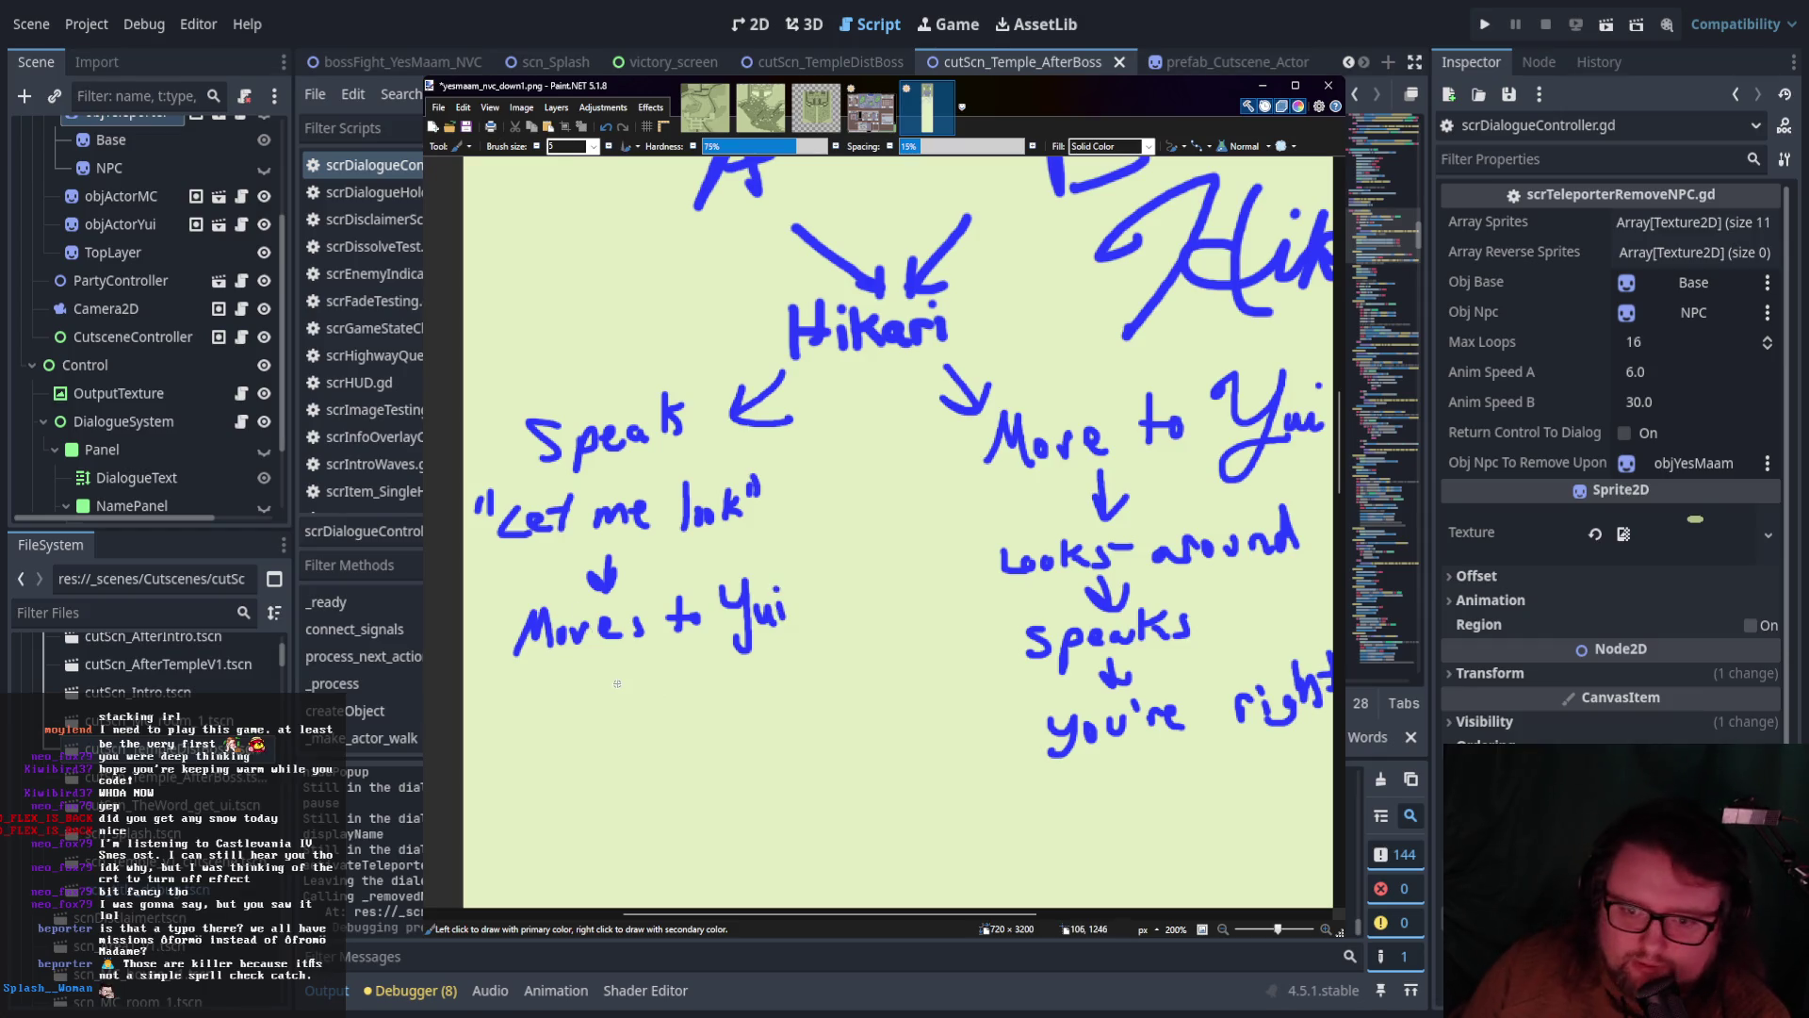
pyautogui.moveTo(609, 645); pyautogui.dragTo(609, 691)
pyautogui.moveTo(592, 669)
pyautogui.mouseDown()
pyautogui.moveTo(609, 690)
pyautogui.moveTo(543, 745)
pyautogui.moveTo(653, 724)
pyautogui.mouseUp()
pyautogui.hotkey('ctrl', 'z')
pyautogui.hotkey('ctrl', 'z')
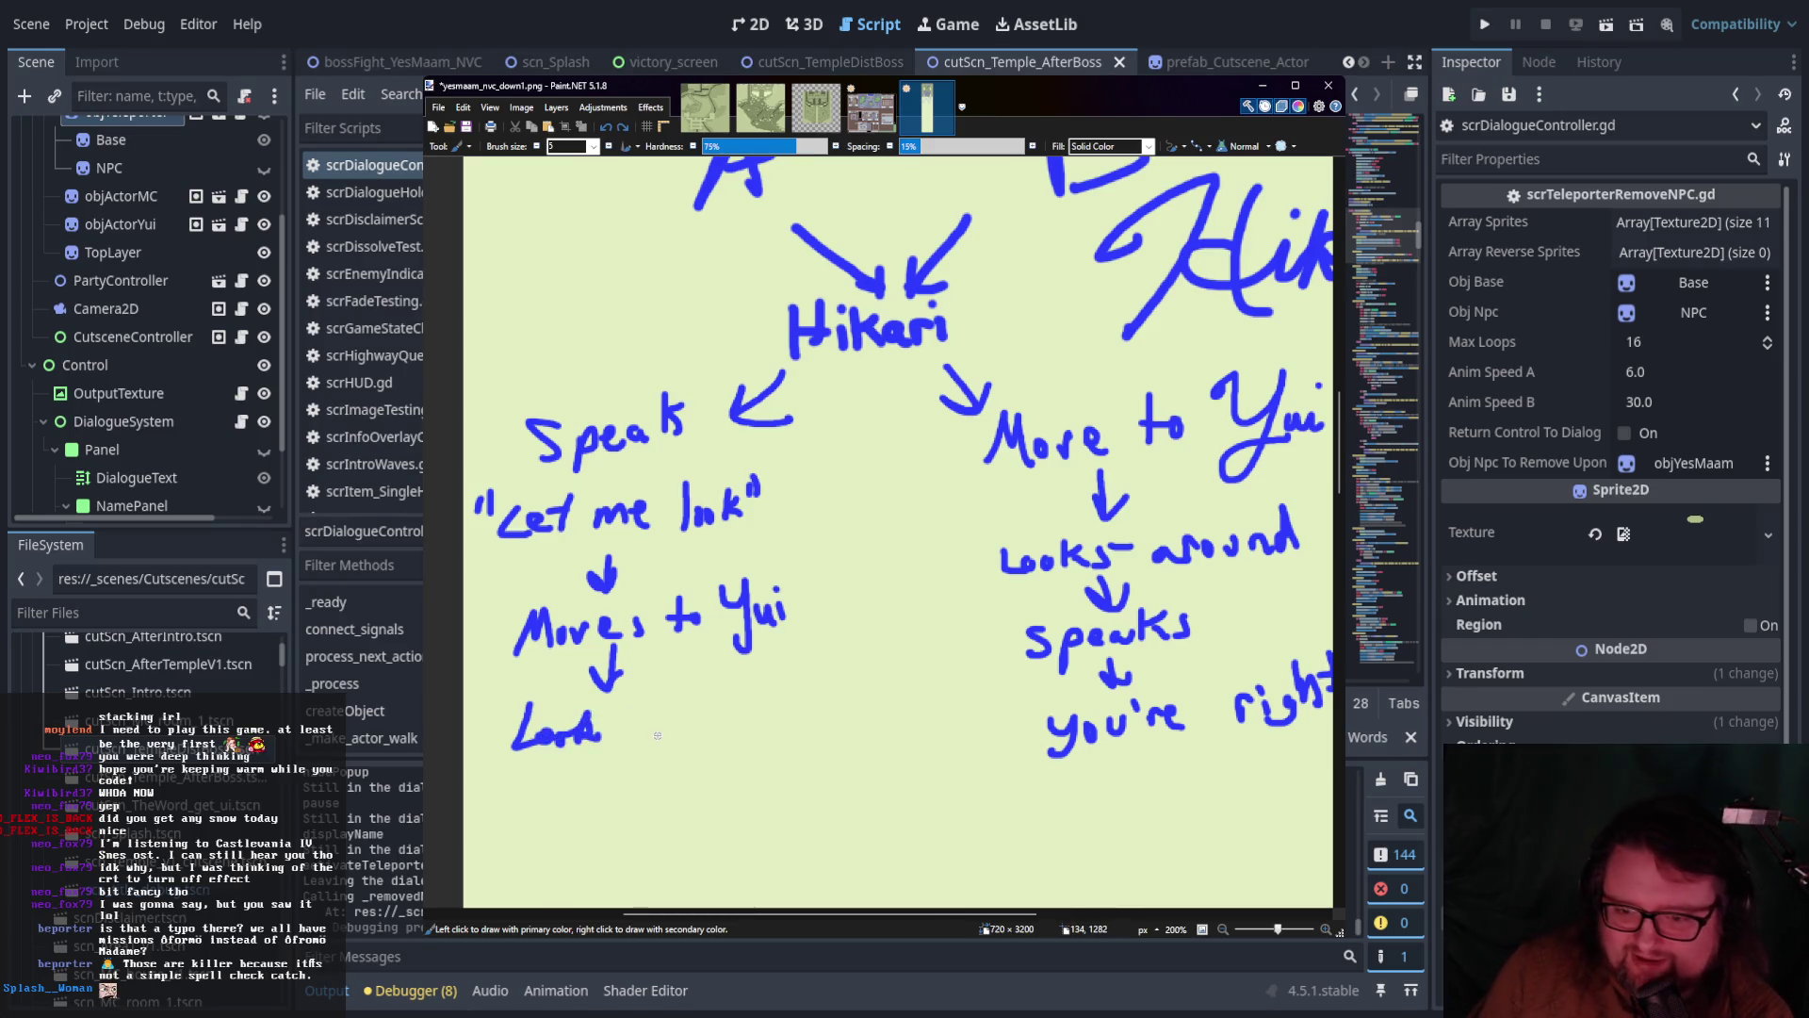
pyautogui.moveTo(644, 724)
pyautogui.mouseDown()
pyautogui.moveTo(649, 739)
pyautogui.moveTo(740, 724)
pyautogui.moveTo(807, 742)
pyautogui.mouseUp()
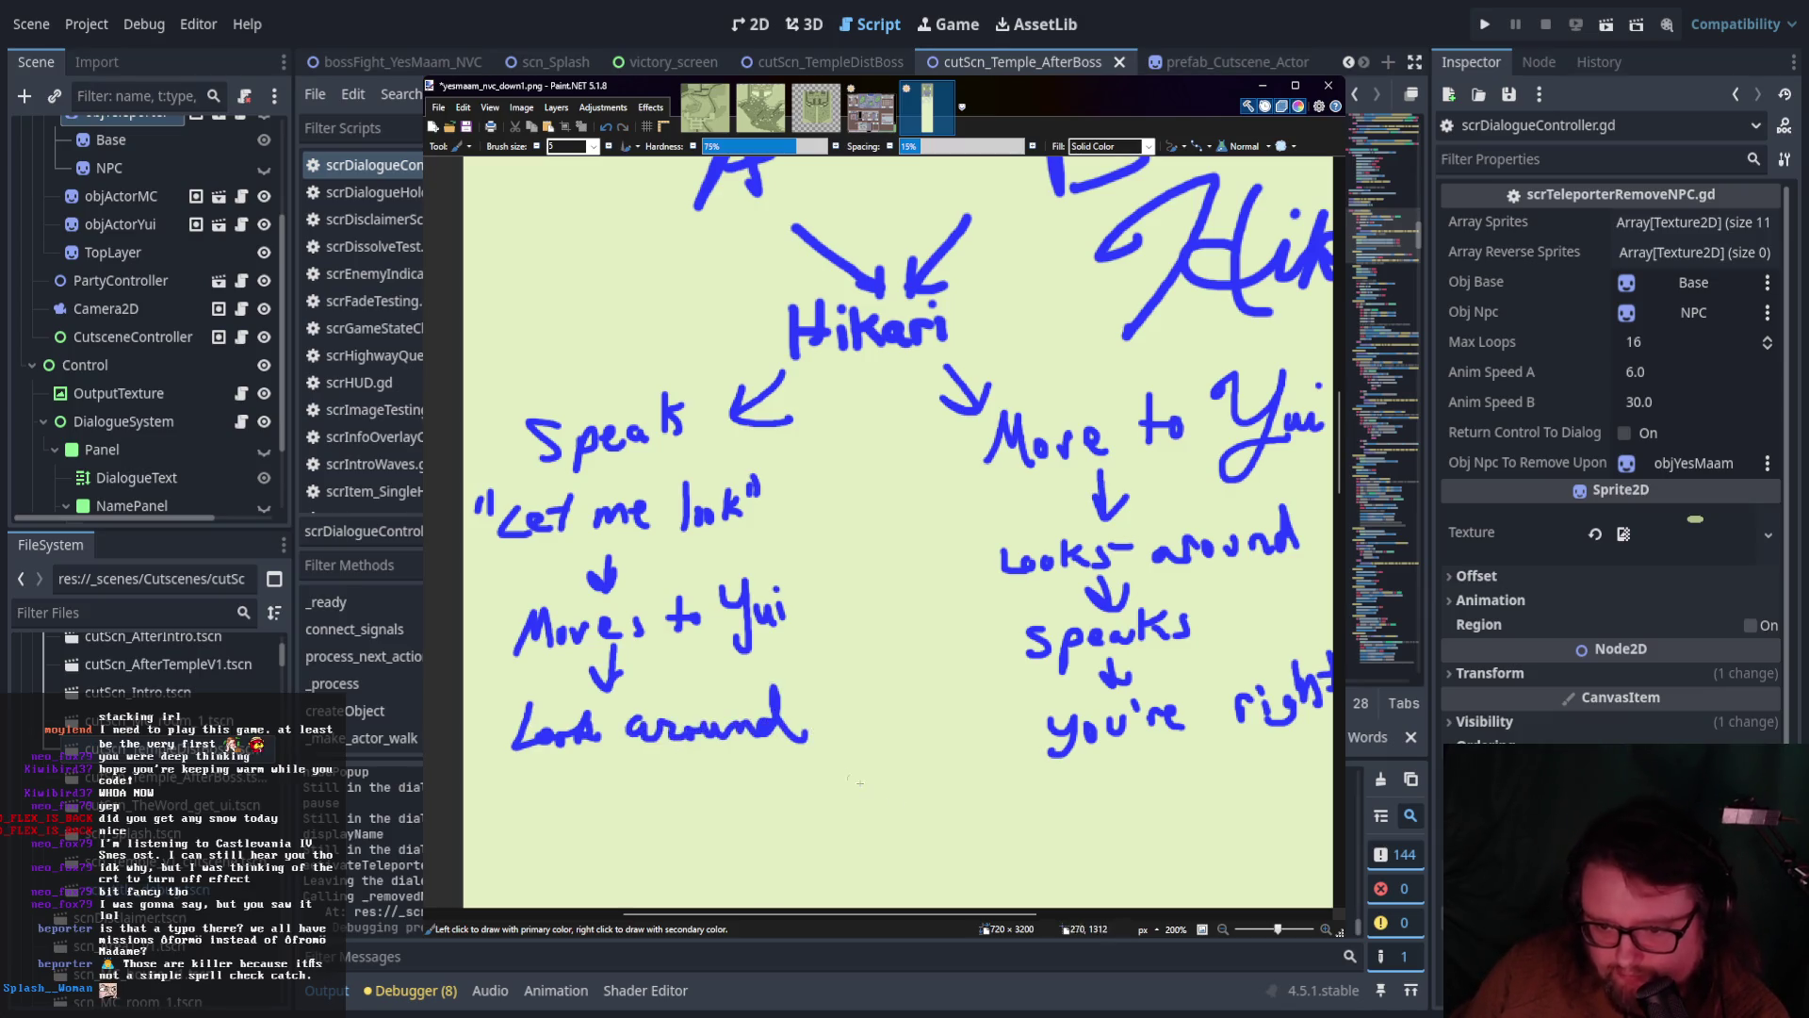
# Draw a curved blue arrow from 'Look around' into 'you're right'
pyautogui.scroll(-3, 900, 776)
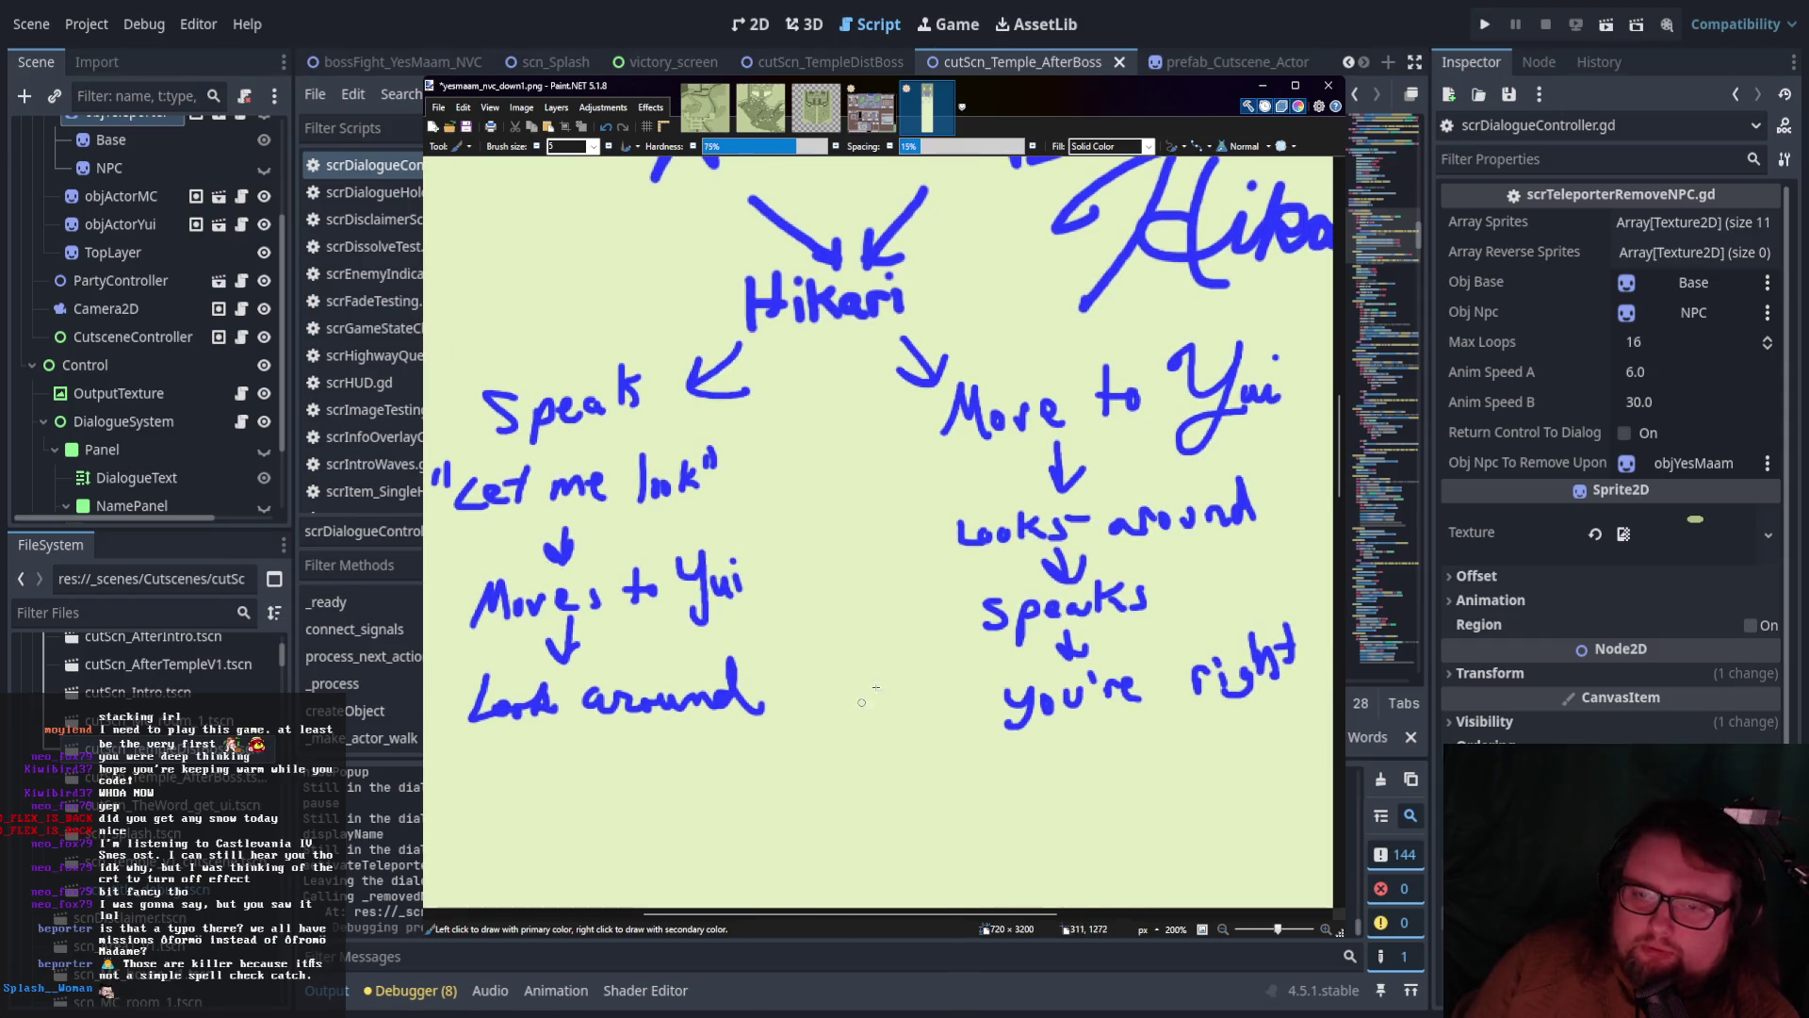
pyautogui.moveTo(633, 660)
pyautogui.mouseDown()
pyautogui.moveTo(712, 732)
pyautogui.moveTo(1010, 636)
pyautogui.mouseUp()
pyautogui.moveTo(1010, 639); pyautogui.dragTo(996, 669)
pyautogui.scroll(1, 1097, 754)
pyautogui.hscroll(1, 1096, 753)
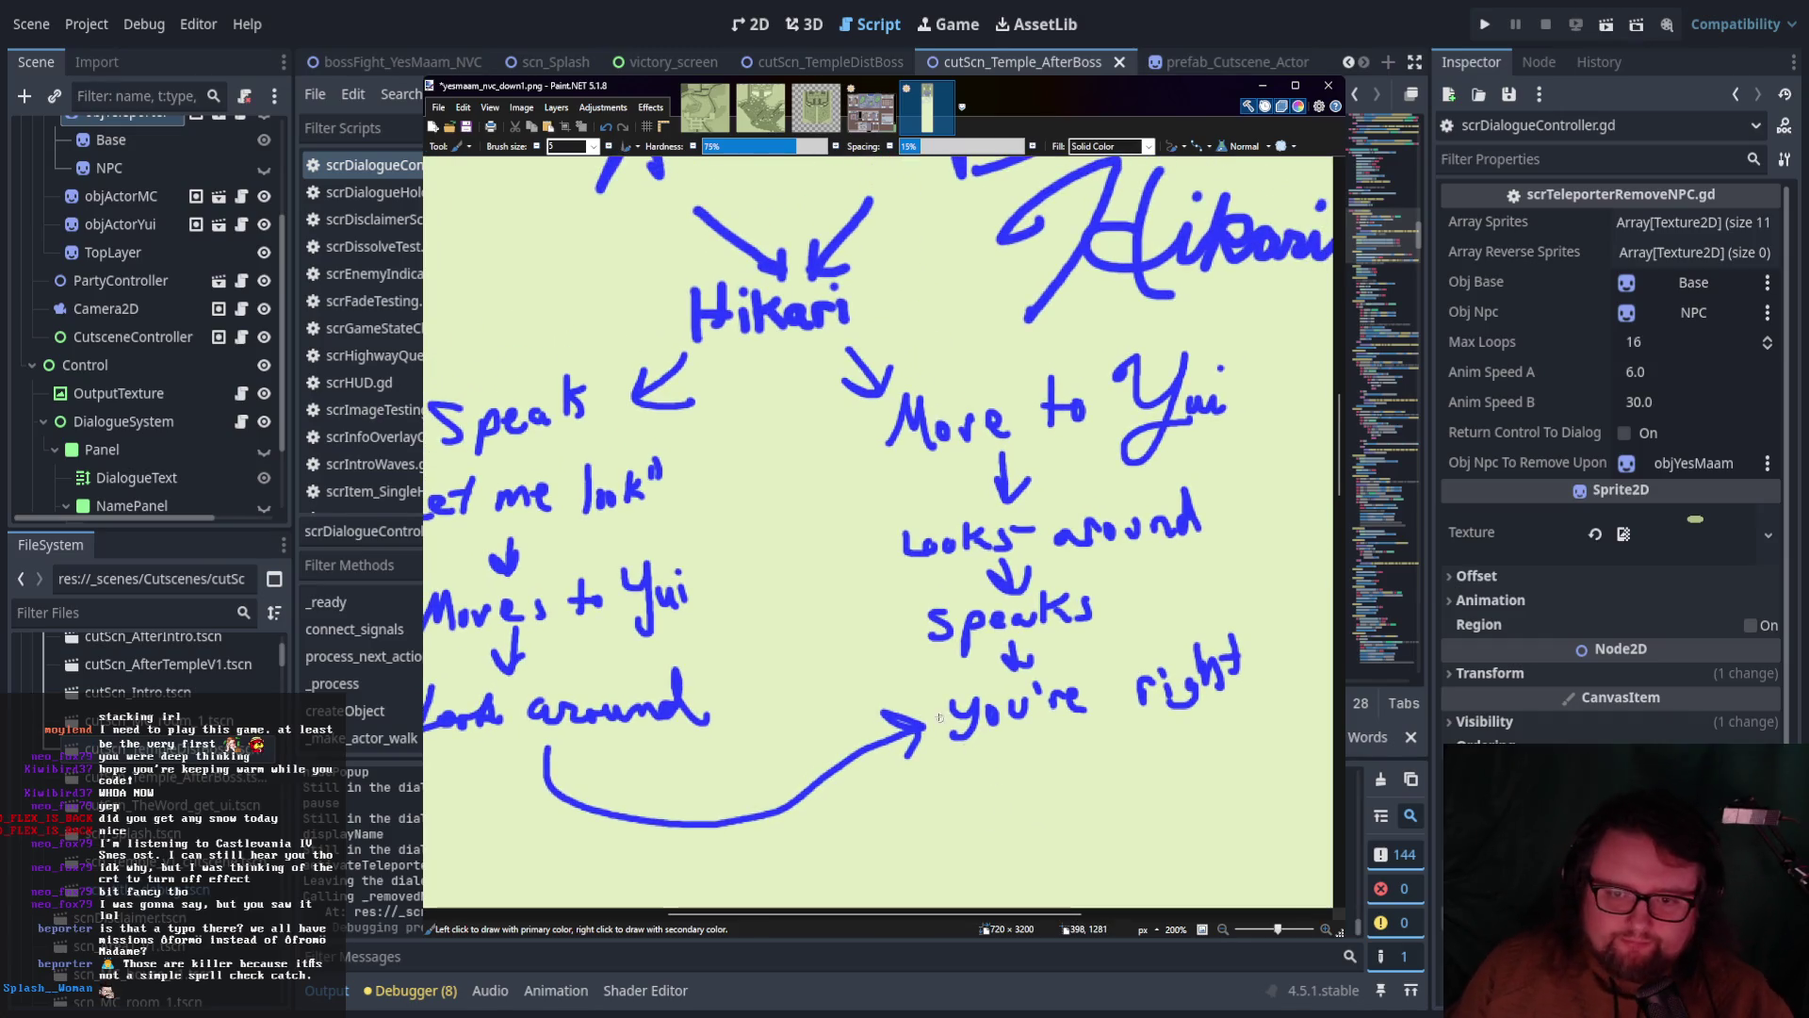
pyautogui.scroll(-2, 862, 587)
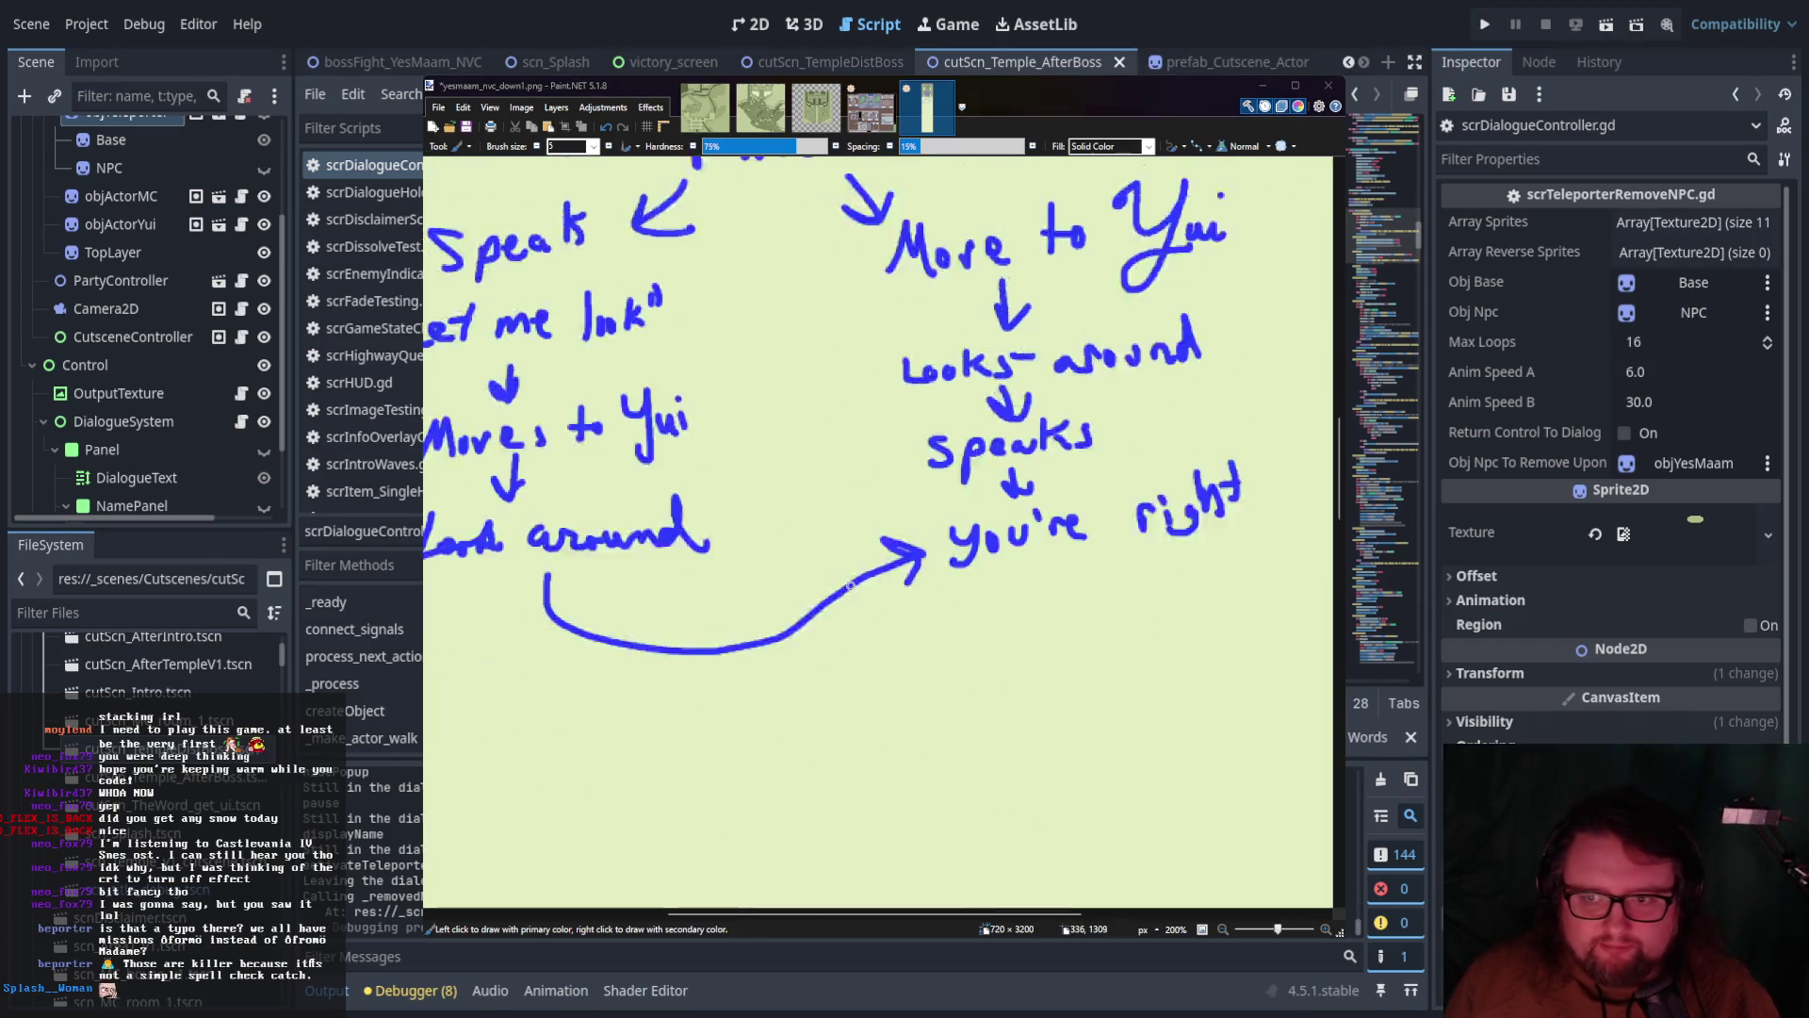
pyautogui.scroll(1, 862, 587)
pyautogui.scroll(-3, 817, 513)
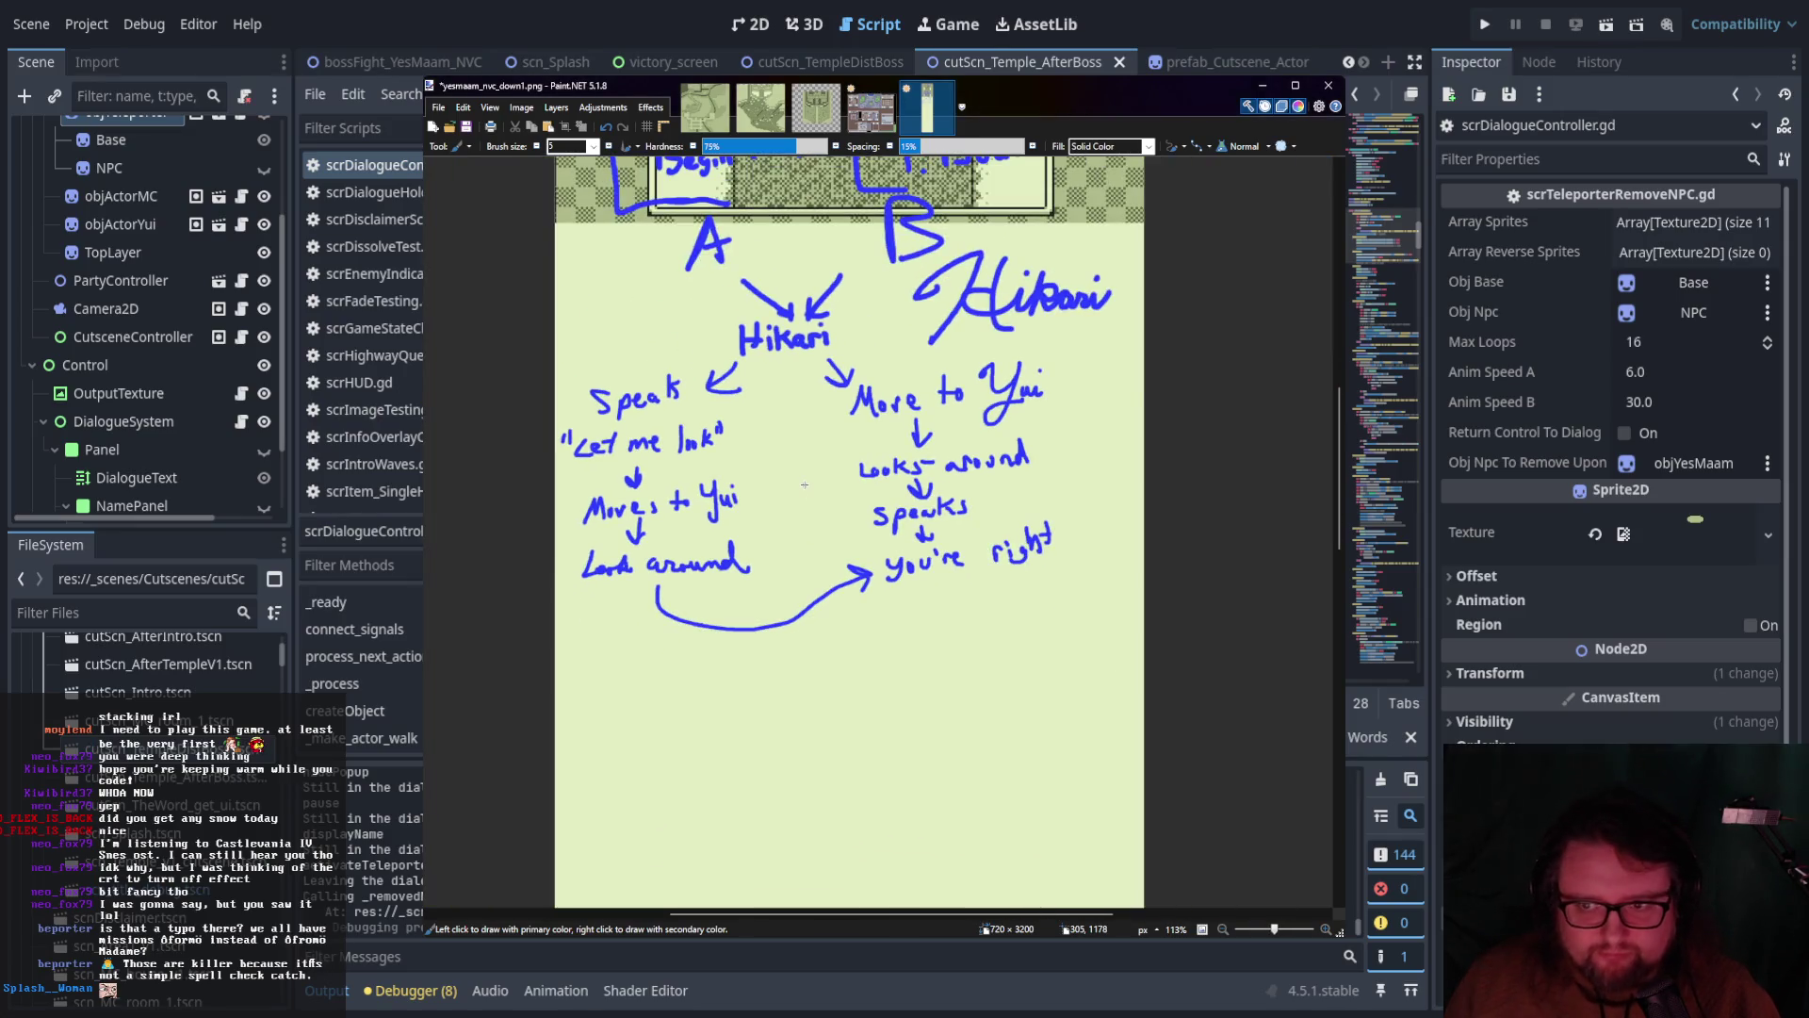
# Draw an arrow down from 'you're right' to a horizontal dividing line across the page
pyautogui.scroll(6, 816, 514)
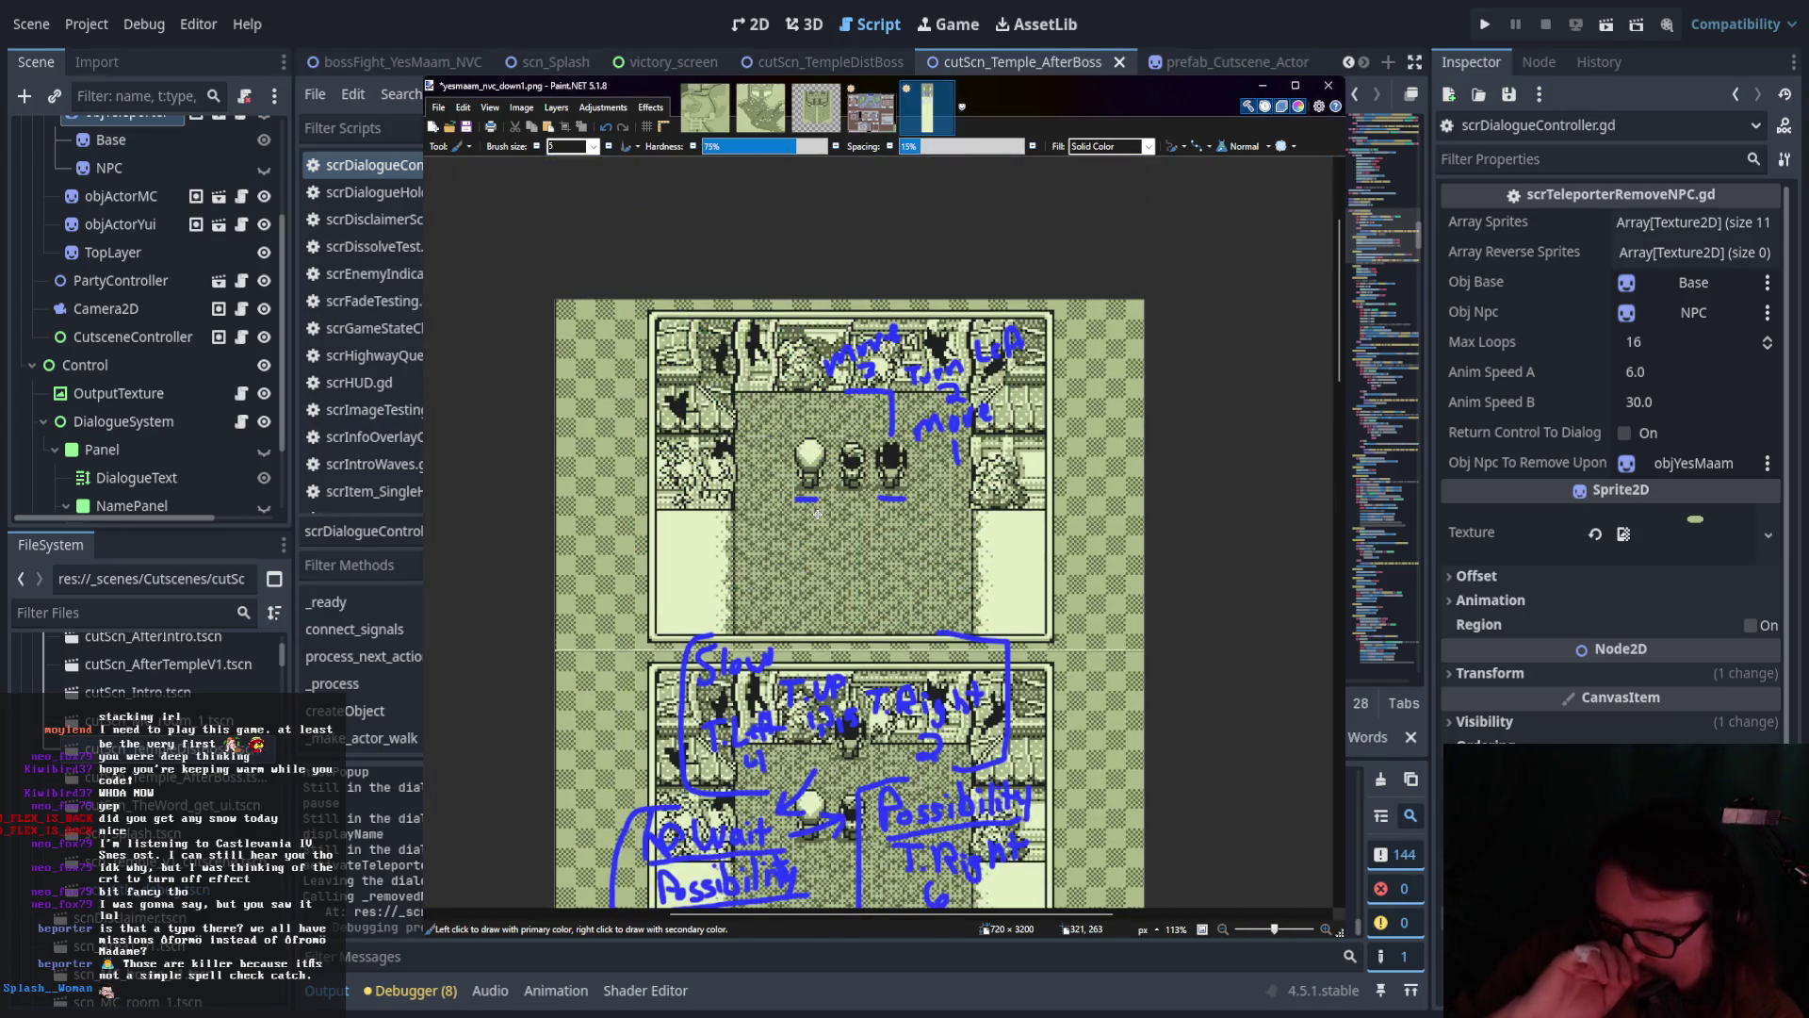
pyautogui.scroll(-3, 817, 513)
pyautogui.scroll(-4, 829, 477)
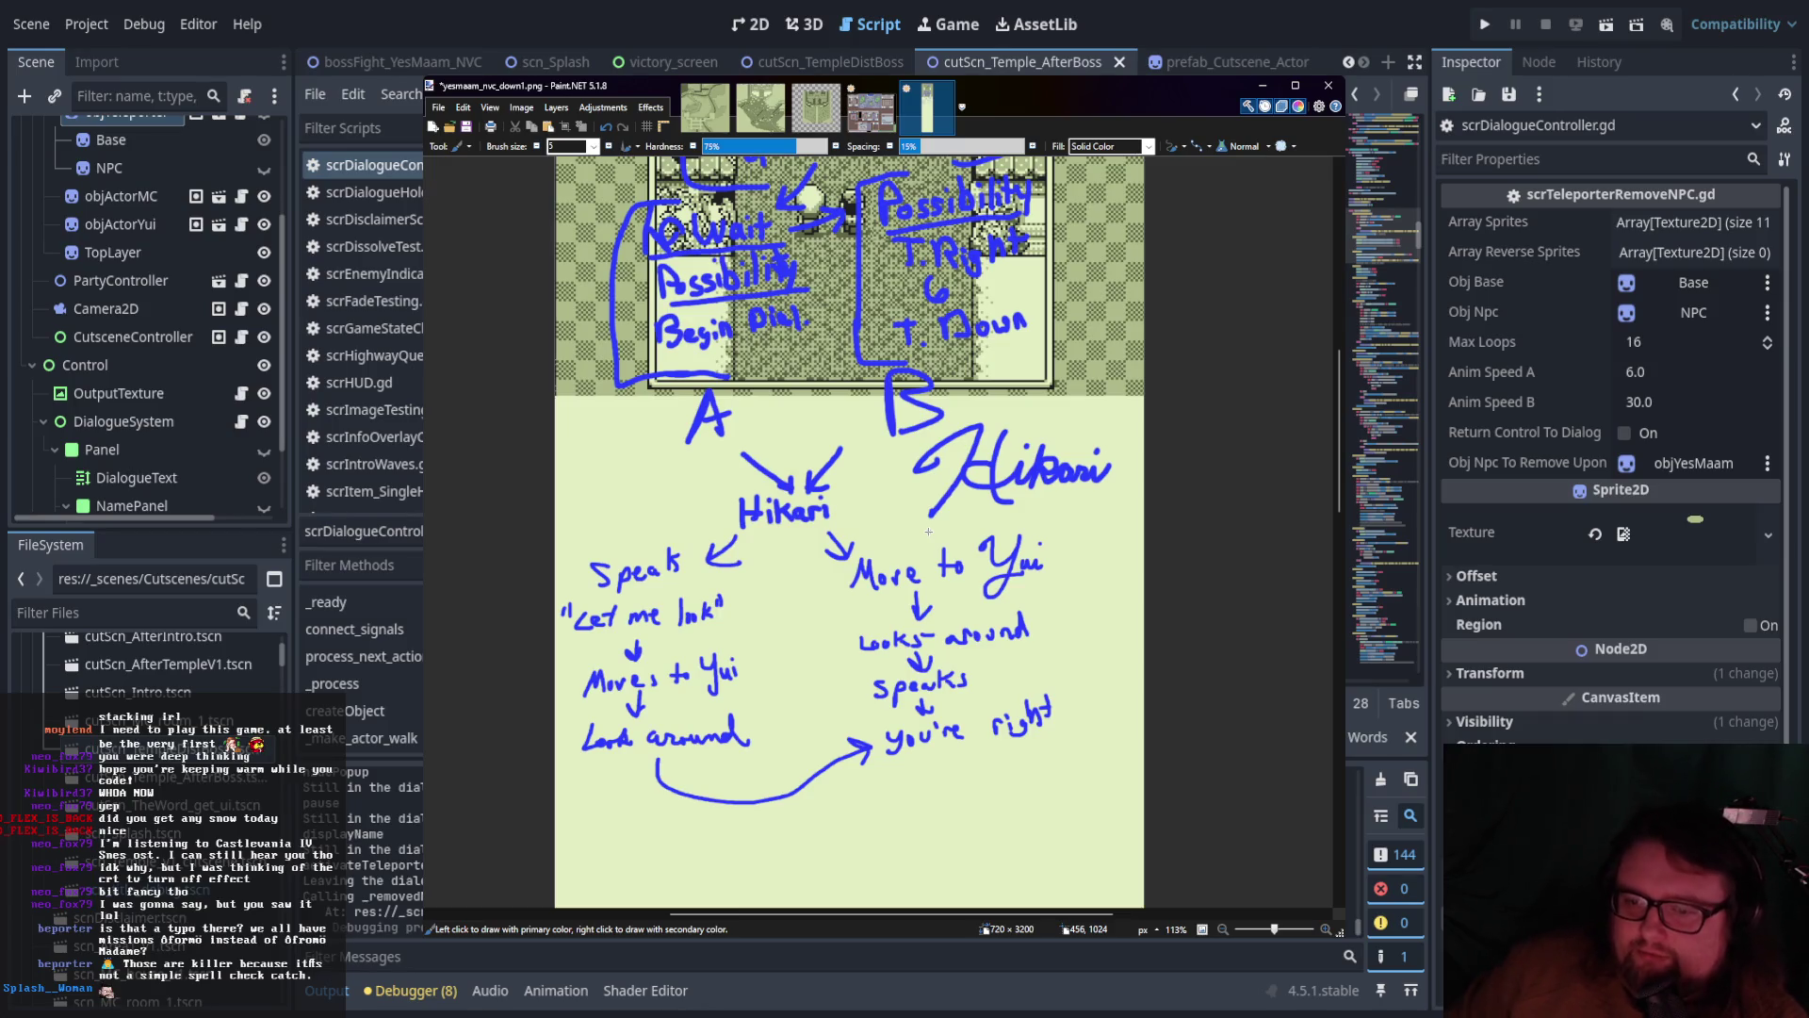
pyautogui.scroll(-4, 744, 556)
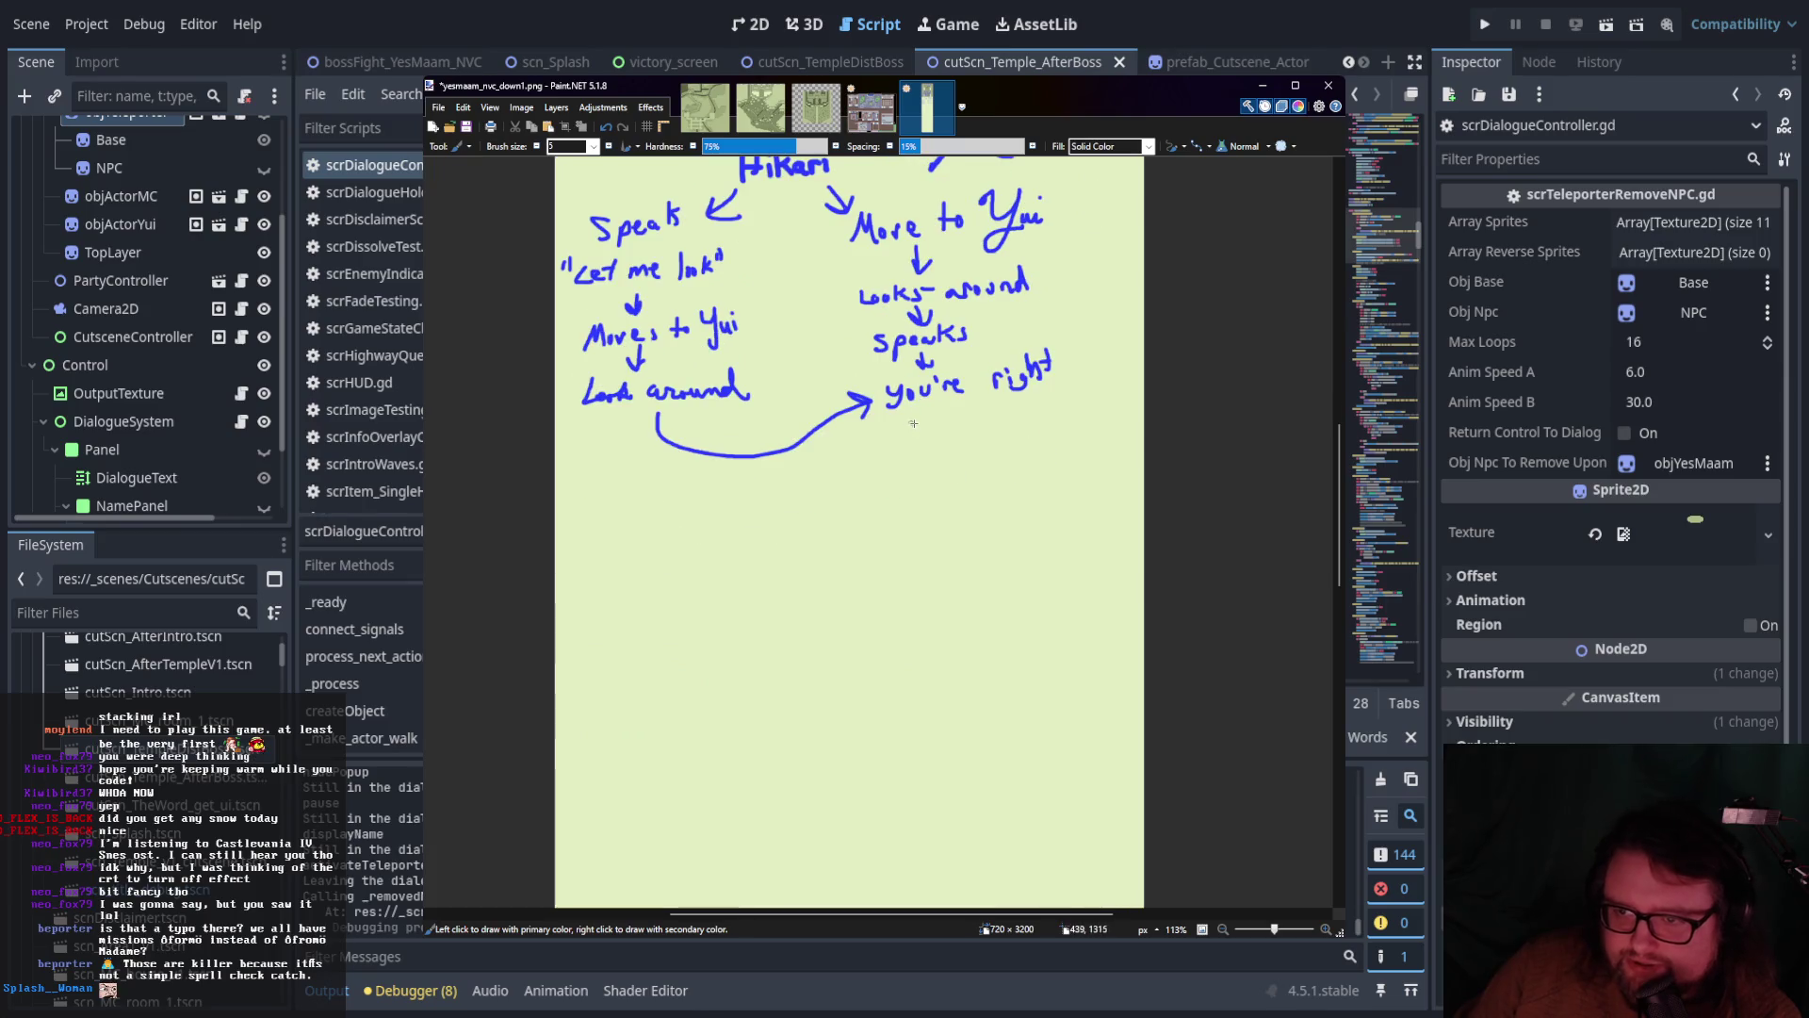
pyautogui.moveTo(924, 411)
pyautogui.mouseDown()
pyautogui.moveTo(812, 501)
pyautogui.moveTo(831, 491)
pyautogui.mouseUp()
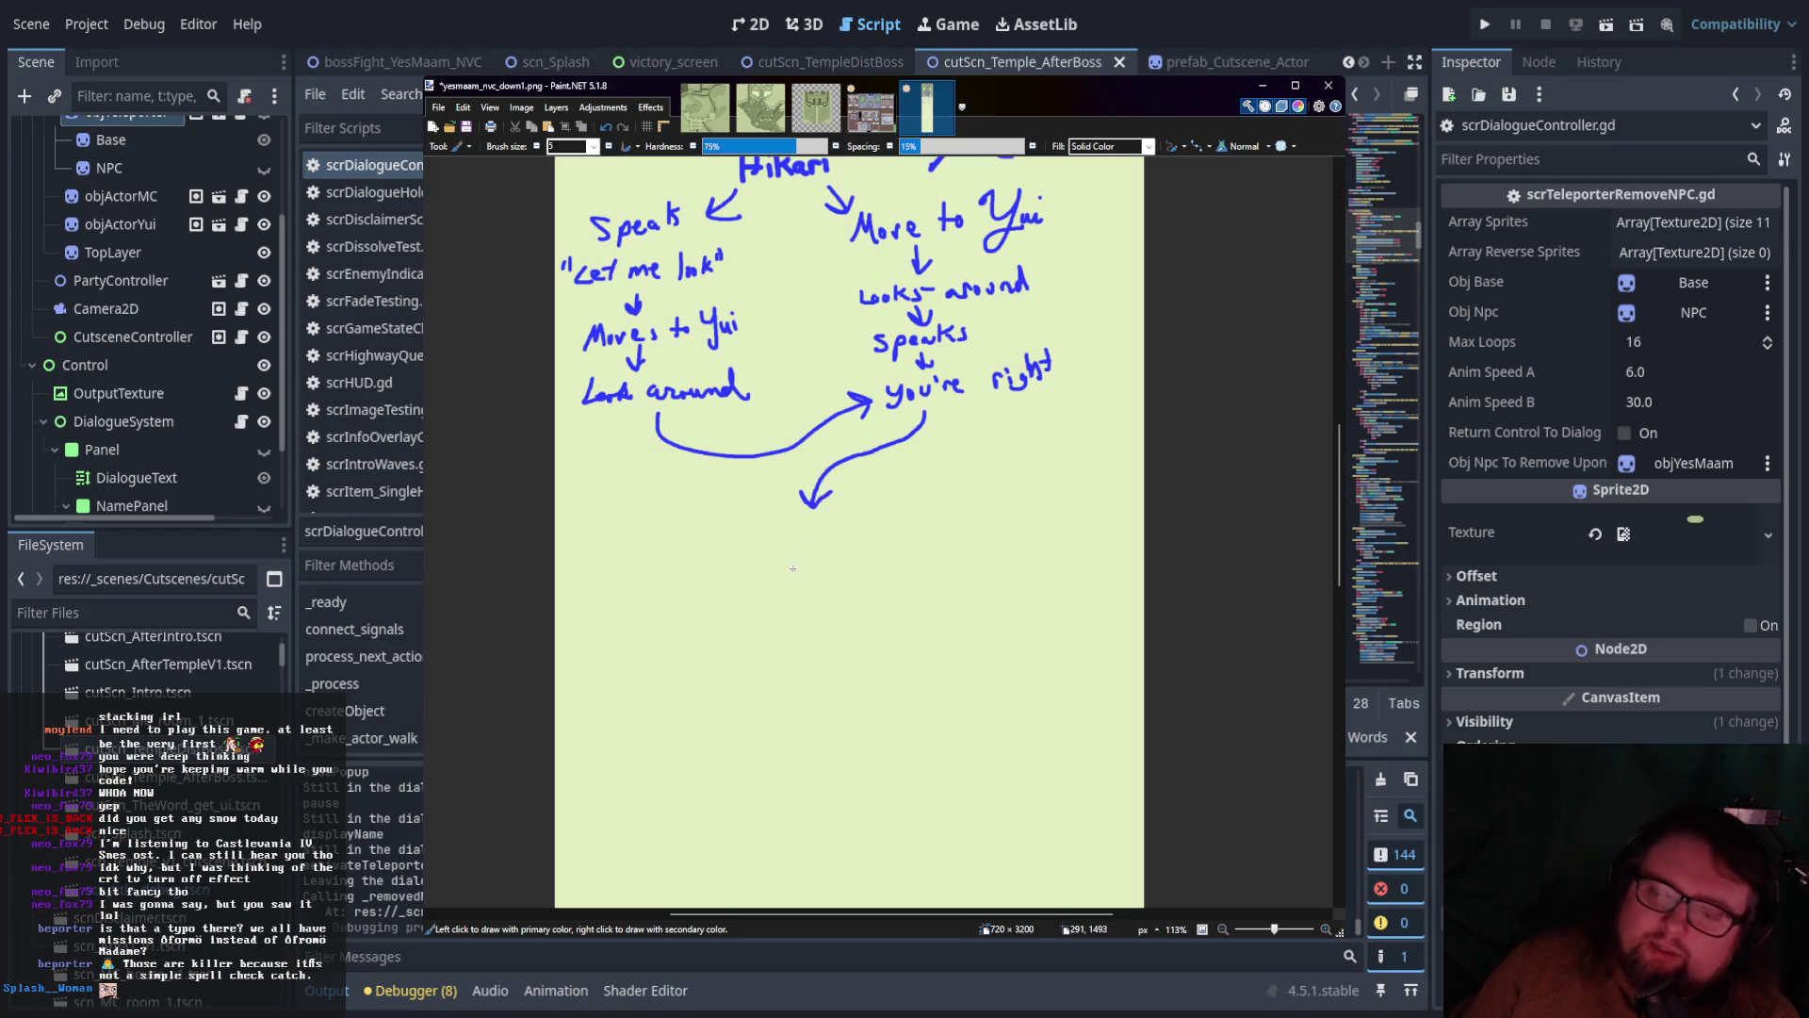
pyautogui.moveTo(571, 526); pyautogui.dragTo(1222, 505)
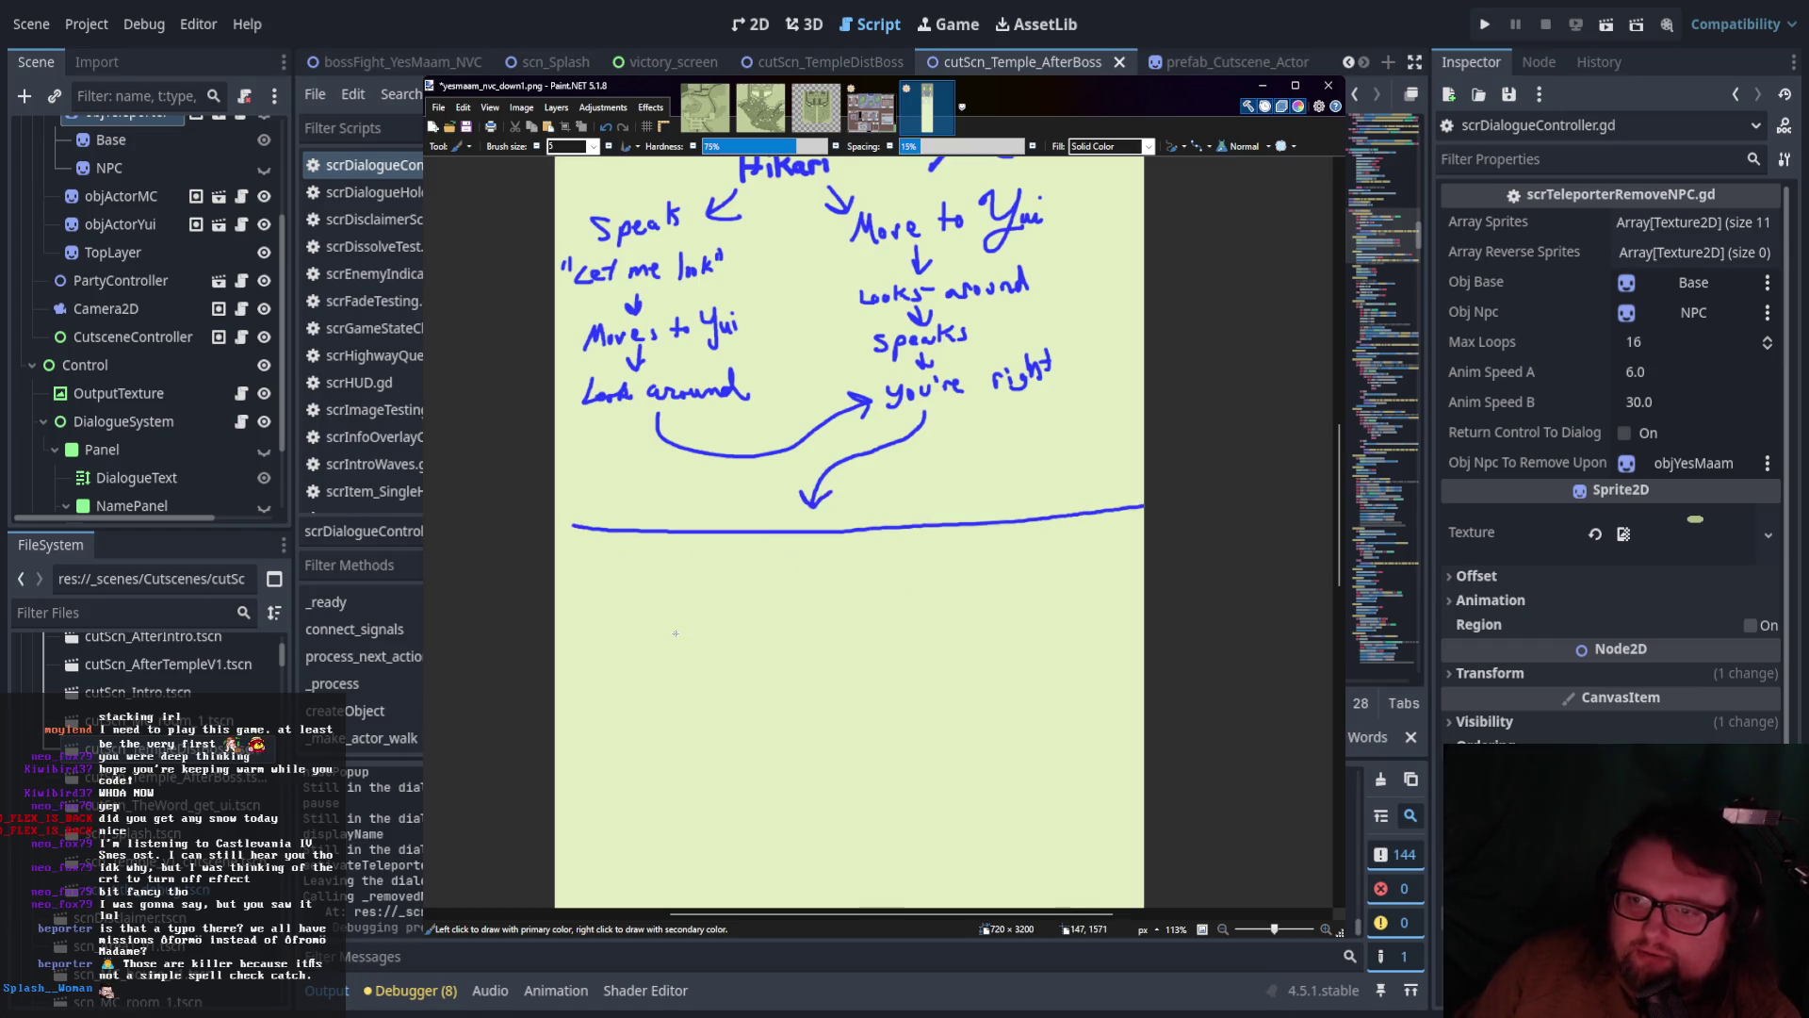
# Begin handwriting the quoted dialogue 'Lady' beneath the dividing line
pyautogui.scroll(-3, 675, 633)
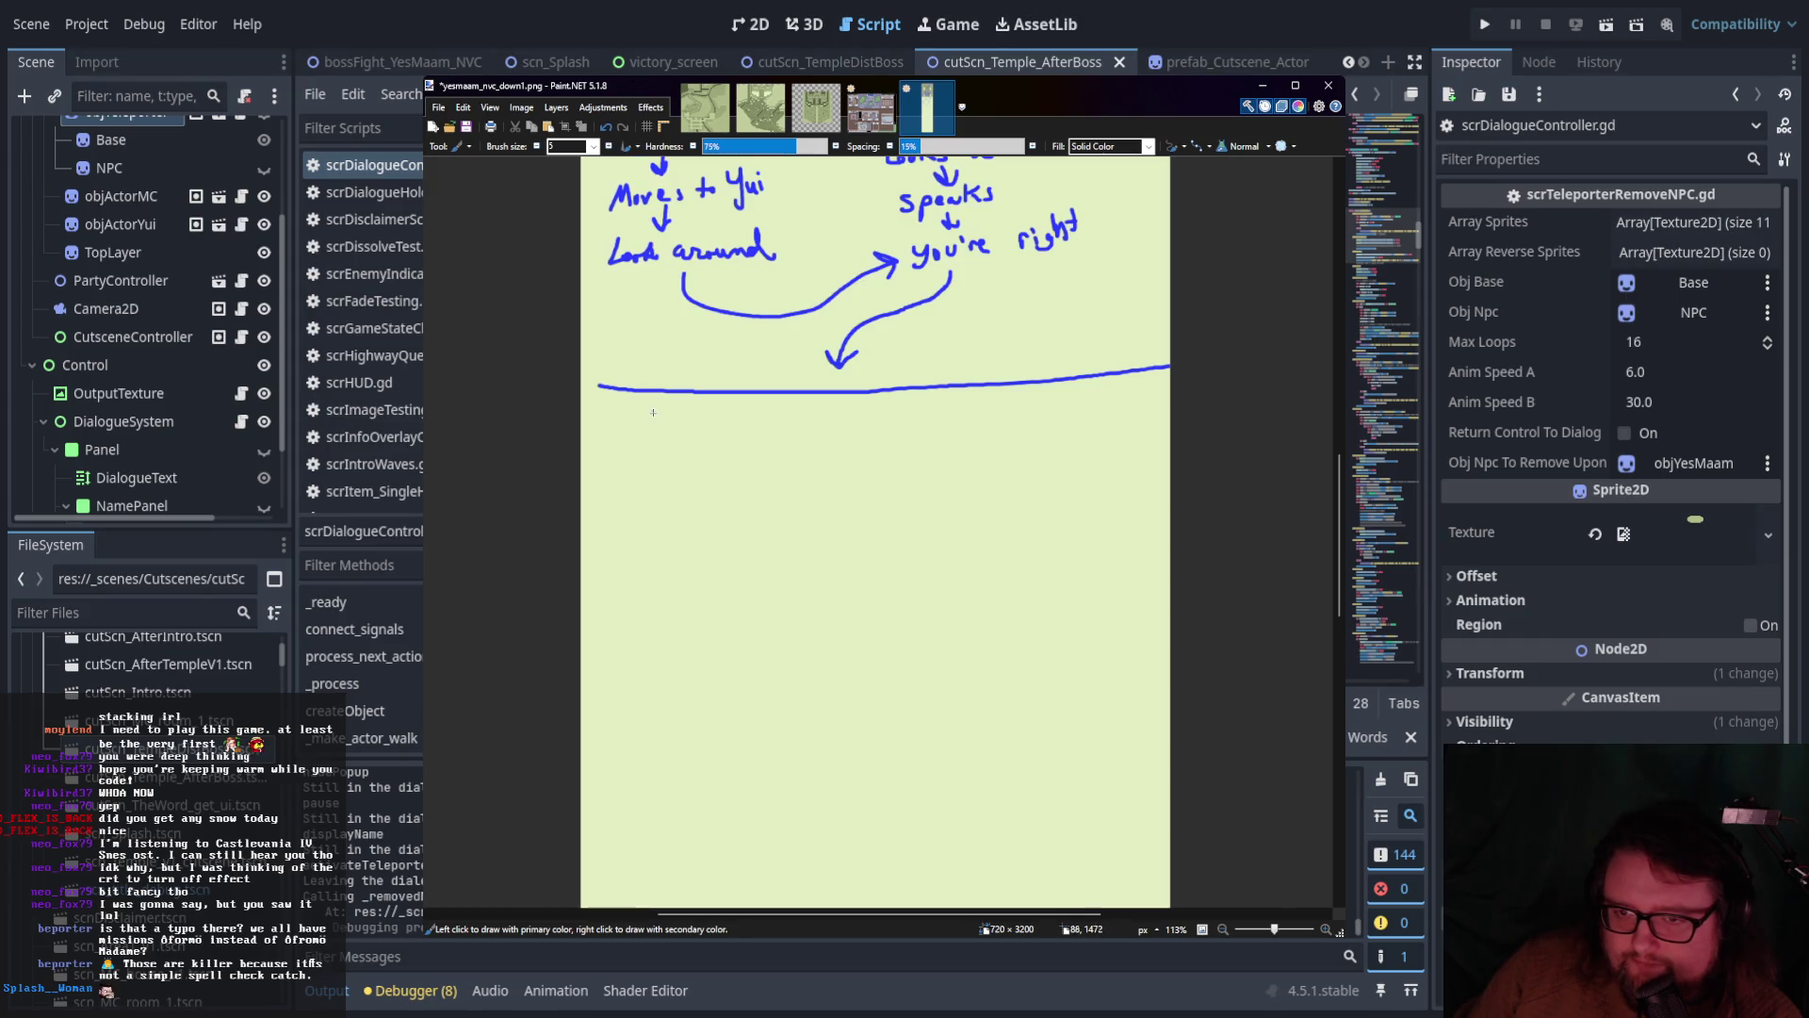
pyautogui.moveTo(619, 407); pyautogui.dragTo(618, 414)
pyautogui.moveTo(629, 406)
pyautogui.mouseDown()
pyautogui.moveTo(667, 417)
pyautogui.moveTo(666, 461)
pyautogui.moveTo(708, 457)
pyautogui.moveTo(714, 476)
pyautogui.moveTo(746, 455)
pyautogui.mouseUp()
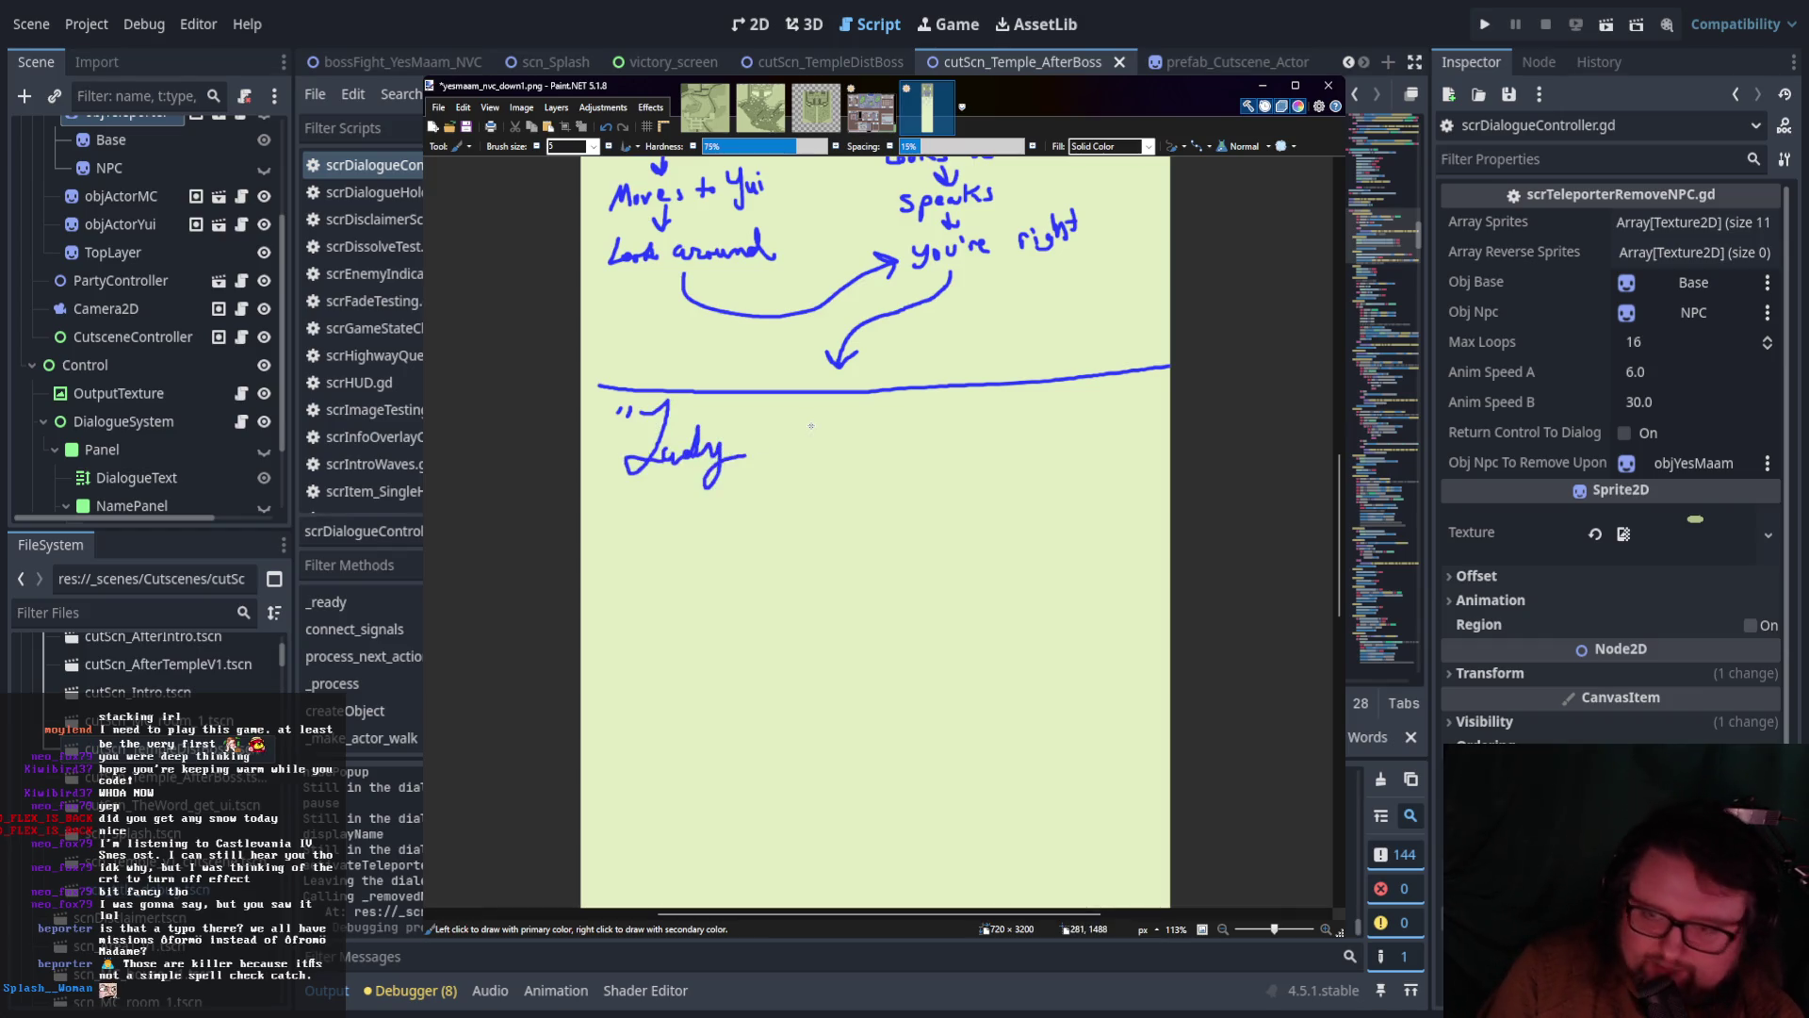
# Handwrite "Lady was looking for a soul." and a starred note that everyone looks more quickly
pyautogui.hotkey('ctrl', 'z')
pyautogui.hotkey('ctrl', 'z')
pyautogui.hotkey('ctrl', 'z')
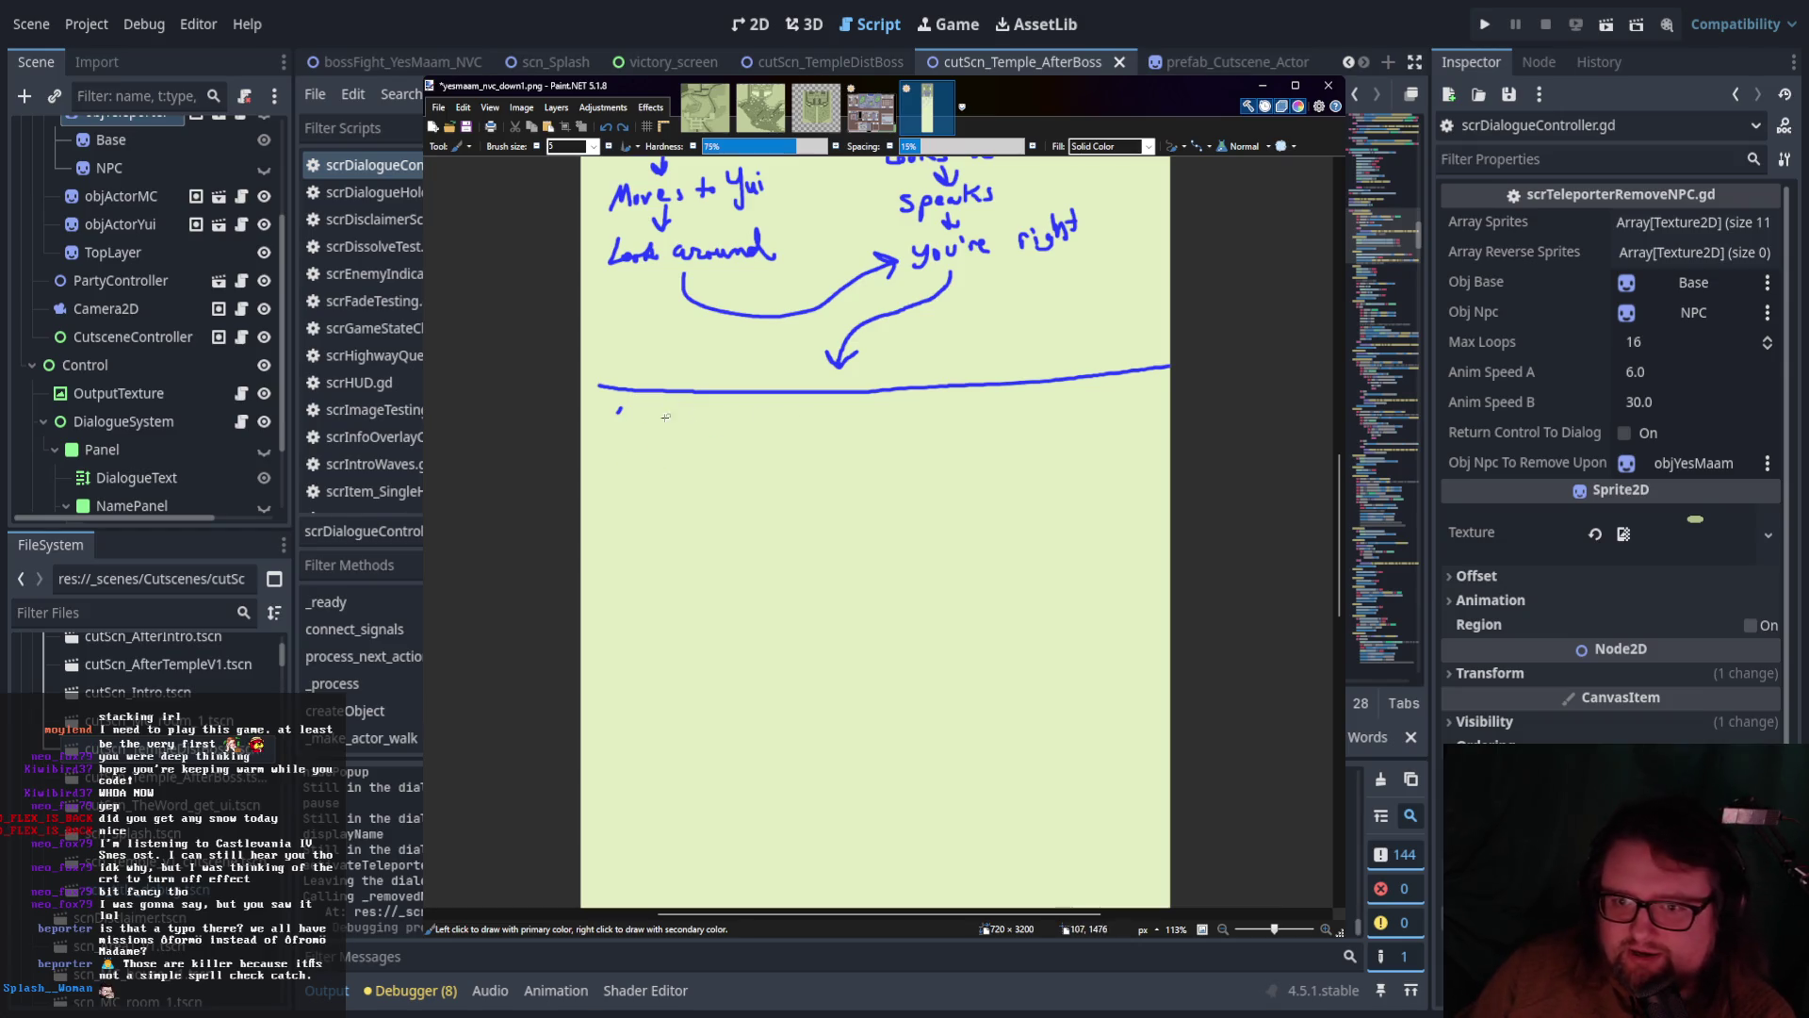
pyautogui.moveTo(630, 406)
pyautogui.mouseDown()
pyautogui.moveTo(659, 439)
pyautogui.moveTo(687, 424)
pyautogui.mouseUp()
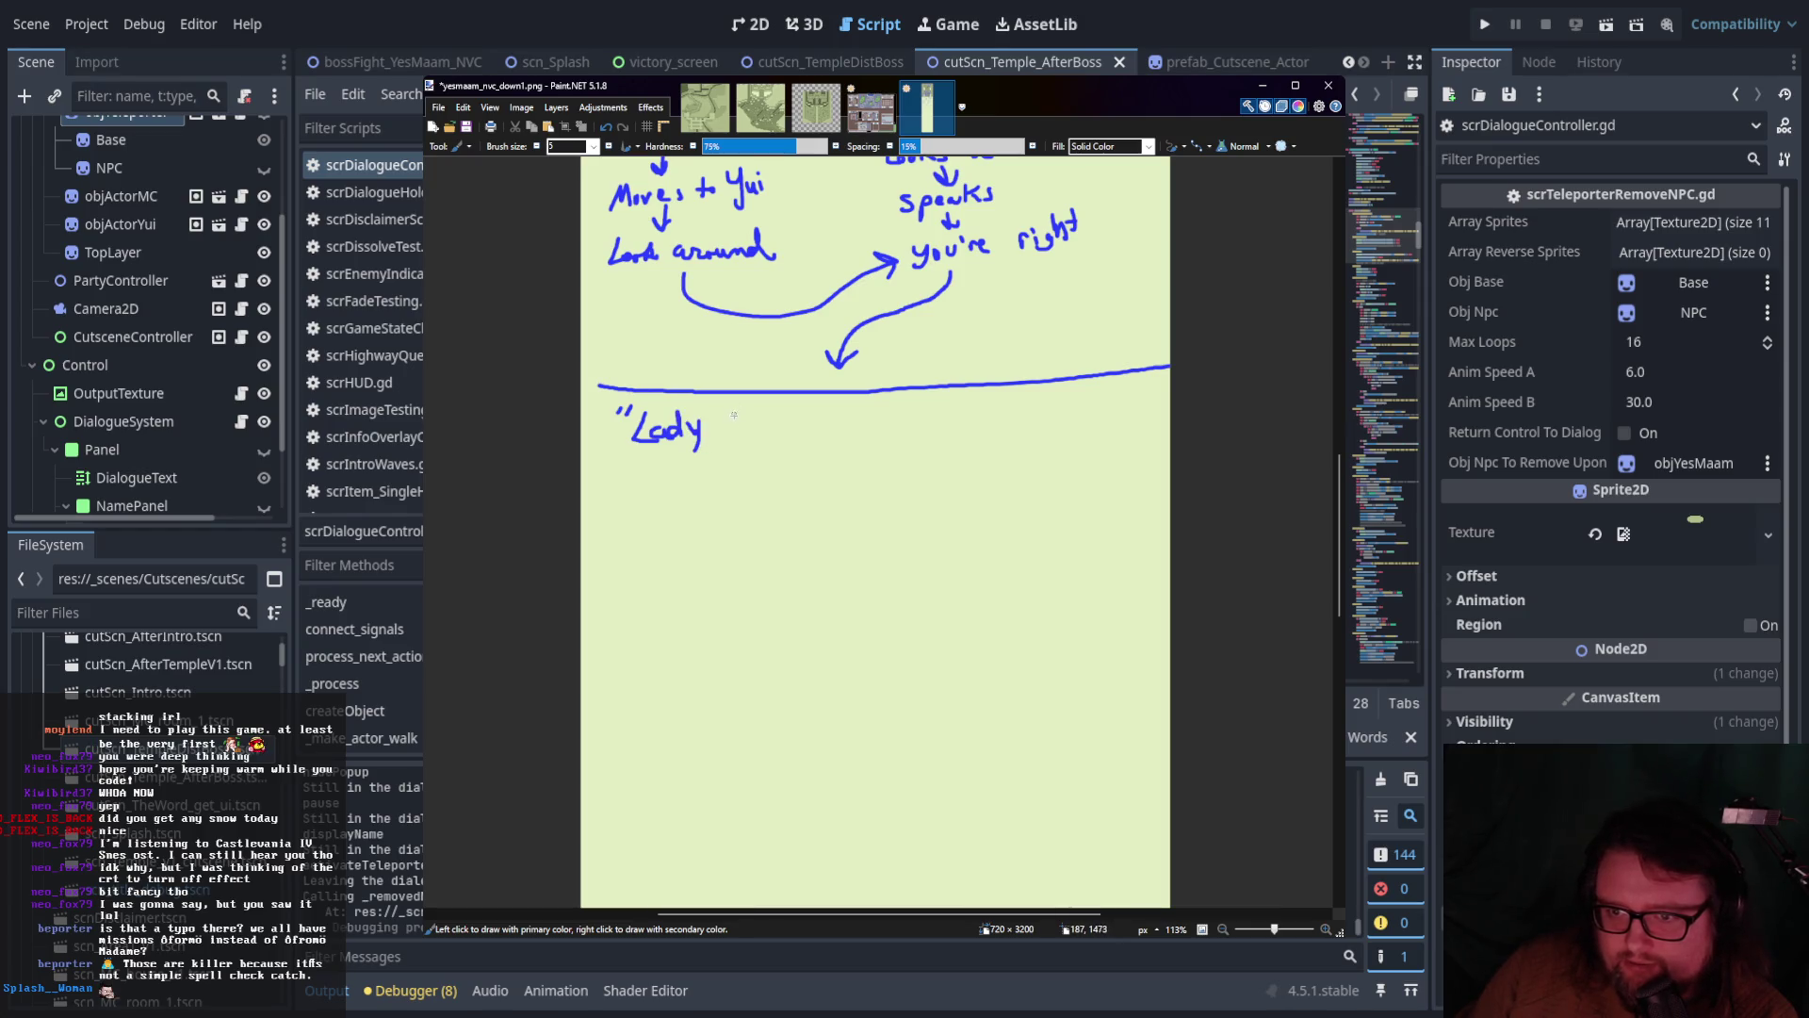
pyautogui.moveTo(765, 425); pyautogui.dragTo(916, 448)
pyautogui.moveTo(1028, 421); pyautogui.dragTo(1117, 397)
pyautogui.click(1112, 412)
pyautogui.moveTo(1126, 384); pyautogui.dragTo(1124, 395)
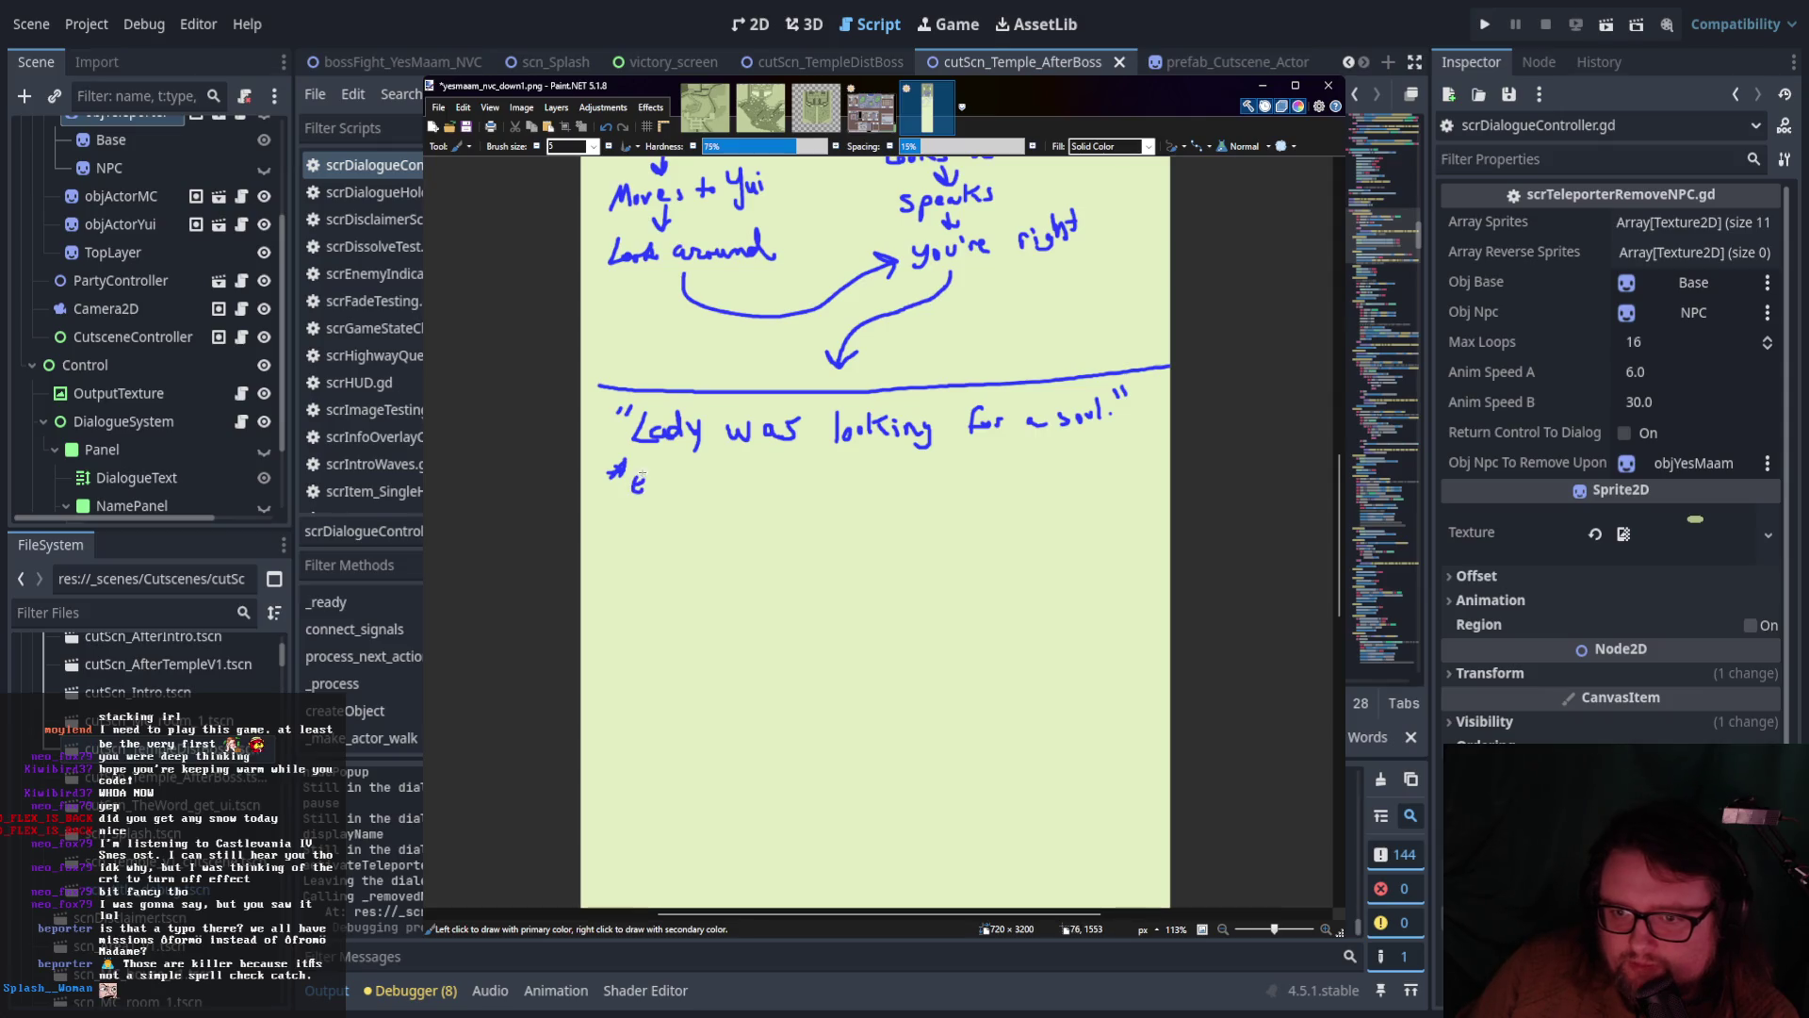
pyautogui.moveTo(683, 481); pyautogui.dragTo(1104, 464)
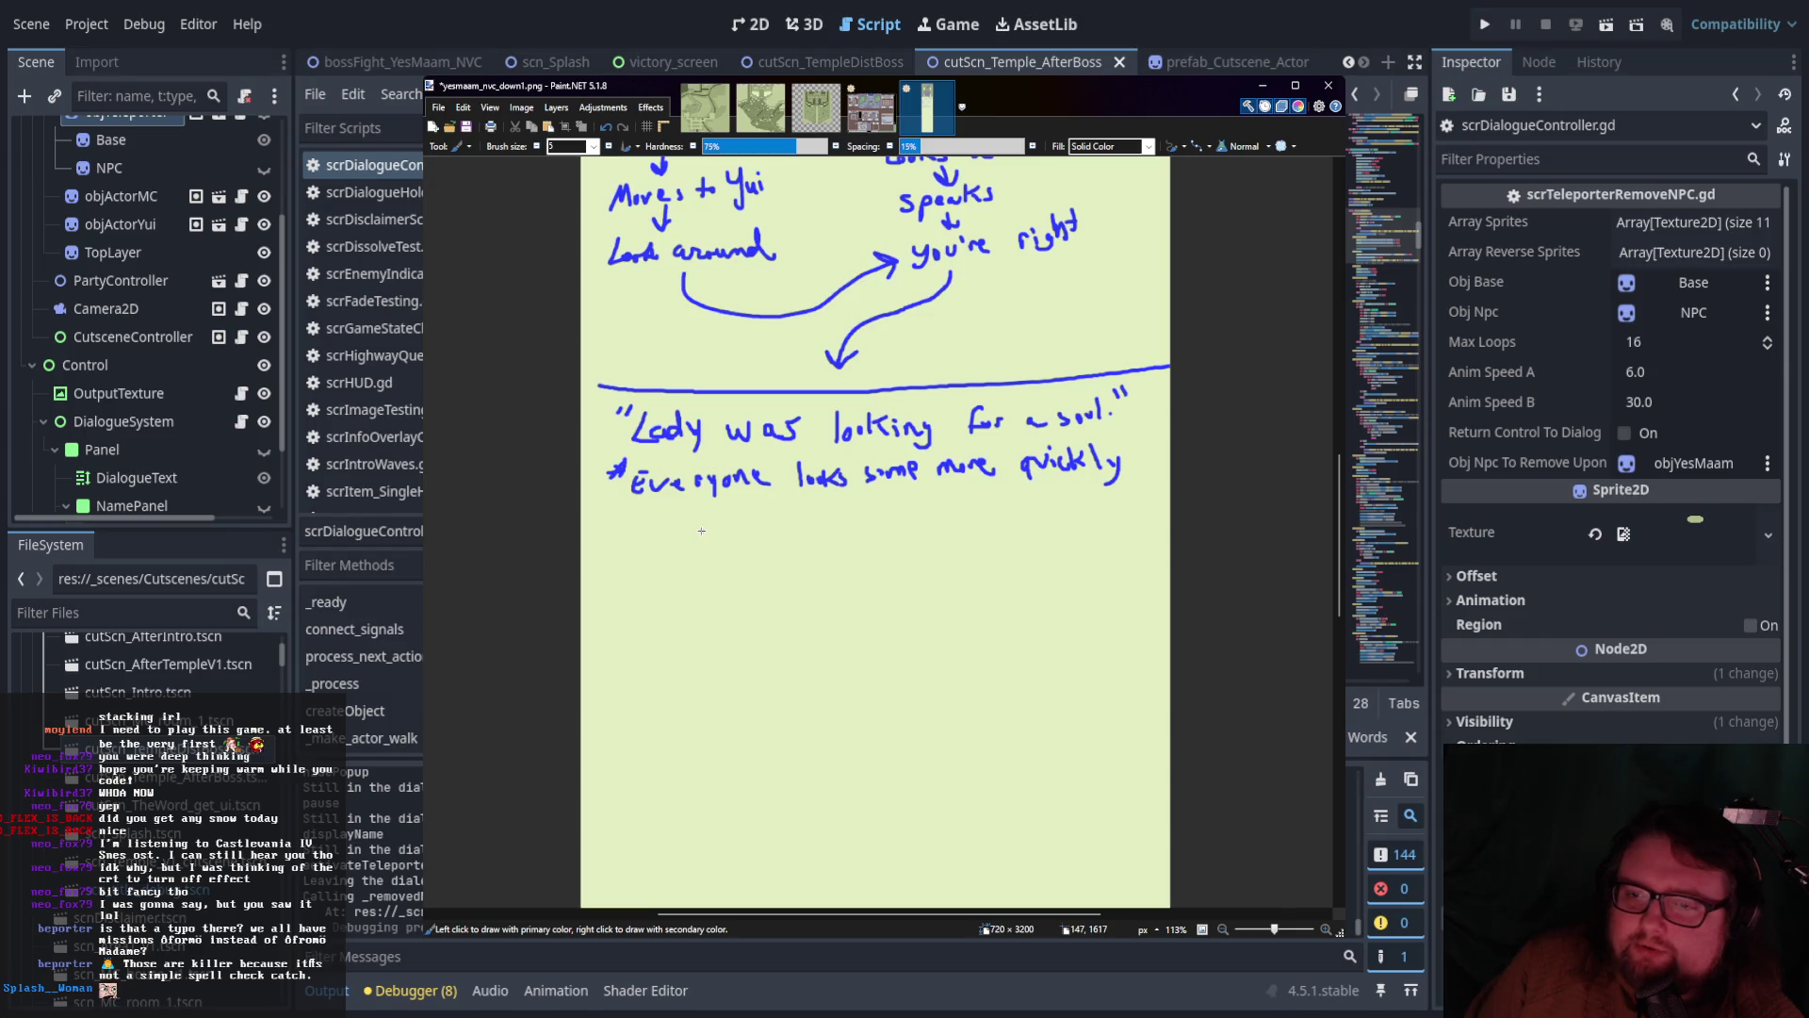
# Handwrite the quoted dialogue "I don't see anything" below the earlier note
pyautogui.moveTo(606, 527); pyautogui.dragTo(607, 539)
pyautogui.moveTo(619, 525)
pyautogui.mouseDown()
pyautogui.moveTo(663, 562)
pyautogui.moveTo(751, 562)
pyautogui.moveTo(762, 534)
pyautogui.mouseUp()
pyautogui.moveTo(770, 524); pyautogui.dragTo(771, 561)
pyautogui.moveTo(762, 537); pyautogui.dragTo(838, 556)
pyautogui.moveTo(846, 544)
pyautogui.mouseDown()
pyautogui.moveTo(902, 556)
pyautogui.moveTo(924, 533)
pyautogui.moveTo(935, 575)
pyautogui.moveTo(958, 531)
pyautogui.mouseUp()
pyautogui.moveTo(963, 512); pyautogui.dragTo(976, 545)
pyautogui.moveTo(982, 529); pyautogui.dragTo(1016, 542)
pyautogui.moveTo(1027, 525); pyautogui.dragTo(1015, 564)
pyautogui.moveTo(1034, 513); pyautogui.dragTo(1035, 521)
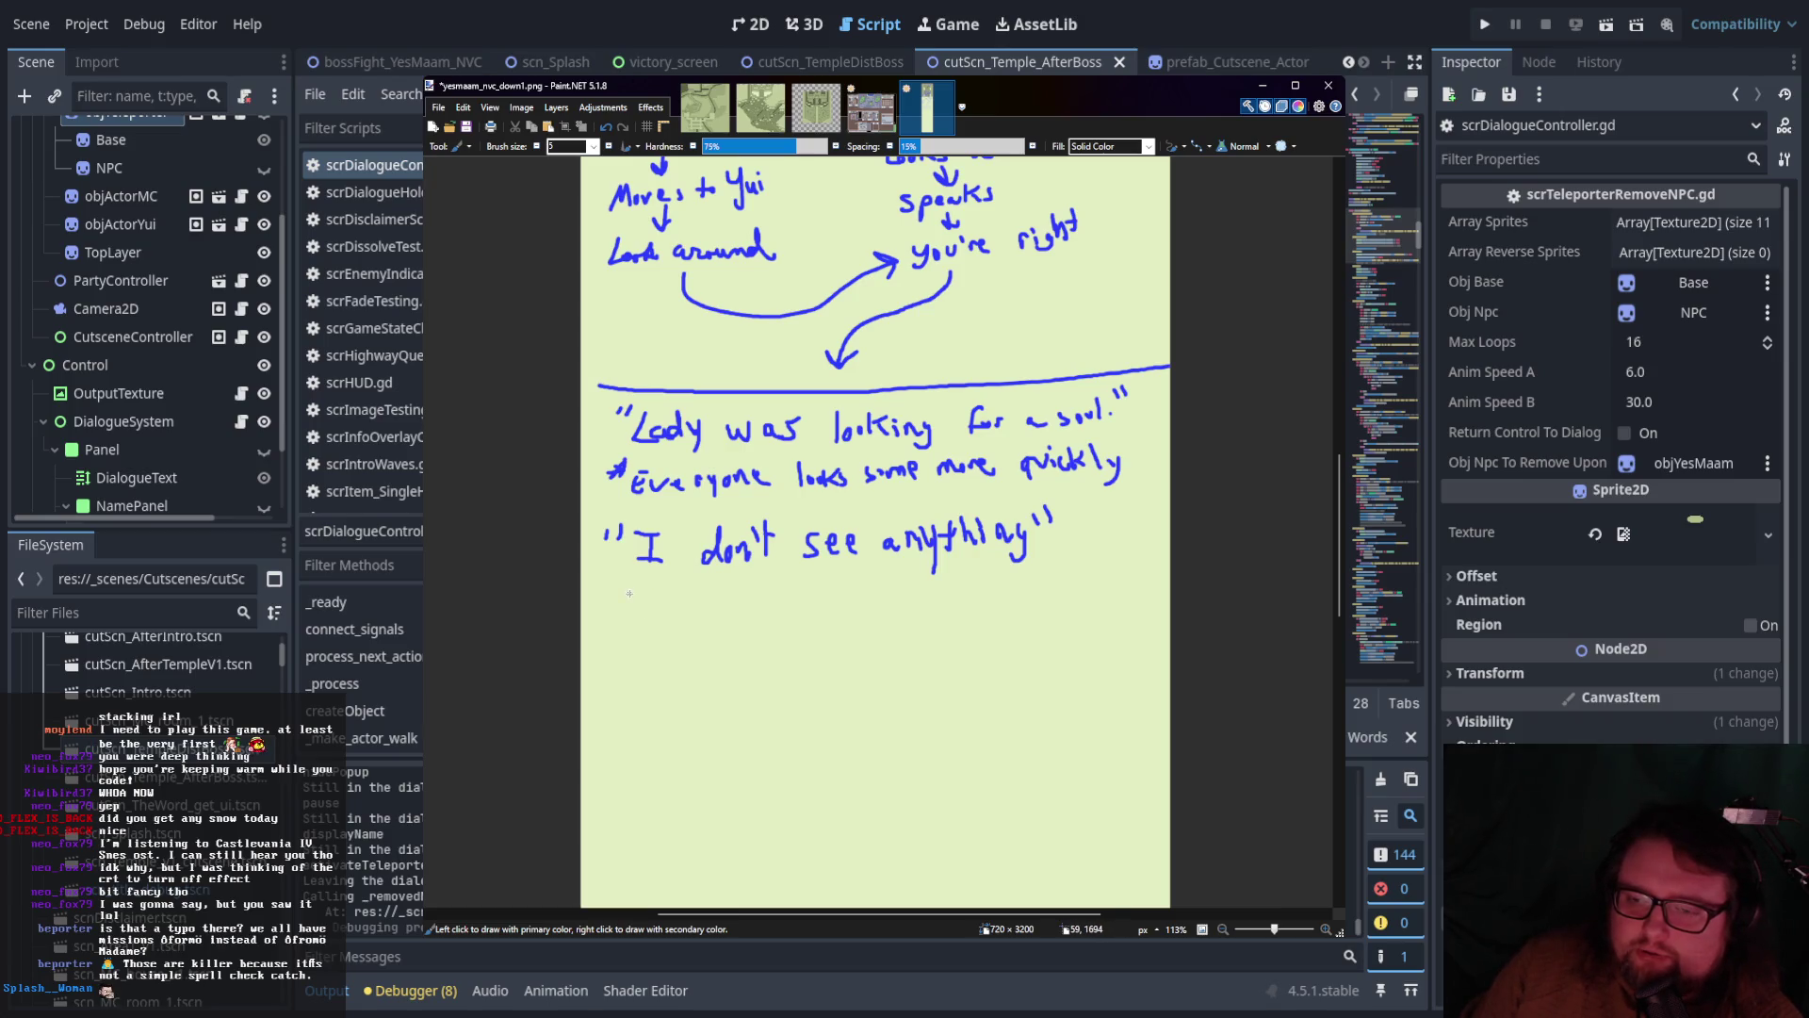
# Add the starred note 'Main Character Collapses' beneath the dialogue
pyautogui.moveTo(599, 621)
pyautogui.mouseDown()
pyautogui.moveTo(650, 617)
pyautogui.moveTo(664, 595)
pyautogui.moveTo(713, 615)
pyautogui.moveTo(861, 593)
pyautogui.moveTo(903, 610)
pyautogui.mouseUp()
pyautogui.moveTo(938, 591); pyautogui.dragTo(978, 605)
pyautogui.moveTo(1009, 586)
pyautogui.mouseDown()
pyautogui.moveTo(1018, 617)
pyautogui.moveTo(1033, 591)
pyautogui.mouseUp()
pyautogui.moveTo(1052, 575)
pyautogui.mouseDown()
pyautogui.moveTo(1044, 592)
pyautogui.moveTo(1067, 590)
pyautogui.mouseUp()
pyautogui.moveTo(1081, 569); pyautogui.dragTo(1074, 590)
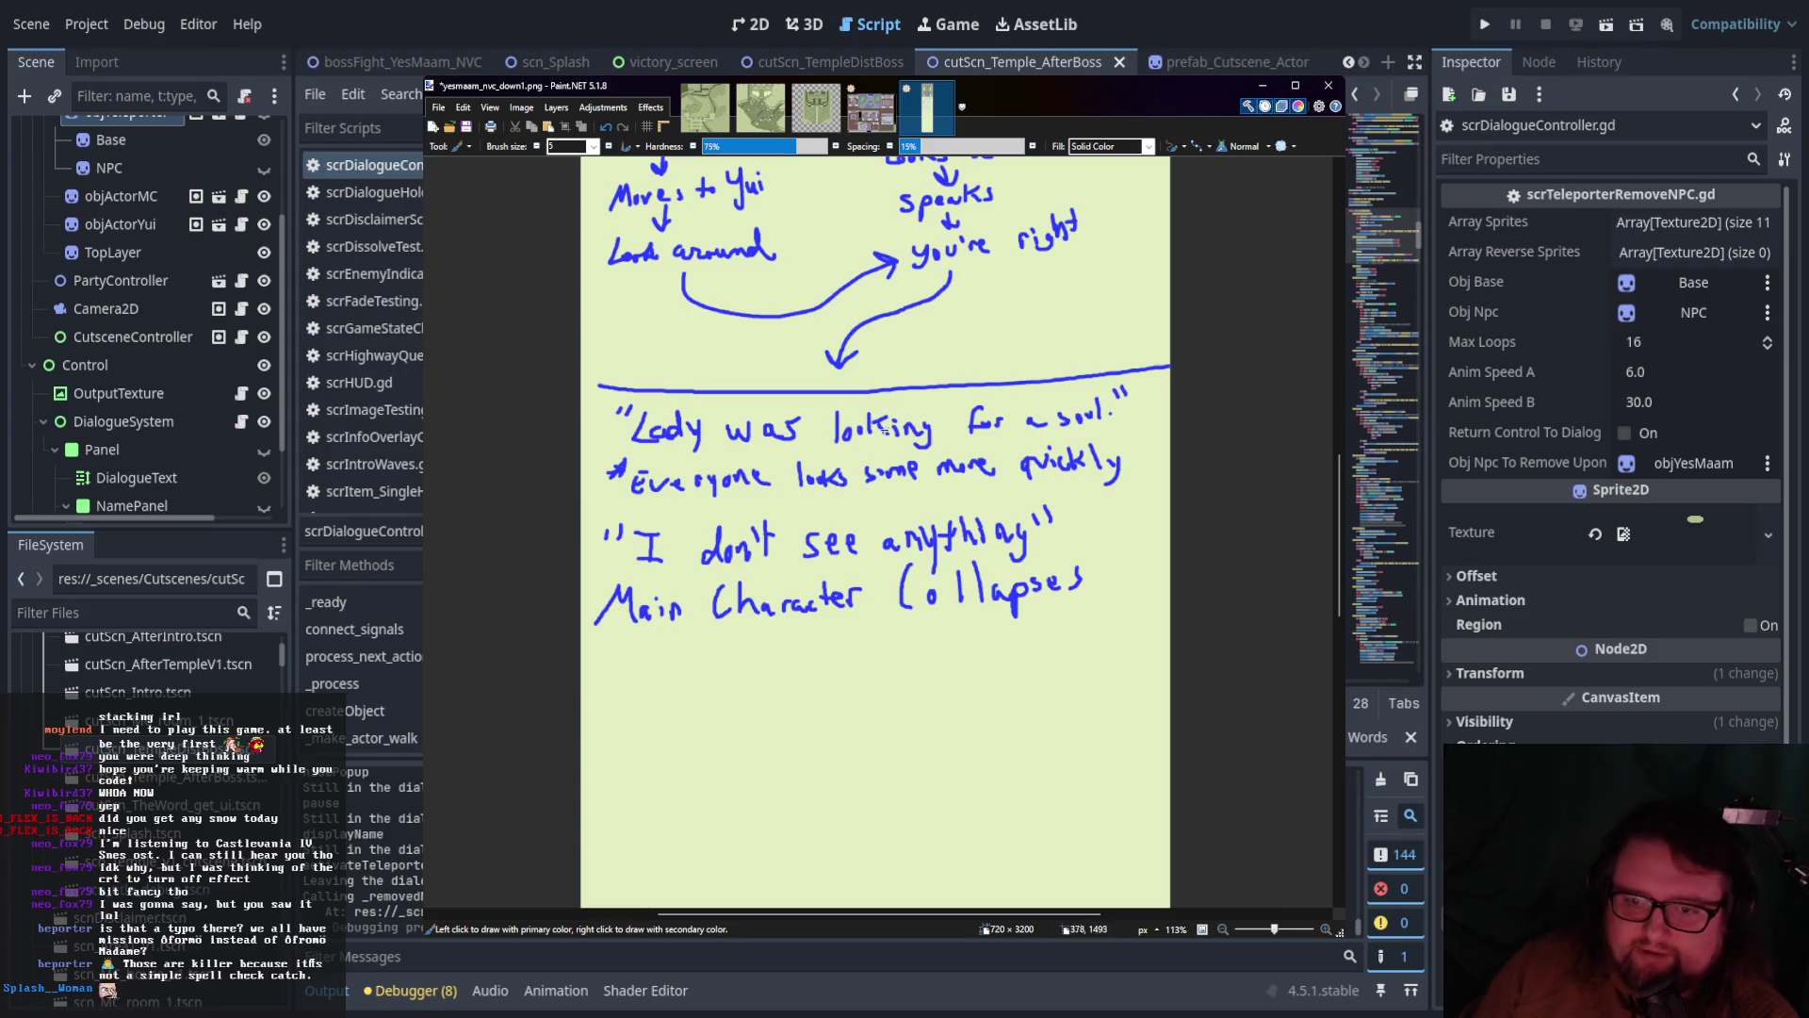
pyautogui.moveTo(591, 597); pyautogui.dragTo(580, 607)
pyautogui.moveTo(584, 586); pyautogui.dragTo(608, 594)
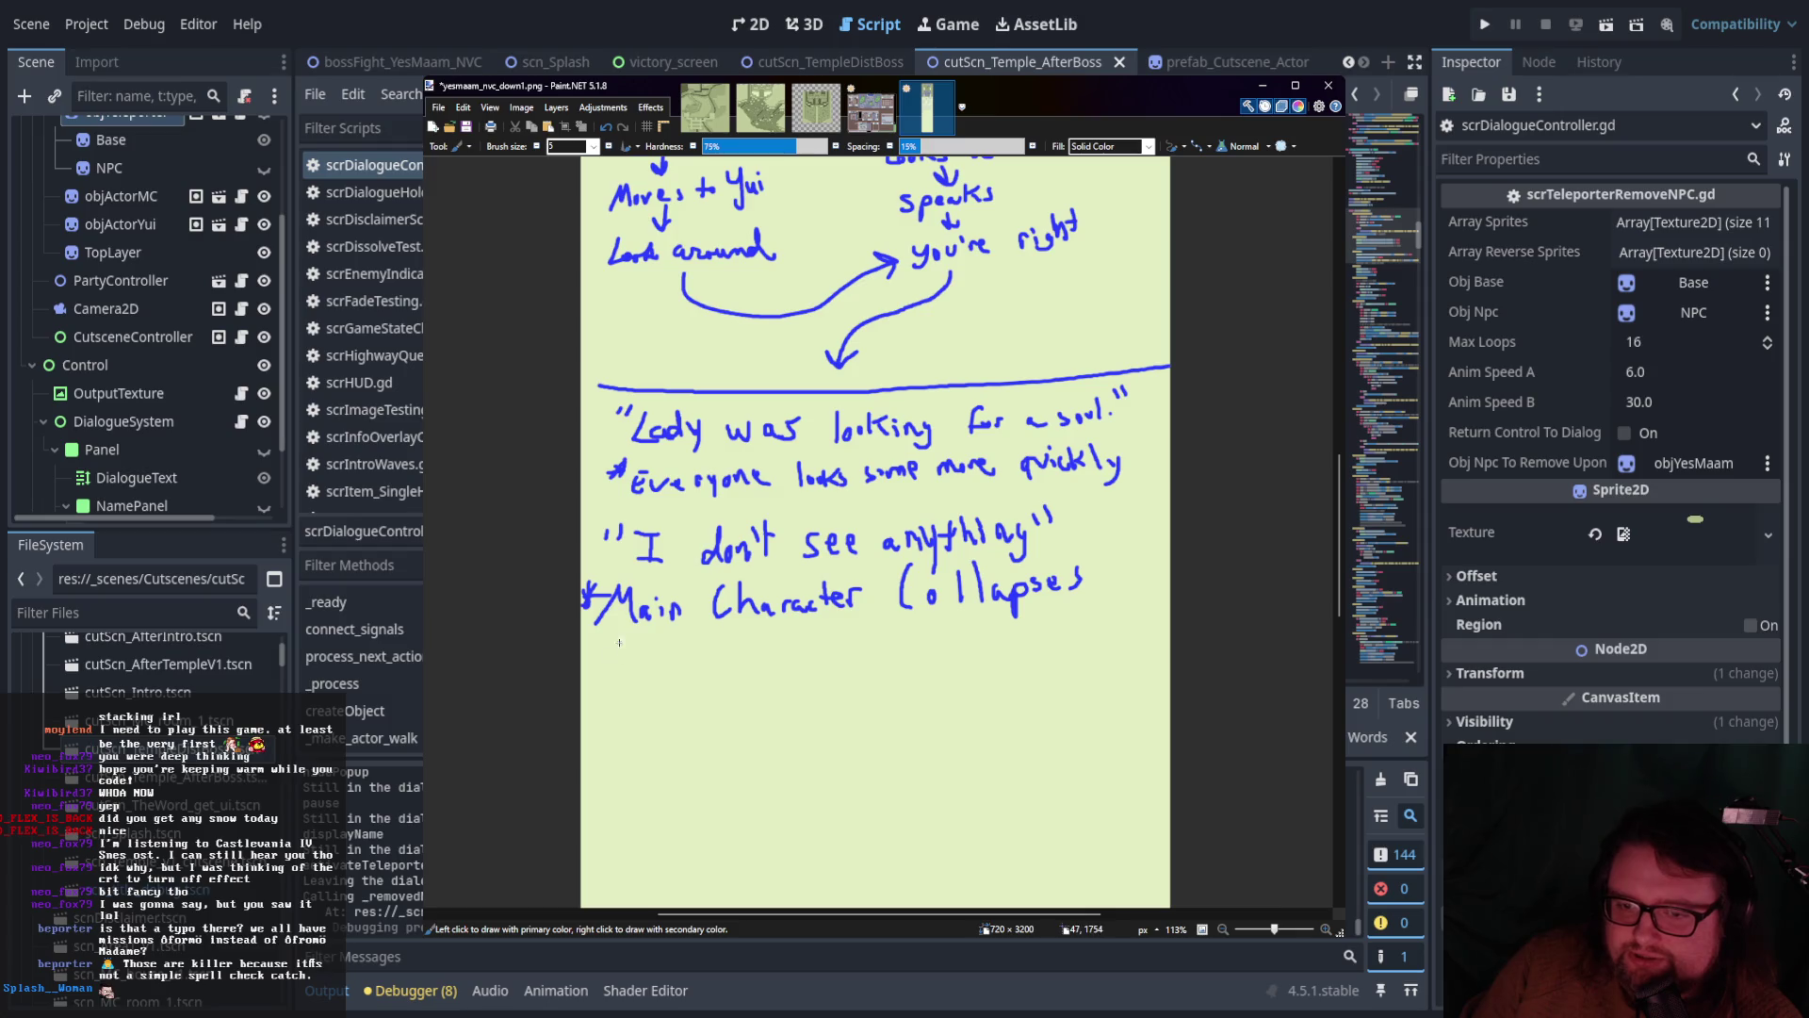
# Undo the unwanted 'Both' line and start the next note with 'Yui'
pyautogui.moveTo(601, 639)
pyautogui.mouseDown()
pyautogui.moveTo(594, 663)
pyautogui.moveTo(728, 660)
pyautogui.mouseUp()
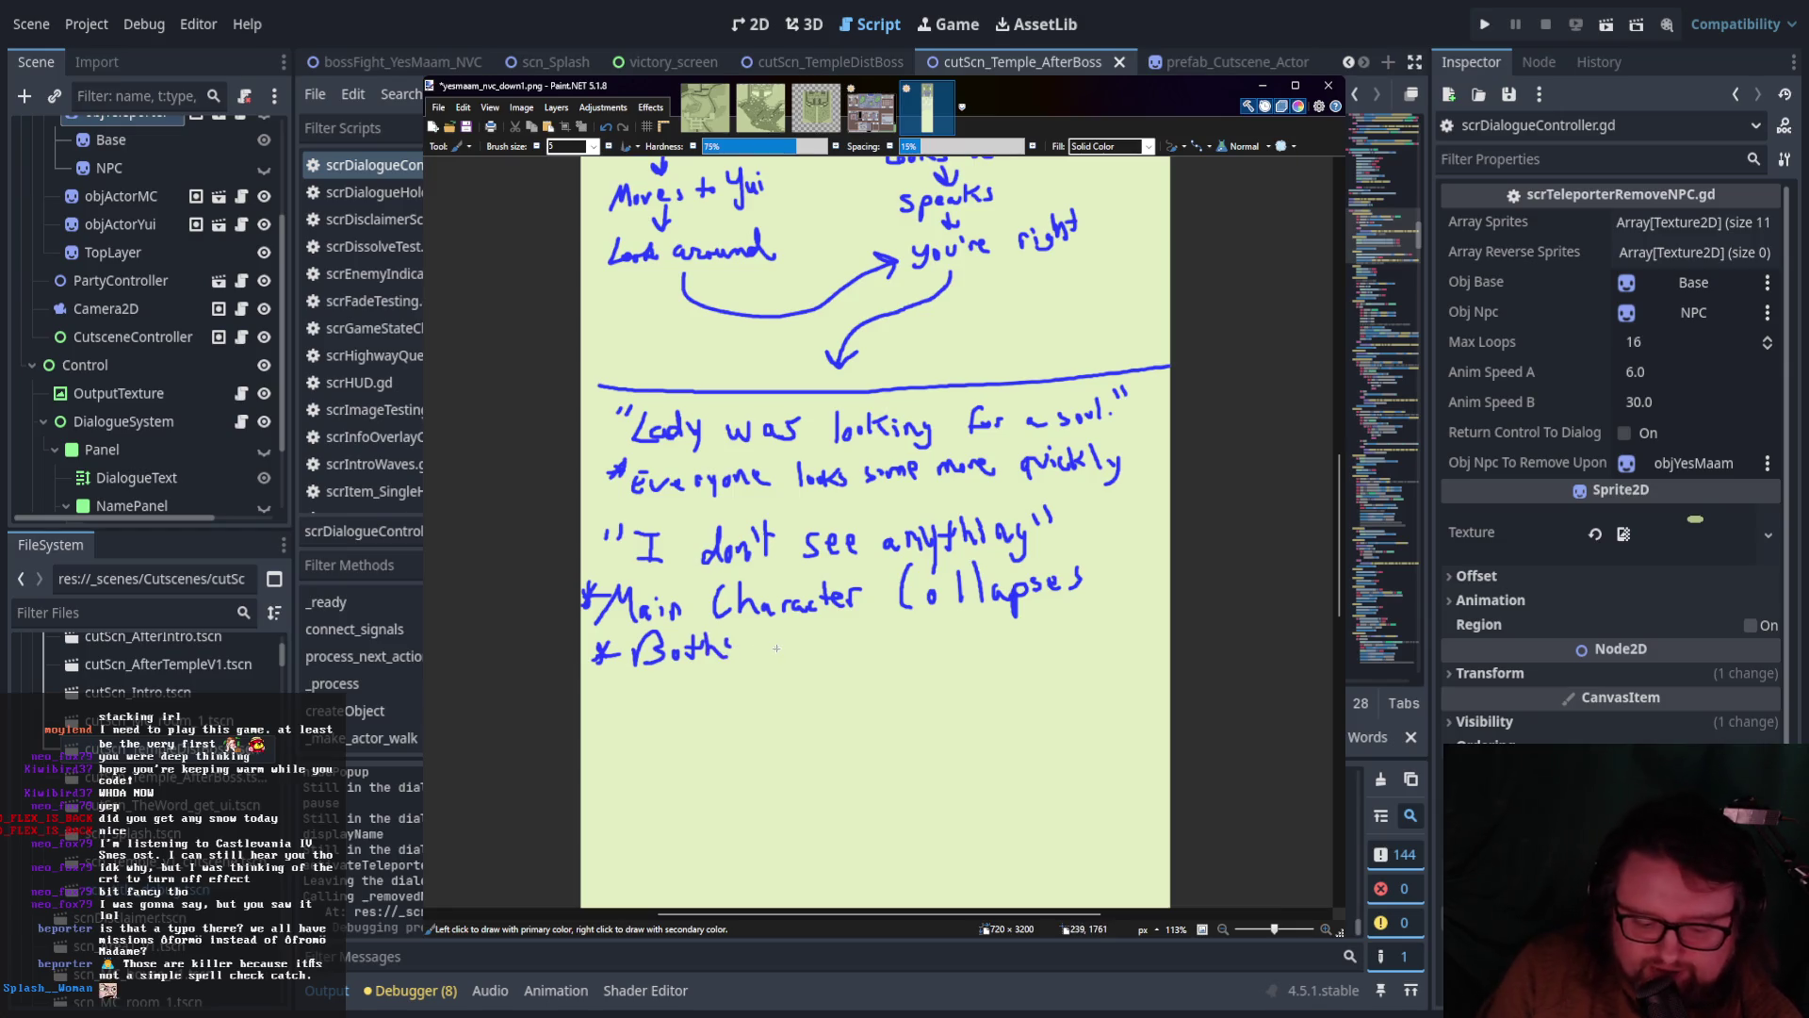
pyautogui.hotkey('ctrl', 'z')
pyautogui.hotkey('ctrl', 'z')
pyautogui.hotkey('ctrl', 'z')
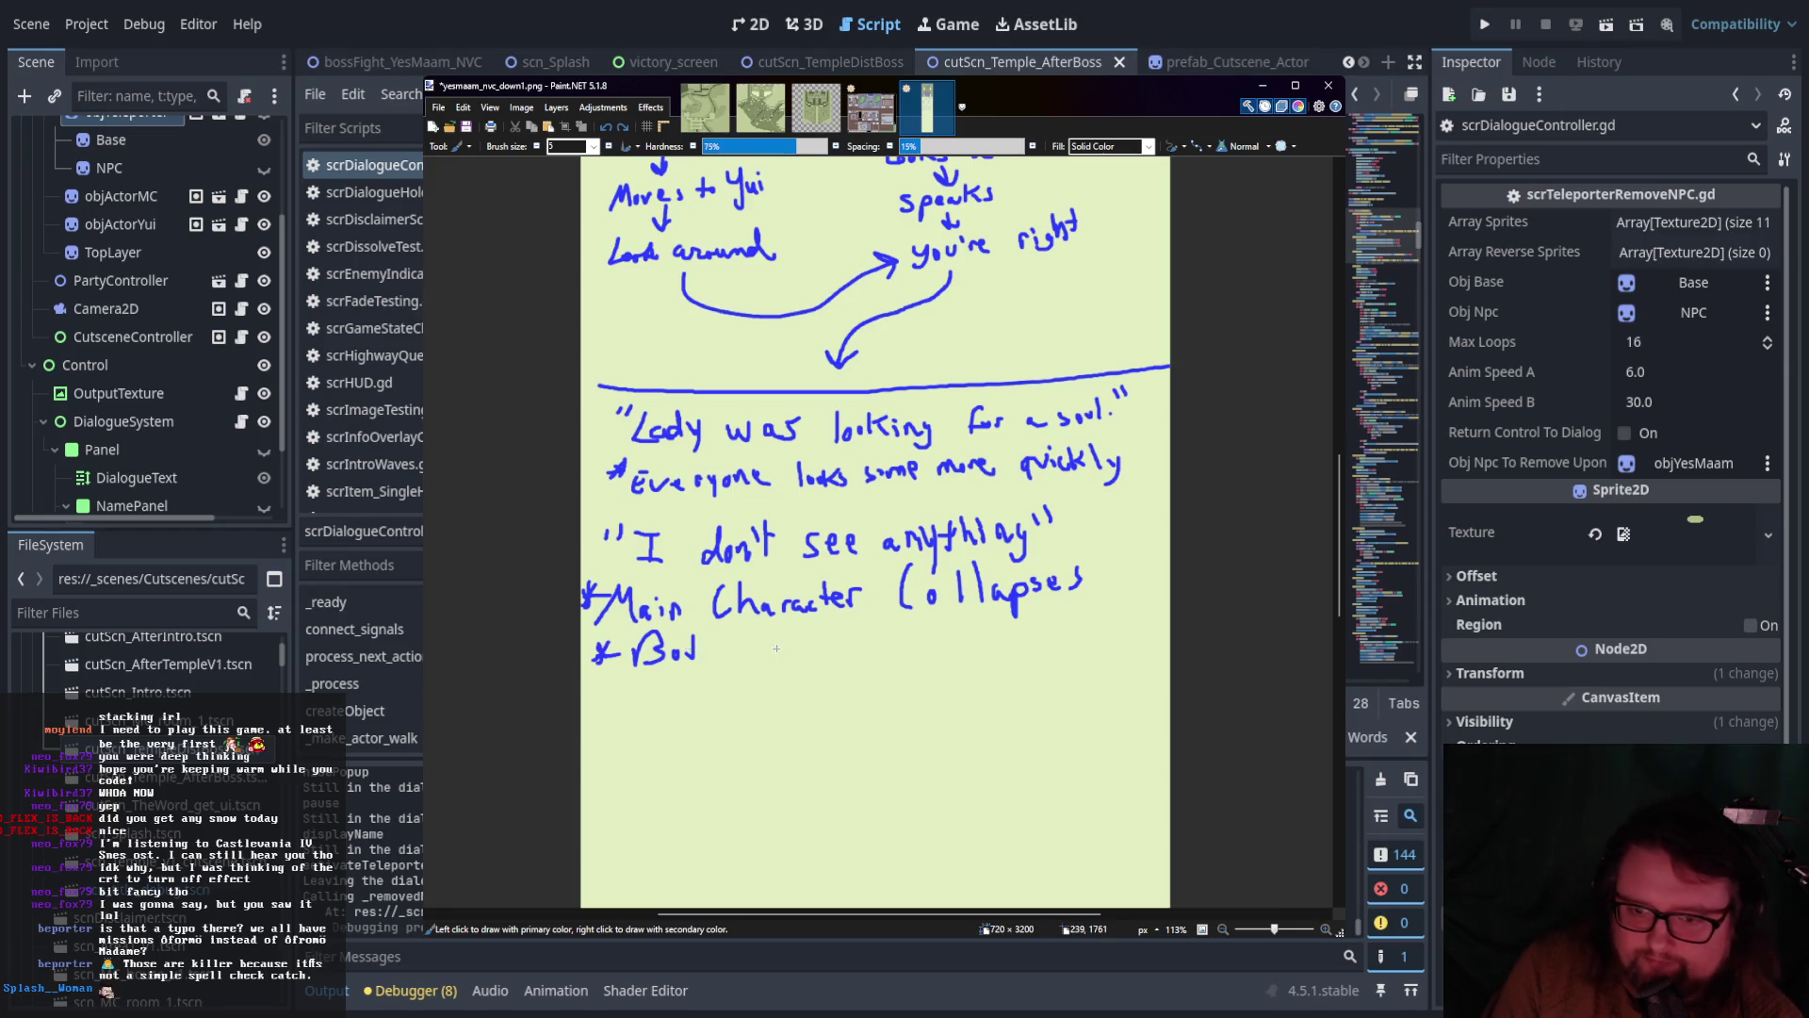
pyautogui.hotkey('ctrl', 'z')
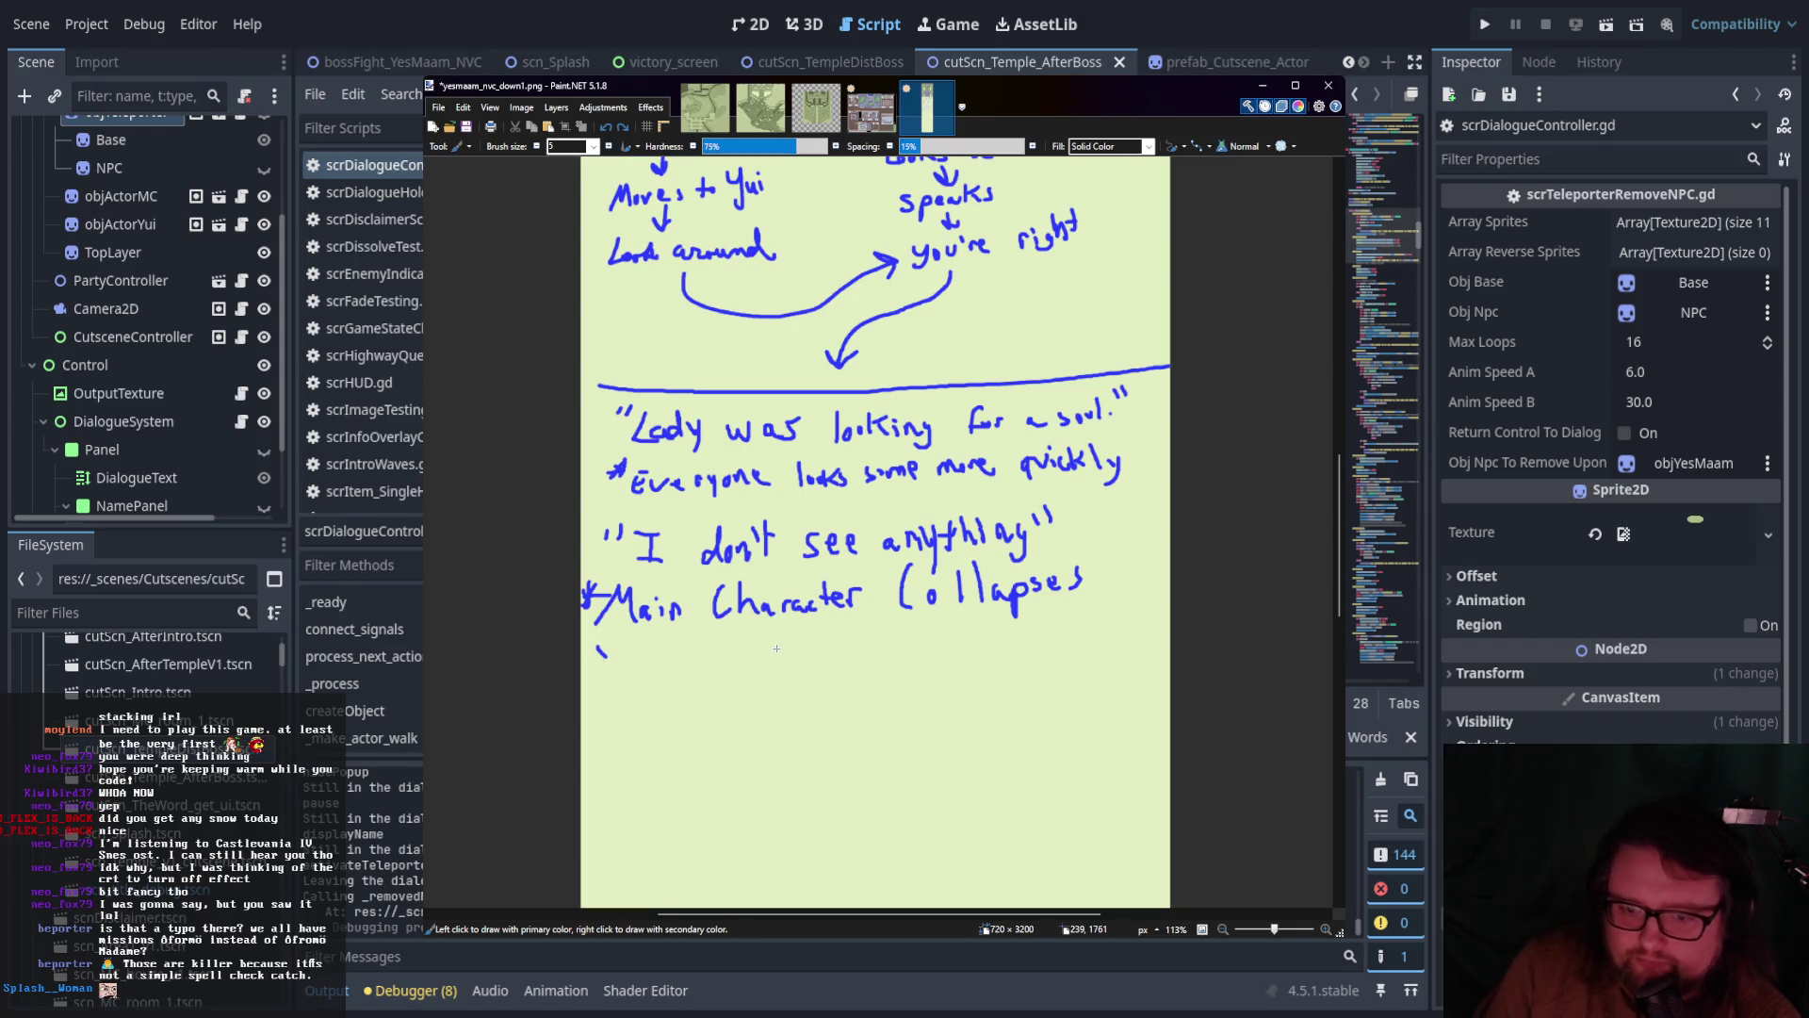
pyautogui.hotkey('ctrl', 'z')
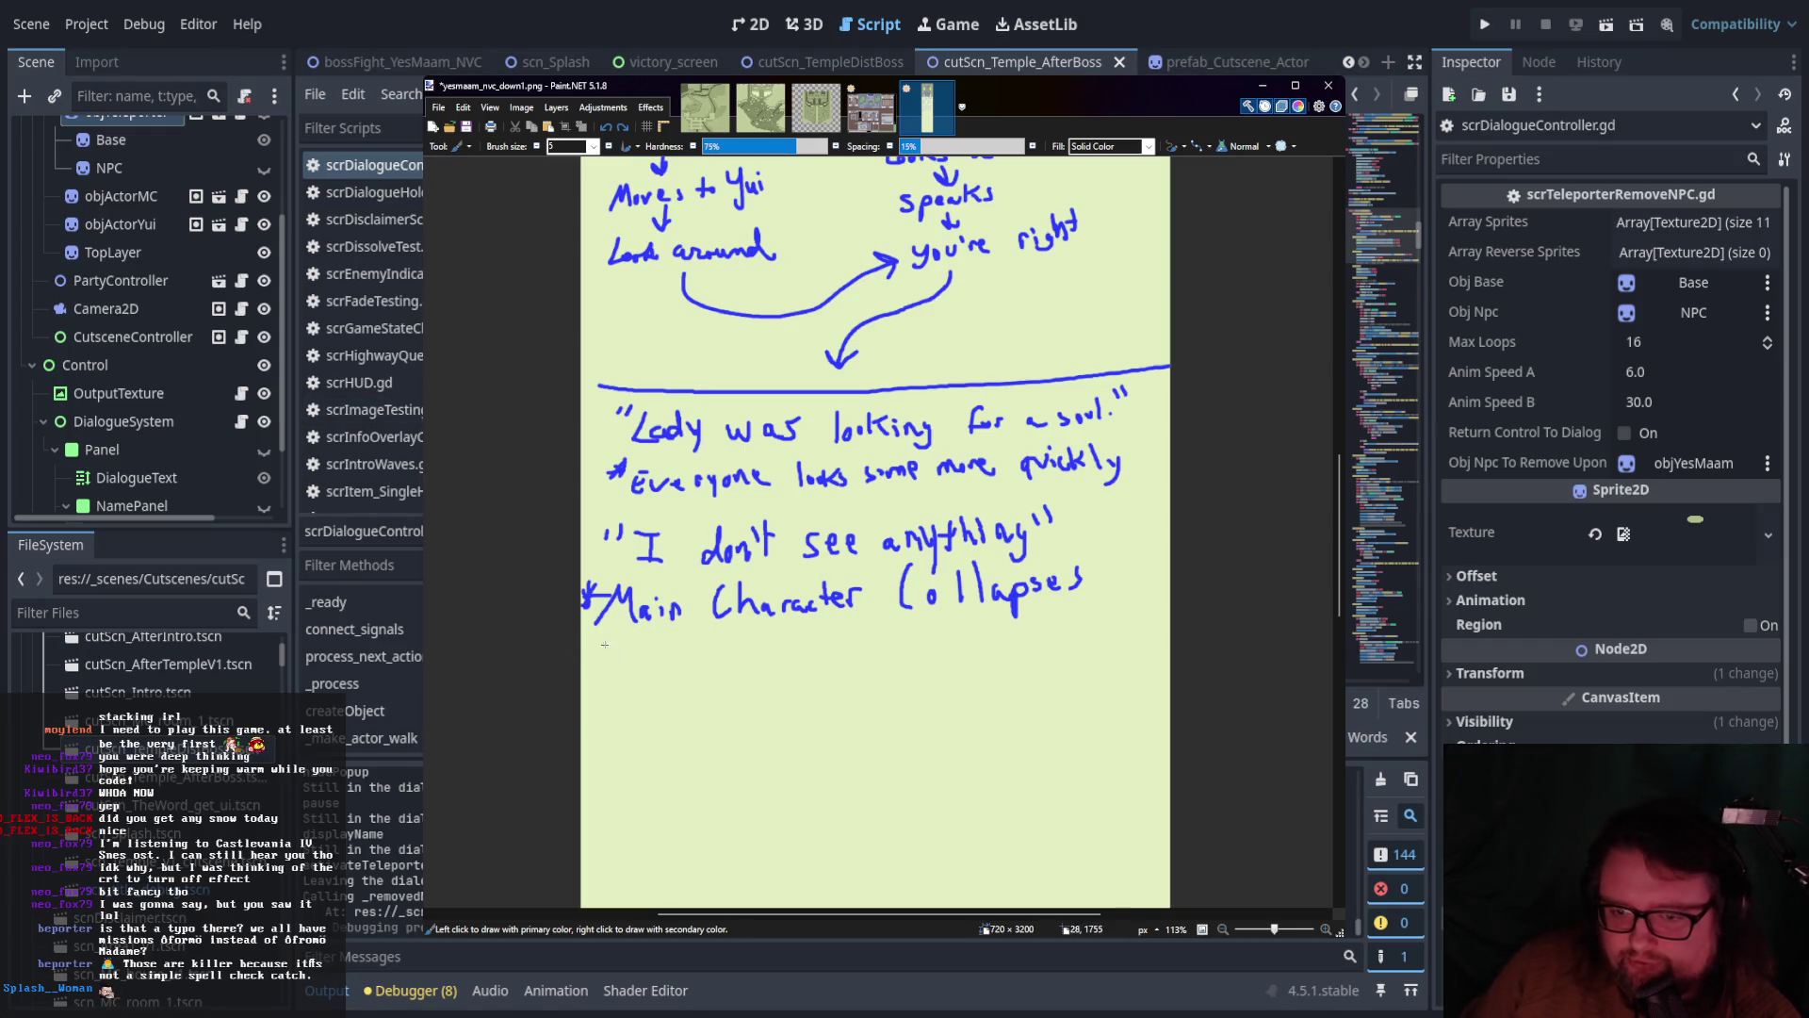
pyautogui.moveTo(623, 645)
pyautogui.mouseDown()
pyautogui.moveTo(612, 681)
pyautogui.moveTo(643, 671)
pyautogui.mouseUp()
# Finish 'Yui Panics' and write the arrowed note 'moves to MC but' beneath it
pyautogui.moveTo(646, 659); pyautogui.dragTo(798, 662)
pyautogui.moveTo(639, 693); pyautogui.dragTo(778, 703)
pyautogui.moveTo(778, 688); pyautogui.dragTo(857, 695)
pyautogui.moveTo(842, 684); pyautogui.dragTo(1016, 680)
pyautogui.moveTo(1033, 654)
pyautogui.mouseDown()
pyautogui.moveTo(1033, 678)
pyautogui.moveTo(1048, 664)
pyautogui.mouseUp()
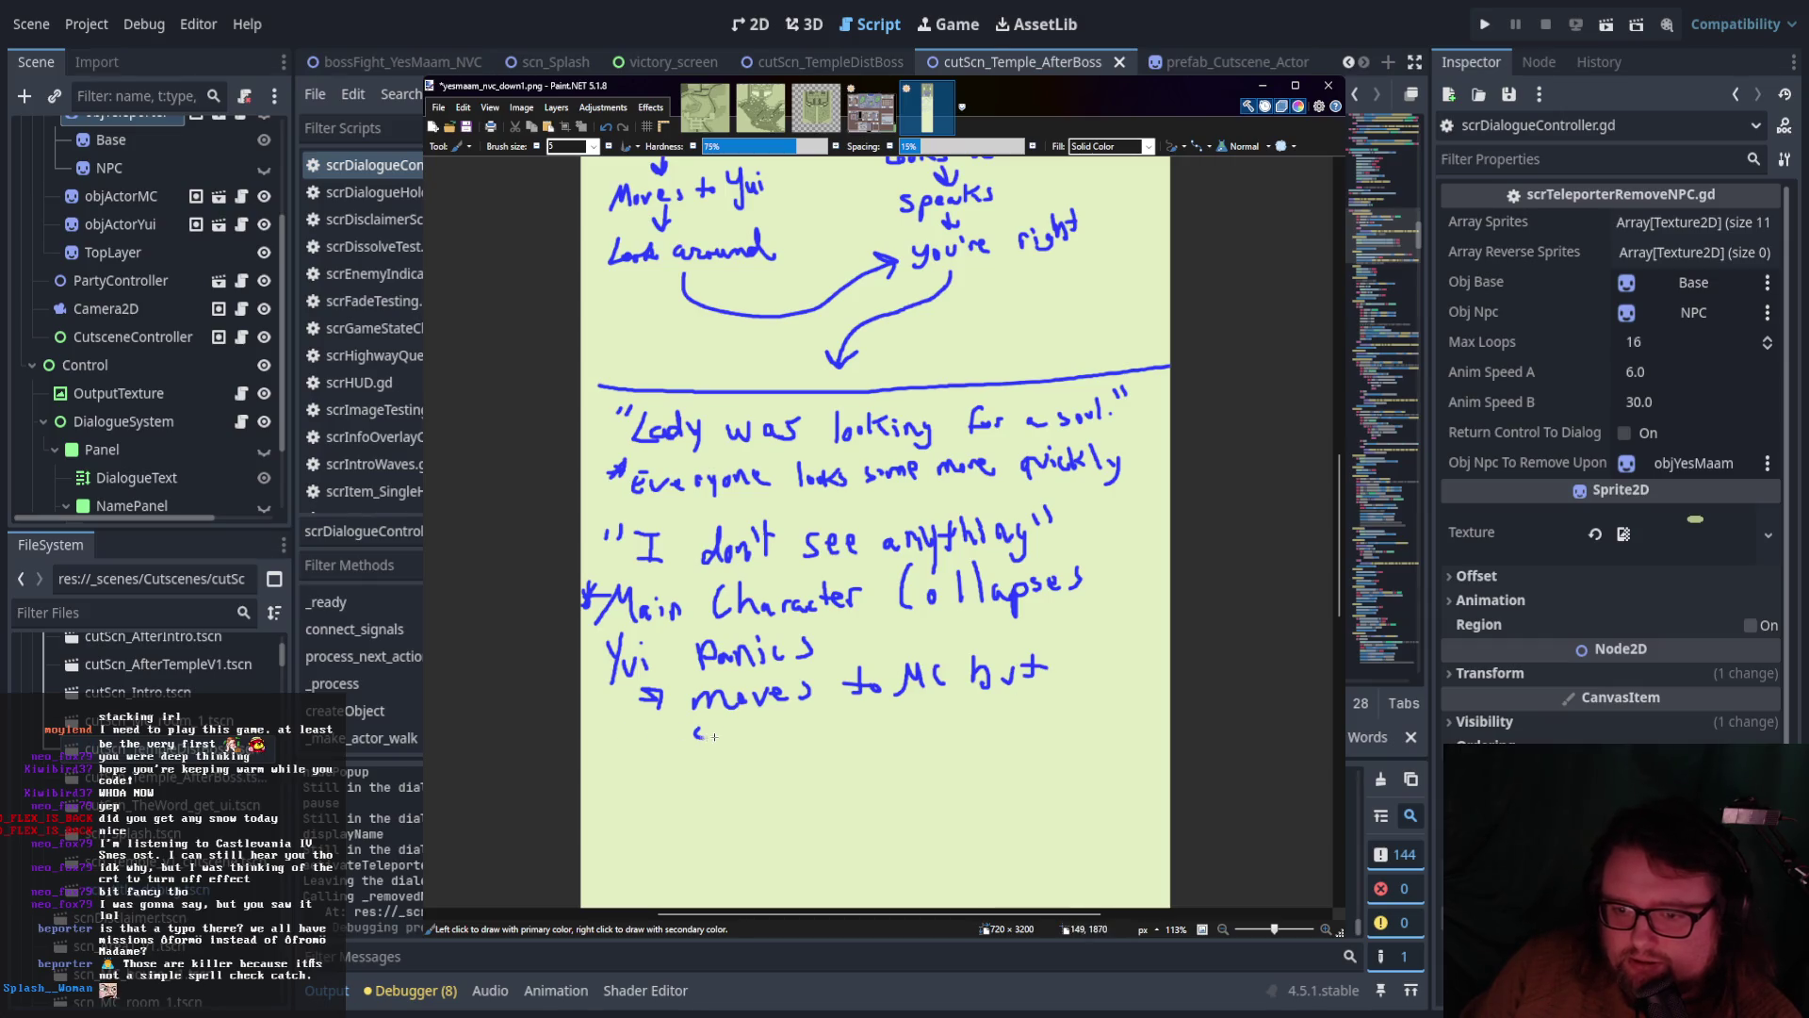
# Continue the note with 'collapses as well' on the next line, undoing a stray letter
pyautogui.moveTo(747, 714); pyautogui.dragTo(746, 735)
pyautogui.moveTo(769, 725)
pyautogui.mouseDown()
pyautogui.moveTo(785, 744)
pyautogui.moveTo(794, 716)
pyautogui.moveTo(848, 733)
pyautogui.mouseUp()
pyautogui.hotkey('ctrl', 'z')
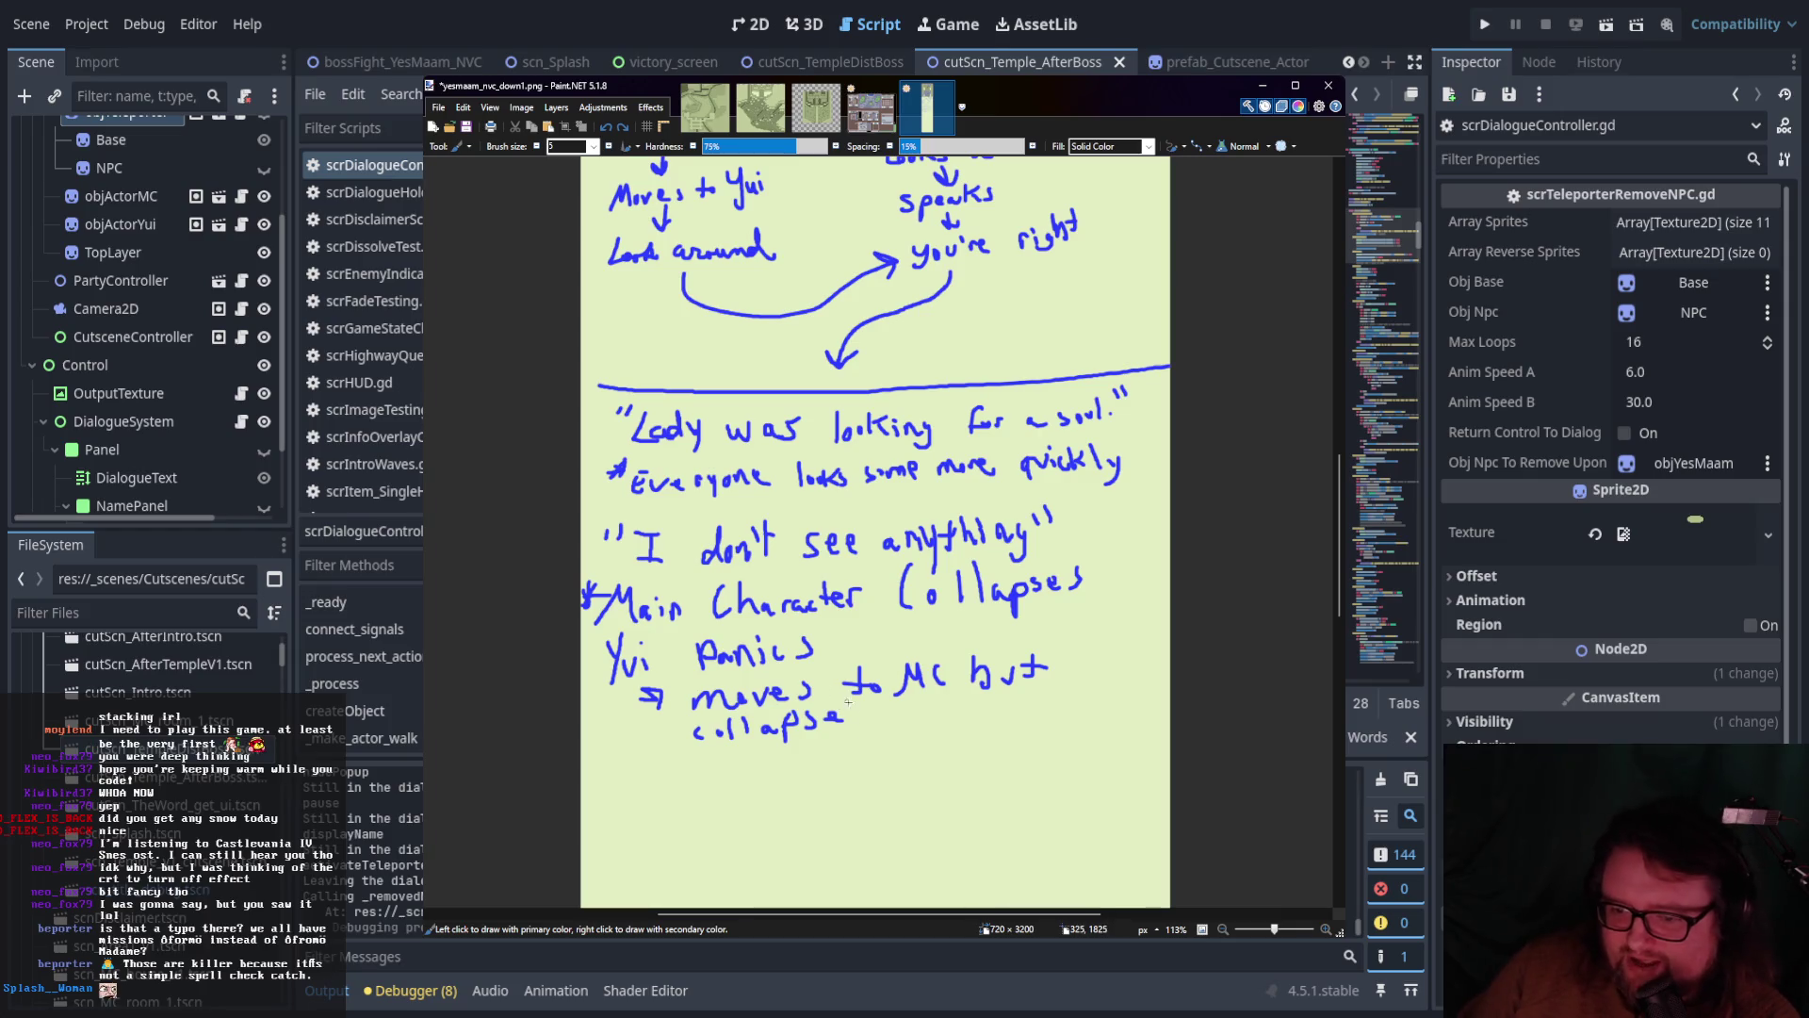
pyautogui.moveTo(857, 709)
pyautogui.mouseDown()
pyautogui.moveTo(845, 730)
pyautogui.moveTo(1017, 718)
pyautogui.mouseUp()
pyautogui.moveTo(1033, 689); pyautogui.dragTo(1028, 721)
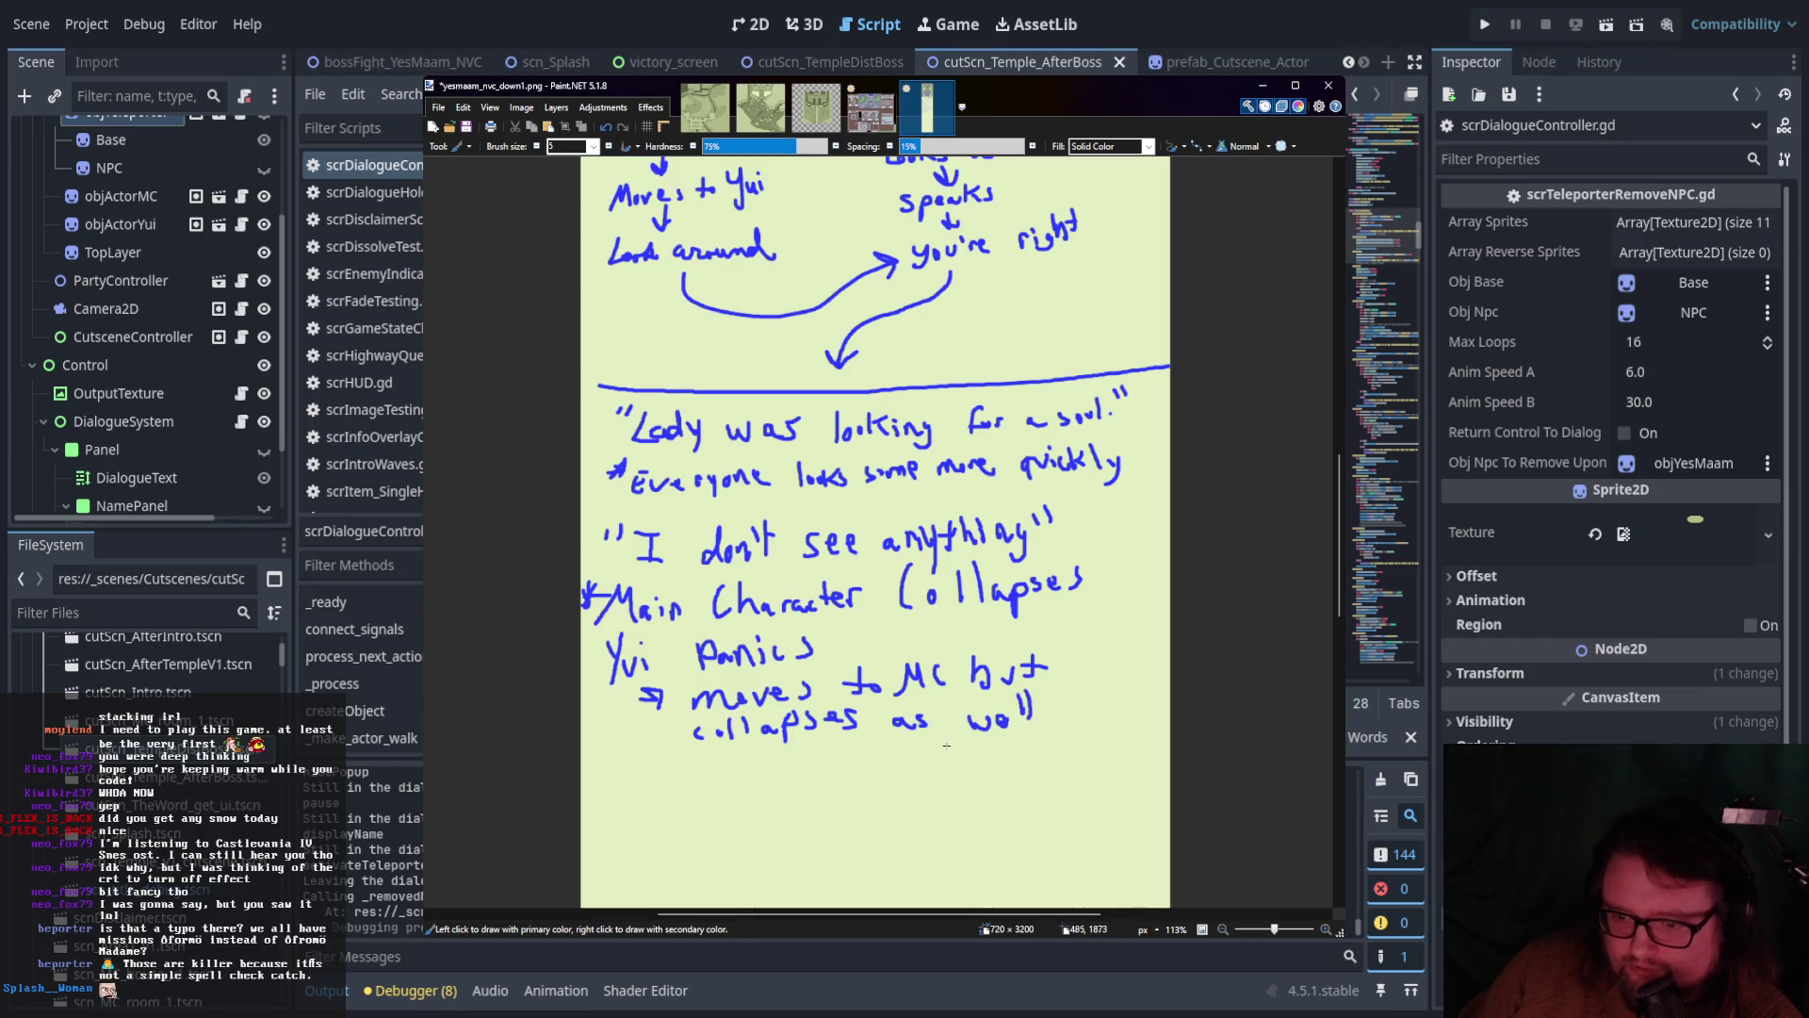
# Handwrite a new line 'Hikuri Questions what' below the Yui note
pyautogui.moveTo(612, 765); pyautogui.dragTo(611, 789)
pyautogui.moveTo(618, 776); pyautogui.dragTo(624, 776)
pyautogui.moveTo(627, 763)
pyautogui.mouseDown()
pyautogui.moveTo(628, 786)
pyautogui.moveTo(709, 783)
pyautogui.mouseUp()
pyautogui.moveTo(713, 776); pyautogui.dragTo(713, 783)
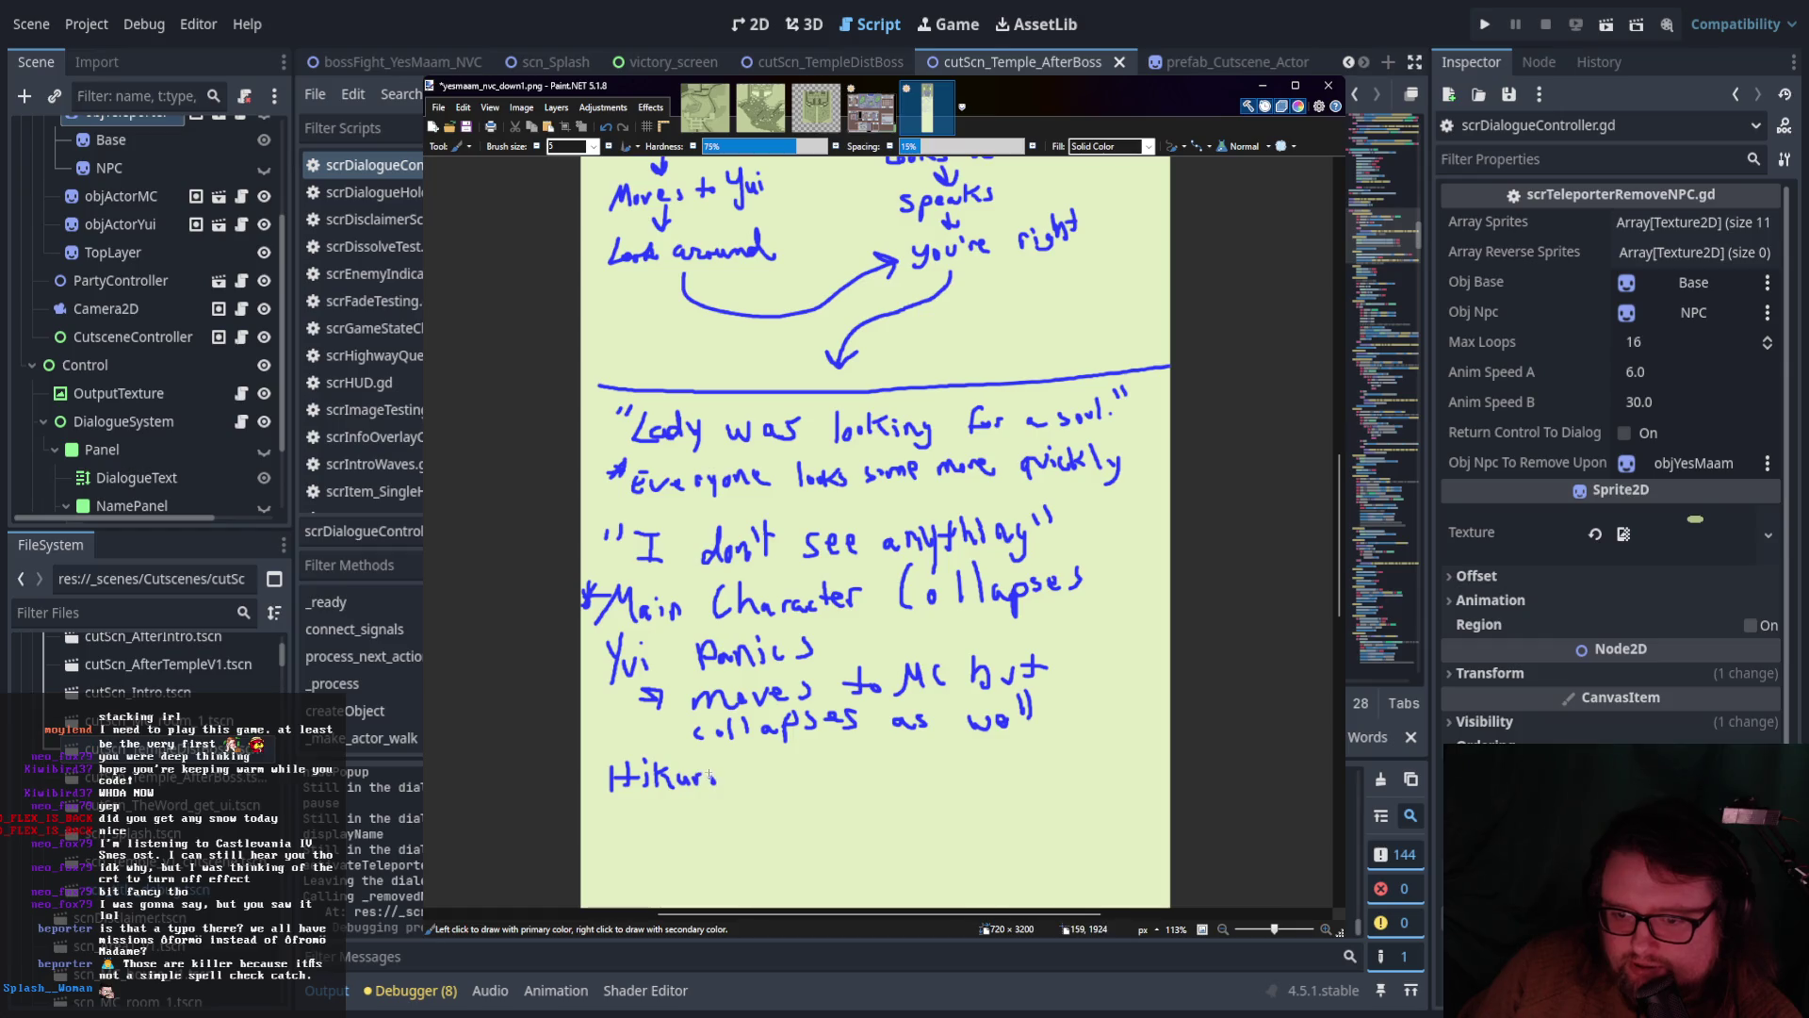
pyautogui.scroll(-3, 711, 775)
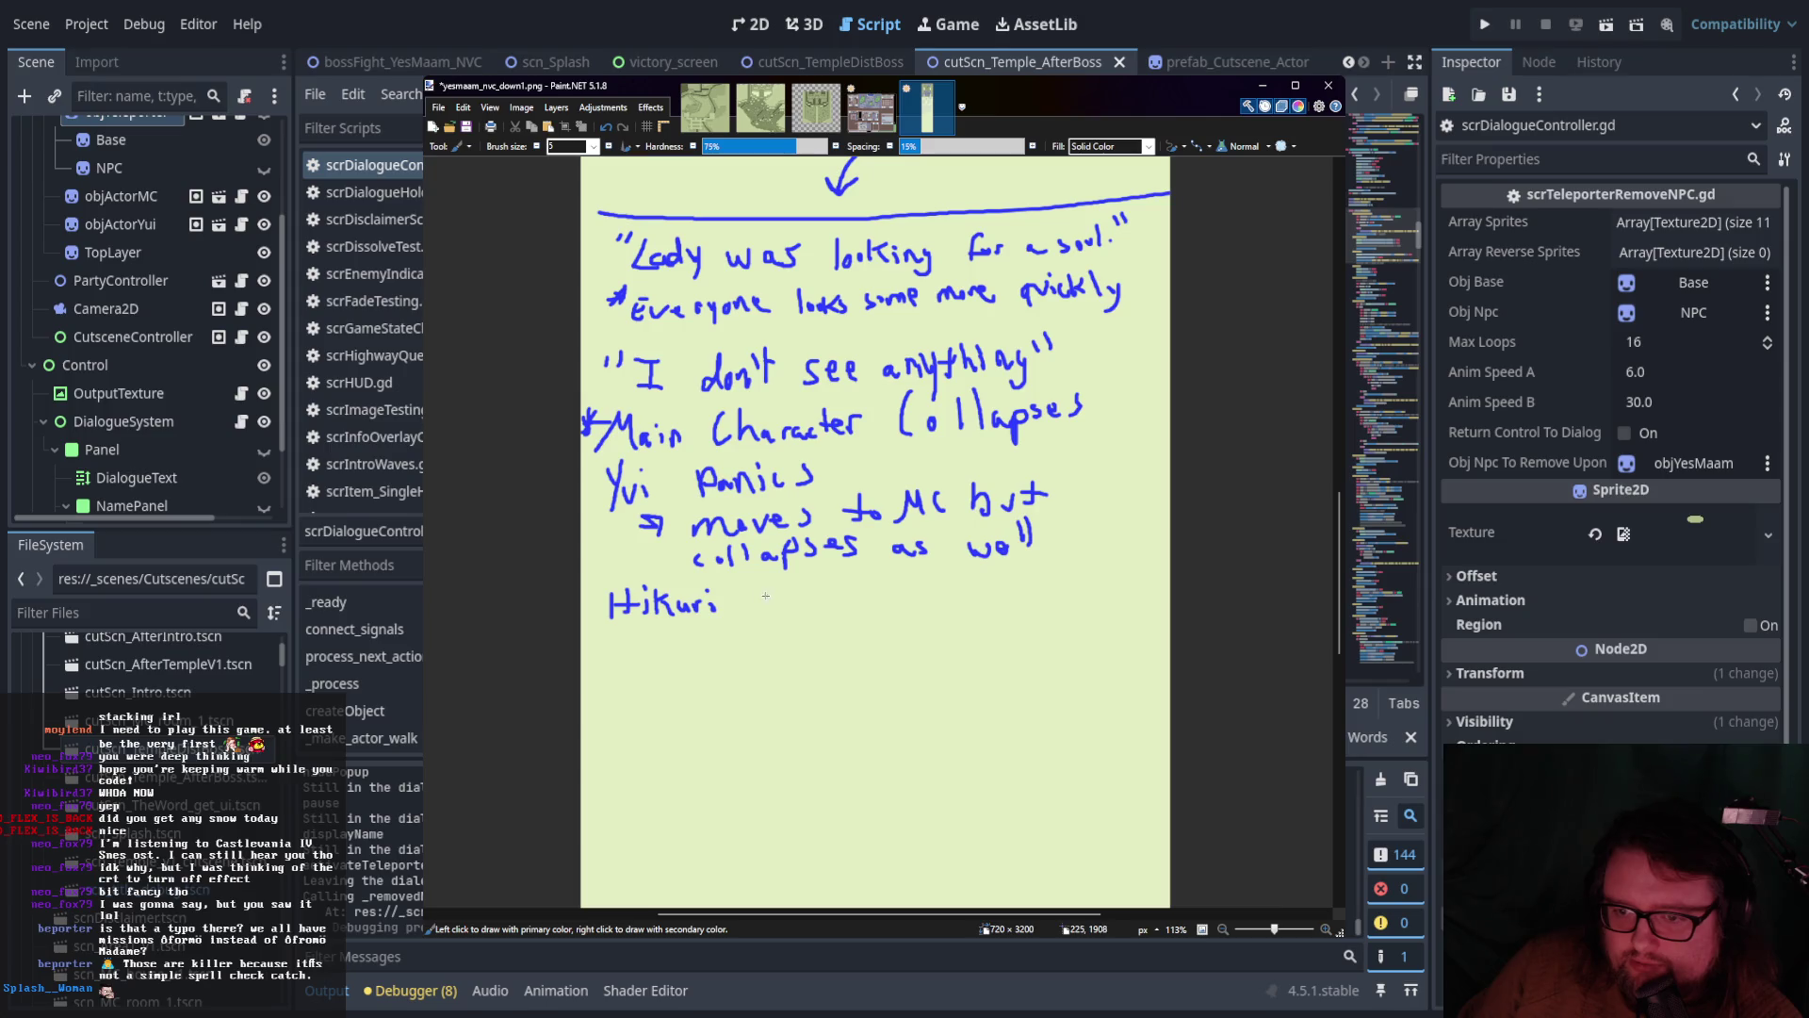
pyautogui.moveTo(766, 585)
pyautogui.mouseDown()
pyautogui.moveTo(763, 611)
pyautogui.moveTo(832, 605)
pyautogui.mouseUp()
pyautogui.moveTo(825, 594)
pyautogui.mouseDown()
pyautogui.moveTo(884, 607)
pyautogui.moveTo(946, 587)
pyautogui.mouseUp()
pyautogui.moveTo(963, 572)
pyautogui.mouseDown()
pyautogui.moveTo(962, 593)
pyautogui.moveTo(999, 596)
pyautogui.moveTo(1017, 576)
pyautogui.mouseUp()
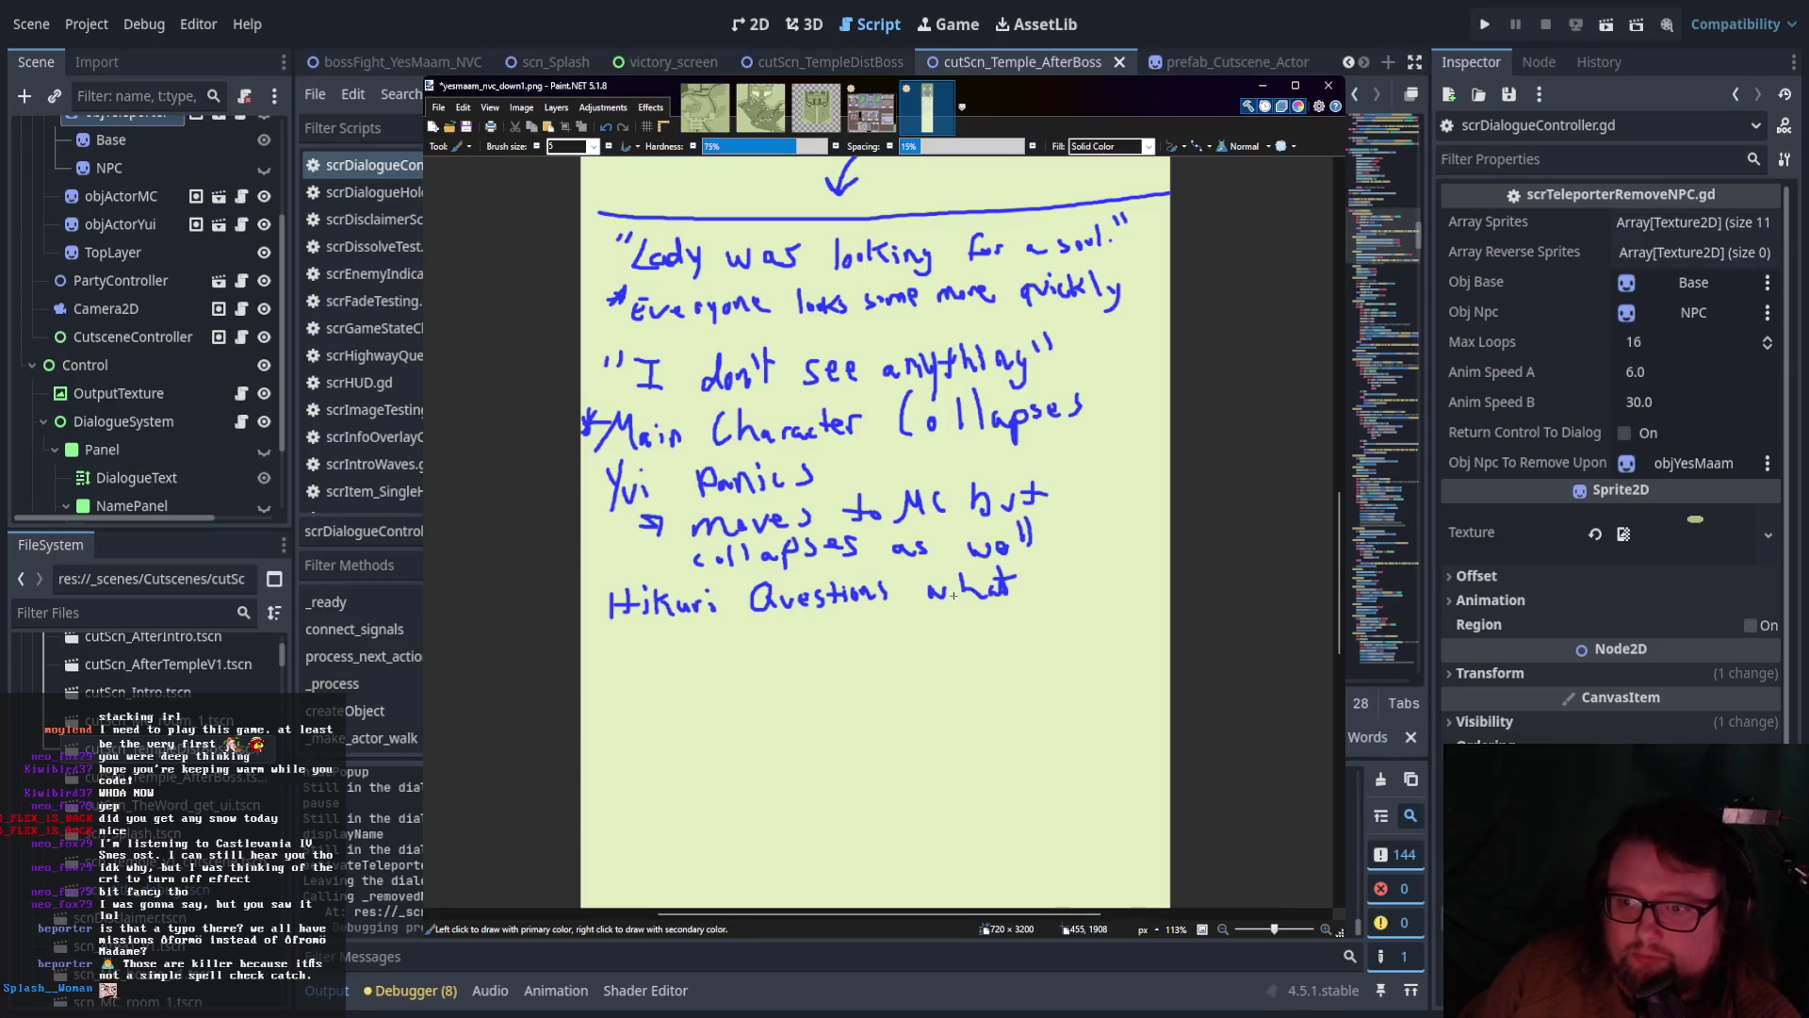
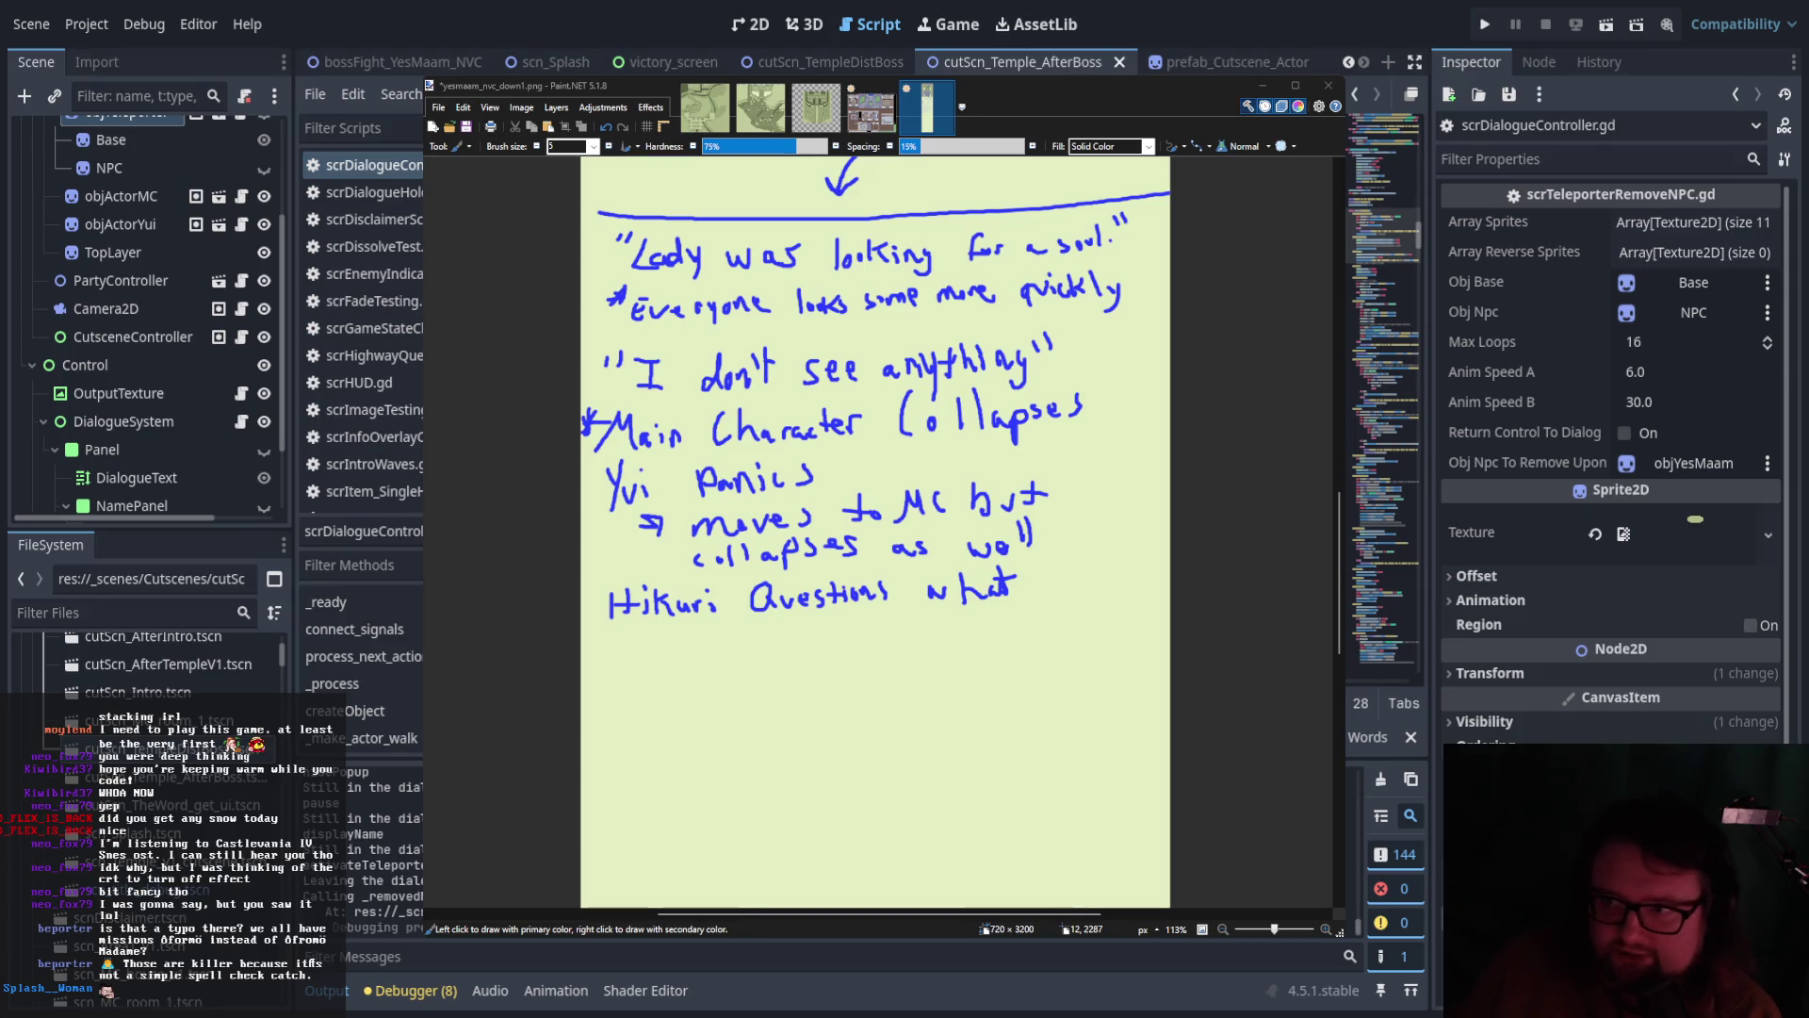
# Handwrite 'happened' after the Hikuri question, with an arrow to 'also collapses' beneath it
pyautogui.scroll(10, 1027, 459)
pyautogui.scroll(-8, 1027, 458)
pyautogui.scroll(-6, 1027, 459)
pyautogui.scroll(2, 997, 478)
pyautogui.moveTo(1046, 422)
pyautogui.mouseDown()
pyautogui.moveTo(1049, 450)
pyautogui.moveTo(1081, 461)
pyautogui.moveTo(1148, 443)
pyautogui.mouseUp()
pyautogui.moveTo(642, 496); pyautogui.dragTo(678, 496)
pyautogui.moveTo(662, 487)
pyautogui.mouseDown()
pyautogui.moveTo(700, 507)
pyautogui.moveTo(850, 488)
pyautogui.moveTo(866, 513)
pyautogui.moveTo(881, 484)
pyautogui.moveTo(910, 487)
pyautogui.mouseUp()
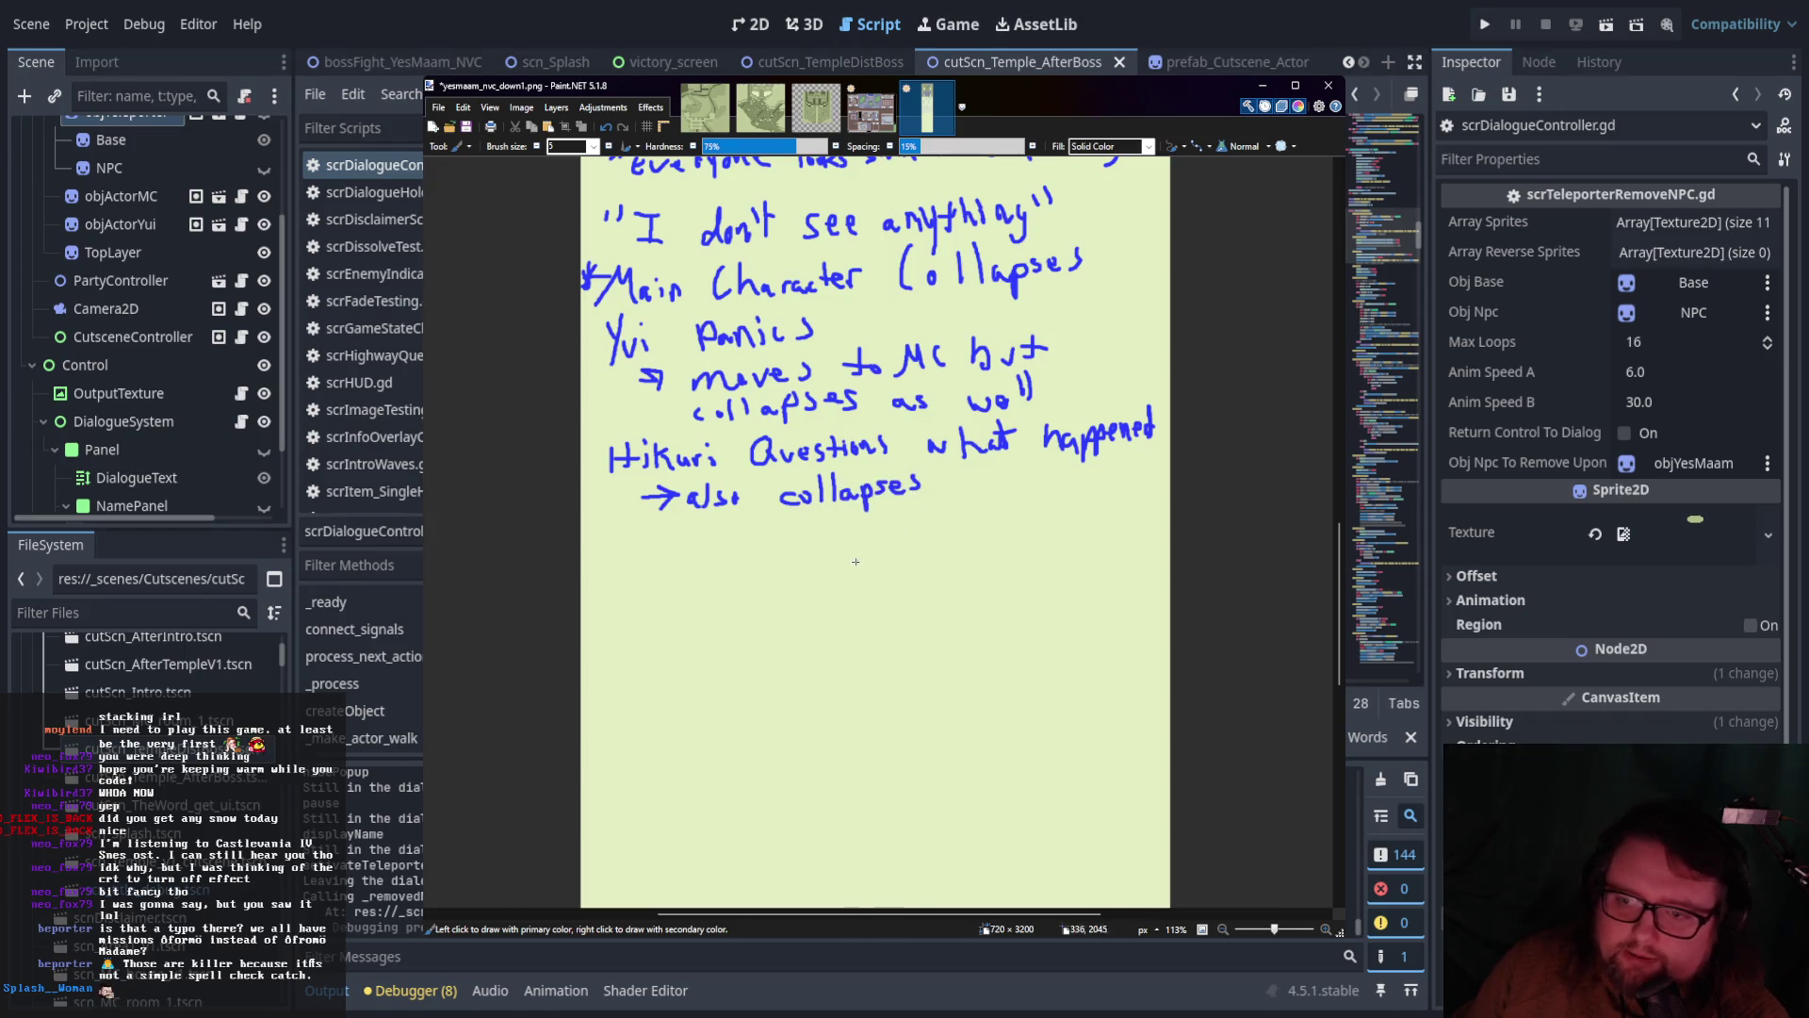
# Write 'Wait' below the collapse note and add asterisks beside the Yui and Hikuri lines
pyautogui.moveTo(601, 540); pyautogui.dragTo(663, 563)
pyautogui.moveTo(673, 530)
pyautogui.mouseDown()
pyautogui.moveTo(676, 565)
pyautogui.moveTo(695, 541)
pyautogui.mouseUp()
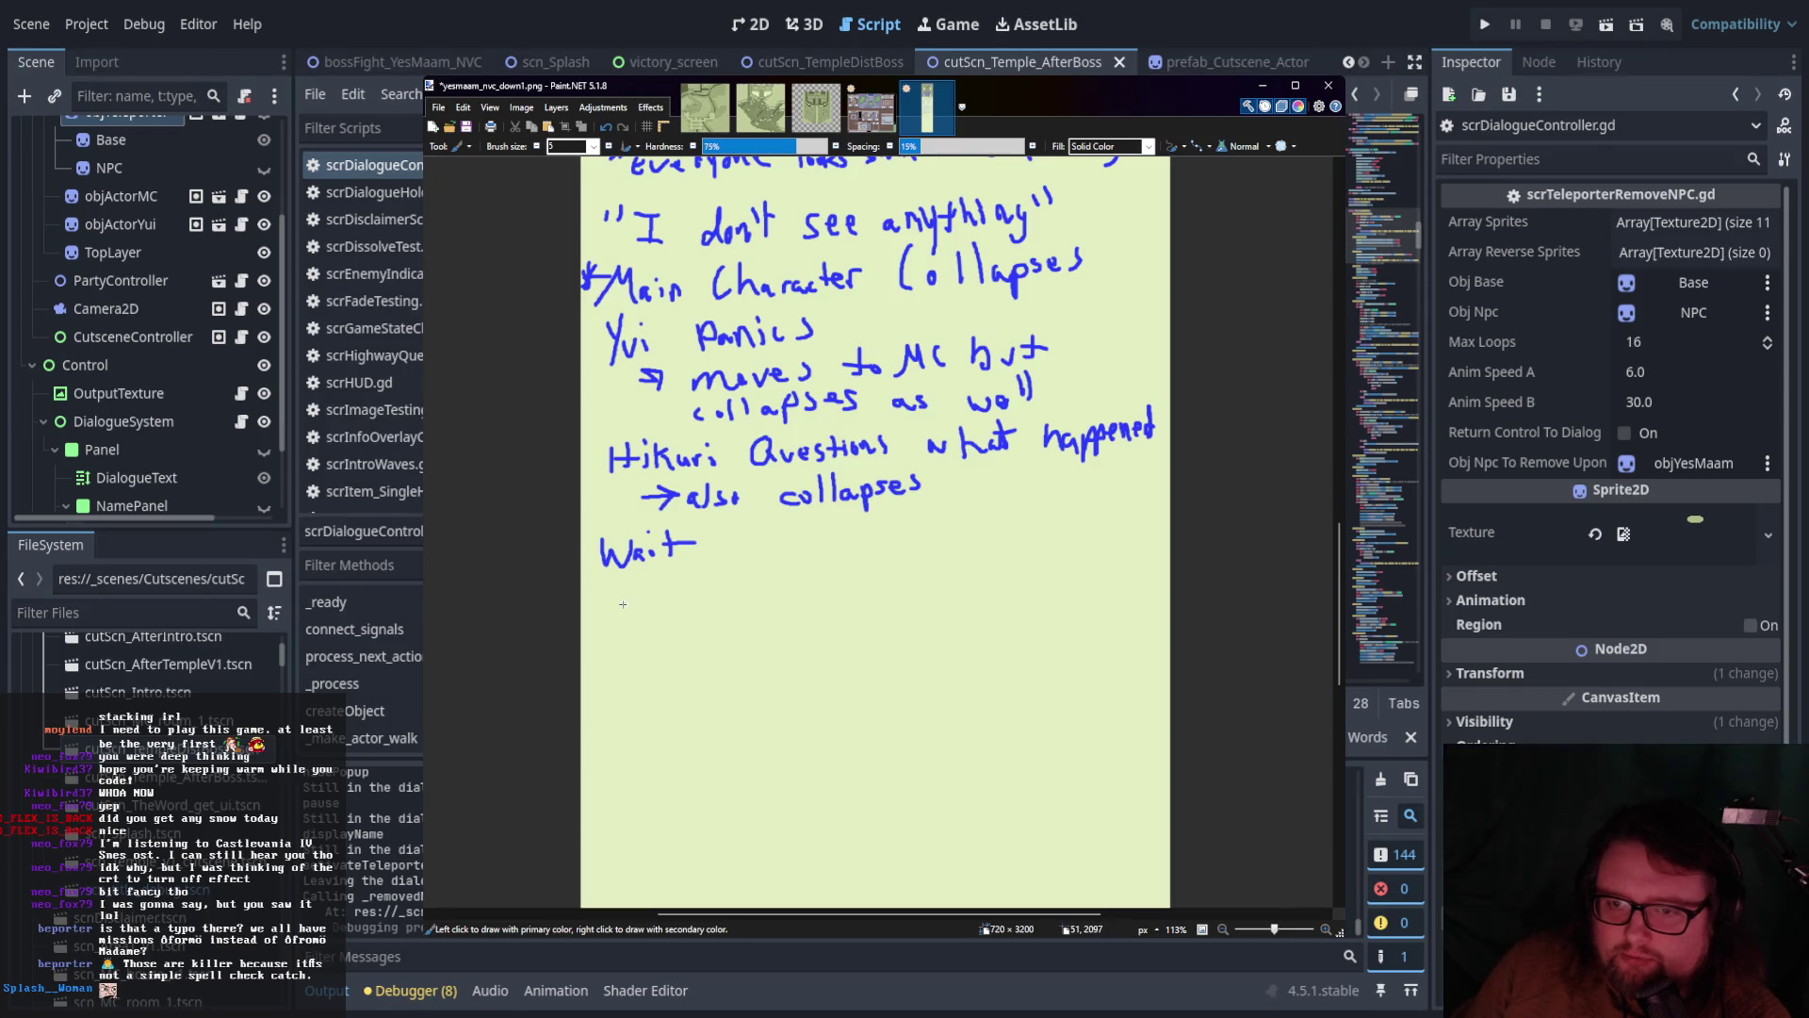
pyautogui.moveTo(591, 453); pyautogui.dragTo(581, 451)
pyautogui.moveTo(586, 344); pyautogui.dragTo(573, 357)
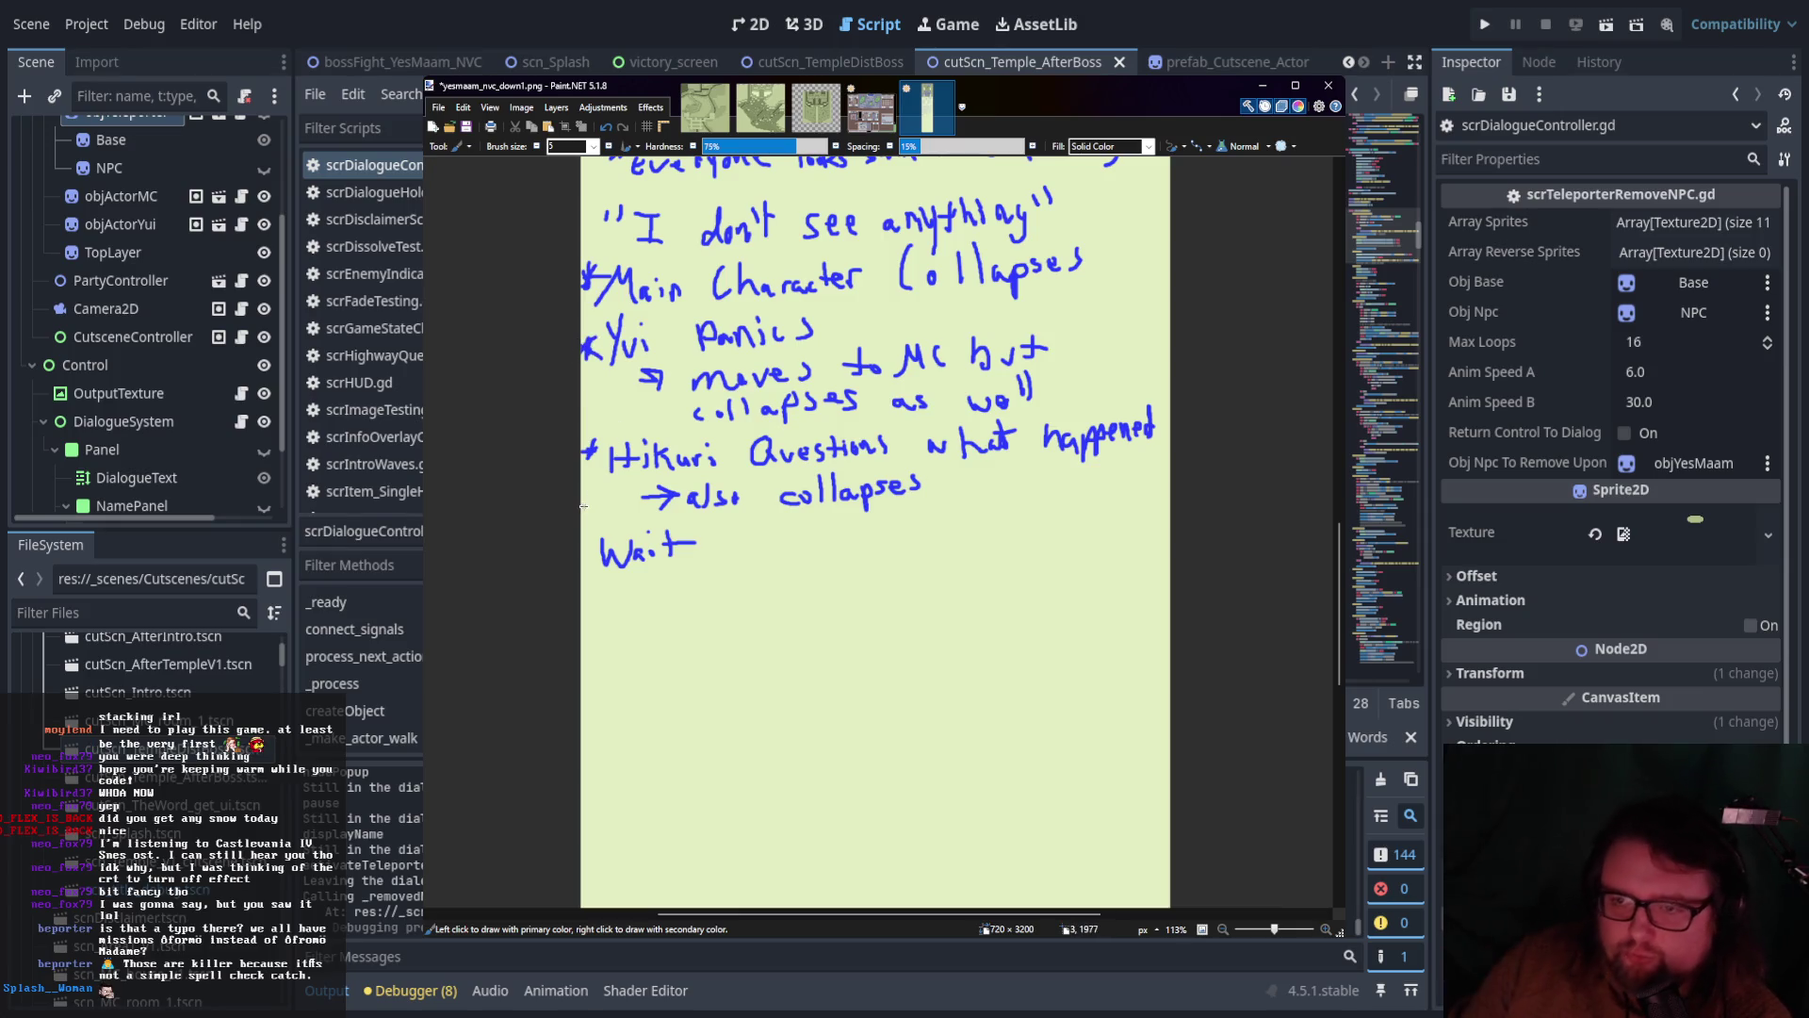
# Write 'Small orb appears → Moves toward' under Wait
pyautogui.scroll(-2, 631, 514)
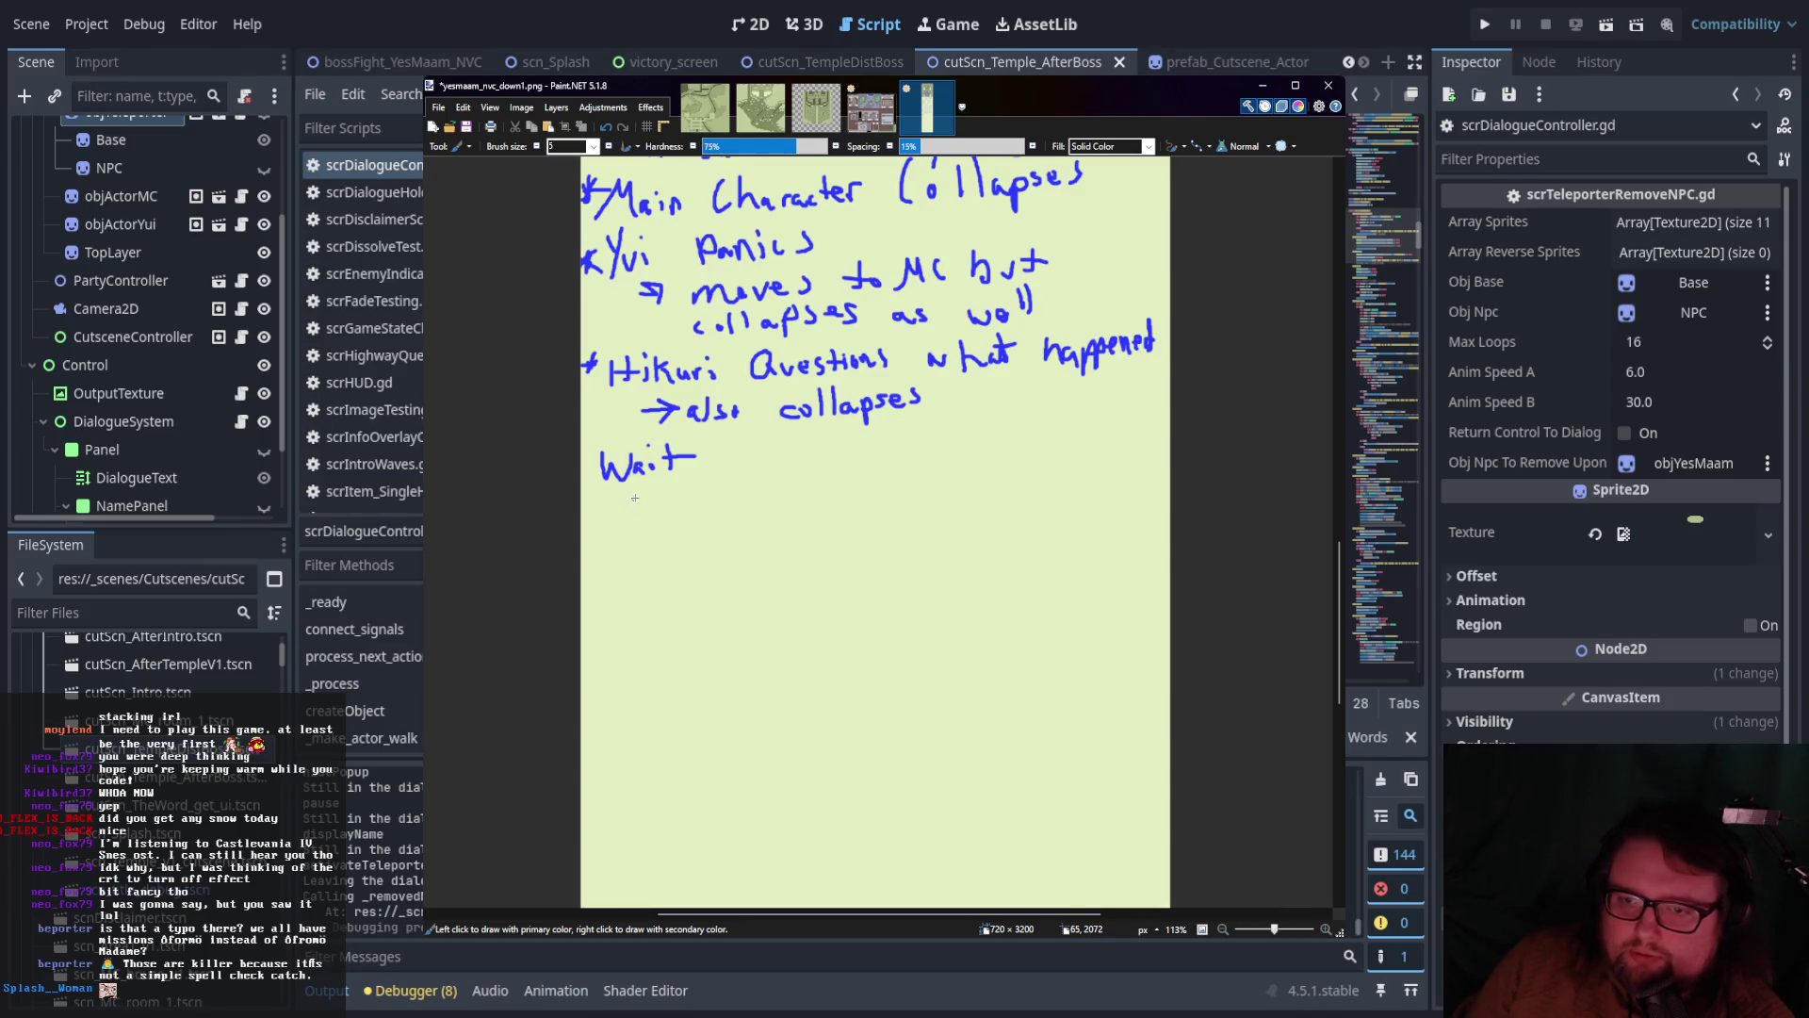
pyautogui.moveTo(661, 490)
pyautogui.mouseDown()
pyautogui.moveTo(646, 509)
pyautogui.moveTo(709, 506)
pyautogui.mouseUp()
pyautogui.moveTo(717, 476)
pyautogui.mouseDown()
pyautogui.moveTo(718, 503)
pyautogui.moveTo(796, 467)
pyautogui.moveTo(803, 499)
pyautogui.moveTo(956, 474)
pyautogui.mouseUp()
pyautogui.moveTo(656, 541); pyautogui.dragTo(688, 539)
pyautogui.moveTo(661, 524)
pyautogui.mouseDown()
pyautogui.moveTo(694, 535)
pyautogui.moveTo(686, 551)
pyautogui.moveTo(908, 537)
pyautogui.moveTo(968, 510)
pyautogui.moveTo(961, 541)
pyautogui.mouseUp()
pyautogui.moveTo(991, 514); pyautogui.dragTo(995, 508)
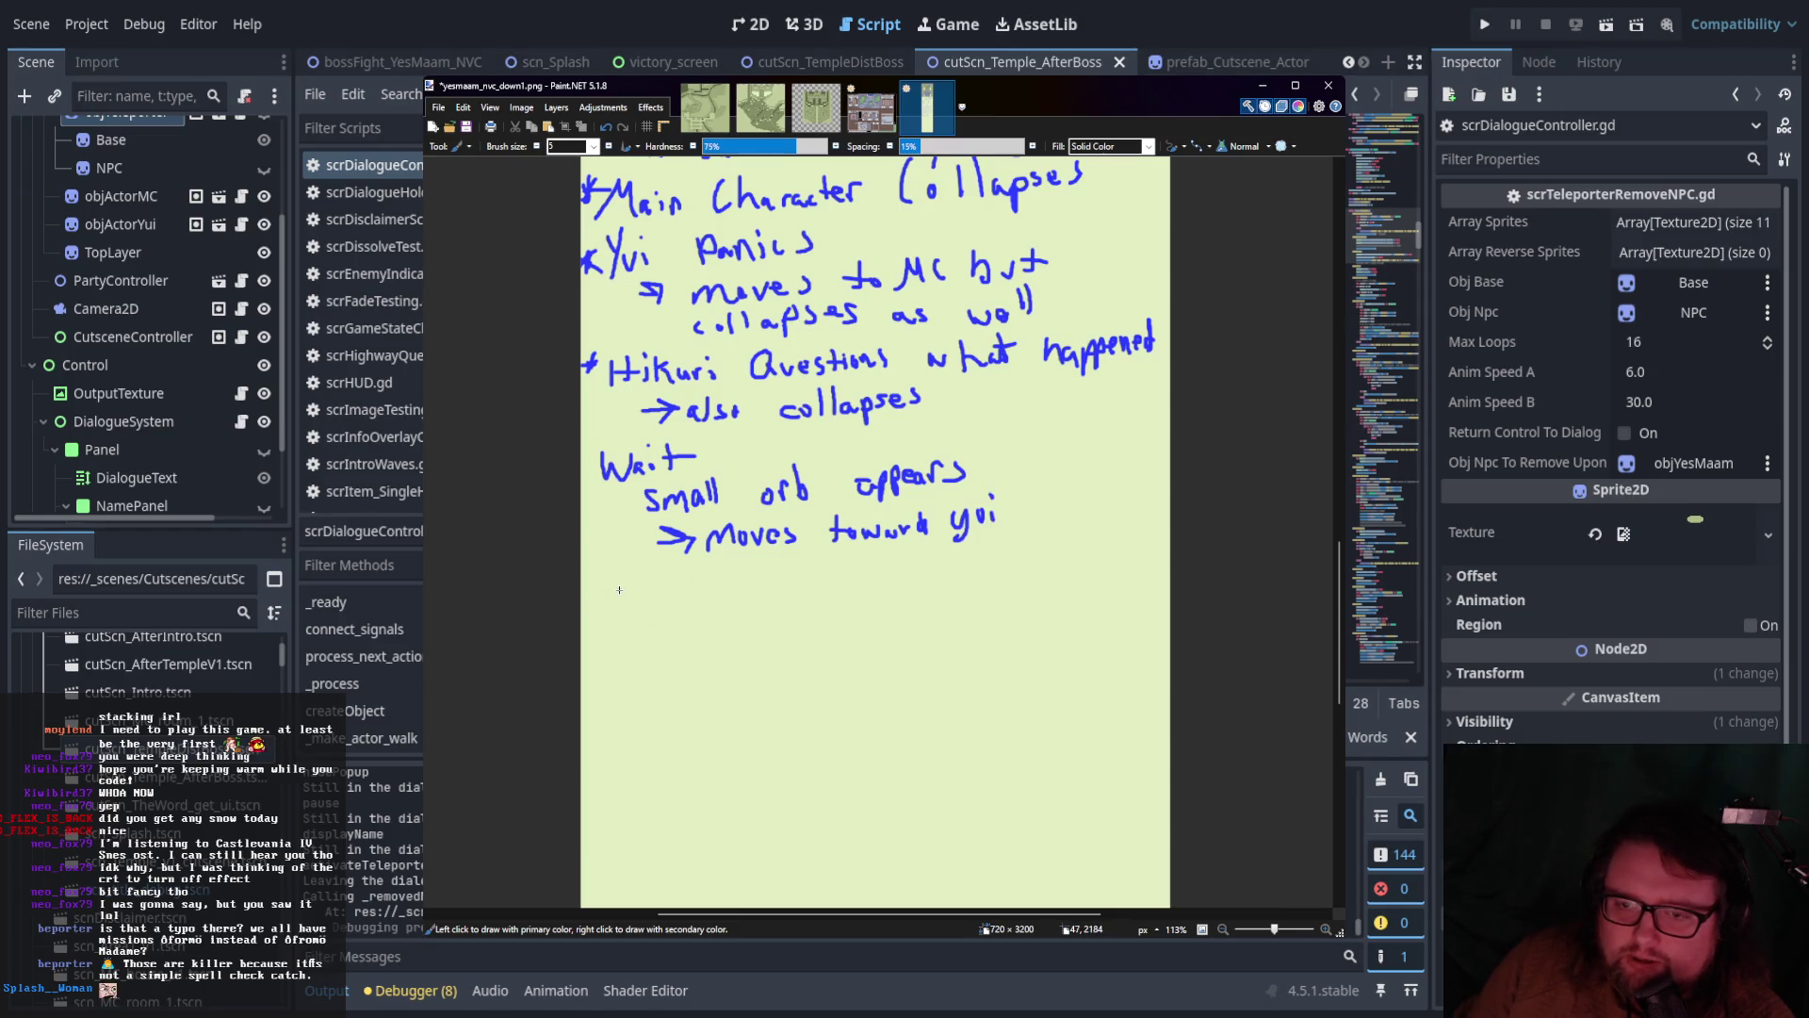
# Write a second 'Wait' and 'Distortion/white noise' below the Moves toward line
pyautogui.moveTo(610, 569)
pyautogui.mouseDown()
pyautogui.moveTo(694, 594)
pyautogui.moveTo(735, 572)
pyautogui.mouseUp()
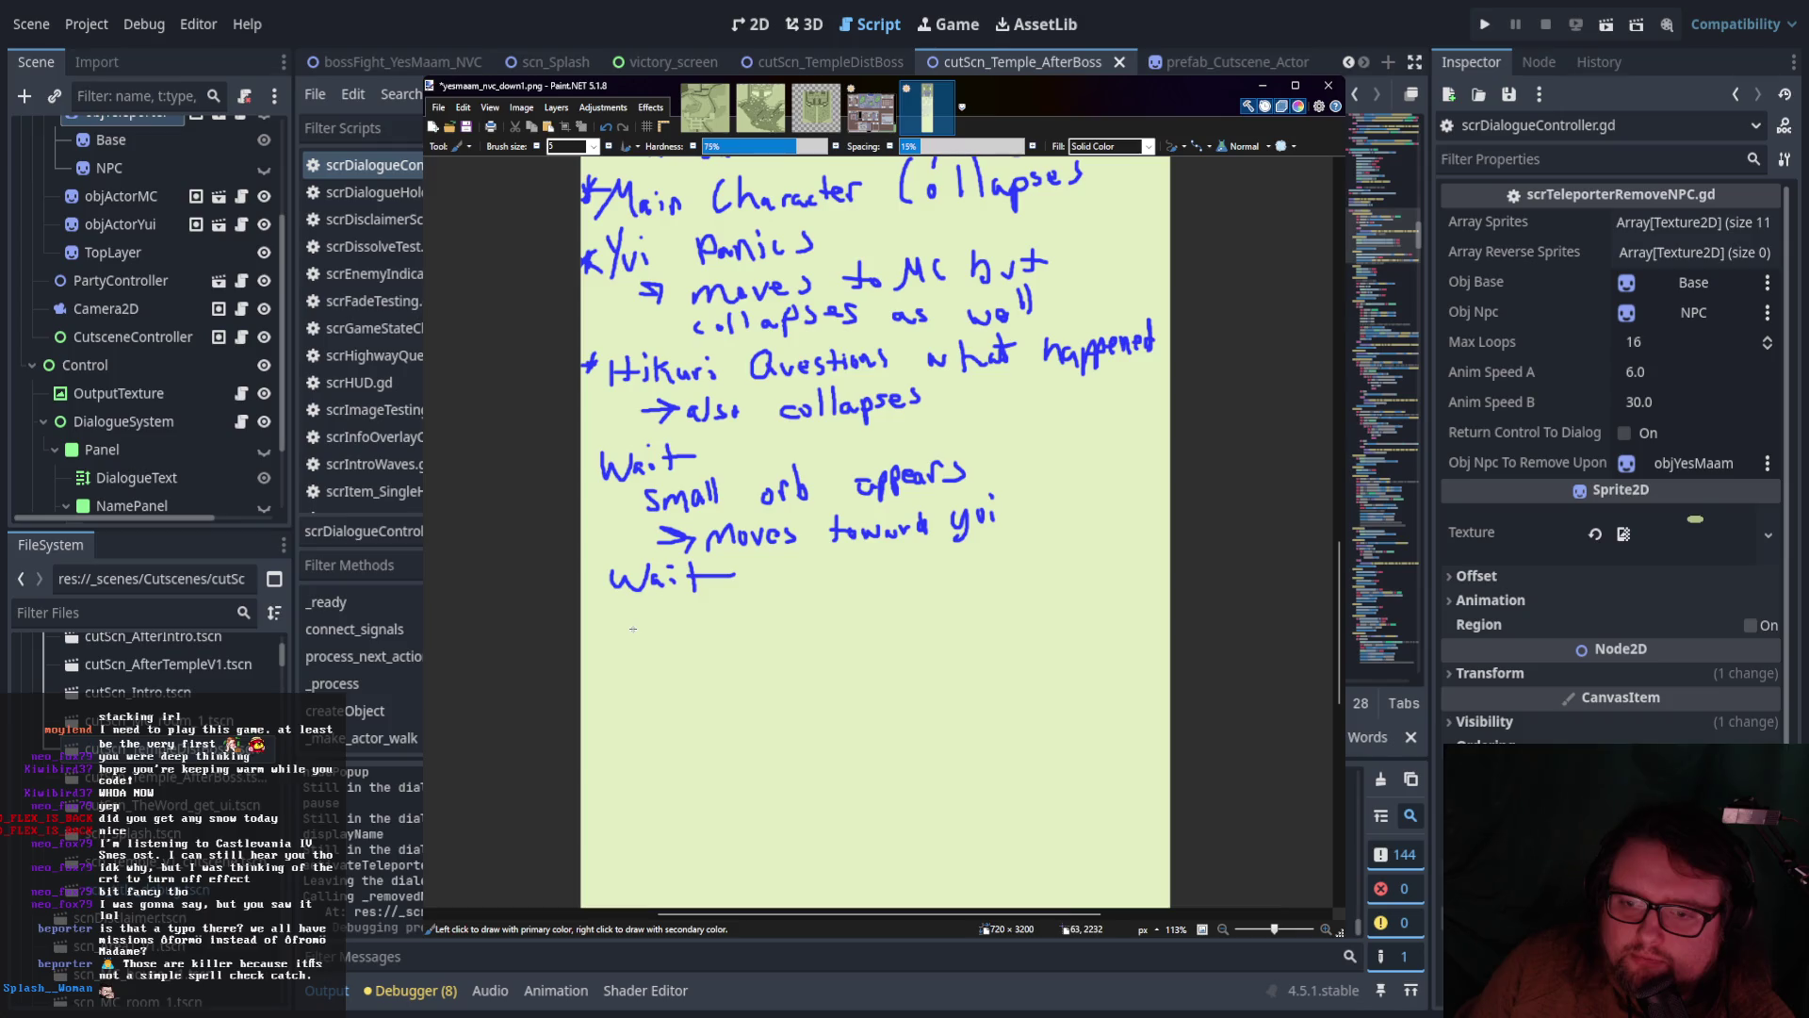
pyautogui.moveTo(646, 641); pyautogui.dragTo(686, 636)
pyautogui.moveTo(718, 605); pyautogui.dragTo(721, 641)
pyautogui.moveTo(704, 628); pyautogui.dragTo(757, 618)
pyautogui.moveTo(768, 607)
pyautogui.mouseDown()
pyautogui.moveTo(768, 634)
pyautogui.moveTo(839, 628)
pyautogui.moveTo(831, 657)
pyautogui.moveTo(900, 607)
pyautogui.mouseUp()
pyautogui.moveTo(923, 574)
pyautogui.mouseDown()
pyautogui.moveTo(934, 617)
pyautogui.moveTo(953, 616)
pyautogui.mouseUp()
pyautogui.moveTo(947, 604); pyautogui.dragTo(1067, 614)
pyautogui.moveTo(1080, 603); pyautogui.dragTo(1091, 598)
# Finish the line with 'begins to fill screen' on the next row
pyautogui.moveTo(627, 686); pyautogui.dragTo(679, 703)
pyautogui.moveTo(690, 665); pyautogui.dragTo(702, 685)
pyautogui.moveTo(800, 657)
pyautogui.mouseDown()
pyautogui.moveTo(802, 687)
pyautogui.moveTo(822, 673)
pyautogui.mouseUp()
pyautogui.moveTo(827, 668)
pyautogui.mouseDown()
pyautogui.moveTo(882, 656)
pyautogui.moveTo(895, 684)
pyautogui.mouseUp()
pyautogui.moveTo(917, 654)
pyautogui.mouseDown()
pyautogui.moveTo(913, 684)
pyautogui.moveTo(1015, 667)
pyautogui.mouseUp()
pyautogui.moveTo(1020, 667); pyautogui.dragTo(1072, 671)
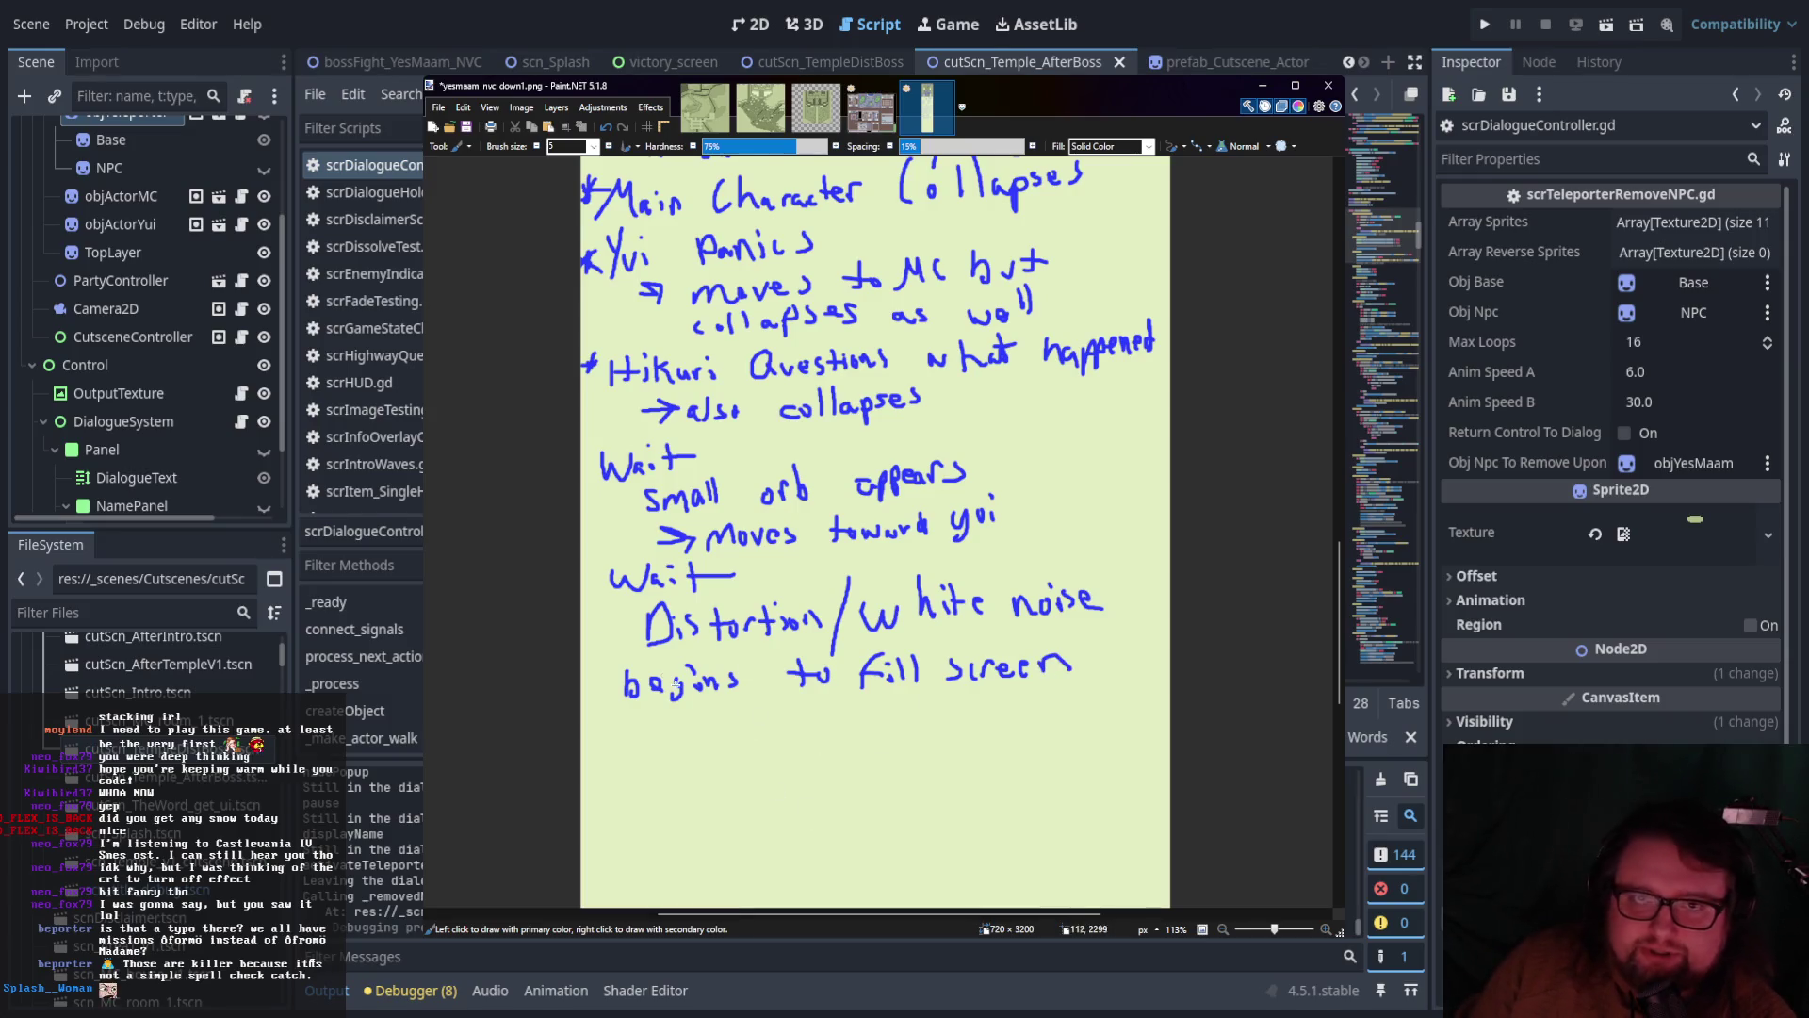
# Draw a downward arrow and write 'Change Scene' below it
pyautogui.moveTo(783, 702); pyautogui.dragTo(781, 768)
pyautogui.moveTo(769, 744)
pyautogui.mouseDown()
pyautogui.moveTo(781, 768)
pyautogui.moveTo(818, 726)
pyautogui.mouseUp()
pyautogui.moveTo(640, 799)
pyautogui.mouseDown()
pyautogui.moveTo(639, 869)
pyautogui.moveTo(702, 841)
pyautogui.moveTo(729, 844)
pyautogui.moveTo(733, 865)
pyautogui.moveTo(771, 850)
pyautogui.mouseUp()
pyautogui.moveTo(799, 786)
pyautogui.mouseDown()
pyautogui.moveTo(816, 834)
pyautogui.moveTo(926, 820)
pyautogui.mouseUp()
pyautogui.moveTo(980, 760)
pyautogui.mouseDown()
pyautogui.moveTo(976, 802)
pyautogui.moveTo(1005, 781)
pyautogui.mouseUp()
pyautogui.scroll(-3, 880, 773)
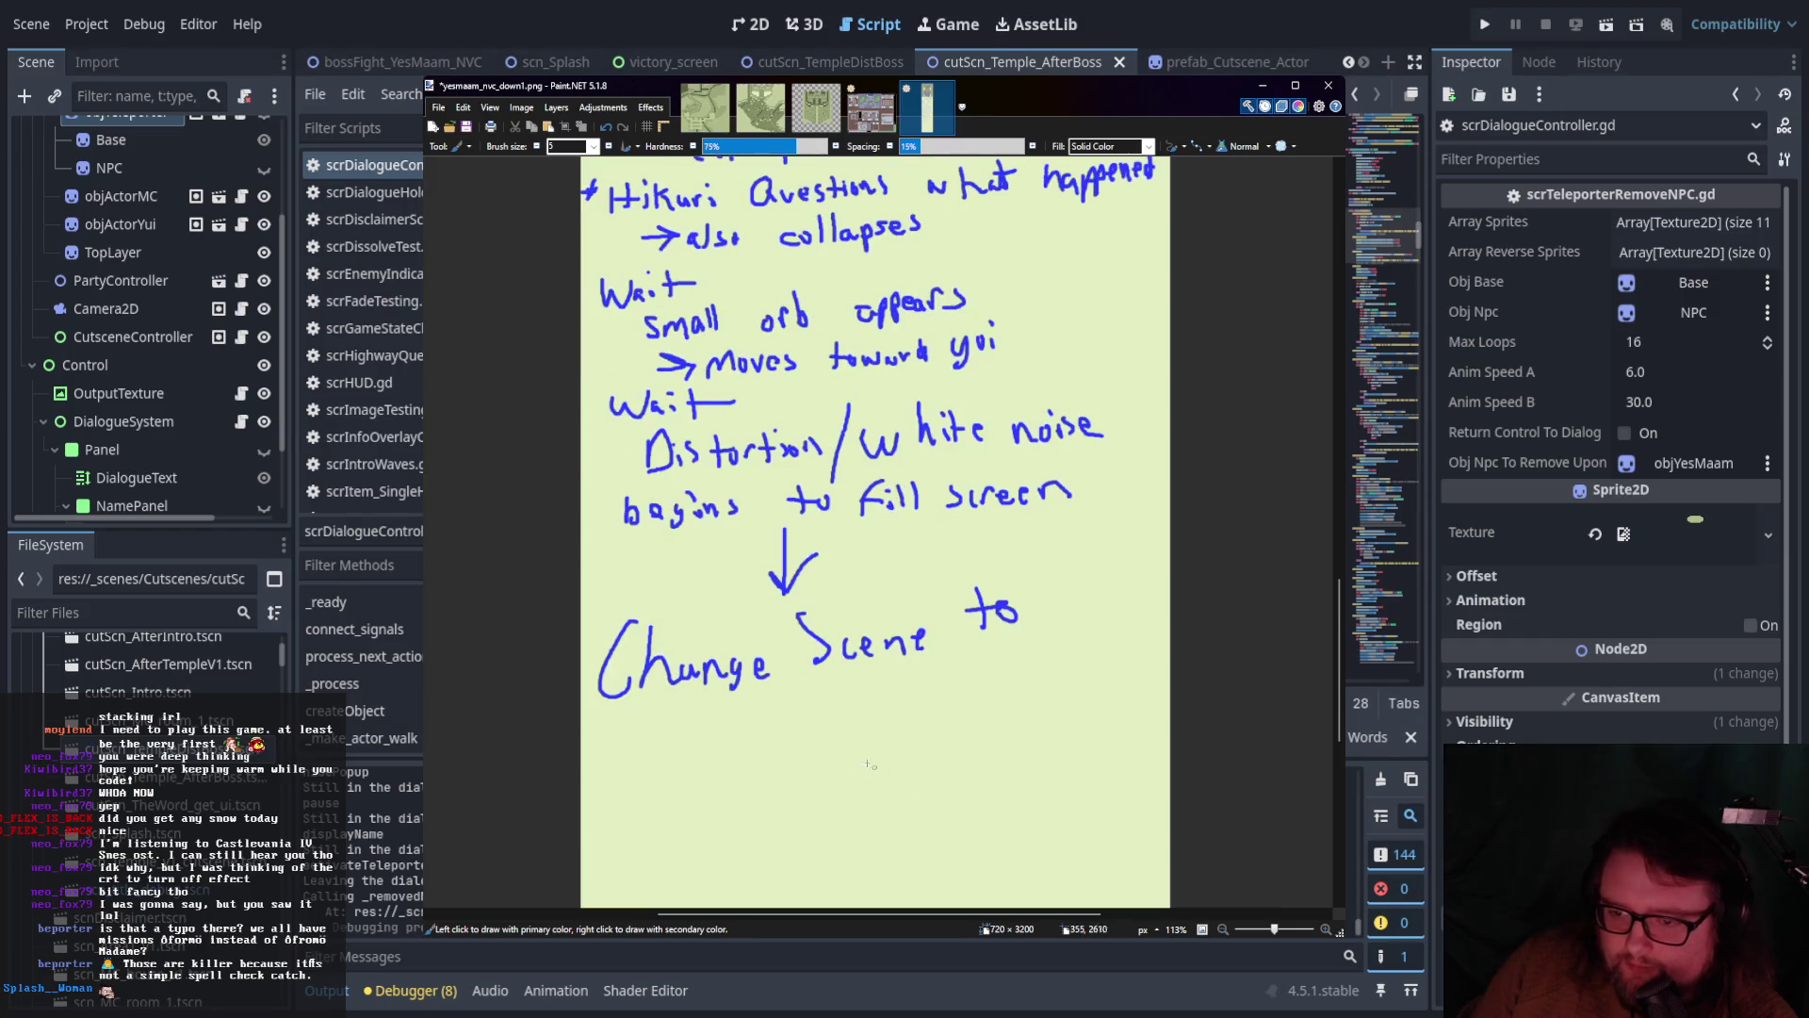
# Complete the note with 'to MC's Bedroom (he is in bed)'
pyautogui.moveTo(681, 759); pyautogui.dragTo(791, 758)
pyautogui.moveTo(786, 715); pyautogui.dragTo(899, 731)
pyautogui.moveTo(902, 714); pyautogui.dragTo(929, 717)
pyautogui.moveTo(940, 714)
pyautogui.mouseDown()
pyautogui.moveTo(942, 697)
pyautogui.moveTo(1037, 671)
pyautogui.mouseUp()
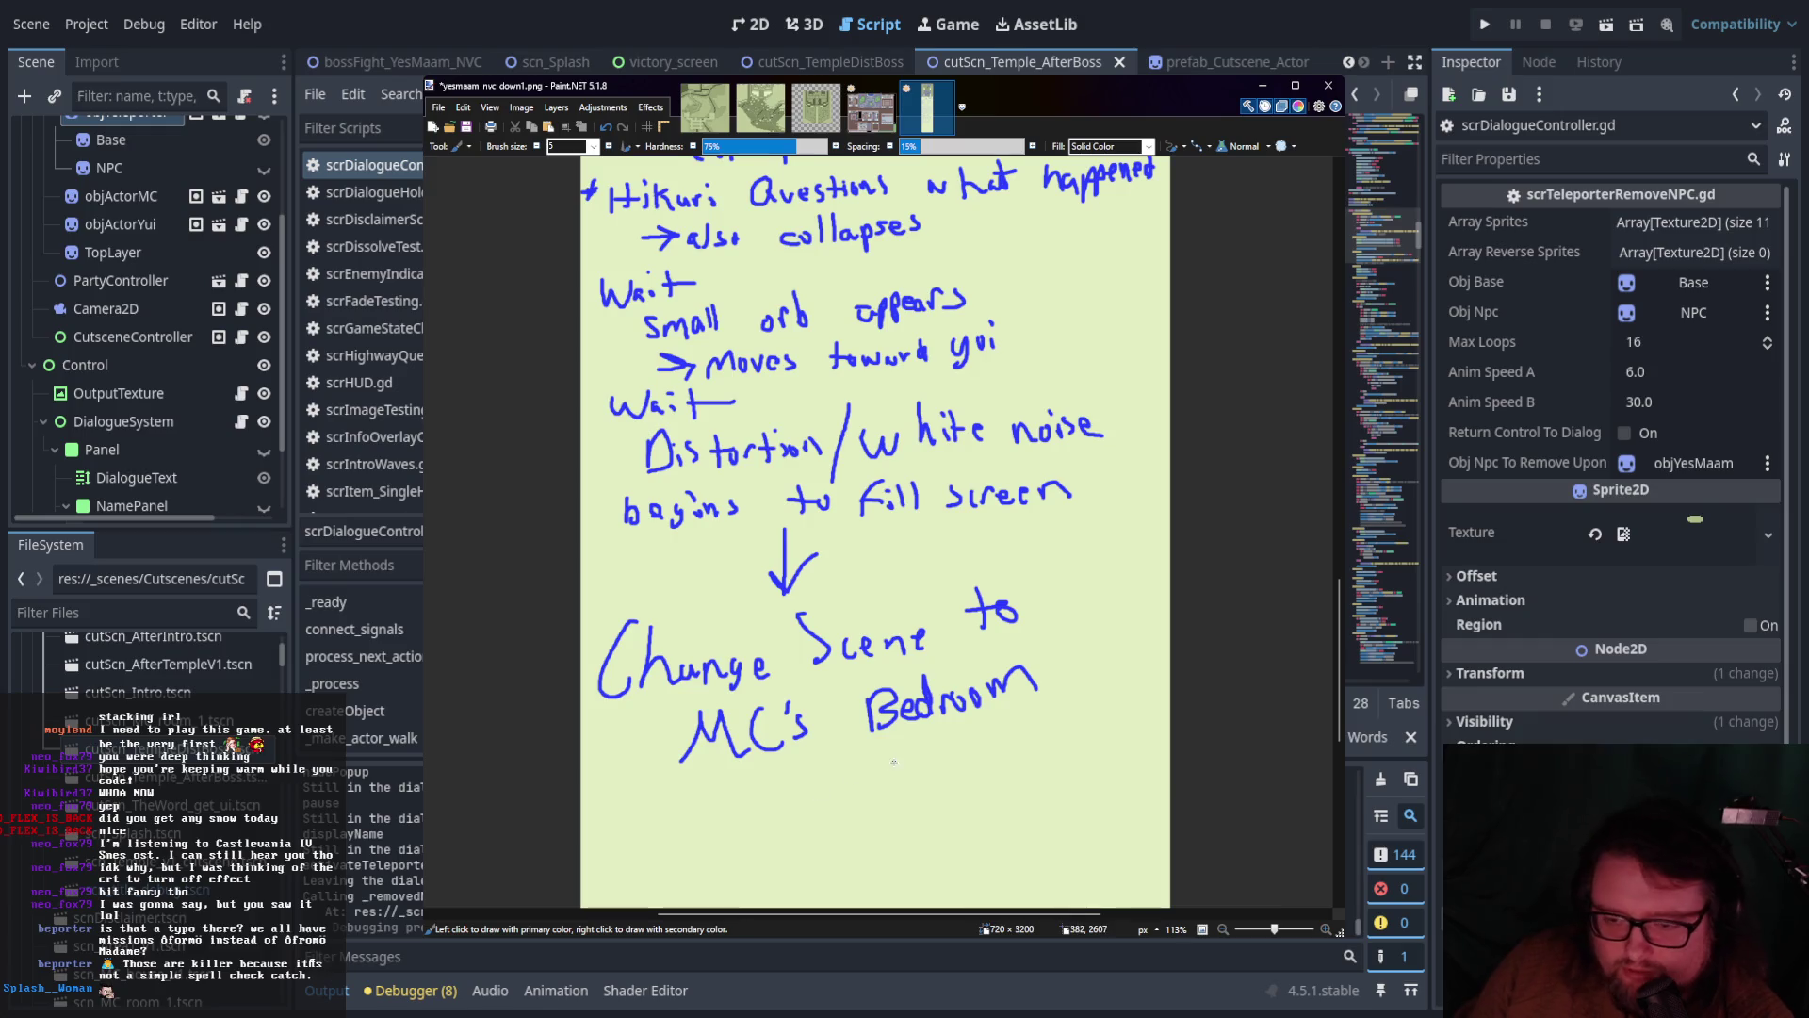
pyautogui.moveTo(777, 765); pyautogui.dragTo(777, 824)
pyautogui.moveTo(777, 807)
pyautogui.mouseDown()
pyautogui.moveTo(813, 819)
pyautogui.moveTo(985, 775)
pyautogui.mouseUp()
pyautogui.moveTo(1030, 731)
pyautogui.mouseDown()
pyautogui.moveTo(1029, 768)
pyautogui.moveTo(1067, 762)
pyautogui.mouseUp()
pyautogui.moveTo(1078, 731); pyautogui.dragTo(1081, 762)
pyautogui.moveTo(1054, 665); pyautogui.dragTo(1029, 819)
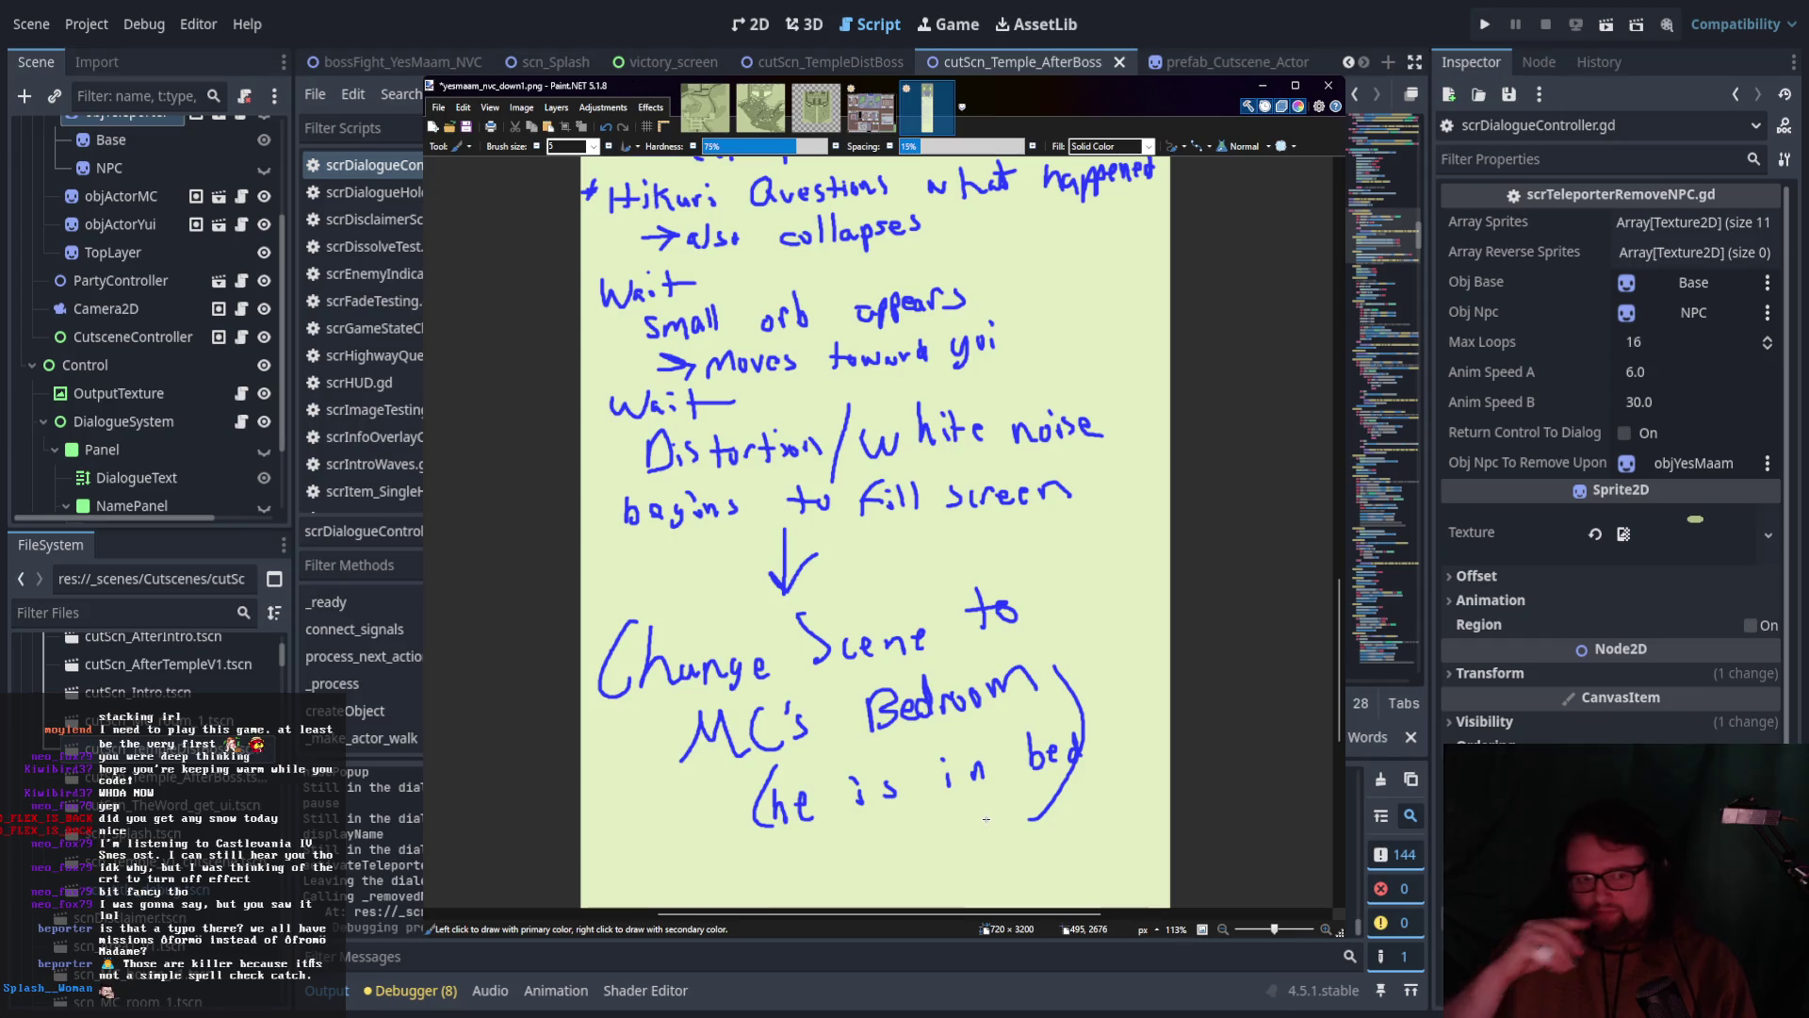
pyautogui.scroll(-1, 986, 819)
pyautogui.scroll(12, 1006, 650)
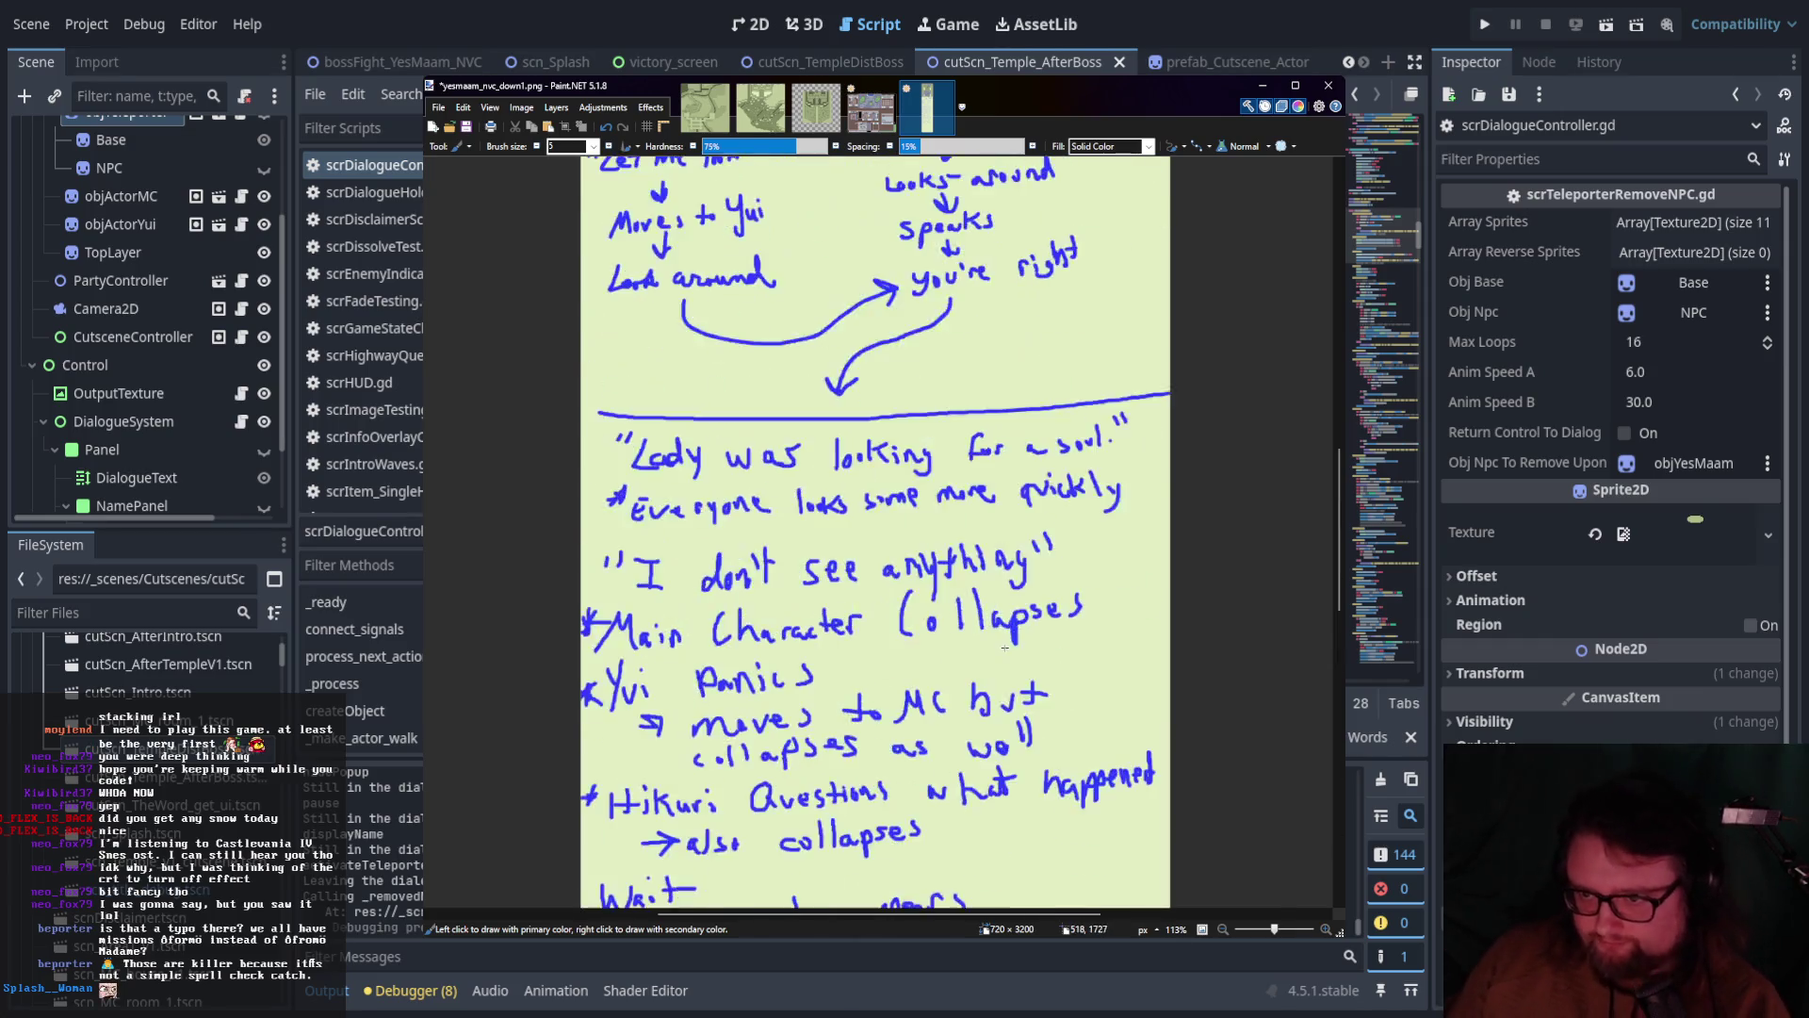
pyautogui.scroll(5, 1006, 650)
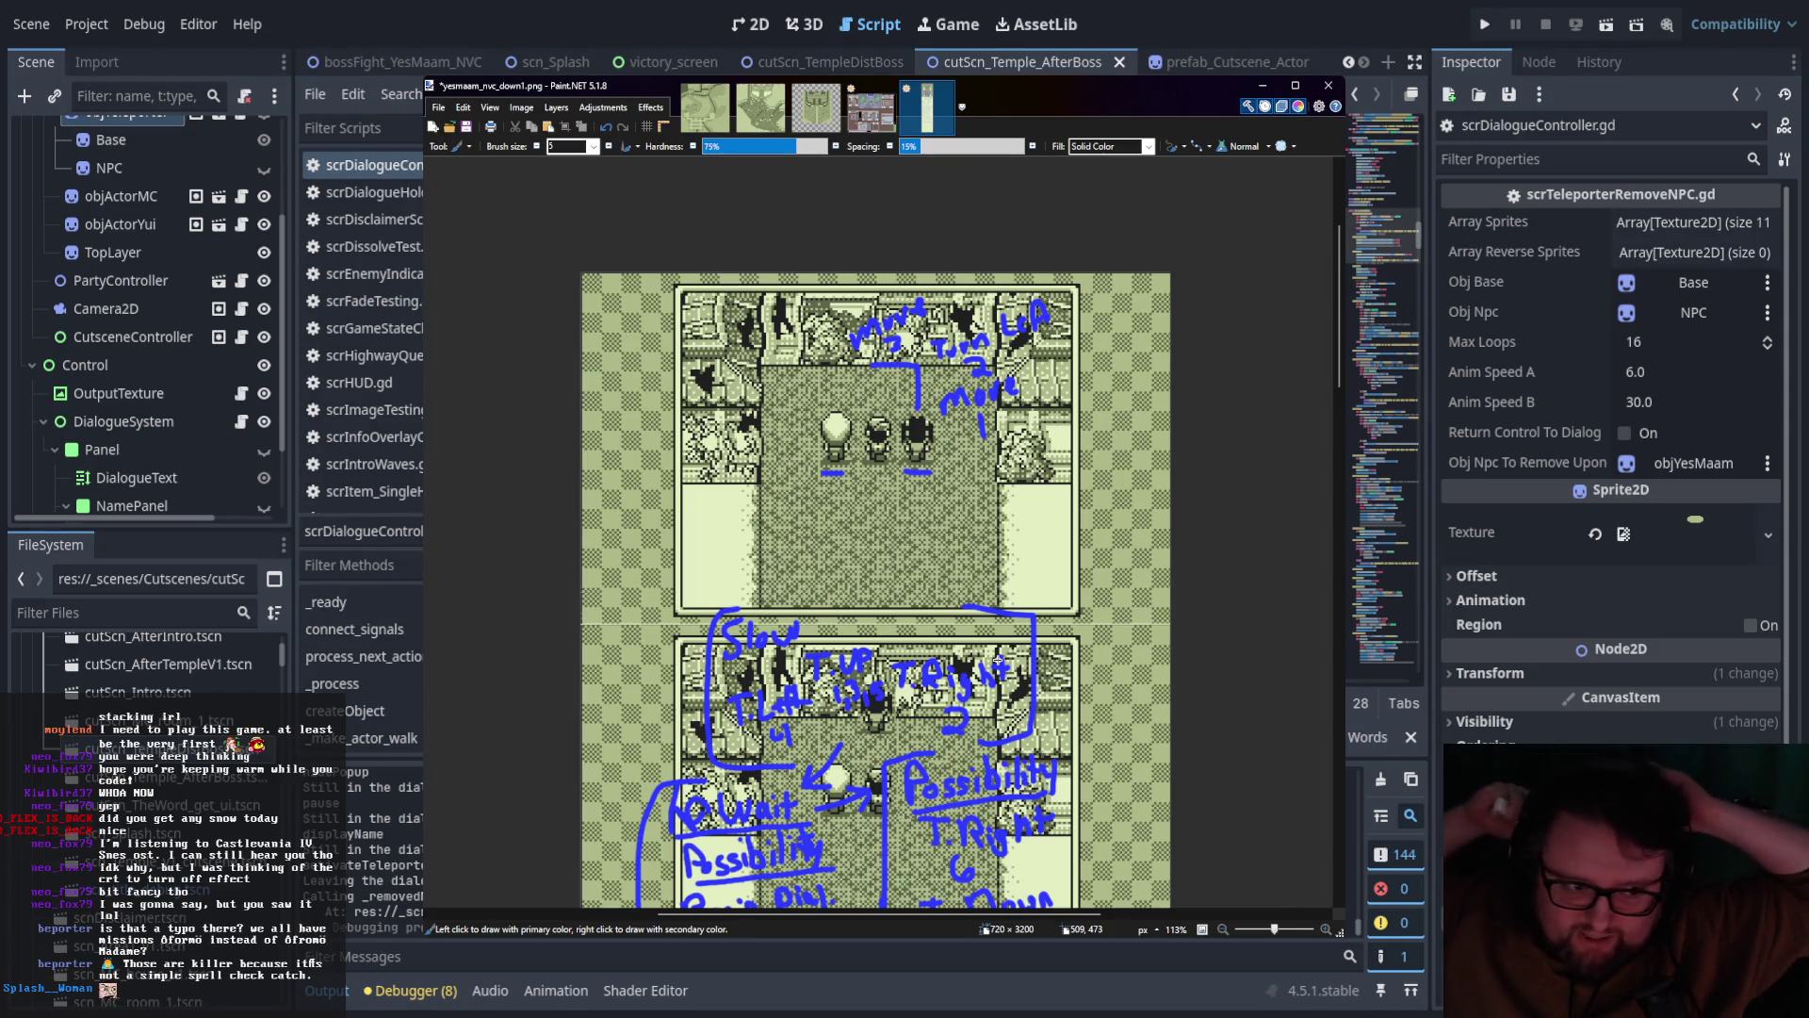
pyautogui.scroll(-5, 997, 660)
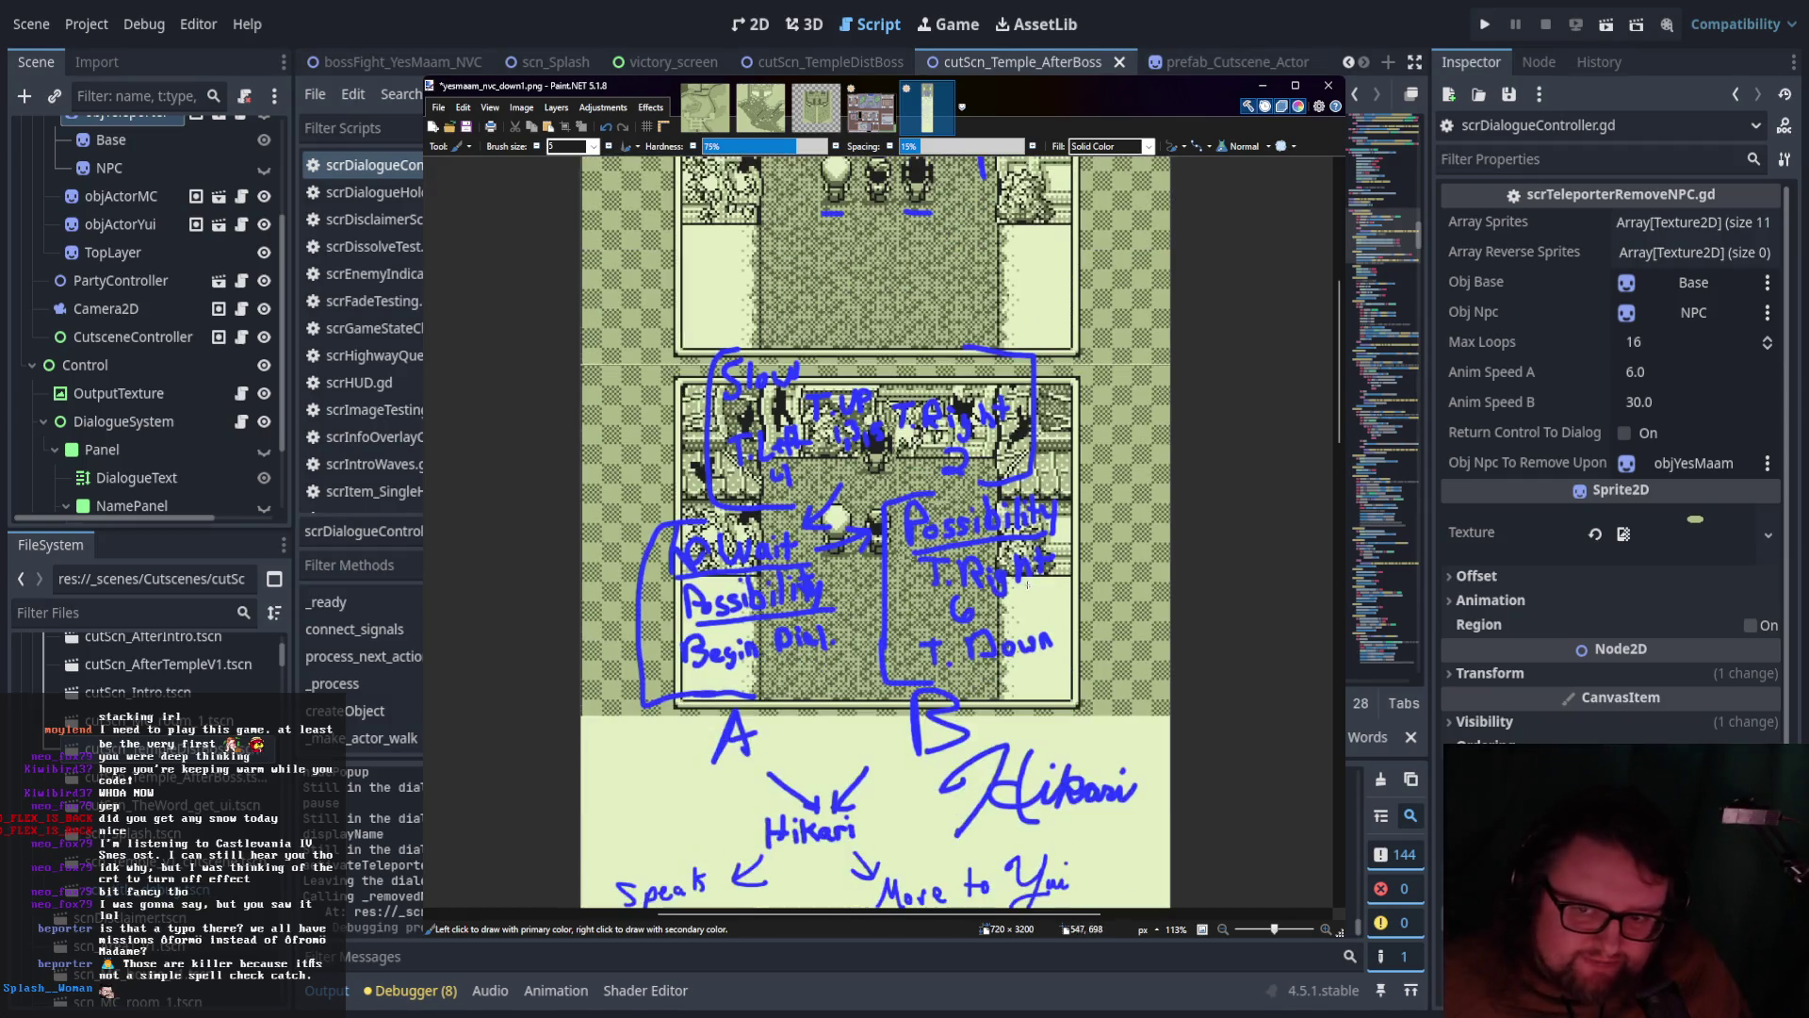
pyautogui.scroll(-3, 982, 551)
pyautogui.scroll(2, 1008, 584)
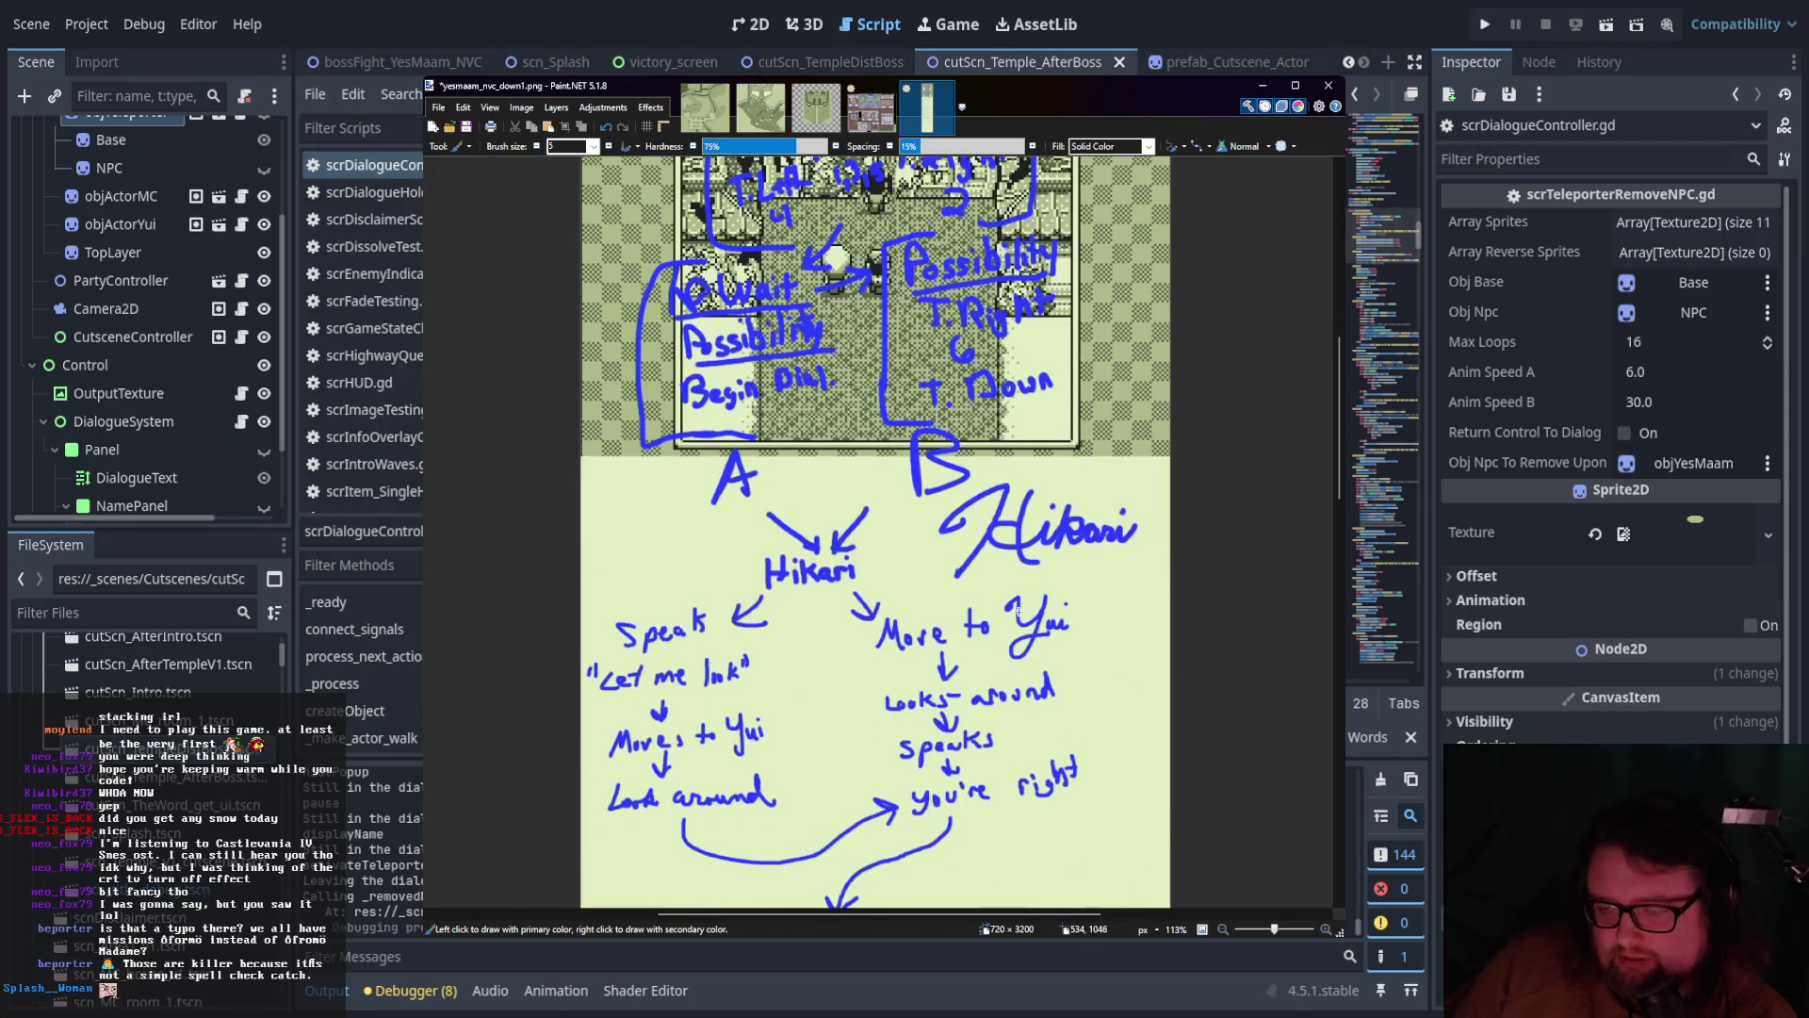
pyautogui.scroll(2, 1022, 604)
pyautogui.scroll(2, 1021, 604)
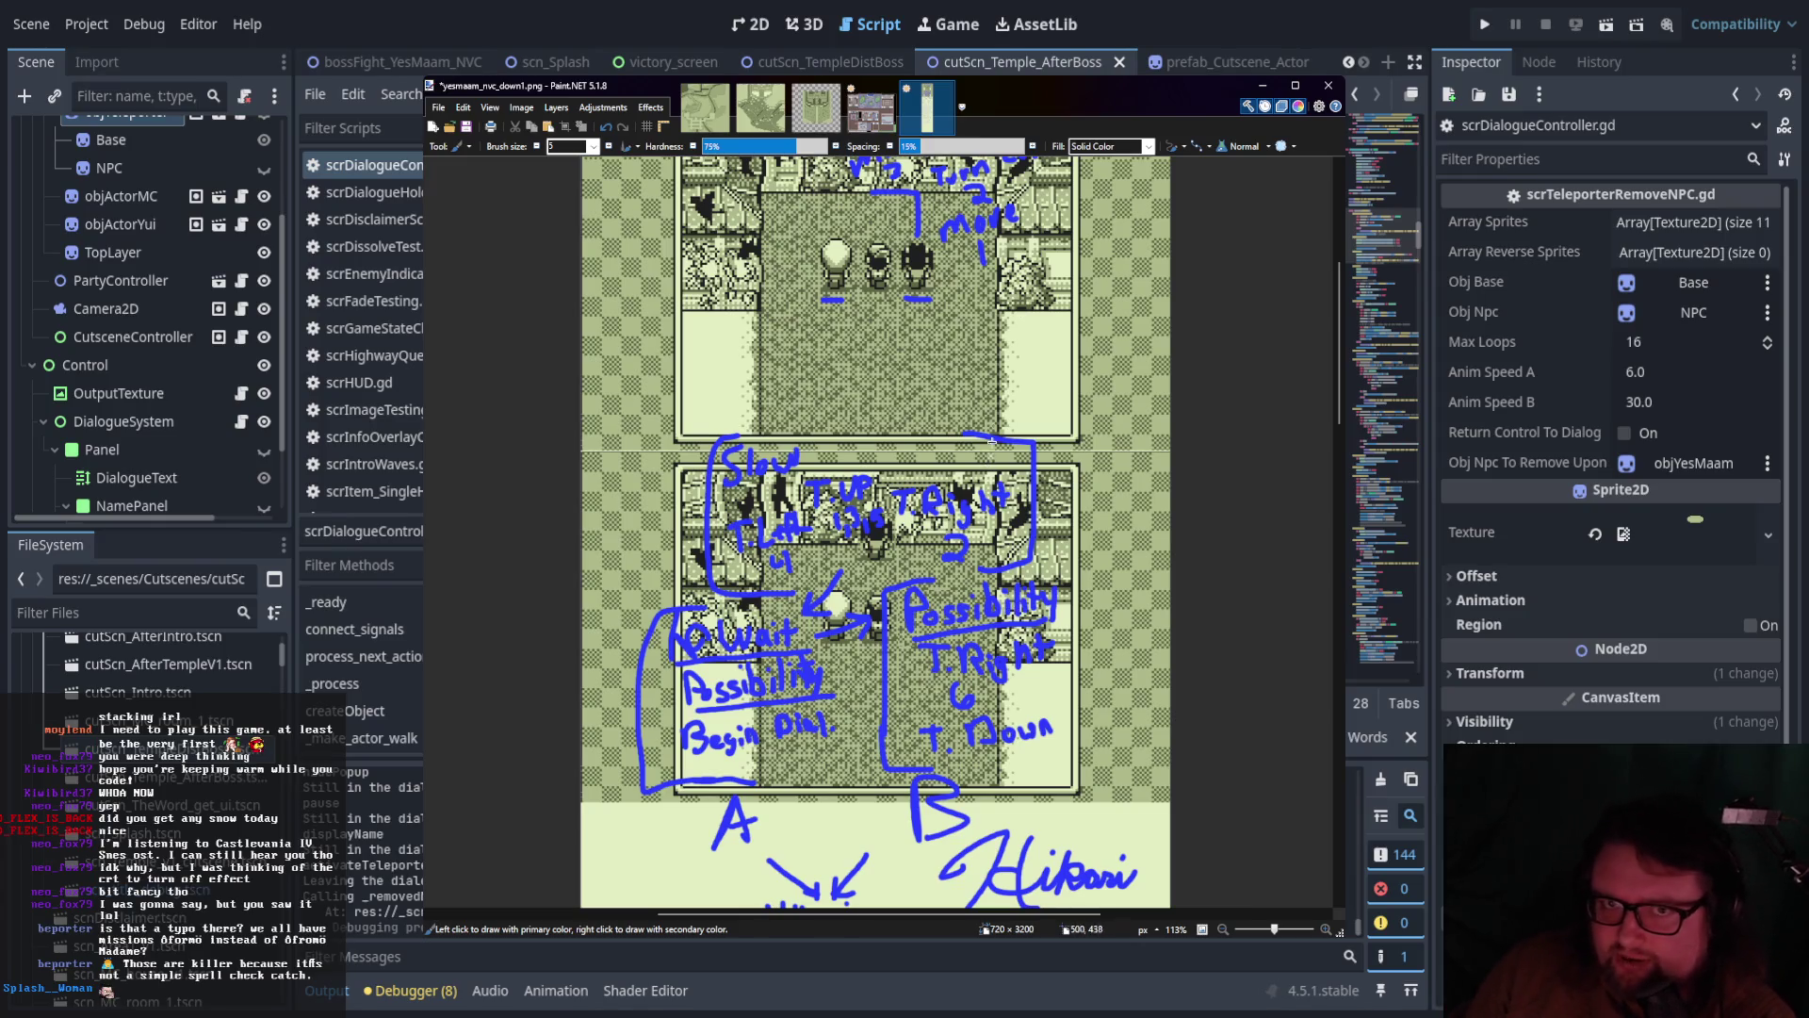
pyautogui.scroll(-6, 942, 461)
pyautogui.scroll(6, 821, 453)
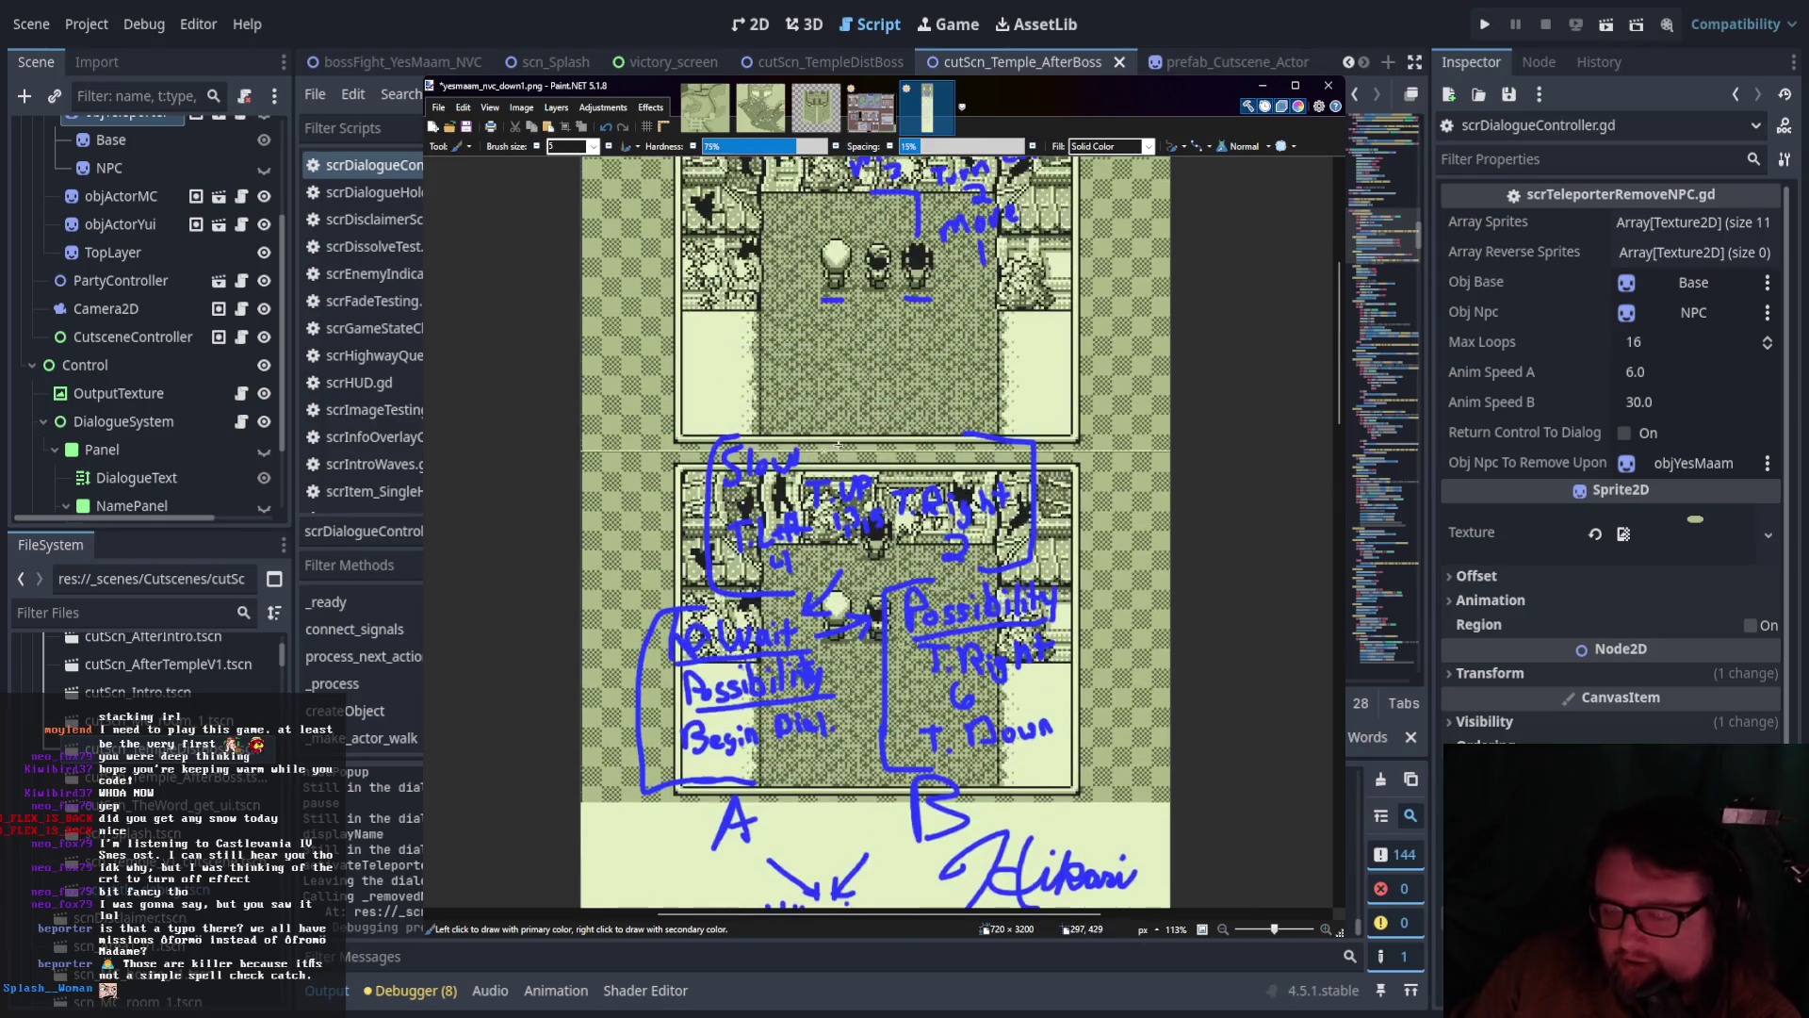
pyautogui.scroll(2, 820, 453)
pyautogui.scroll(-7, 848, 434)
pyautogui.scroll(1, 924, 405)
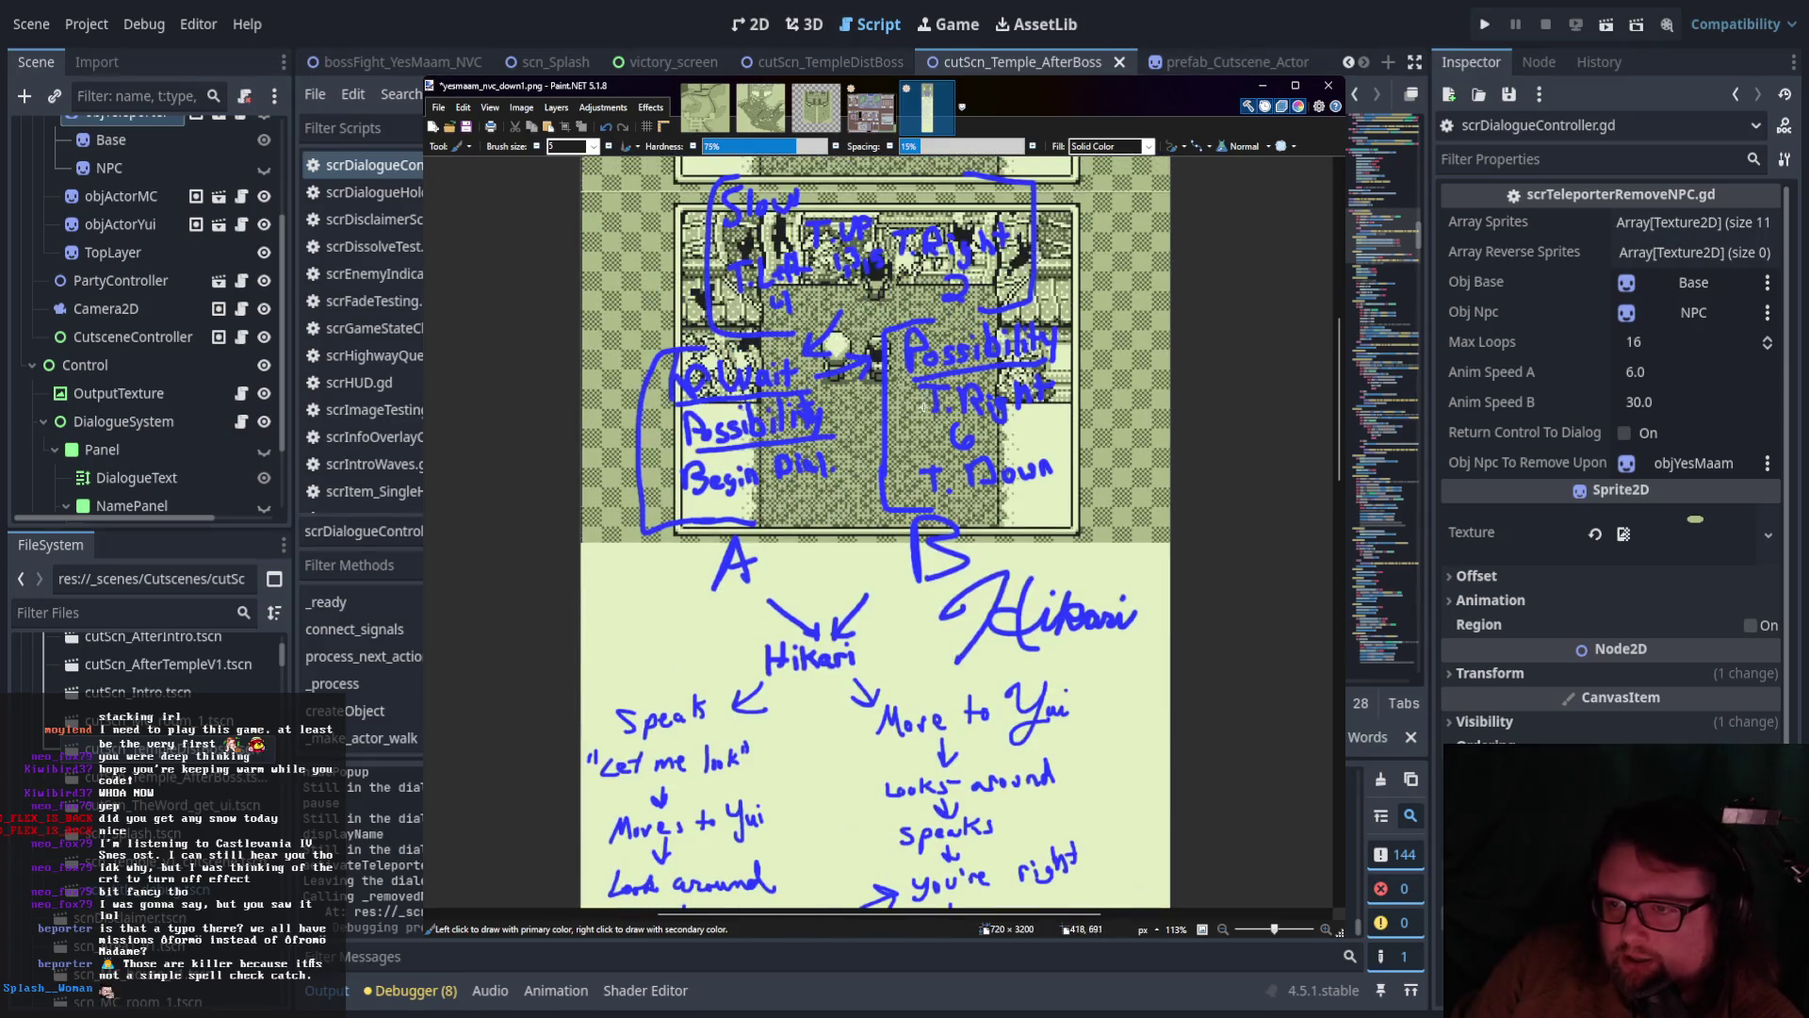
pyautogui.scroll(2, 923, 405)
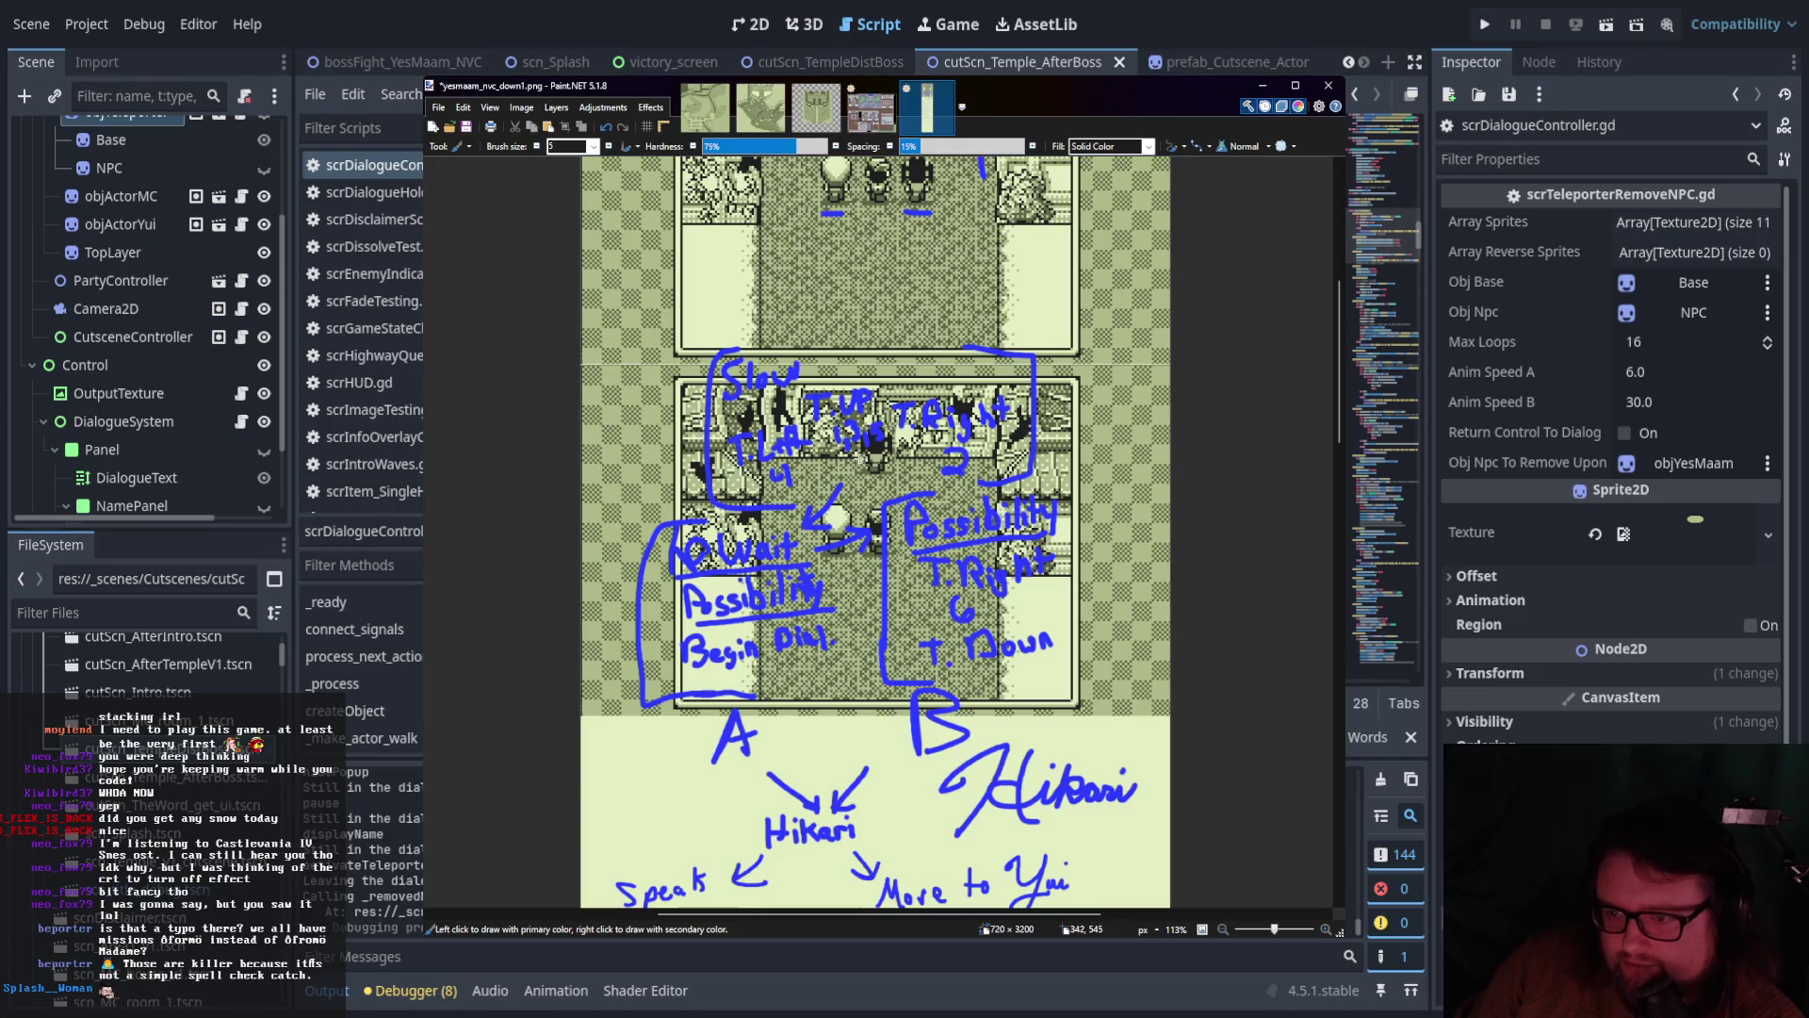
pyautogui.scroll(-3, 863, 471)
pyautogui.scroll(2, 841, 462)
pyautogui.scroll(-1, 840, 448)
pyautogui.scroll(1, 838, 457)
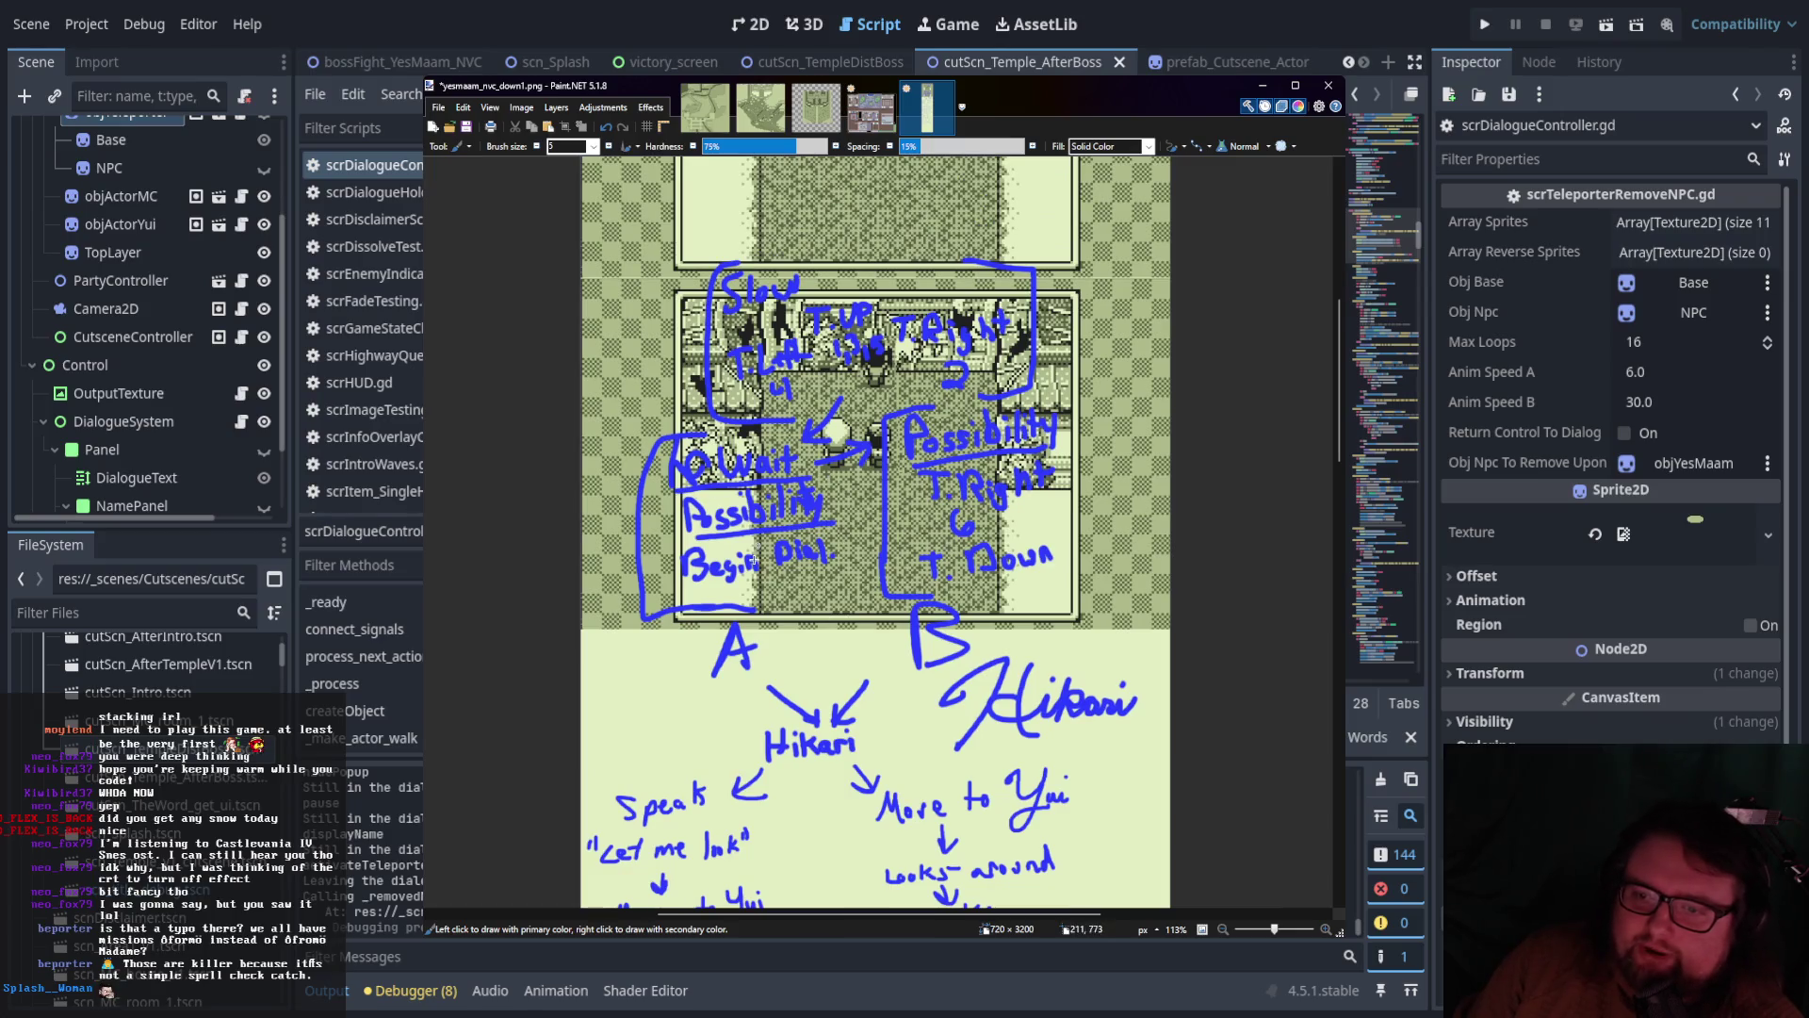
pyautogui.scroll(-4, 884, 520)
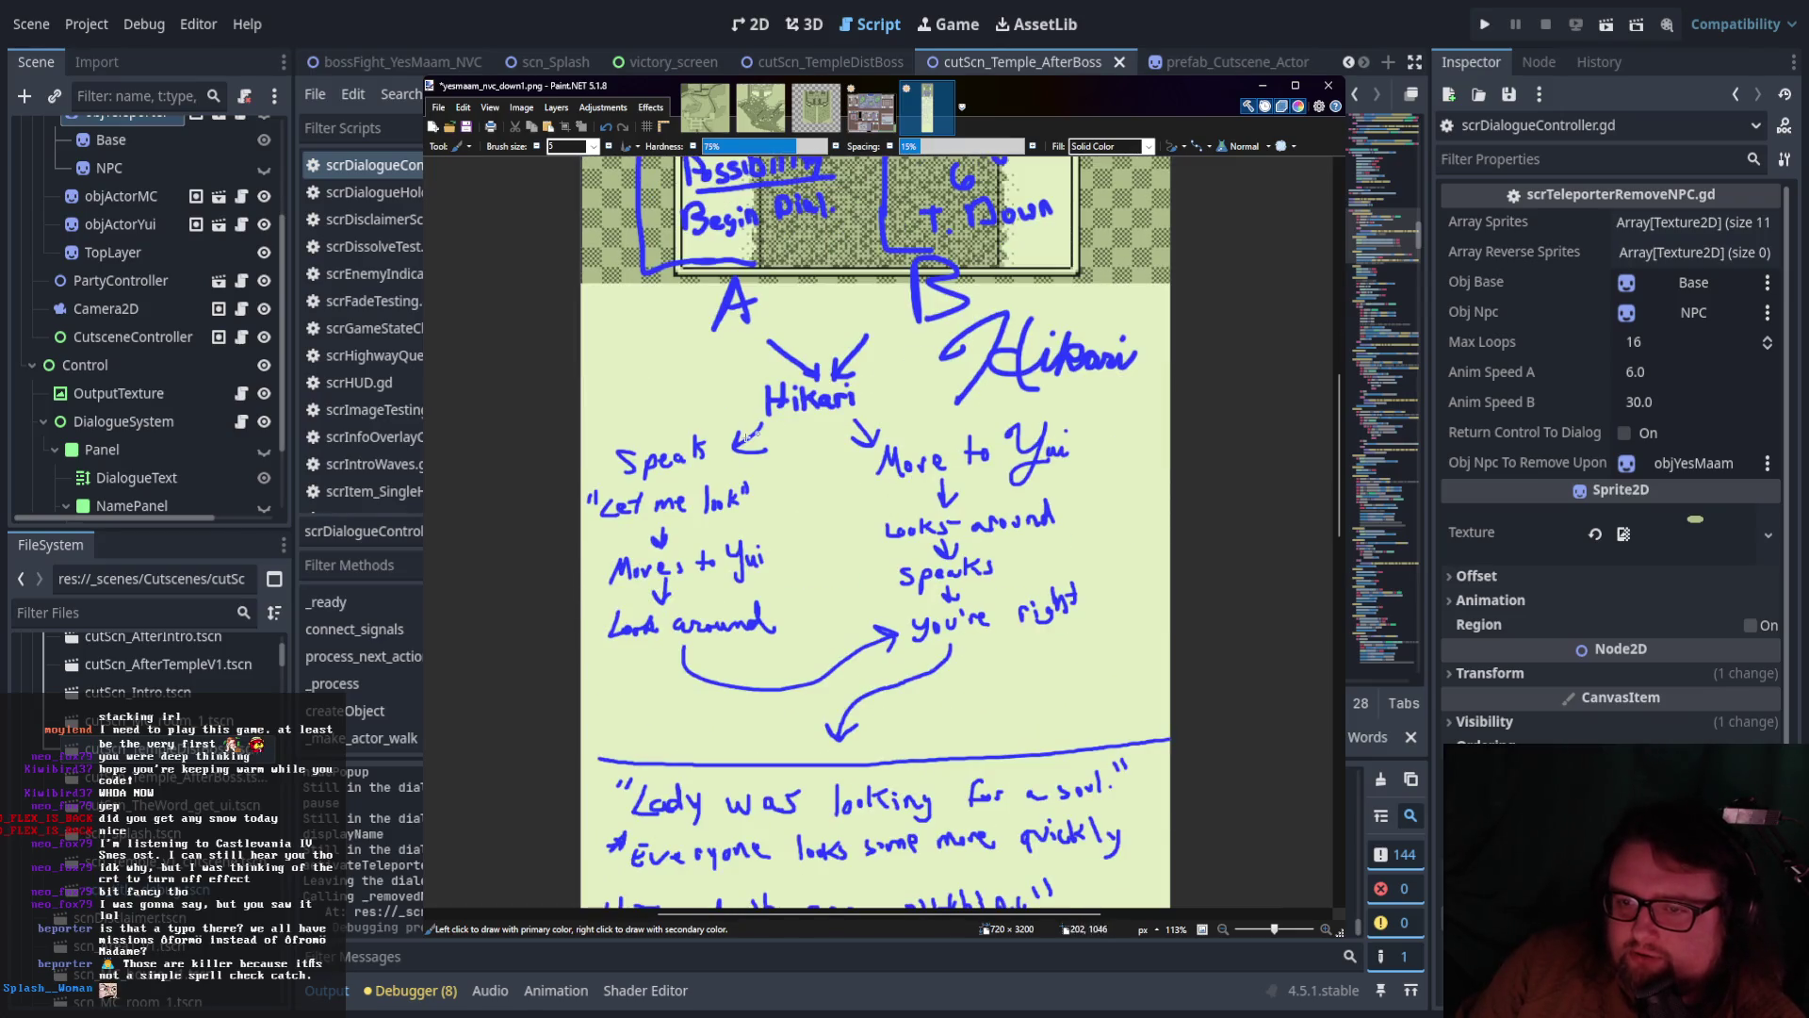
pyautogui.scroll(2, 733, 362)
pyautogui.scroll(-1, 830, 469)
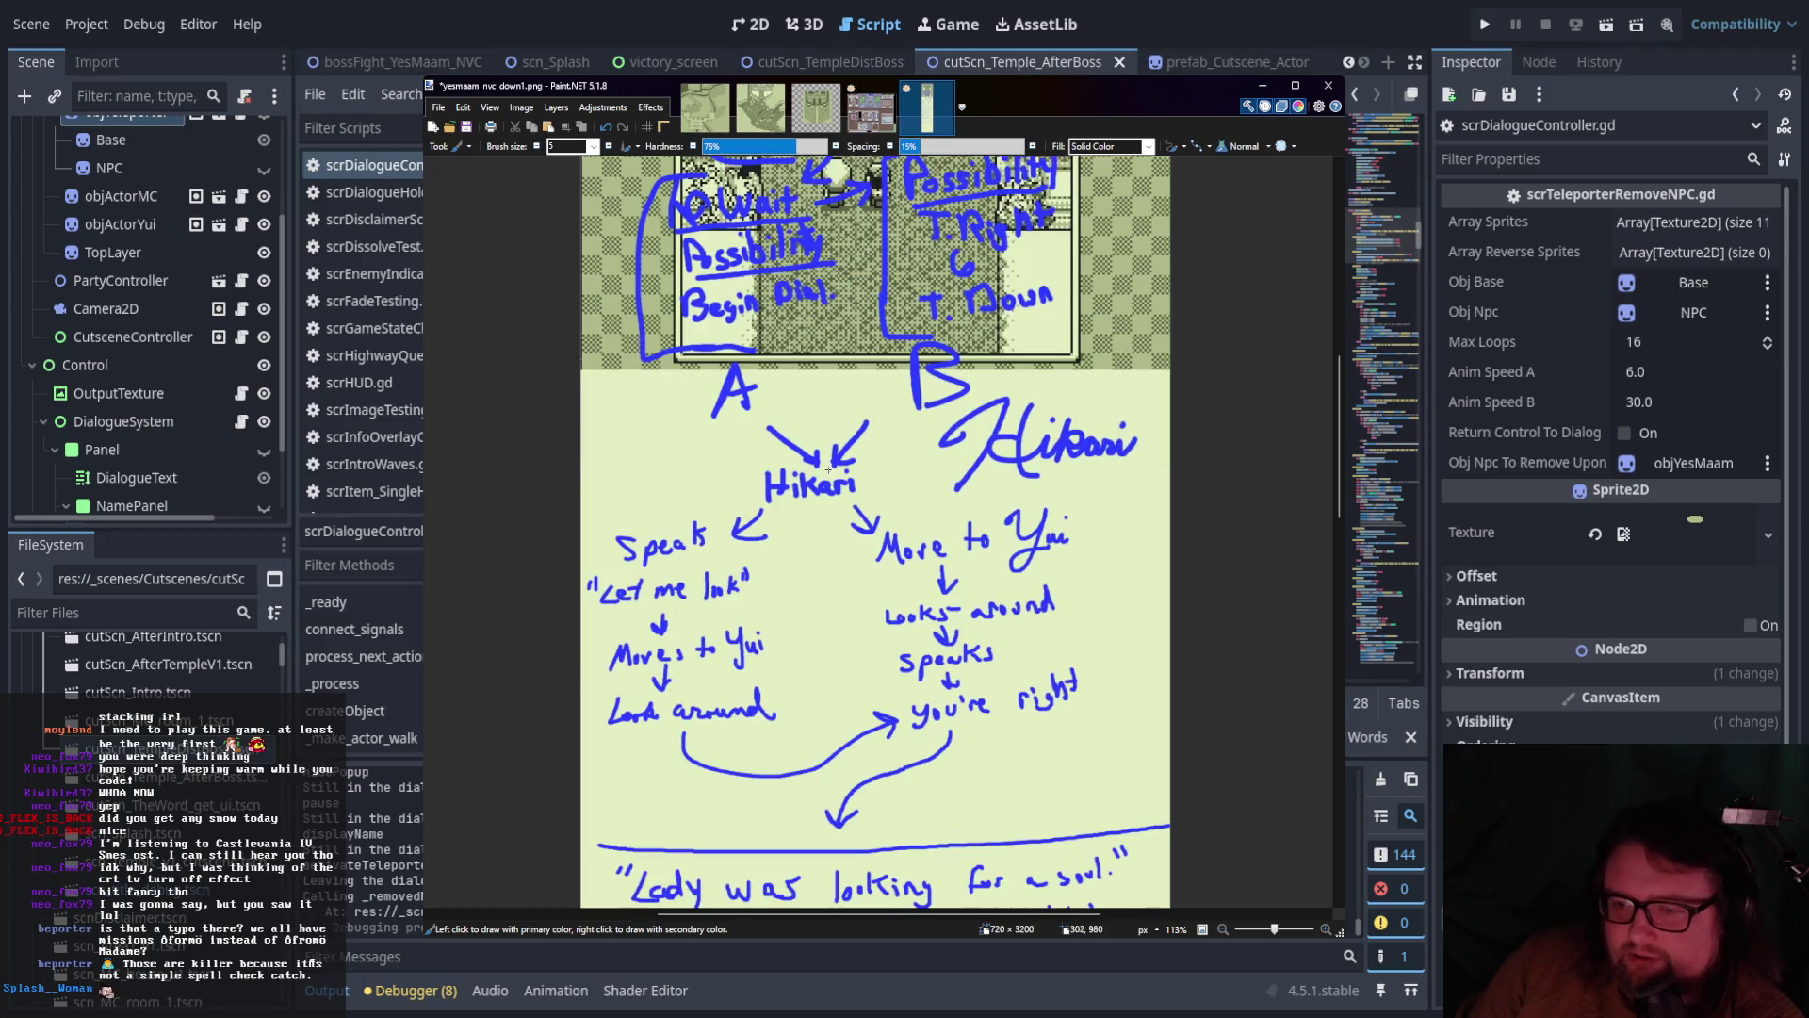
pyautogui.scroll(-1, 838, 596)
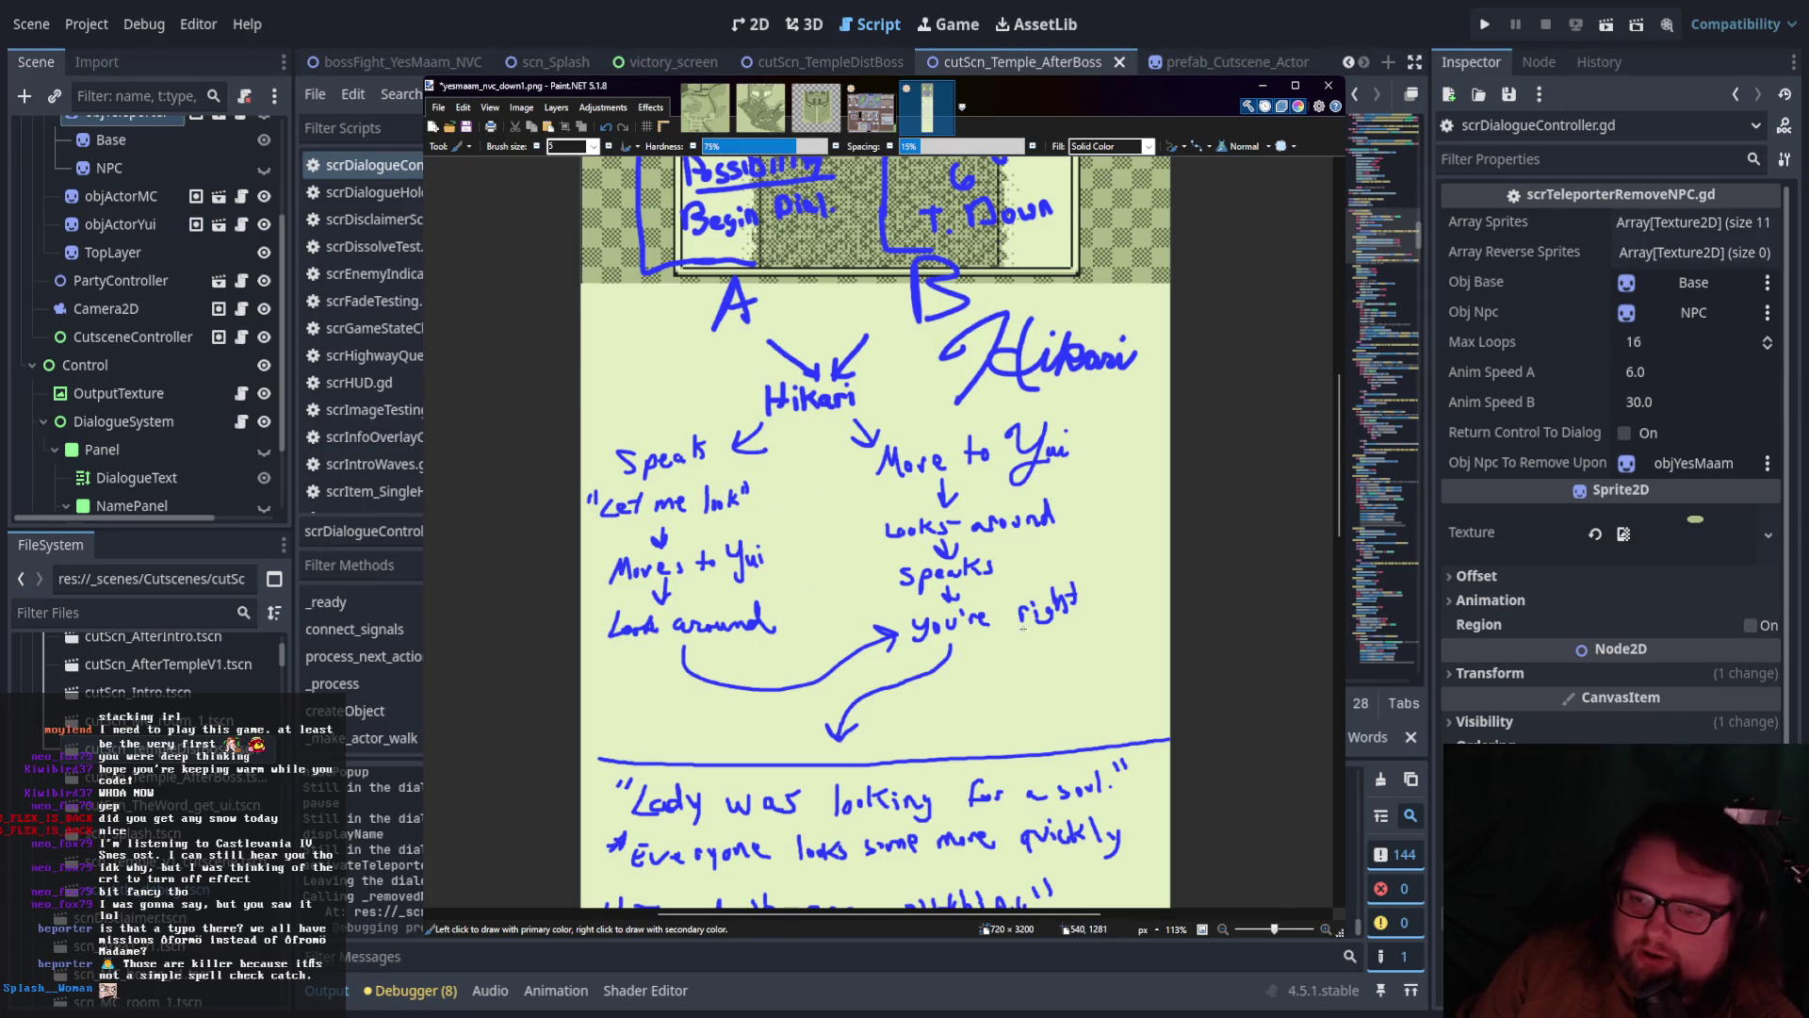
pyautogui.scroll(2, 994, 610)
pyautogui.scroll(1, 994, 611)
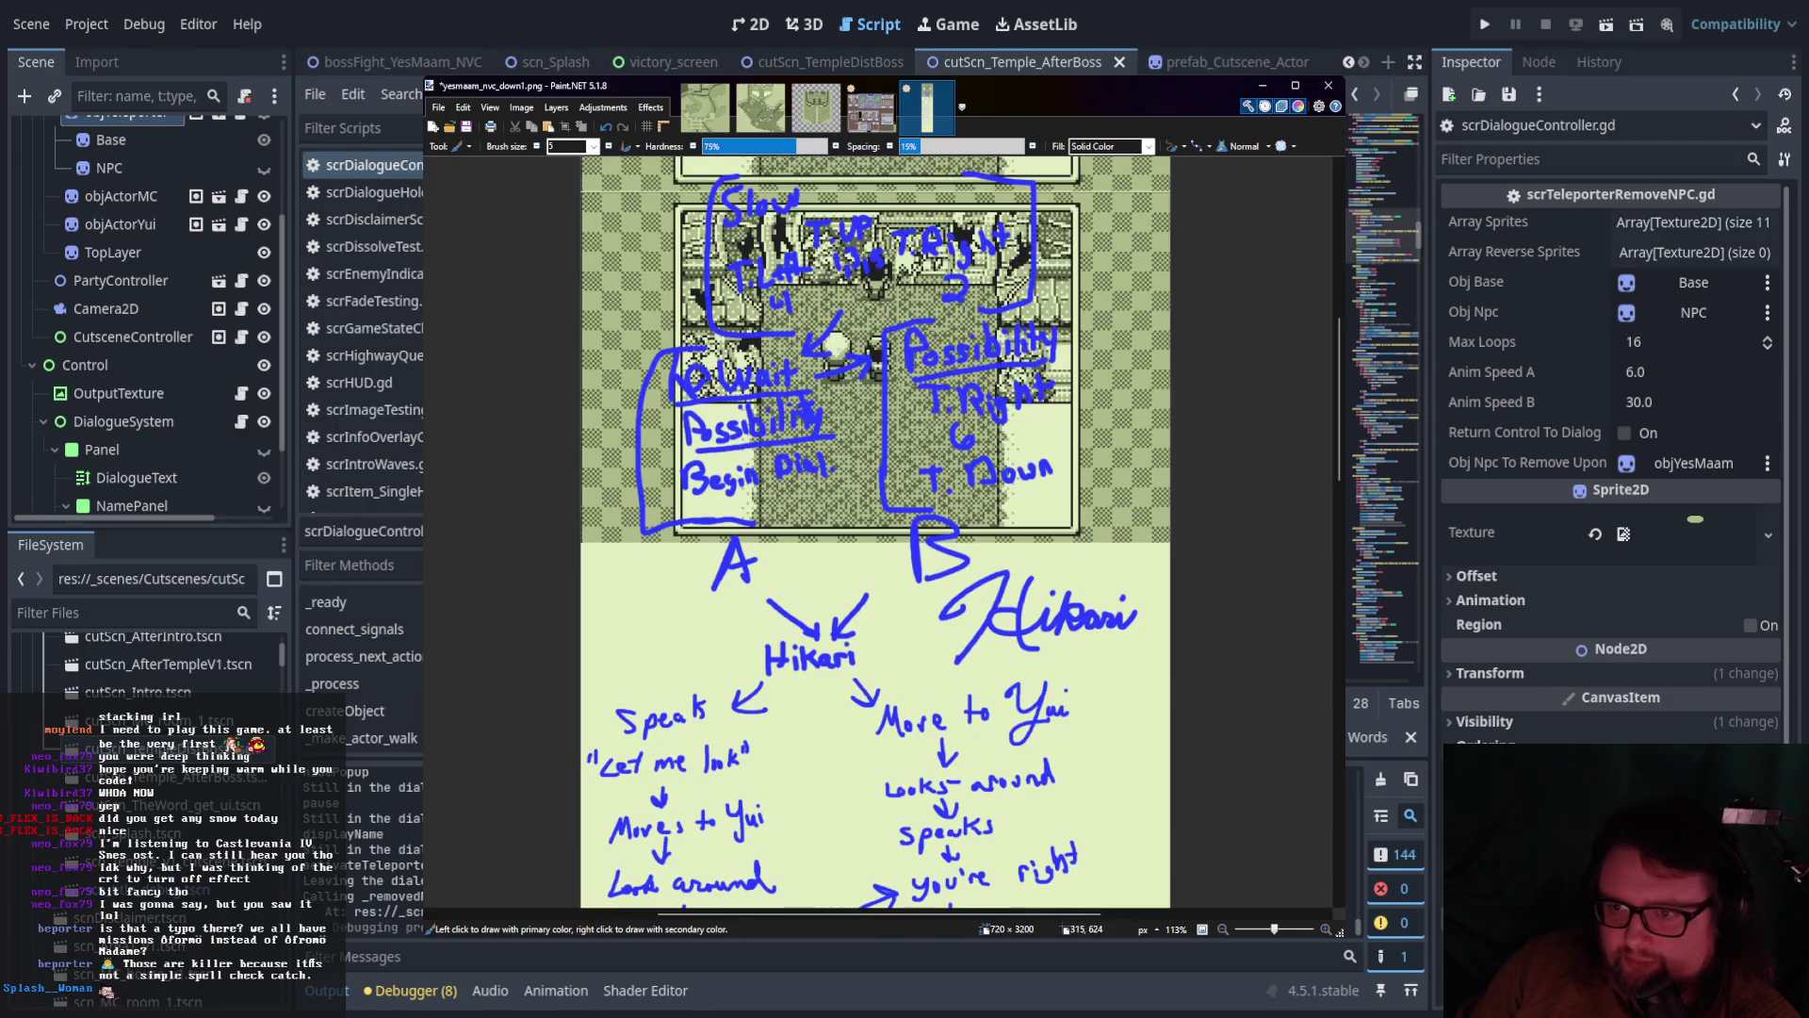
pyautogui.scroll(-4, 856, 757)
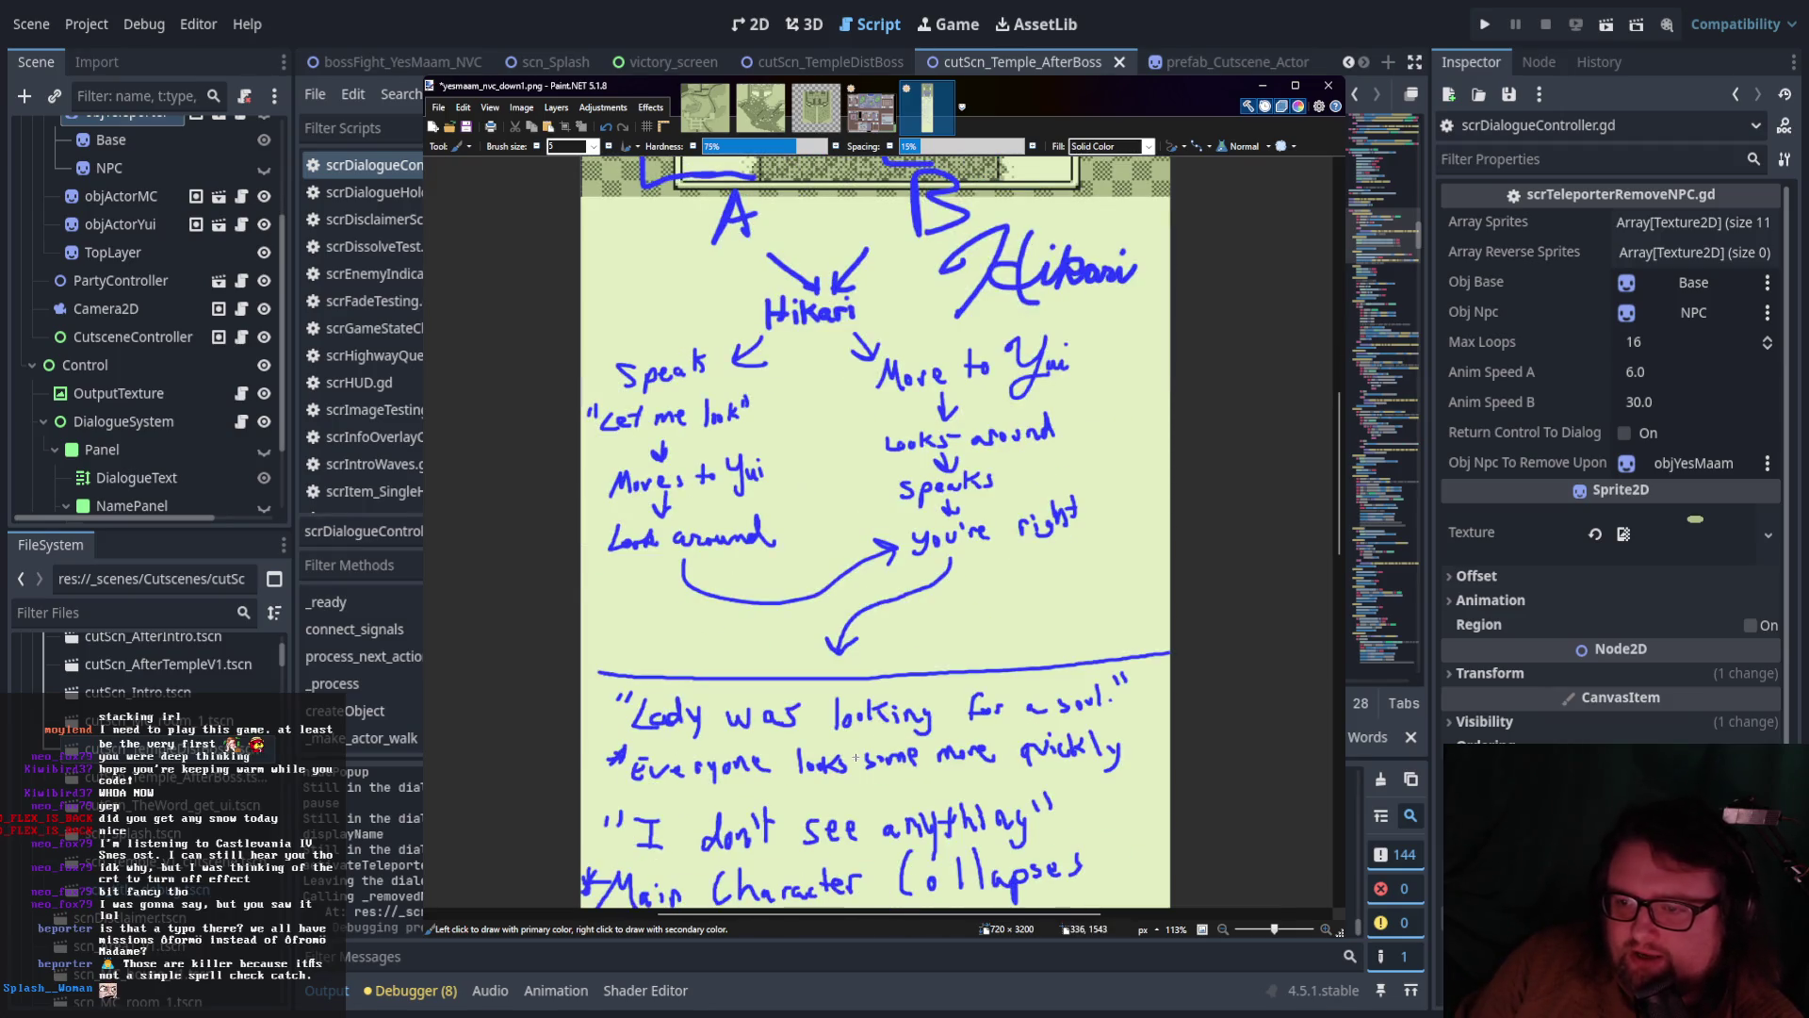
pyautogui.scroll(-5, 855, 706)
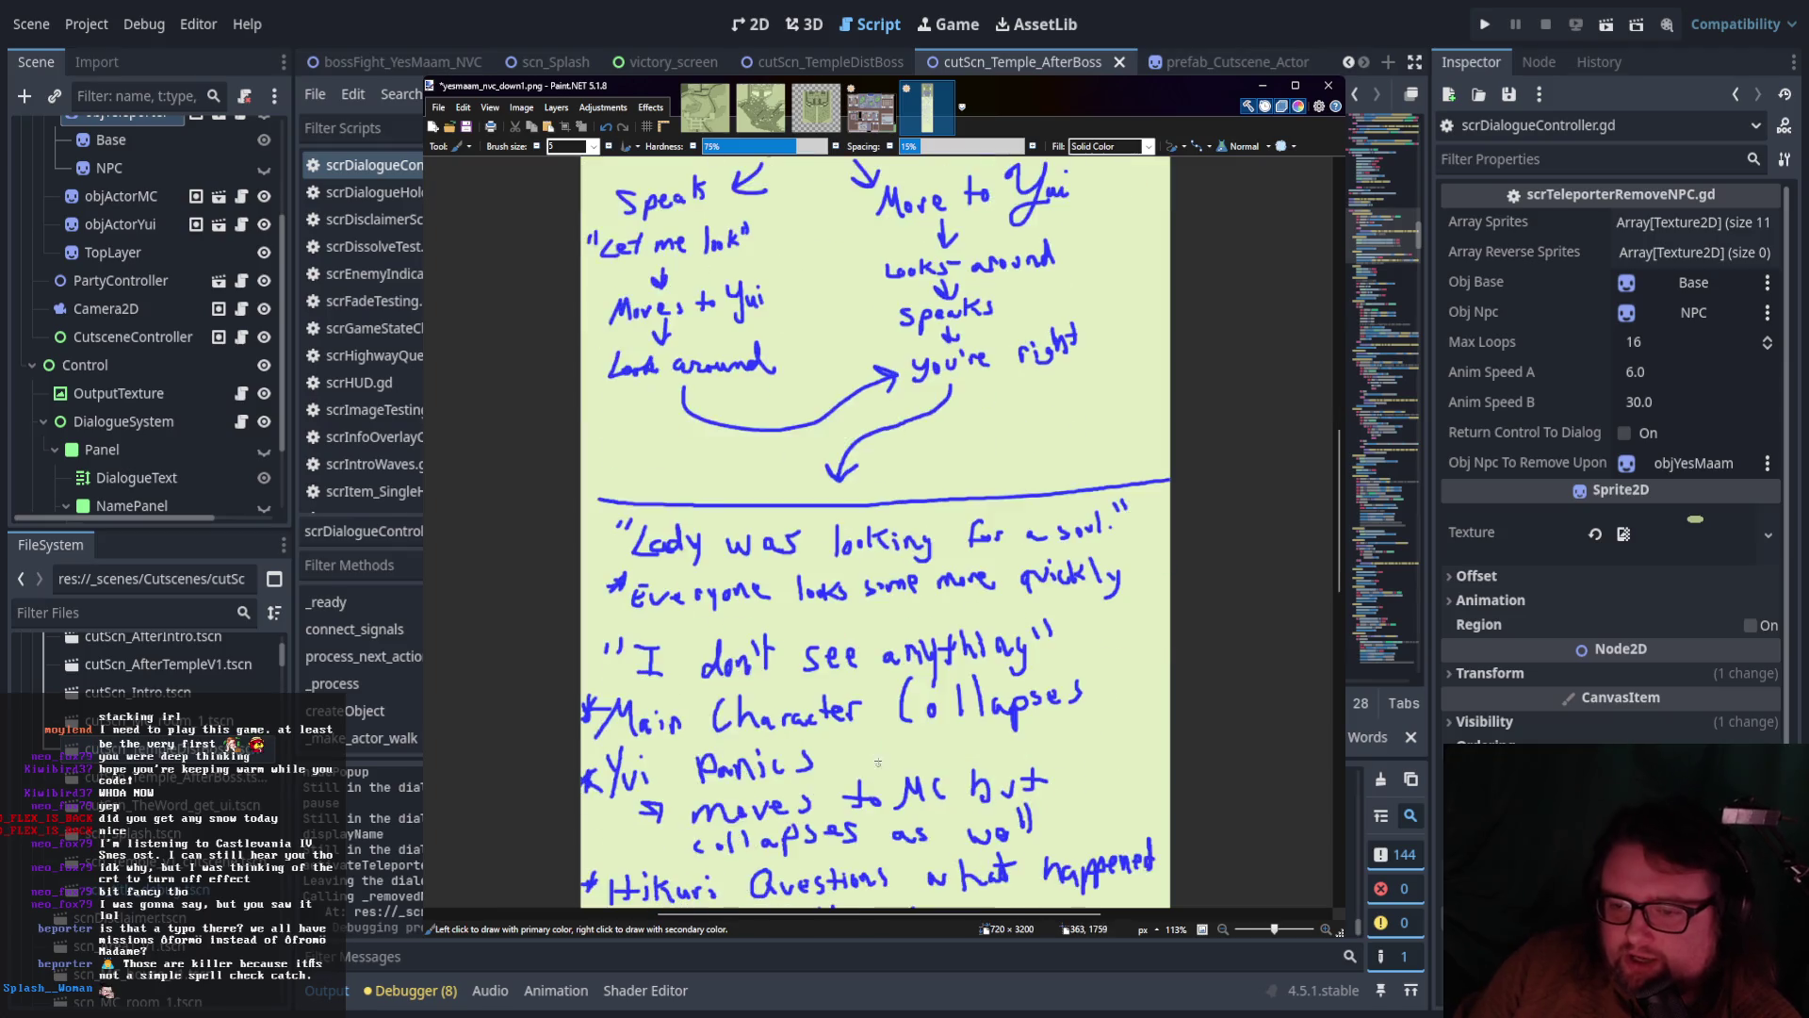
pyautogui.scroll(1, 772, 514)
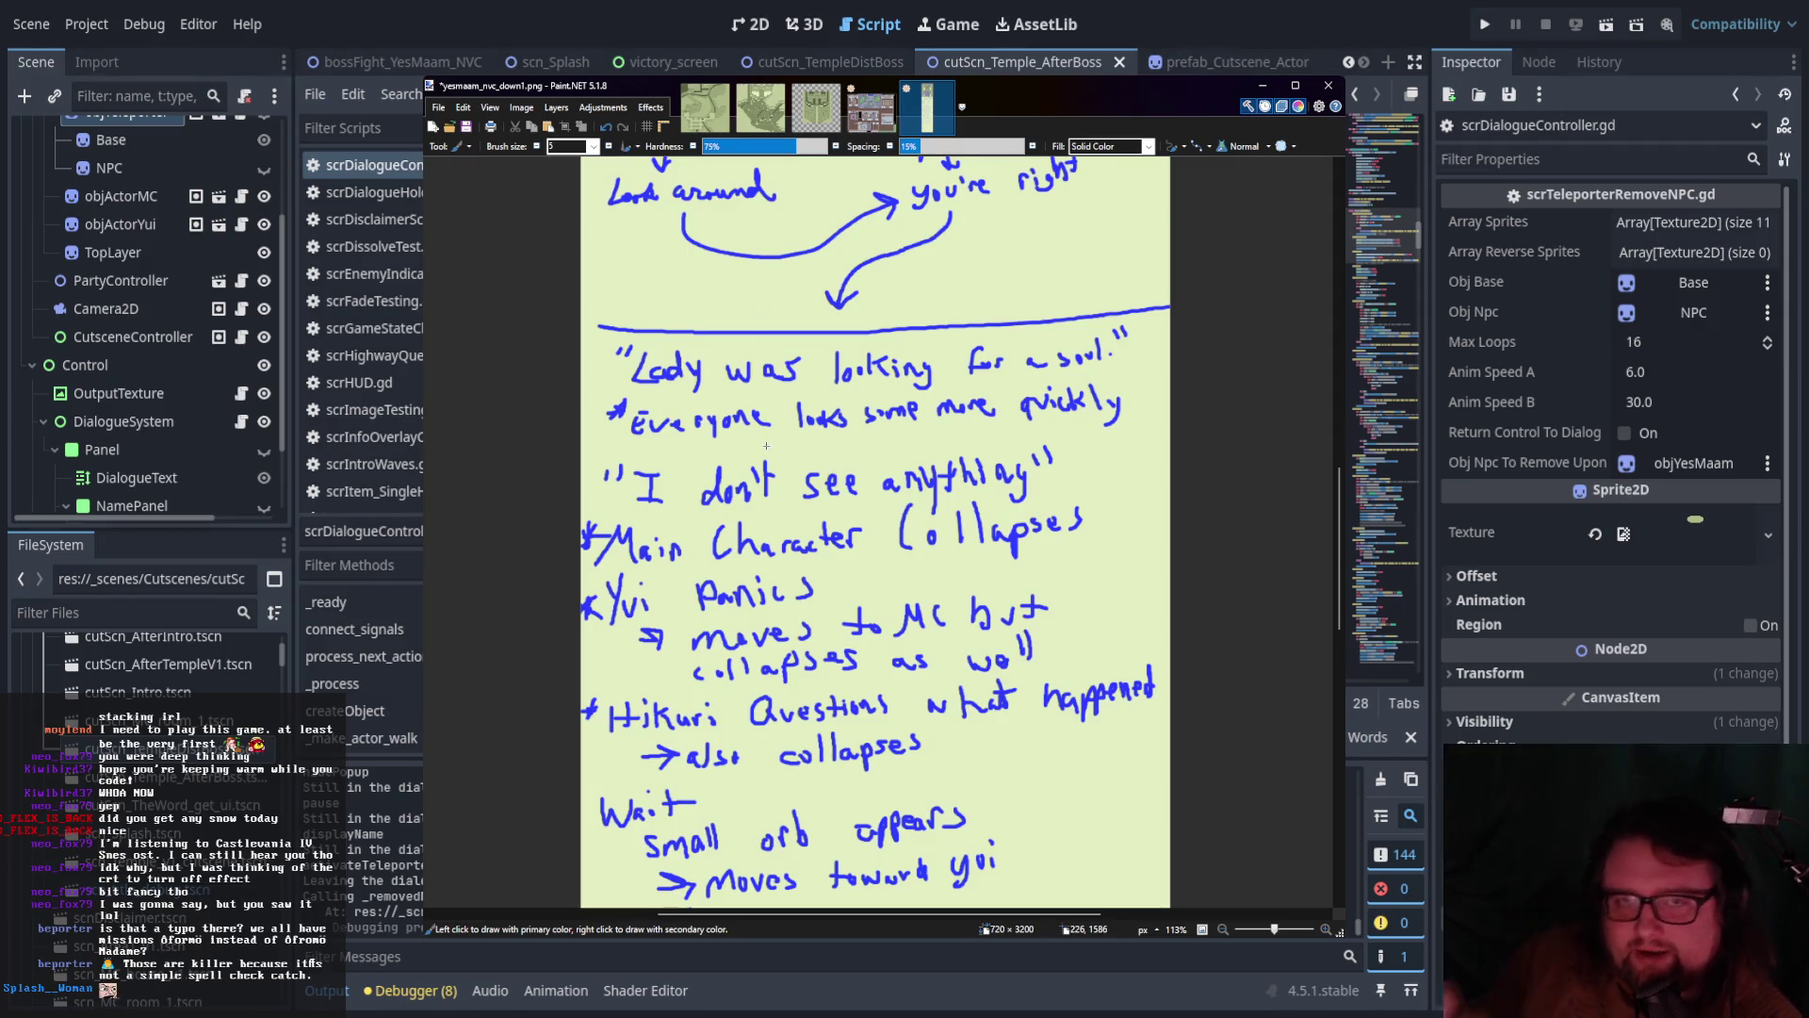
pyautogui.scroll(-2, 650, 466)
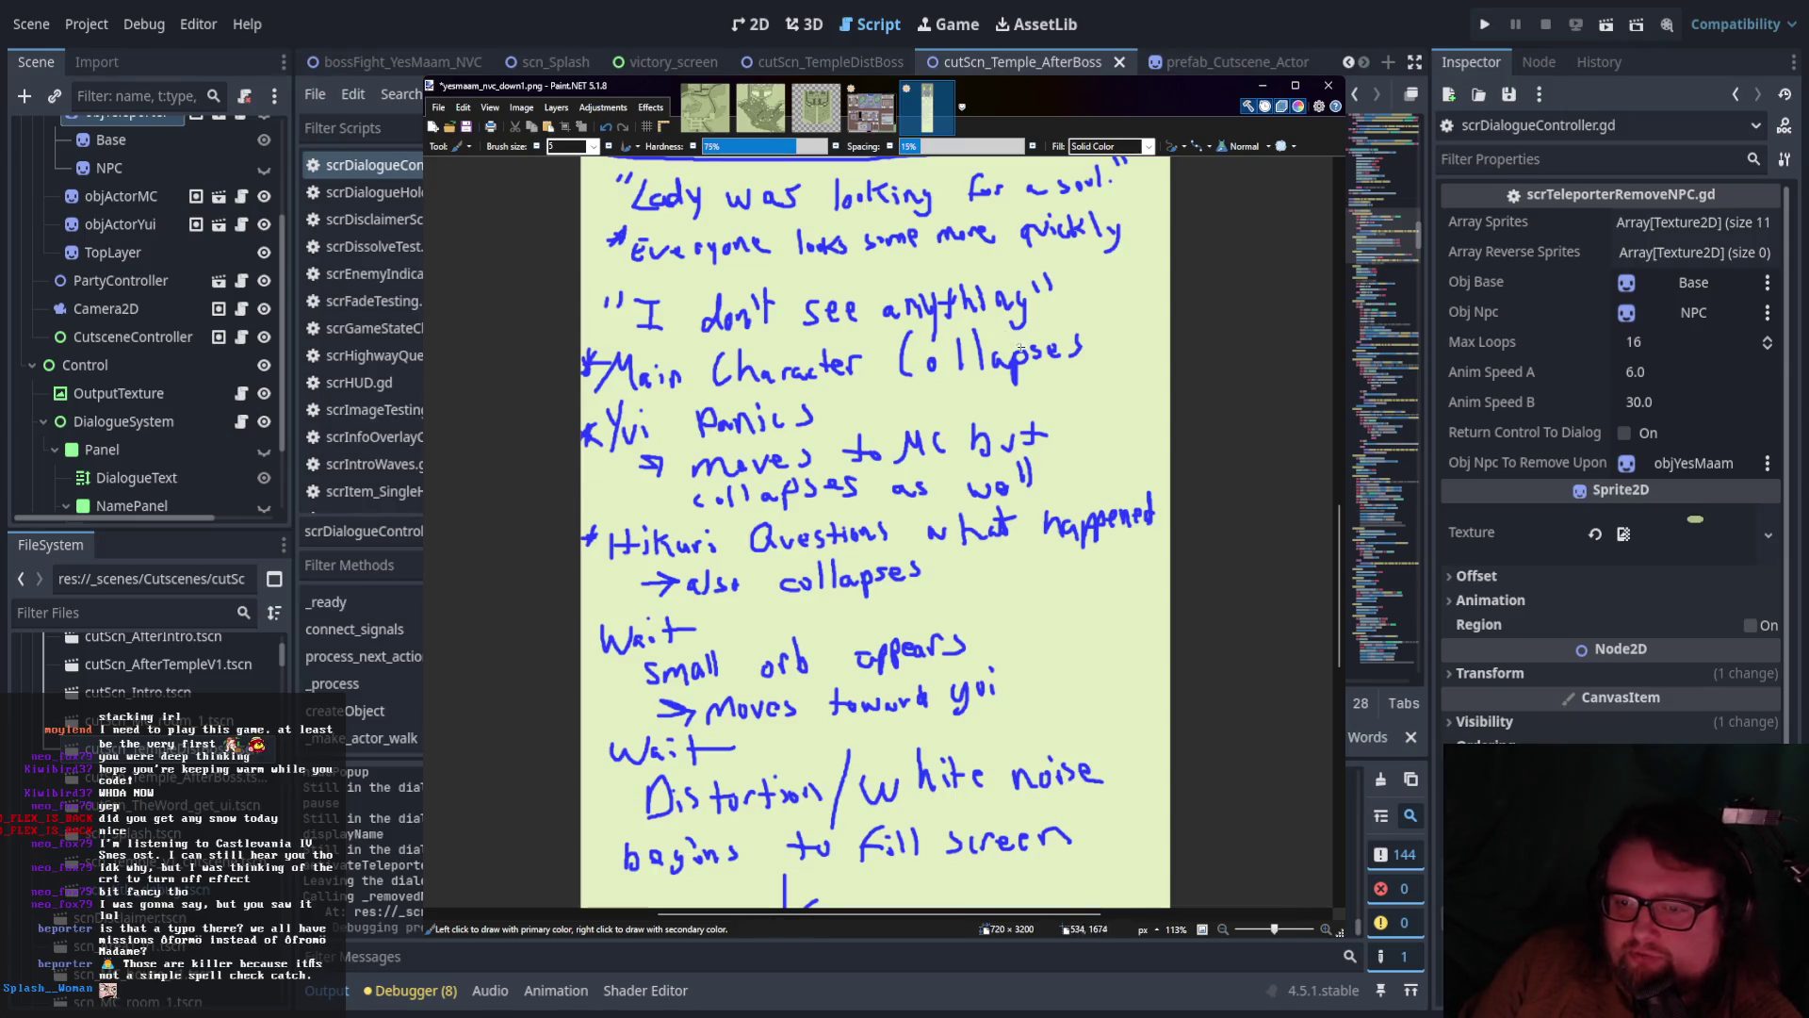
pyautogui.scroll(2, 911, 426)
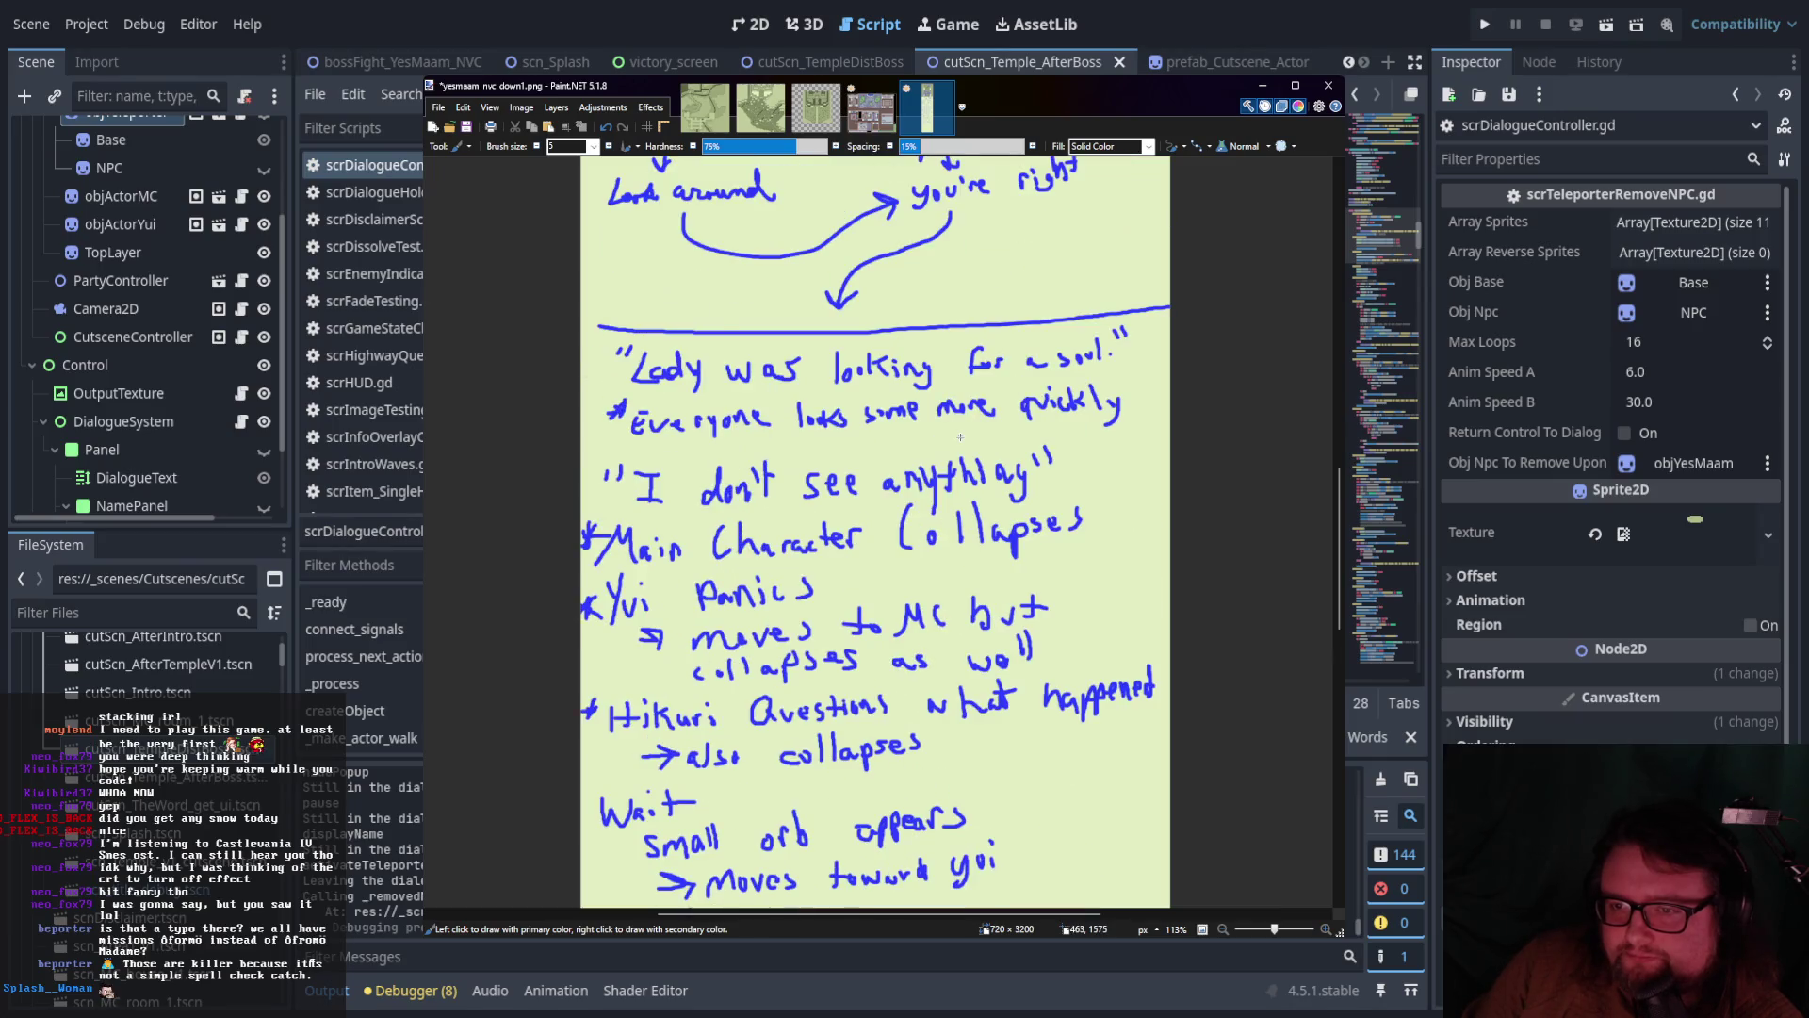
pyautogui.scroll(-2, 960, 438)
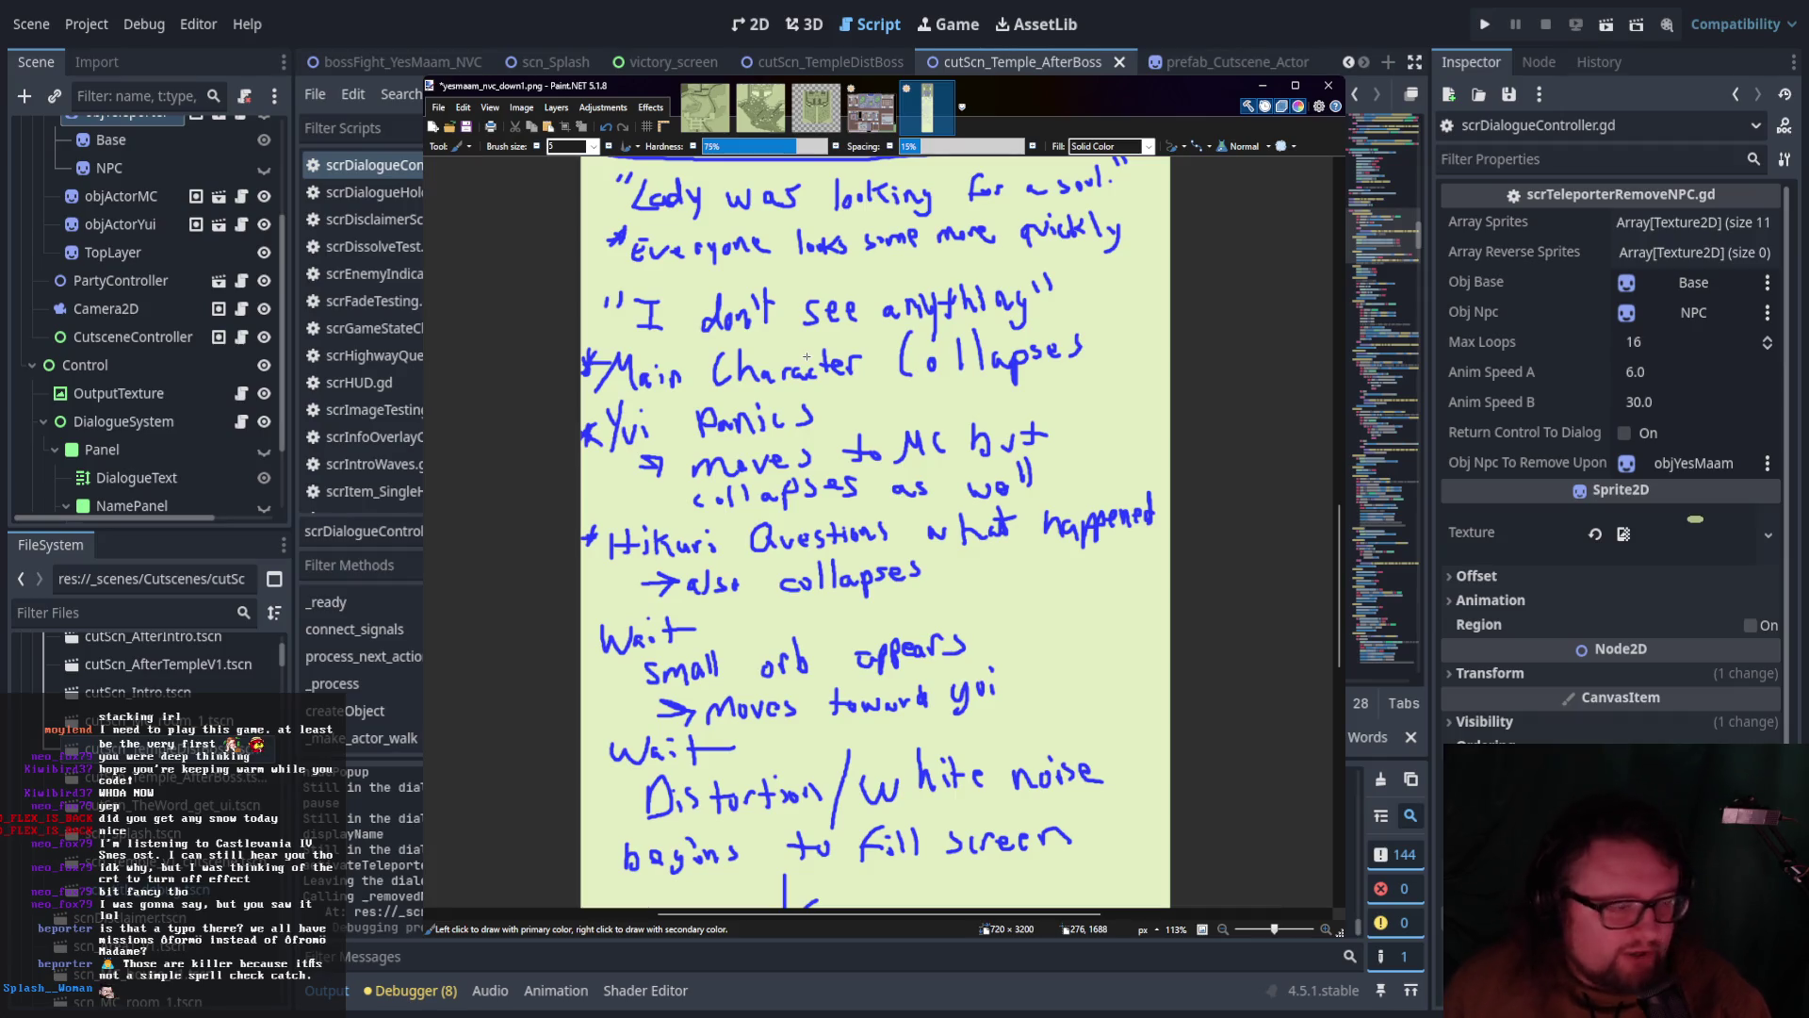
pyautogui.scroll(2, 812, 357)
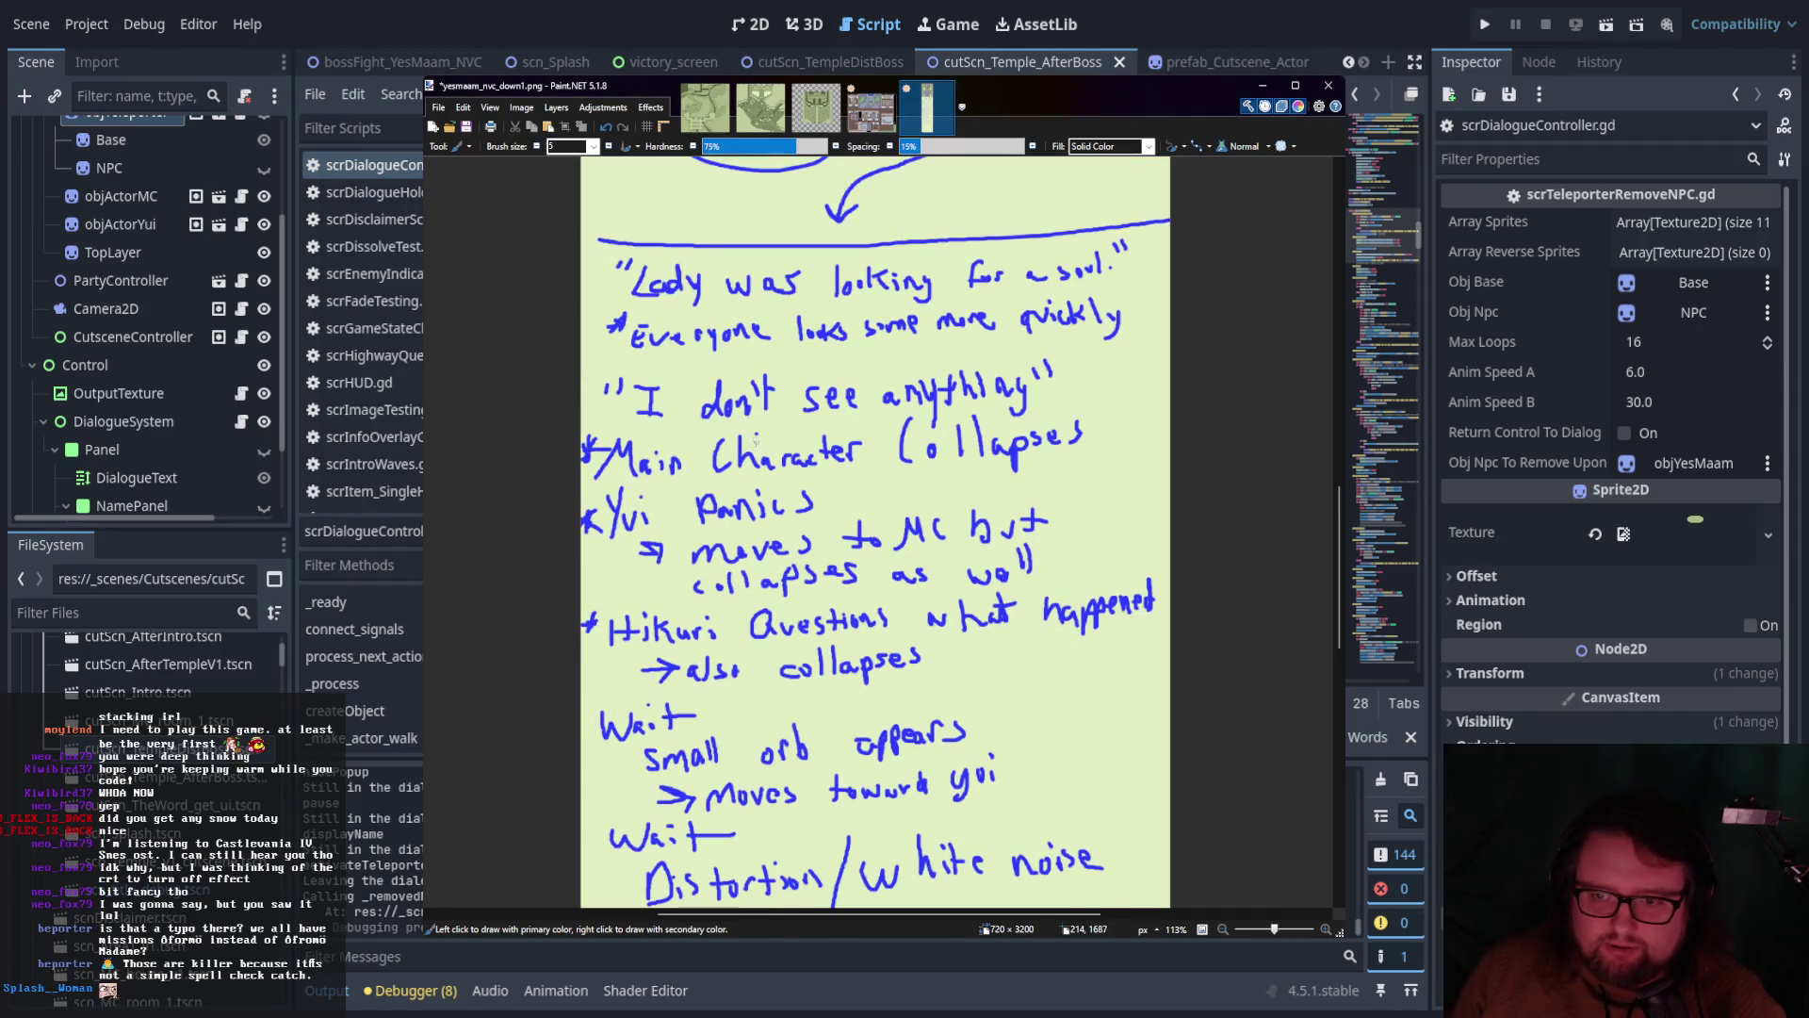
pyautogui.scroll(3, 772, 466)
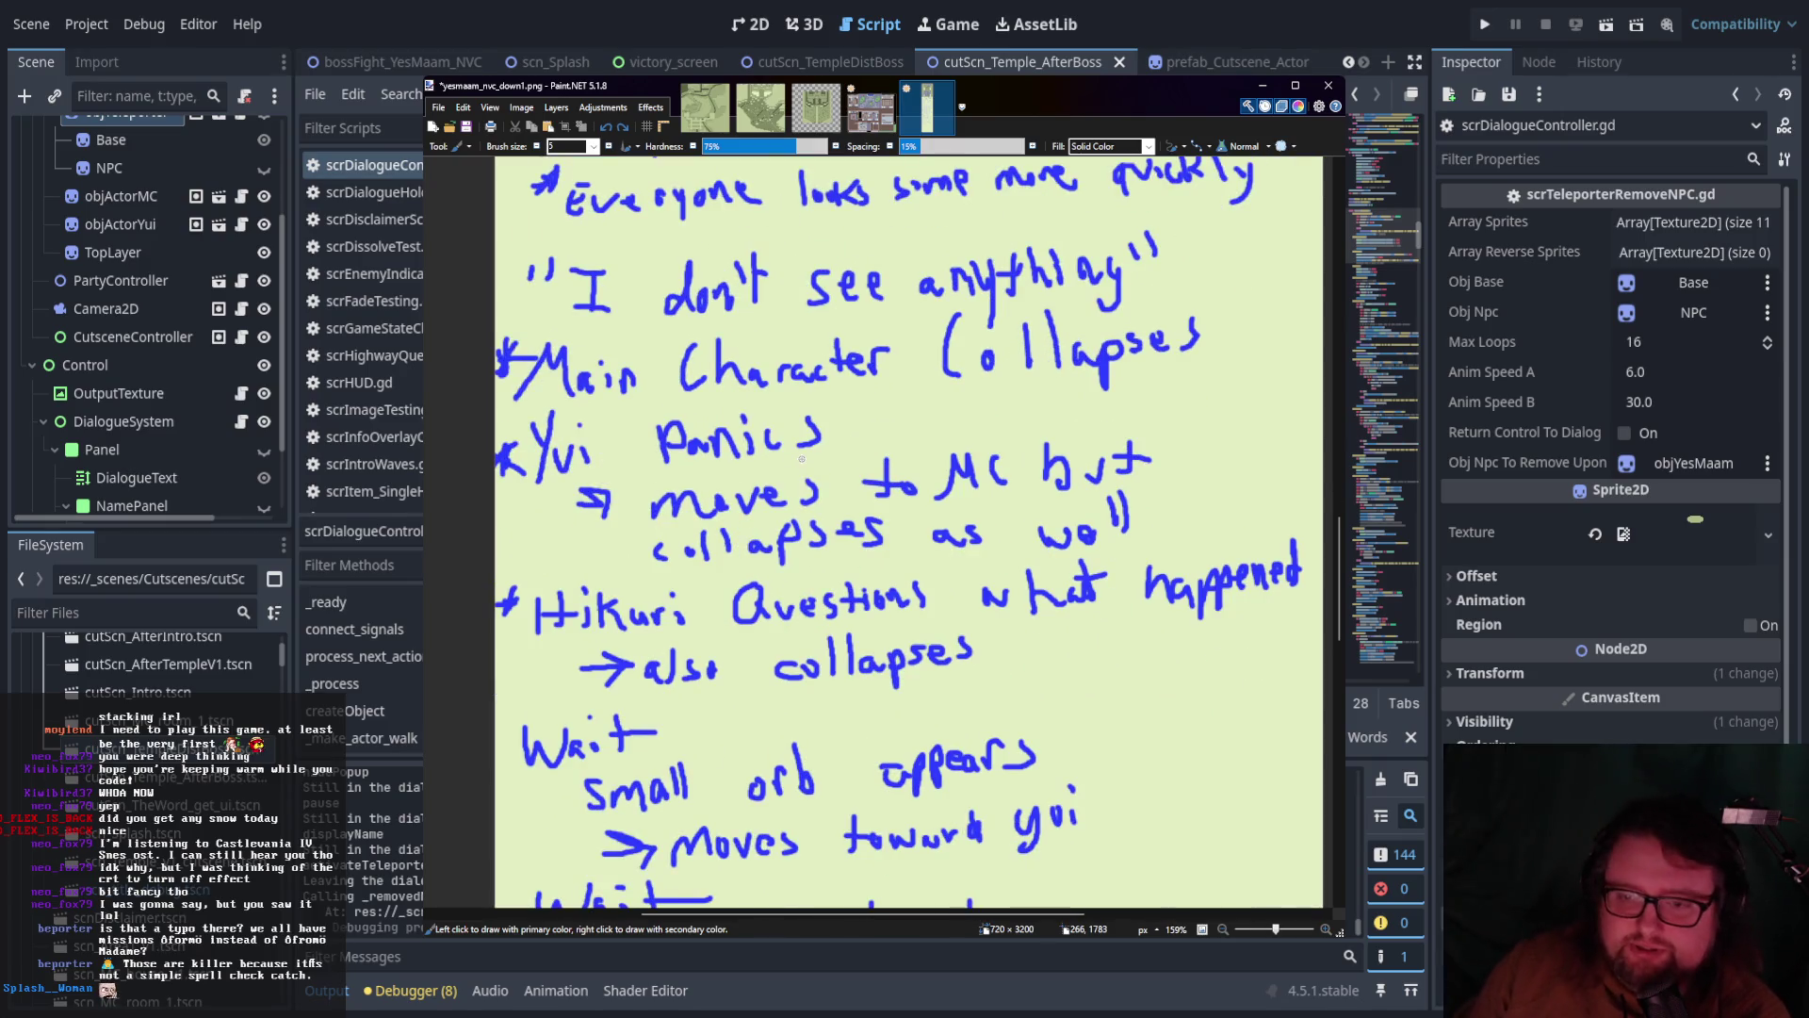
pyautogui.scroll(-1, 1013, 489)
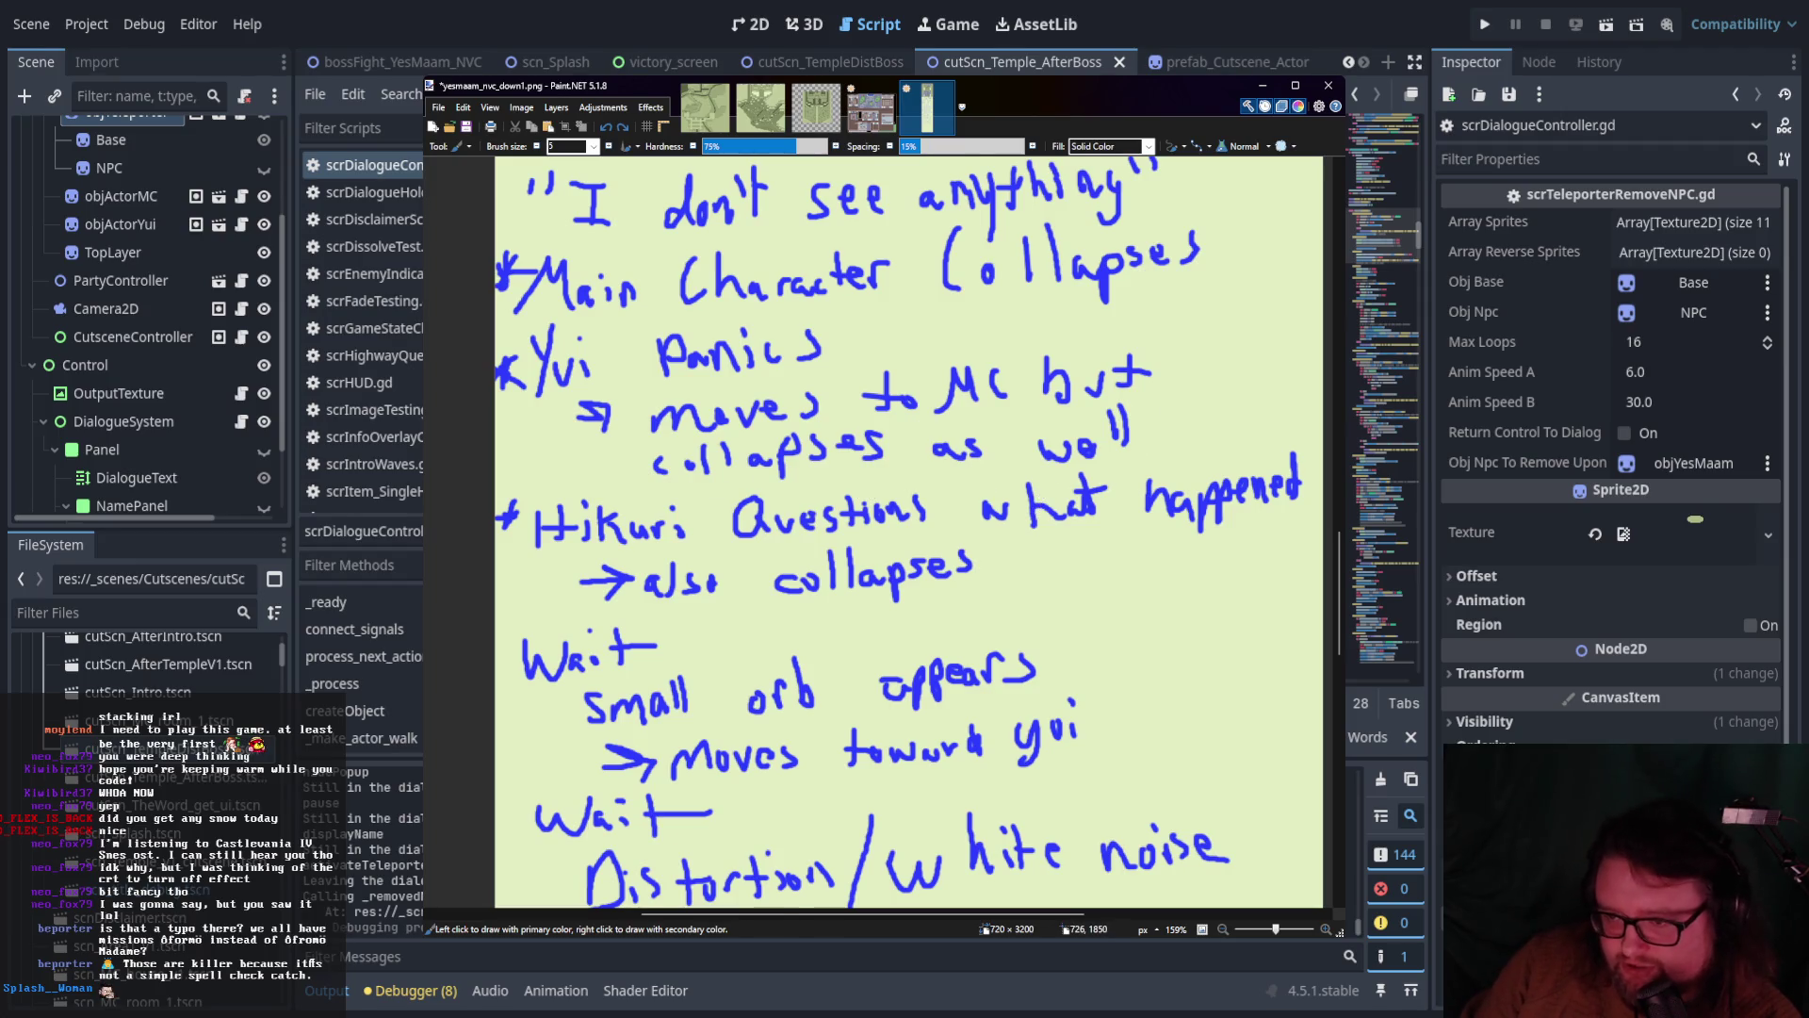
pyautogui.scroll(-1, 1048, 502)
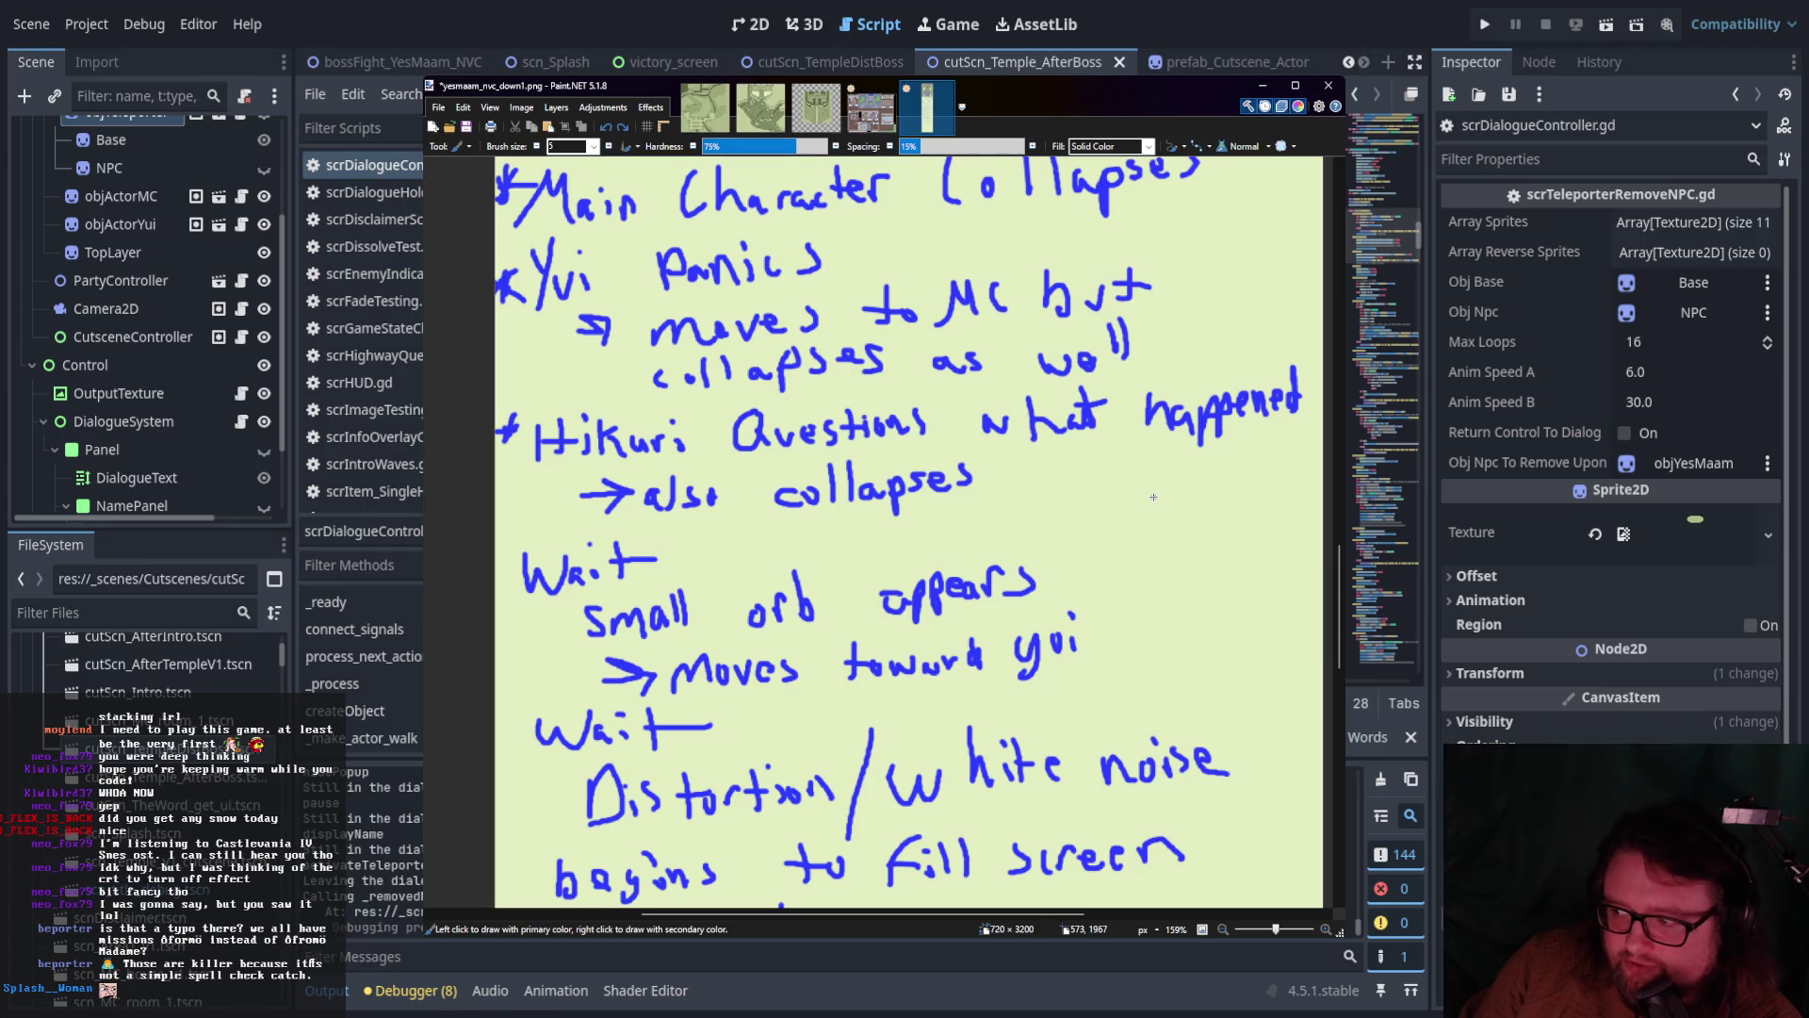
pyautogui.scroll(-1, 935, 582)
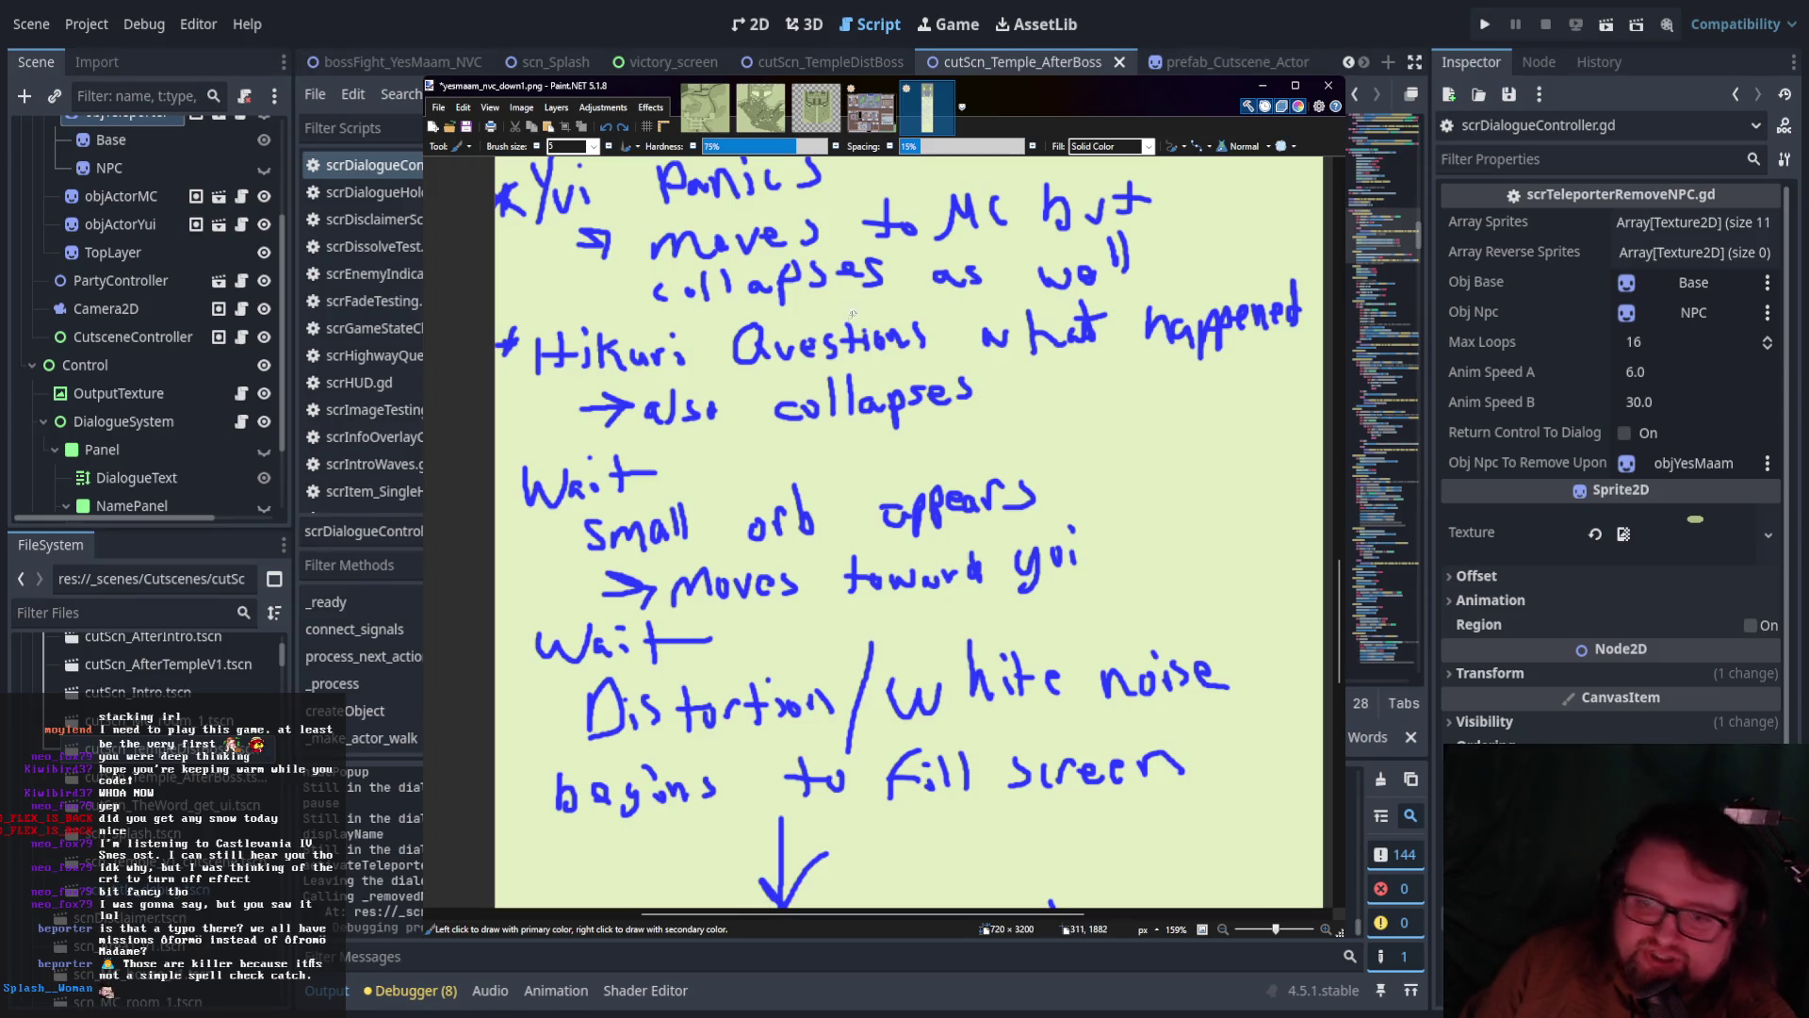
pyautogui.scroll(-1, 810, 374)
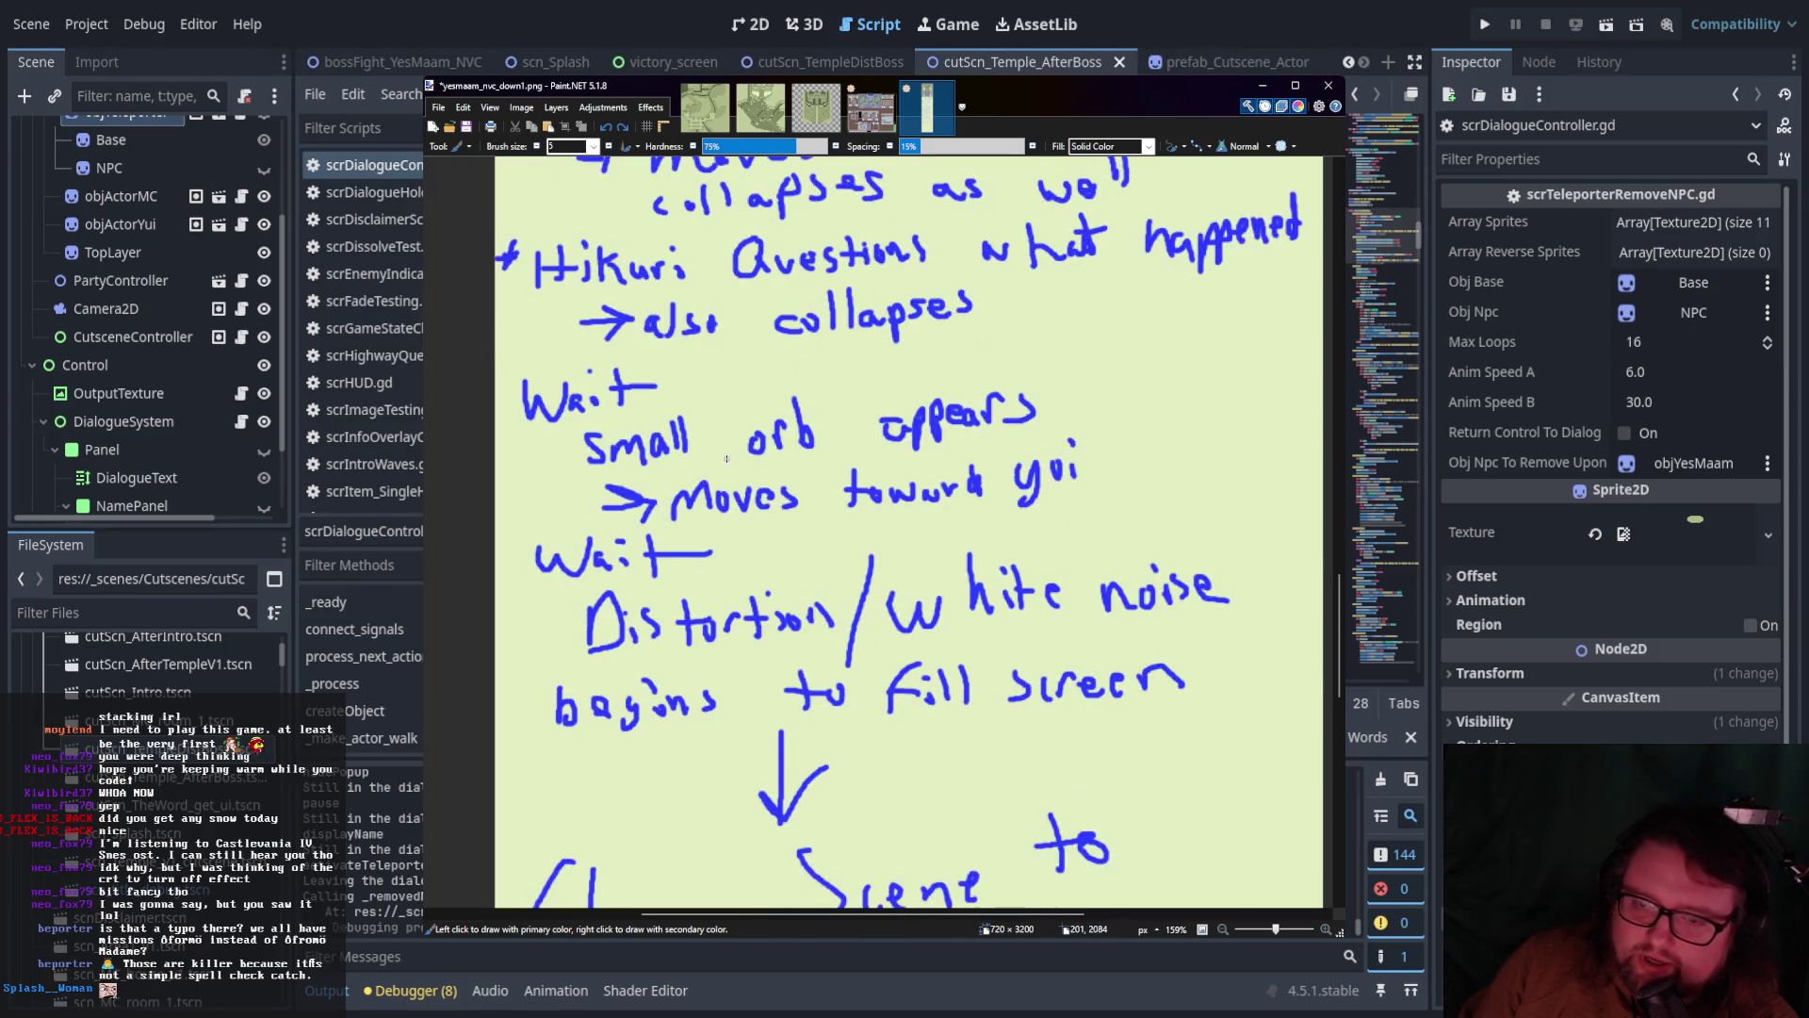
pyautogui.scroll(20, 832, 426)
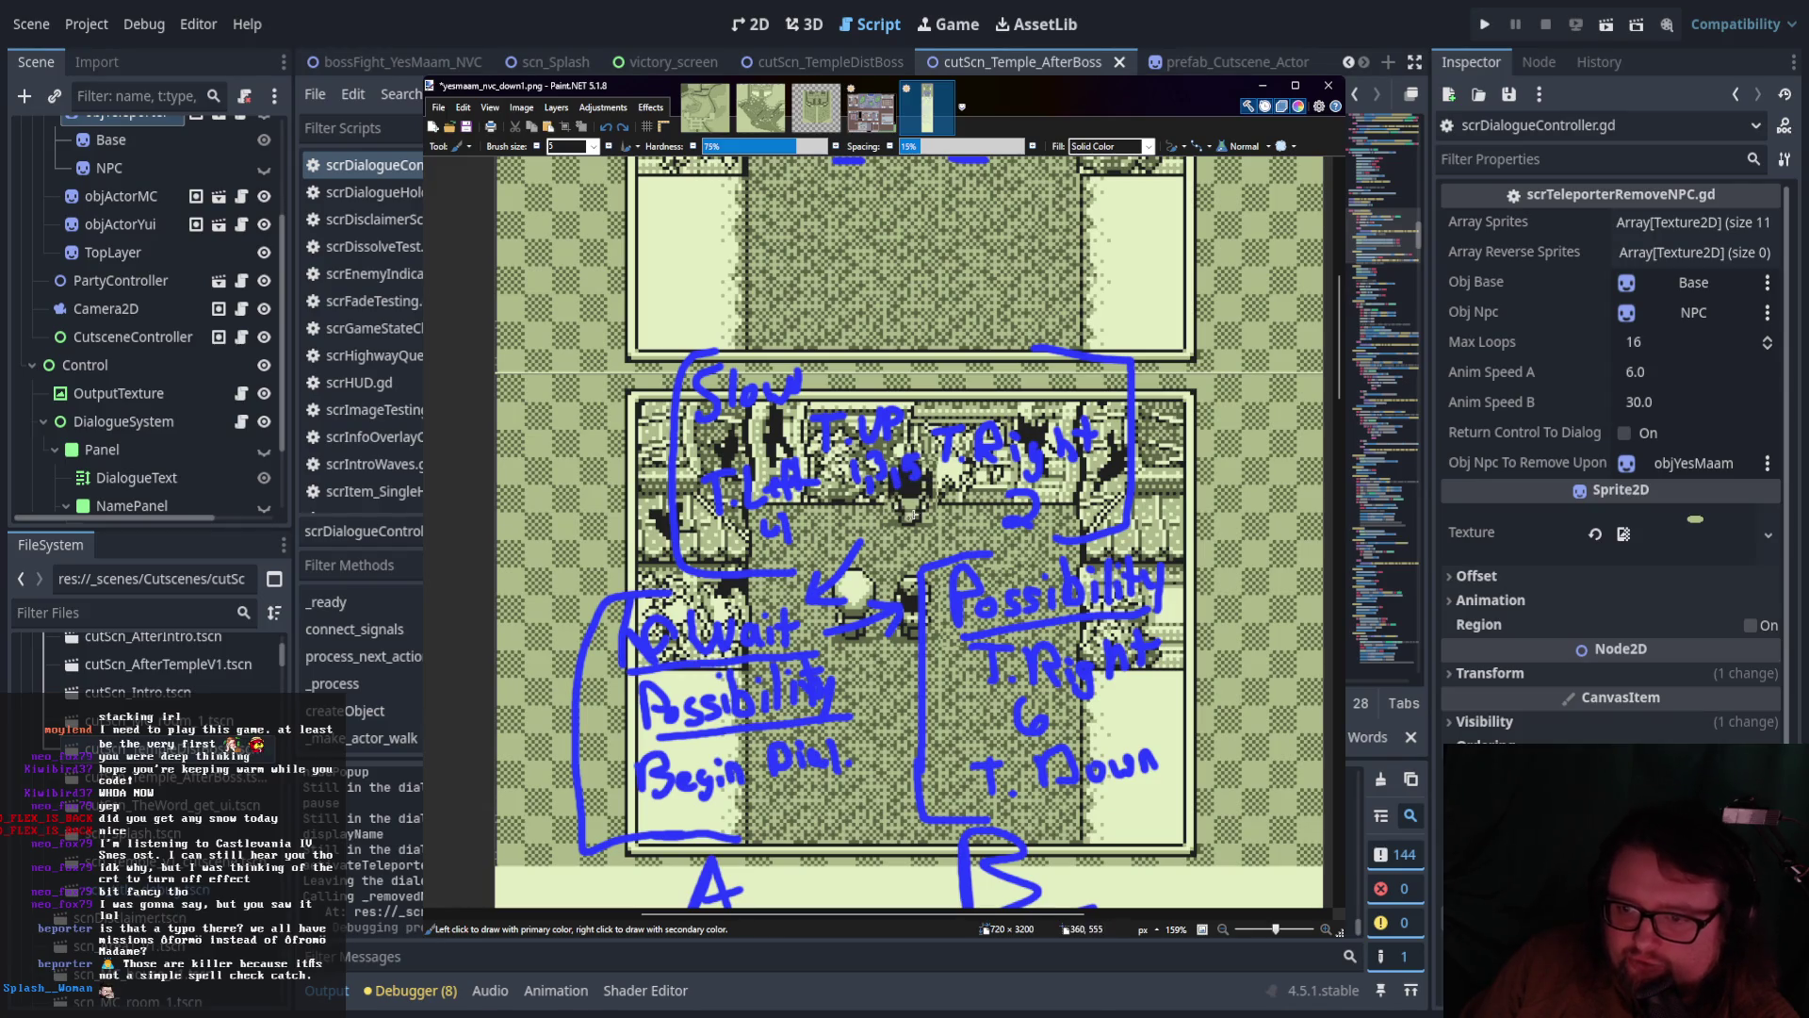
pyautogui.scroll(-20, 911, 514)
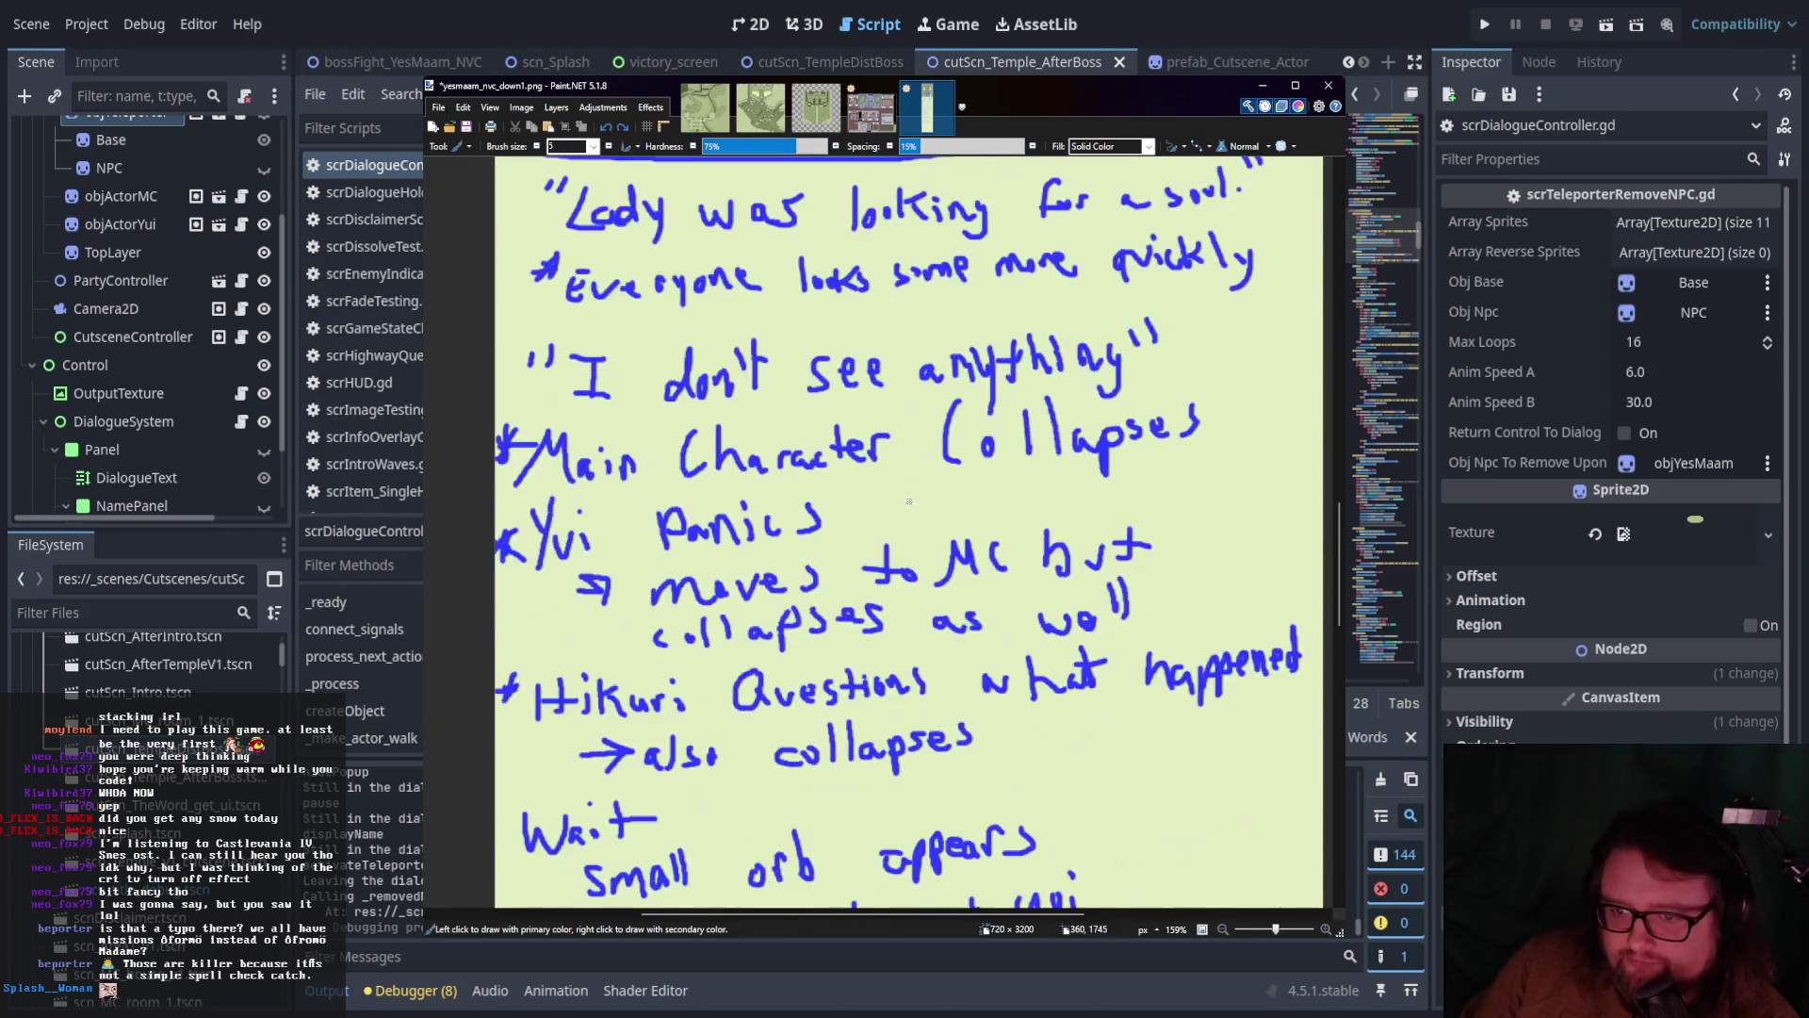
pyautogui.scroll(-4, 909, 501)
pyautogui.scroll(-3, 902, 504)
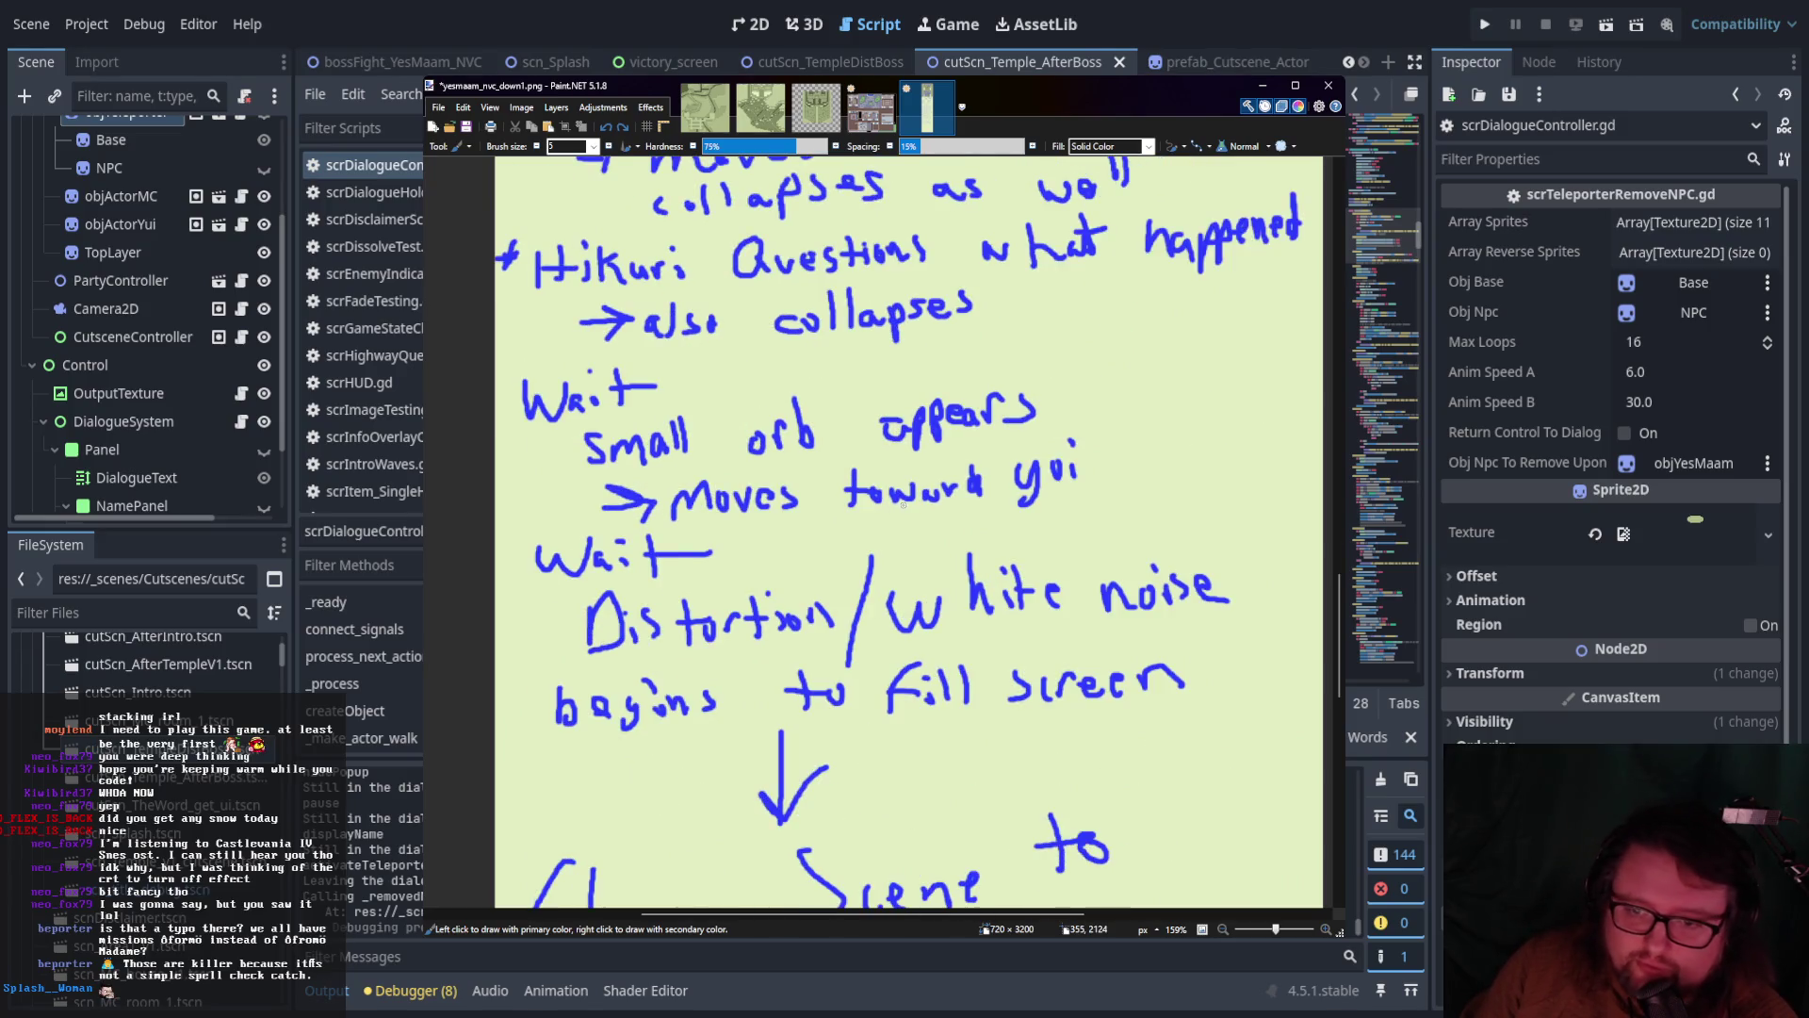
pyautogui.scroll(2, 788, 486)
pyautogui.scroll(-2, 811, 492)
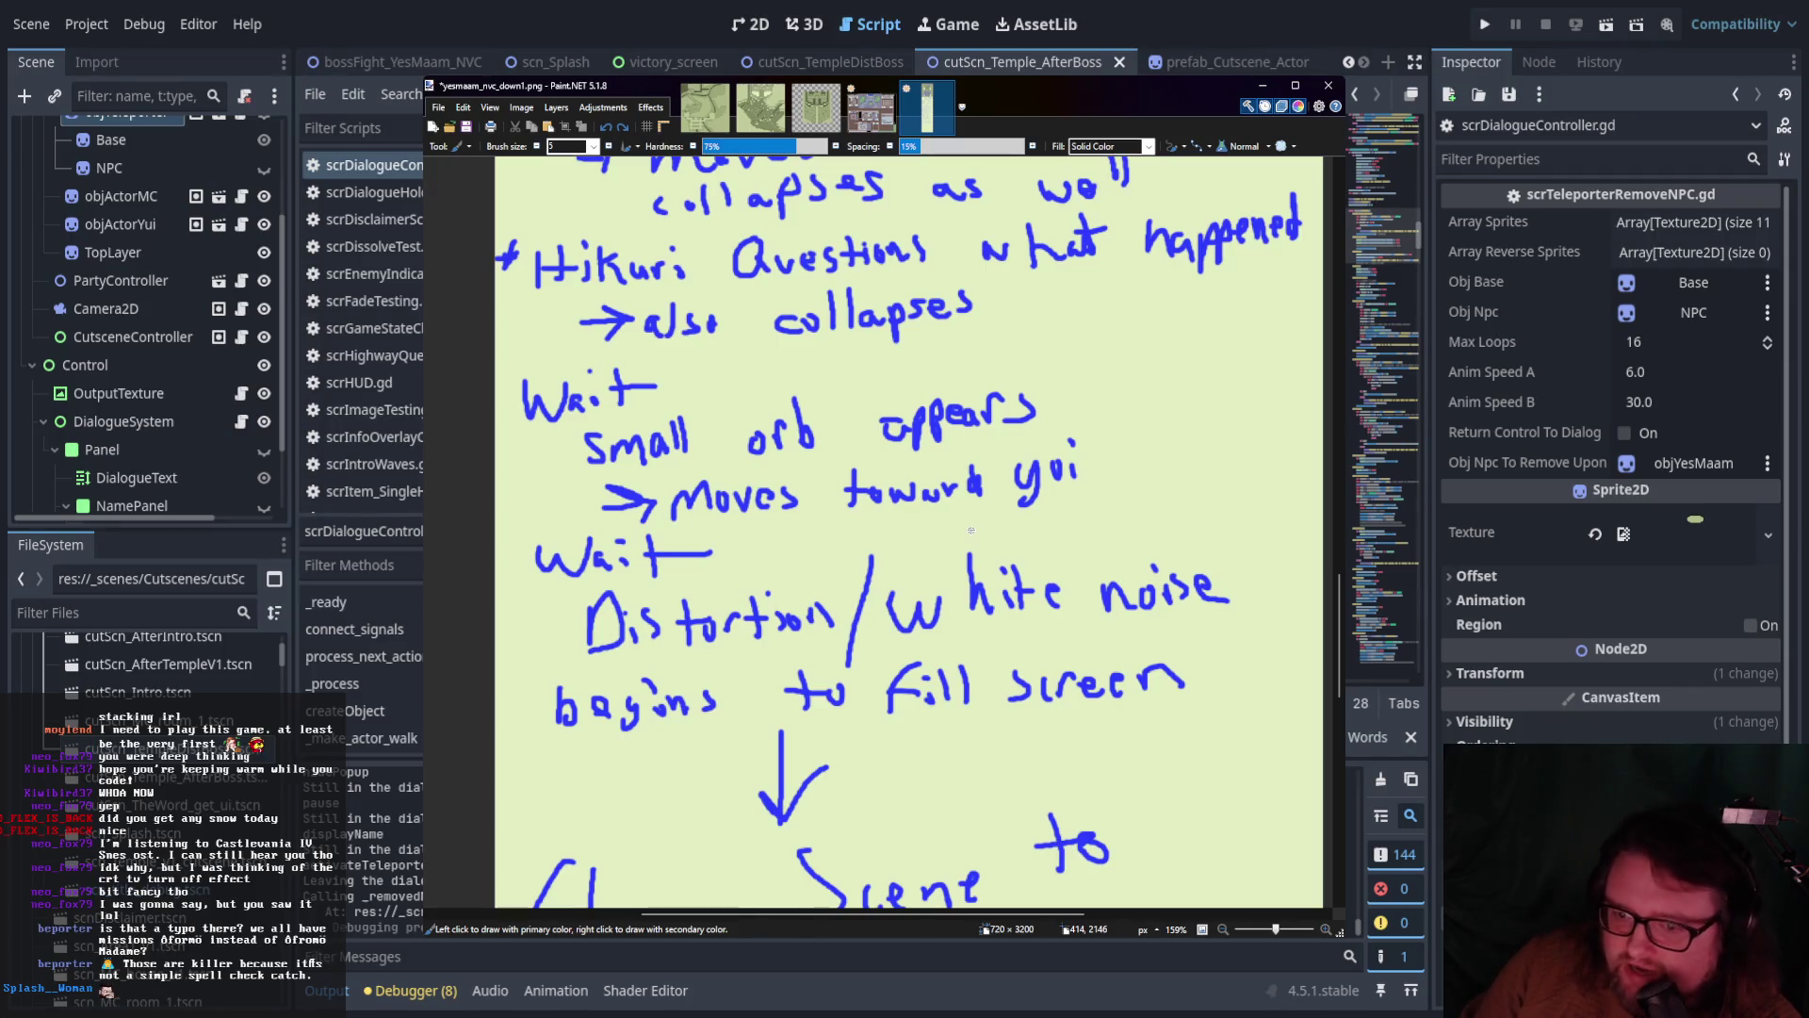
pyautogui.scroll(-1, 971, 527)
pyautogui.scroll(1, 972, 530)
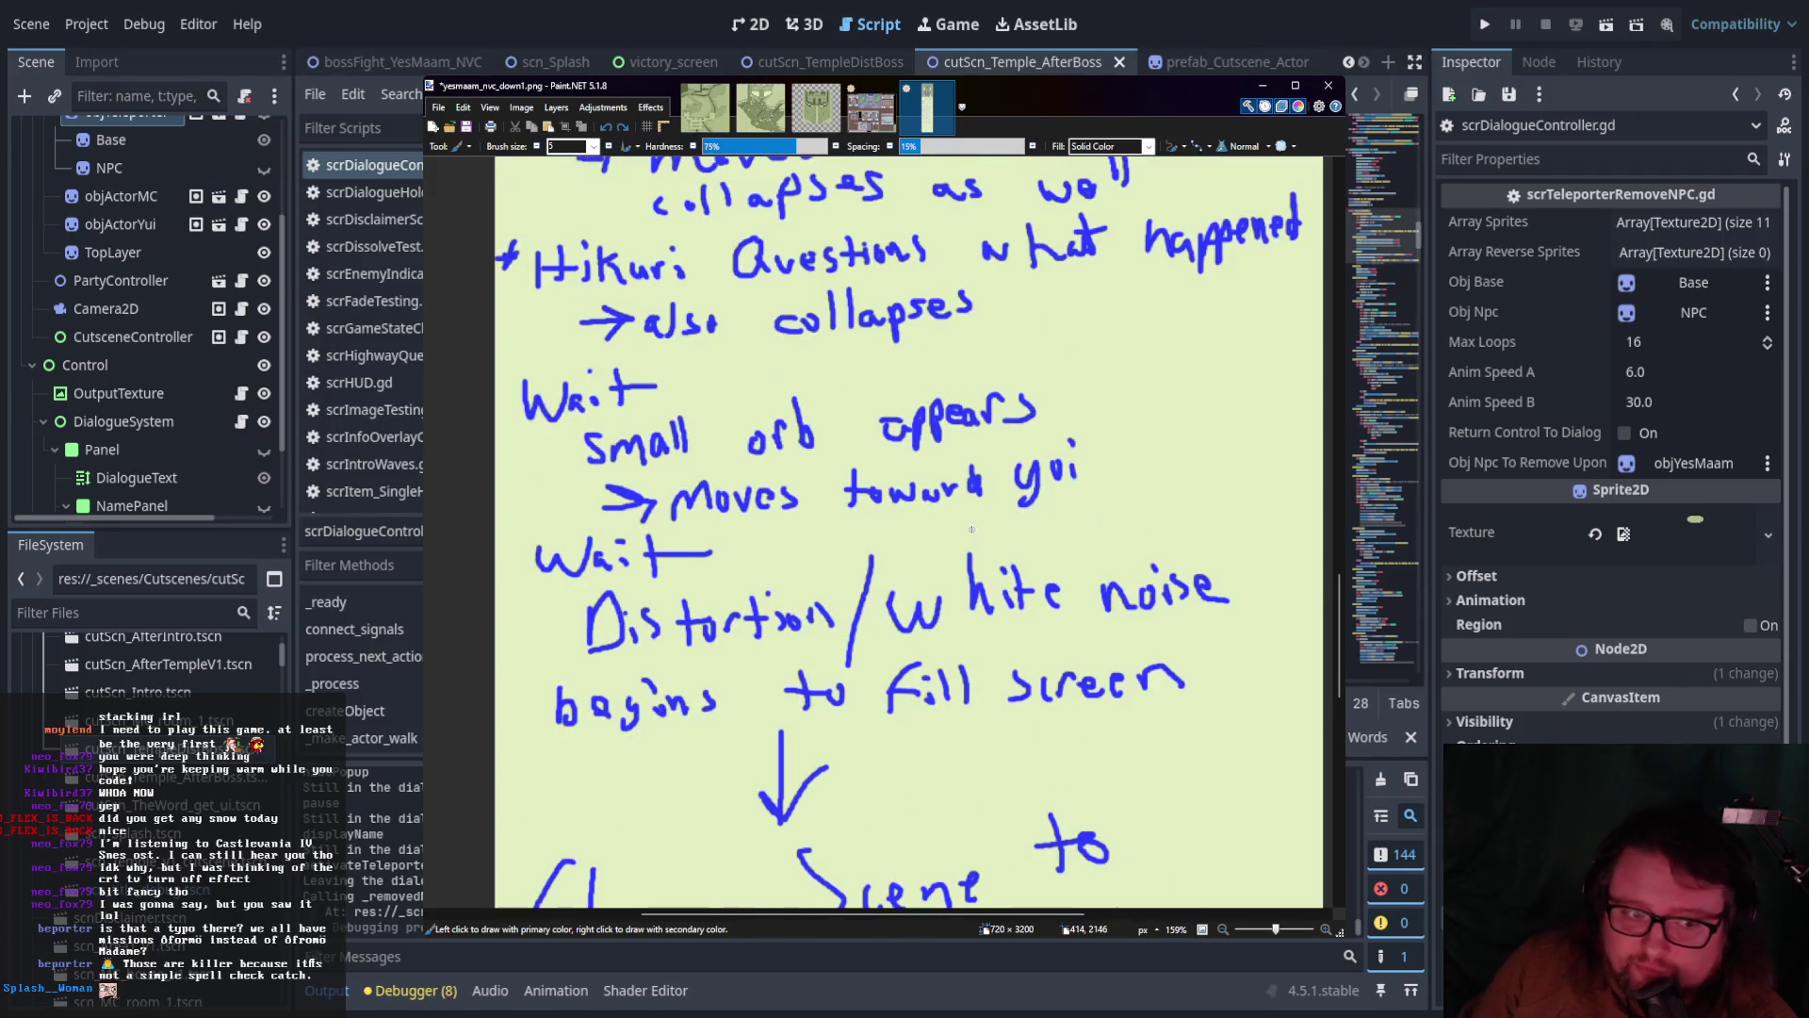
pyautogui.scroll(-1, 971, 529)
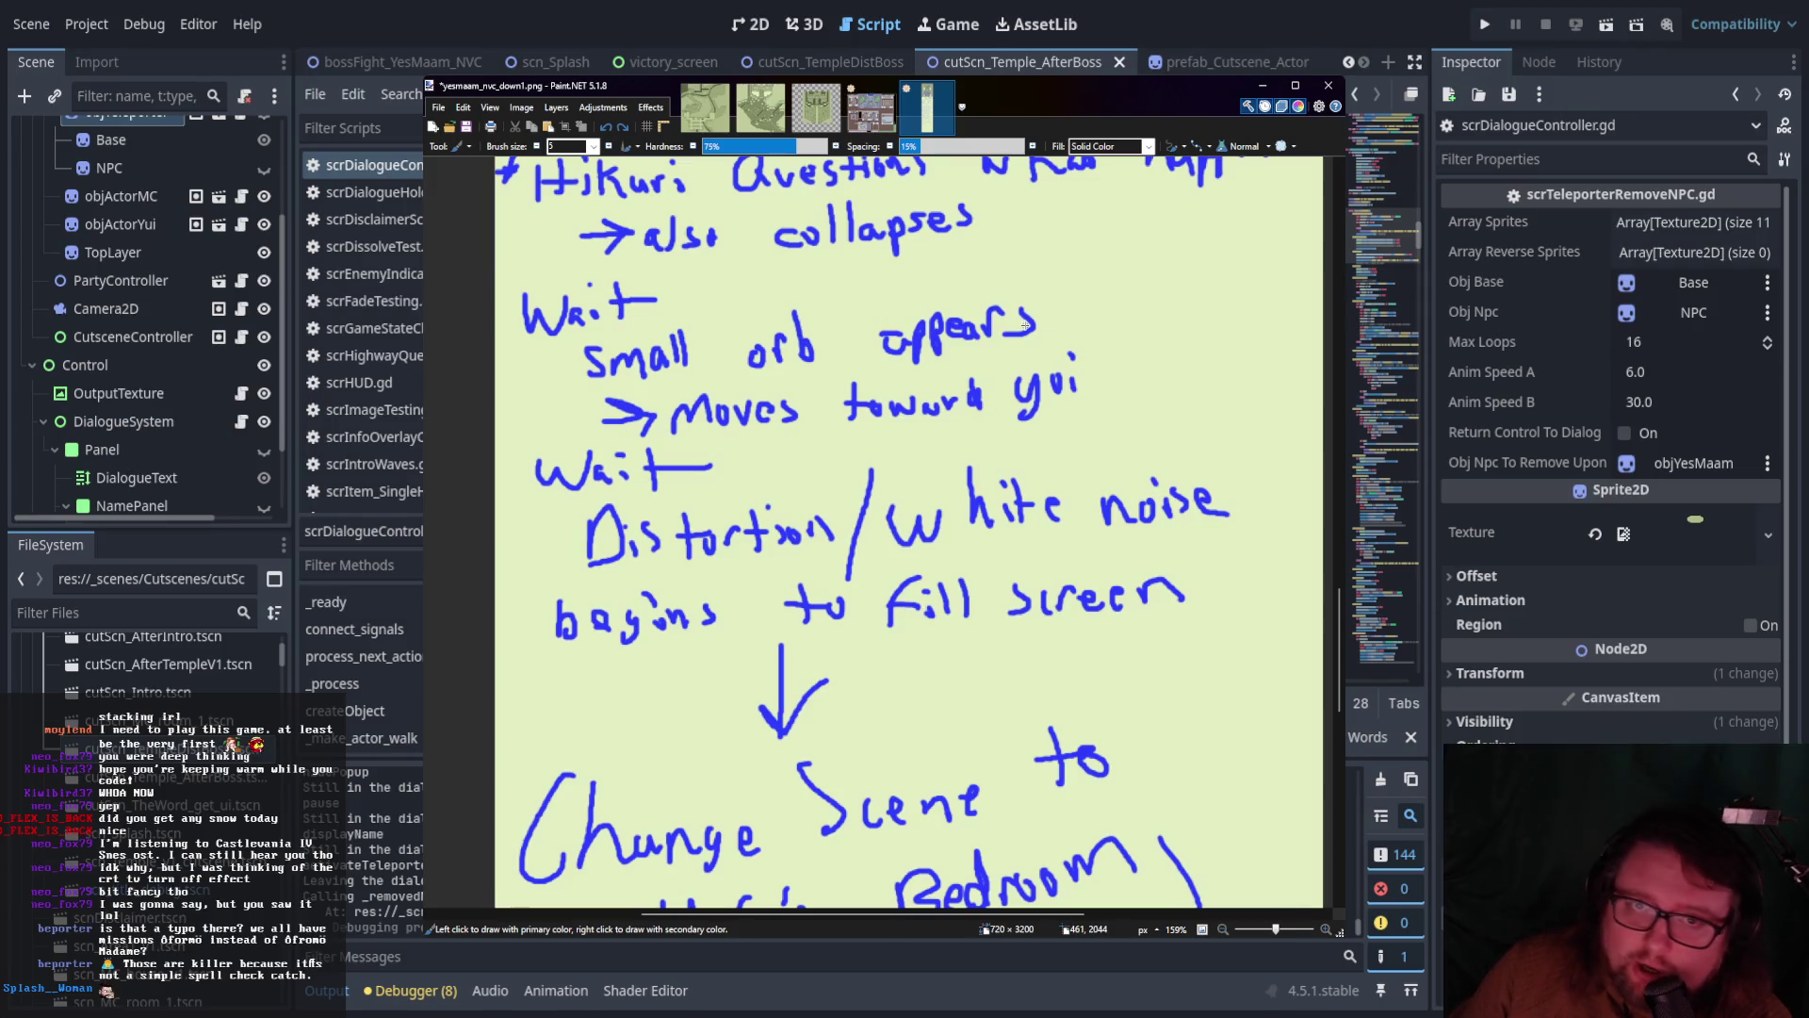
pyautogui.scroll(-2, 1022, 329)
pyautogui.scroll(2, 1021, 382)
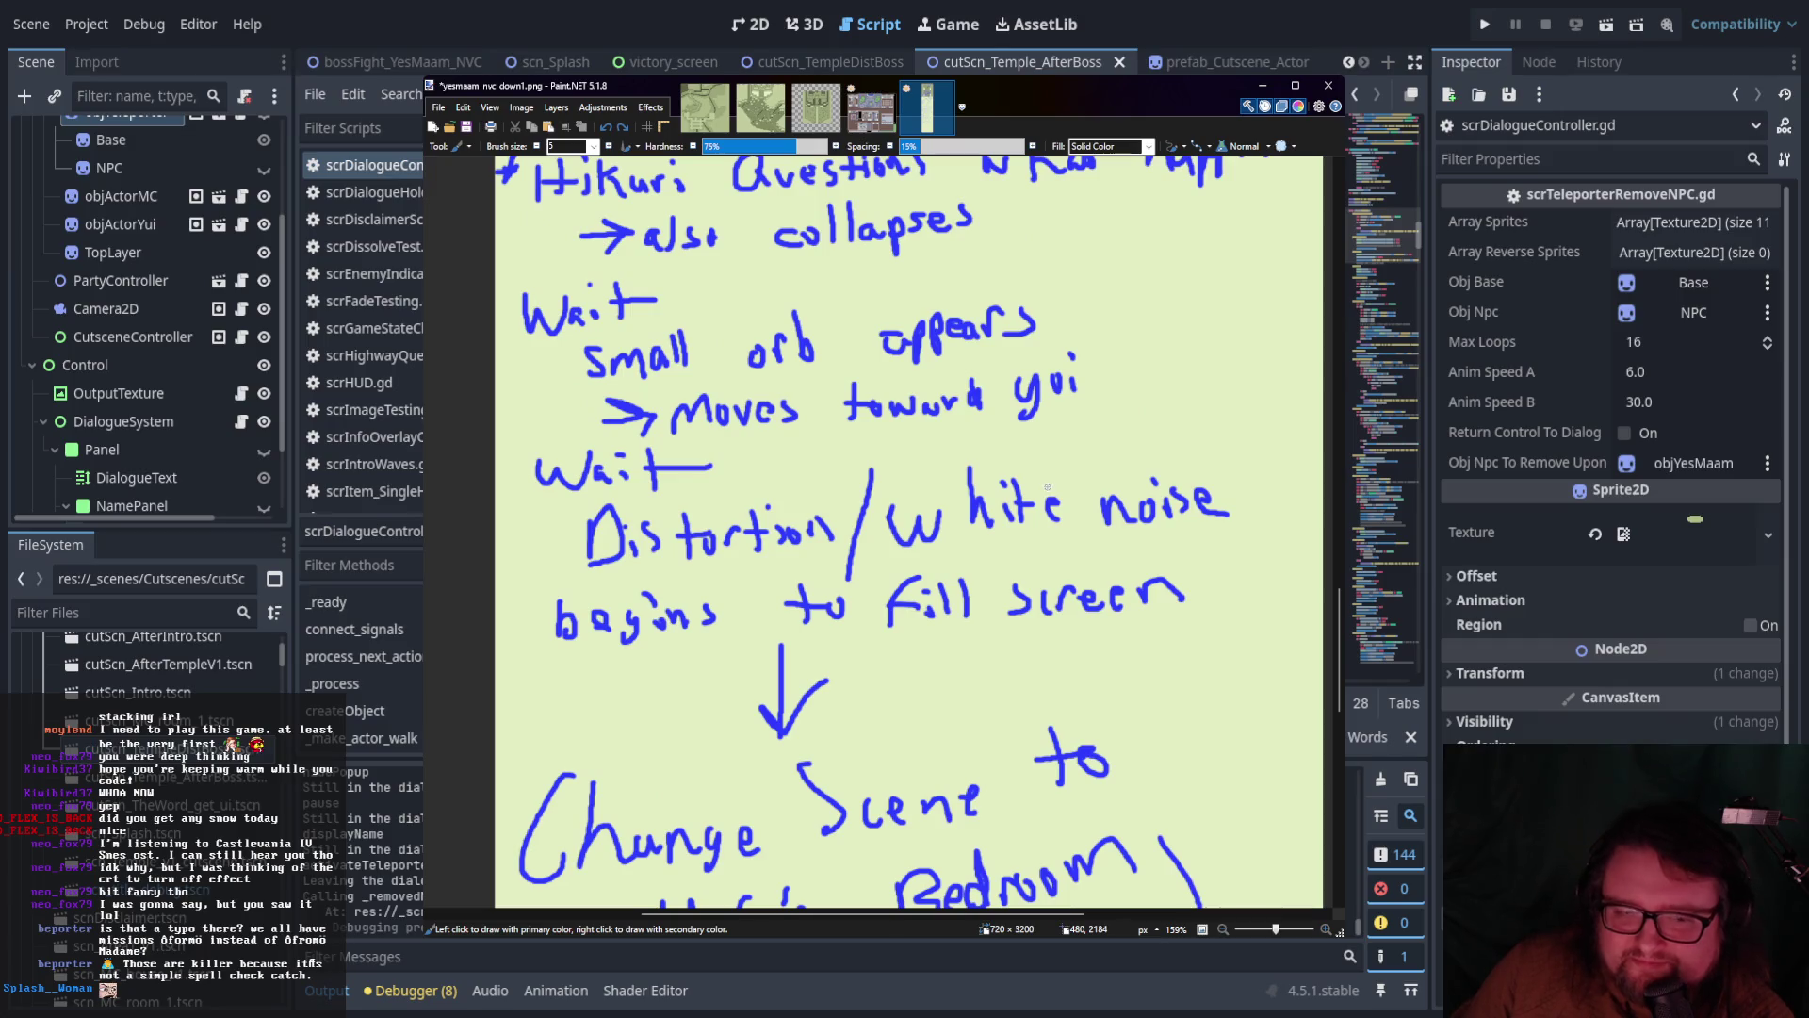
pyautogui.scroll(-1, 1009, 465)
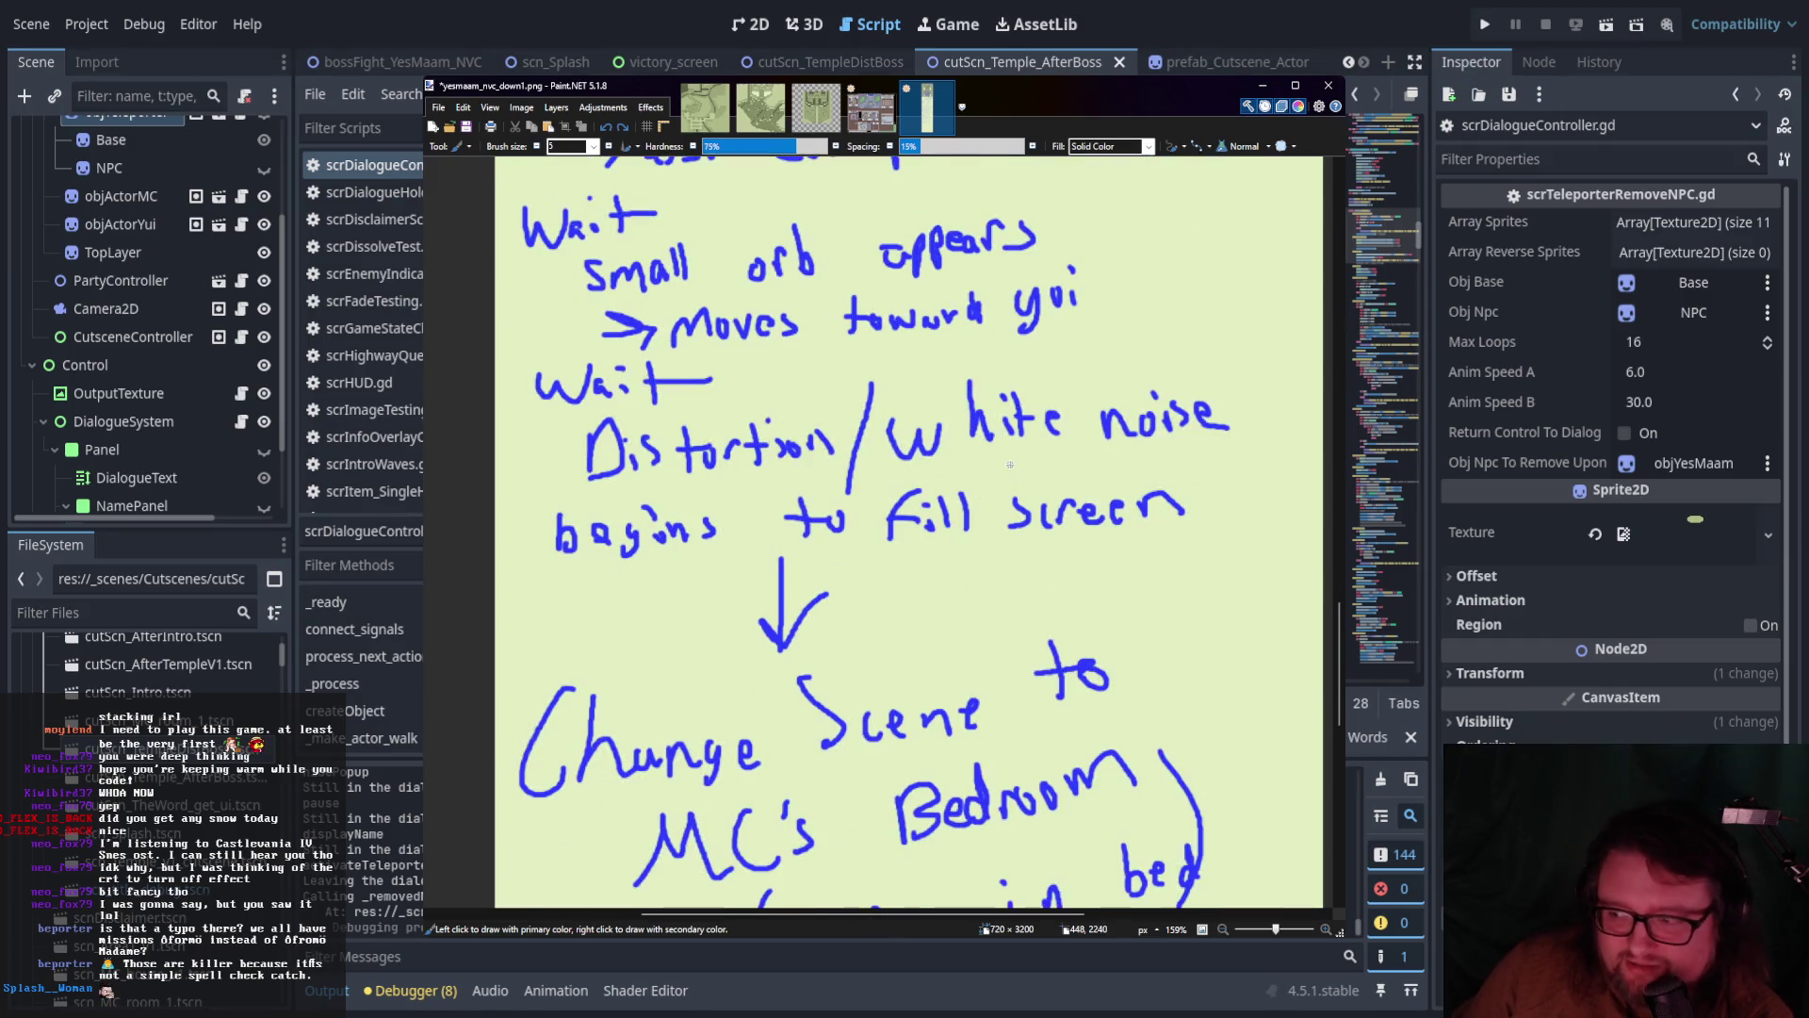
pyautogui.scroll(1, 1009, 465)
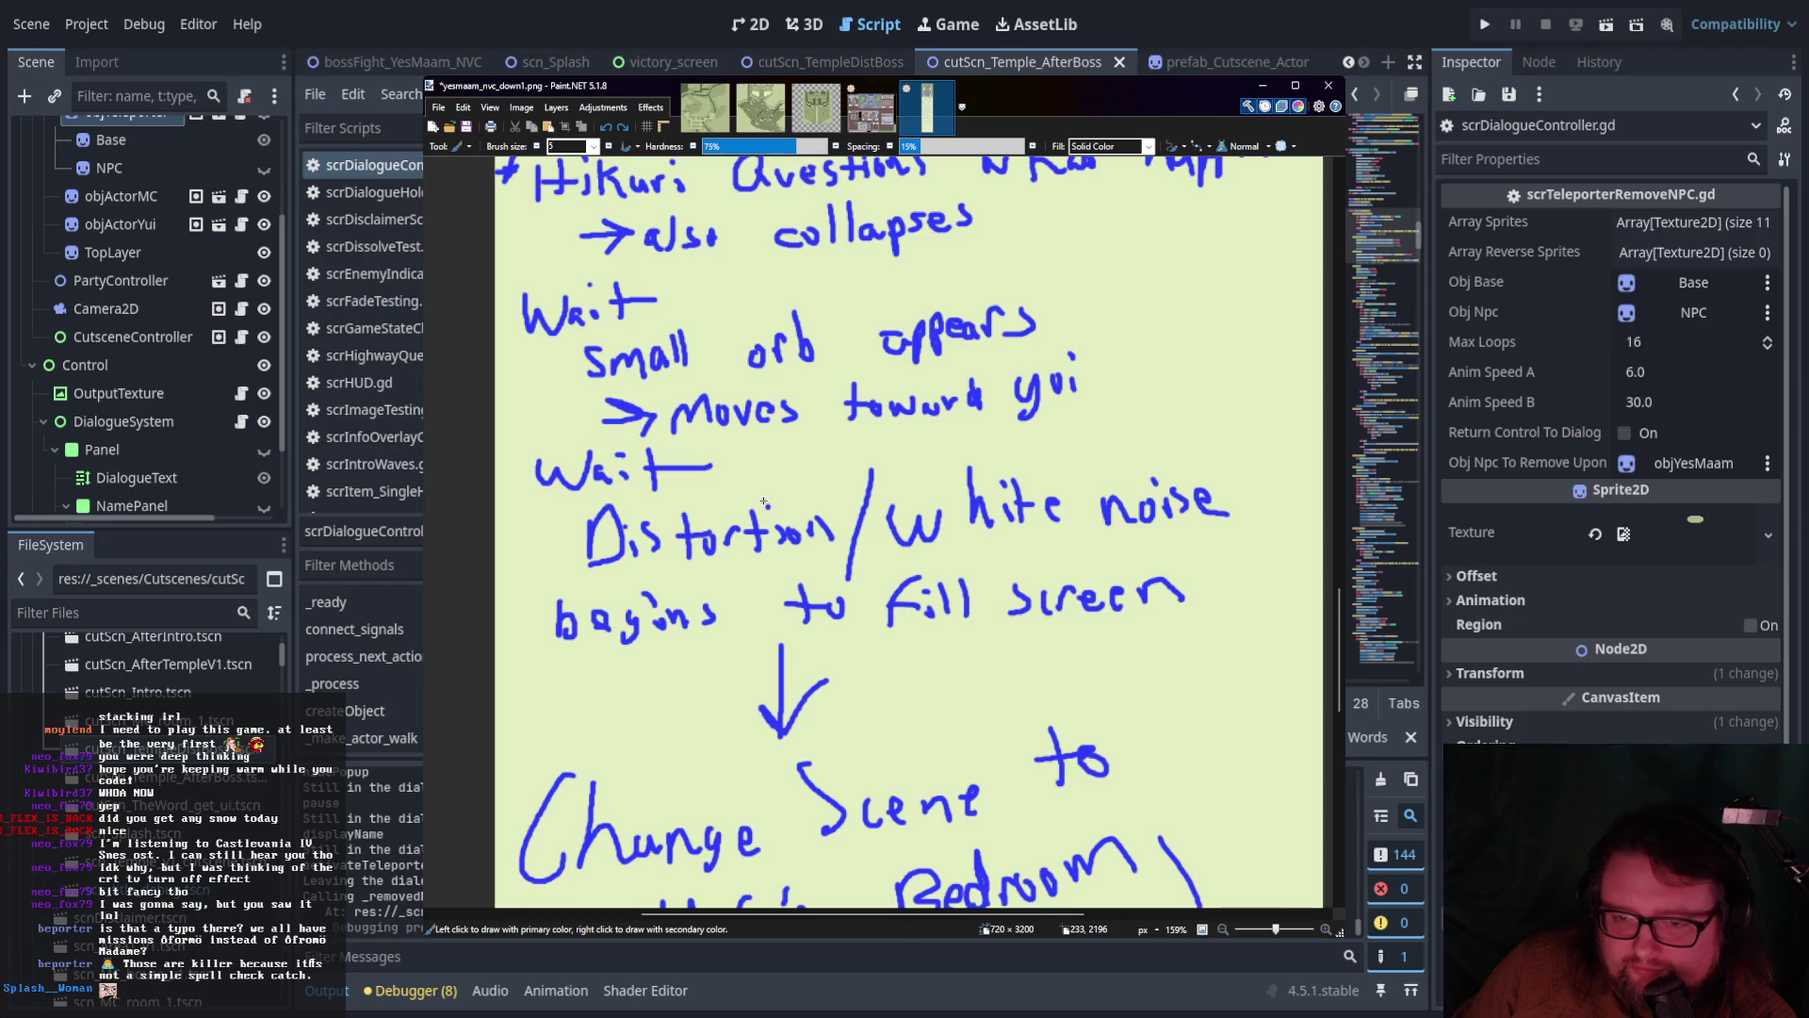
pyautogui.scroll(-3, 748, 510)
pyautogui.scroll(3, 749, 516)
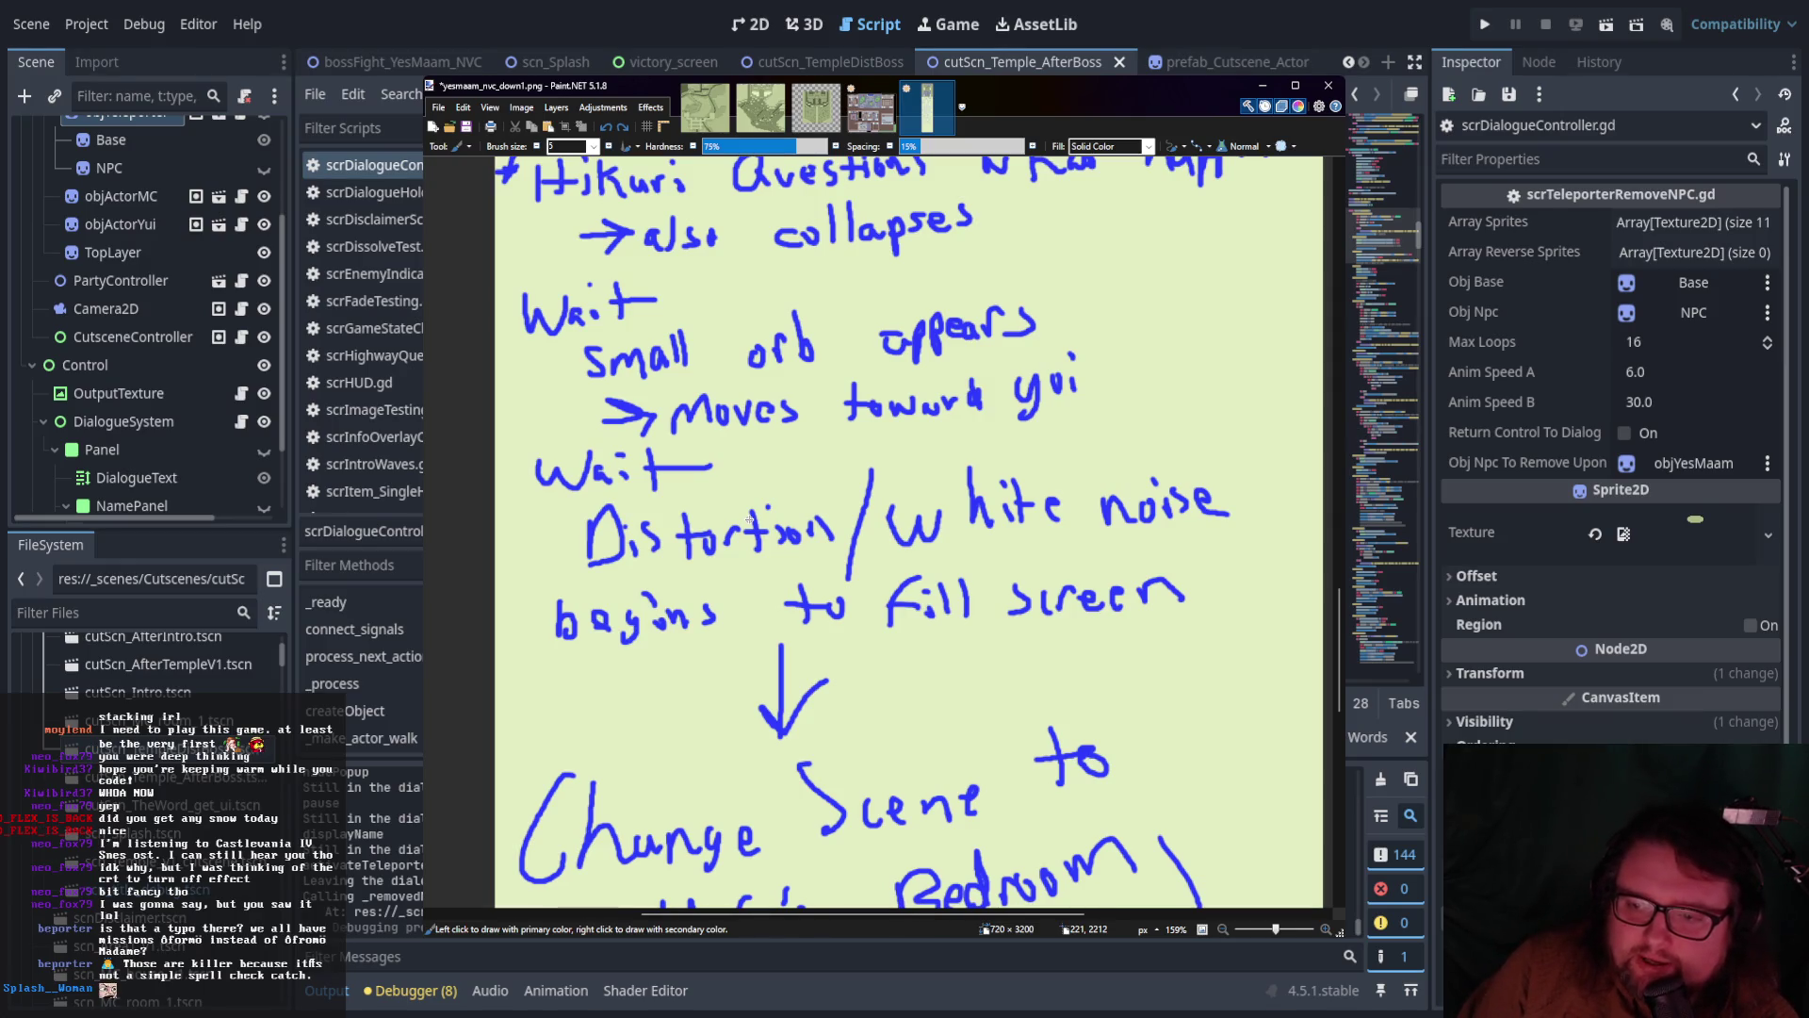
pyautogui.scroll(-3, 623, 488)
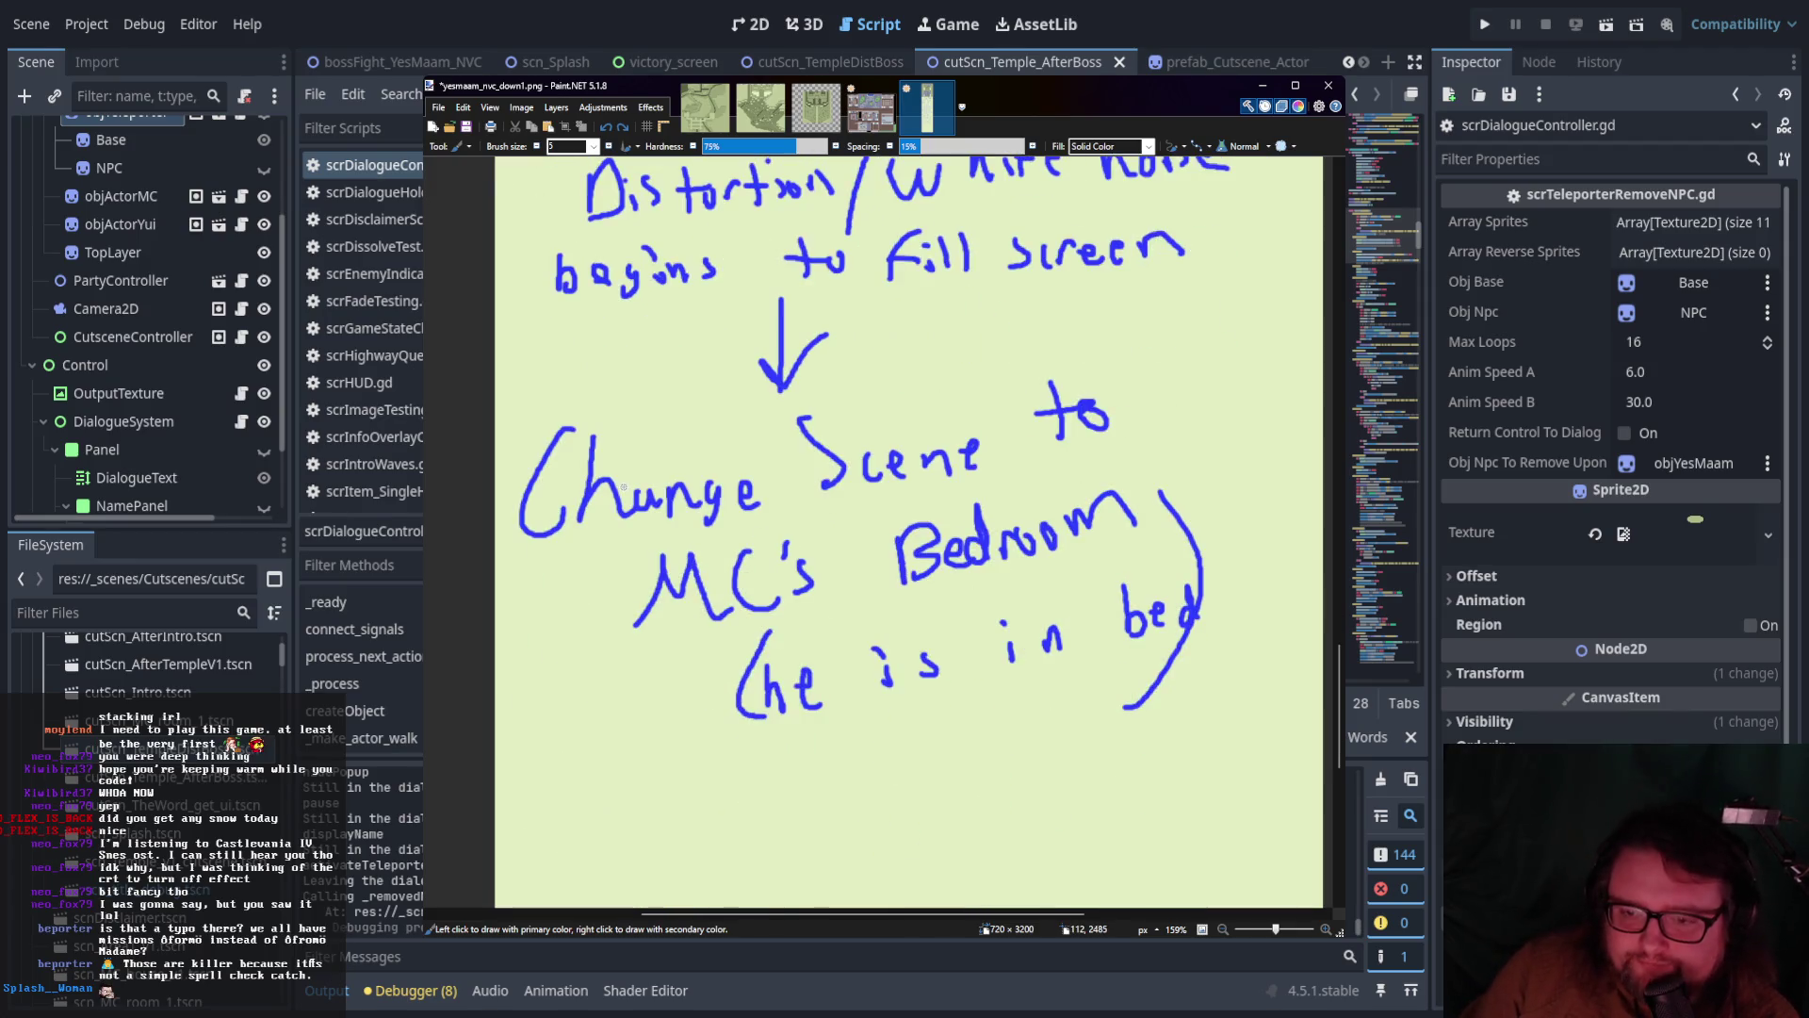
pyautogui.scroll(-2, 833, 515)
pyautogui.scroll(1, 833, 515)
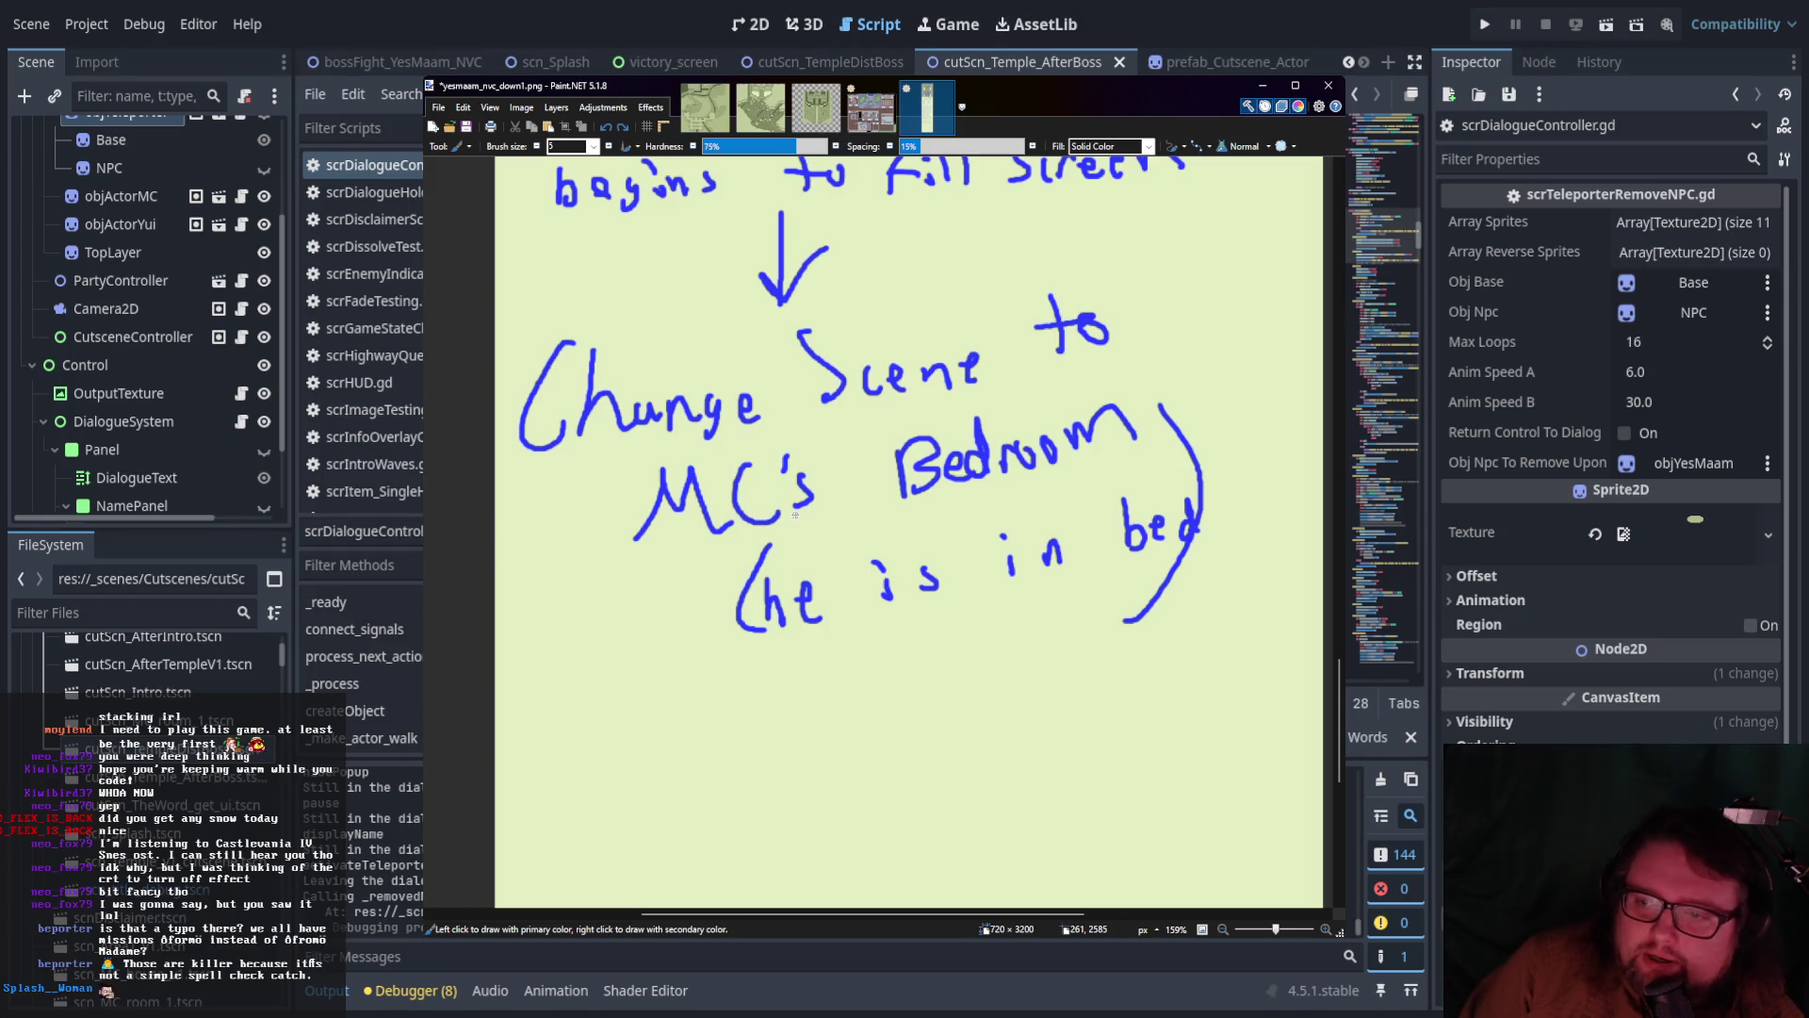
# Draw a long horizontal divider line across the page below the bedroom note
pyautogui.scroll(-3, 796, 515)
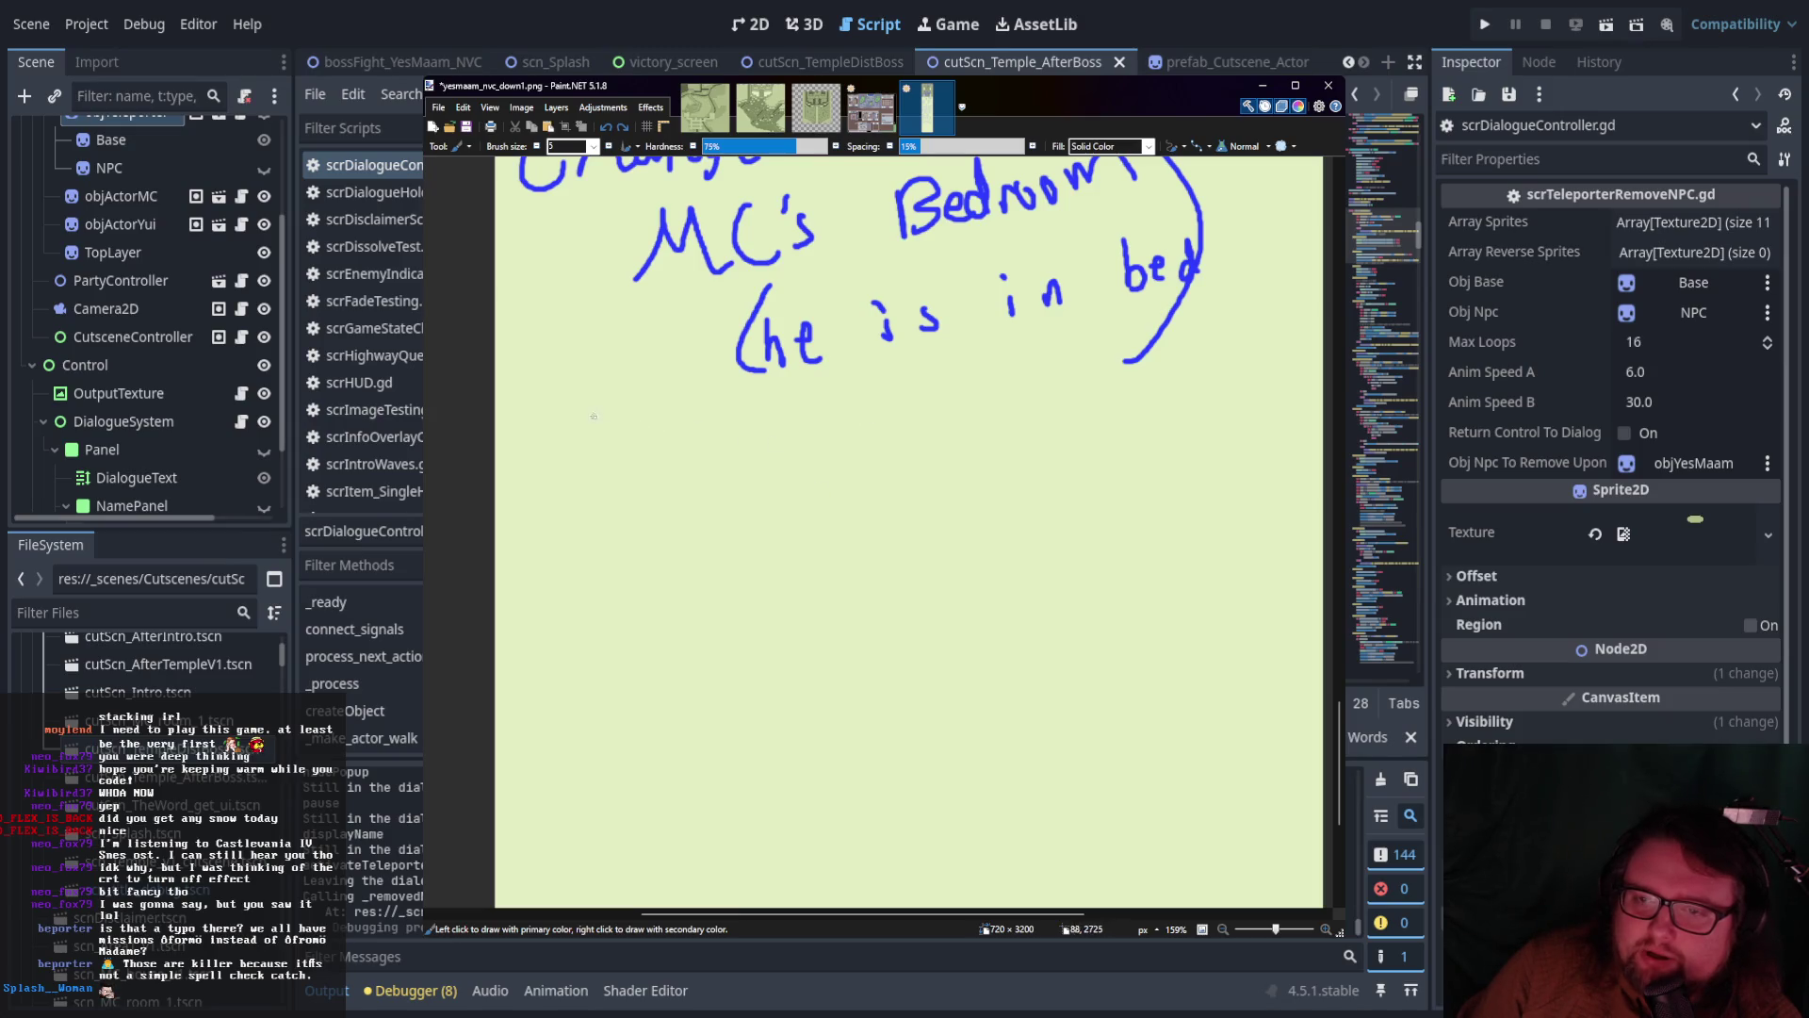
pyautogui.moveTo(508, 404); pyautogui.dragTo(1323, 375)
pyautogui.scroll(3, 1226, 468)
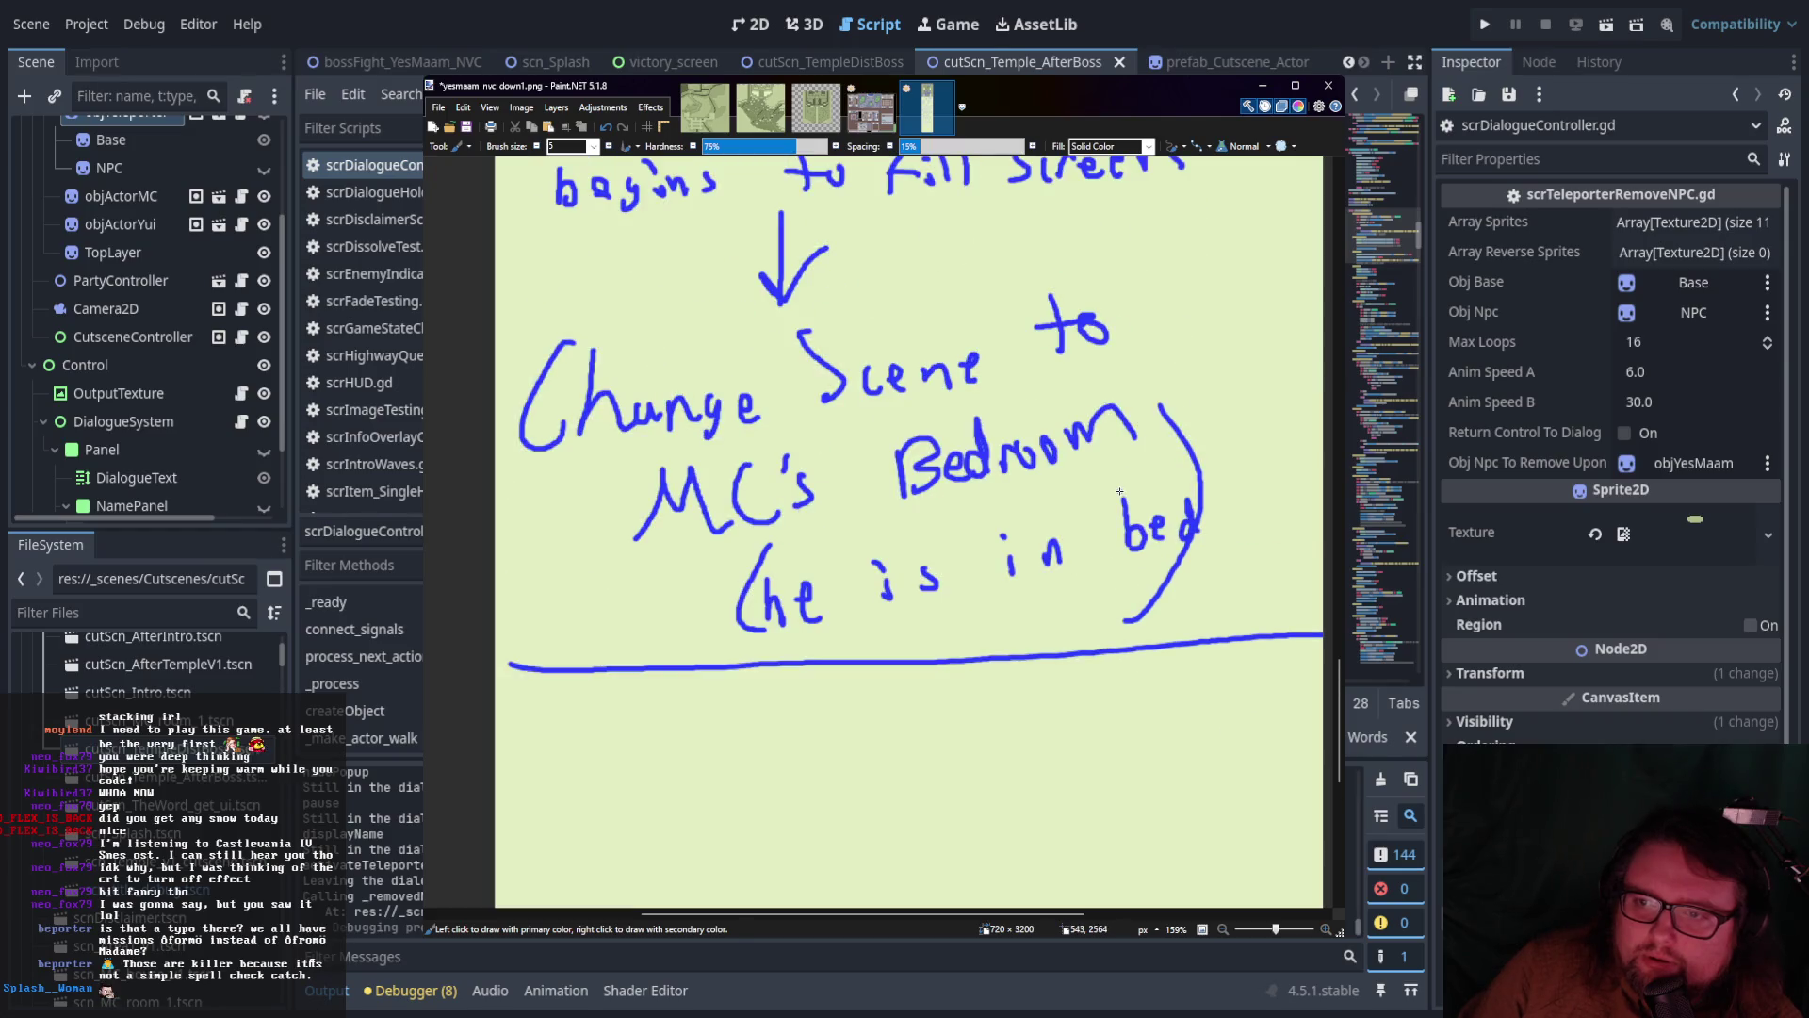
pyautogui.scroll(1, 1119, 491)
pyautogui.scroll(2, 1120, 491)
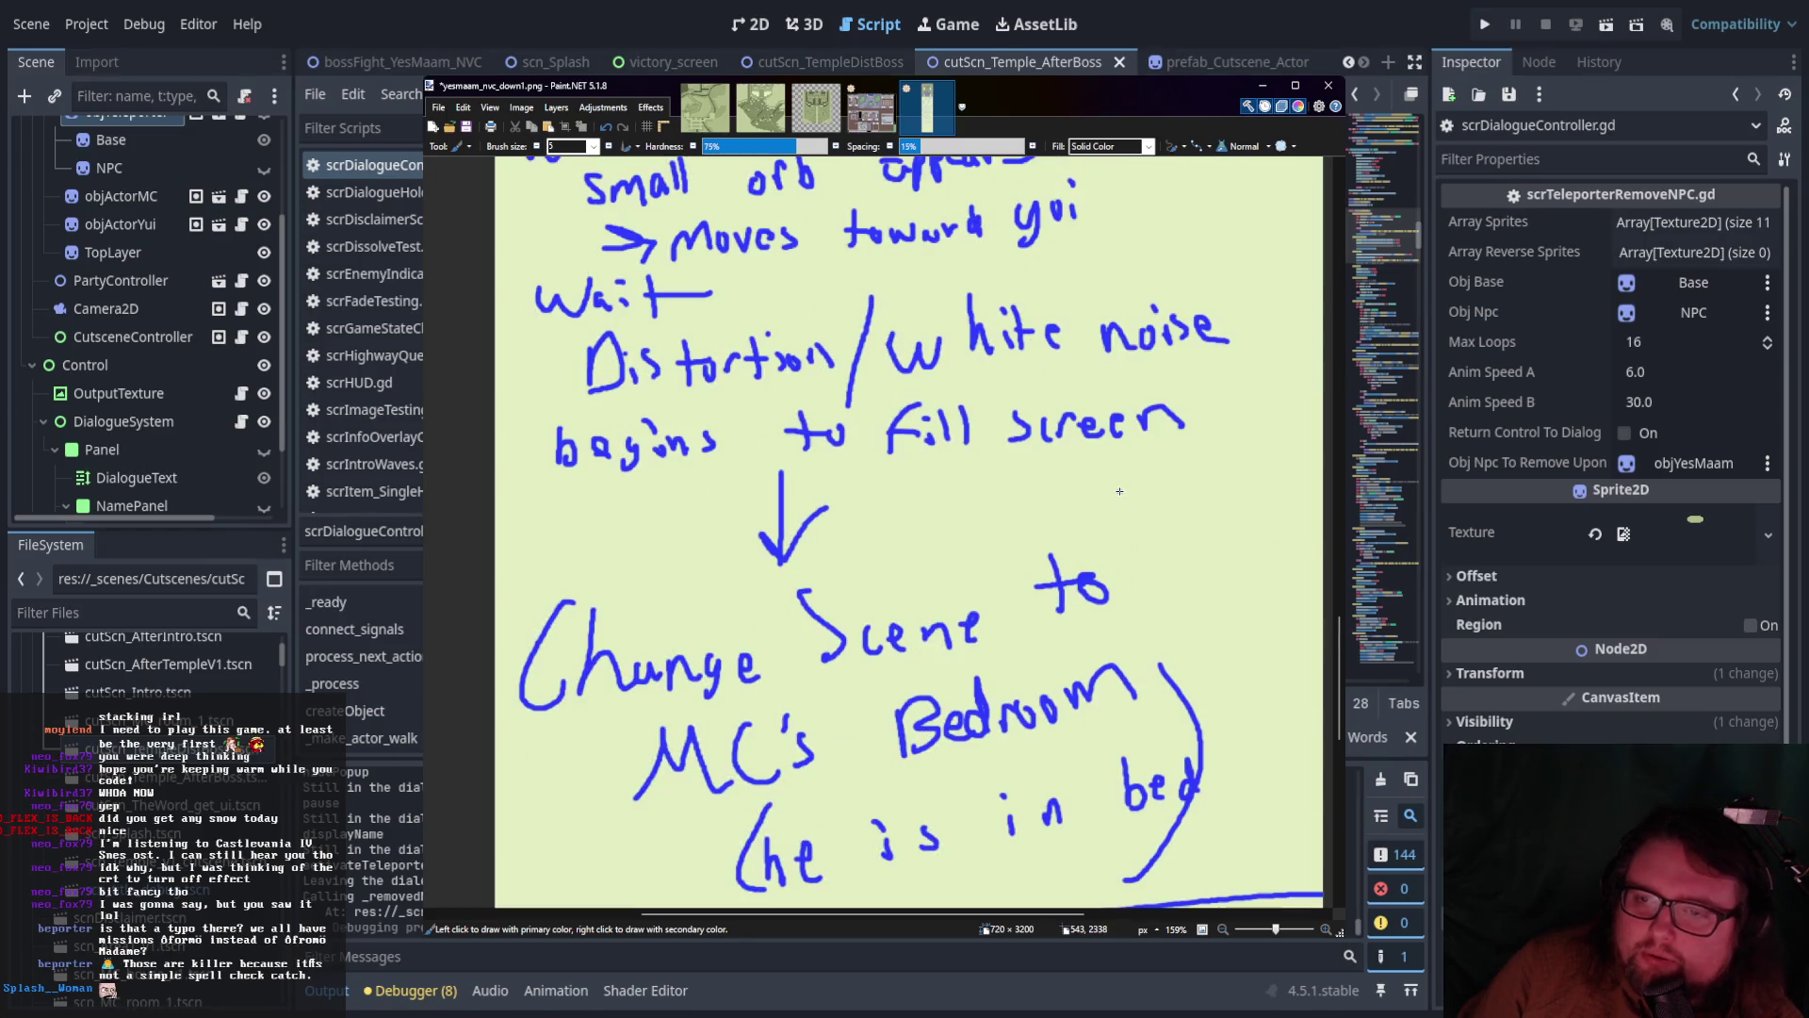
pyautogui.scroll(-2, 1119, 491)
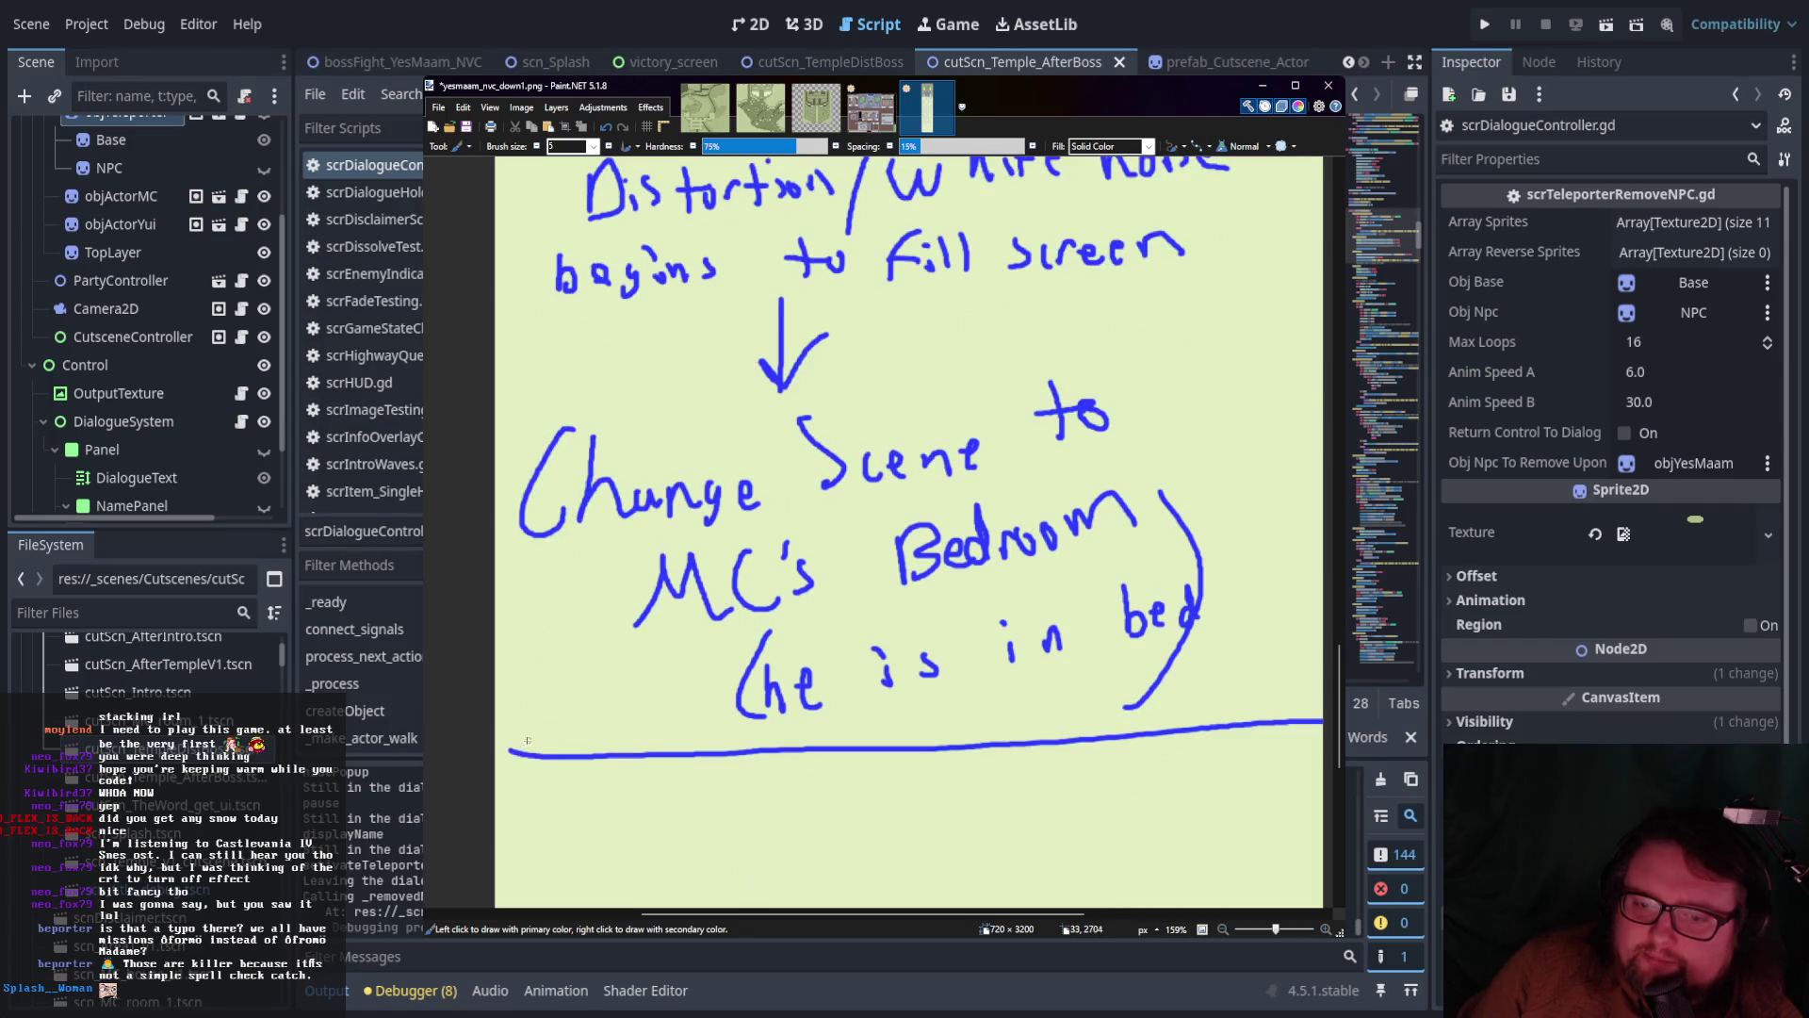
pyautogui.scroll(-6, 745, 704)
pyautogui.scroll(2, 745, 703)
pyautogui.scroll(4, 745, 704)
pyautogui.scroll(-2, 745, 704)
pyautogui.scroll(-2, 746, 704)
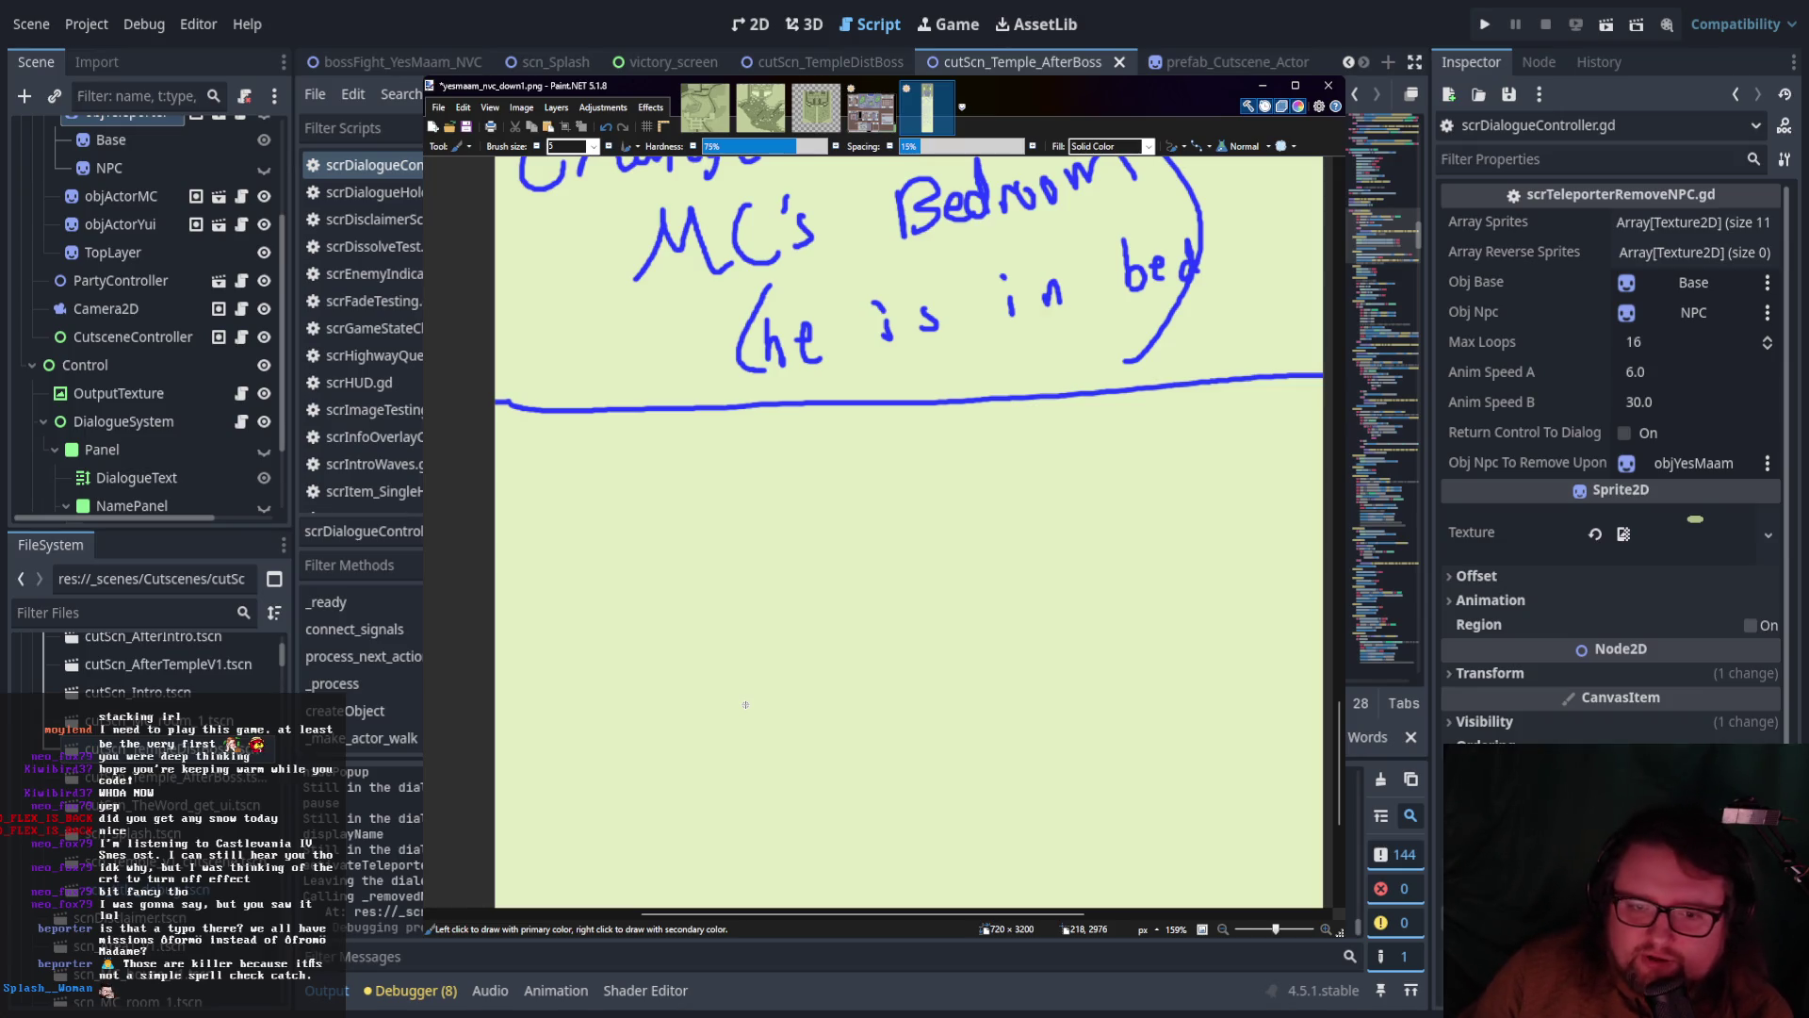
# Retrace the divider to make it bolder, then switch to the Section1_Version8_demo.png map image
pyautogui.scroll(5, 745, 704)
pyautogui.scroll(-4, 925, 643)
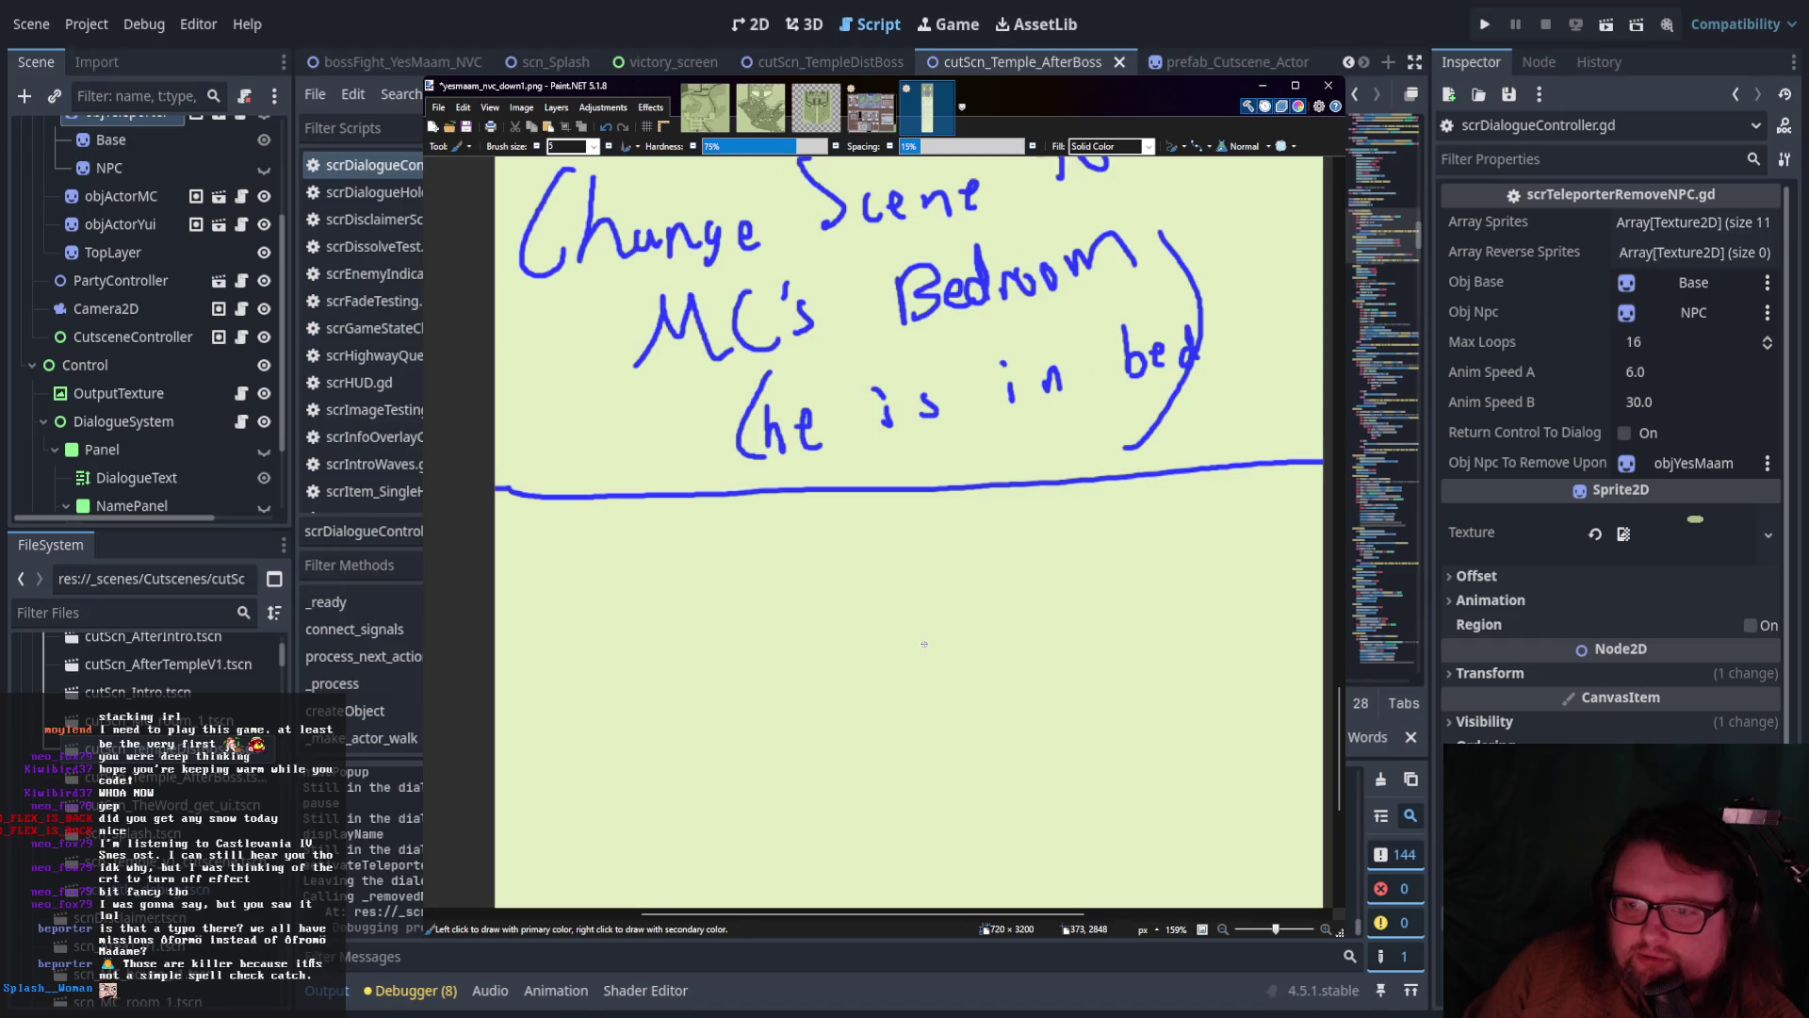
pyautogui.moveTo(498, 492)
pyautogui.mouseDown()
pyautogui.moveTo(1319, 458)
pyautogui.moveTo(488, 492)
pyautogui.mouseUp()
pyautogui.hotkey('ctrl', 'Tab')
pyautogui.scroll(-3, 951, 544)
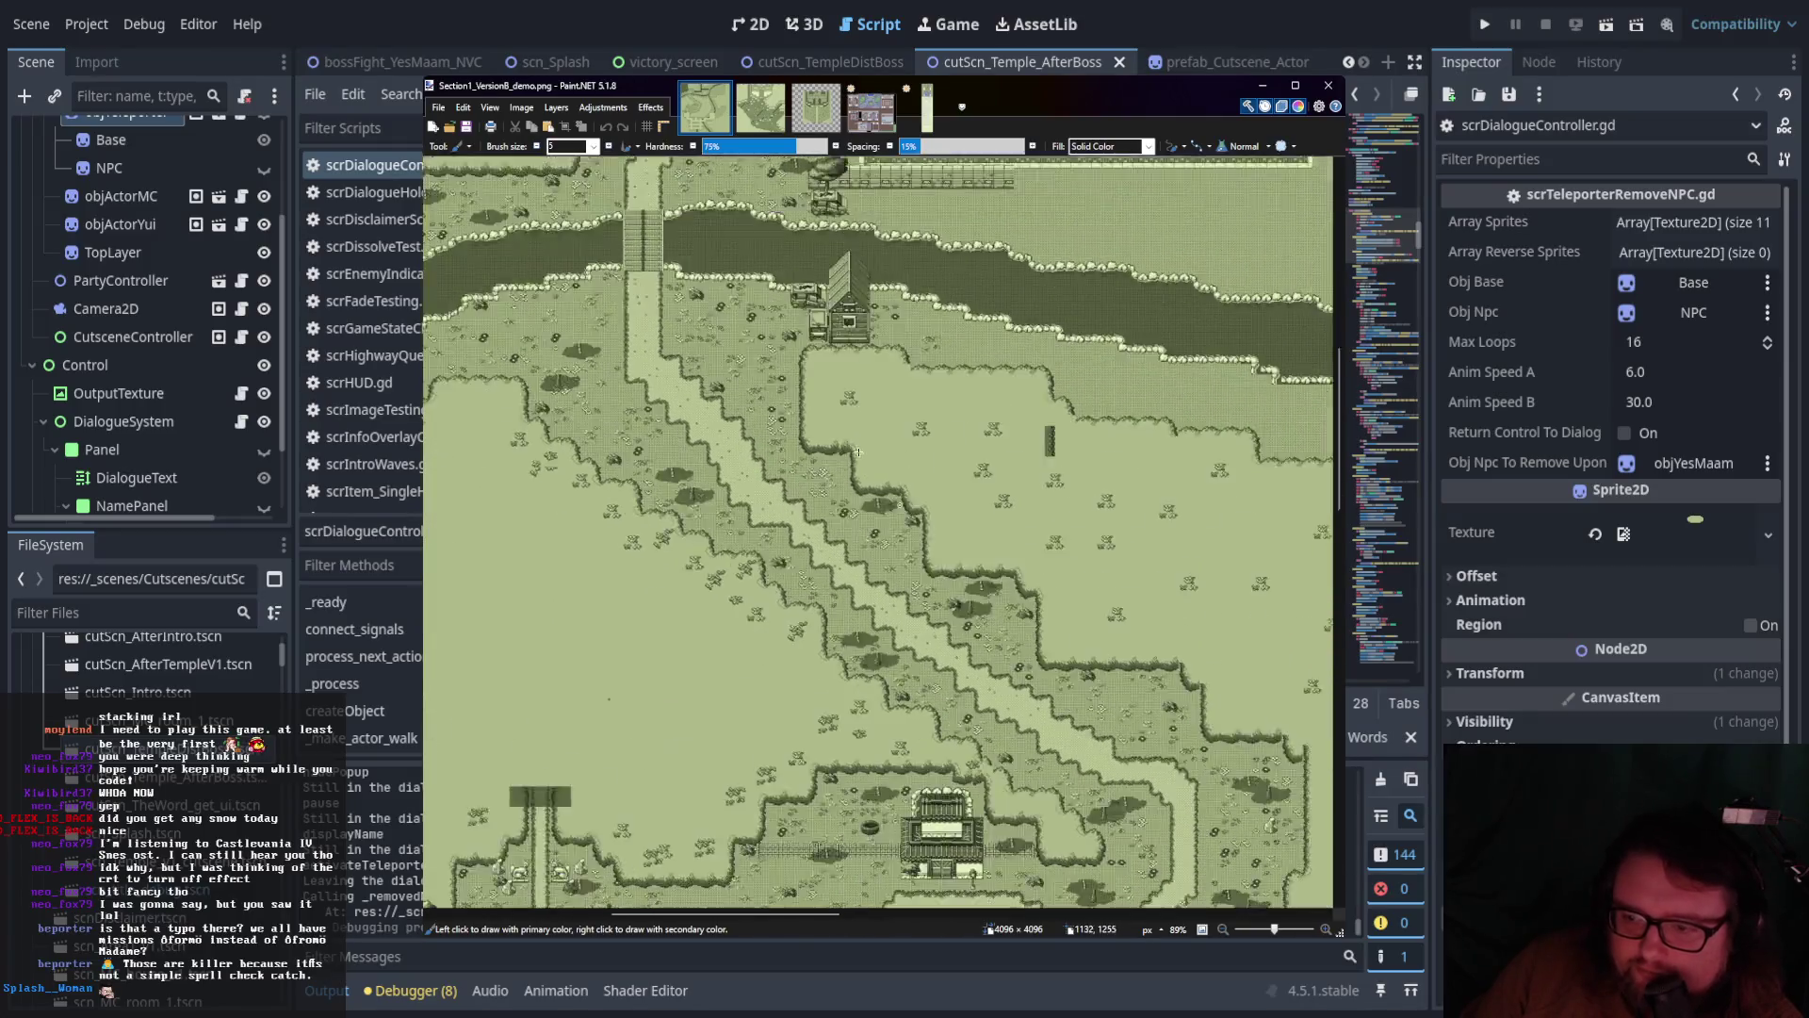
pyautogui.moveTo(952, 545); pyautogui.dragTo(873, 468)
pyautogui.scroll(-10, 912, 535)
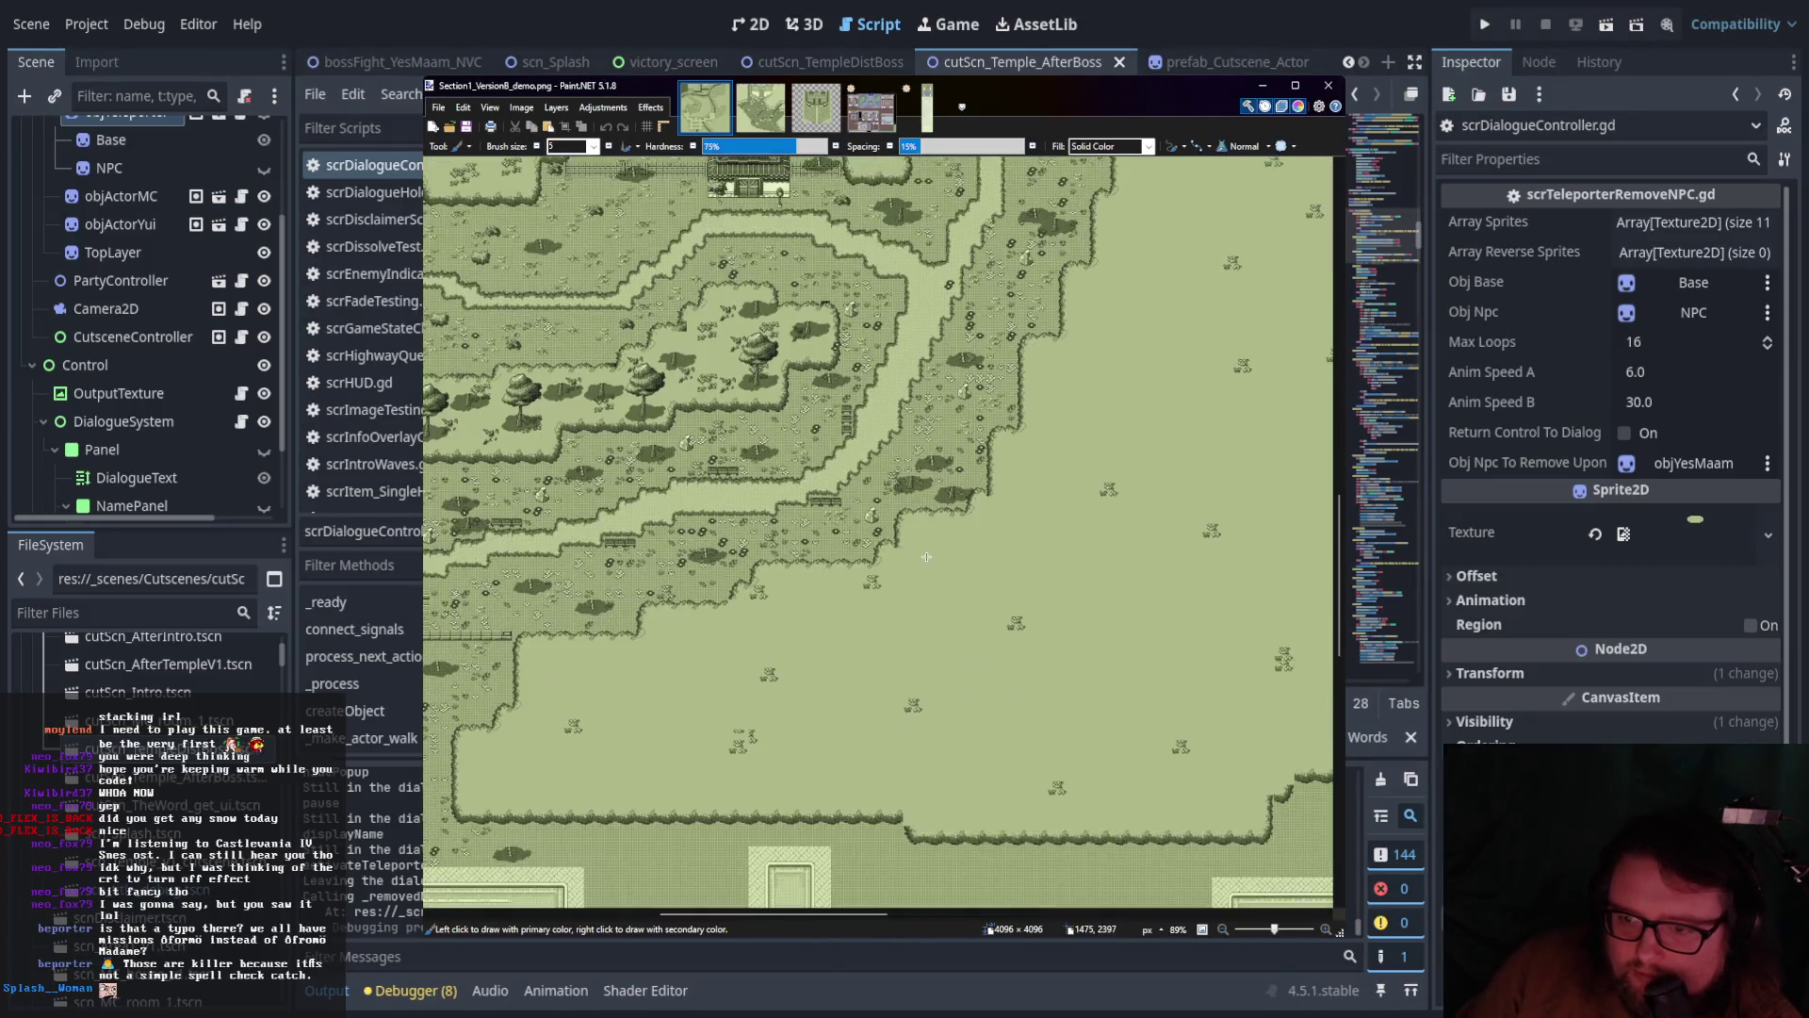
pyautogui.scroll(-2, 886, 421)
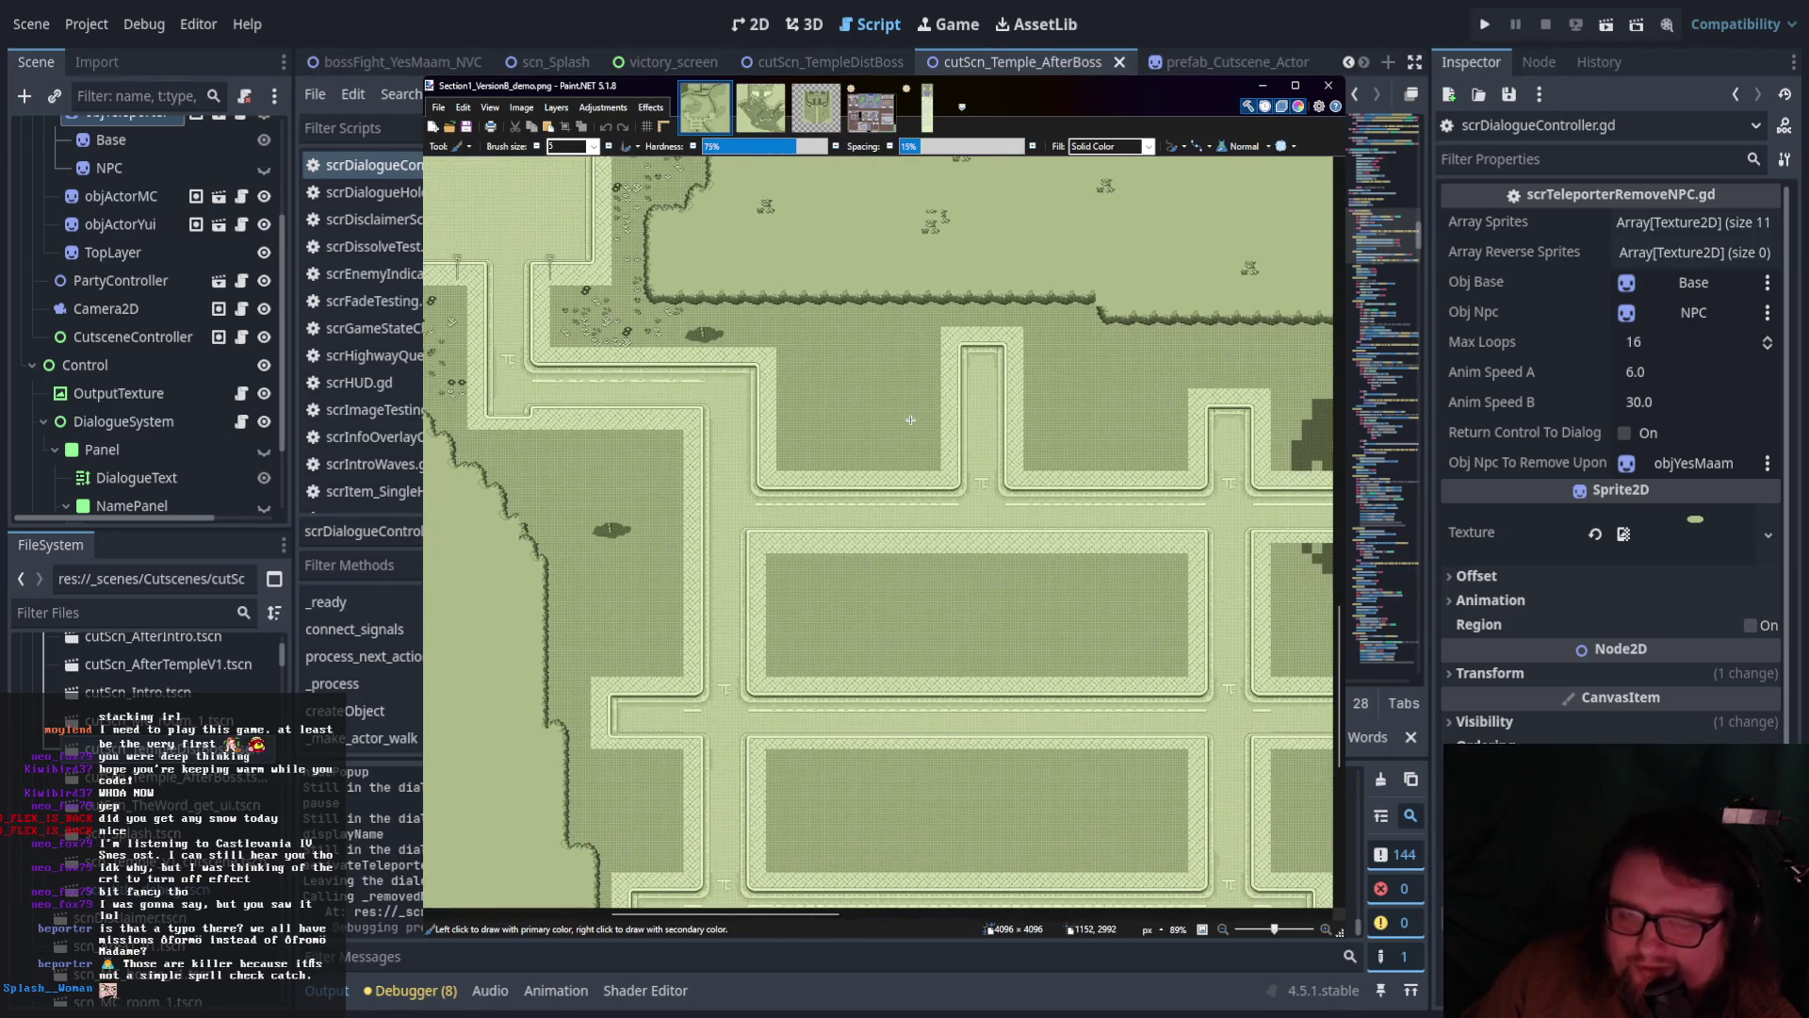
pyautogui.scroll(15, 910, 419)
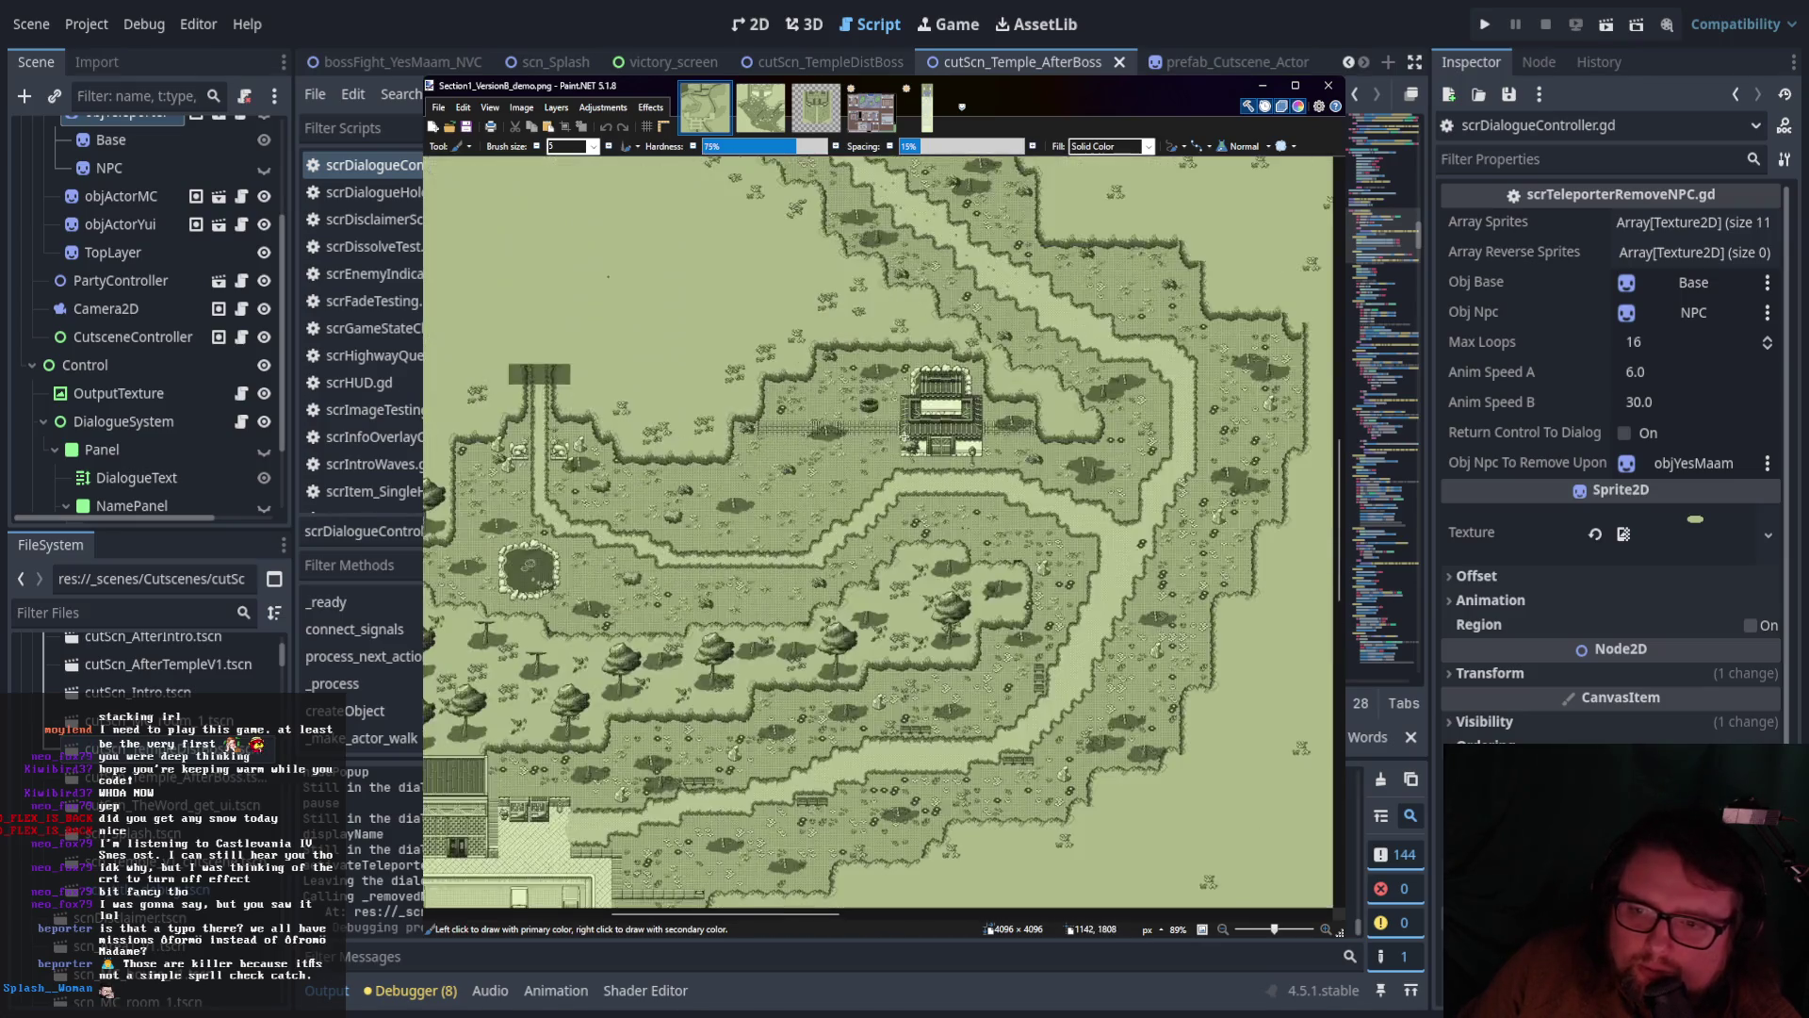
pyautogui.scroll(3, 905, 438)
pyautogui.scroll(3, 845, 458)
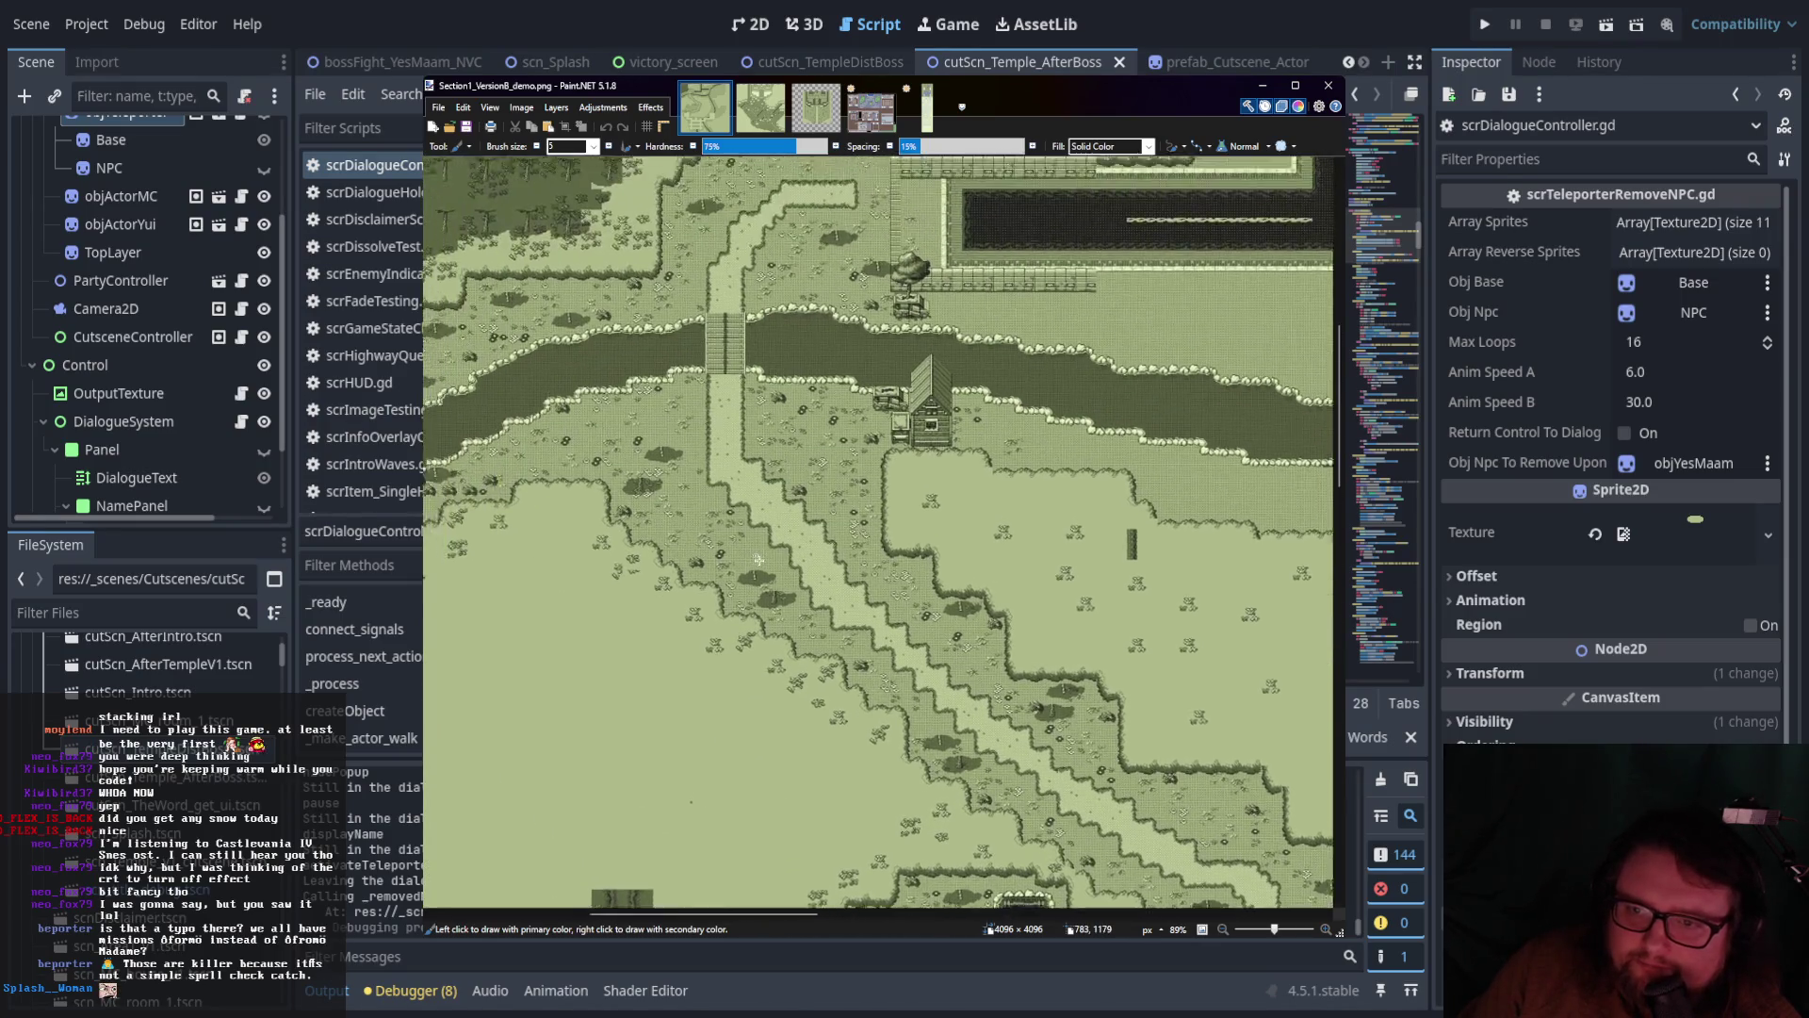
pyautogui.hscroll(-4, 942, 547)
pyautogui.scroll(-5, 942, 603)
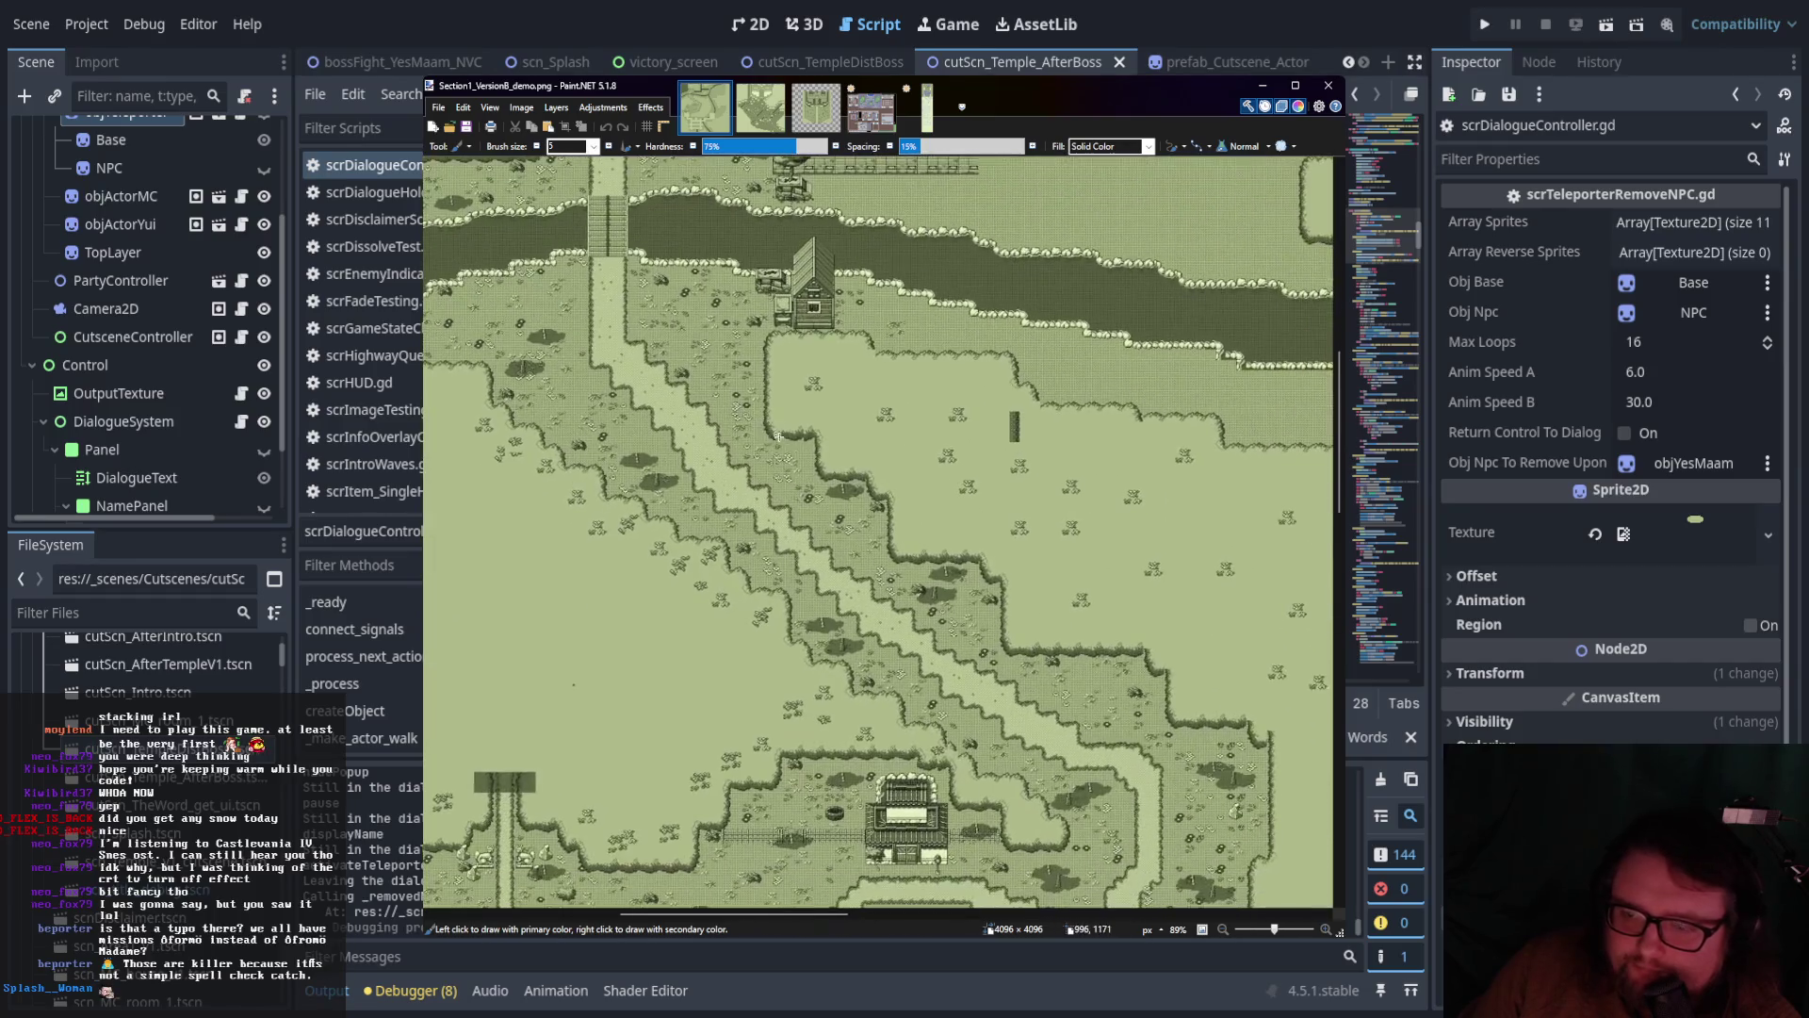
pyautogui.scroll(4, 801, 574)
pyautogui.hscroll(1, 670, 542)
pyautogui.scroll(-6, 566, 477)
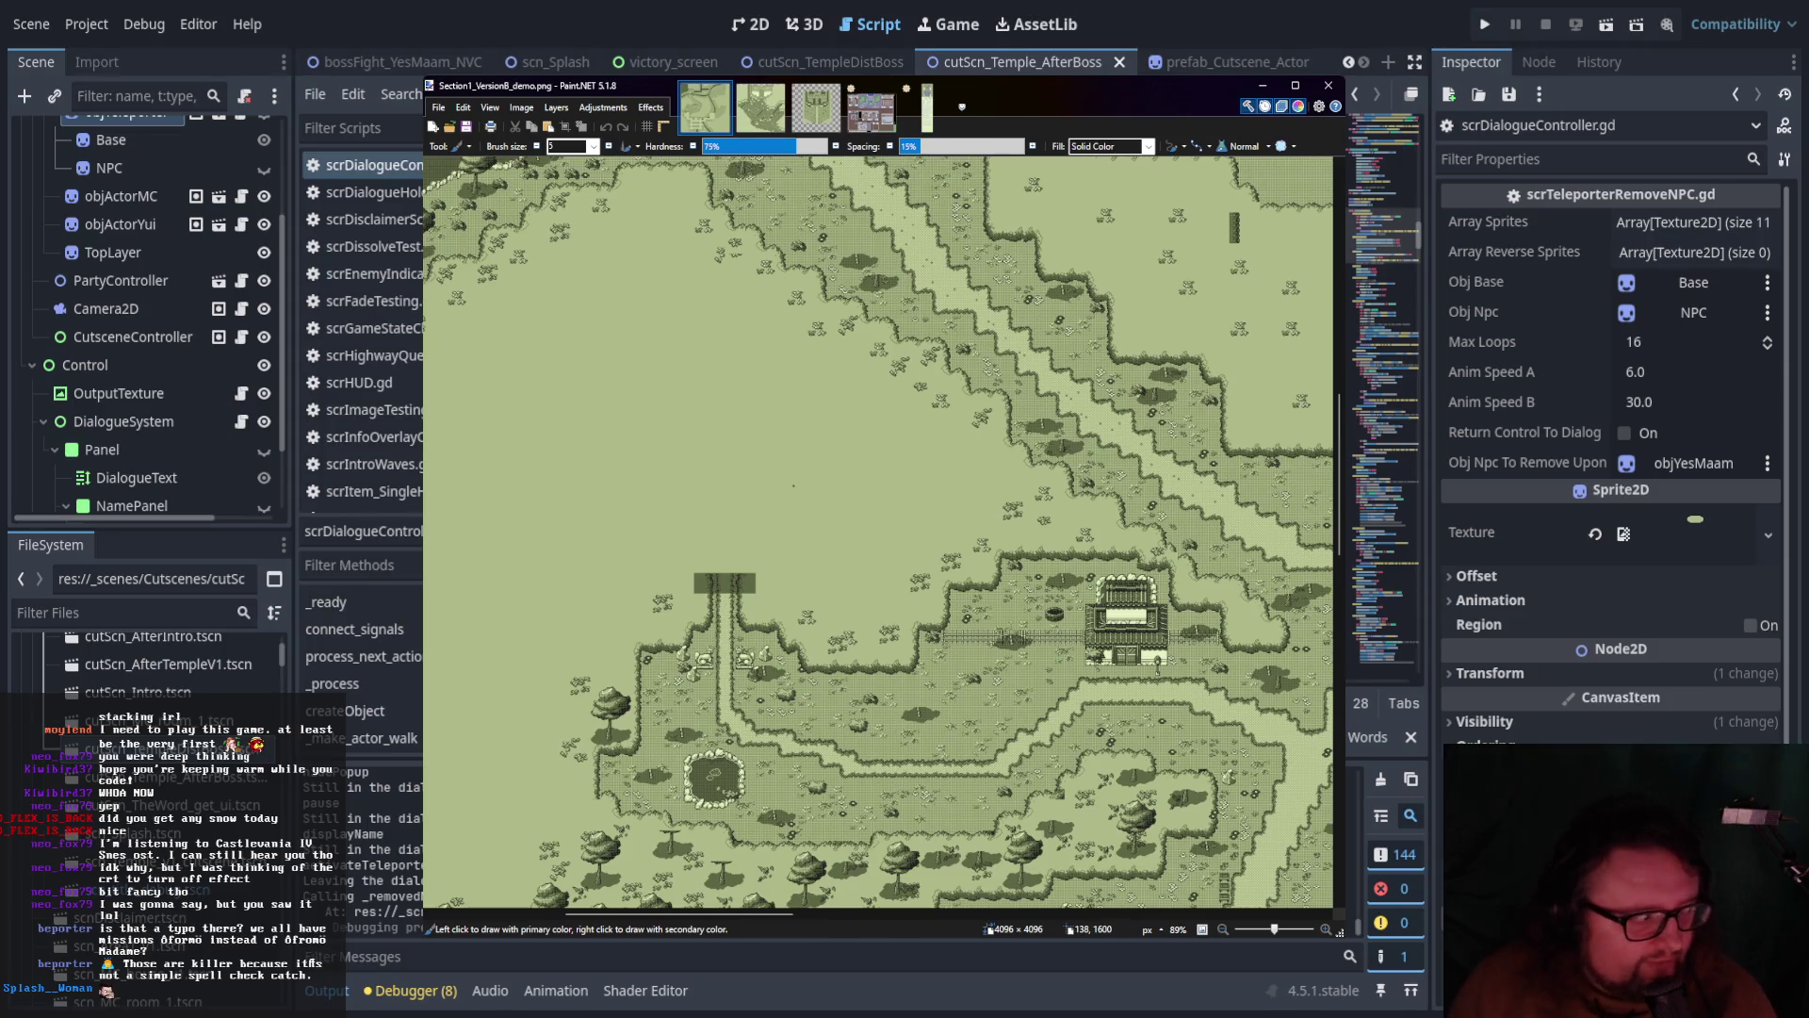
pyautogui.scroll(2, 754, 544)
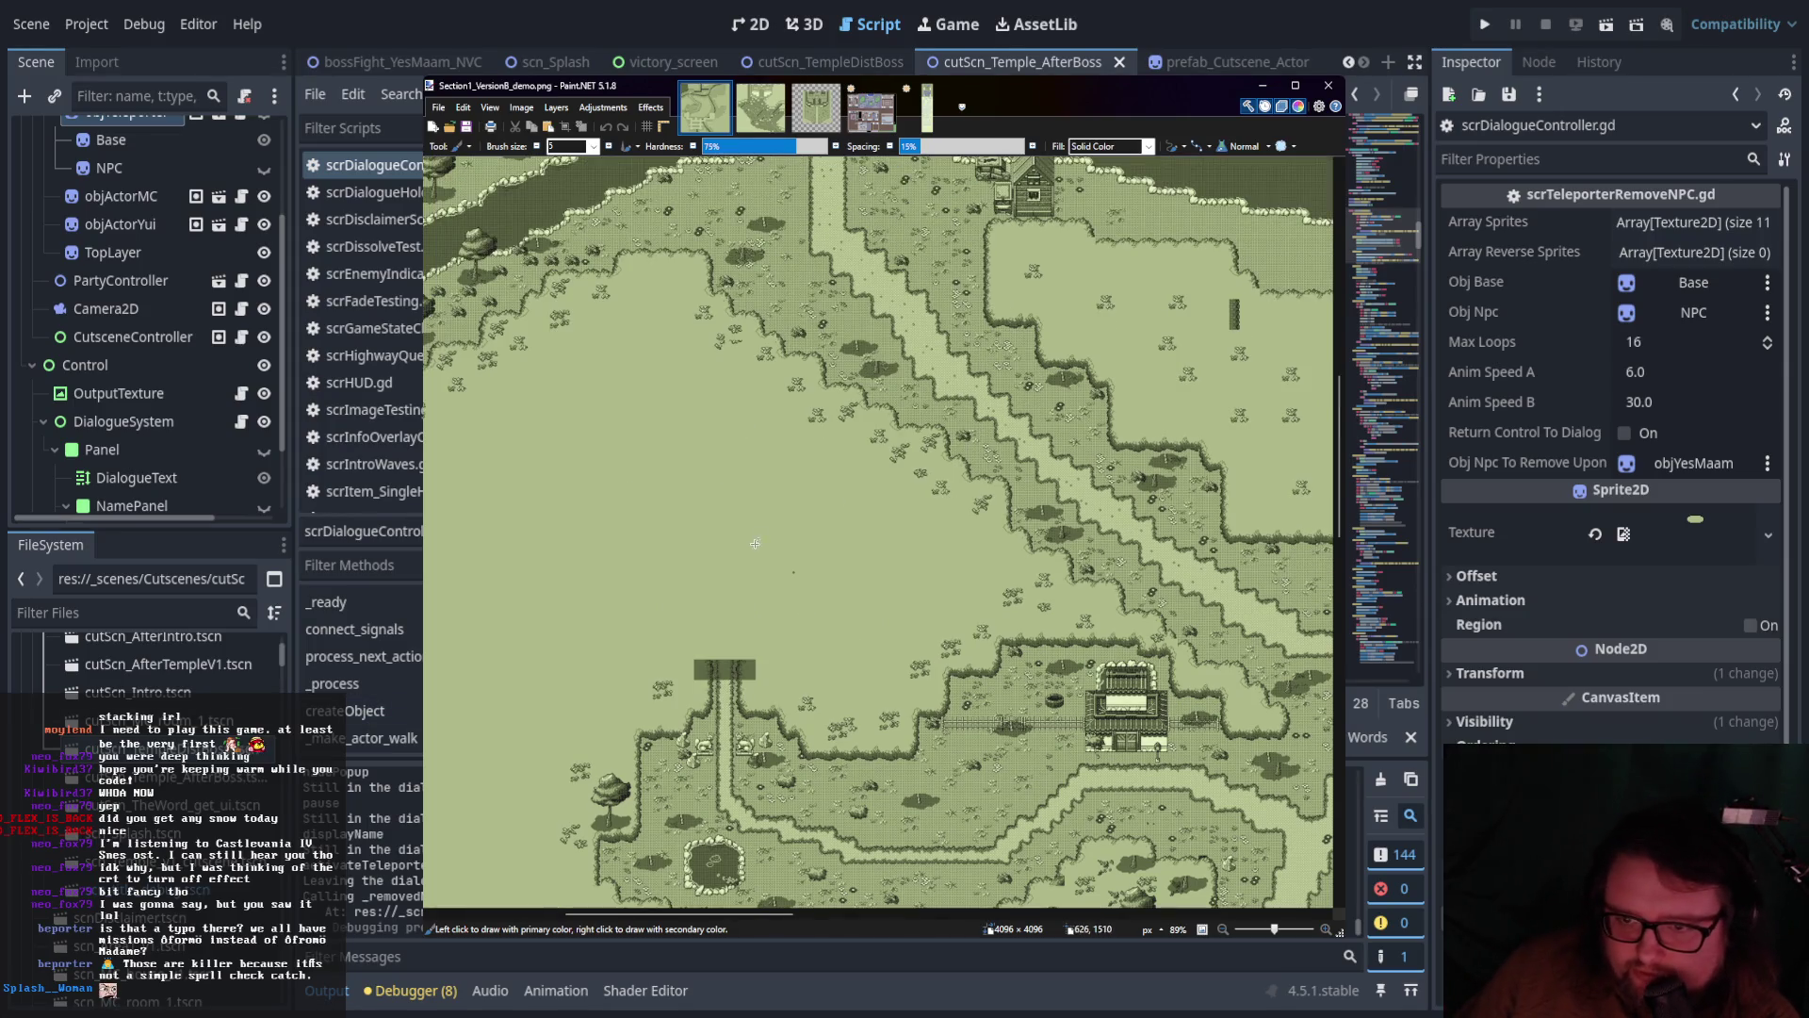
pyautogui.click(746, 117)
pyautogui.click(726, 115)
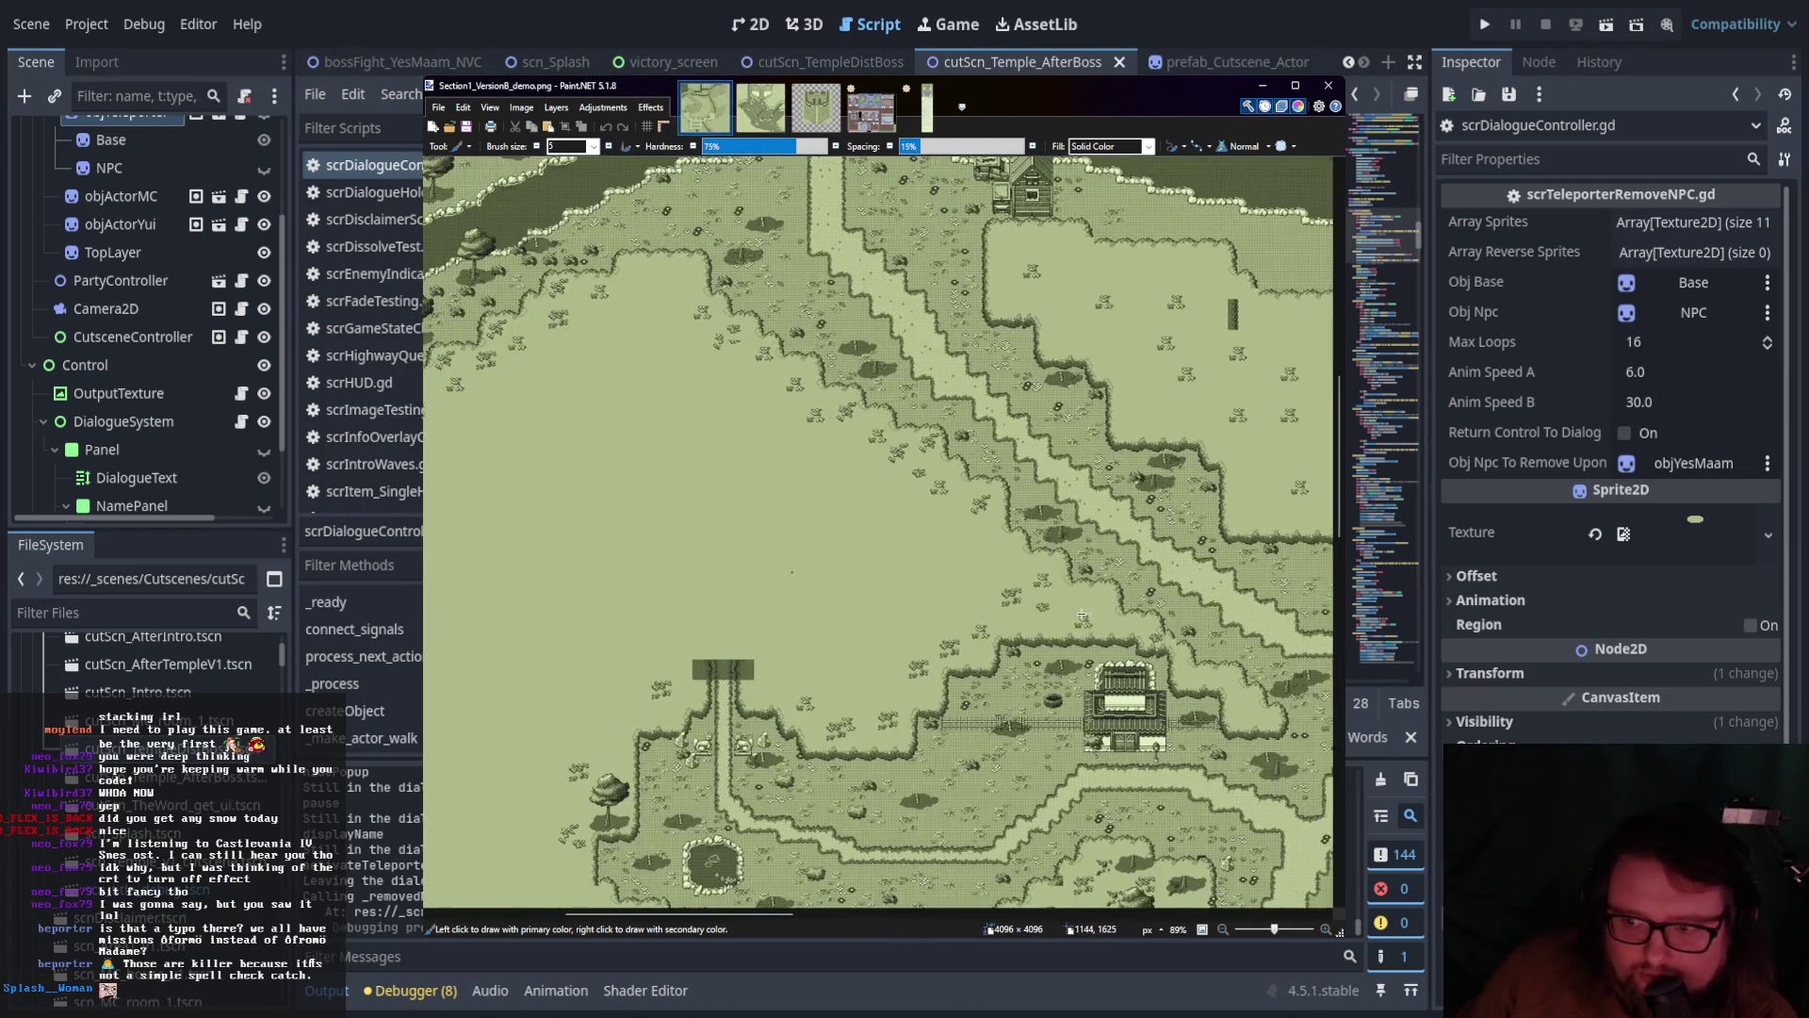
pyautogui.moveTo(1068, 817)
pyautogui.mouseDown()
pyautogui.moveTo(778, 753)
pyautogui.moveTo(724, 563)
pyautogui.mouseUp()
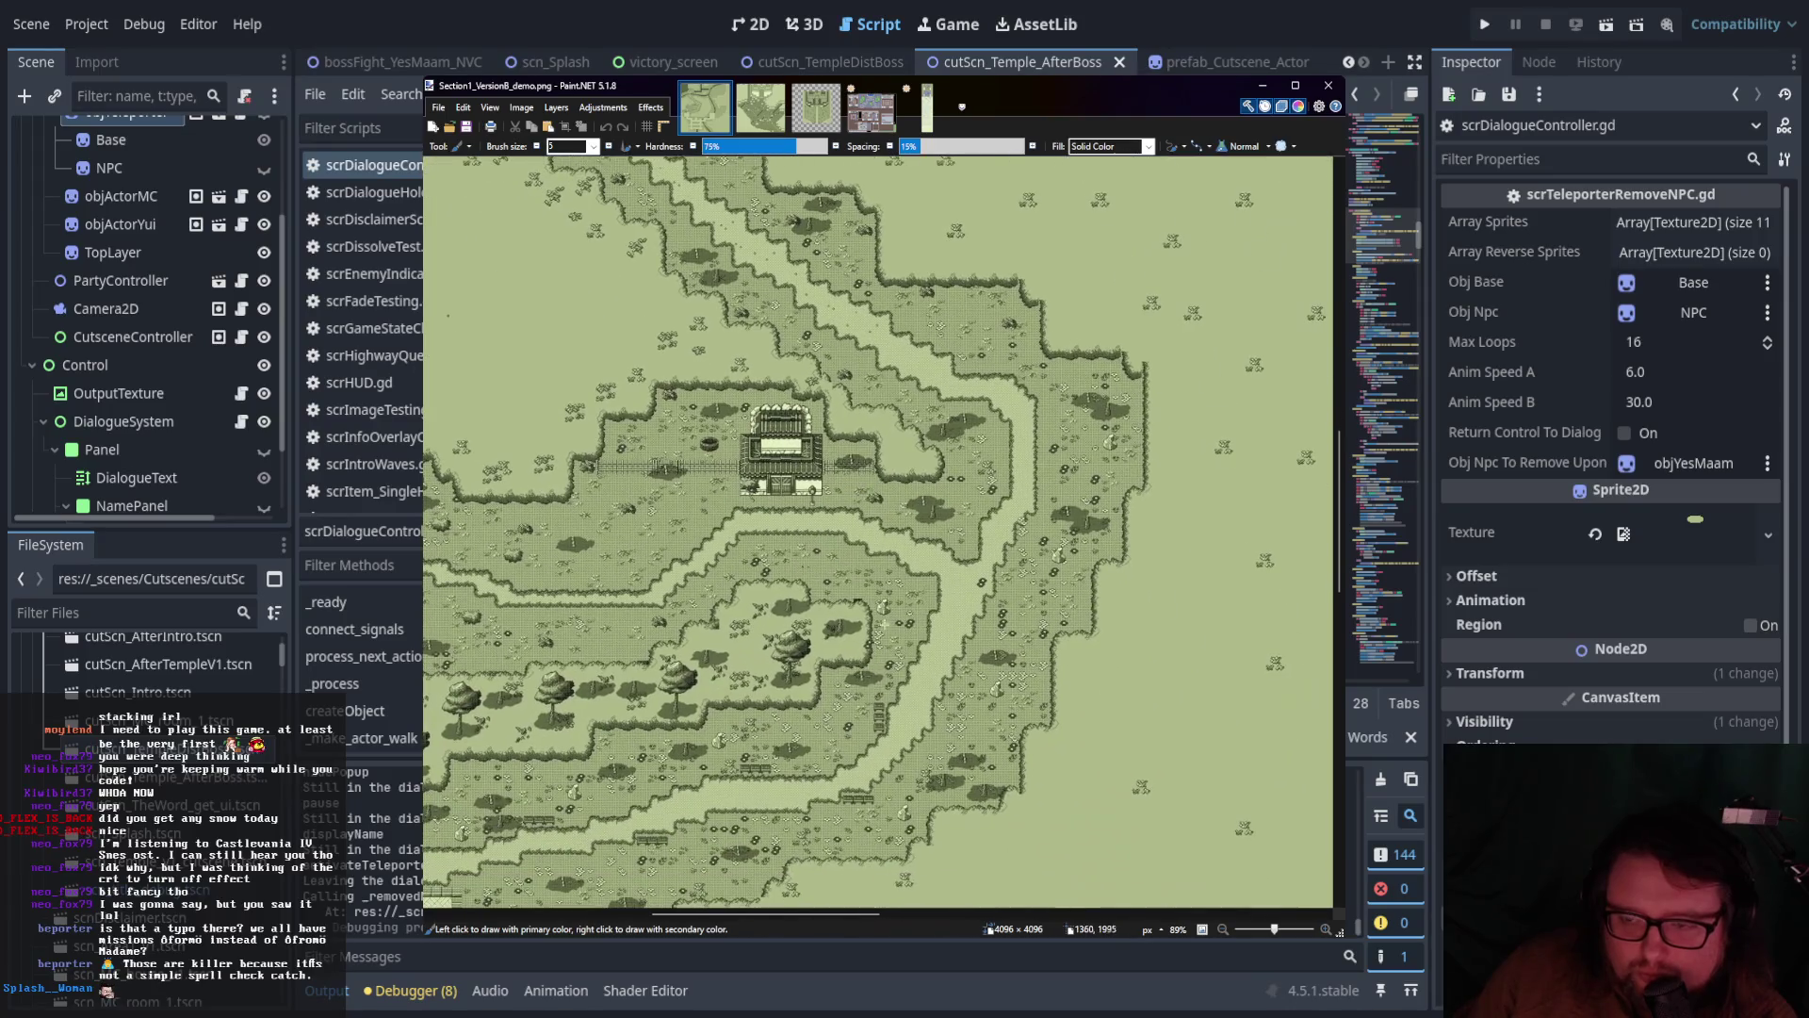
pyautogui.scroll(-10, 911, 575)
pyautogui.hscroll(-7, 911, 575)
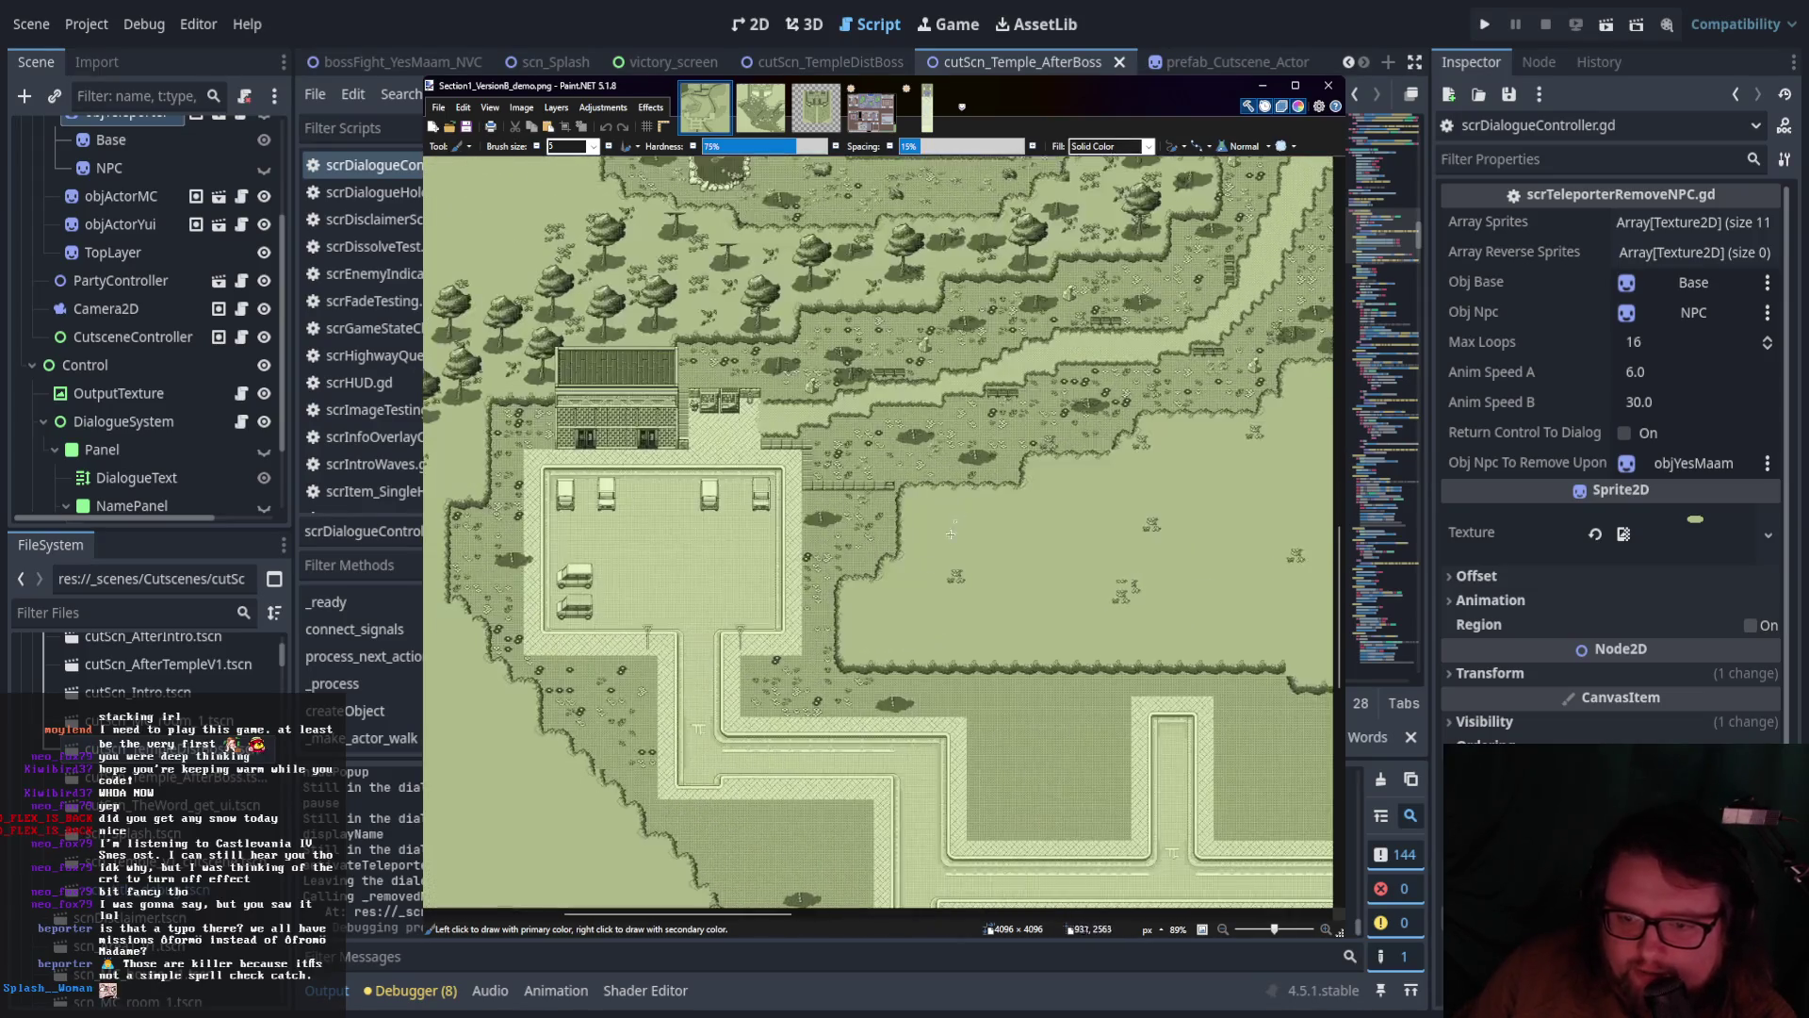
pyautogui.hscroll(2, 873, 611)
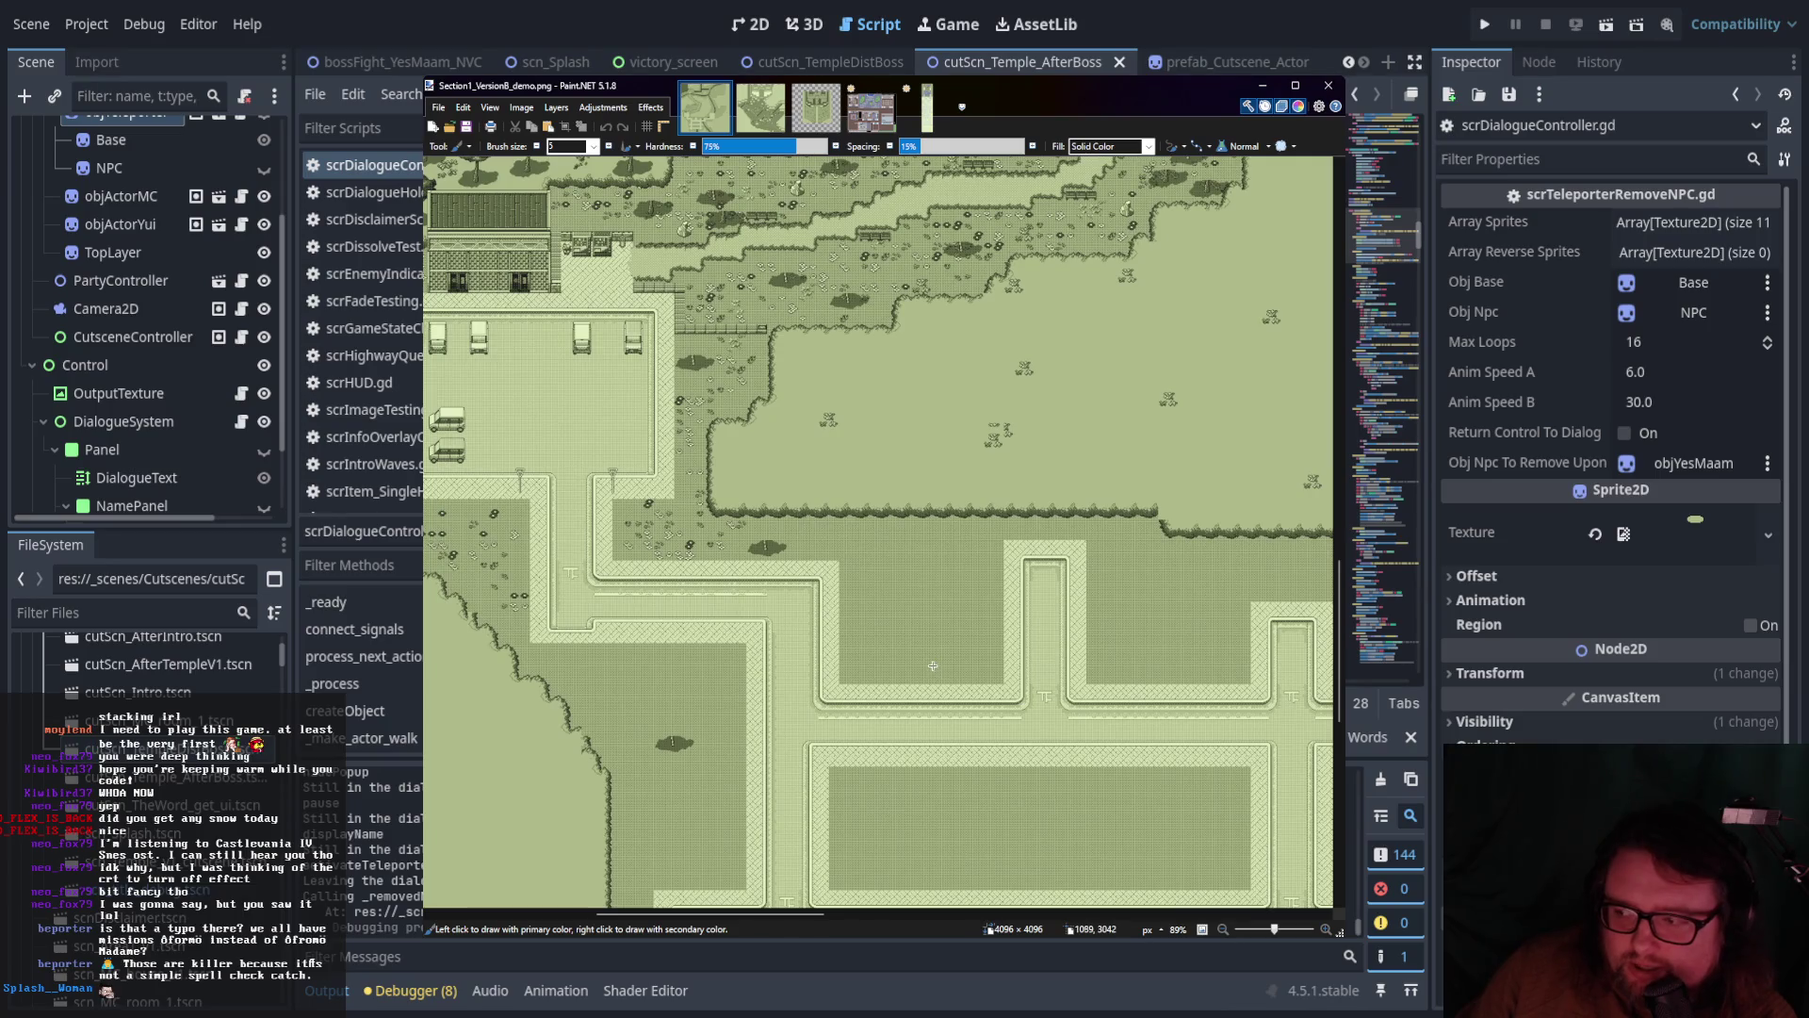
pyautogui.scroll(-3, 968, 633)
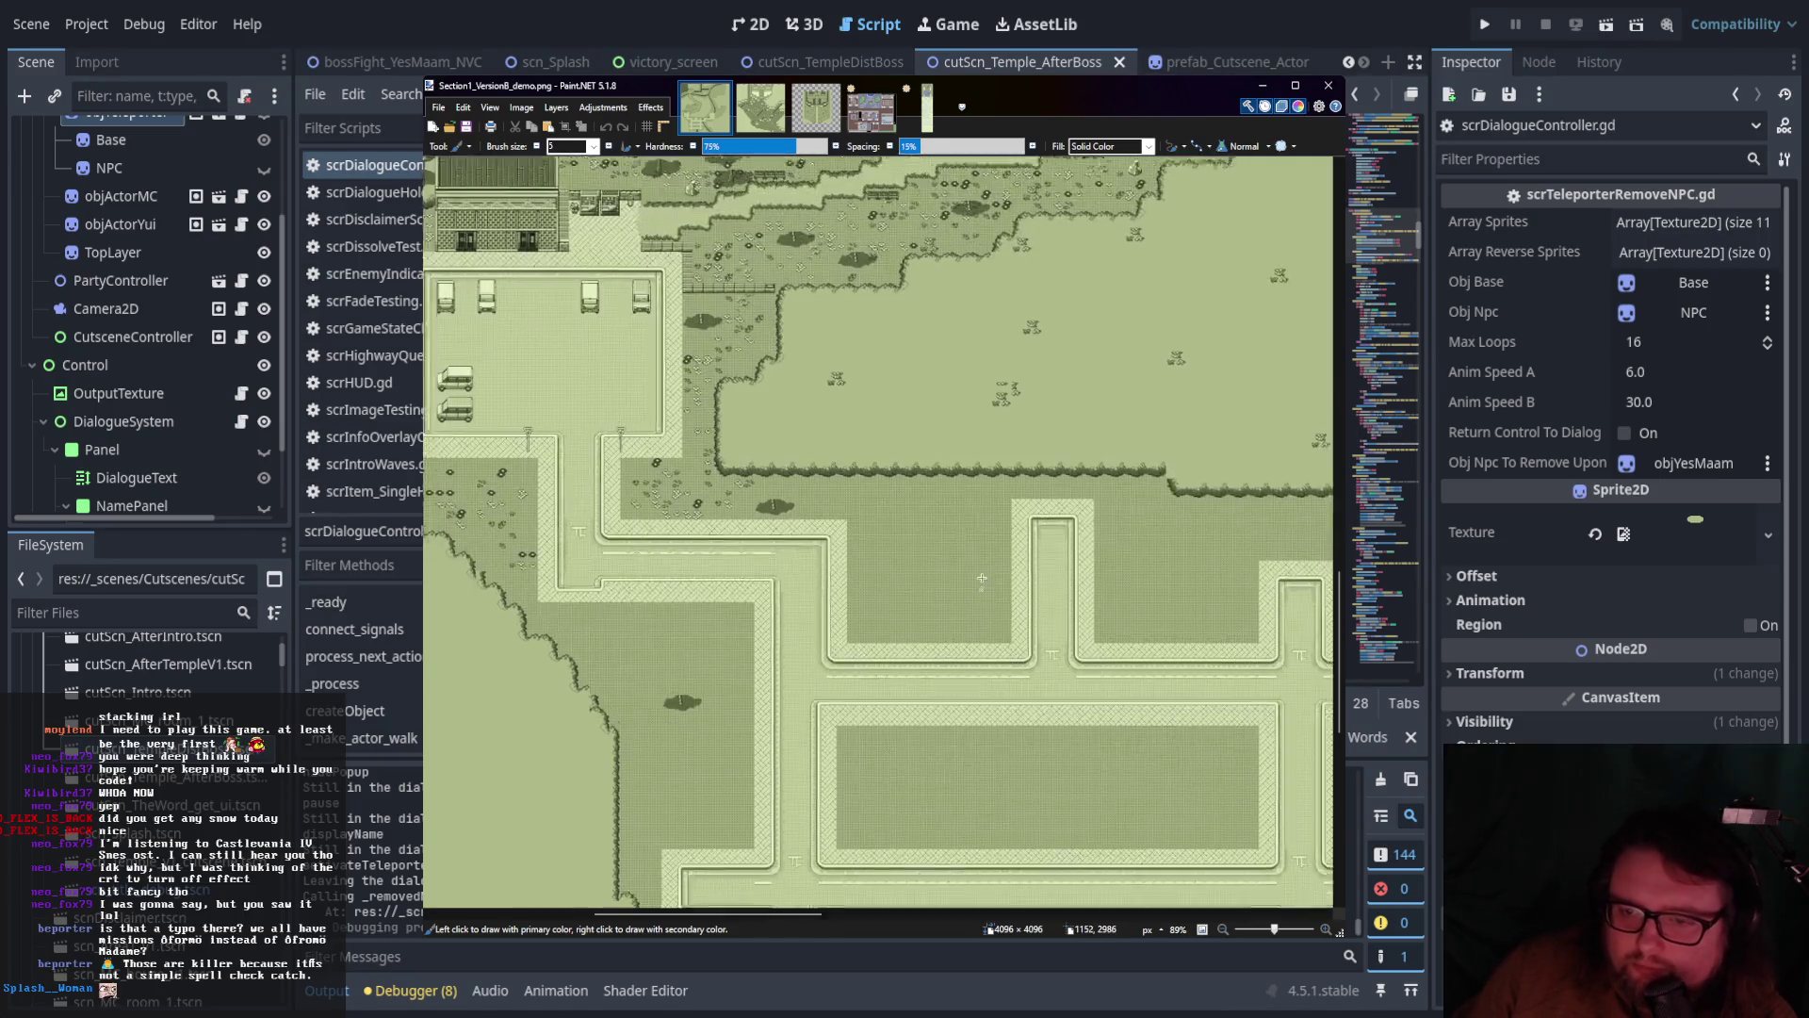
pyautogui.scroll(6, 905, 698)
pyautogui.hscroll(2, 872, 750)
pyautogui.scroll(9, 874, 752)
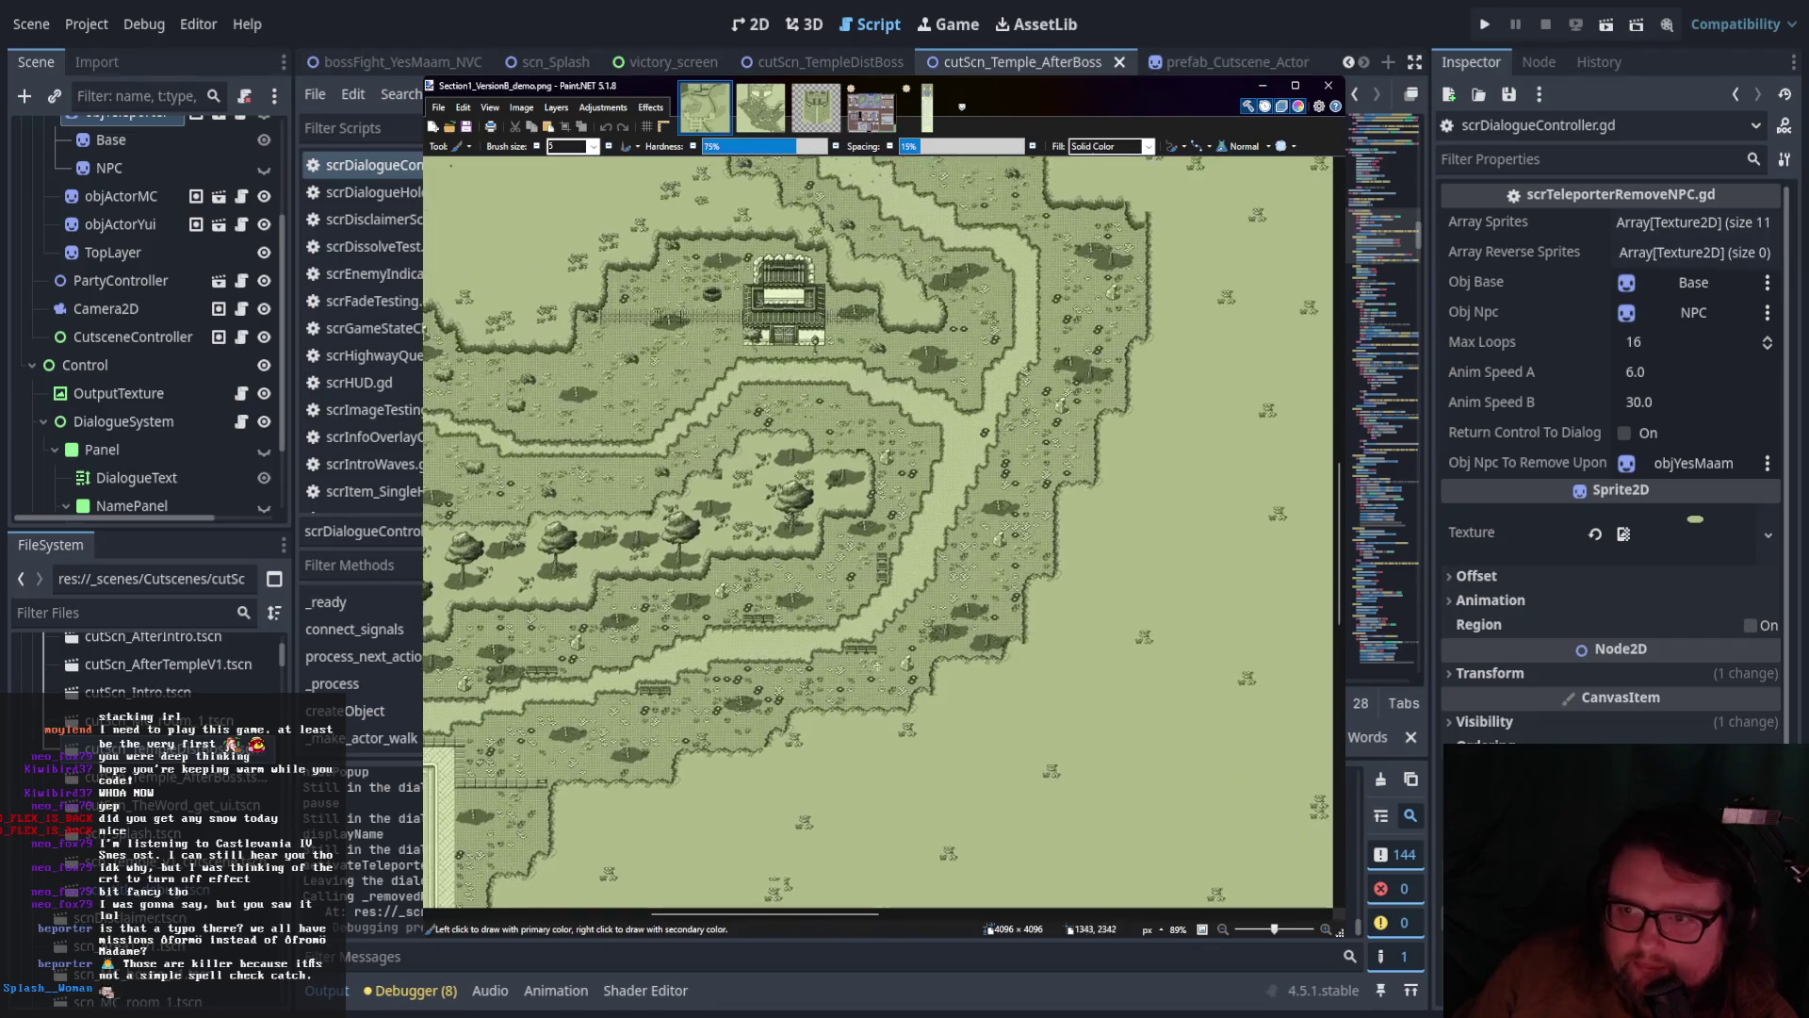
pyautogui.hscroll(3, 916, 482)
pyautogui.scroll(8, 915, 482)
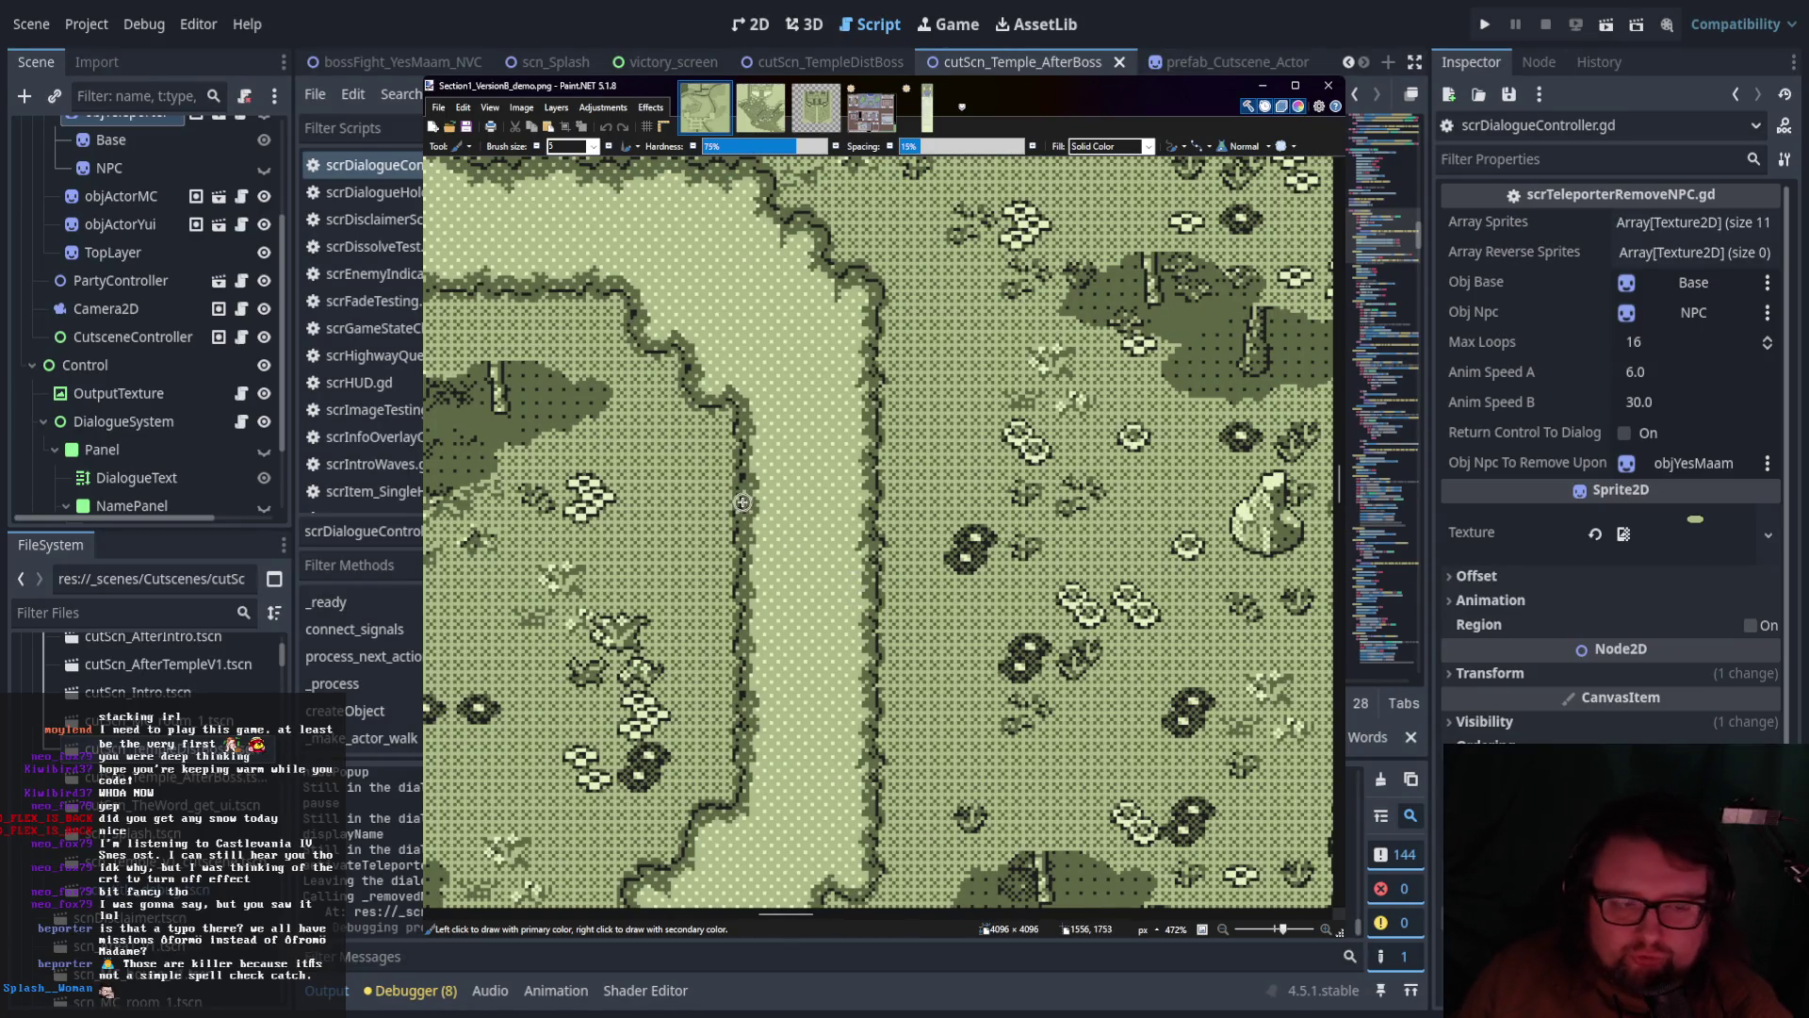
pyautogui.scroll(-7, 743, 503)
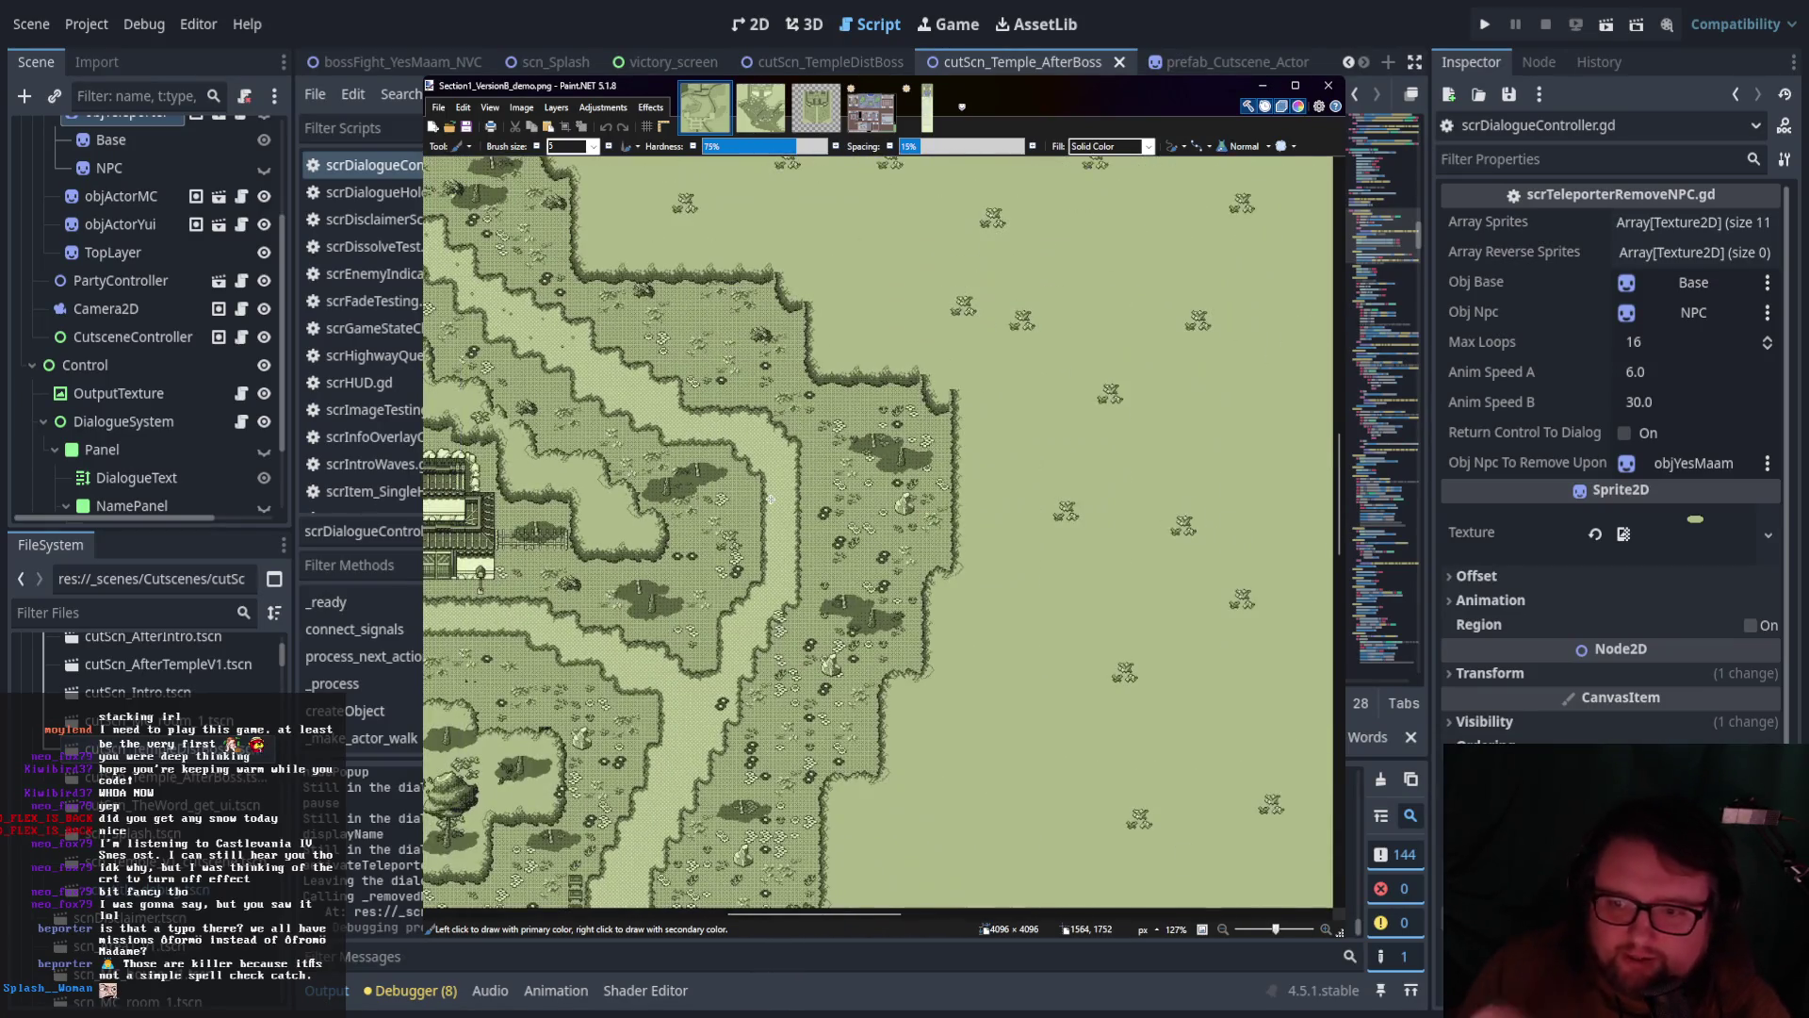
pyautogui.hscroll(-3, 854, 604)
pyautogui.scroll(-1, 855, 604)
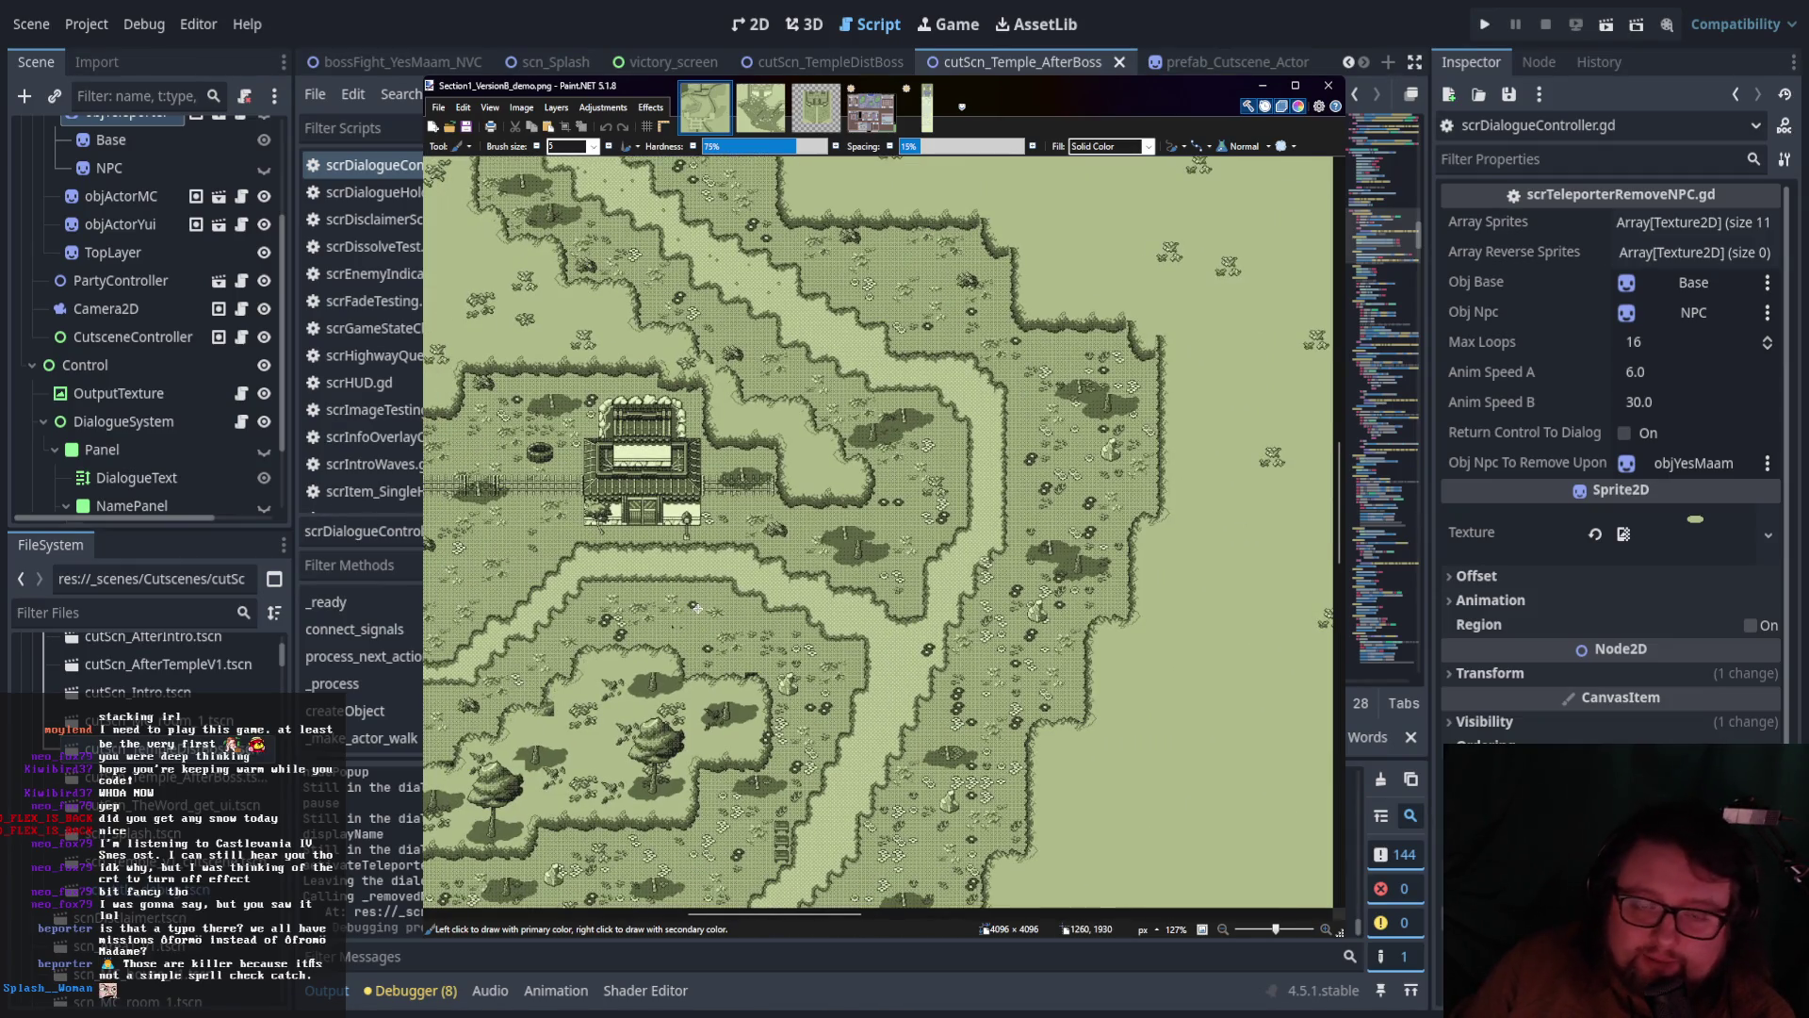
pyautogui.scroll(-6, 697, 608)
pyautogui.hscroll(-4, 698, 607)
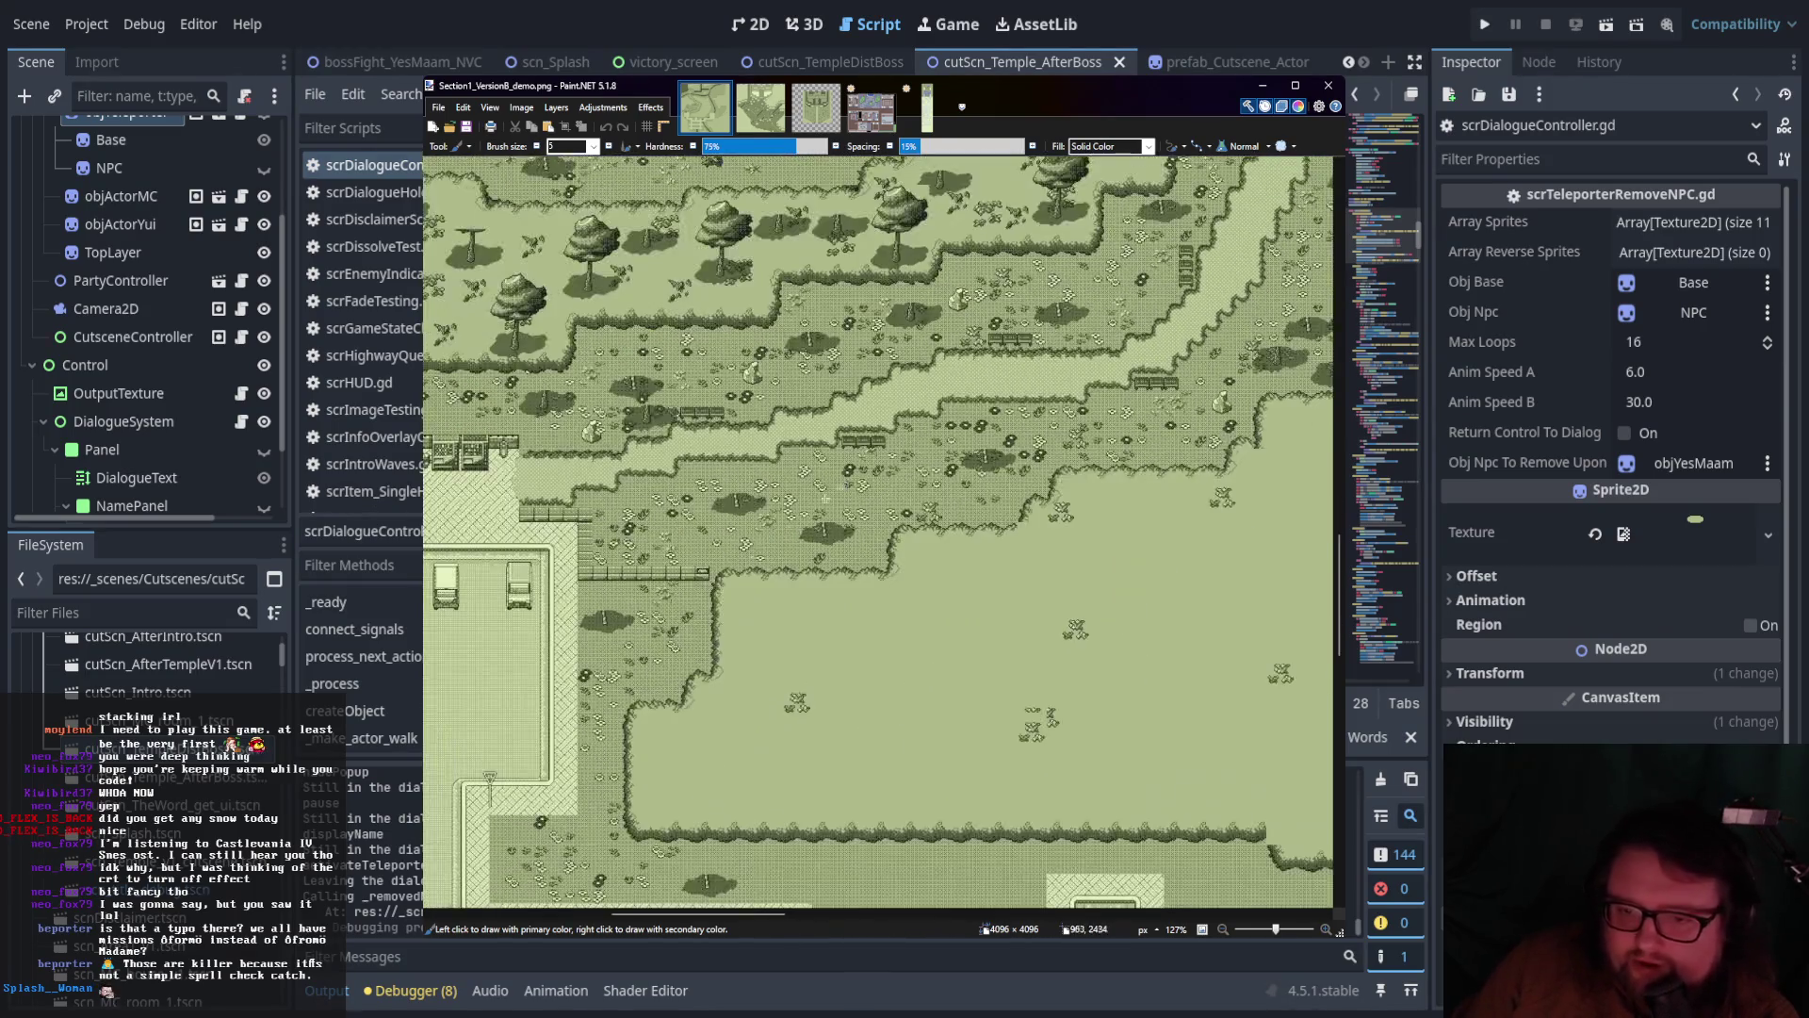
pyautogui.scroll(-10, 841, 487)
pyautogui.hscroll(-2, 841, 487)
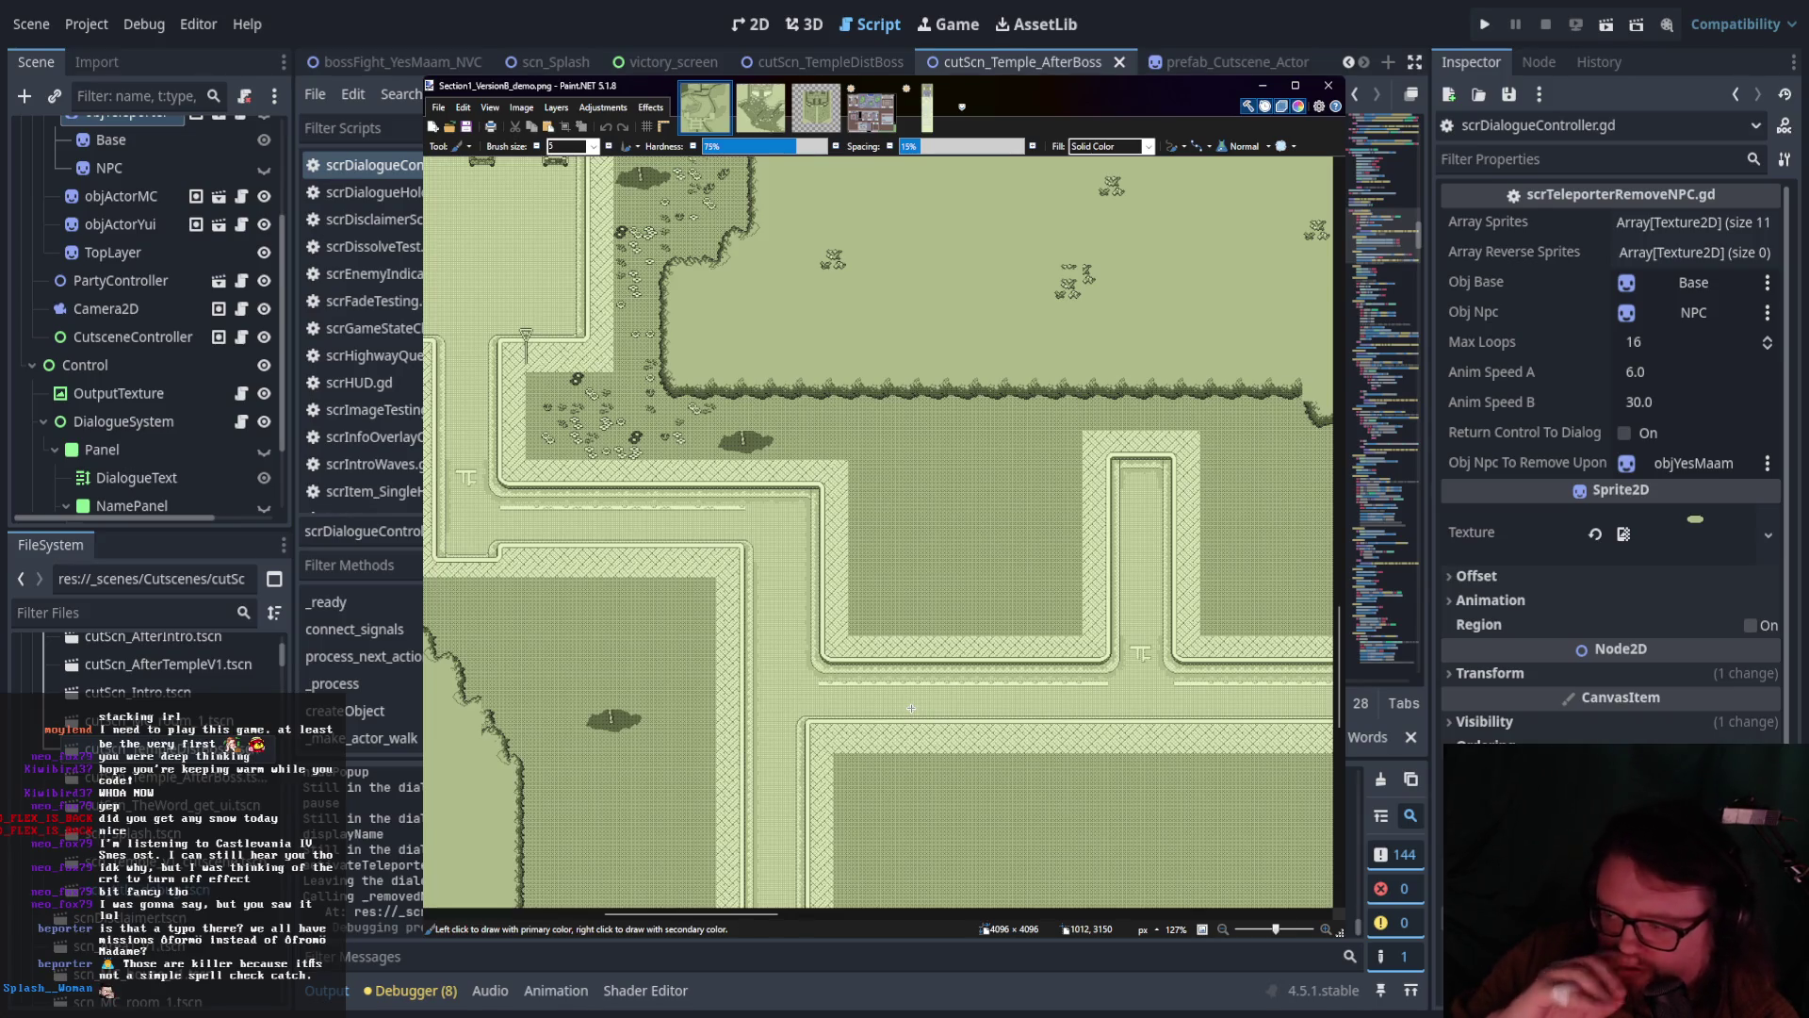
pyautogui.scroll(-1, 857, 466)
pyautogui.hscroll(1, 856, 466)
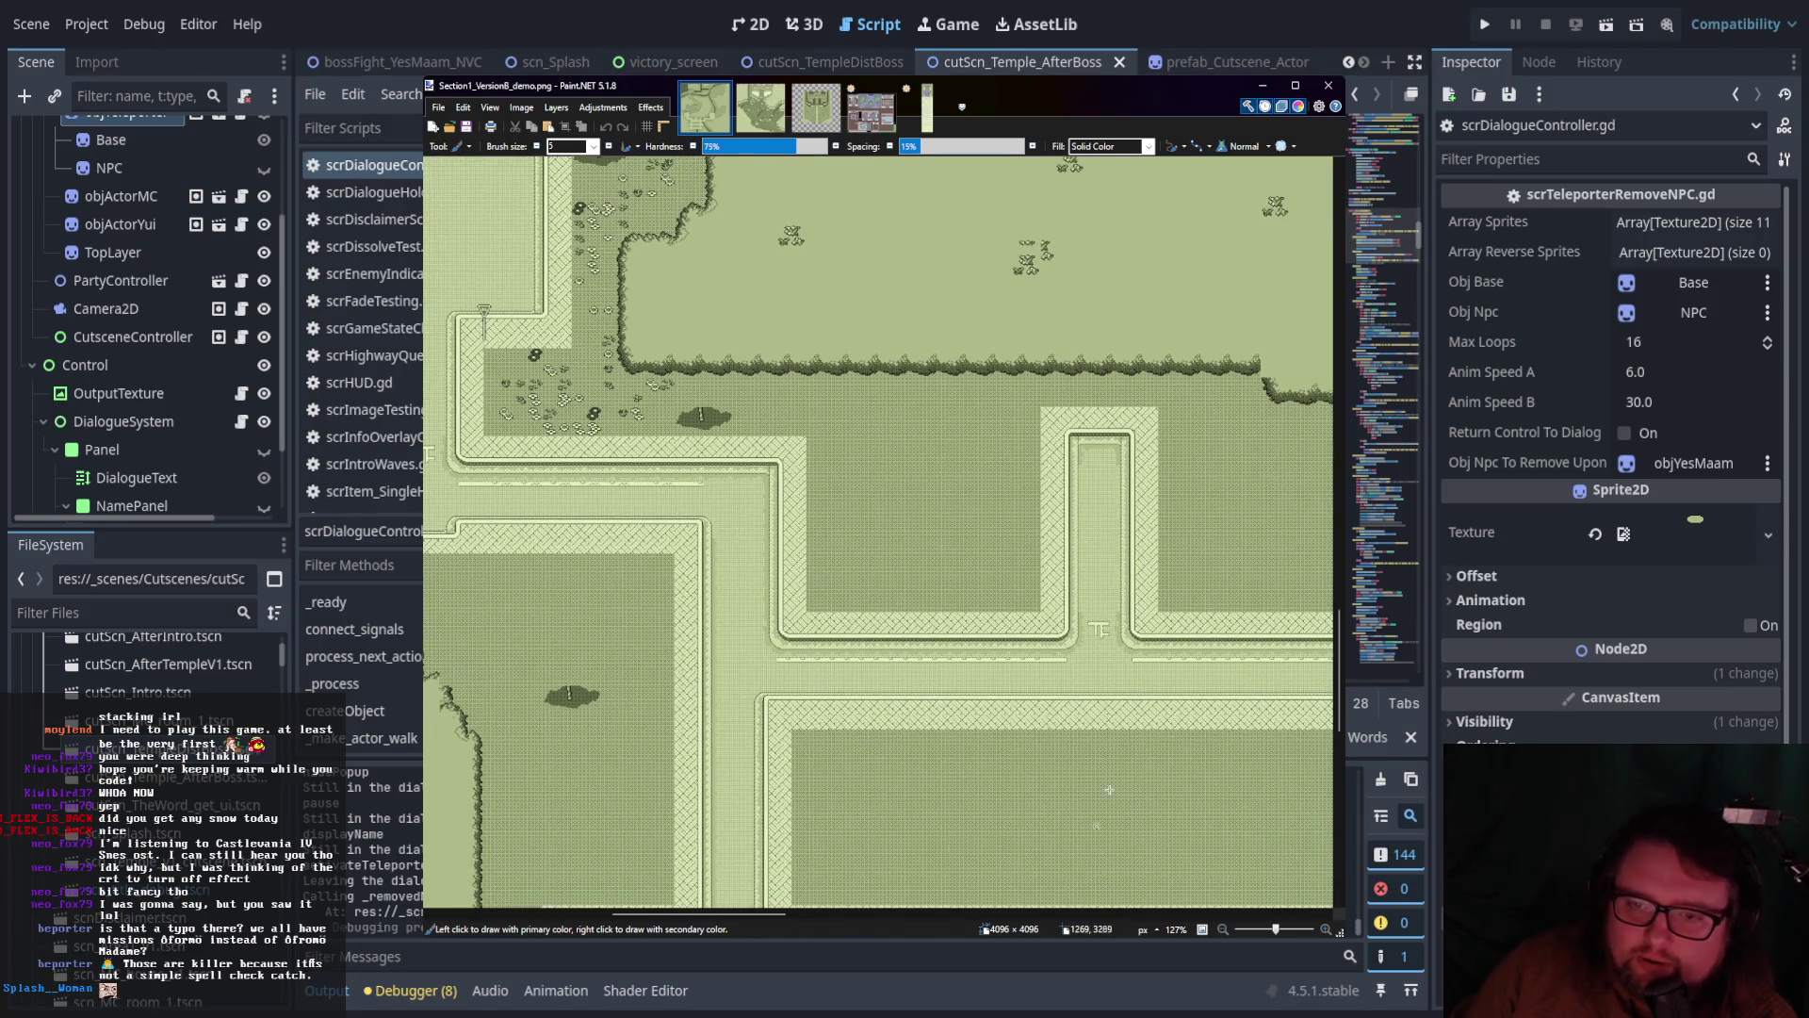
pyautogui.scroll(-3, 1009, 641)
pyautogui.hscroll(1, 1008, 641)
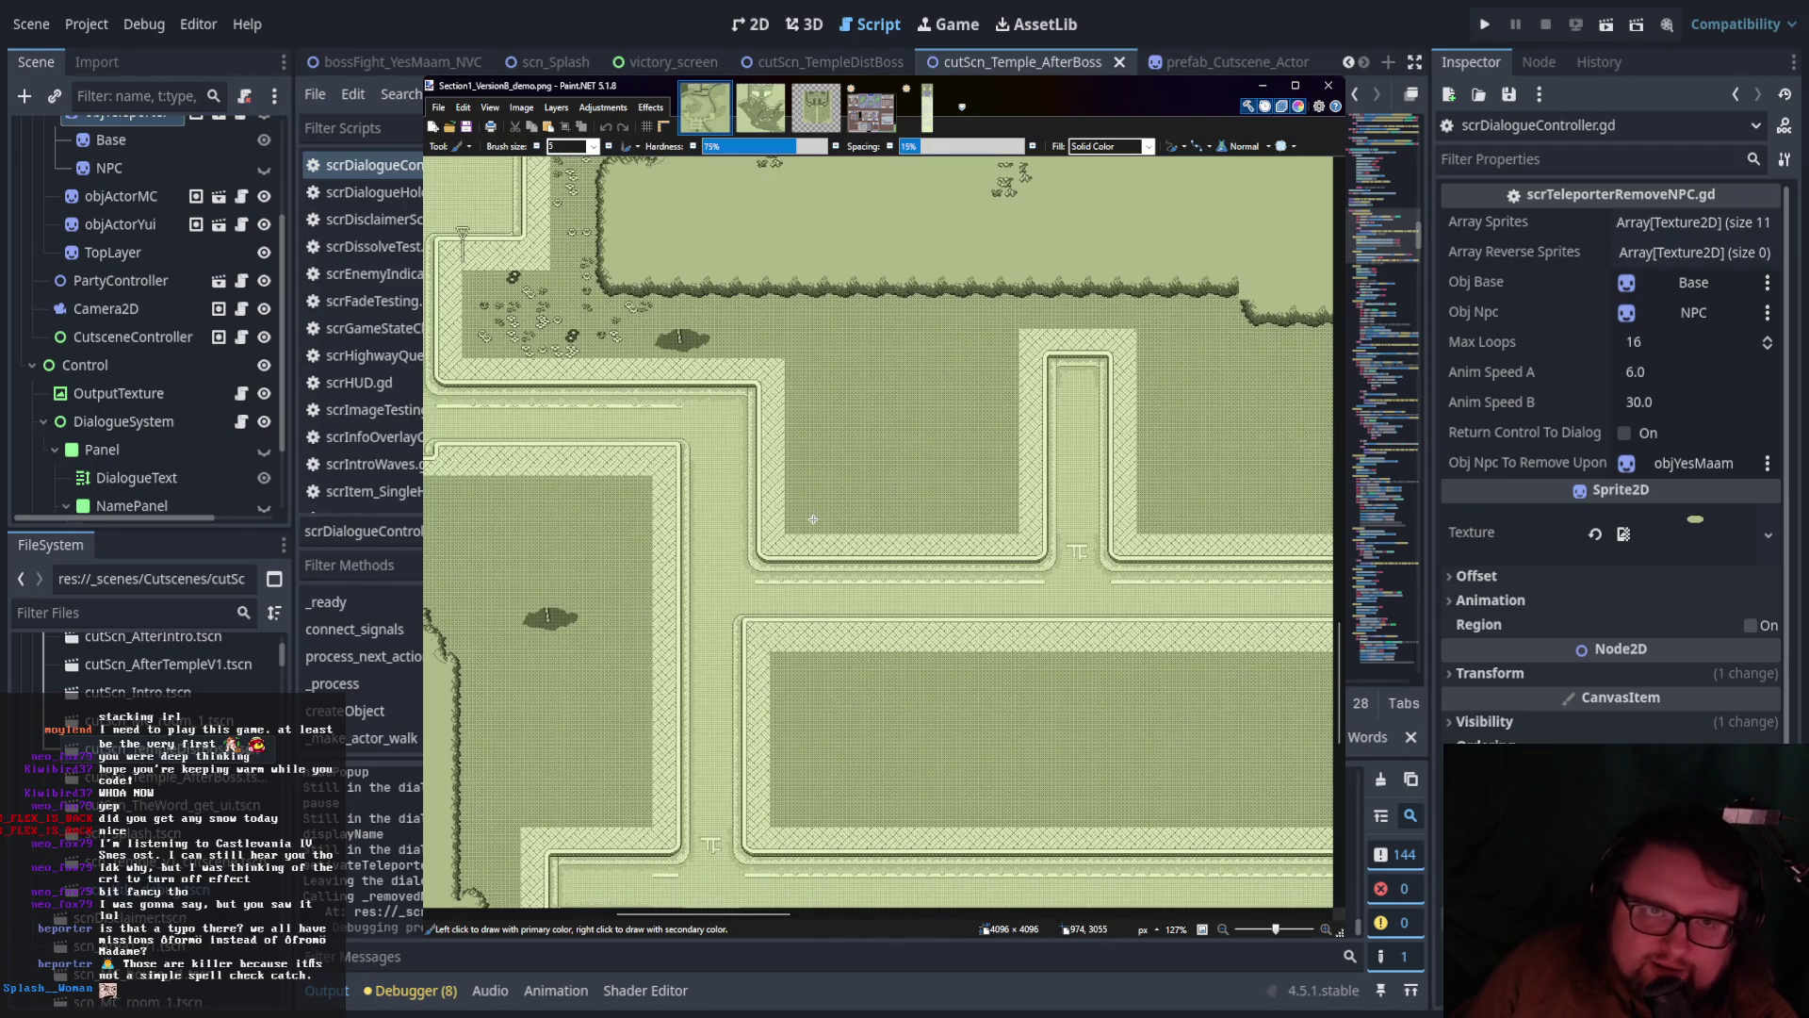
pyautogui.scroll(-5, 836, 567)
pyautogui.hscroll(1, 837, 566)
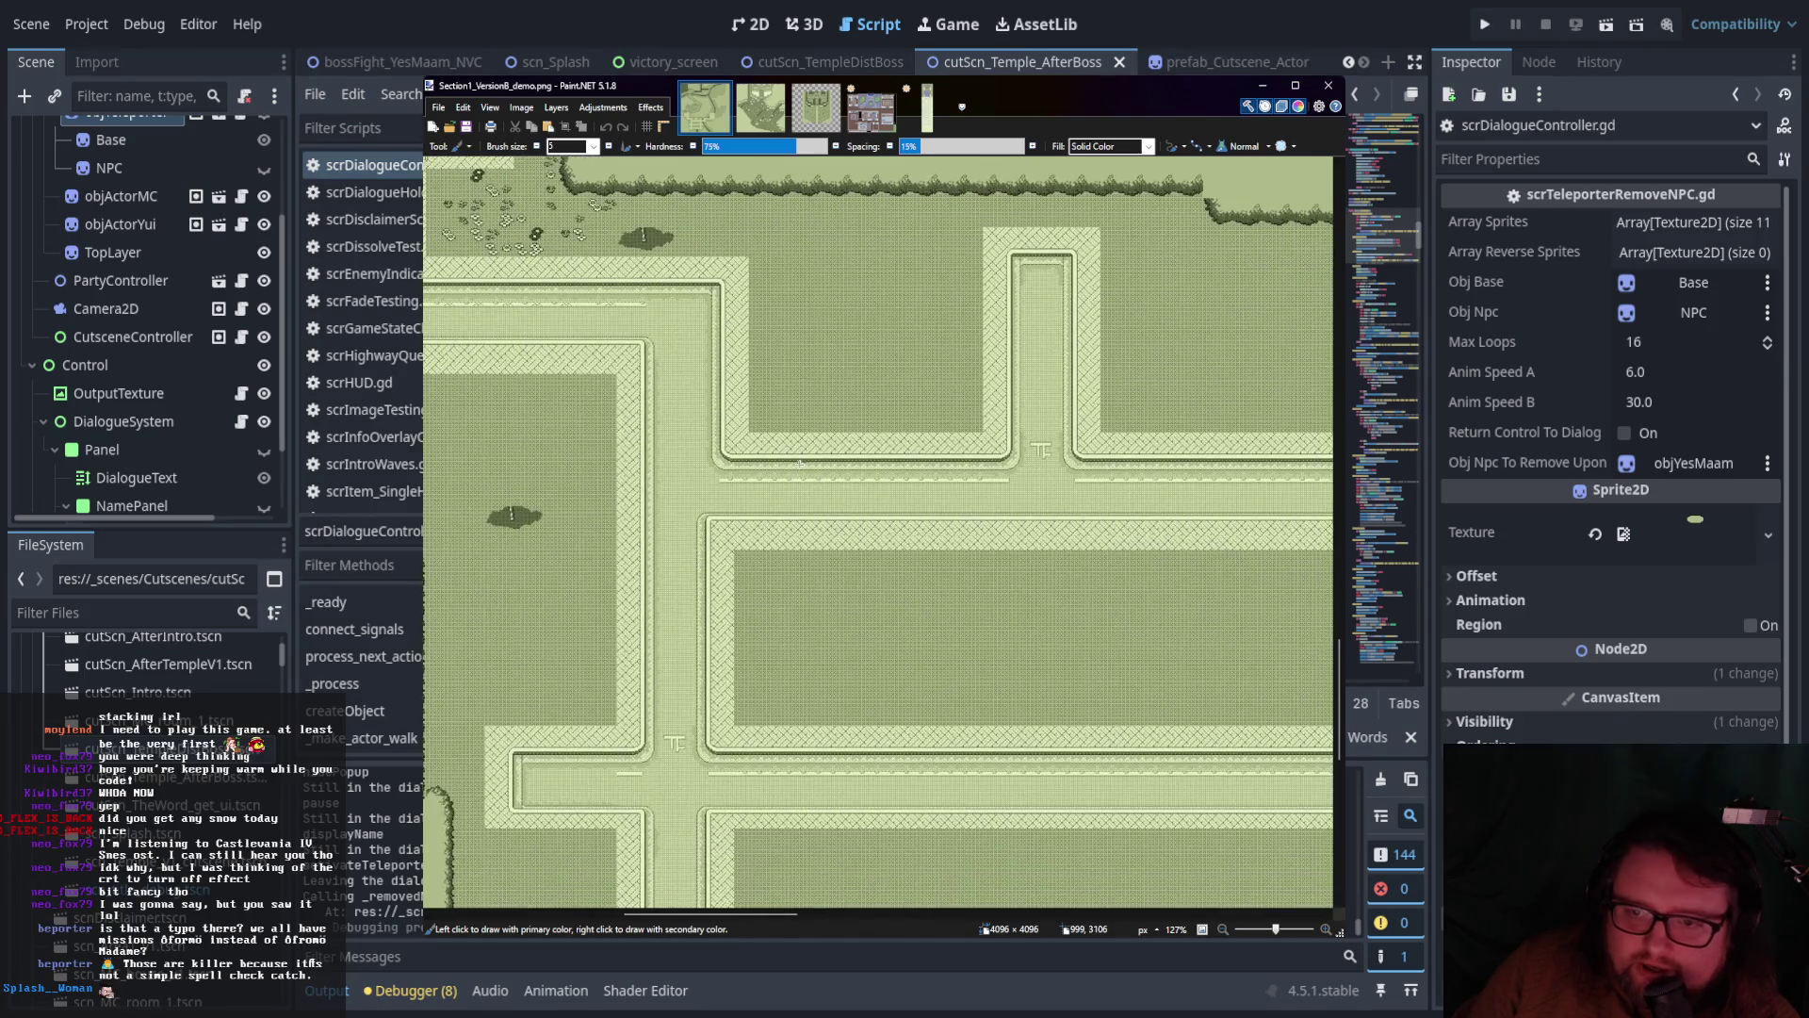
pyautogui.scroll(15, 808, 508)
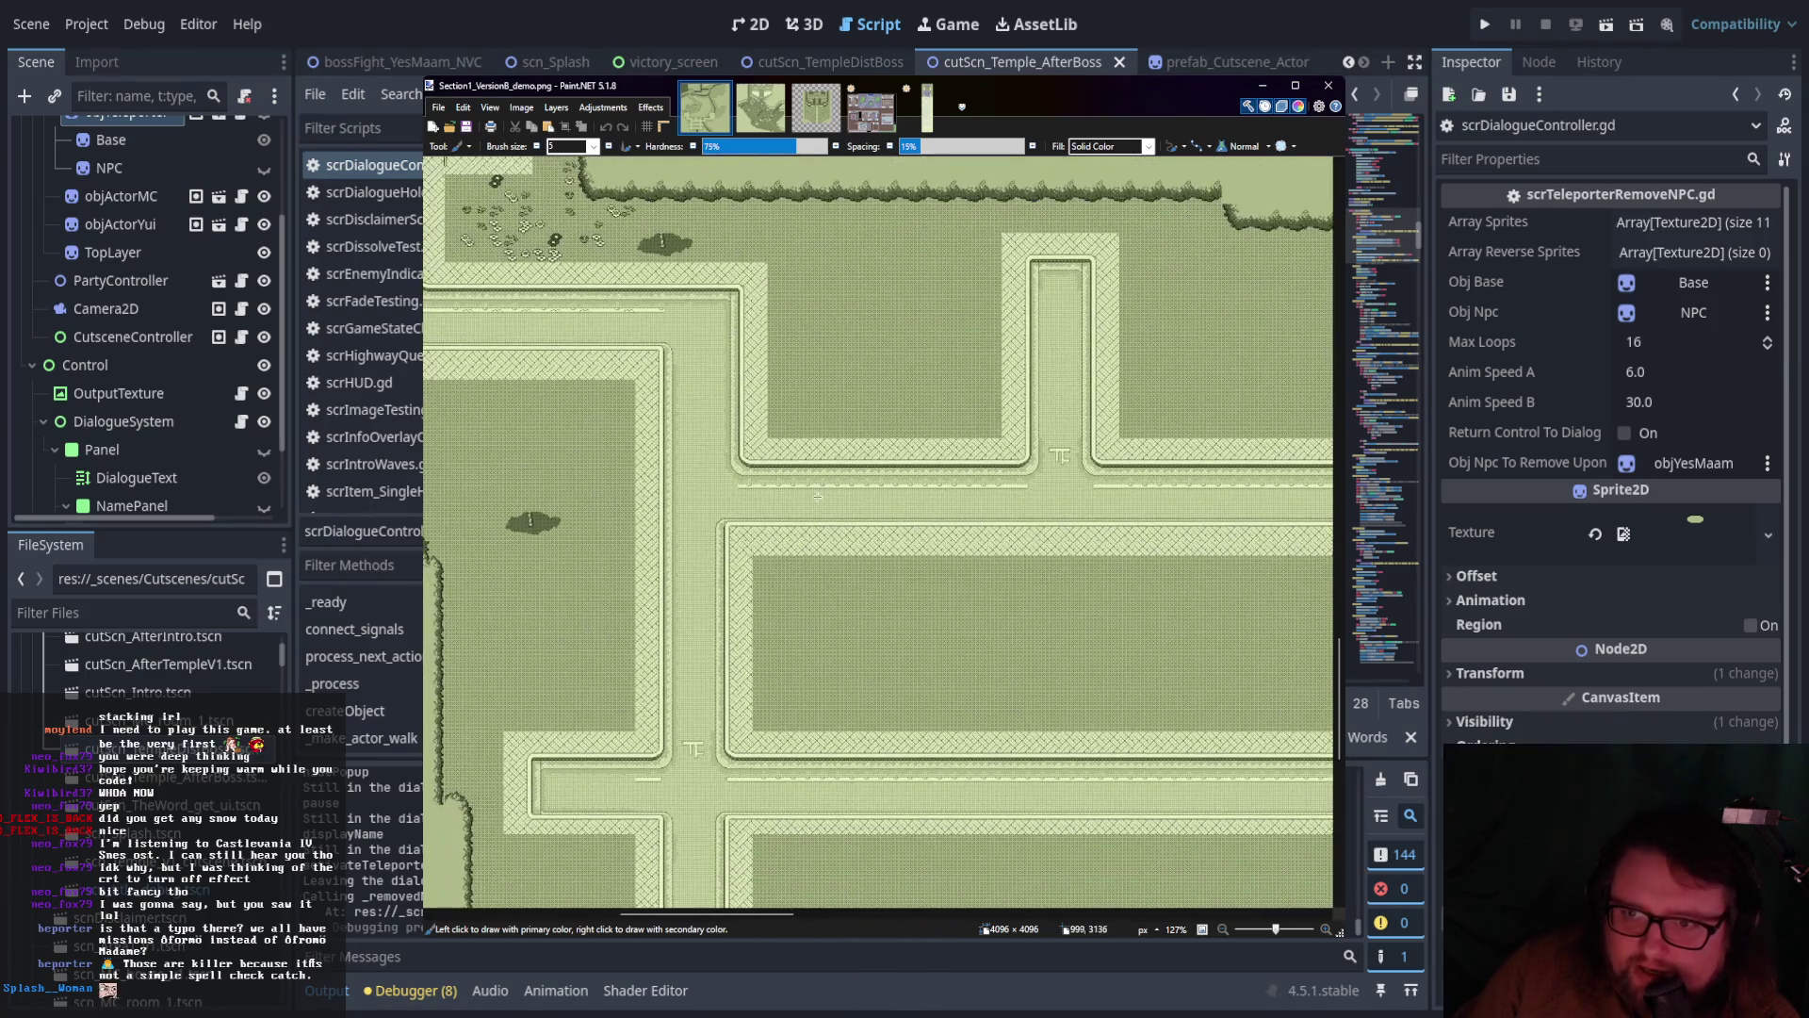
pyautogui.hscroll(-5, 812, 532)
pyautogui.scroll(8, 814, 554)
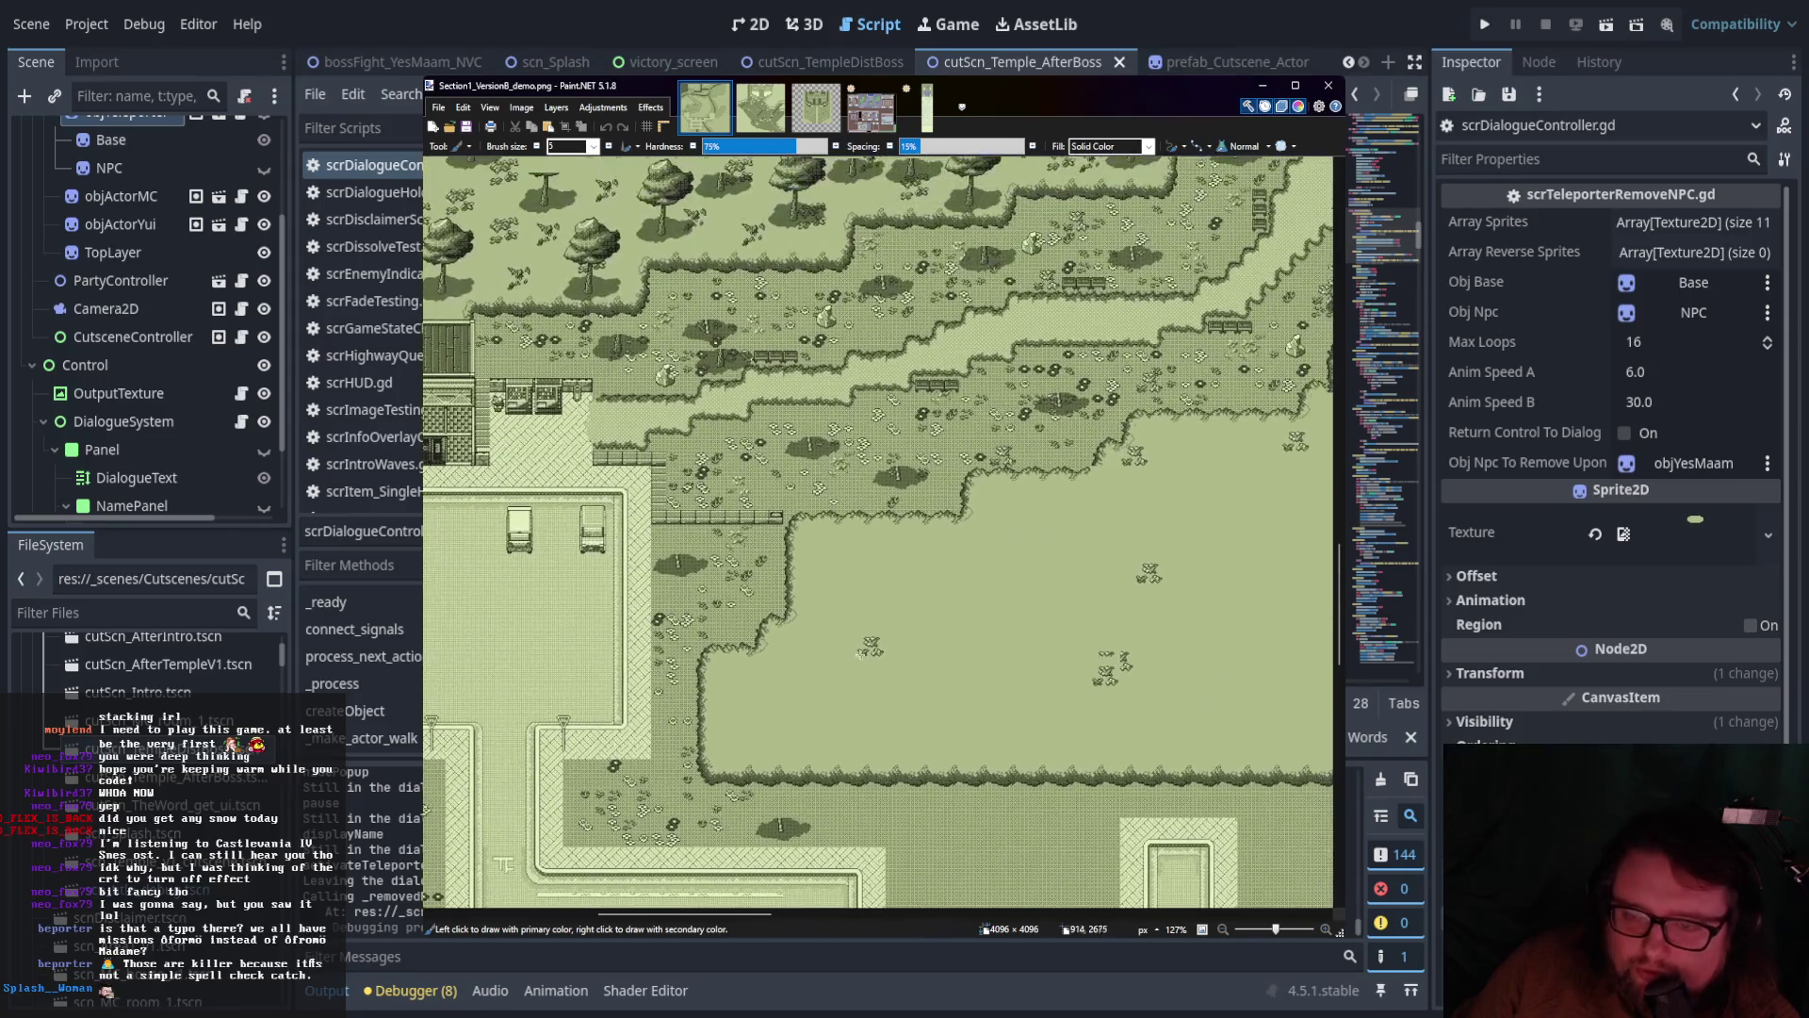
pyautogui.hscroll(5, 913, 549)
pyautogui.scroll(12, 918, 584)
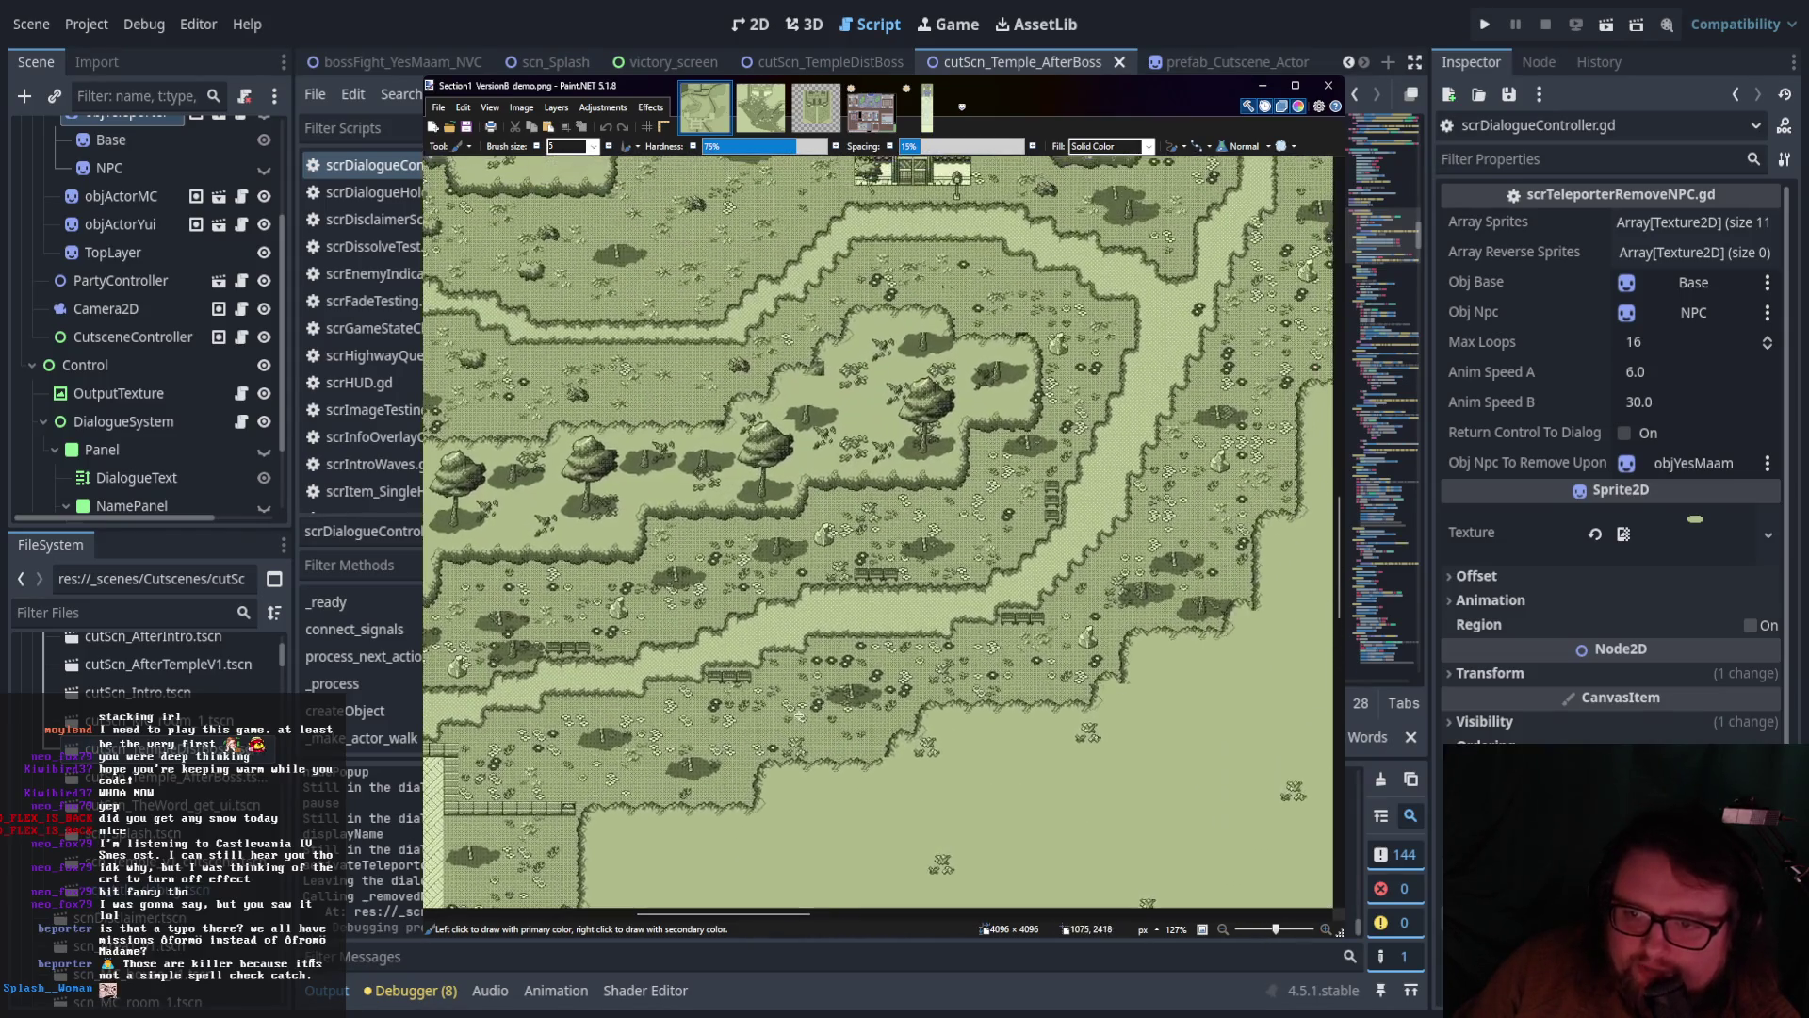
pyautogui.scroll(15, 862, 731)
pyautogui.hscroll(2, 943, 754)
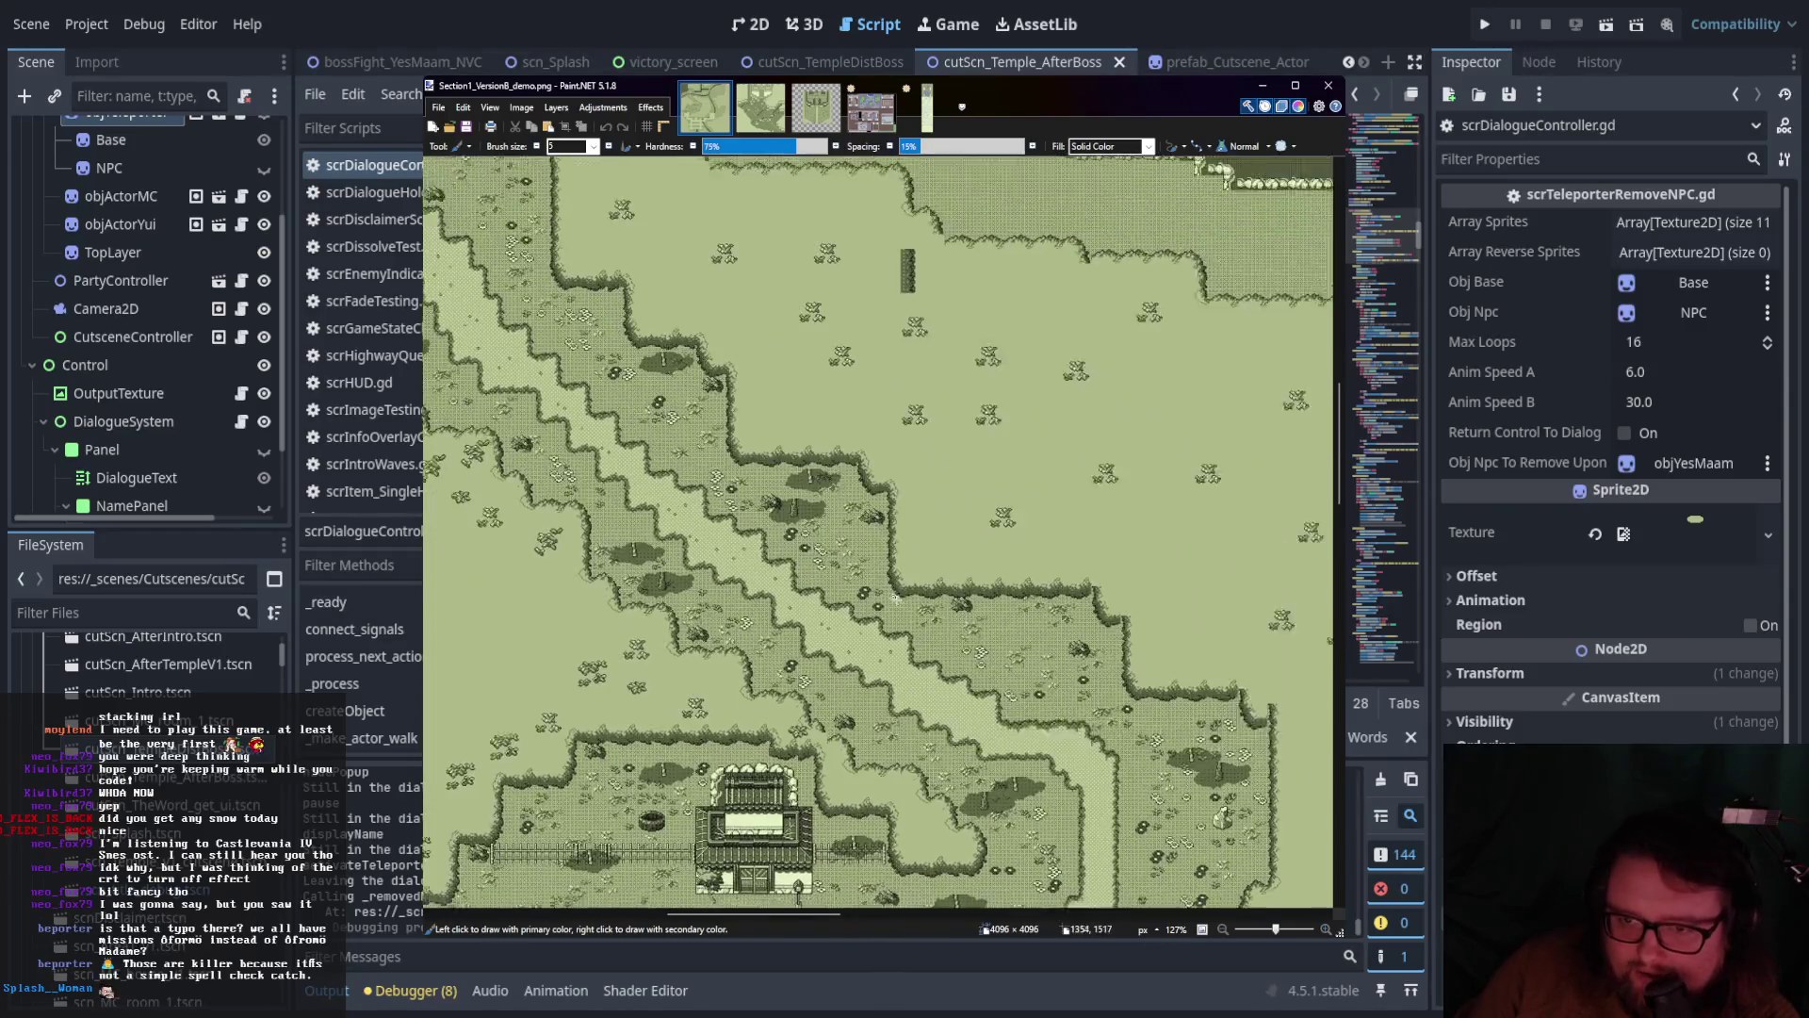
pyautogui.hscroll(-10, 844, 585)
pyautogui.scroll(15, 839, 556)
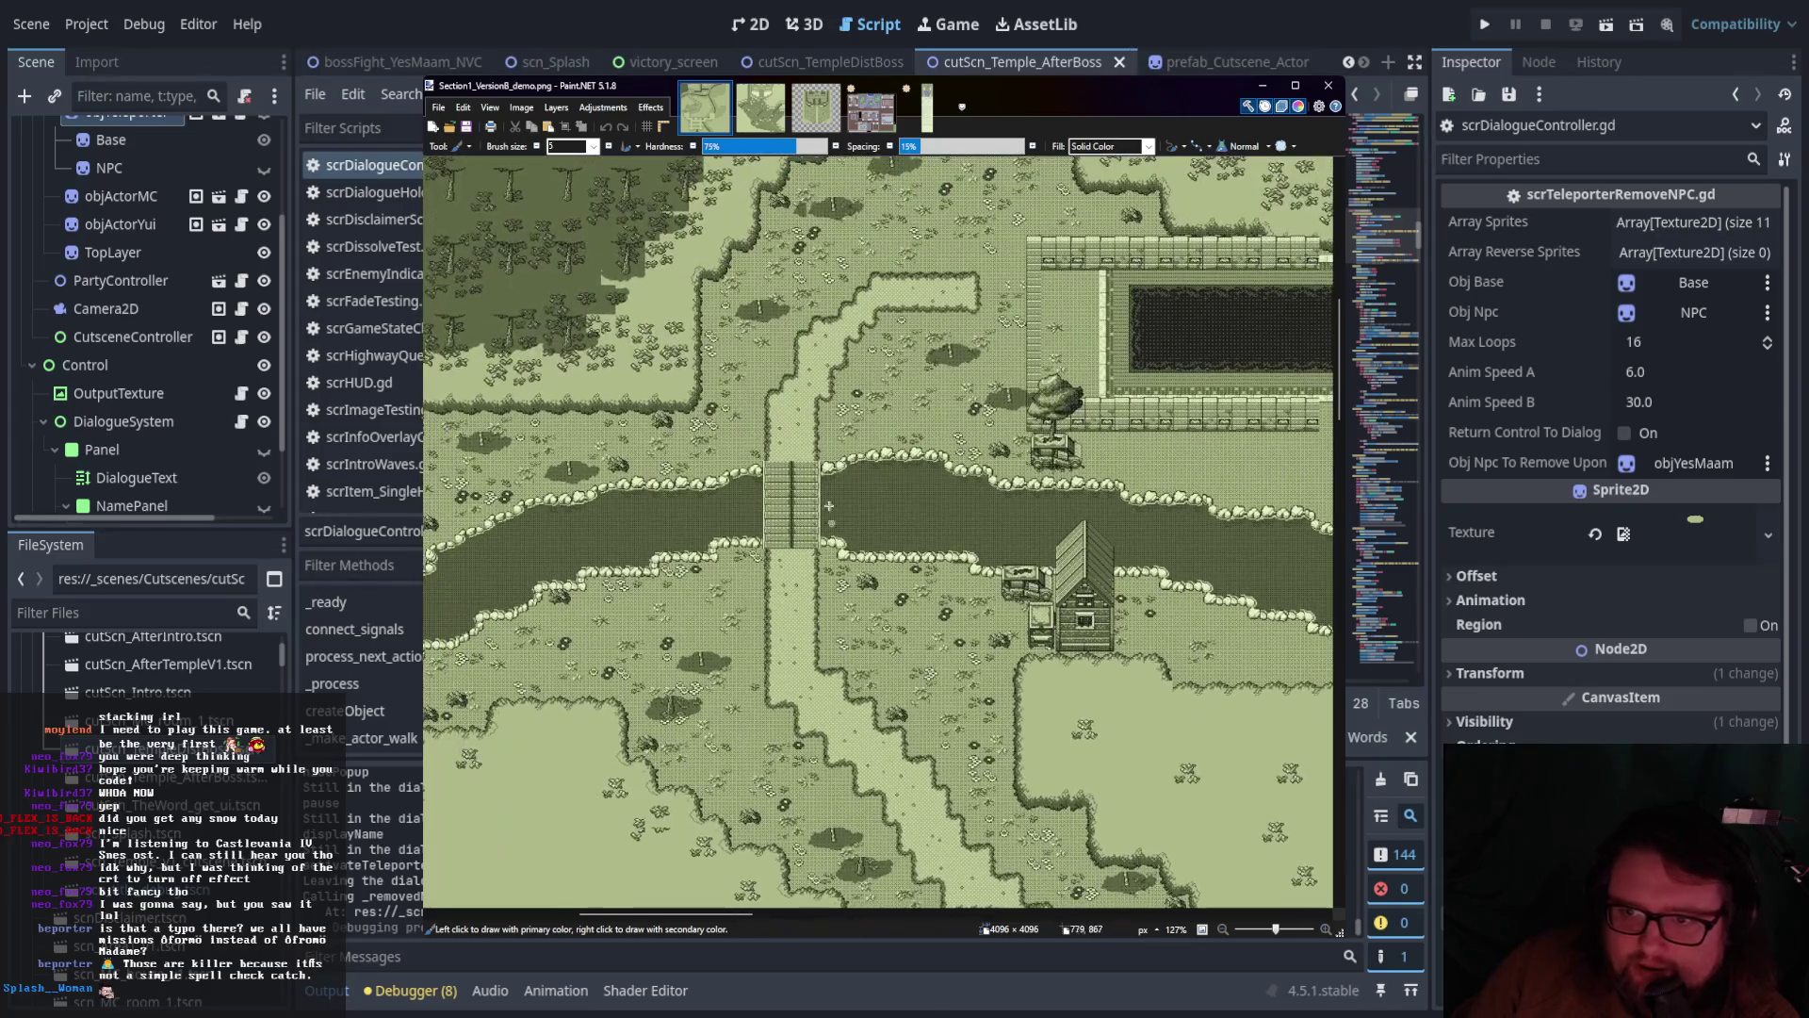
pyautogui.scroll(5, 963, 470)
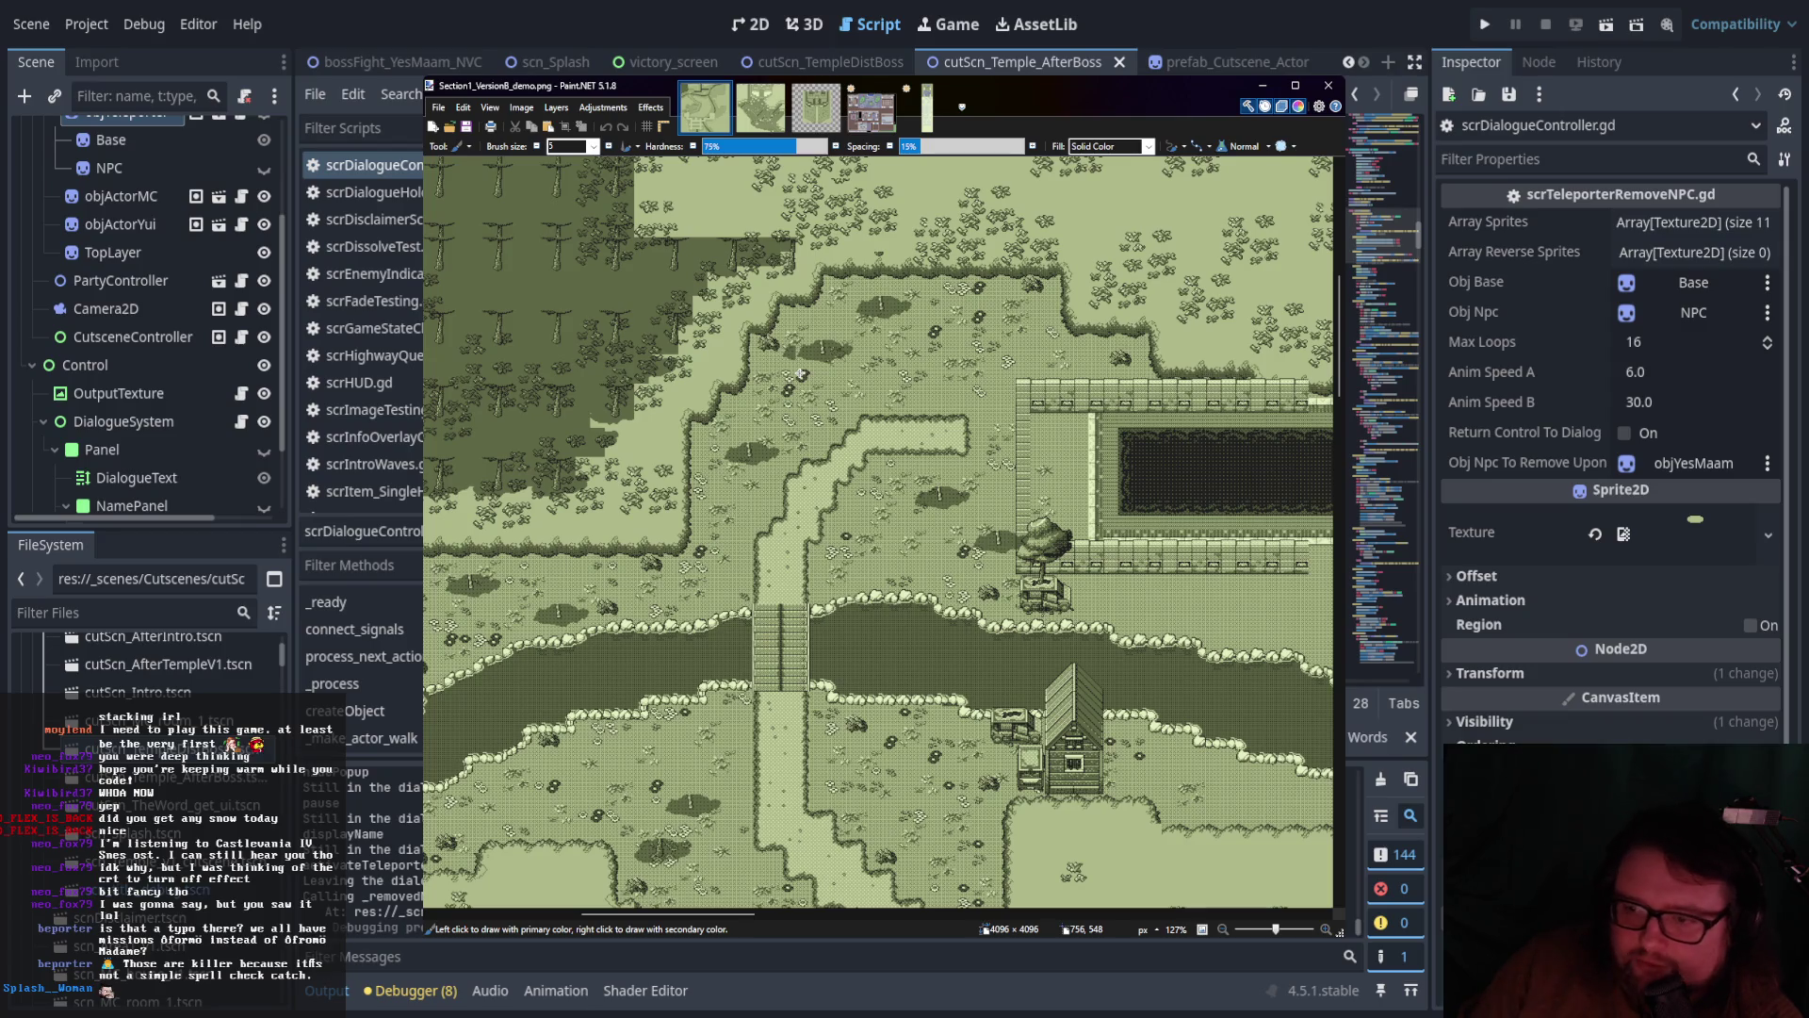
pyautogui.scroll(-3, 1088, 521)
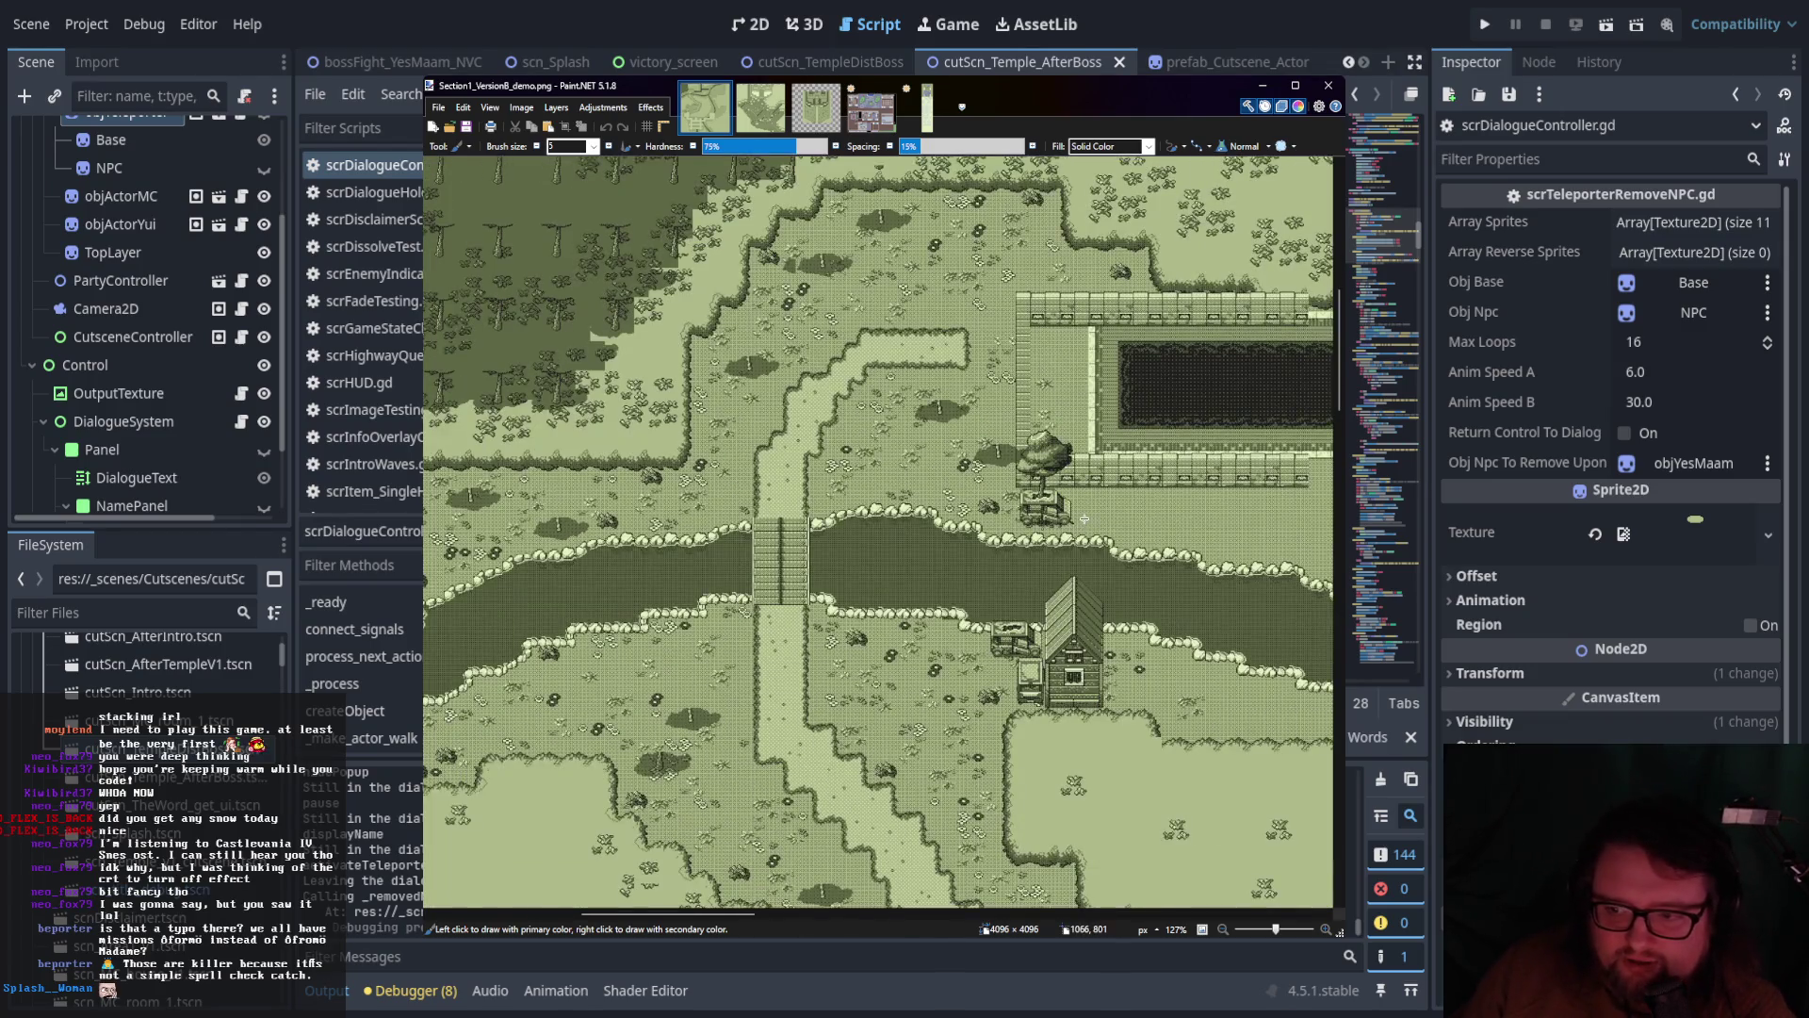
pyautogui.scroll(6, 1085, 517)
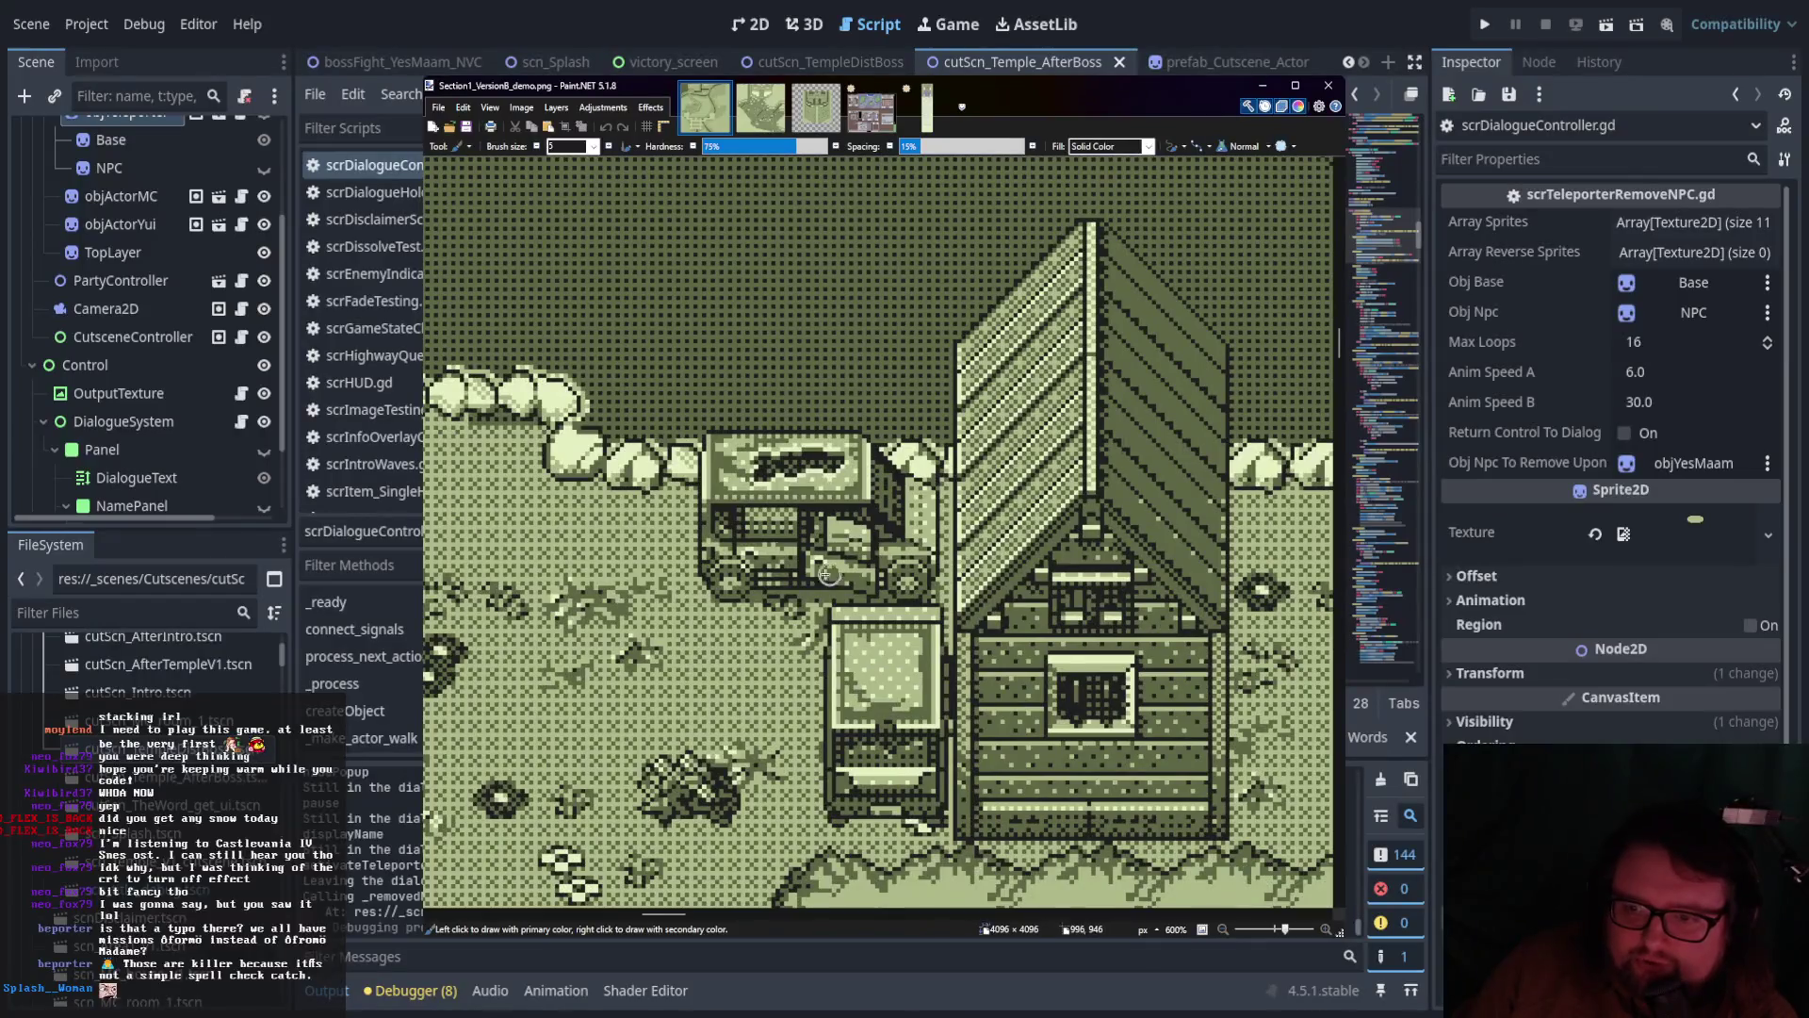
pyautogui.scroll(1, 881, 623)
pyautogui.hscroll(-1, 881, 622)
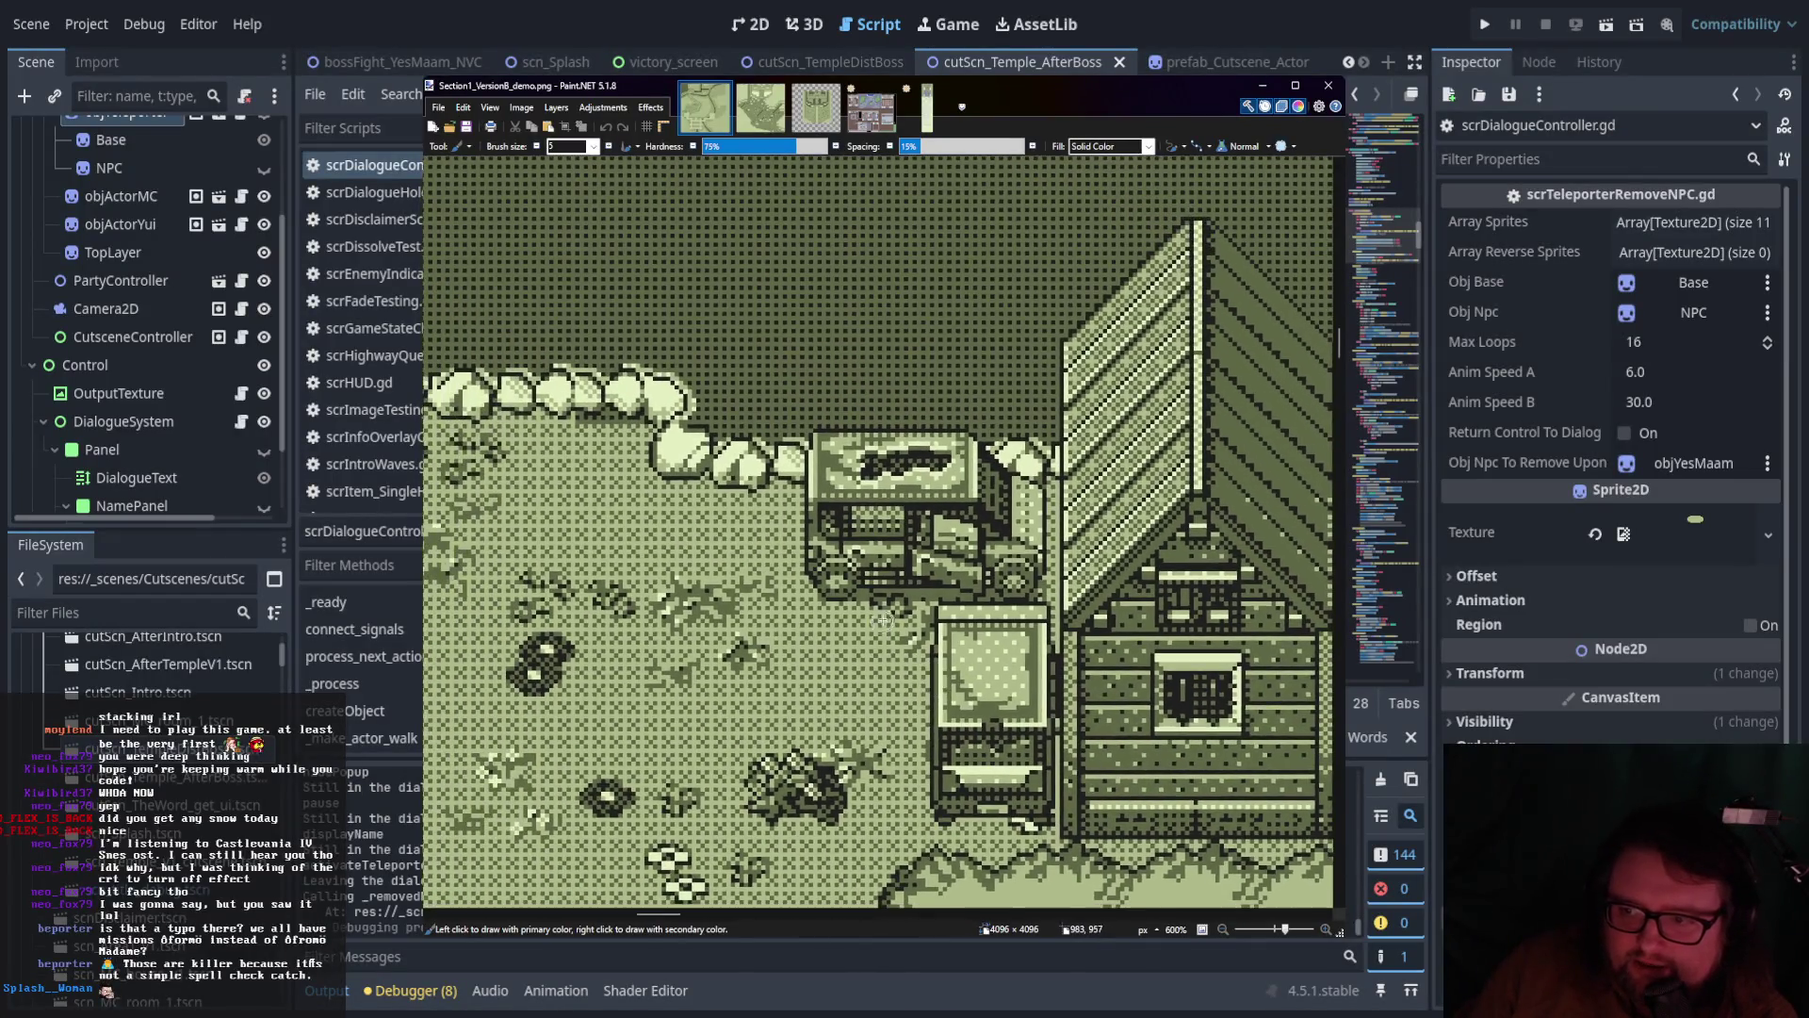
pyautogui.scroll(5, 880, 623)
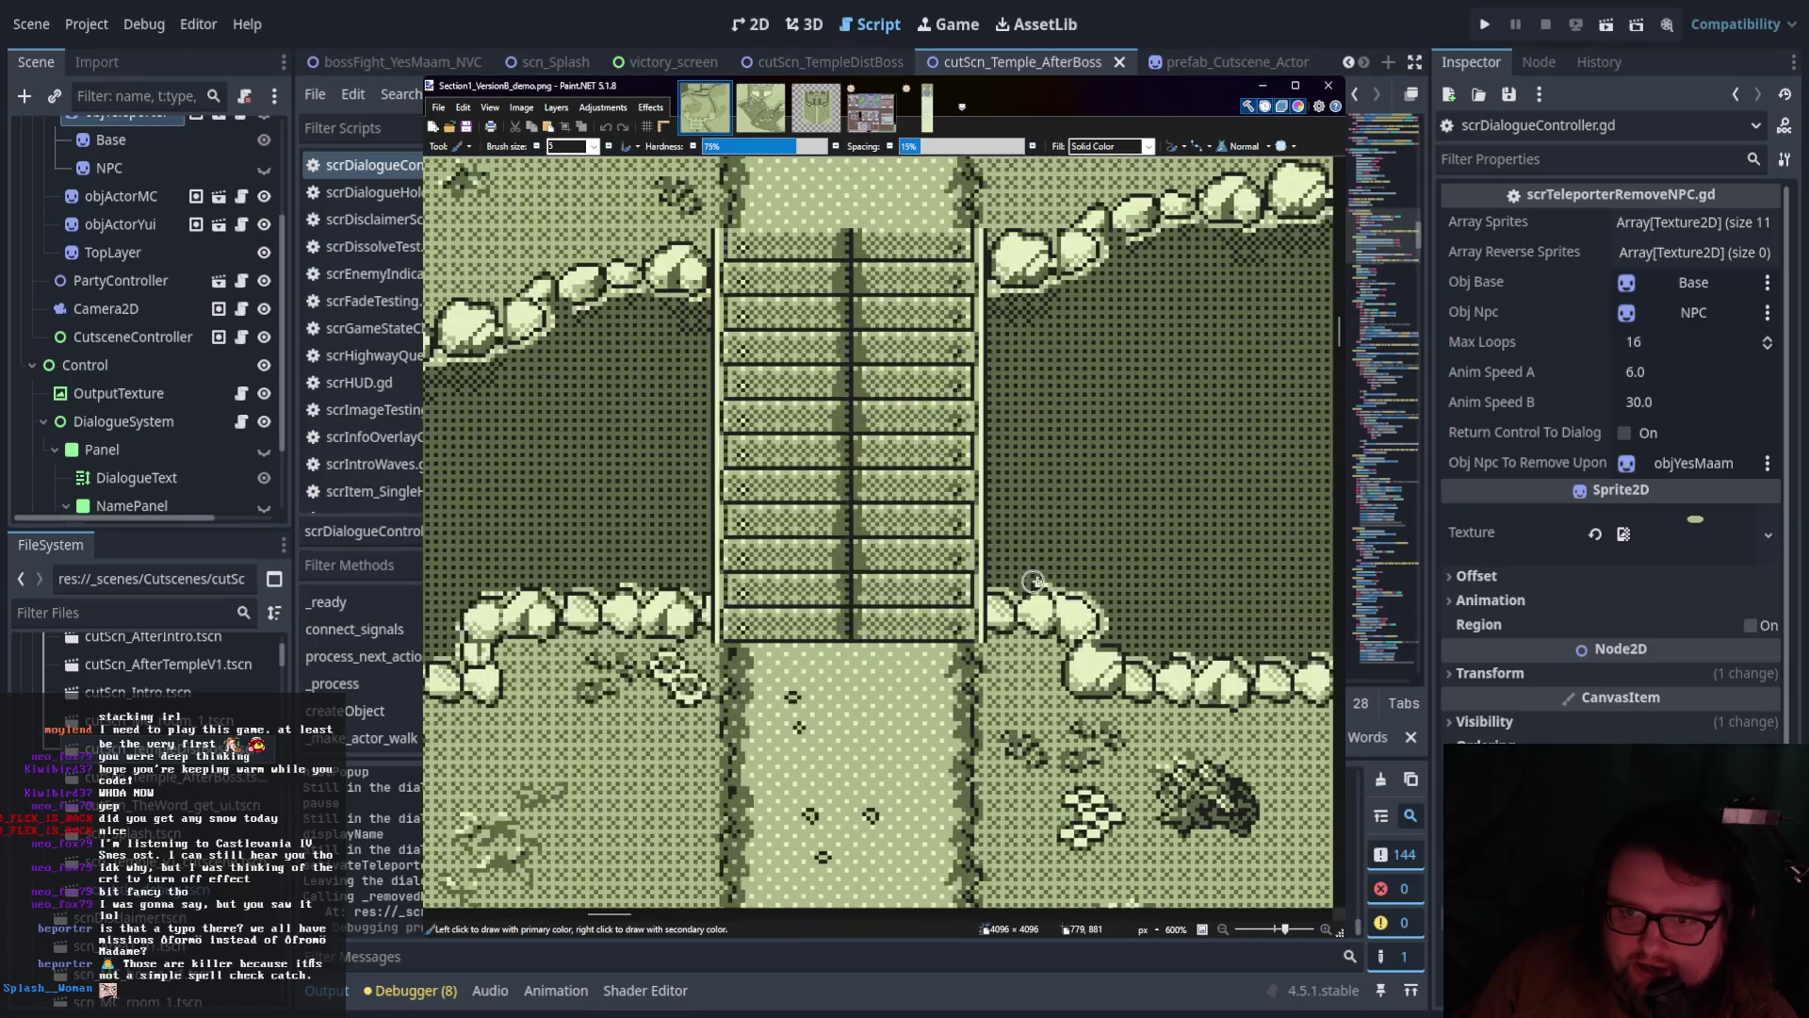
pyautogui.scroll(5, 1033, 581)
pyautogui.hscroll(-4, 1033, 581)
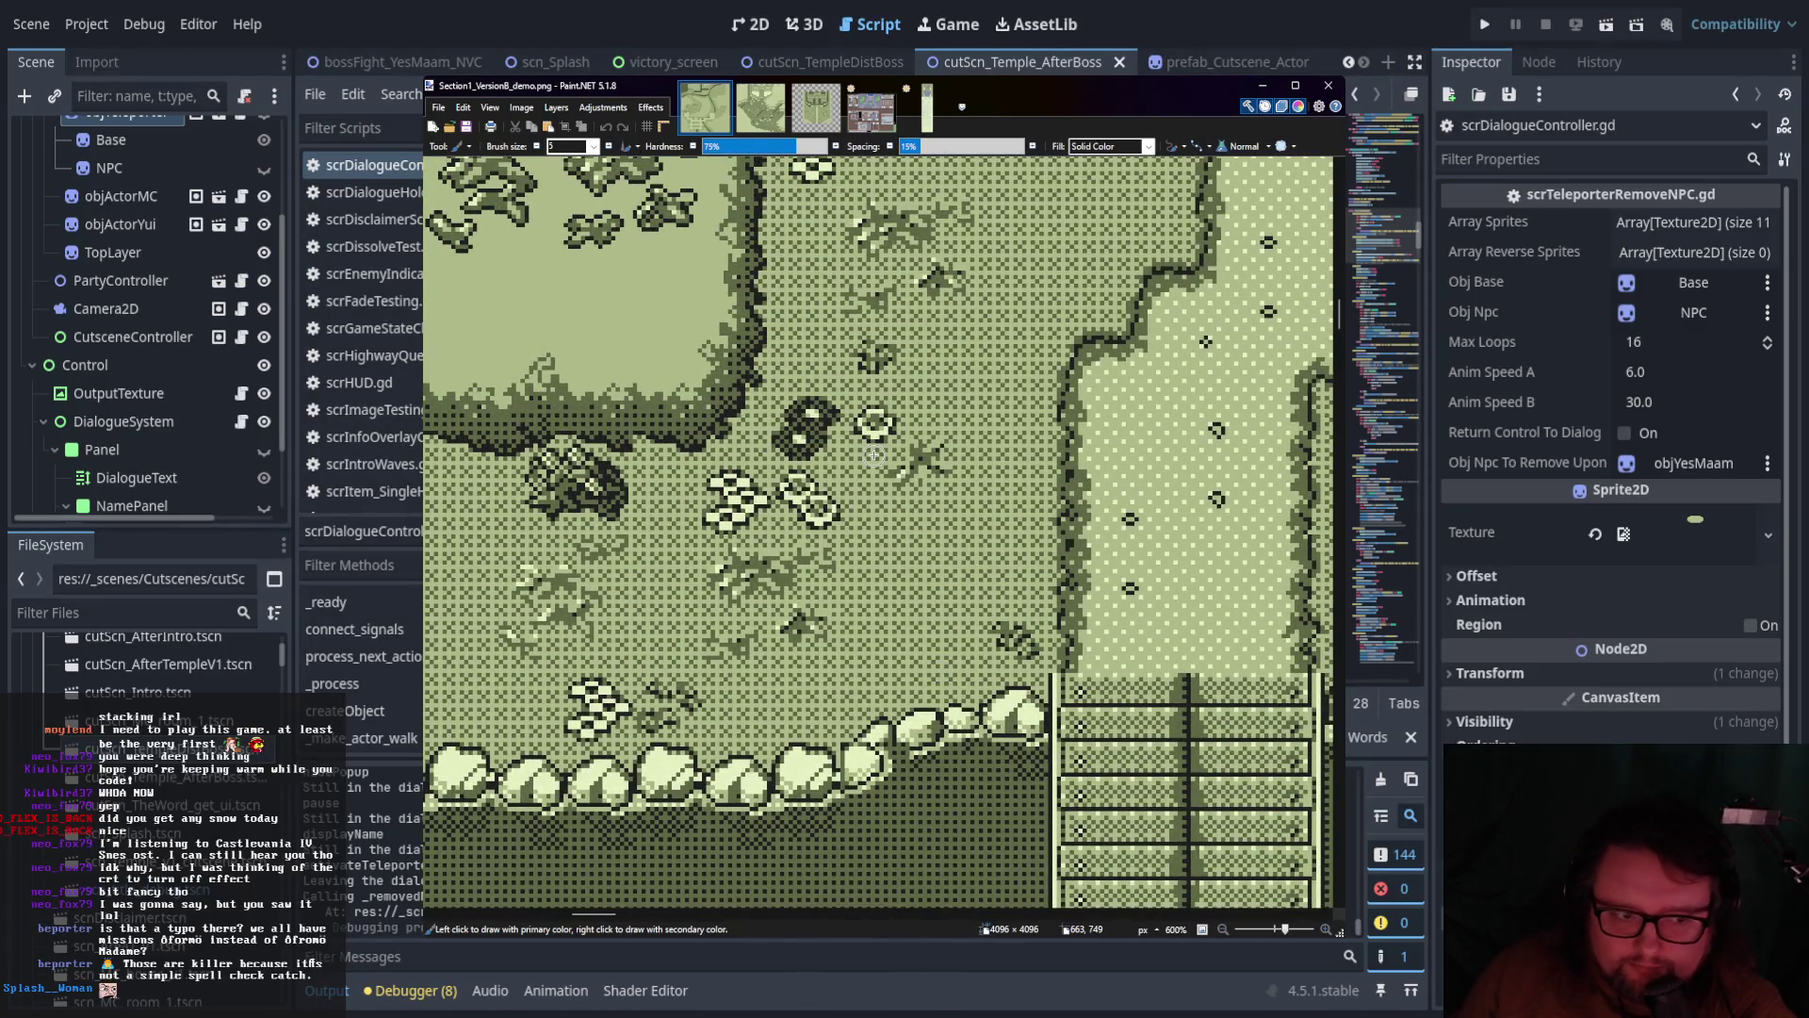
pyautogui.scroll(-5, 875, 456)
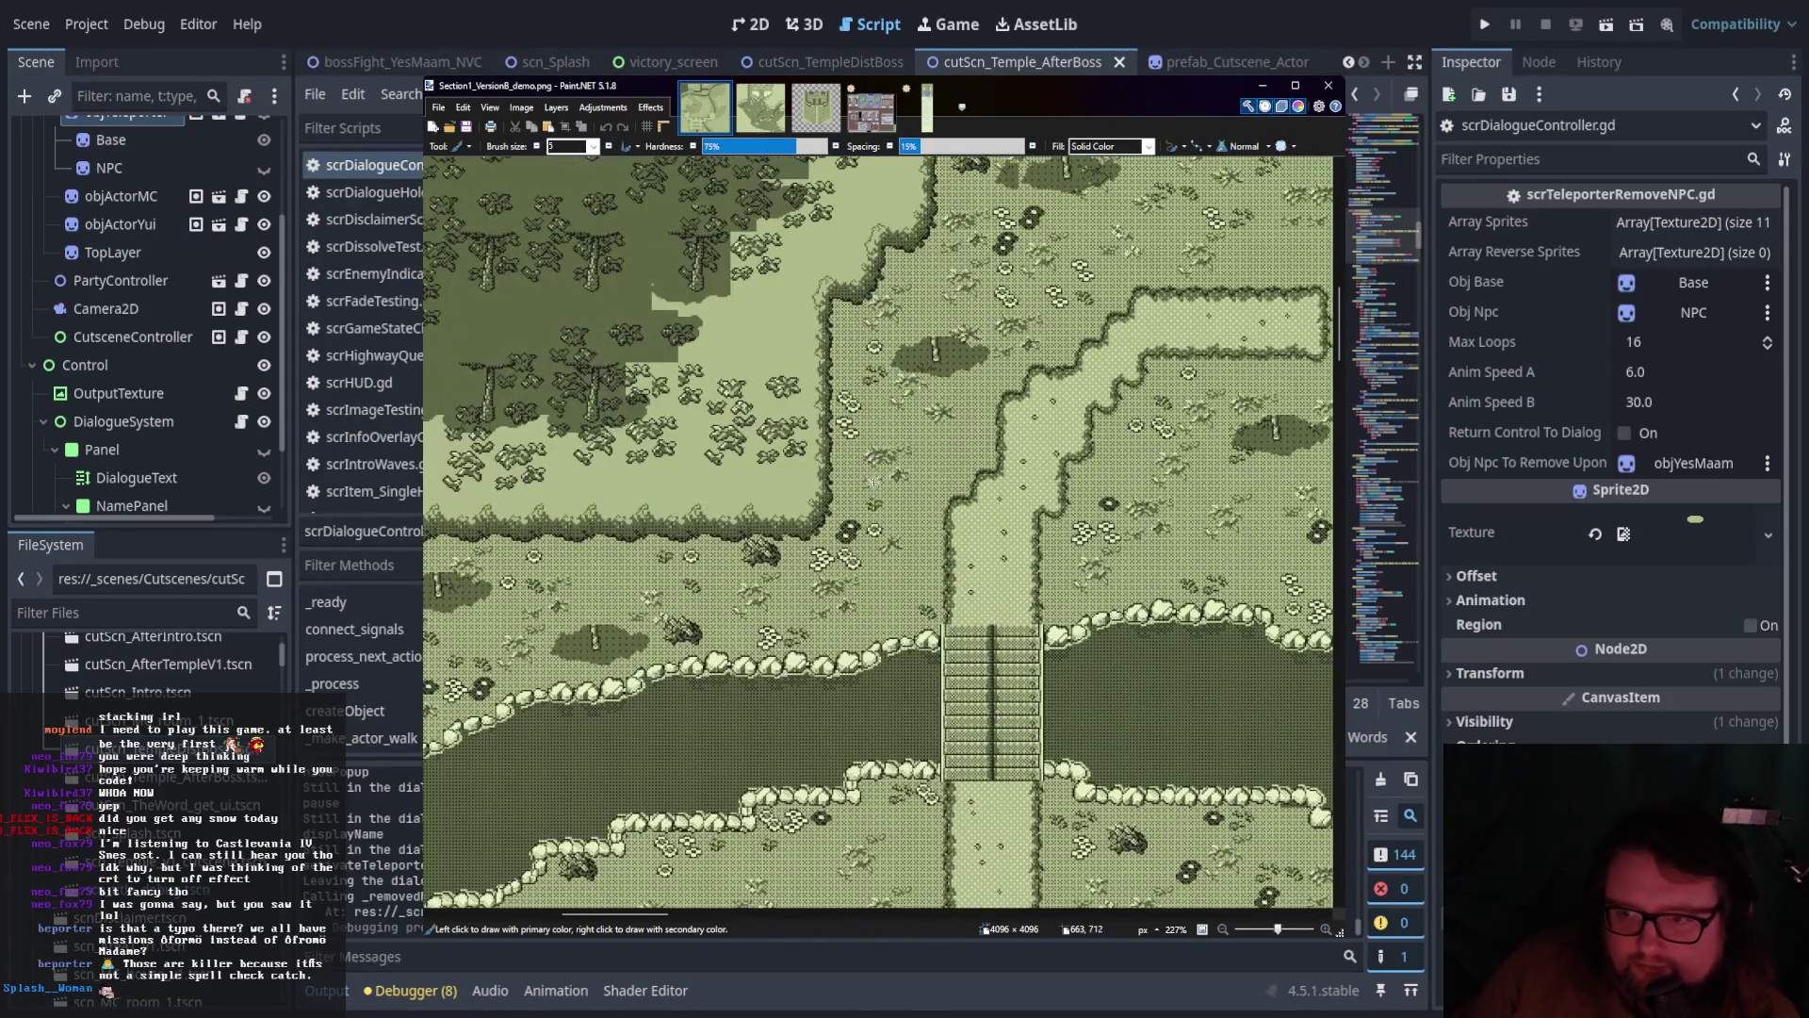
pyautogui.scroll(5, 872, 479)
pyautogui.hscroll(-2, 784, 609)
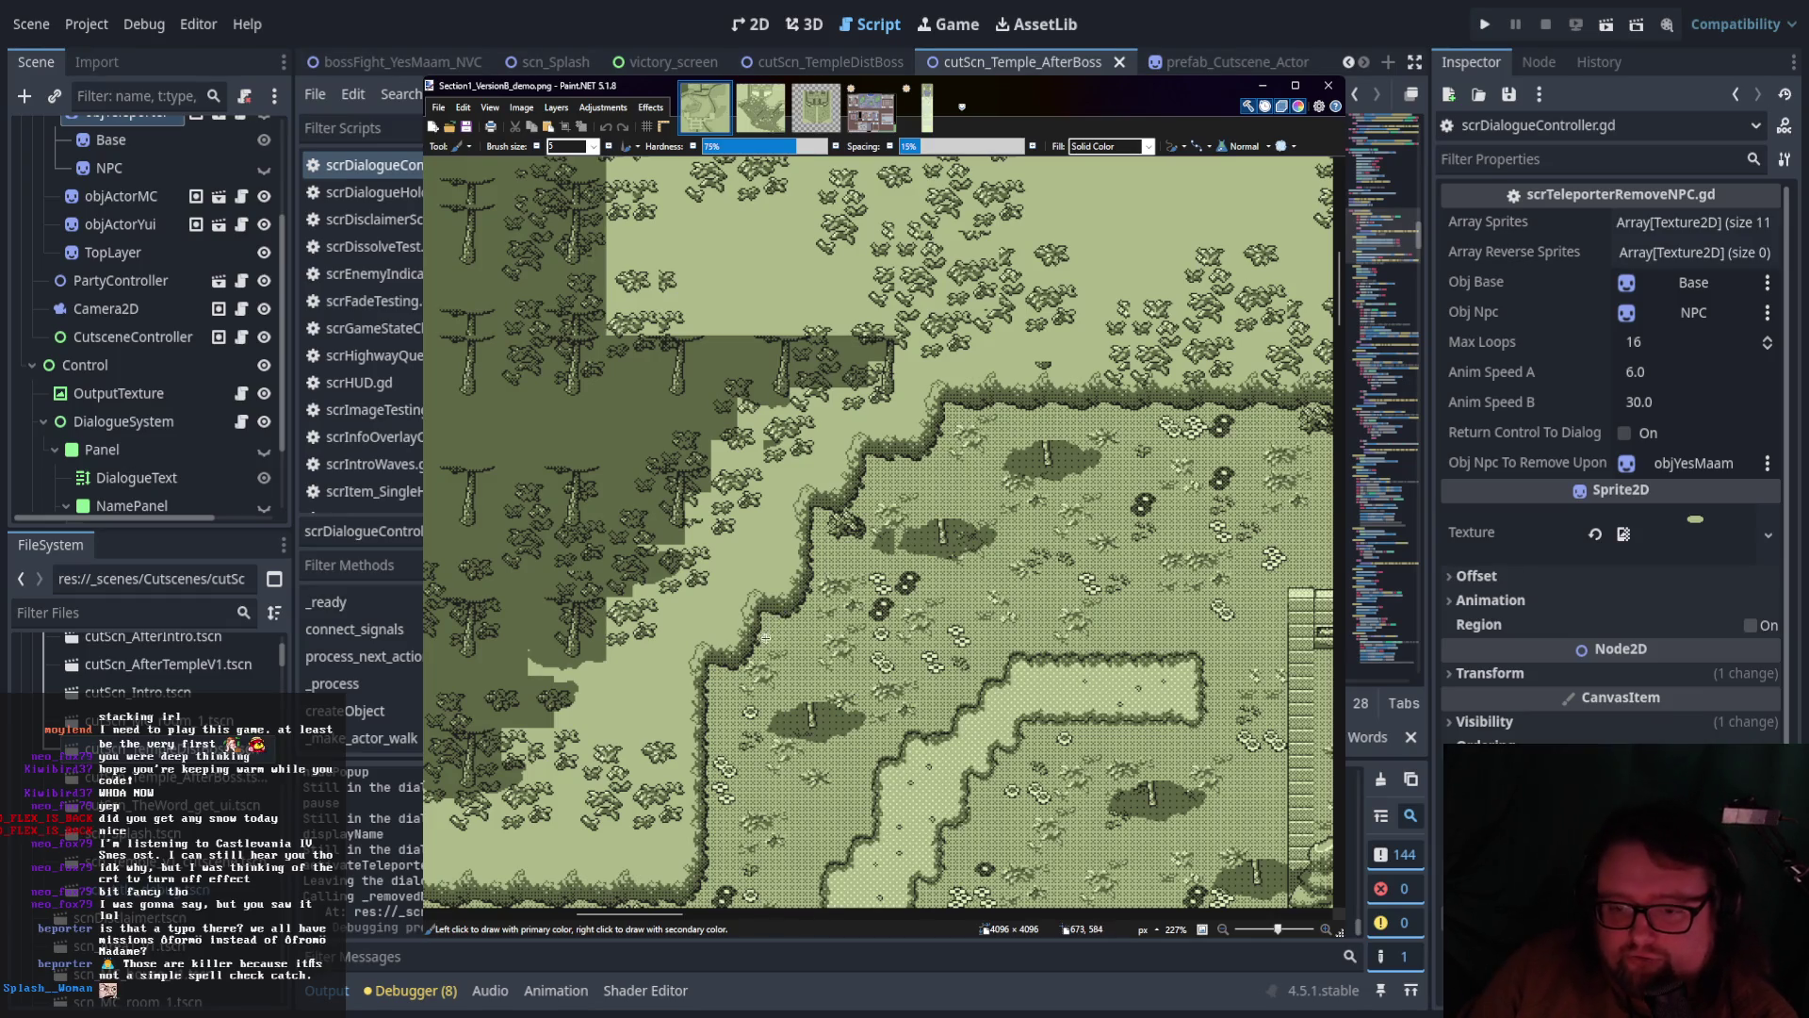
pyautogui.scroll(-5, 764, 638)
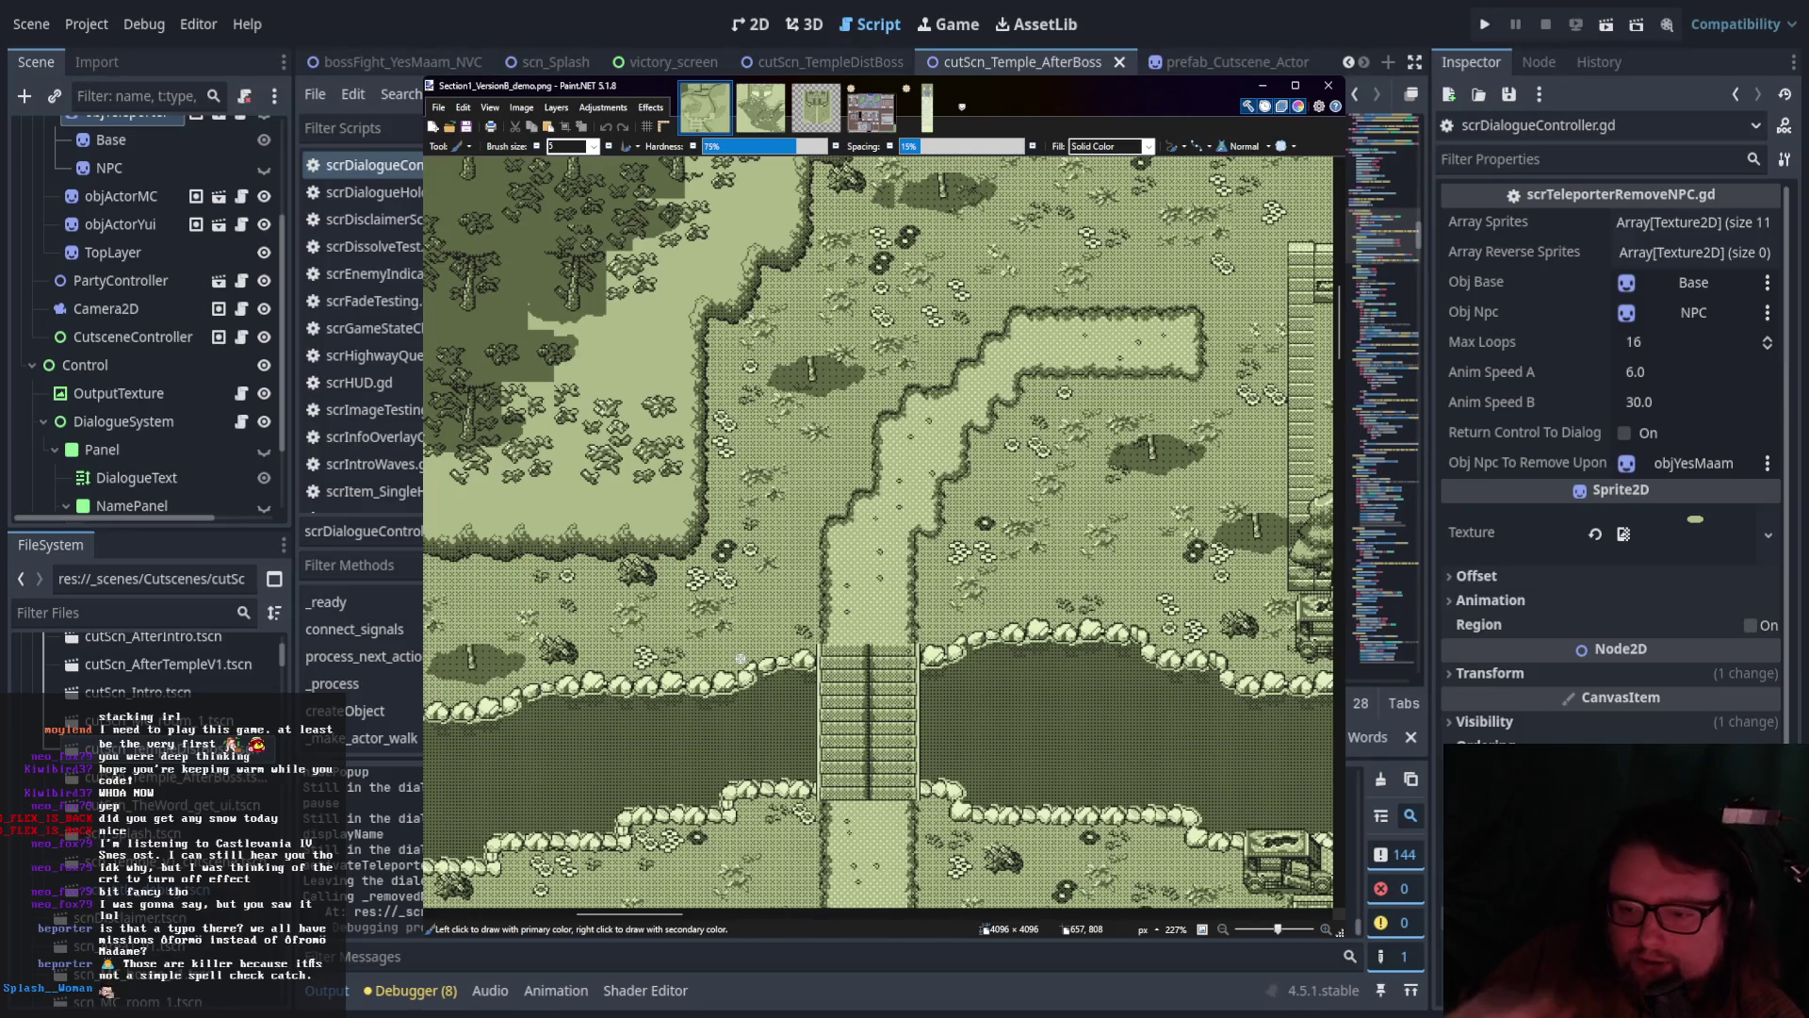
pyautogui.hscroll(-3, 745, 594)
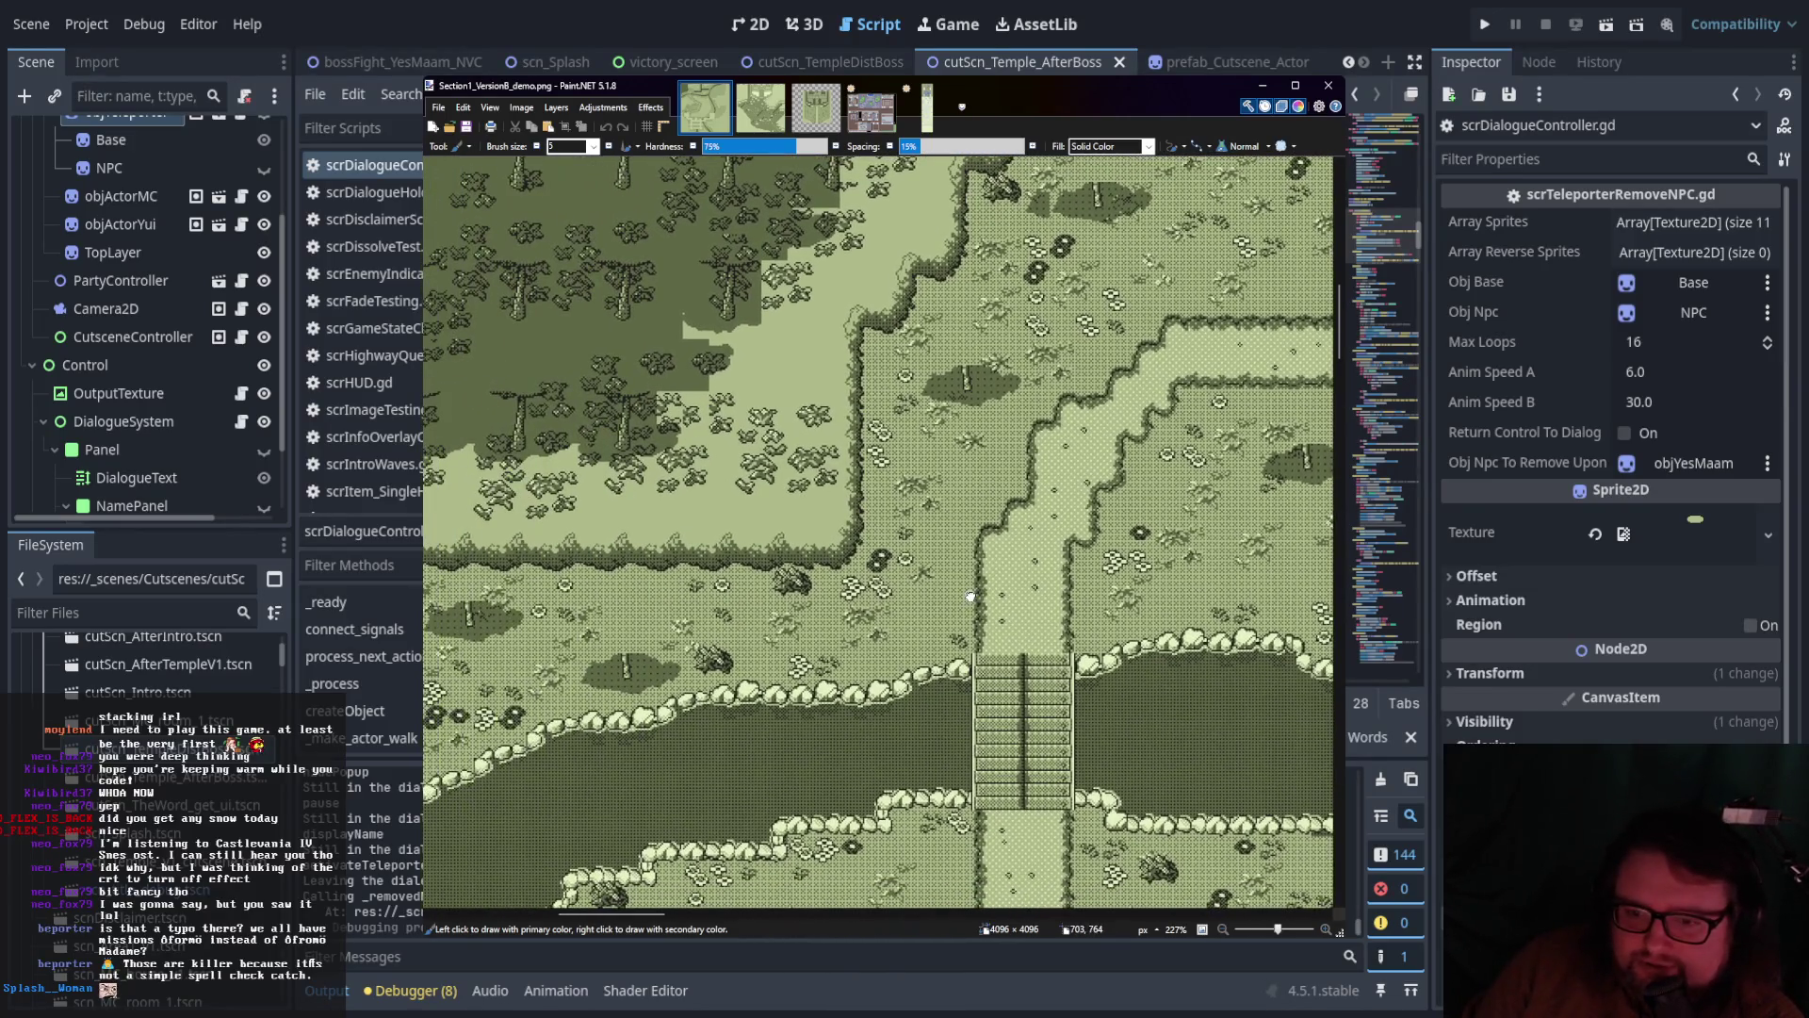
pyautogui.hscroll(-3, 965, 592)
pyautogui.scroll(-2, 956, 603)
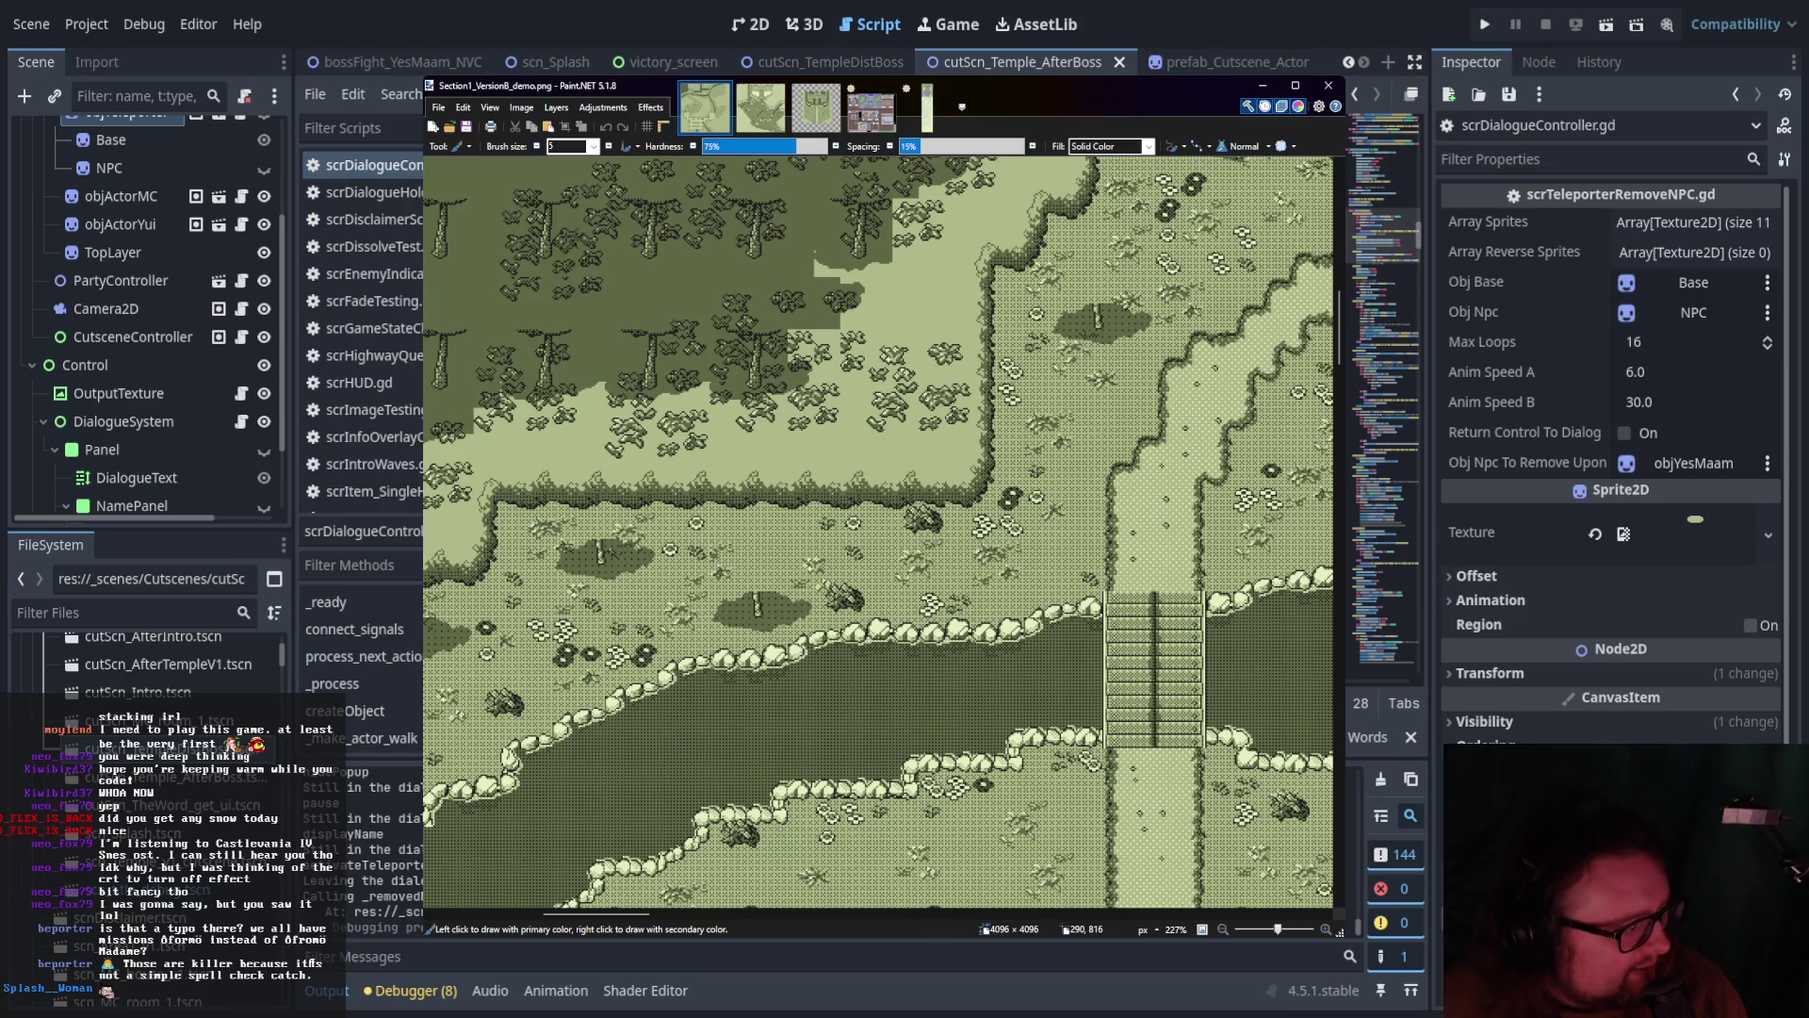
pyautogui.hotkey('alt', 'Tab')
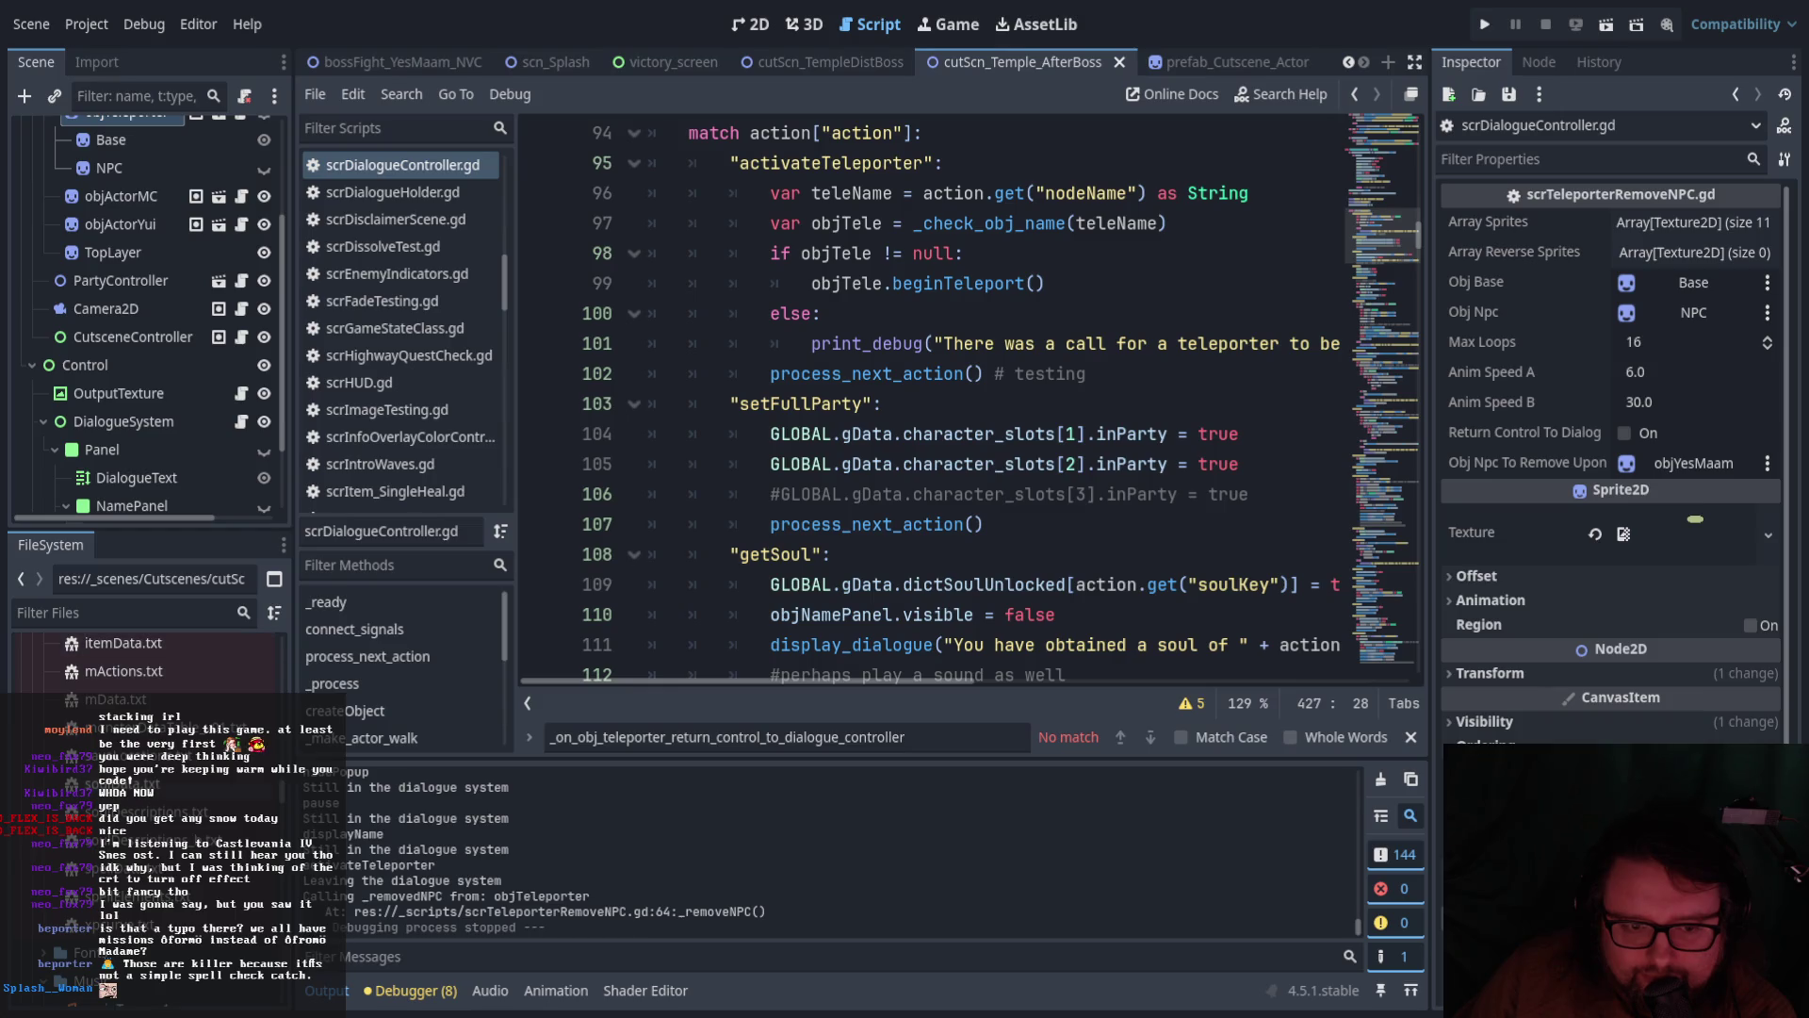
# Open monsterDataTable_v01.txt and select the monster name Sleepy Sheet
pyautogui.doubleClick(191, 777)
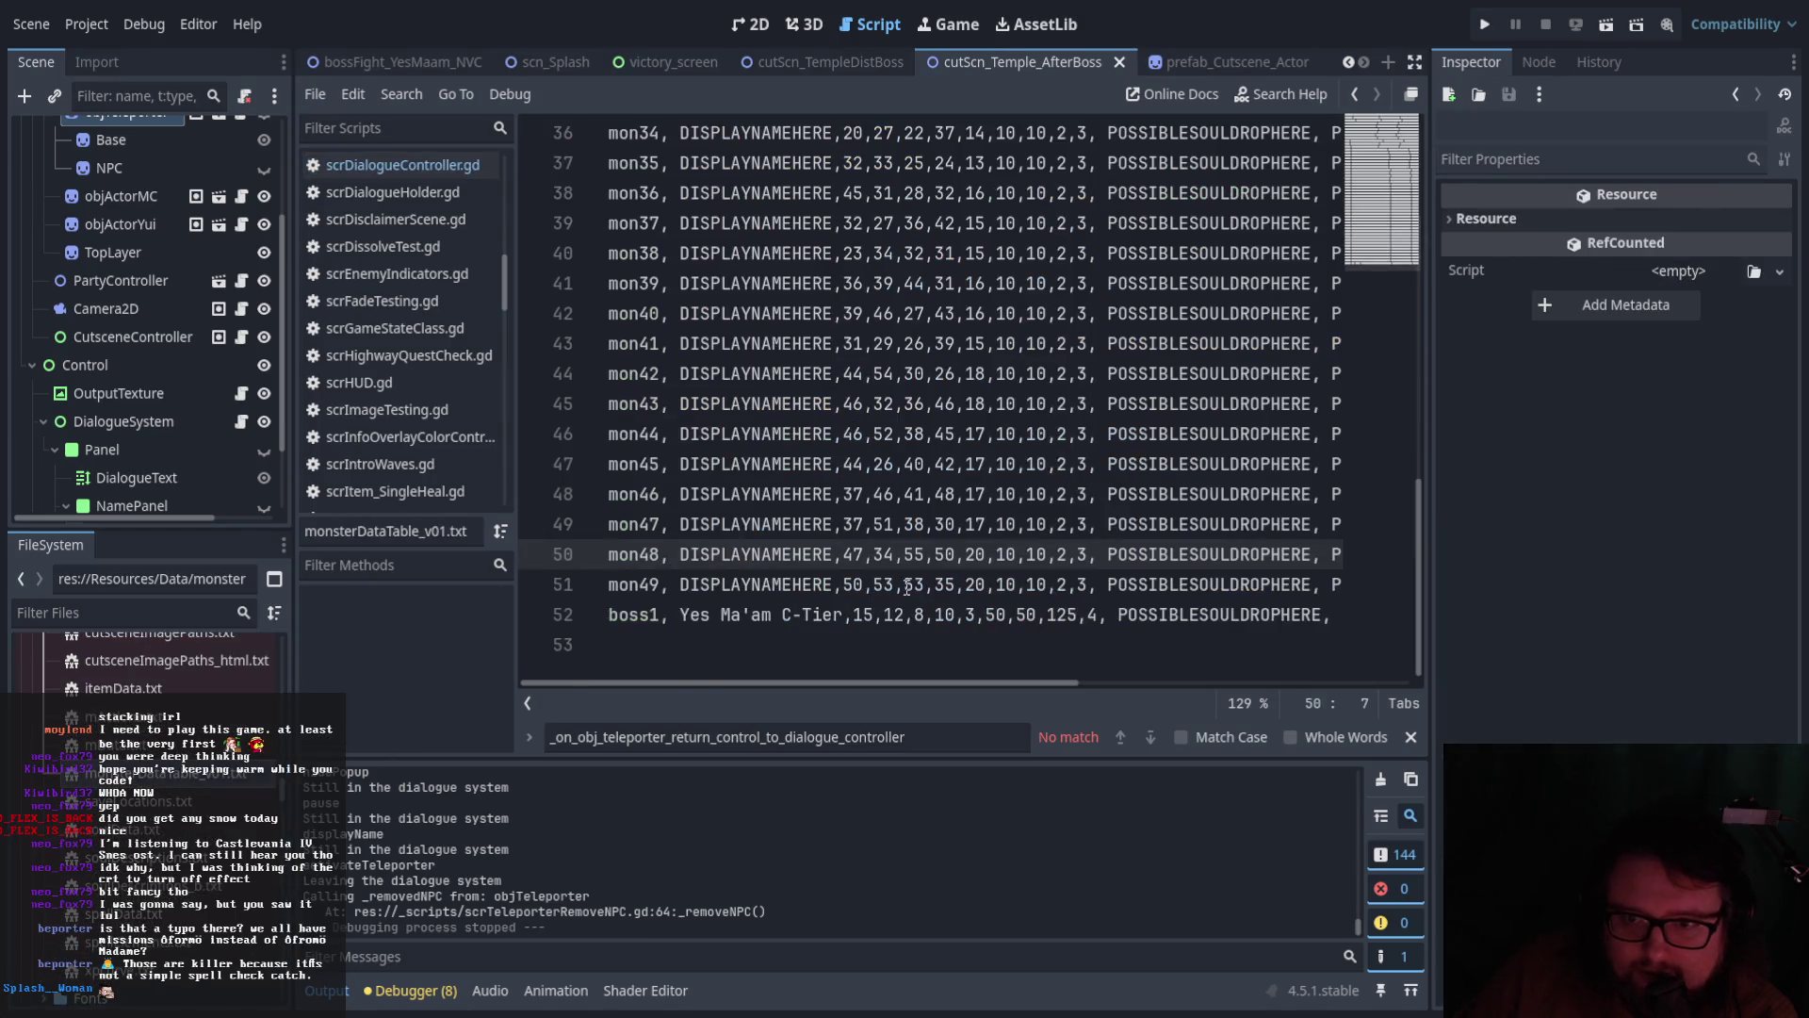
pyautogui.scroll(5, 904, 591)
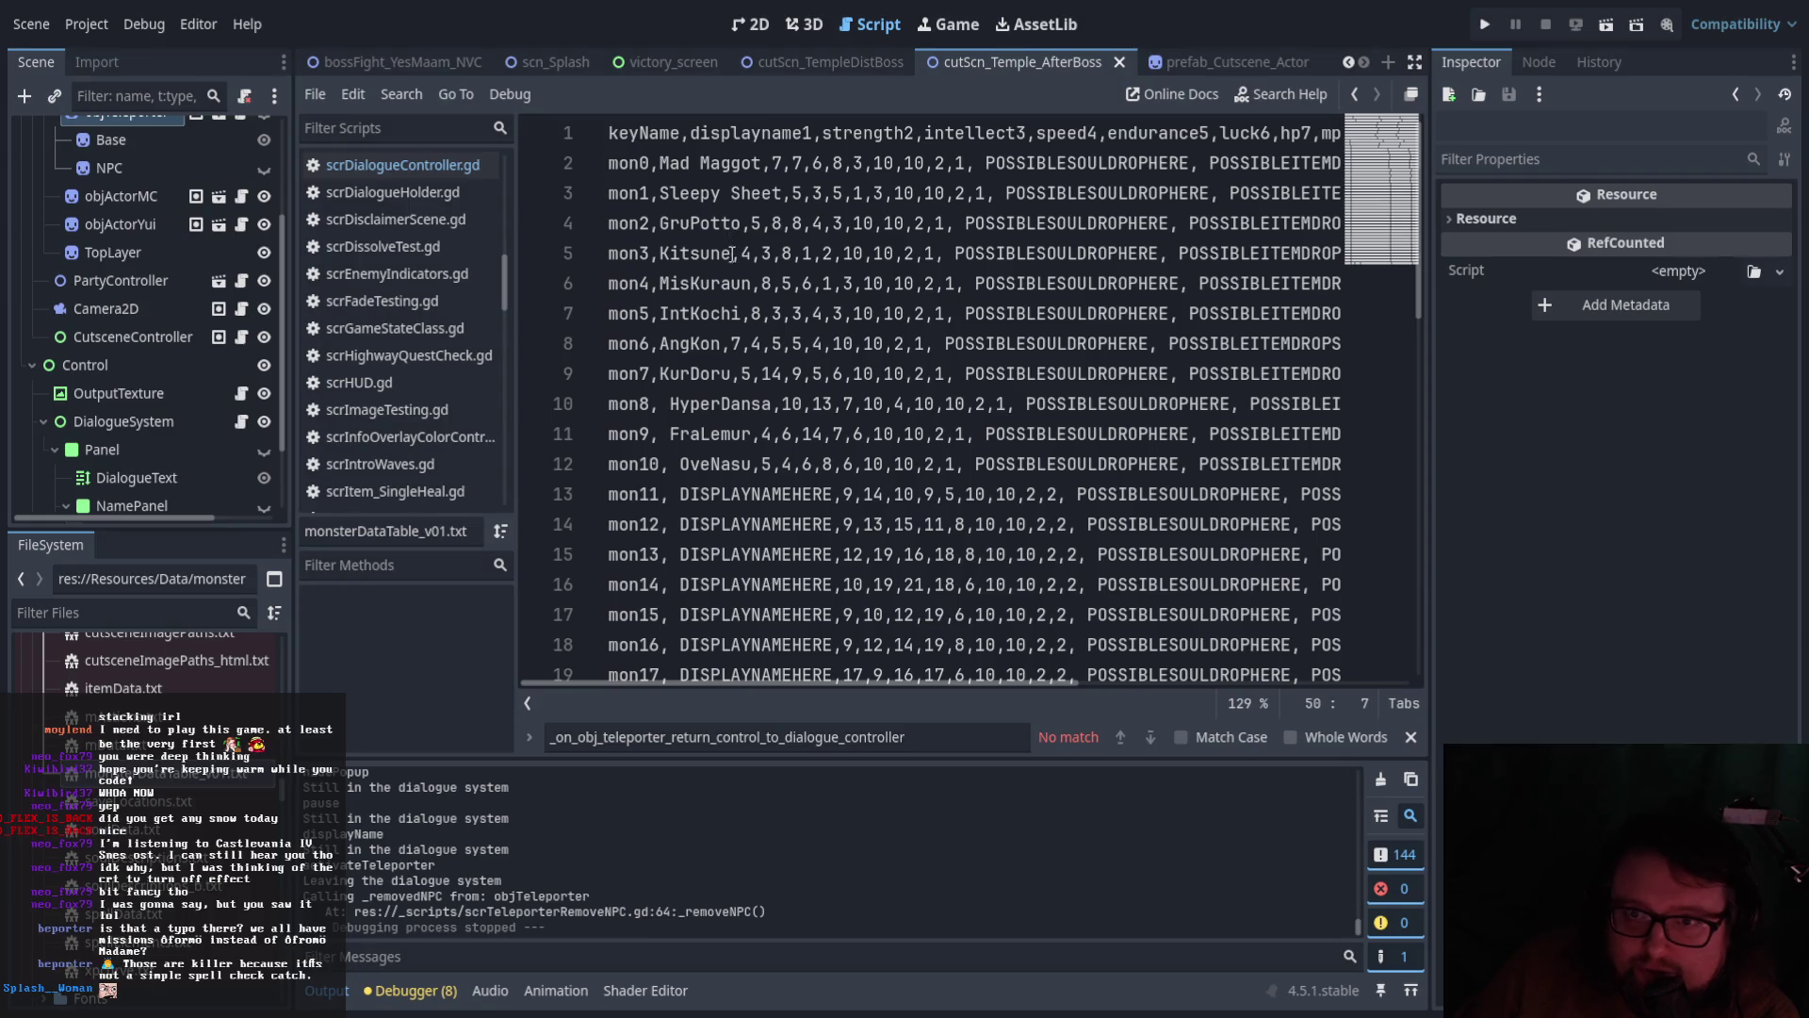
pyautogui.moveTo(776, 194); pyautogui.dragTo(660, 194)
pyautogui.click(758, 166)
pyautogui.moveTo(782, 193)
pyautogui.mouseDown()
pyautogui.moveTo(660, 193)
pyautogui.moveTo(659, 223)
pyautogui.mouseUp()
# Select the monster names Kitsune, MisKuraun, KurDoru and HyperDansa in the table
pyautogui.click(734, 253)
pyautogui.moveTo(805, 684)
pyautogui.mouseDown()
pyautogui.moveTo(969, 672)
pyautogui.moveTo(721, 677)
pyautogui.mouseUp()
pyautogui.moveTo(731, 252); pyautogui.dragTo(659, 253)
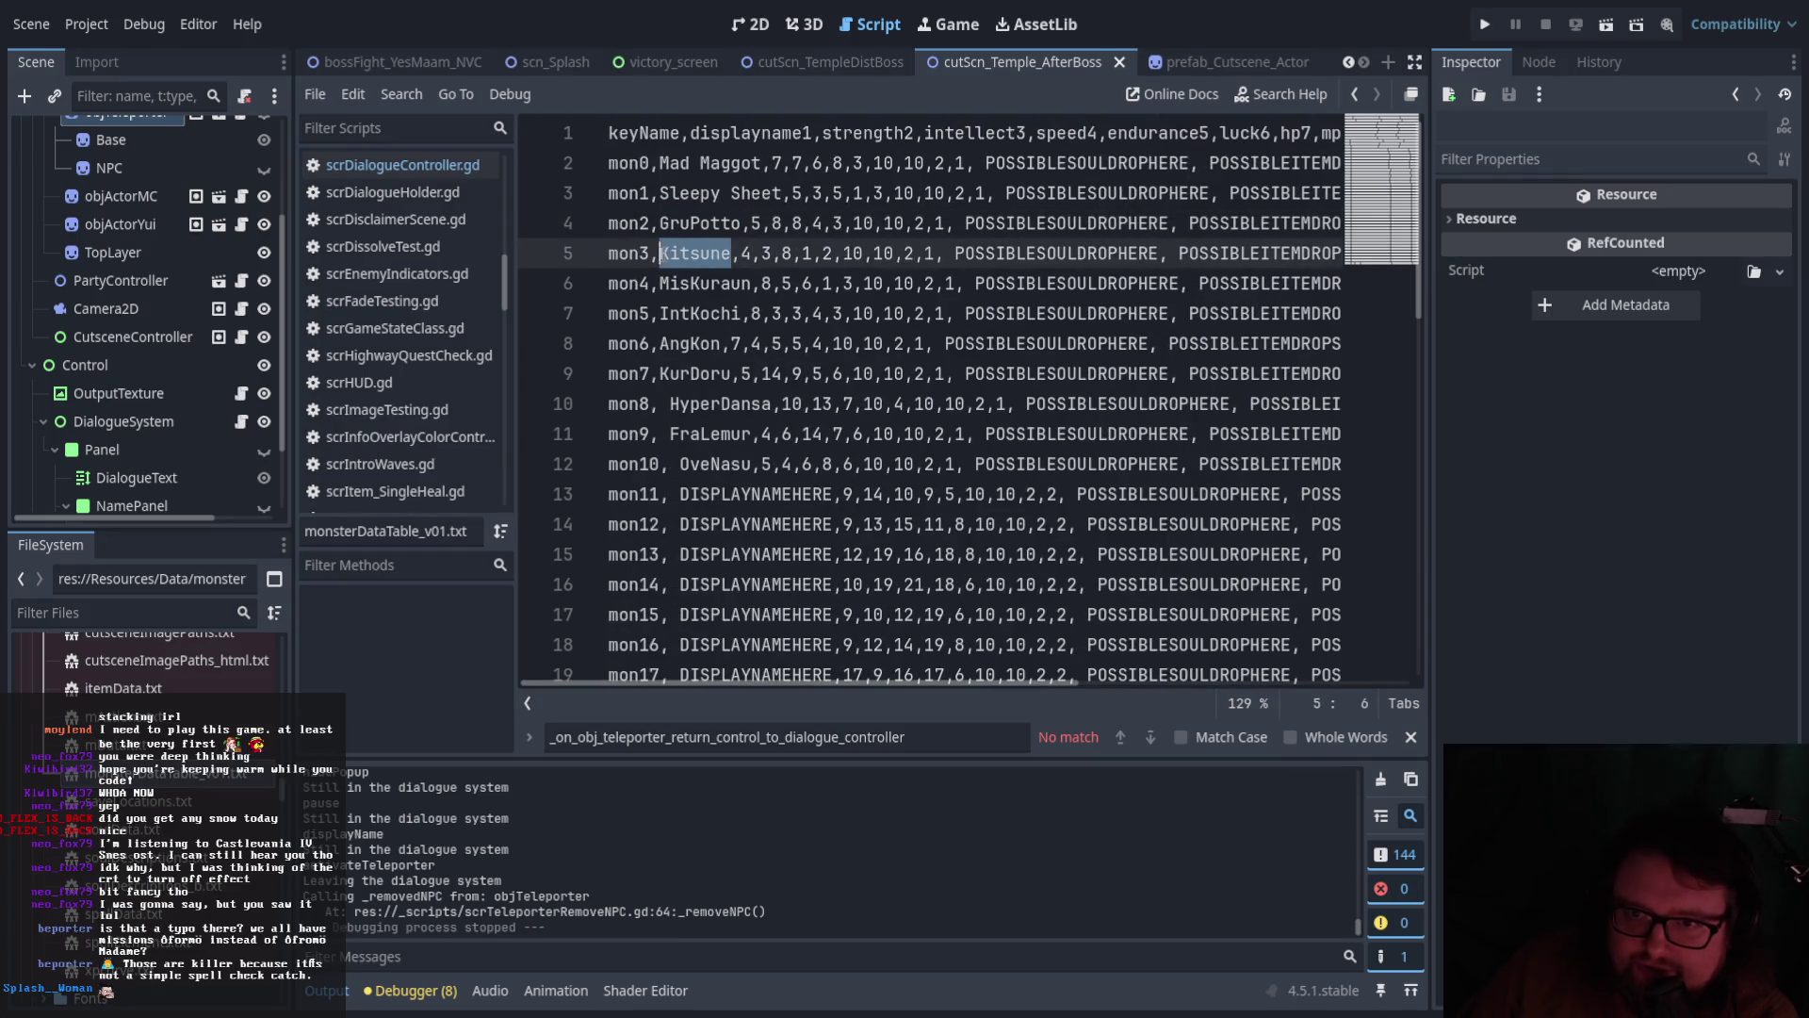
pyautogui.moveTo(751, 284); pyautogui.dragTo(659, 283)
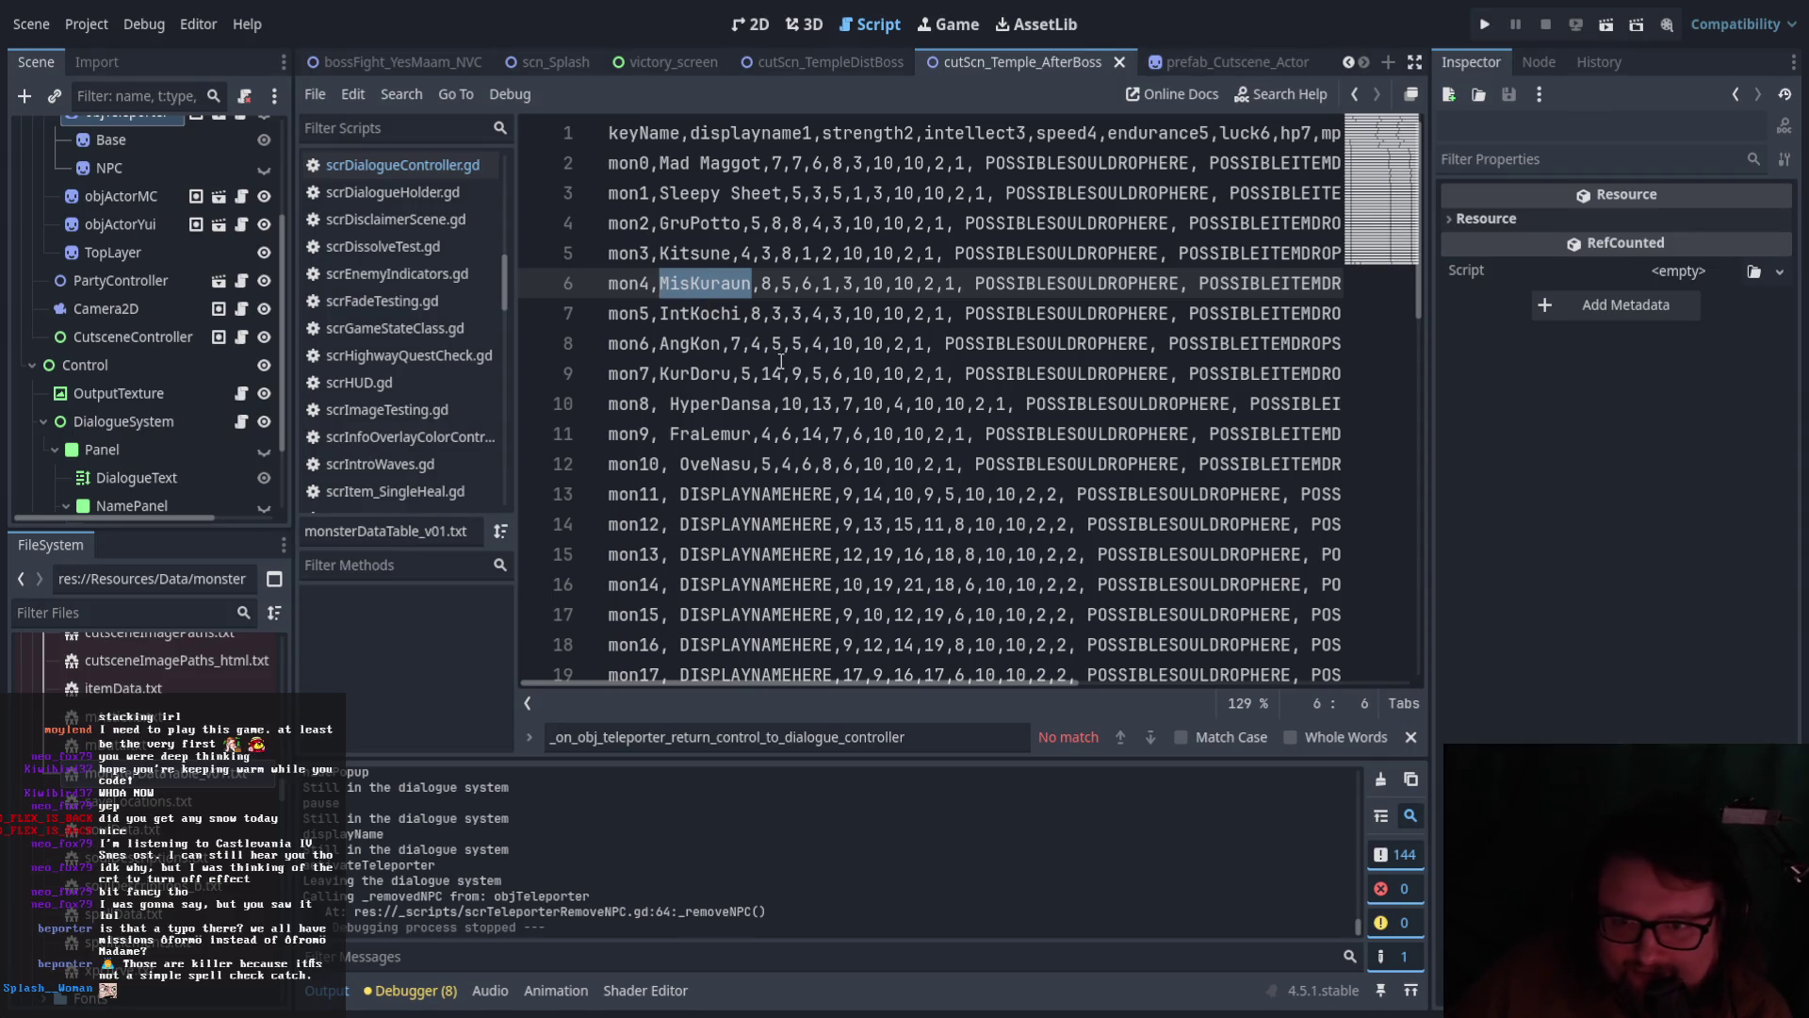
pyautogui.click(713, 341)
pyautogui.click(689, 374)
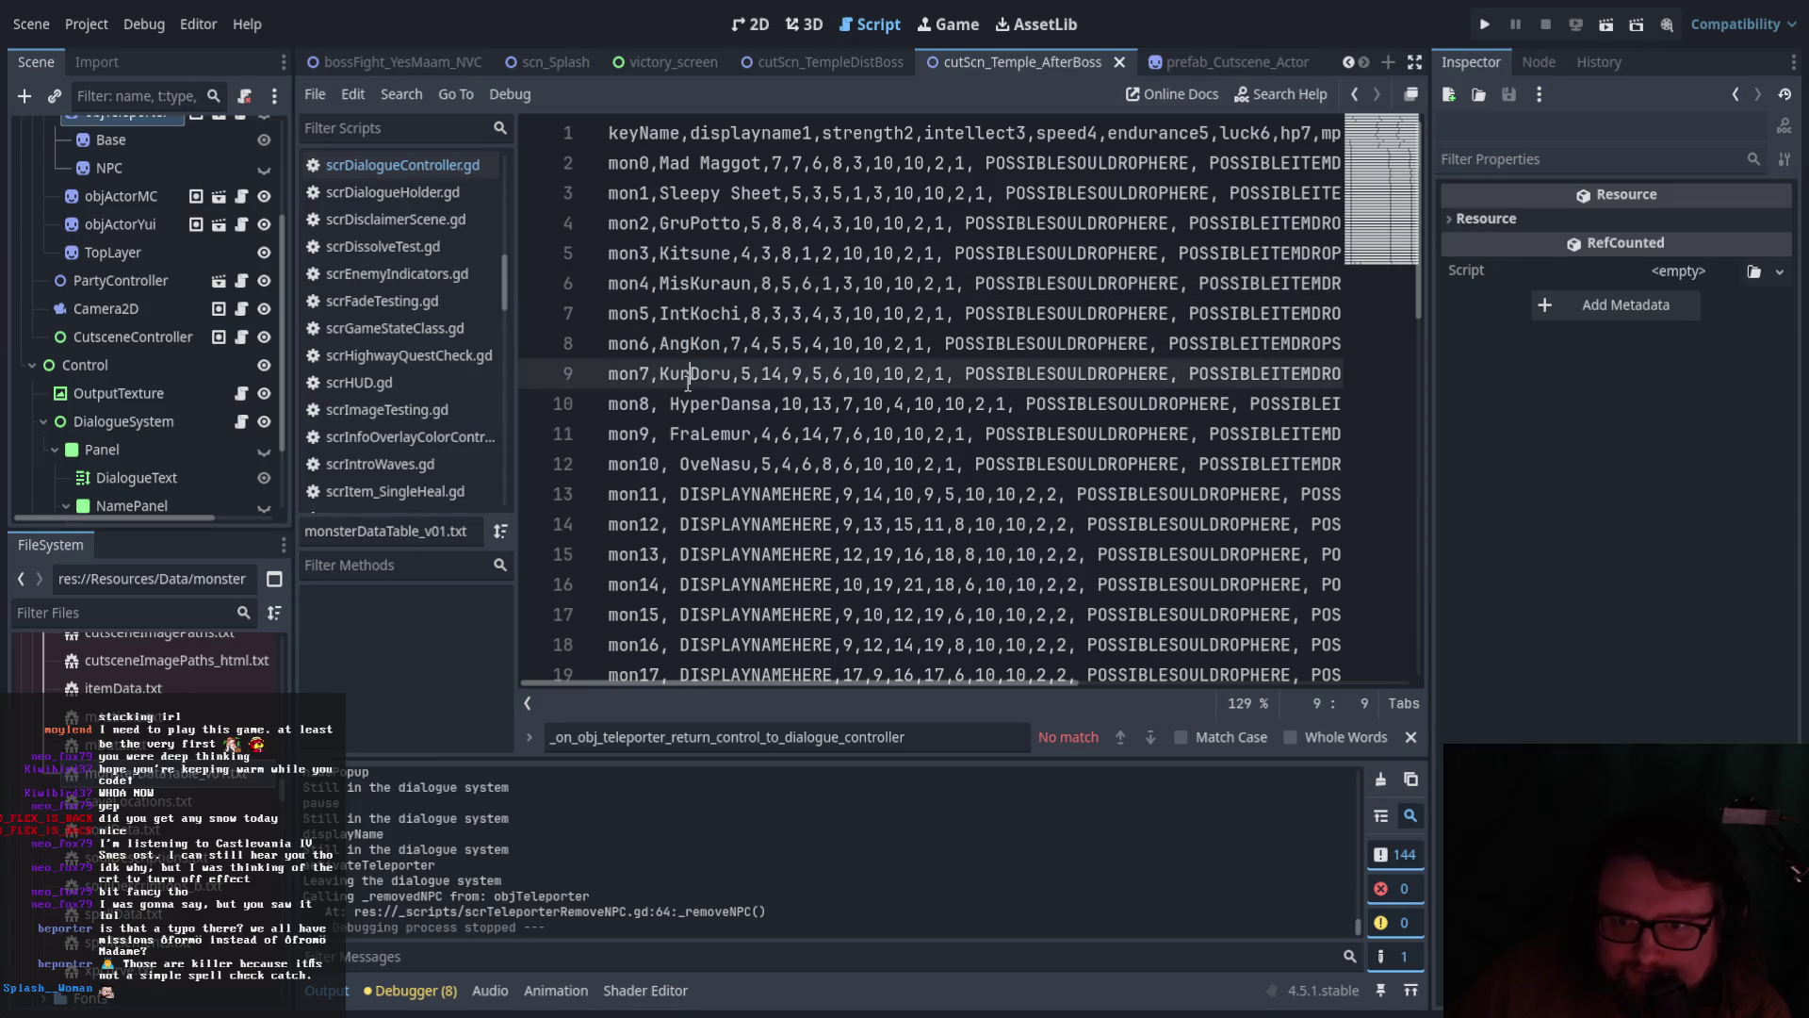
pyautogui.doubleClick(696, 407)
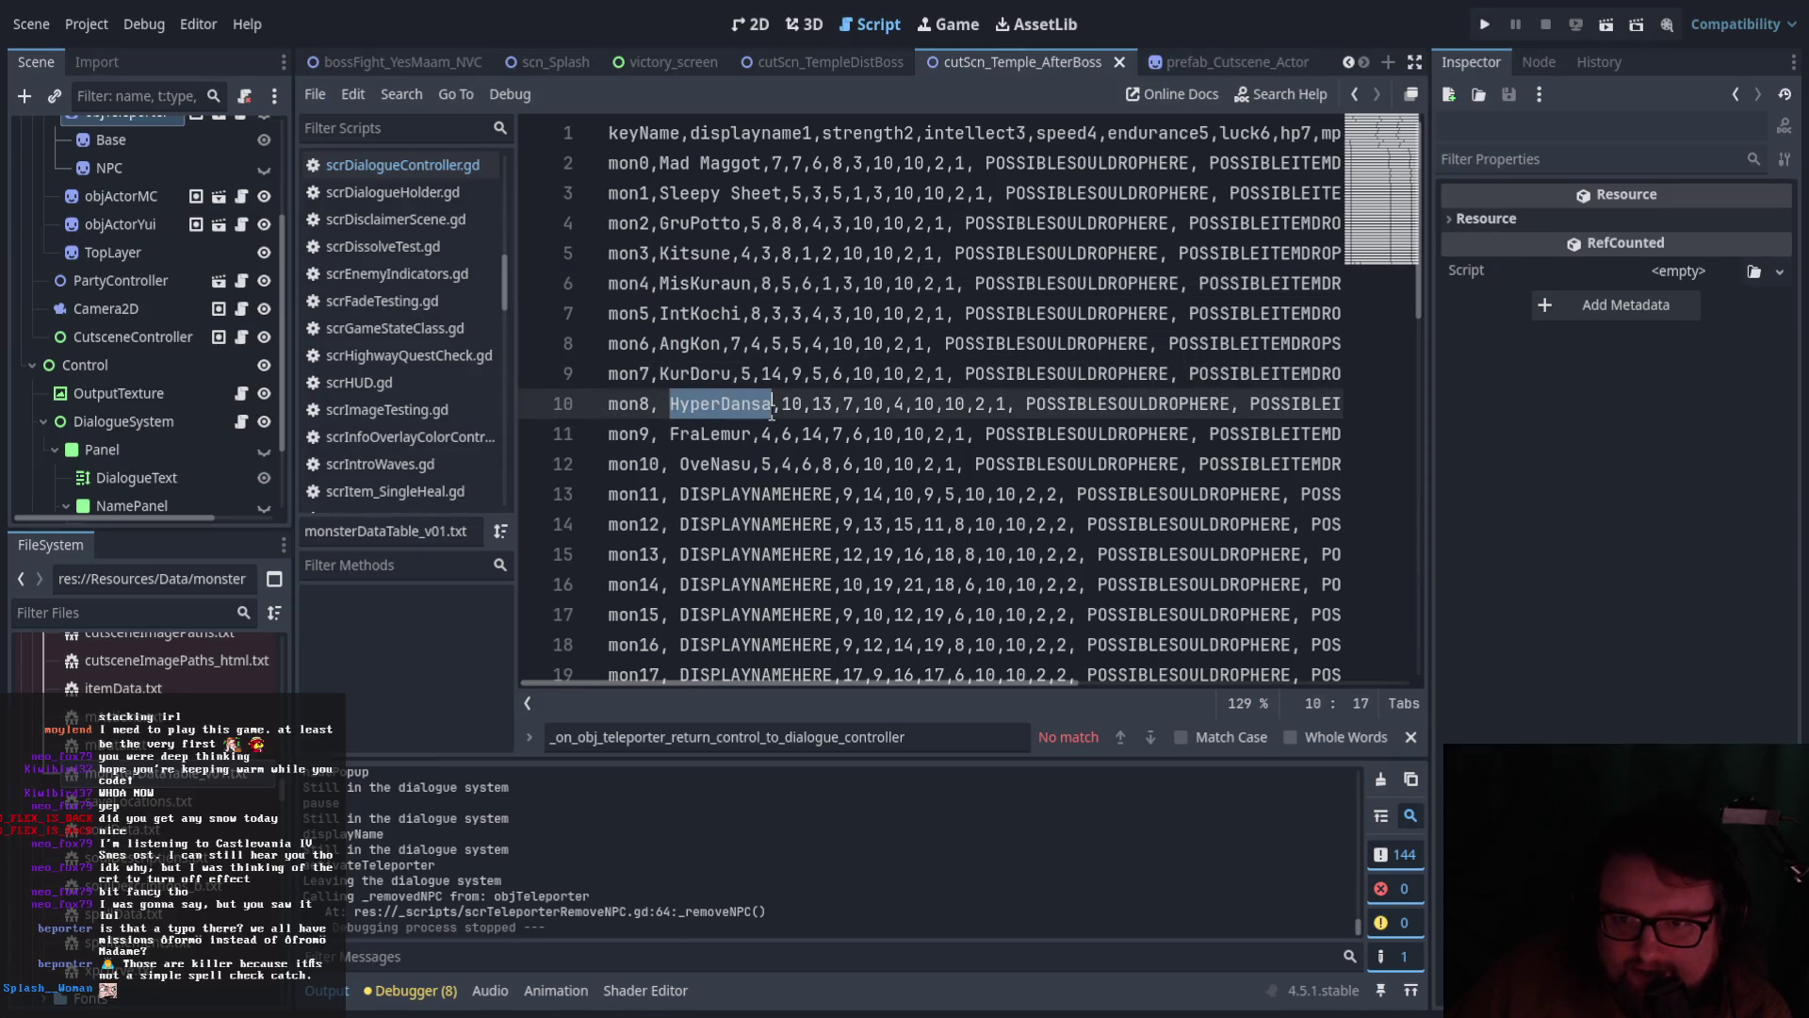
pyautogui.click(661, 435)
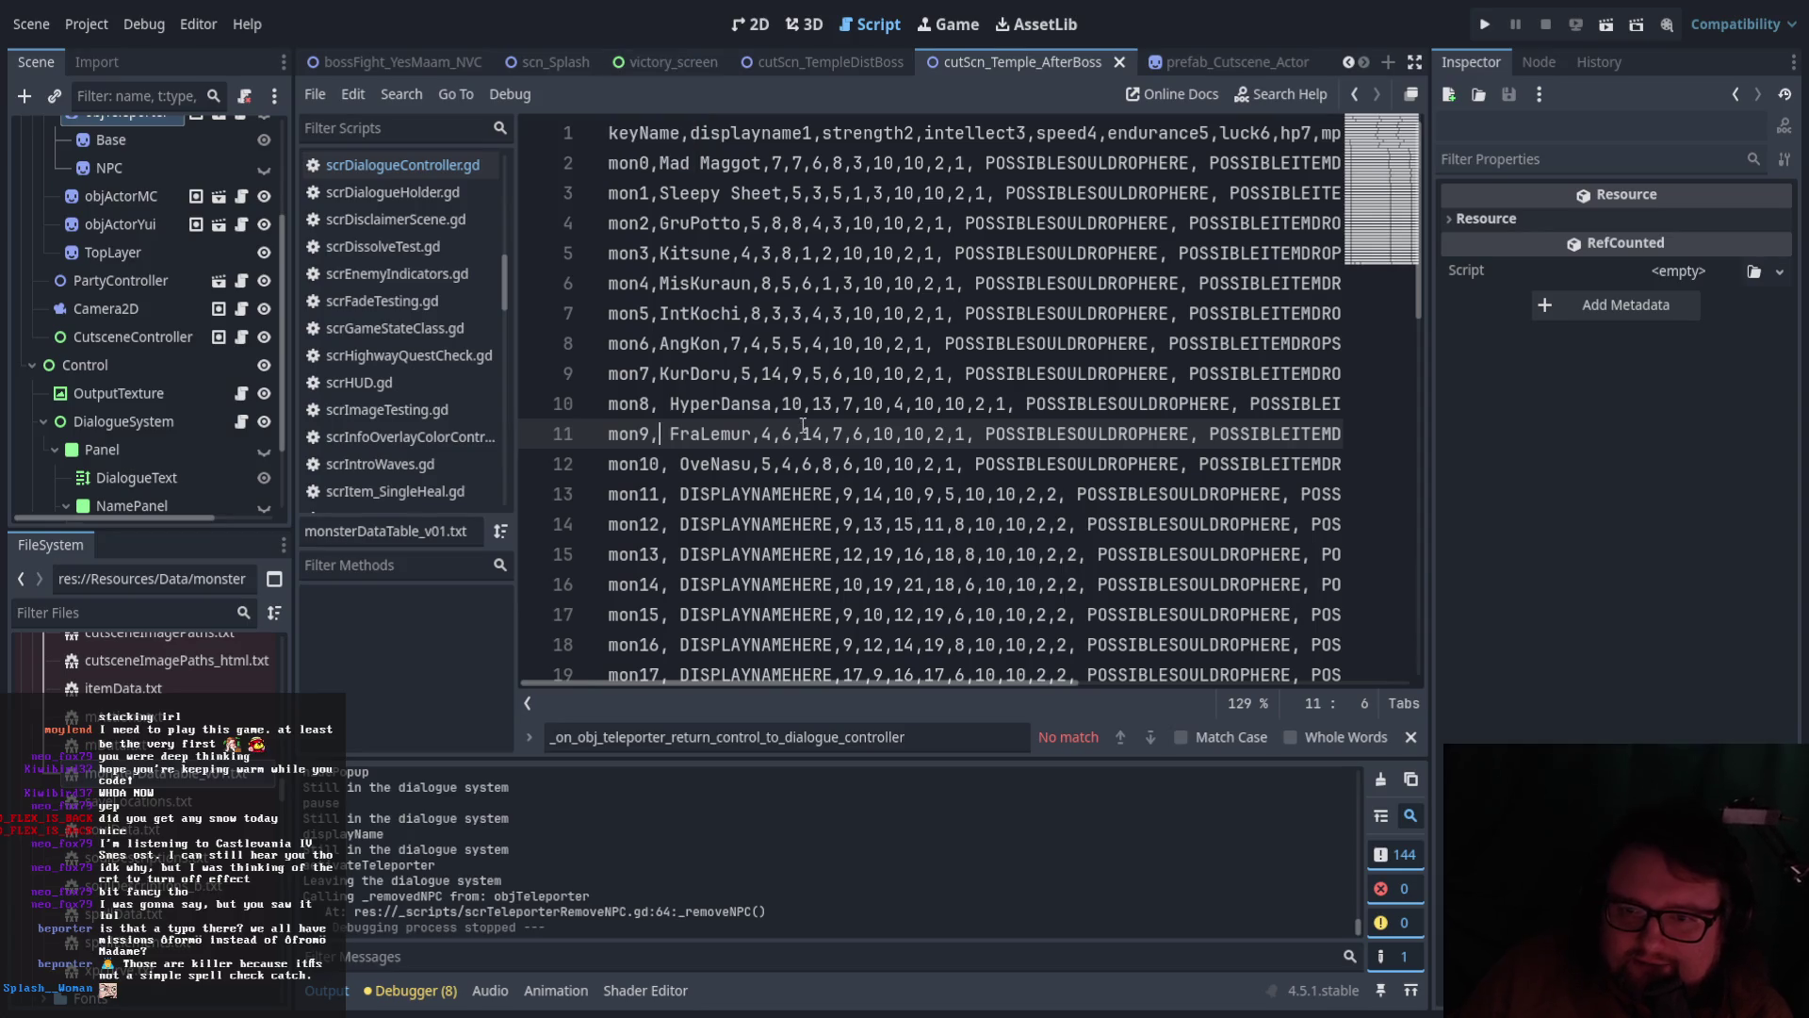
pyautogui.moveTo(660, 284); pyautogui.dragTo(683, 316)
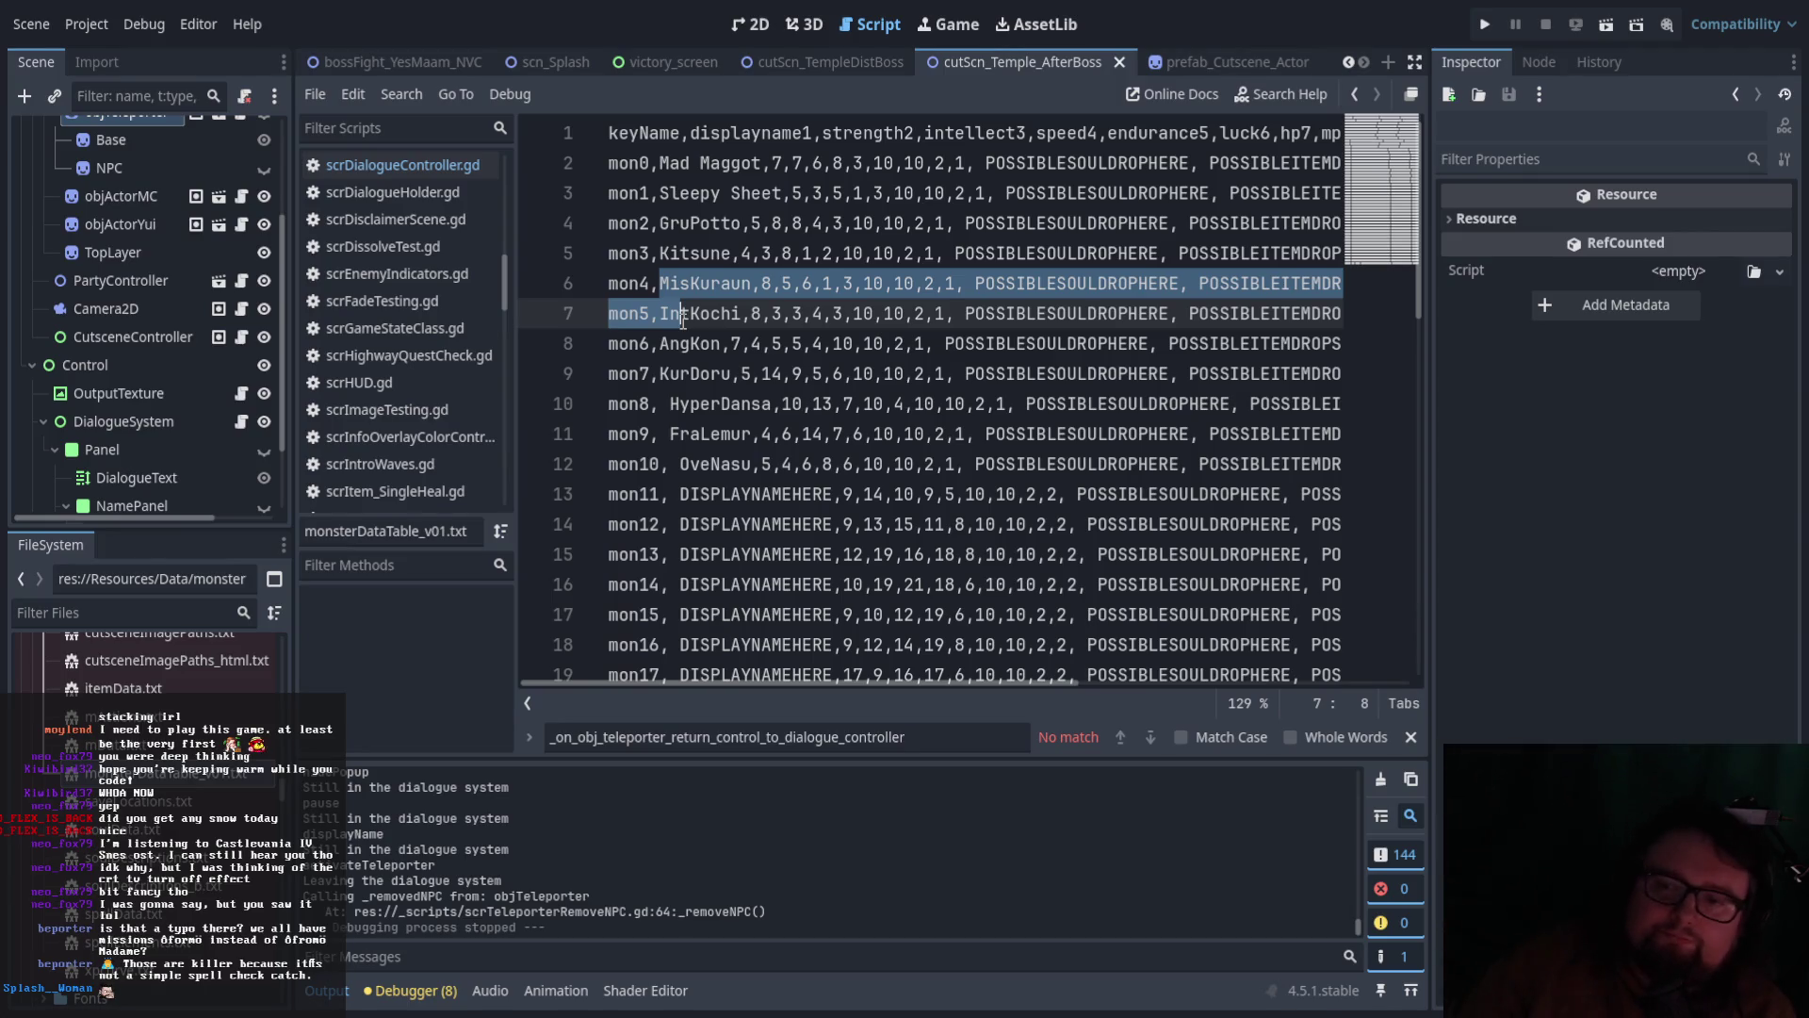
# Select the stats 50,53,53,35,20 on line 51 of the monster table
pyautogui.scroll(-10, 892, 397)
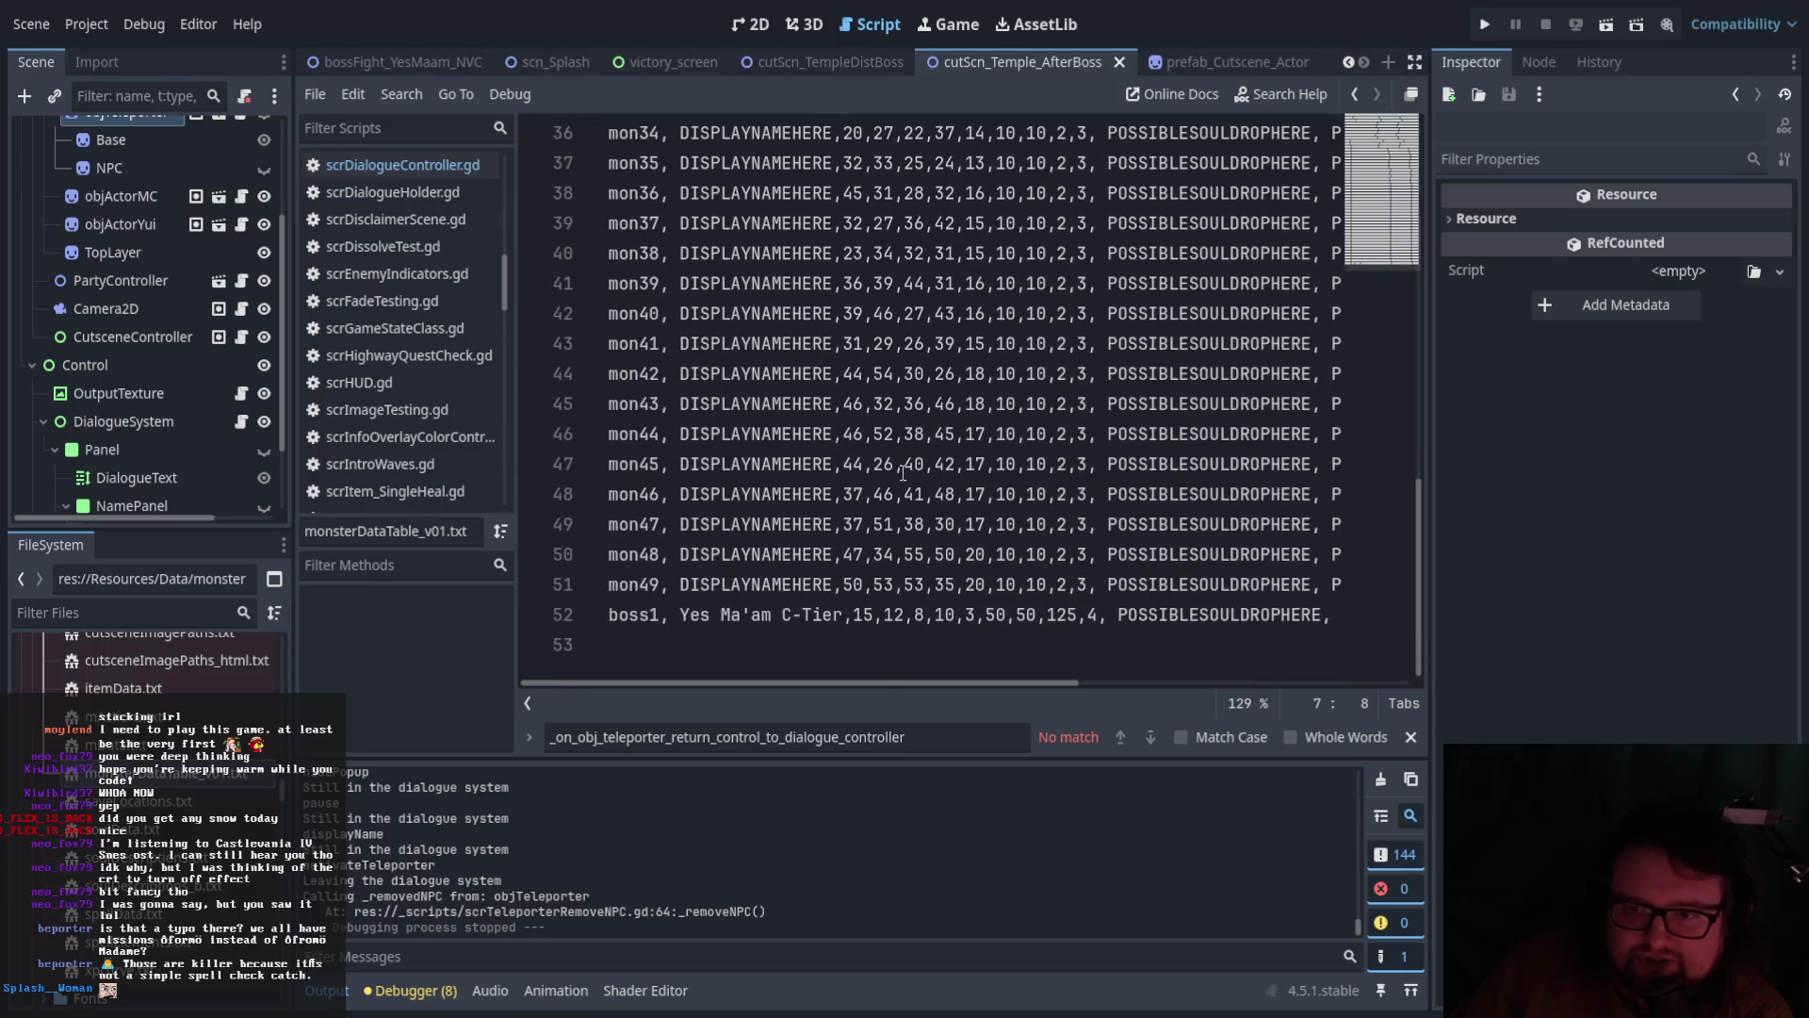
pyautogui.scroll(10, 893, 397)
pyautogui.scroll(-9, 836, 540)
pyautogui.scroll(-1, 892, 575)
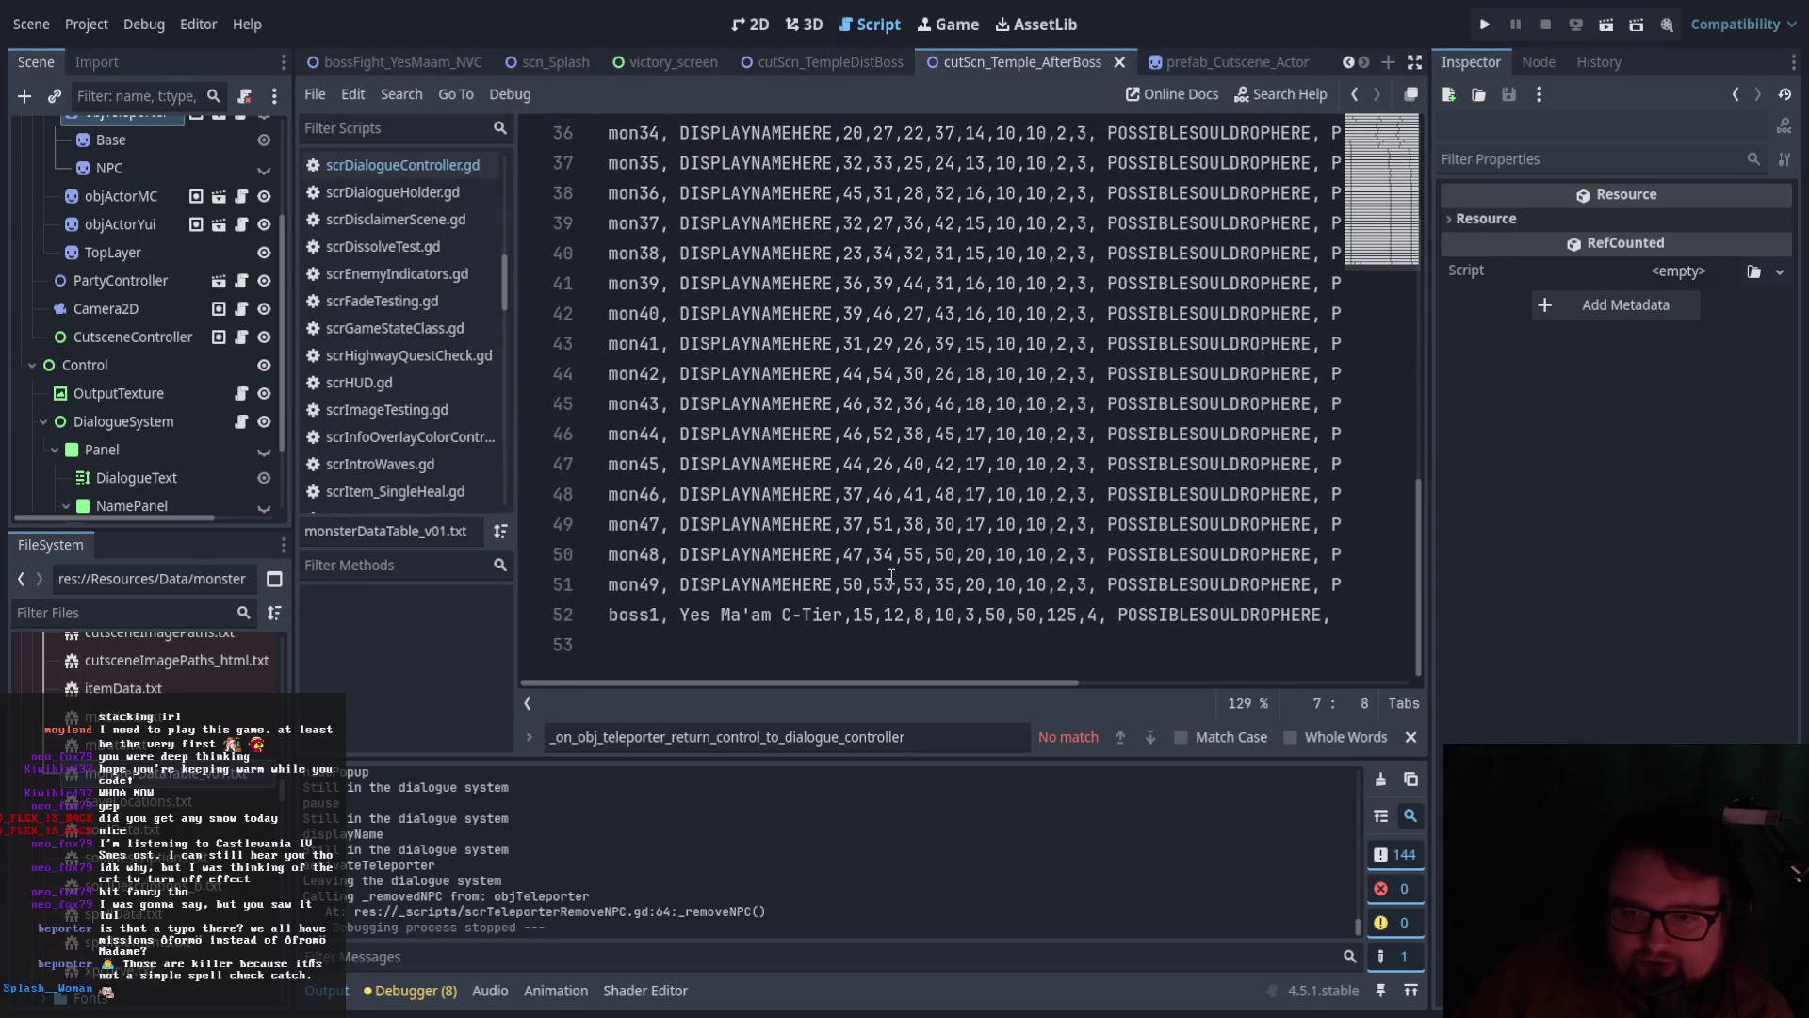
pyautogui.moveTo(861, 684); pyautogui.dragTo(880, 675)
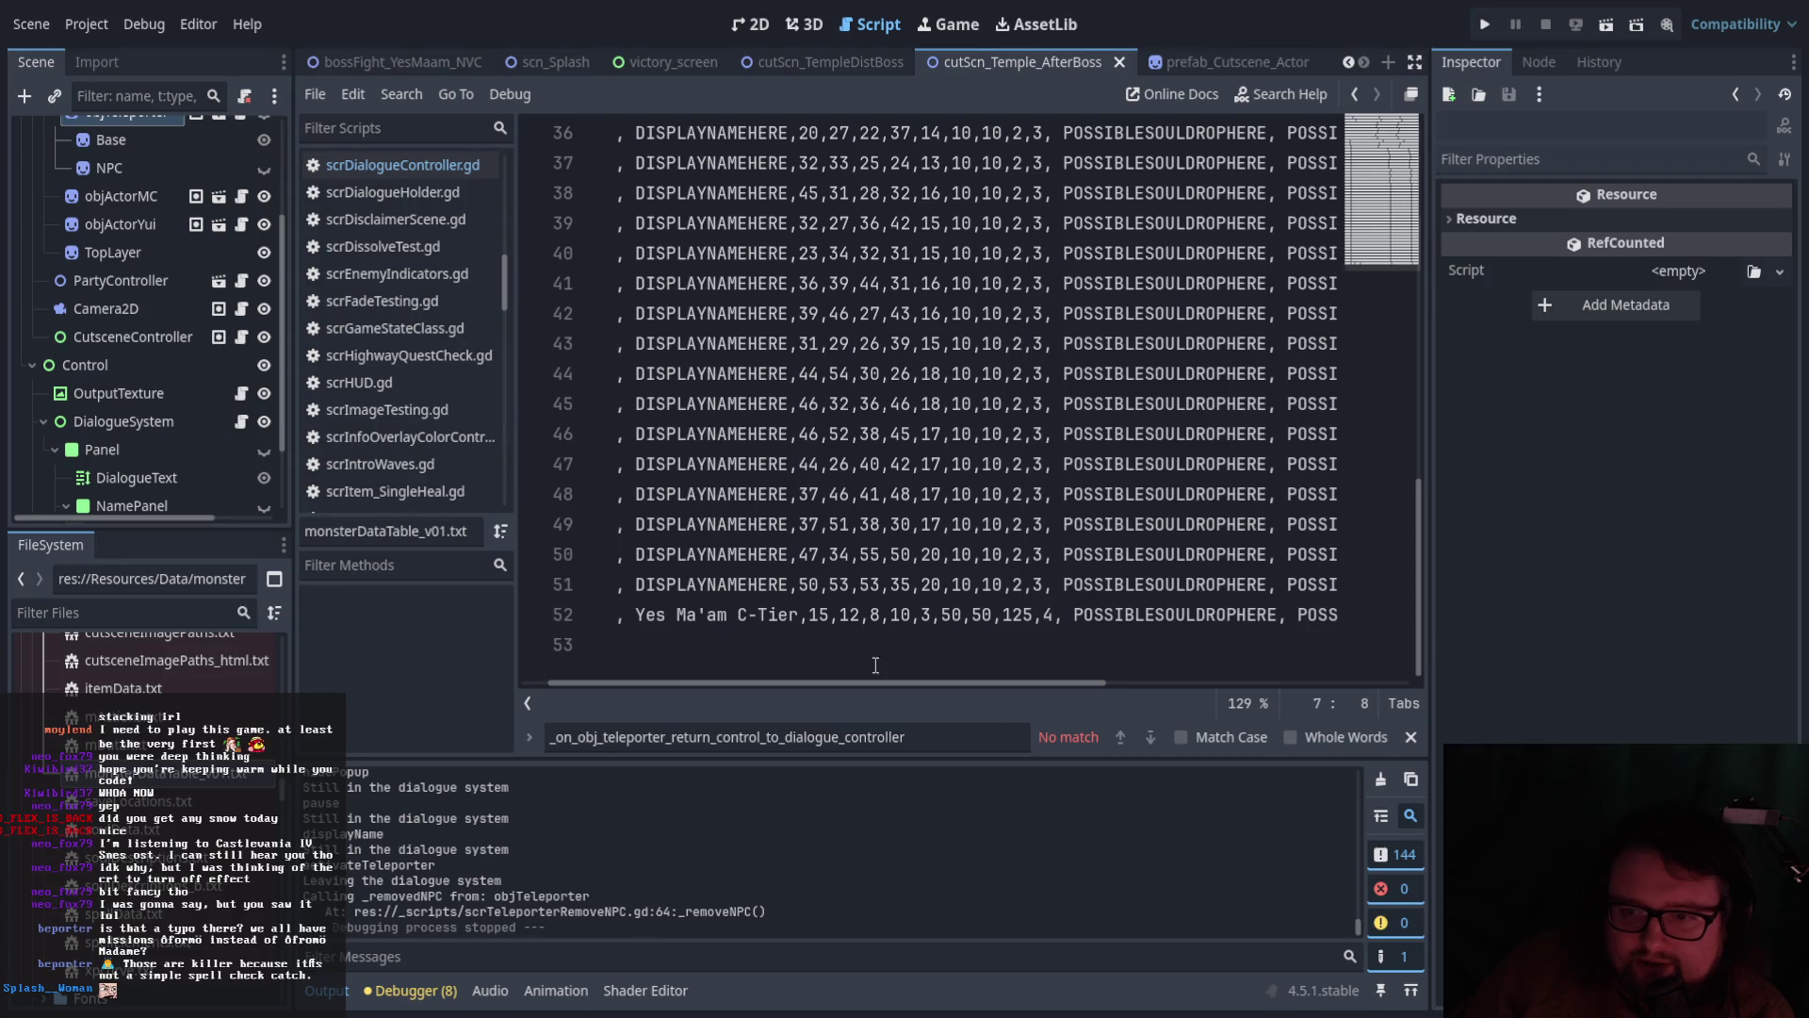
pyautogui.moveTo(801, 591); pyautogui.dragTo(1013, 591)
pyautogui.click(922, 591)
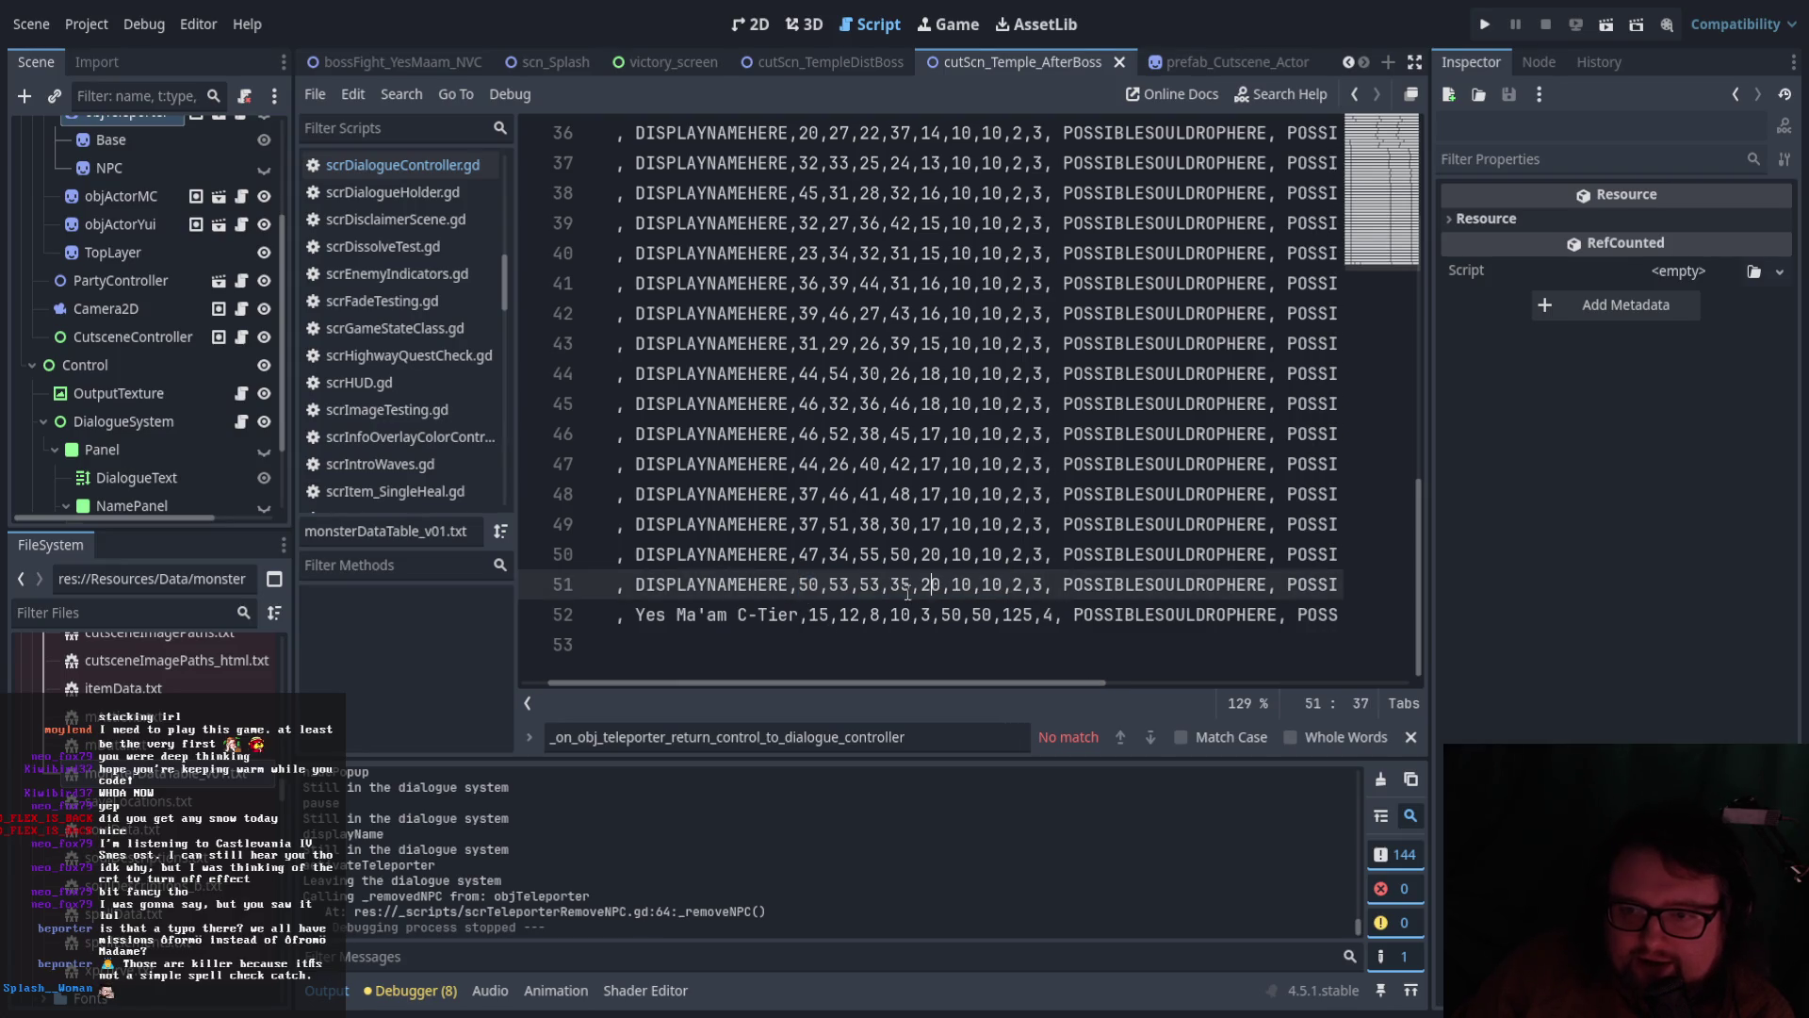
pyautogui.moveTo(798, 585); pyautogui.dragTo(952, 586)
# Clear the selection on the IntKochi line and open soulDescriptions_b.txt
pyautogui.moveTo(961, 681)
pyautogui.mouseDown()
pyautogui.moveTo(1201, 690)
pyautogui.moveTo(933, 684)
pyautogui.mouseUp()
pyautogui.scroll(2, 1028, 563)
pyautogui.scroll(10, 1028, 563)
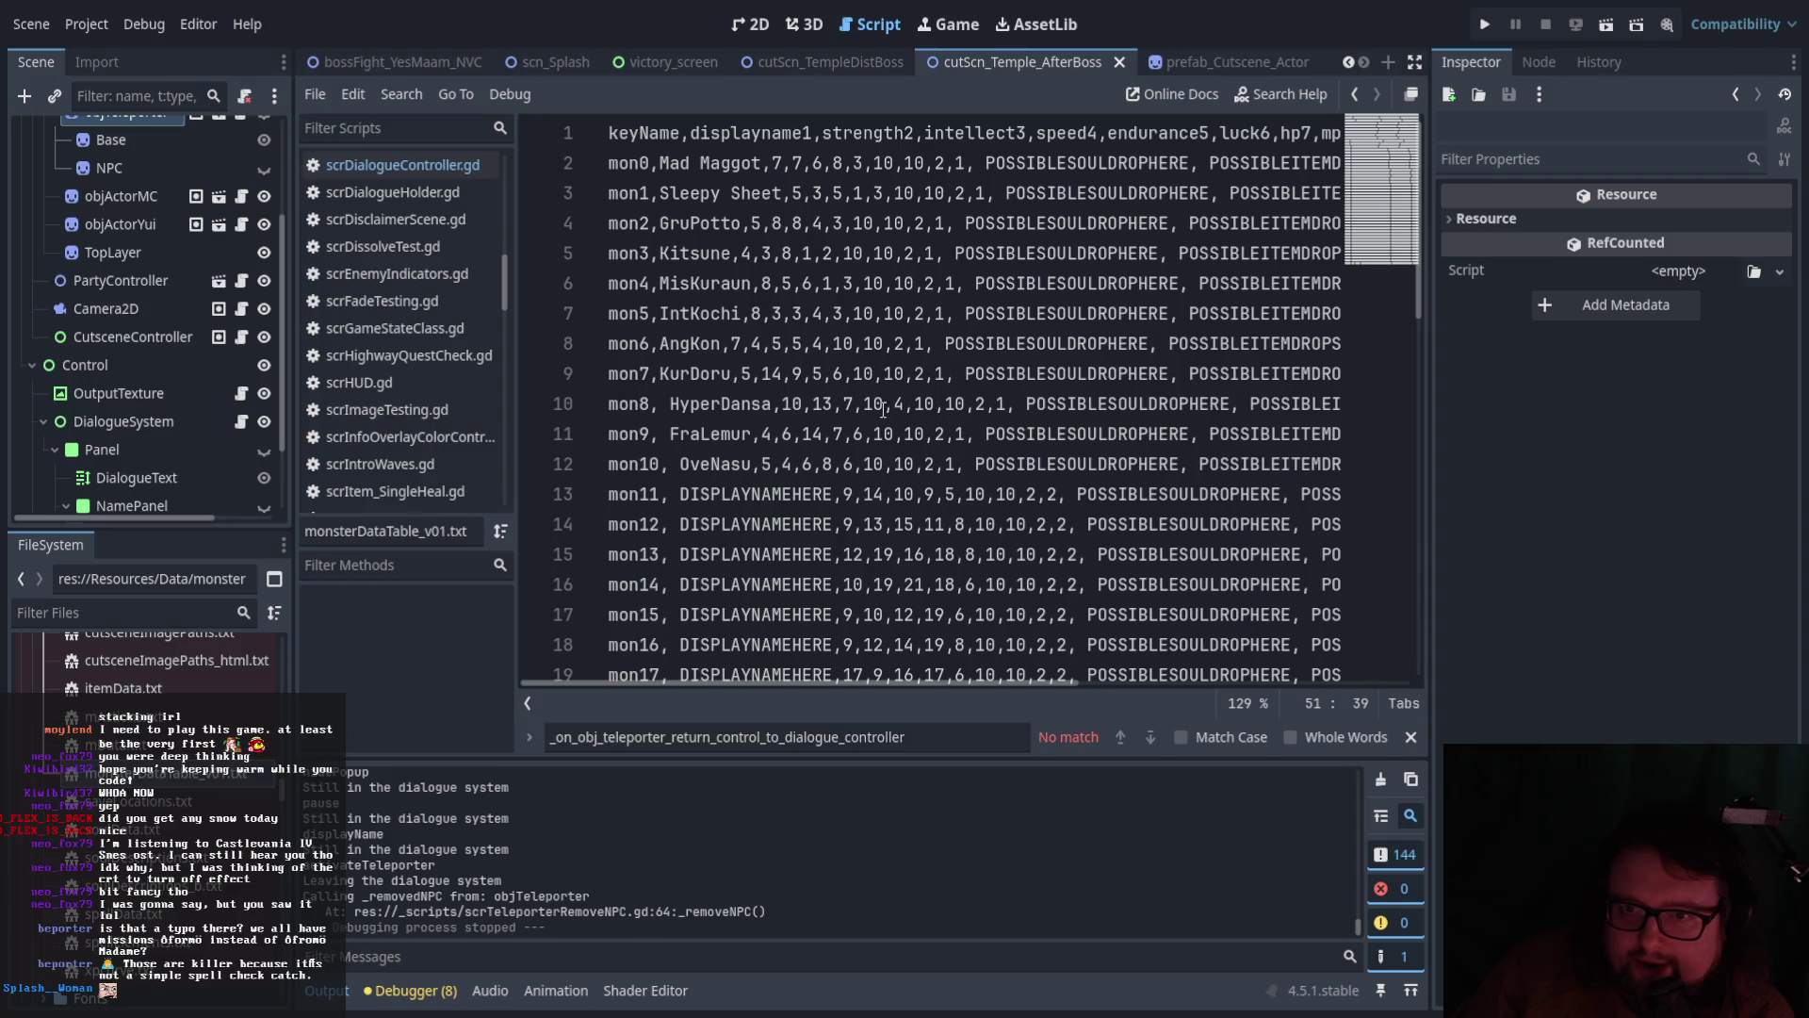
pyautogui.moveTo(906, 680)
pyautogui.mouseDown()
pyautogui.moveTo(1043, 681)
pyautogui.moveTo(906, 682)
pyautogui.mouseUp()
pyautogui.moveTo(662, 312); pyautogui.dragTo(1134, 321)
pyautogui.click(1153, 317)
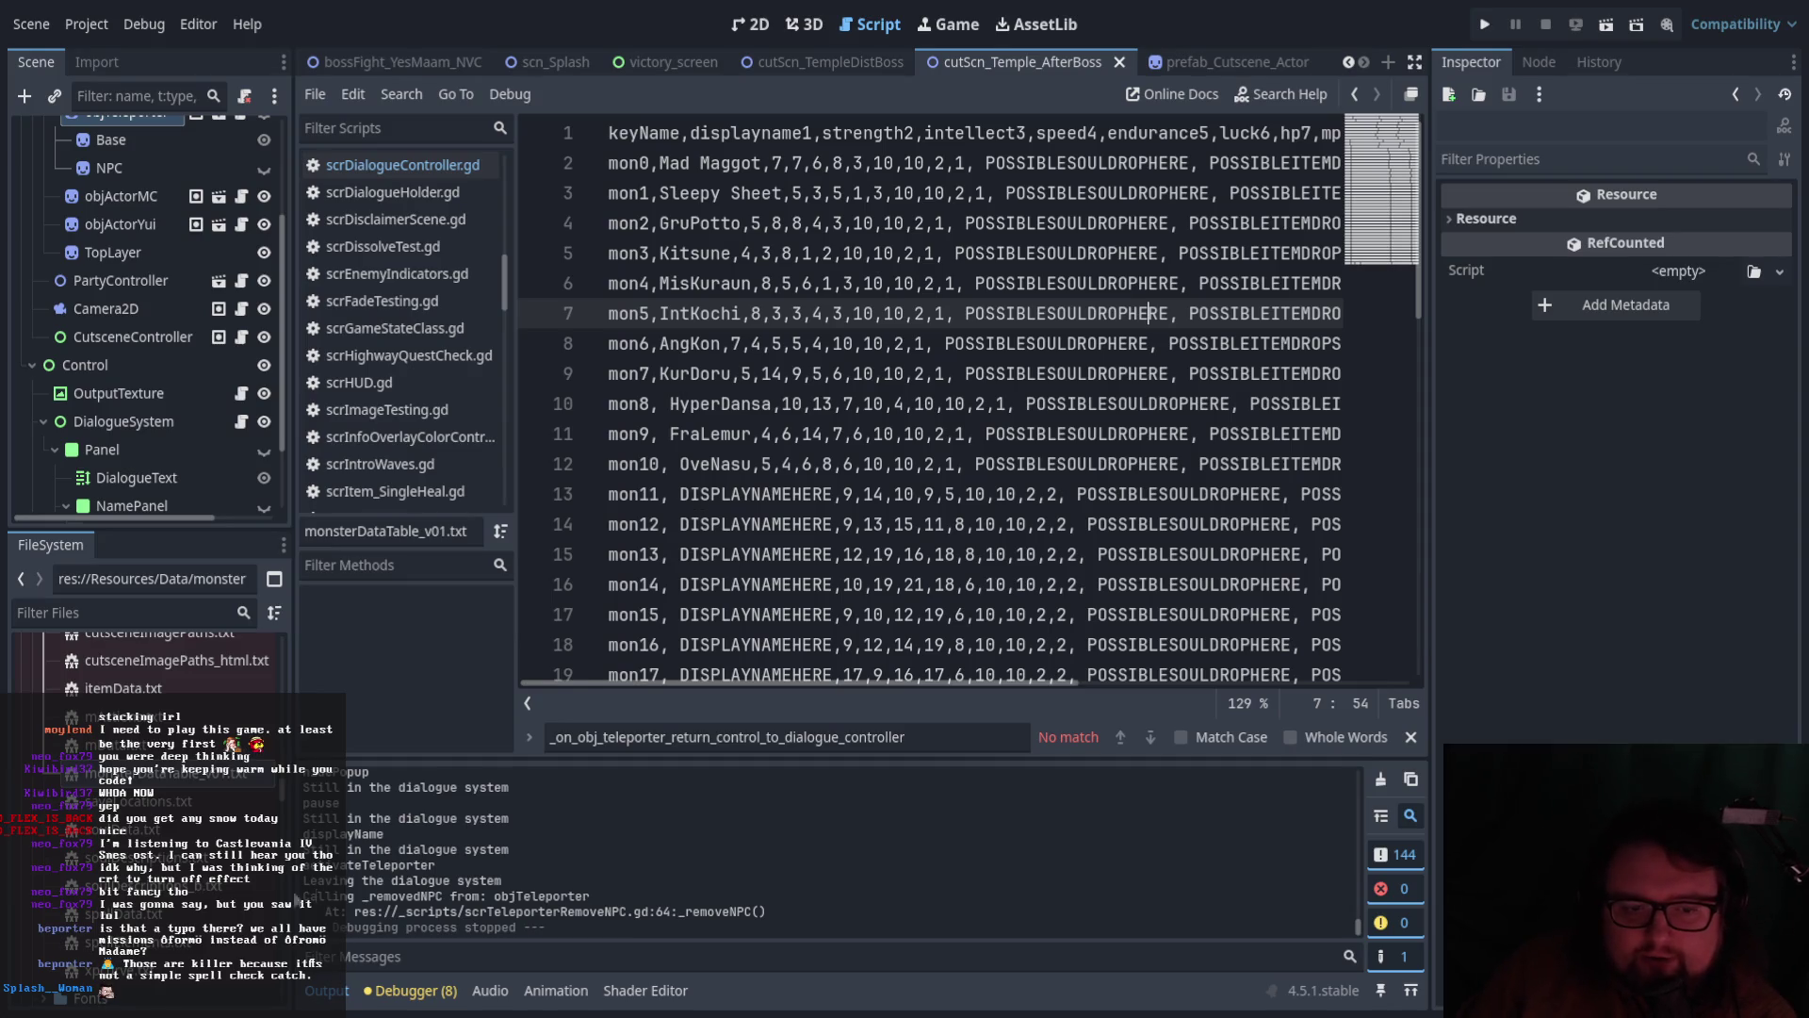
pyautogui.scroll(-2, 218, 906)
pyautogui.doubleClick(189, 833)
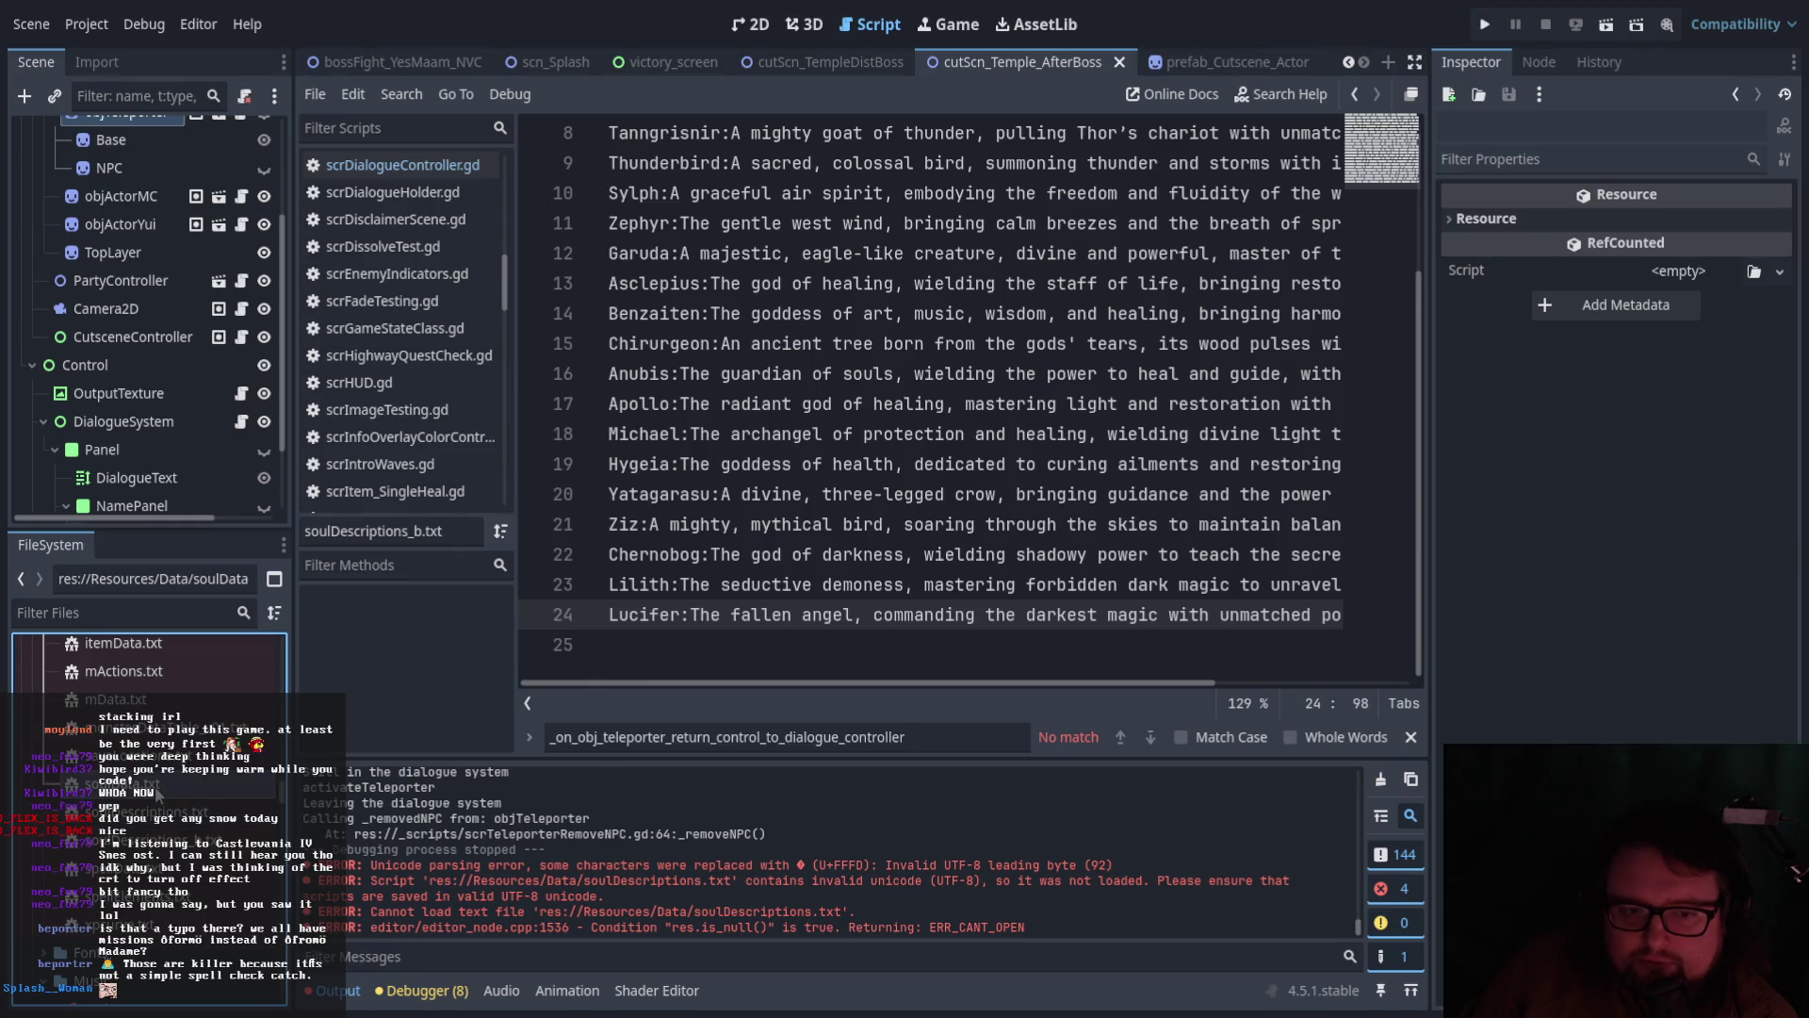
pyautogui.doubleClick(212, 784)
pyautogui.scroll(3, 1029, 475)
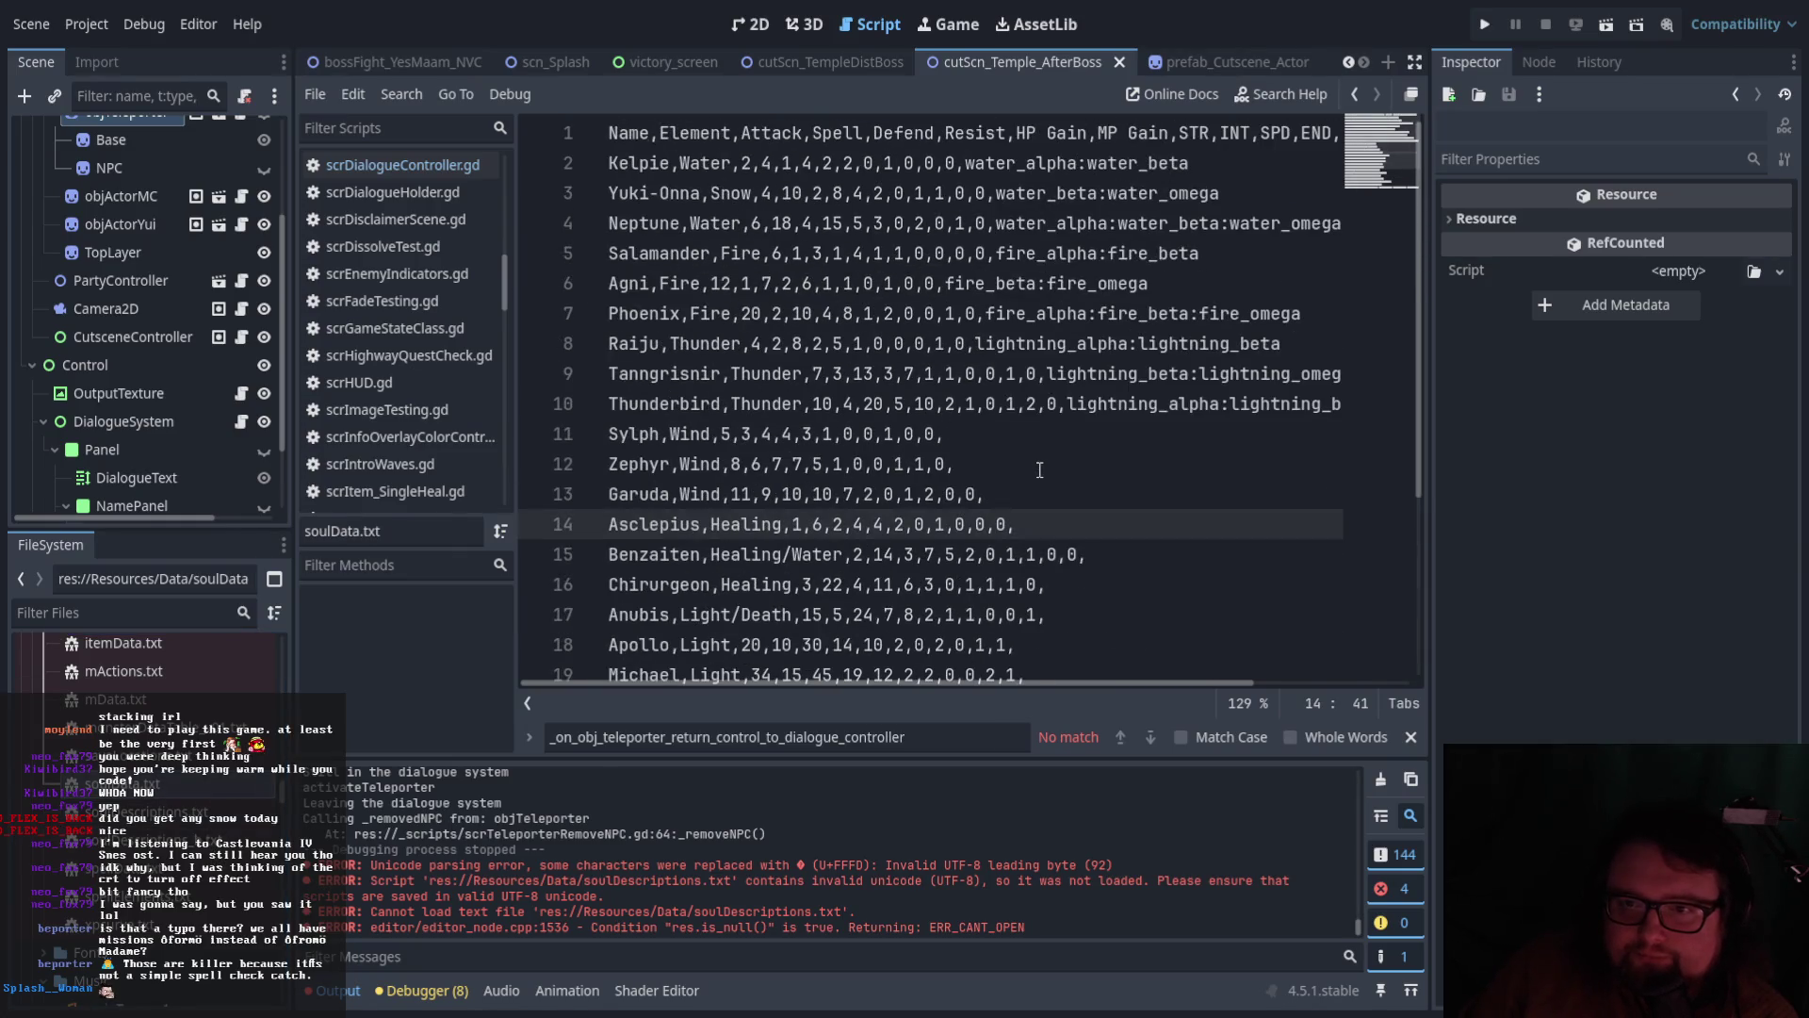
pyautogui.scroll(-2, 1029, 476)
pyautogui.scroll(2, 1028, 476)
pyautogui.scroll(-3, 1029, 475)
pyautogui.scroll(3, 1022, 481)
pyautogui.click(1220, 404)
pyautogui.scroll(-2, 1192, 419)
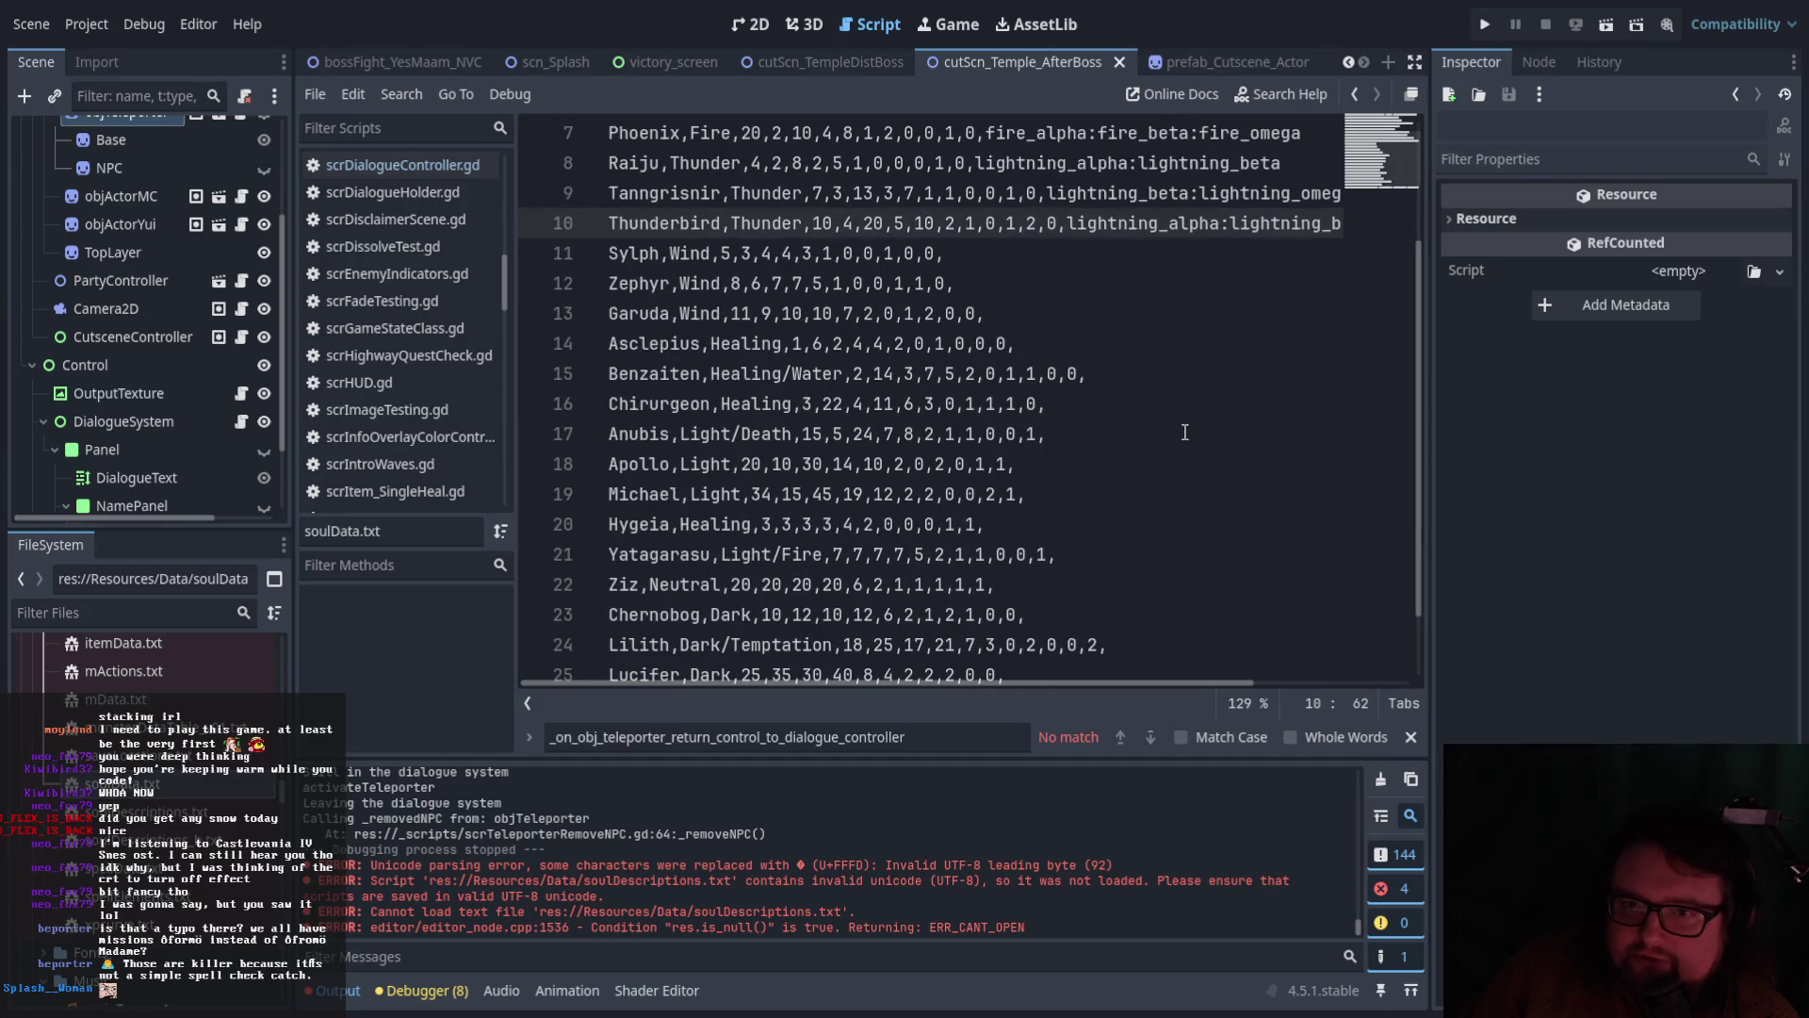
pyautogui.scroll(-1, 1185, 432)
pyautogui.doubleClick(636, 163)
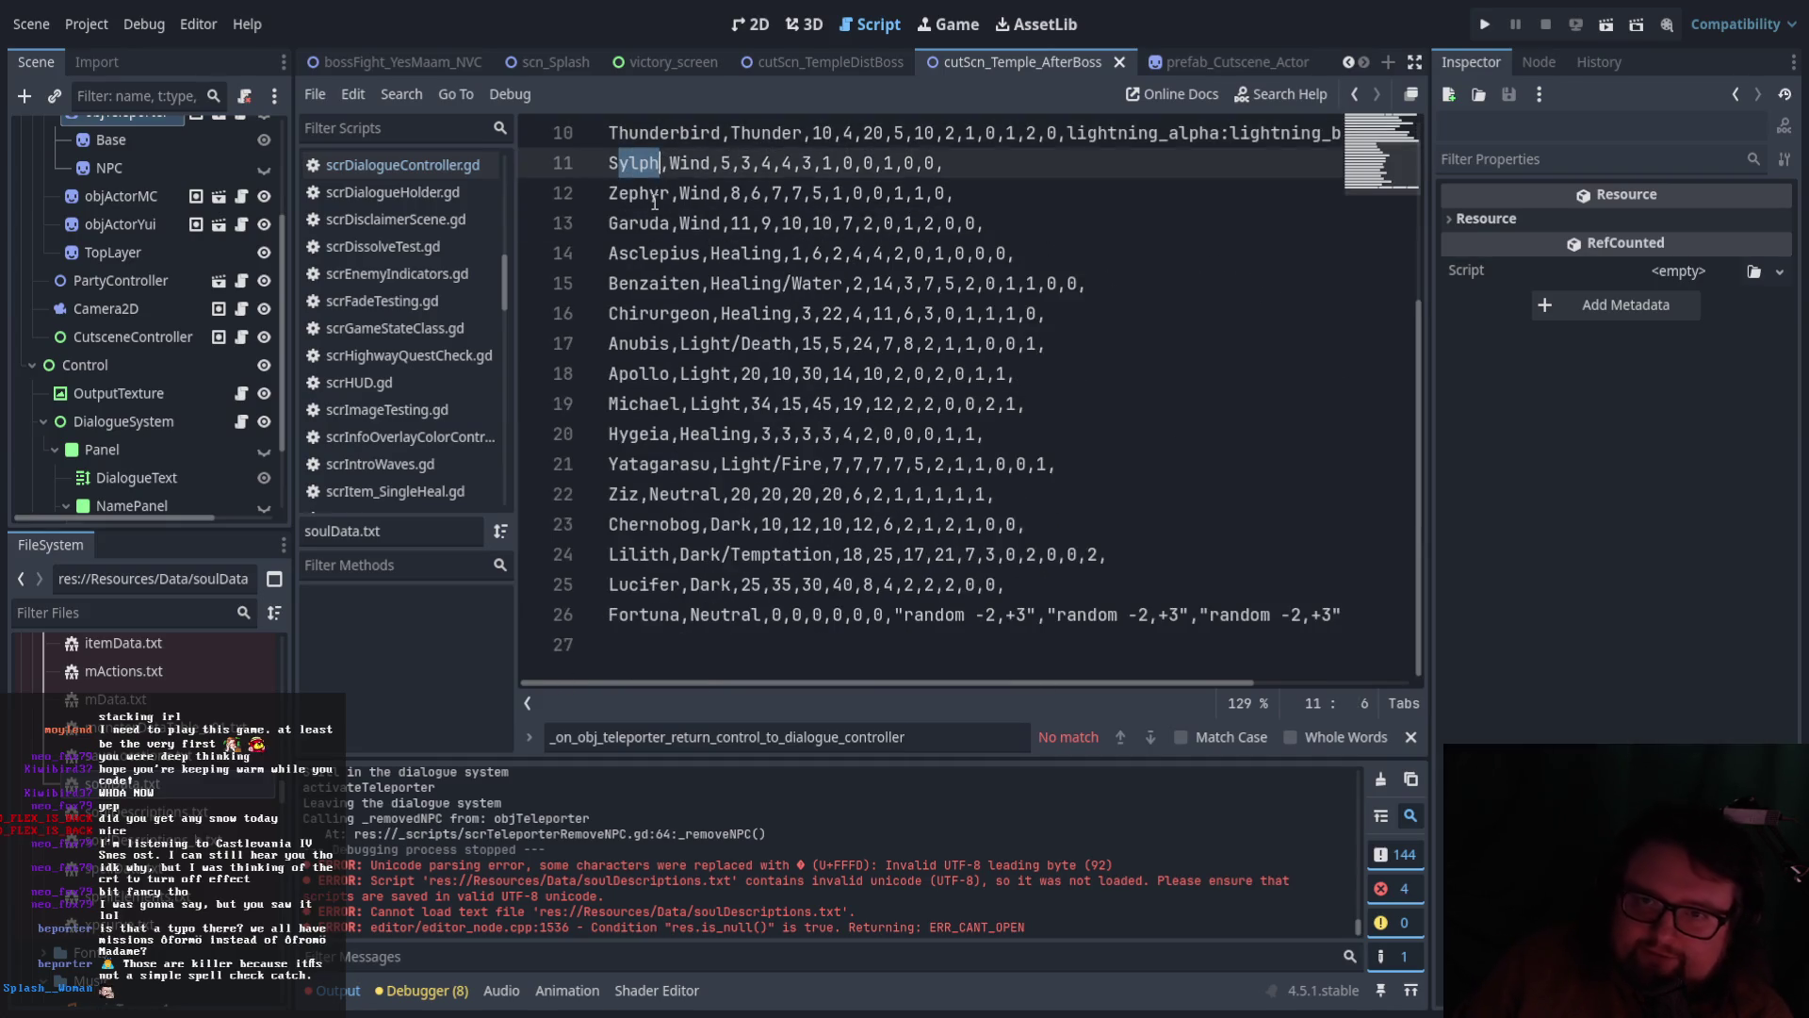
pyautogui.press('Down')
pyautogui.press('Down')
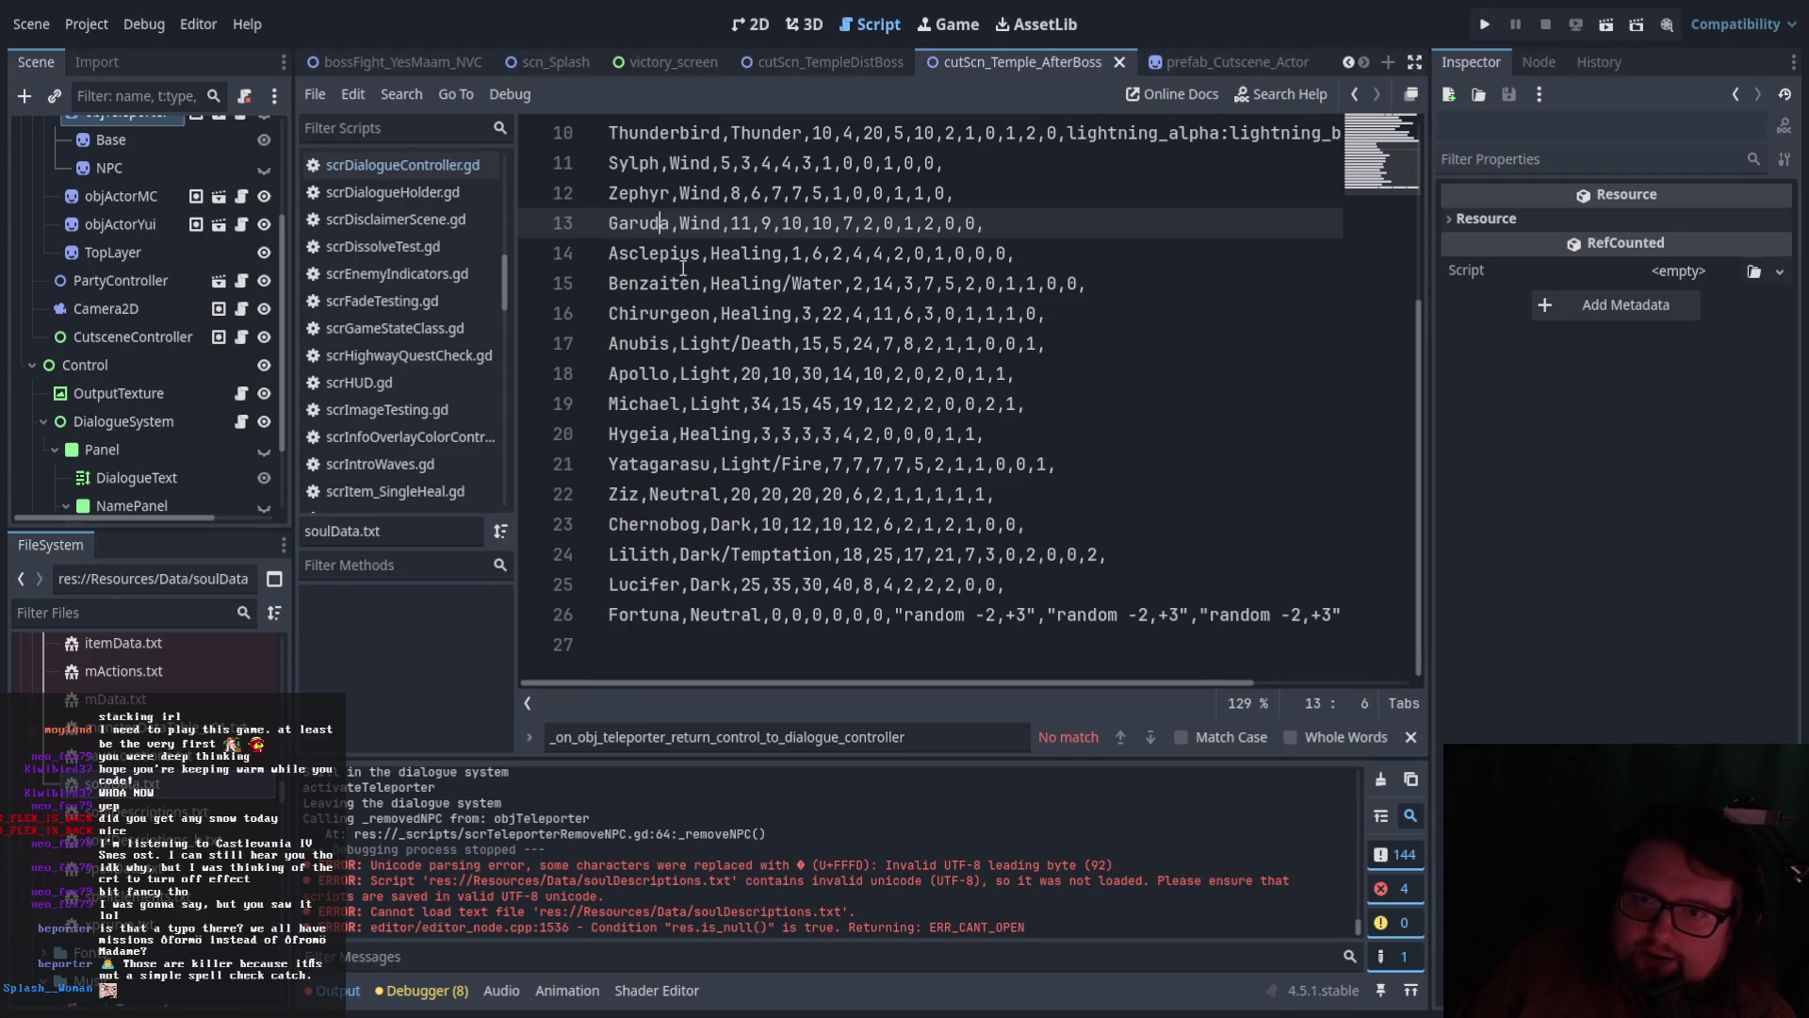
pyautogui.click(684, 267)
pyautogui.click(685, 297)
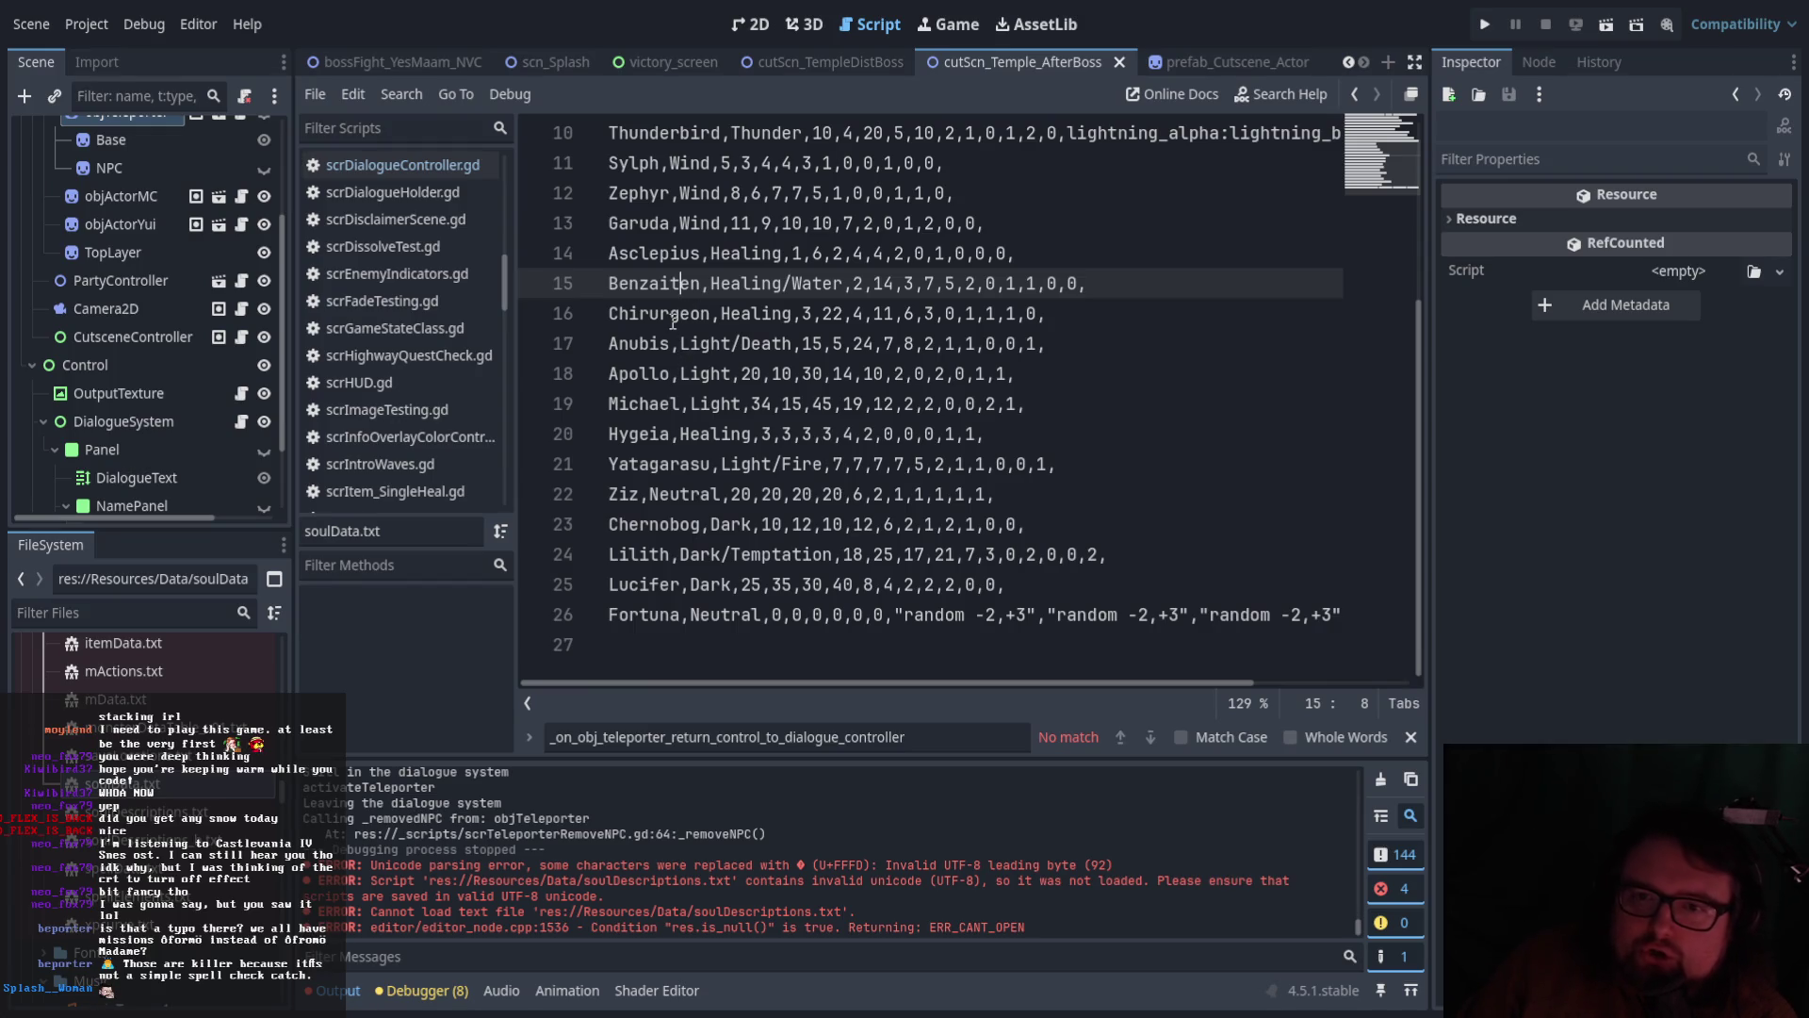
pyautogui.click(682, 412)
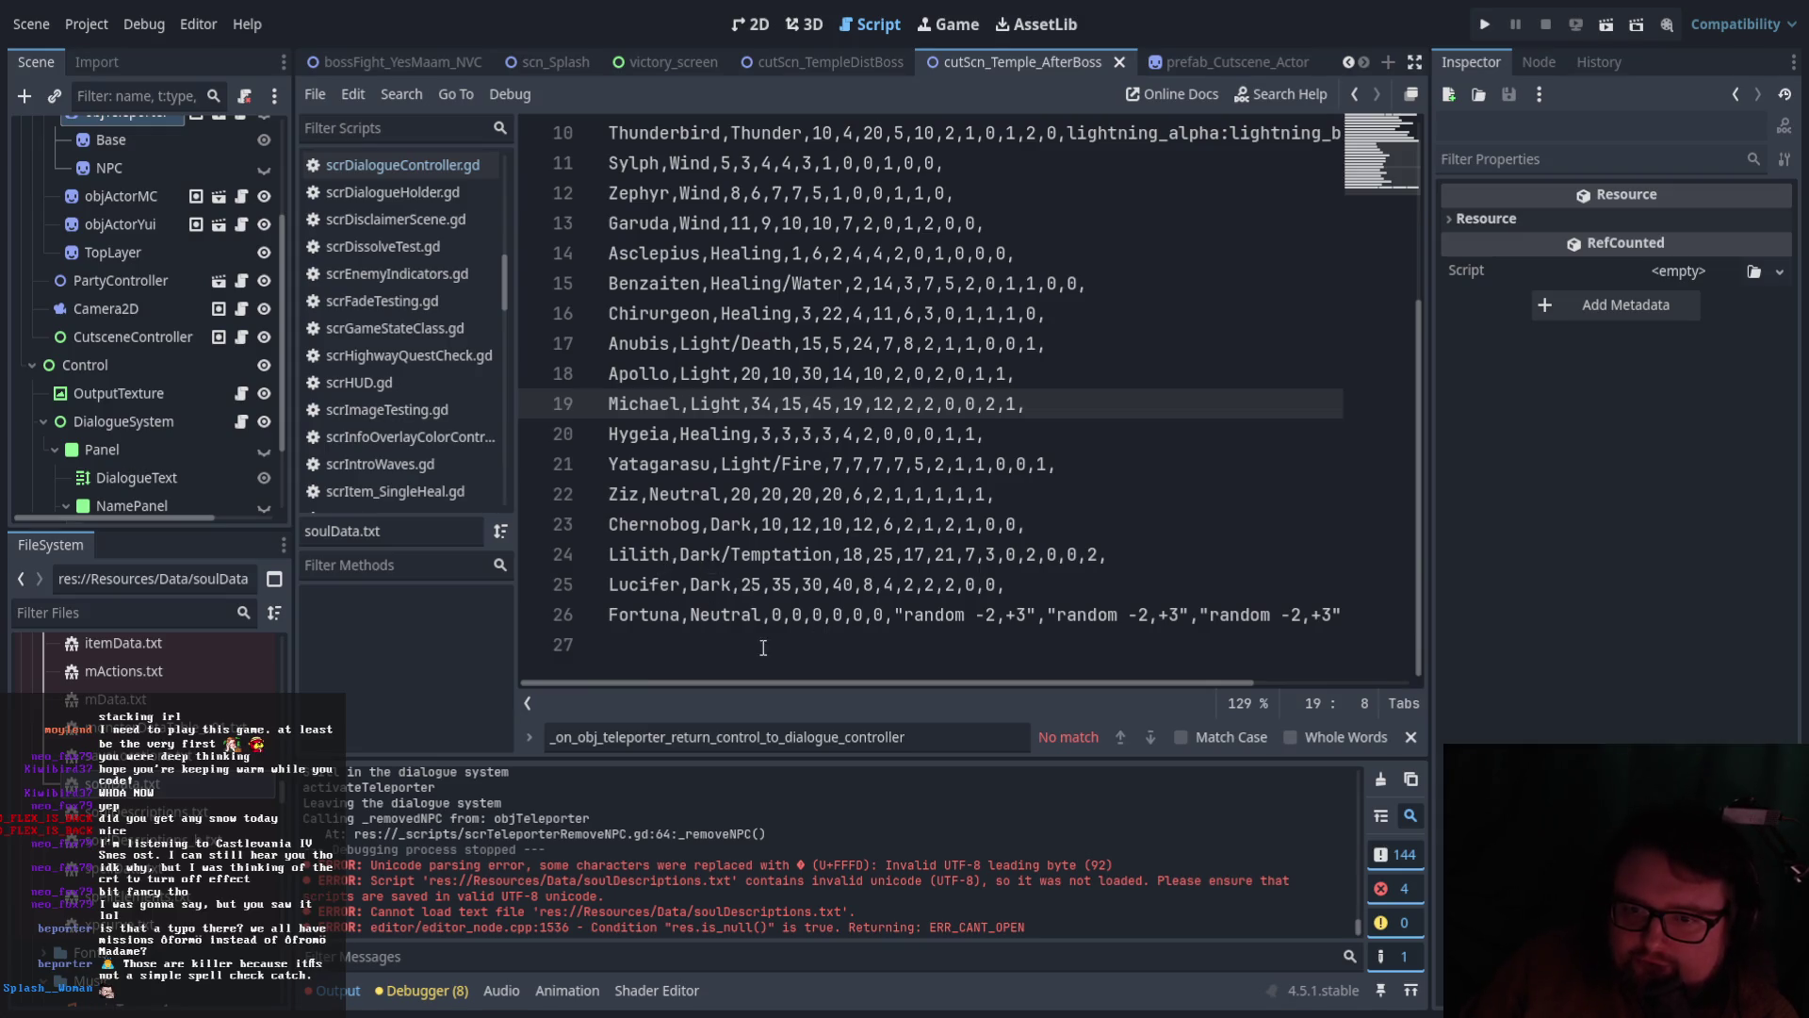
pyautogui.click(638, 618)
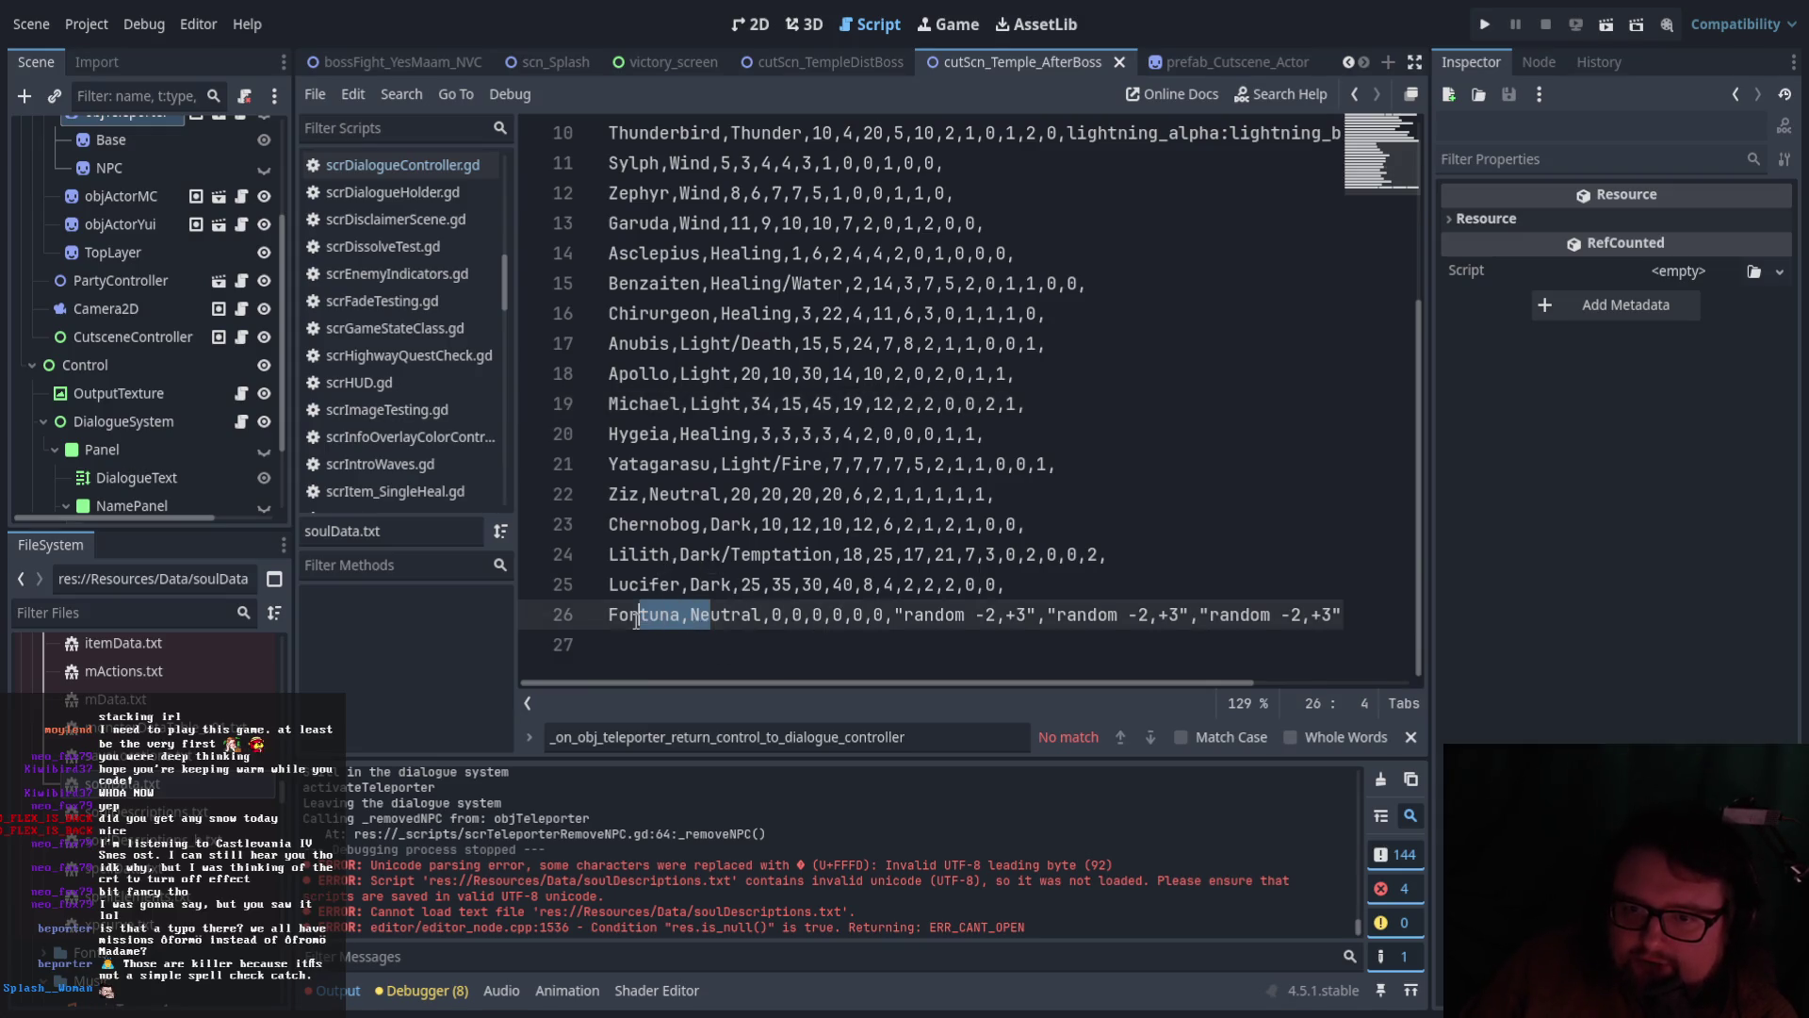
pyautogui.click(835, 618)
pyautogui.moveTo(613, 611); pyautogui.dragTo(1350, 612)
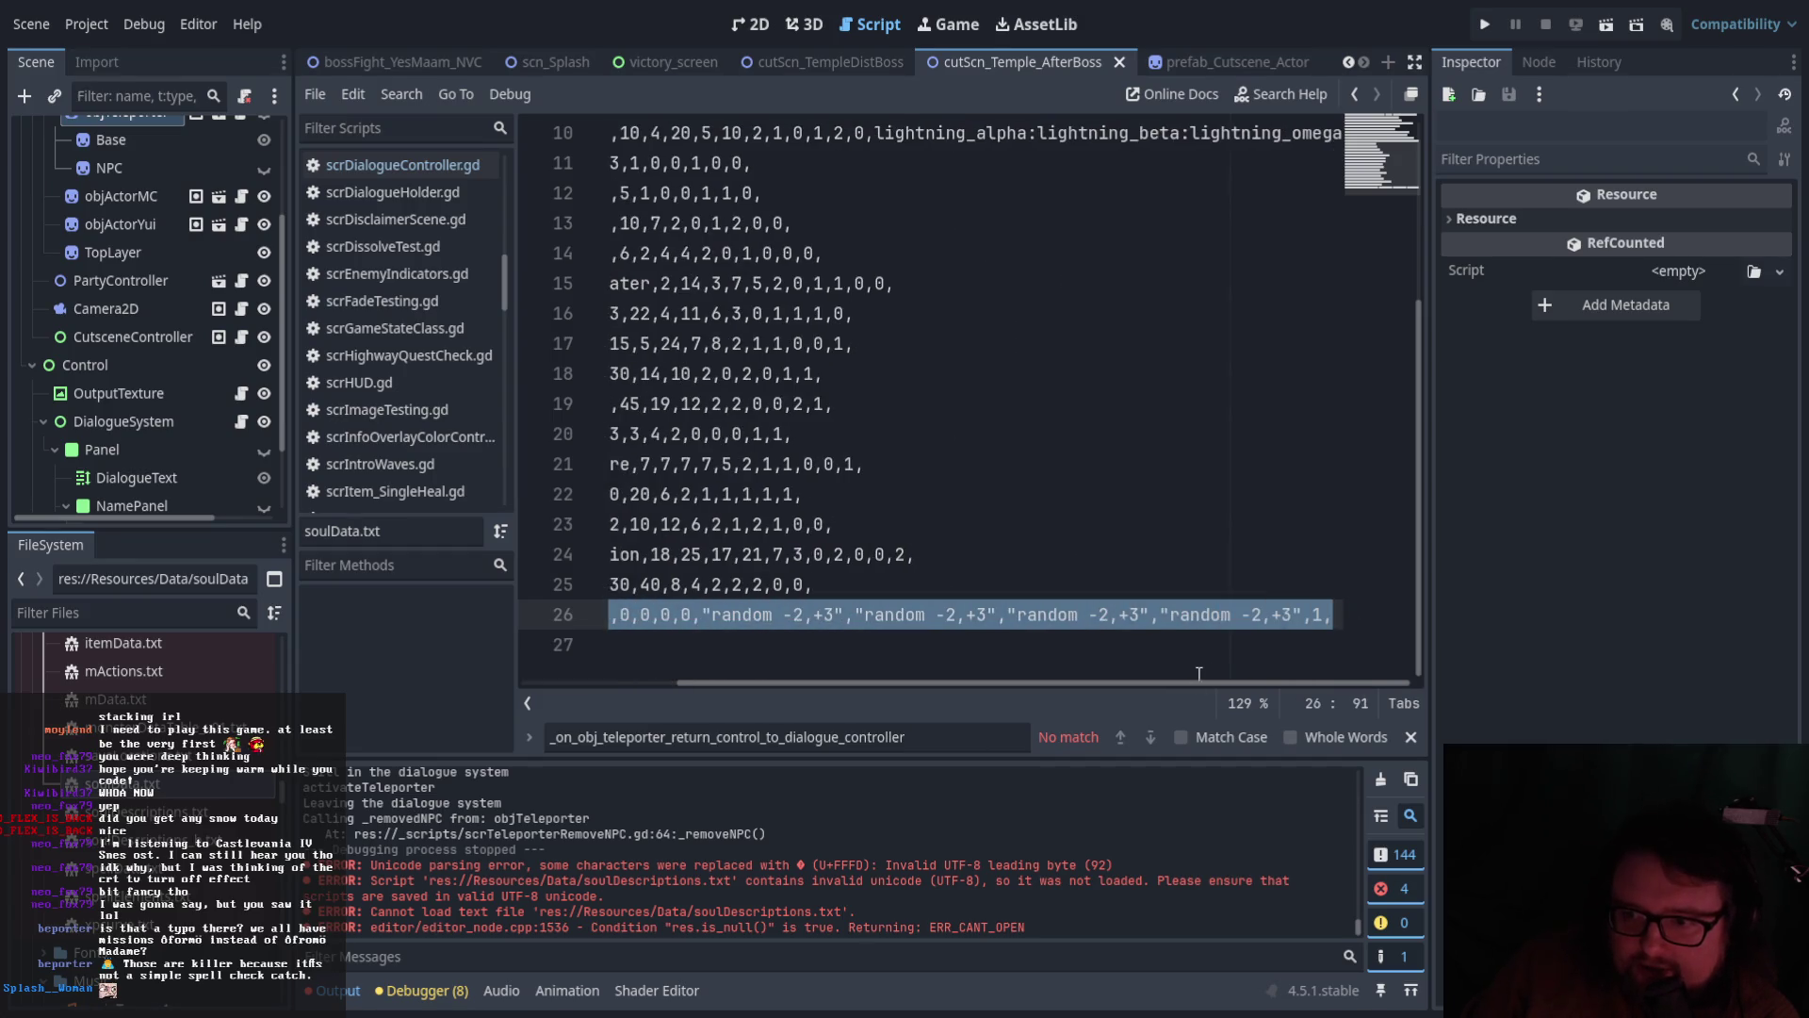
pyautogui.moveTo(1168, 682); pyautogui.dragTo(1004, 682)
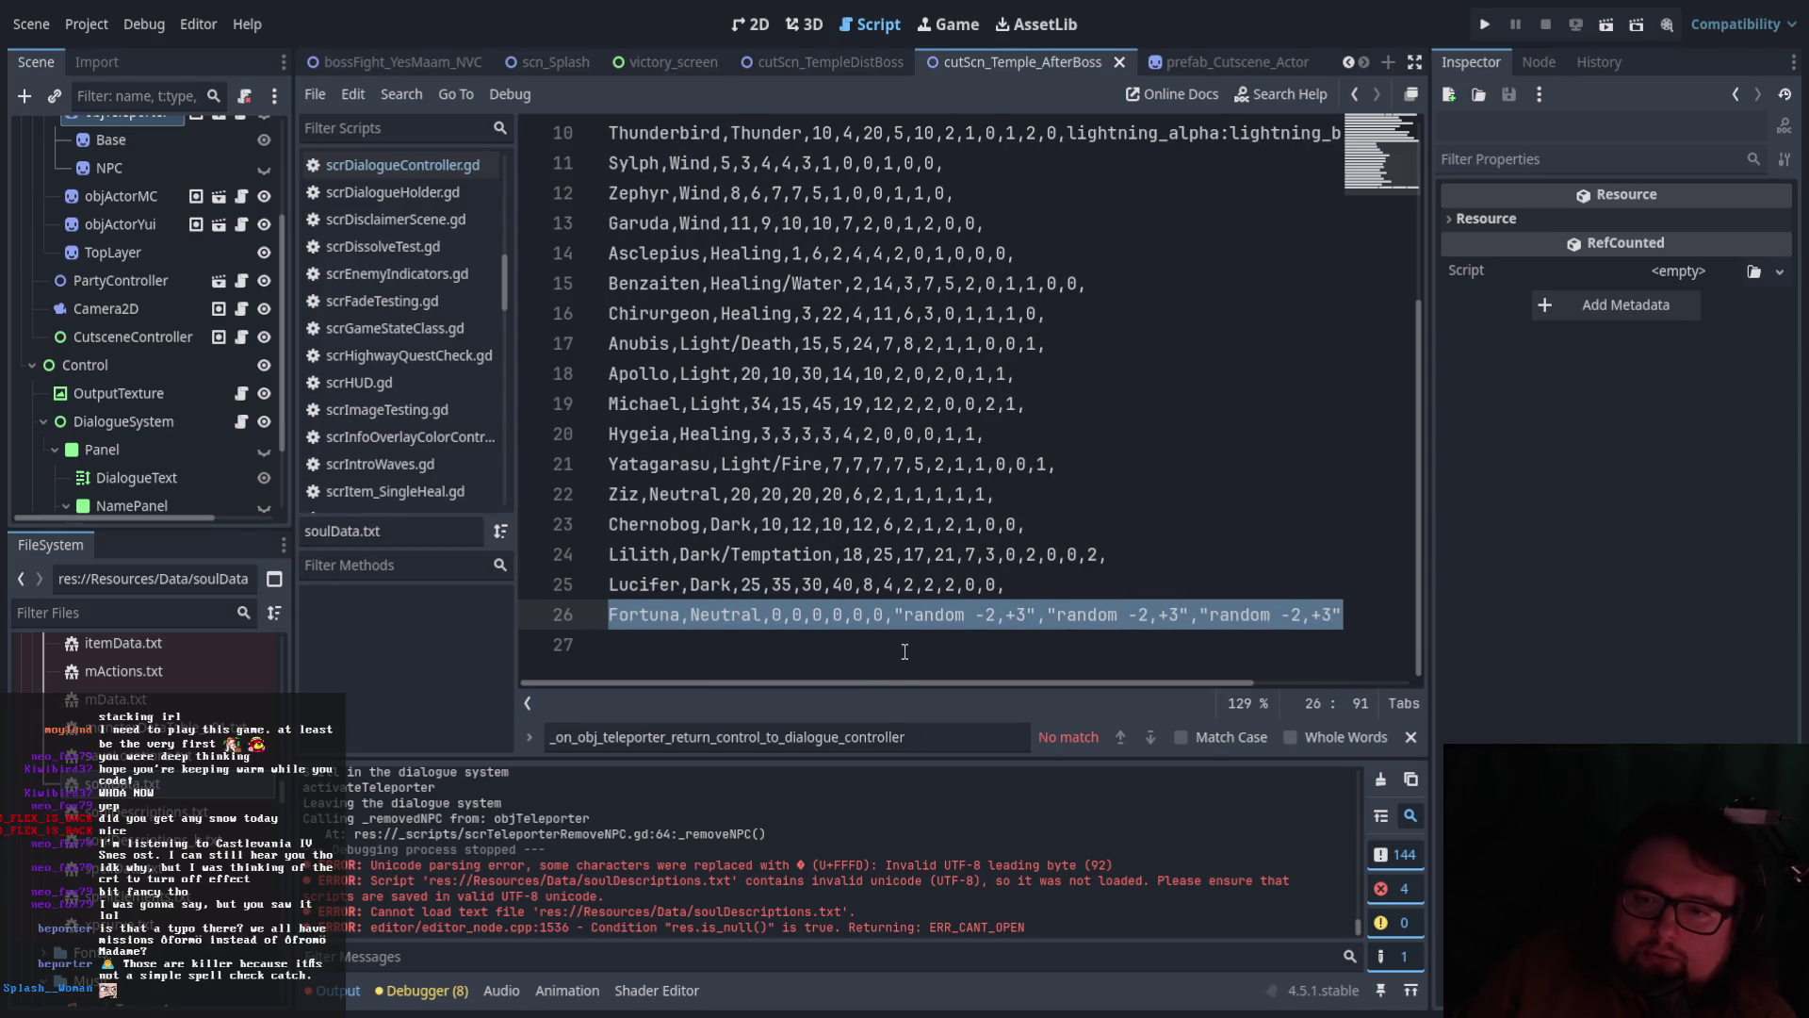
pyautogui.keyDown('ctrl'); pyautogui.scroll(-1, 861, 676); pyautogui.keyUp('ctrl')
pyautogui.keyDown('ctrl'); pyautogui.scroll(1, 866, 656); pyautogui.keyUp('ctrl')
pyautogui.moveTo(773, 614); pyautogui.dragTo(893, 615)
pyautogui.scroll(3, 964, 652)
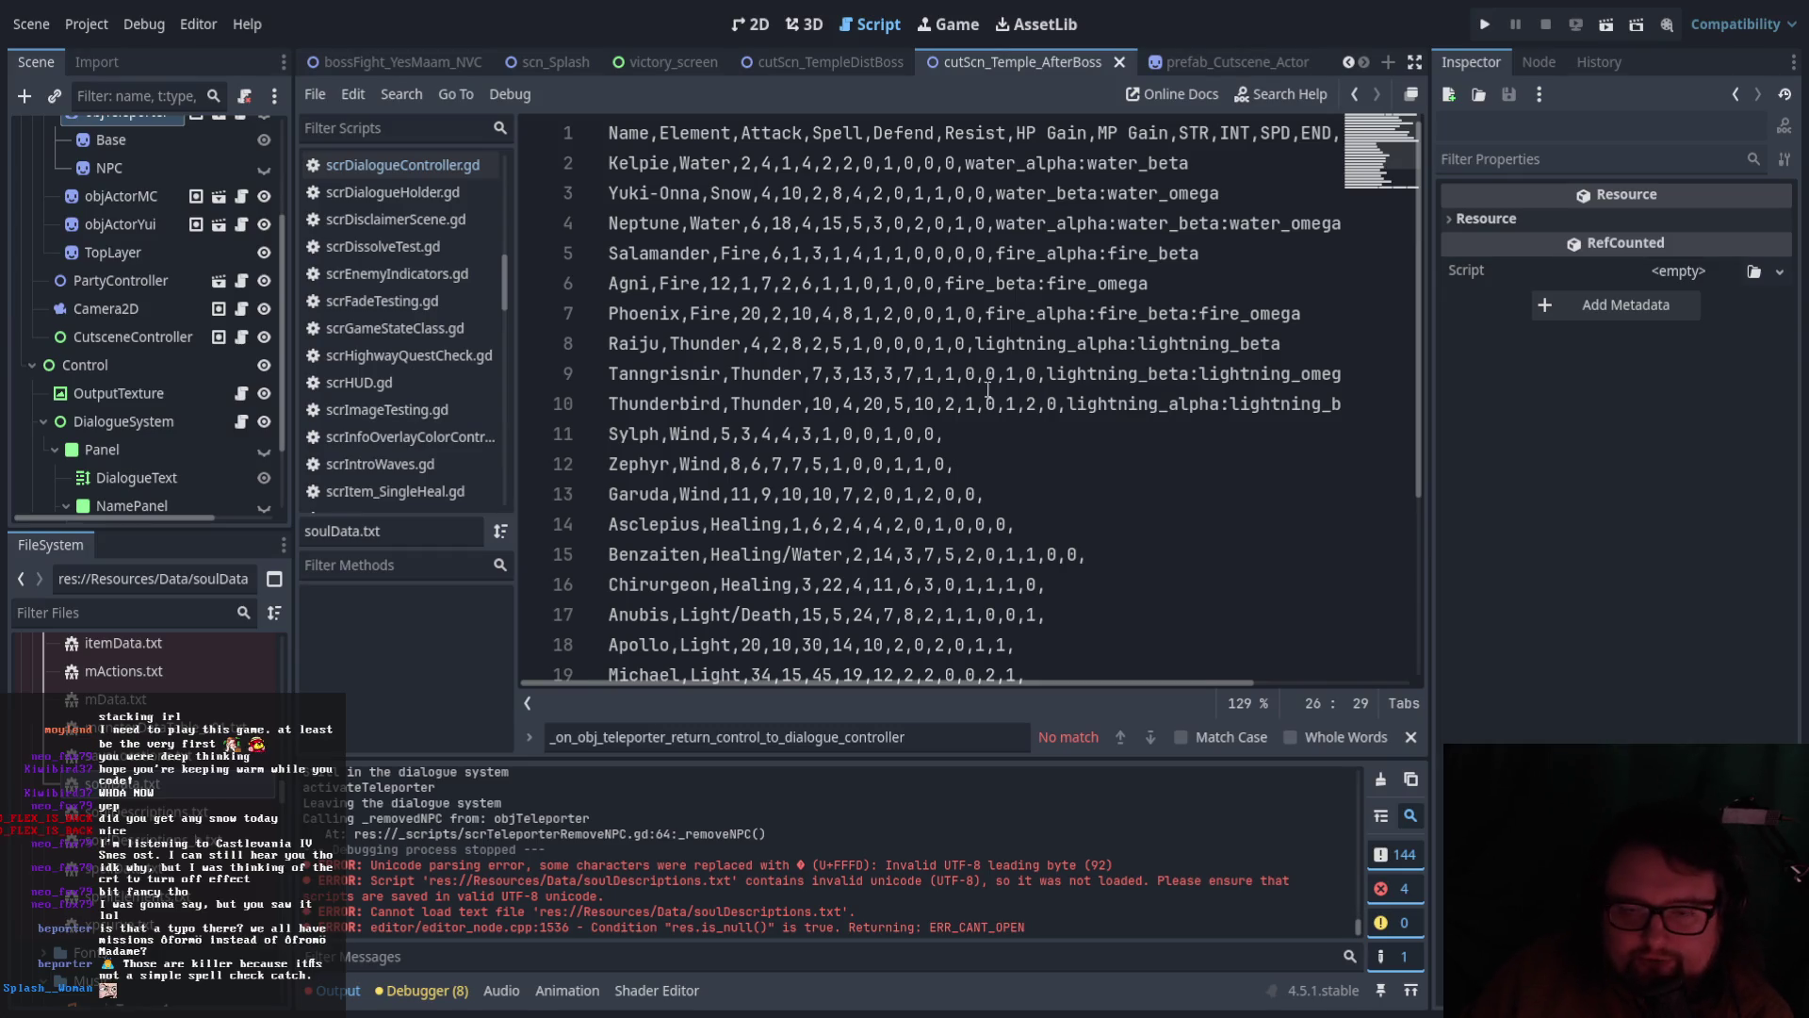
pyautogui.scroll(-3, 1019, 418)
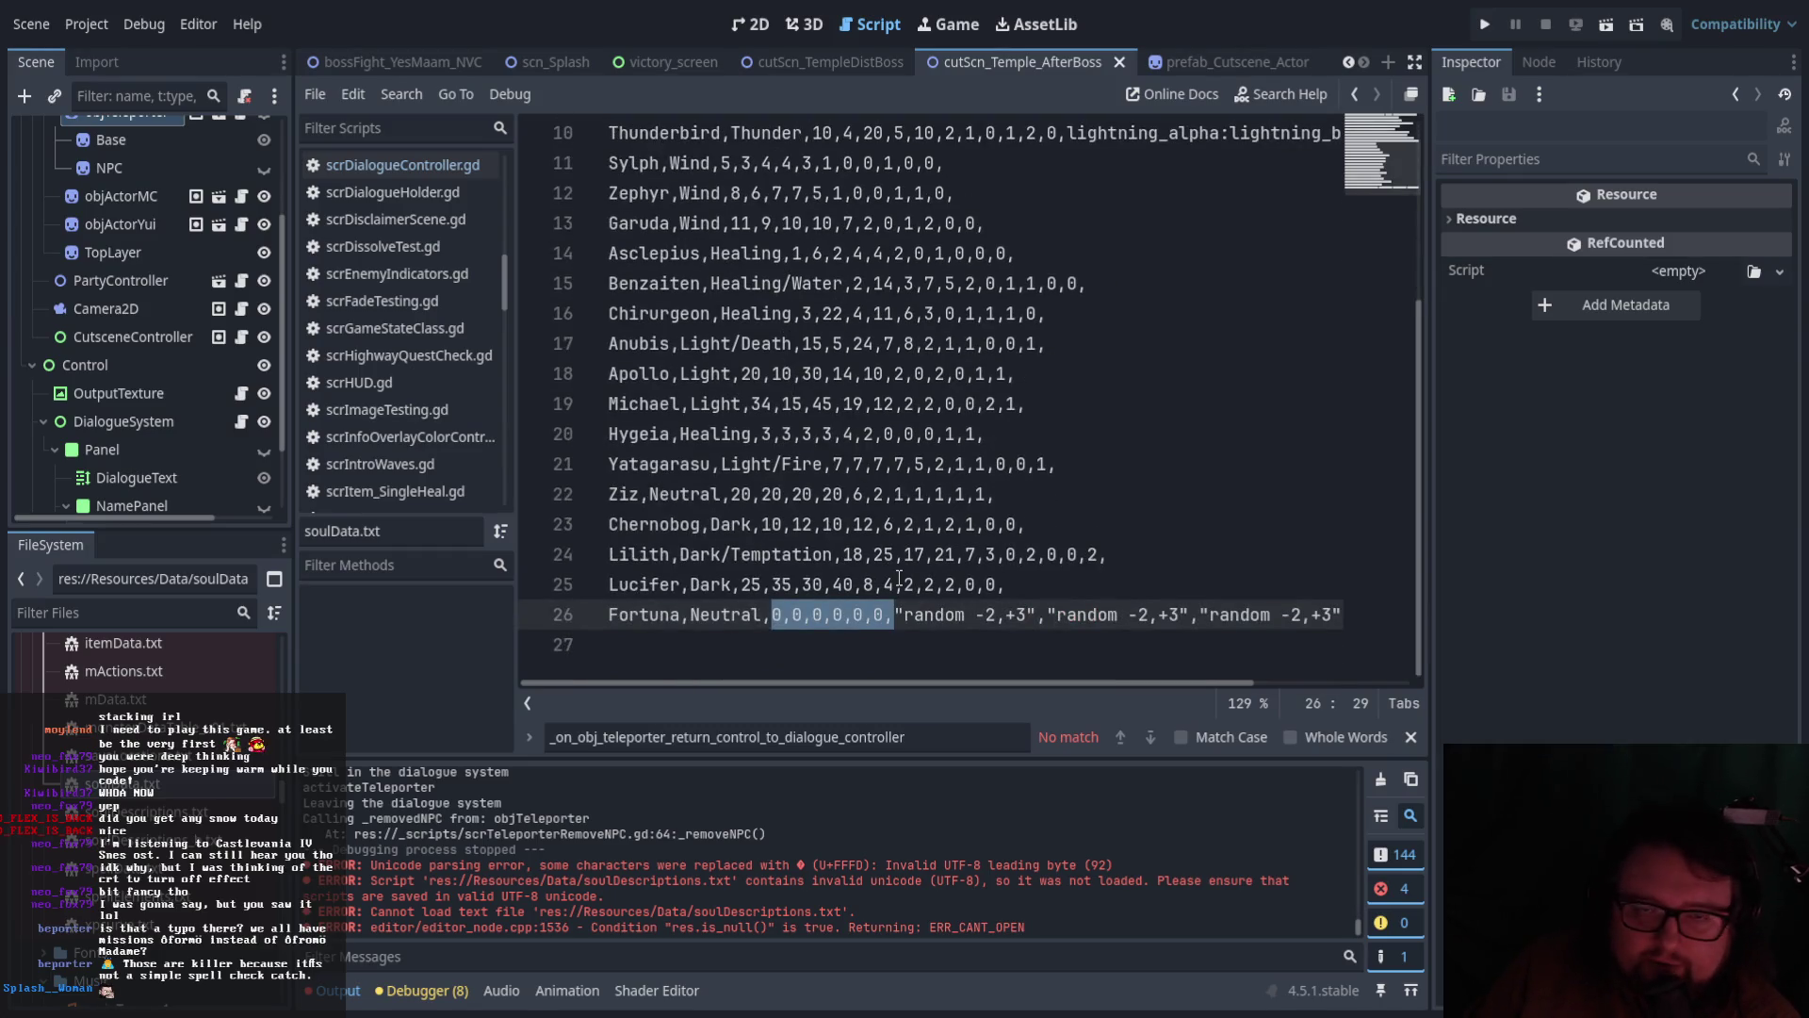
pyautogui.click(730, 525)
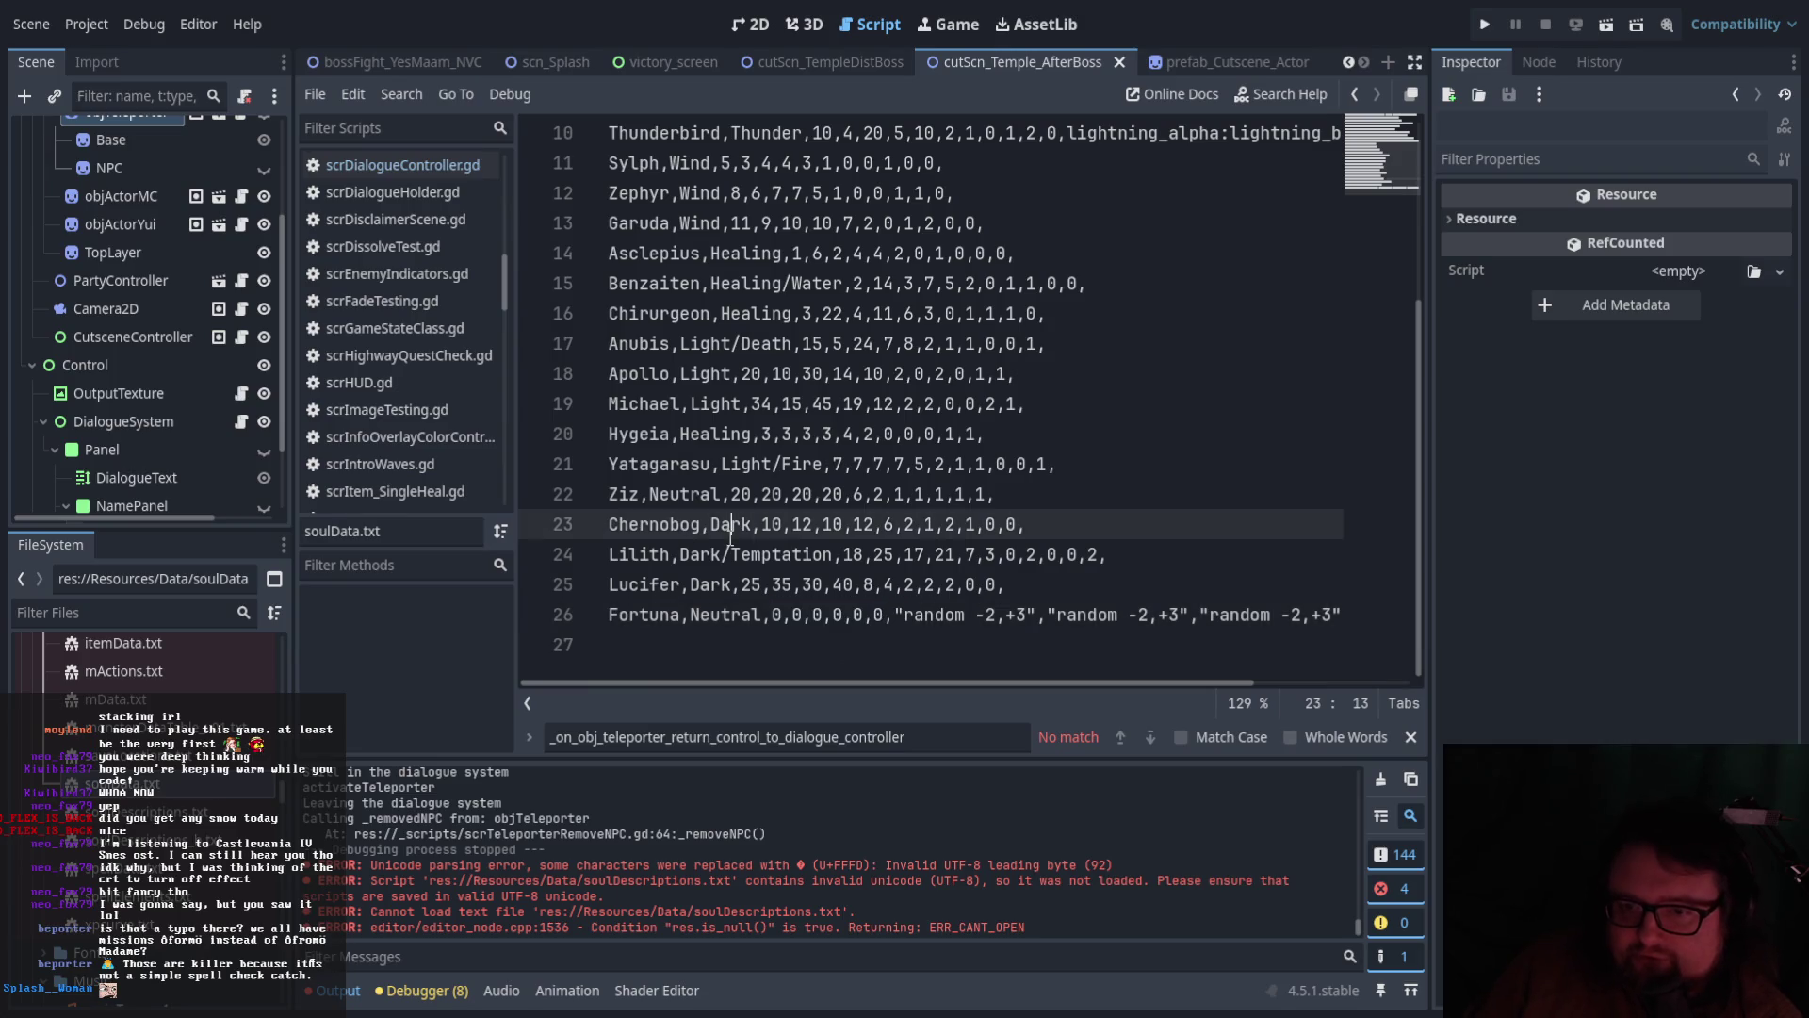
pyautogui.scroll(3, 848, 424)
pyautogui.moveTo(972, 168)
pyautogui.mouseDown()
pyautogui.moveTo(1189, 163)
pyautogui.moveTo(991, 193)
pyautogui.moveTo(1216, 192)
pyautogui.mouseUp()
pyautogui.click(1117, 253)
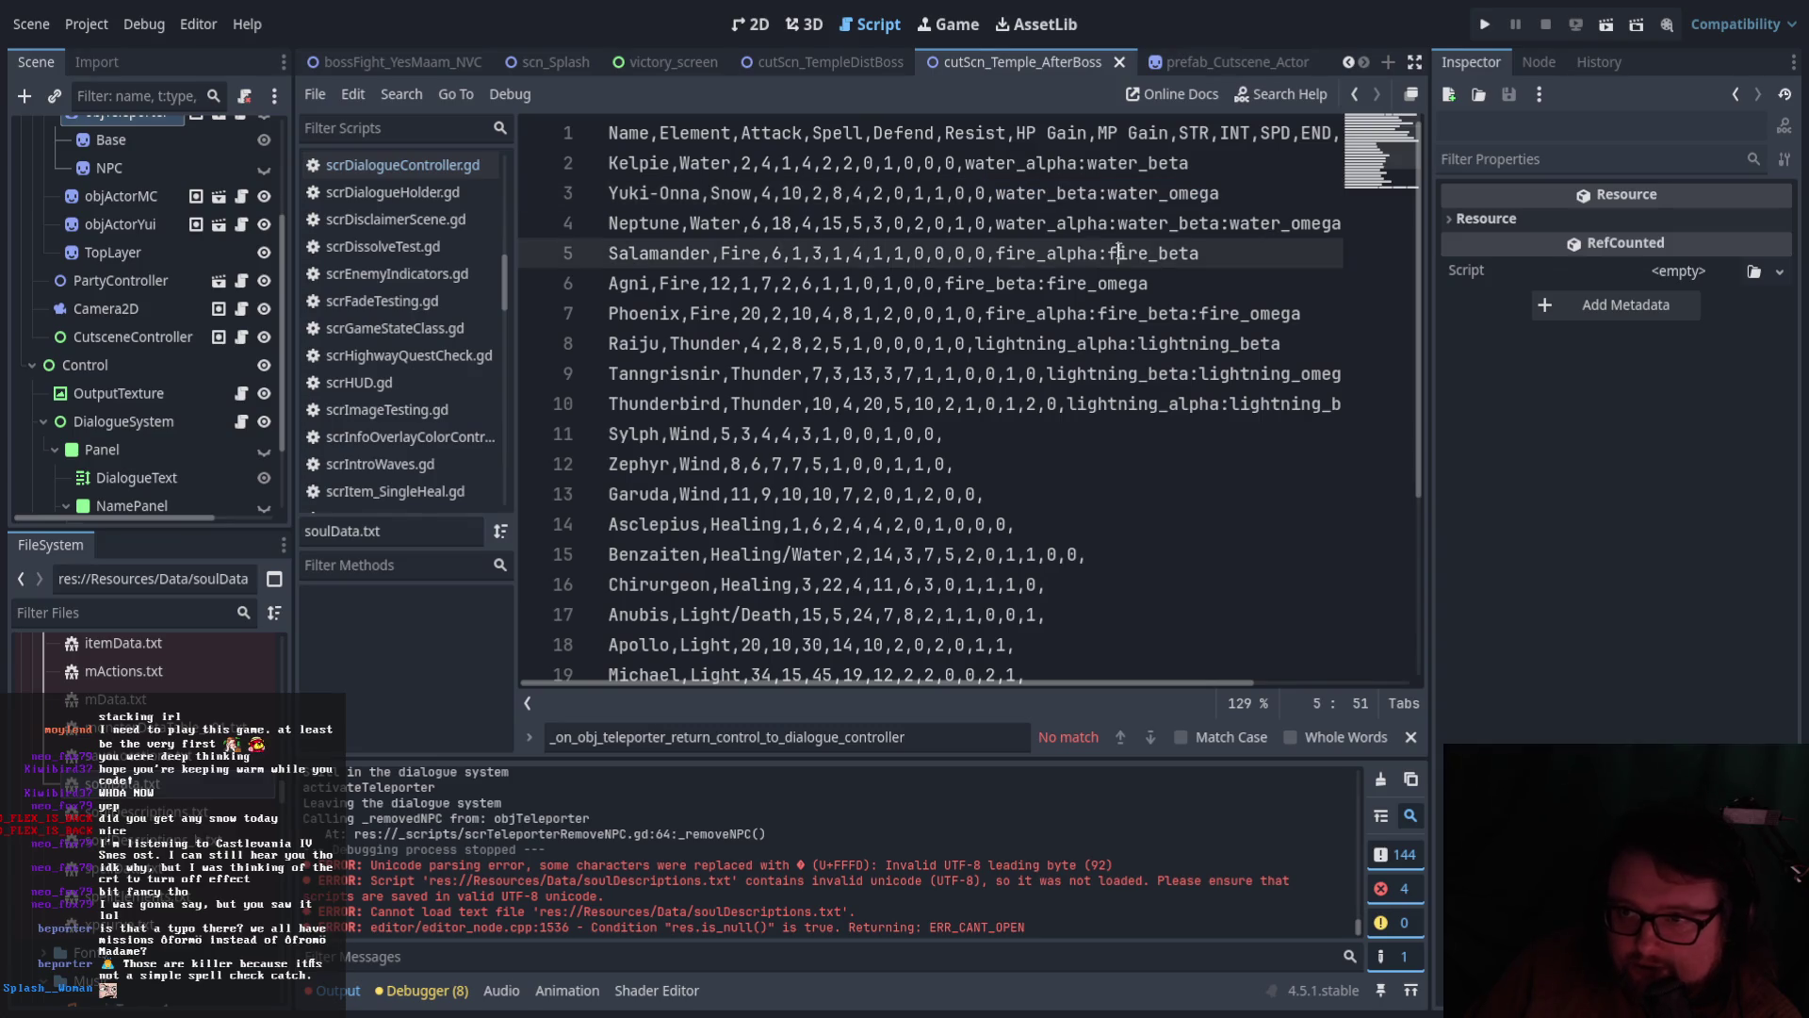
pyautogui.moveTo(995, 223); pyautogui.dragTo(1373, 213)
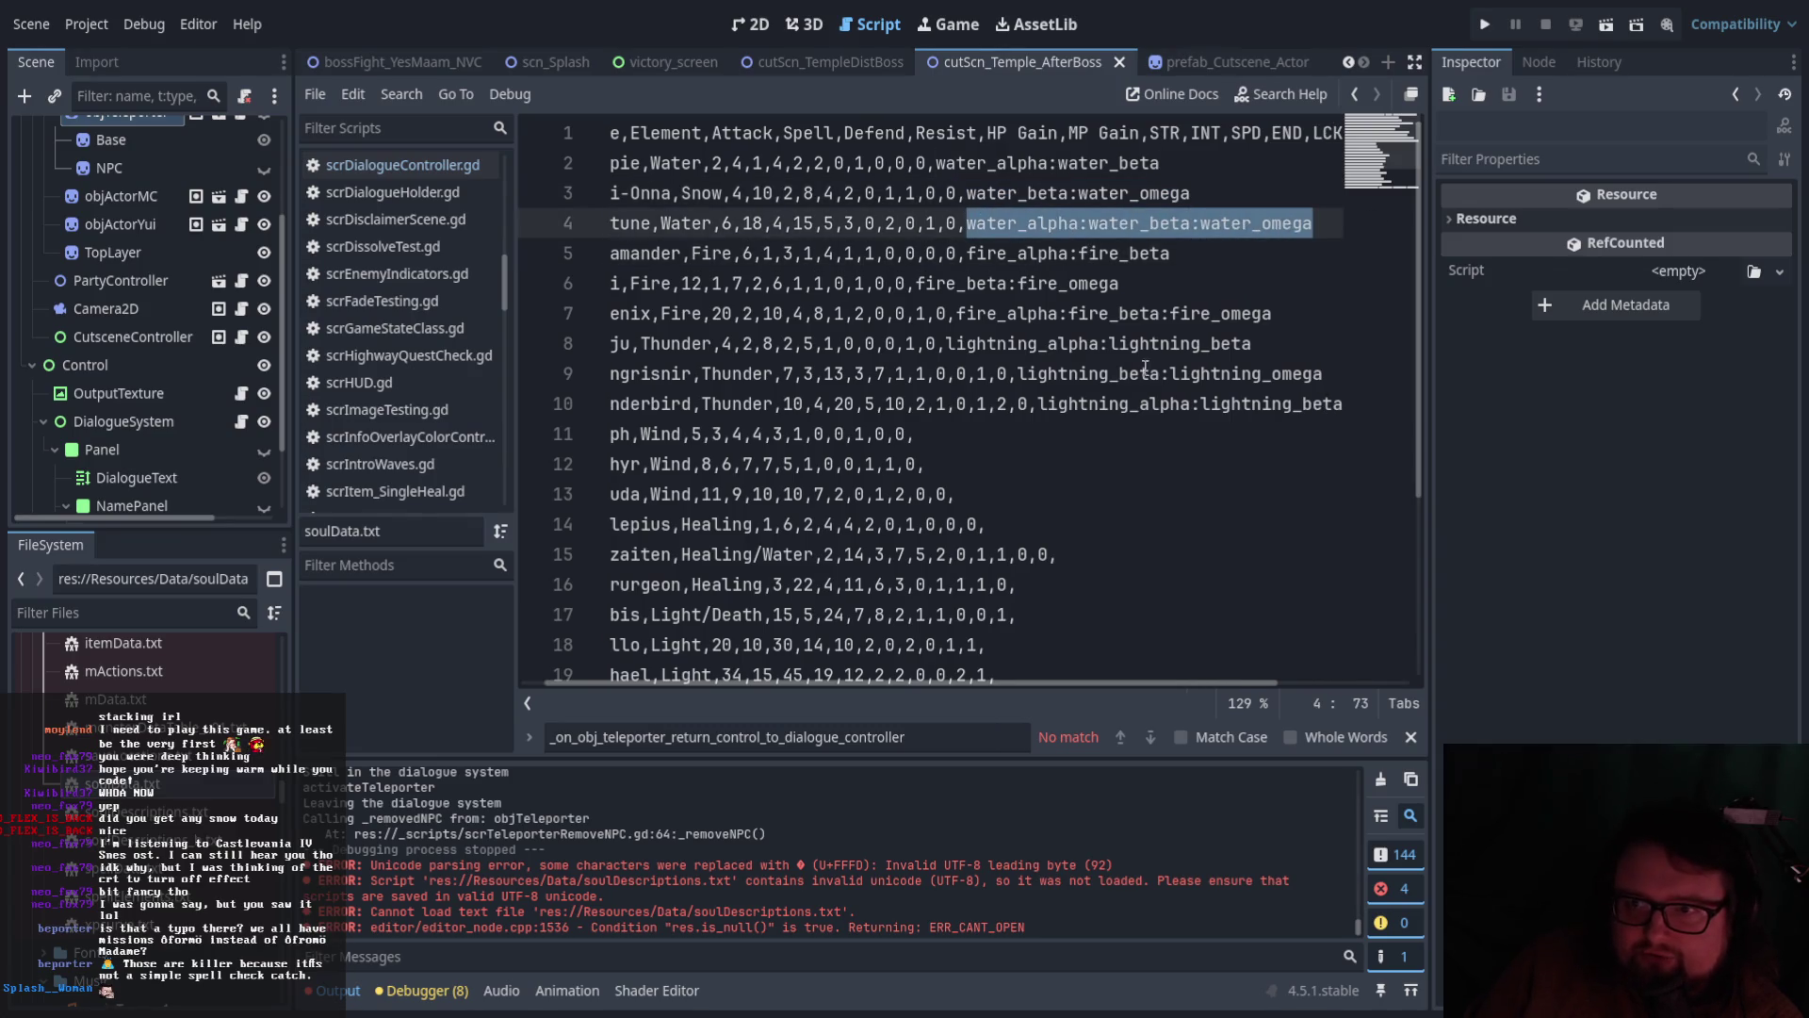
pyautogui.click(1082, 404)
pyautogui.moveTo(891, 680); pyautogui.dragTo(868, 680)
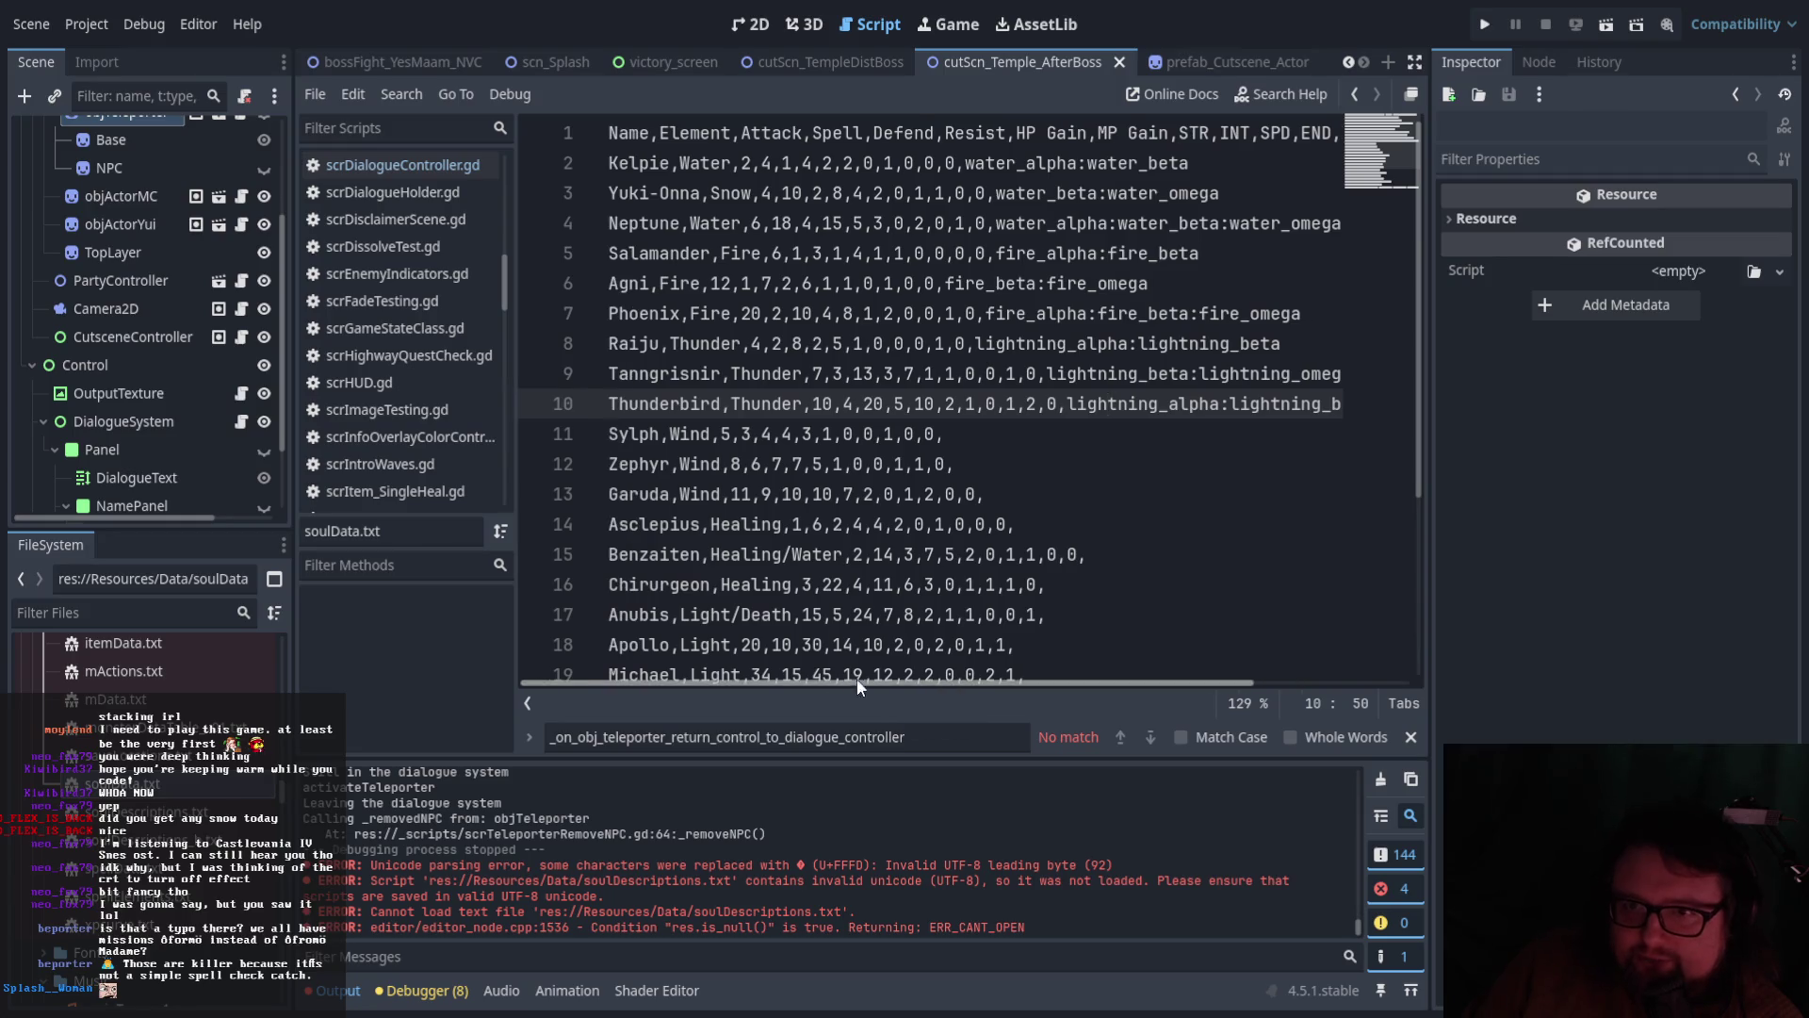
pyautogui.keyDown('shift'); pyautogui.click(611, 163); pyautogui.keyUp('shift')
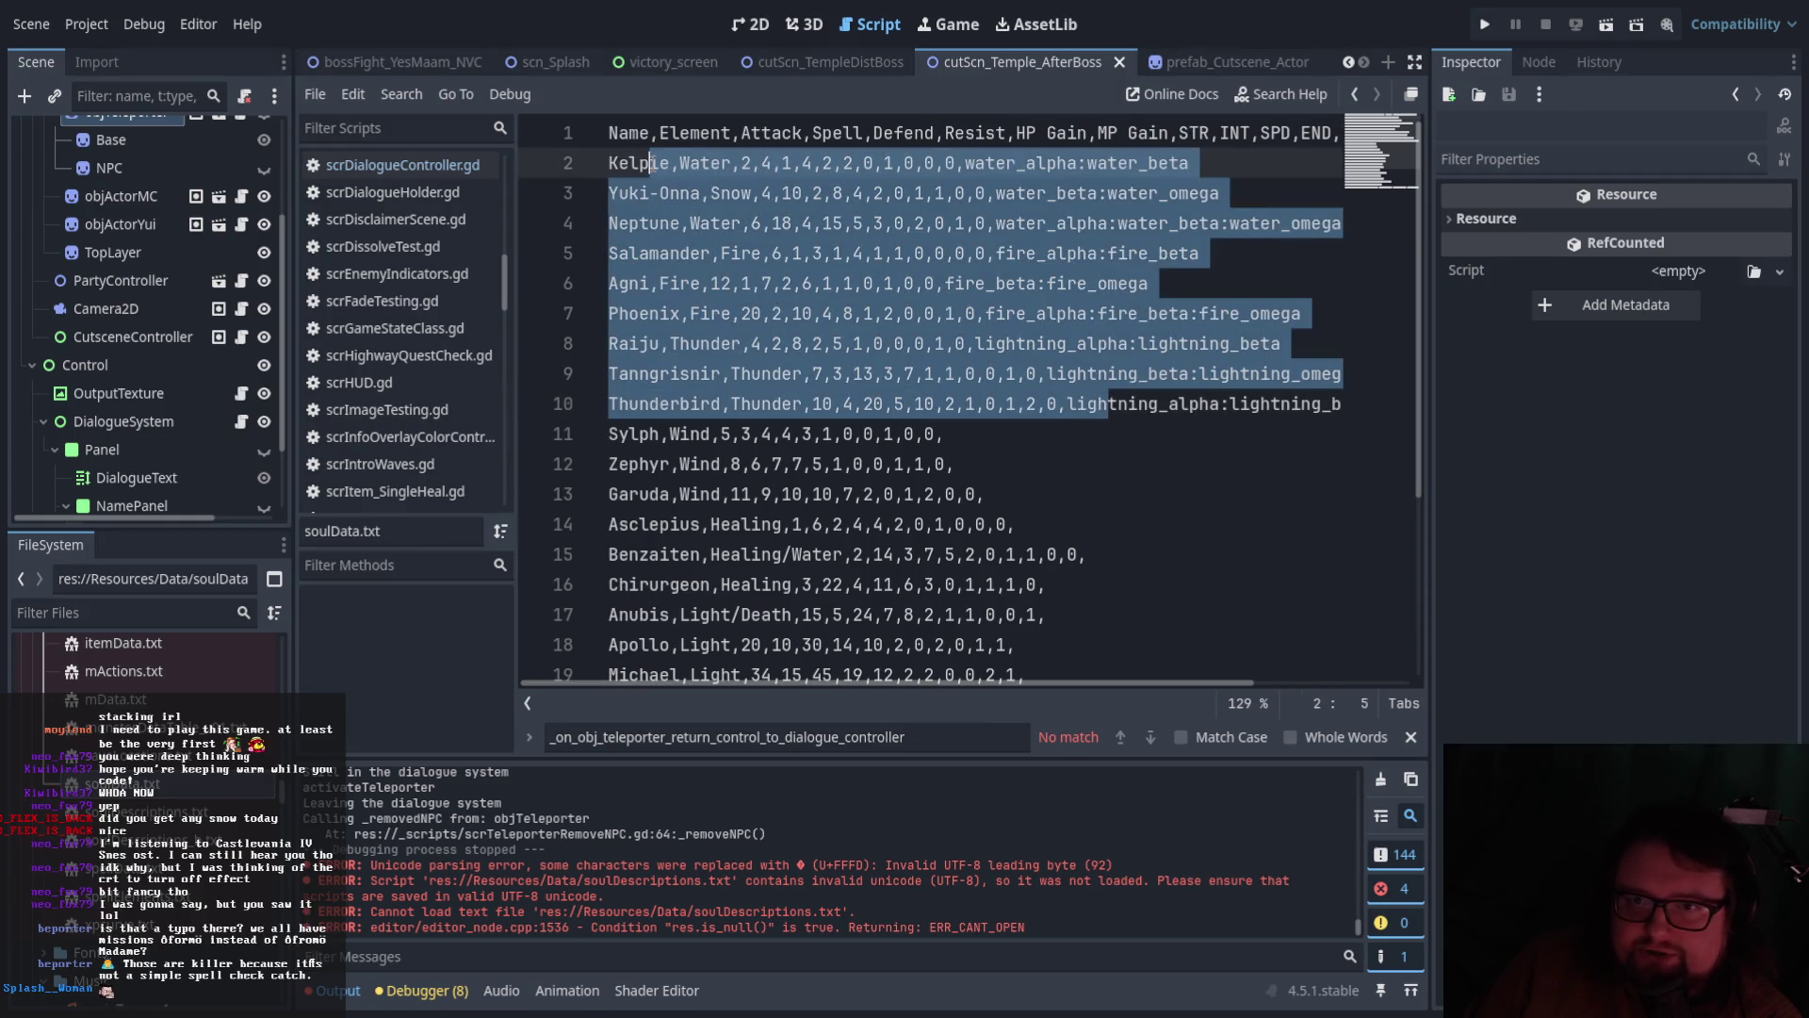
pyautogui.click(645, 189)
pyautogui.moveTo(617, 192); pyautogui.dragTo(699, 192)
pyautogui.click(644, 223)
pyautogui.doubleClick(643, 223)
pyautogui.click(660, 256)
pyautogui.doubleClick(649, 264)
pyautogui.click(622, 291)
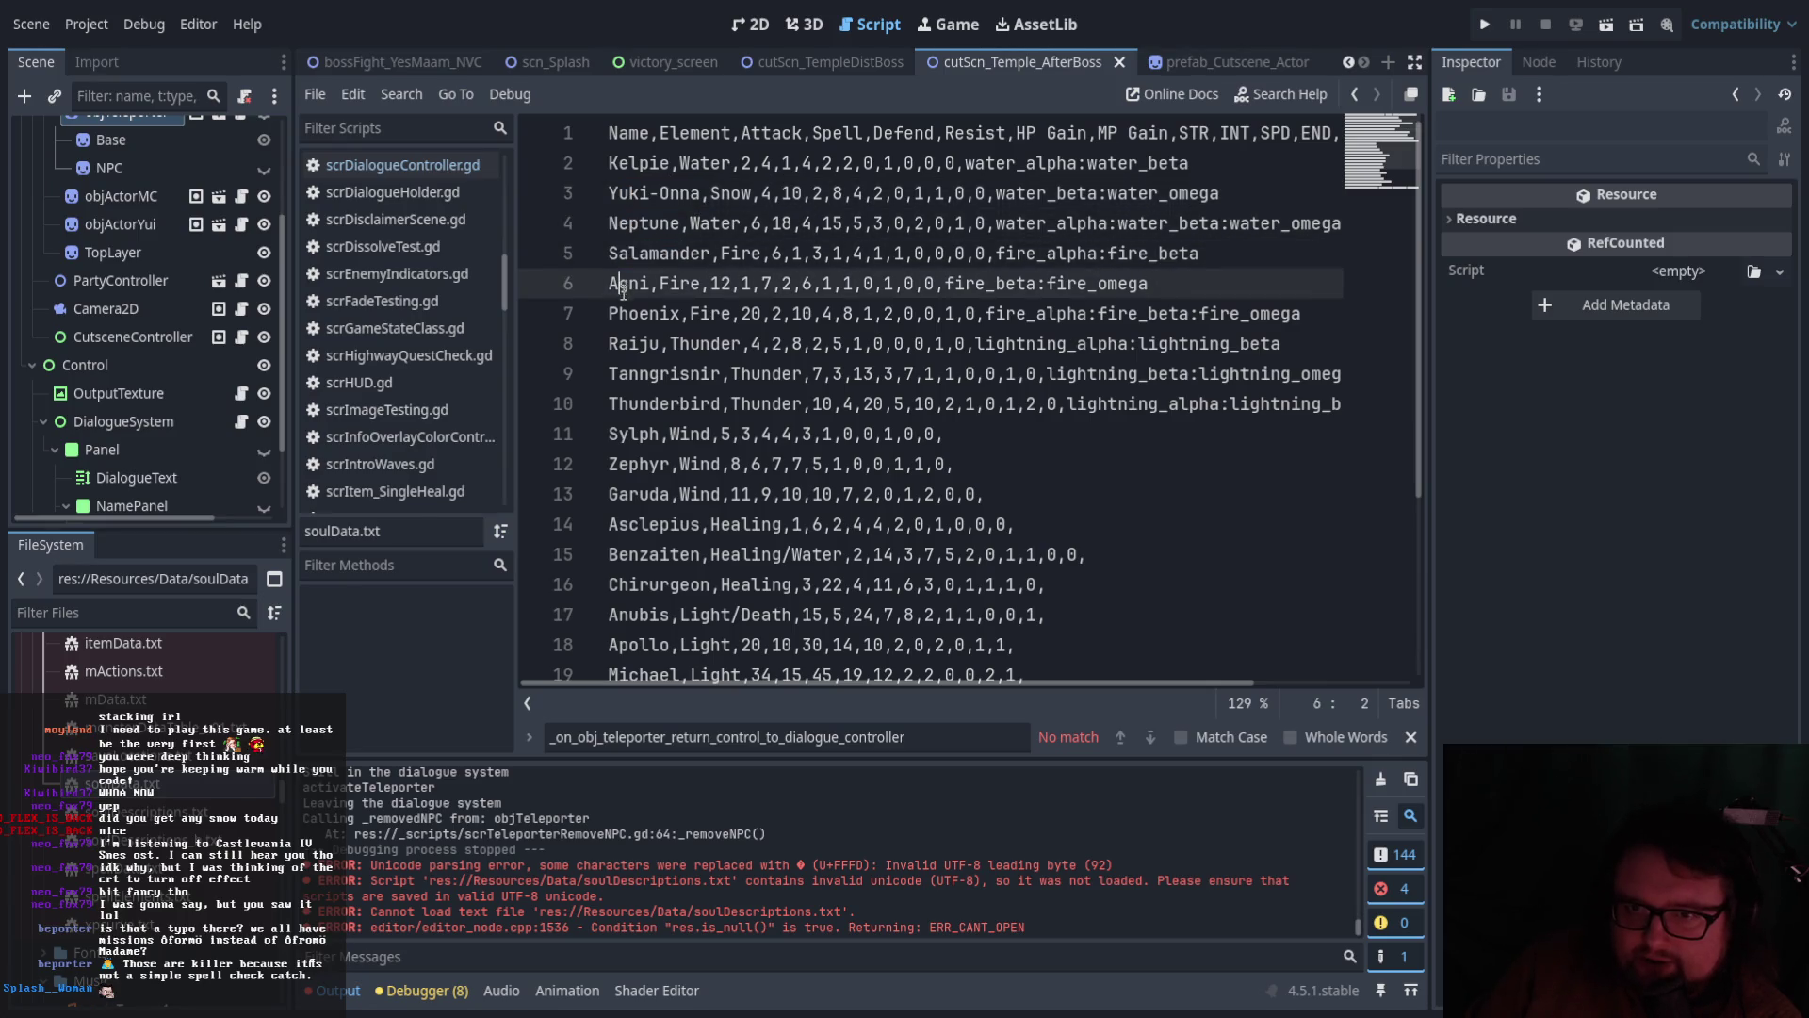
pyautogui.doubleClick(633, 312)
pyautogui.click(640, 373)
pyautogui.doubleClick(631, 343)
pyautogui.click(638, 373)
pyautogui.doubleClick(639, 403)
pyautogui.click(769, 464)
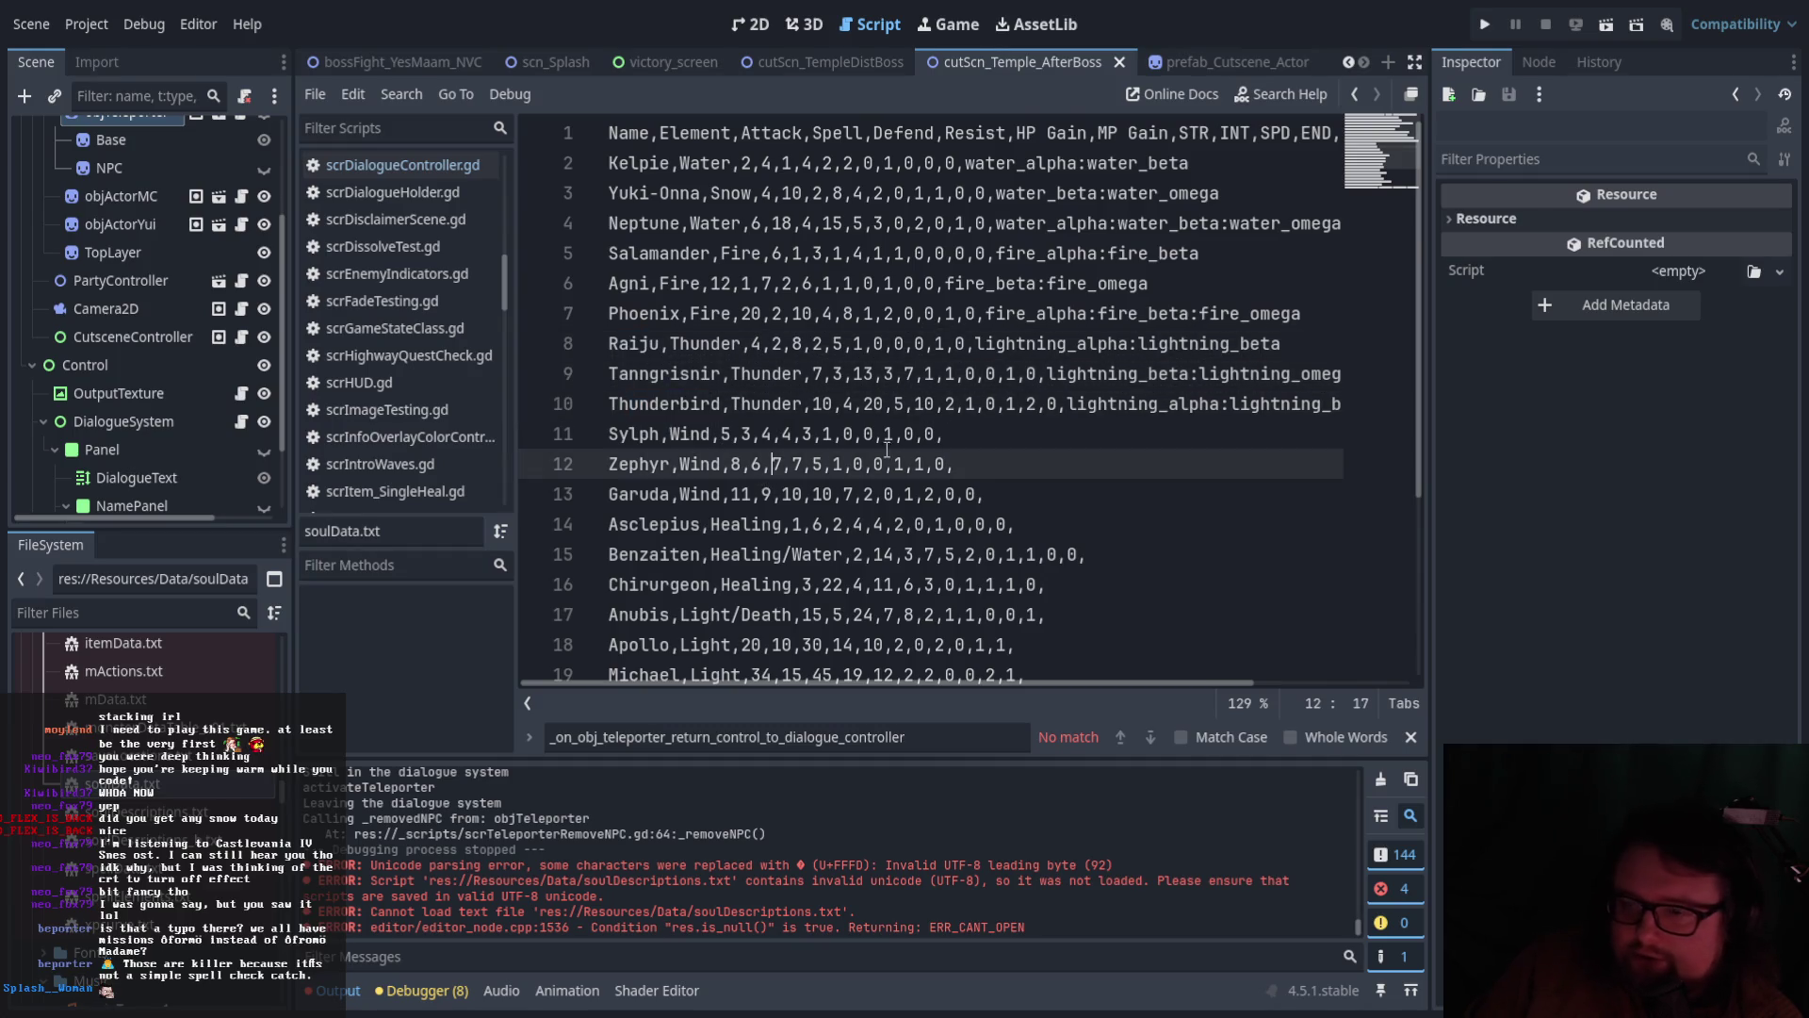
pyautogui.scroll(-3, 939, 449)
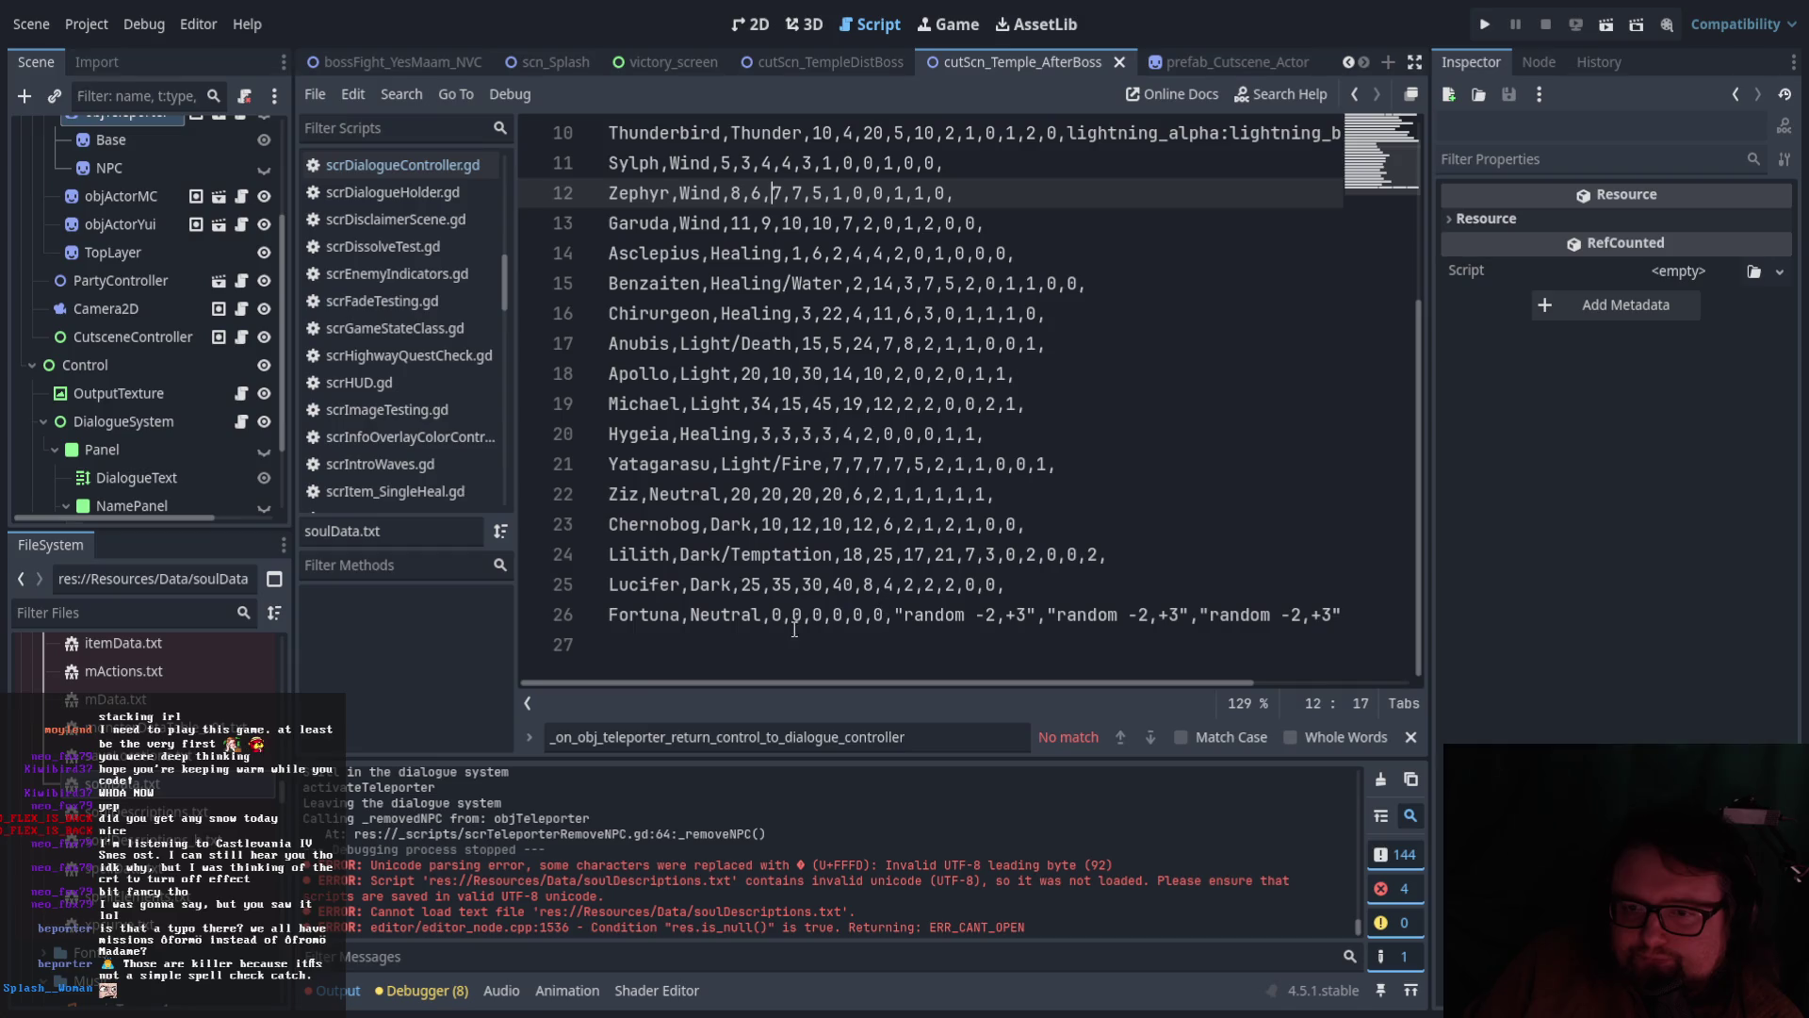
pyautogui.moveTo(610, 618); pyautogui.dragTo(888, 622)
pyautogui.click(887, 622)
pyautogui.moveTo(857, 682); pyautogui.dragTo(1067, 691)
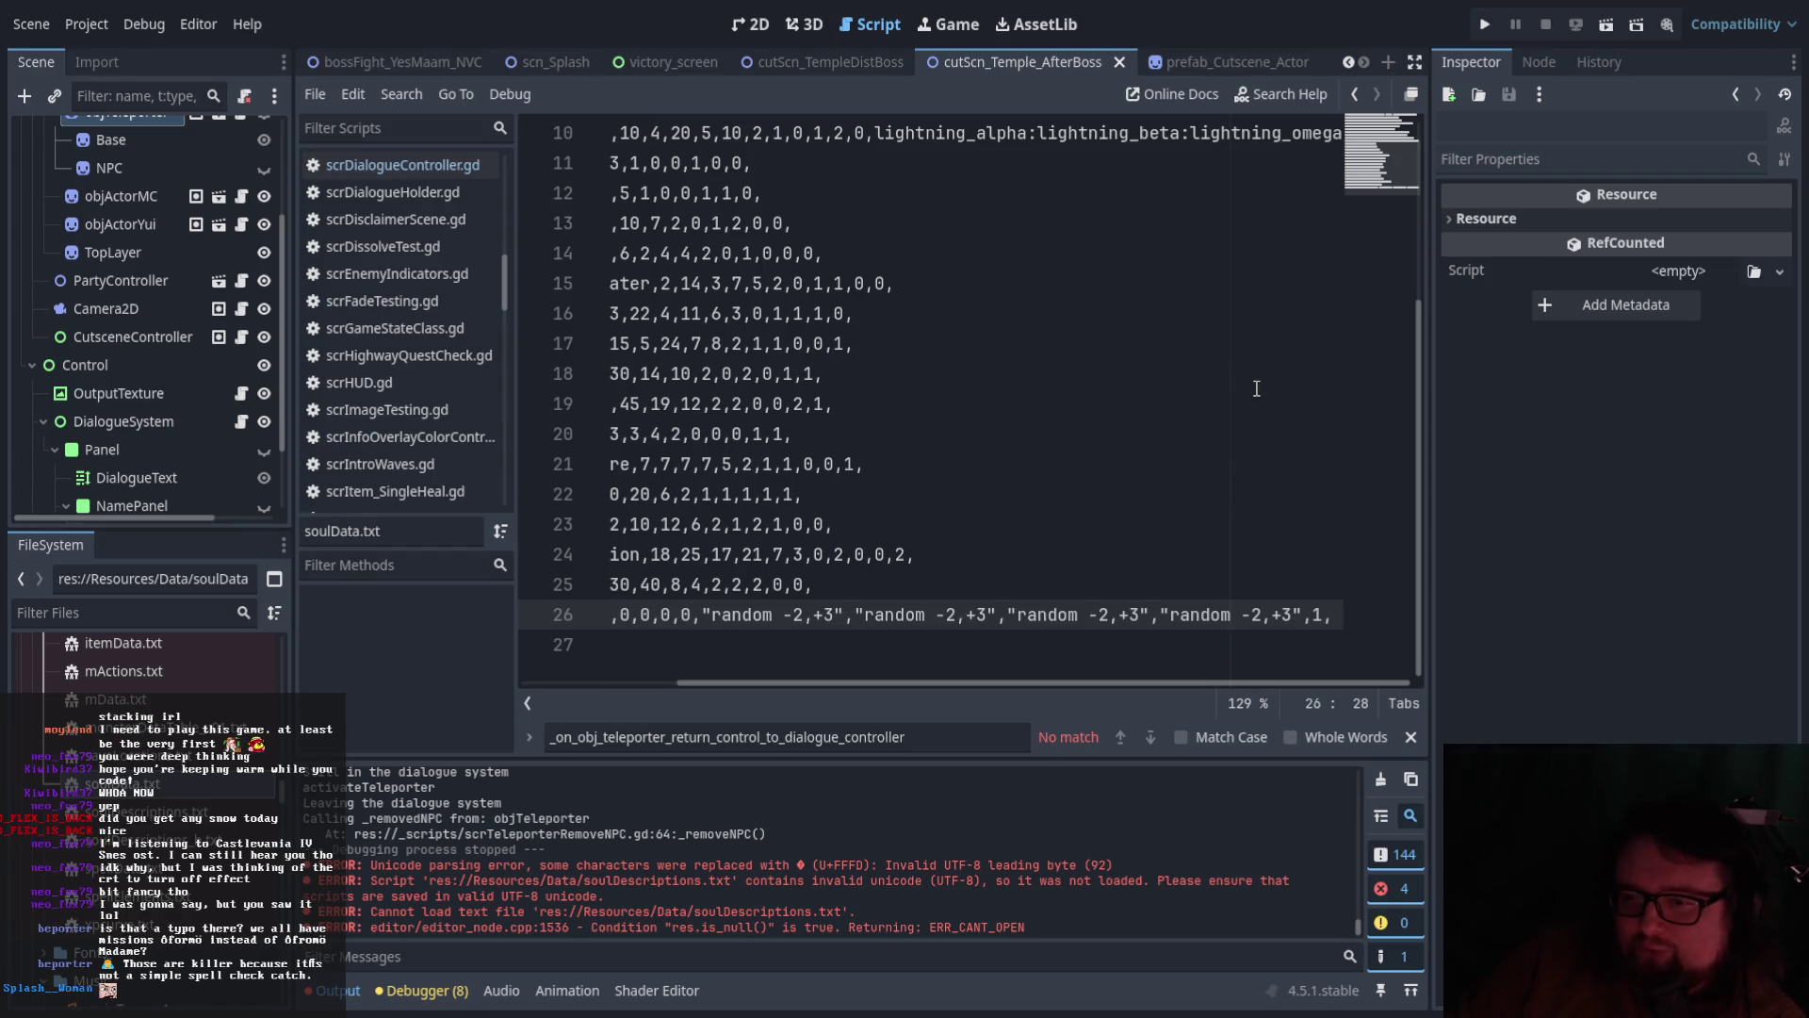
pyautogui.scroll(2, 1253, 395)
pyautogui.scroll(-2, 1178, 566)
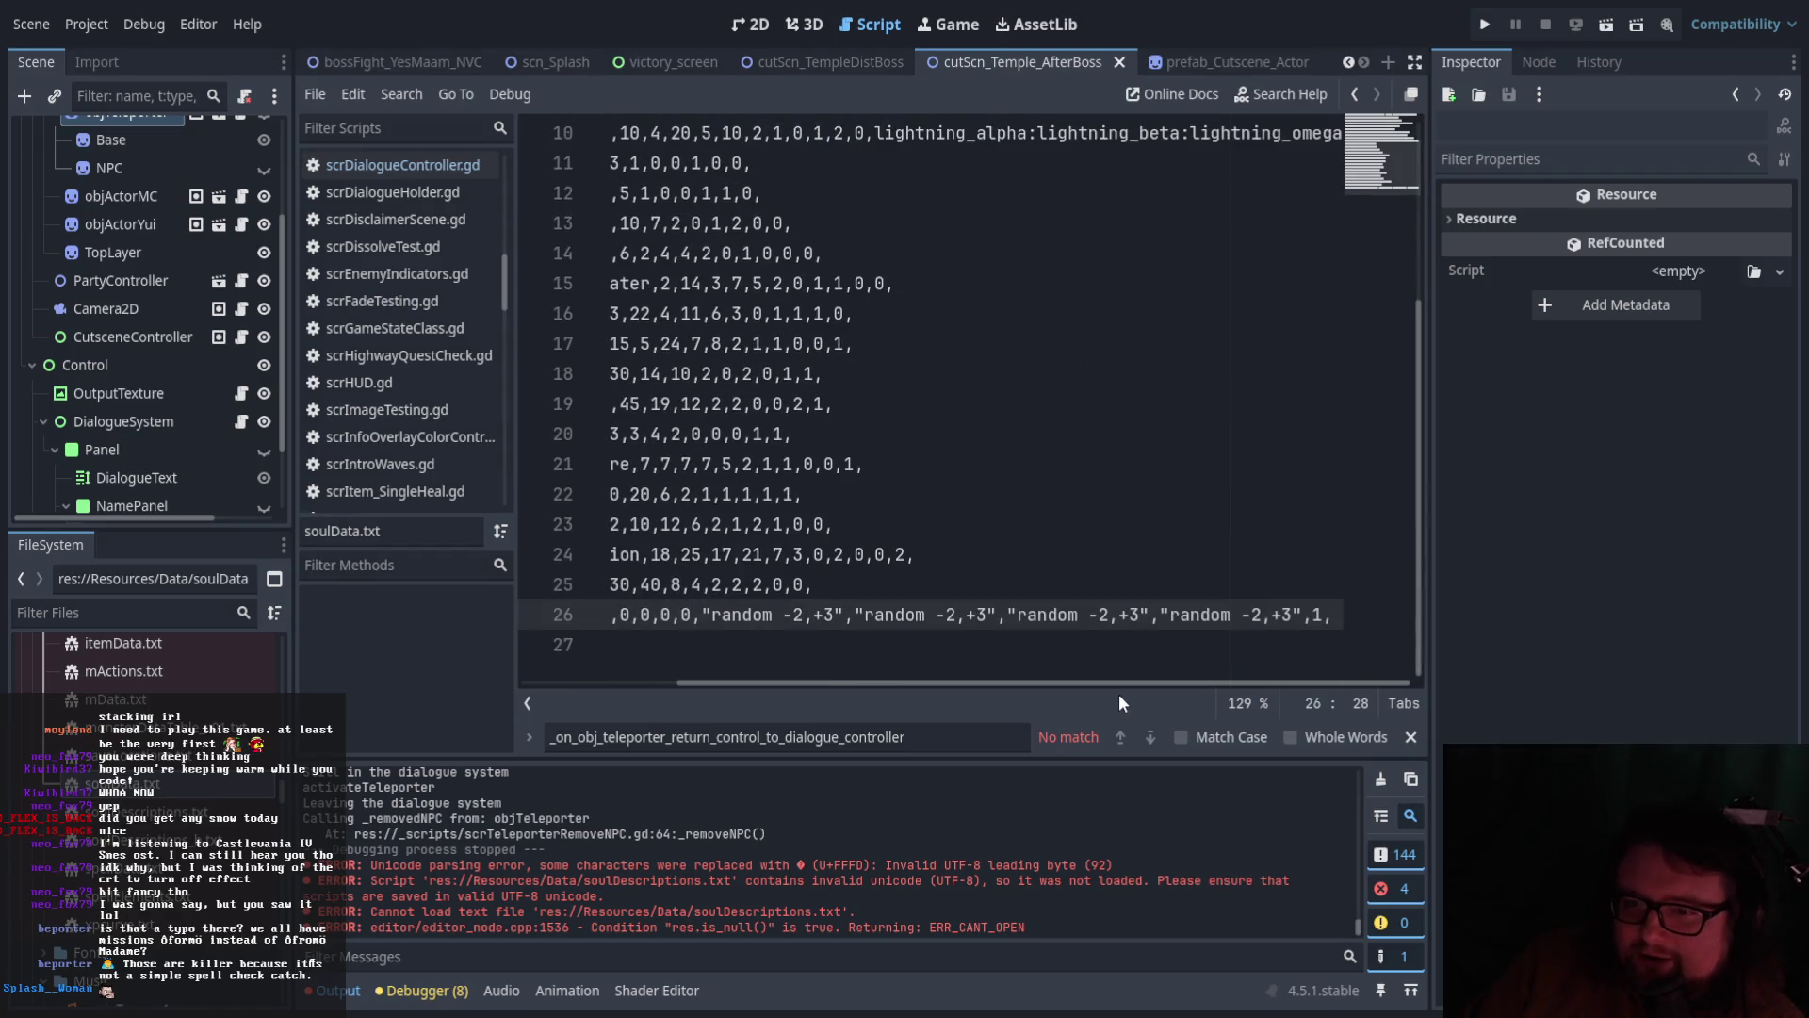
pyautogui.moveTo(1129, 687)
pyautogui.mouseDown()
pyautogui.moveTo(924, 671)
pyautogui.moveTo(1190, 659)
pyautogui.moveTo(858, 657)
pyautogui.mouseUp()
pyautogui.click(754, 162)
pyautogui.press('Down')
pyautogui.press('Down')
pyautogui.press('Down')
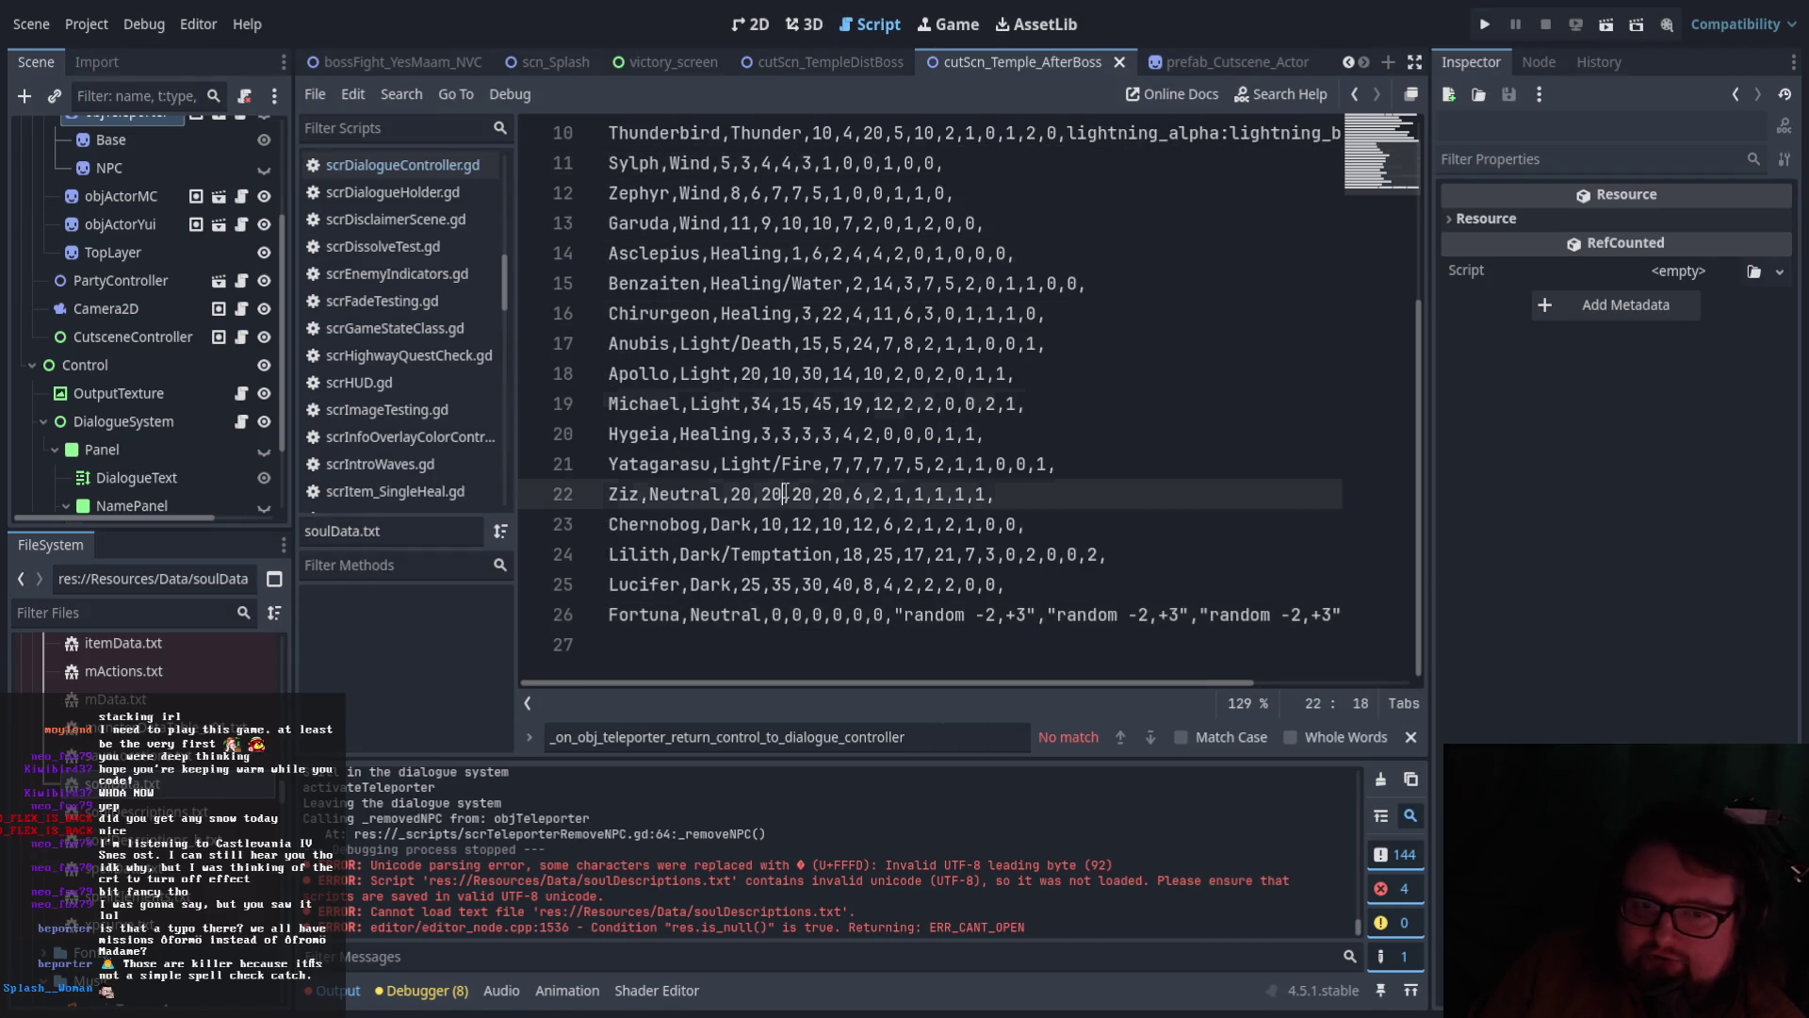
pyautogui.moveTo(974, 687)
pyautogui.mouseDown()
pyautogui.moveTo(1091, 690)
pyautogui.moveTo(889, 690)
pyautogui.moveTo(1174, 686)
pyautogui.mouseUp()
pyautogui.moveTo(784, 617)
pyautogui.mouseDown()
pyautogui.moveTo(951, 630)
pyautogui.moveTo(1010, 681)
pyautogui.moveTo(1179, 670)
pyautogui.mouseUp()
pyautogui.click(1036, 617)
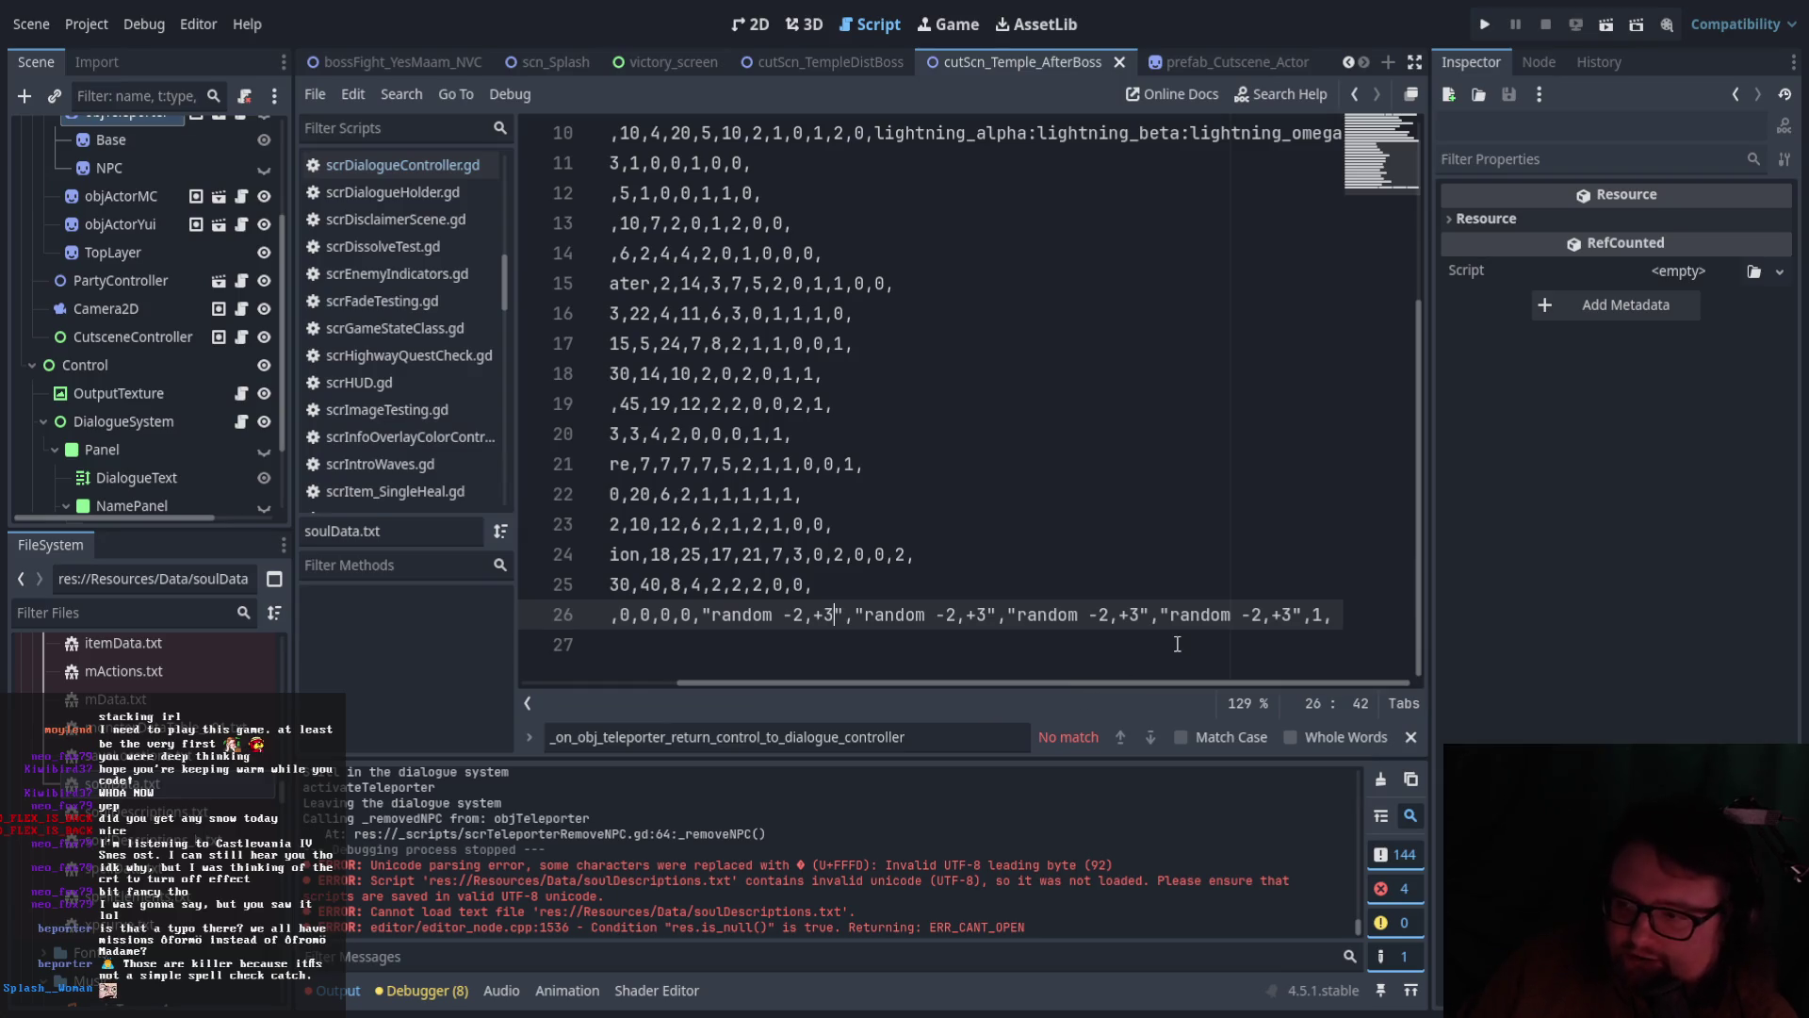
pyautogui.moveTo(1026, 684); pyautogui.dragTo(816, 681)
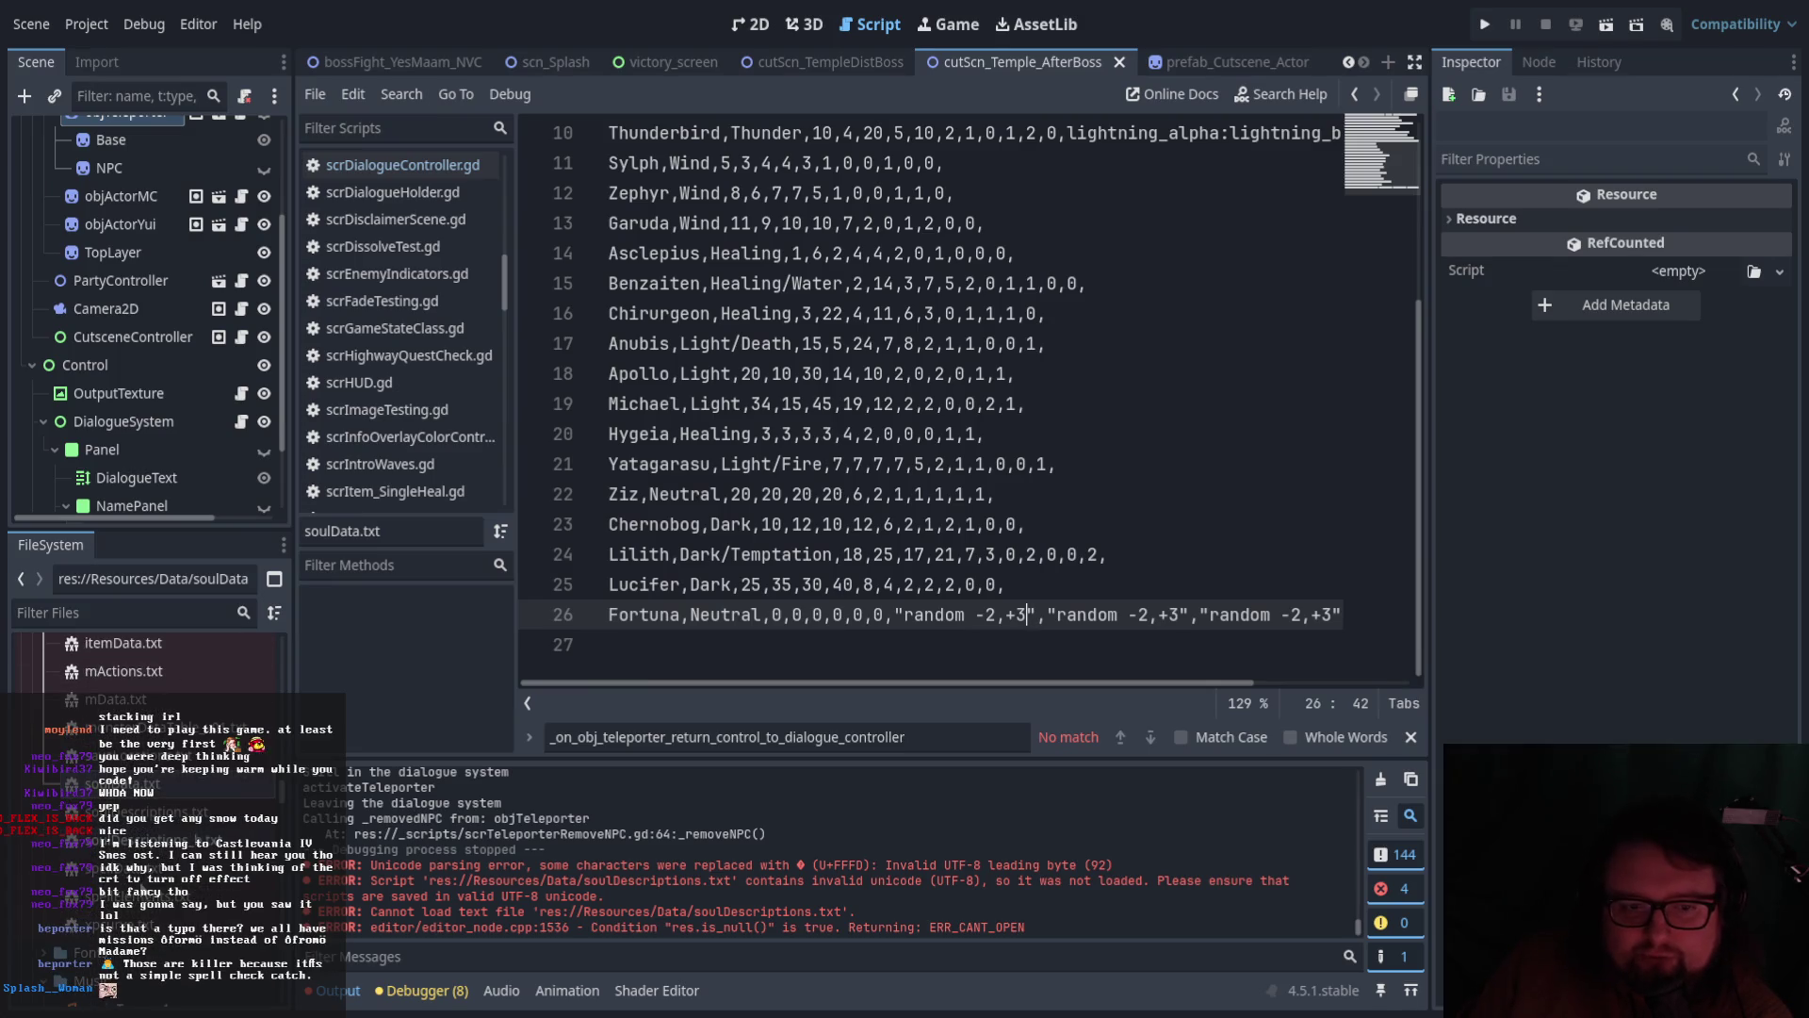
pyautogui.scroll(-1, 141, 660)
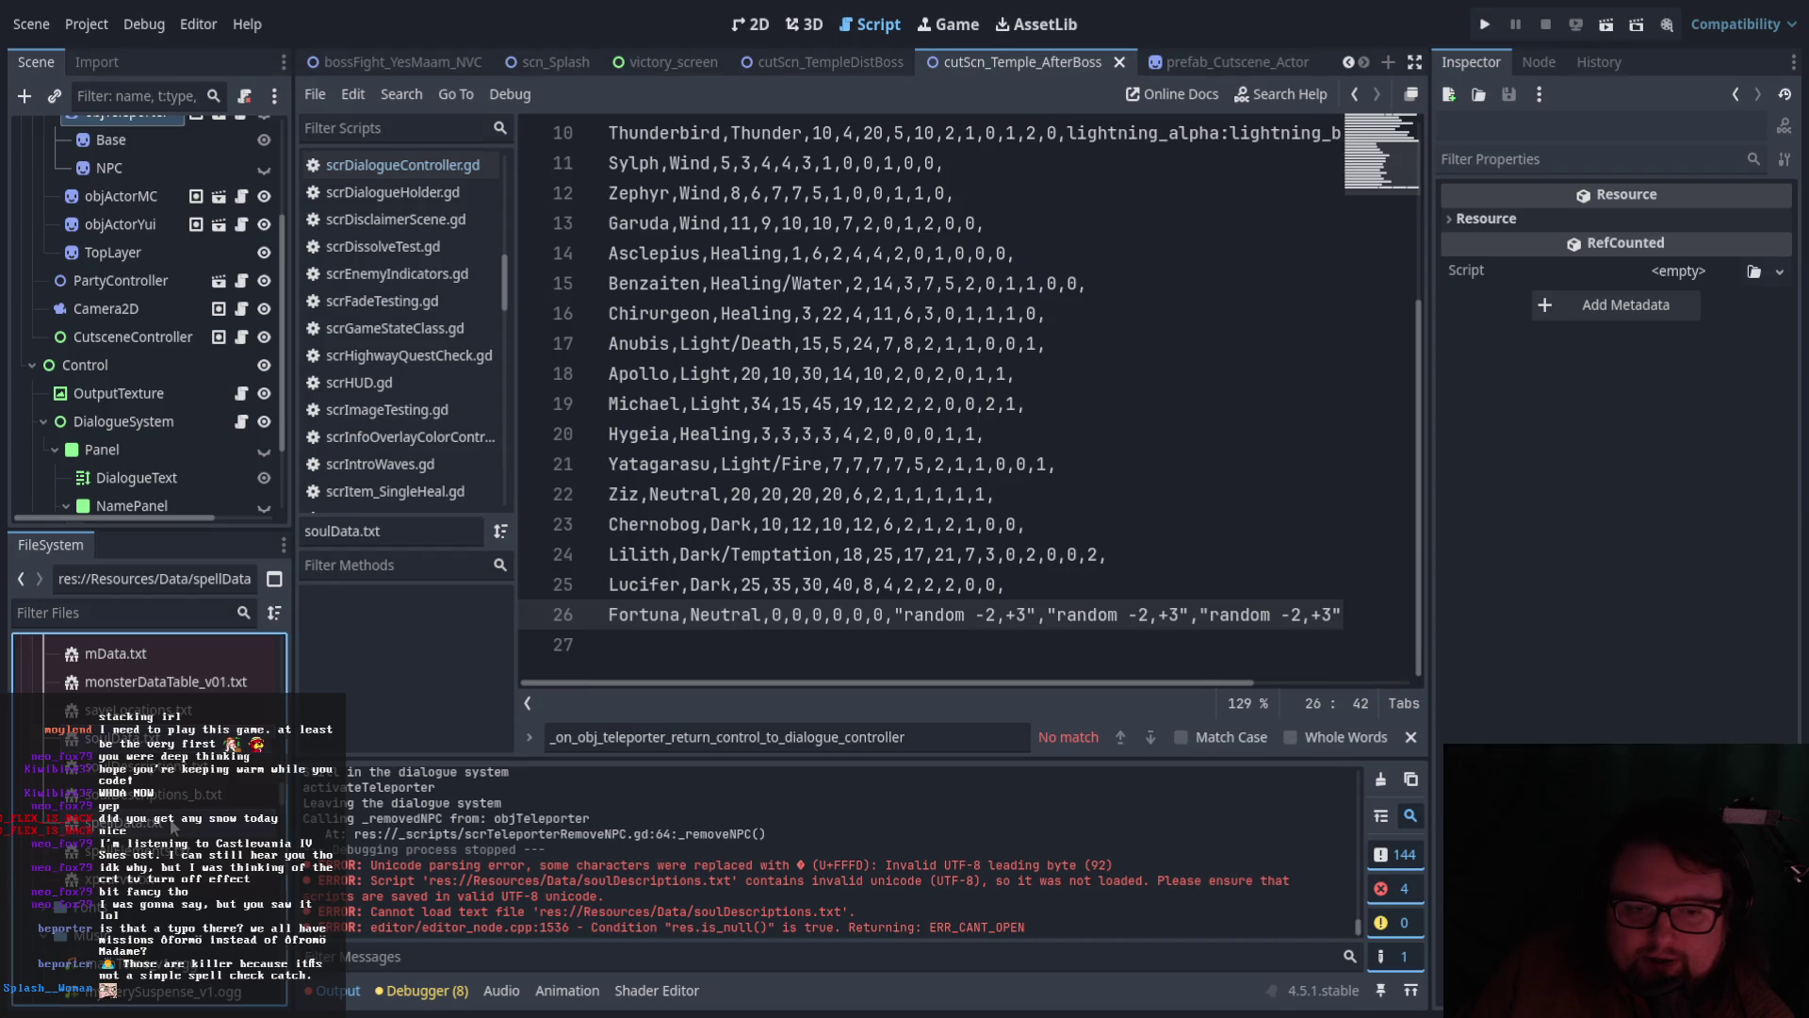
pyautogui.doubleClick(172, 827)
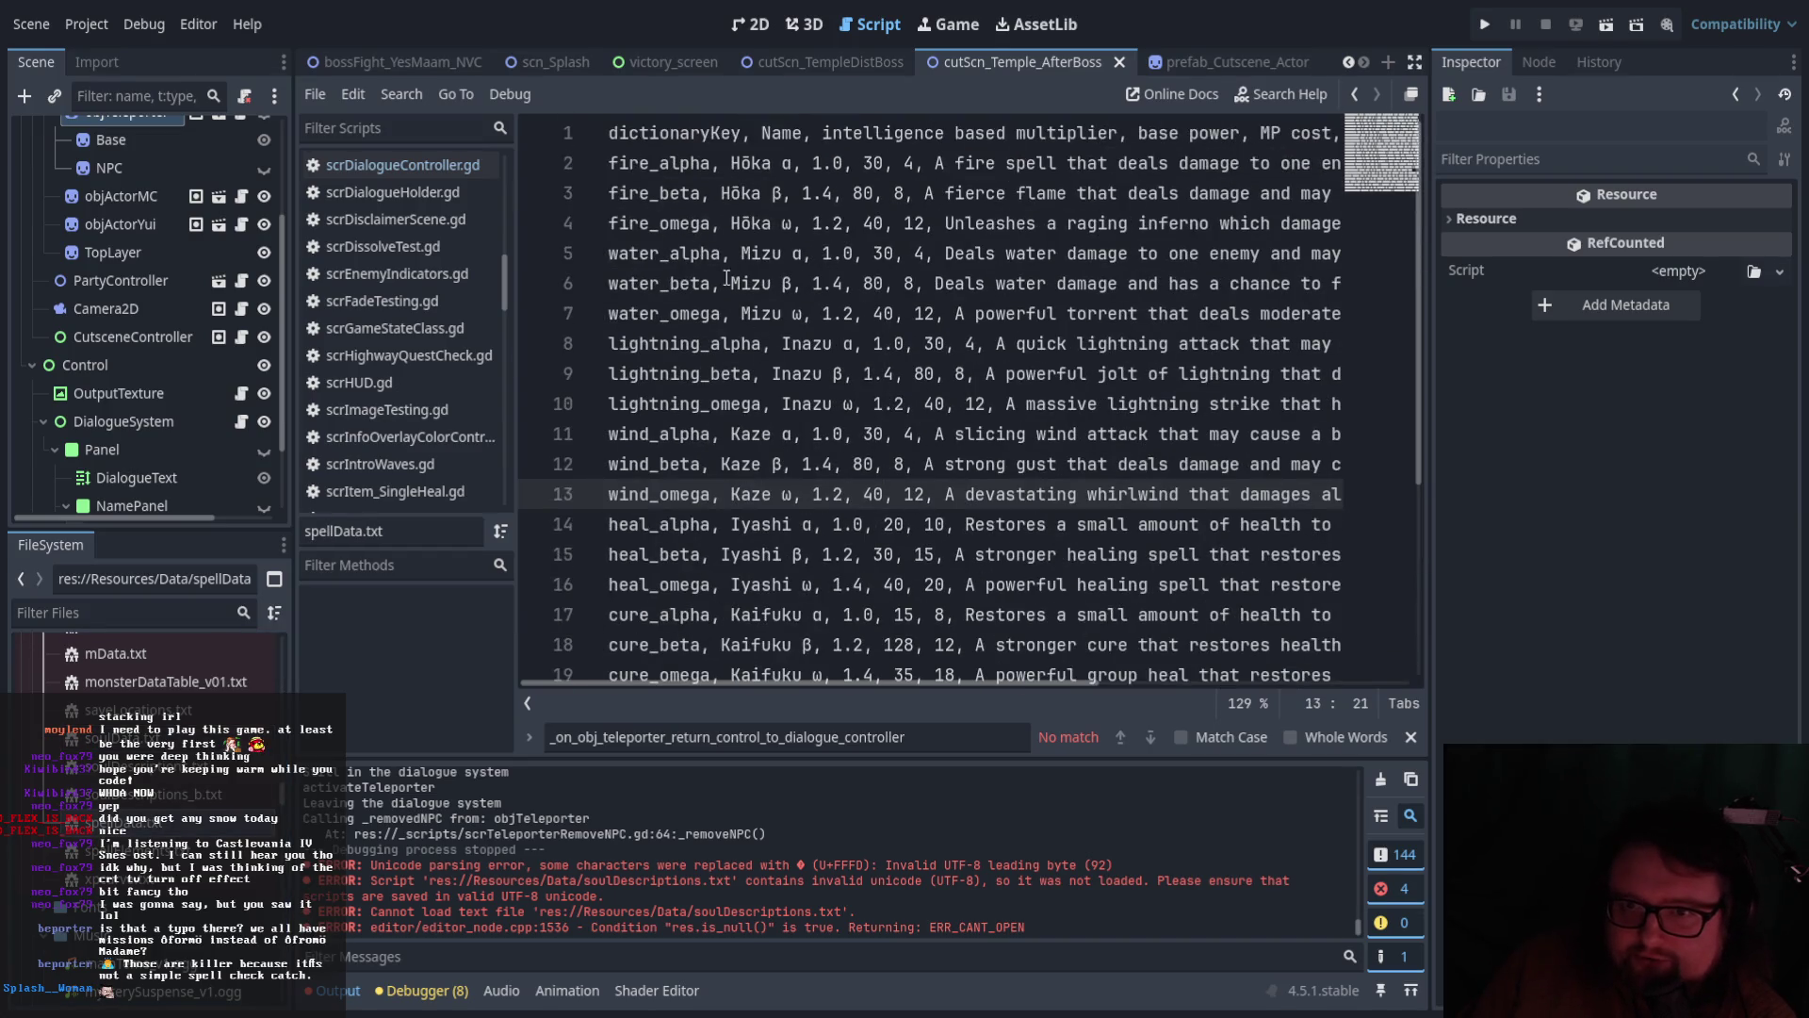
pyautogui.scroll(-3, 876, 537)
pyautogui.scroll(-1, 858, 640)
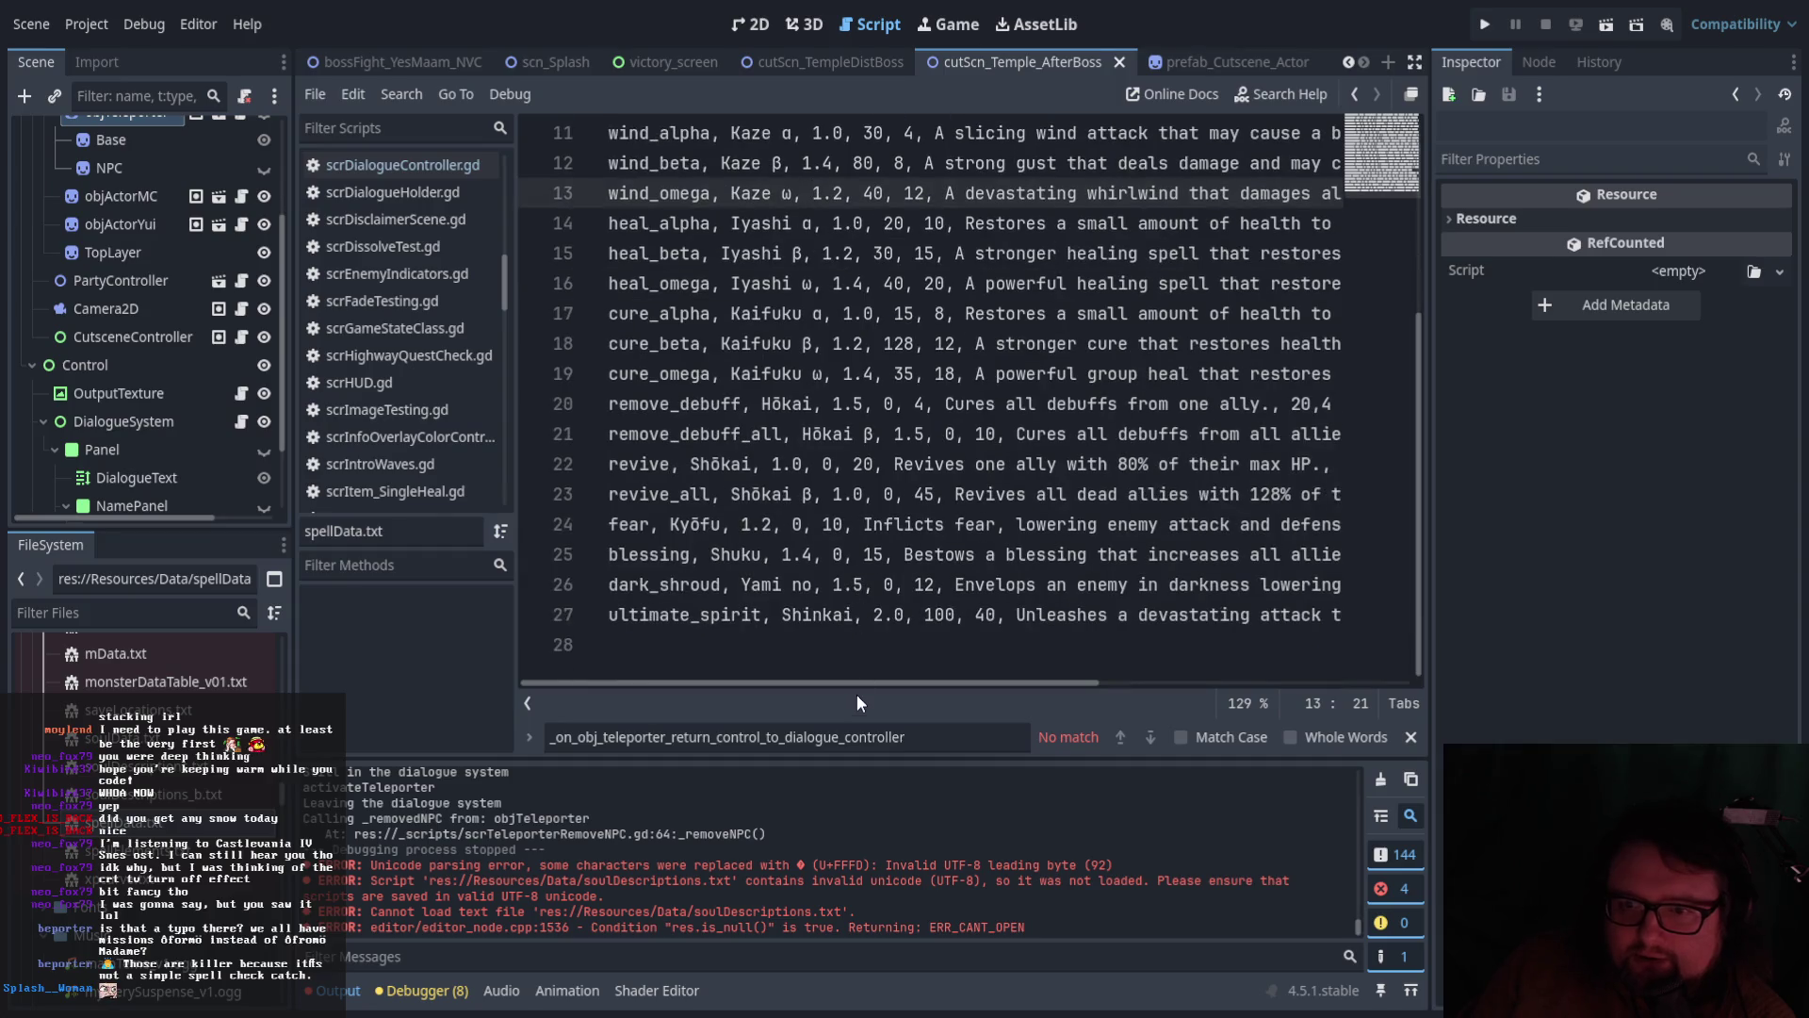
pyautogui.moveTo(867, 686)
pyautogui.mouseDown()
pyautogui.moveTo(987, 686)
pyautogui.moveTo(825, 680)
pyautogui.mouseUp()
pyautogui.scroll(2, 754, 641)
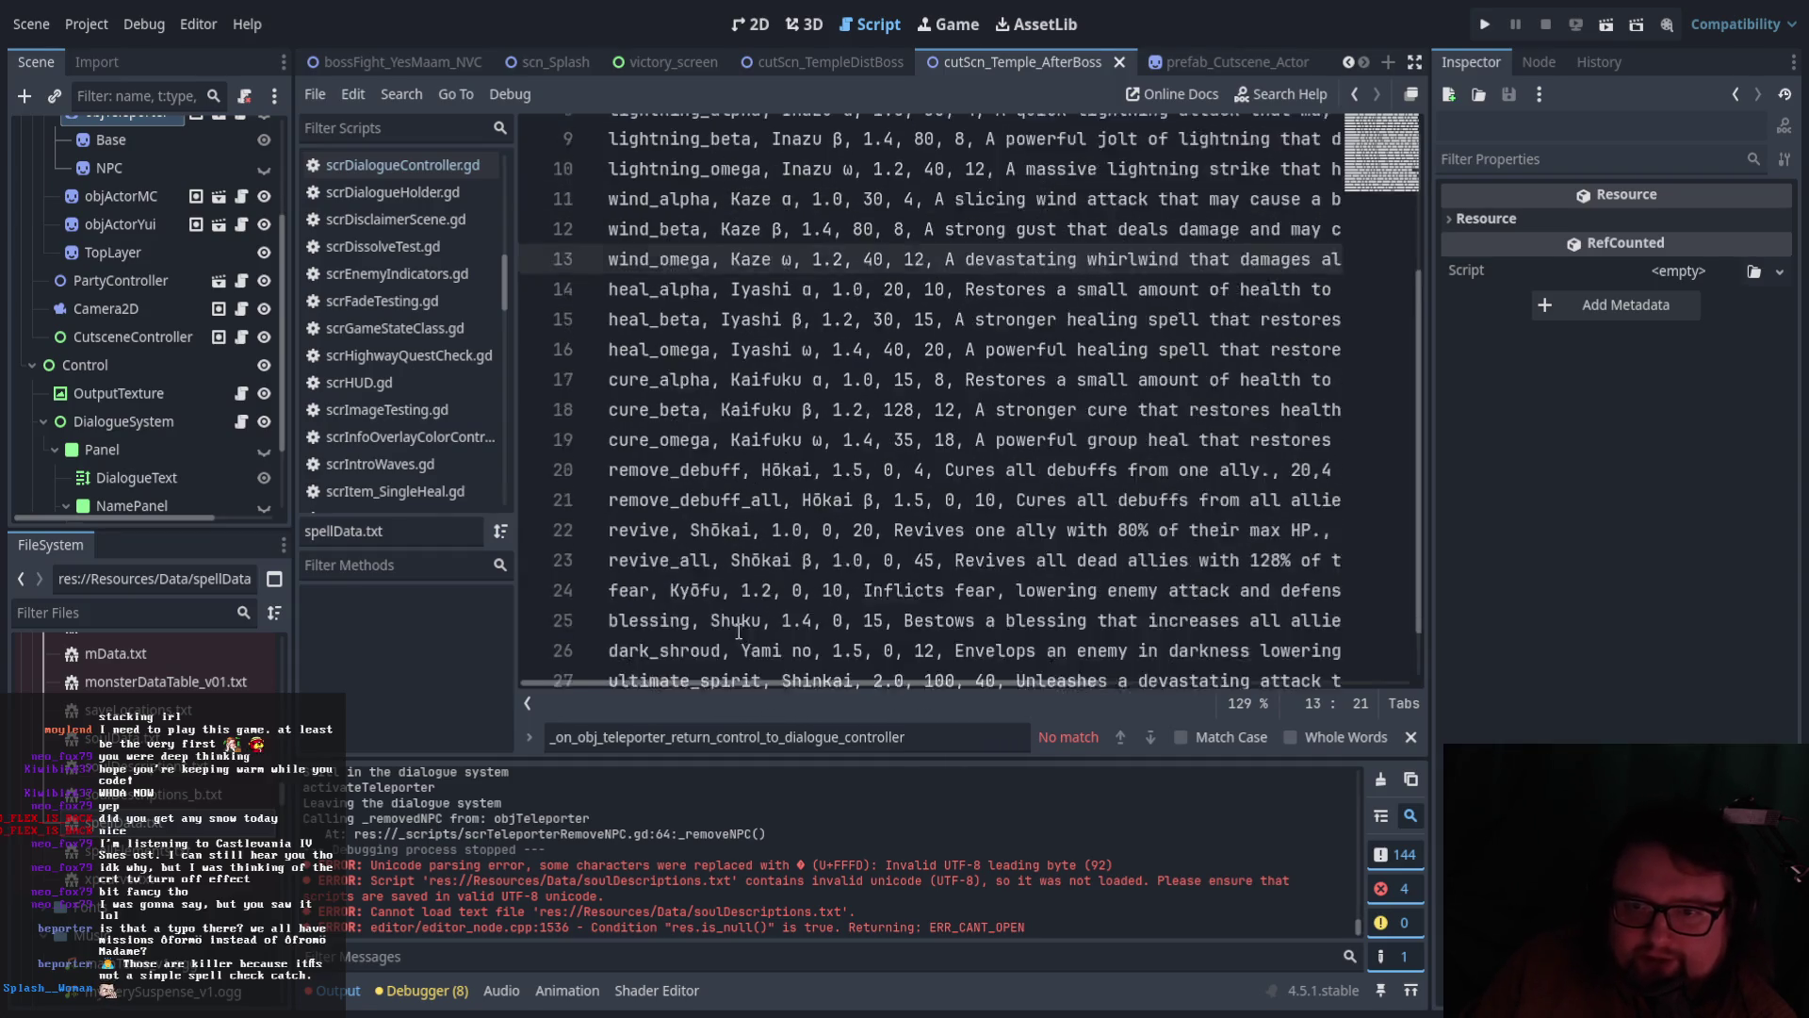
pyautogui.scroll(-1, 738, 632)
pyautogui.scroll(2, 739, 631)
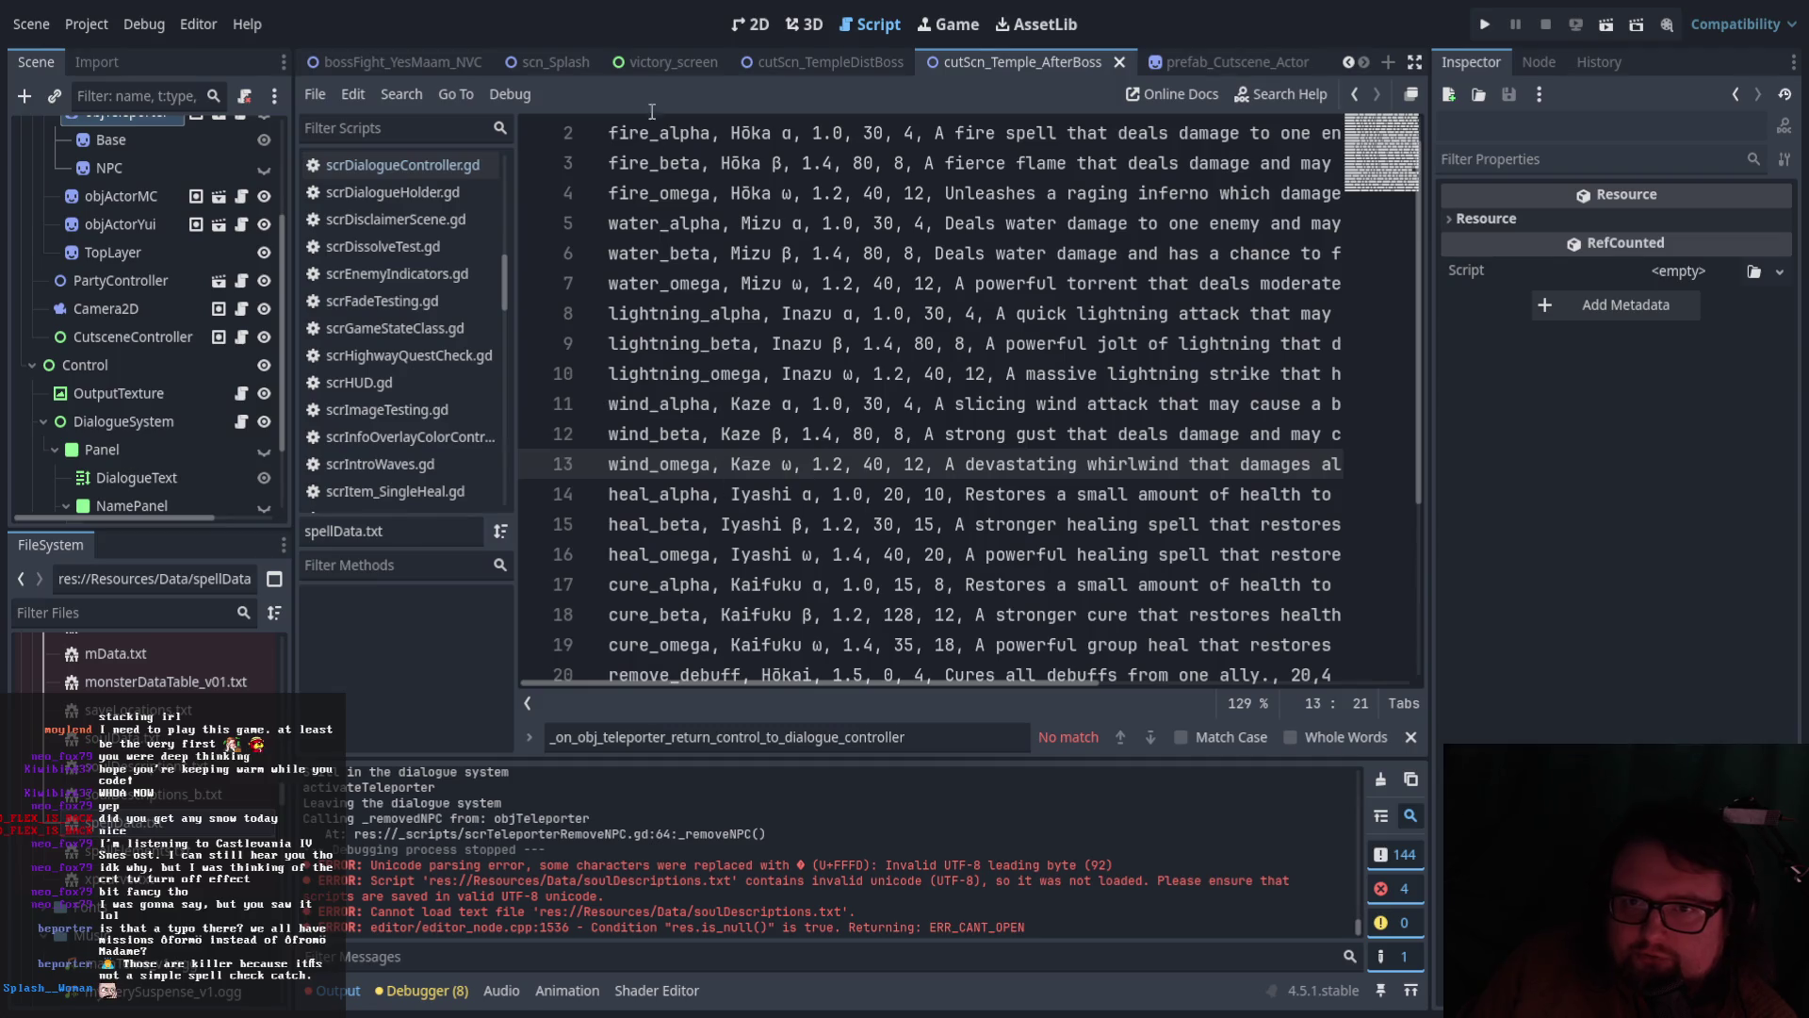
pyautogui.scroll(1, 667, 236)
pyautogui.click(670, 162)
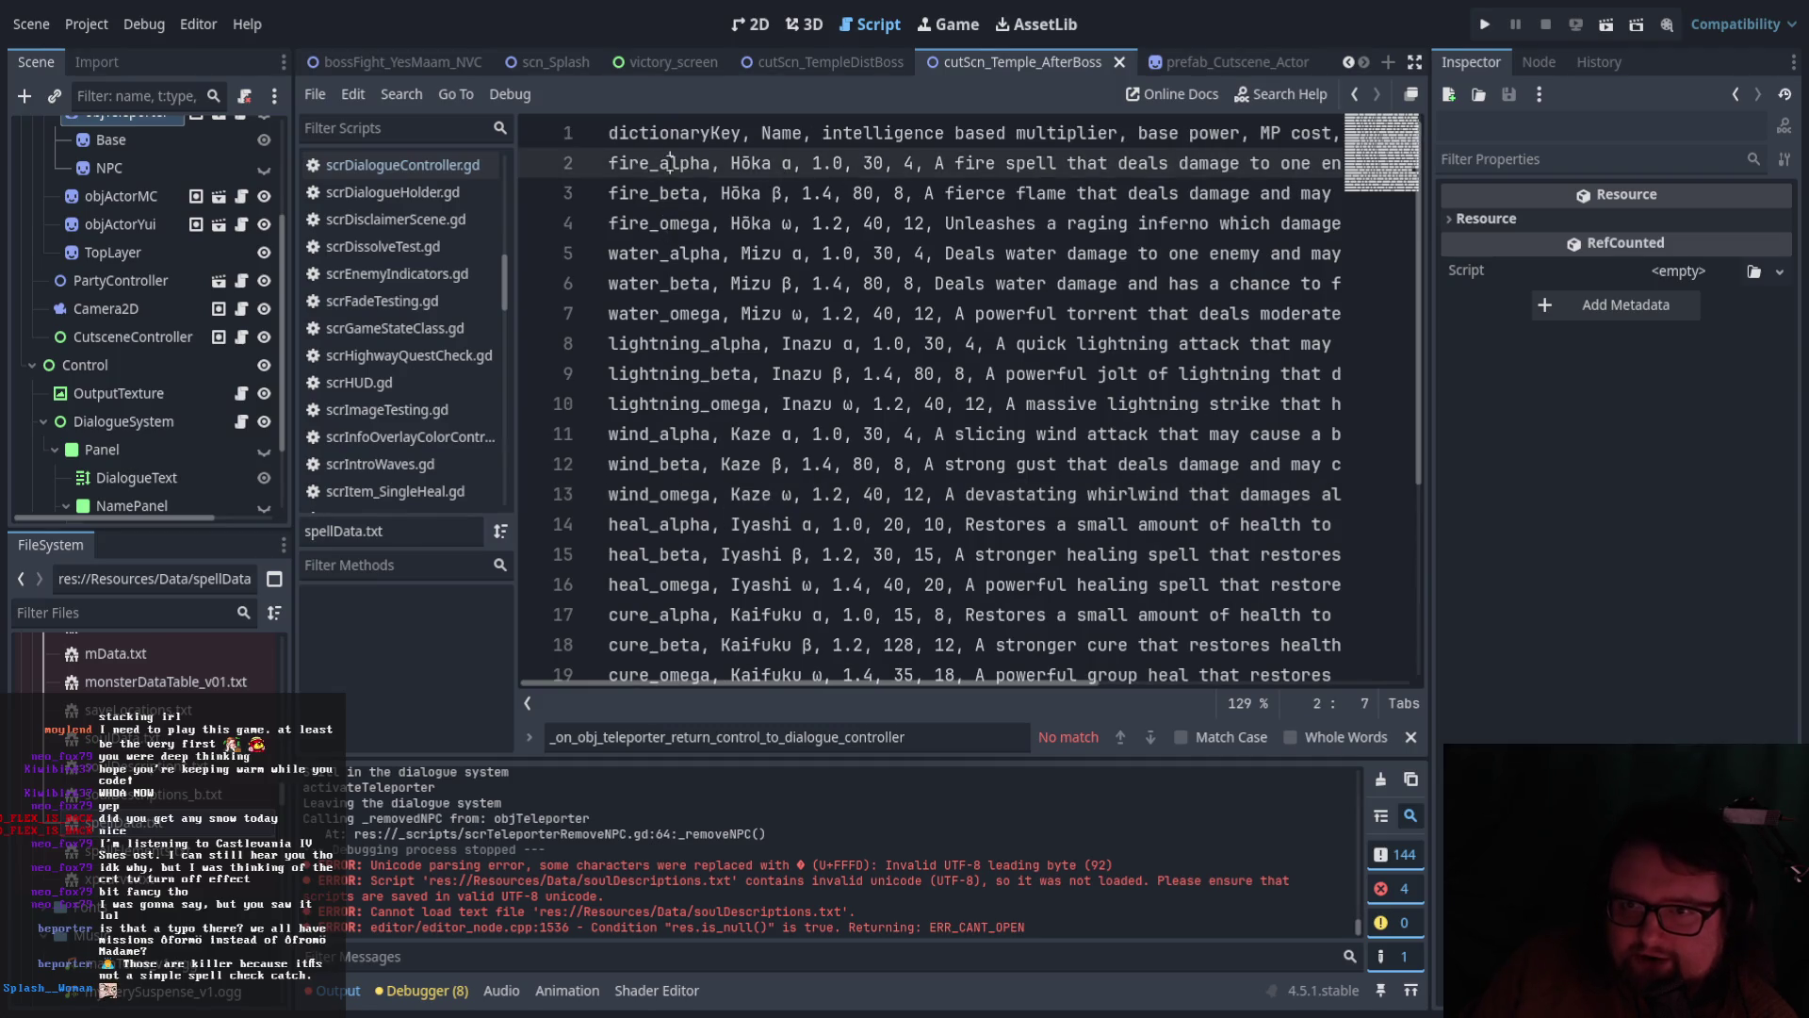
pyautogui.click(675, 281)
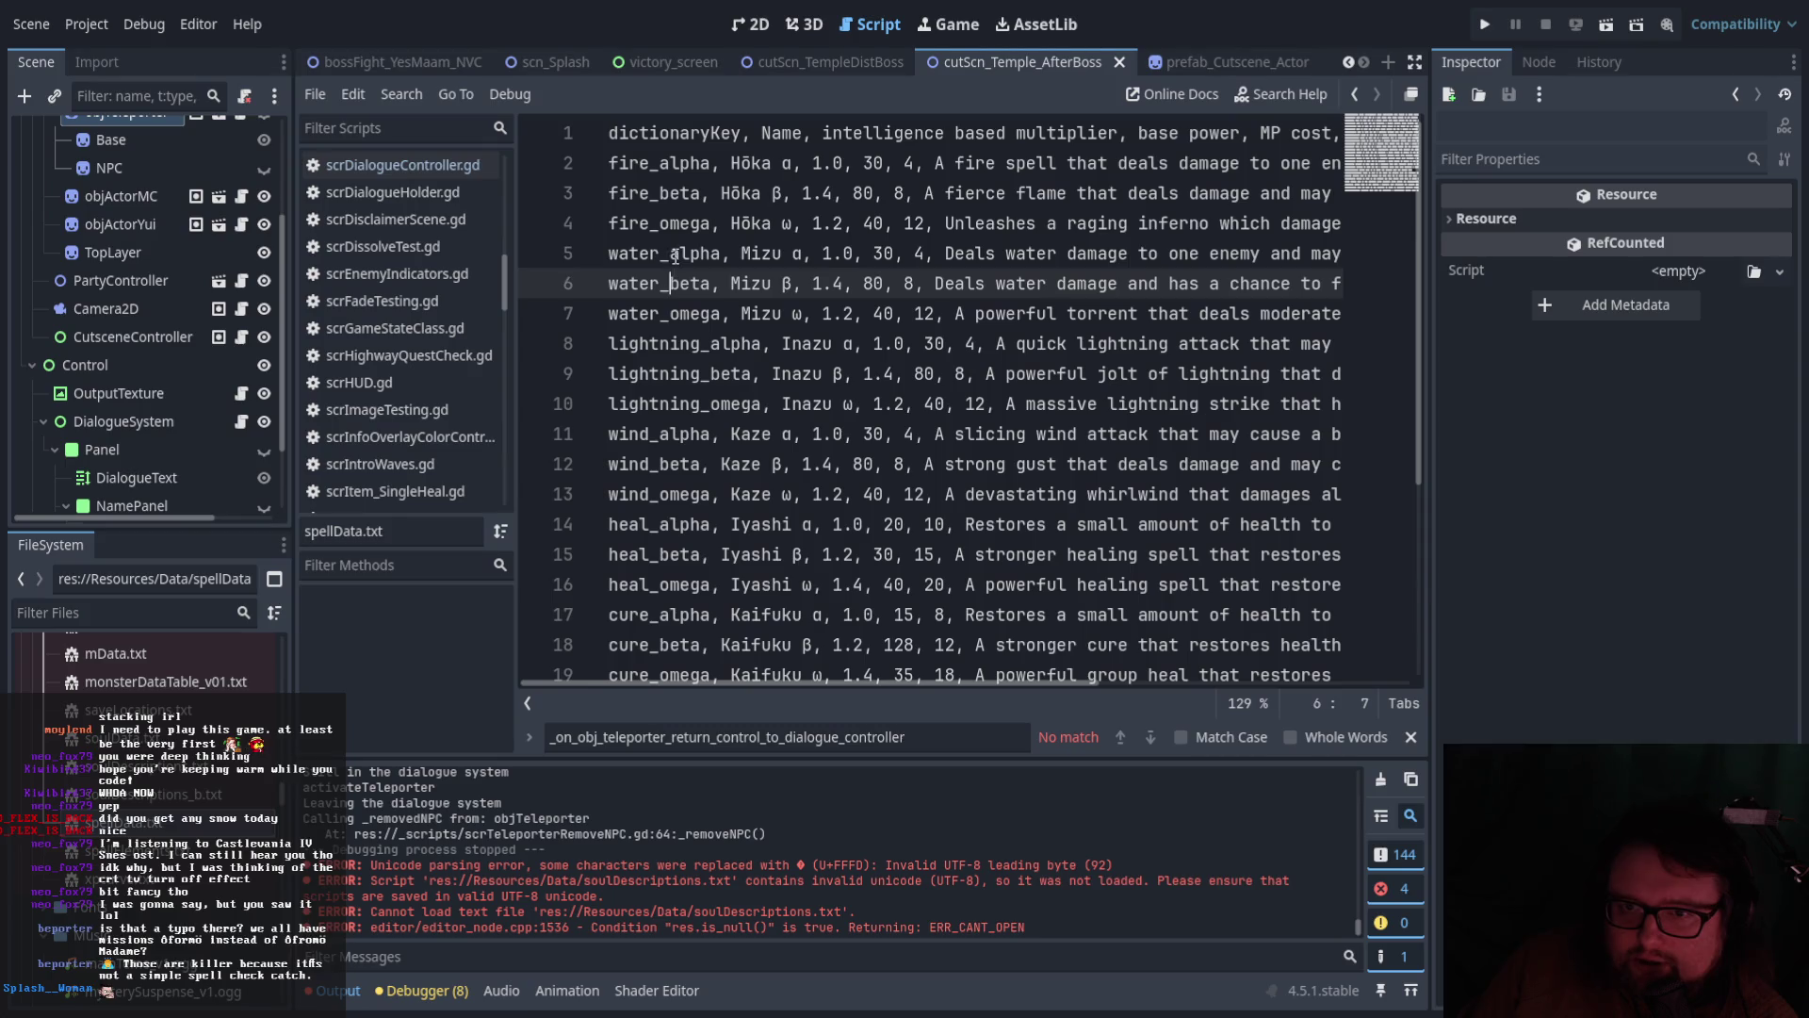
pyautogui.click(673, 403)
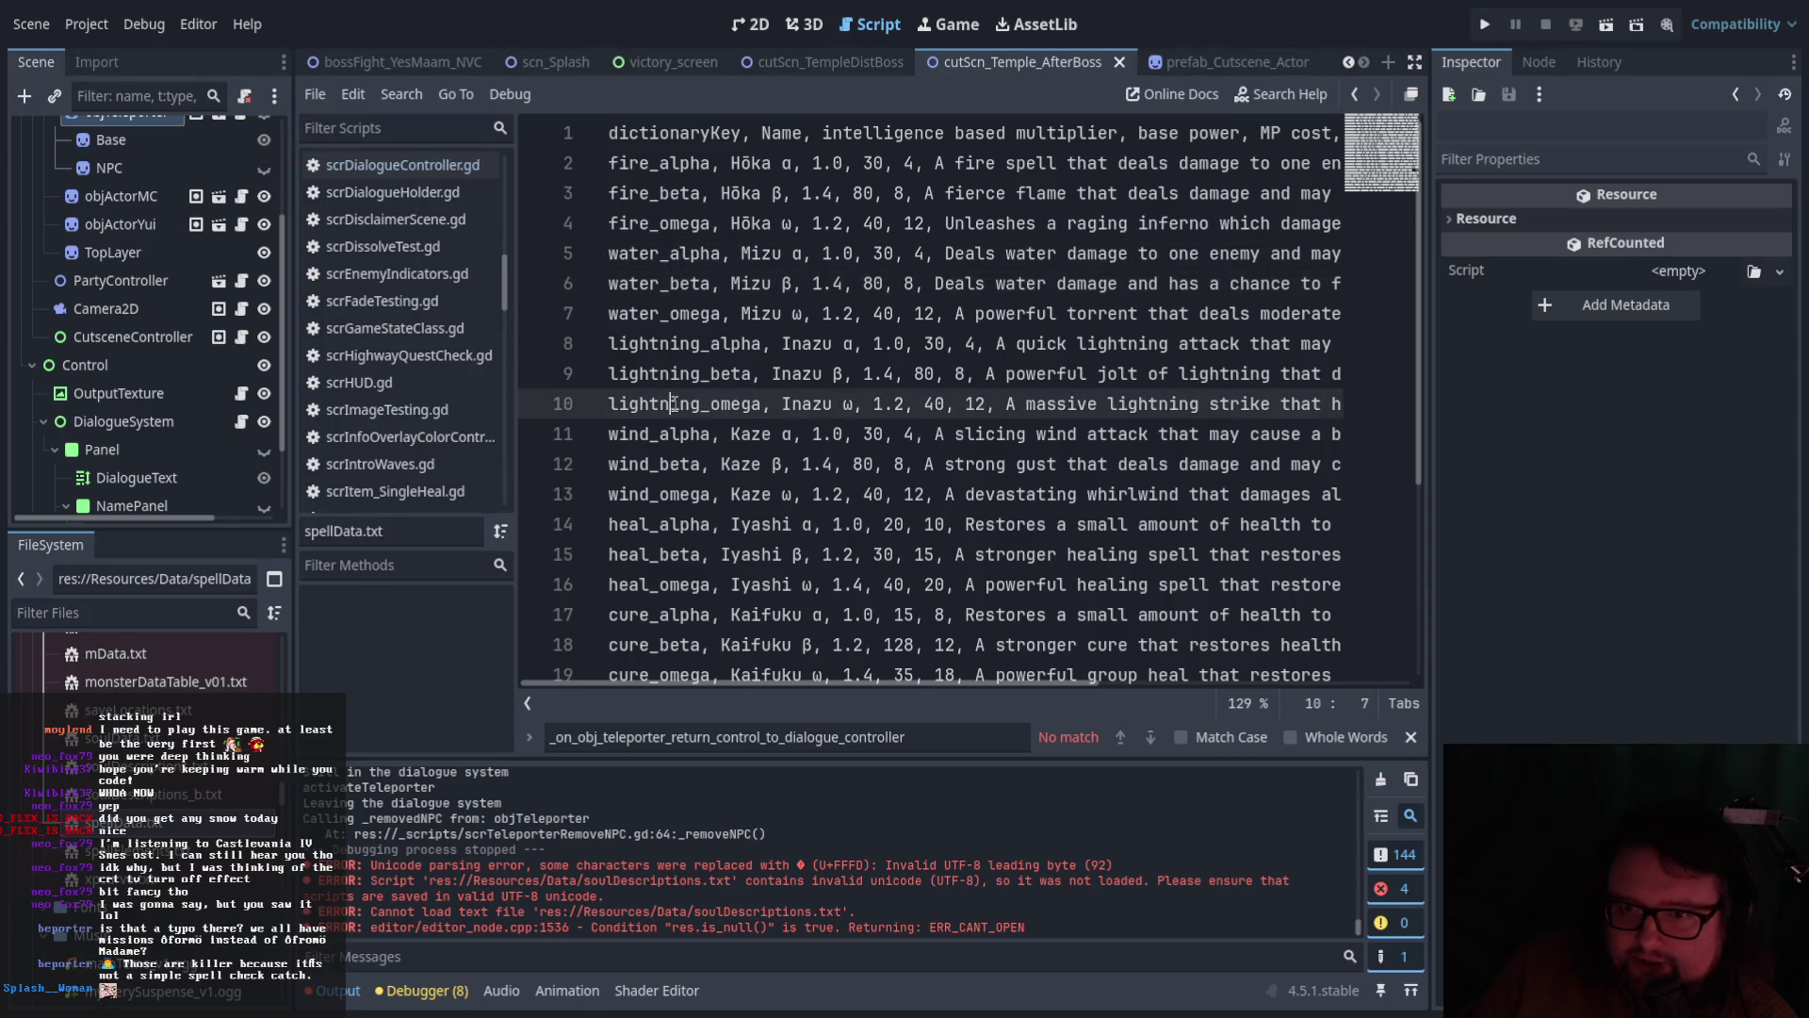
pyautogui.scroll(-1, 670, 405)
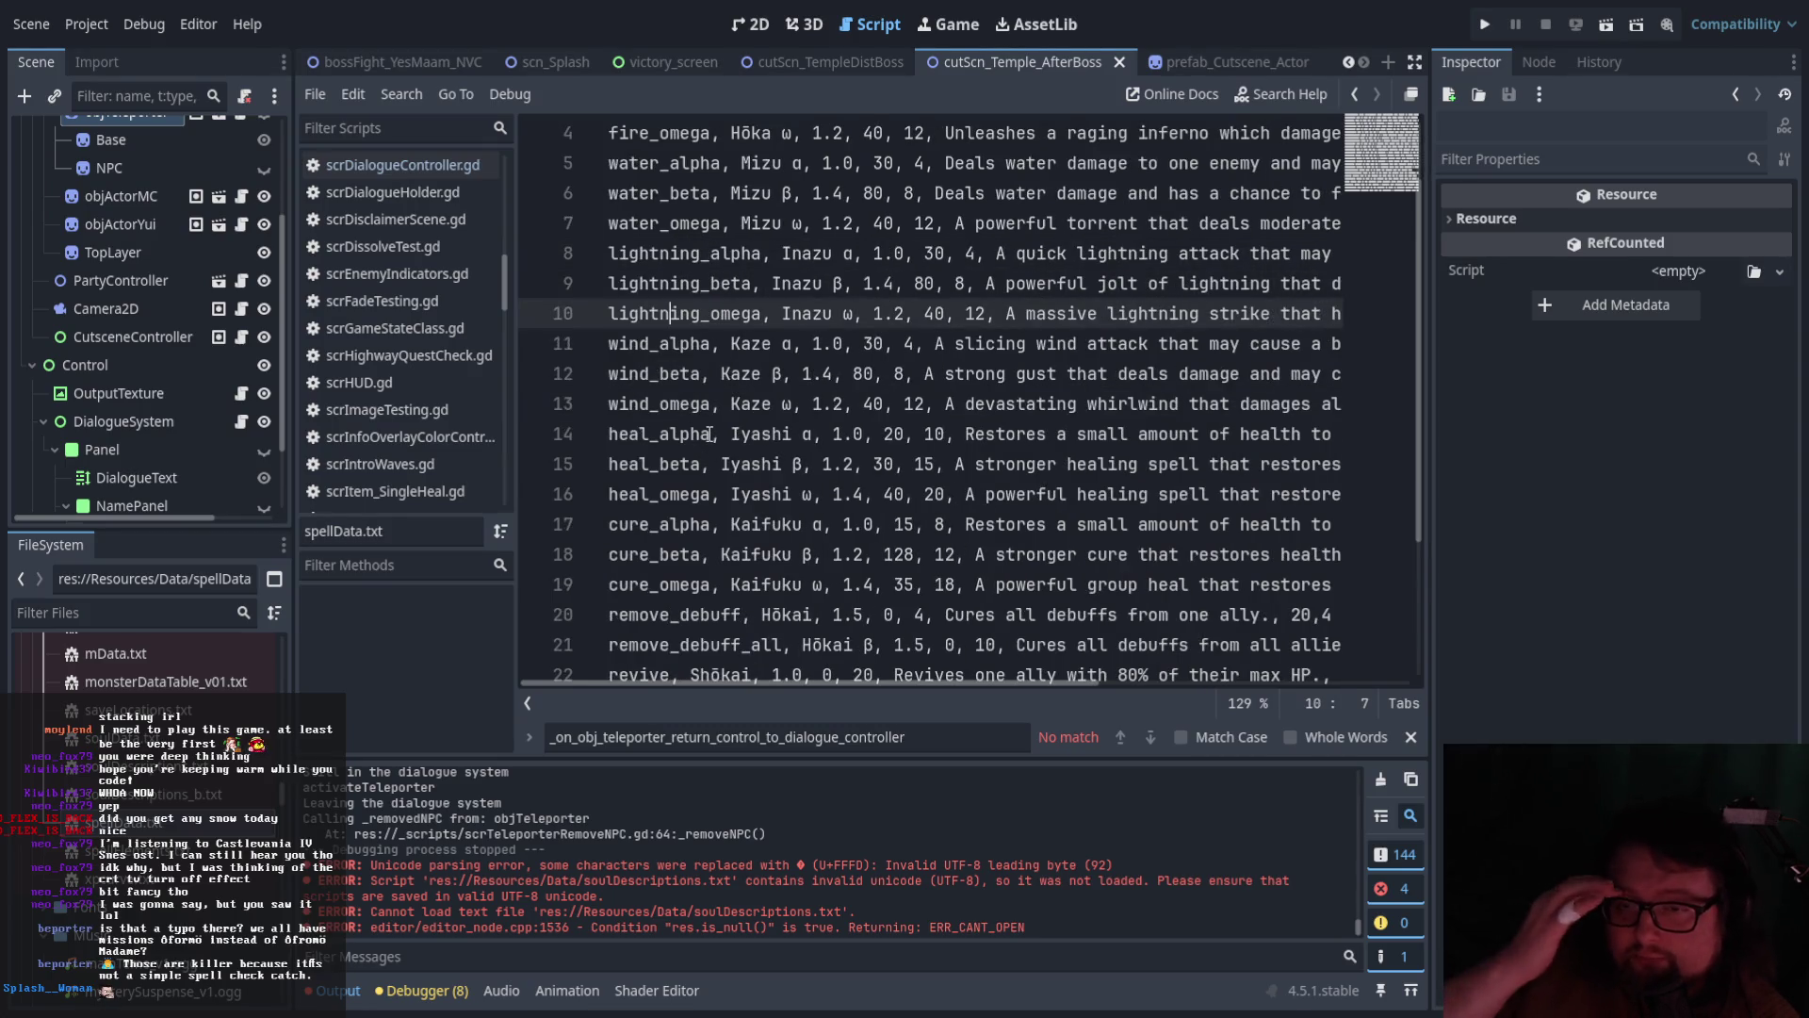
pyautogui.scroll(1, 530, 407)
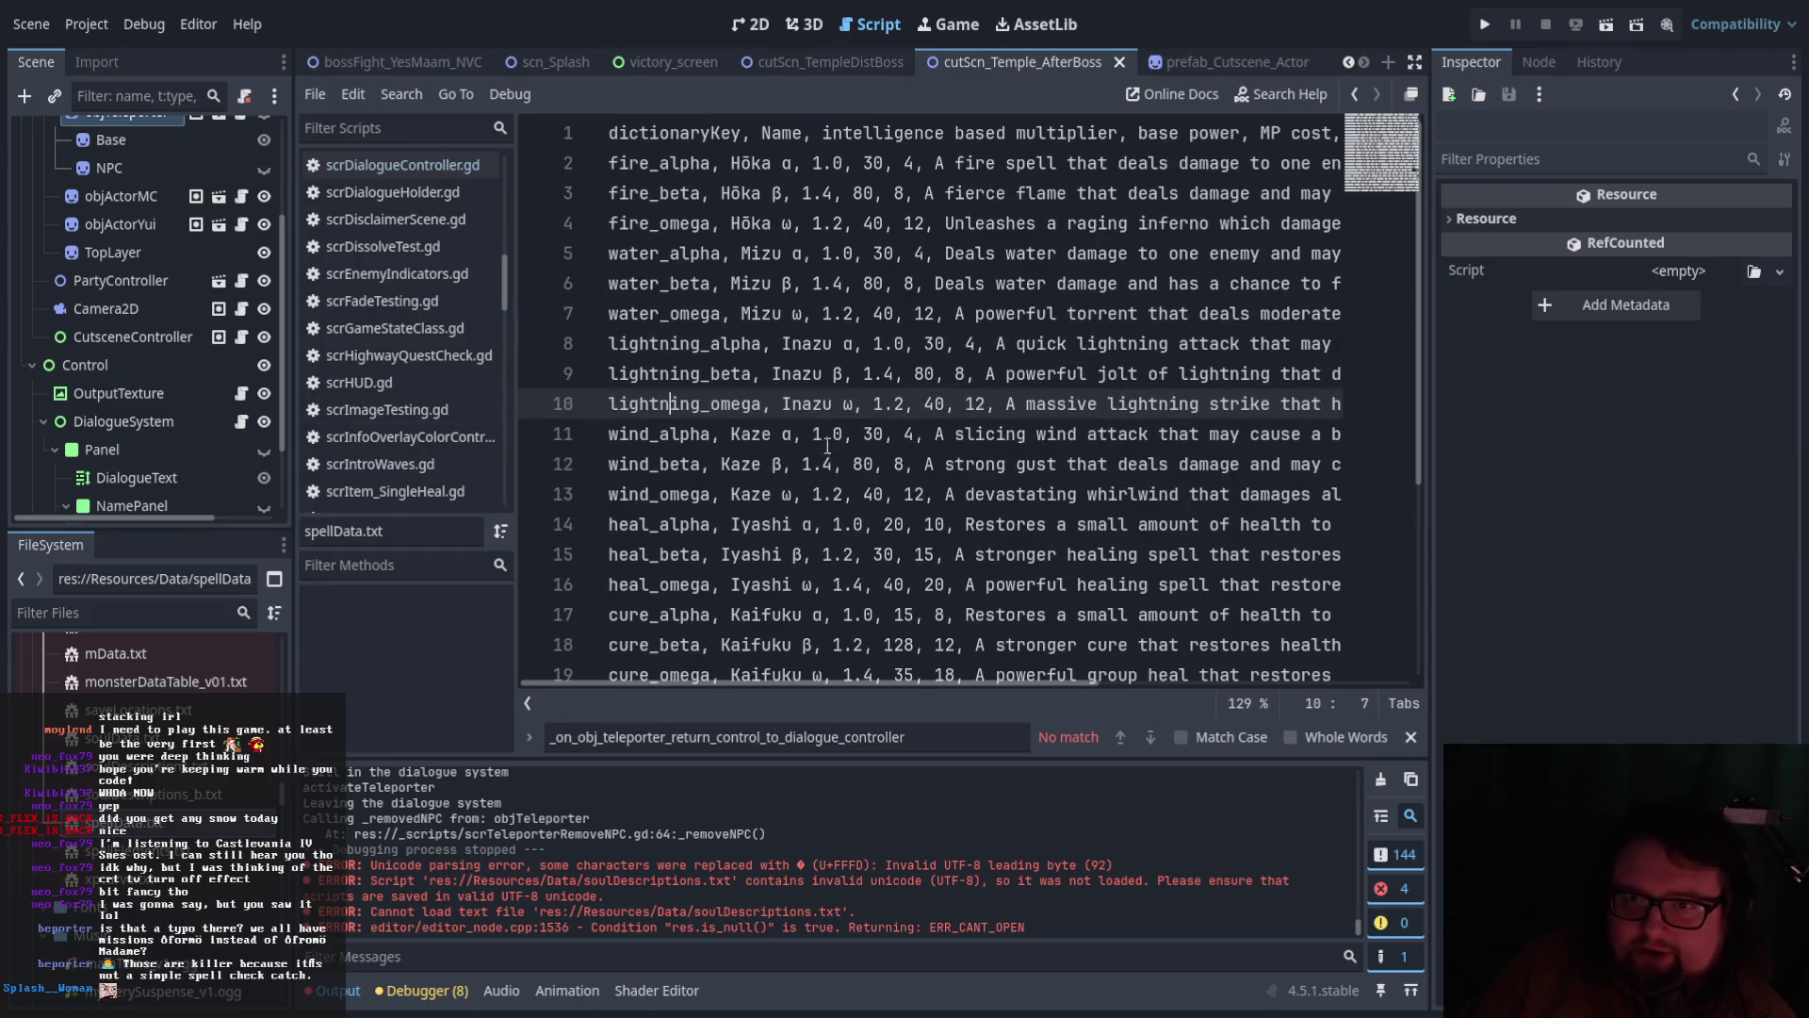
pyautogui.click(689, 223)
pyautogui.click(674, 403)
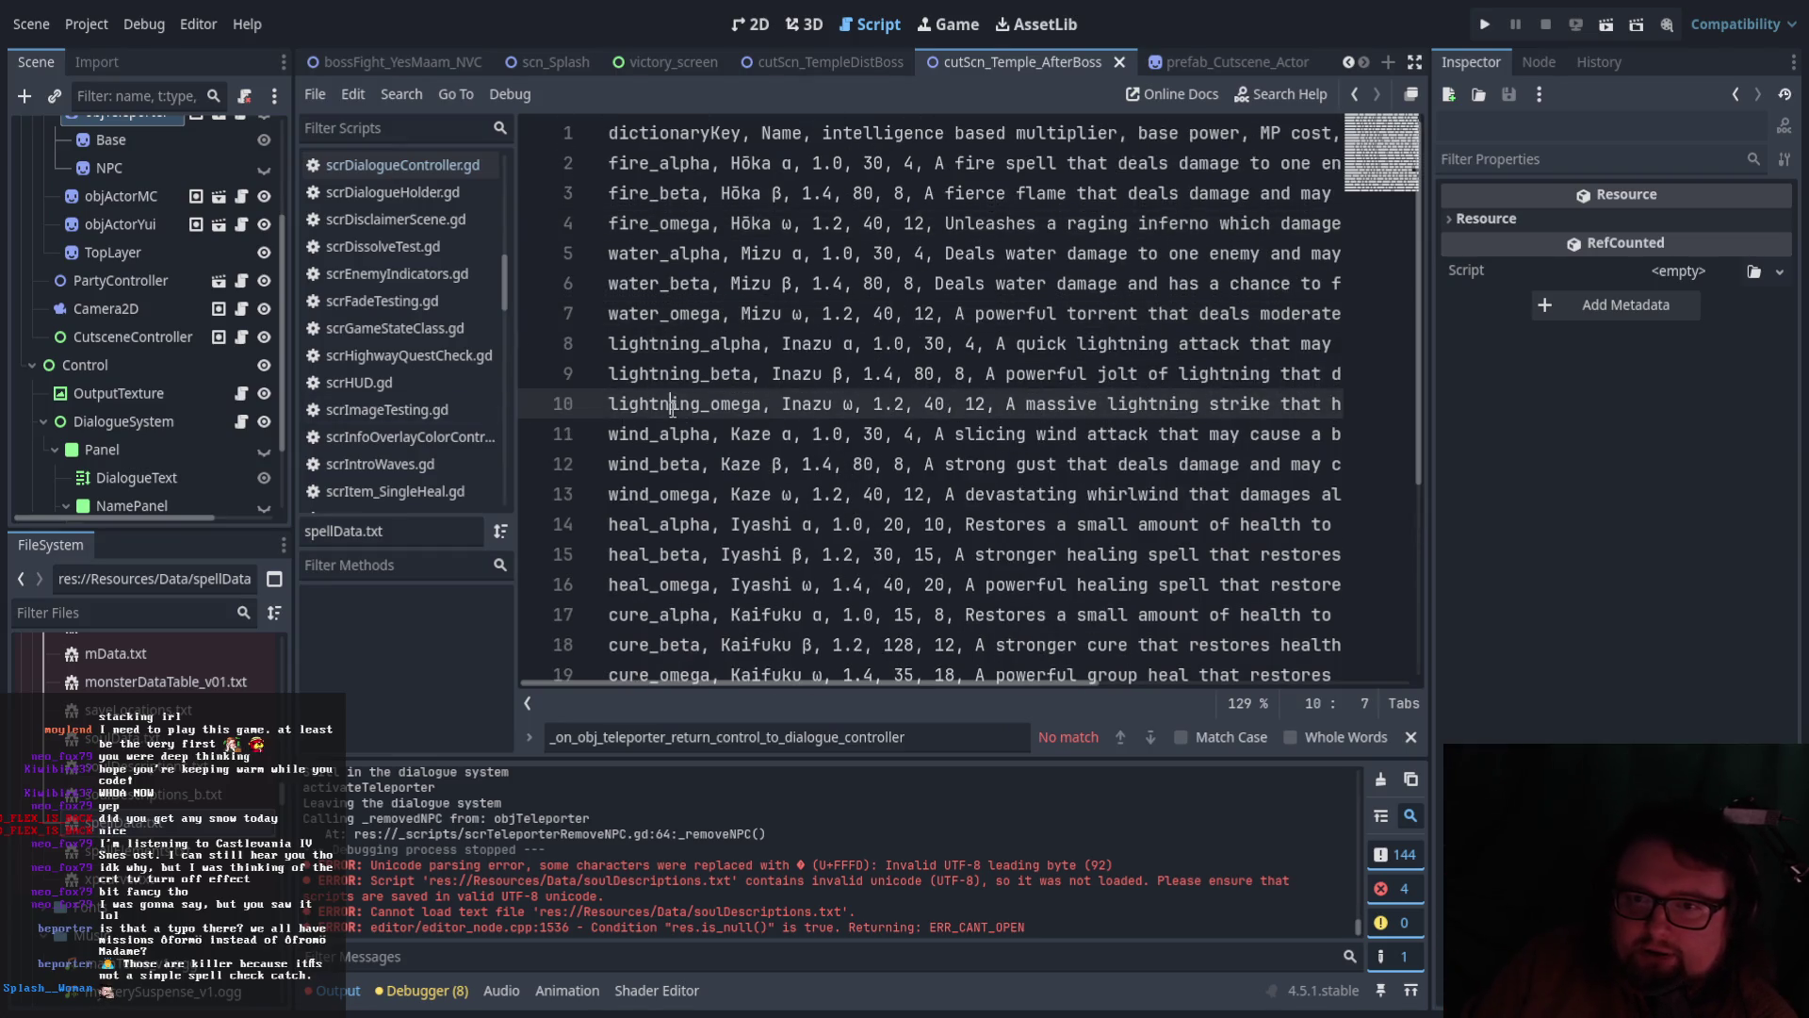
pyautogui.click(661, 198)
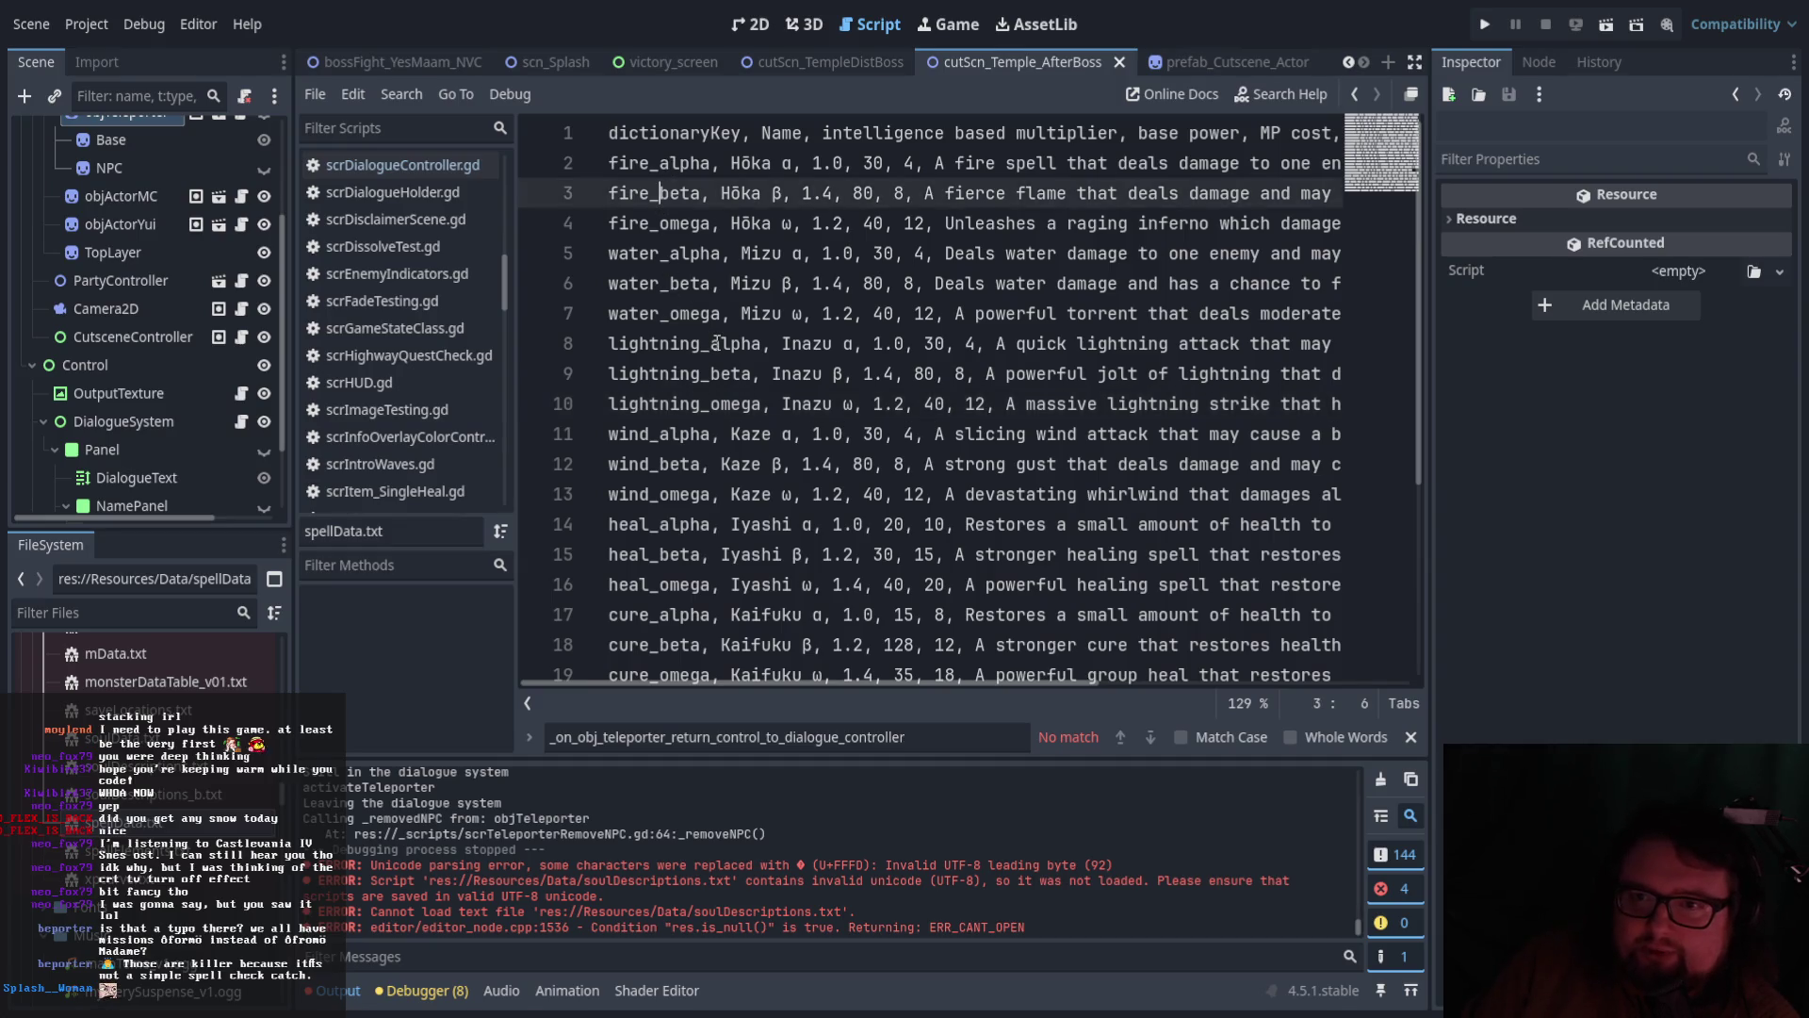
pyautogui.scroll(-2, 890, 348)
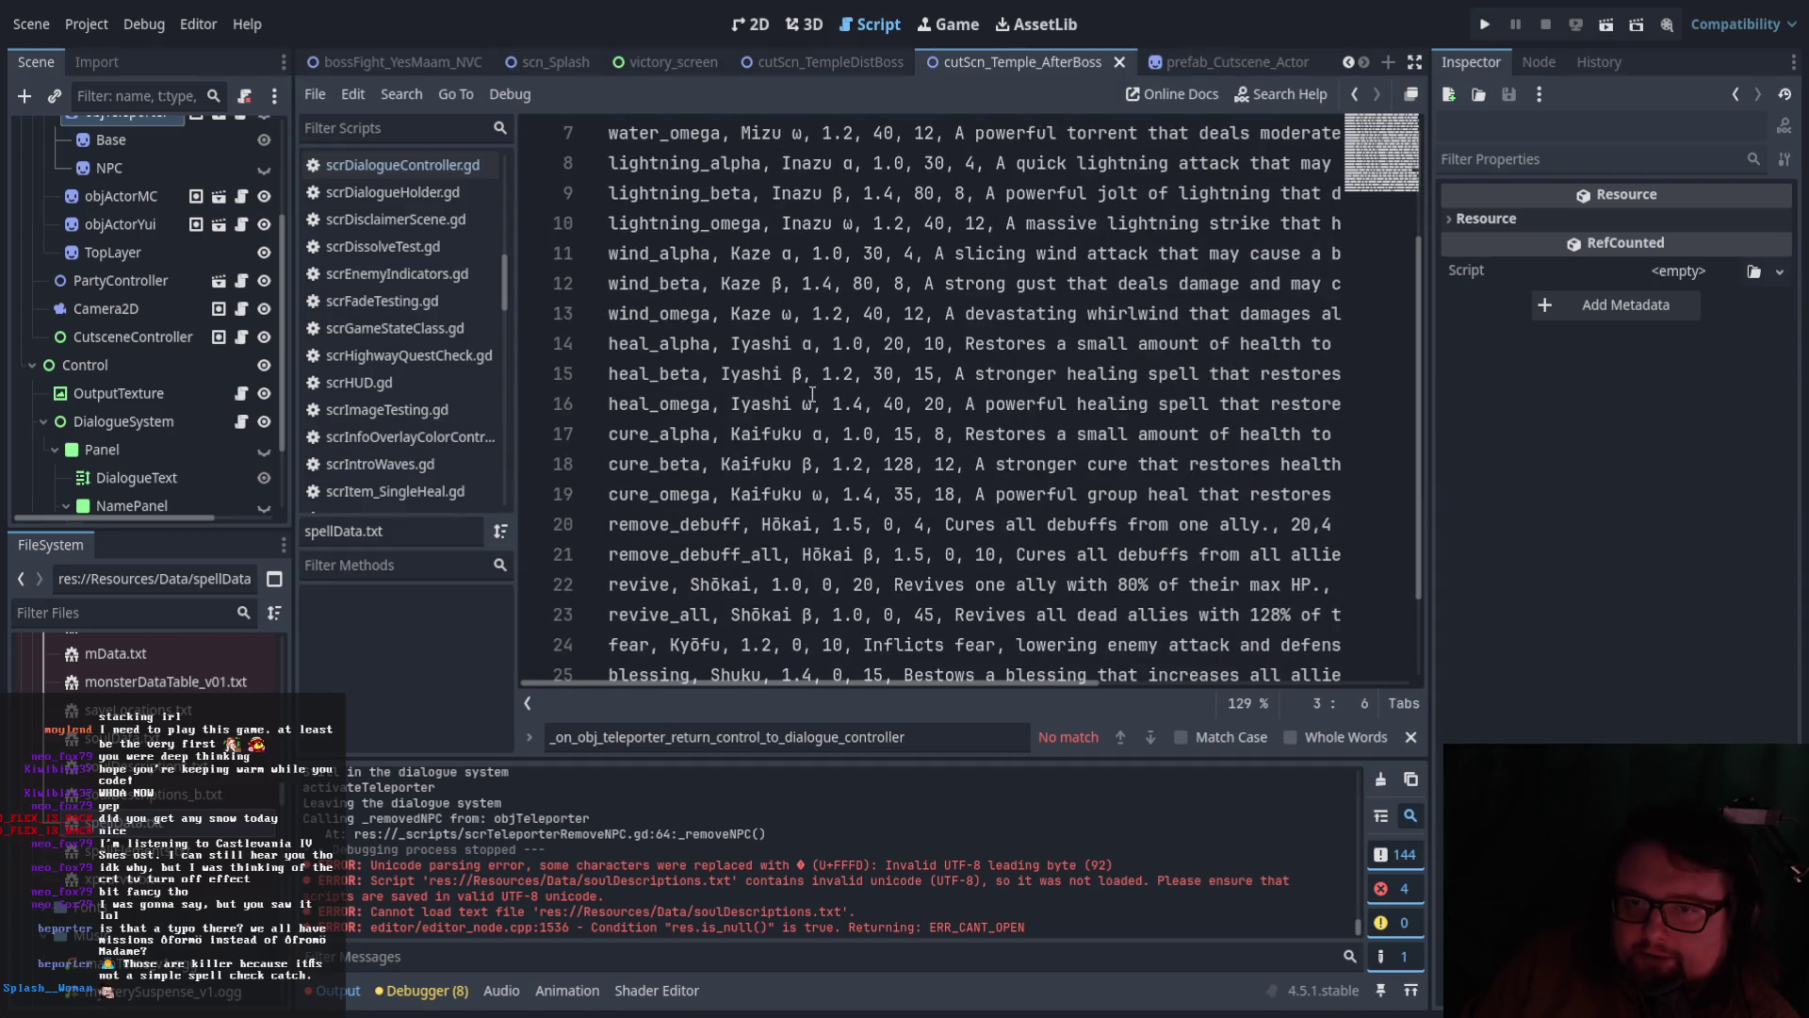
pyautogui.click(706, 350)
pyautogui.click(705, 377)
pyautogui.click(699, 408)
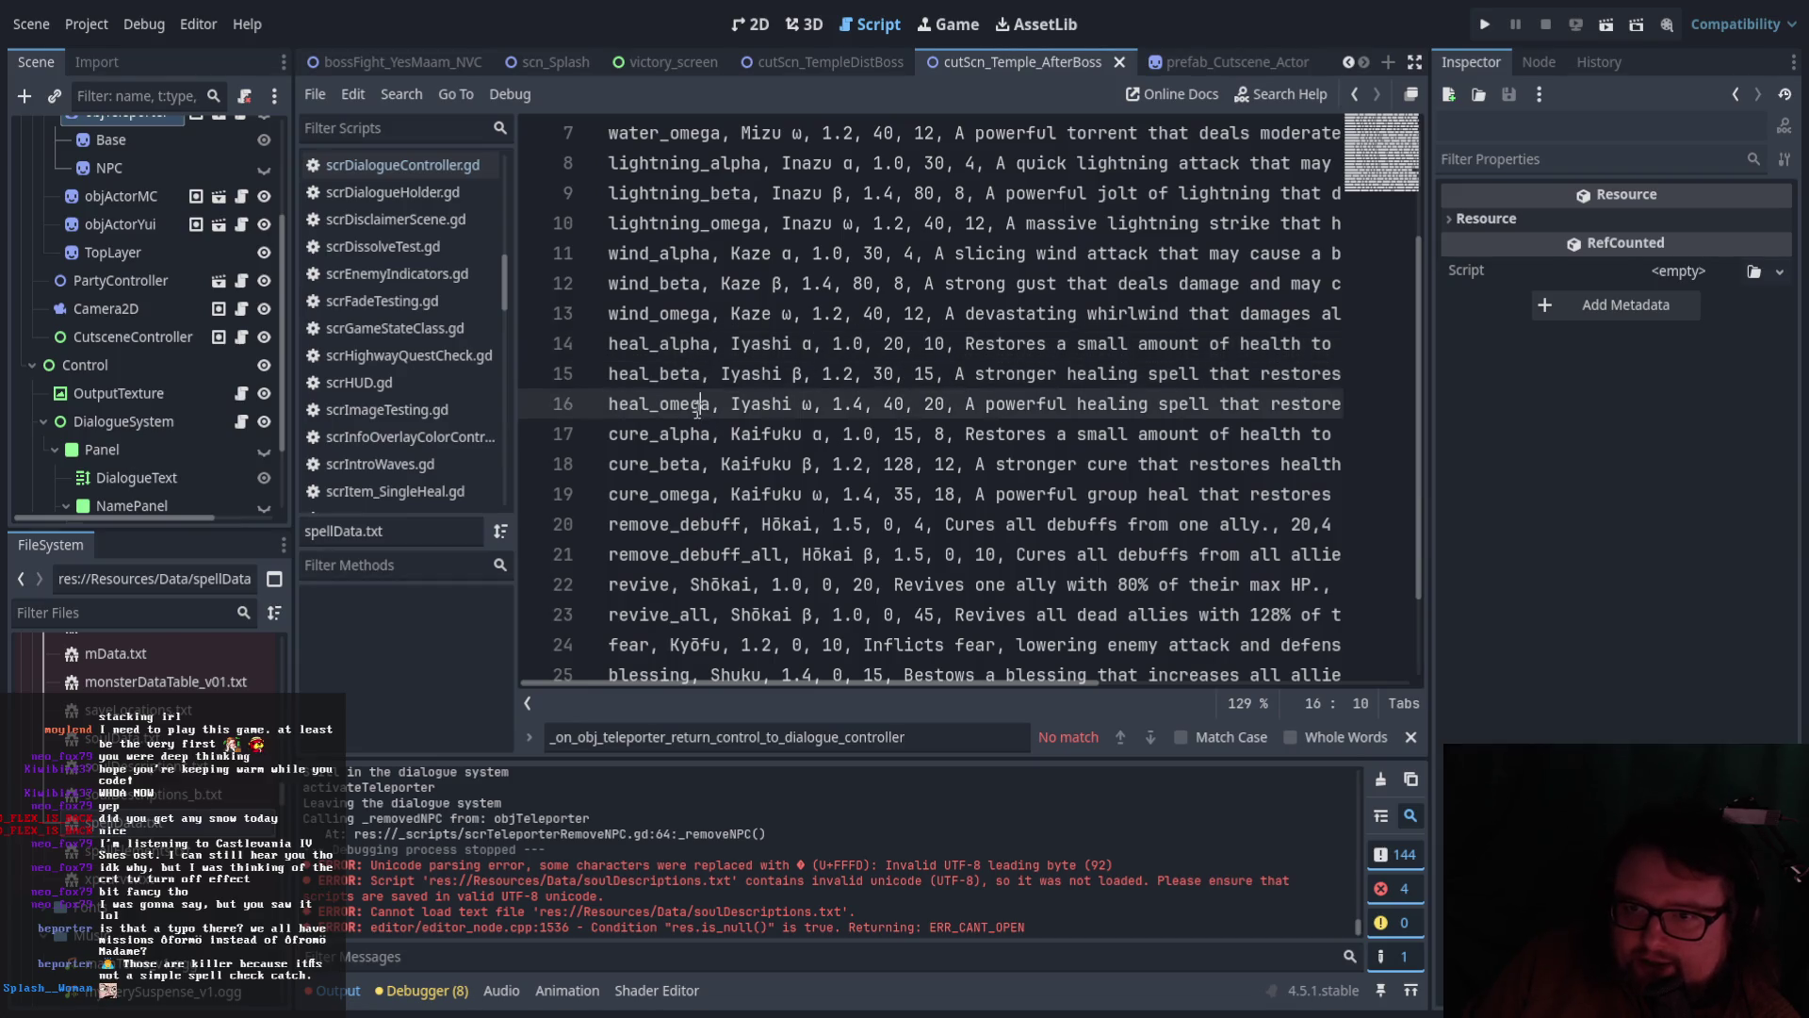
pyautogui.moveTo(976, 686); pyautogui.dragTo(1461, 688)
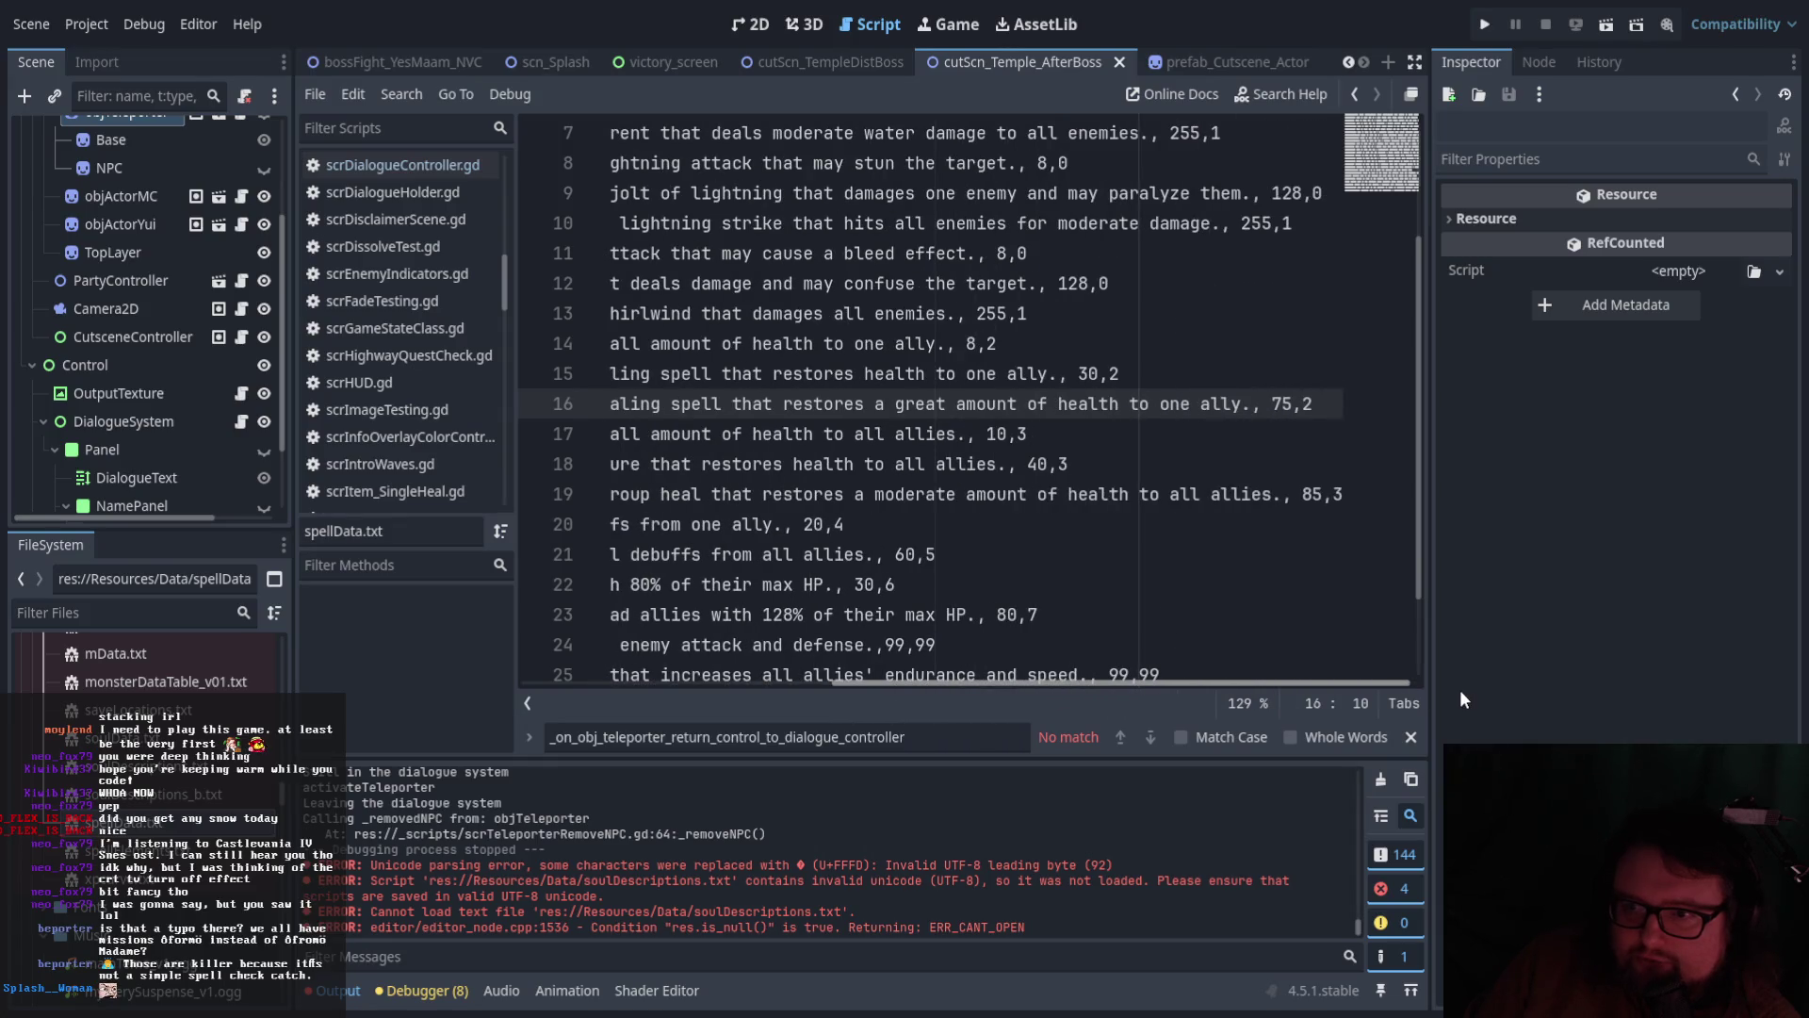
pyautogui.moveTo(1349, 702); pyautogui.dragTo(1037, 686)
pyautogui.click(700, 377)
pyautogui.click(669, 405)
pyautogui.click(683, 345)
pyautogui.click(687, 314)
pyautogui.click(683, 407)
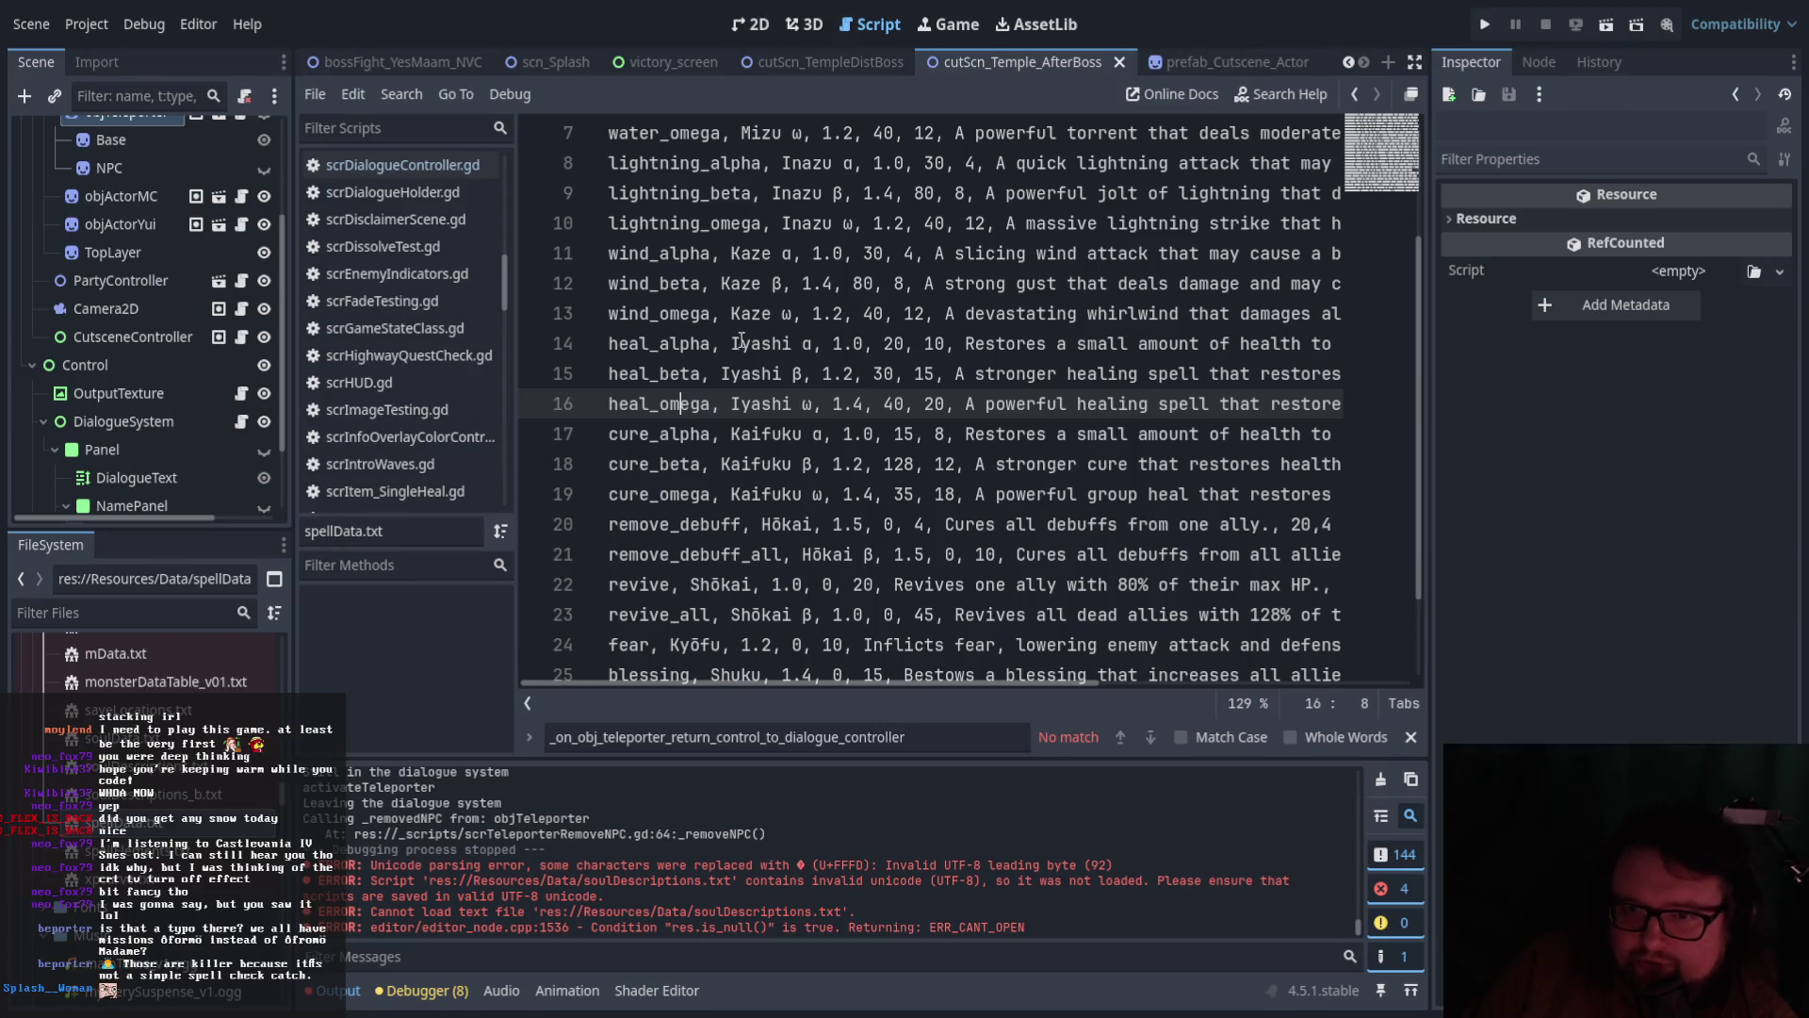
pyautogui.click(683, 494)
pyautogui.click(680, 467)
pyautogui.click(690, 494)
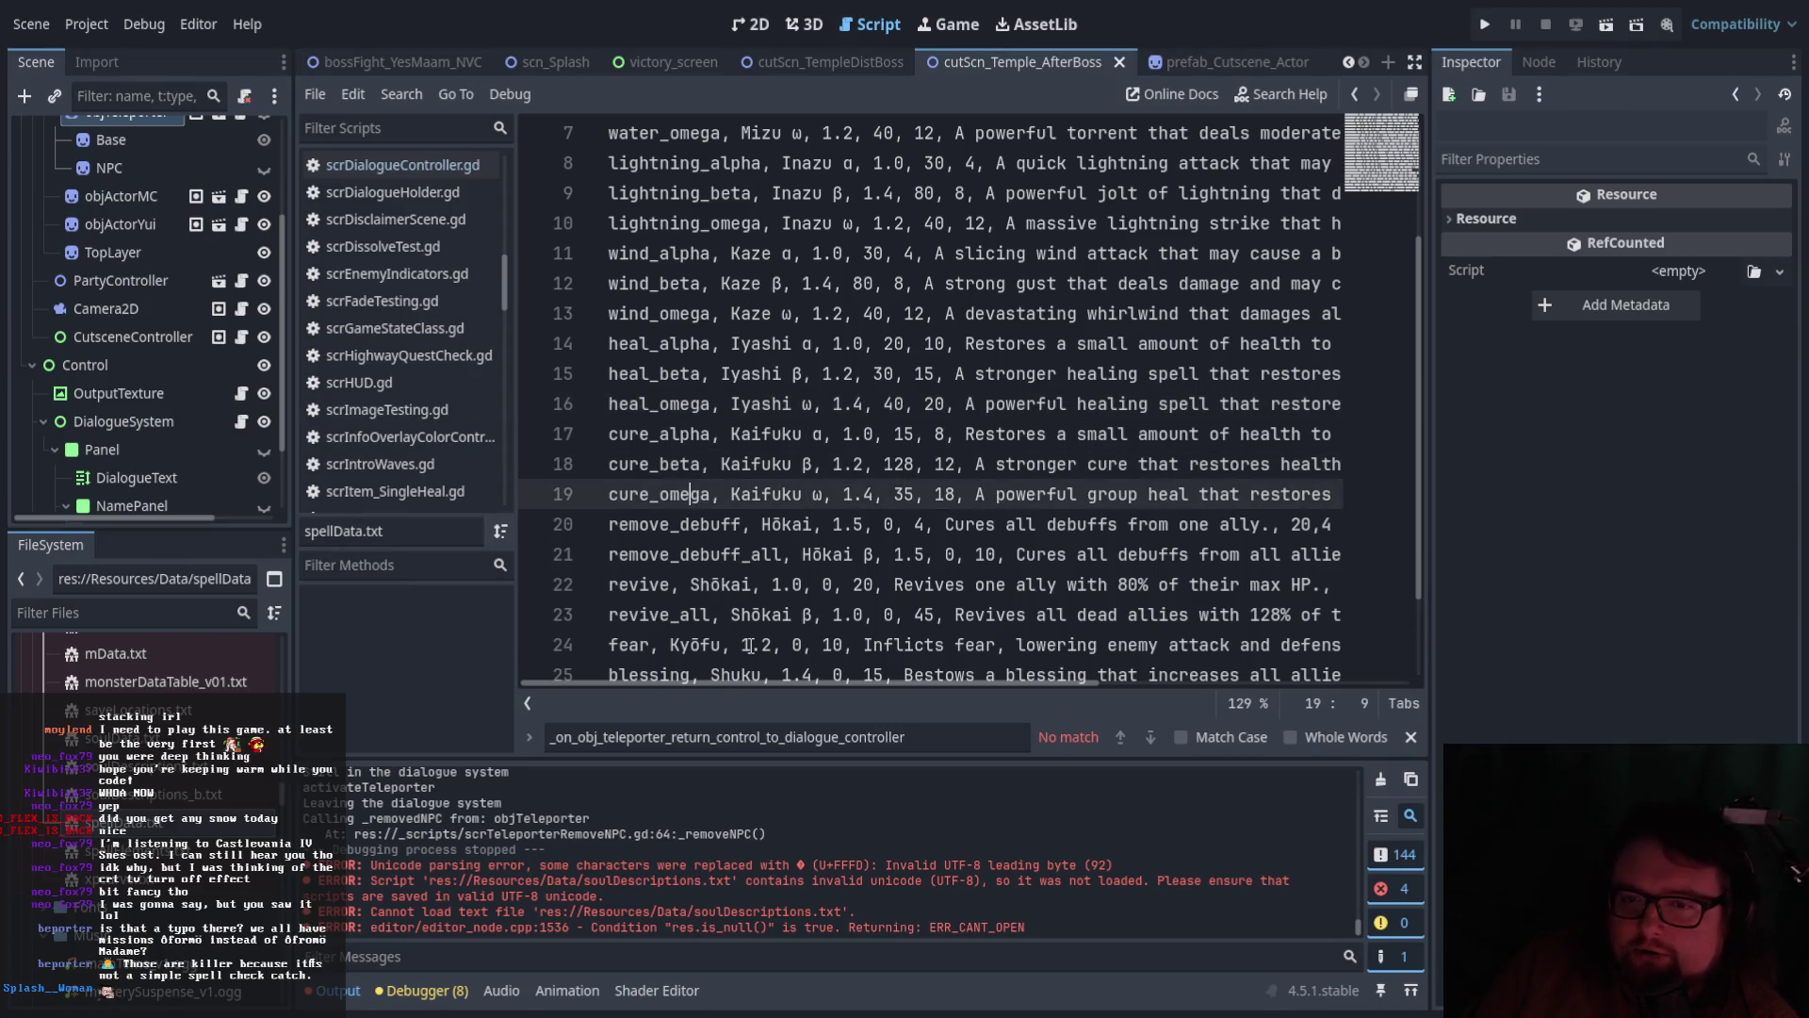
pyautogui.scroll(-2, 737, 608)
pyautogui.click(698, 413)
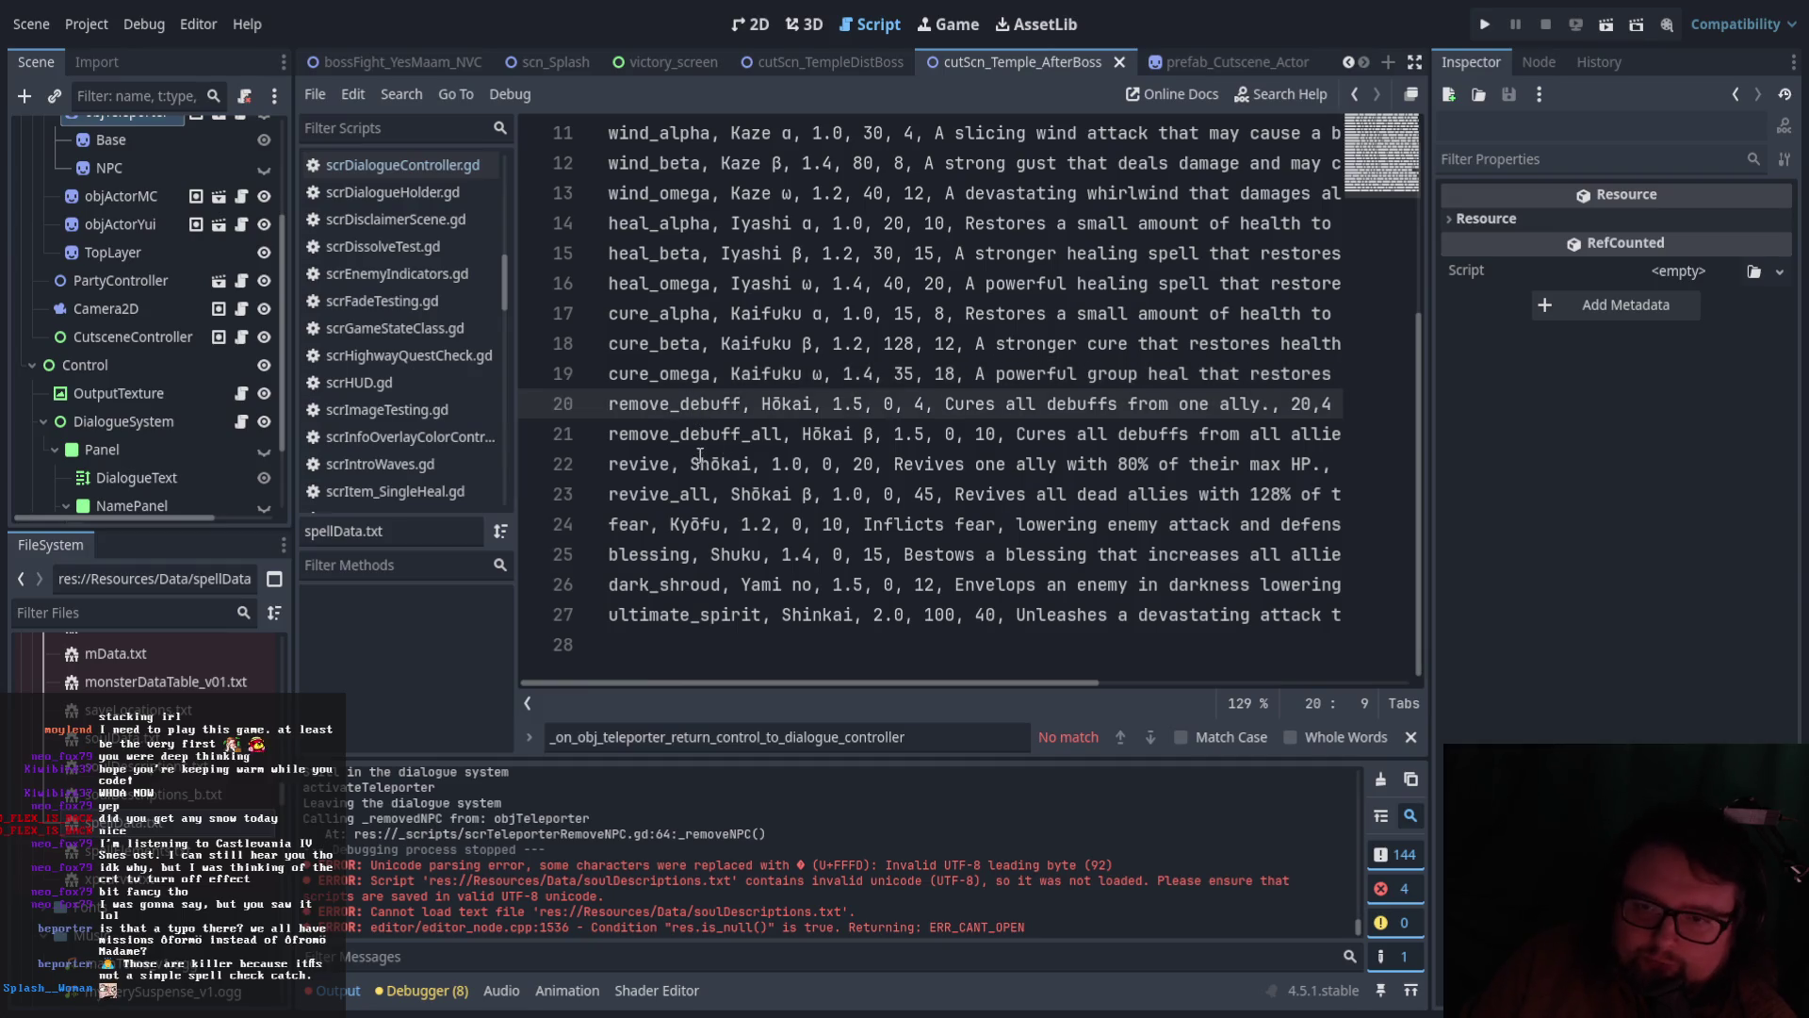
pyautogui.click(692, 443)
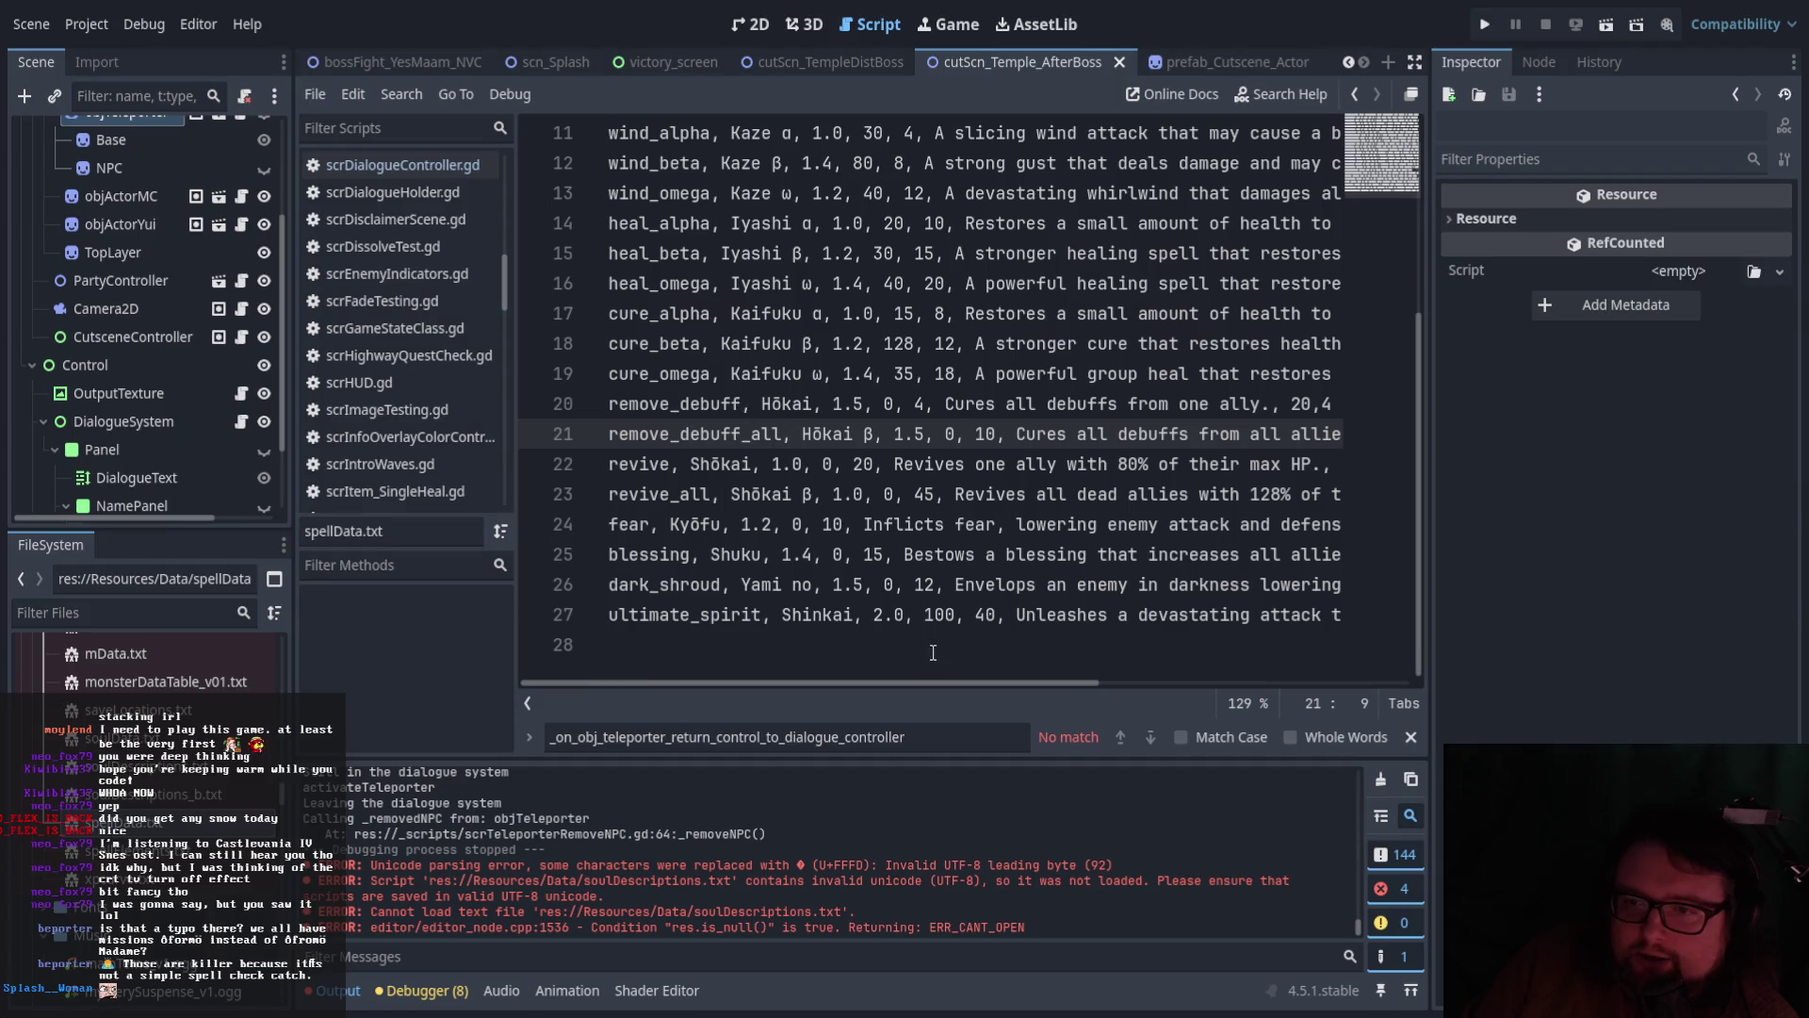
pyautogui.moveTo(925, 682)
pyautogui.mouseDown()
pyautogui.moveTo(1089, 680)
pyautogui.moveTo(925, 680)
pyautogui.mouseUp()
pyautogui.click(671, 464)
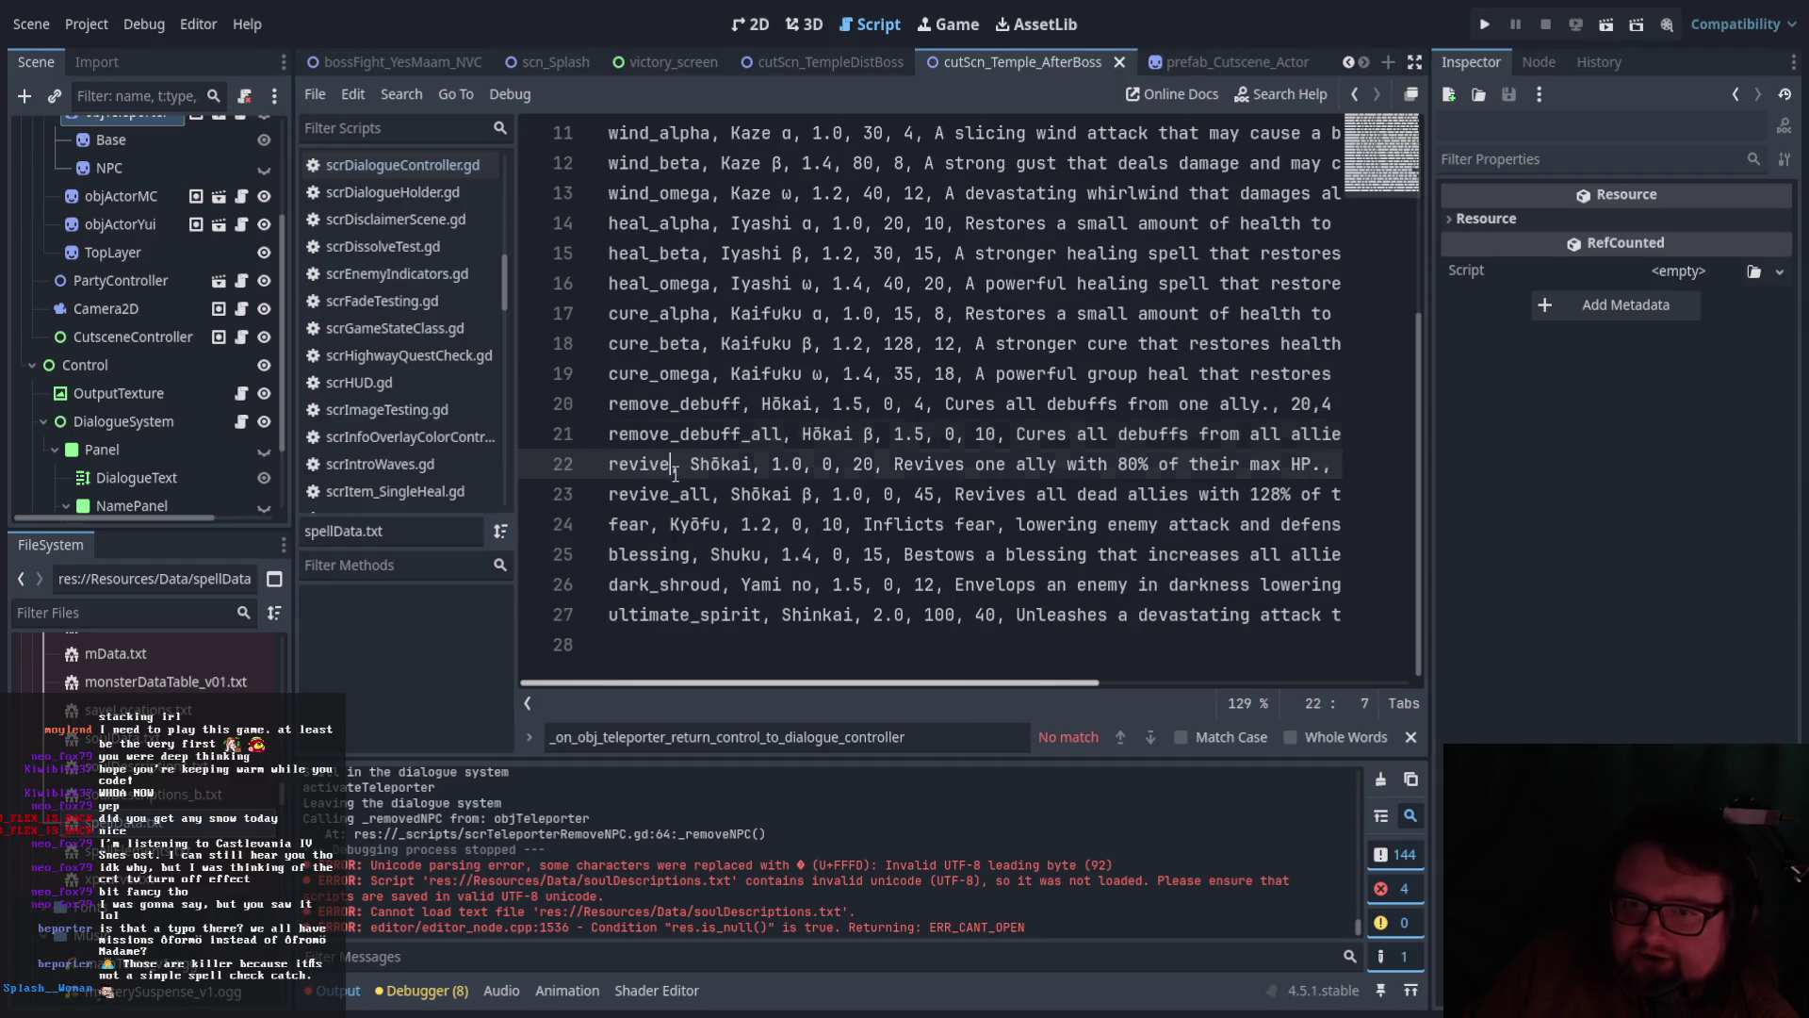
pyautogui.click(697, 496)
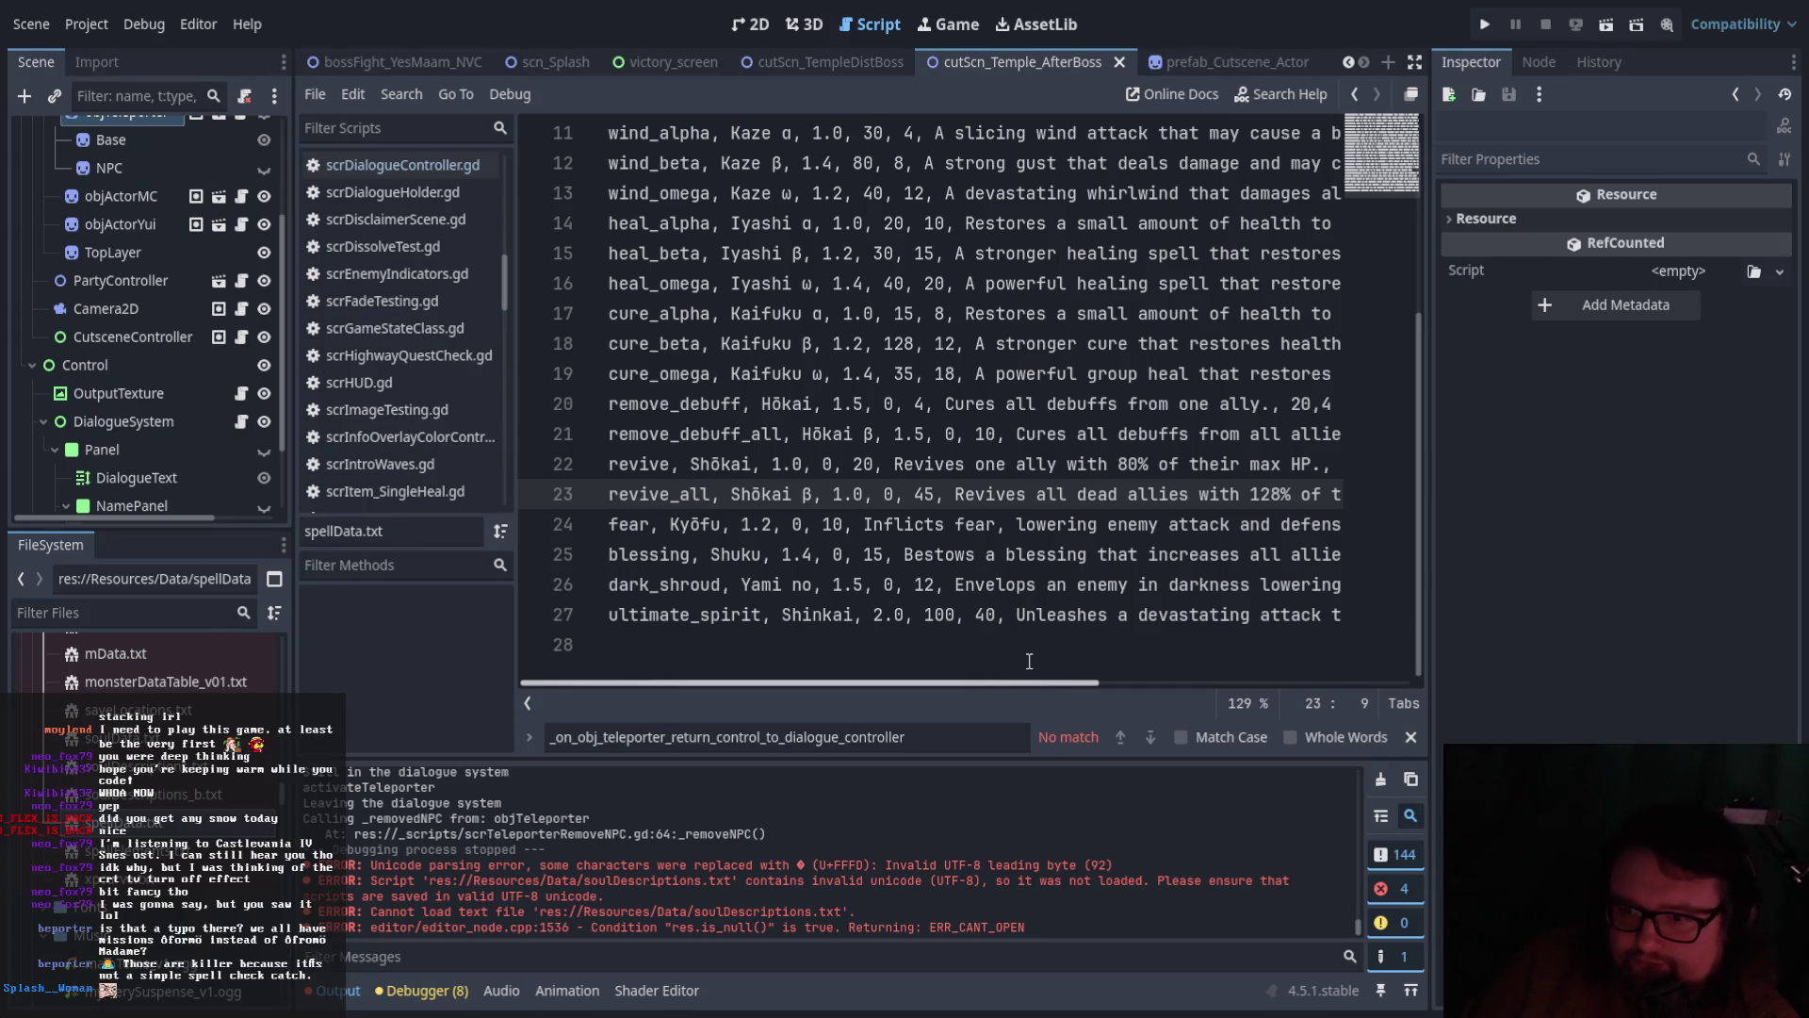
pyautogui.moveTo(1021, 680)
pyautogui.mouseDown()
pyautogui.moveTo(1236, 684)
pyautogui.moveTo(1139, 678)
pyautogui.mouseUp()
pyautogui.doubleClick(1106, 492)
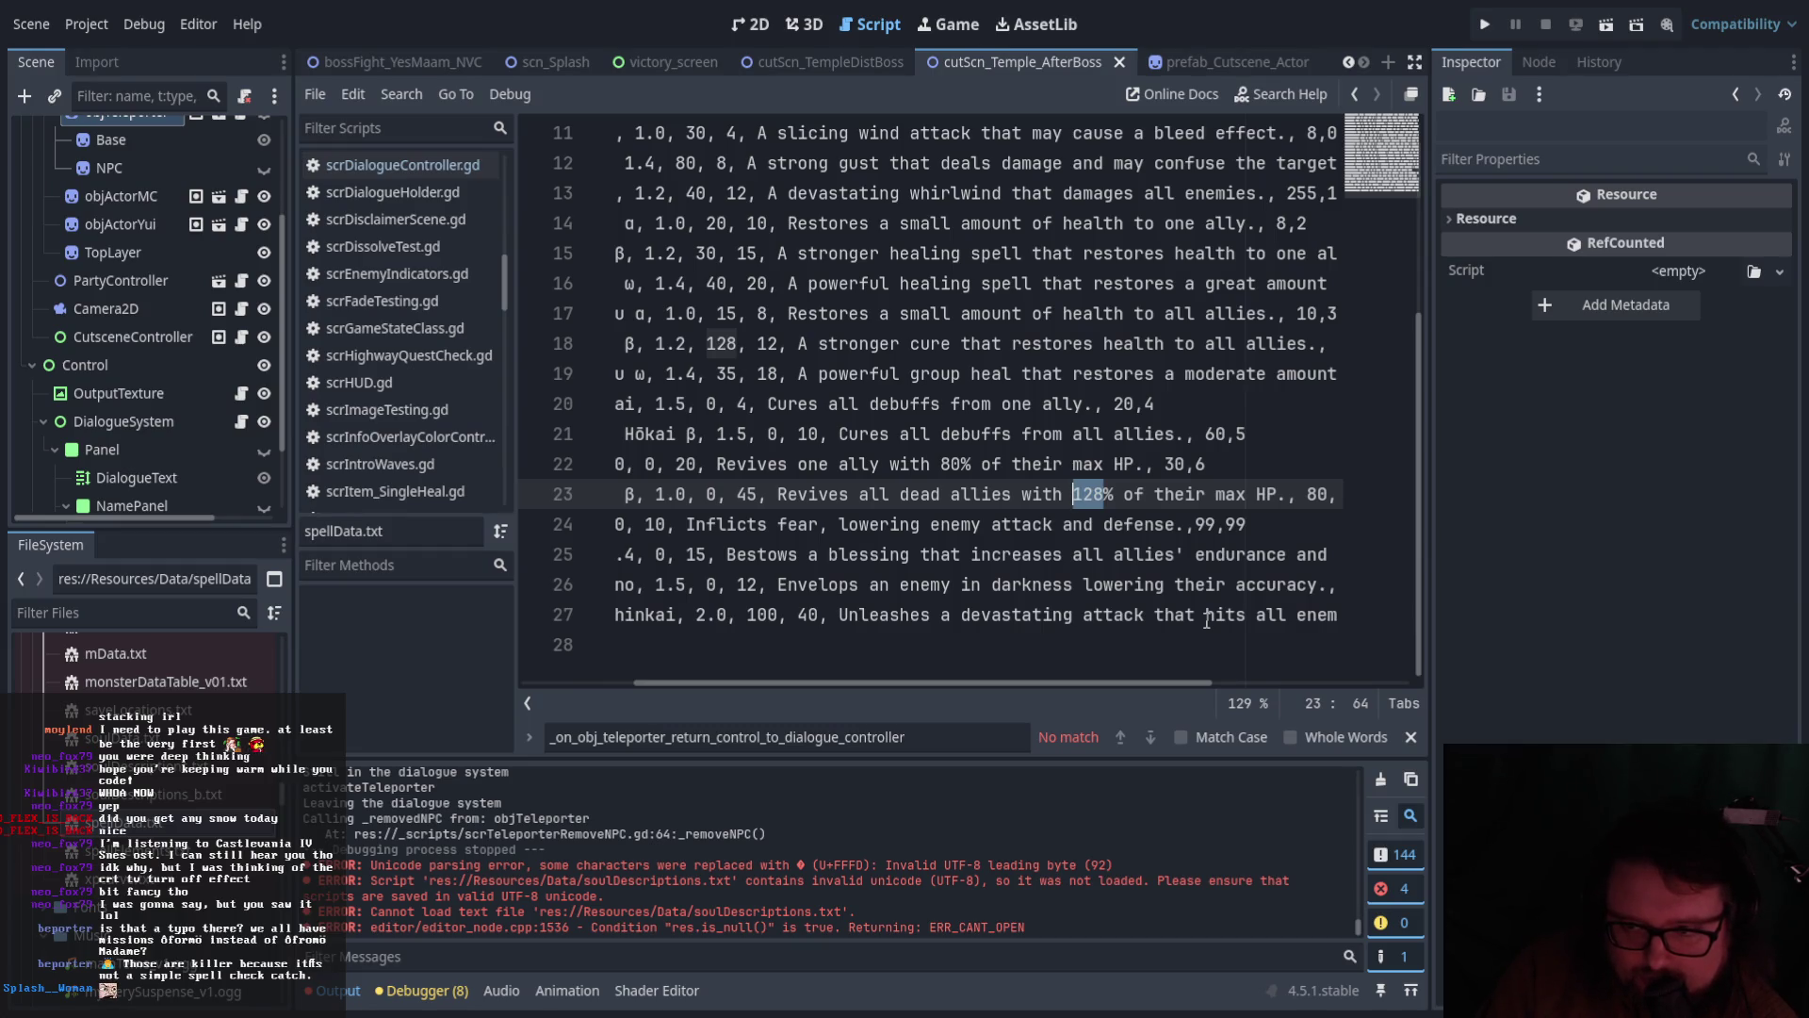
# Change revive's healing value from 80% to 50% of max HP
pyautogui.write('40')
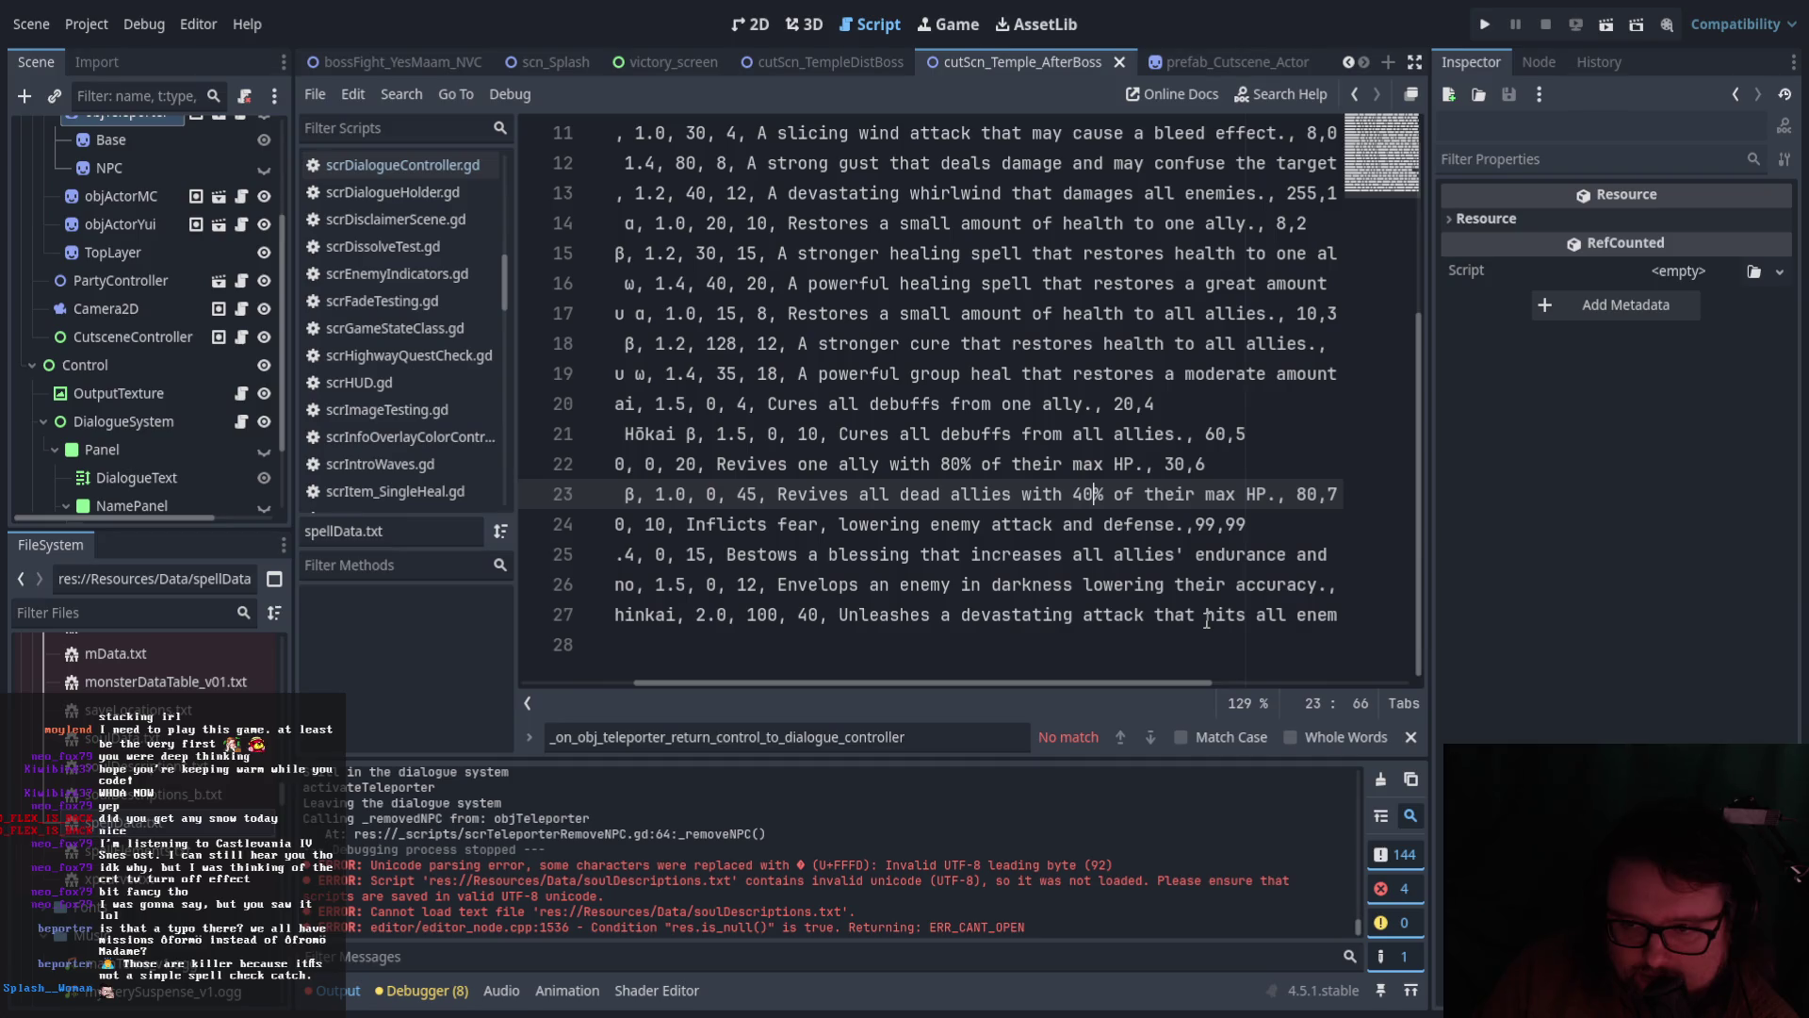
pyautogui.moveTo(1015, 688); pyautogui.dragTo(974, 688)
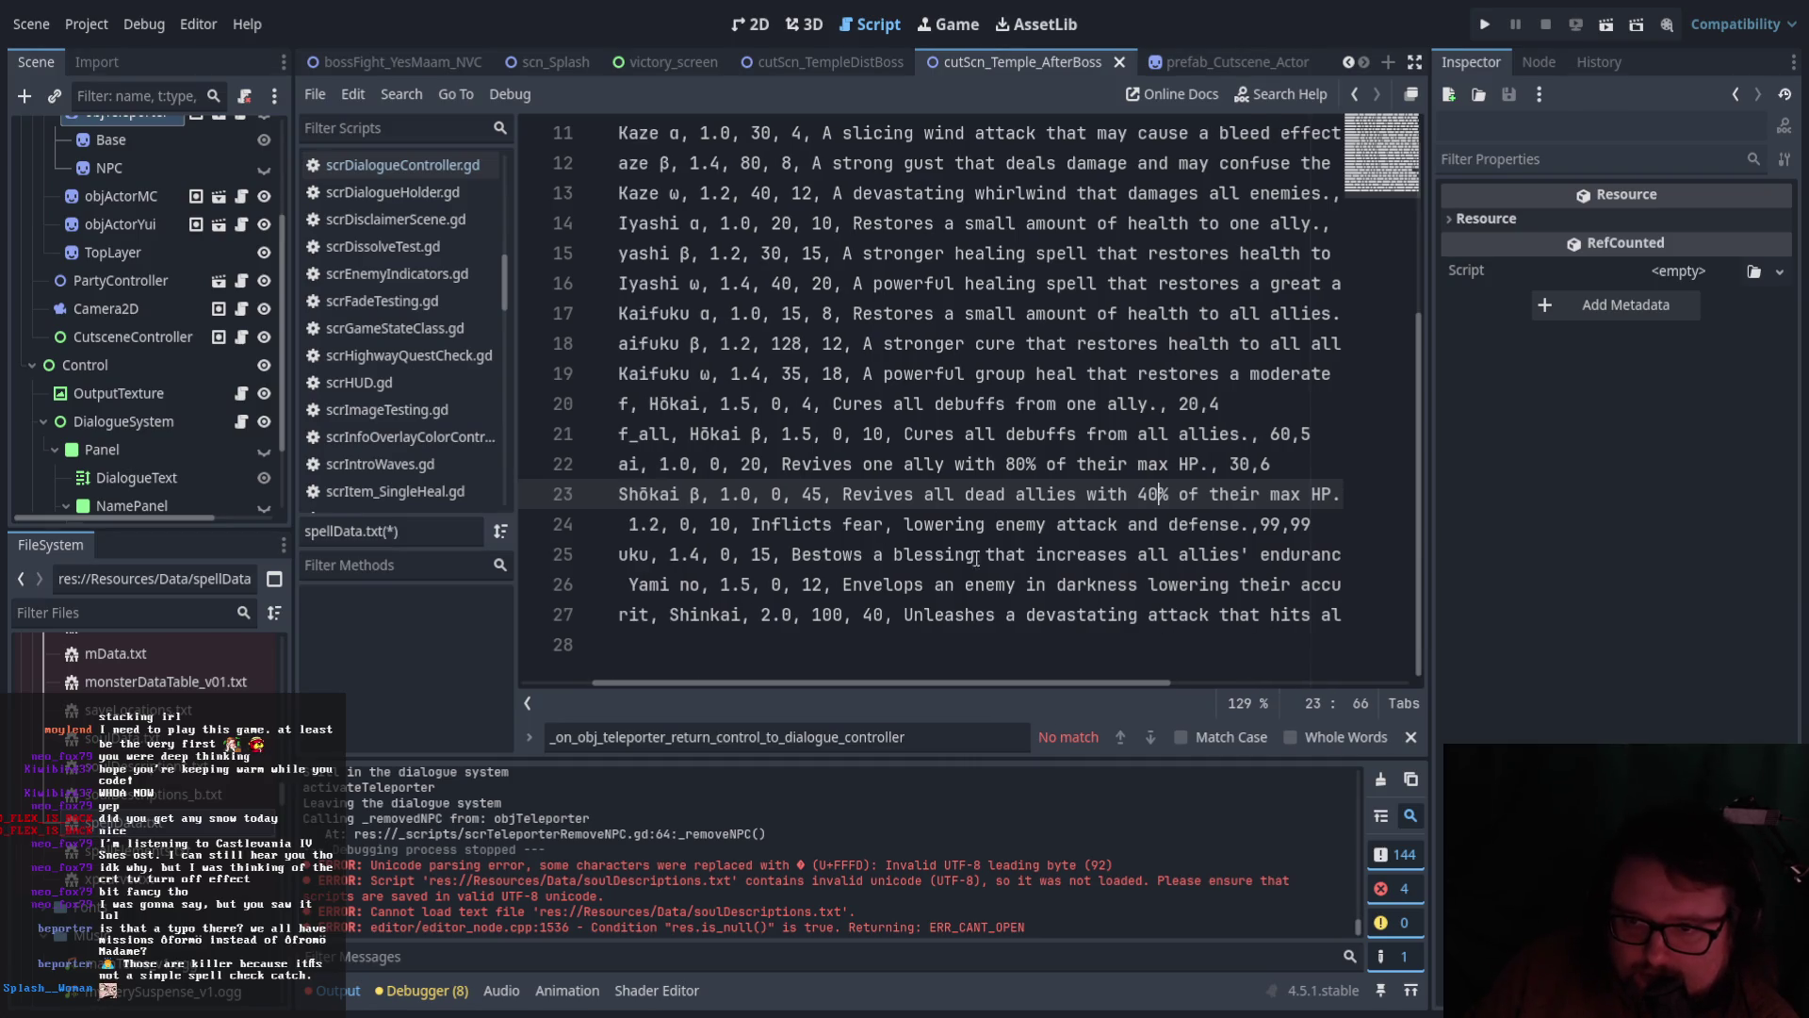
pyautogui.click(1016, 462)
pyautogui.press('BackSpace')
pyautogui.write('5')
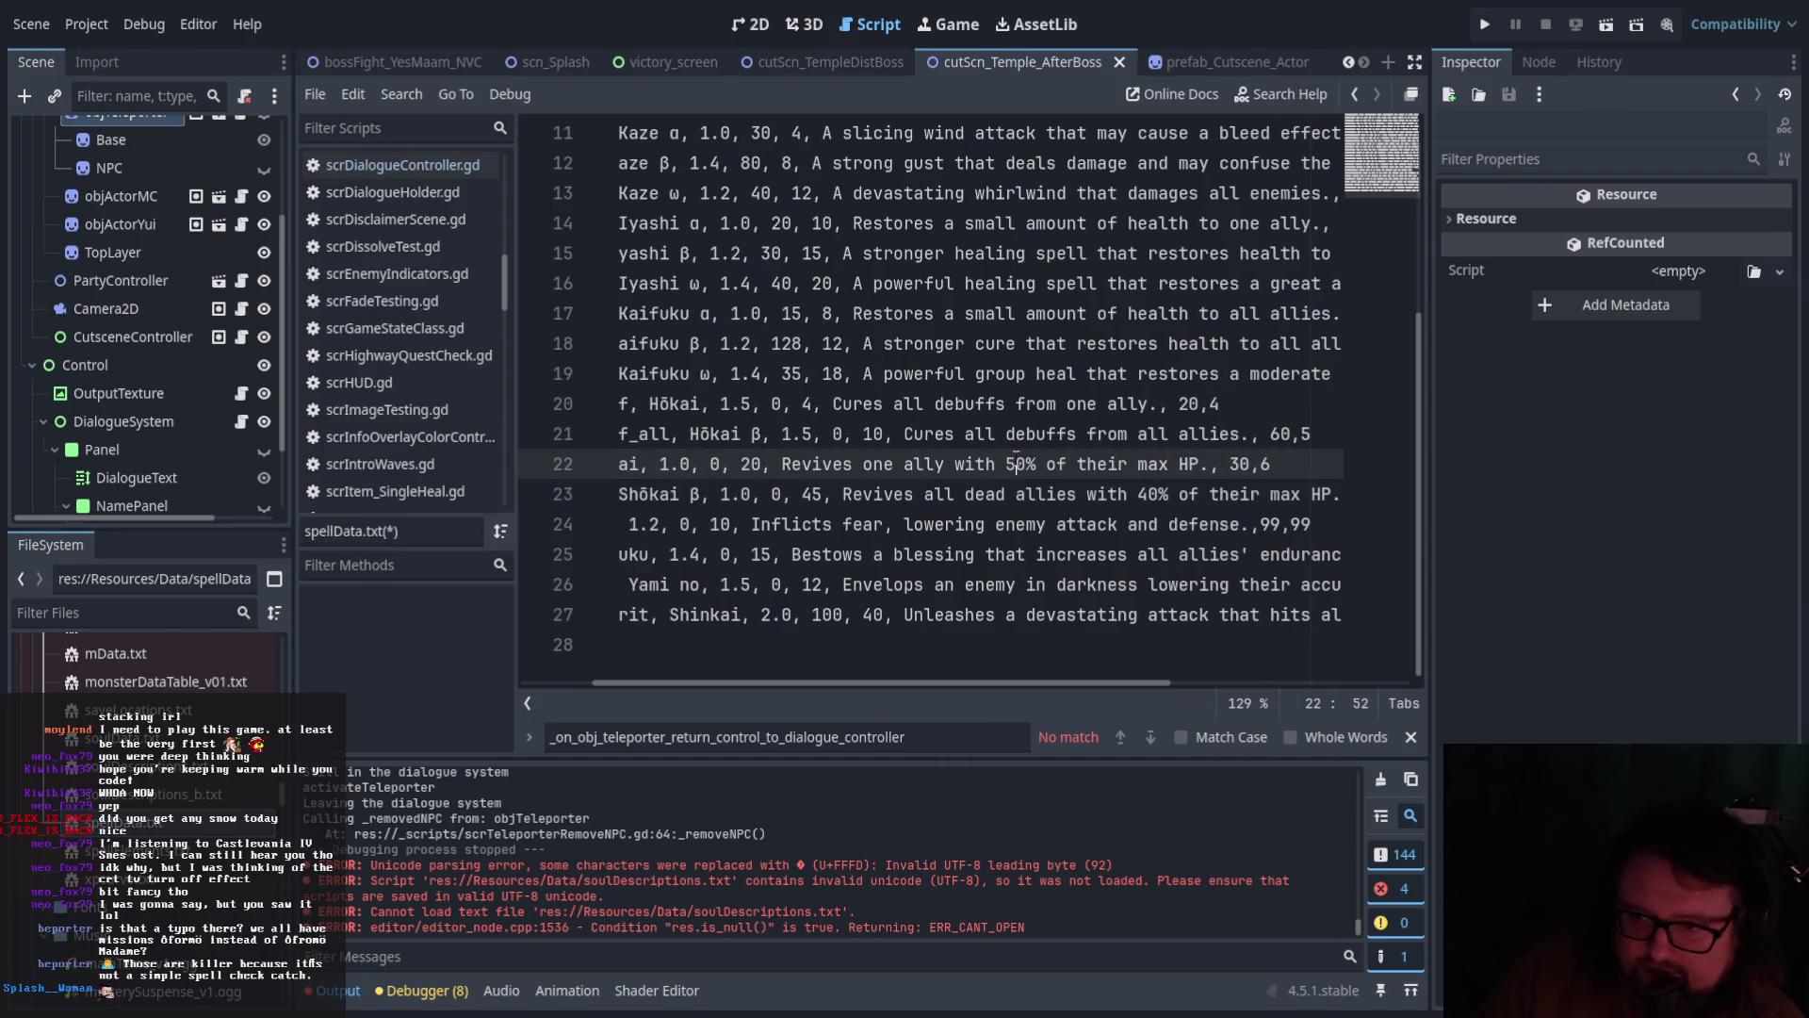
# Set revive_all's percentage to 25%, then open soulData.txt
pyautogui.click(1089, 493)
pyautogui.moveTo(925, 682)
pyautogui.mouseDown()
pyautogui.moveTo(812, 681)
pyautogui.moveTo(1029, 669)
pyautogui.moveTo(995, 671)
pyautogui.mouseUp()
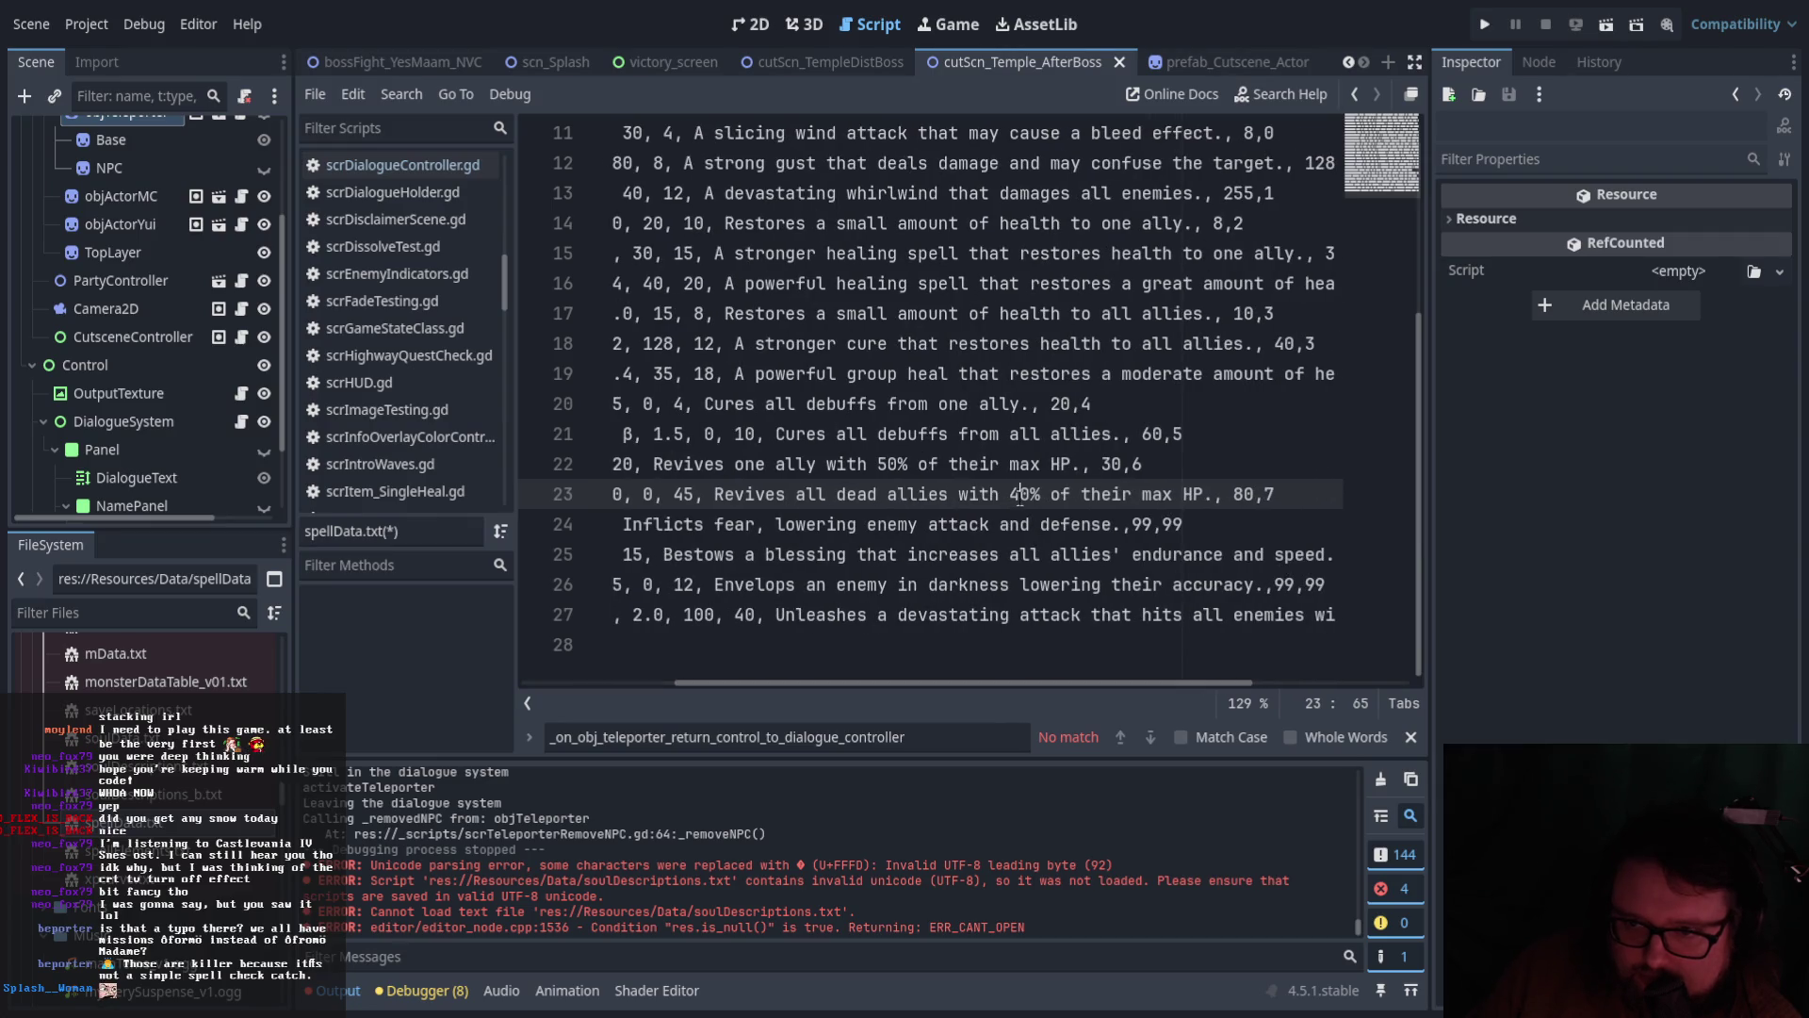
pyautogui.doubleClick(1018, 493)
pyautogui.write('25')
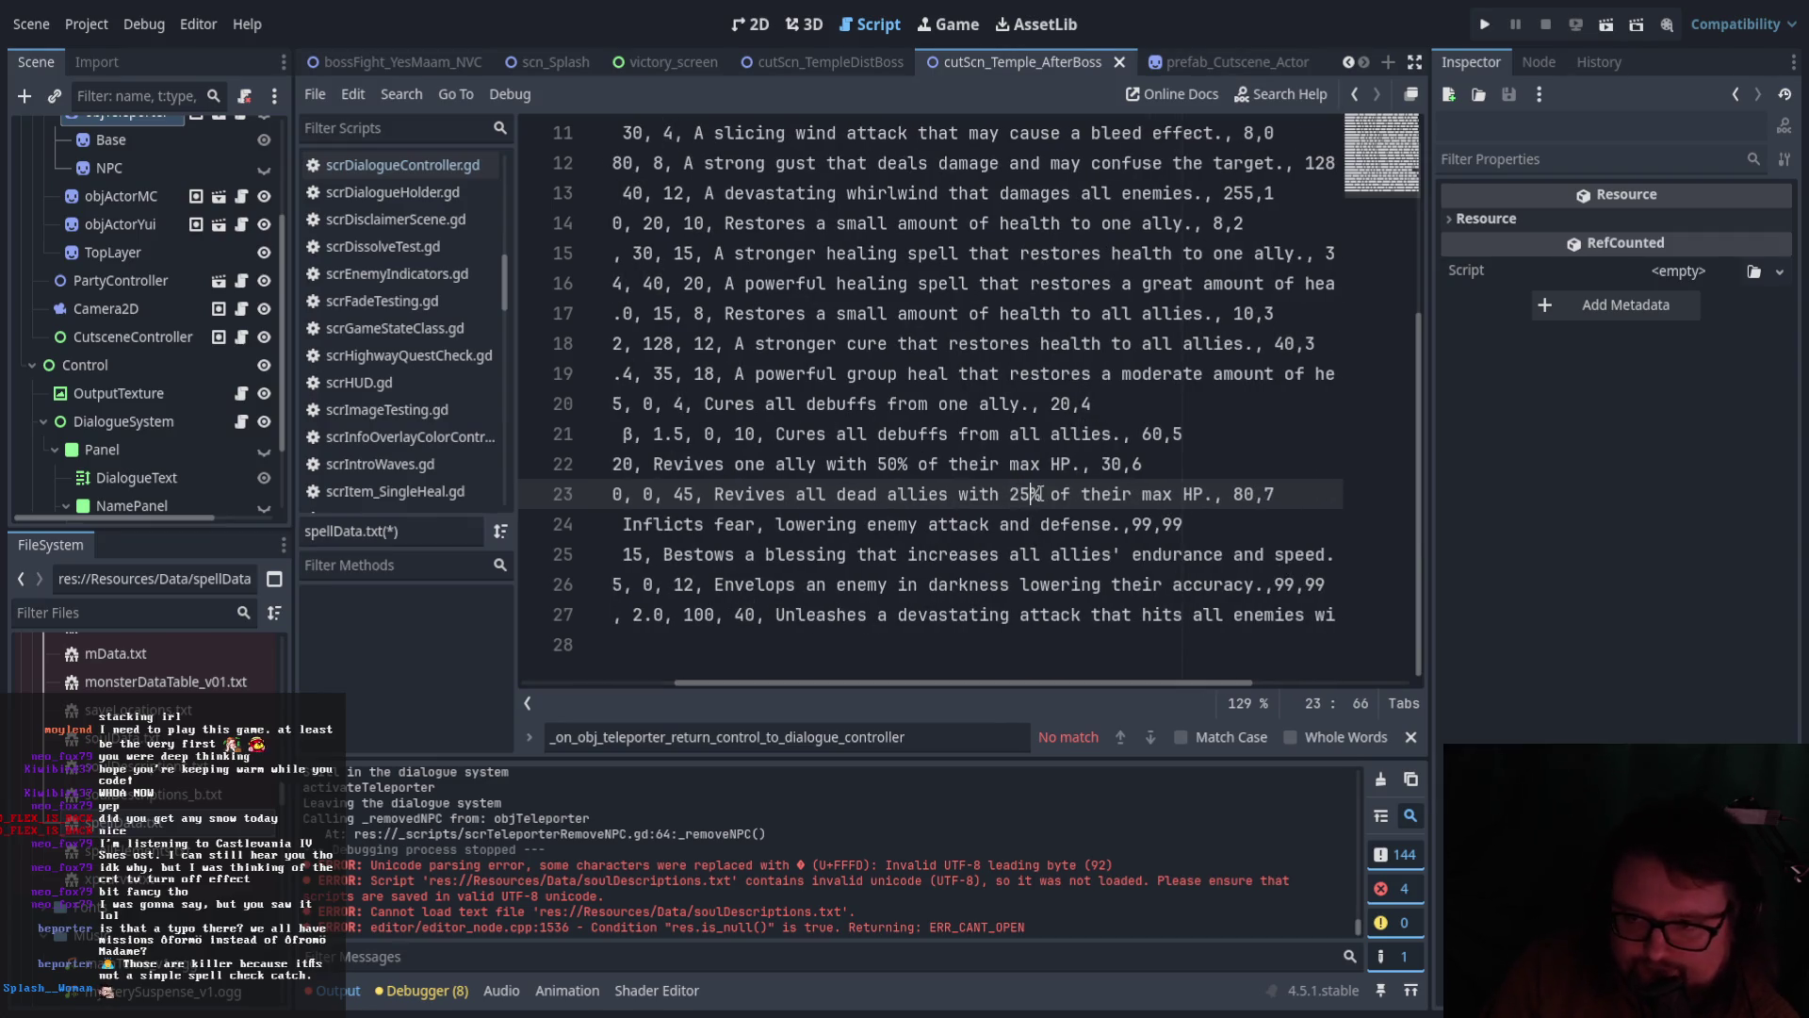
pyautogui.moveTo(891, 680)
pyautogui.mouseDown()
pyautogui.moveTo(692, 681)
pyautogui.moveTo(816, 682)
pyautogui.moveTo(616, 653)
pyautogui.moveTo(926, 653)
pyautogui.moveTo(669, 652)
pyautogui.moveTo(877, 647)
pyautogui.moveTo(624, 648)
pyautogui.moveTo(1014, 680)
pyautogui.moveTo(629, 680)
pyautogui.mouseUp()
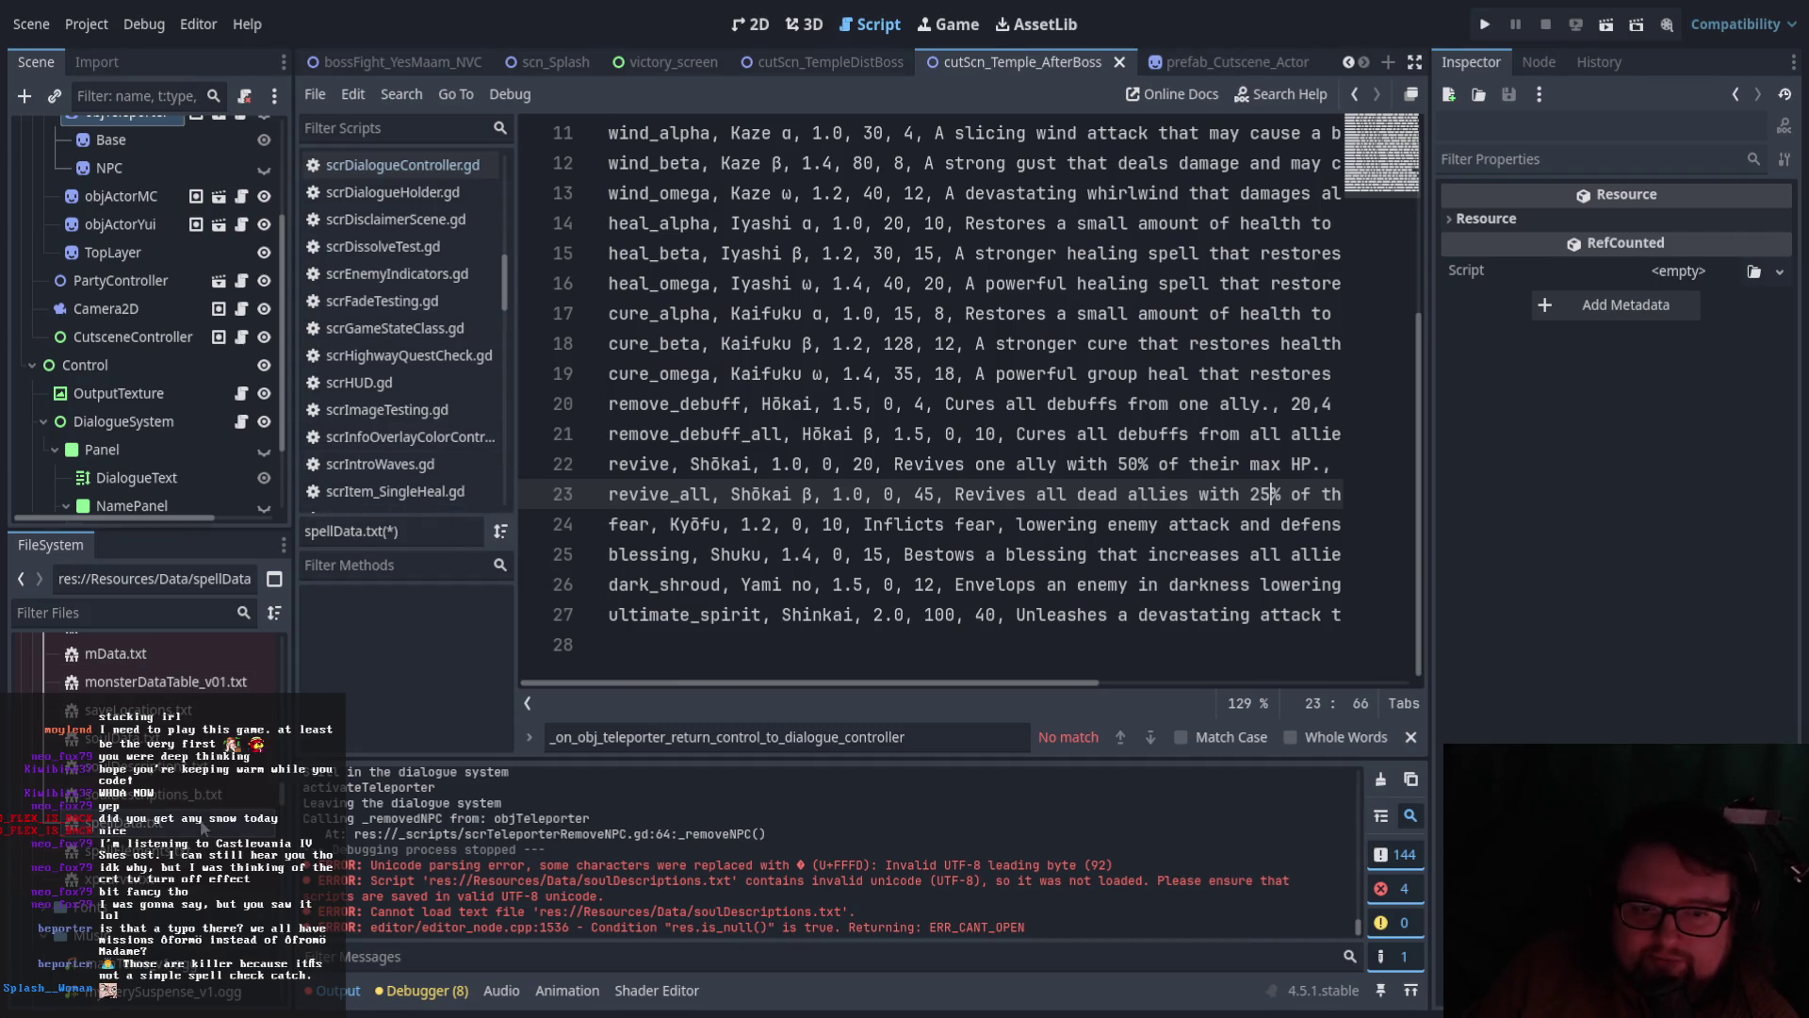
pyautogui.doubleClick(123, 738)
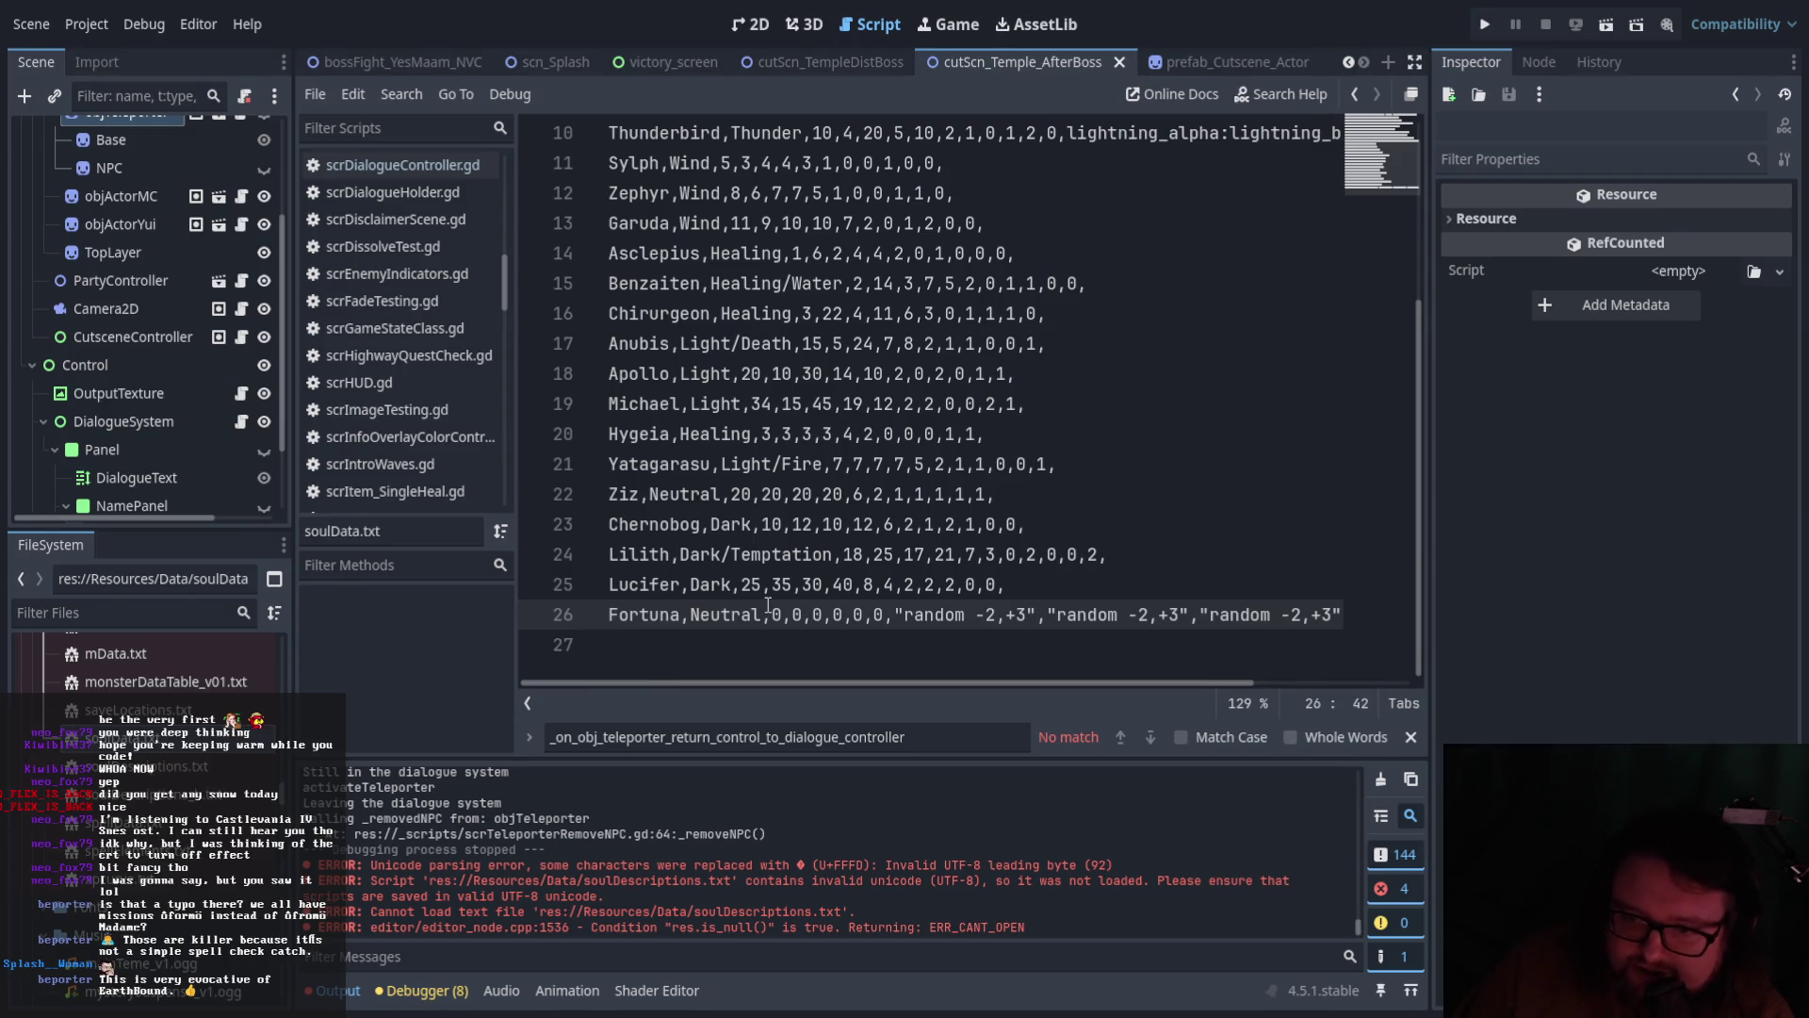
# Scroll through the soulData.txt rows of souls such as Kelpie, Phoenix and Sylph
pyautogui.scroll(3, 729, 553)
pyautogui.scroll(-3, 744, 557)
pyautogui.scroll(3, 754, 561)
pyautogui.scroll(-1, 774, 565)
pyautogui.scroll(1, 774, 566)
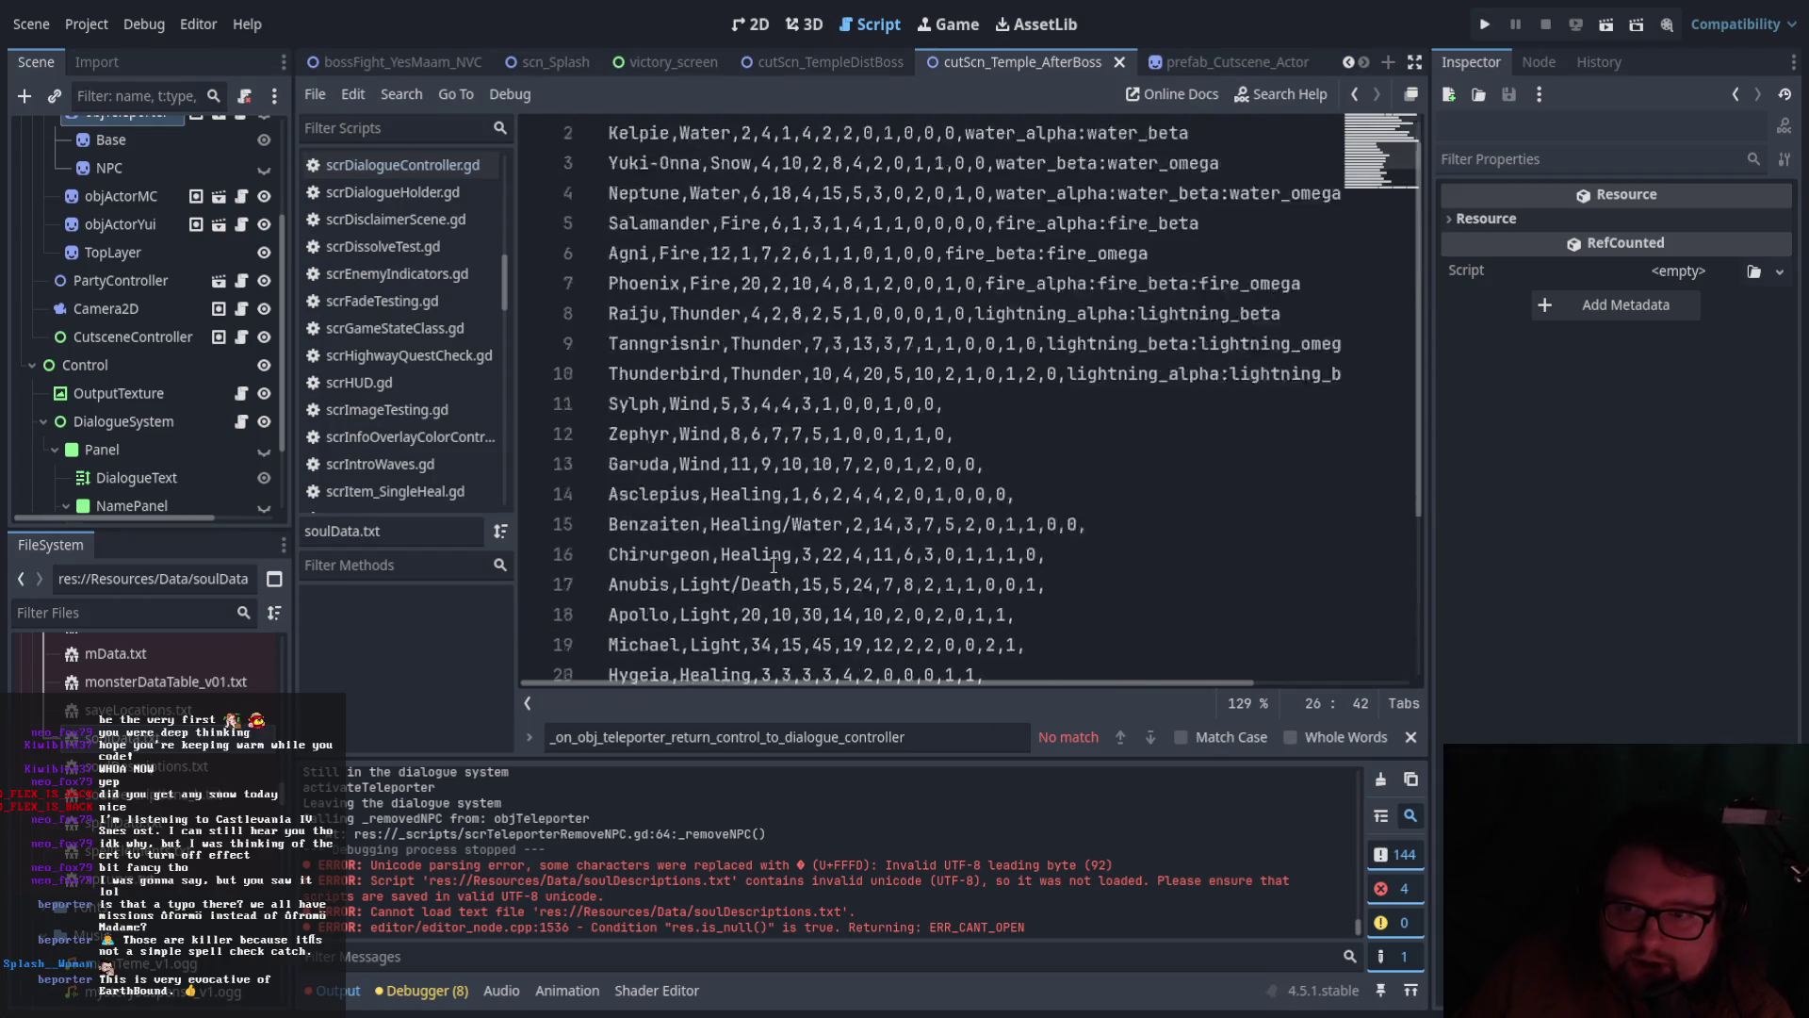
pyautogui.scroll(-3, 774, 566)
pyautogui.scroll(3, 773, 565)
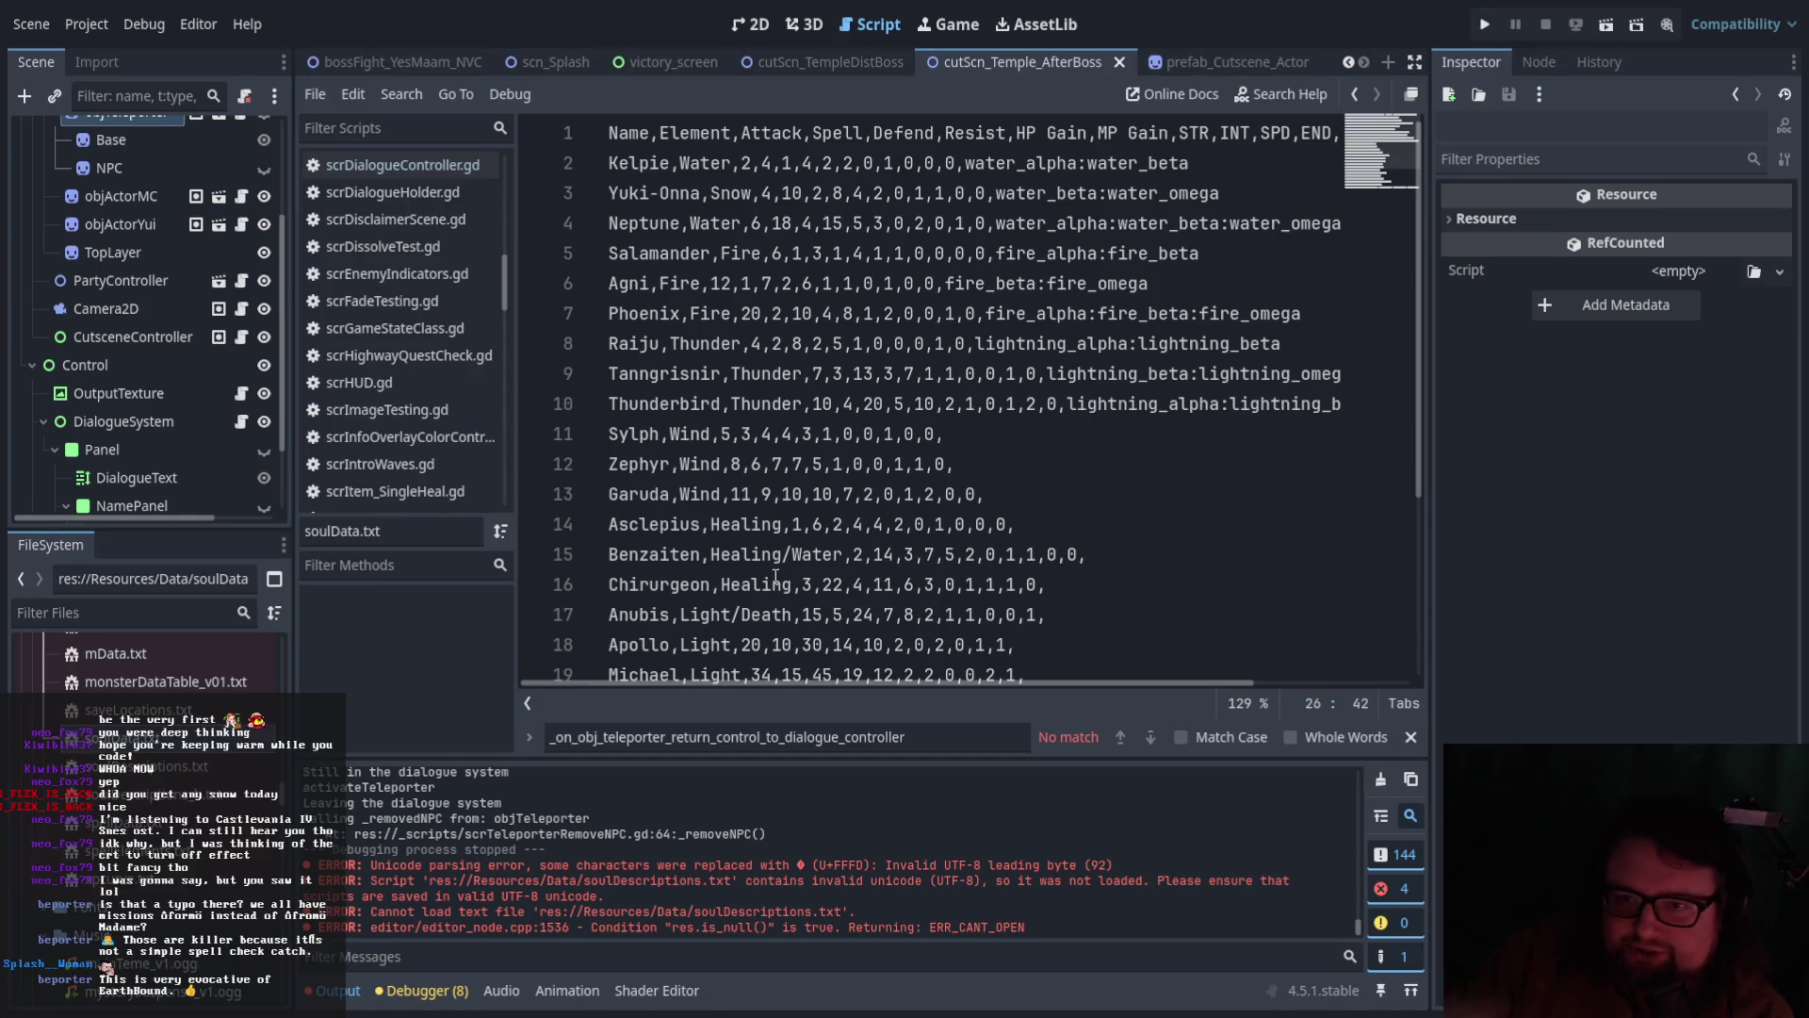
pyautogui.scroll(-5, 687, 250)
pyautogui.scroll(5, 706, 250)
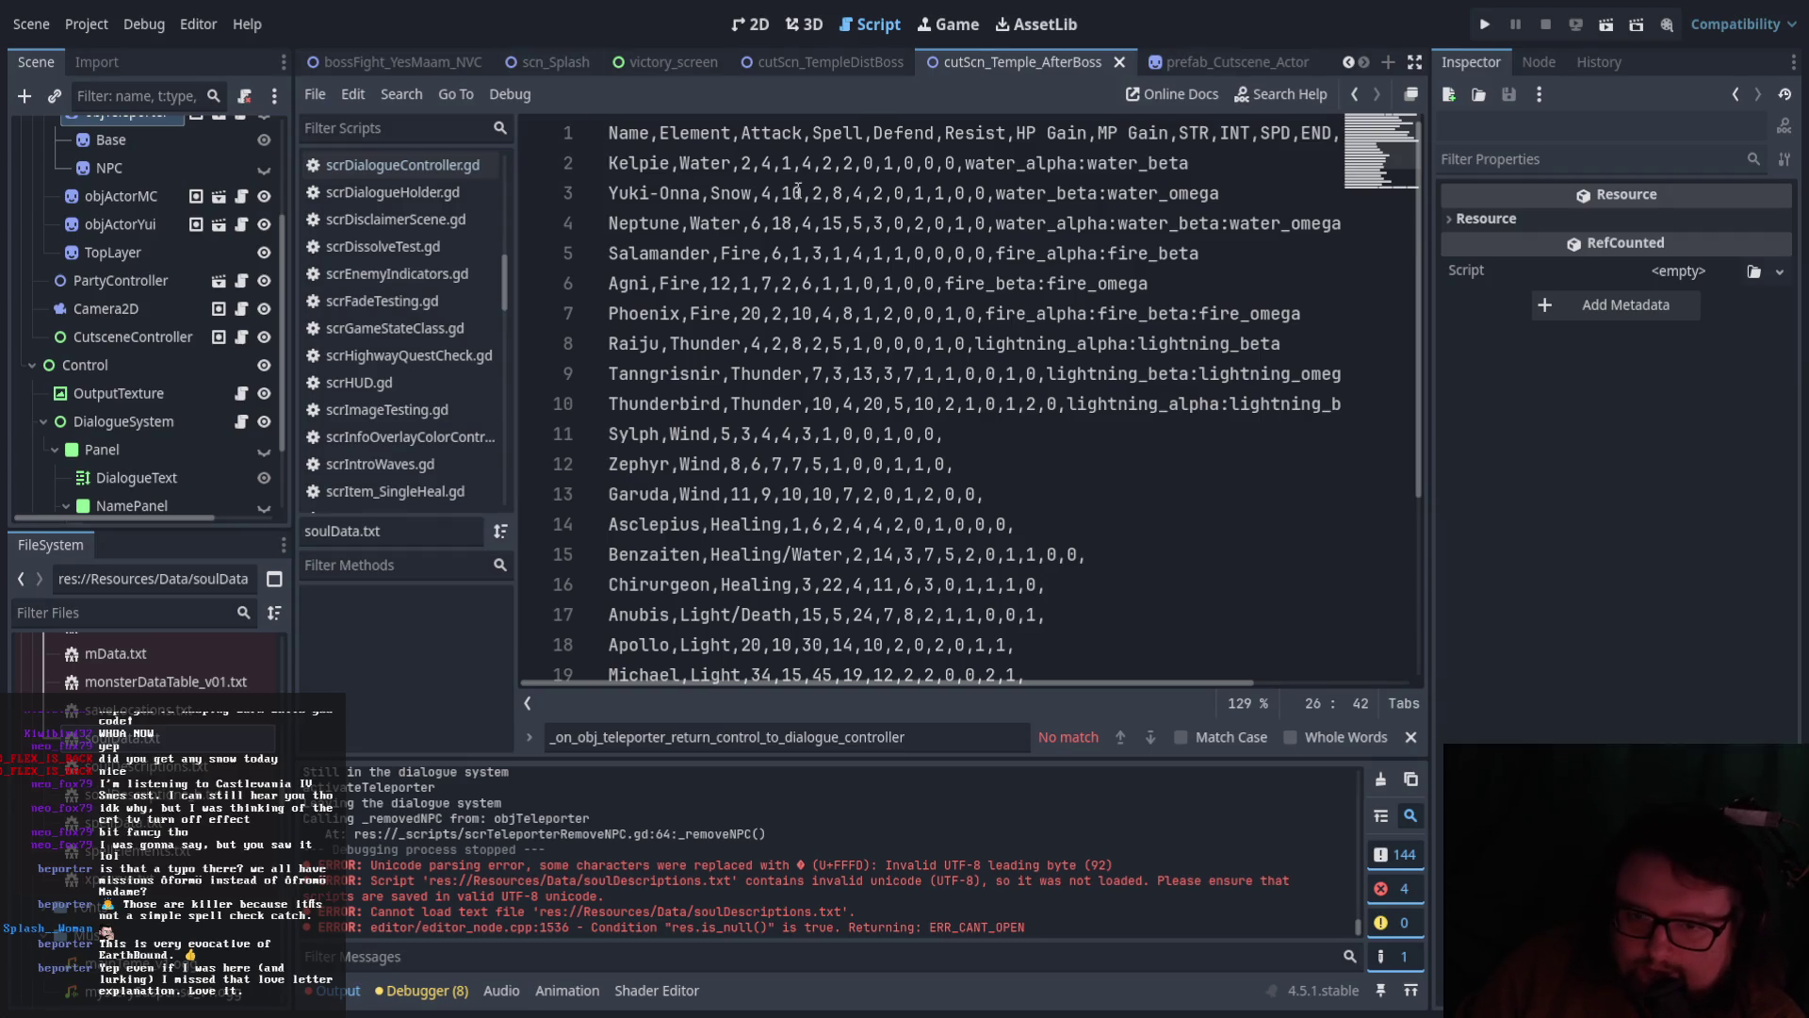
pyautogui.scroll(-2, 904, 233)
pyautogui.scroll(2, 953, 245)
pyautogui.scroll(-2, 952, 254)
pyautogui.scroll(2, 948, 261)
pyautogui.scroll(-3, 948, 261)
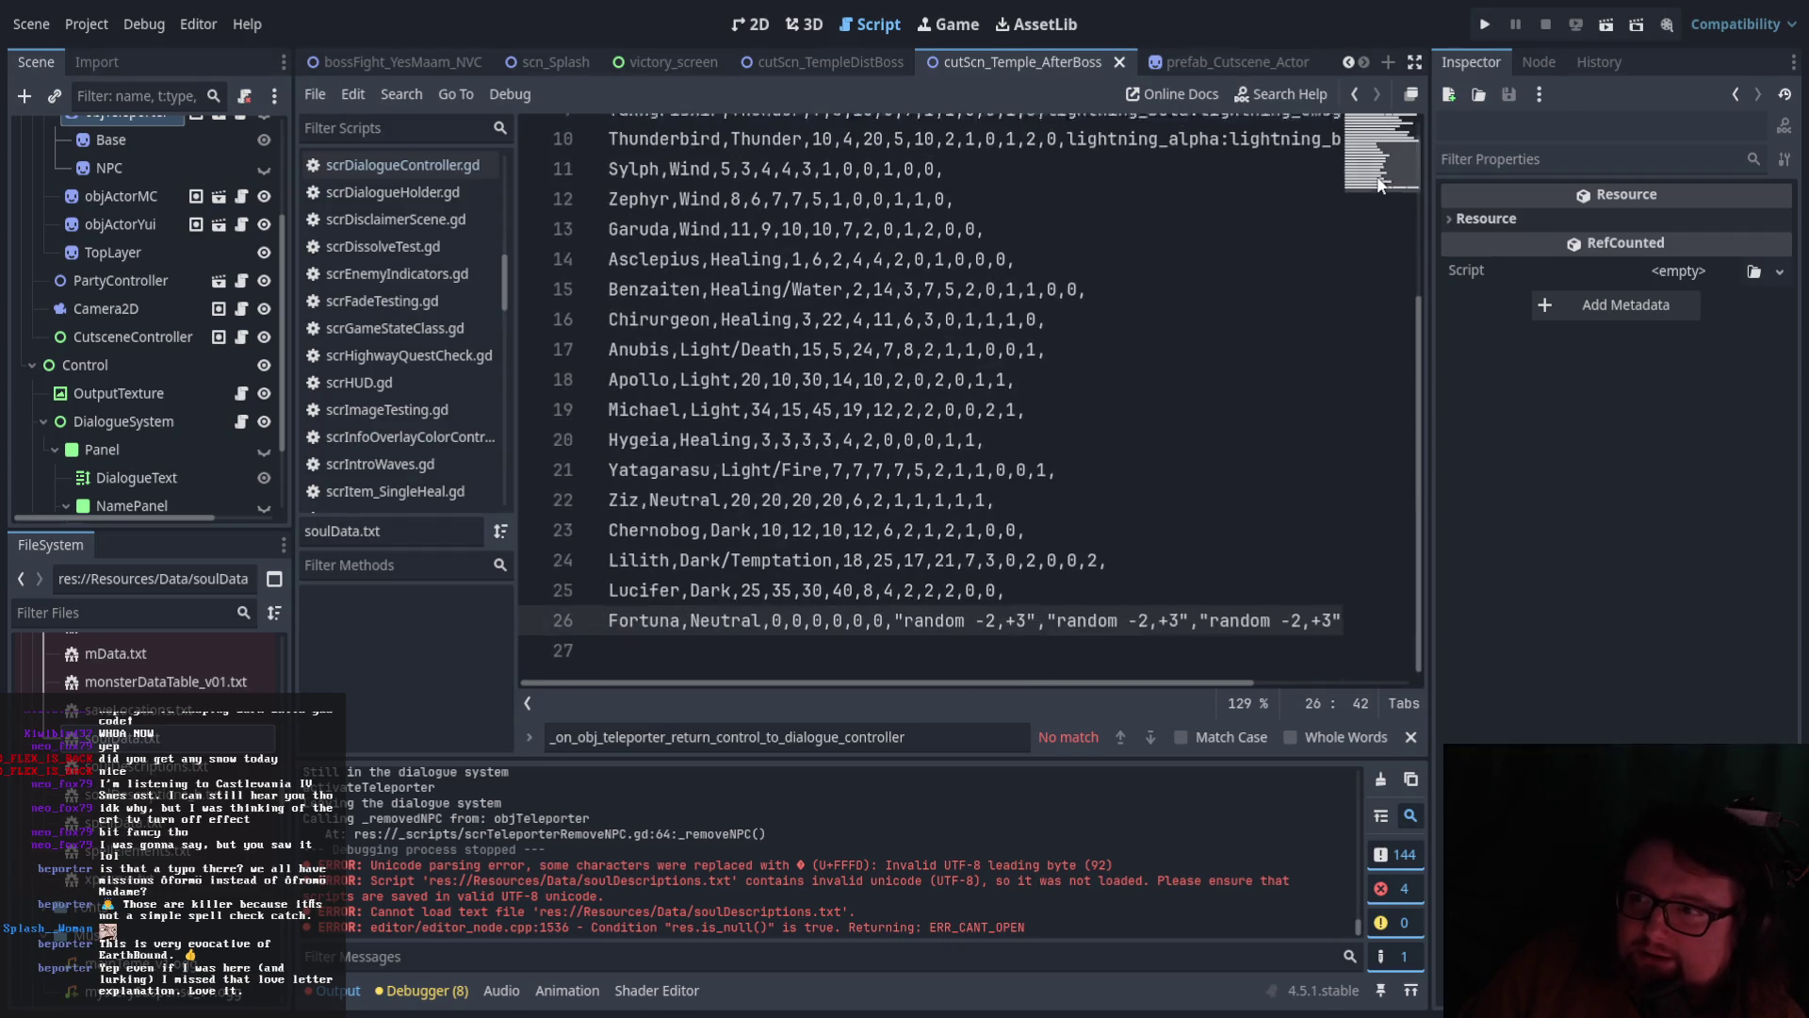
pyautogui.scroll(3, 743, 417)
pyautogui.scroll(5, 202, 683)
pyautogui.scroll(8, 201, 680)
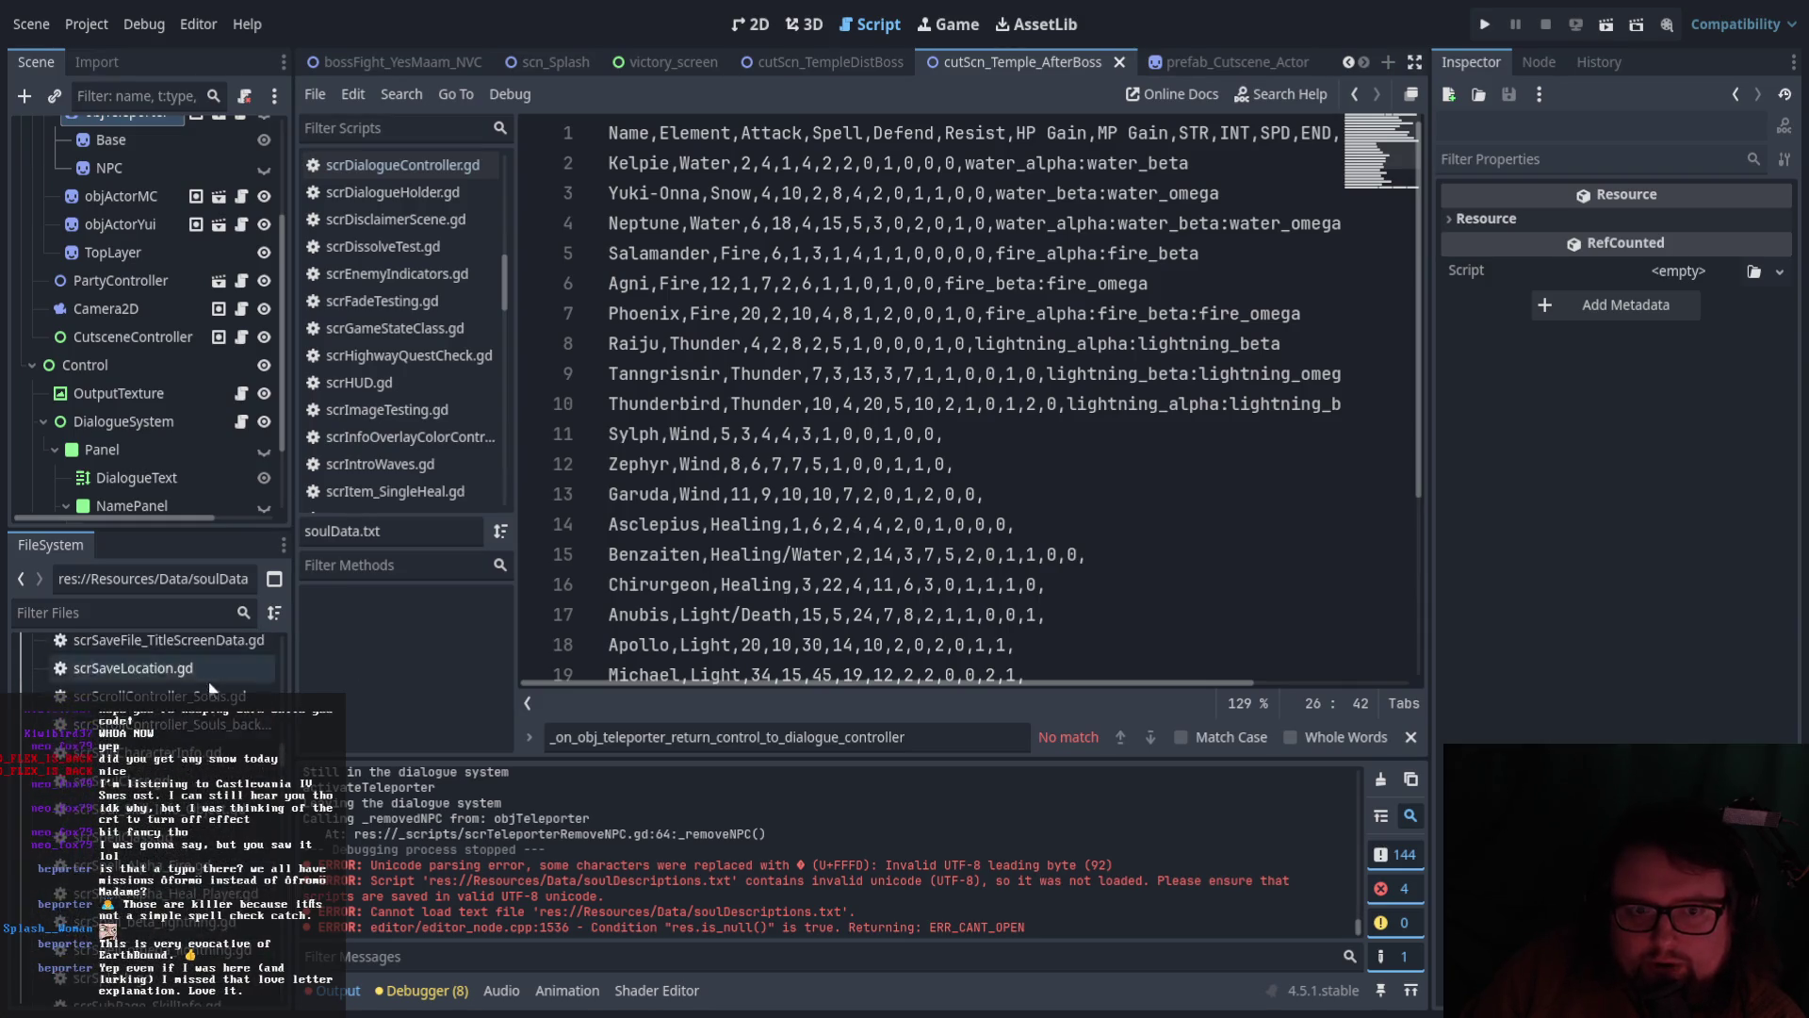
pyautogui.scroll(8, 213, 682)
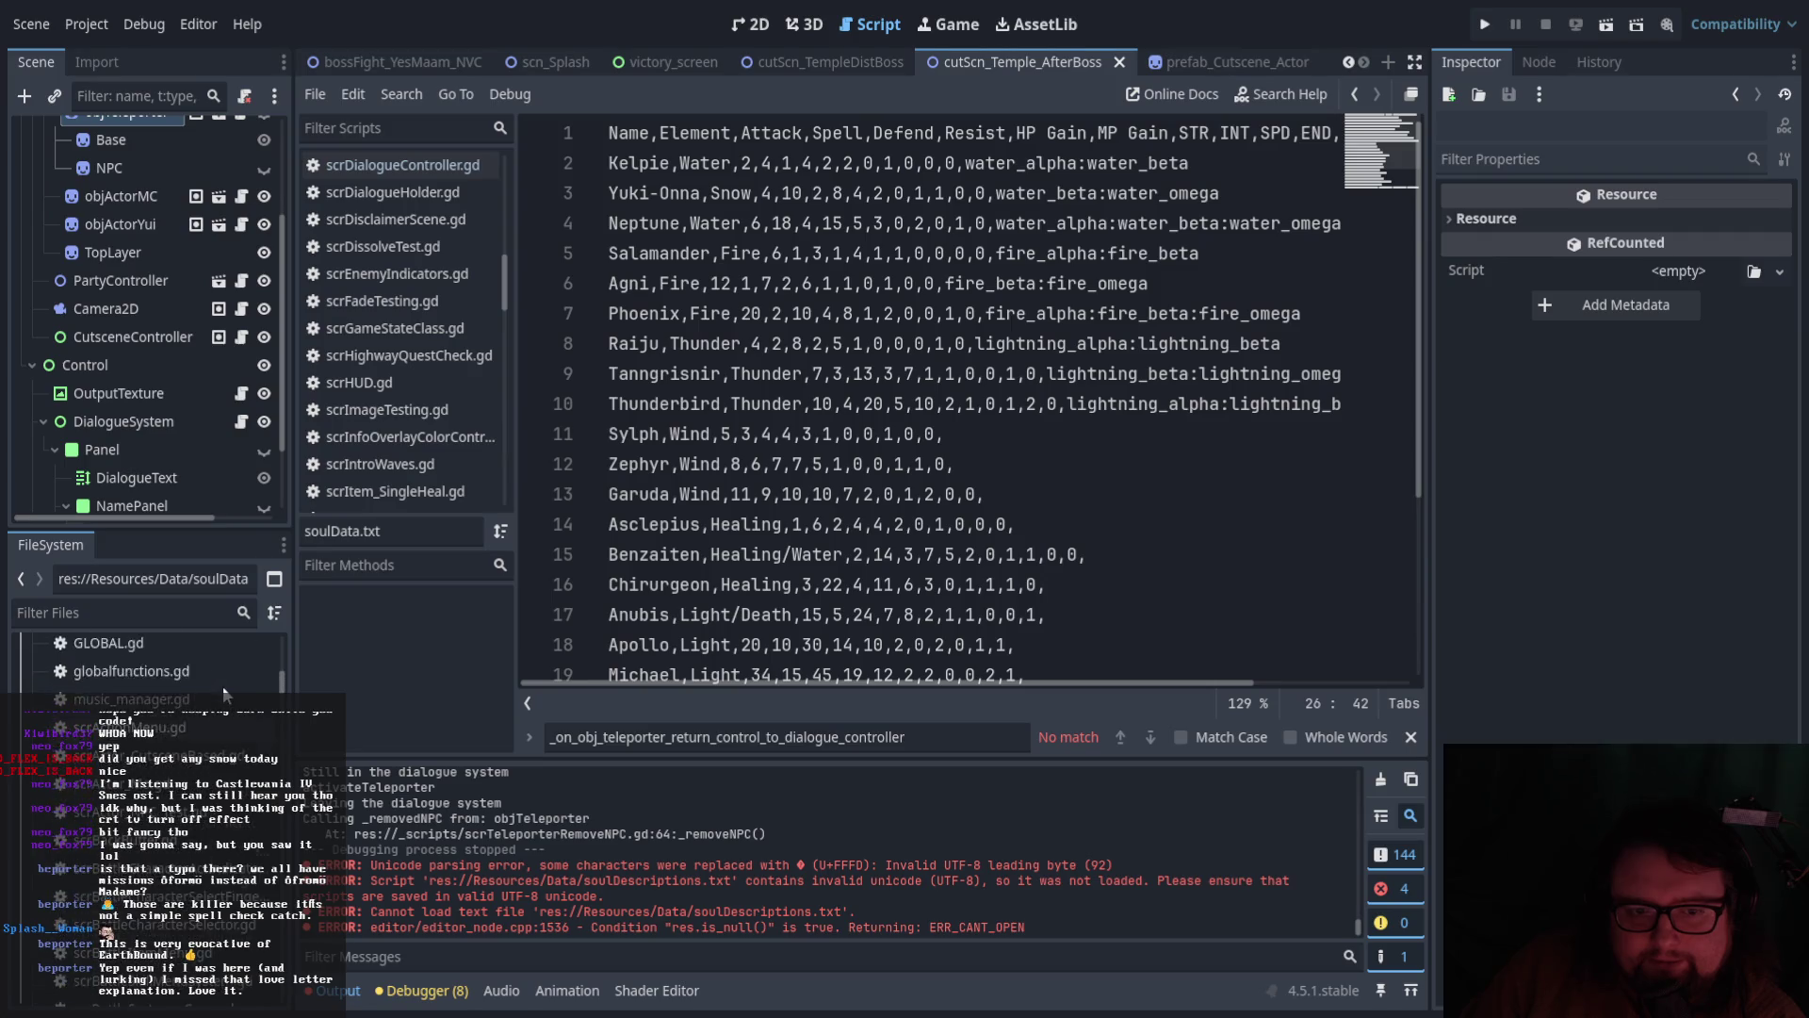
pyautogui.scroll(5, 252, 705)
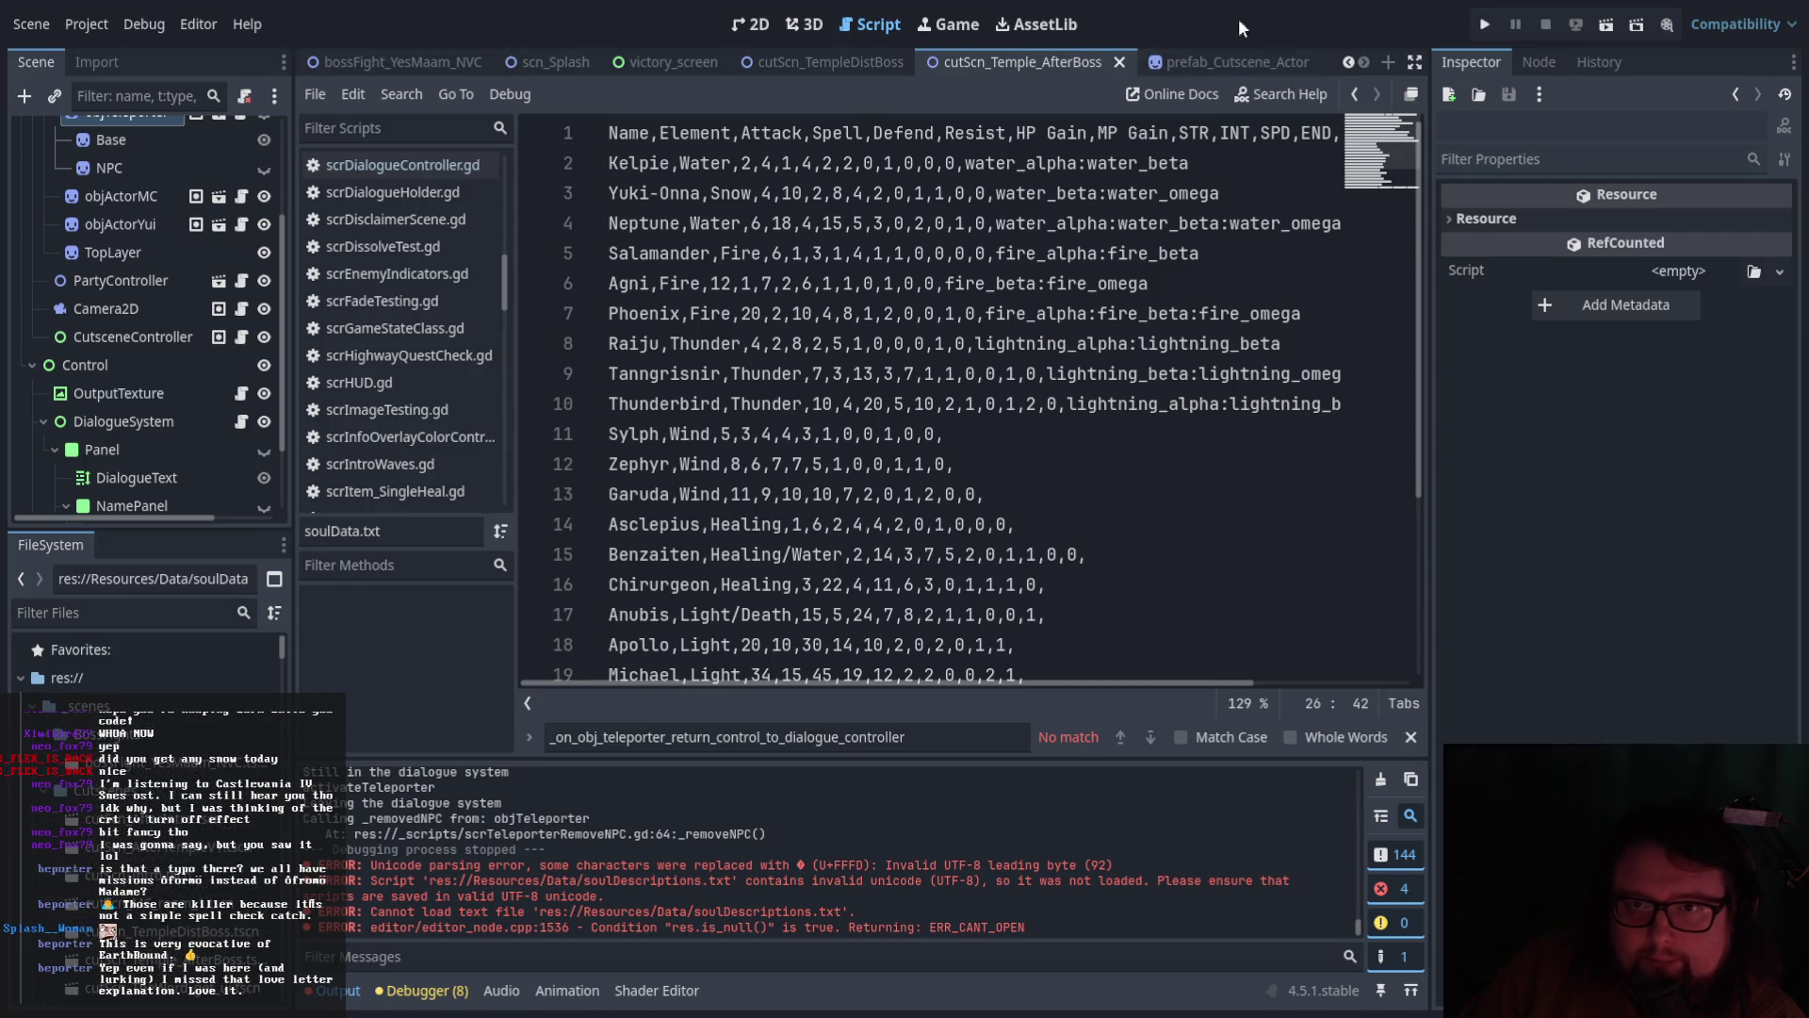
# Switch Godot to the 2D view, review the yesmaam_nvc_down1.png sketch, then minimize Paint.NET
pyautogui.click(758, 26)
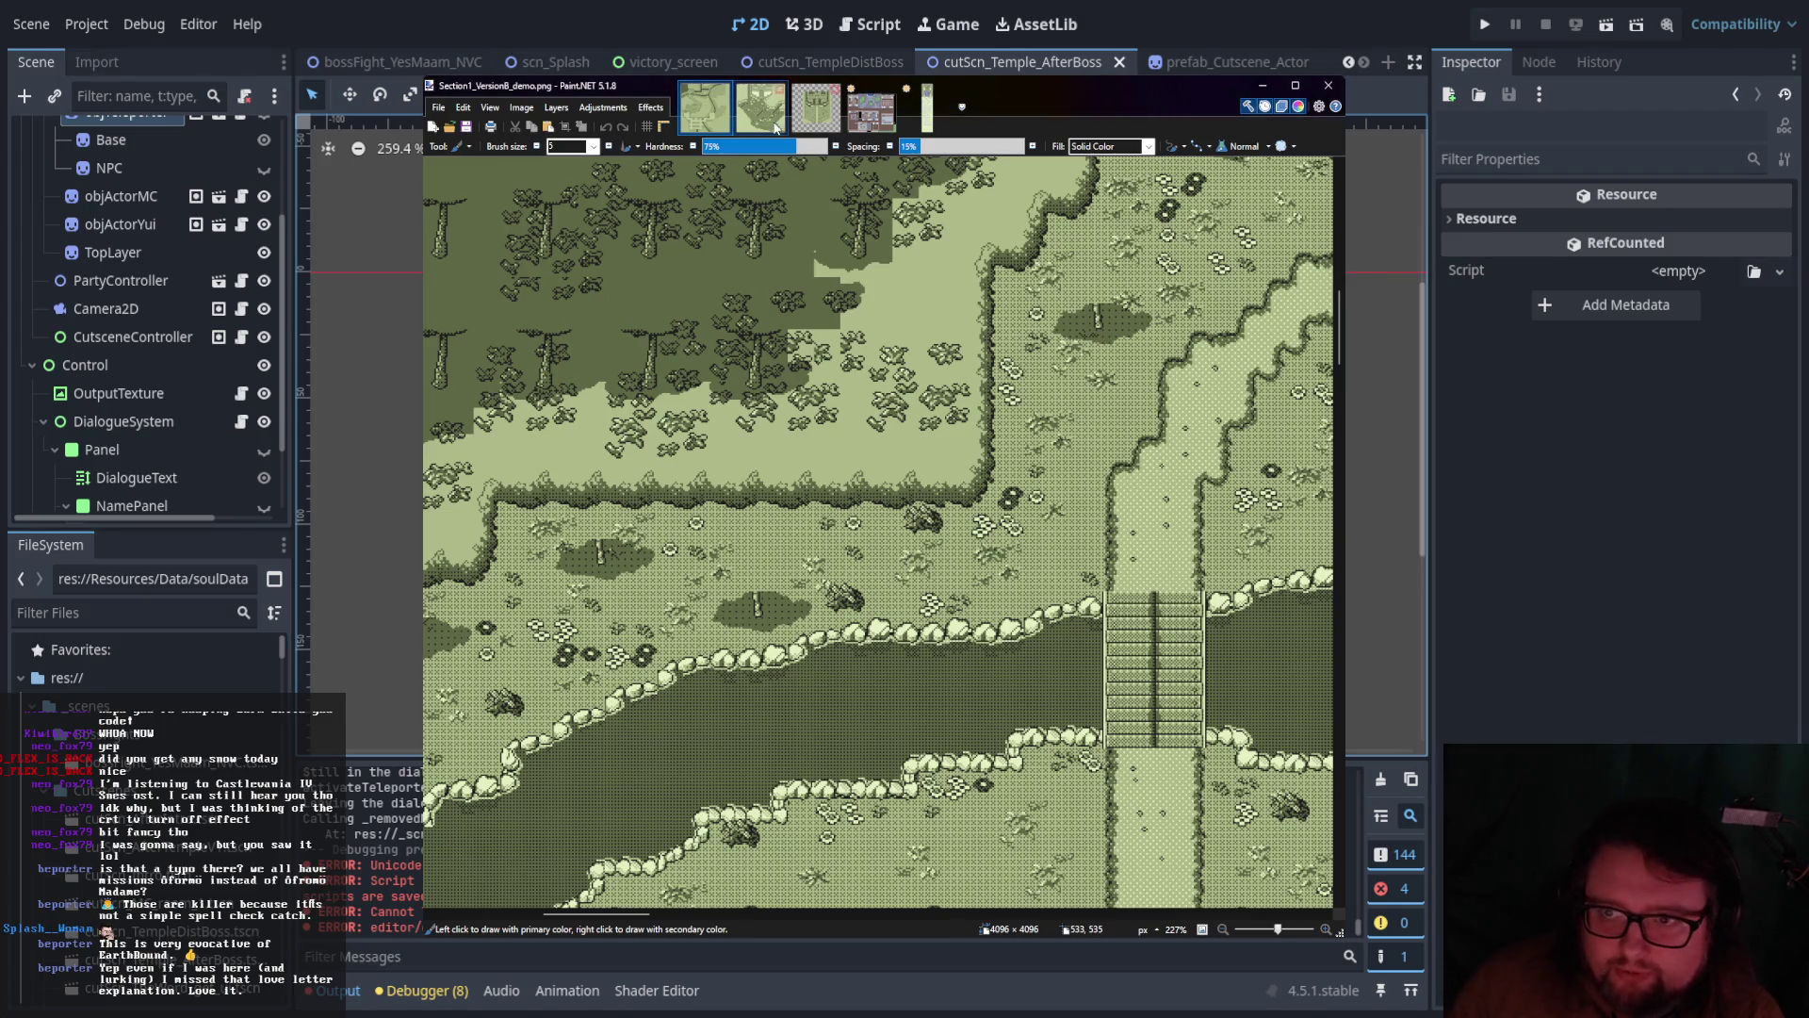
pyautogui.click(926, 106)
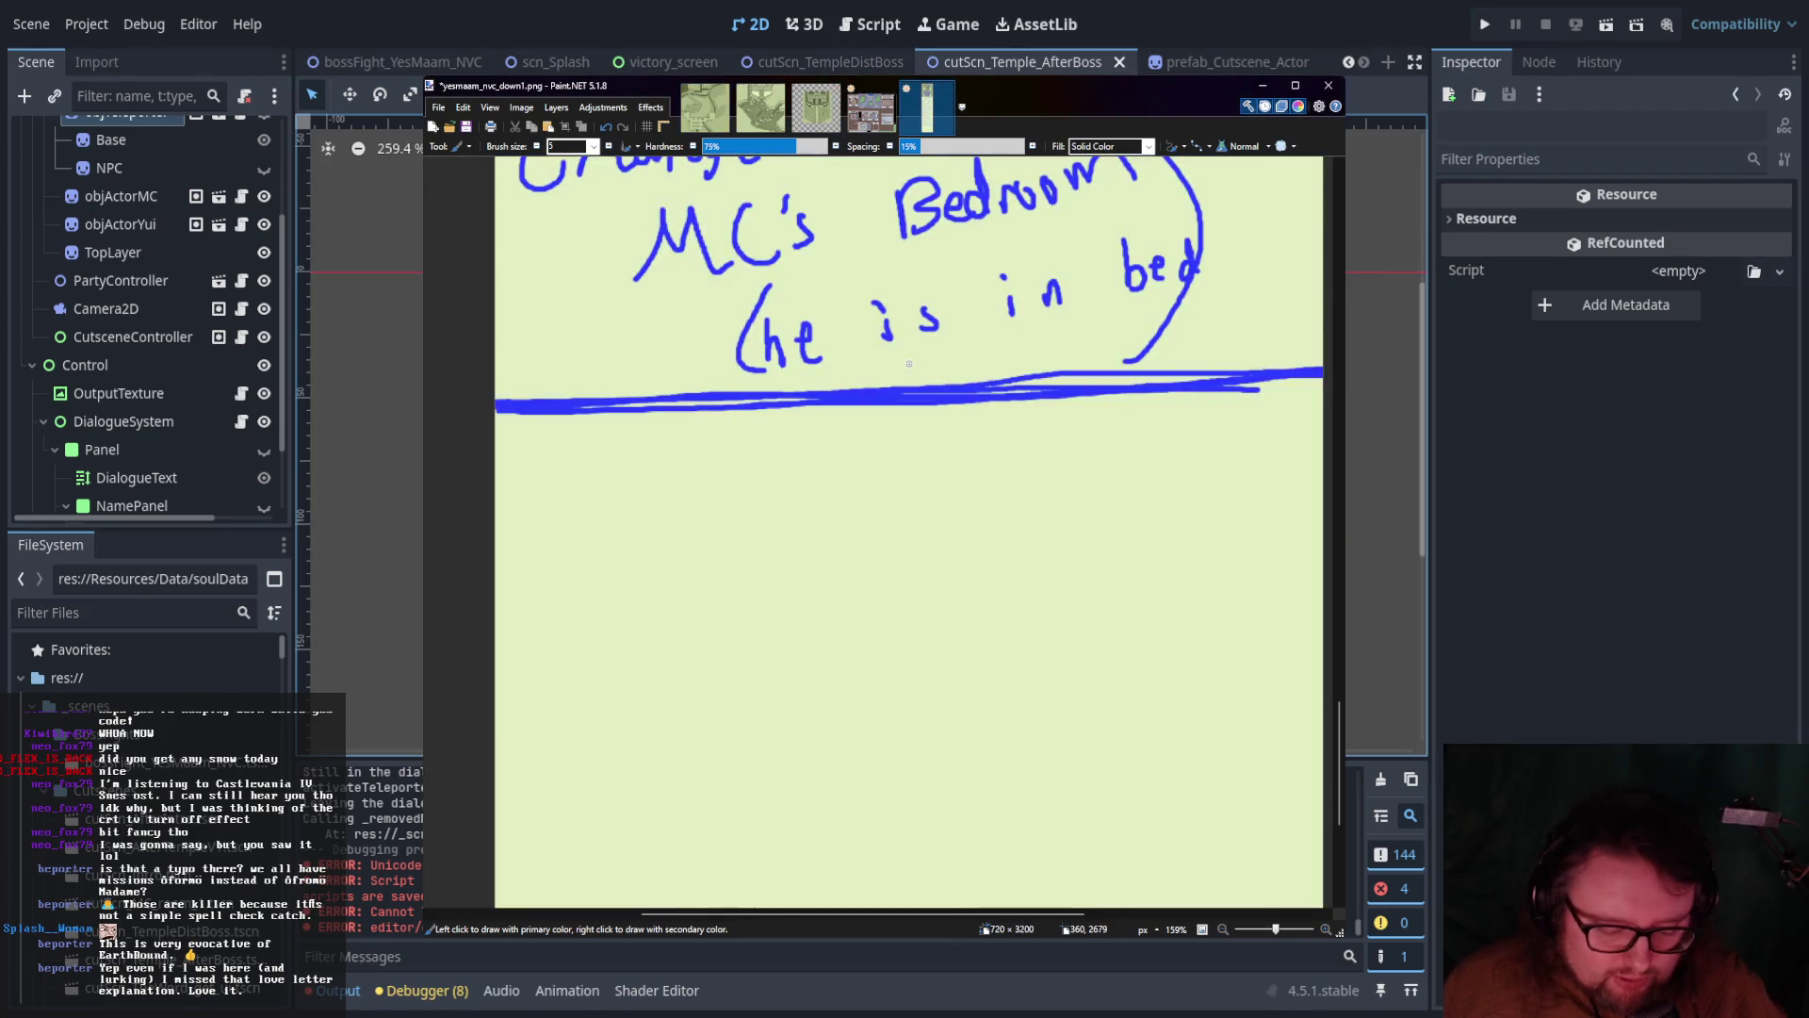
pyautogui.scroll(-5, 910, 363)
pyautogui.scroll(10, 914, 377)
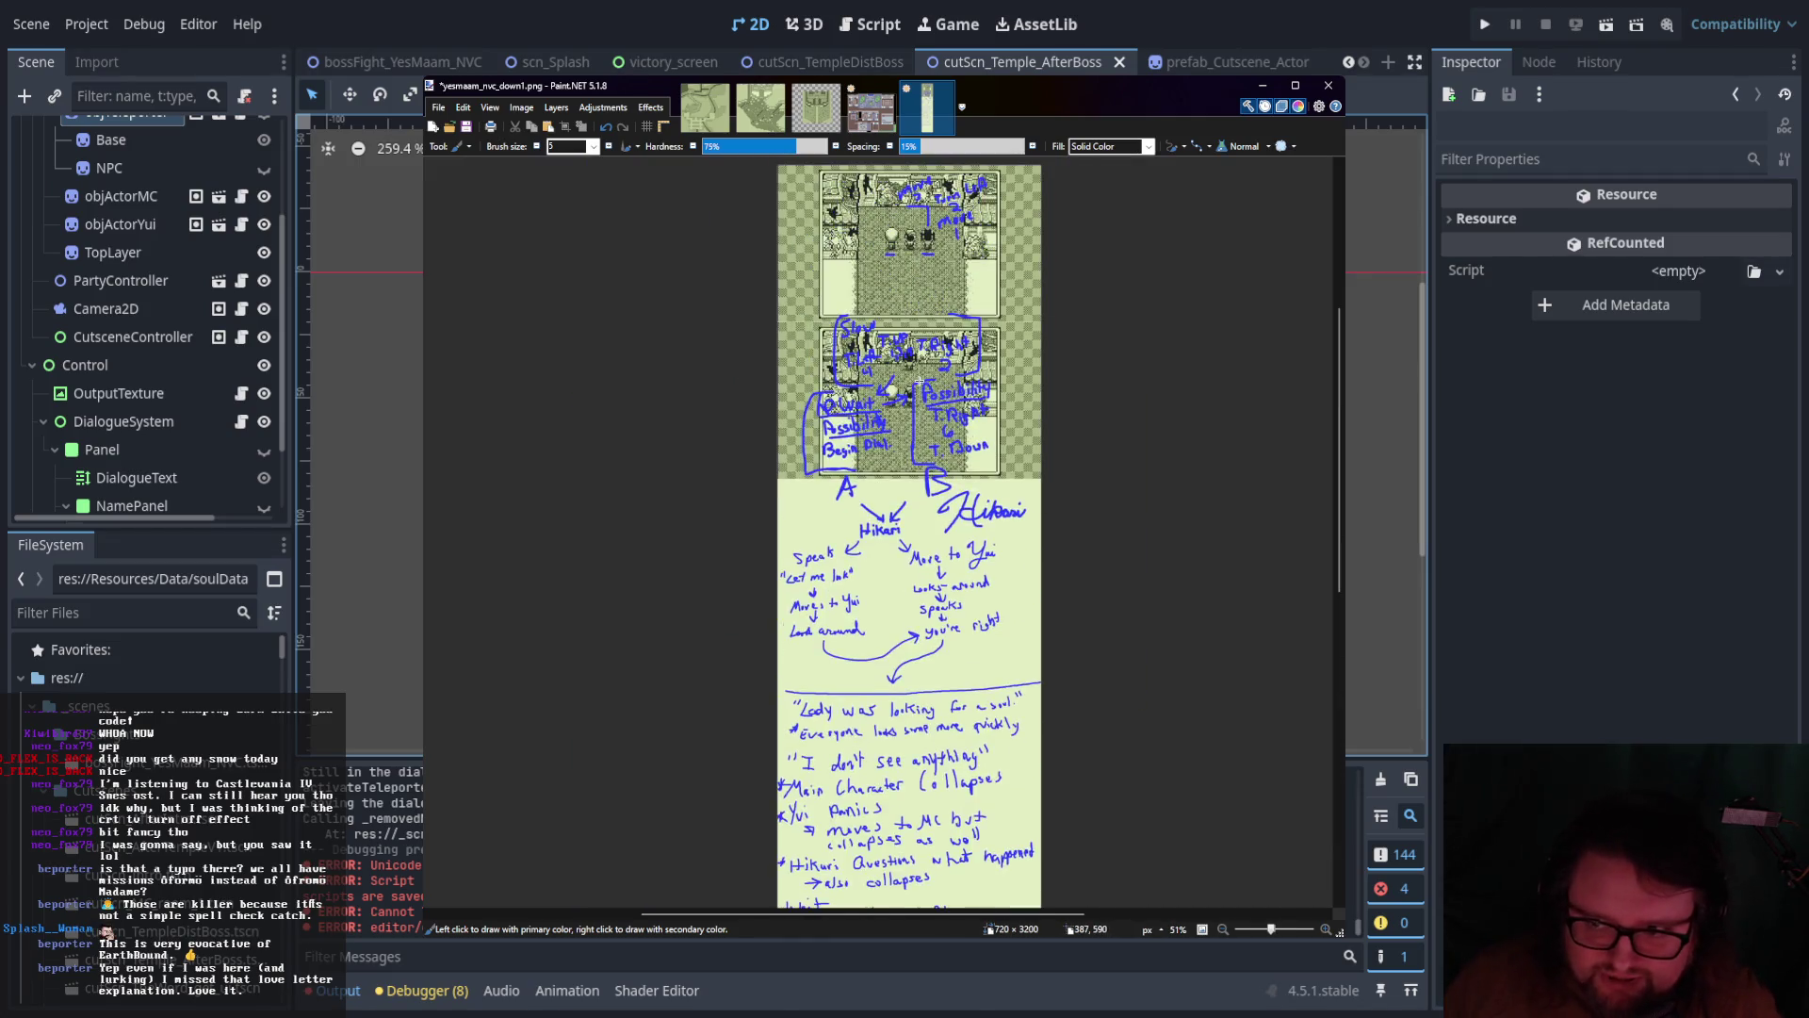
pyautogui.scroll(-4, 919, 384)
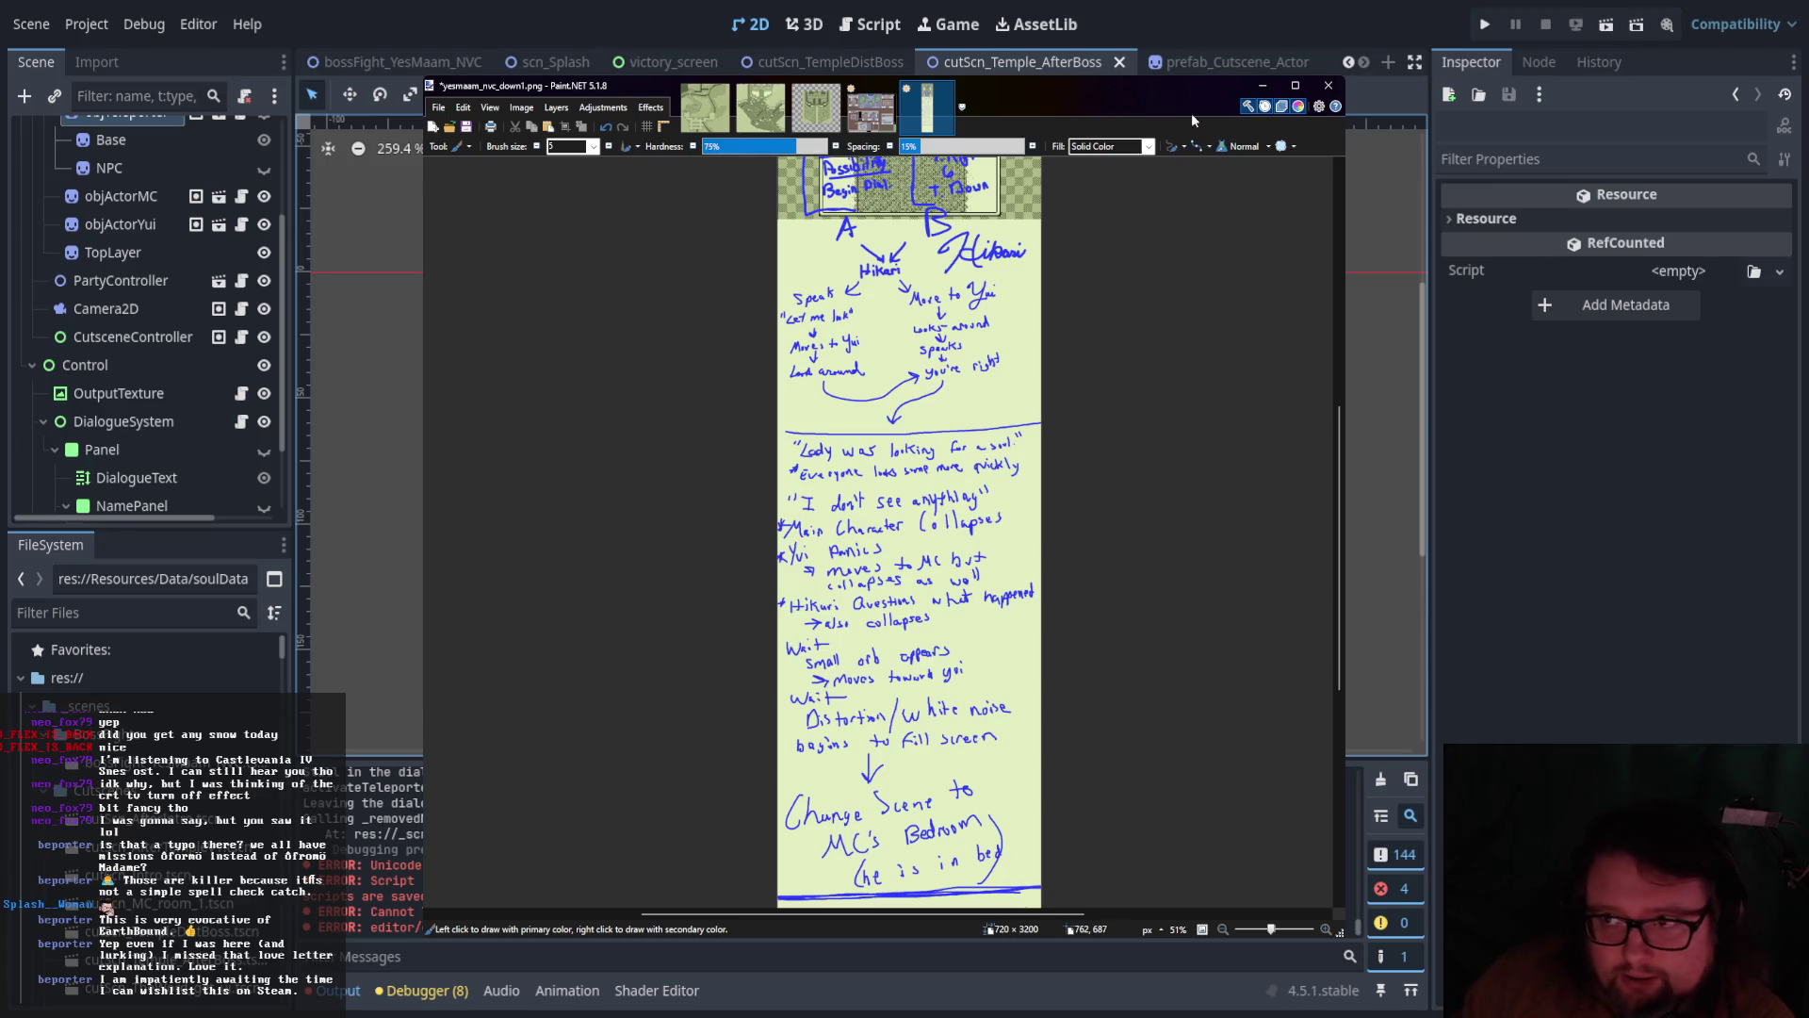
pyautogui.click(1260, 88)
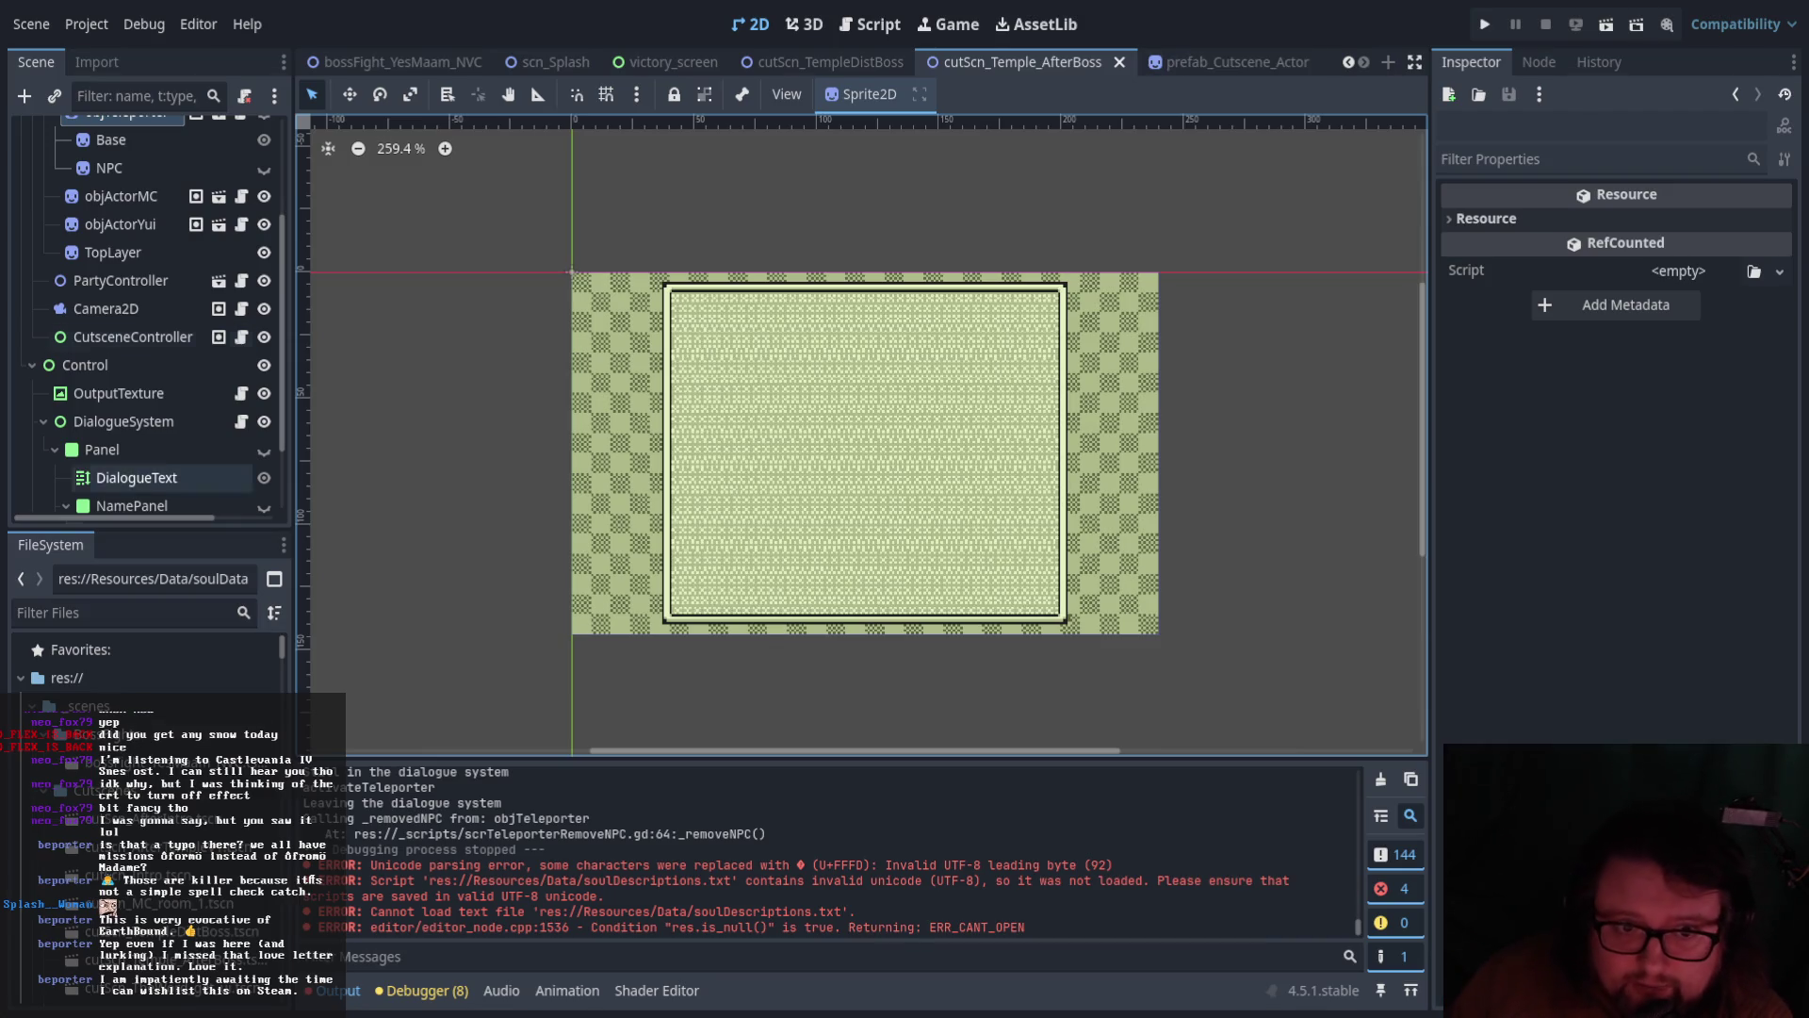
# Open scnDisclaimer.tscn and scn_title_debug, then run the title scene
pyautogui.scroll(-10, 141, 669)
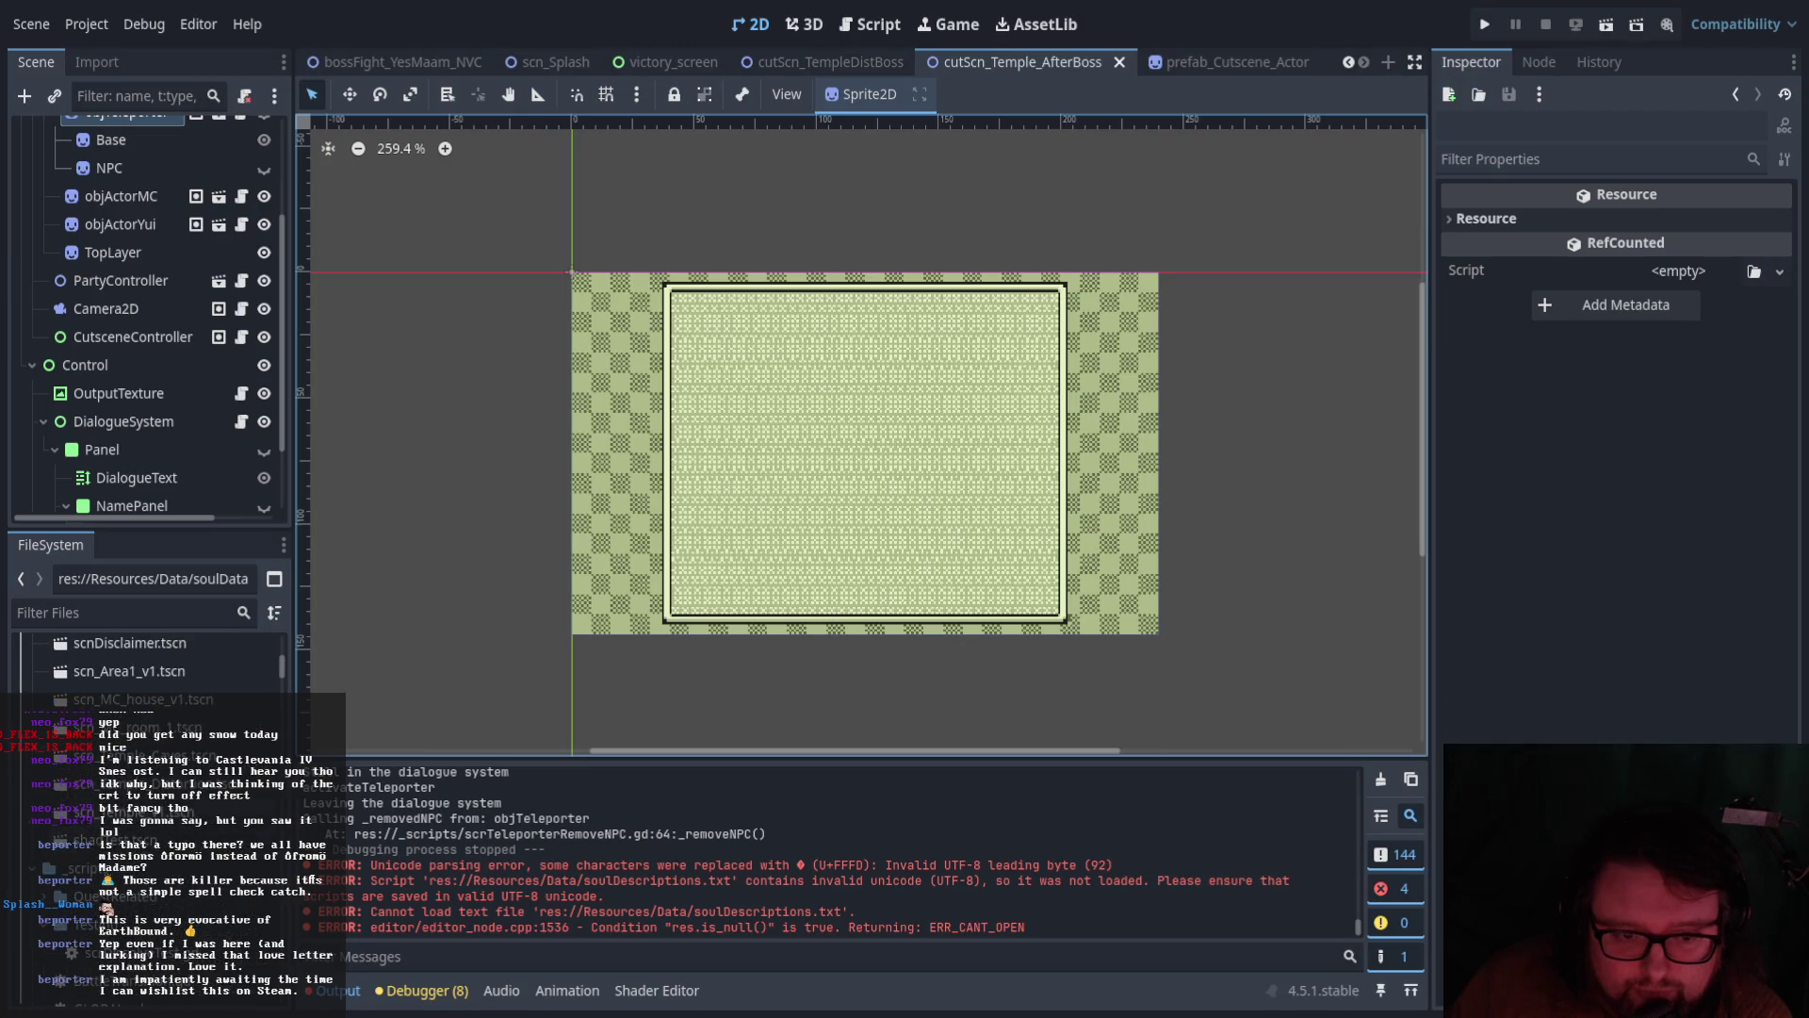
pyautogui.scroll(2, 142, 669)
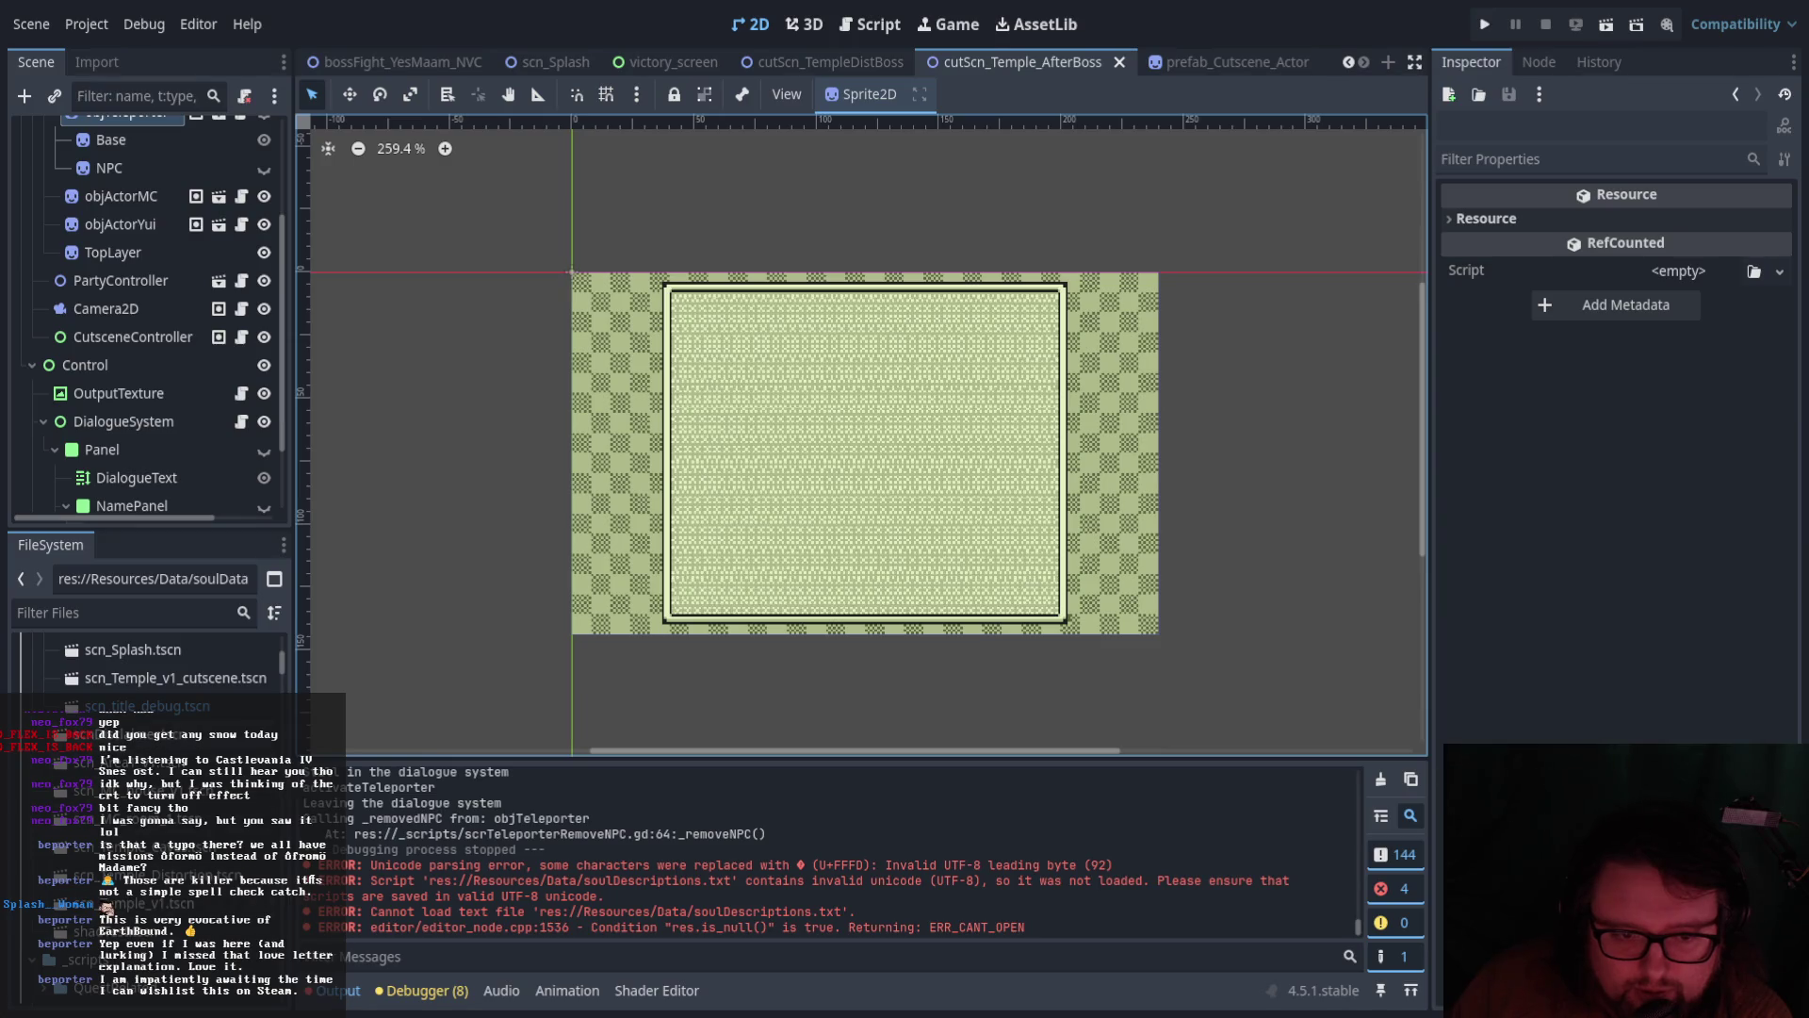
pyautogui.doubleClick(164, 740)
pyautogui.scroll(5, 164, 754)
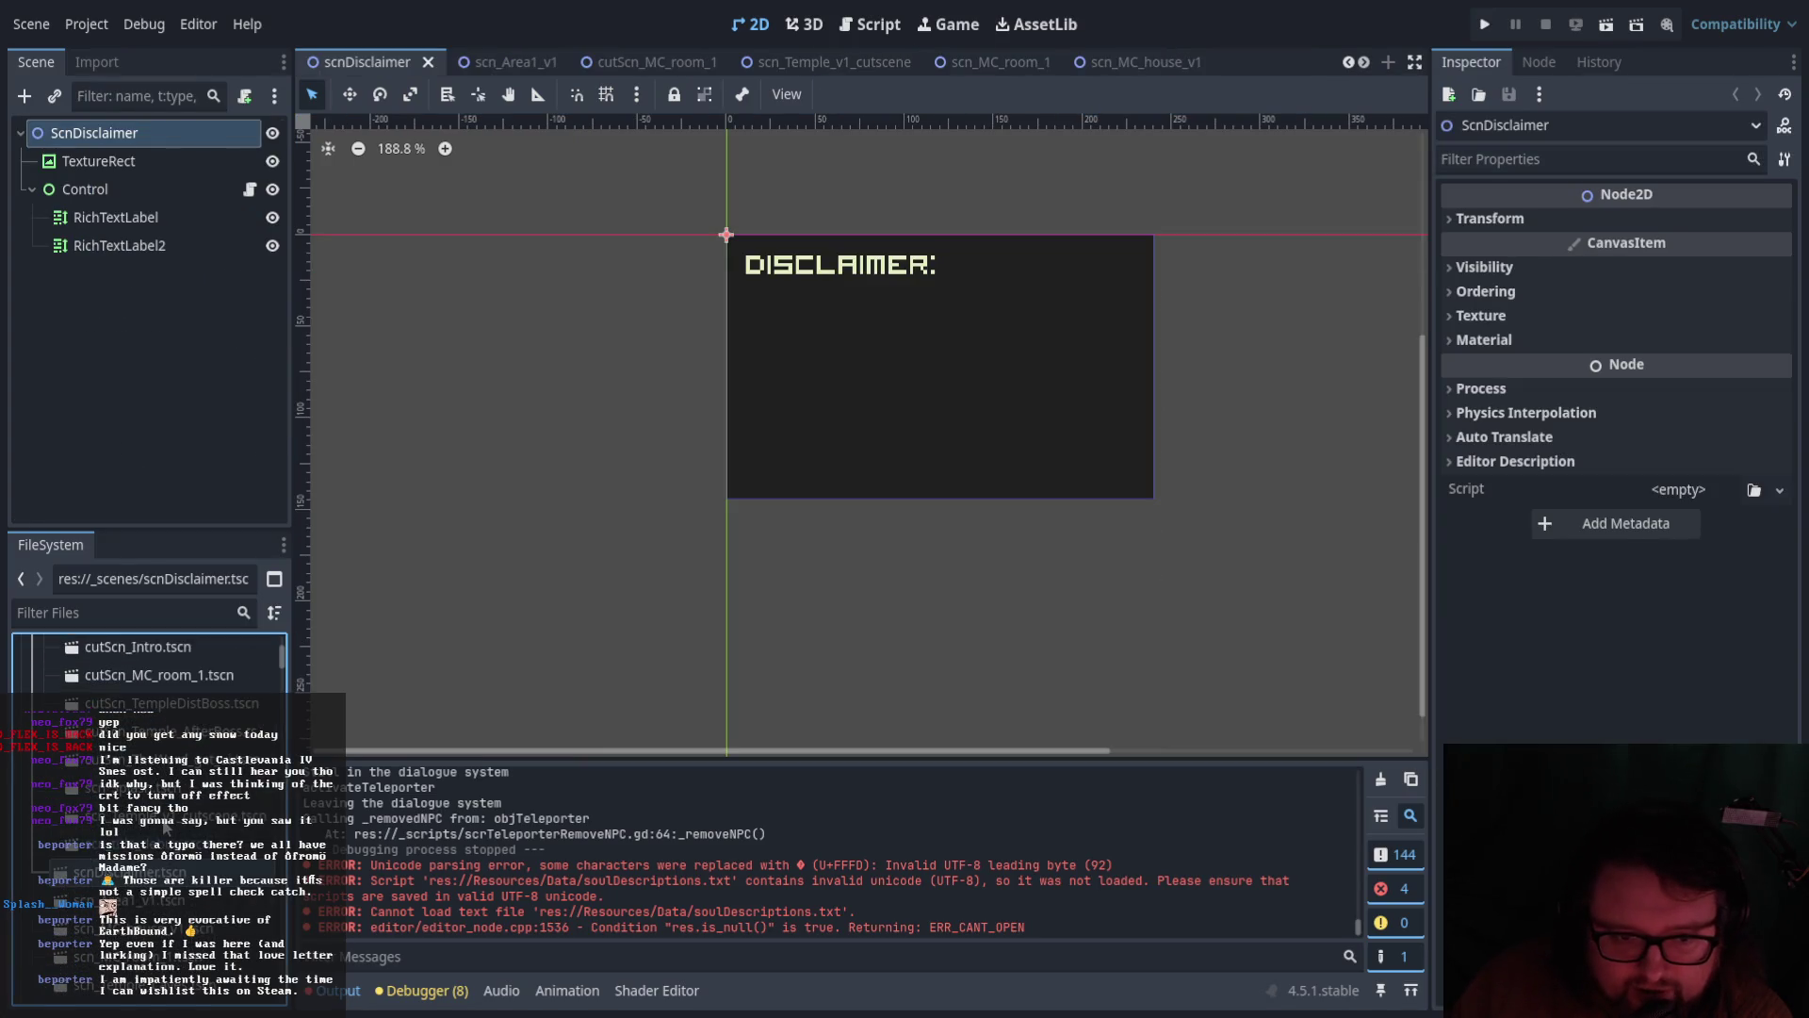
pyautogui.doubleClick(151, 890)
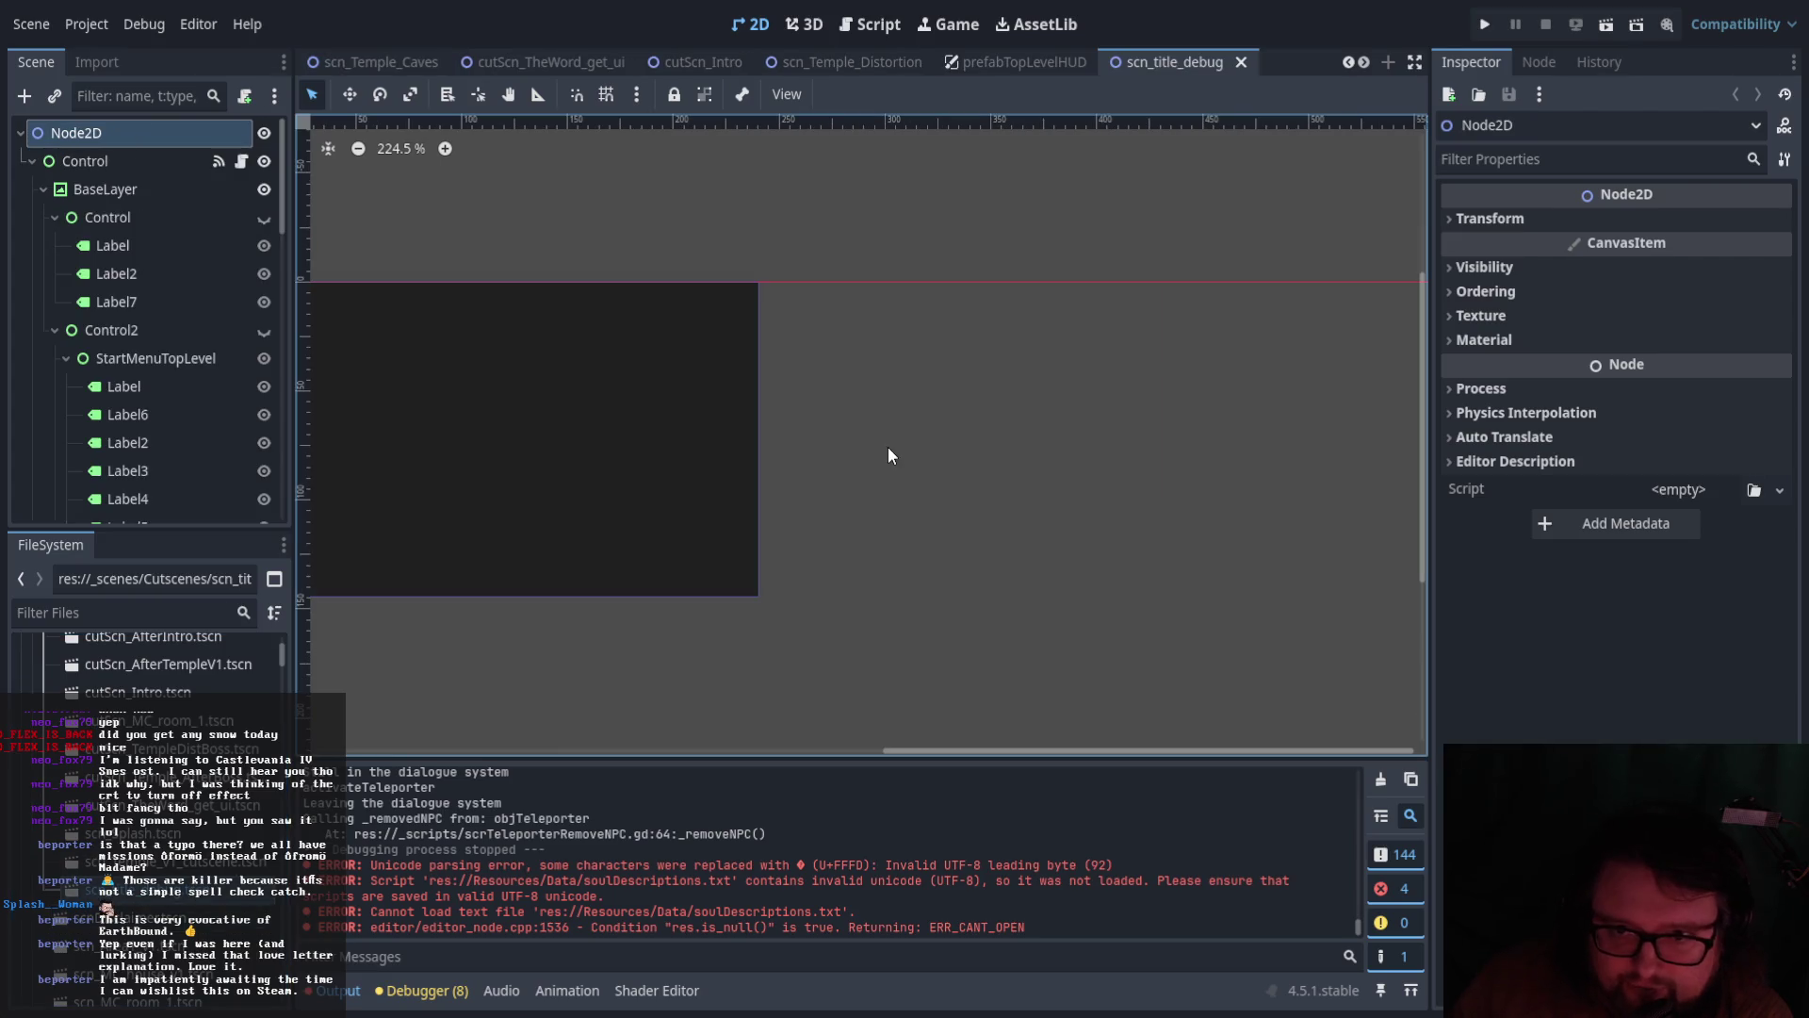
pyautogui.click(1602, 26)
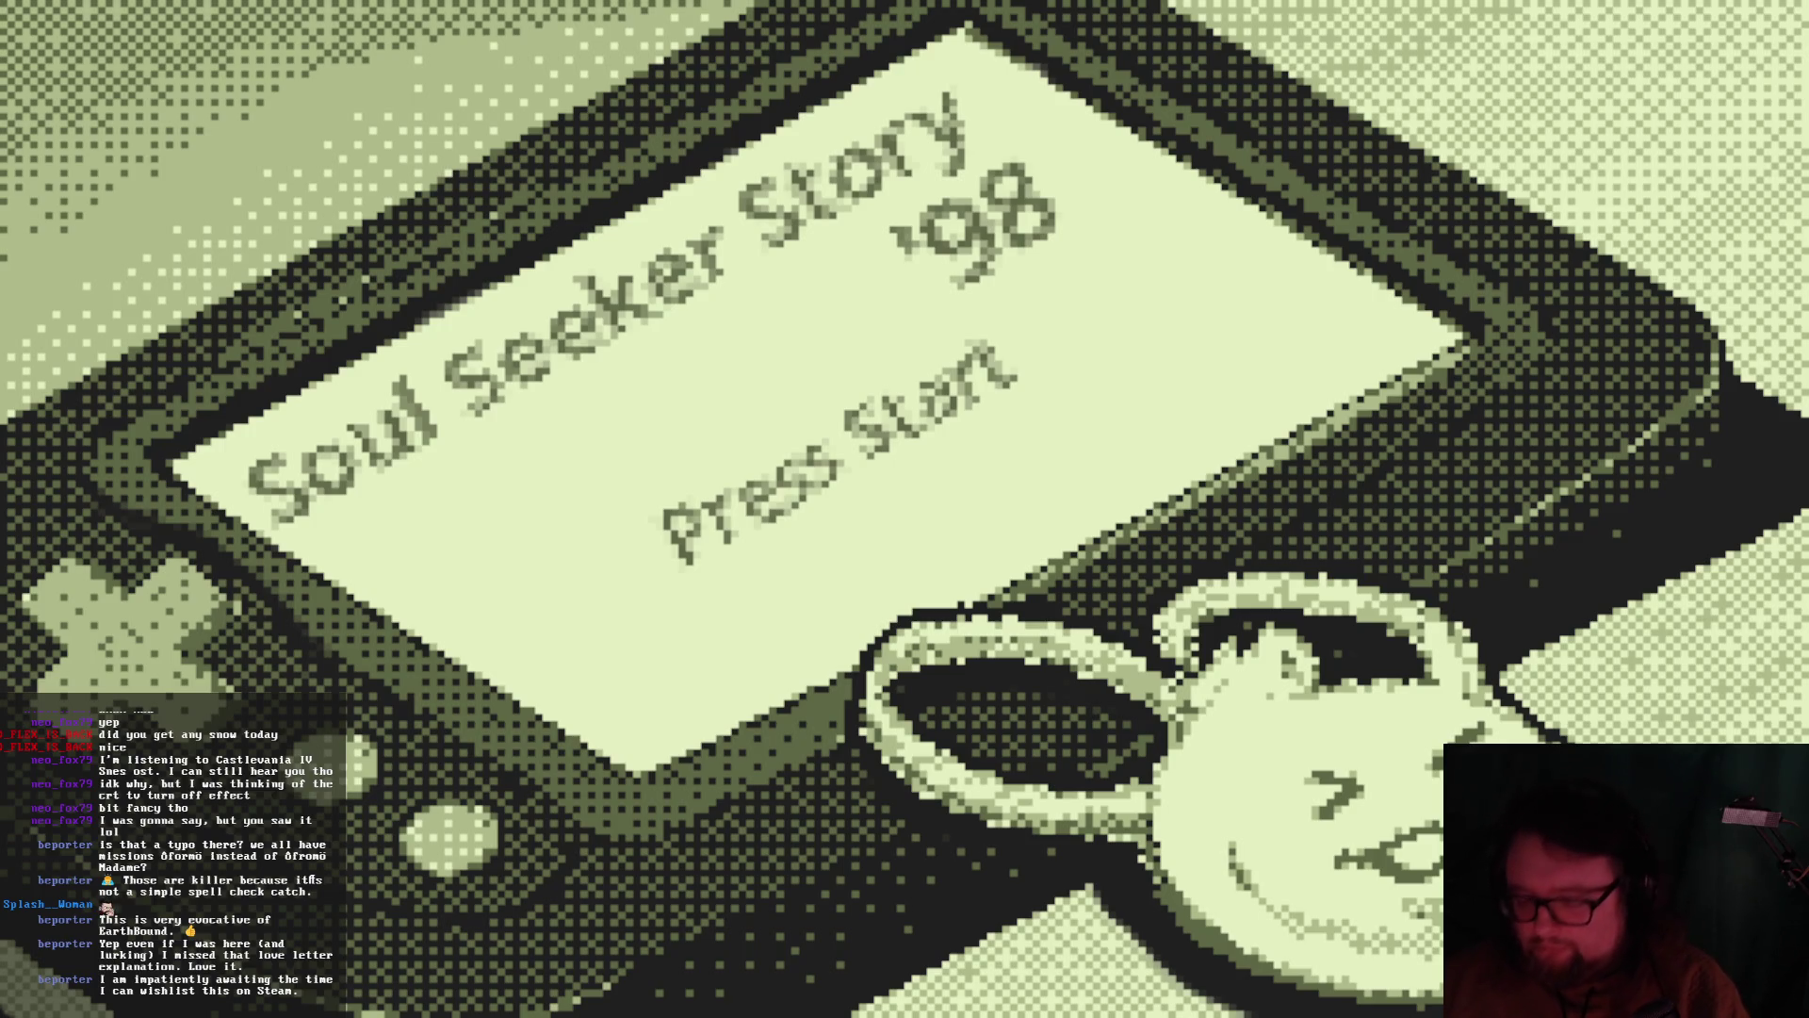
# Get past the Press Start screen and start a New Game
pyautogui.press('Return')
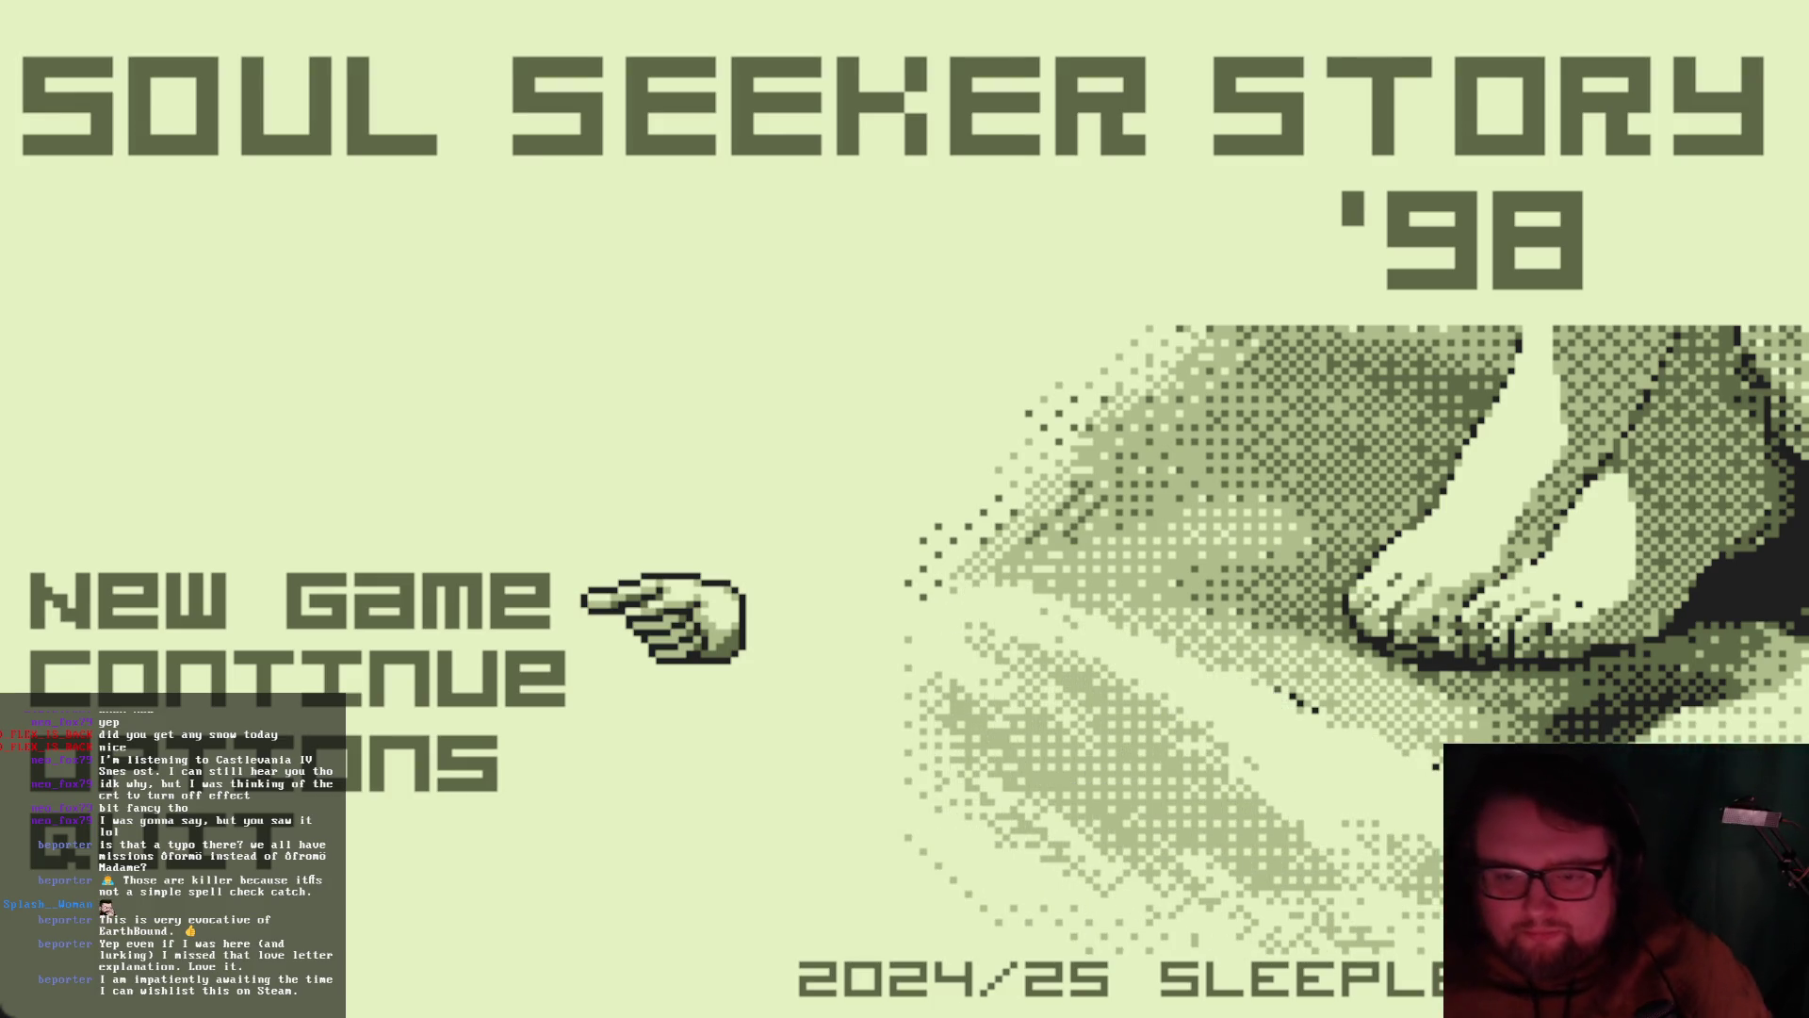
pyautogui.press('Down')
pyautogui.press('Down')
pyautogui.press('Down')
pyautogui.press('Up')
pyautogui.press('Up')
pyautogui.press('Up')
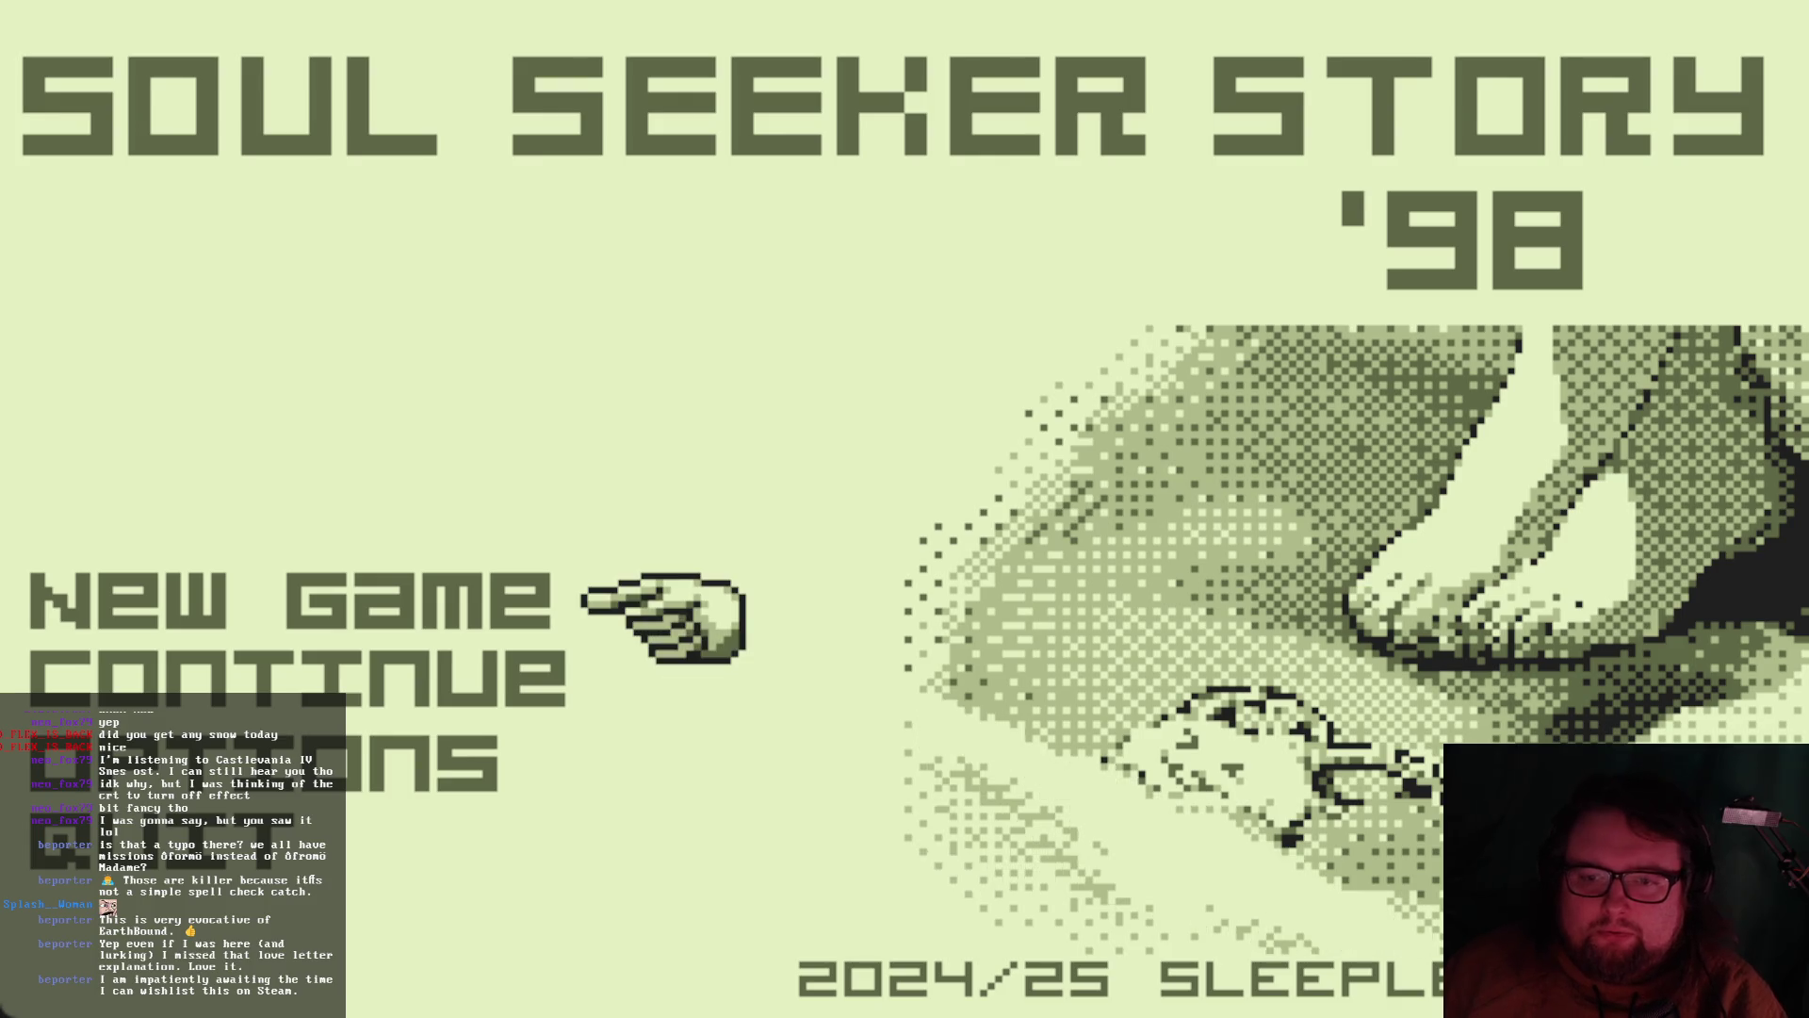
pyautogui.press('Return')
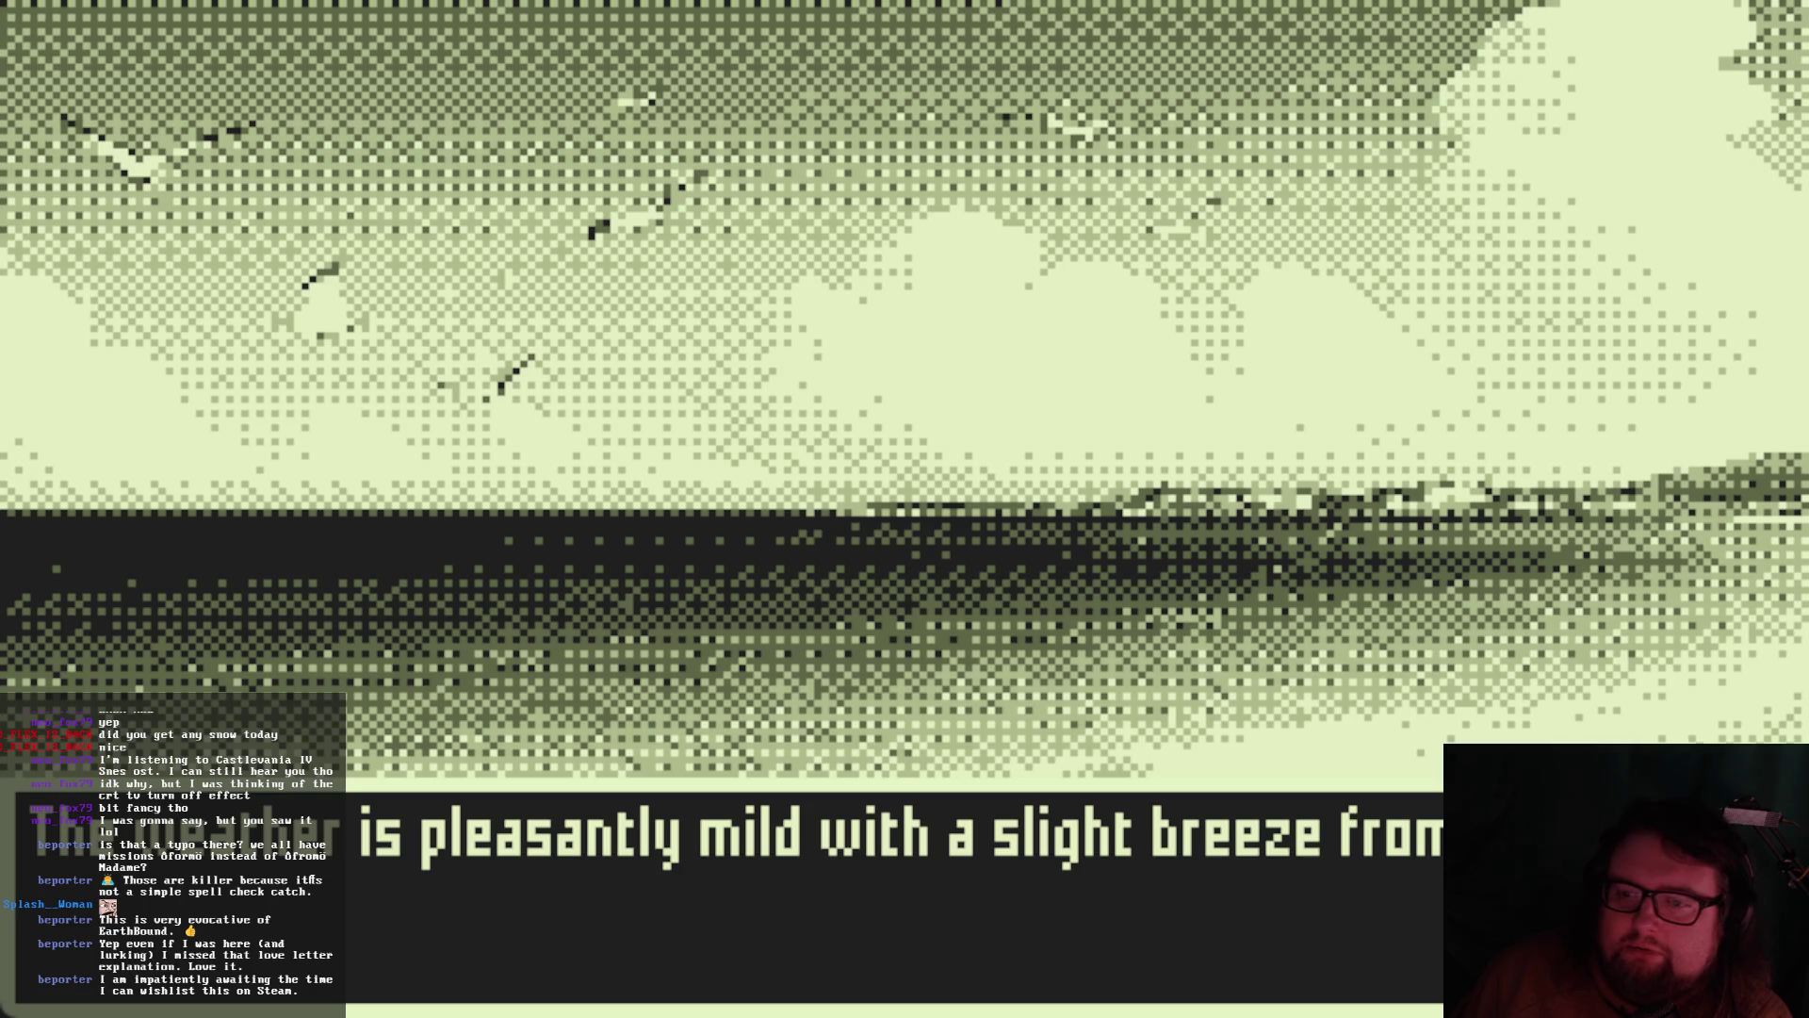
# Advance the beach cutscene dialogue with Yui through the keychain and Mo-chan lines
pyautogui.press('Return')
pyautogui.press('Return')
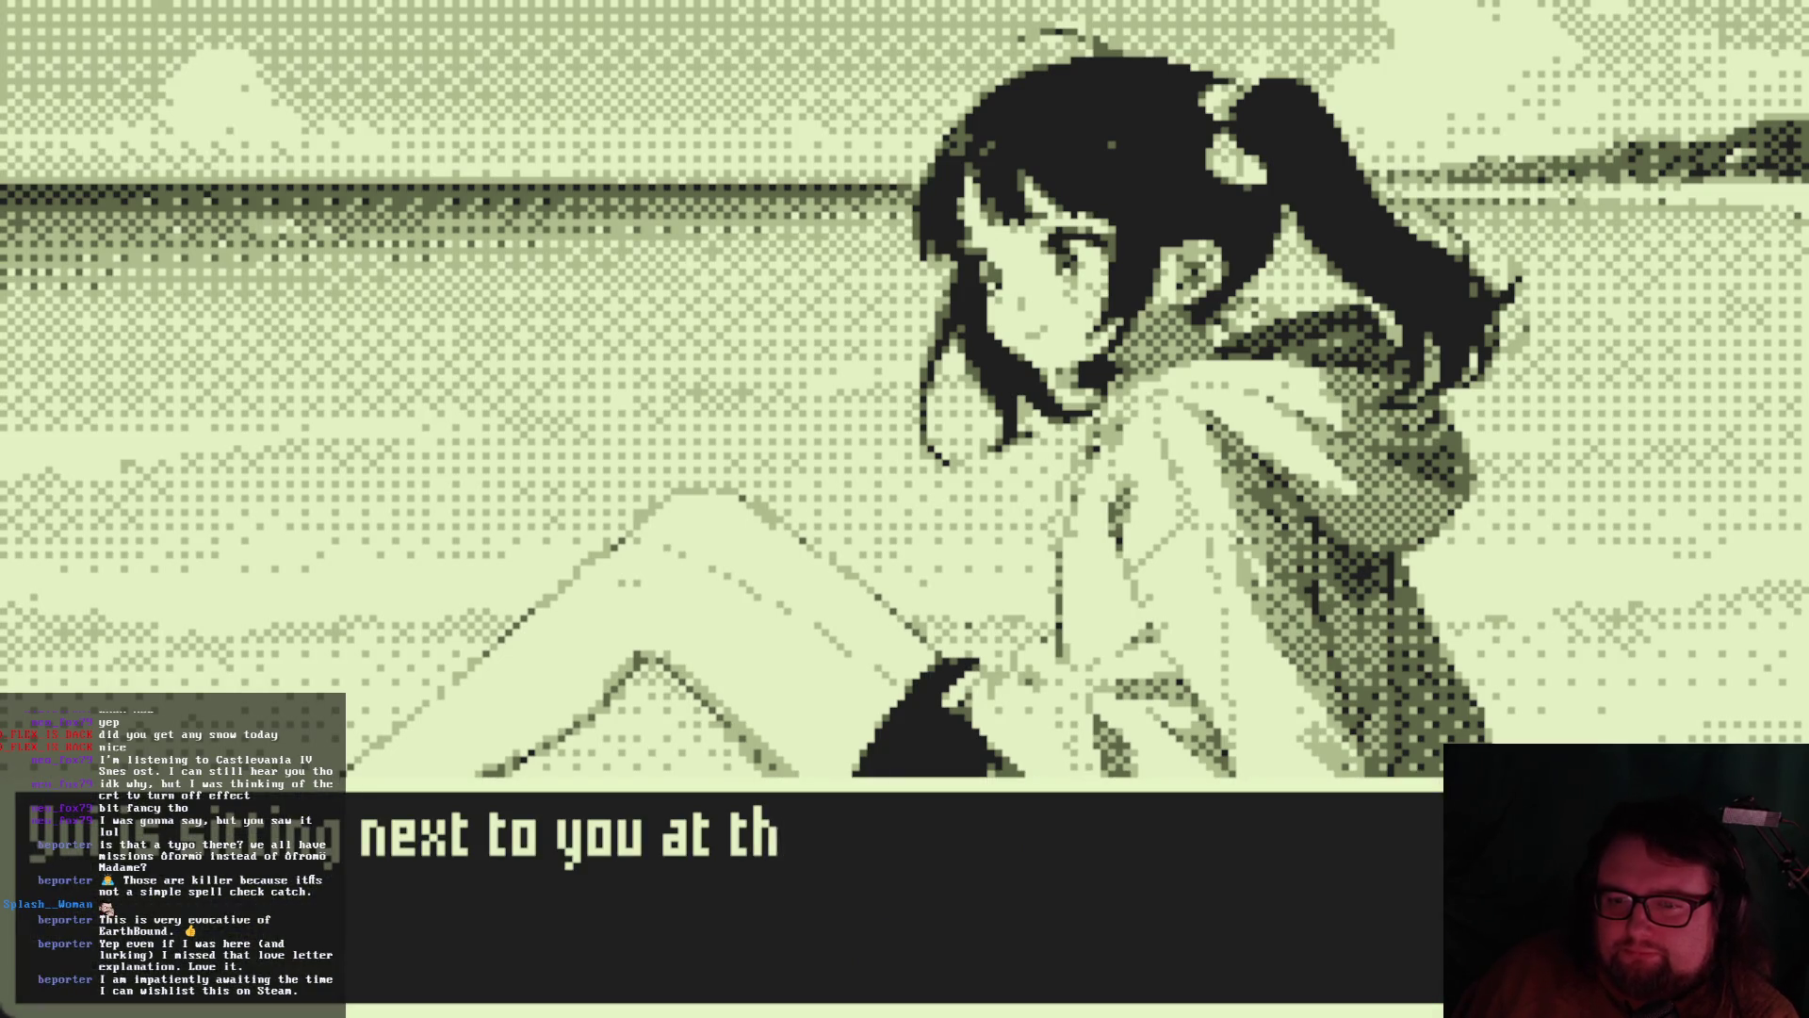
pyautogui.press('Return')
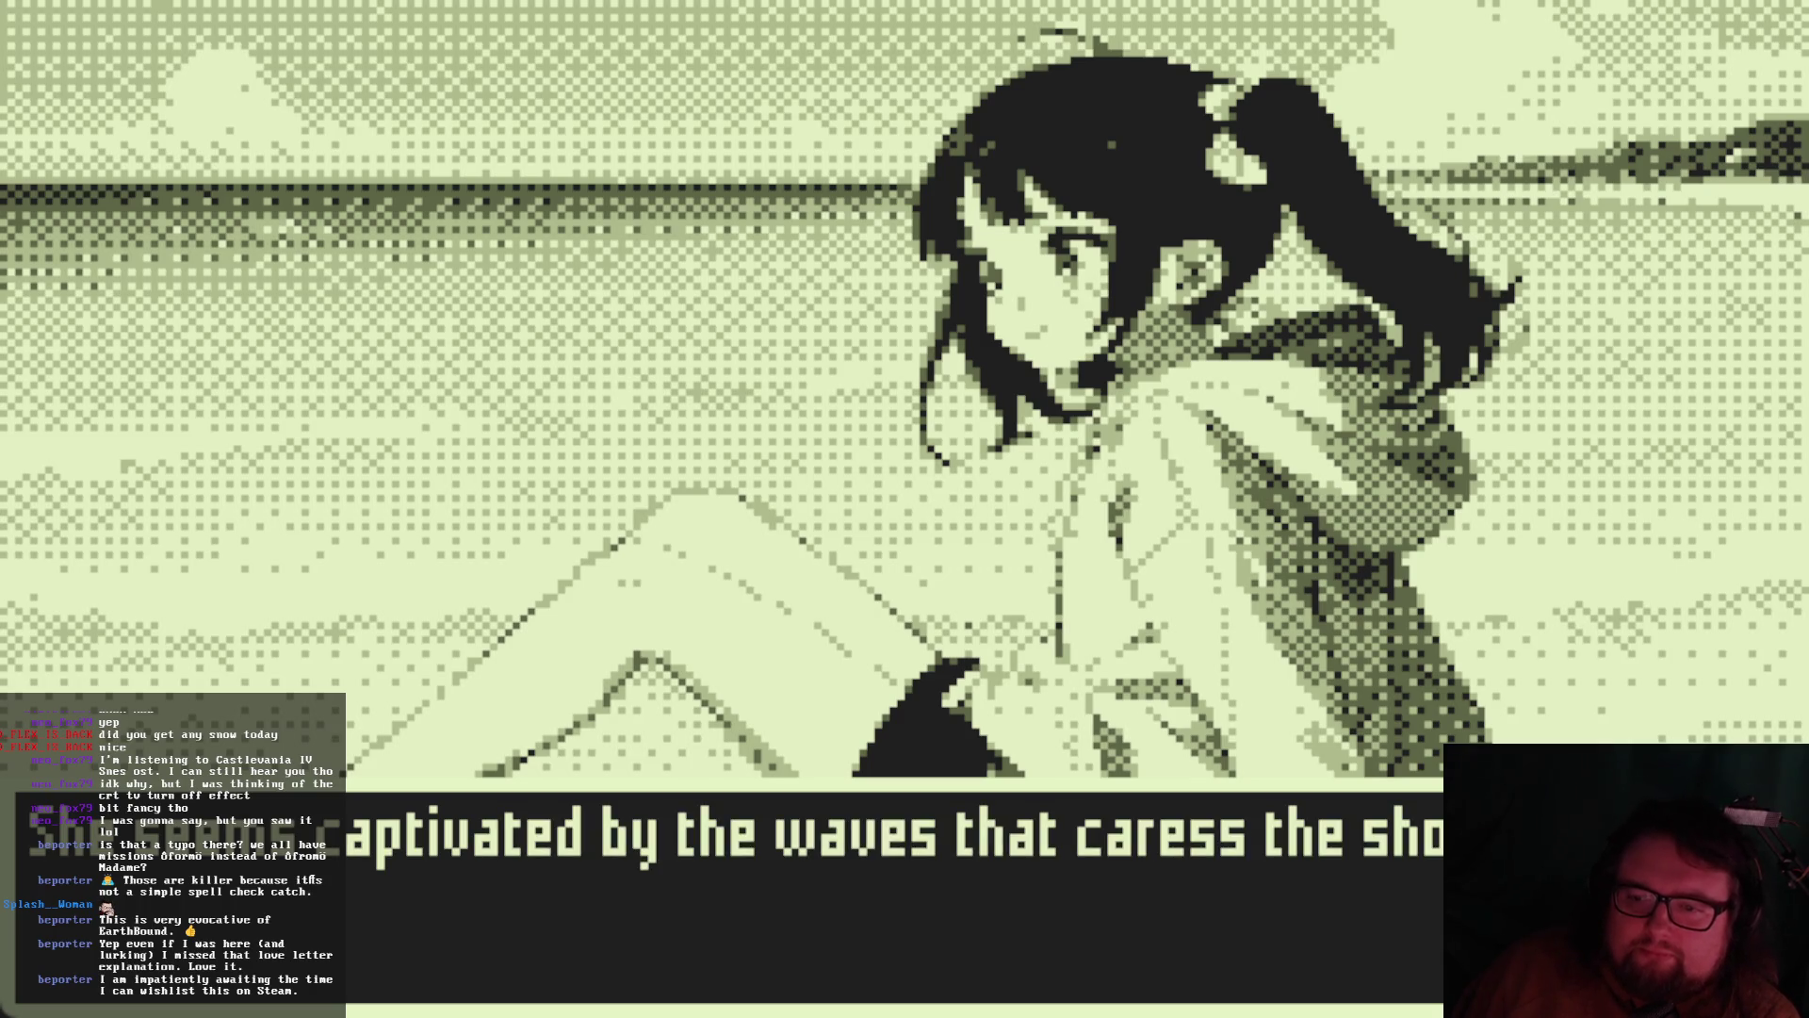
pyautogui.press('Return')
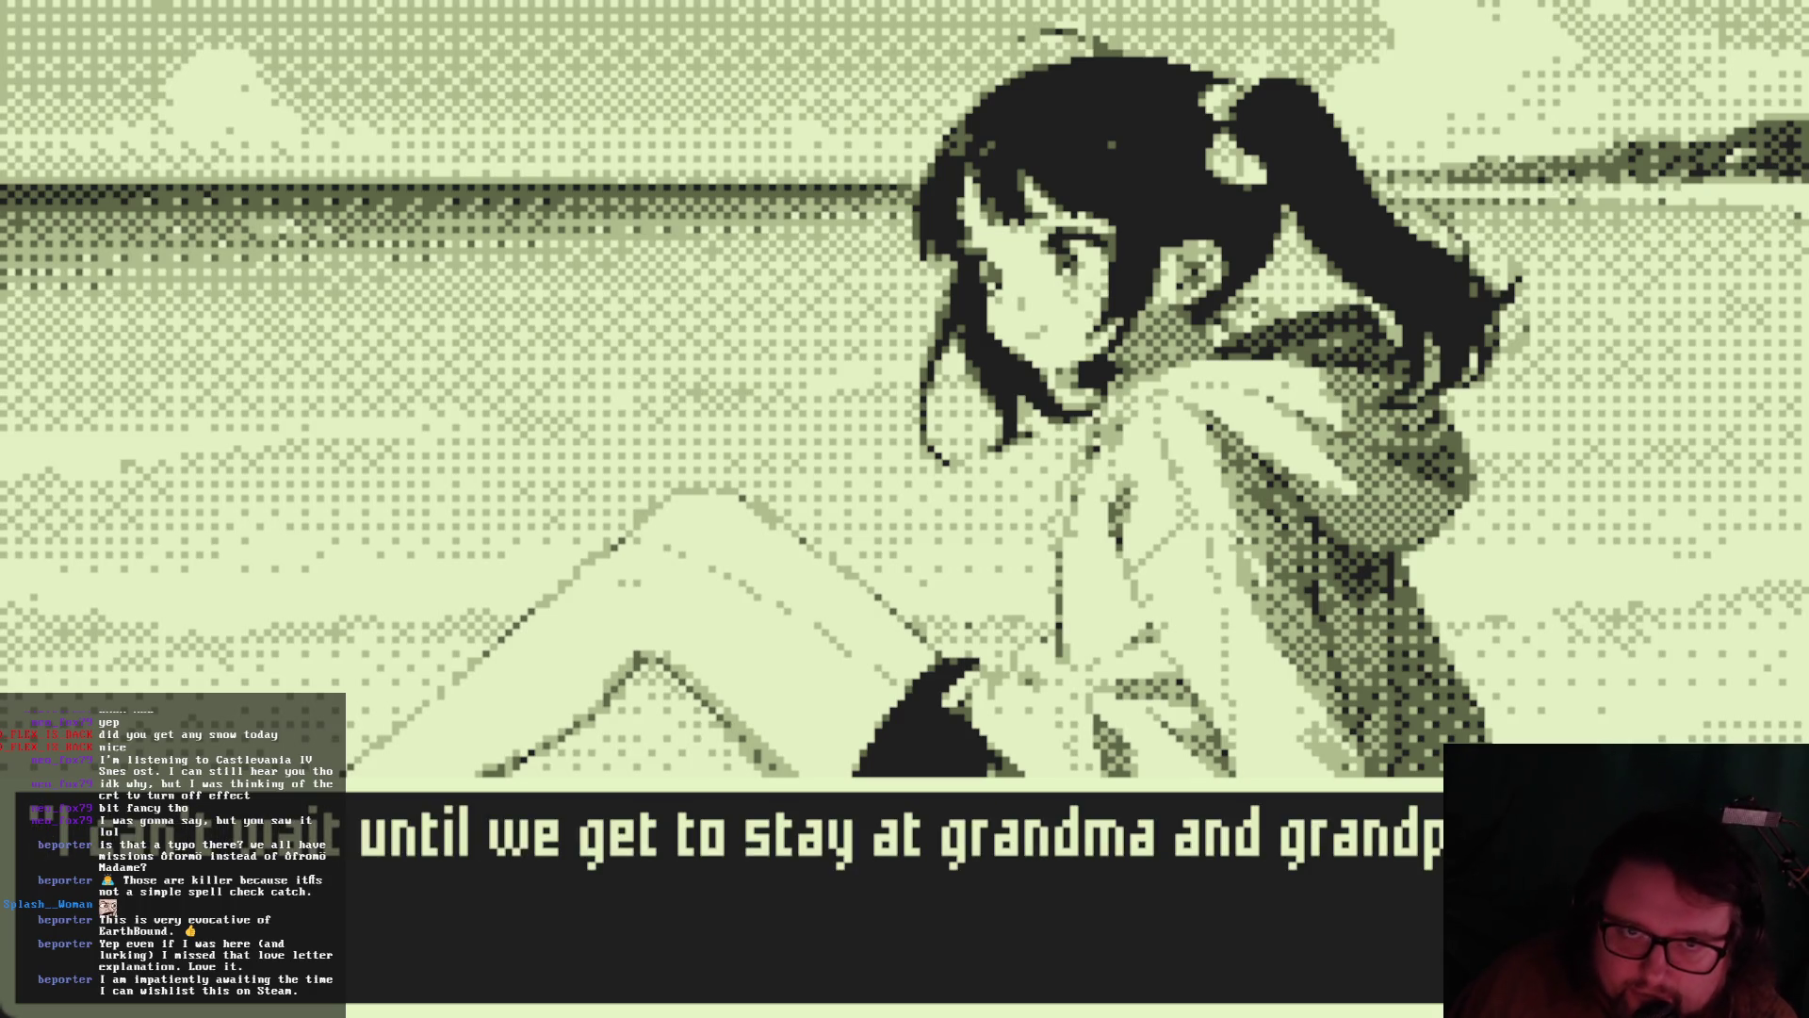
pyautogui.press('Return')
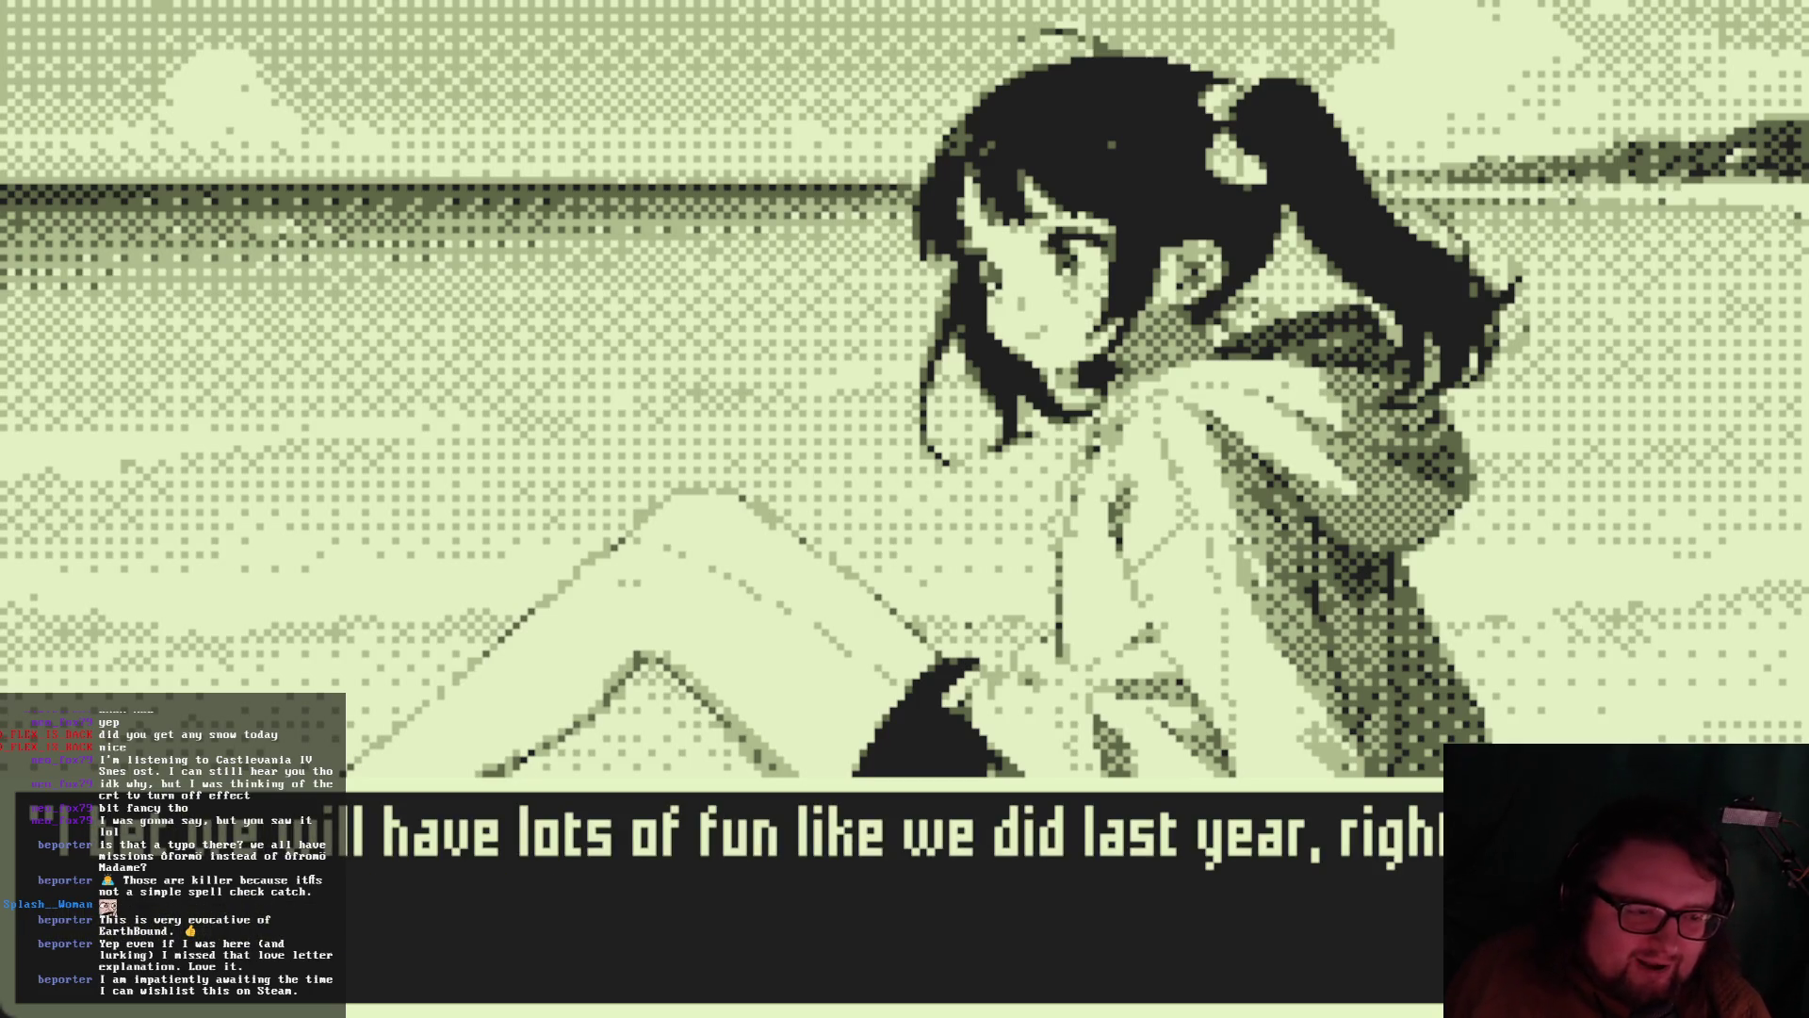
pyautogui.press('Return')
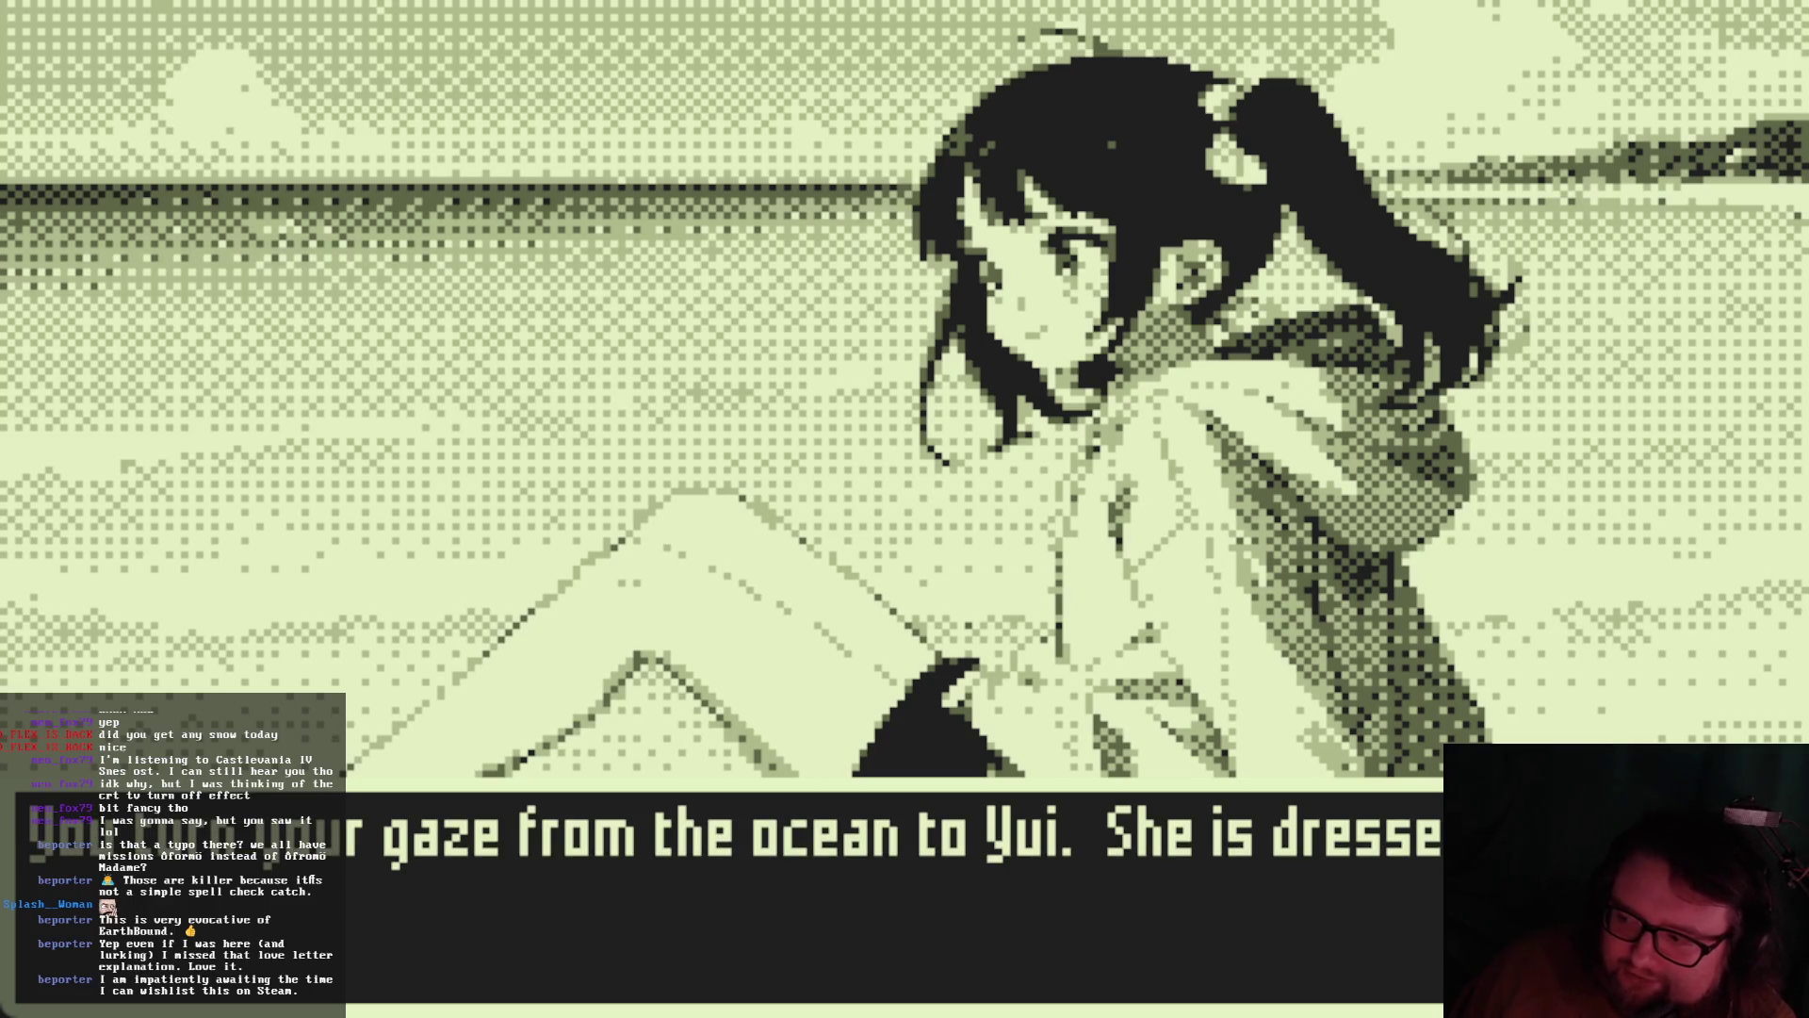
pyautogui.press('Return')
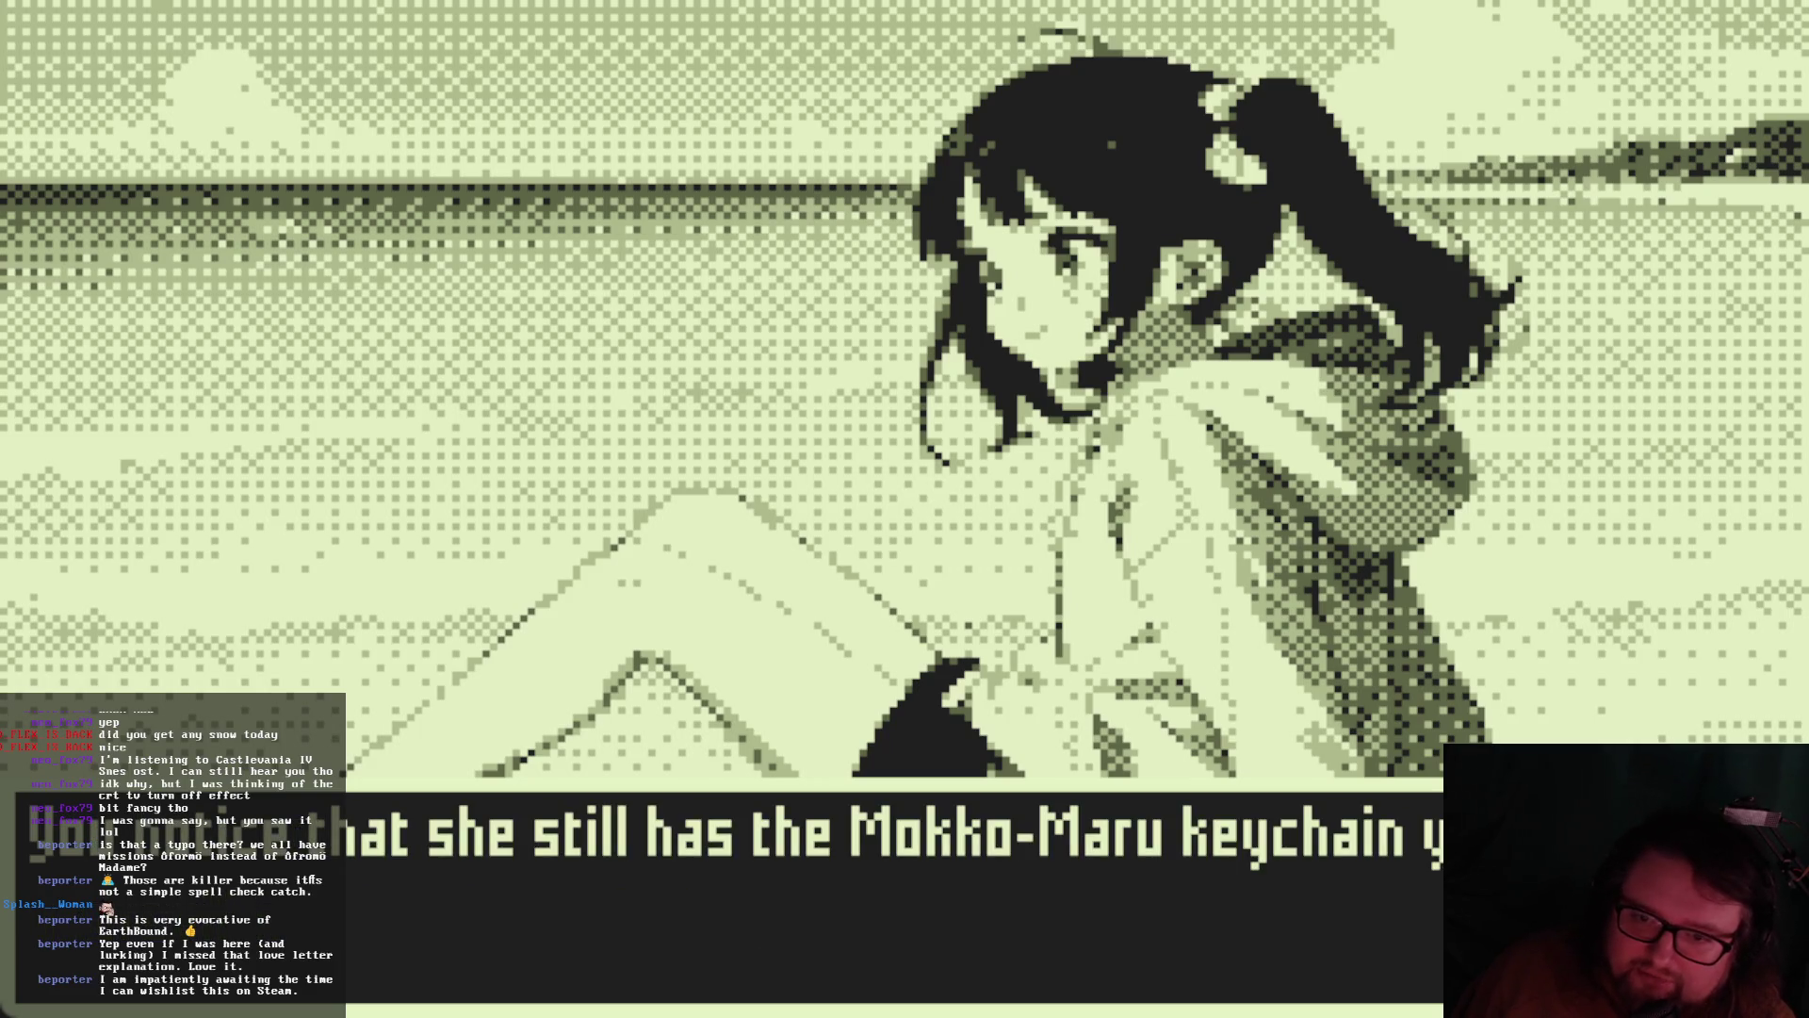
pyautogui.press('Return')
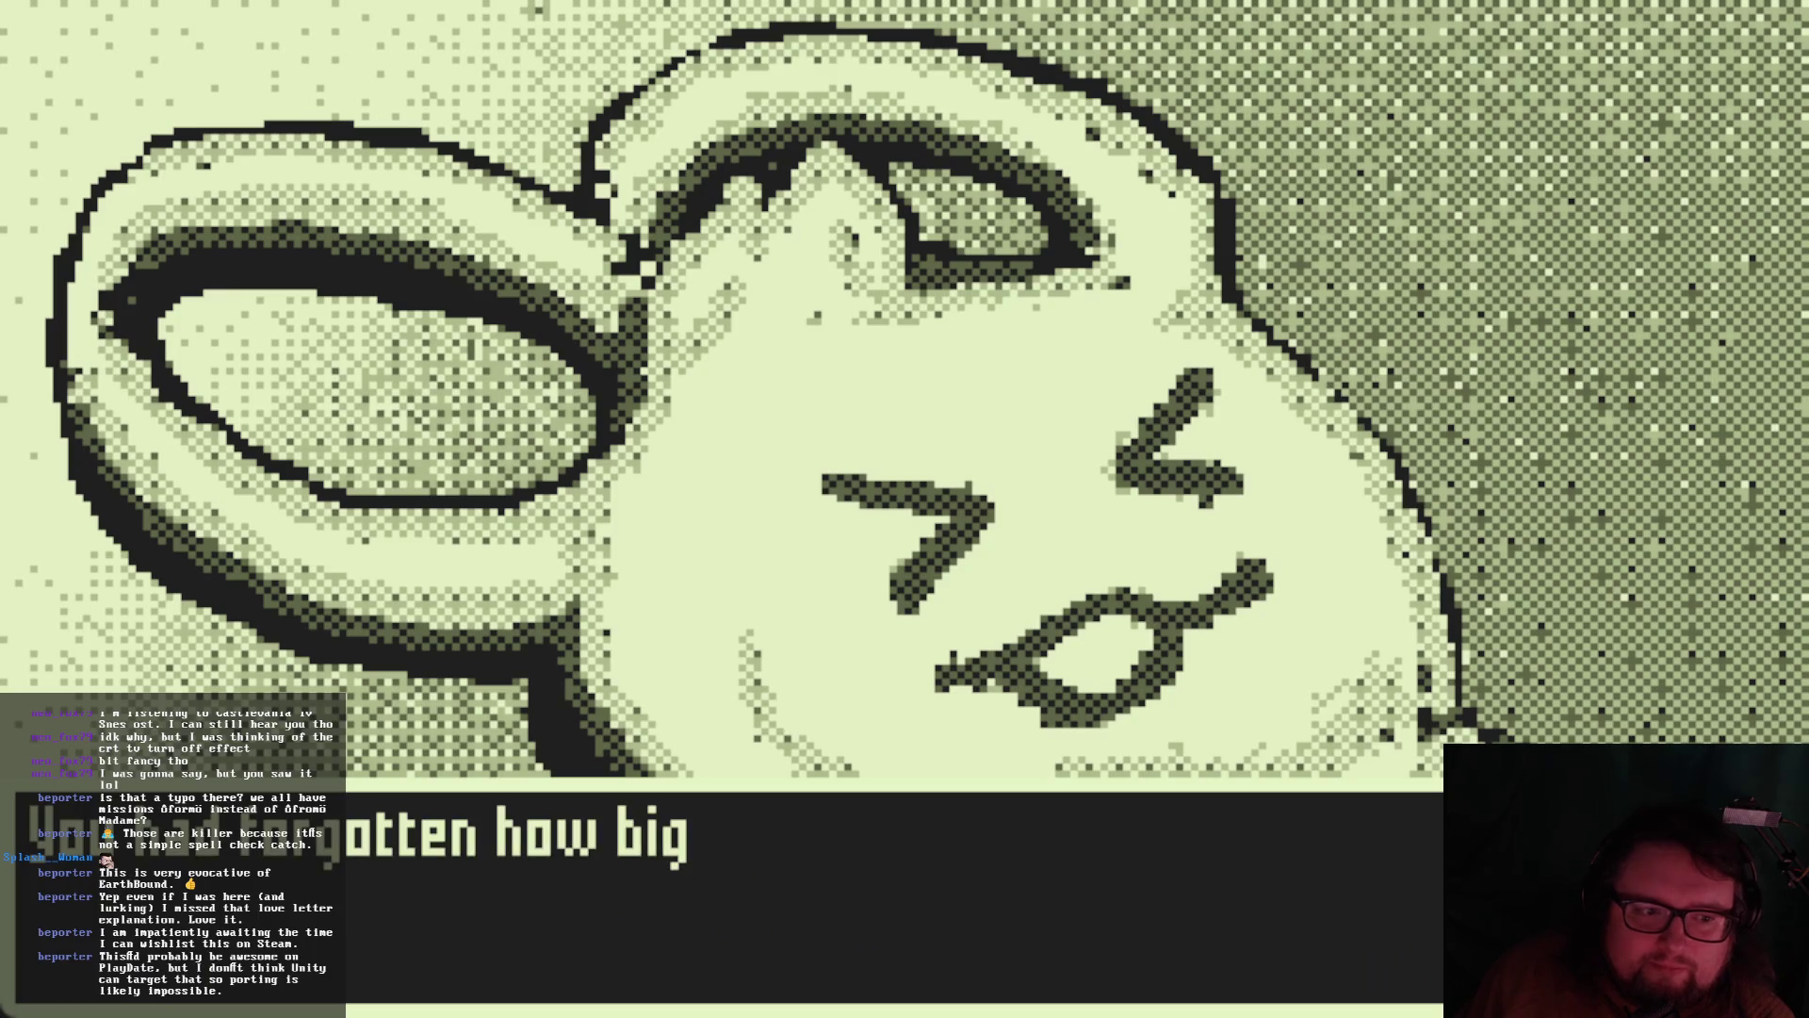
pyautogui.press('space')
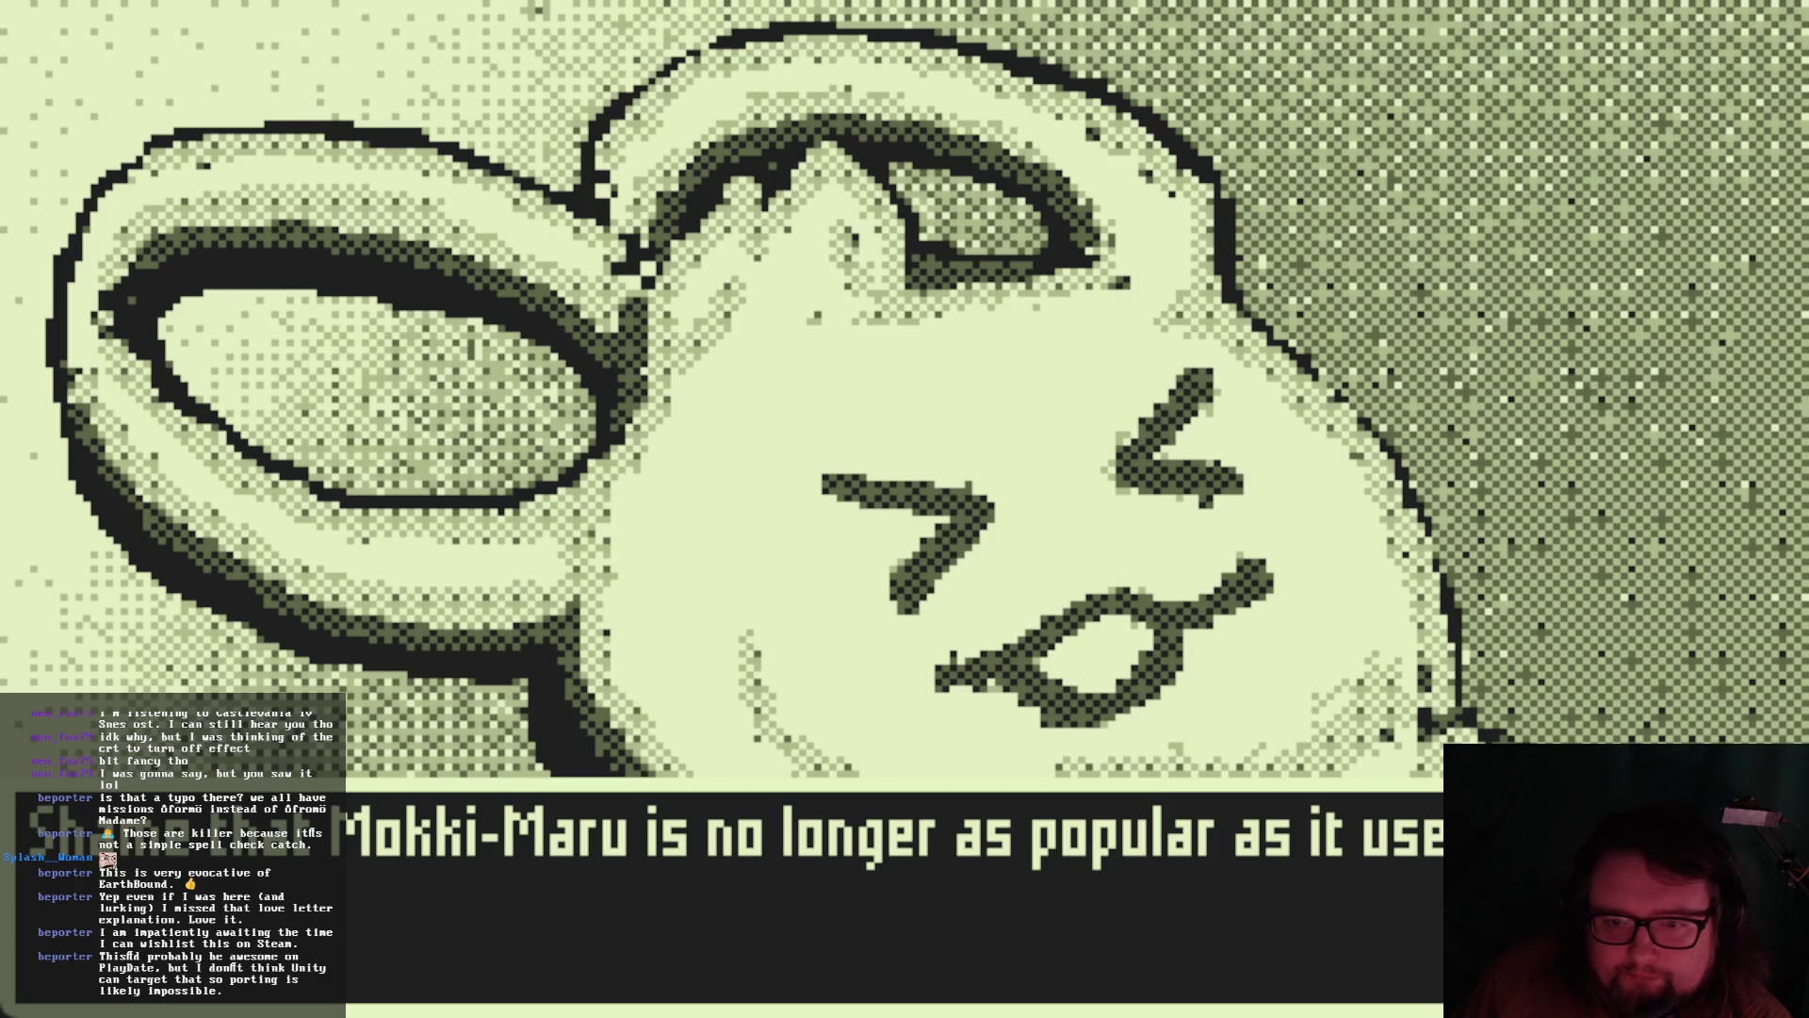
pyautogui.press('space')
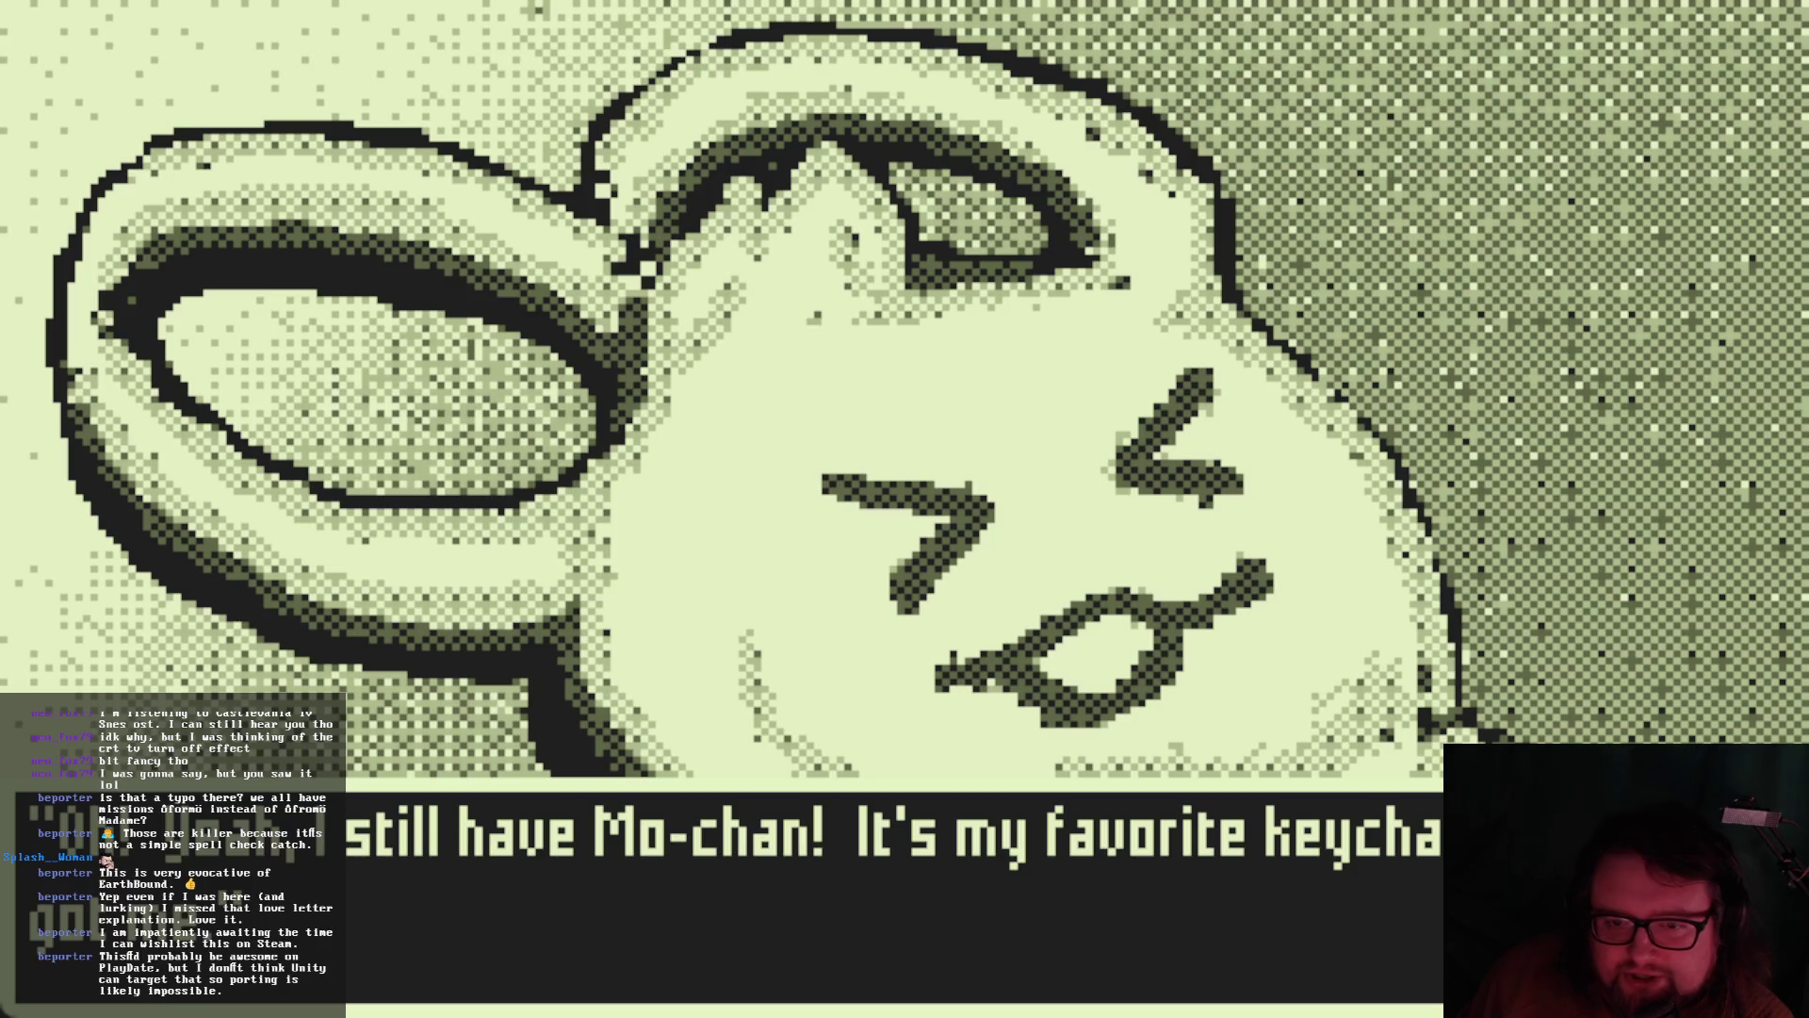
pyautogui.press('space')
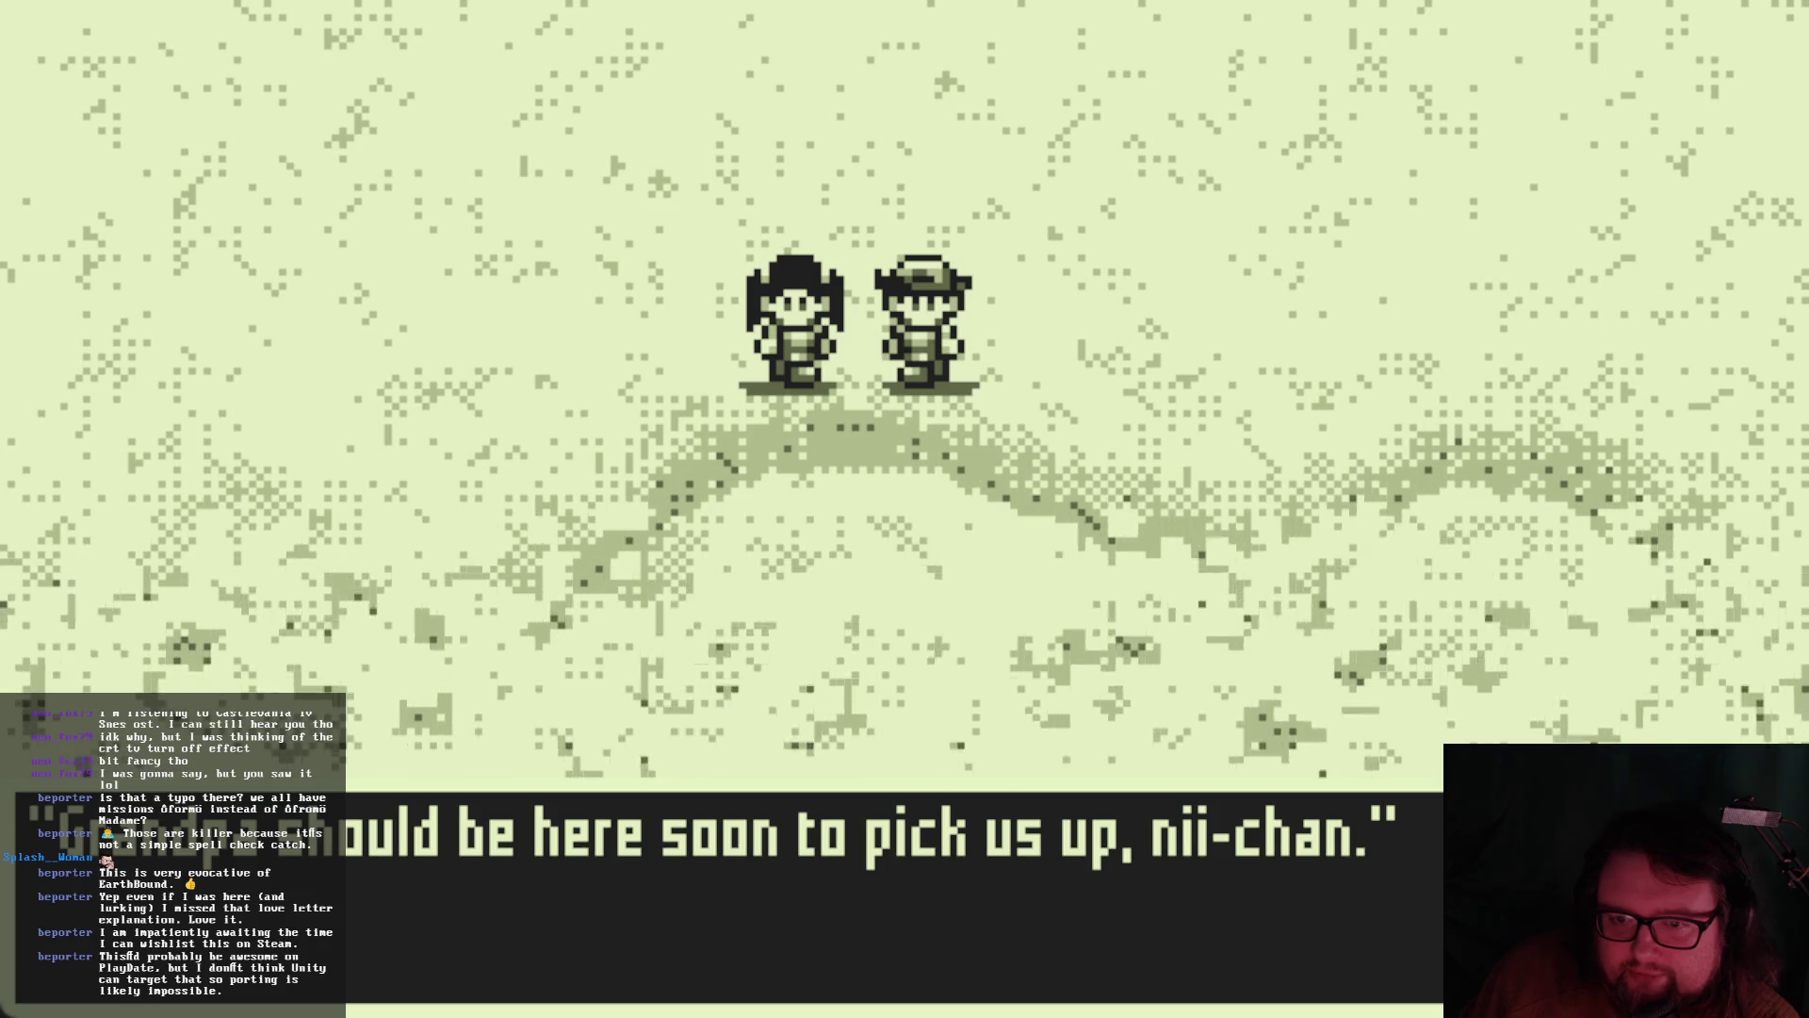
pyautogui.press('space')
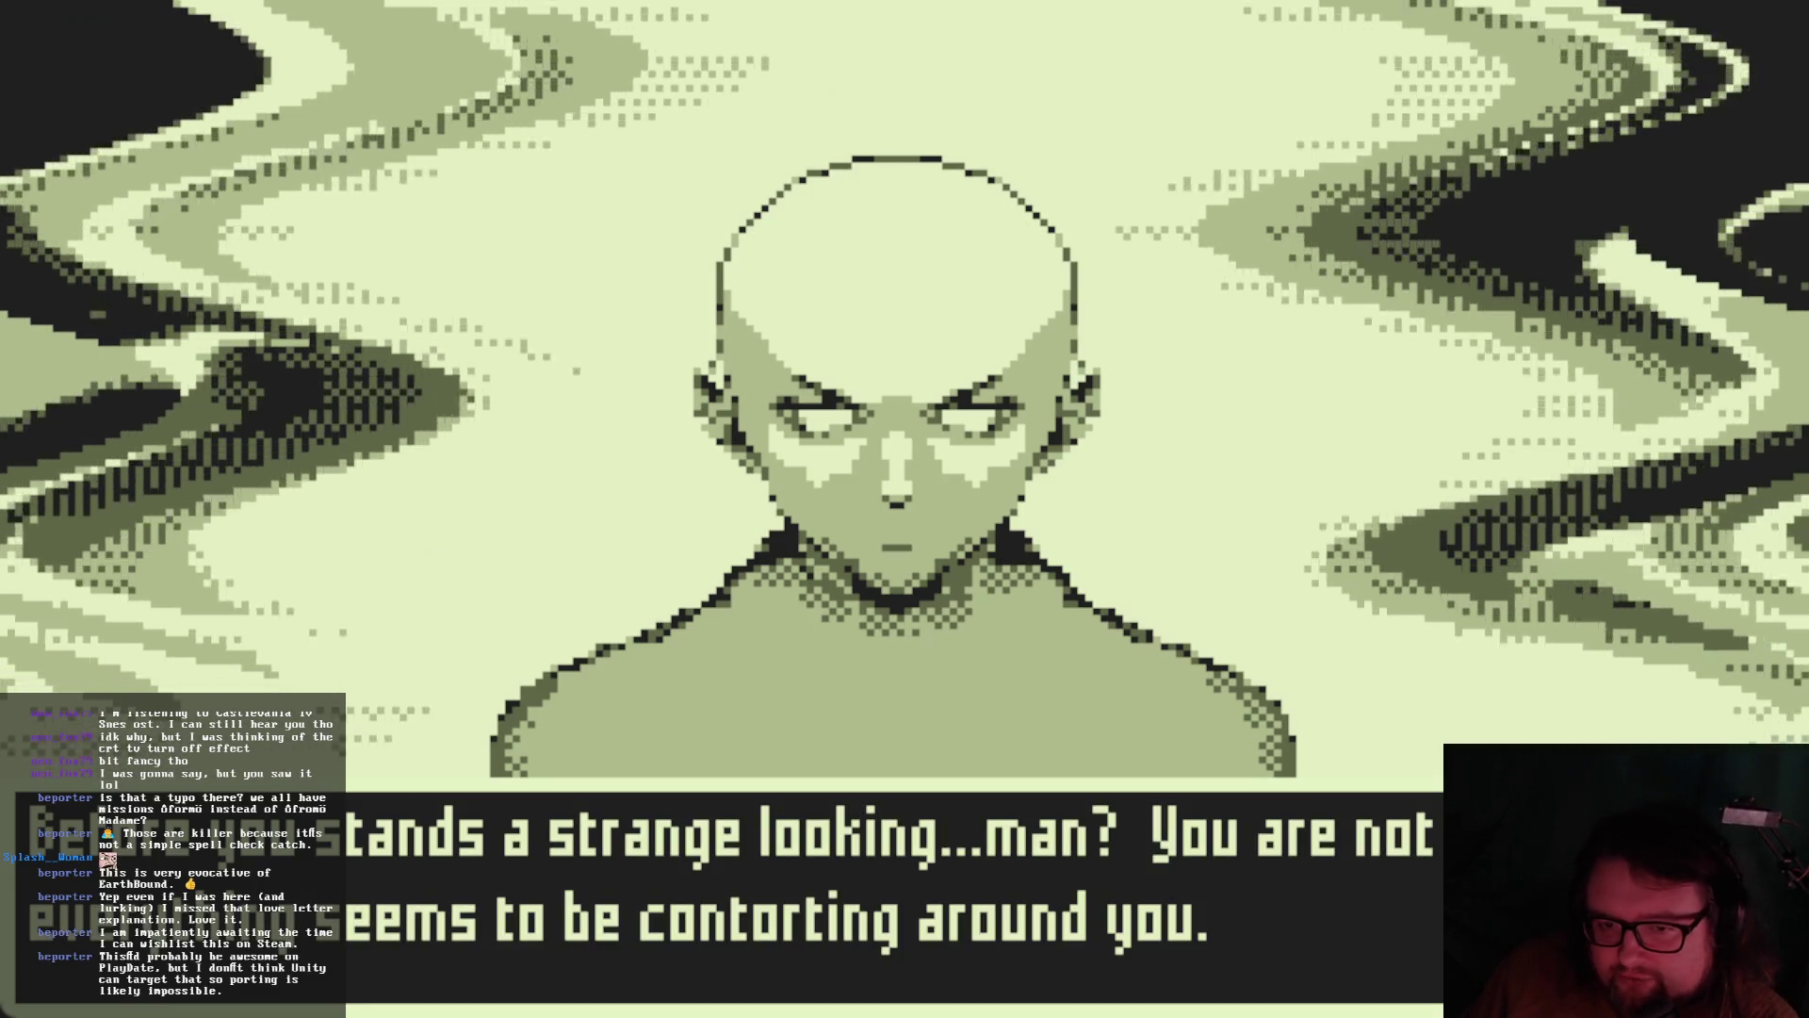
# Advance through the strange man's talk about healing until he fades and someone calls 'Nii-chan'
pyautogui.press('Return')
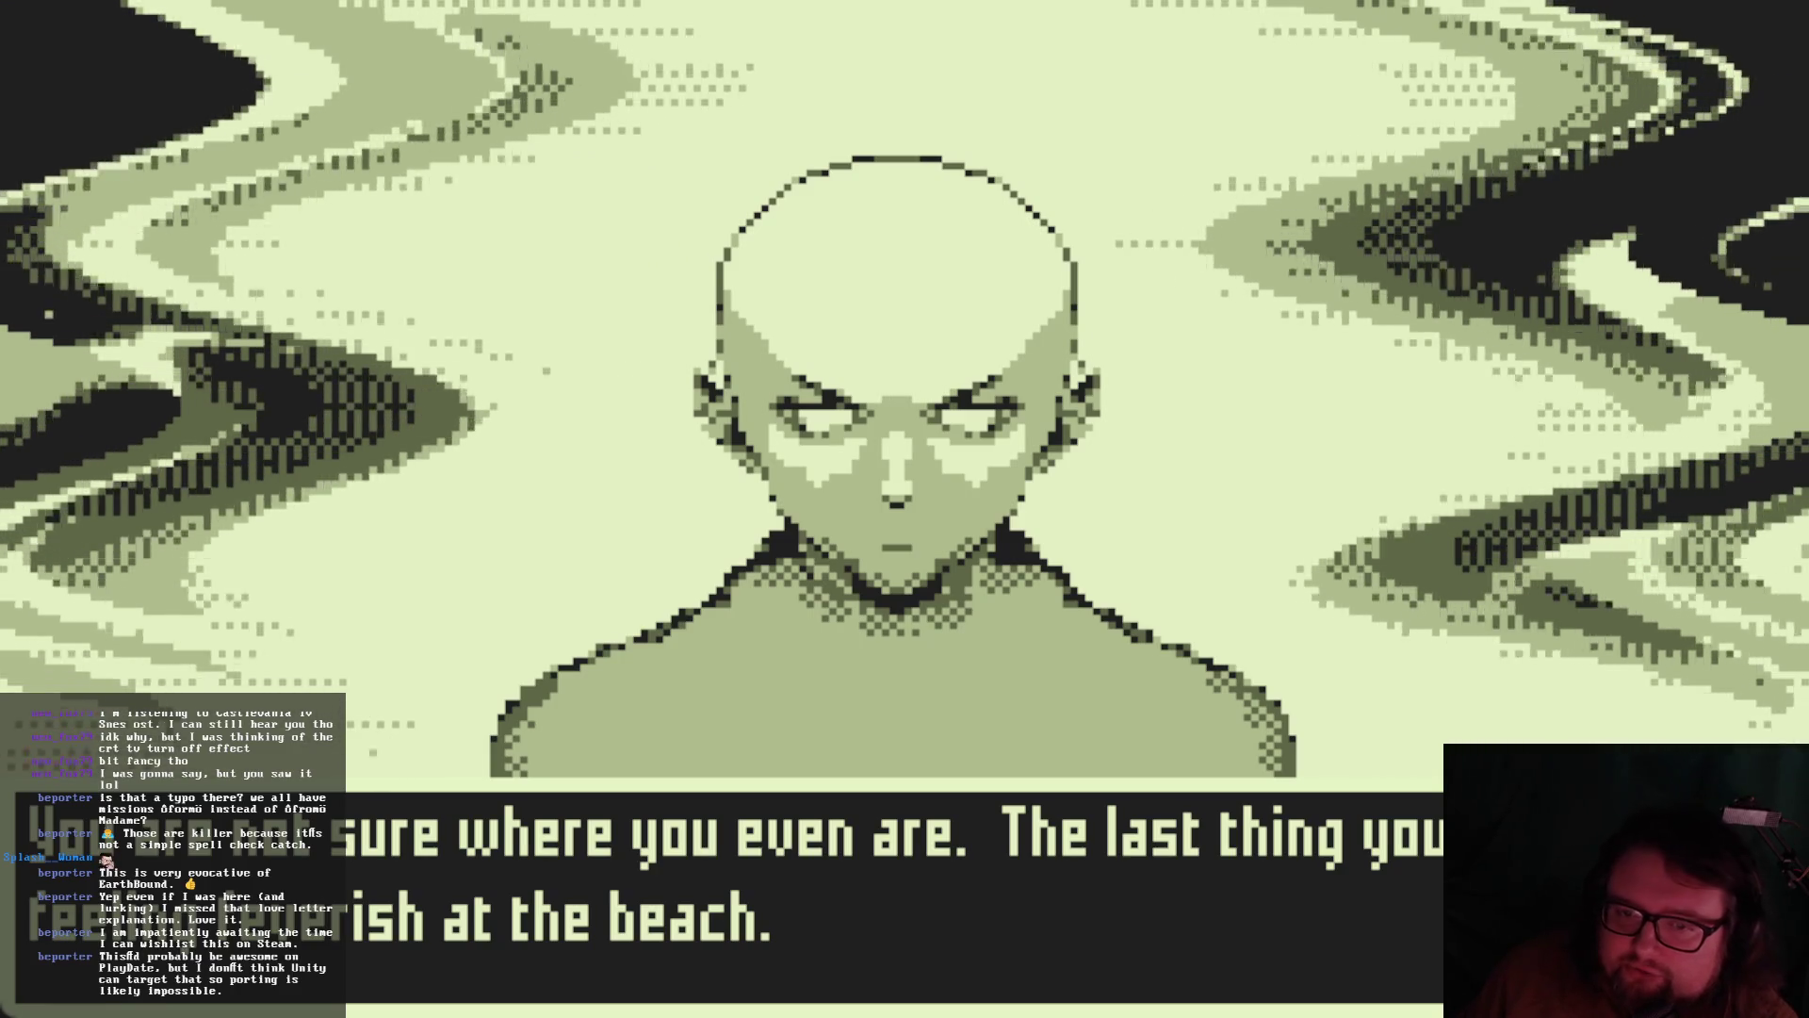
pyautogui.press('Return')
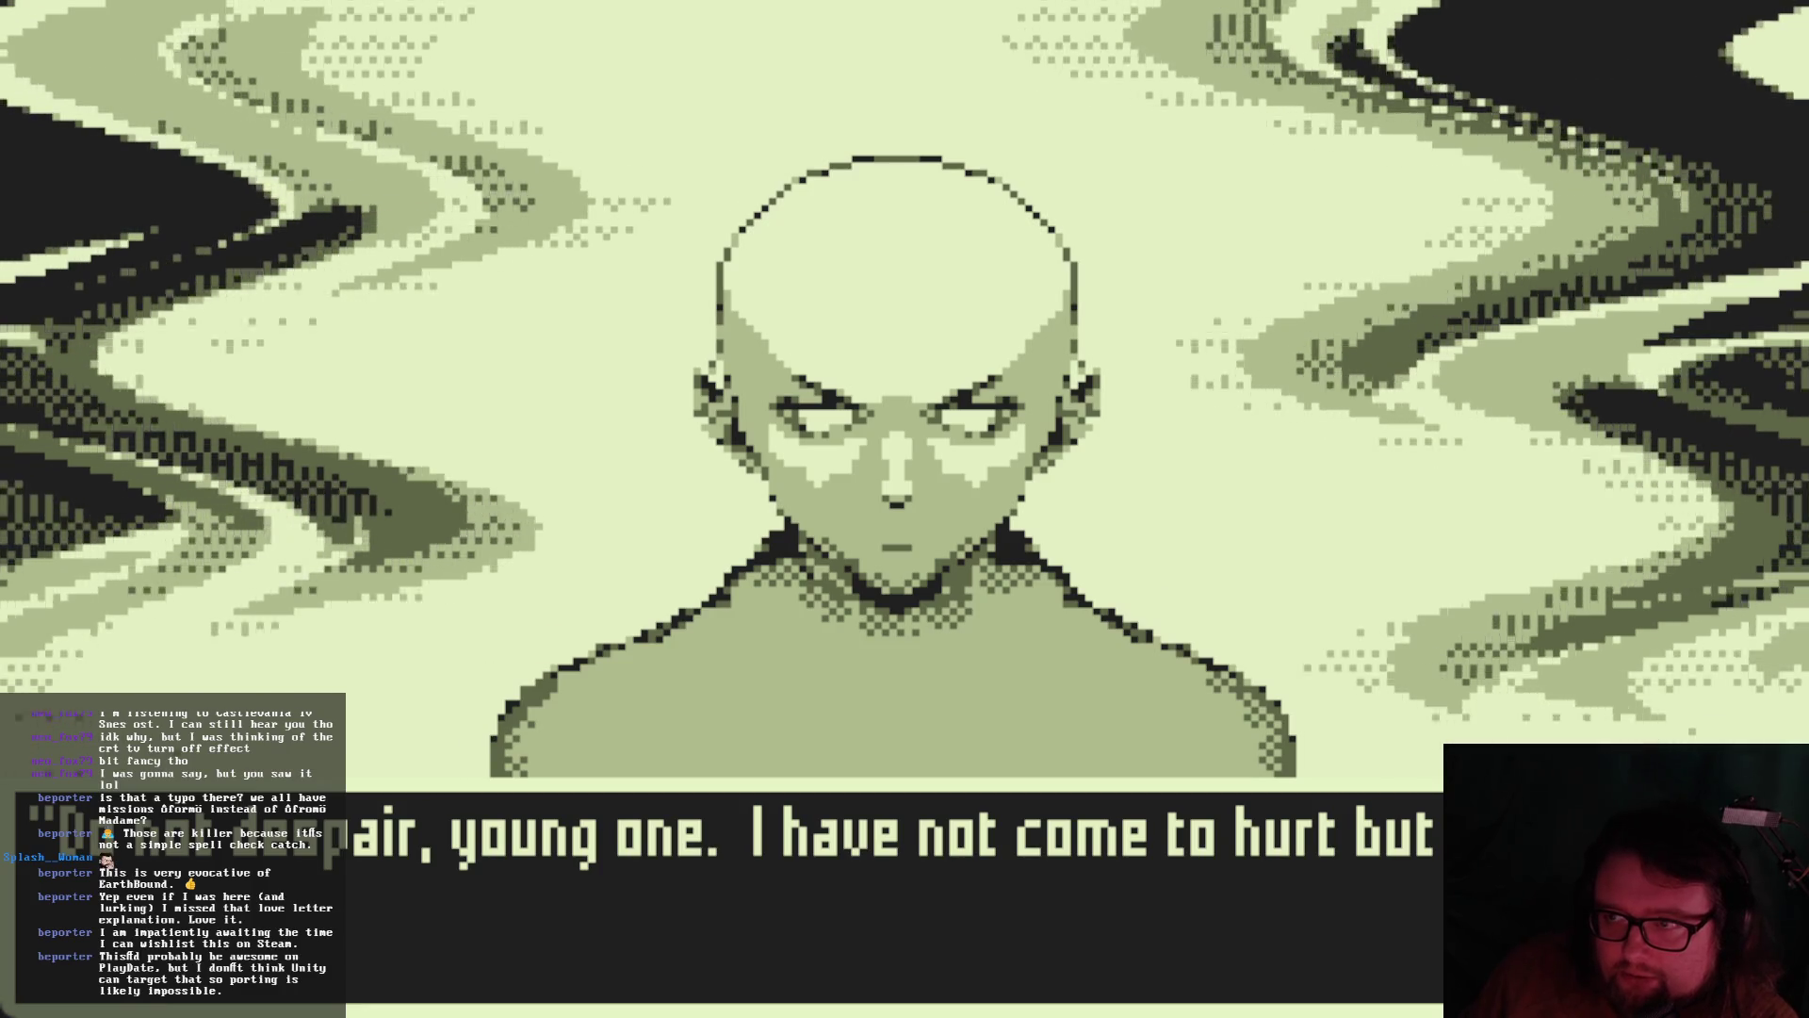
pyautogui.press('Return')
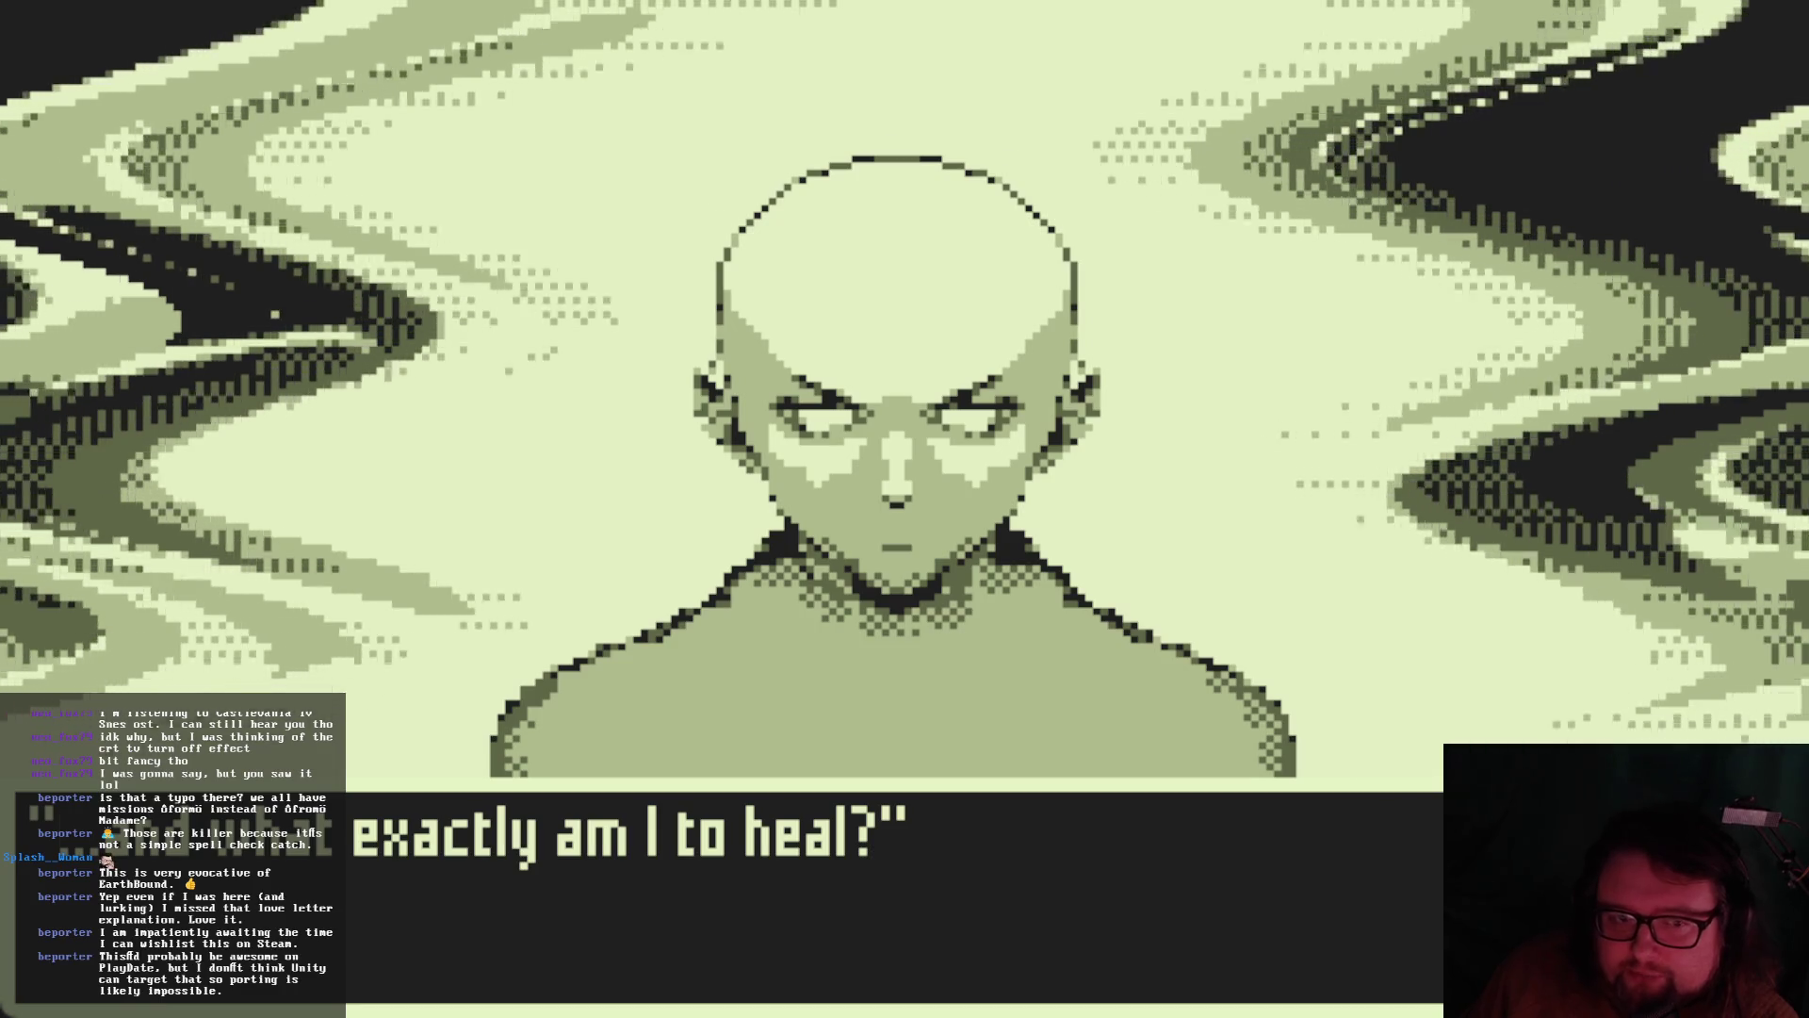
pyautogui.press('Return')
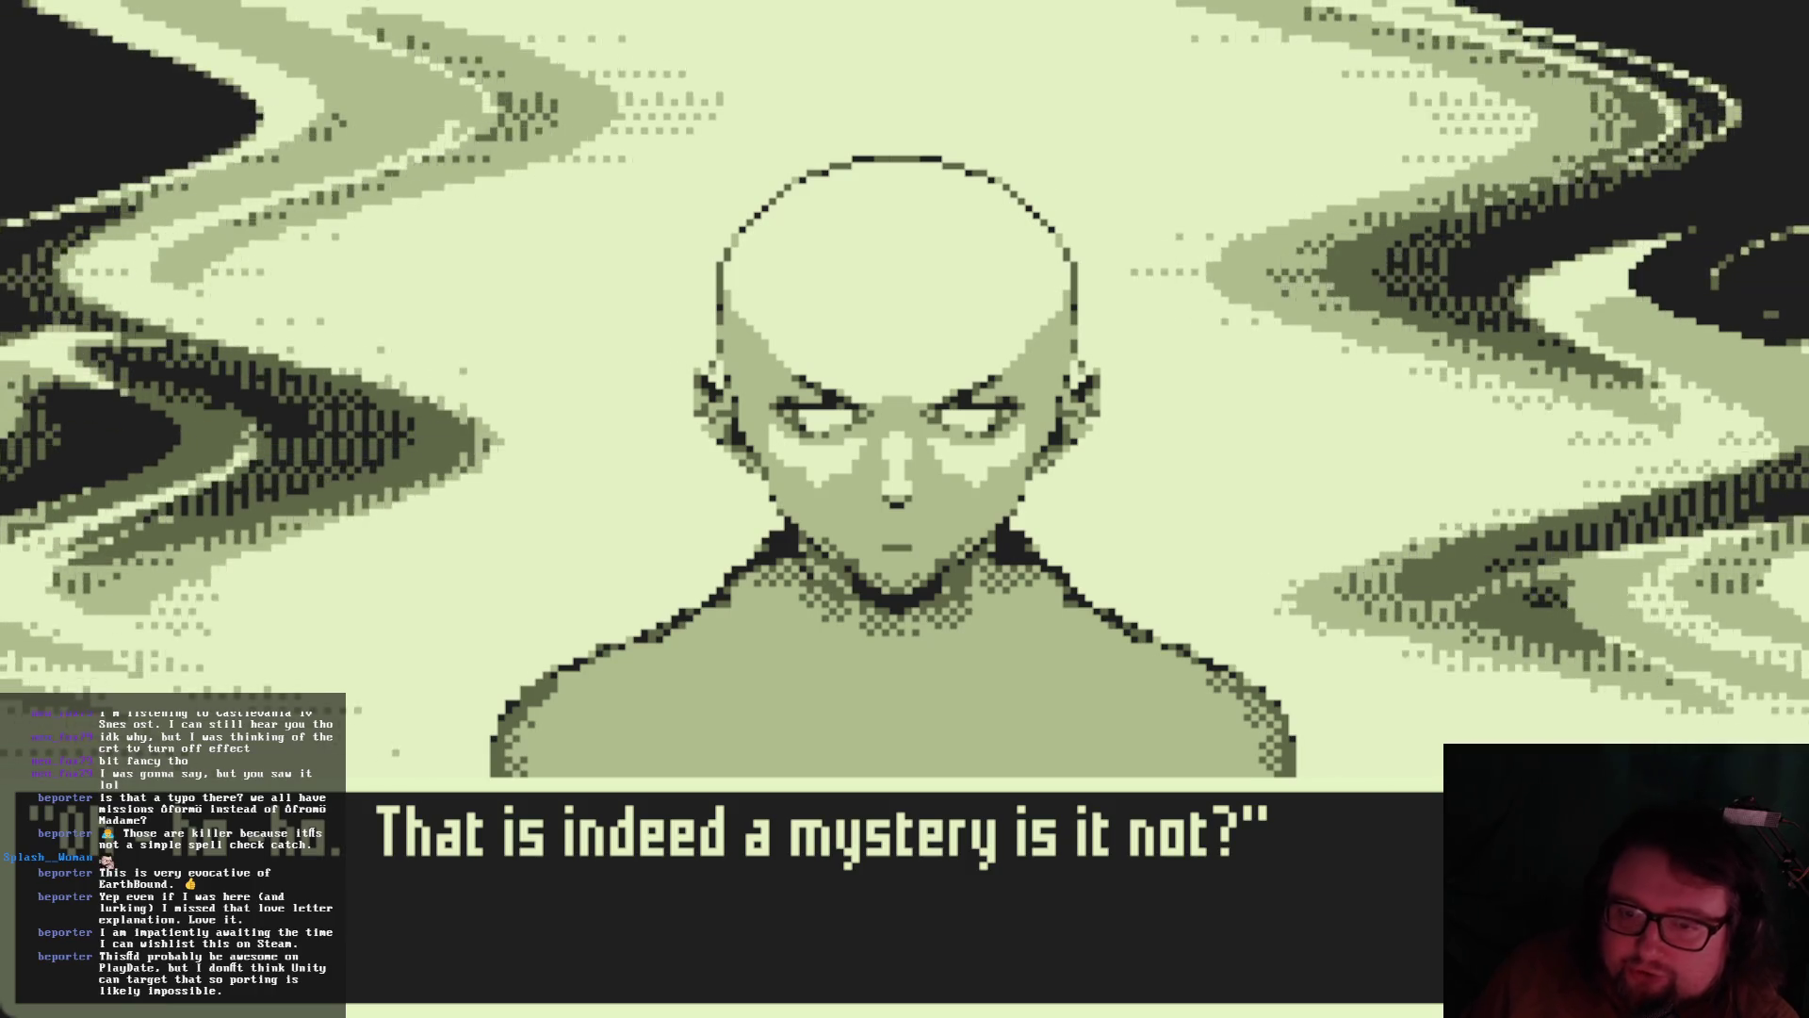
pyautogui.press('Return')
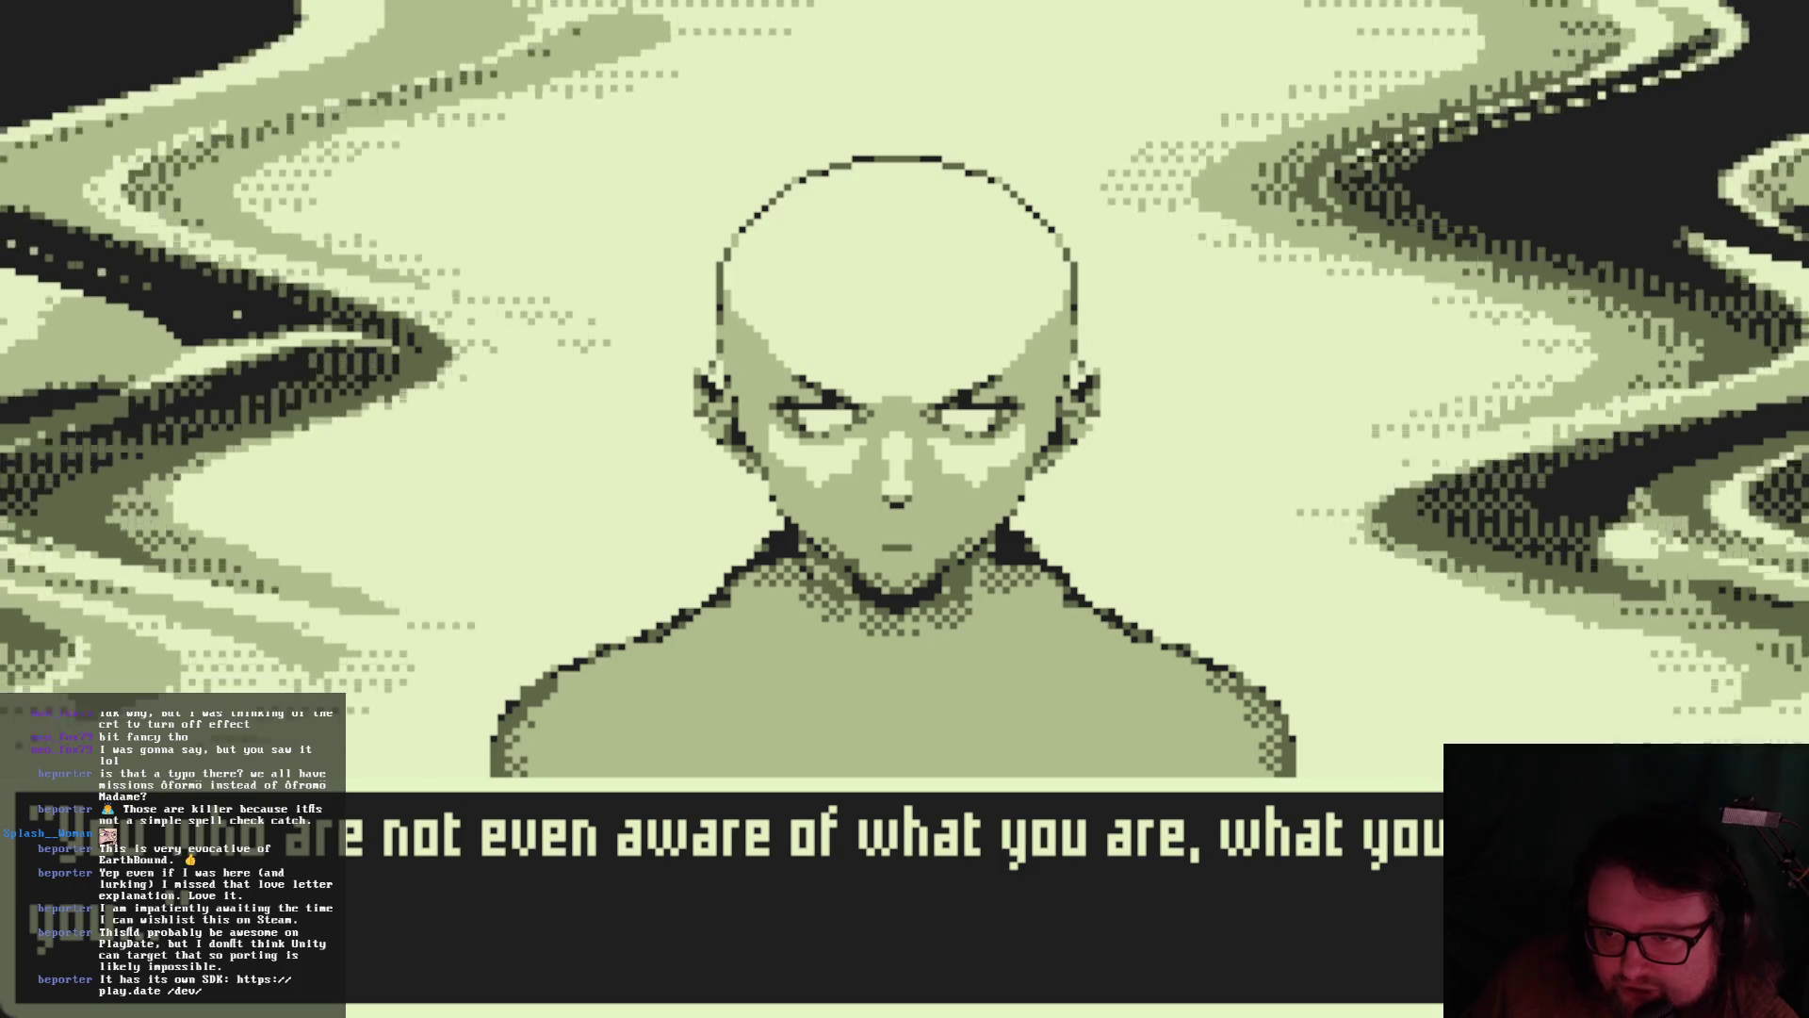
pyautogui.press('Return')
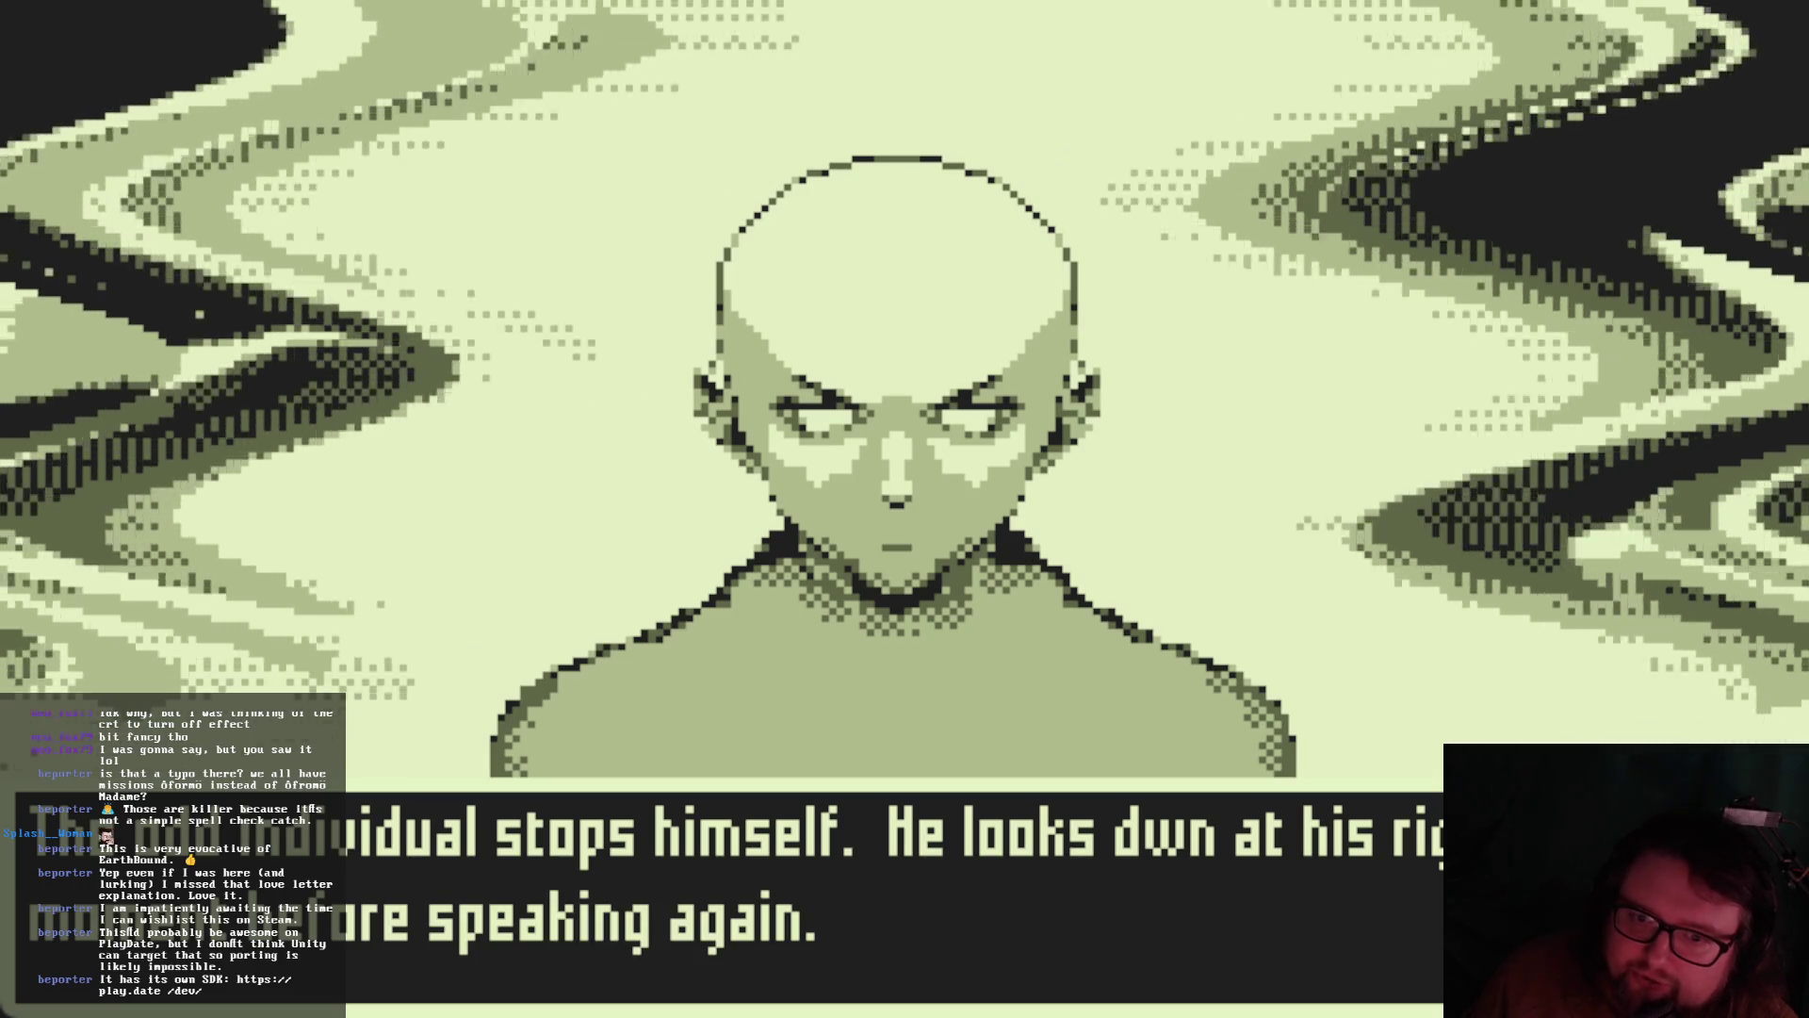
pyautogui.press('Return')
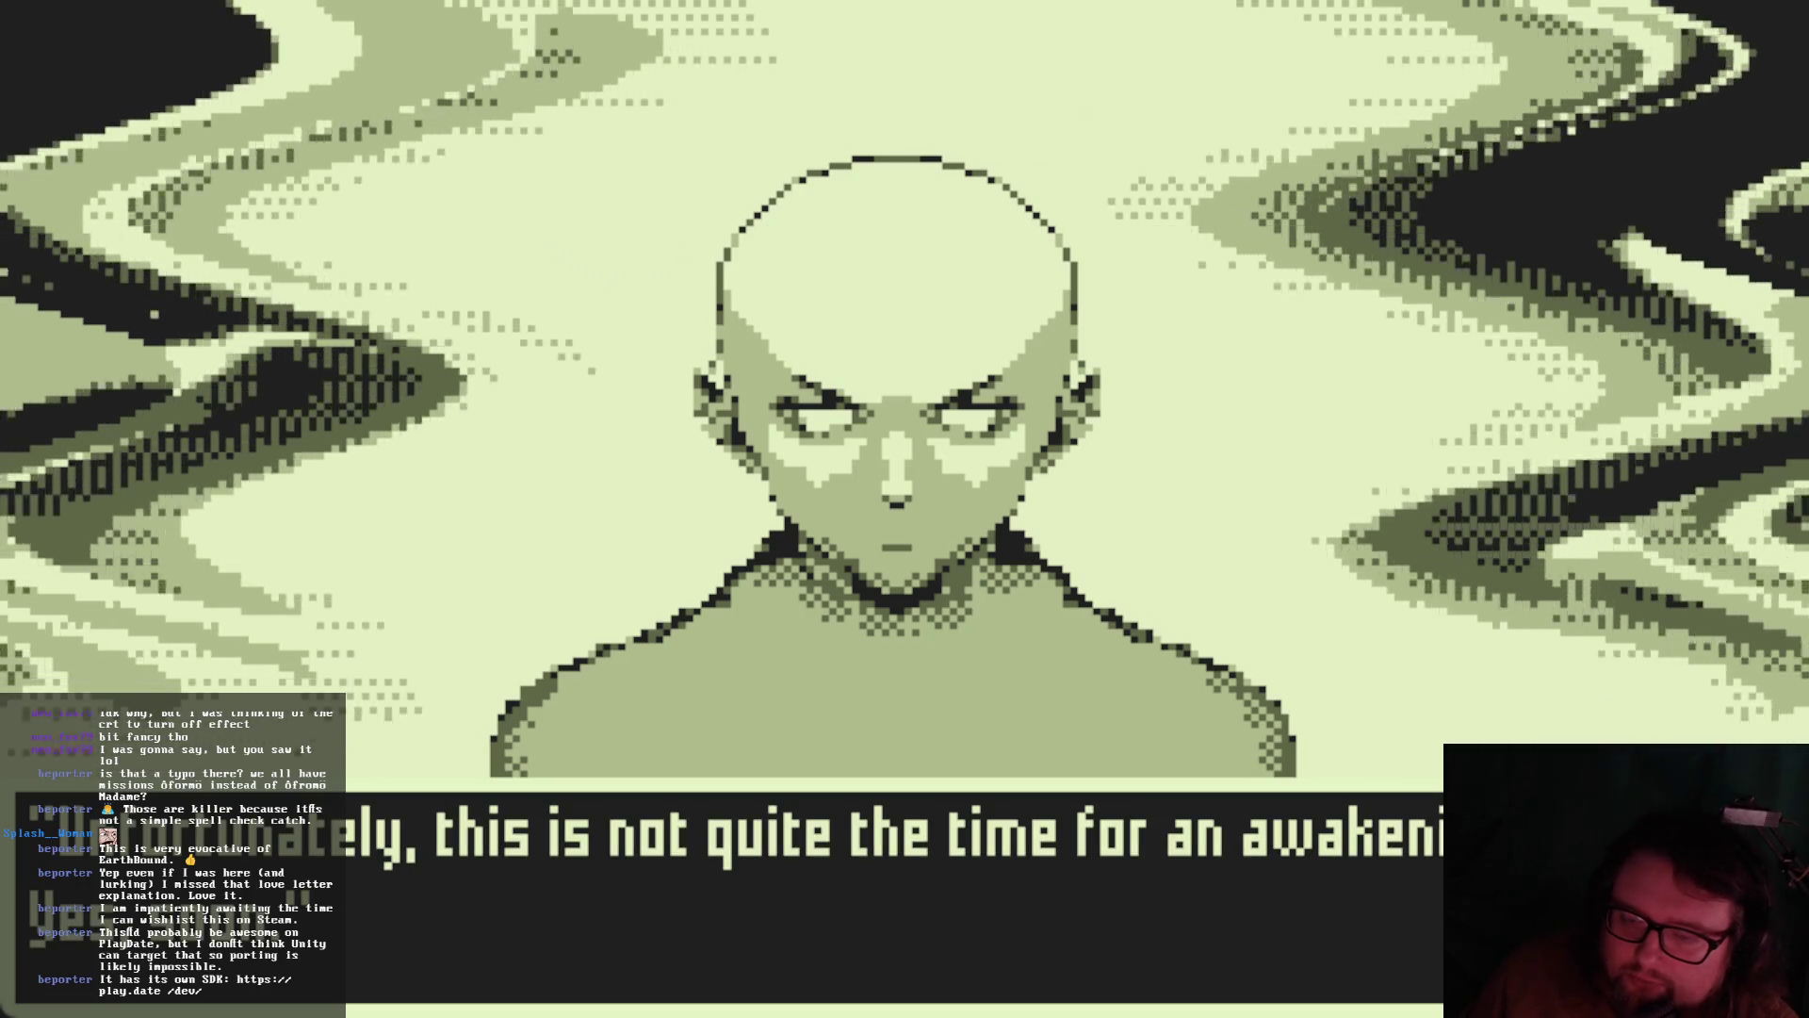
pyautogui.press('Return')
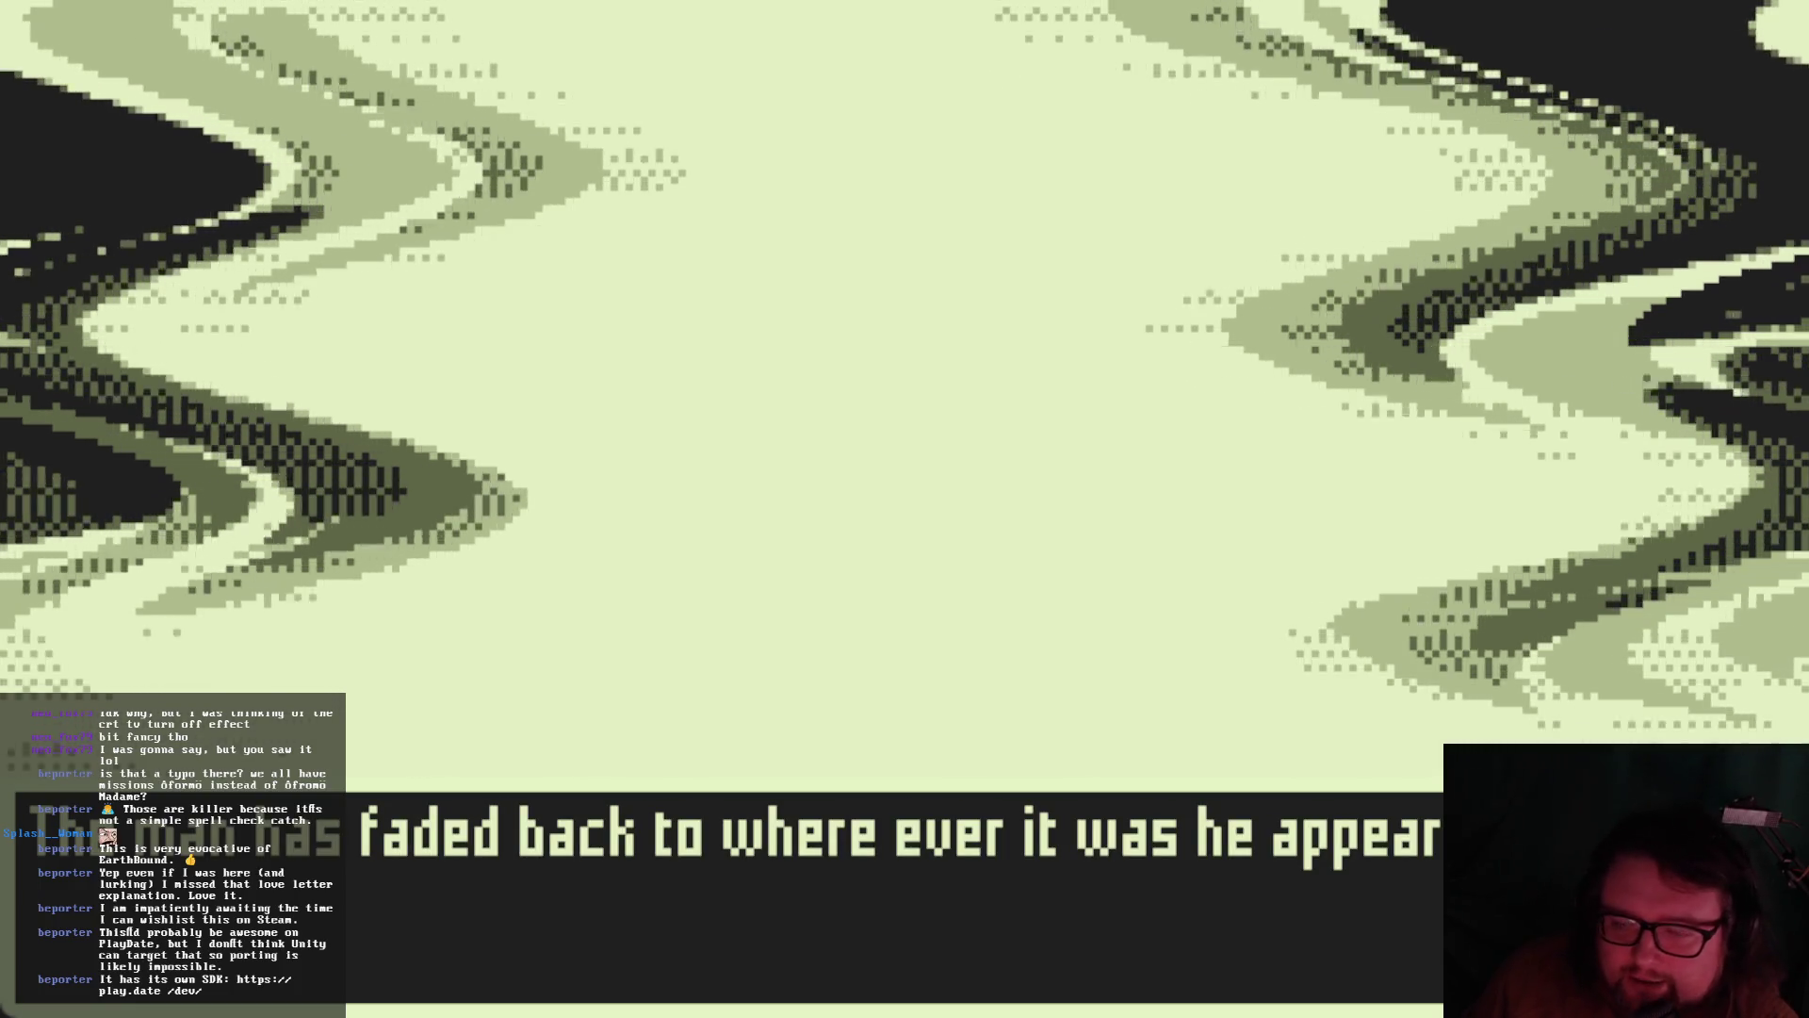
pyautogui.press('Return')
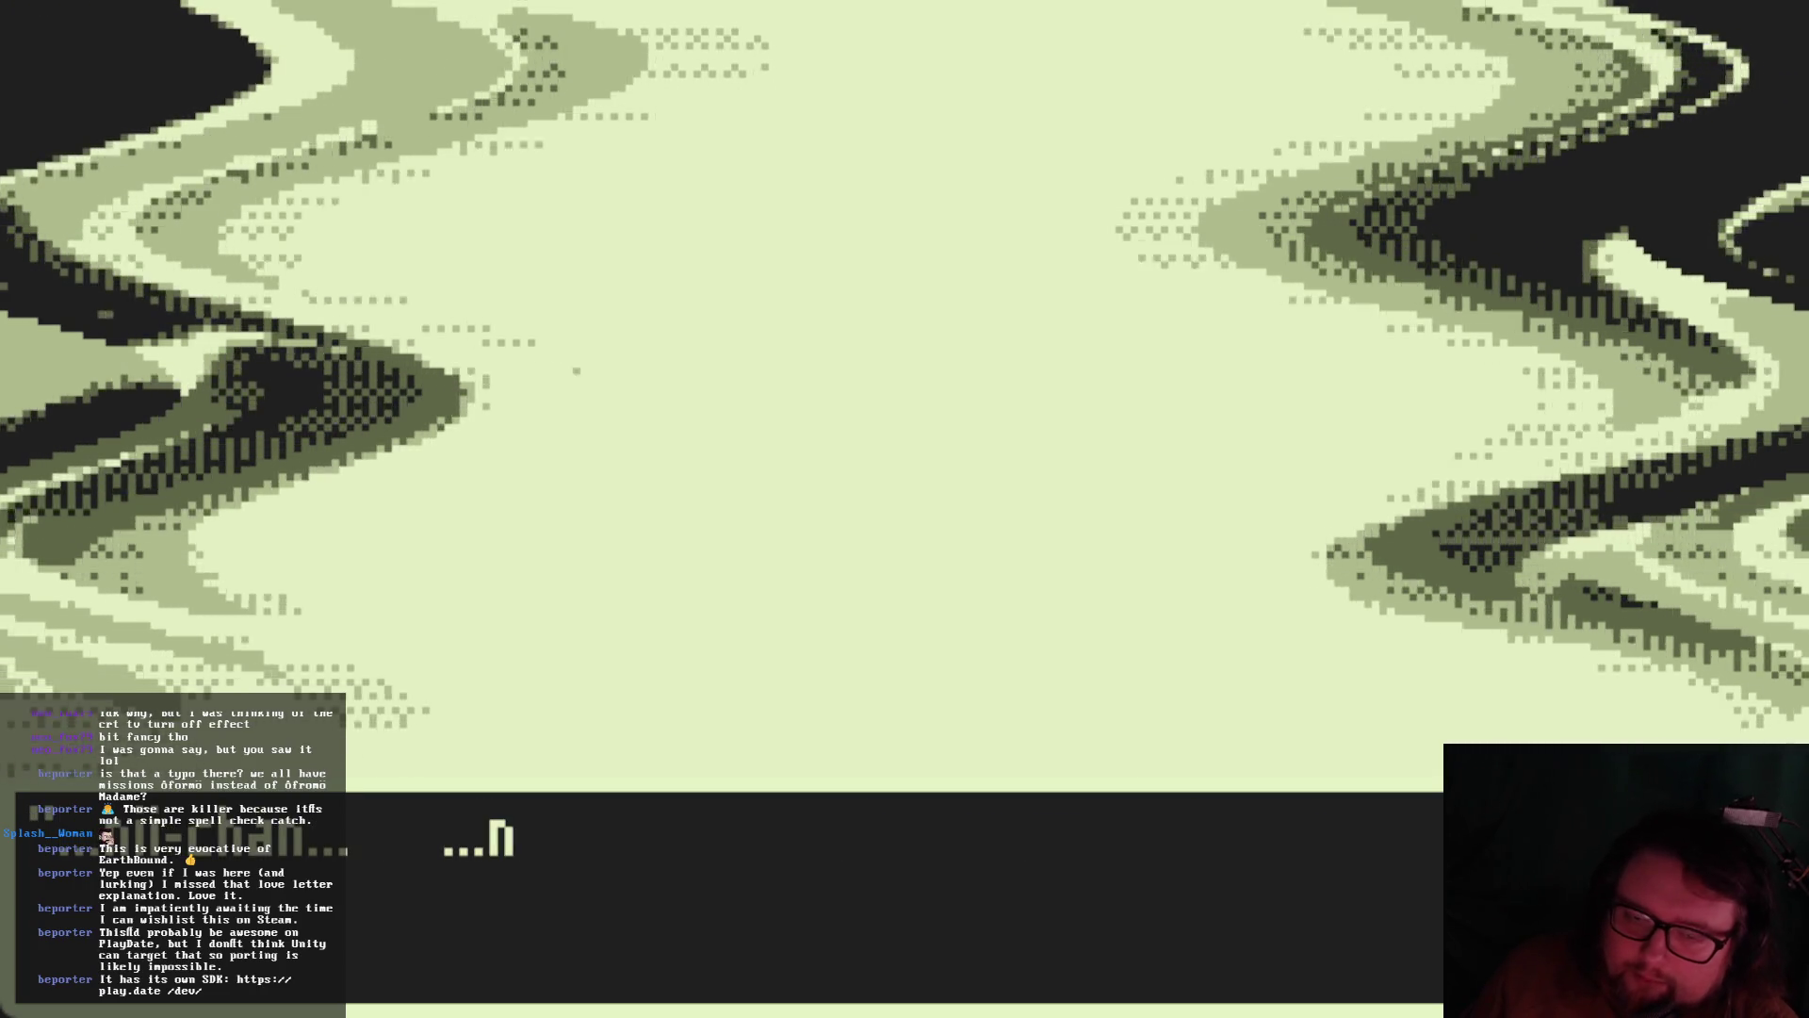
pyautogui.press('Return')
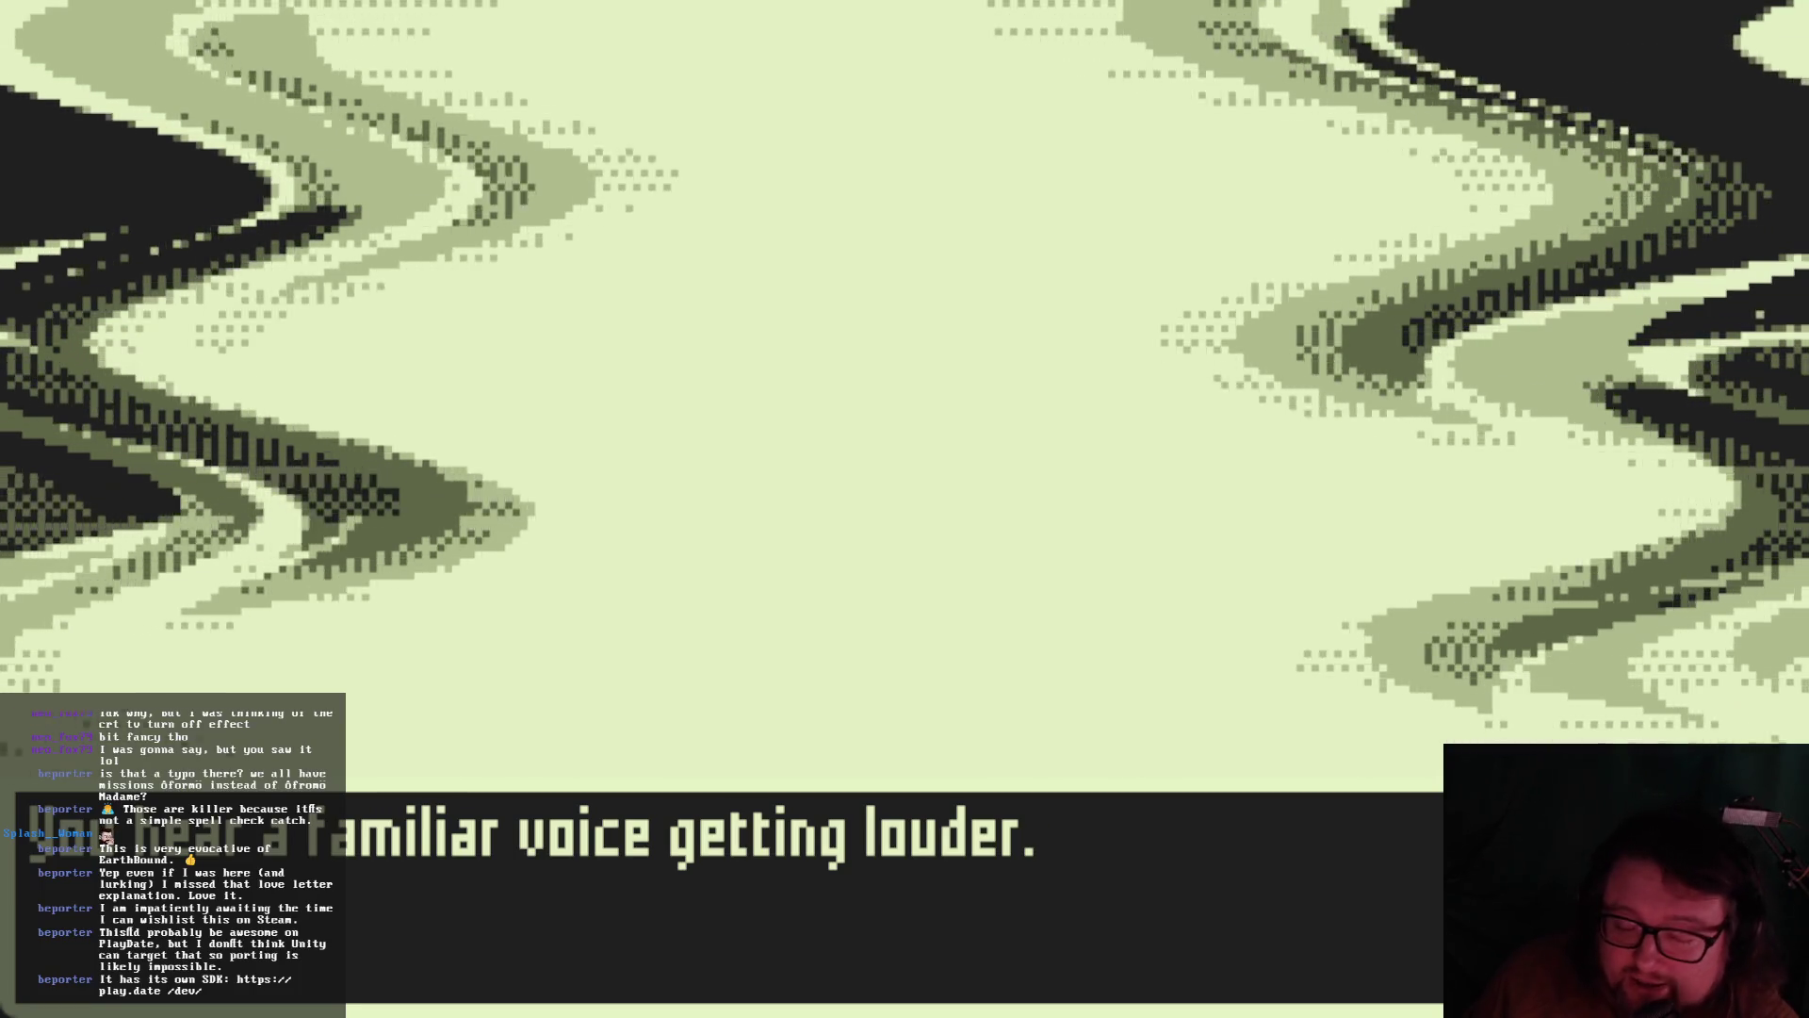
pyautogui.press('Return')
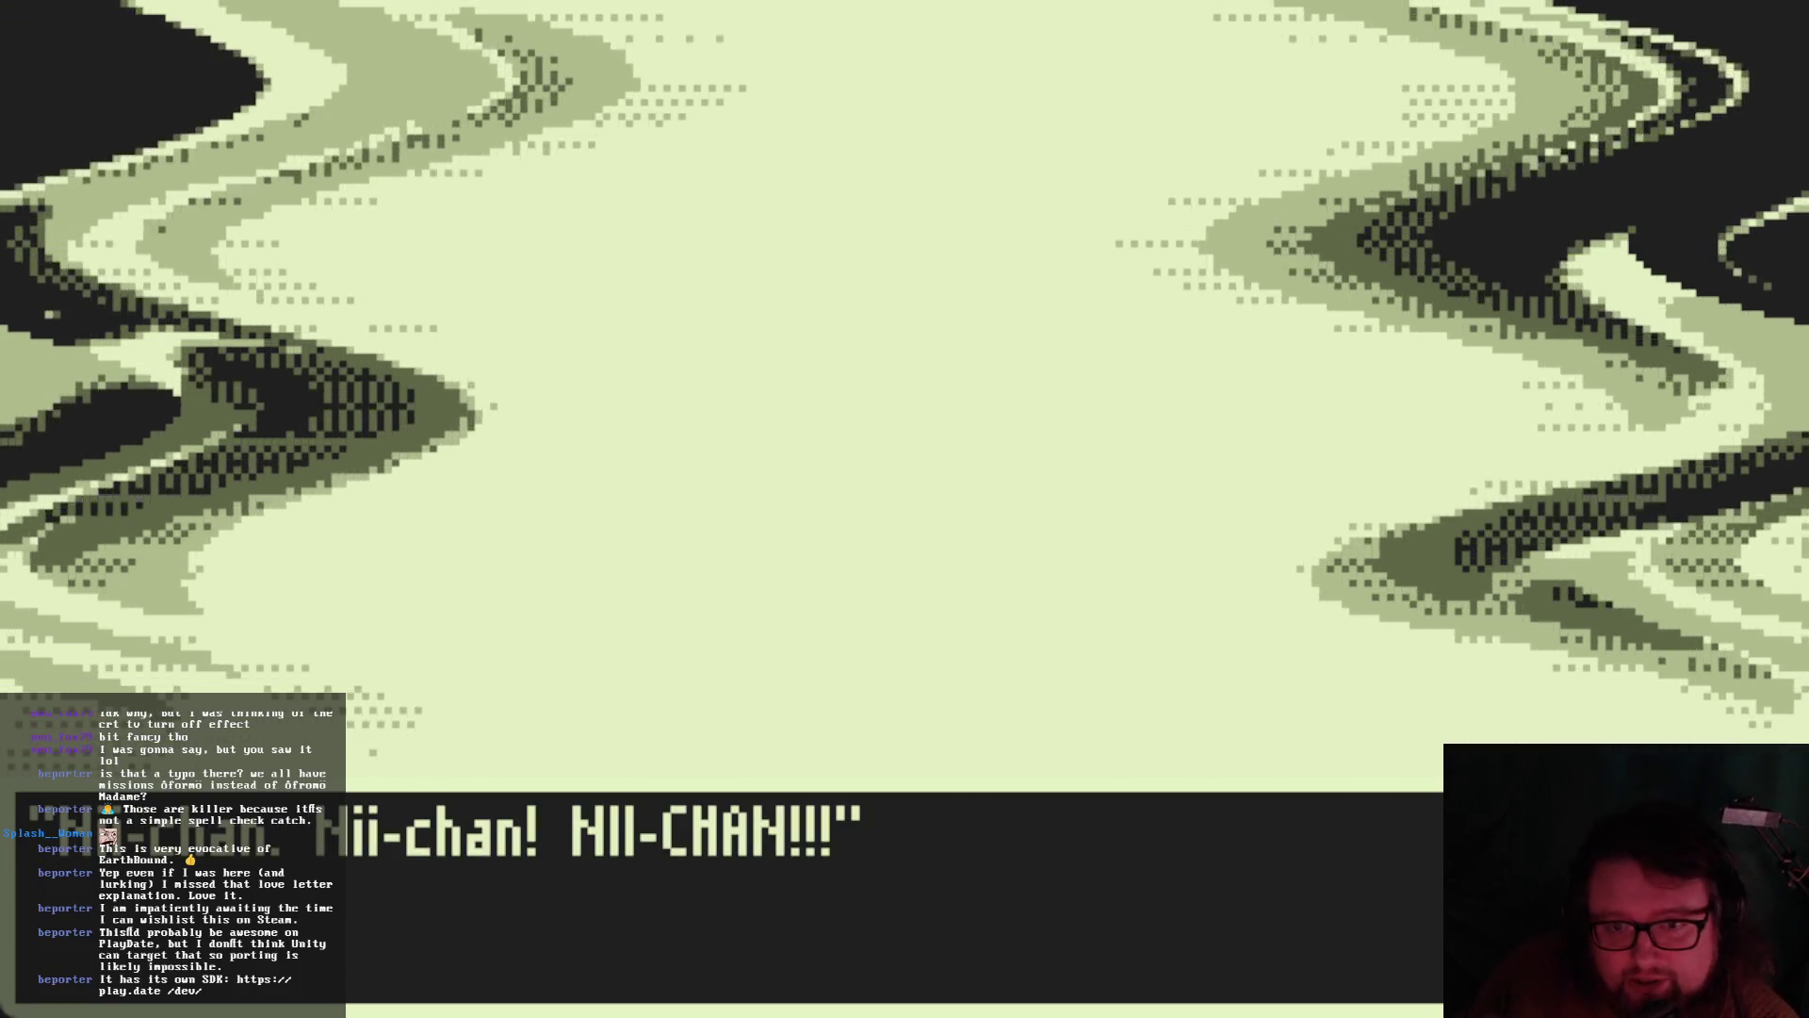
pyautogui.press('Return')
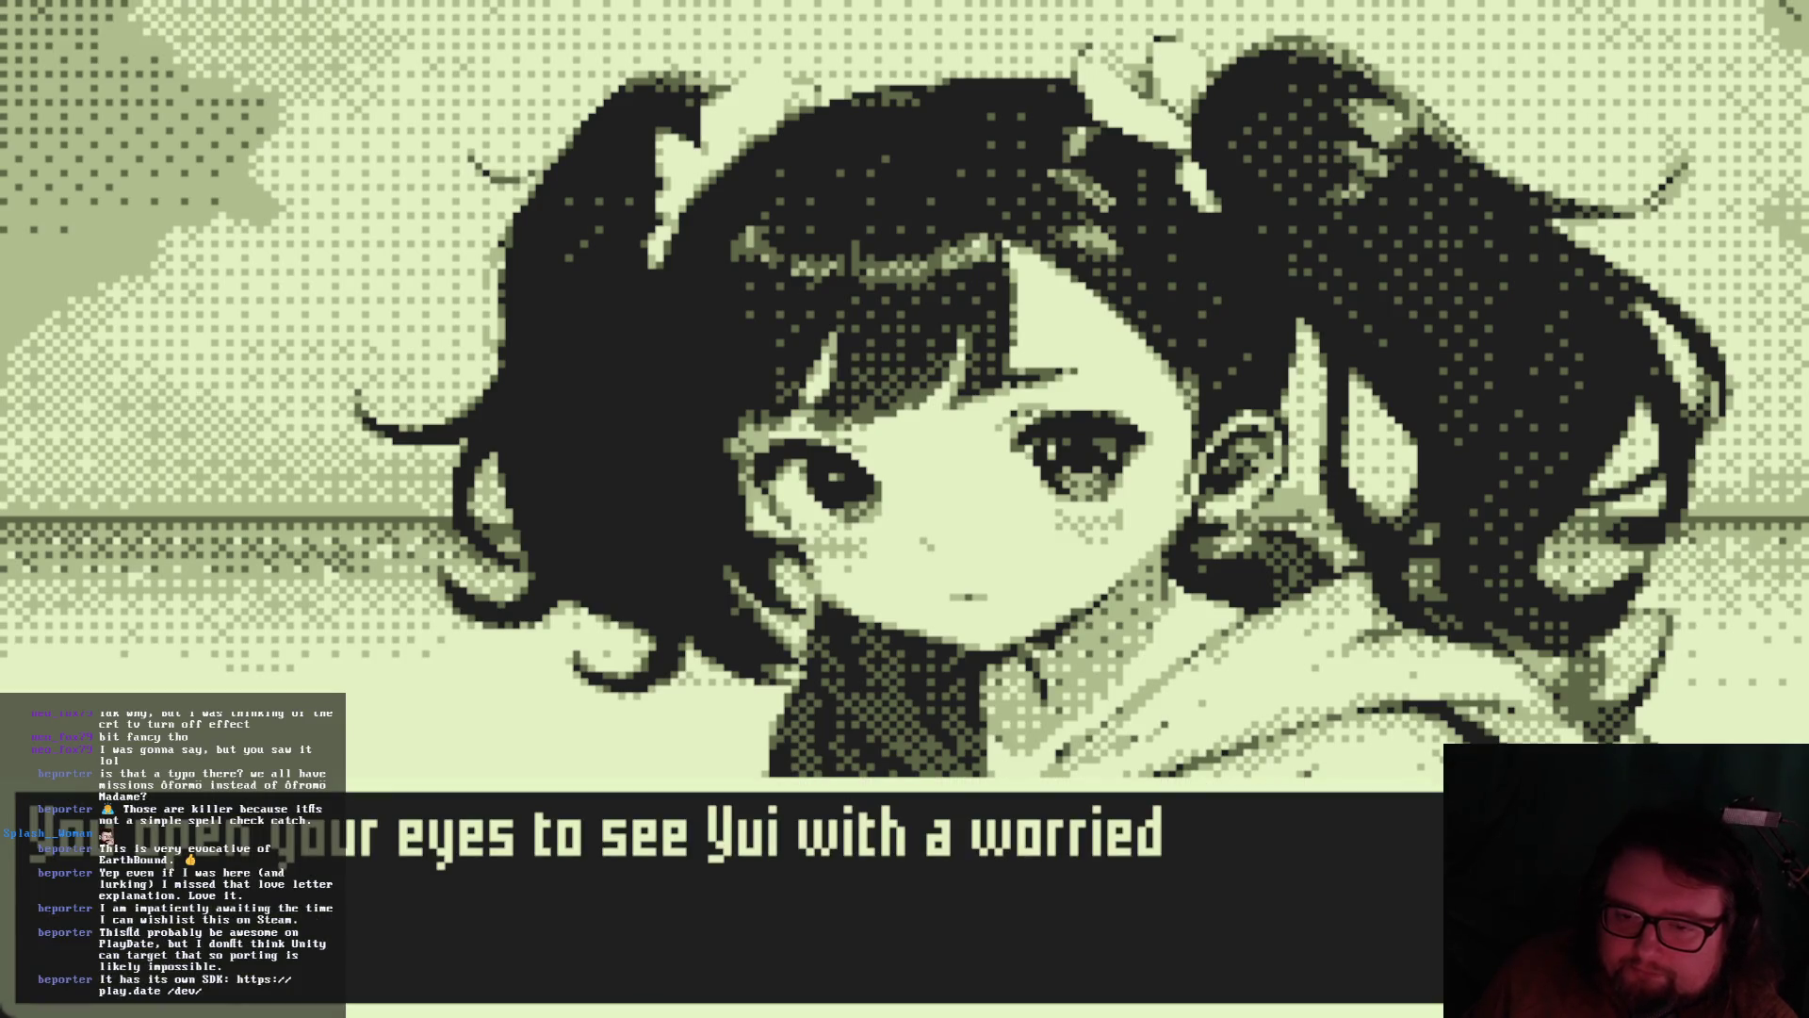
# Advance Yui's lines, the fade and the narration until Gramps sends the kids to the temple
pyautogui.press('Return')
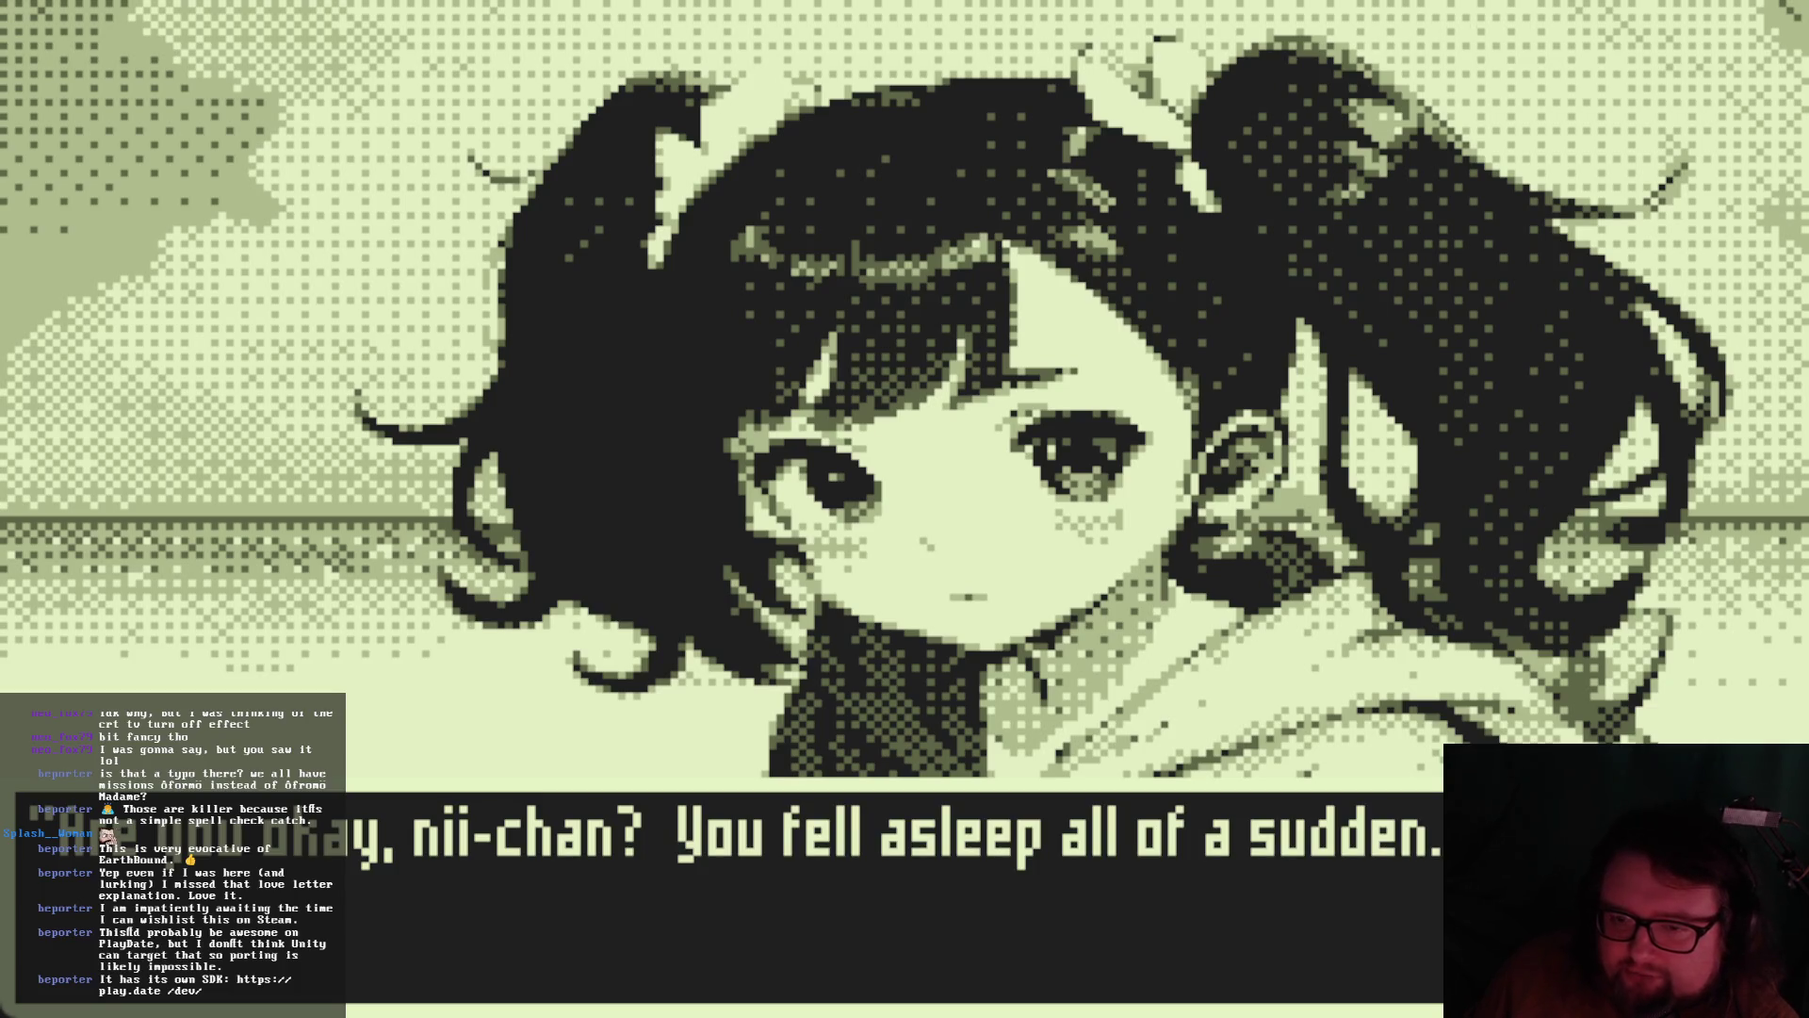
pyautogui.press('Return')
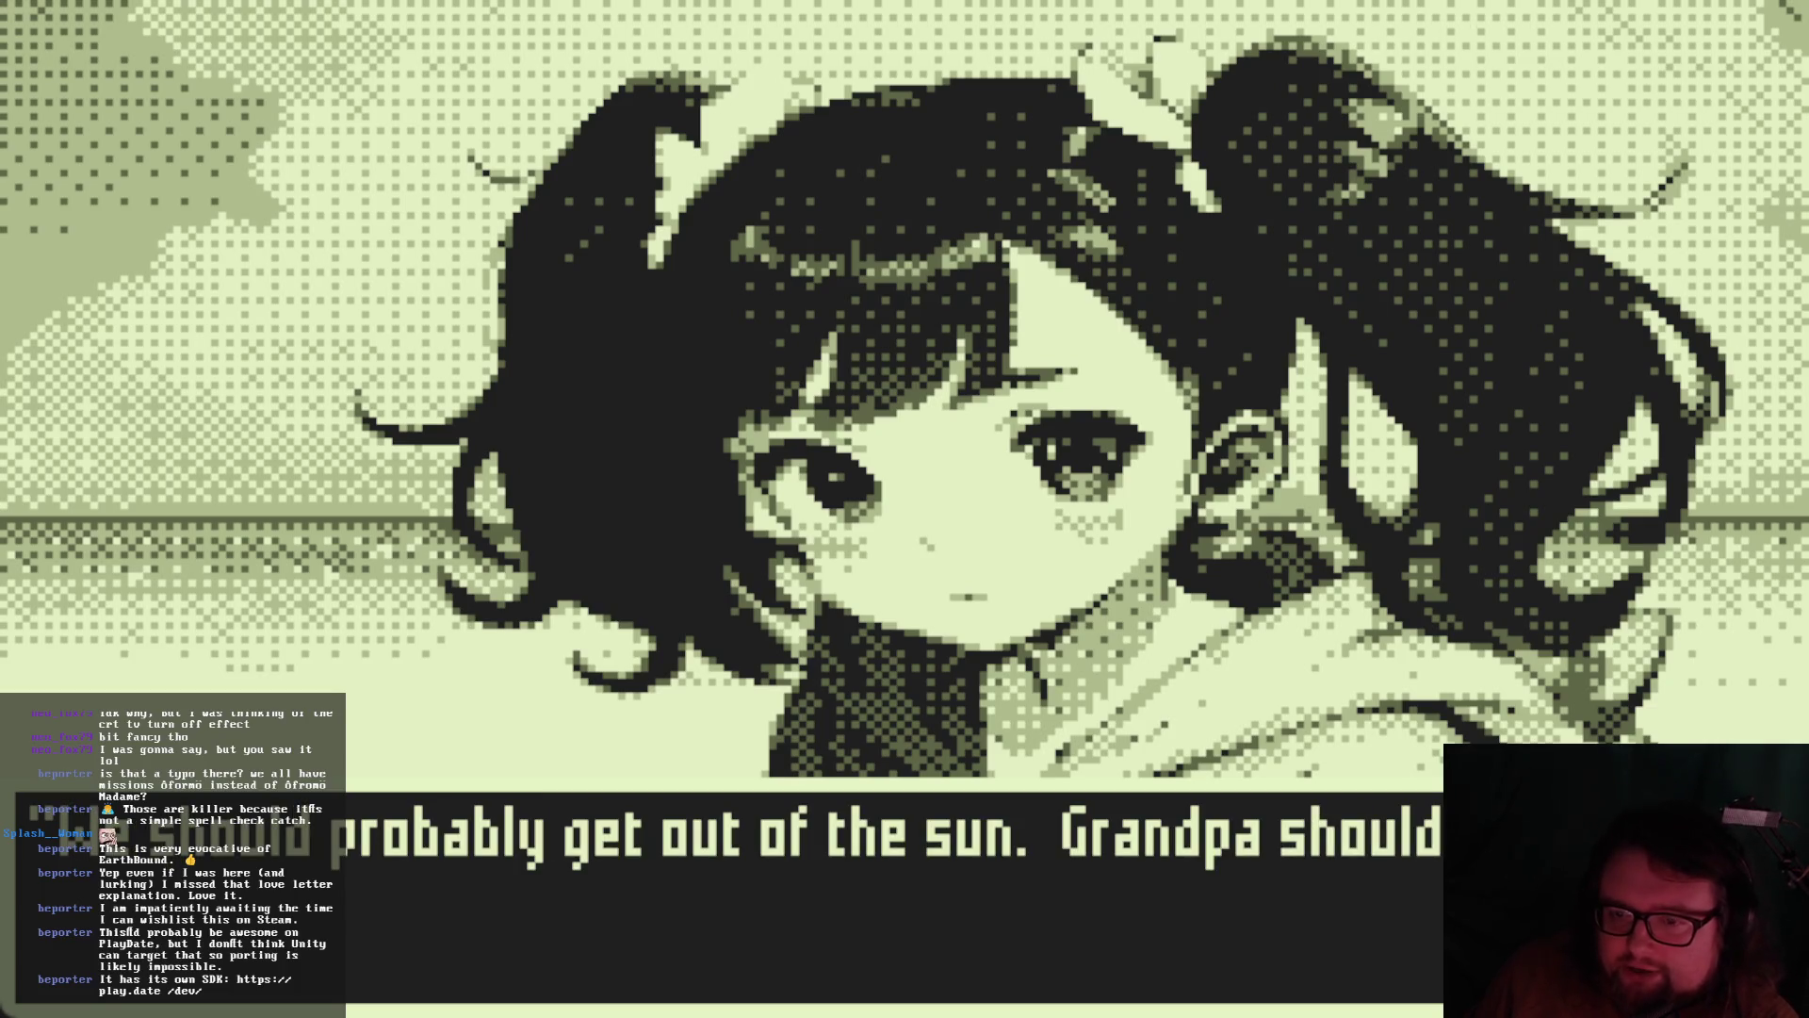
pyautogui.press('Return')
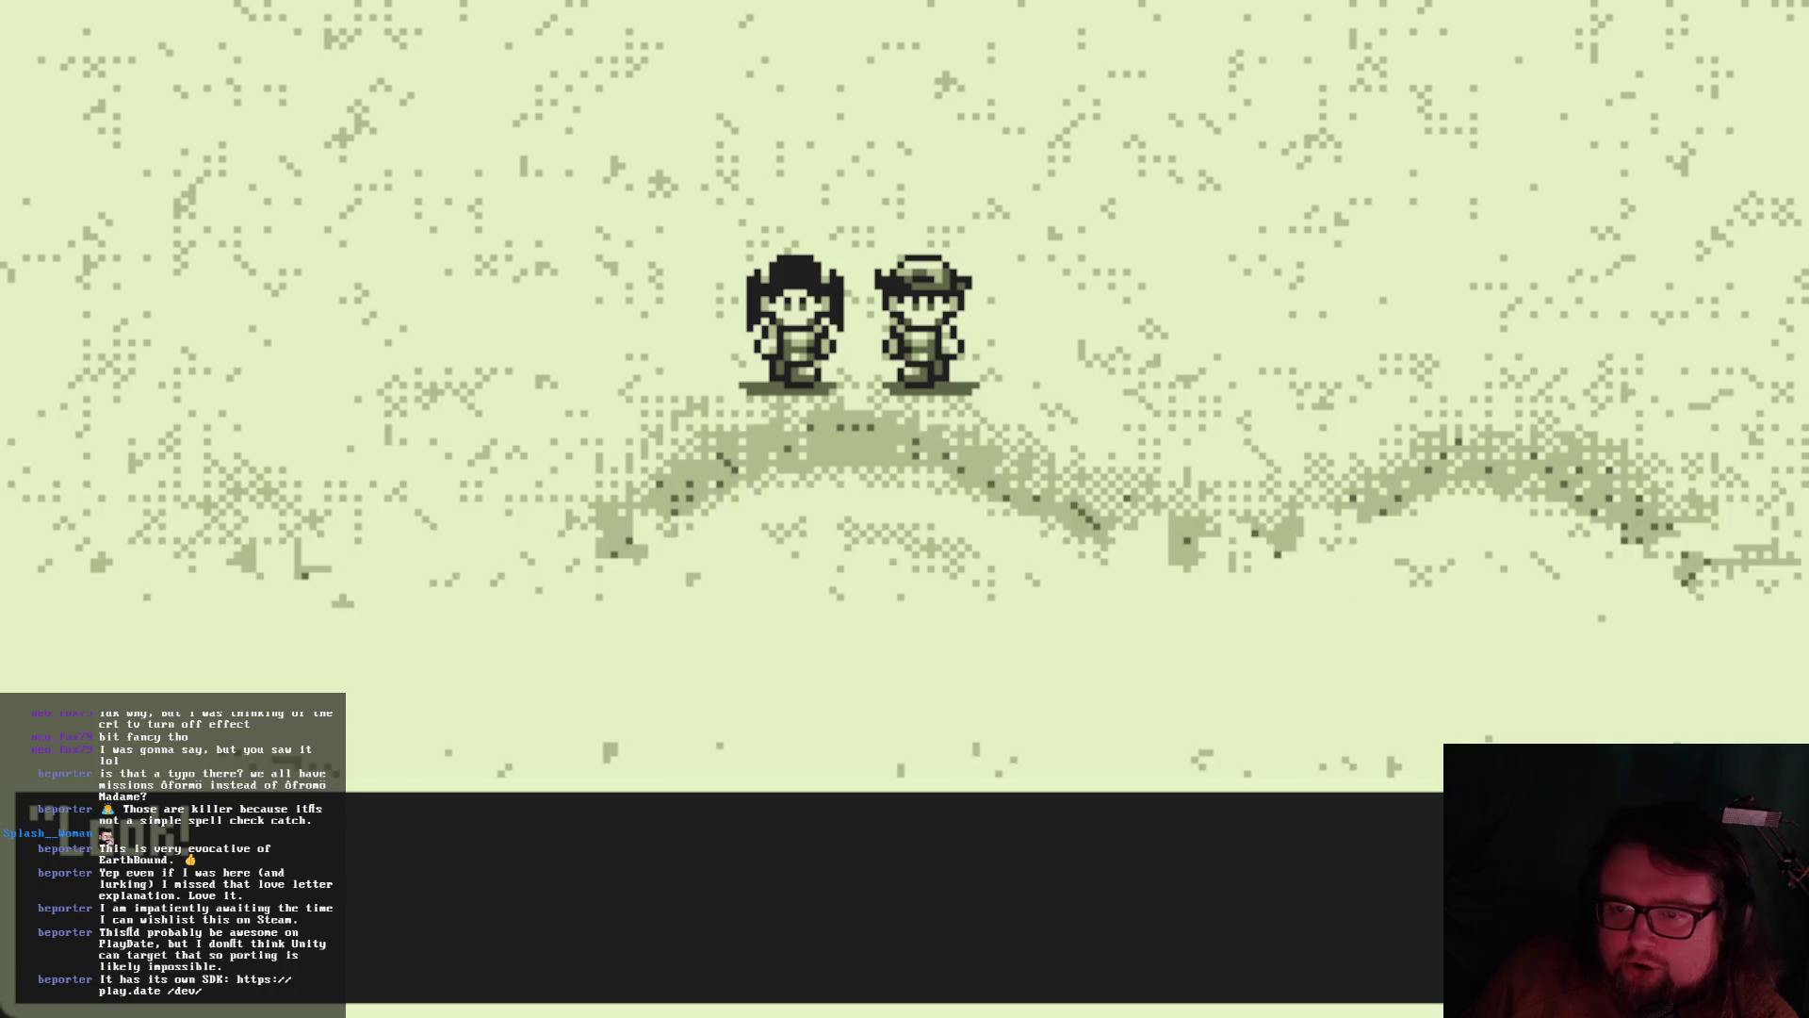
pyautogui.press('space')
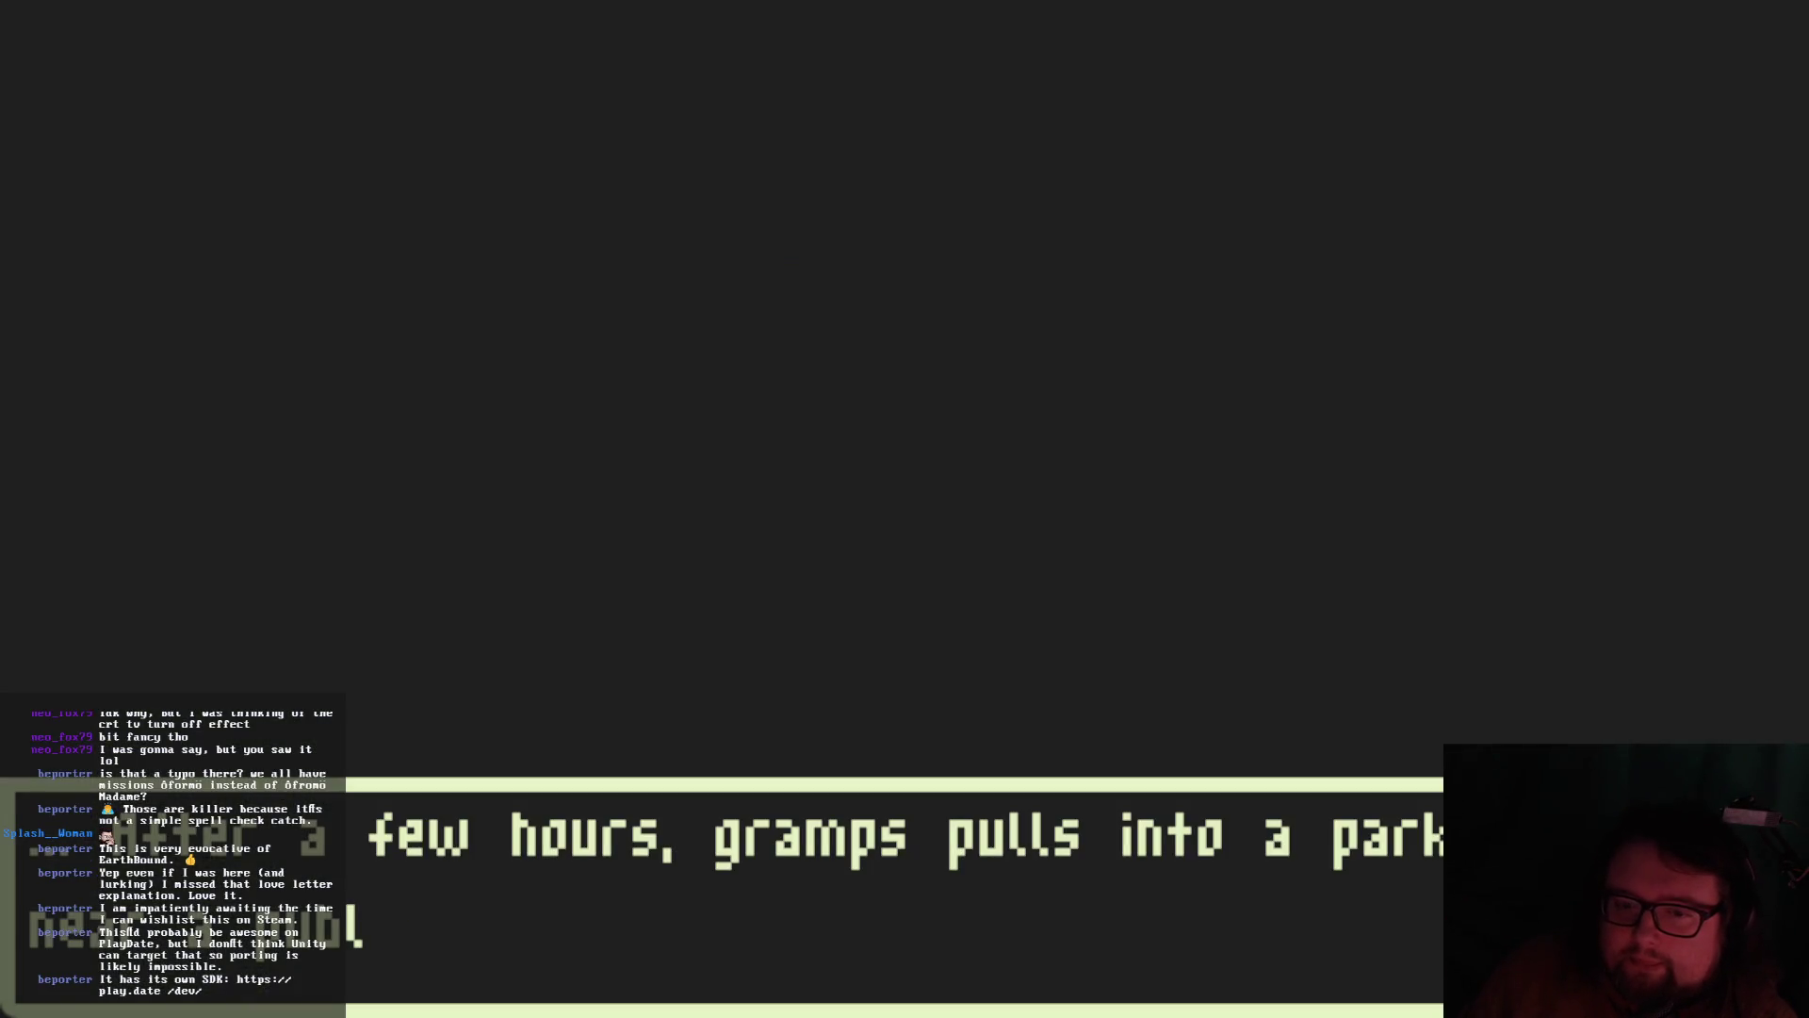
pyautogui.press('space')
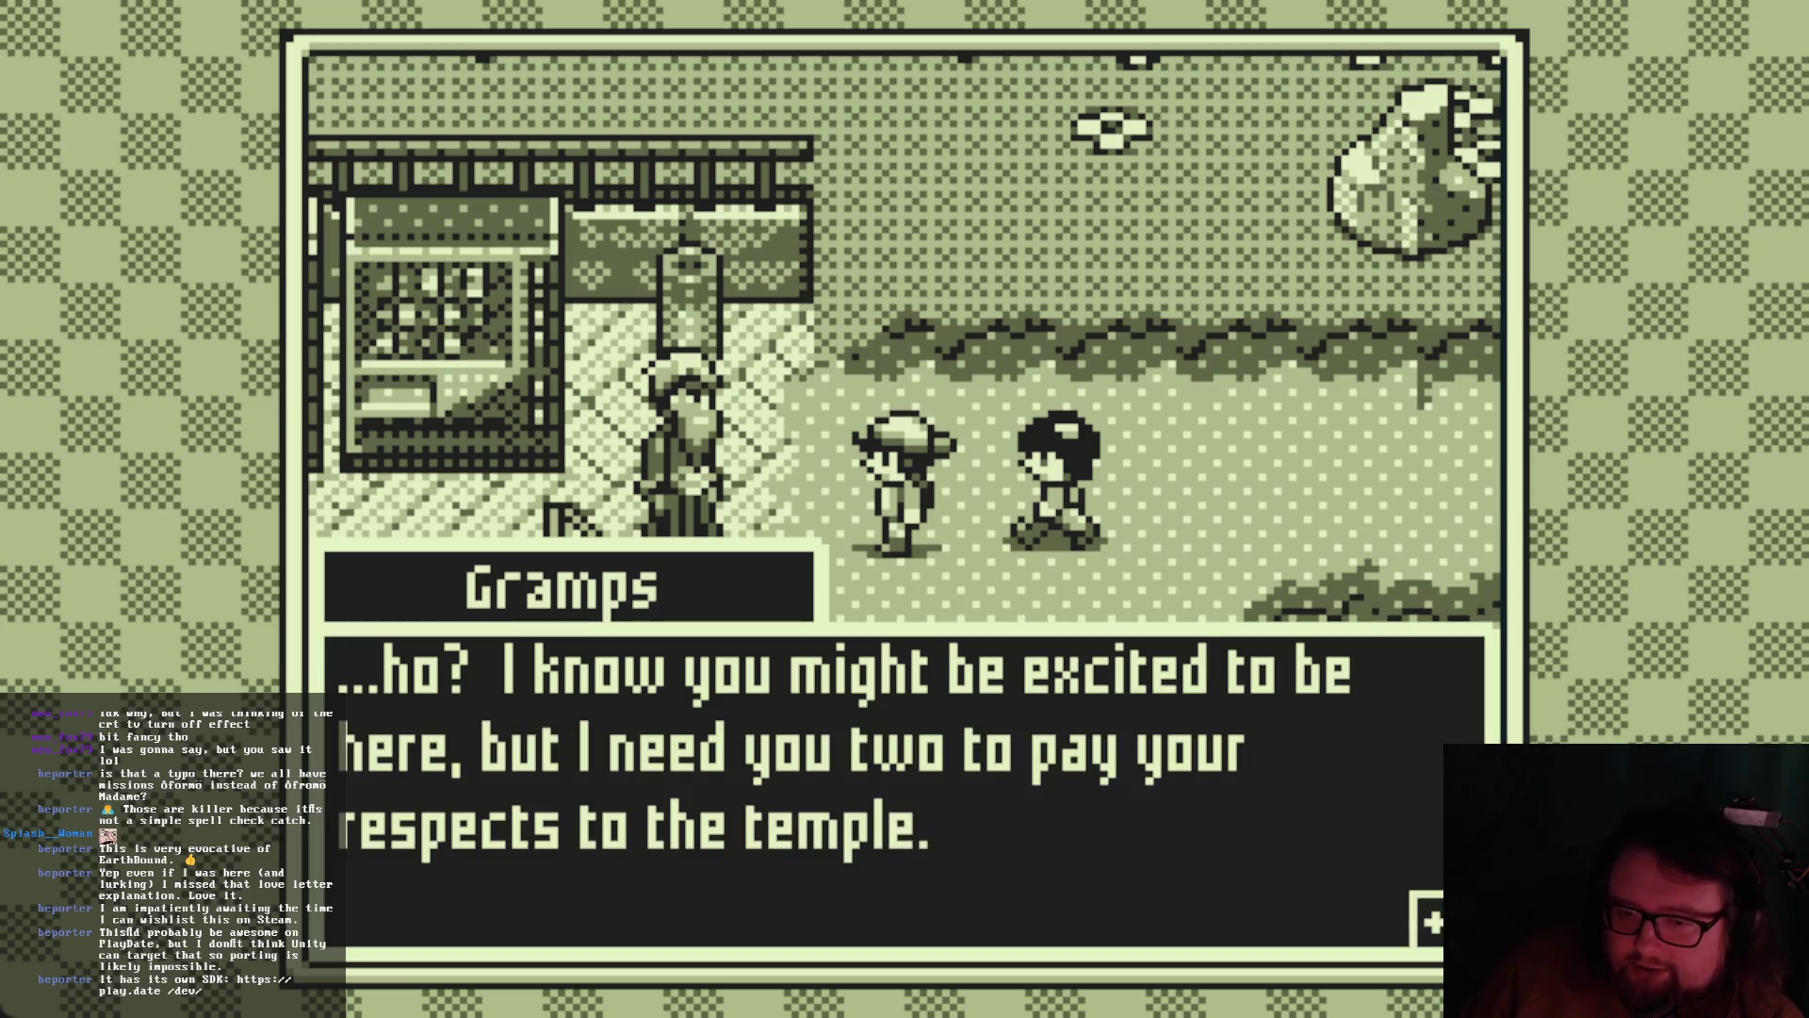
# Advance Yui's reply and Gramps' answer, then let the kids walk to the man by the bench
pyautogui.press('space')
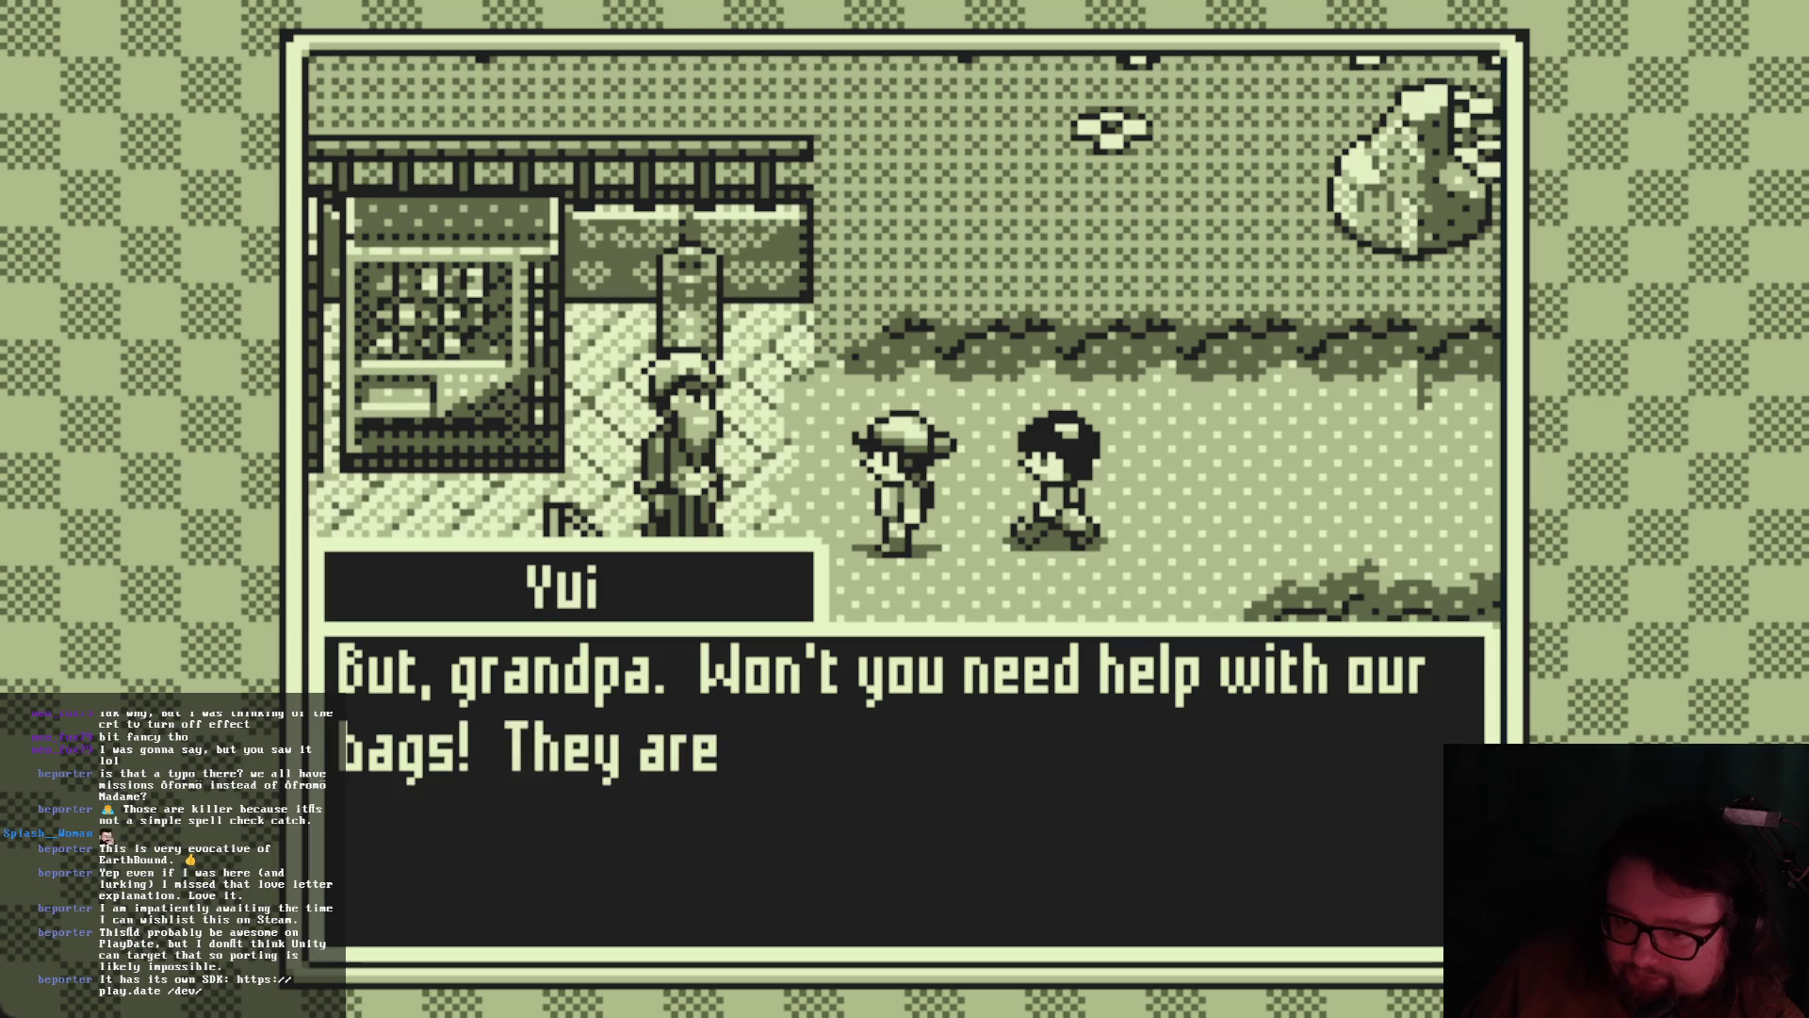
pyautogui.press('space')
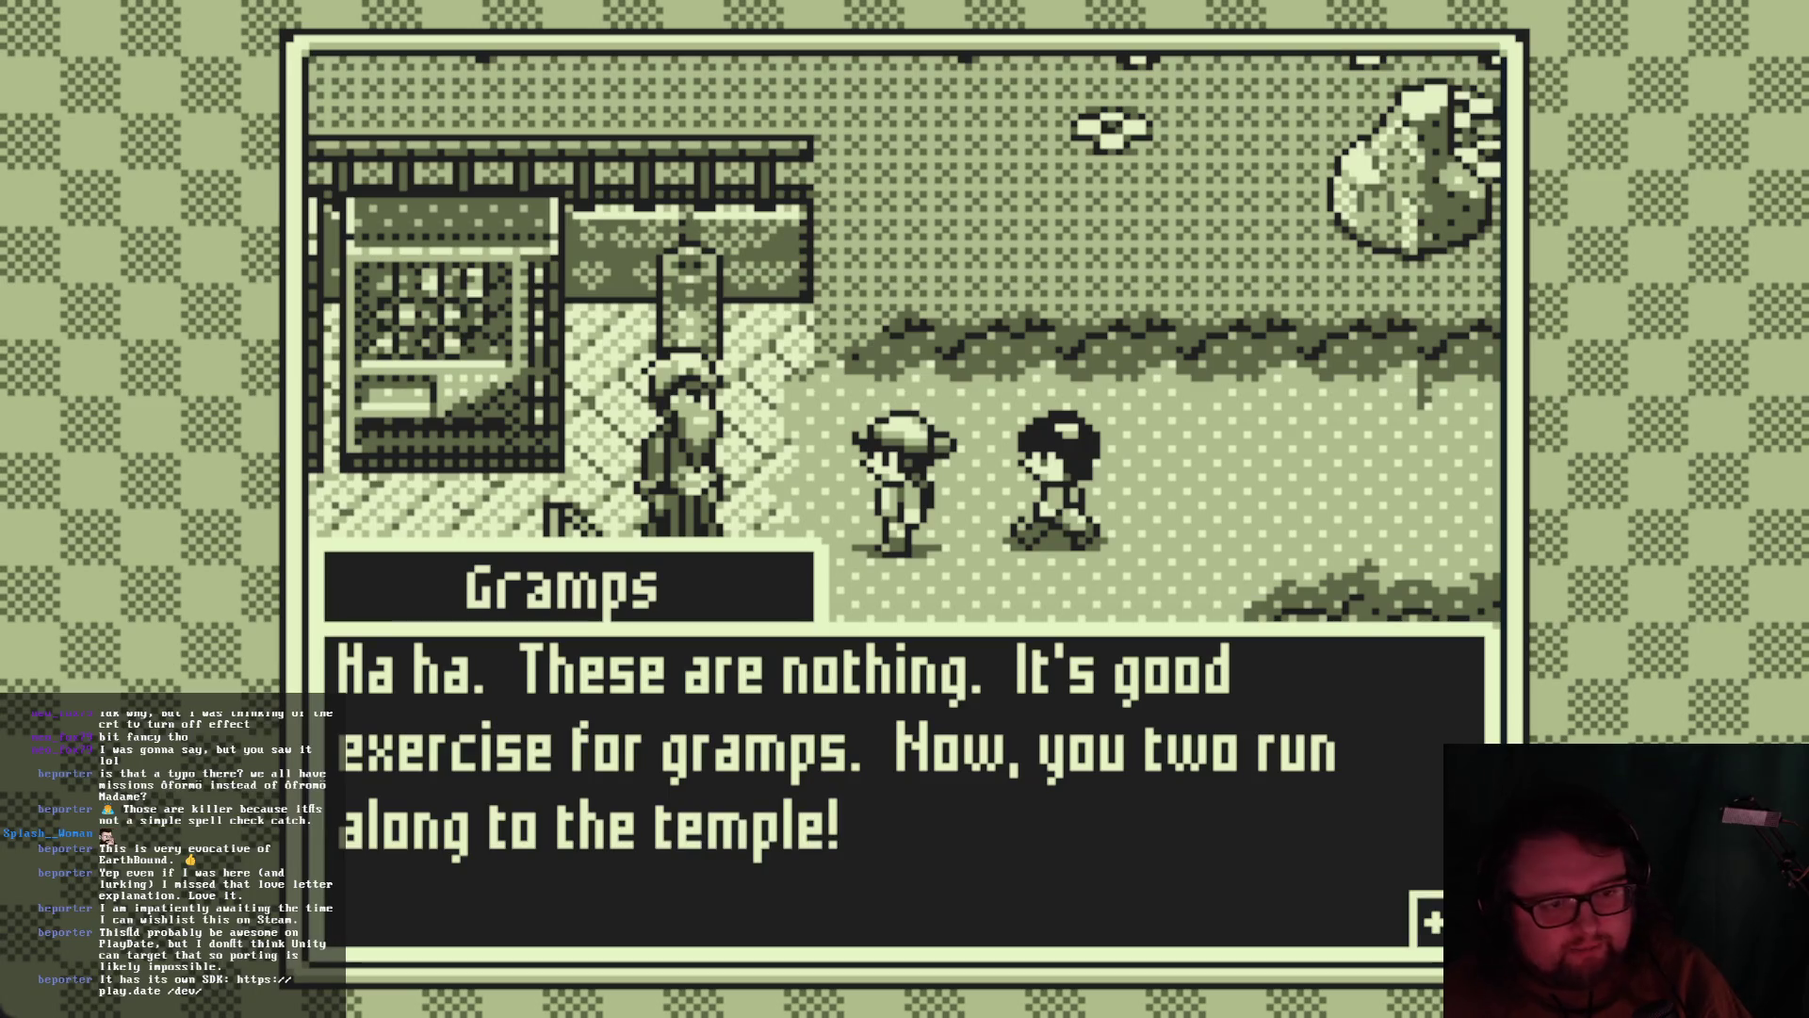
pyautogui.press('space')
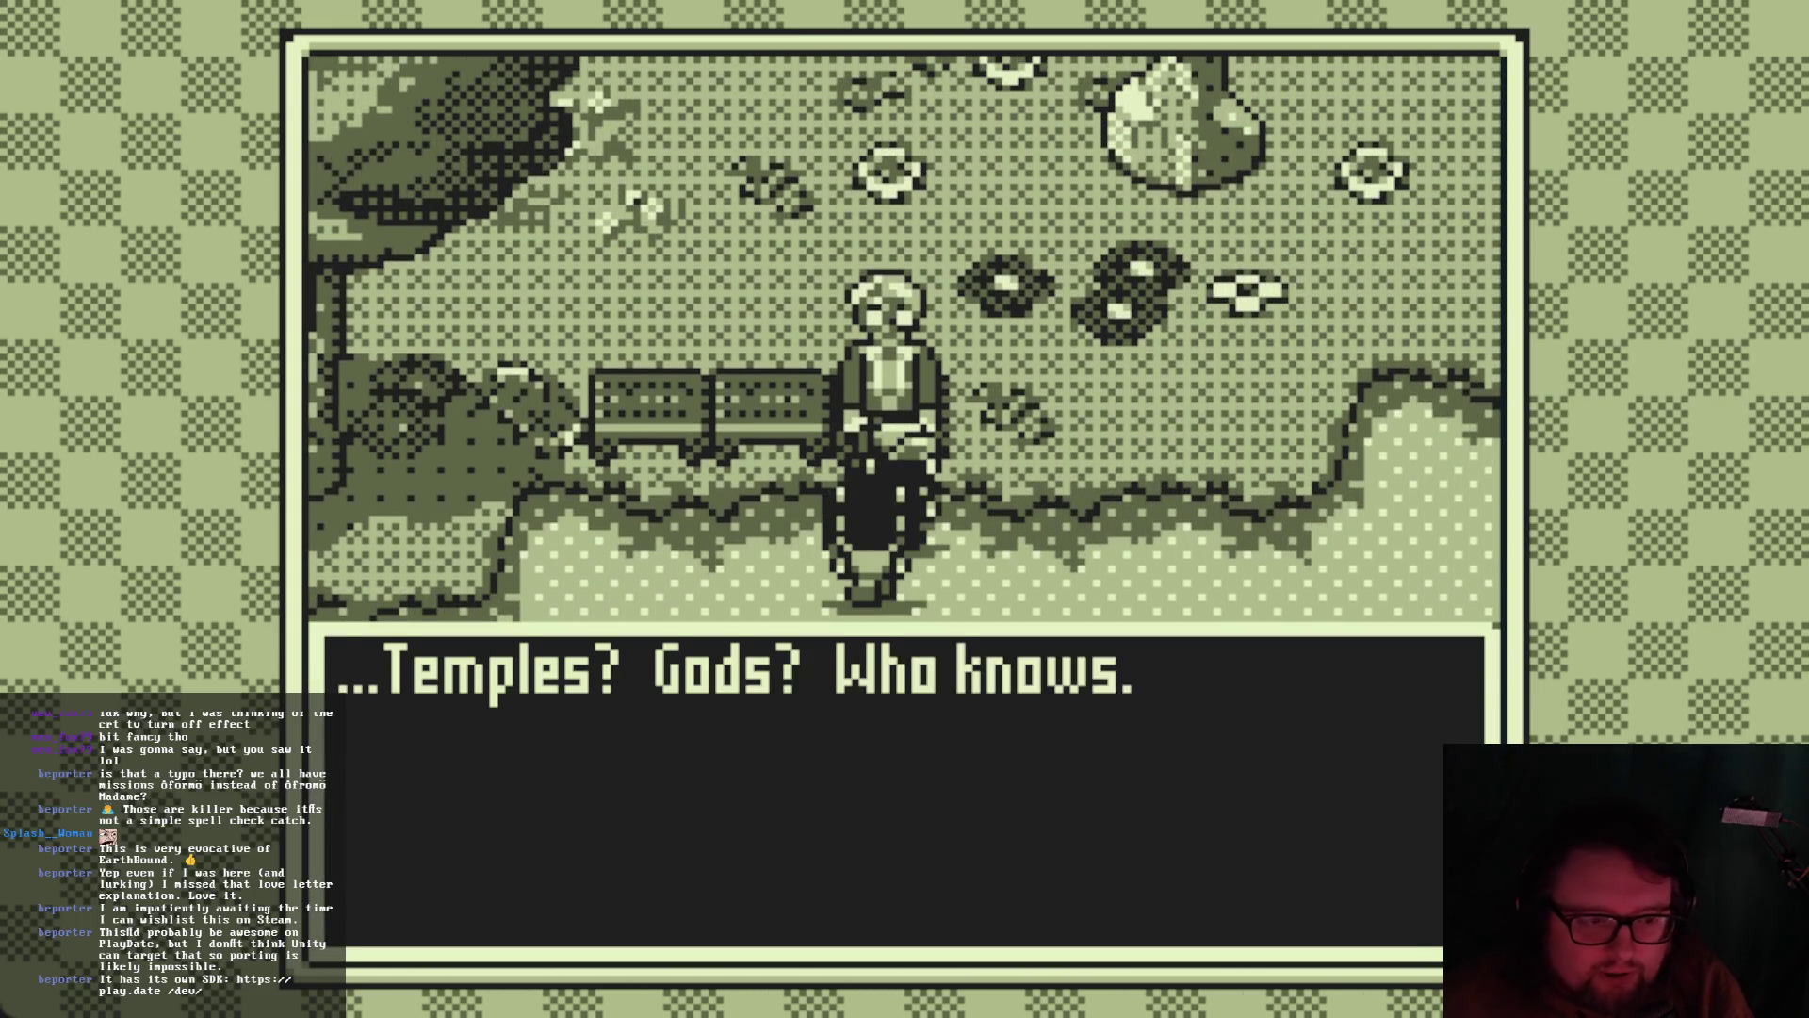
# Finish the man's dialogue and walk up the path to the woman by the bench
pyautogui.press('z')
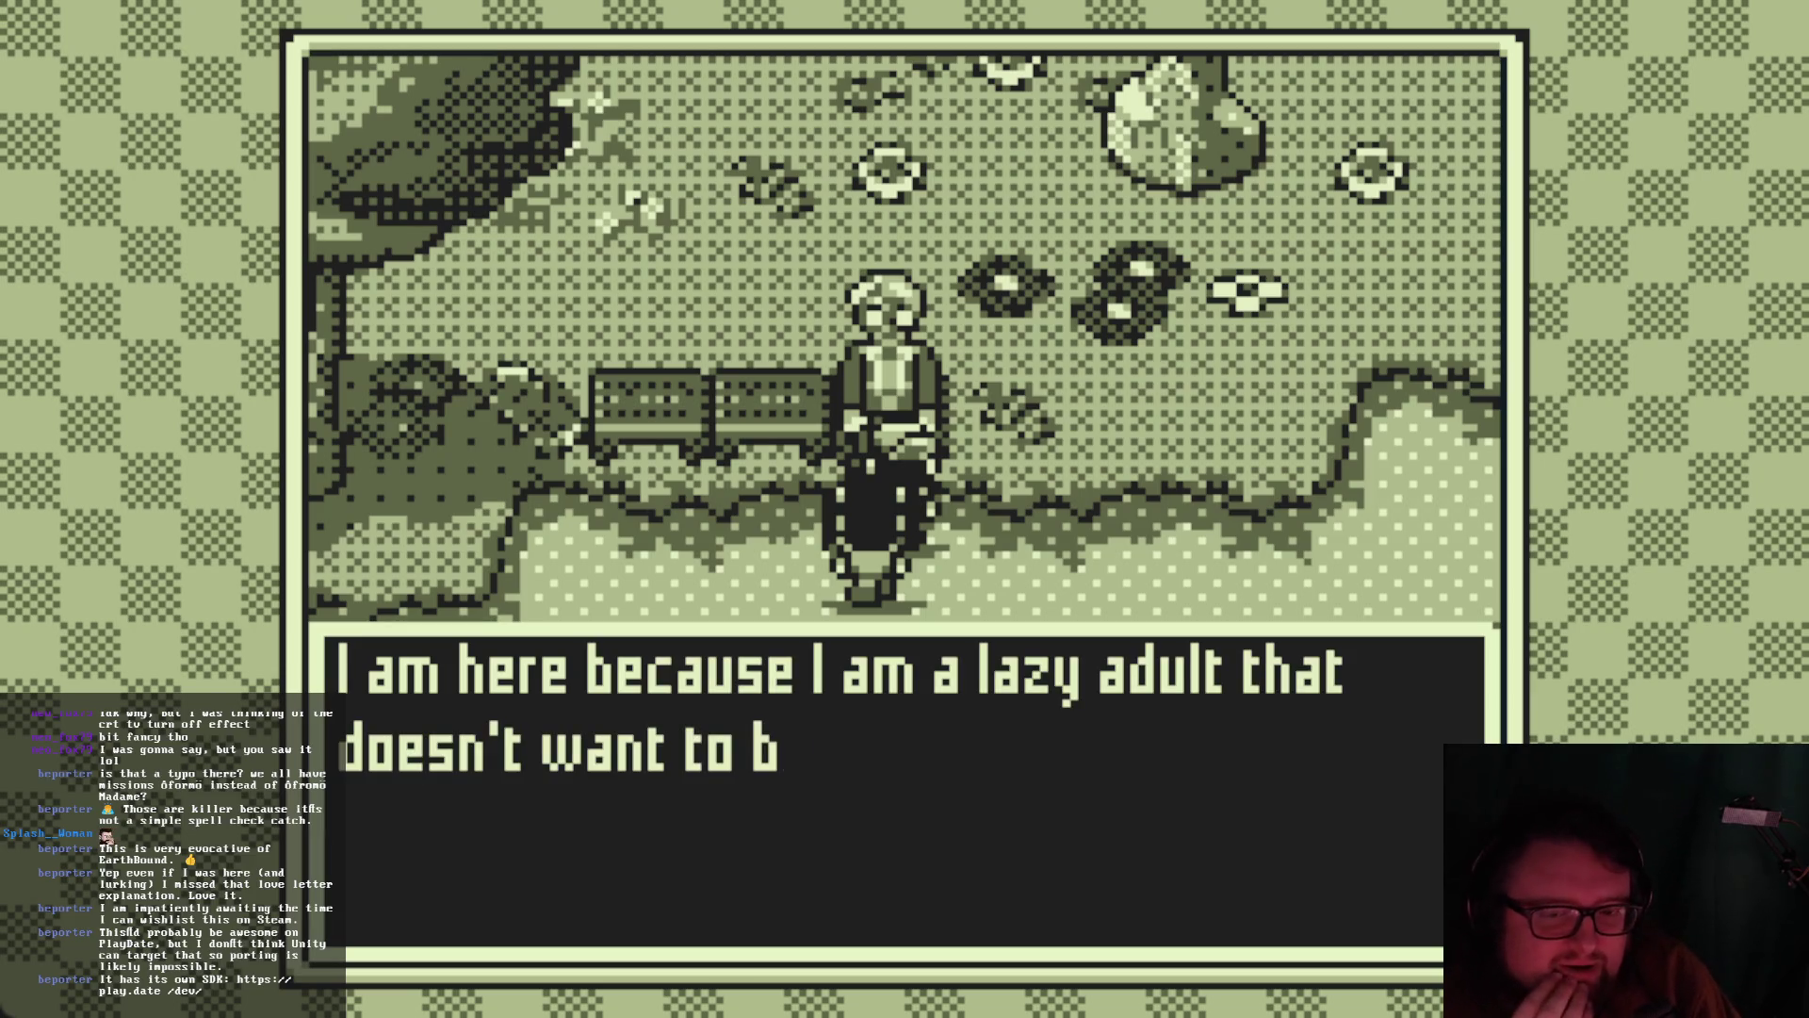
pyautogui.press('z')
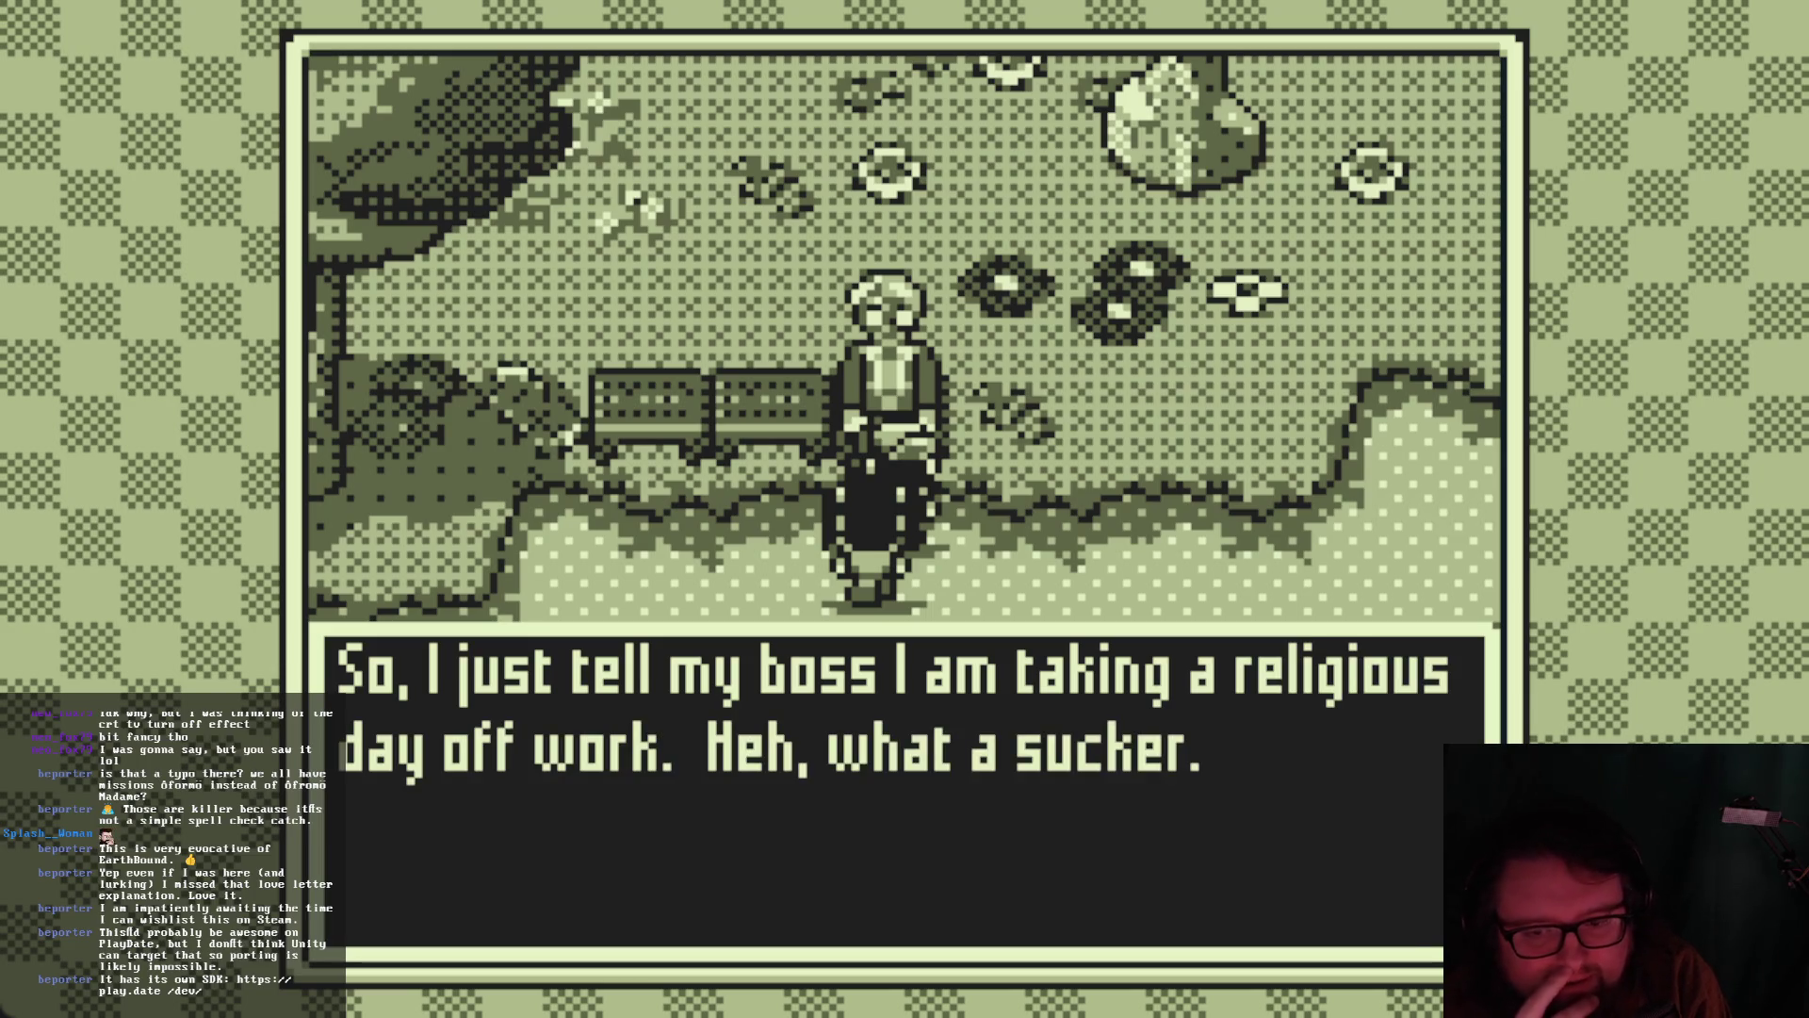
pyautogui.press('z')
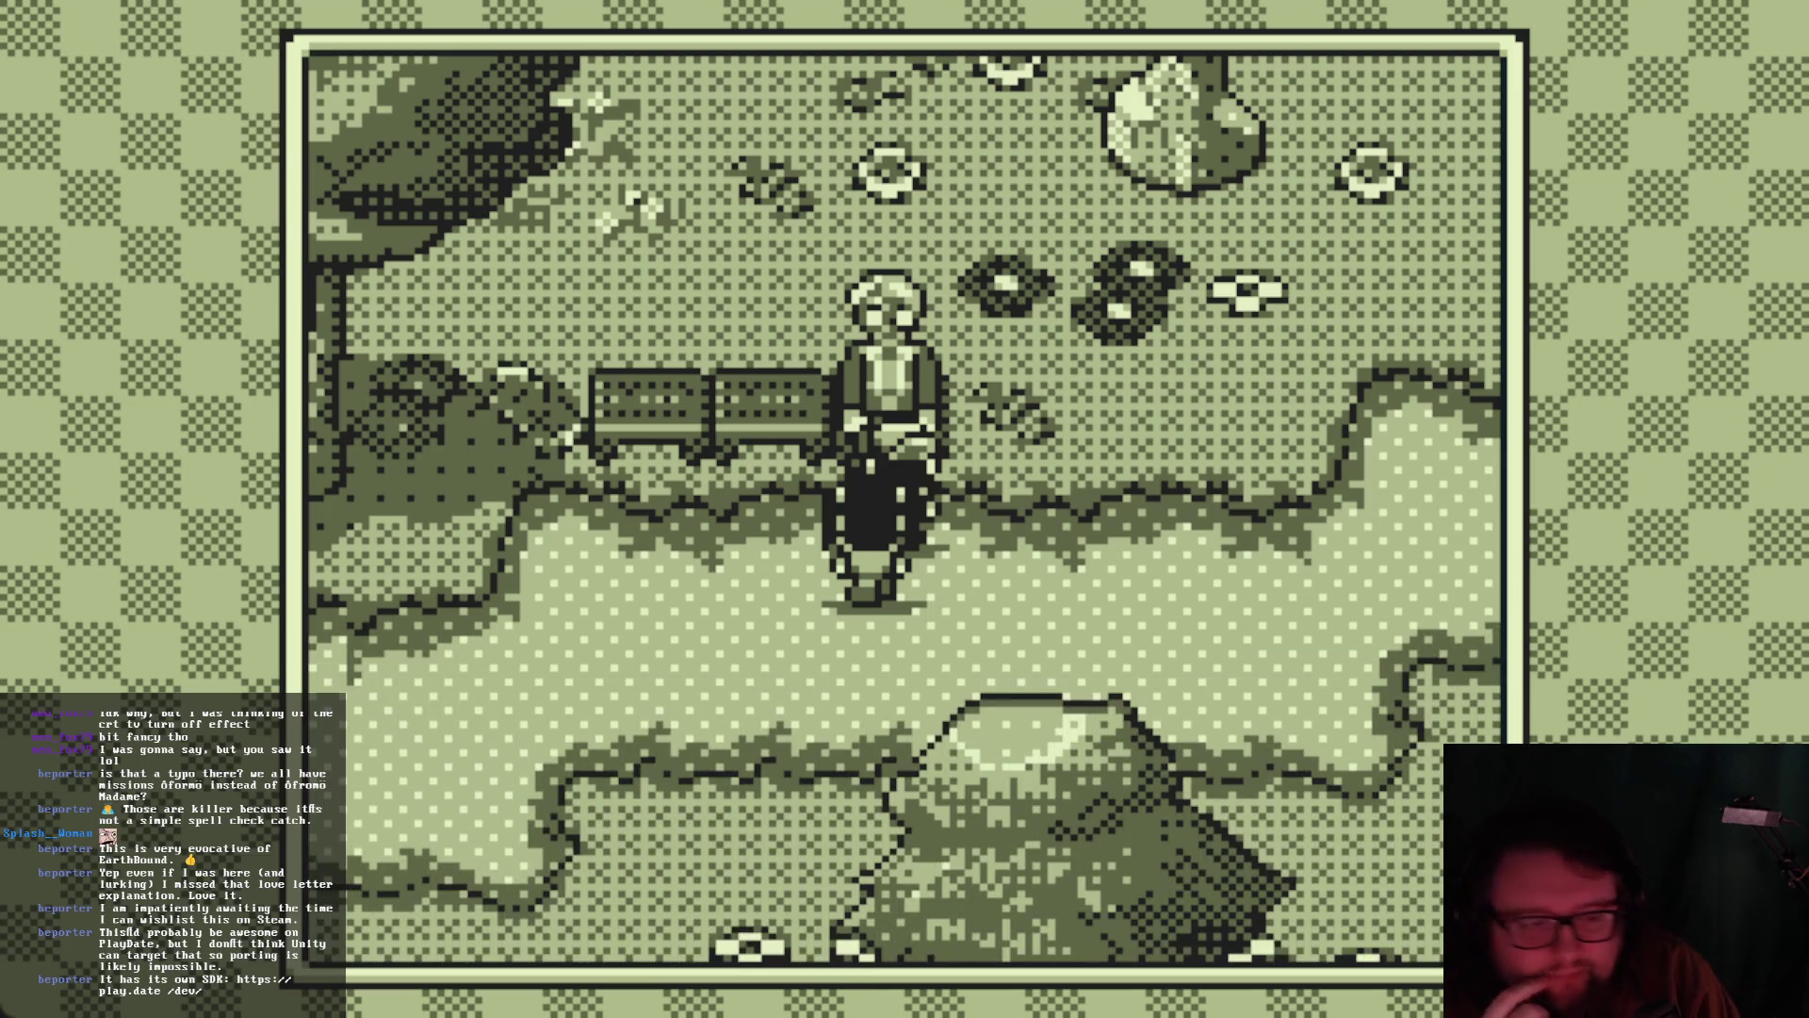
pyautogui.press('Right')
pyautogui.press('Up')
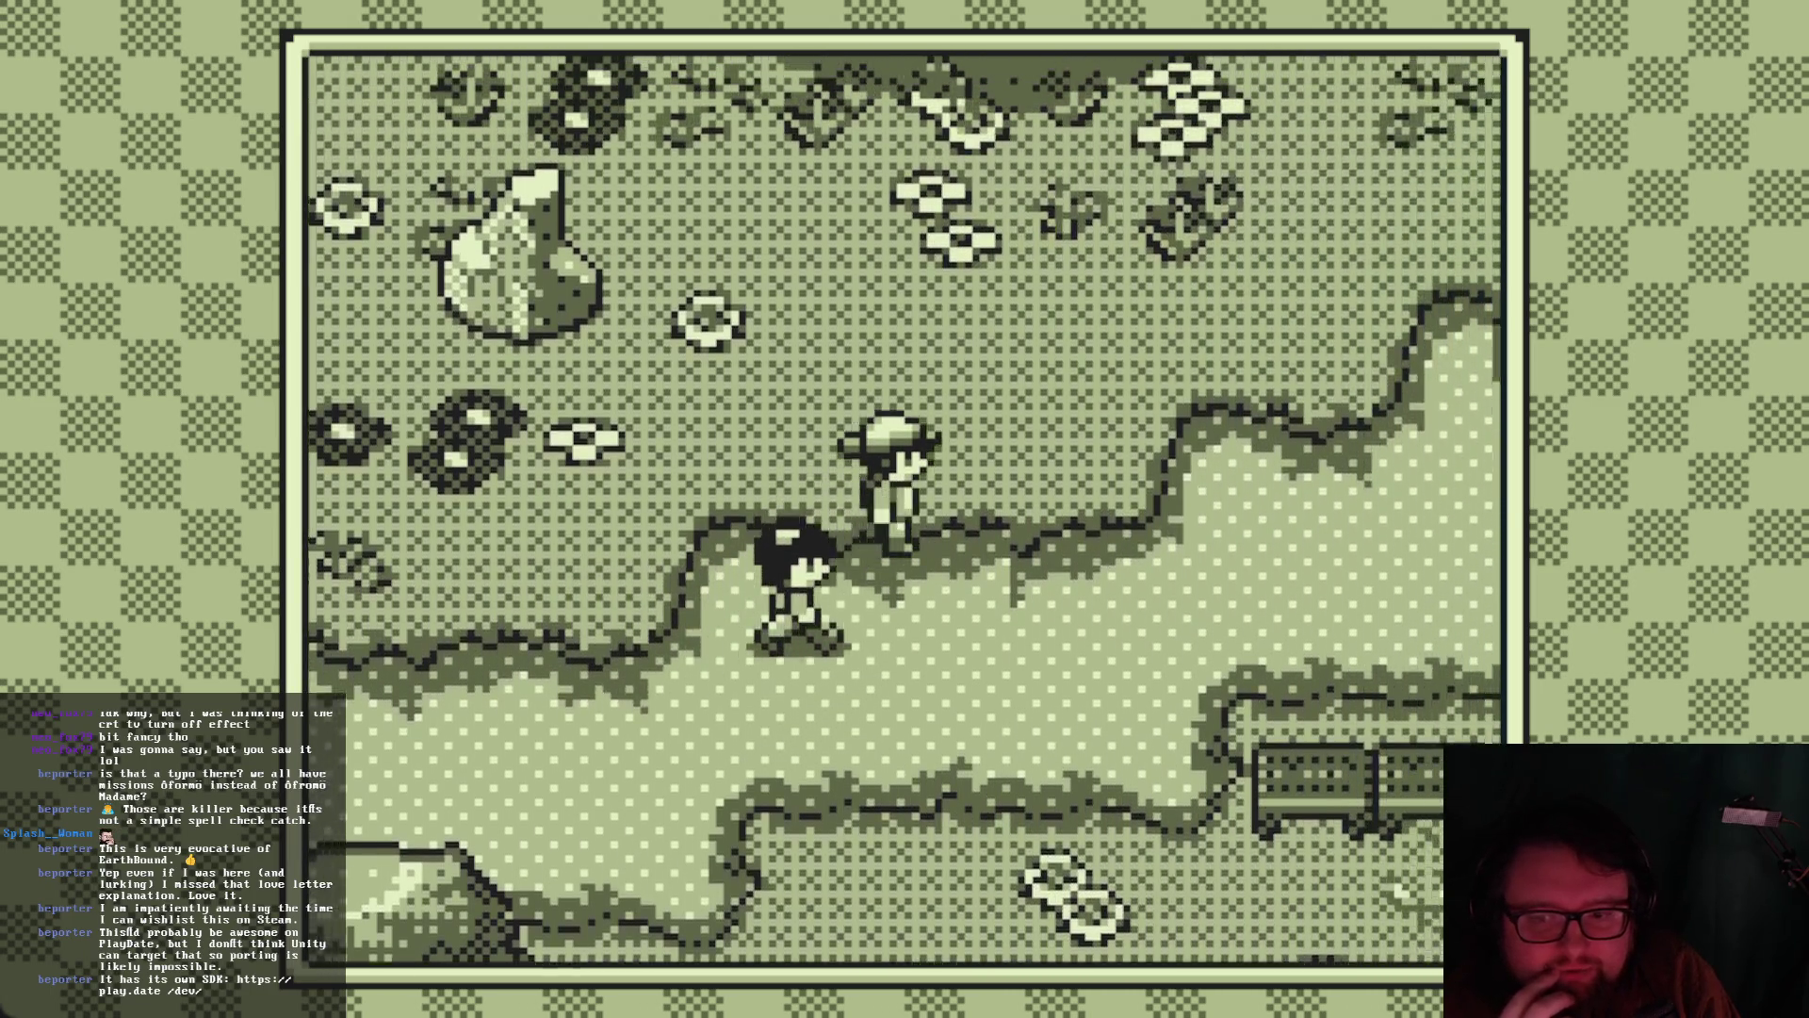
pyautogui.press('Right')
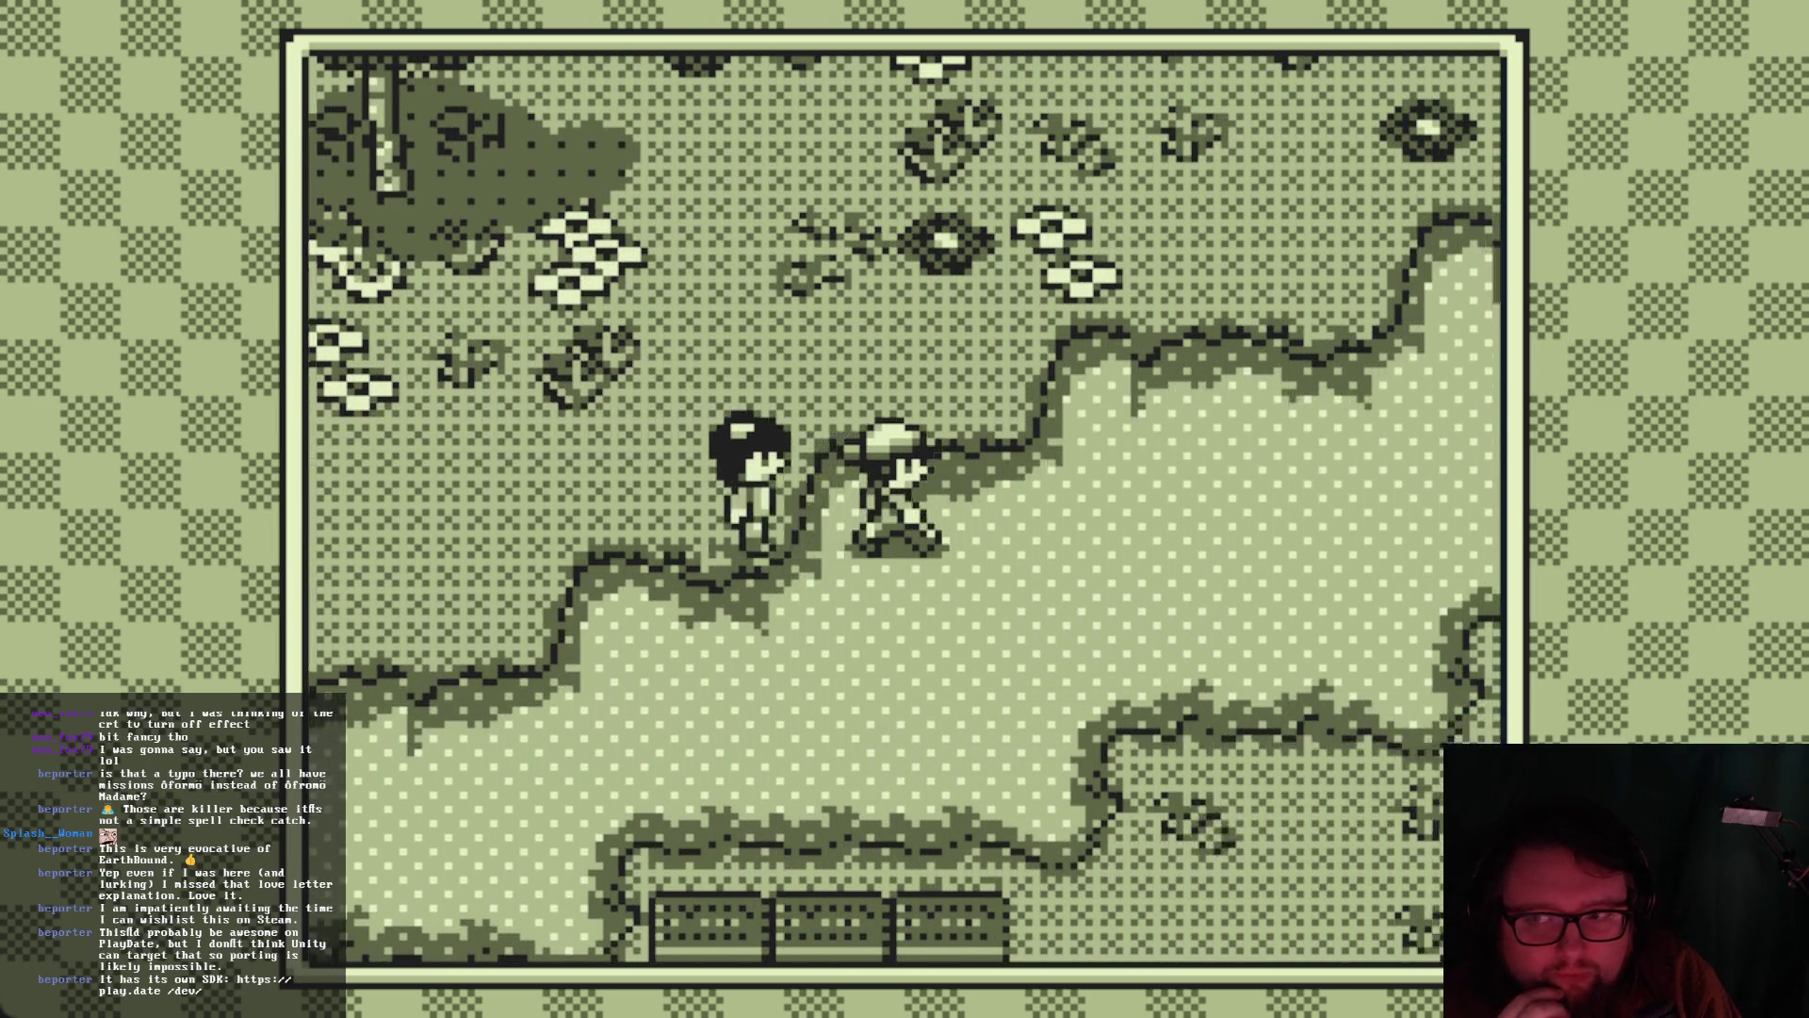
pyautogui.press('Up')
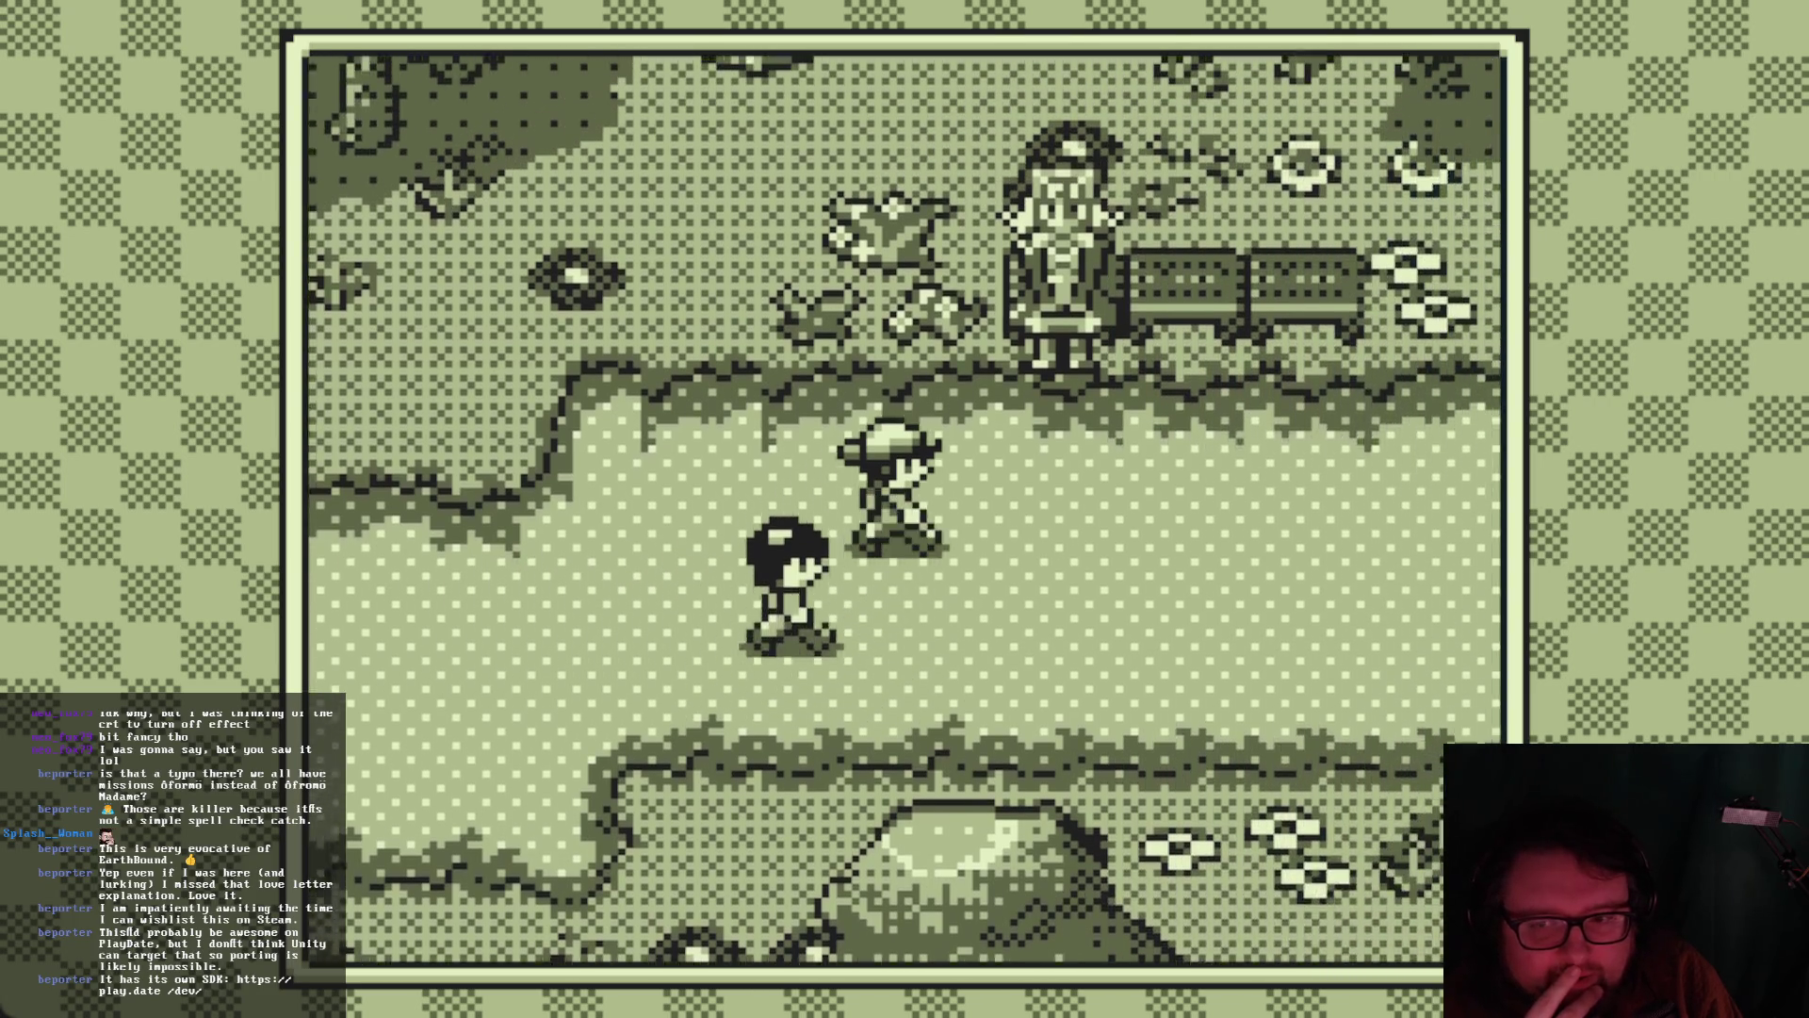
# Talk with the woman by the bench through her whole conversation
pyautogui.press('z')
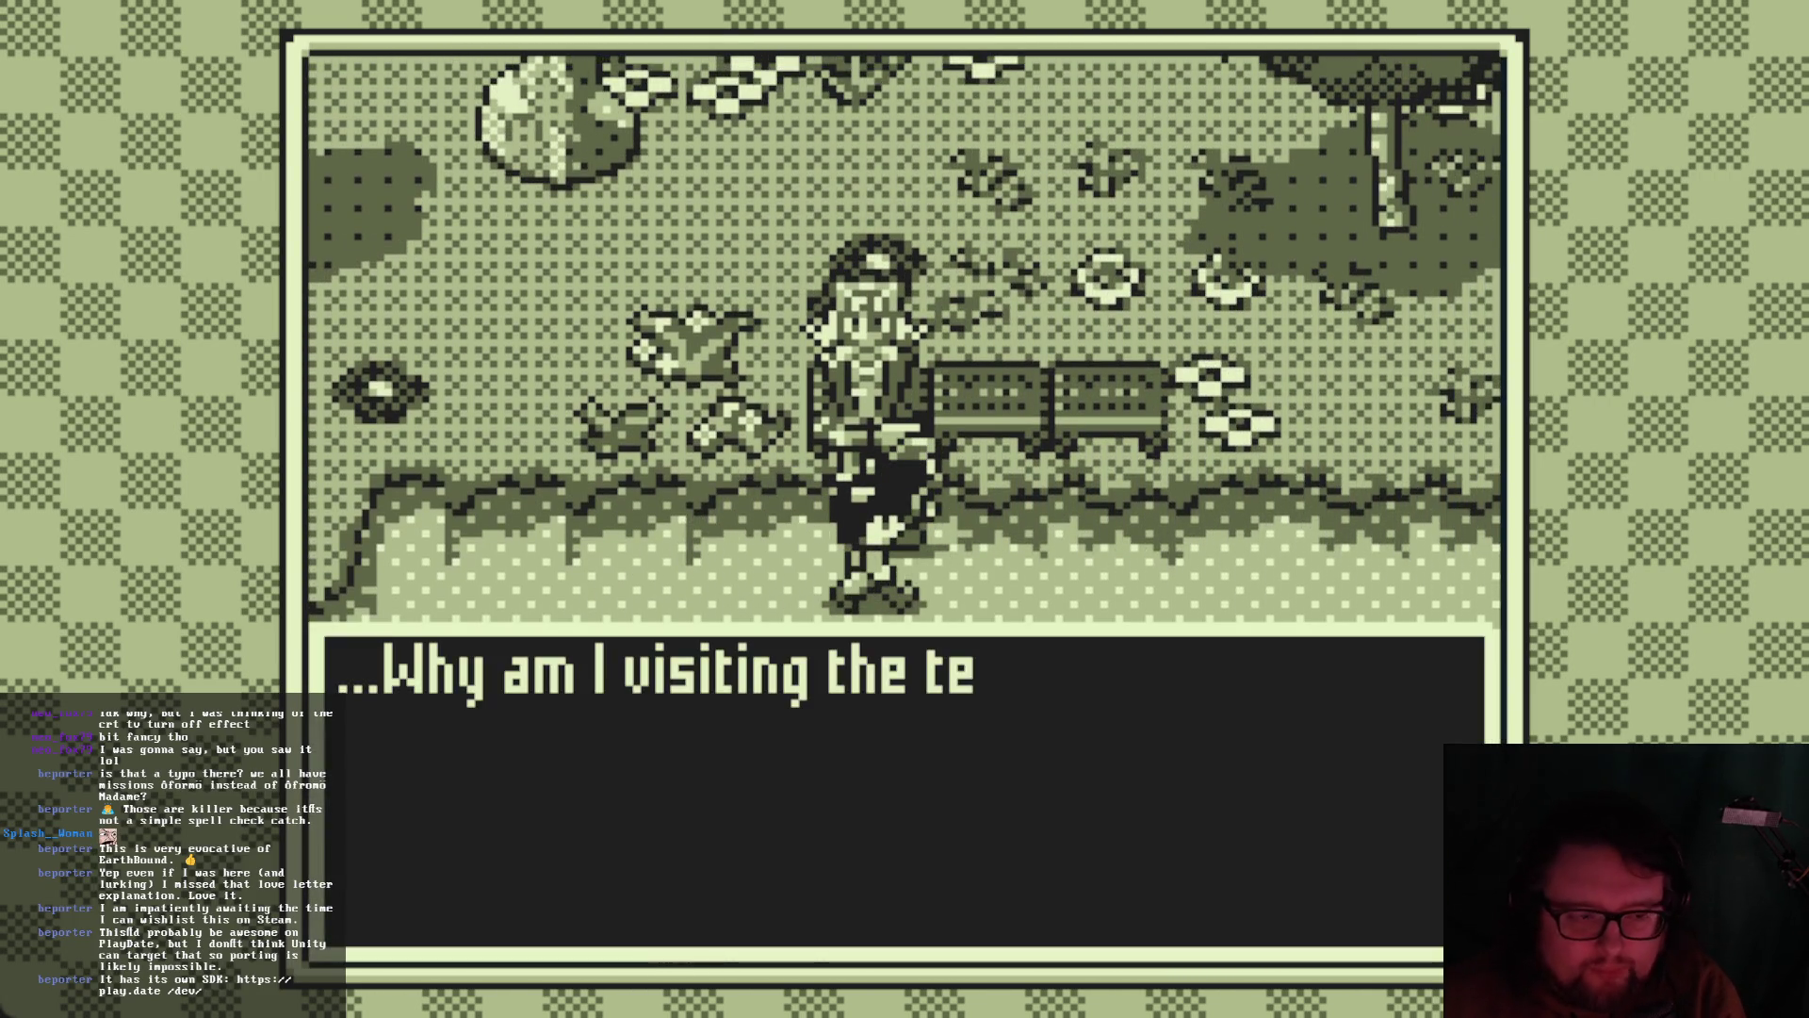
pyautogui.press('z')
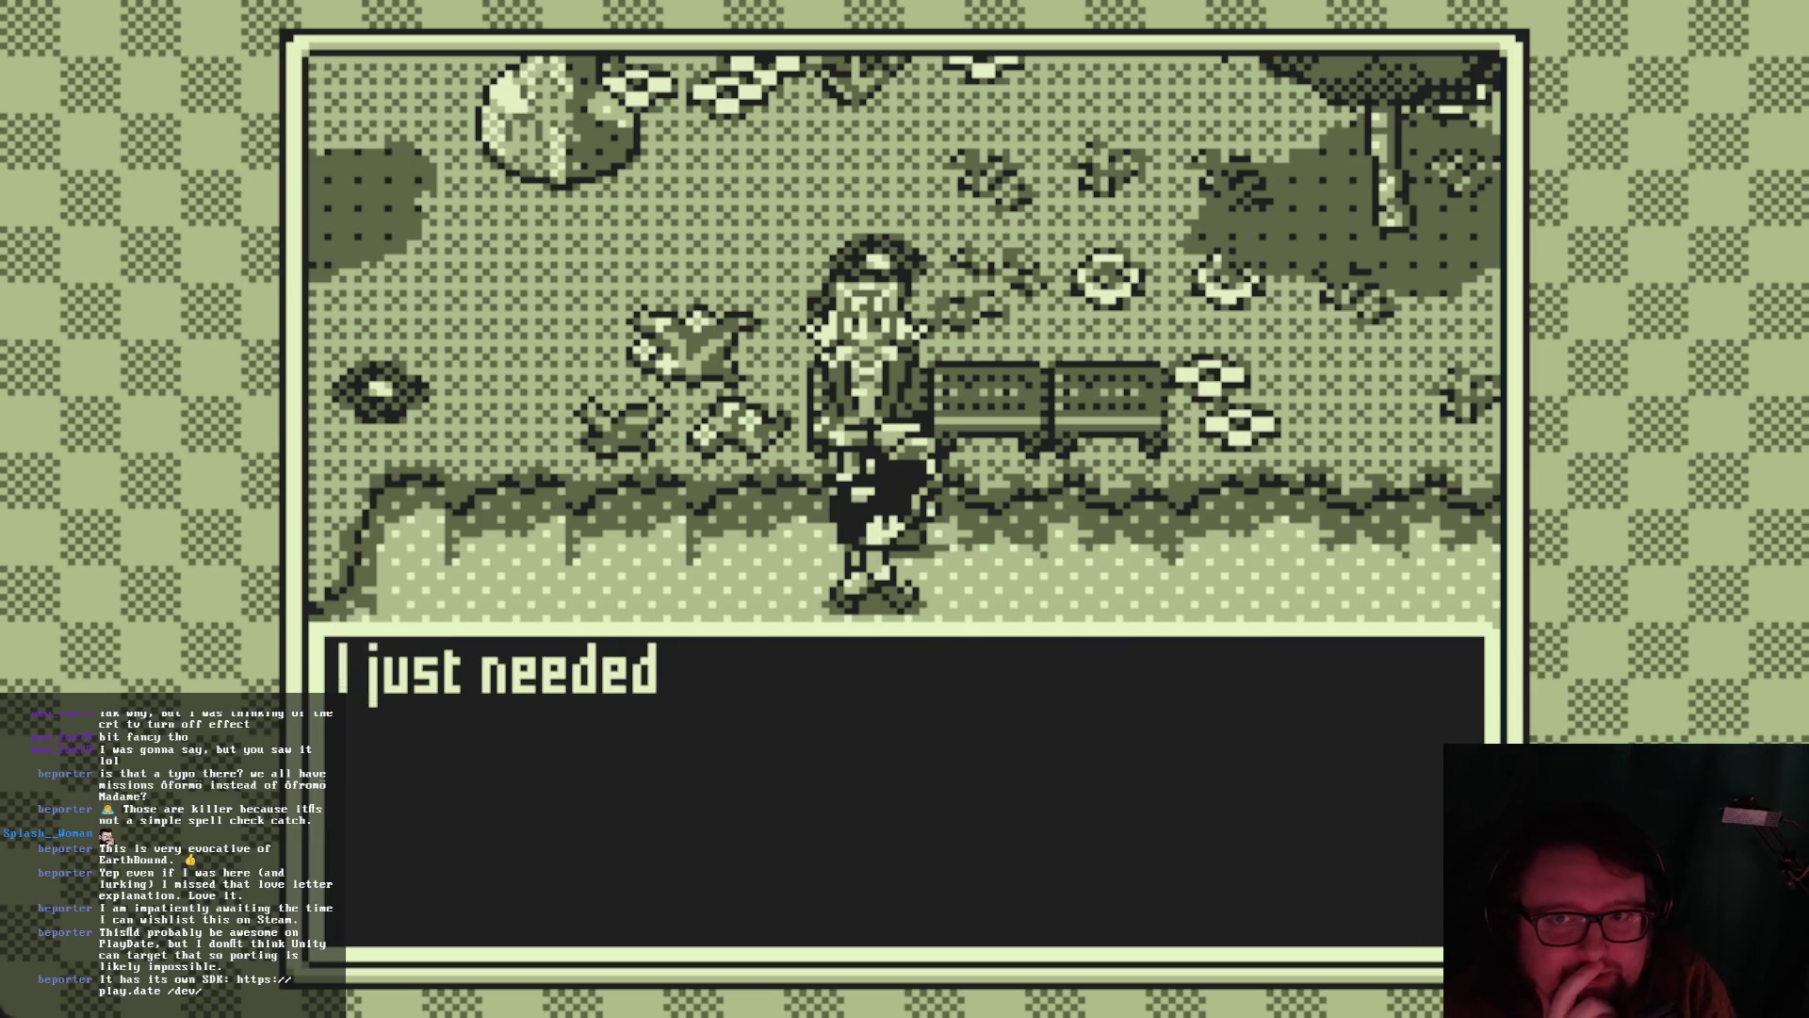
pyautogui.press('z')
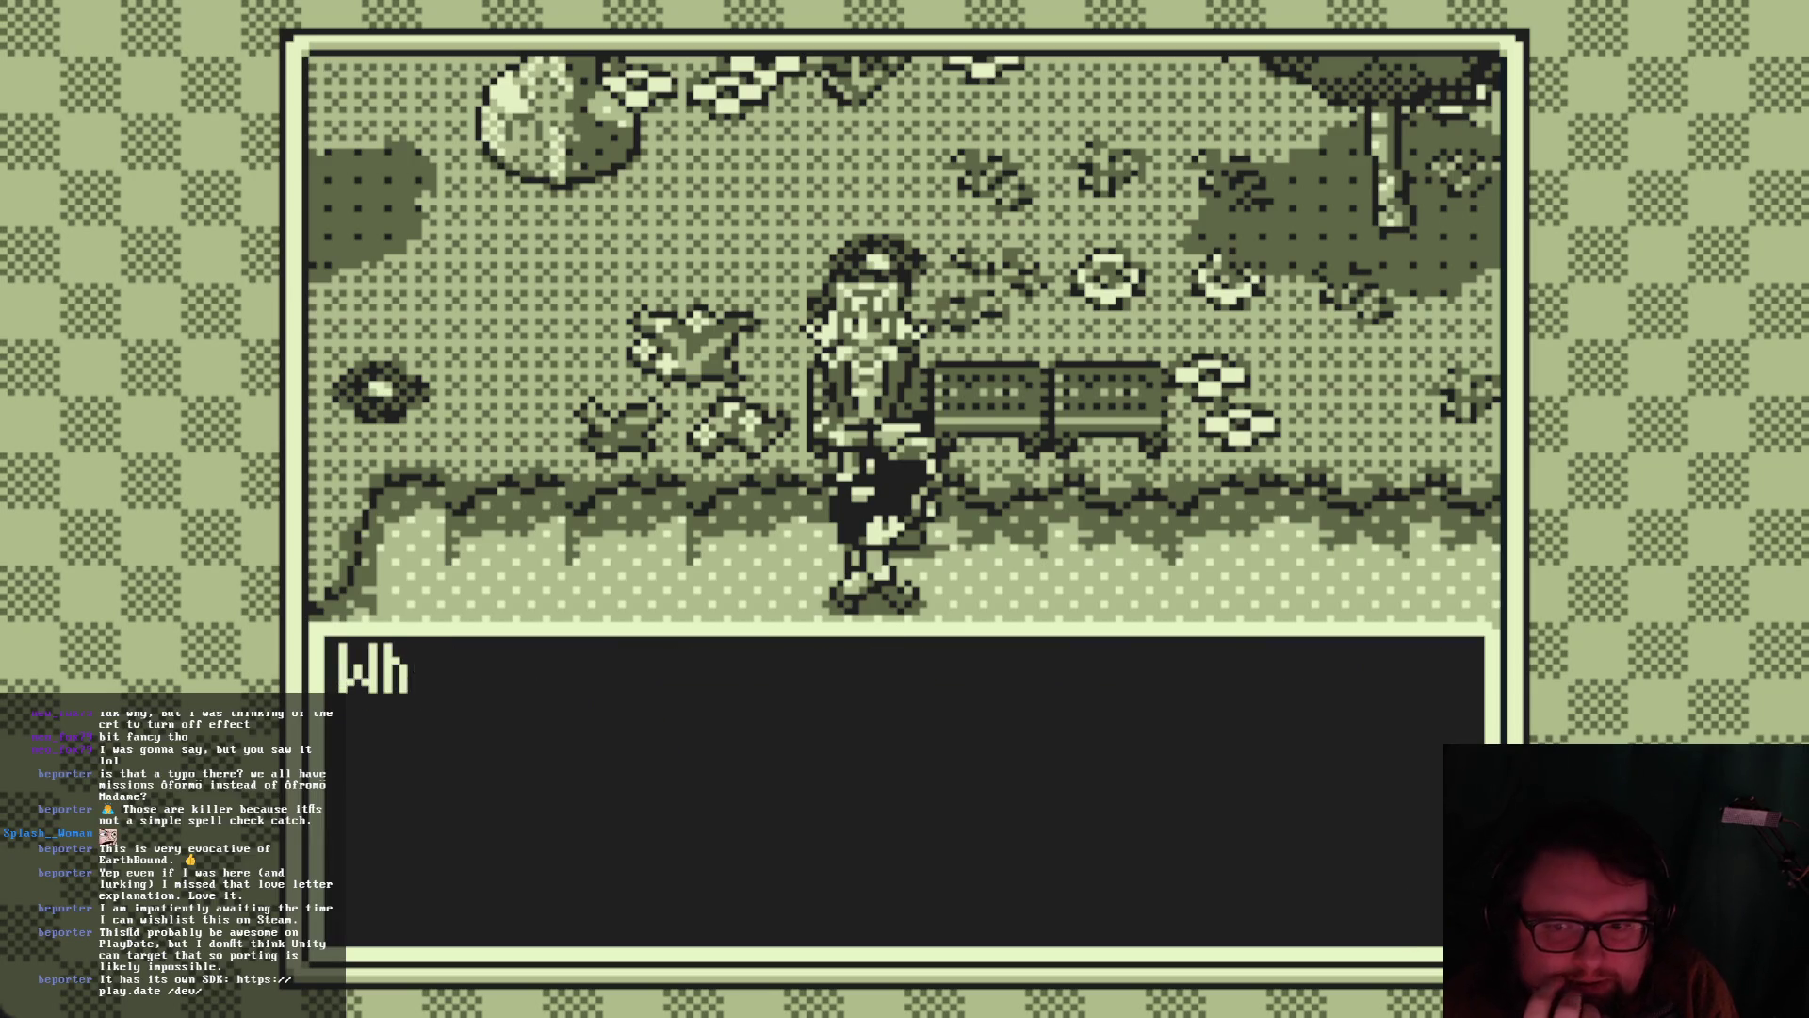
pyautogui.press('z')
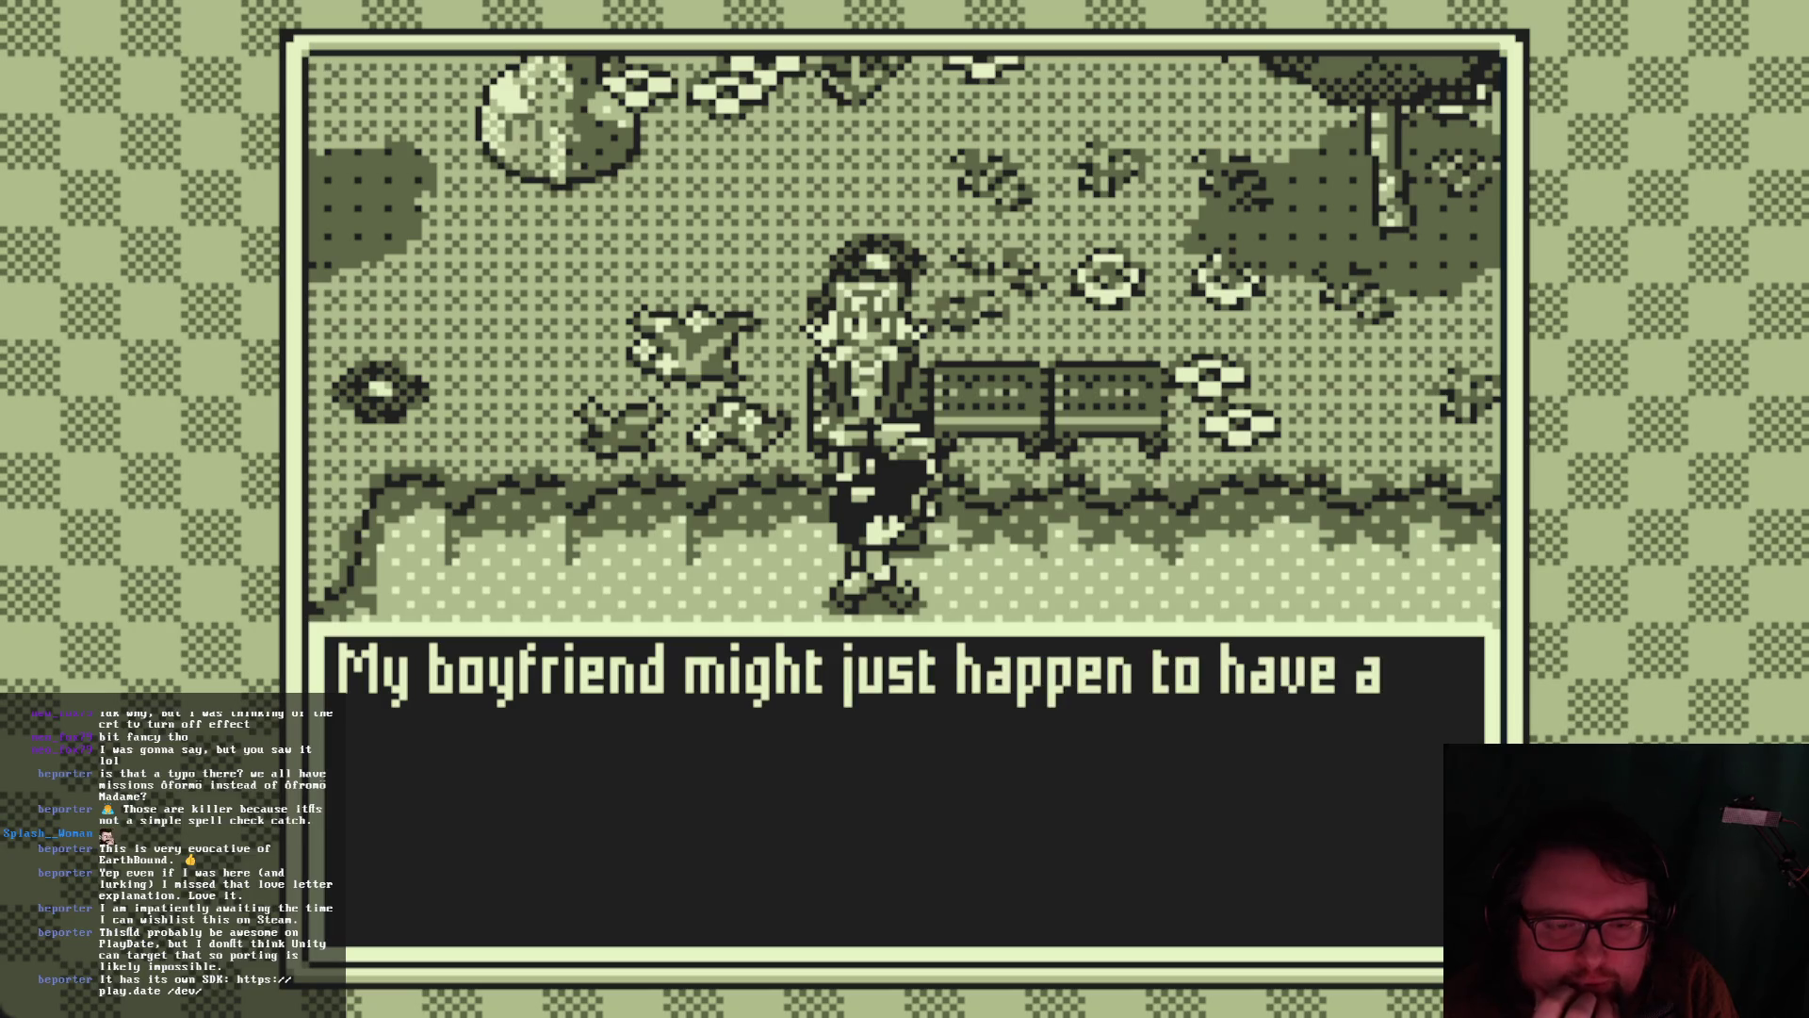
pyautogui.press('z')
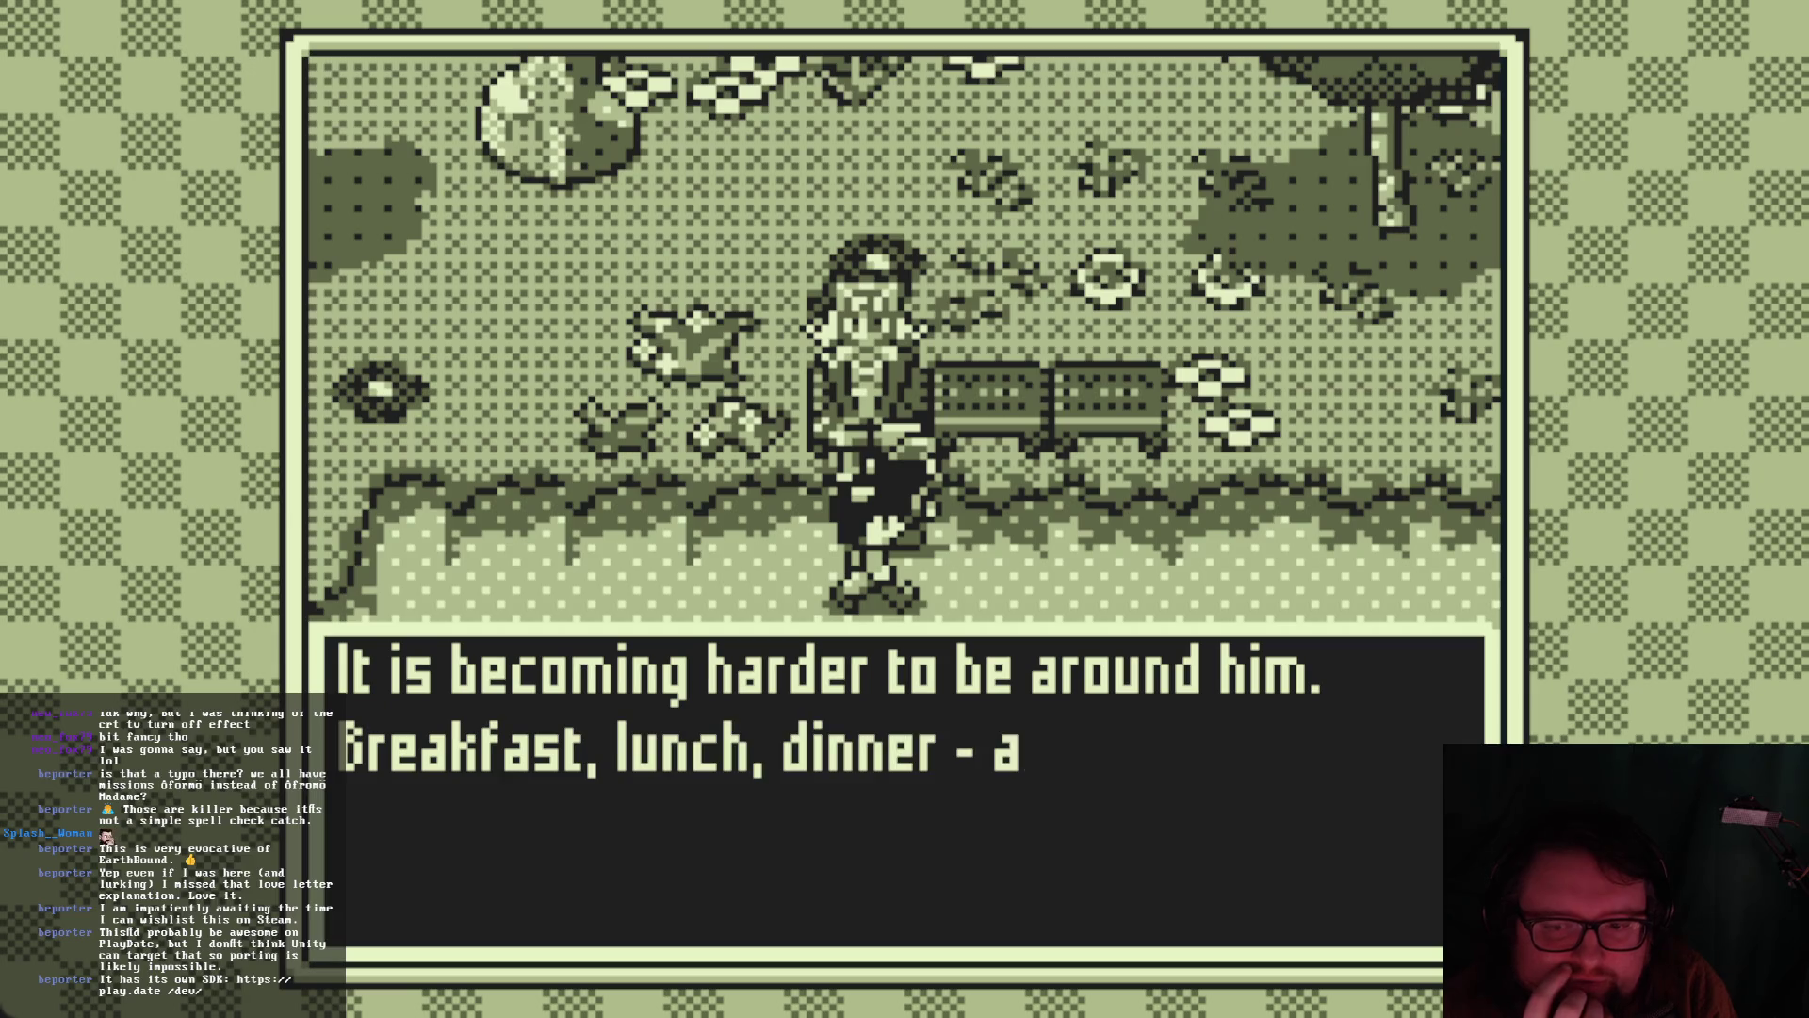
pyautogui.press('z')
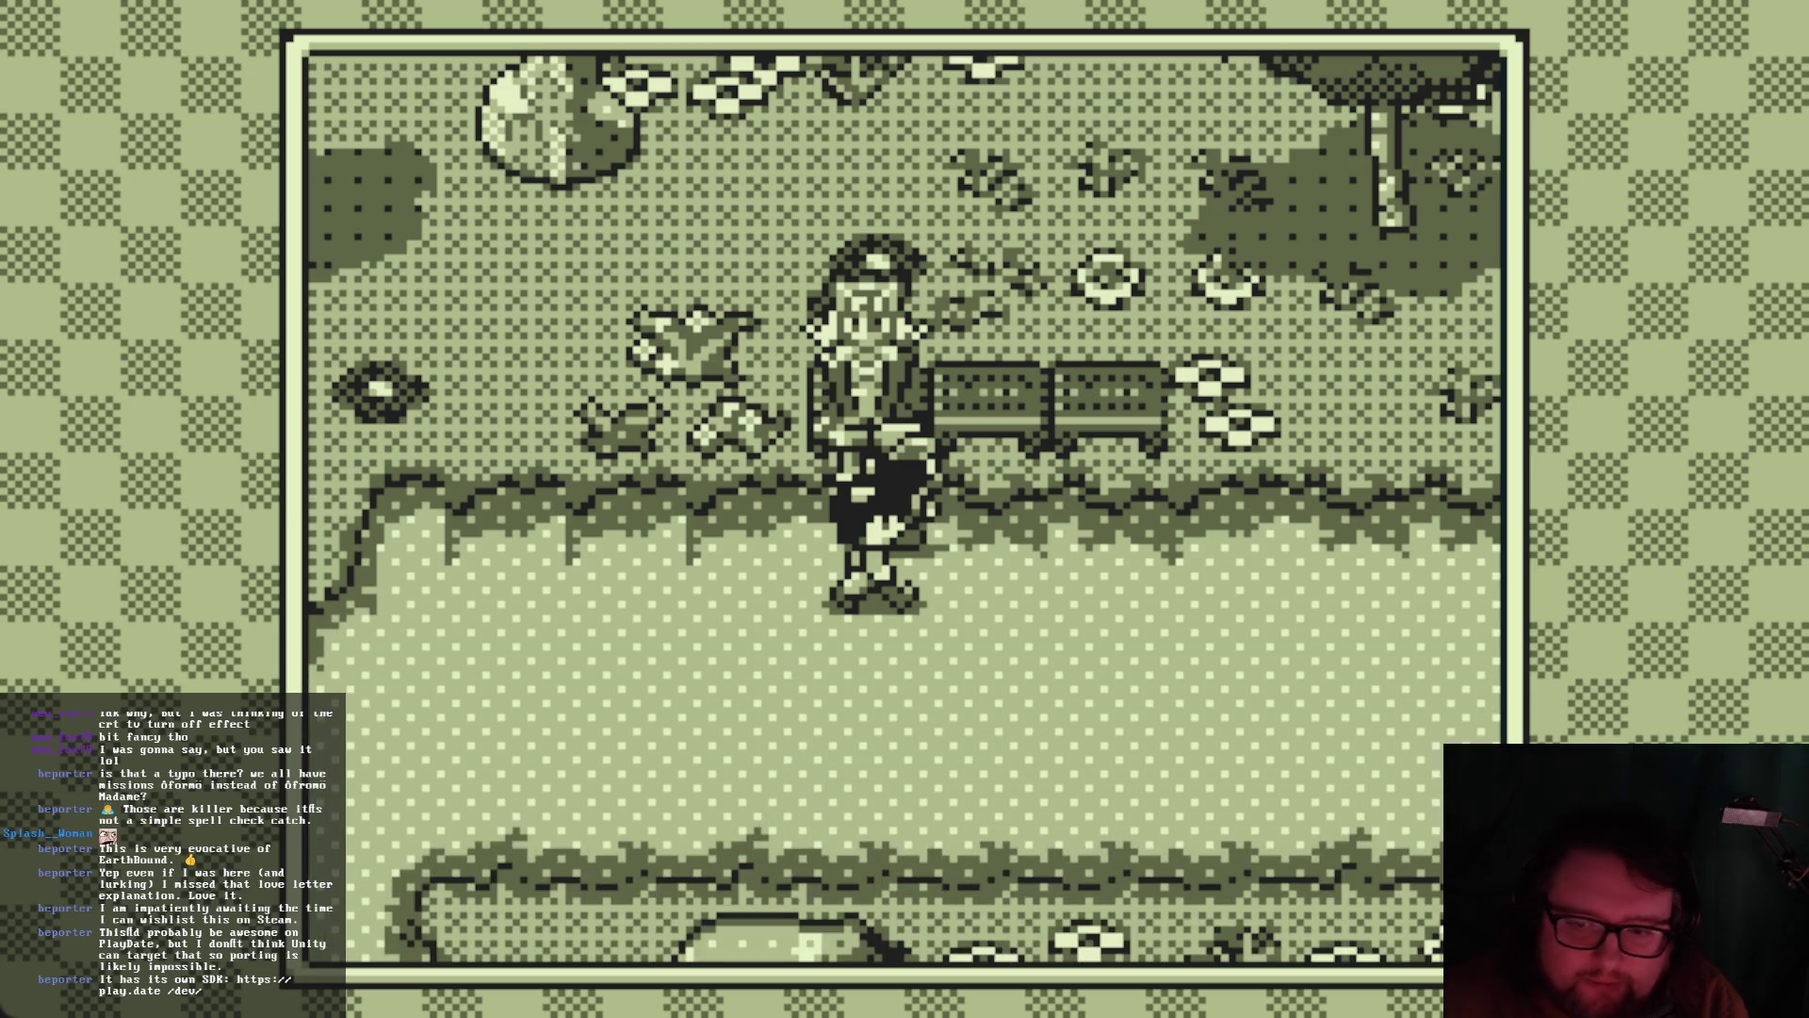
# Walk on up the path into the next area, reaching the guard at the roadblock
pyautogui.press('Down')
pyautogui.press('Right')
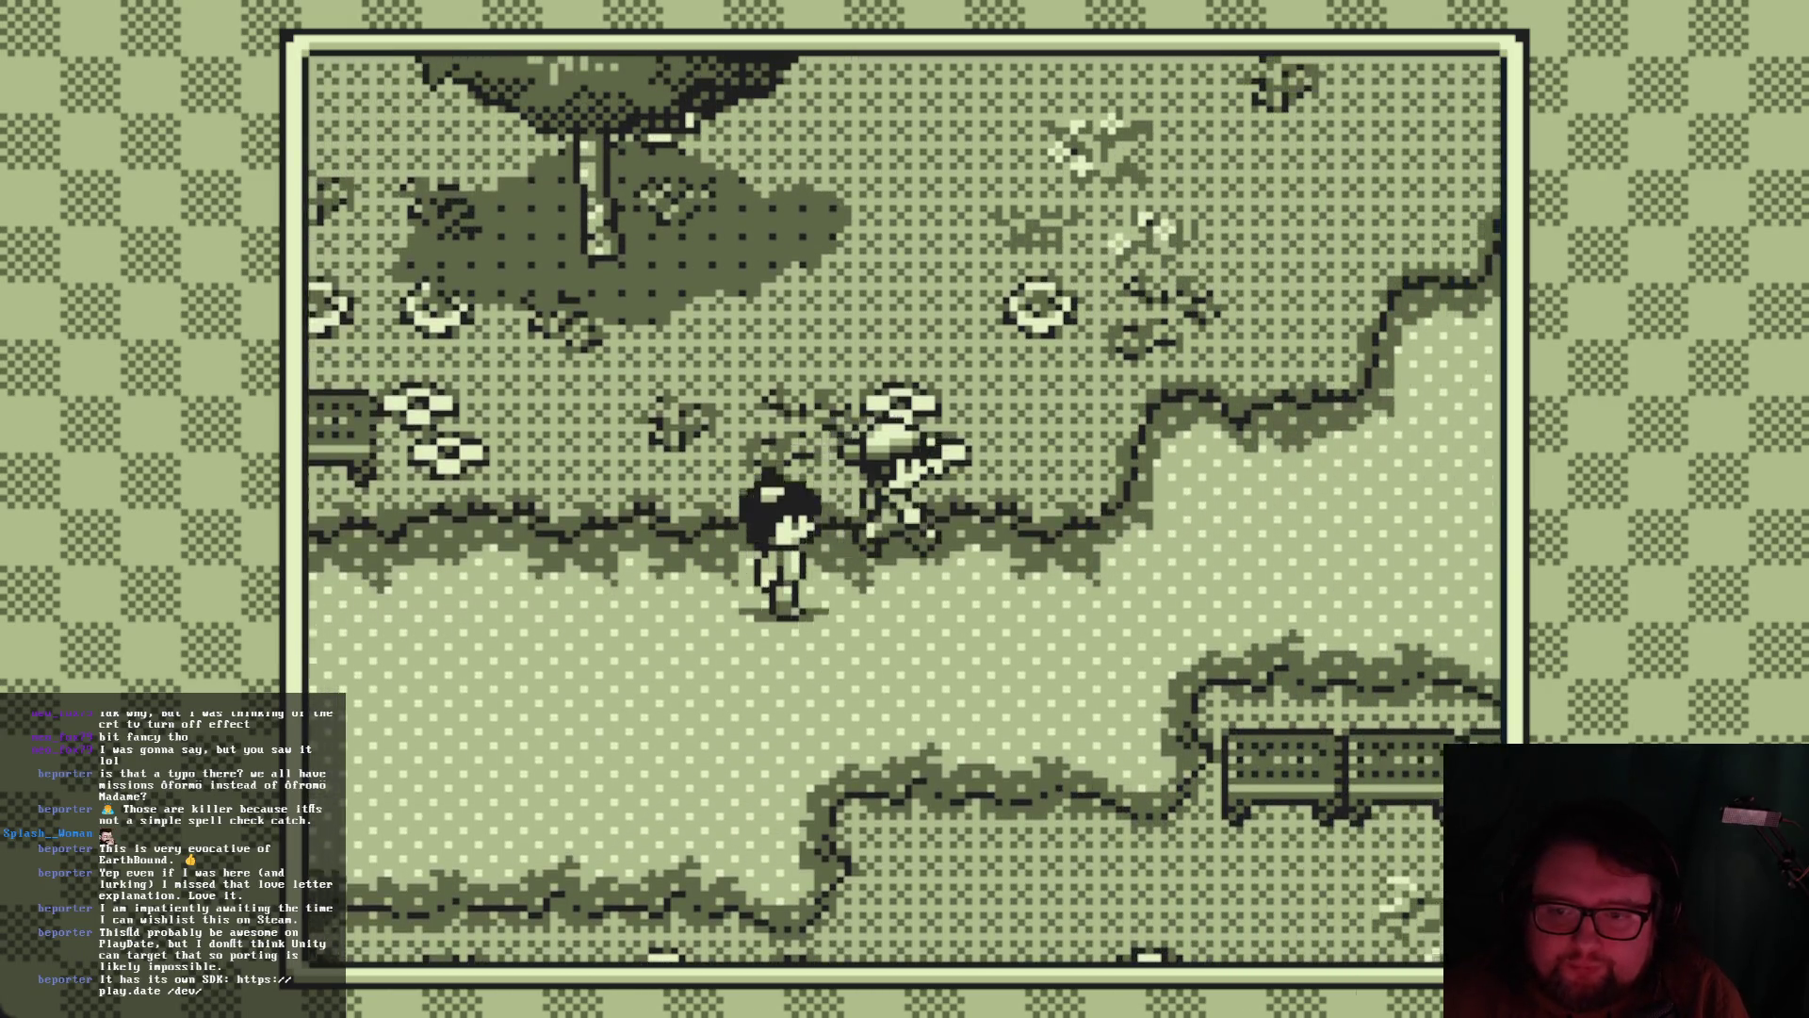
pyautogui.press('Right')
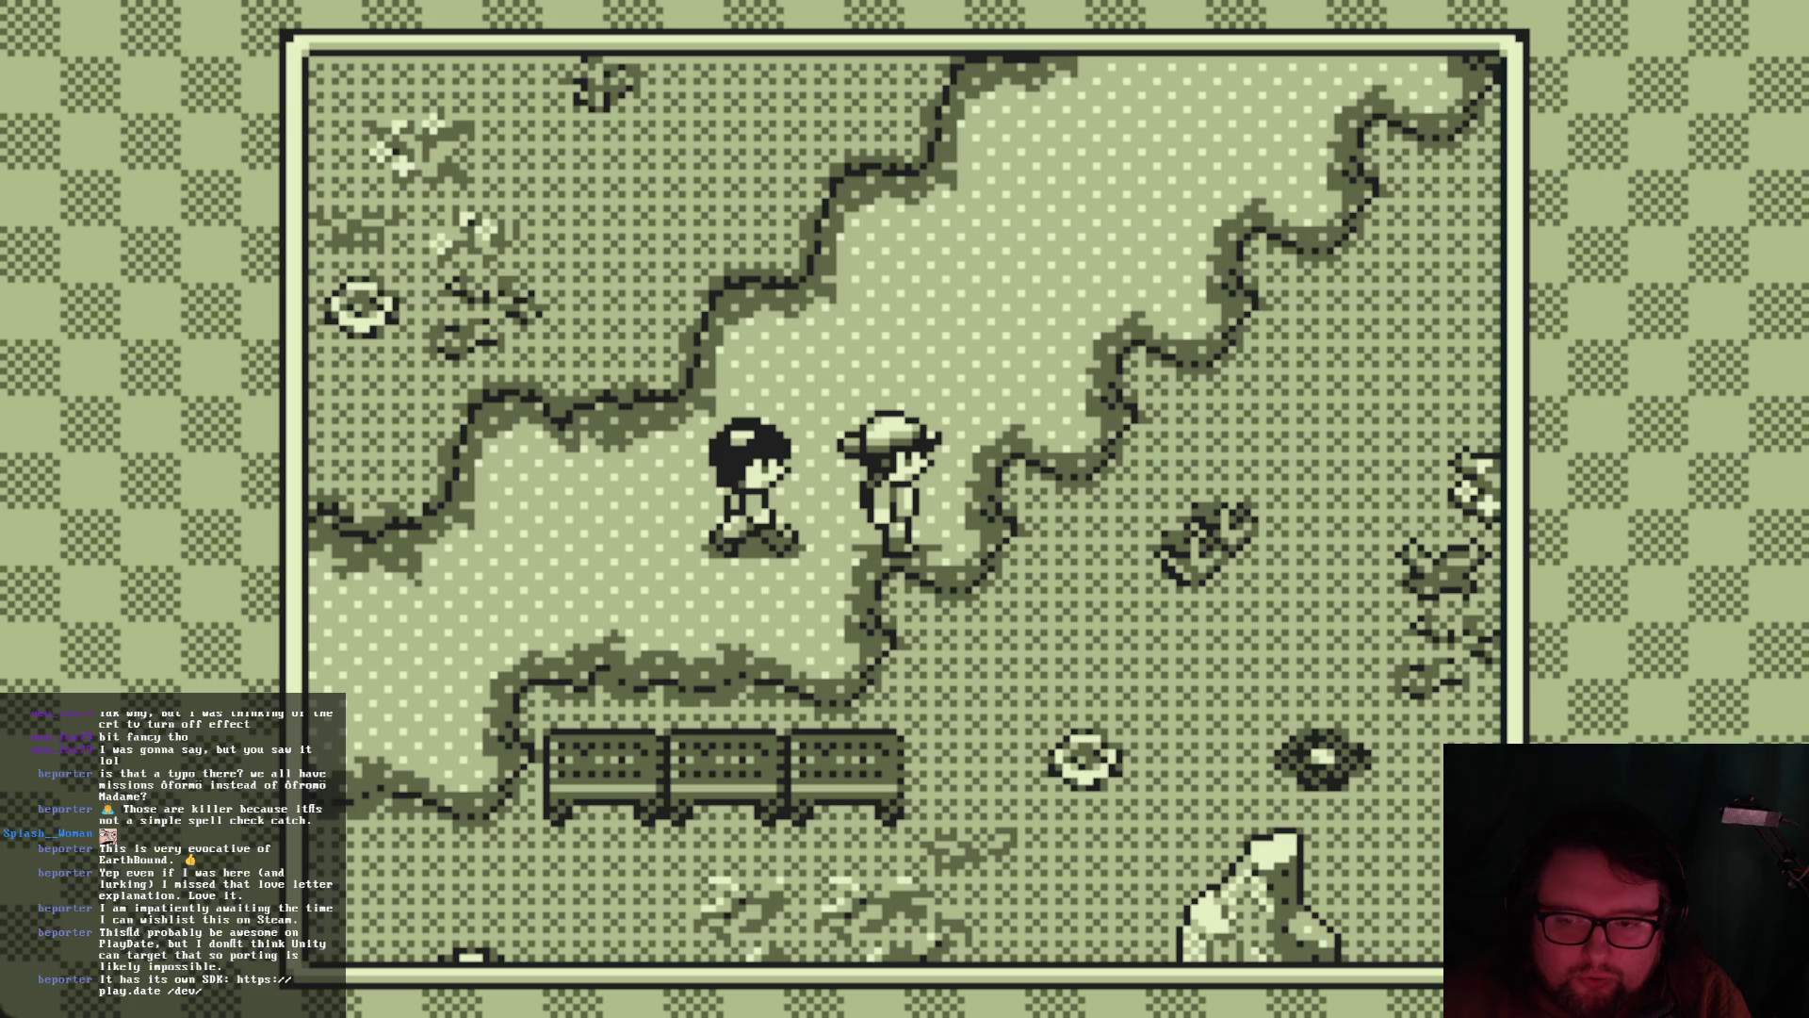
pyautogui.press('Up')
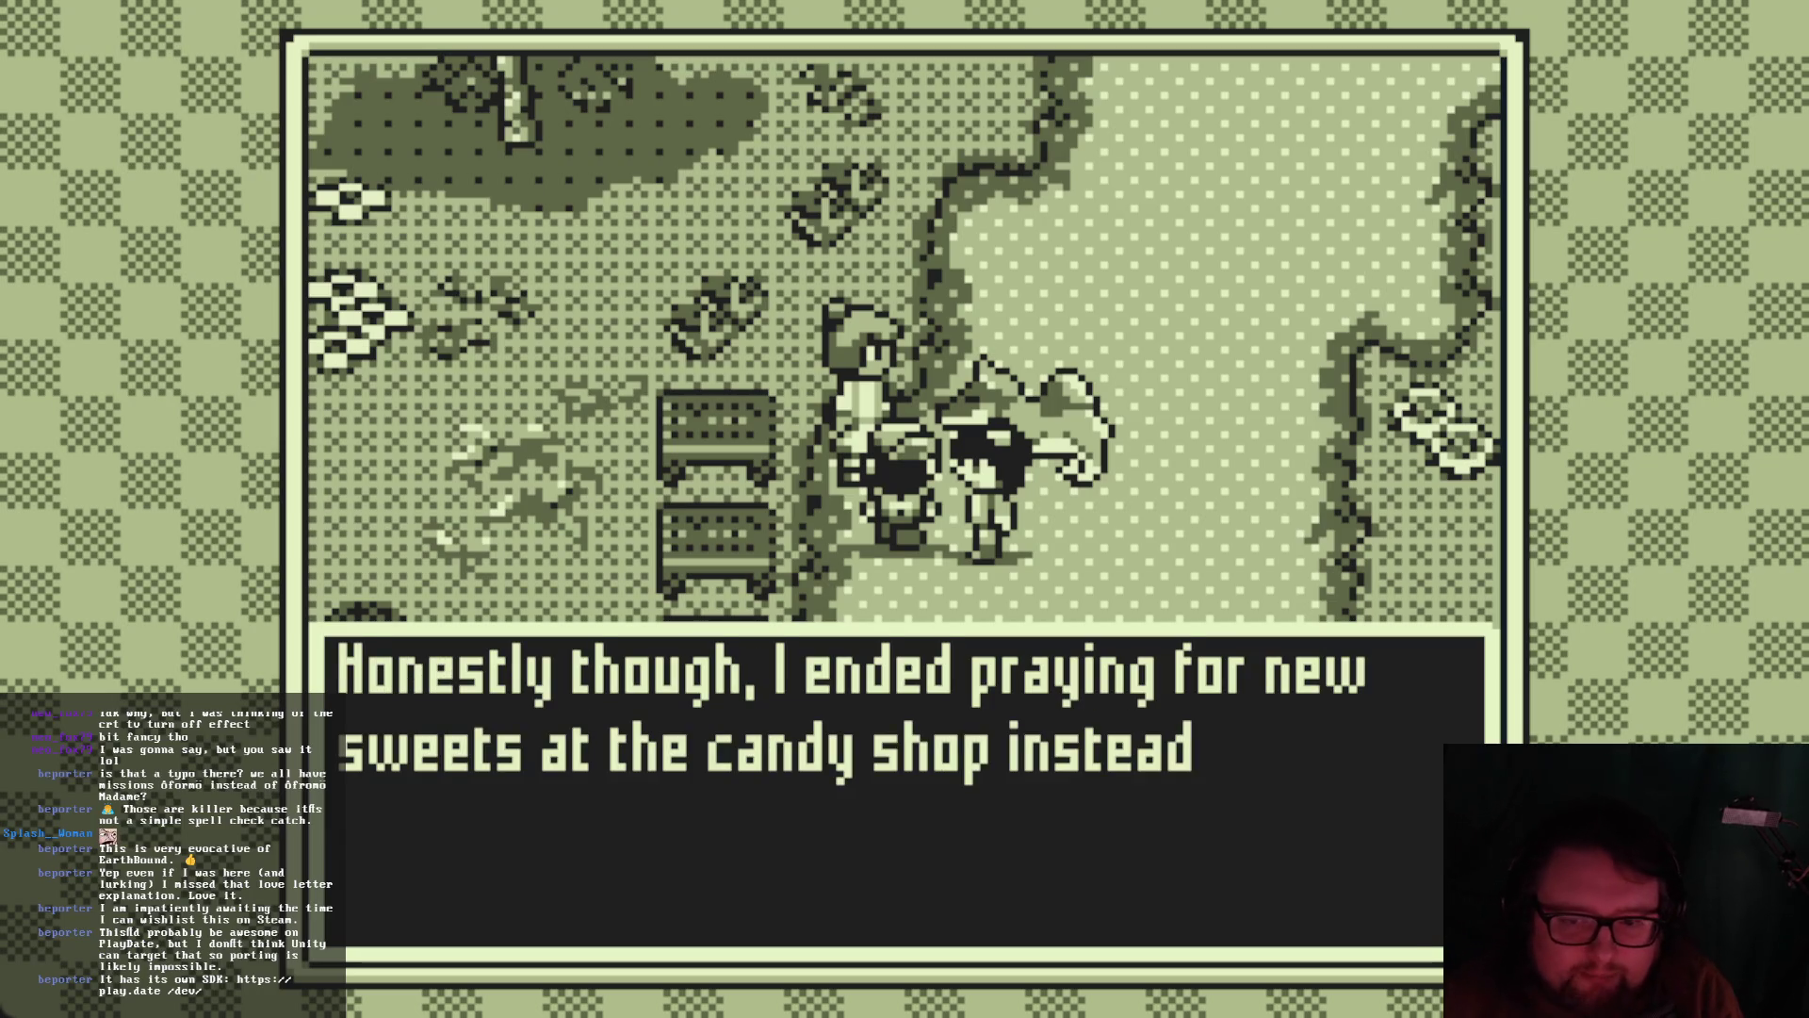
pyautogui.press('z')
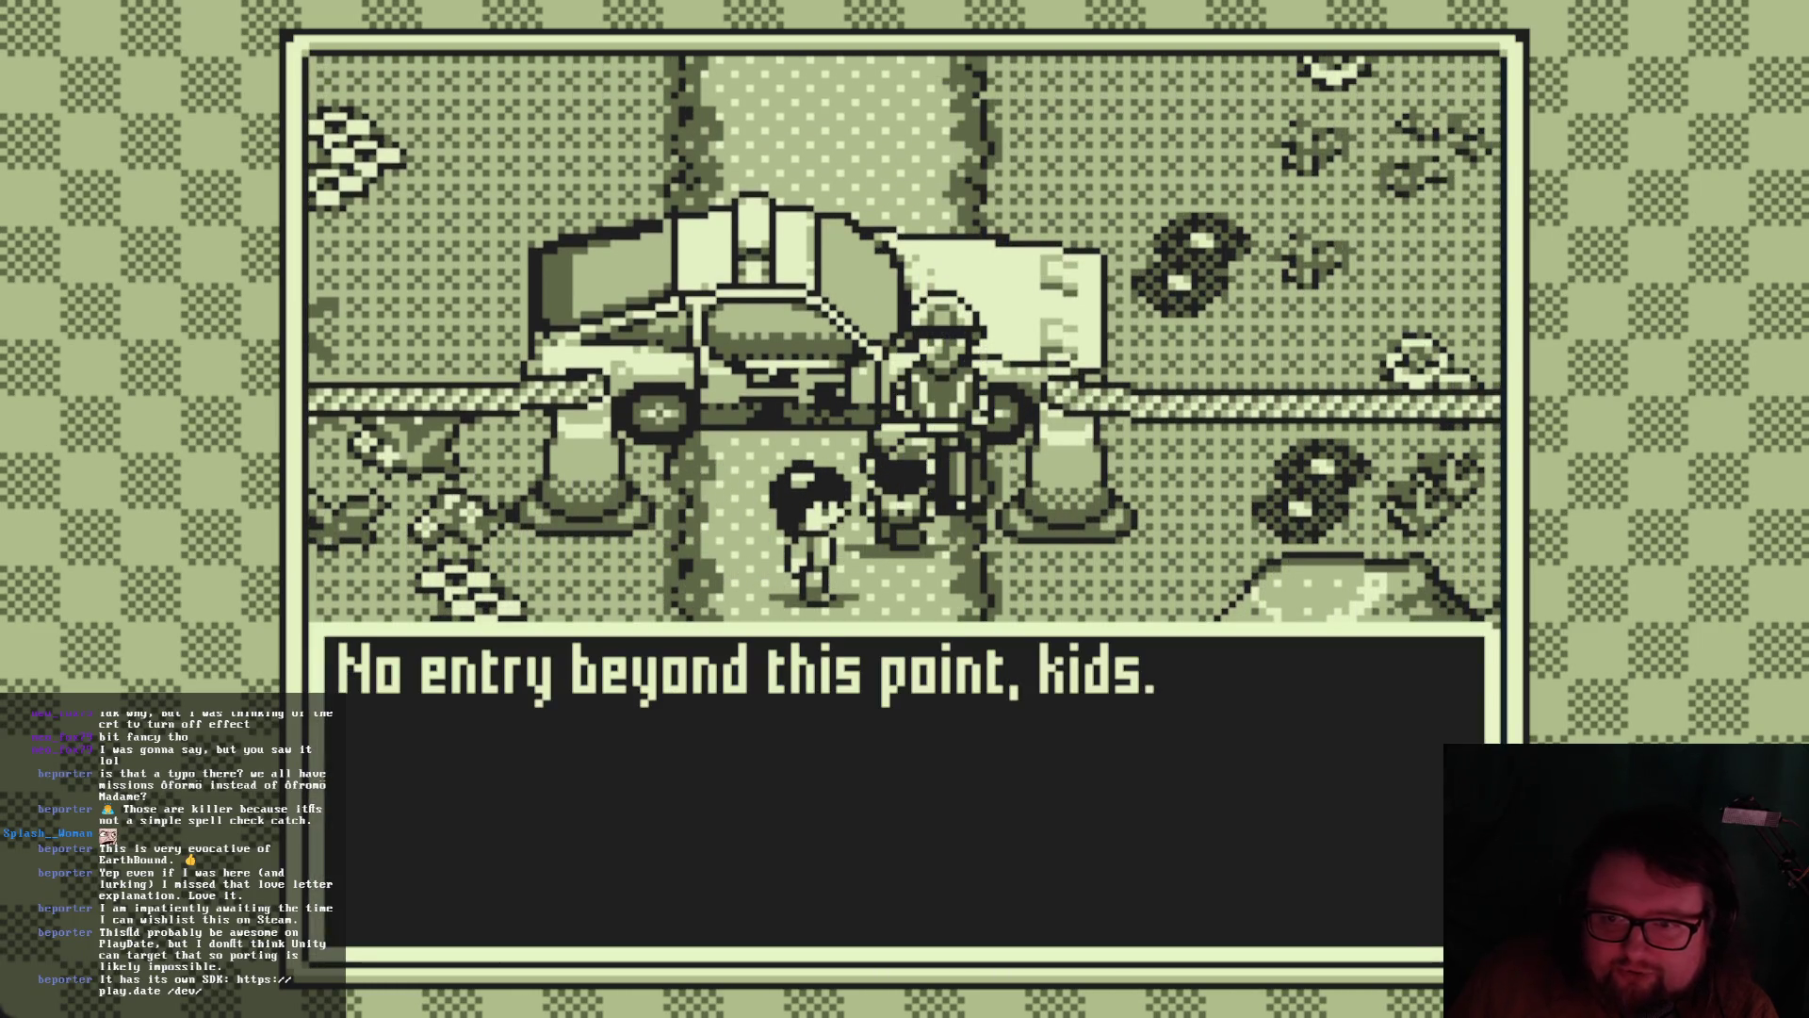
# Advance through the guard's warning about the river brawl until control returns on the grass
pyautogui.press('space')
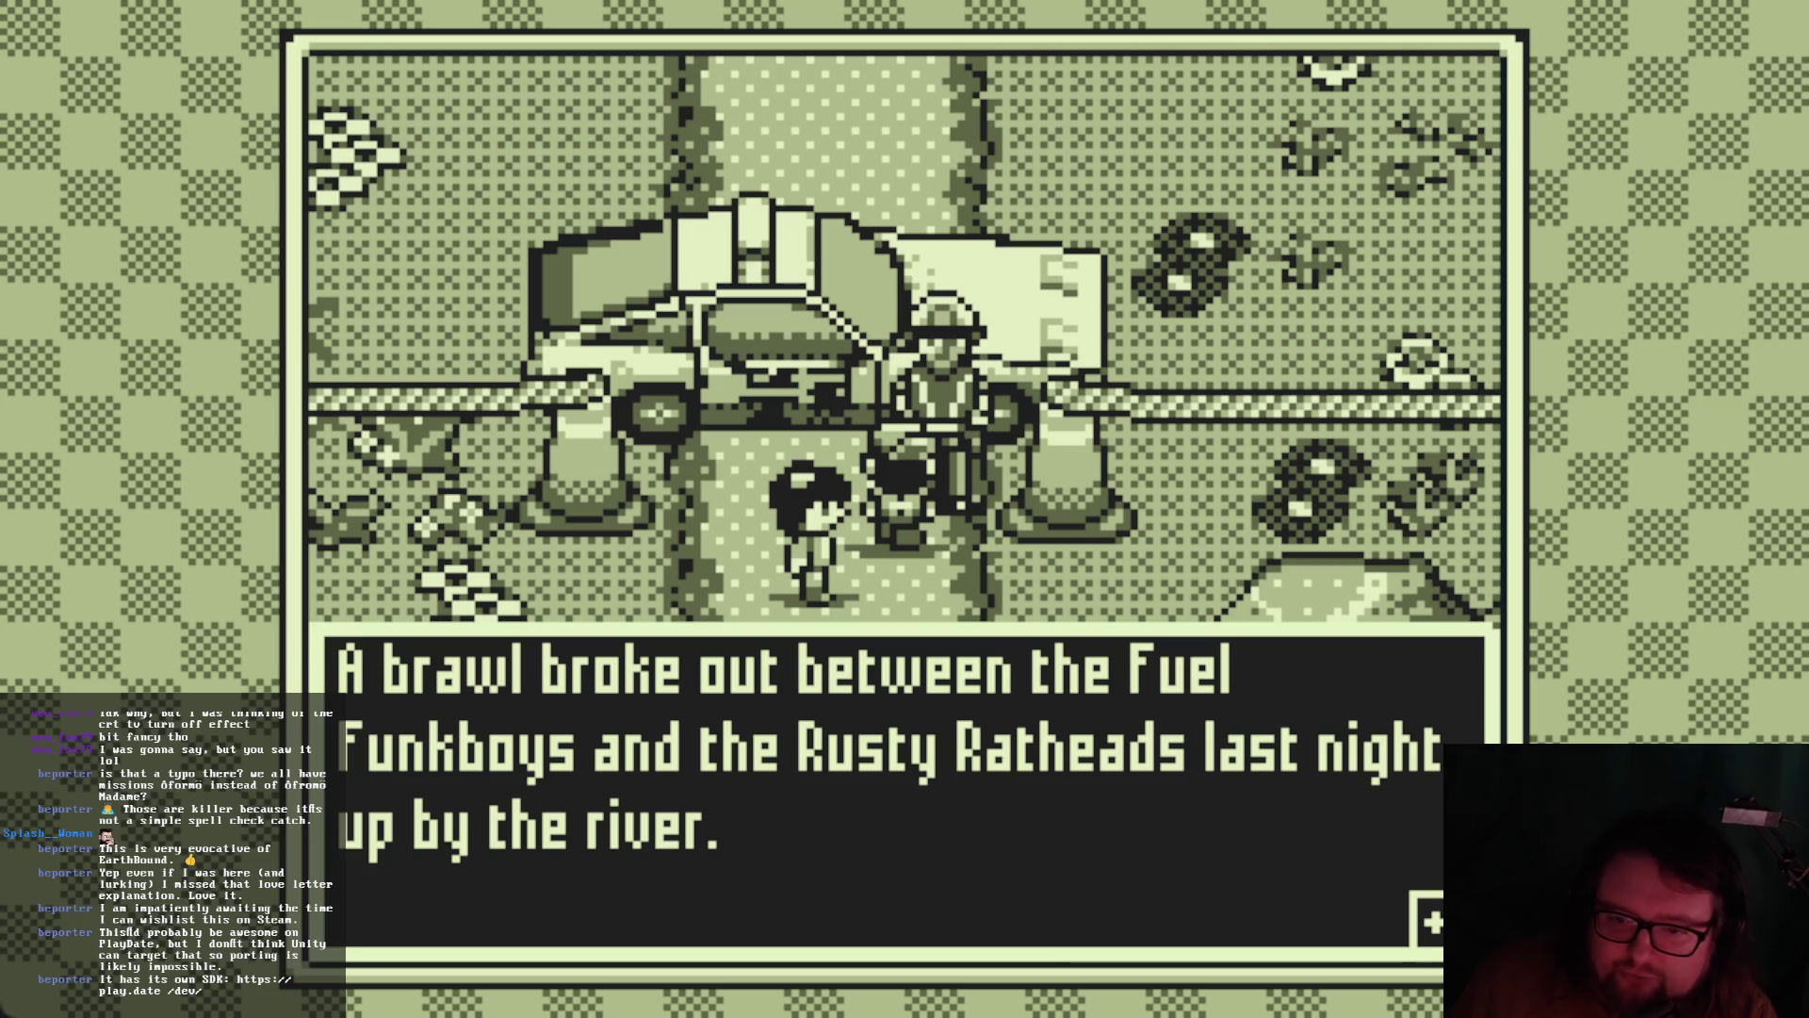
pyautogui.press('space')
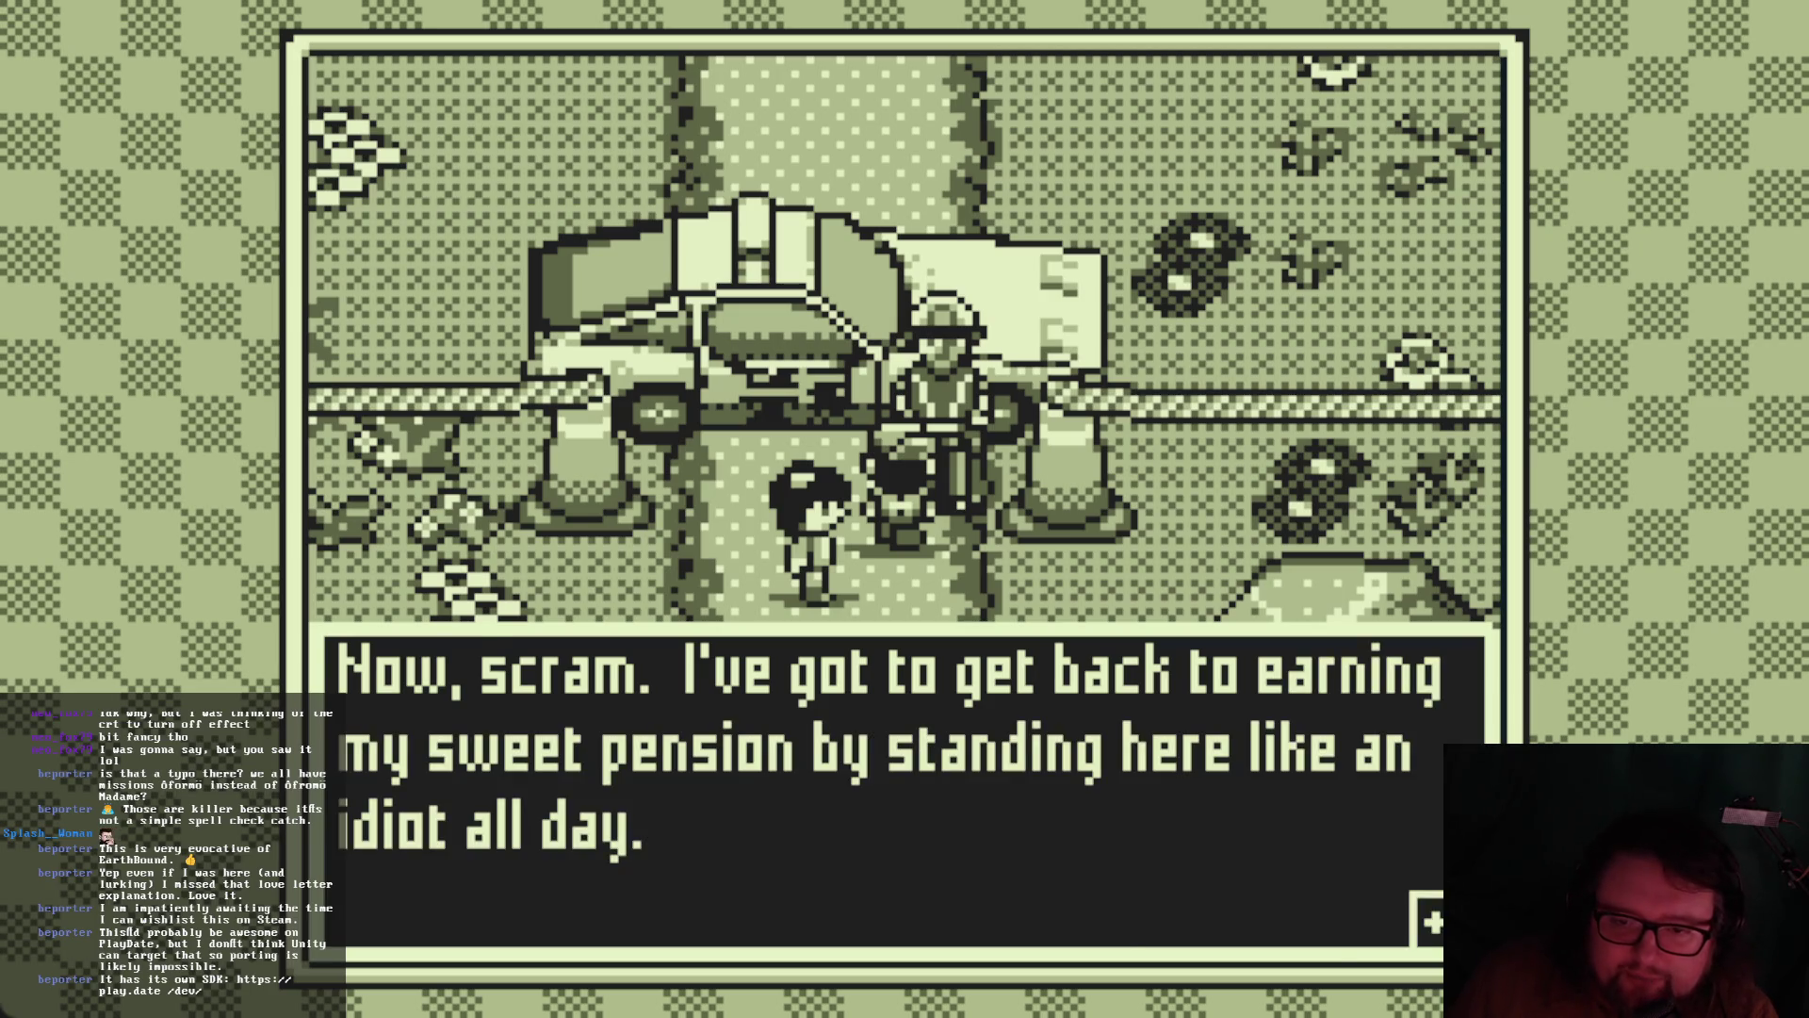
pyautogui.press('space')
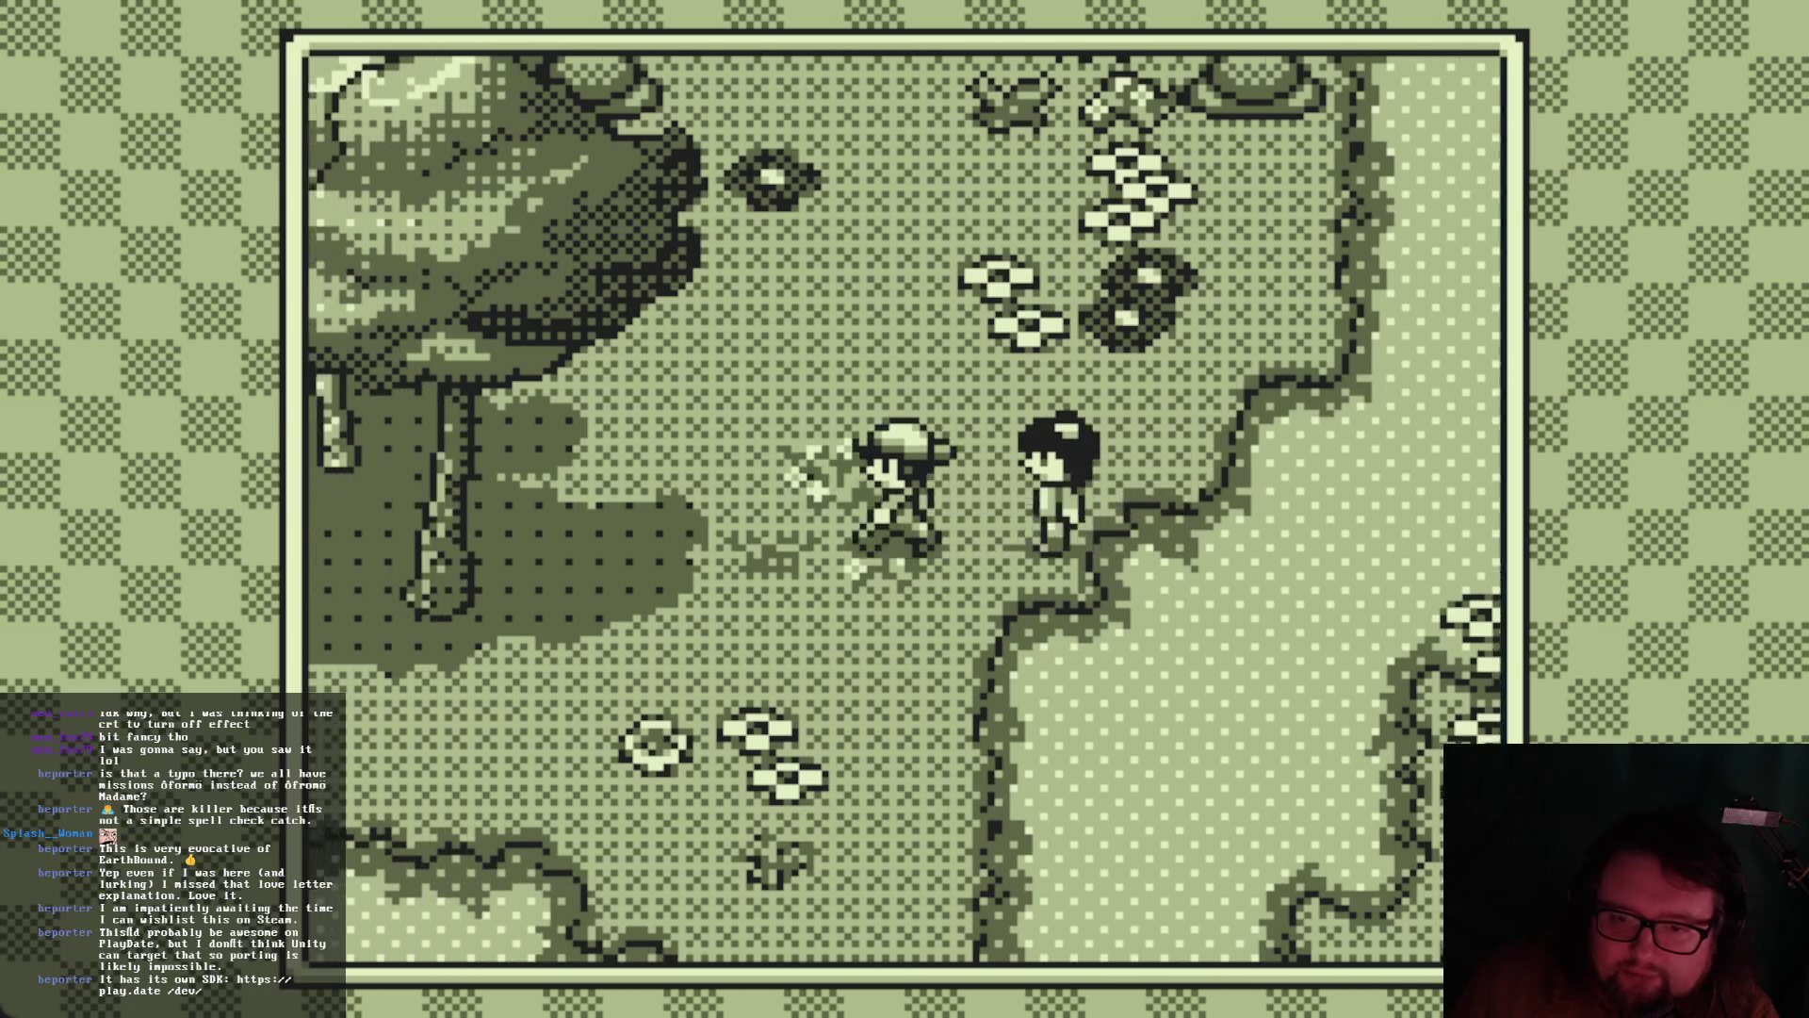
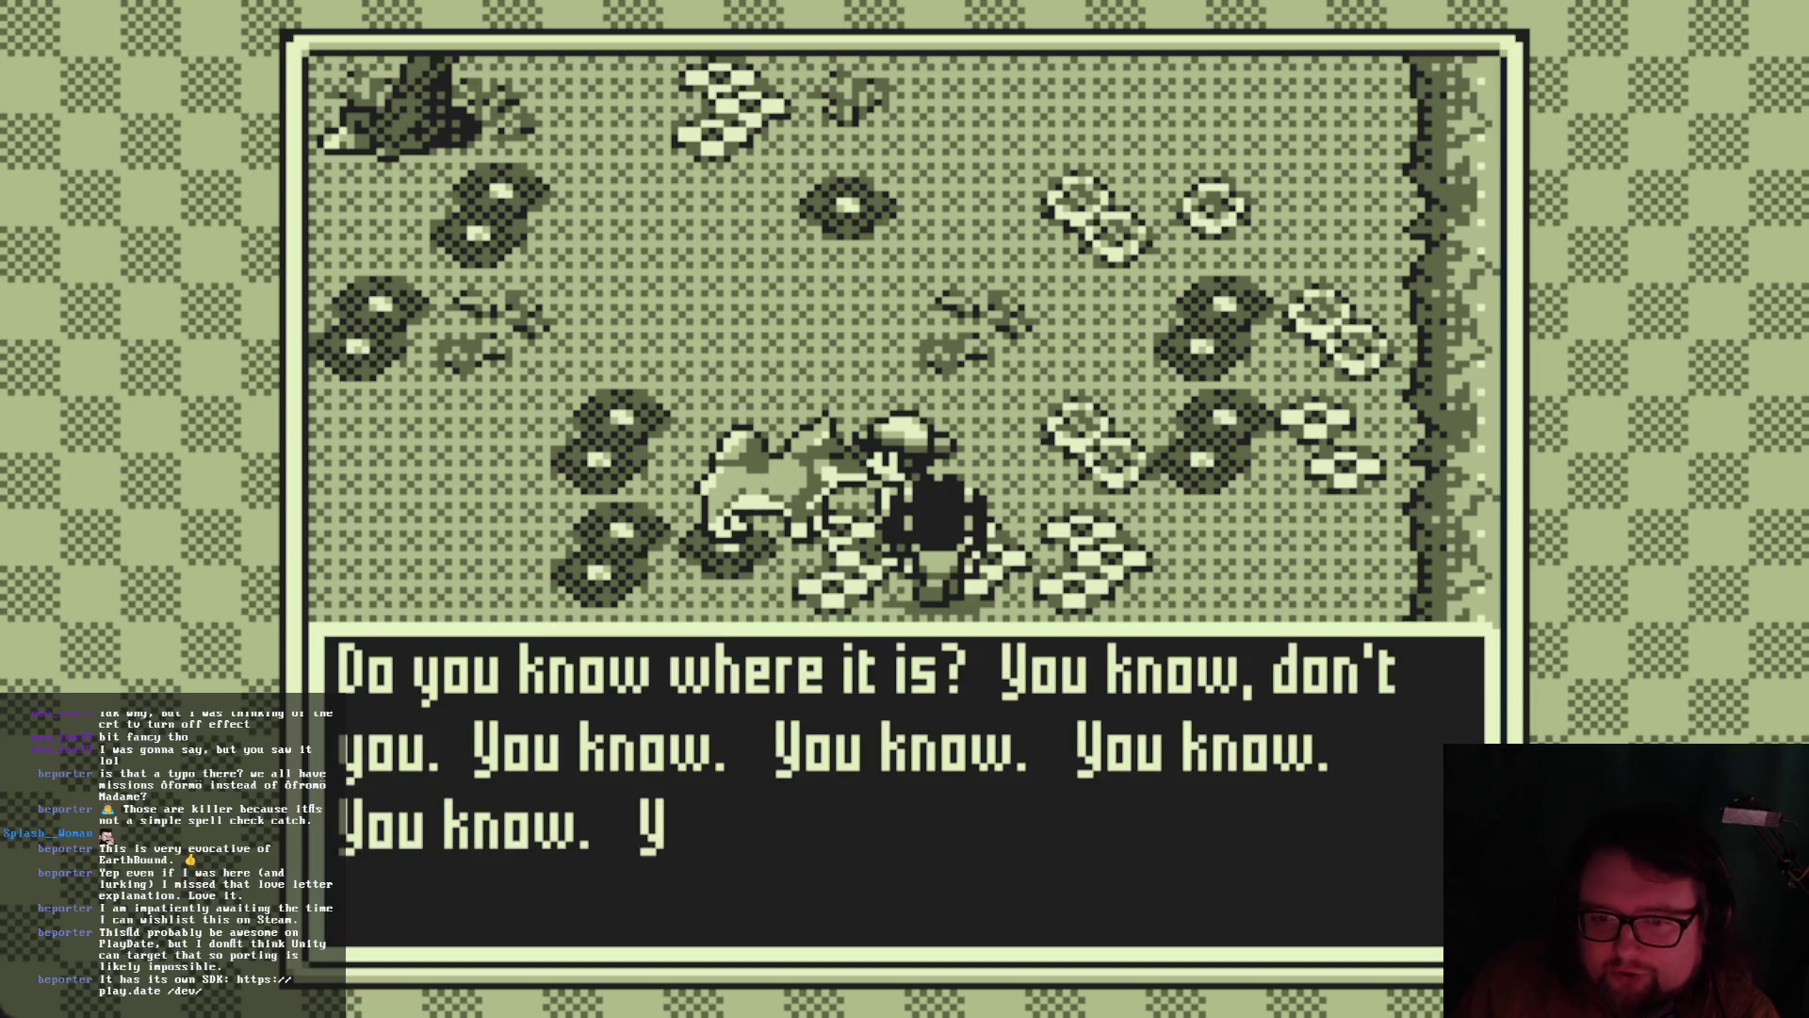
# Advance through the dog's bark and the cat's nap talk until the party passes the temple gate
pyautogui.press('space')
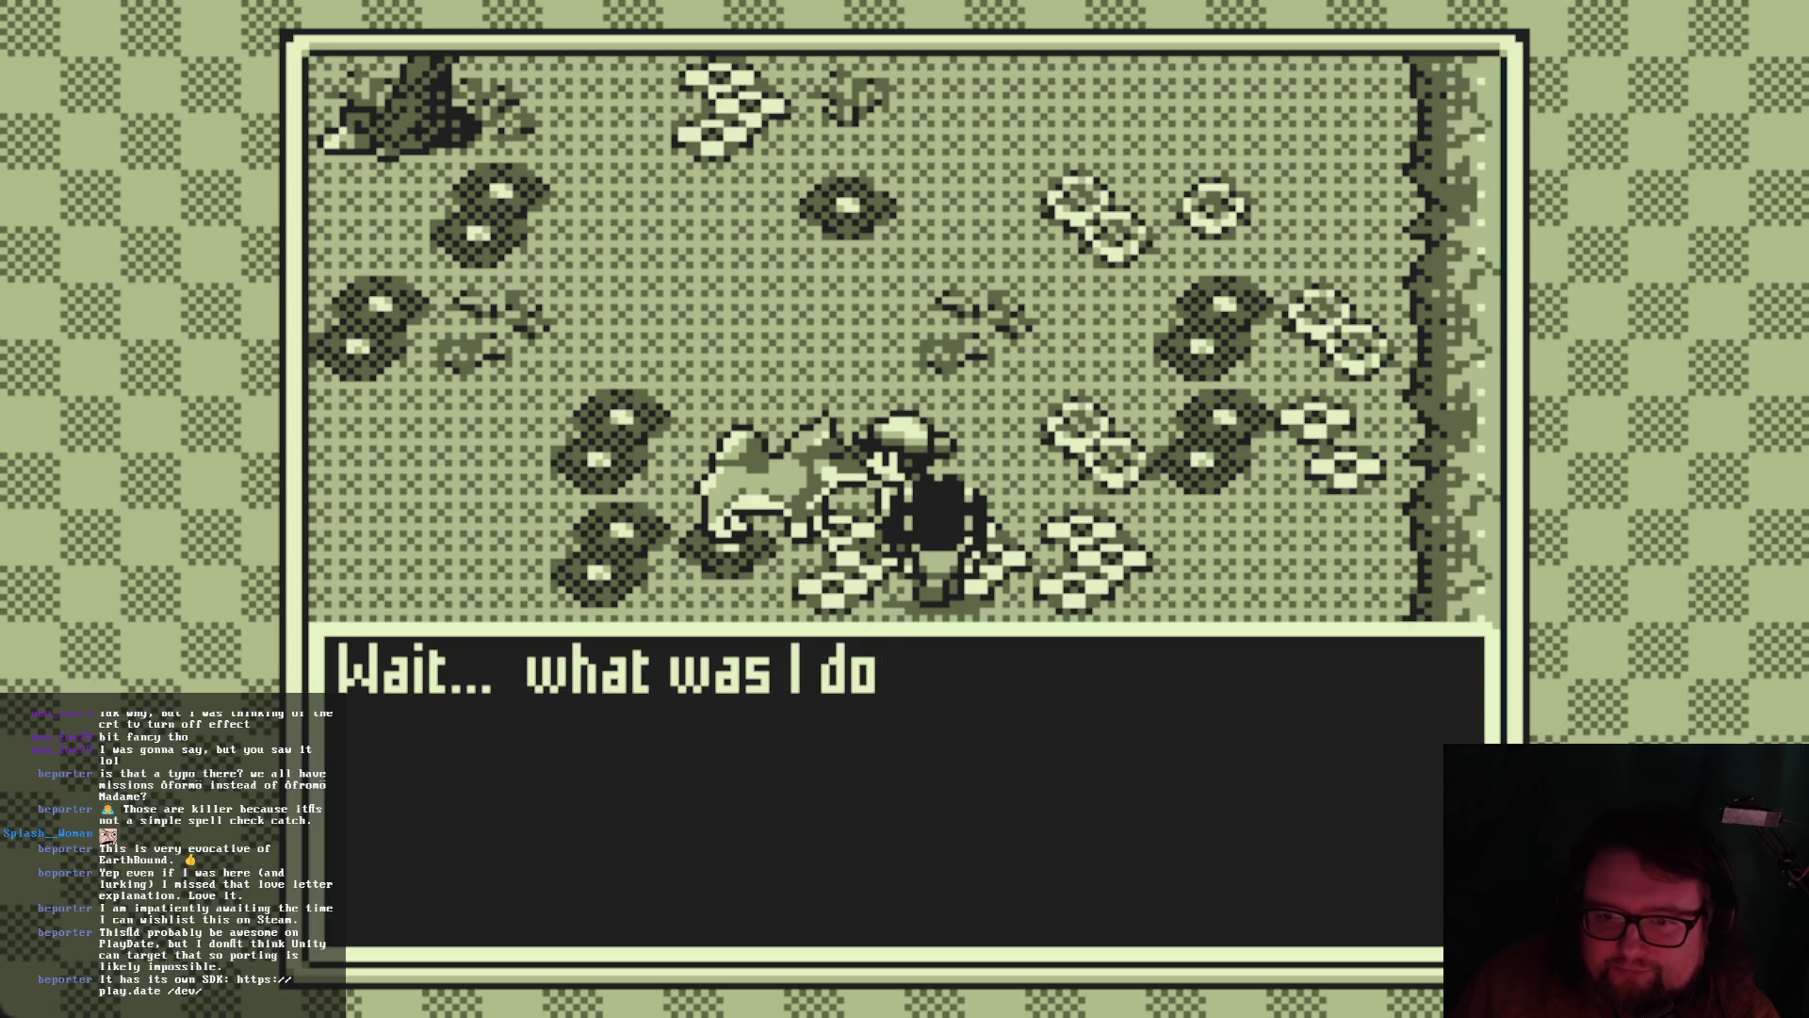
pyautogui.press('space')
pyautogui.press('space')
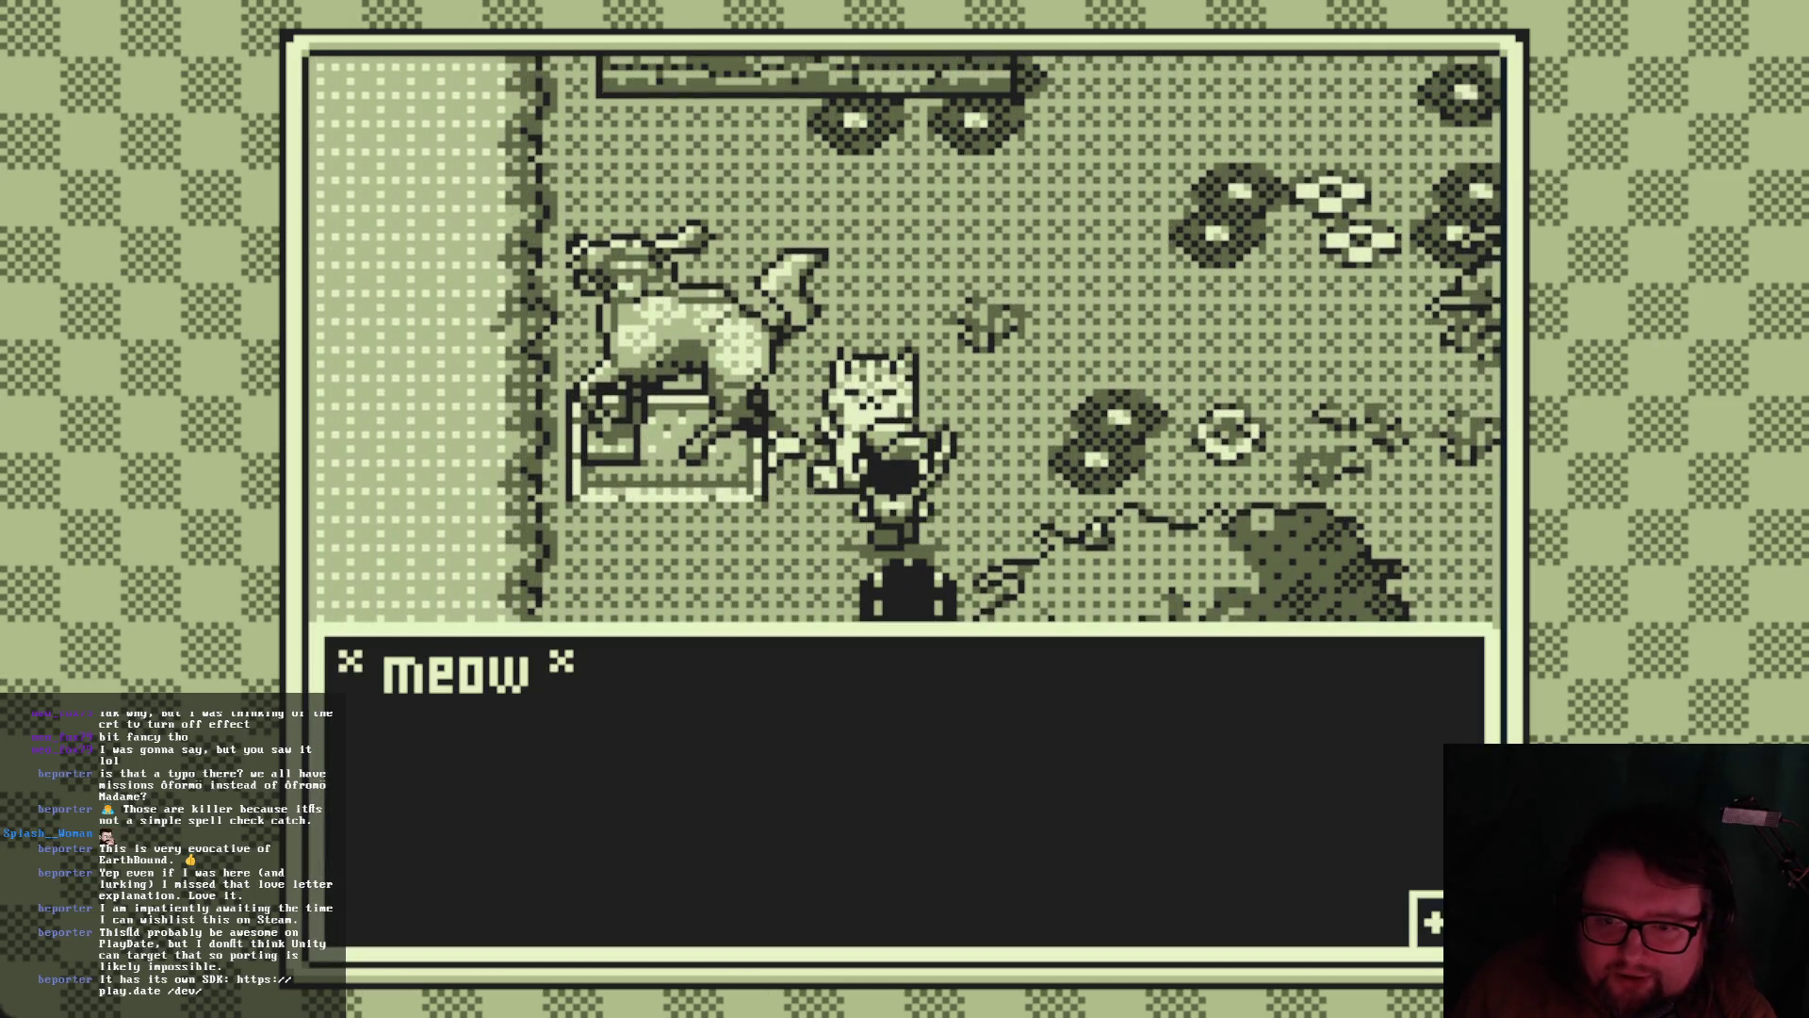
pyautogui.press('space')
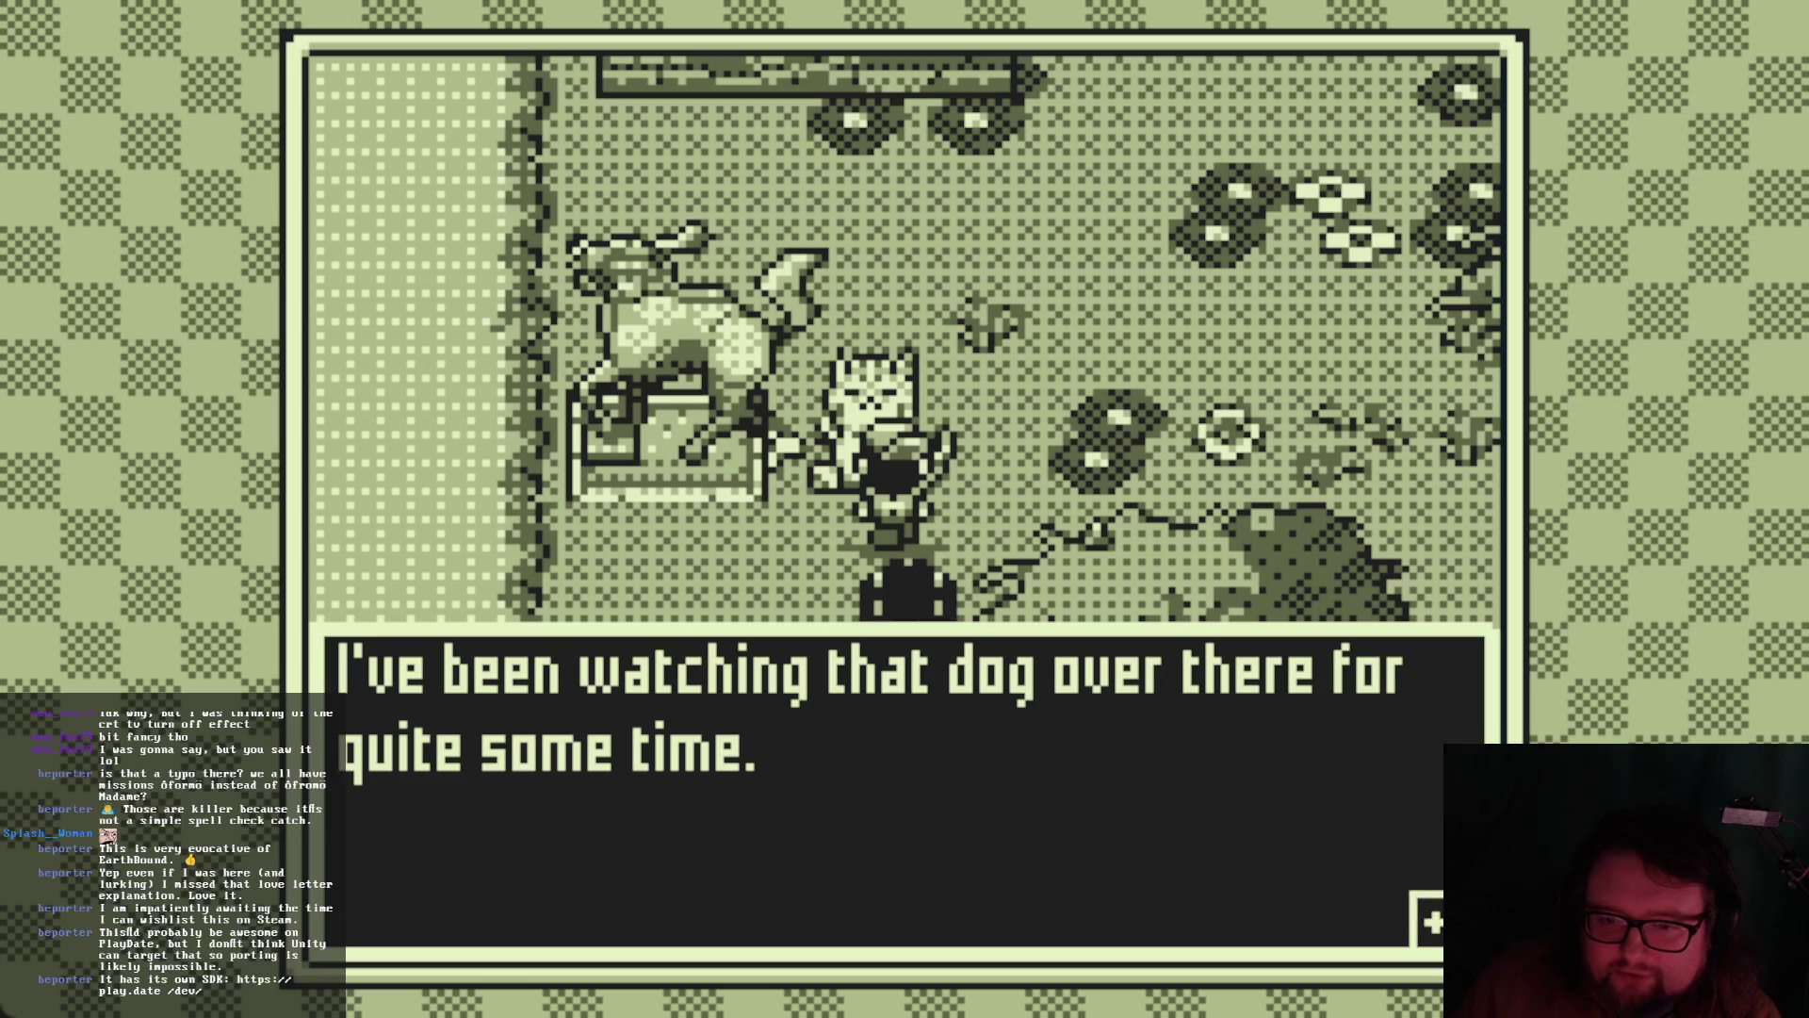
pyautogui.press('space')
pyautogui.press('space')
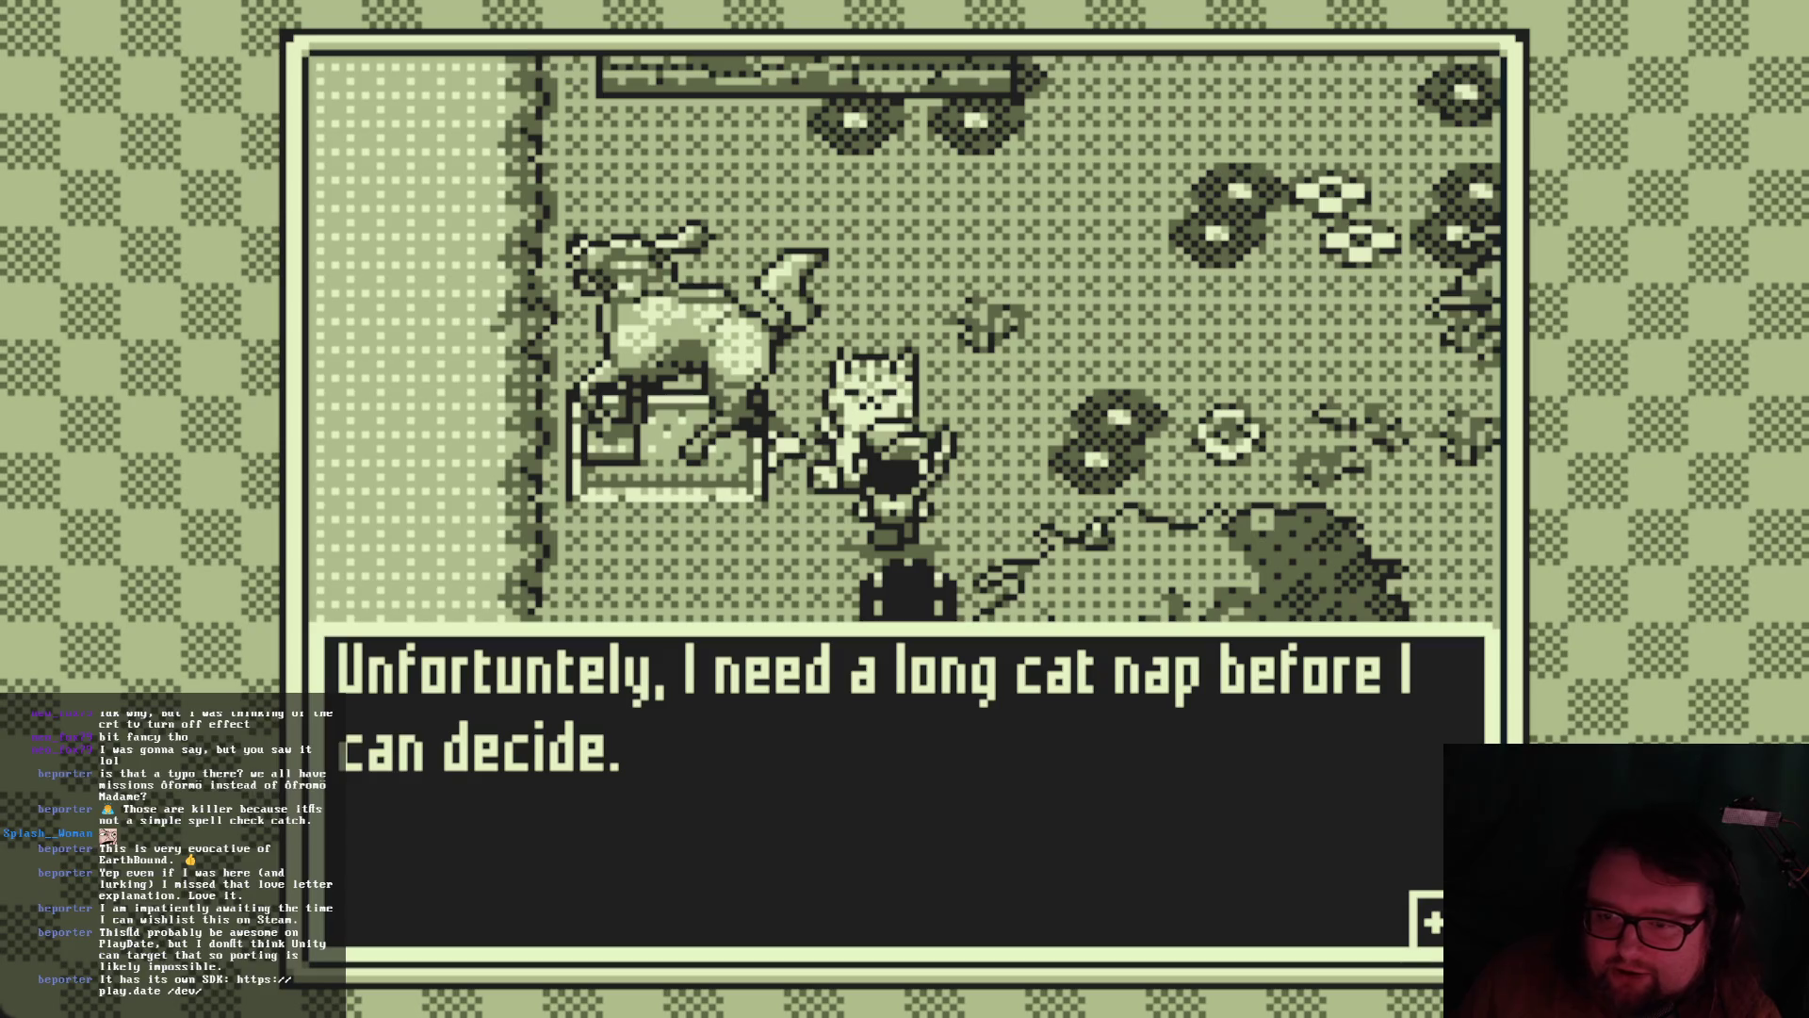
pyautogui.press('space')
pyautogui.press('space')
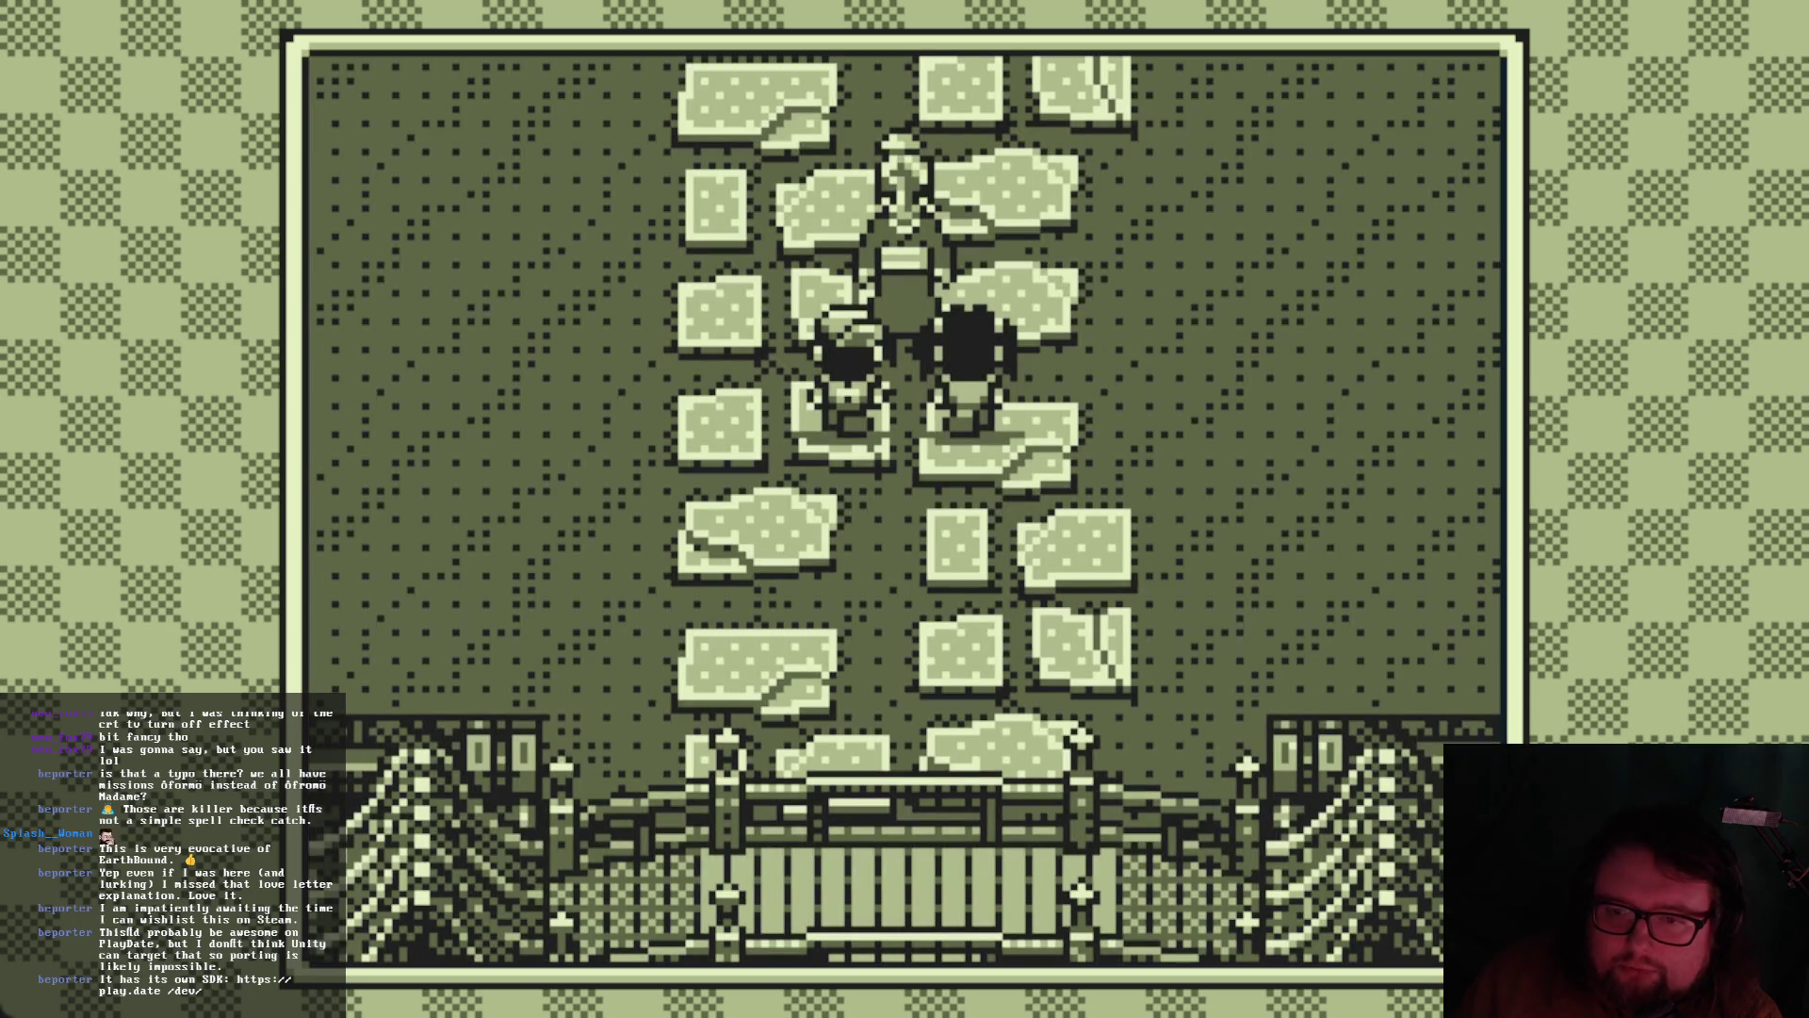
# Advance through Grandma's greeting and Yui's explanation about Grandpa and the temple
pyautogui.press('Return')
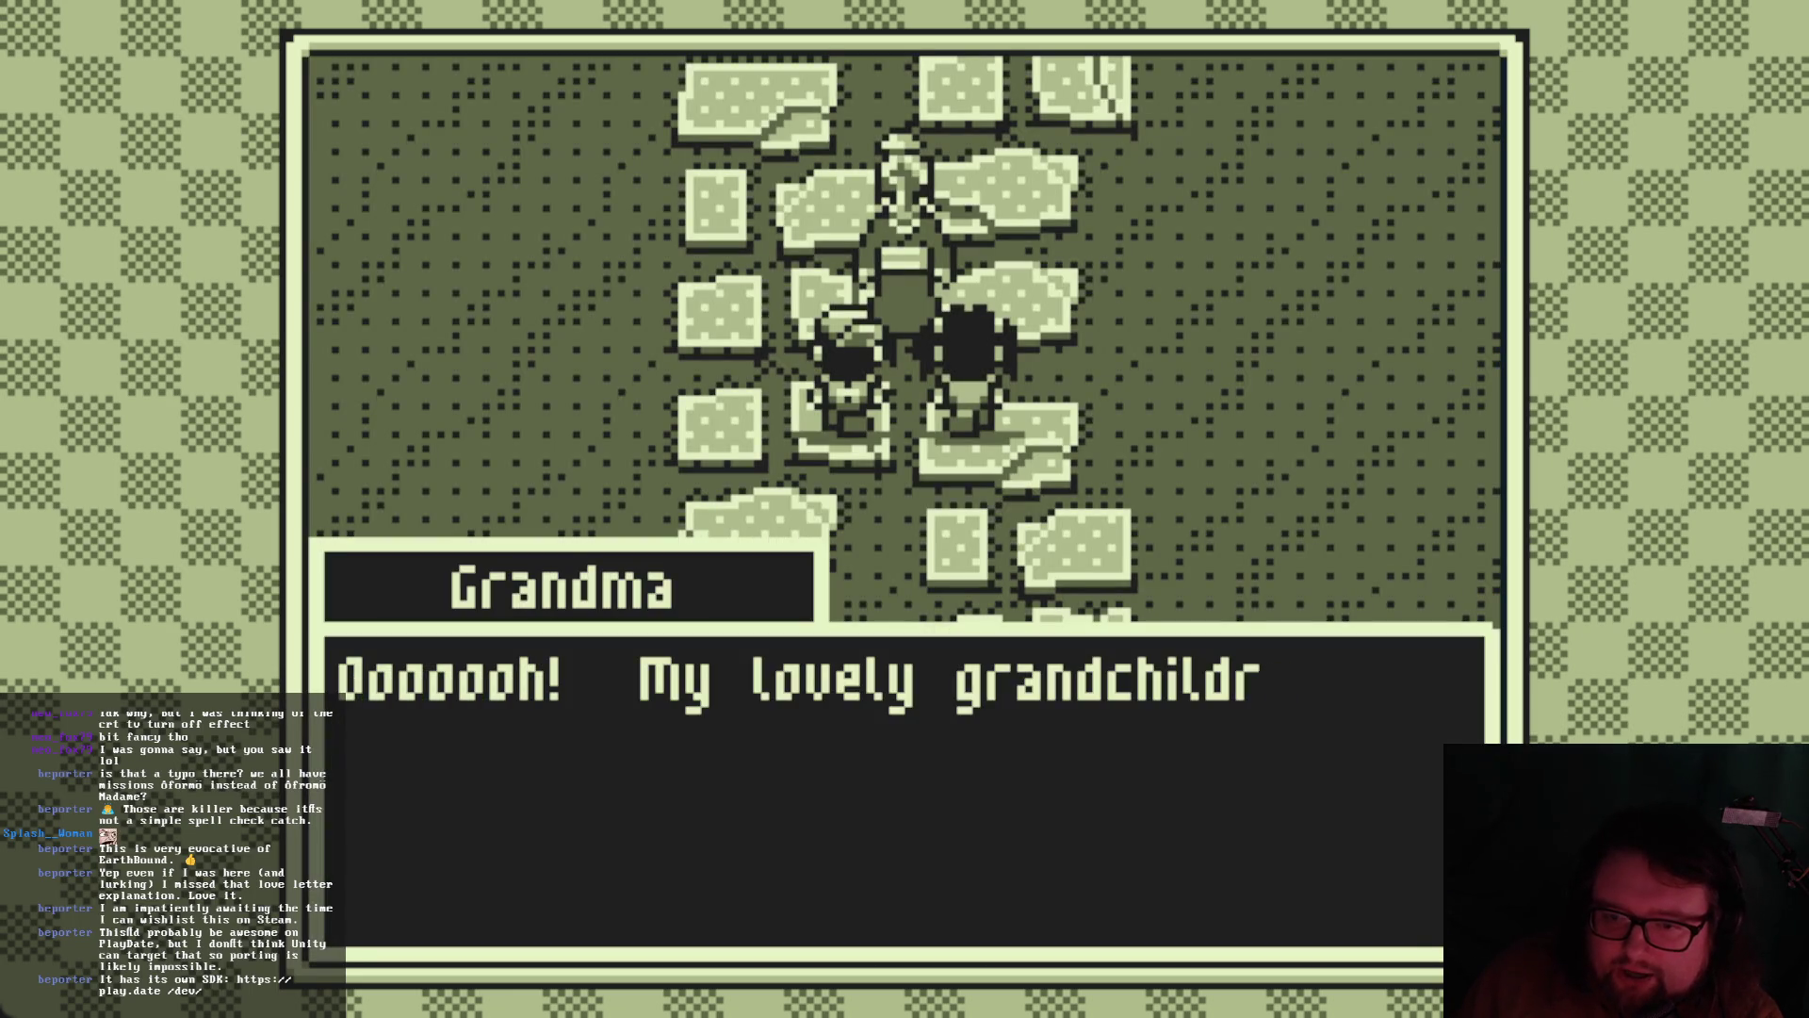
pyautogui.press('Return')
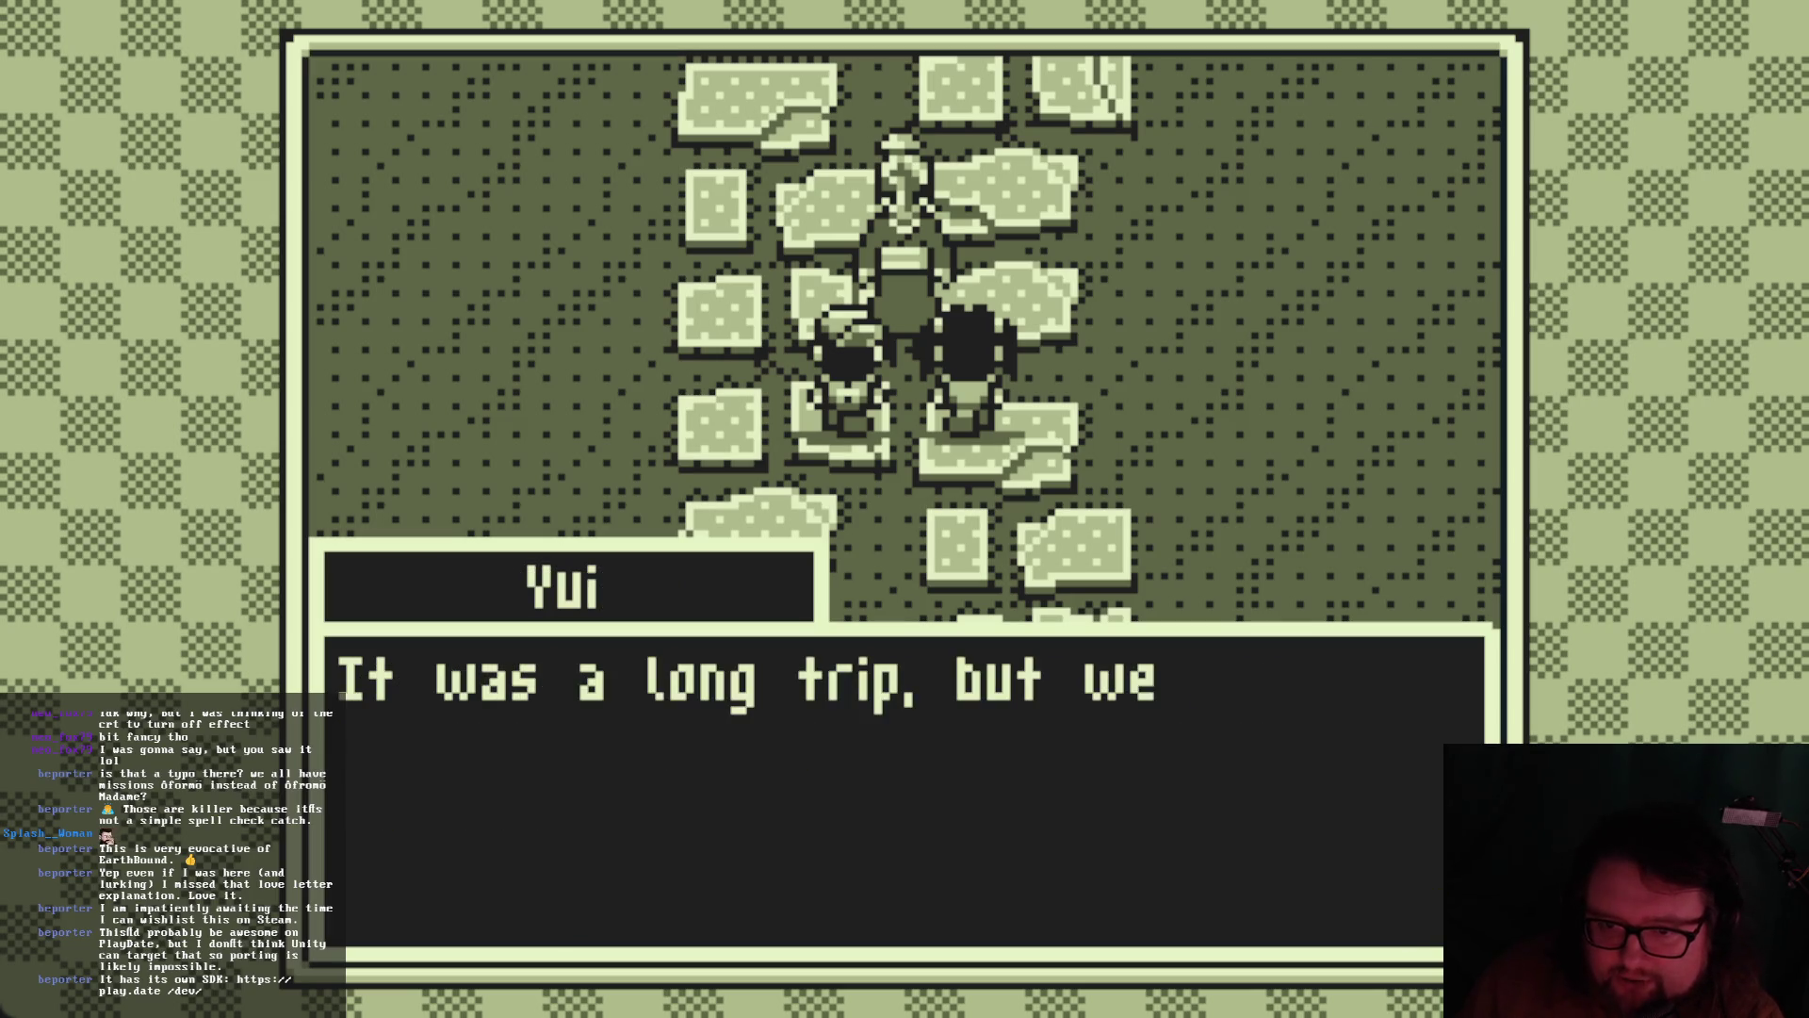
pyautogui.press('Return')
pyautogui.press('Return')
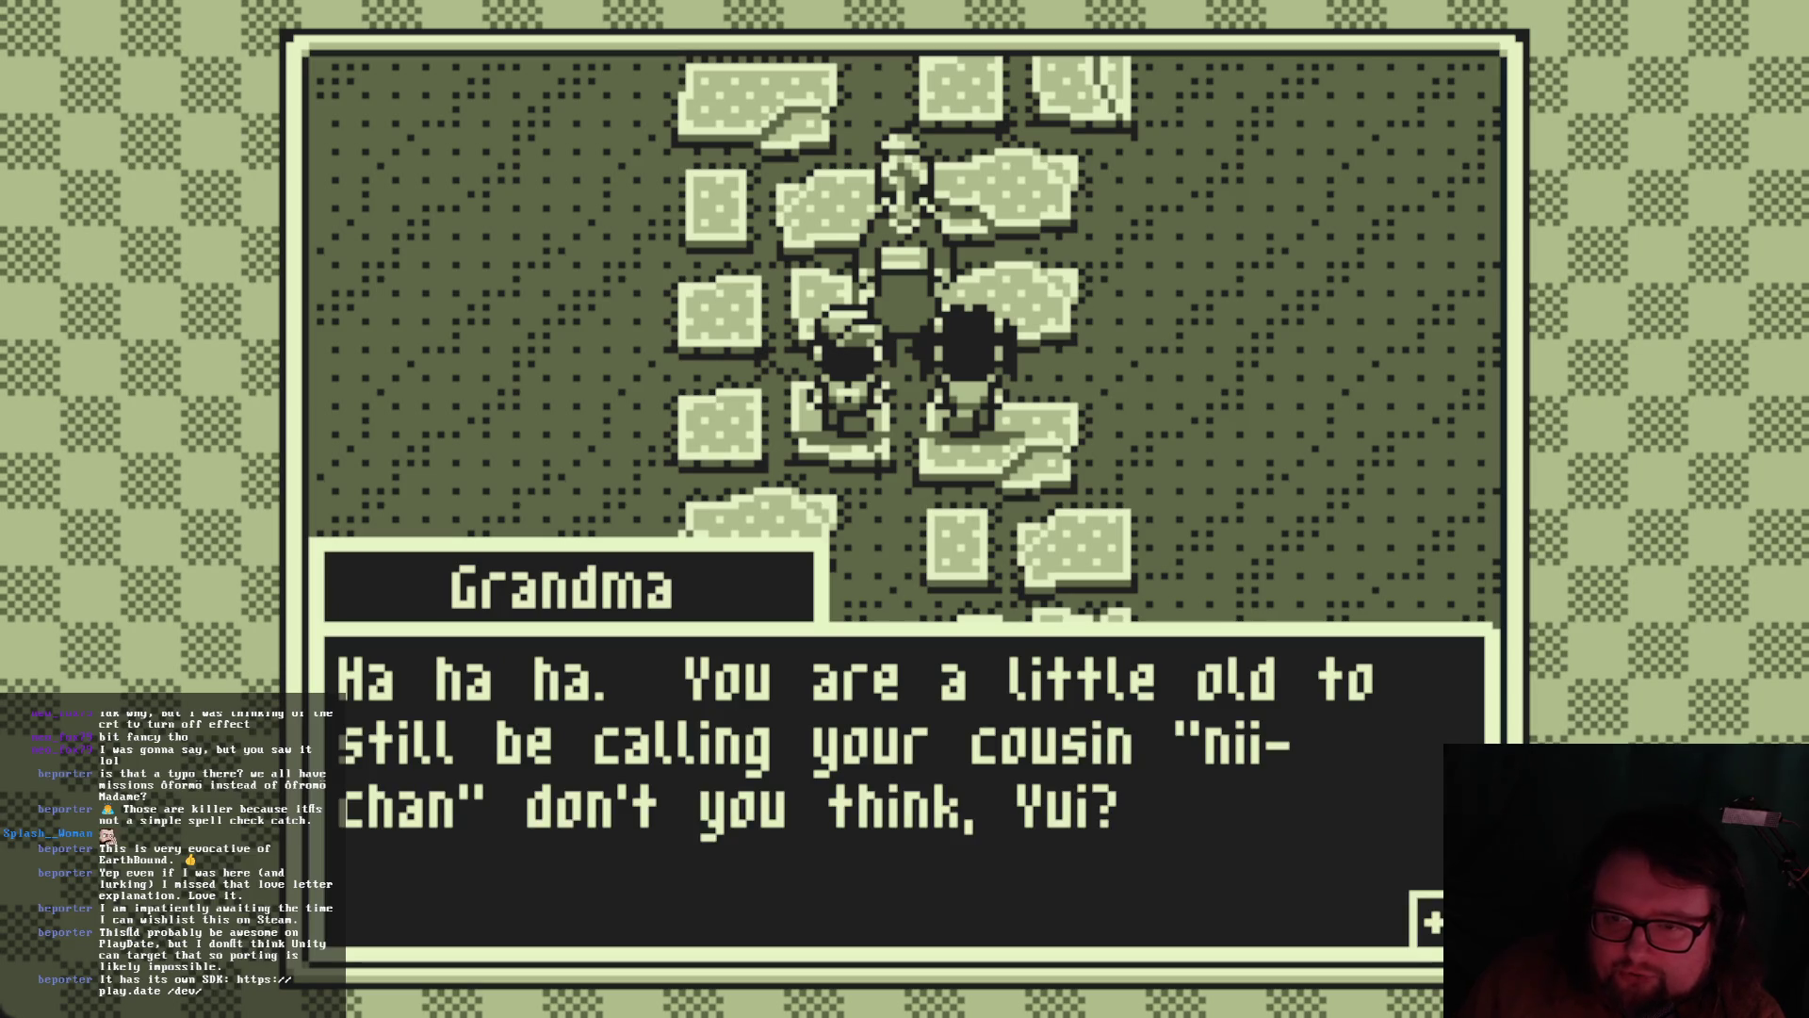
pyautogui.press('Return')
pyautogui.press('Return')
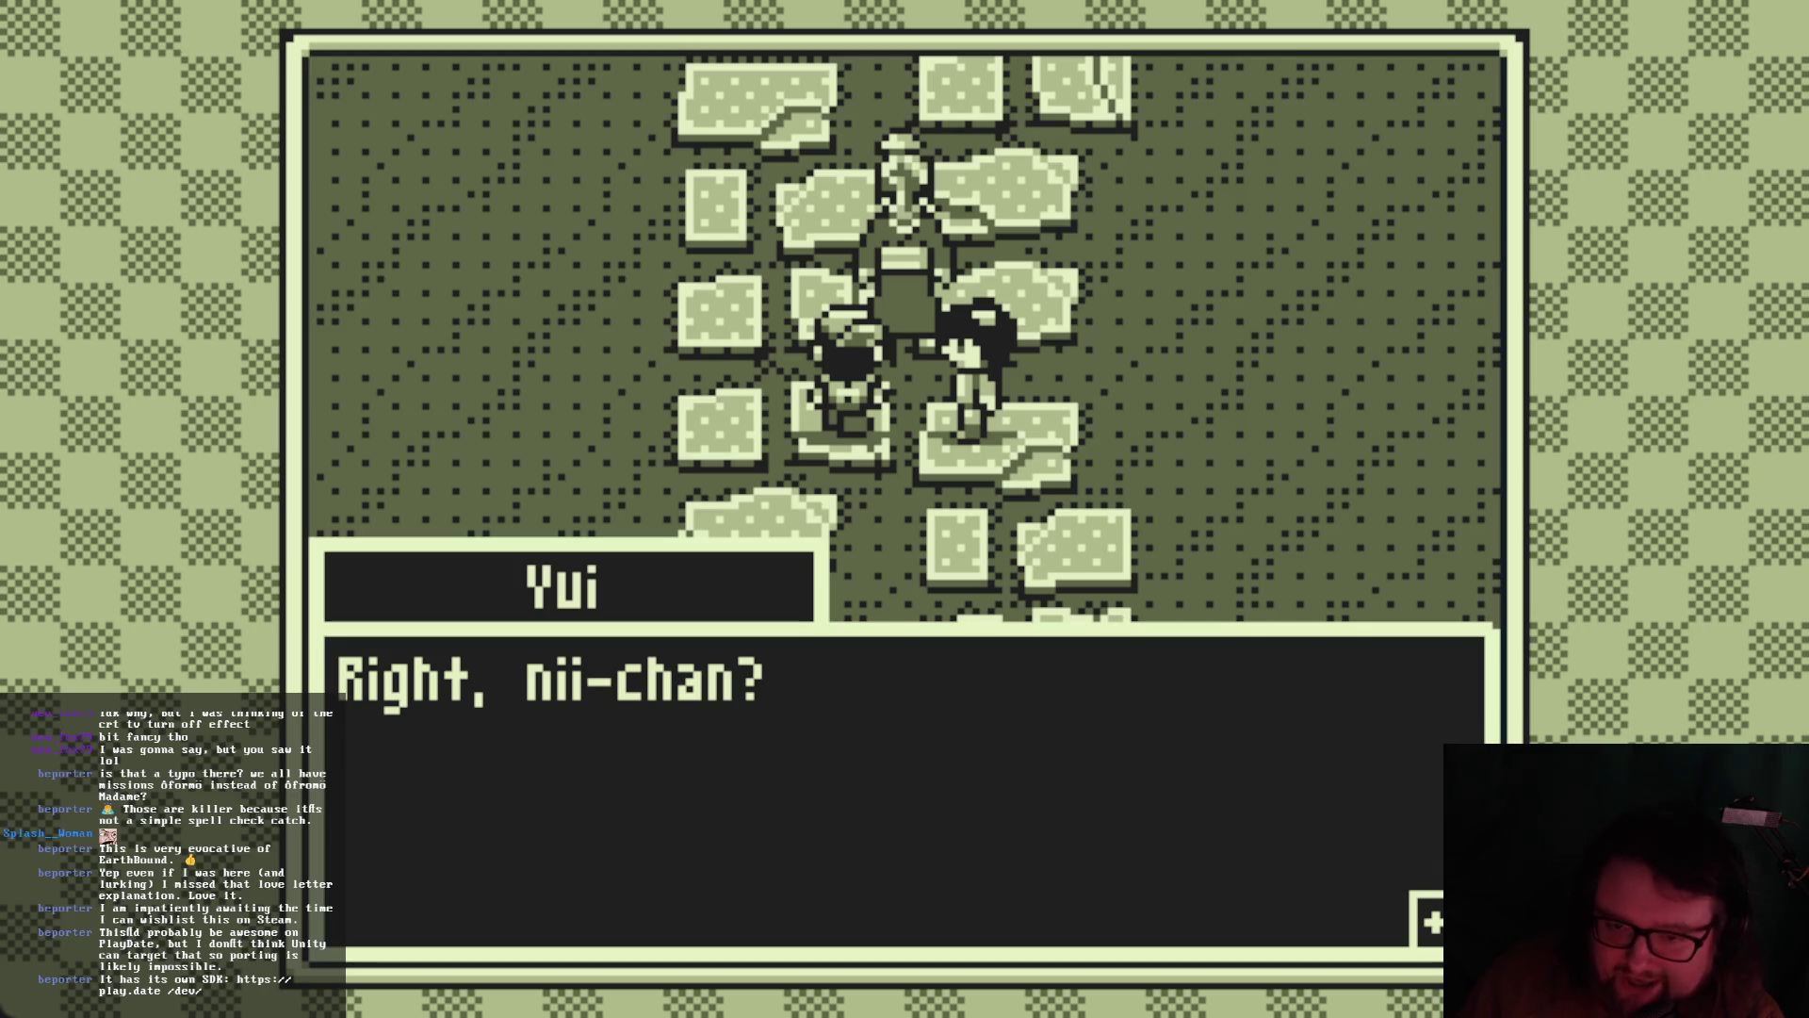
pyautogui.press('Return')
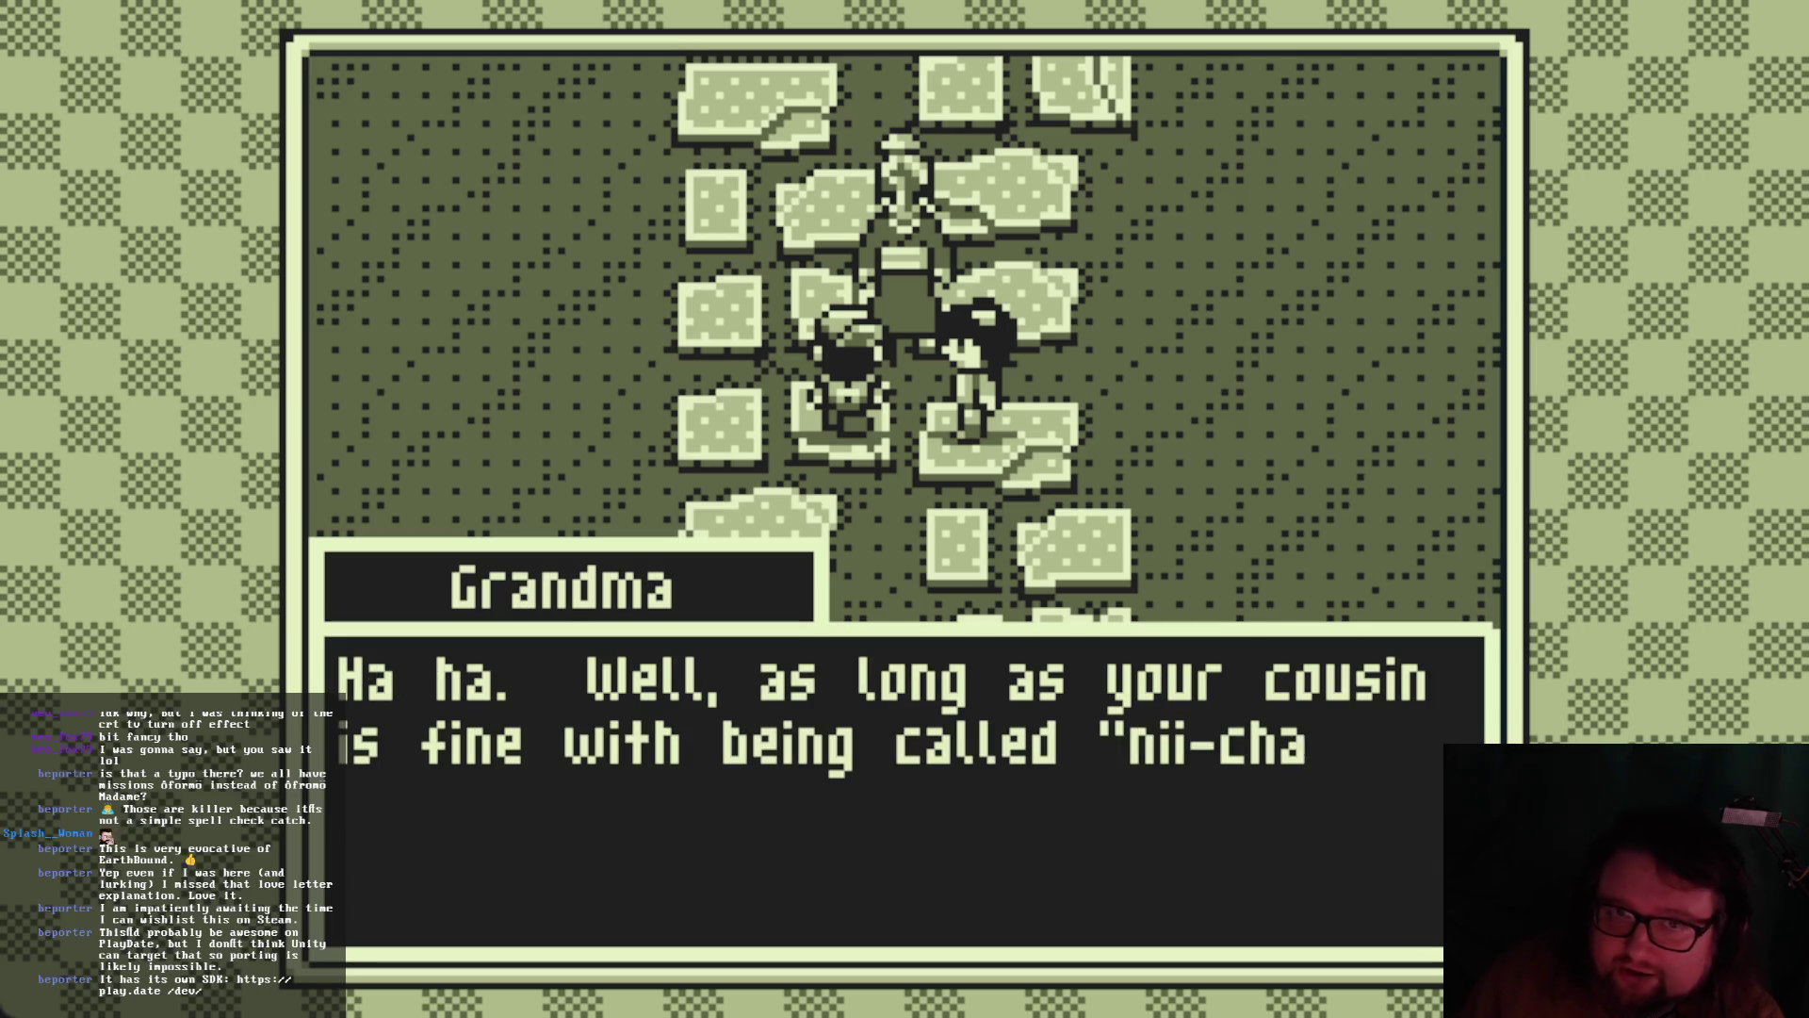
pyautogui.press('Return')
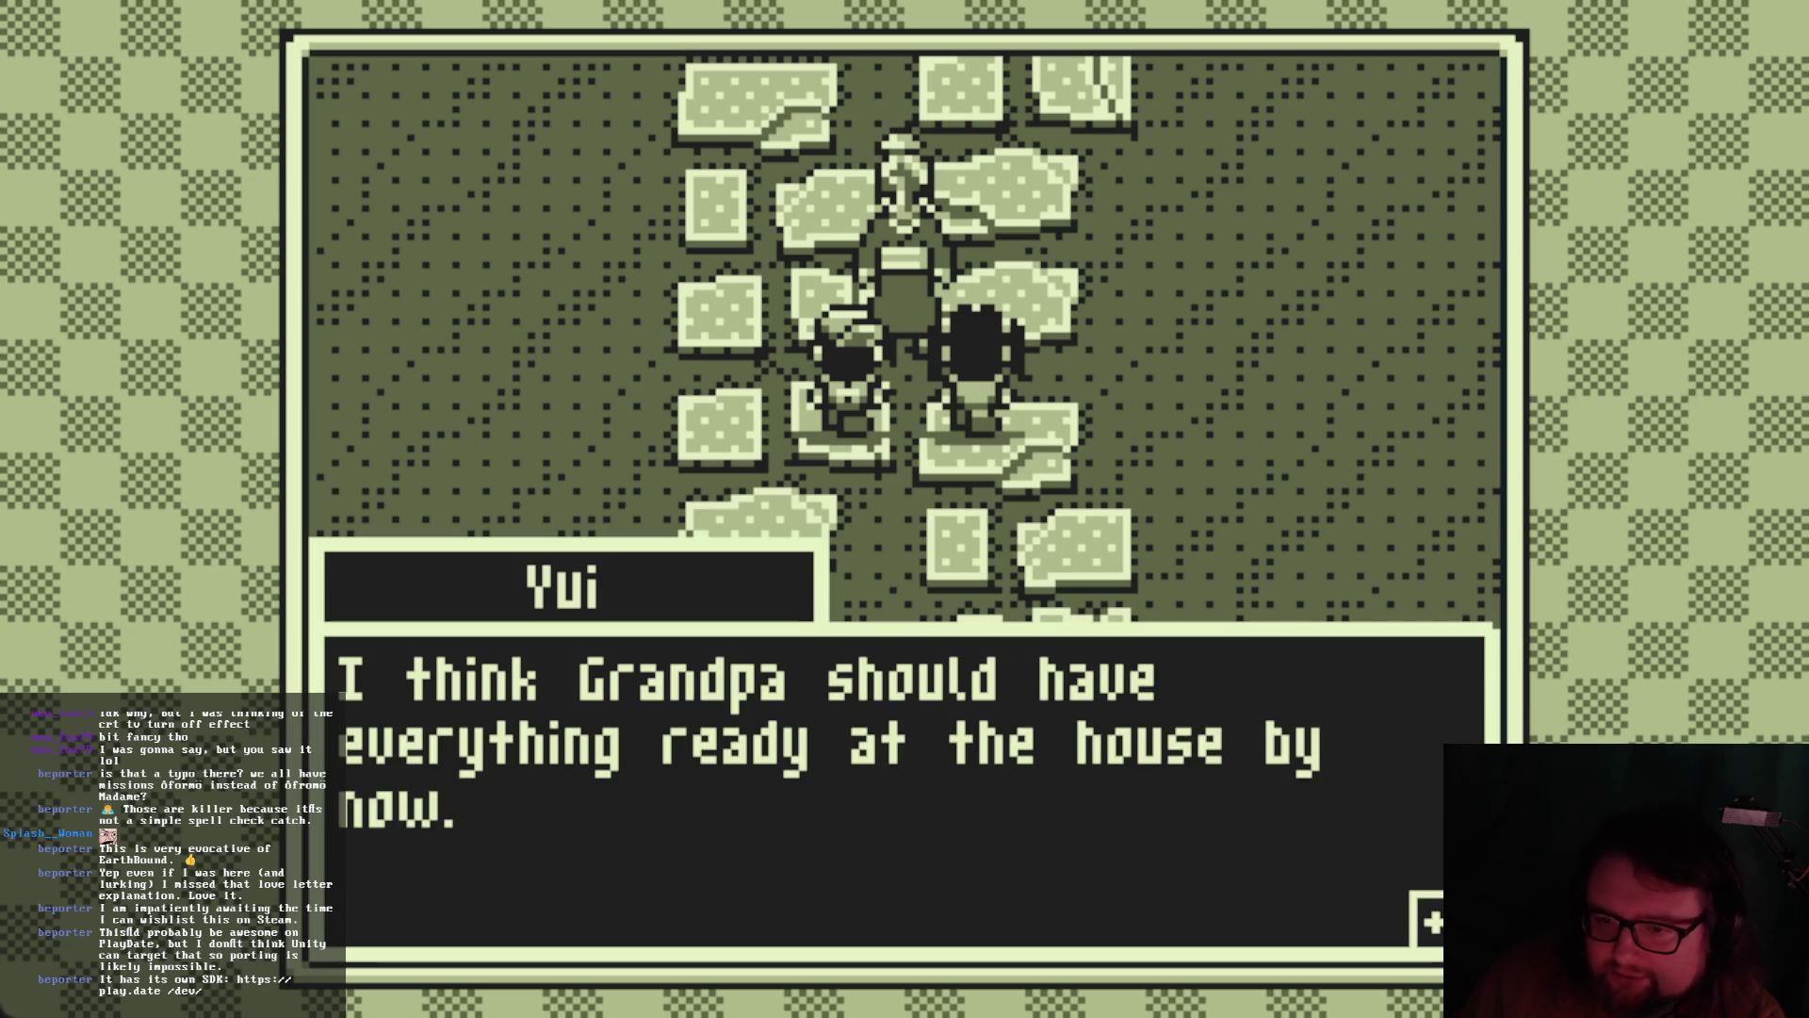
pyautogui.press('Return')
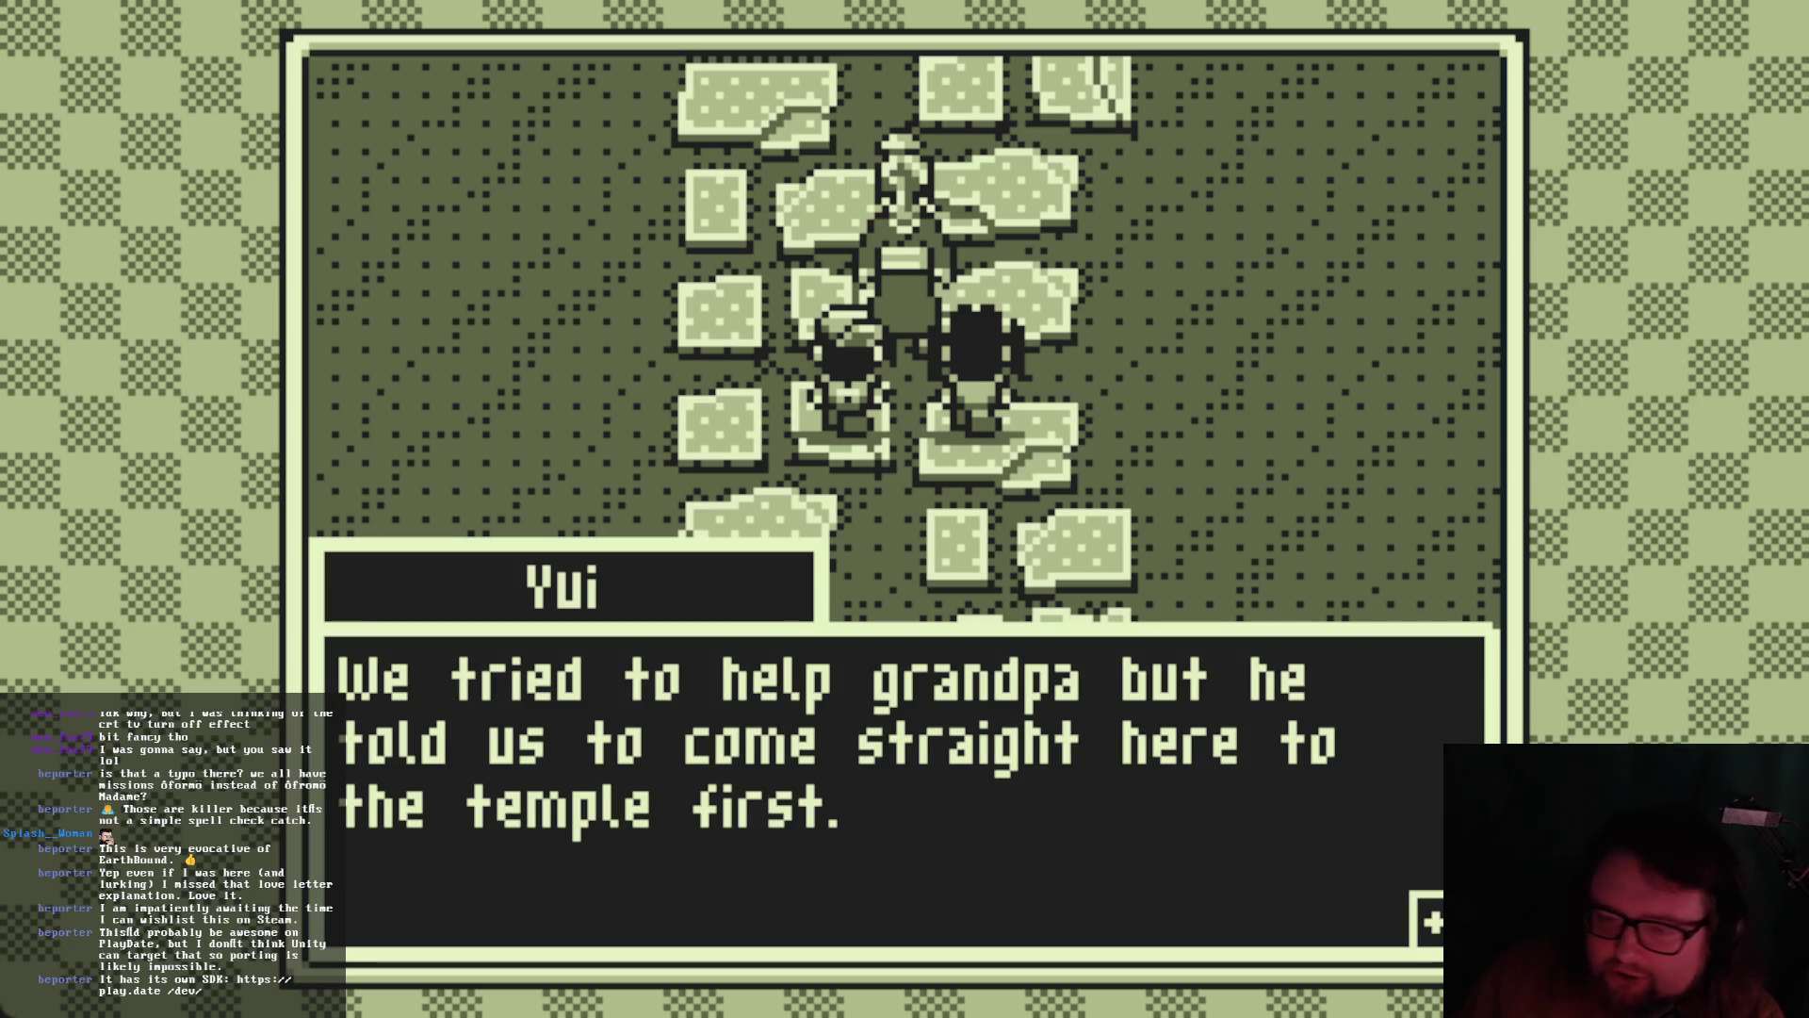
pyautogui.press('Return')
pyautogui.press('Return')
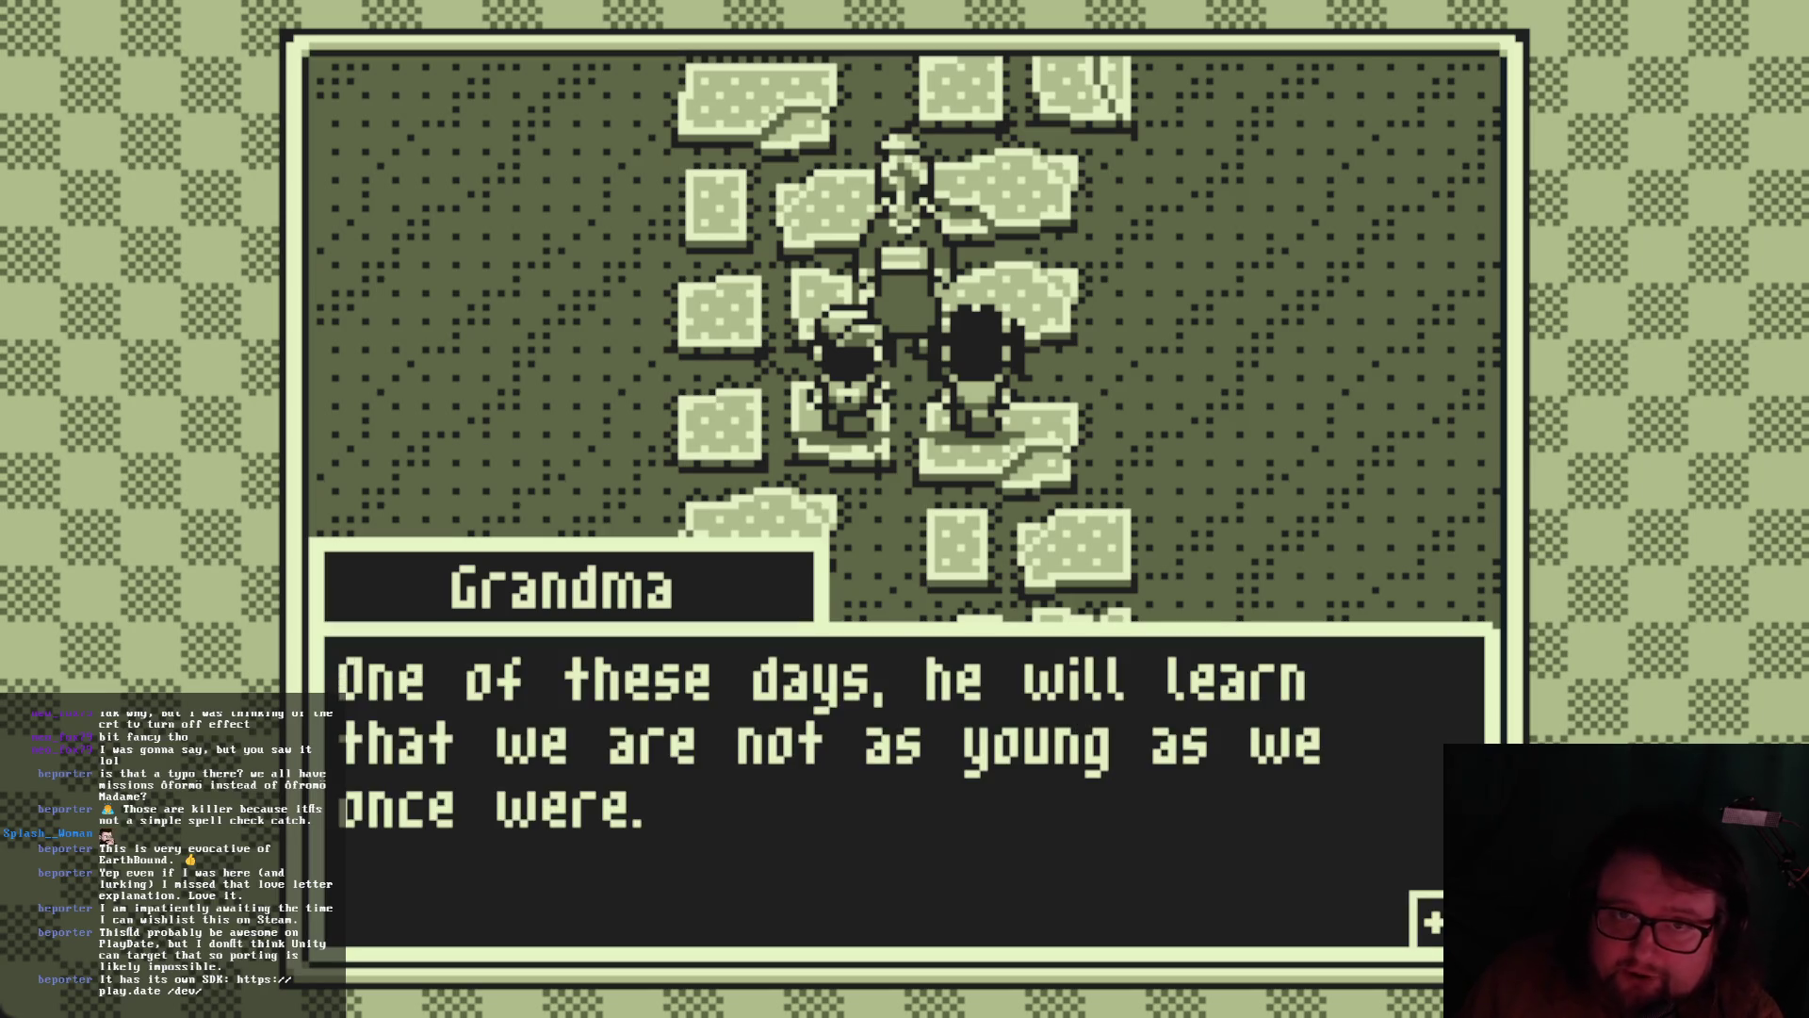
pyautogui.press('Return')
pyautogui.press('Return')
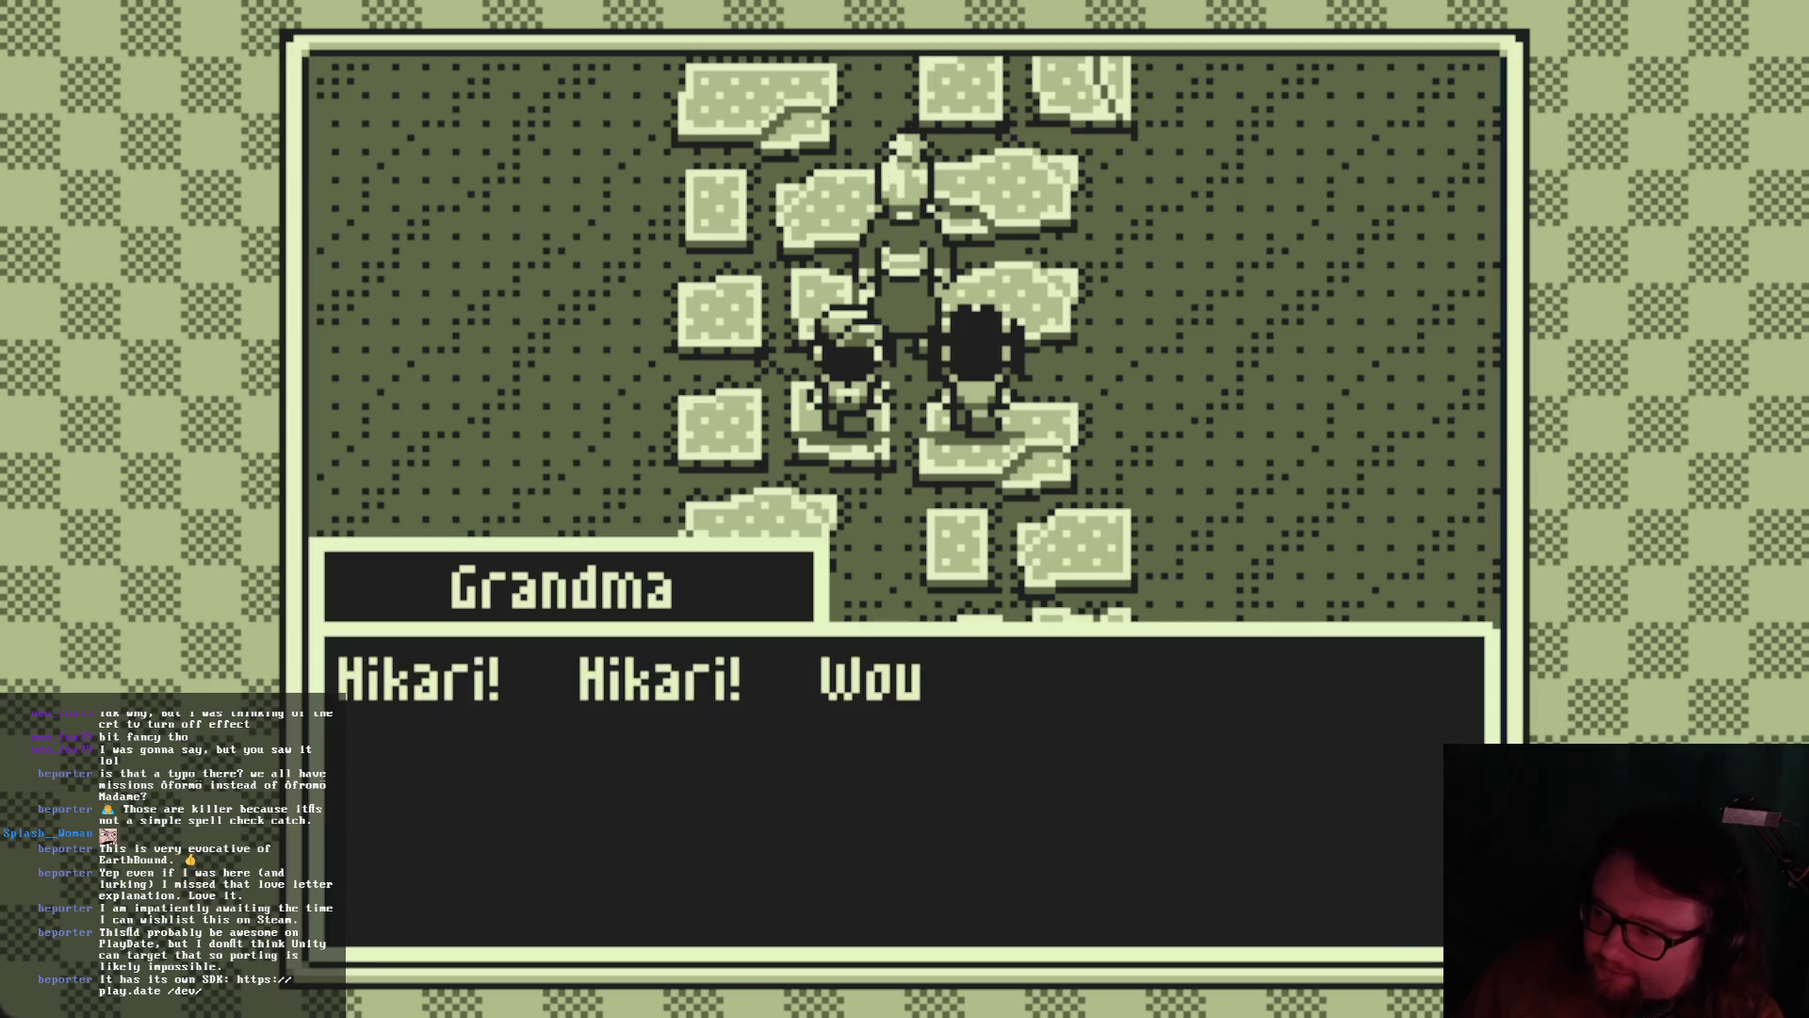
# Continue through Hikari's introduction as summer helper and Grandma's plan to close up for dinner
pyautogui.press('Return')
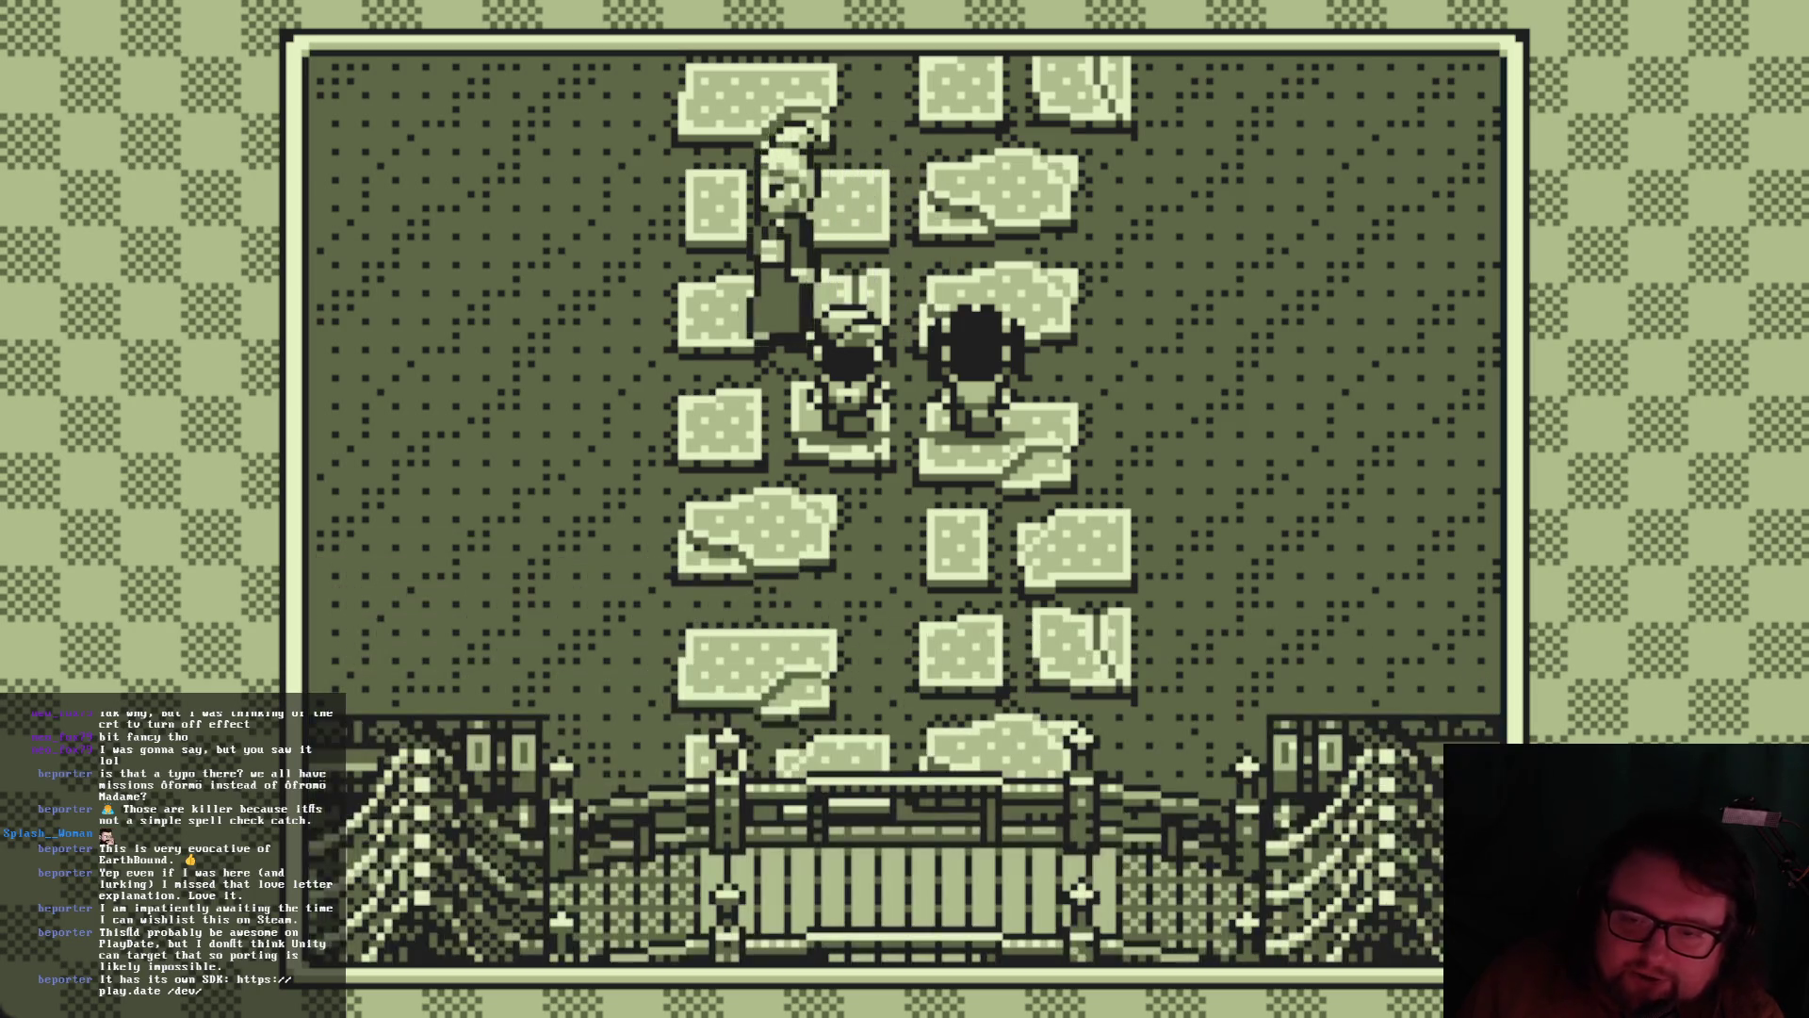
pyautogui.press('Return')
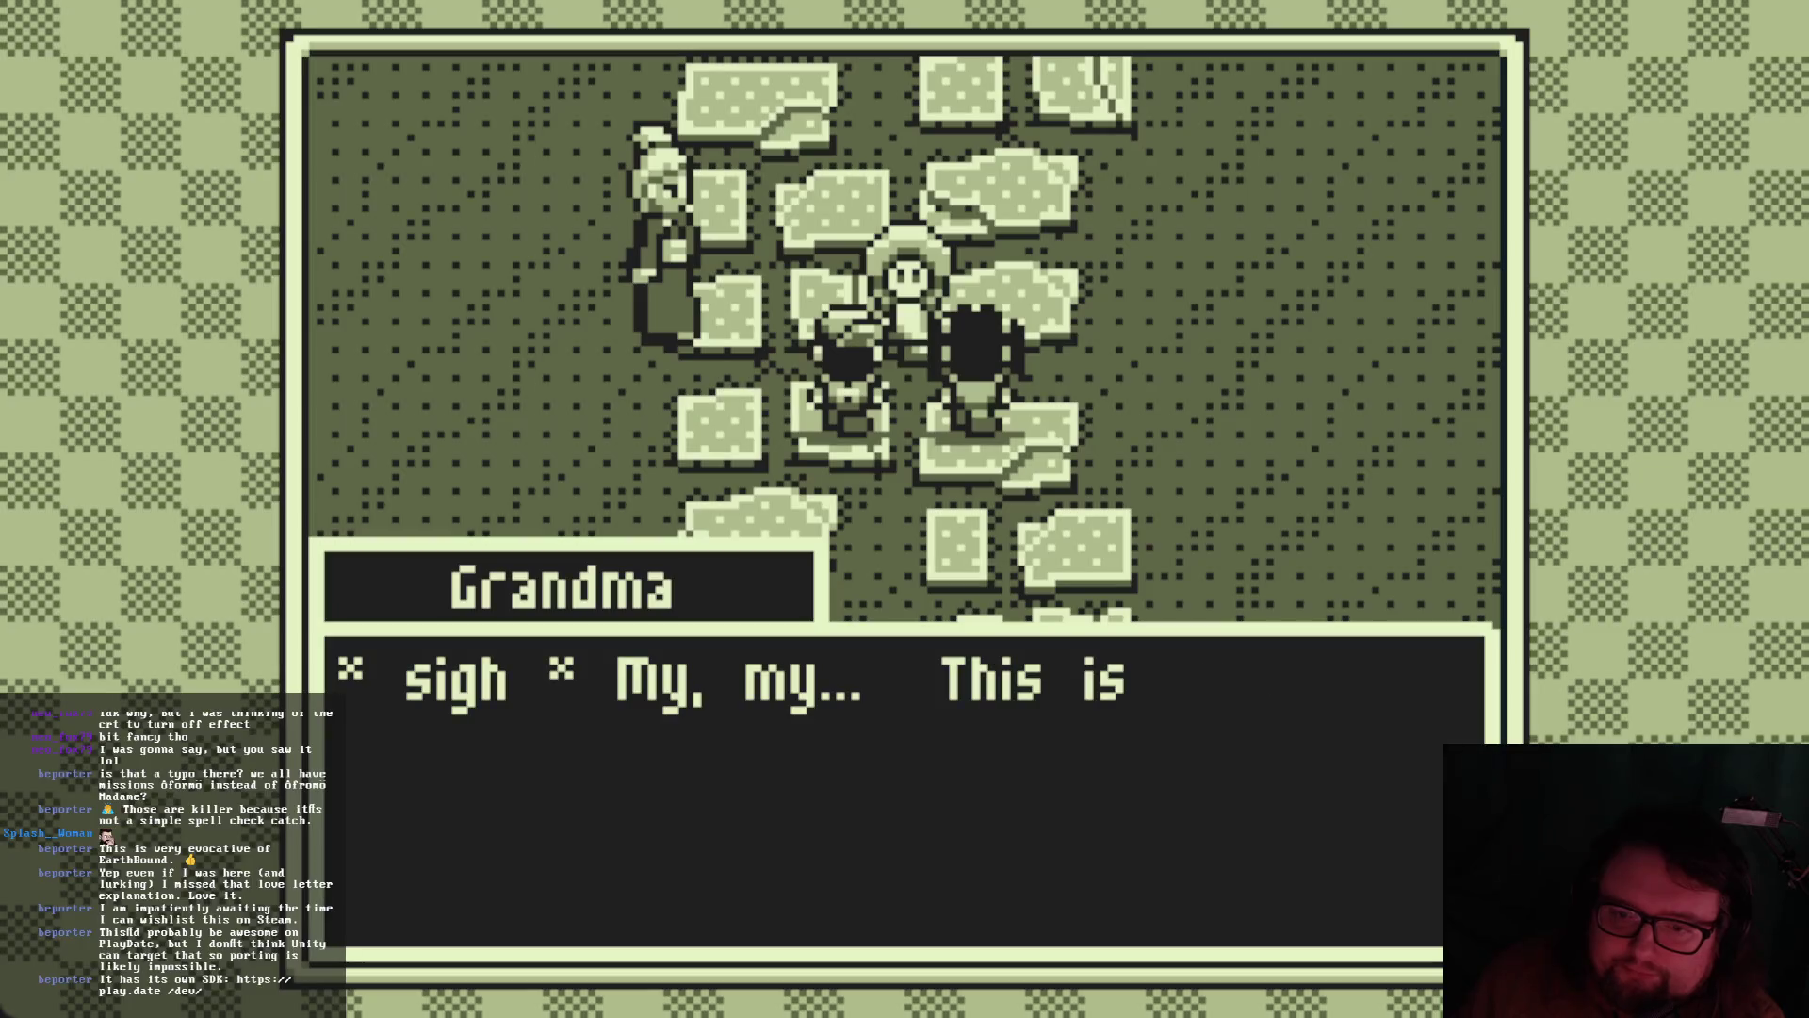
pyautogui.press('Return')
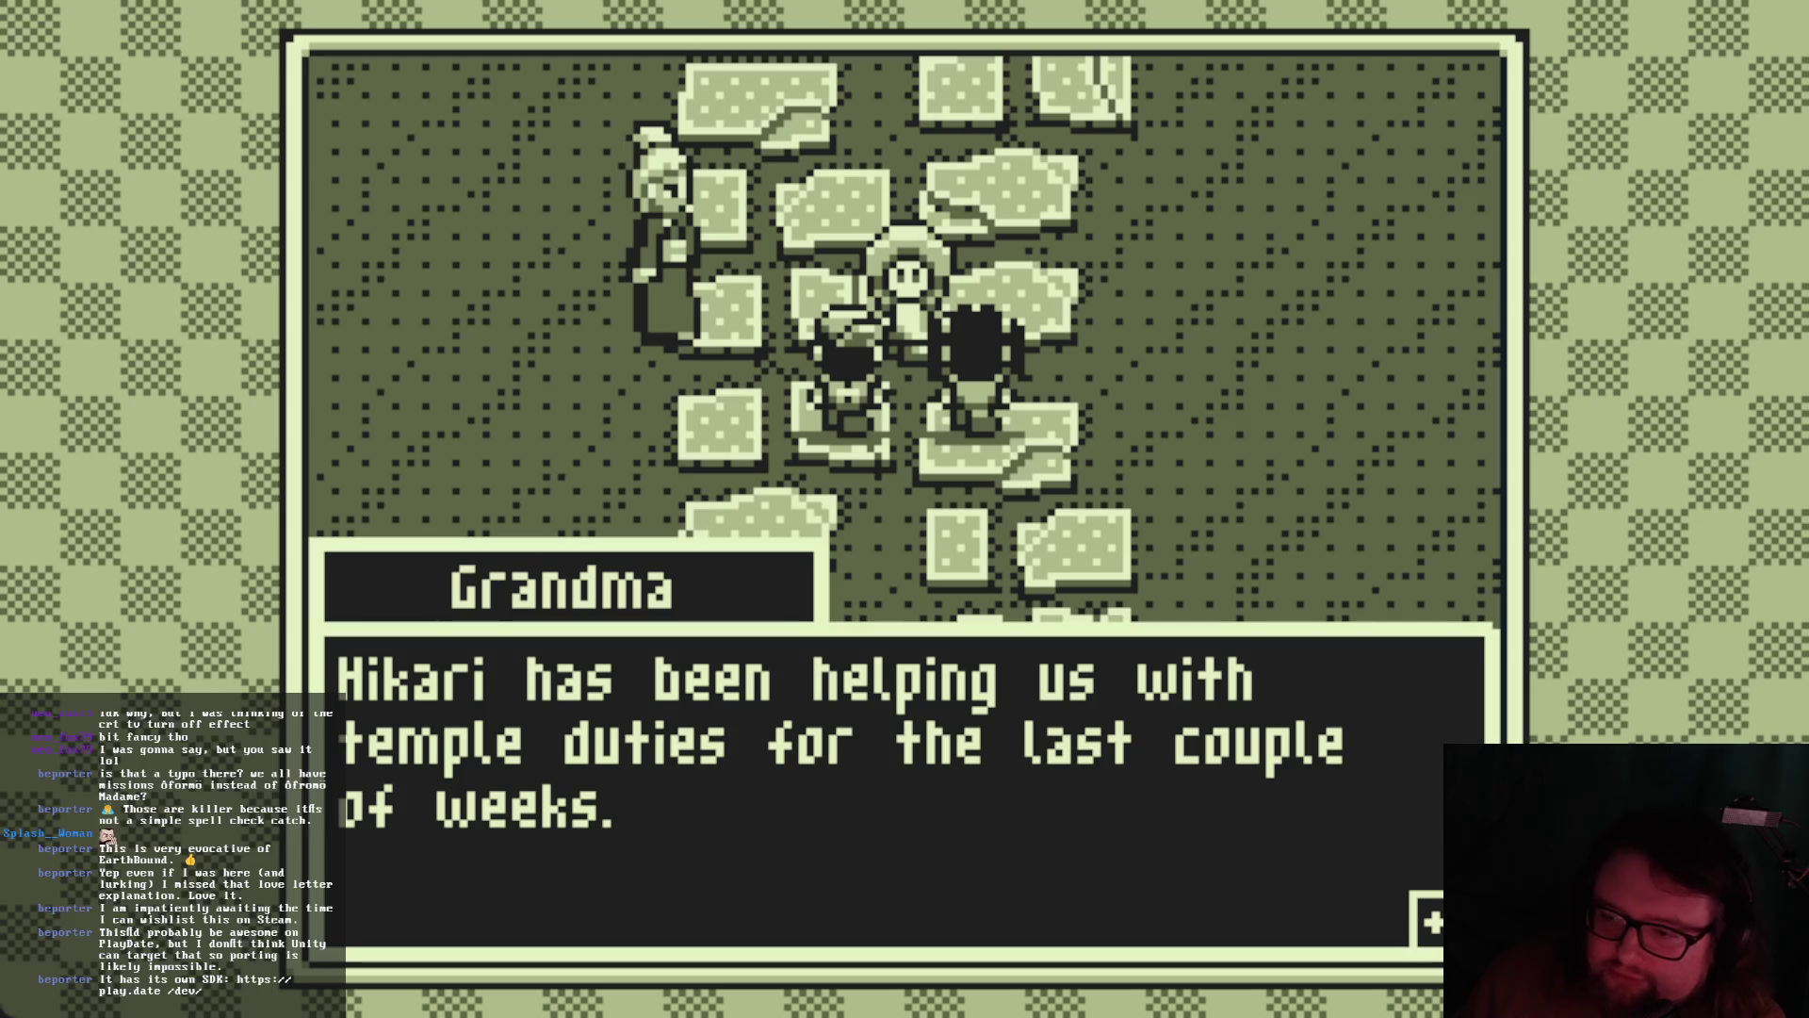
pyautogui.press('Return')
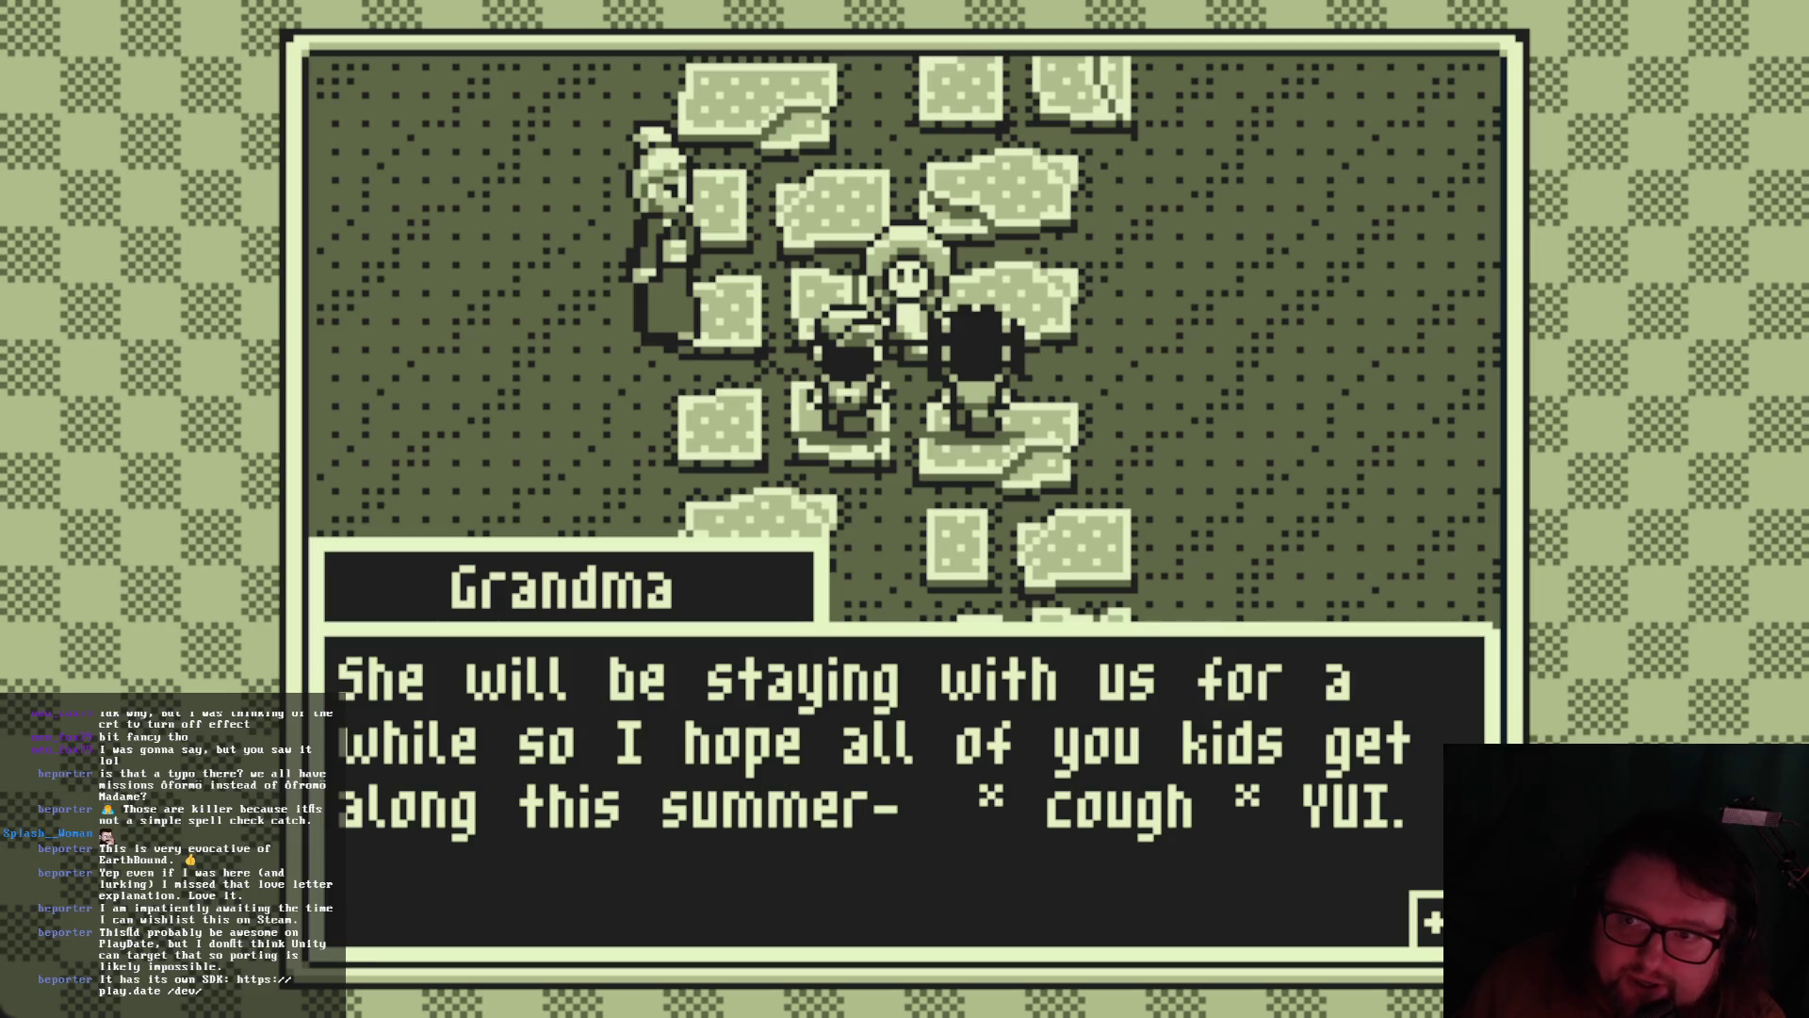
pyautogui.press('Return')
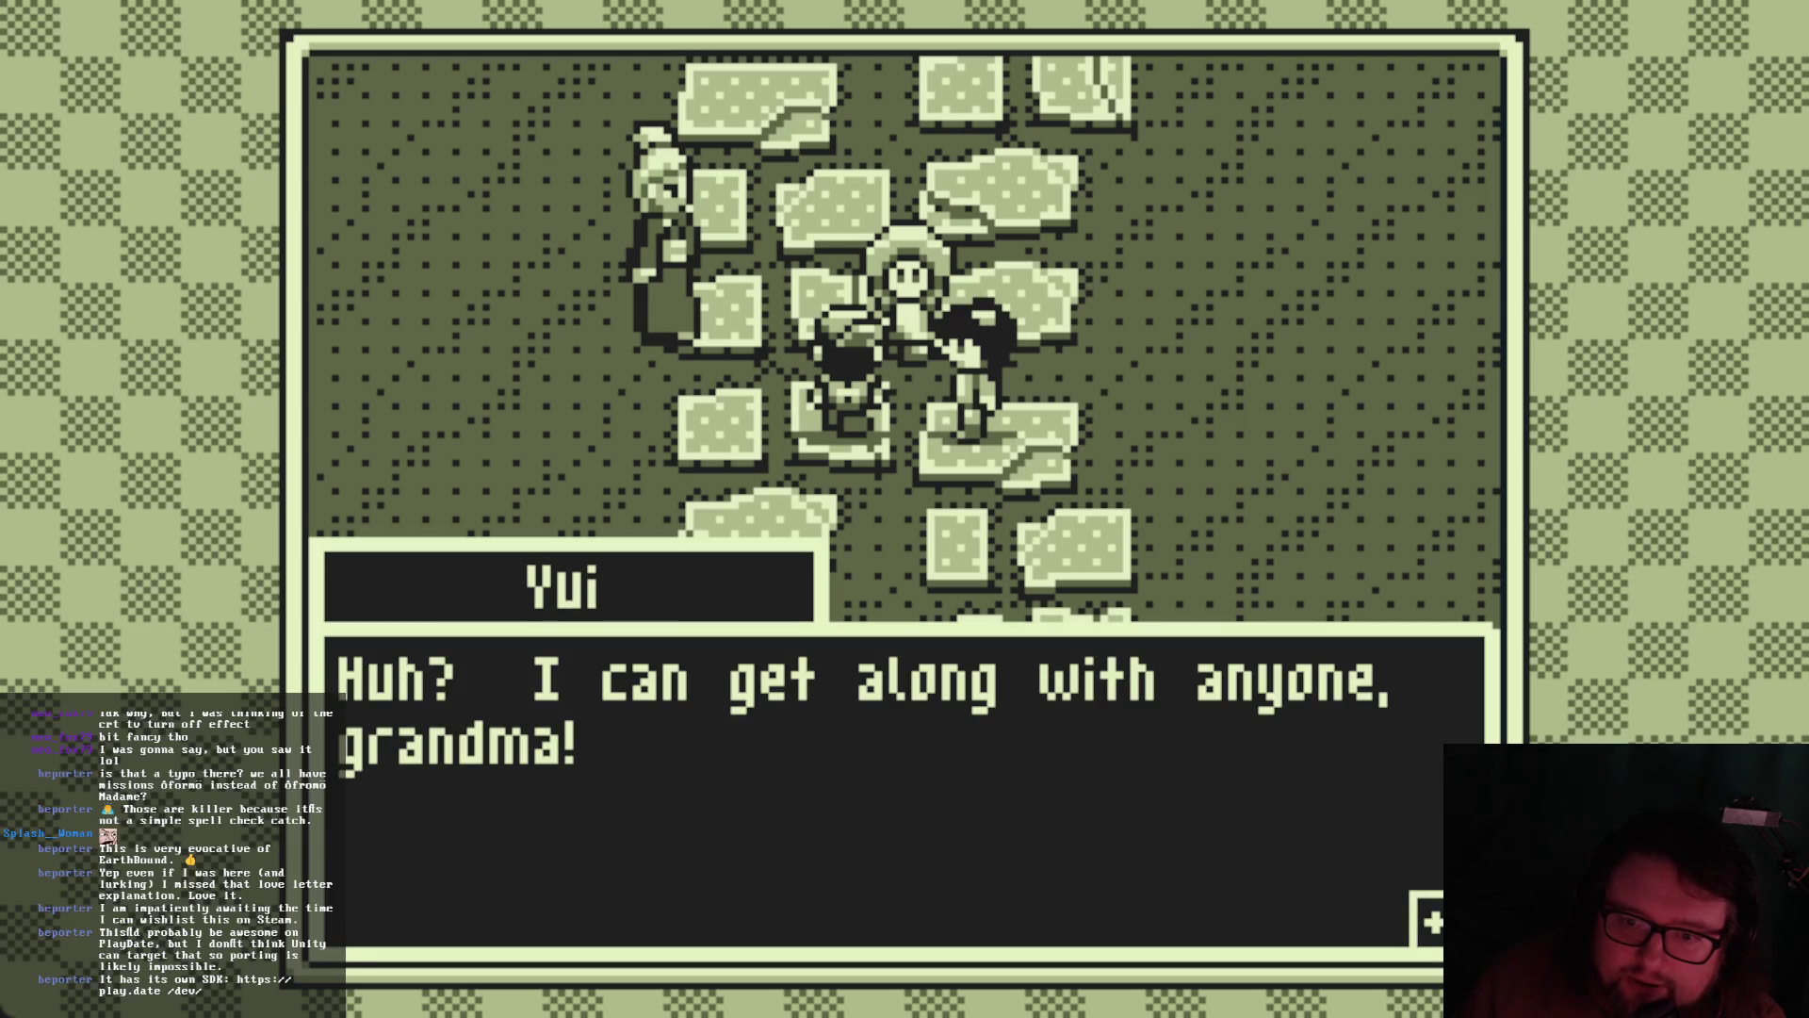
pyautogui.press('Return')
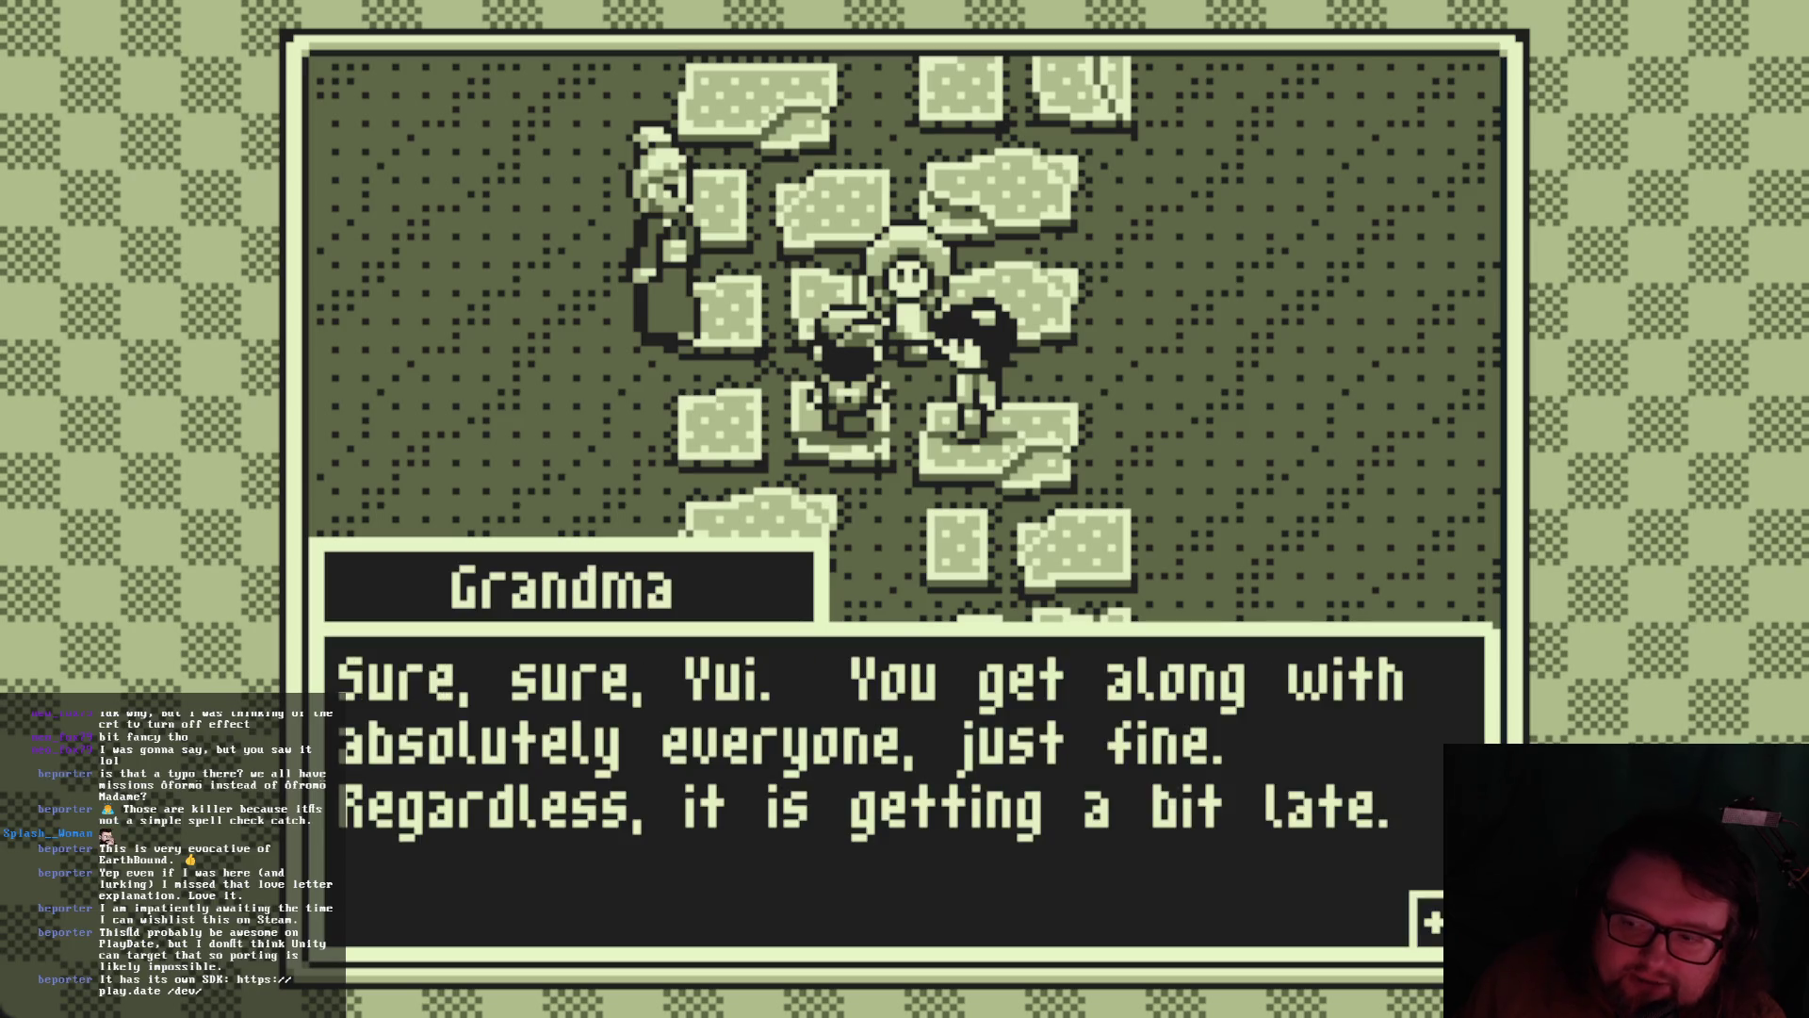
pyautogui.press('Return')
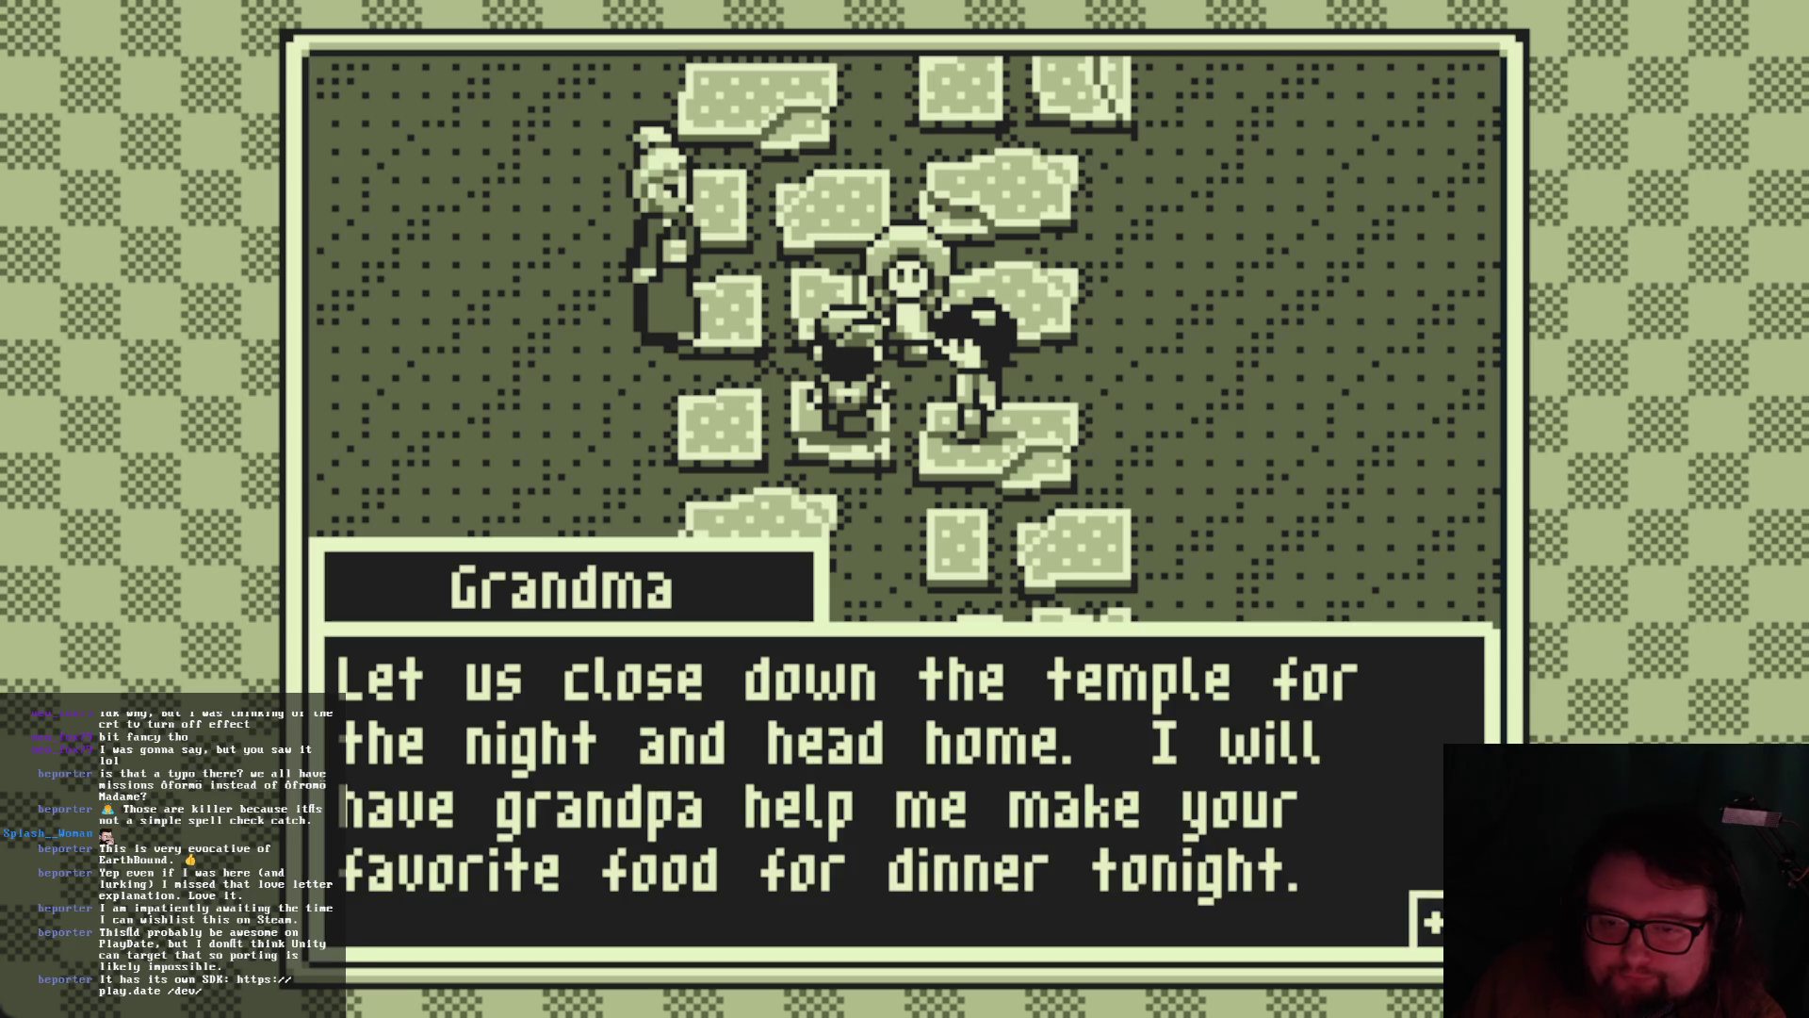
pyautogui.press('Return')
pyautogui.press('Return')
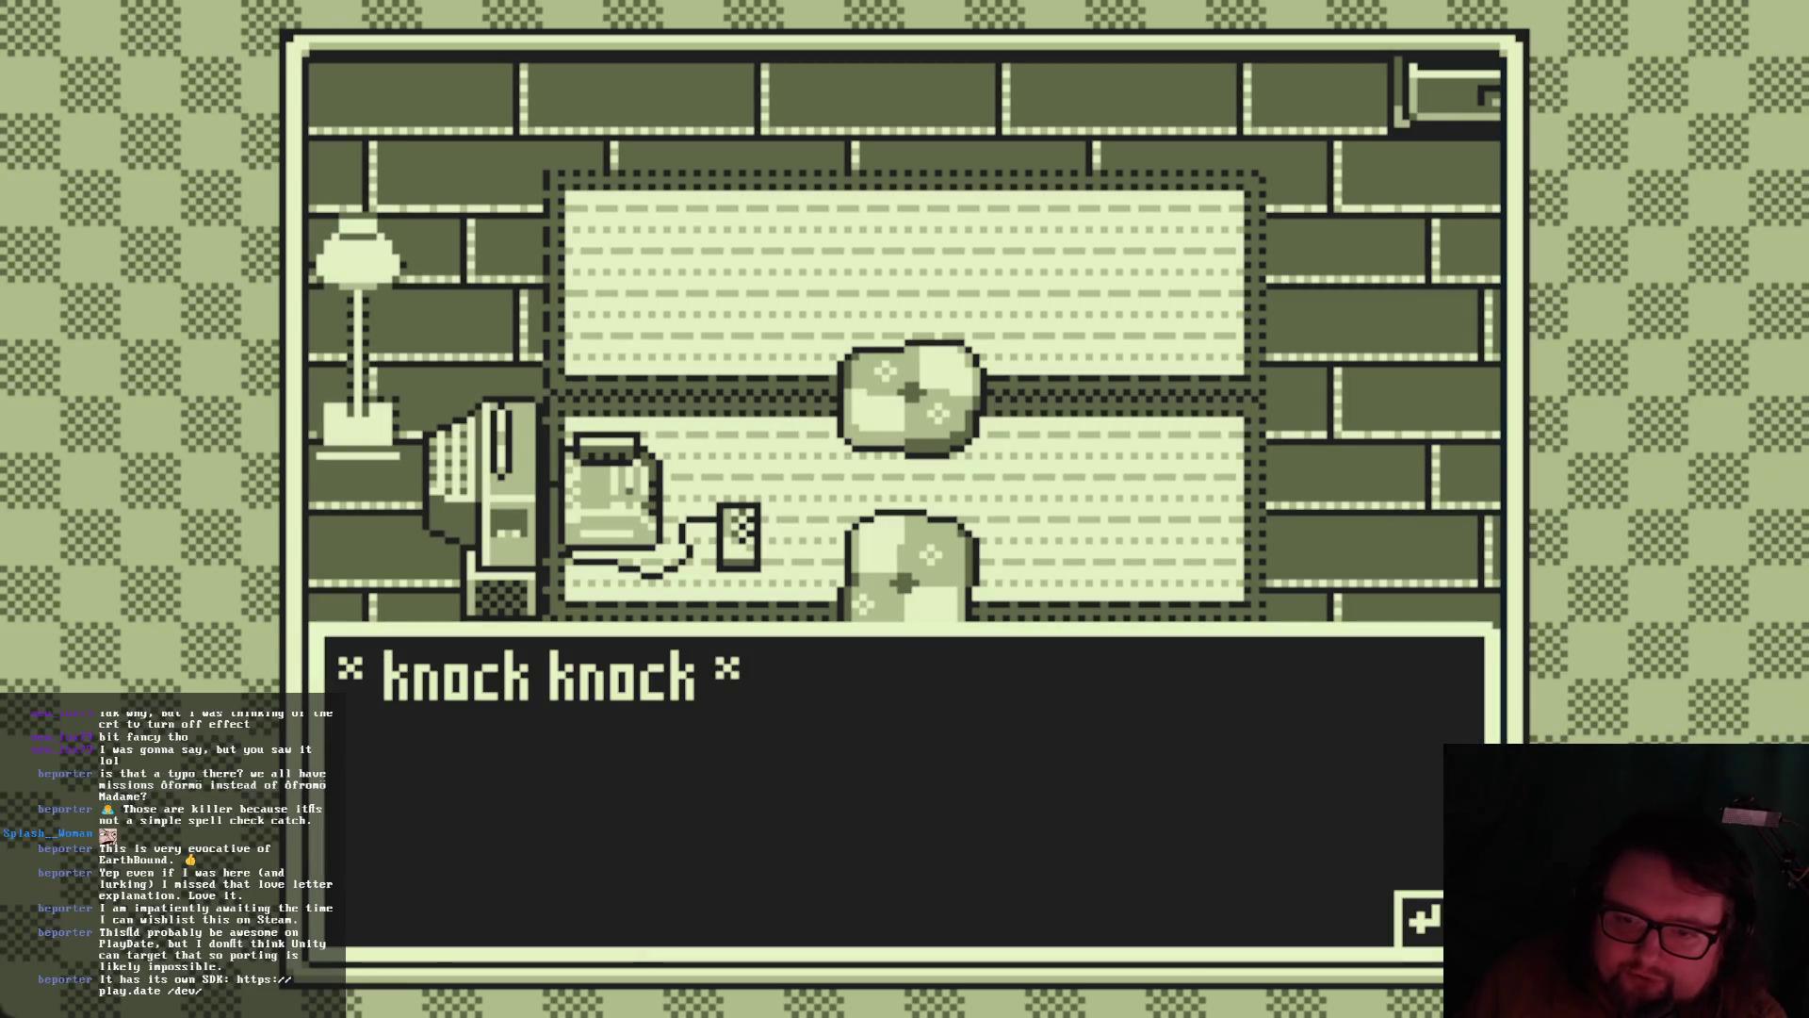
# Advance past the knock at the door and Yui's talk of weird voices
pyautogui.press('Return')
pyautogui.press('Return')
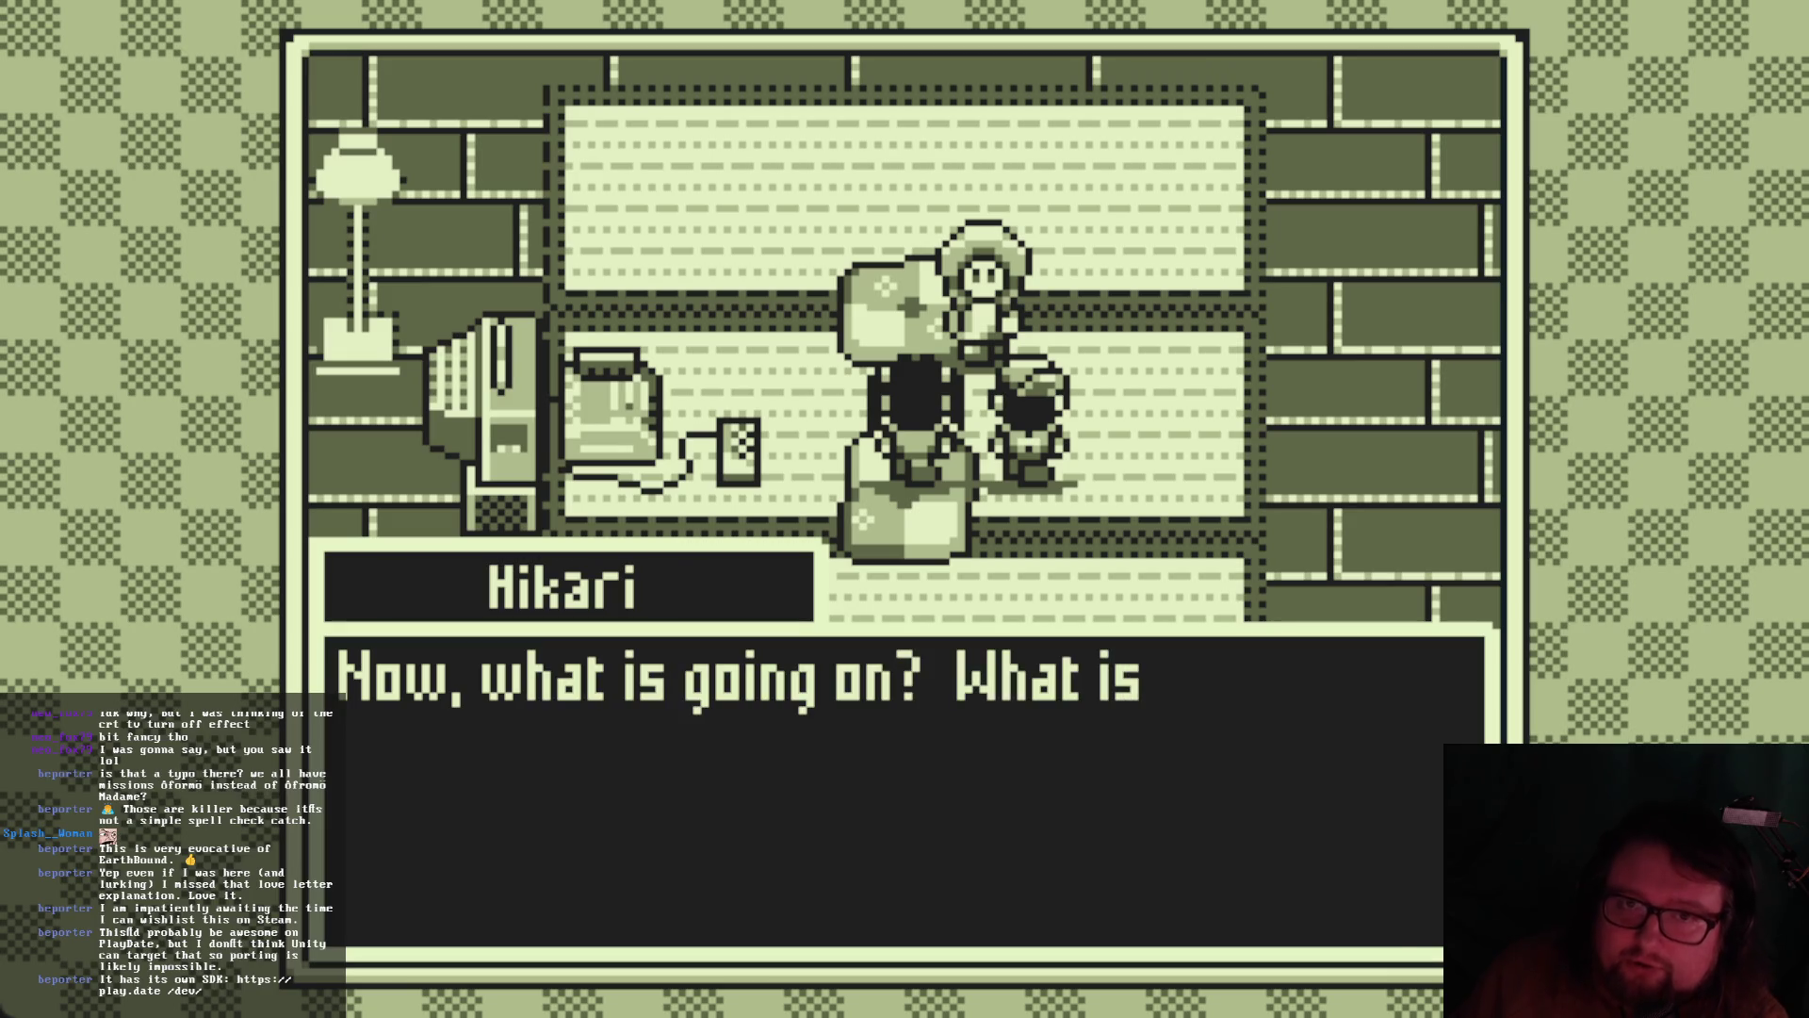
pyautogui.press('Return')
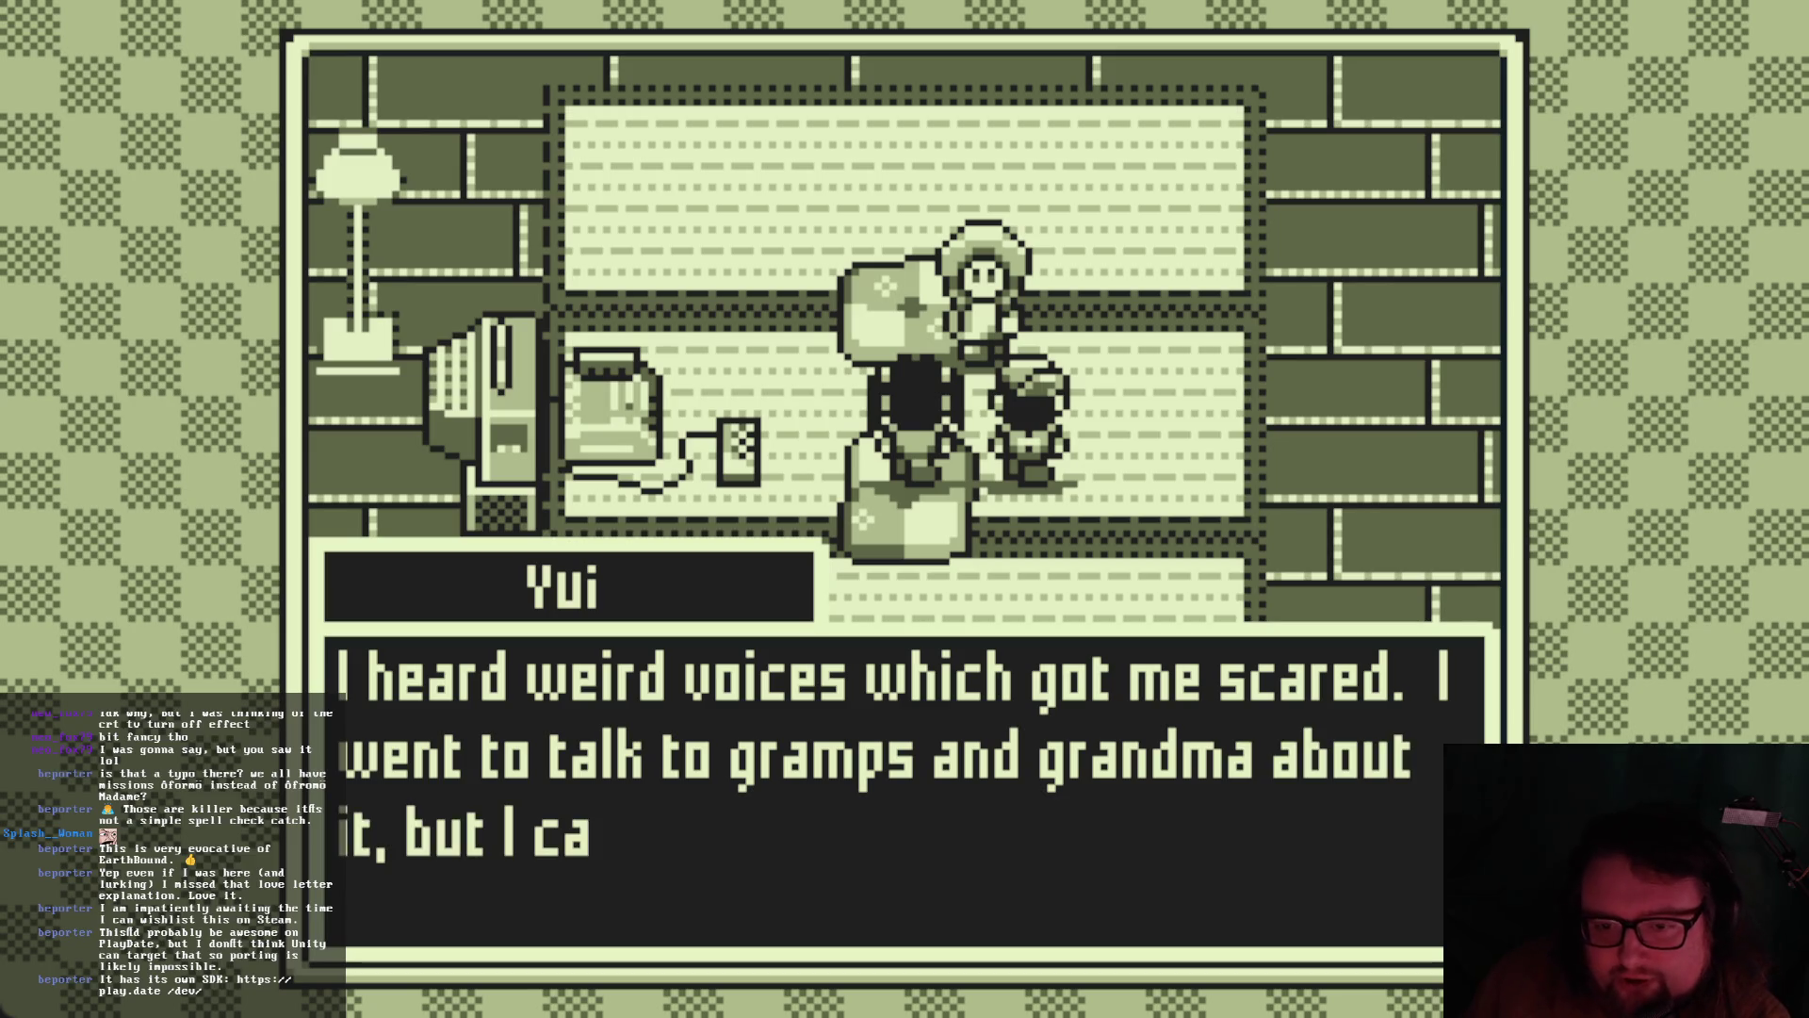
pyautogui.press('Return')
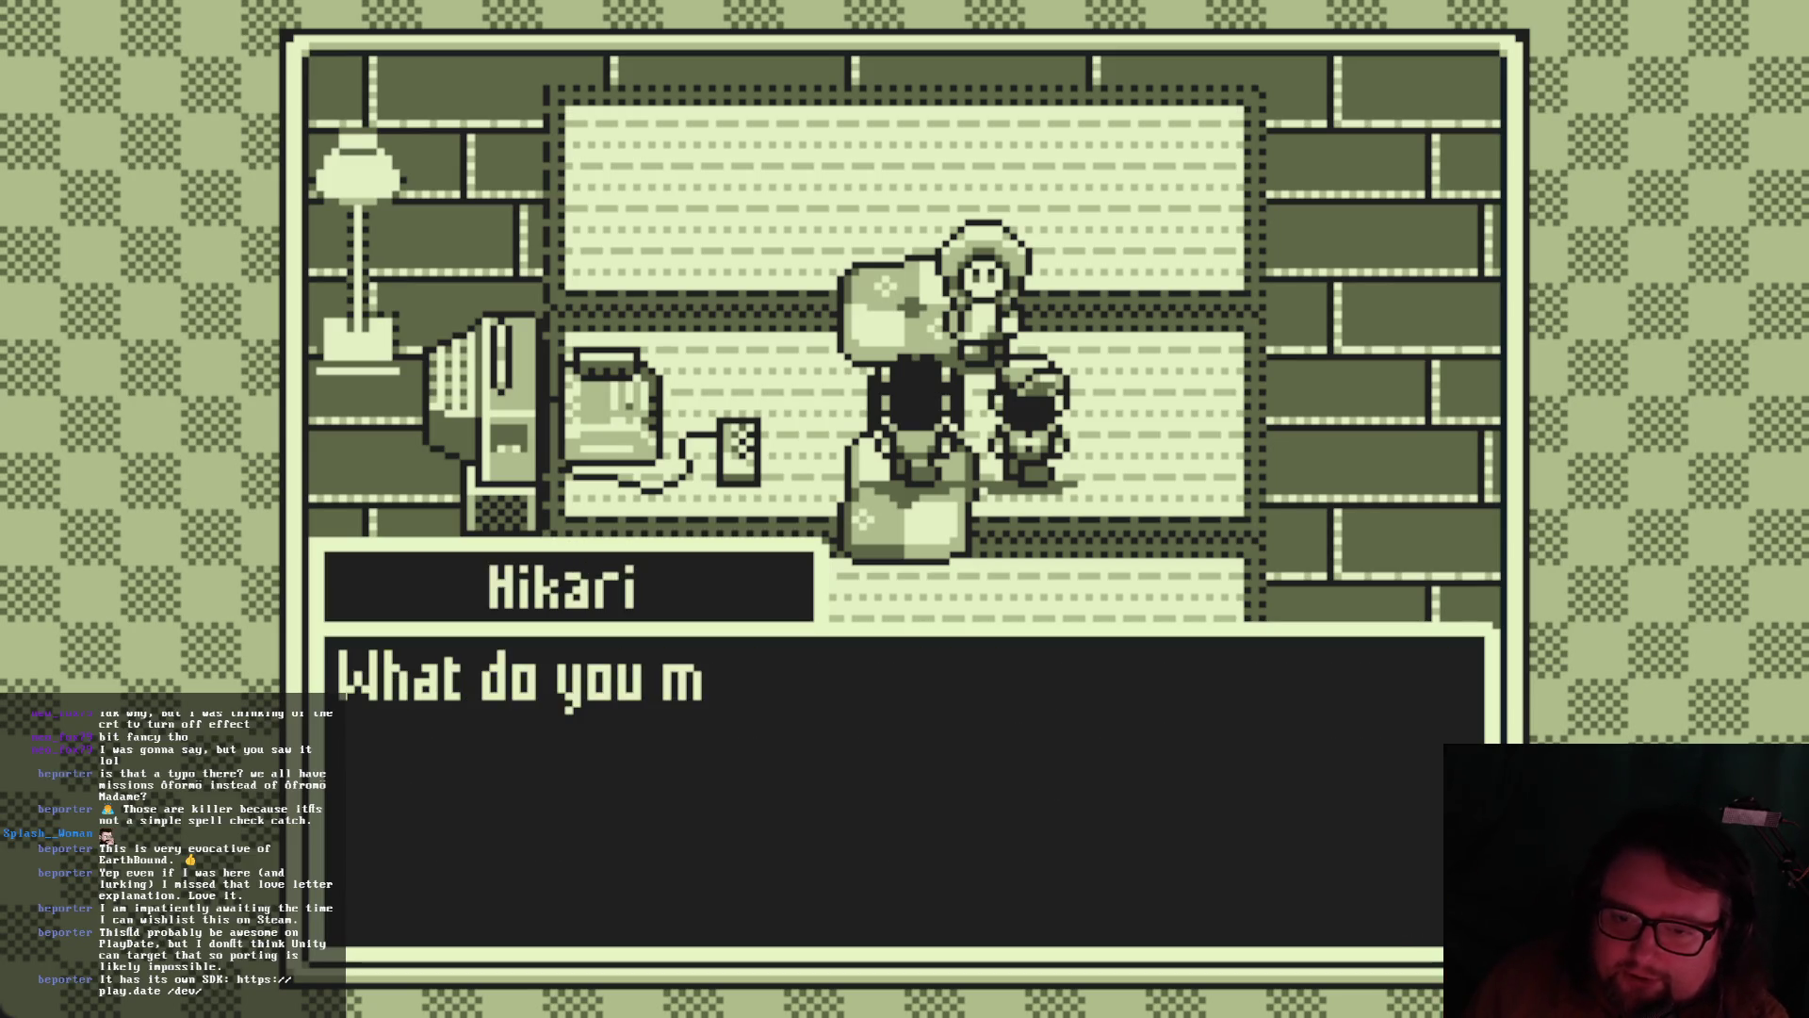
pyautogui.press('Return')
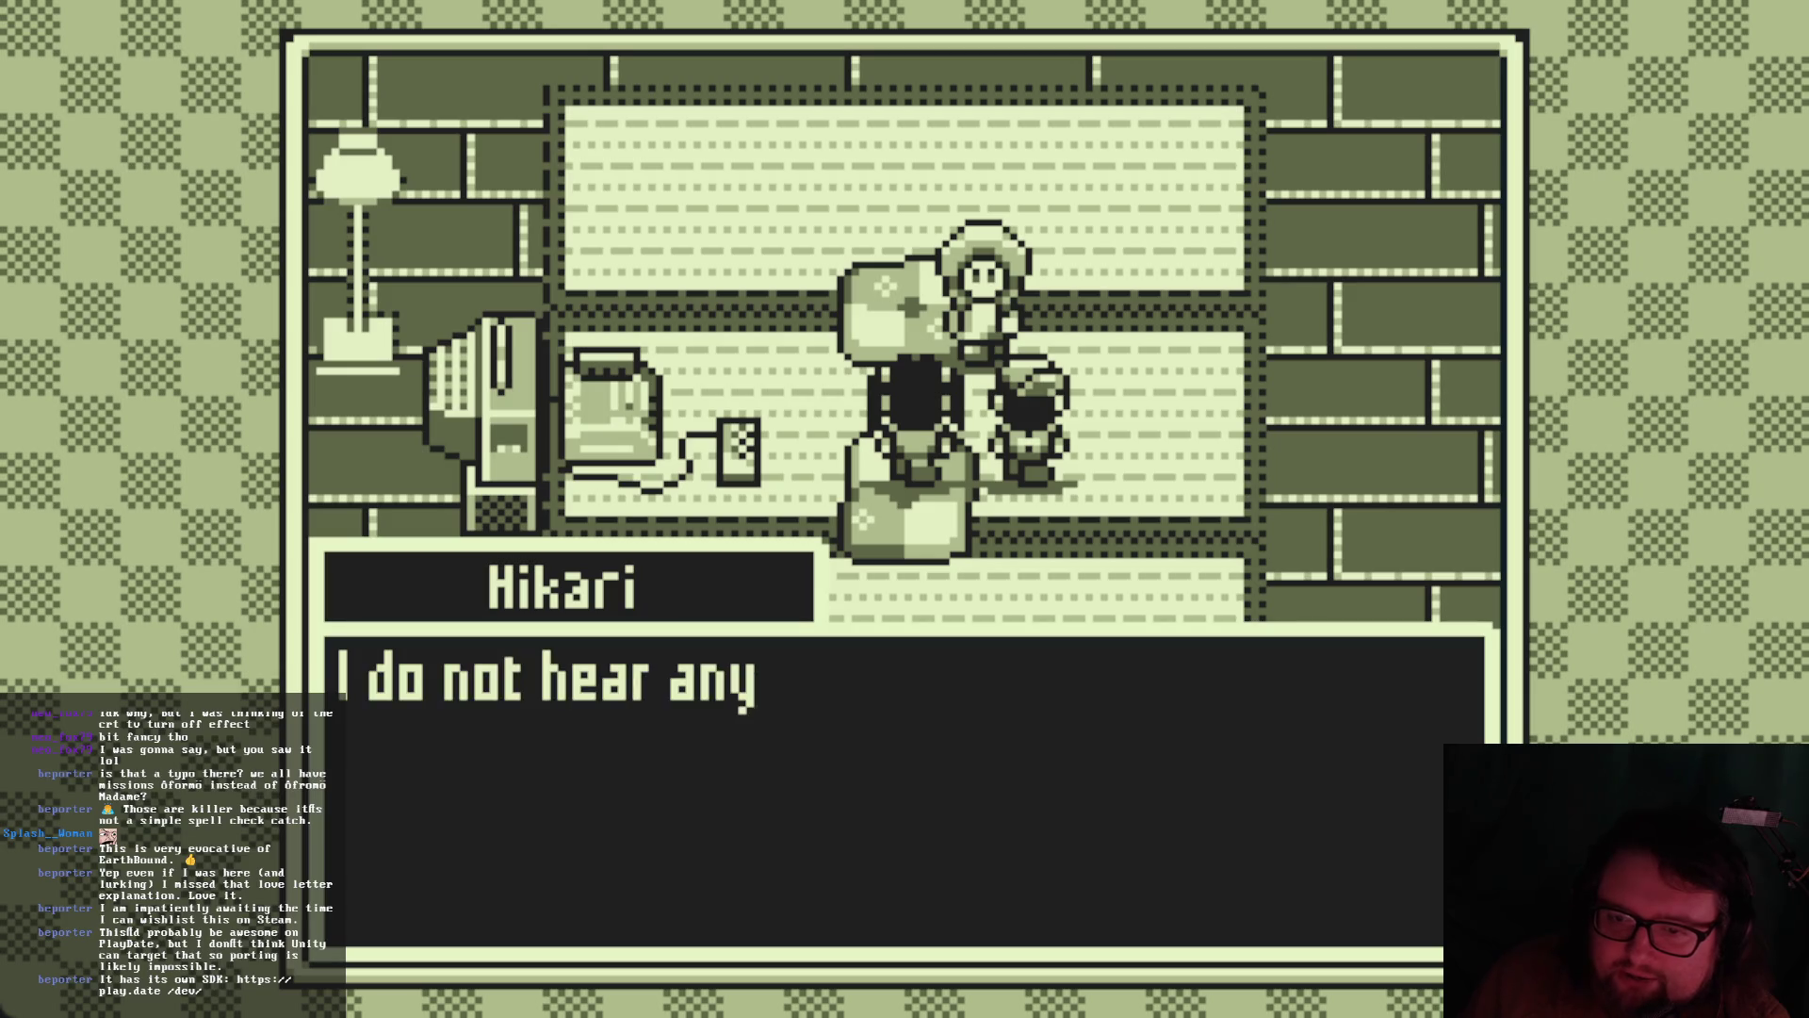
pyautogui.press('Return')
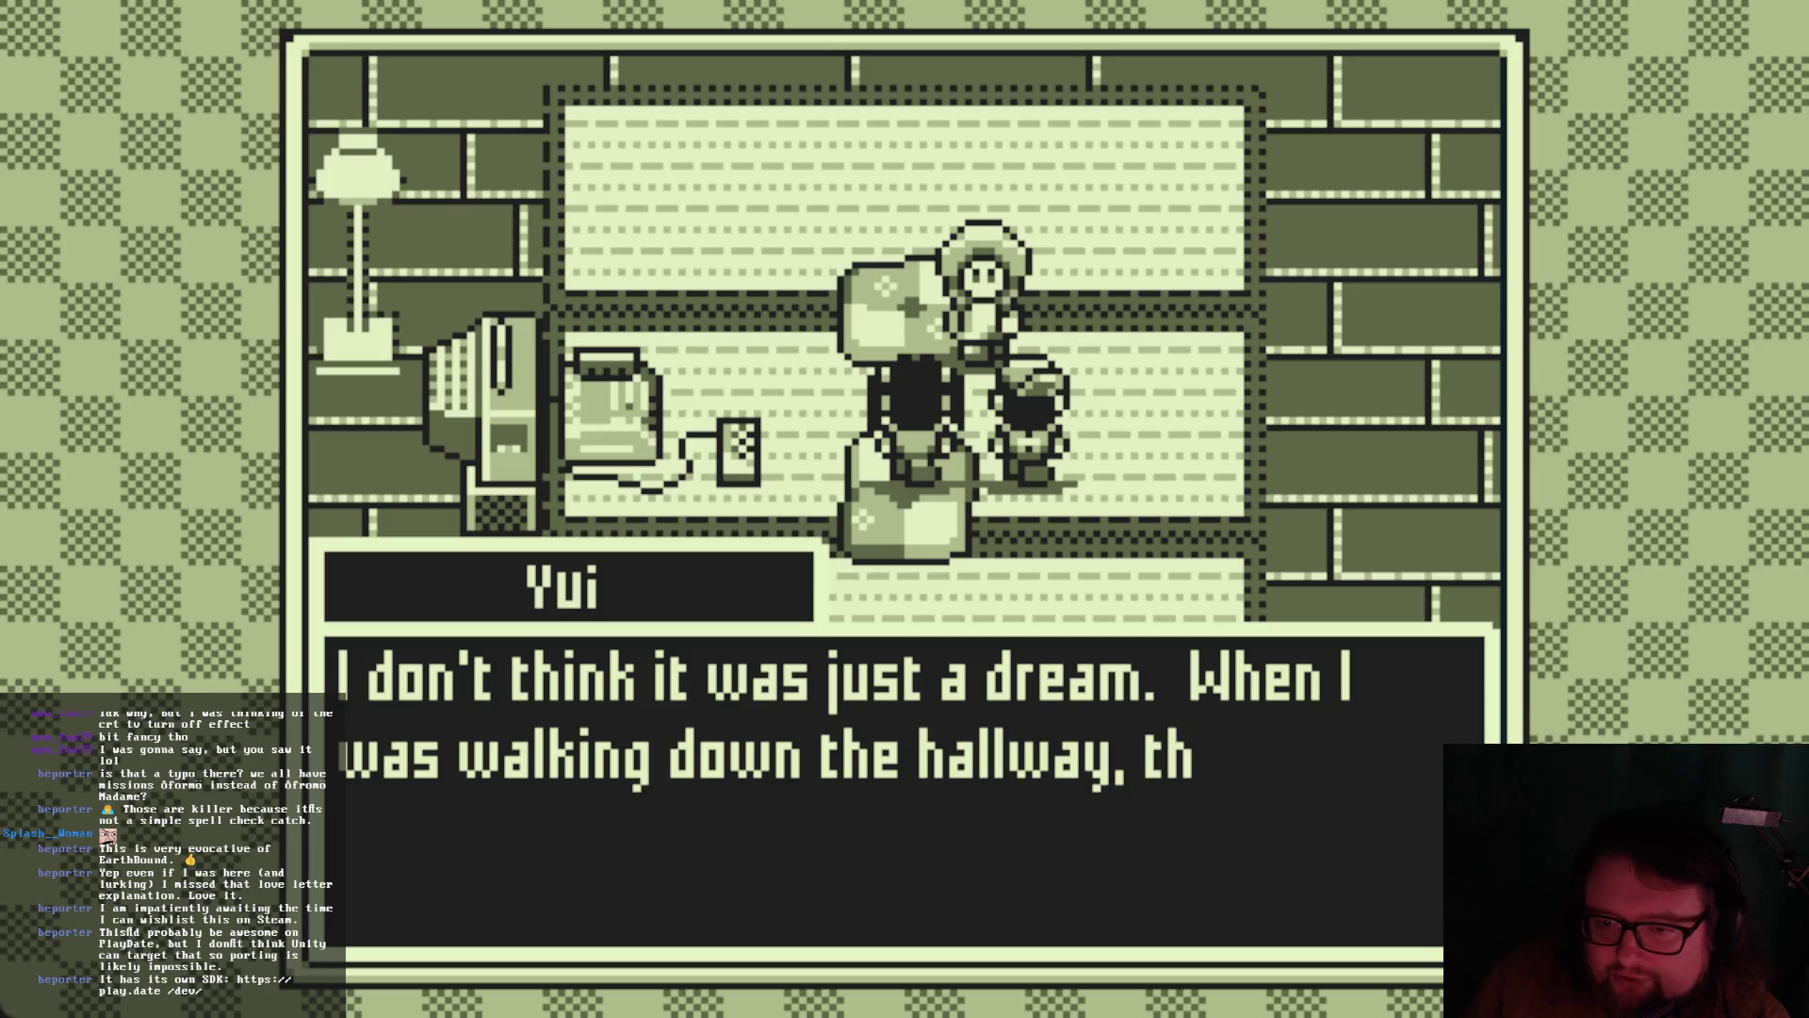
# Continue through Yui's scary-door story and Hikari urging a check on the grandparents
pyautogui.press('Return')
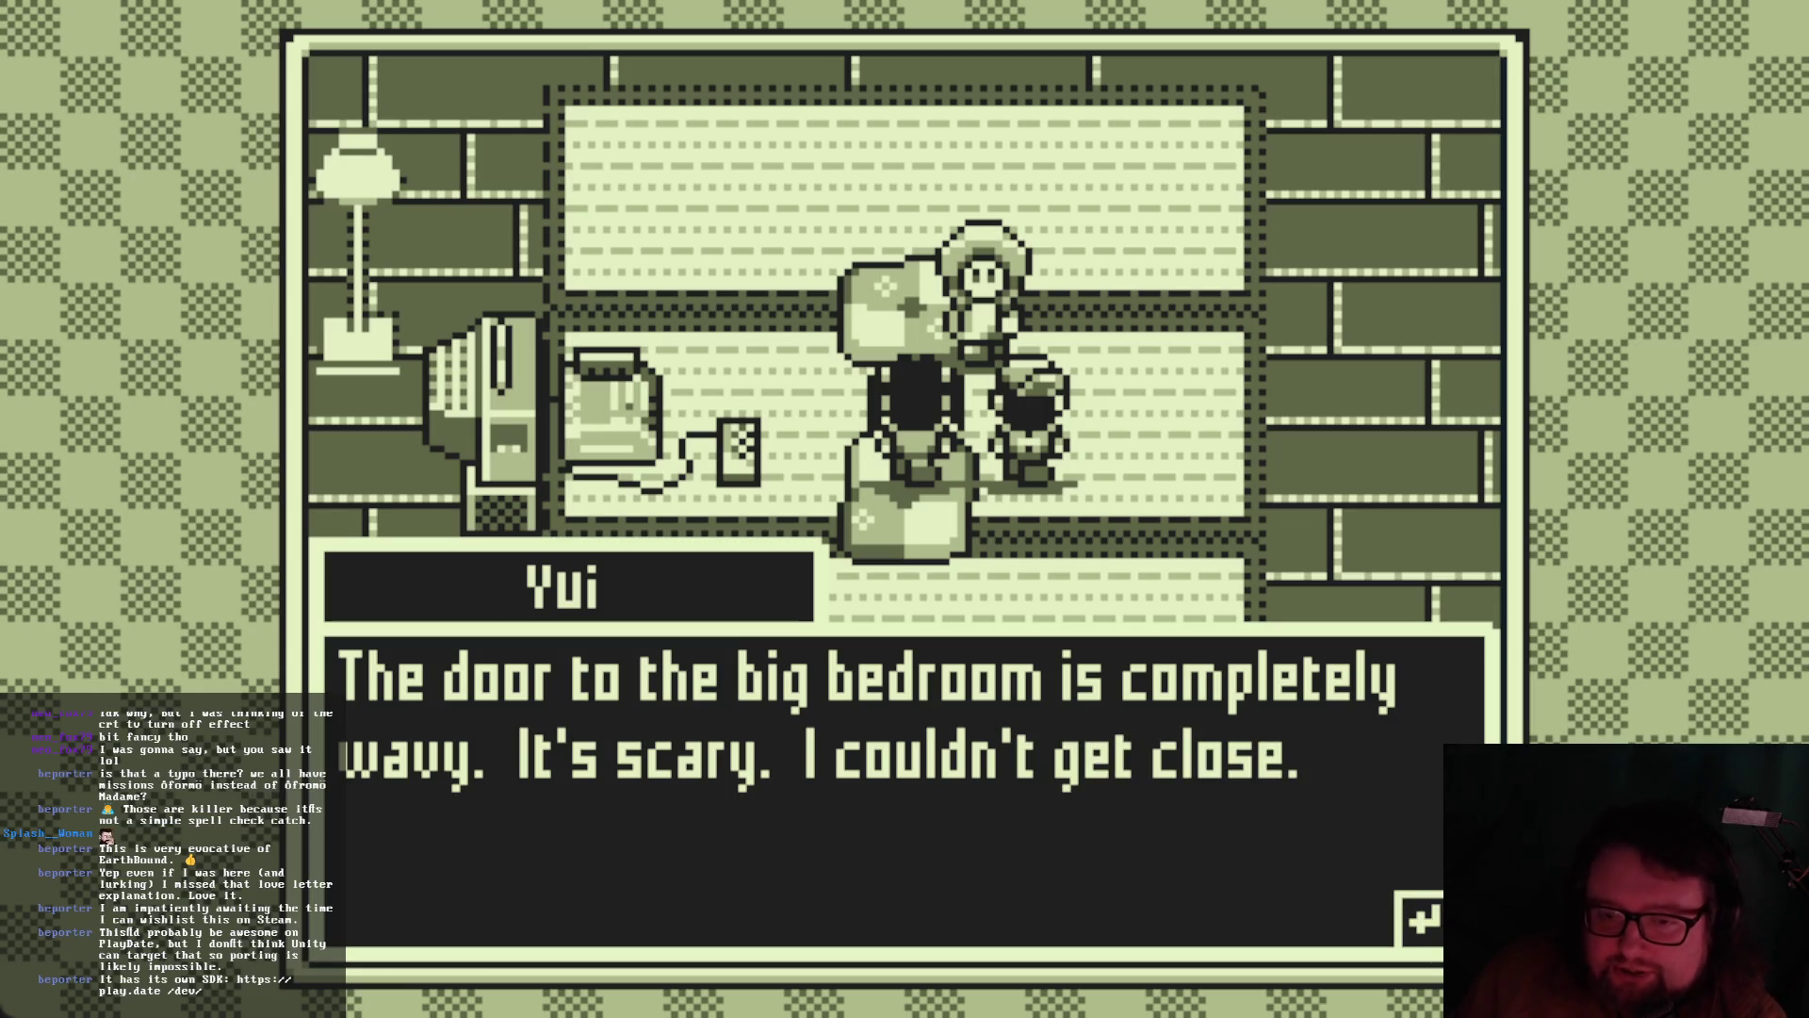
pyautogui.press('Return')
pyautogui.press('Return')
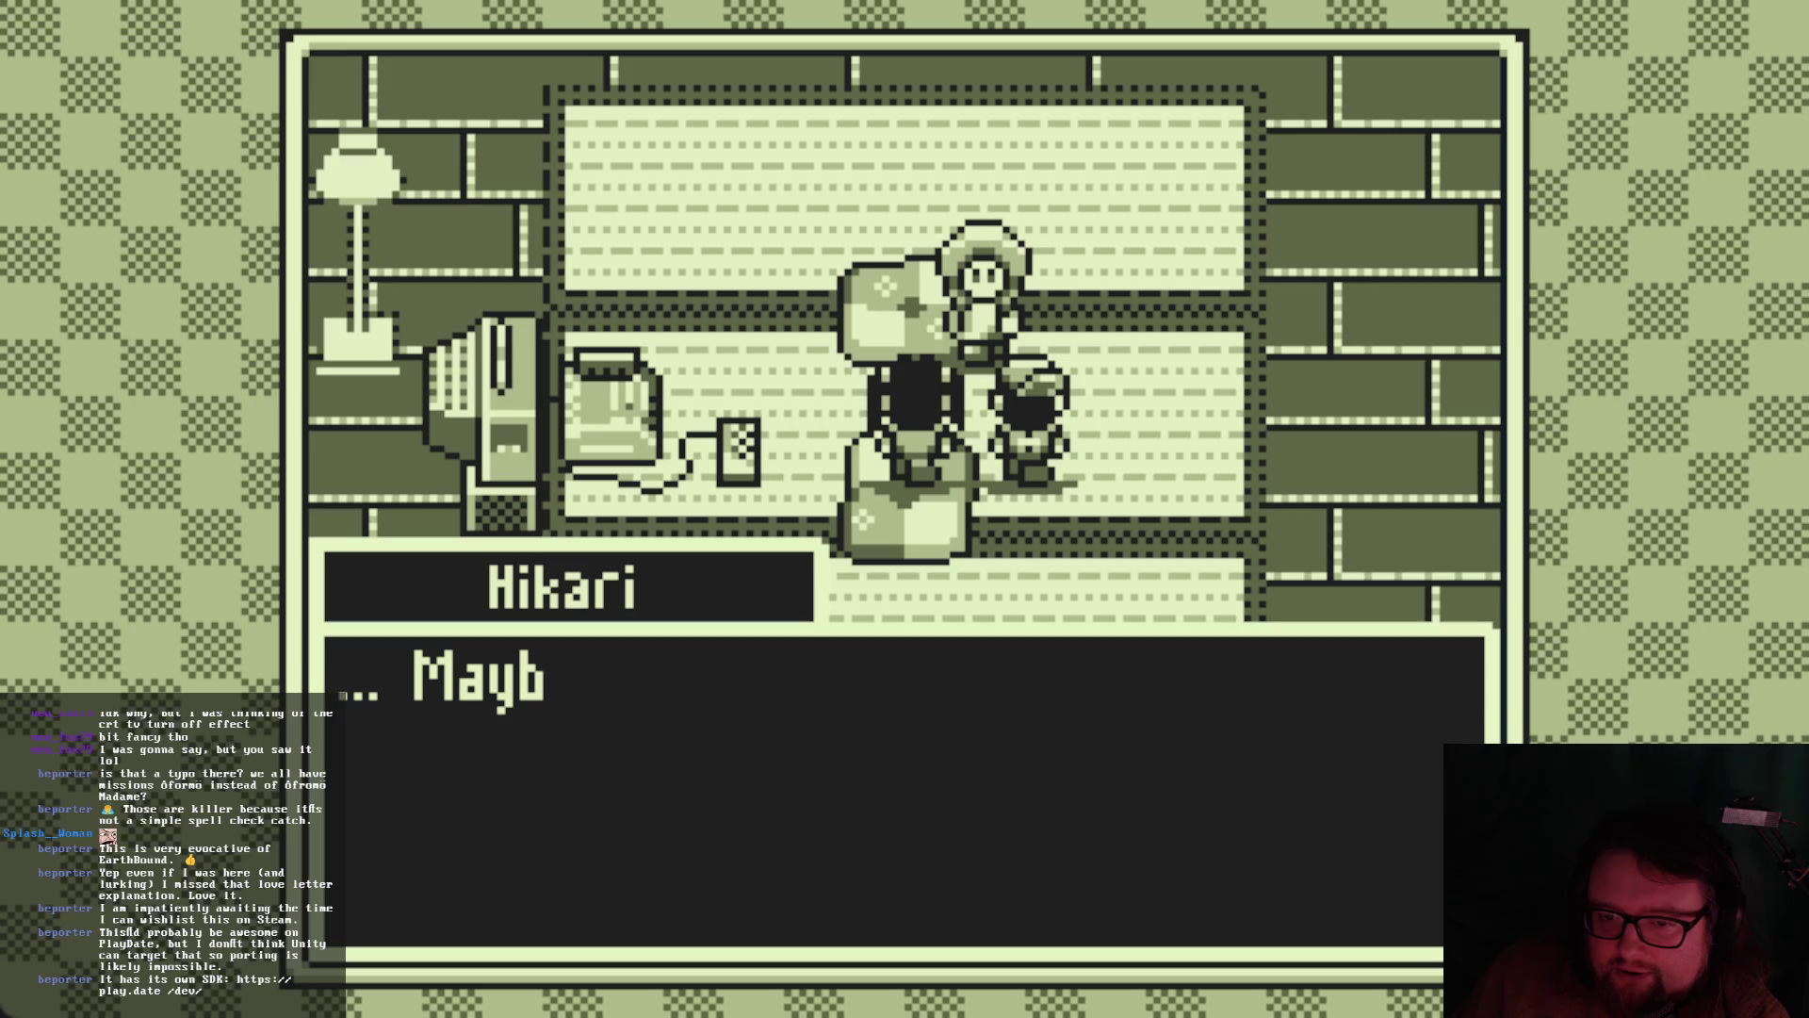
pyautogui.press('Return')
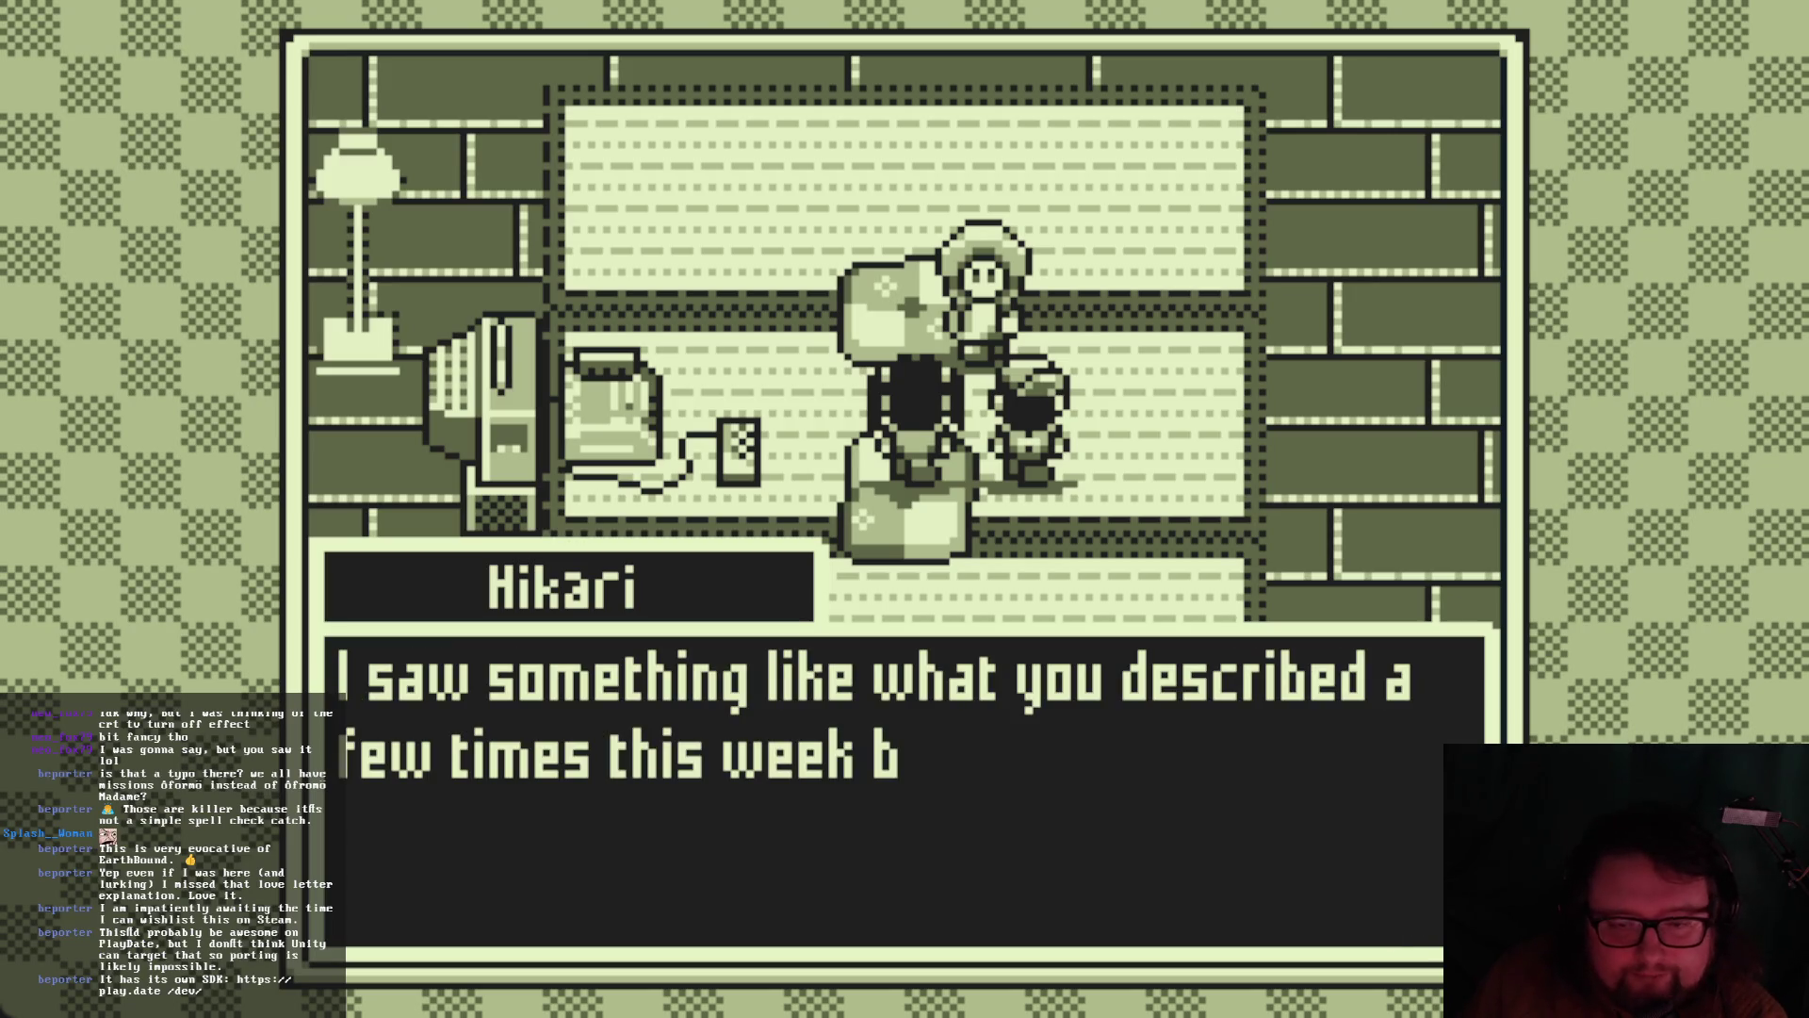
pyautogui.press('Return')
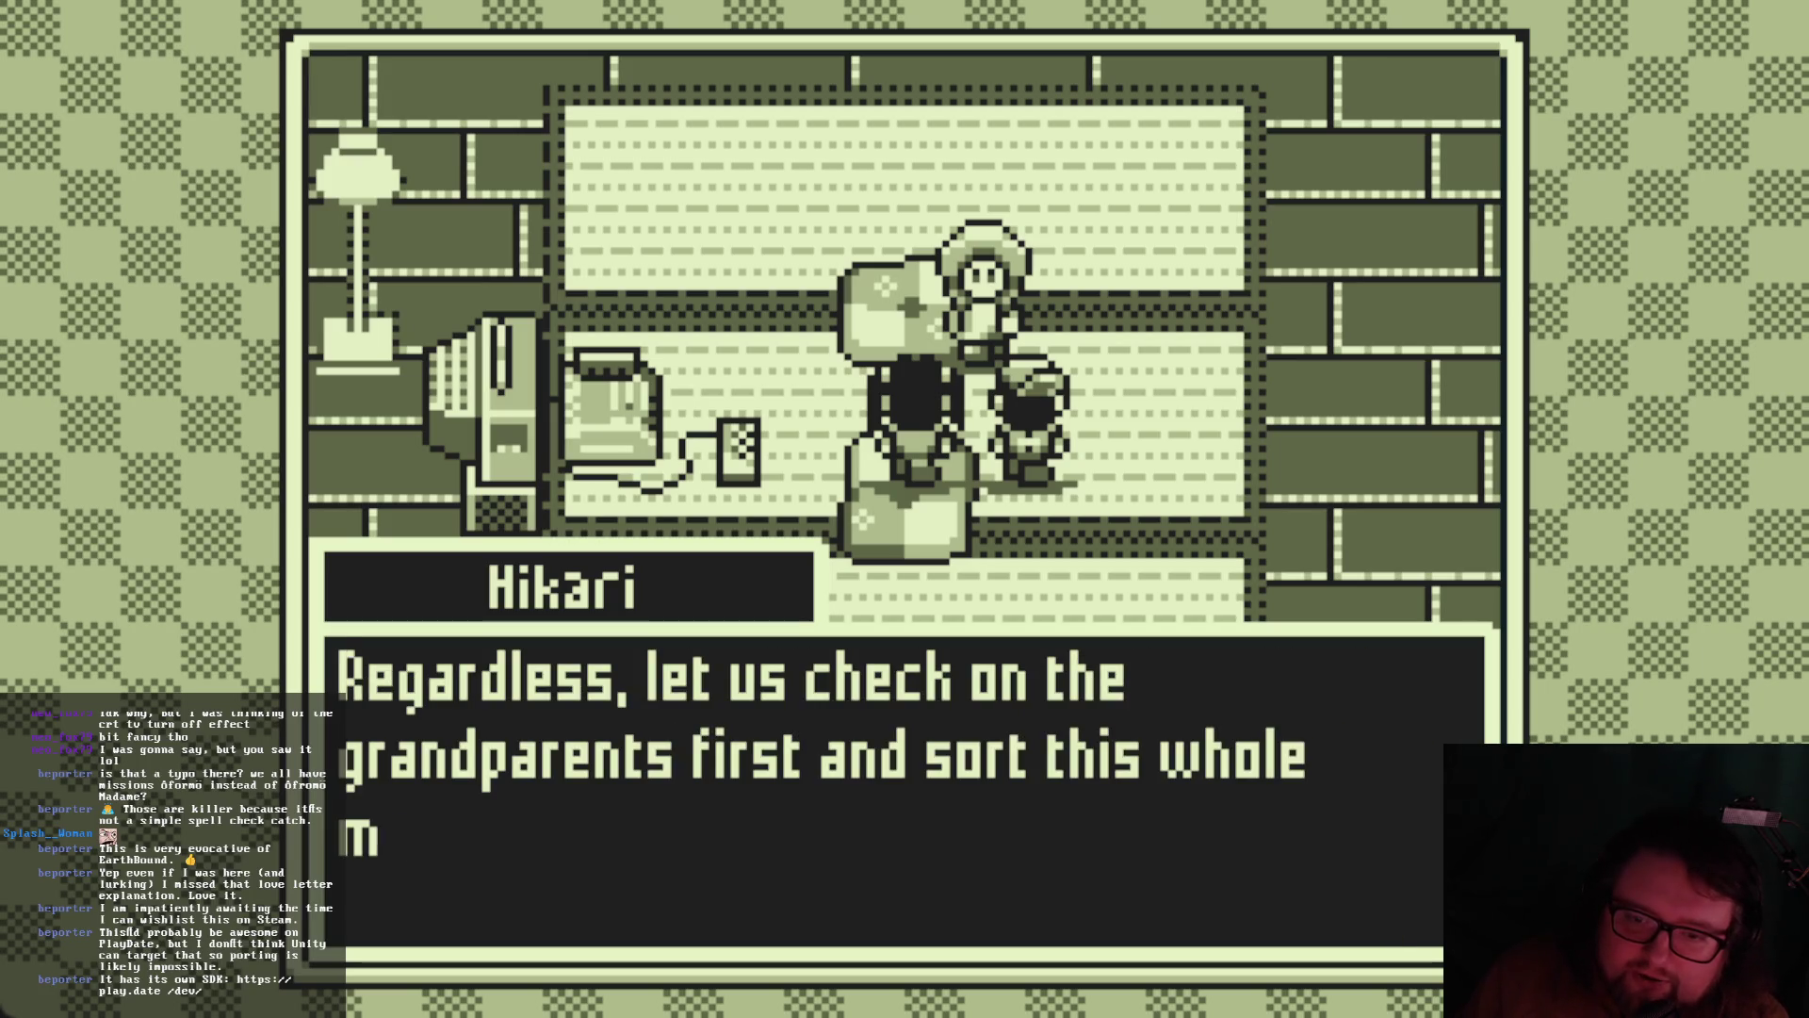
pyautogui.press('Return')
pyautogui.press('Return')
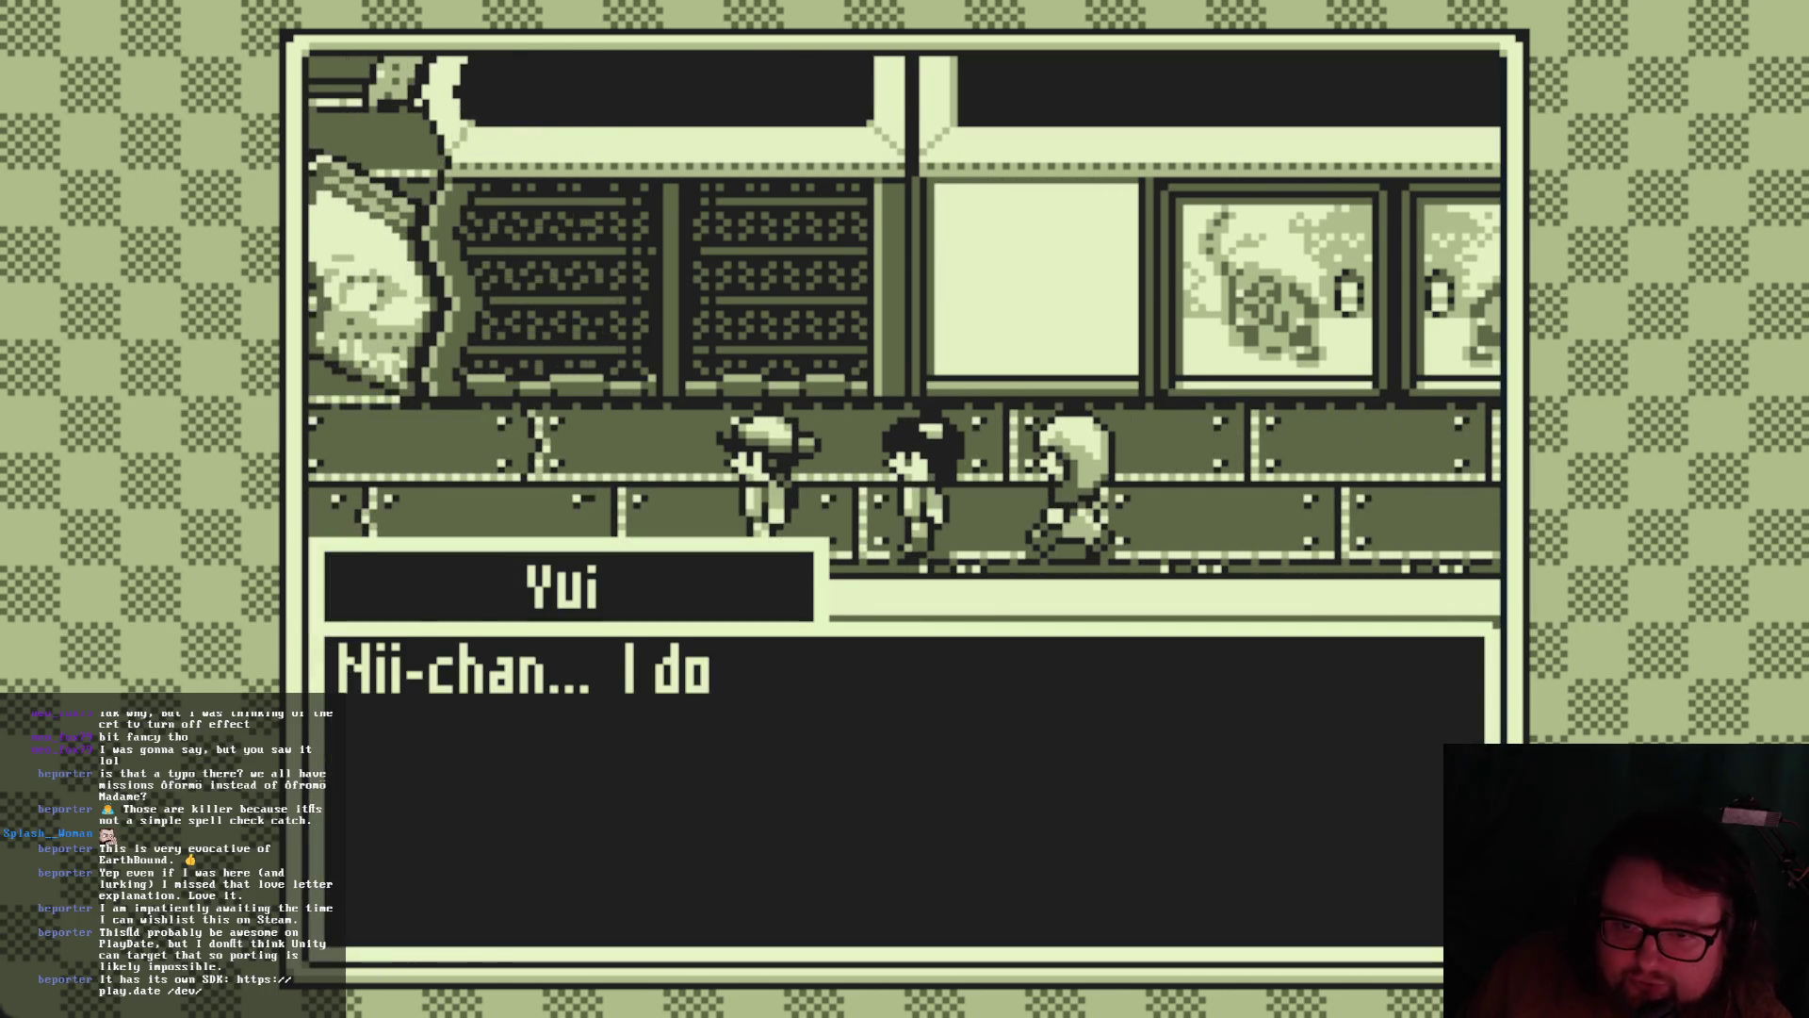
# Advance the corridor talk about the main bedroom until Hikari proposes going to the temple
pyautogui.press('Return')
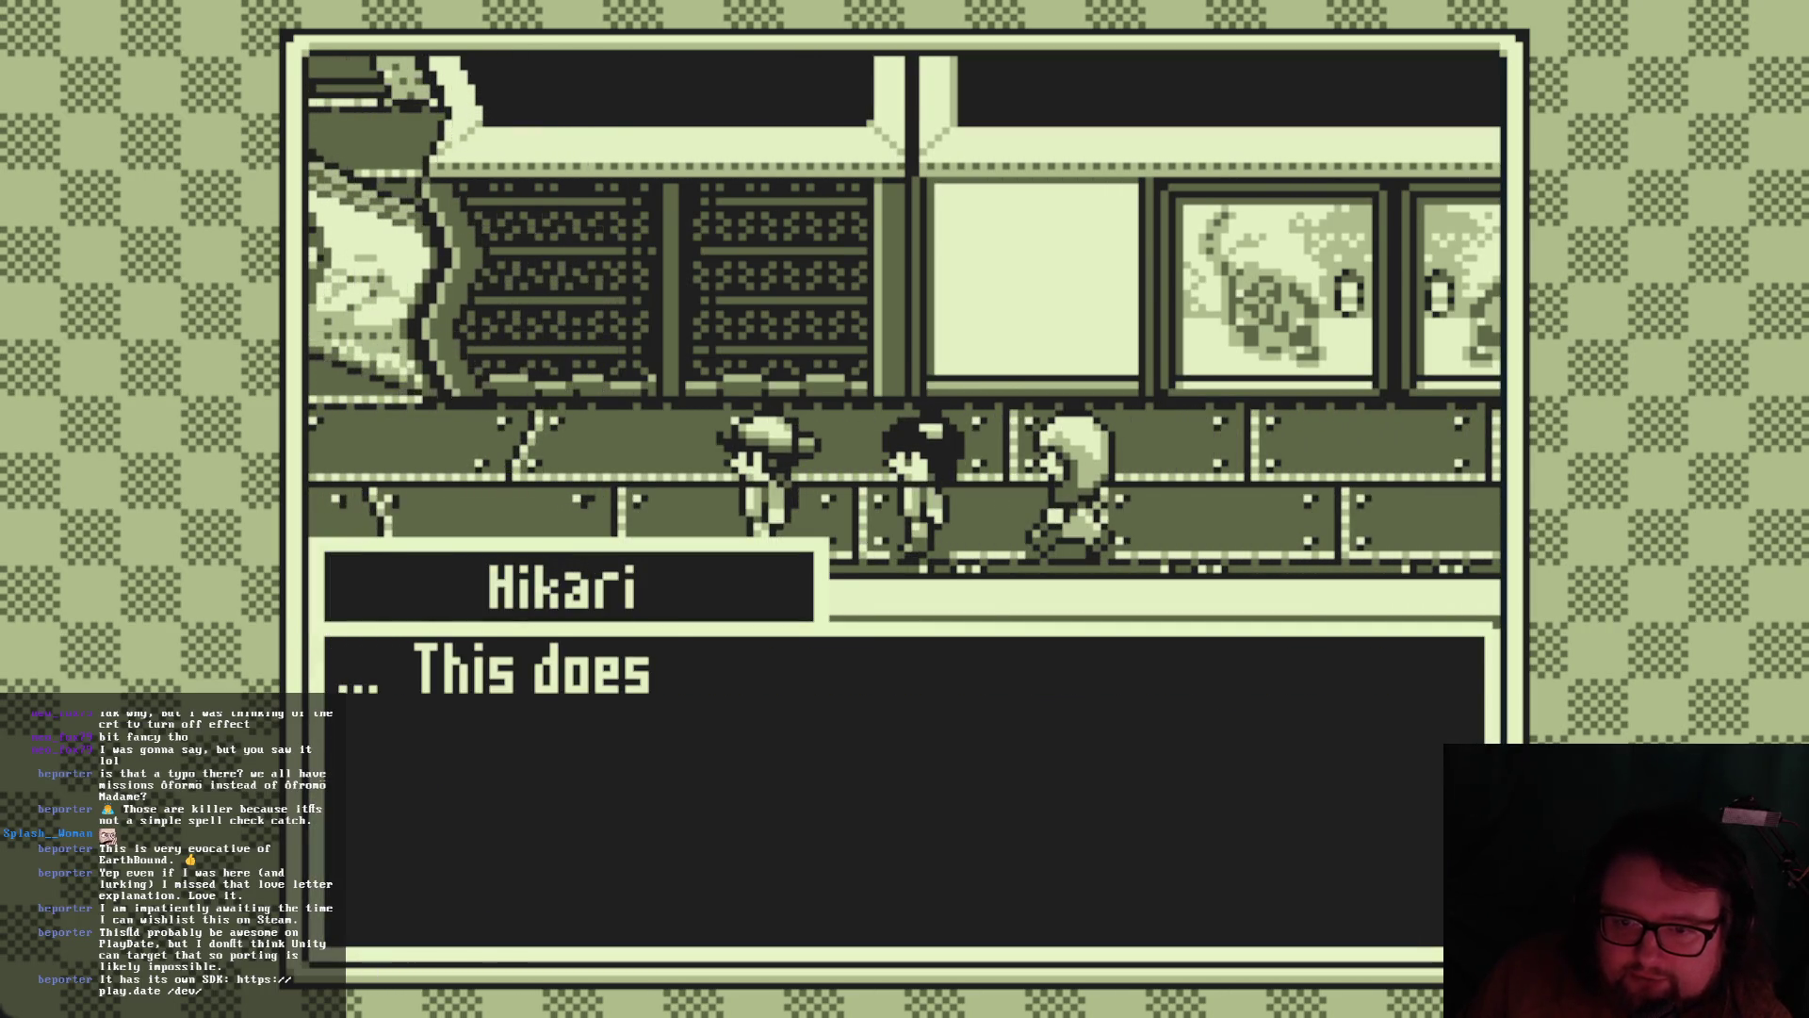
pyautogui.press('Return')
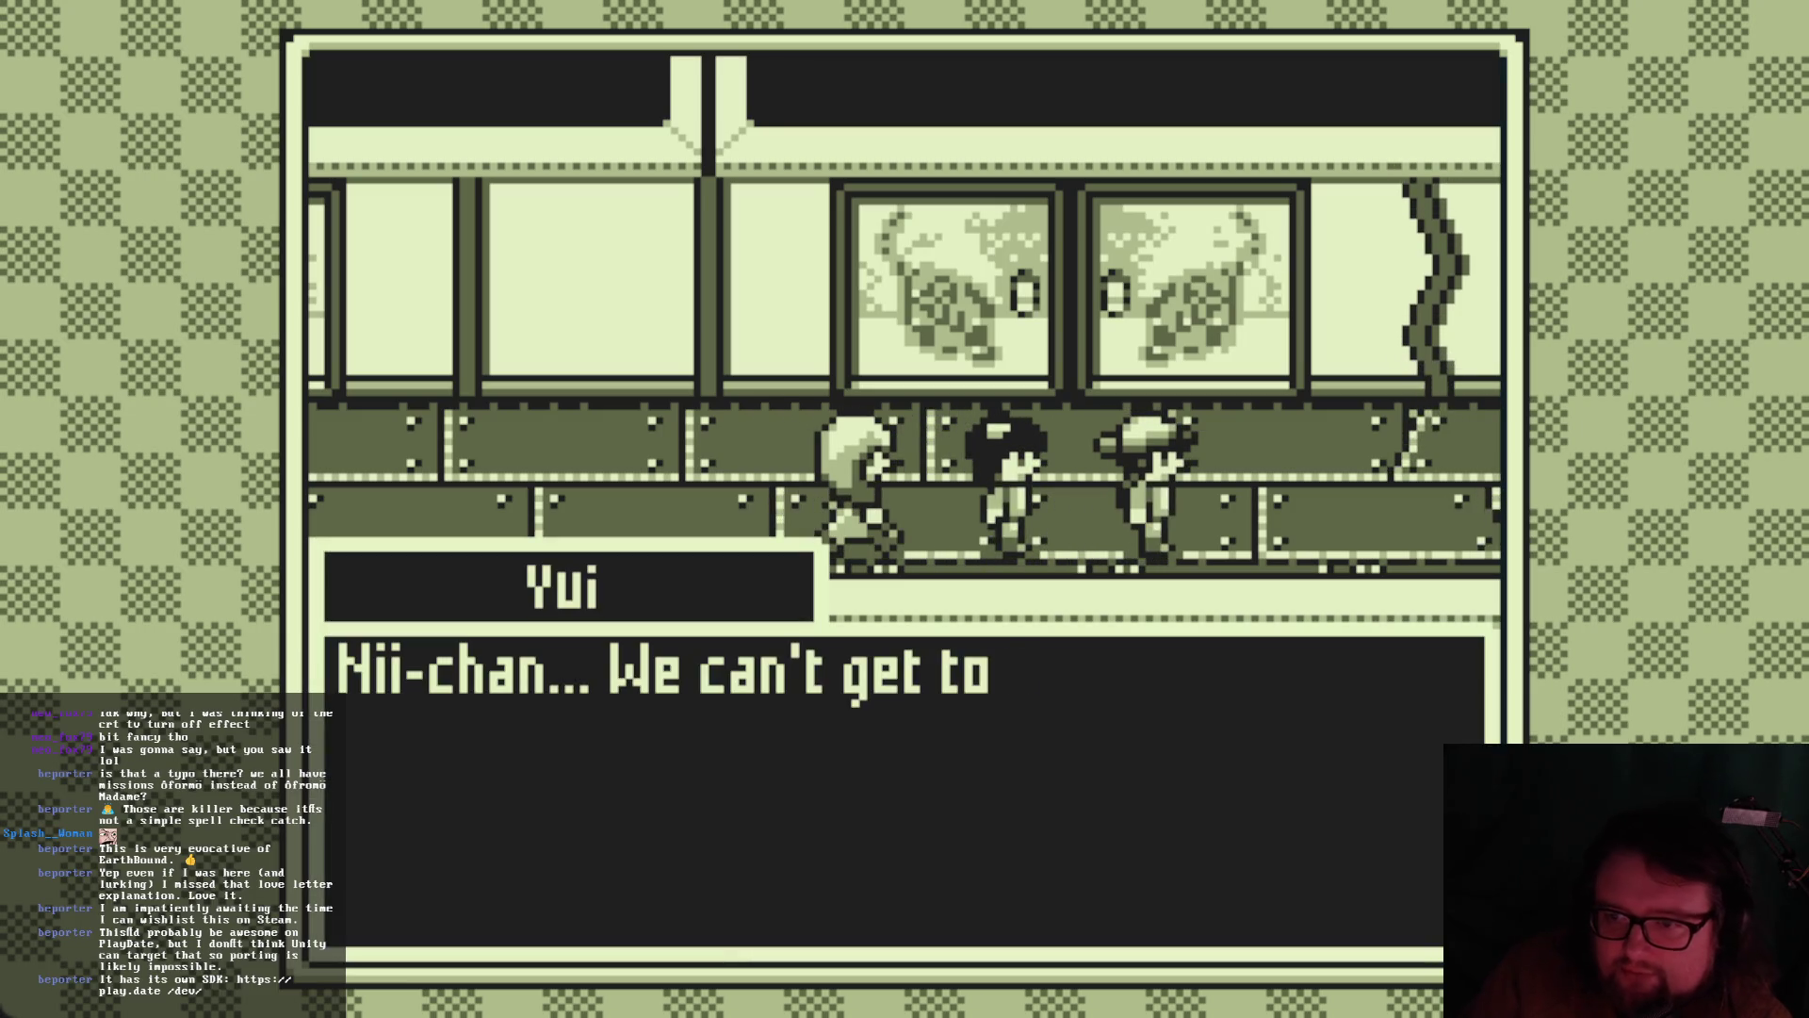
pyautogui.press('Return')
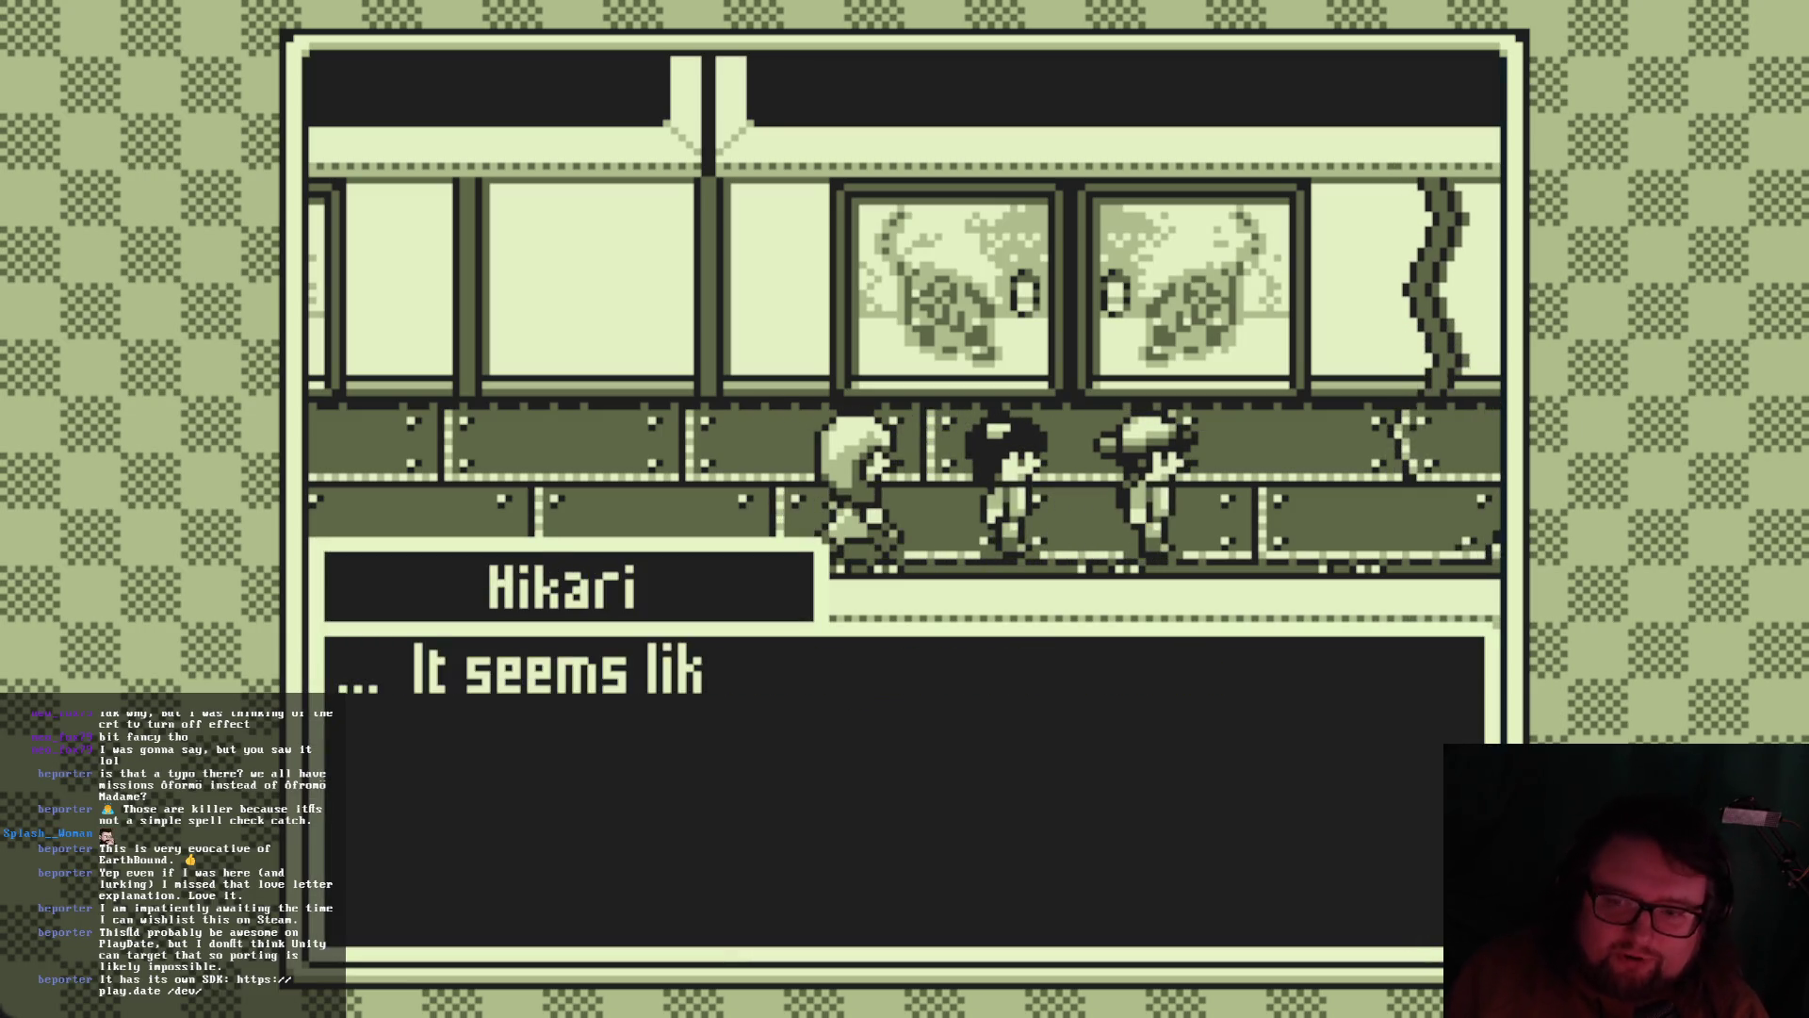
pyautogui.press('Return')
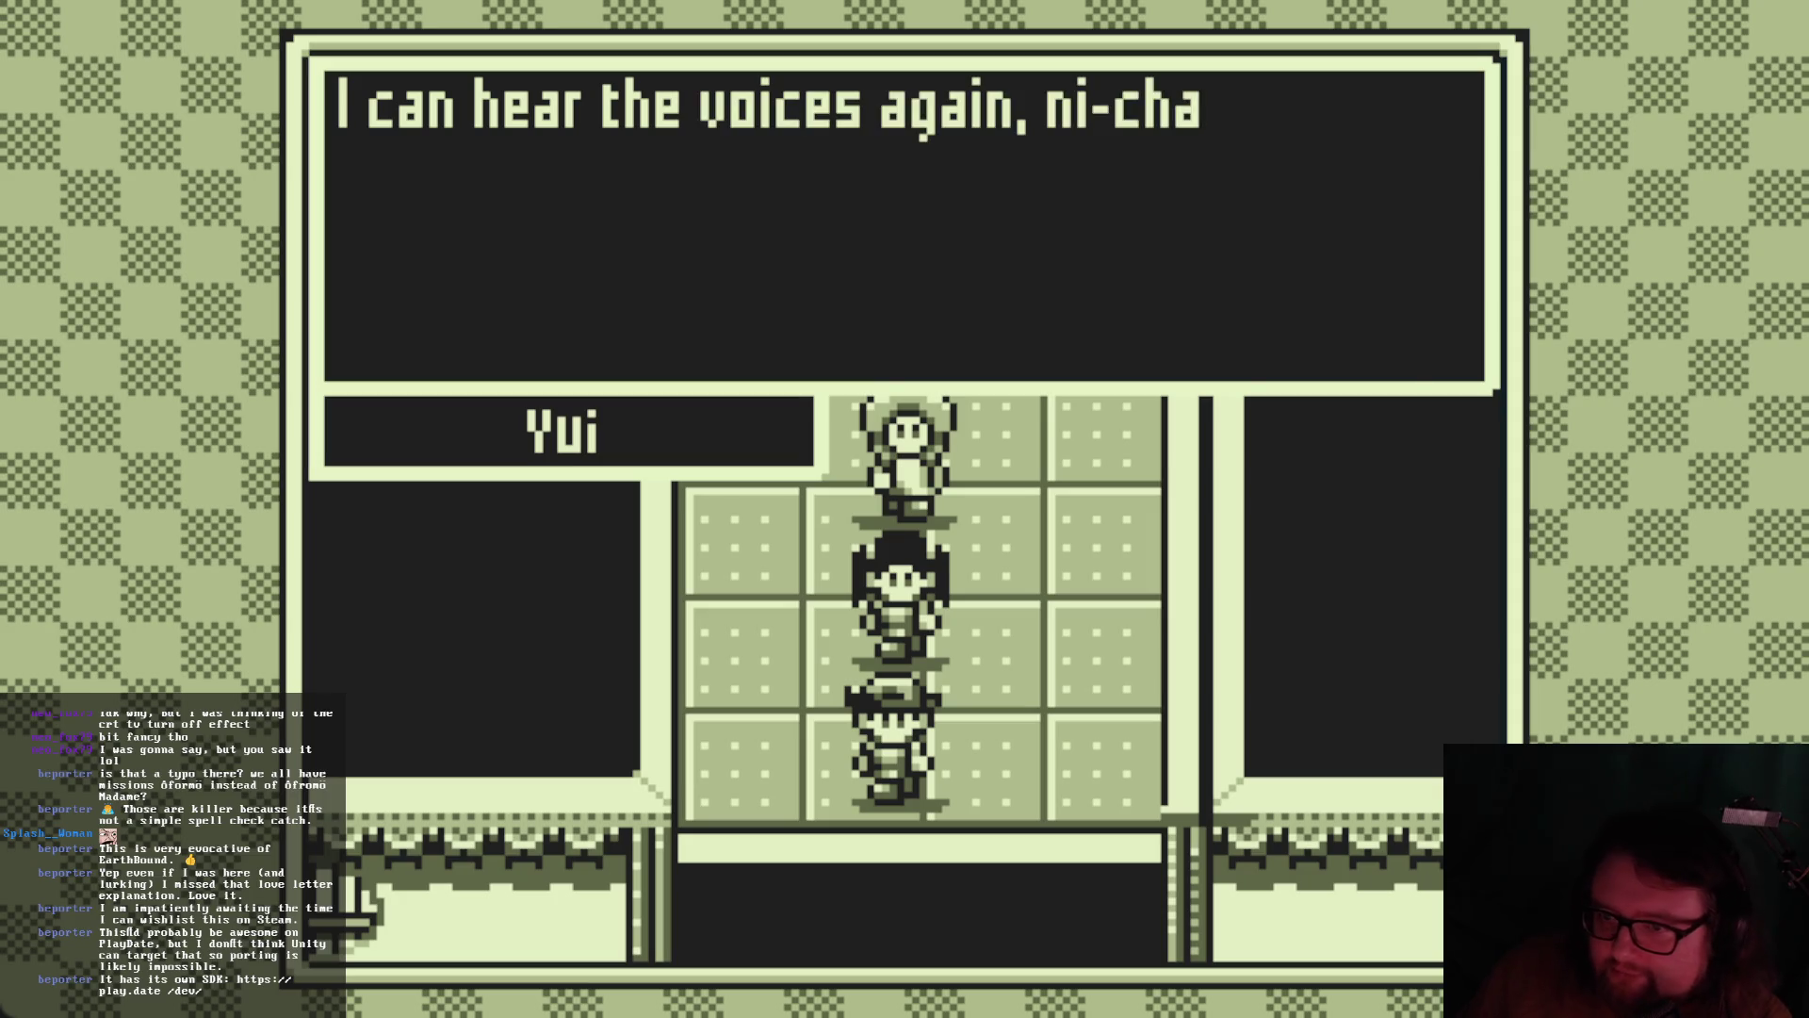
pyautogui.press('Return')
pyautogui.press('Return')
pyautogui.press('Return')
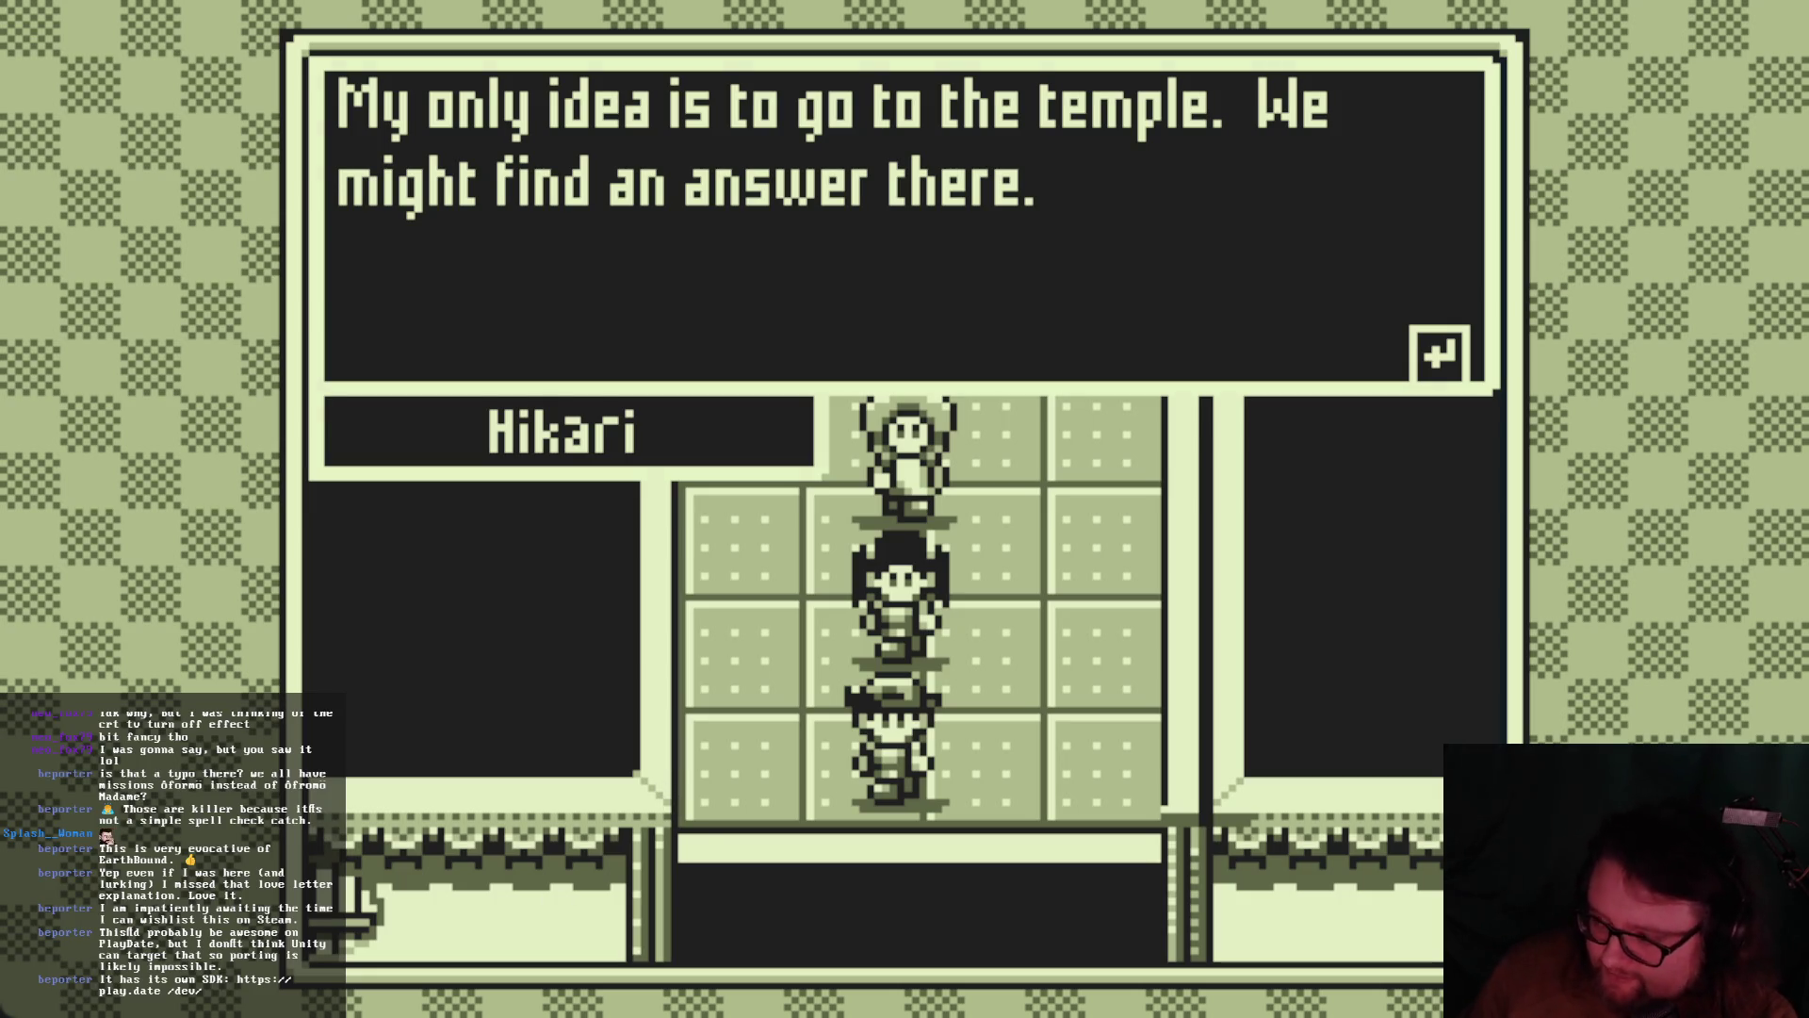
pyautogui.press('Return')
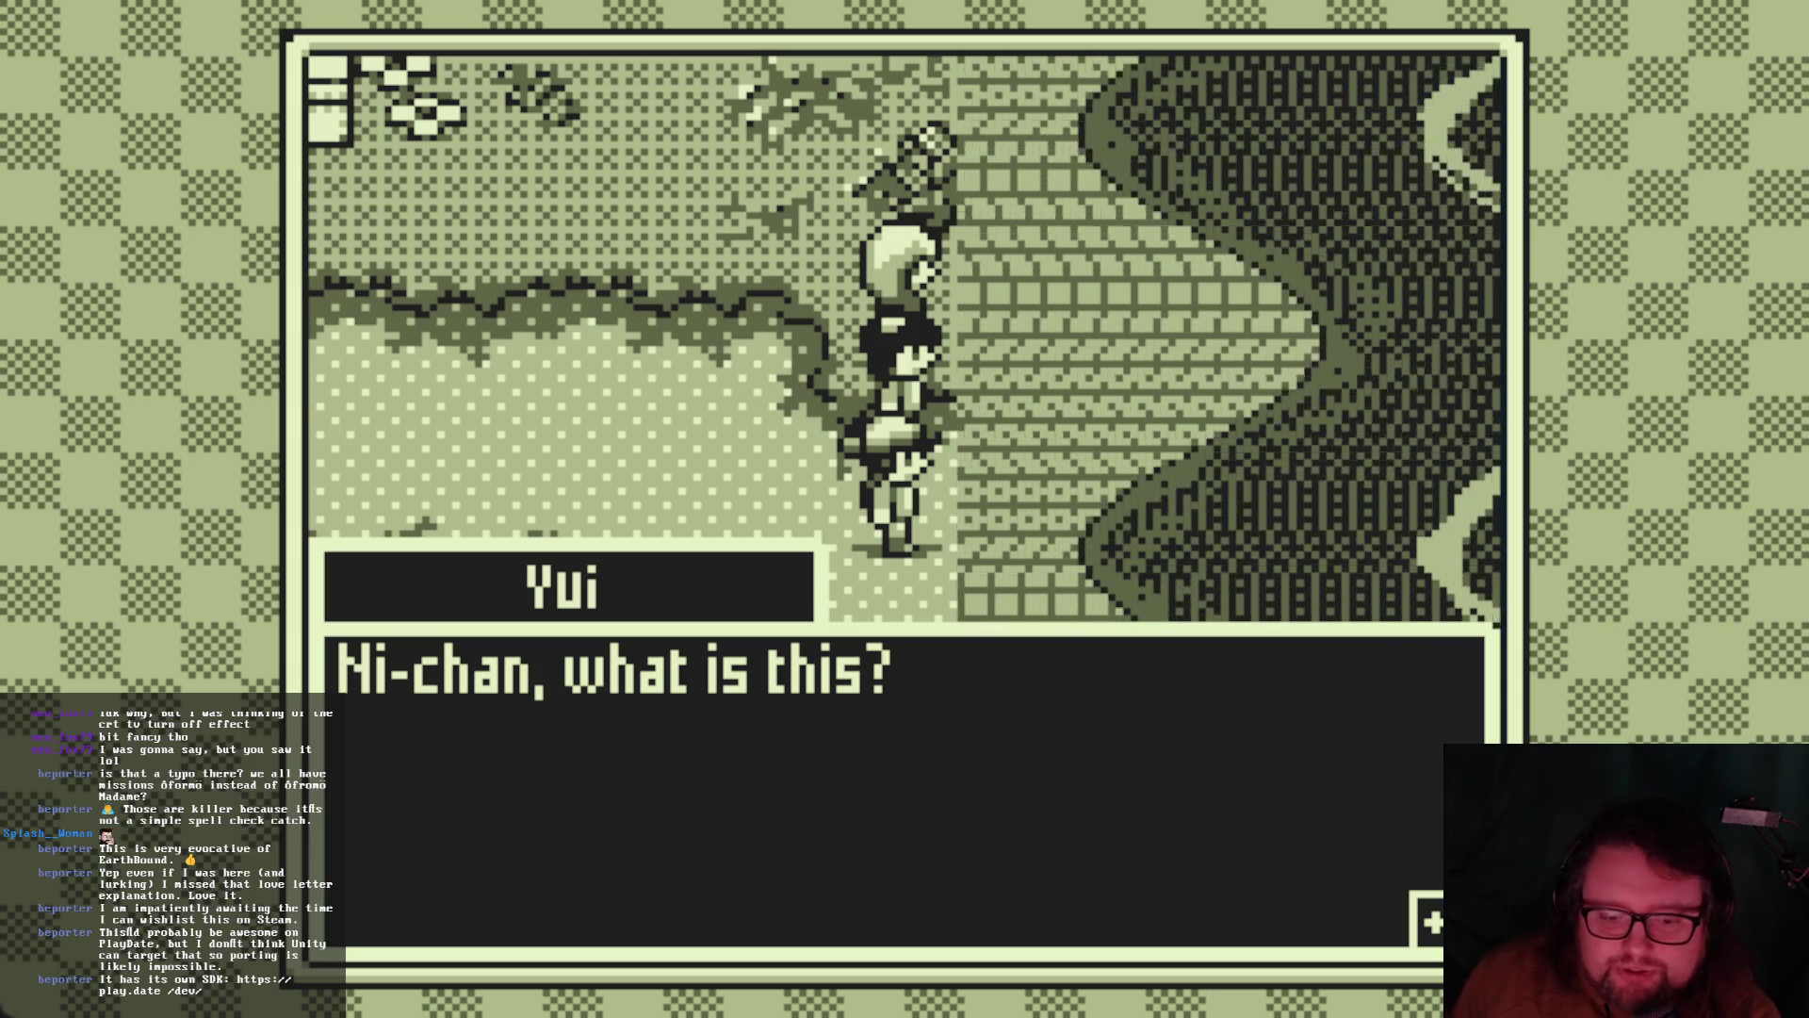
# Finish Yui's worried lines about the twisted road and walk the party west
pyautogui.press('Return')
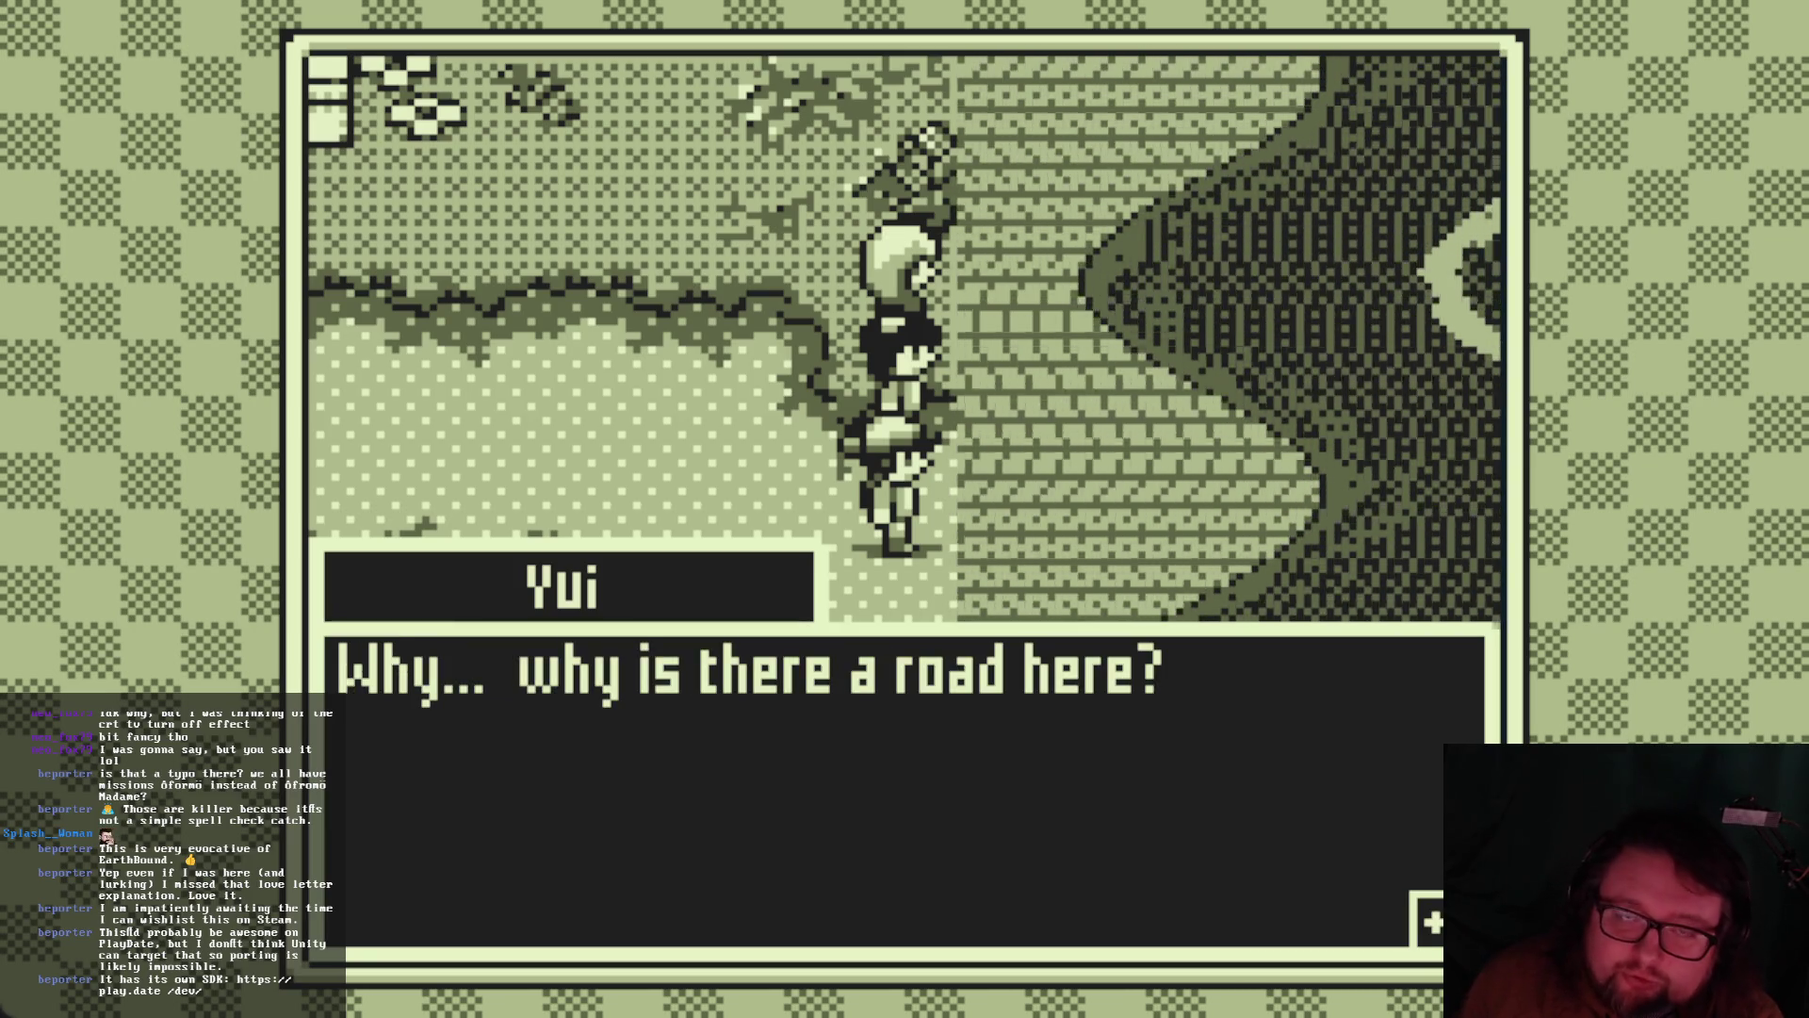
pyautogui.press('Return')
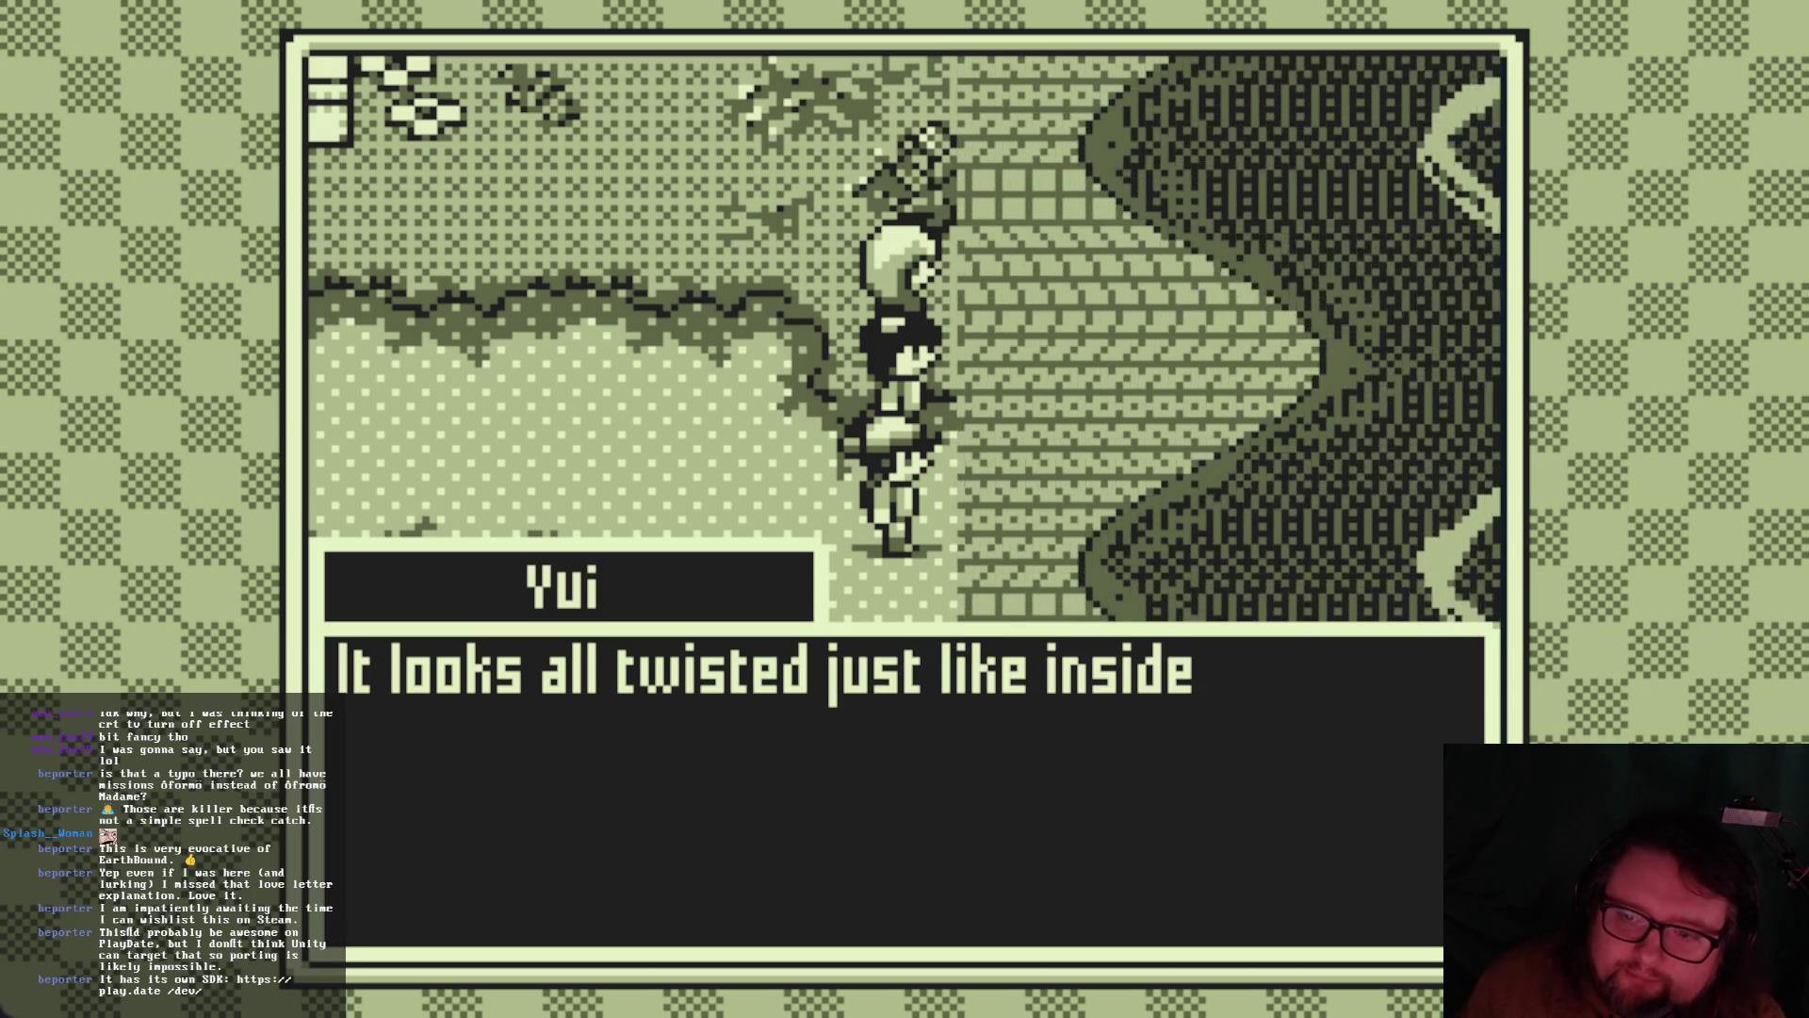
pyautogui.press('Return')
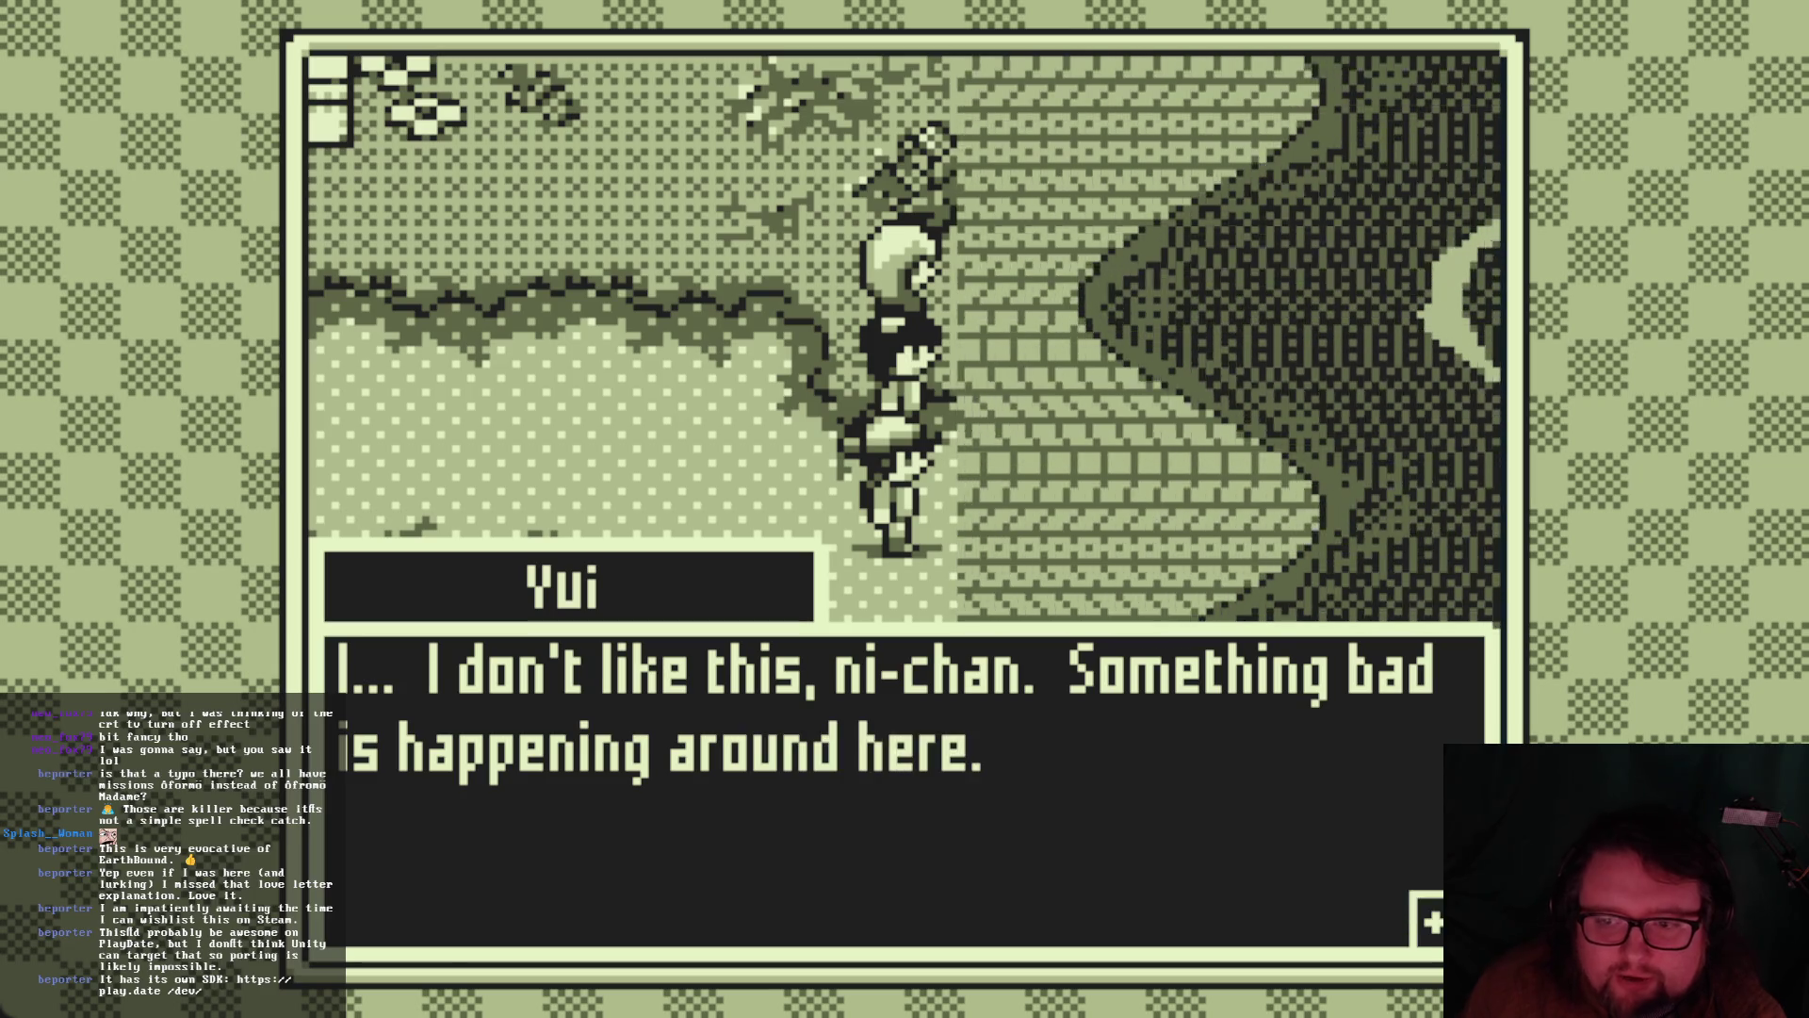
pyautogui.press('Return')
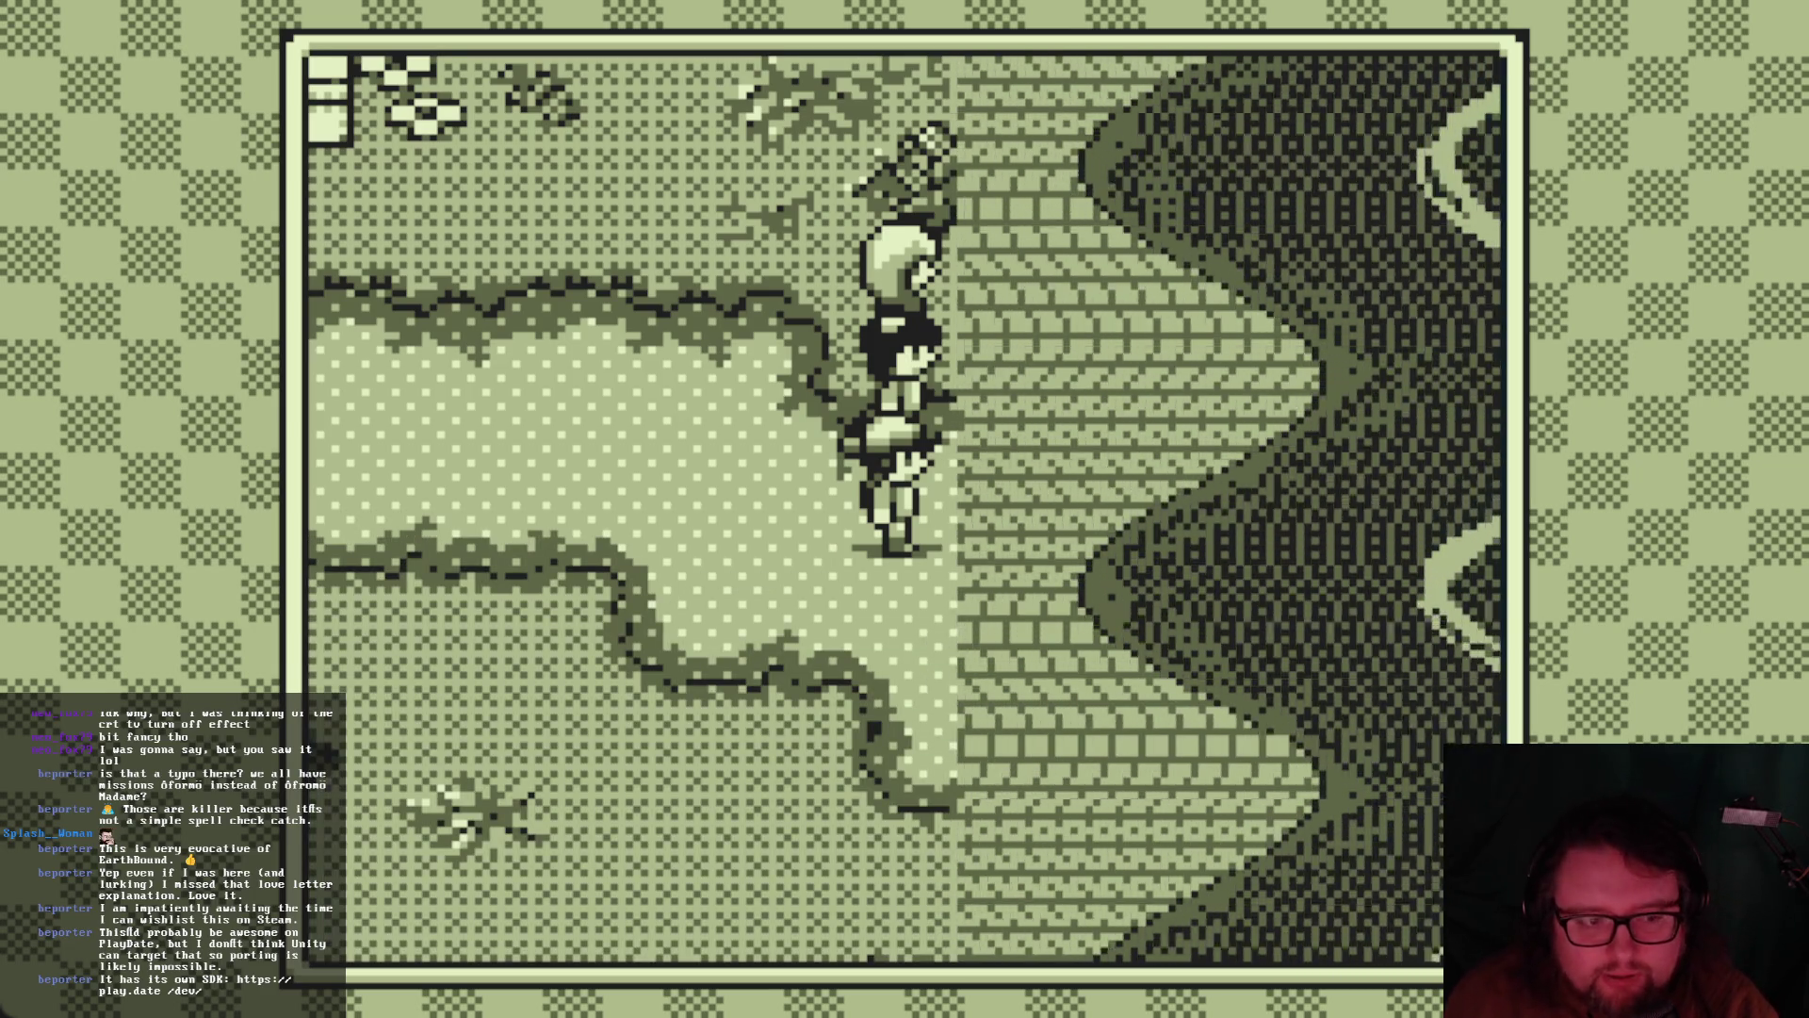
pyautogui.press('Left')
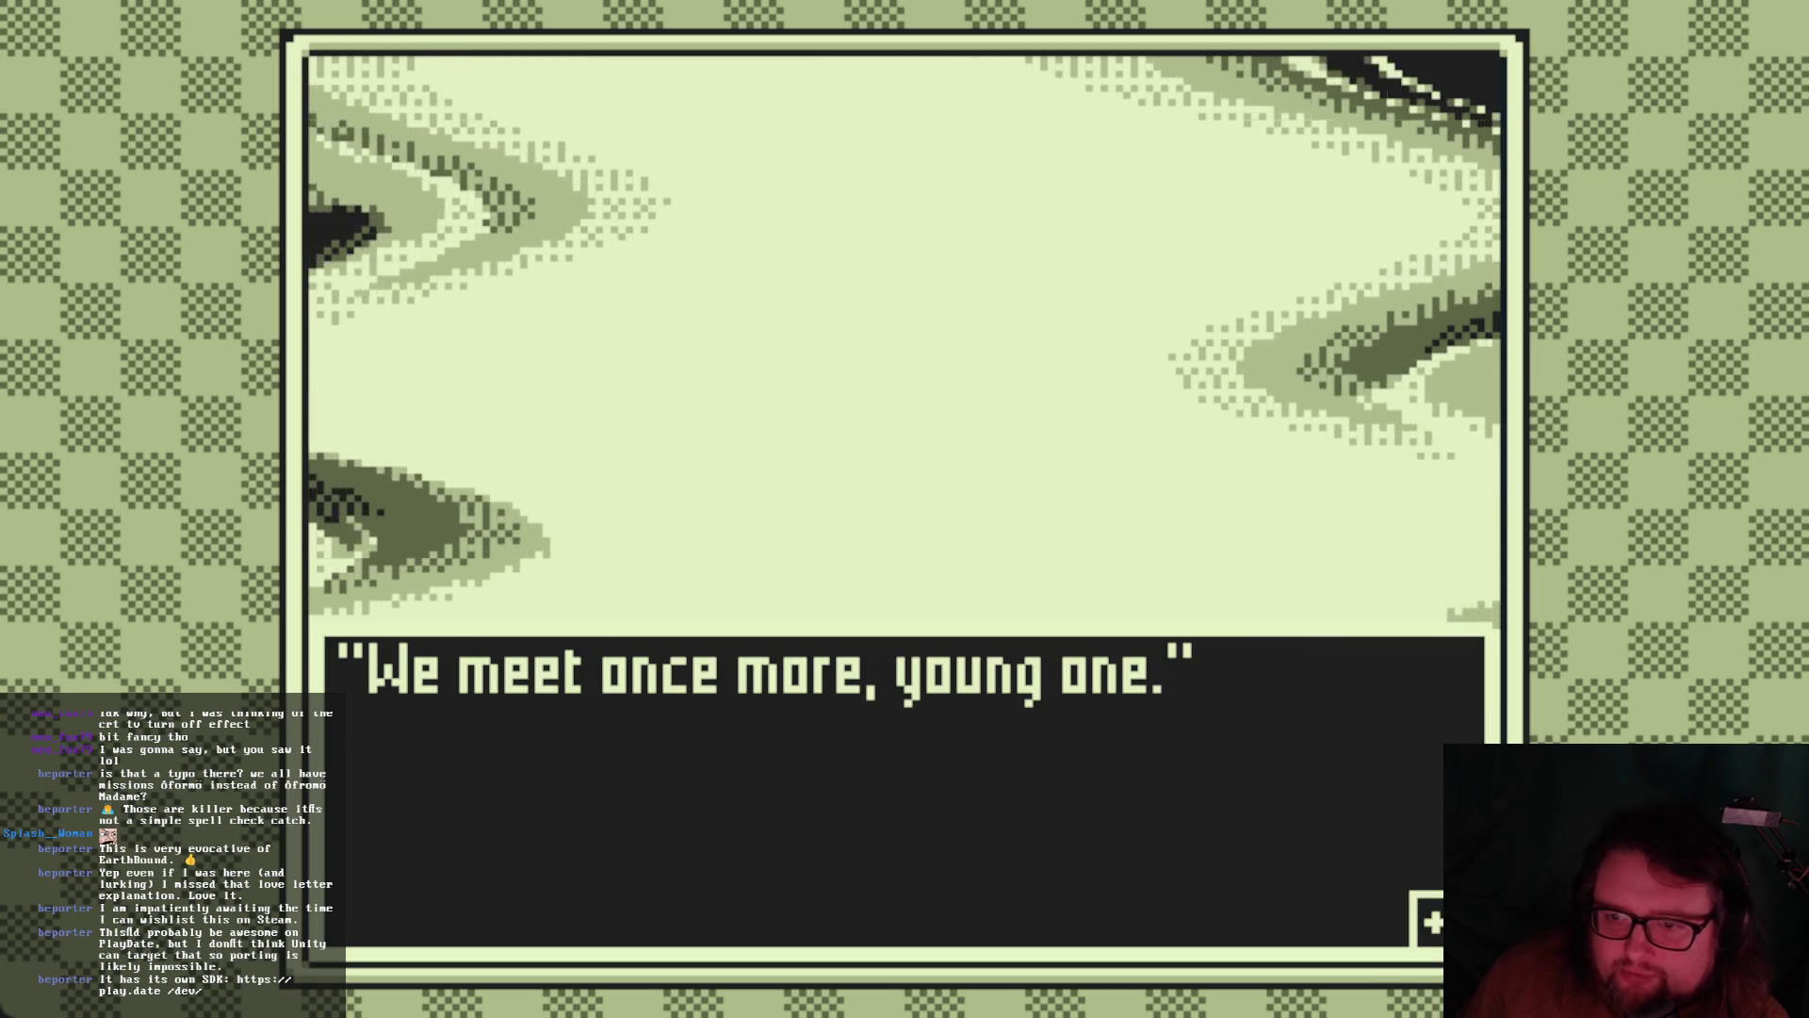
# Advance the dream dialogue through The Word's self-introduction and its warning about spirits
pyautogui.press('Return')
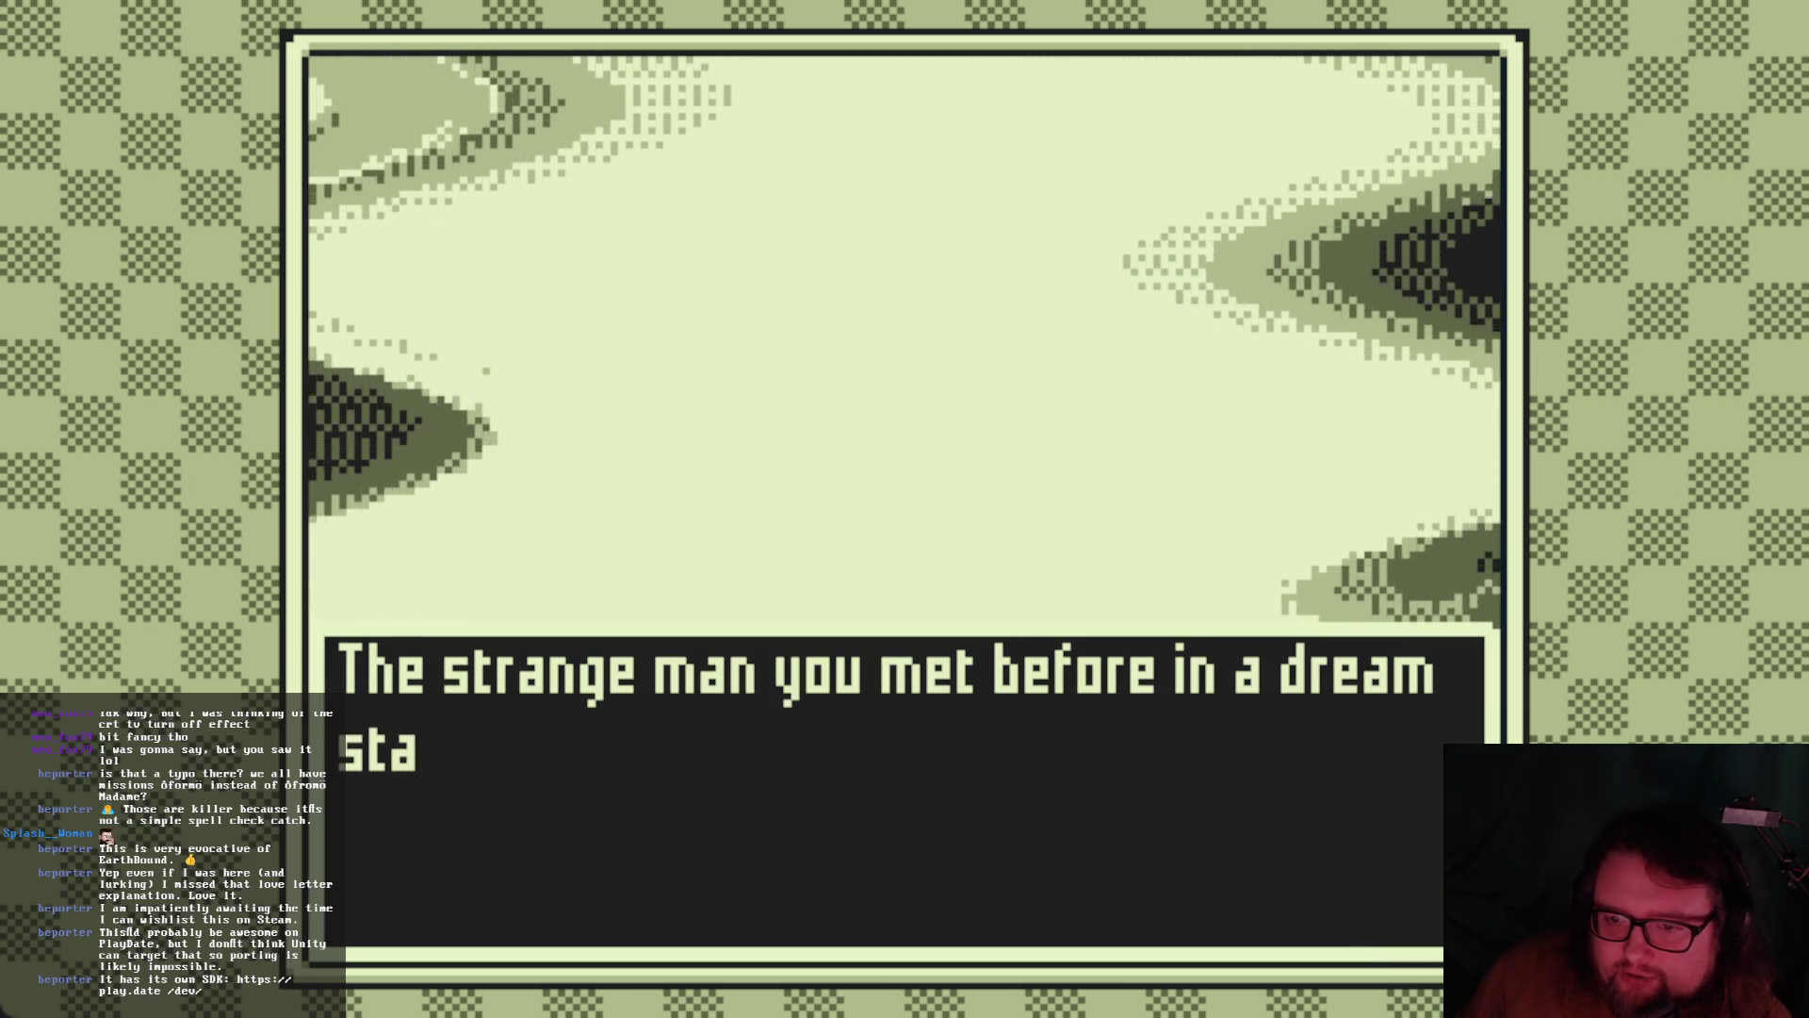
pyautogui.press('Return')
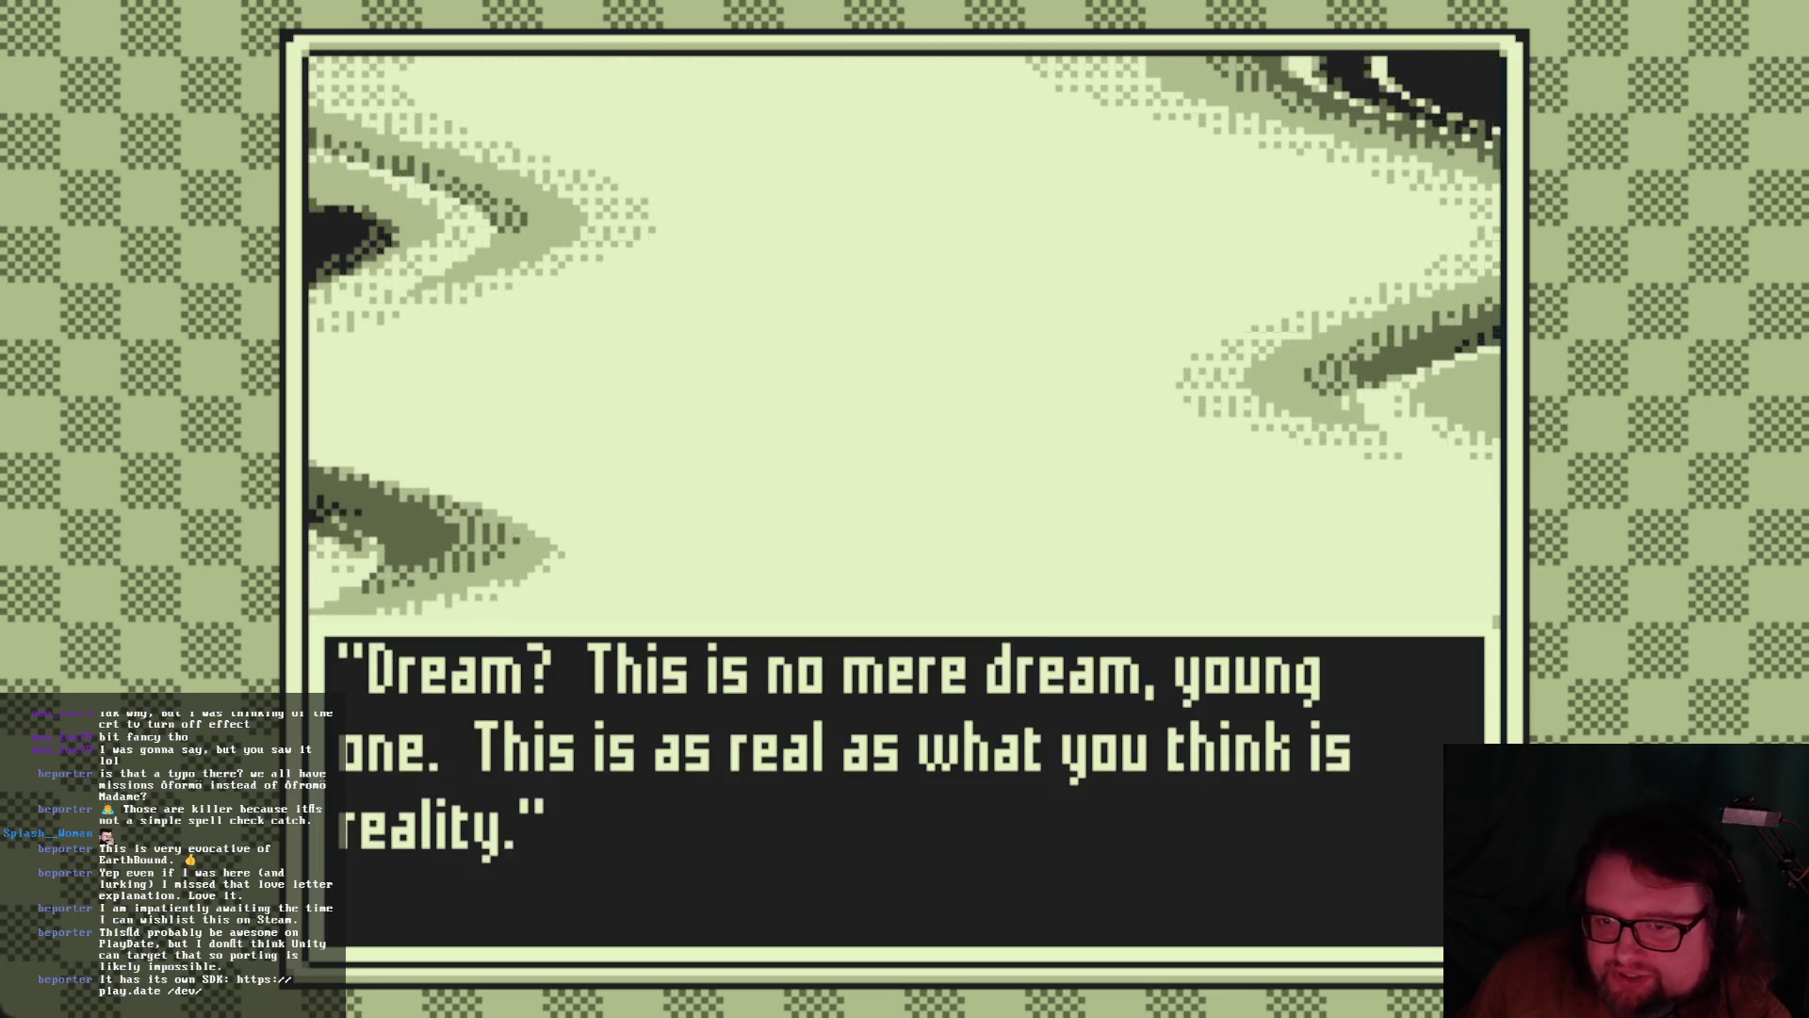
pyautogui.press('Return')
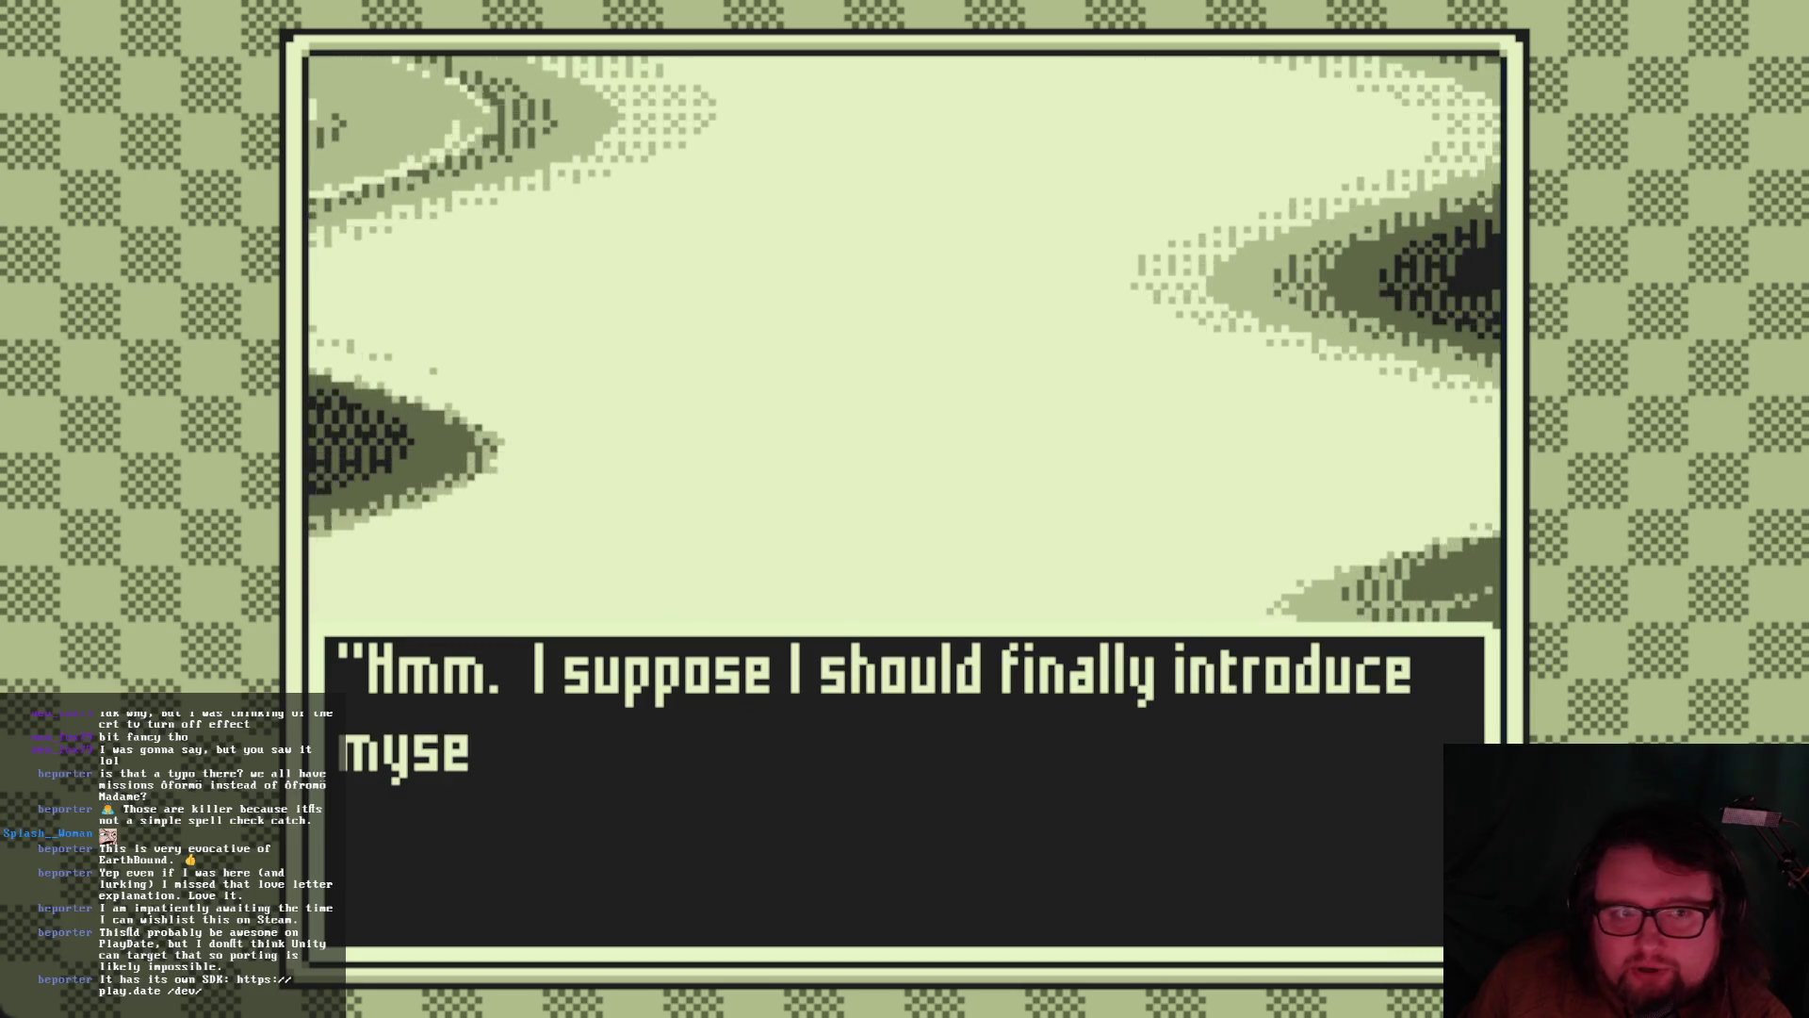
pyautogui.press('Return')
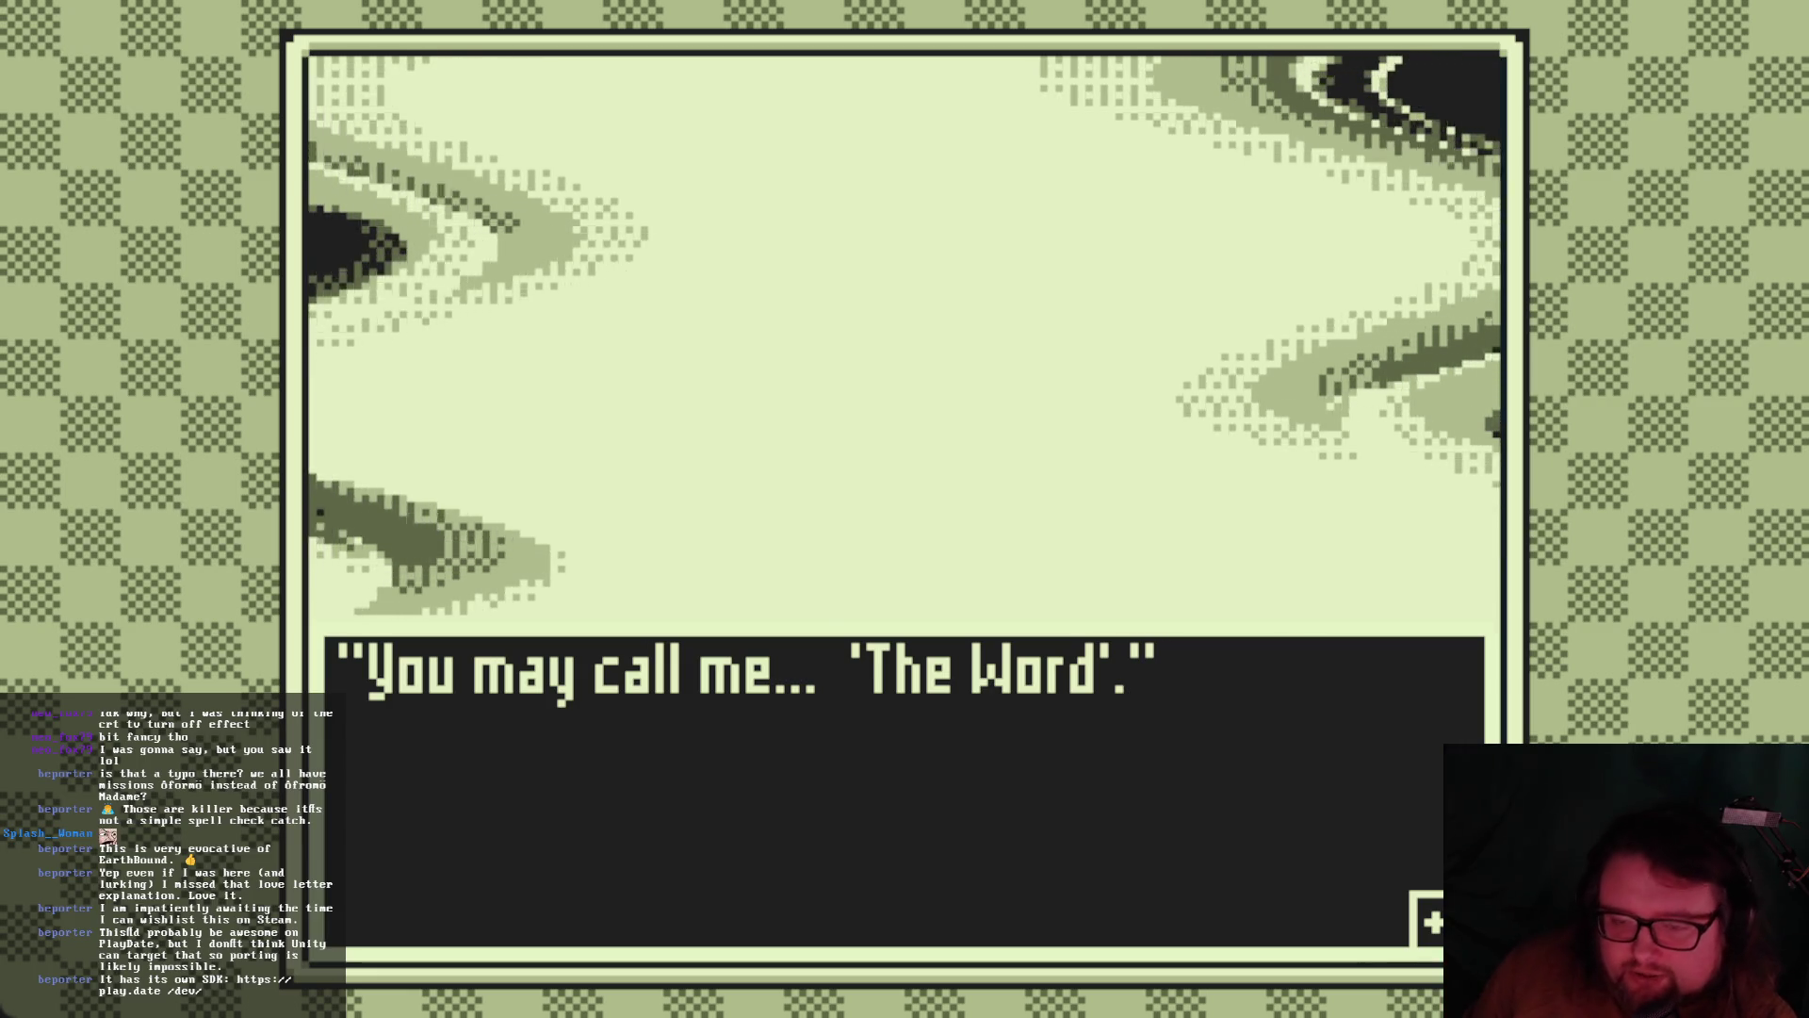
pyautogui.press('Return')
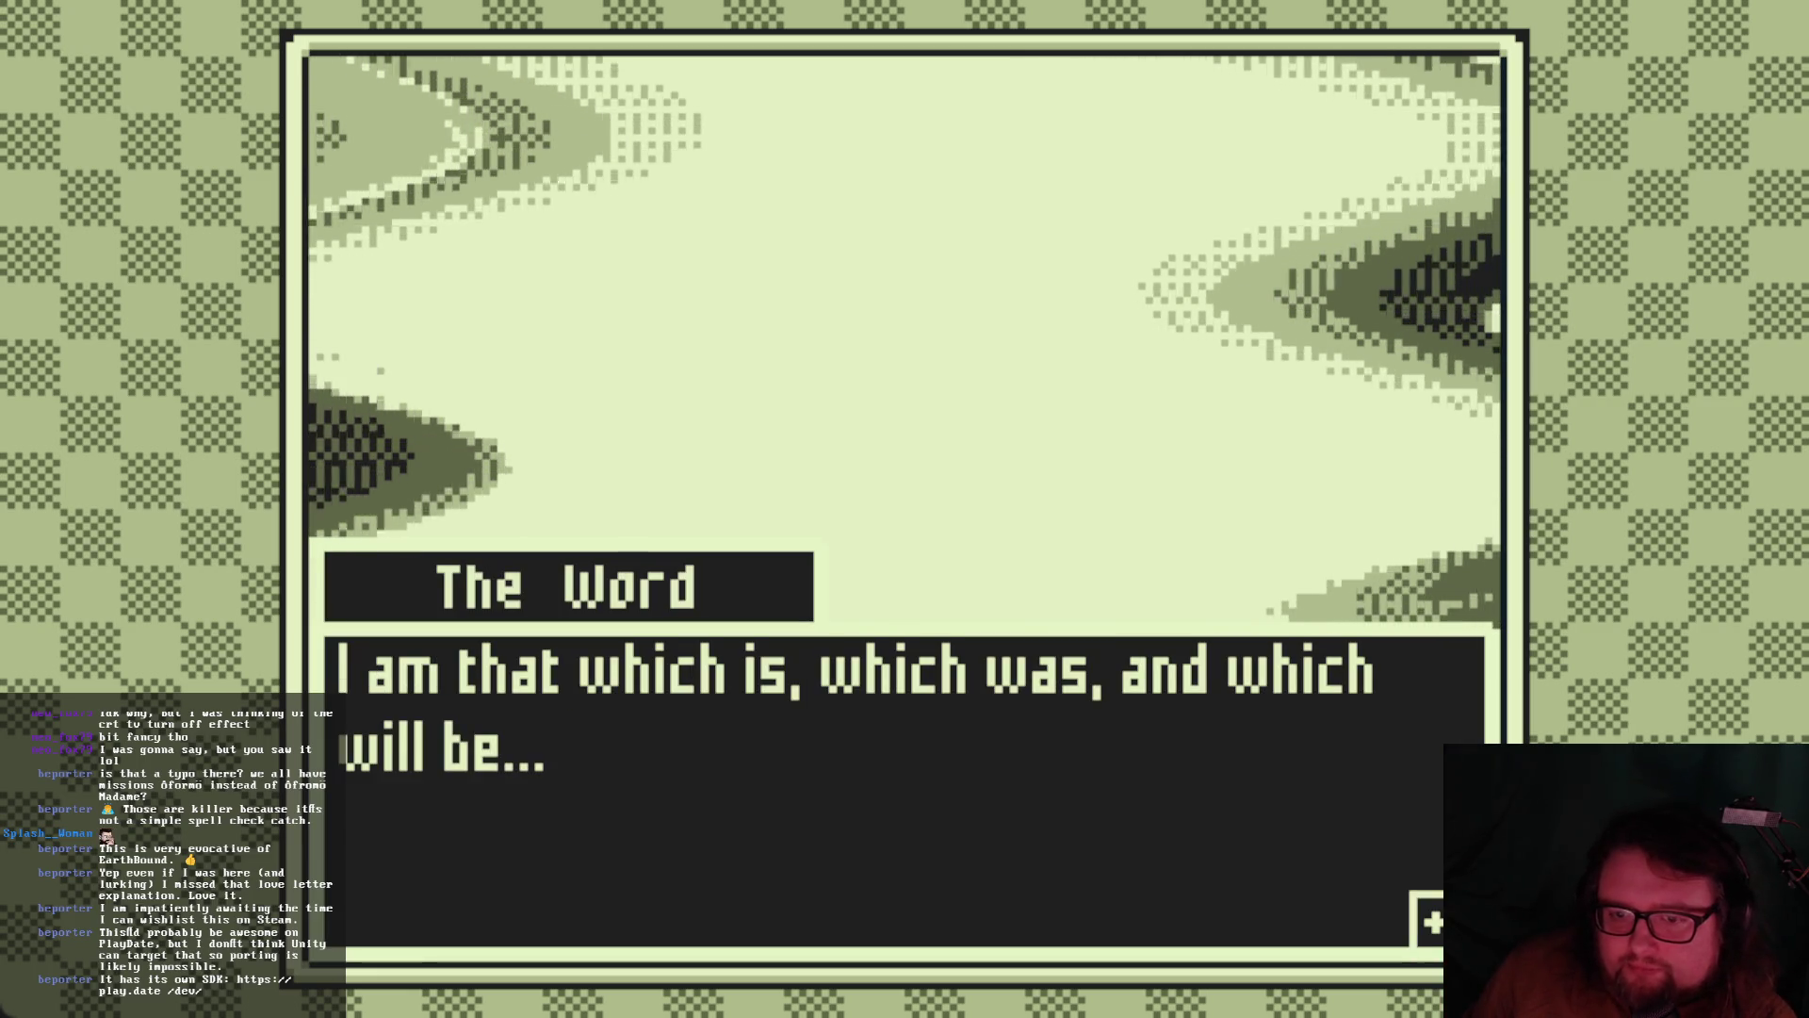
pyautogui.press('Return')
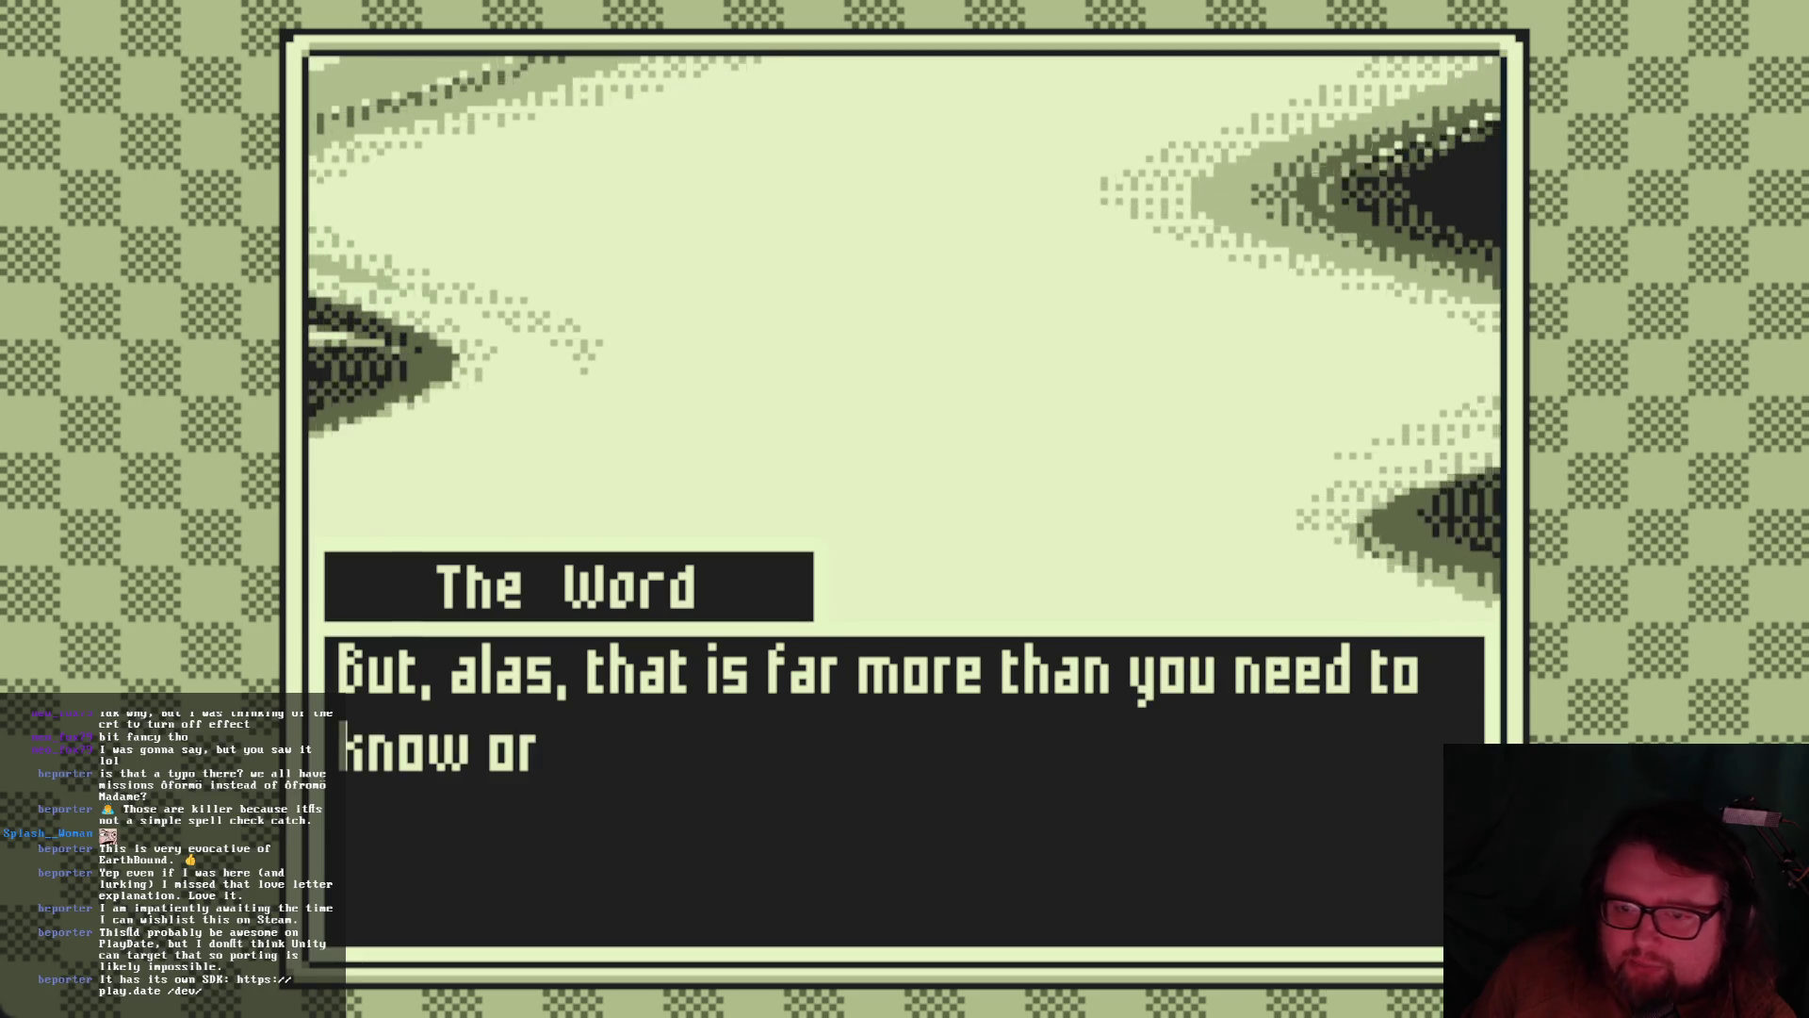
pyautogui.press('Return')
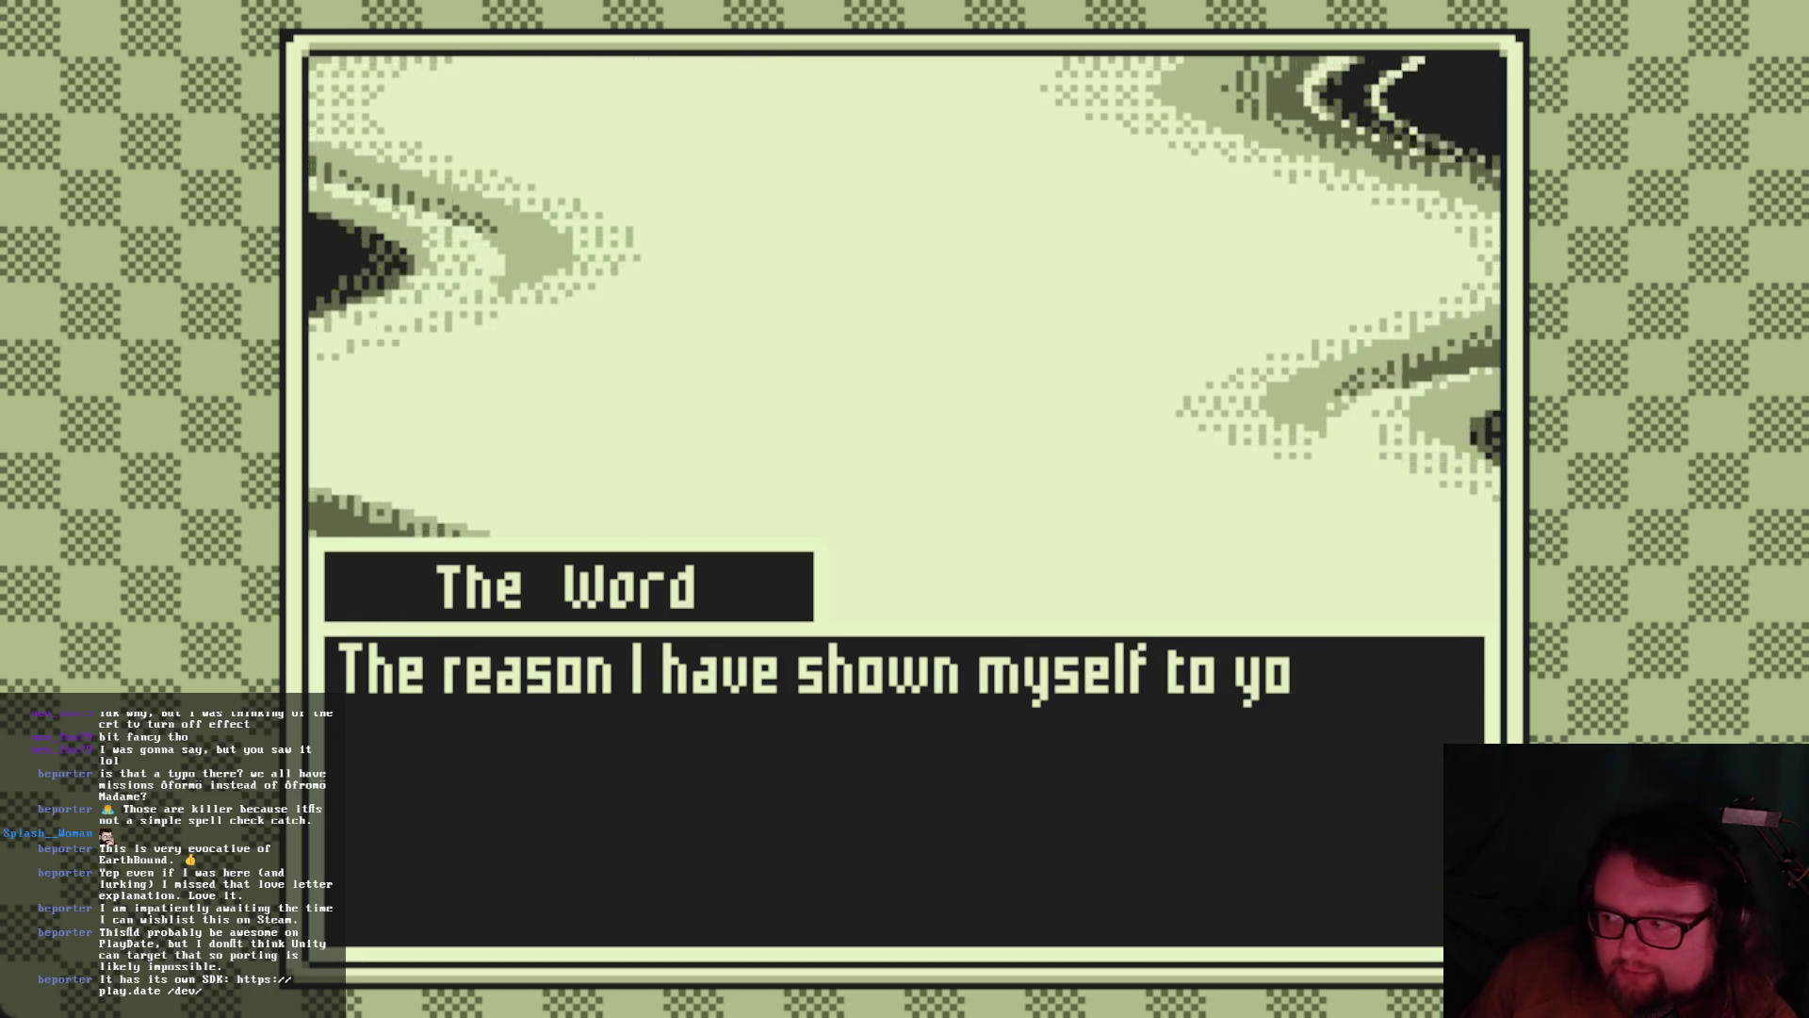
pyautogui.press('Return')
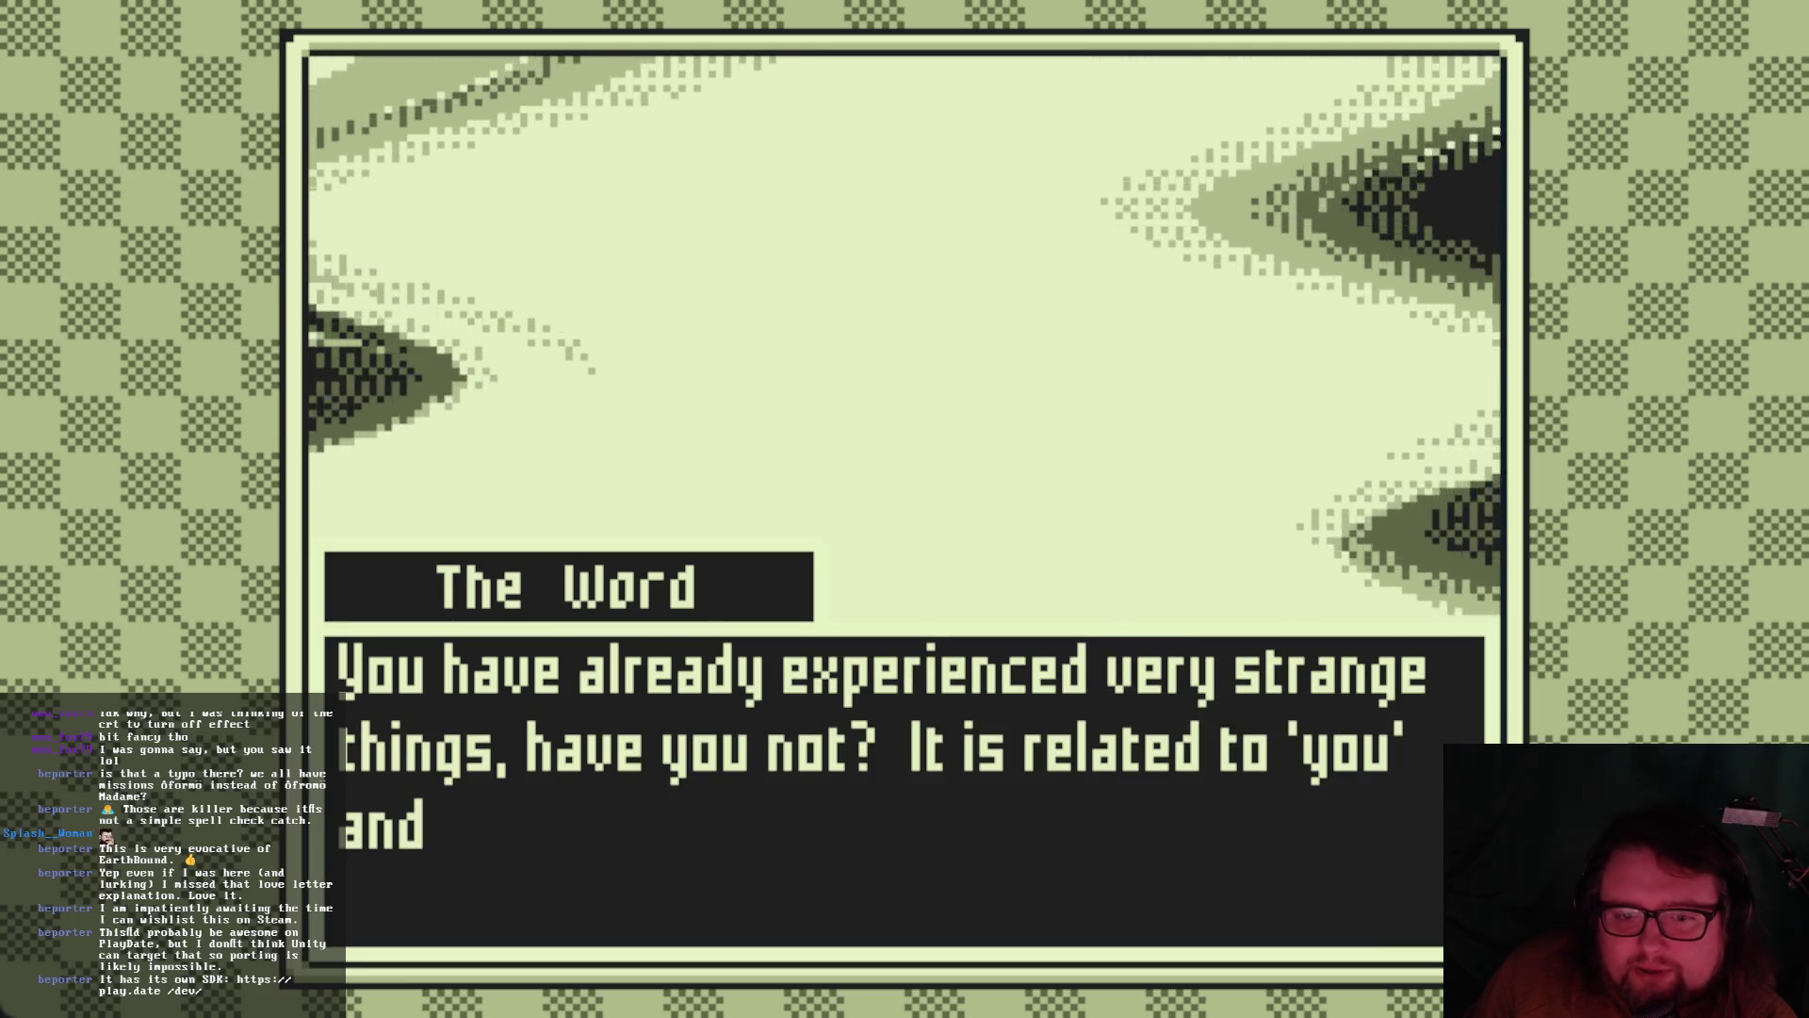
pyautogui.press('Return')
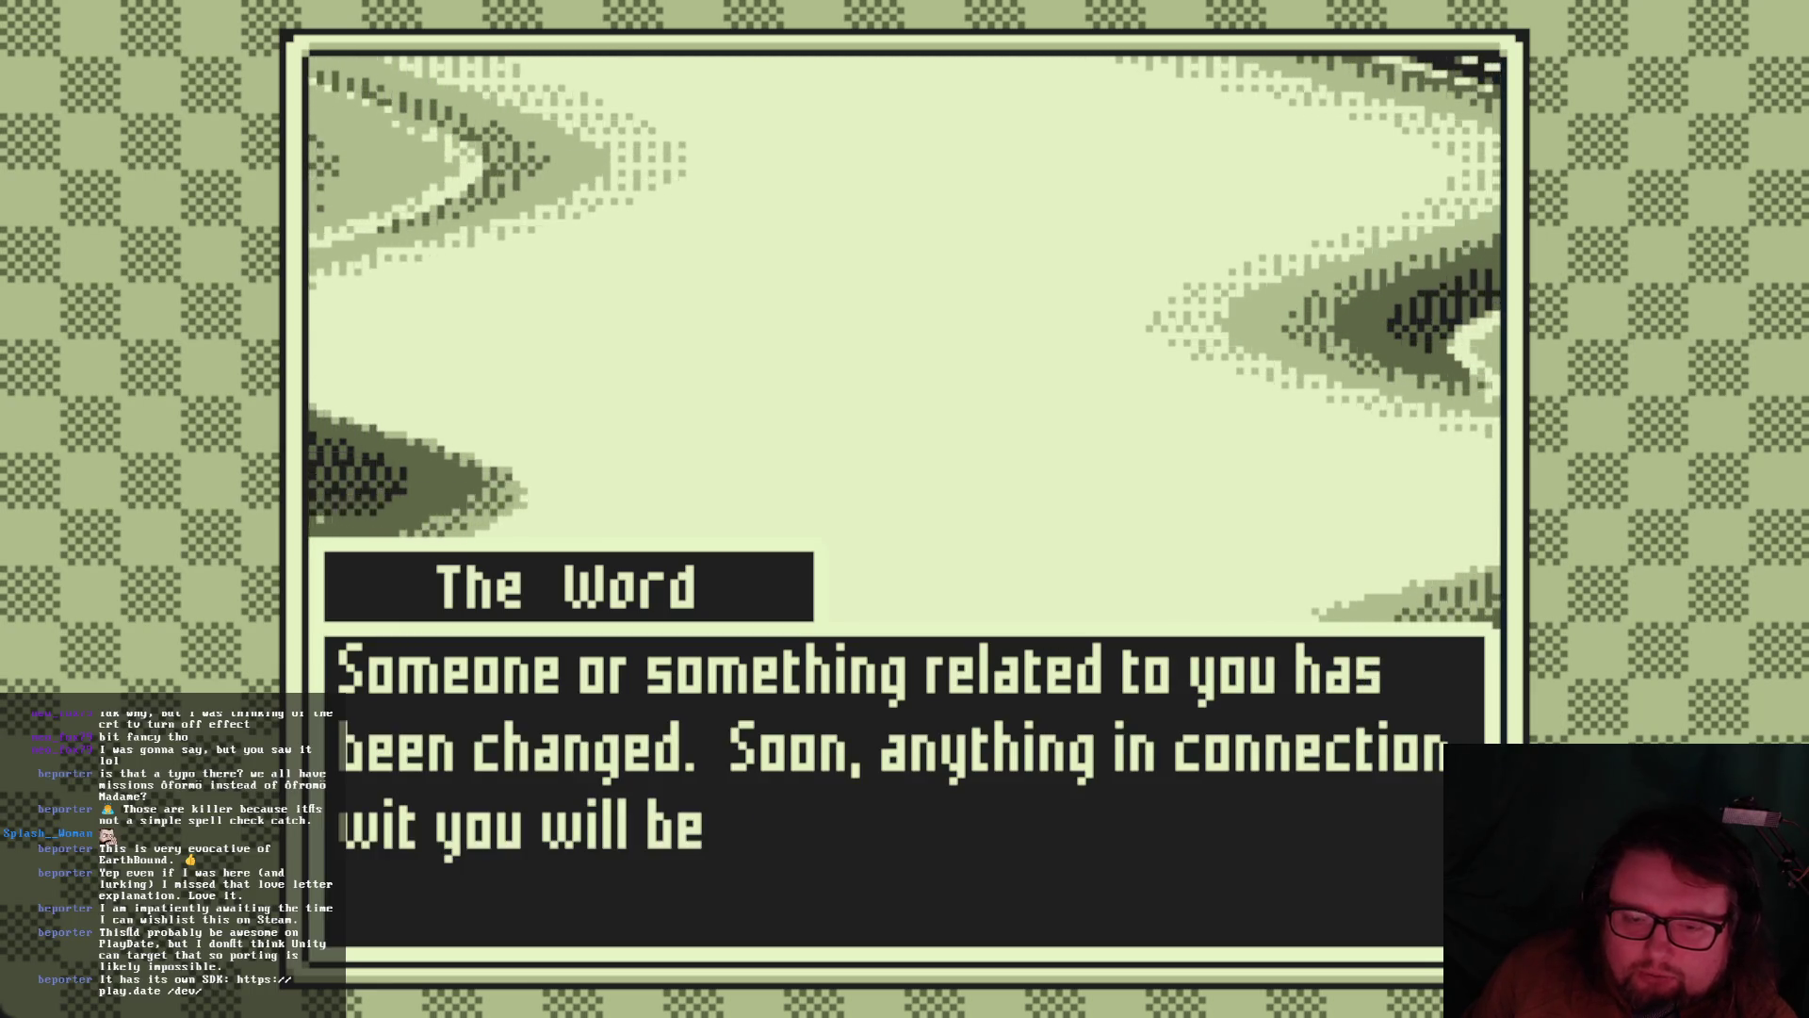
pyautogui.press('Return')
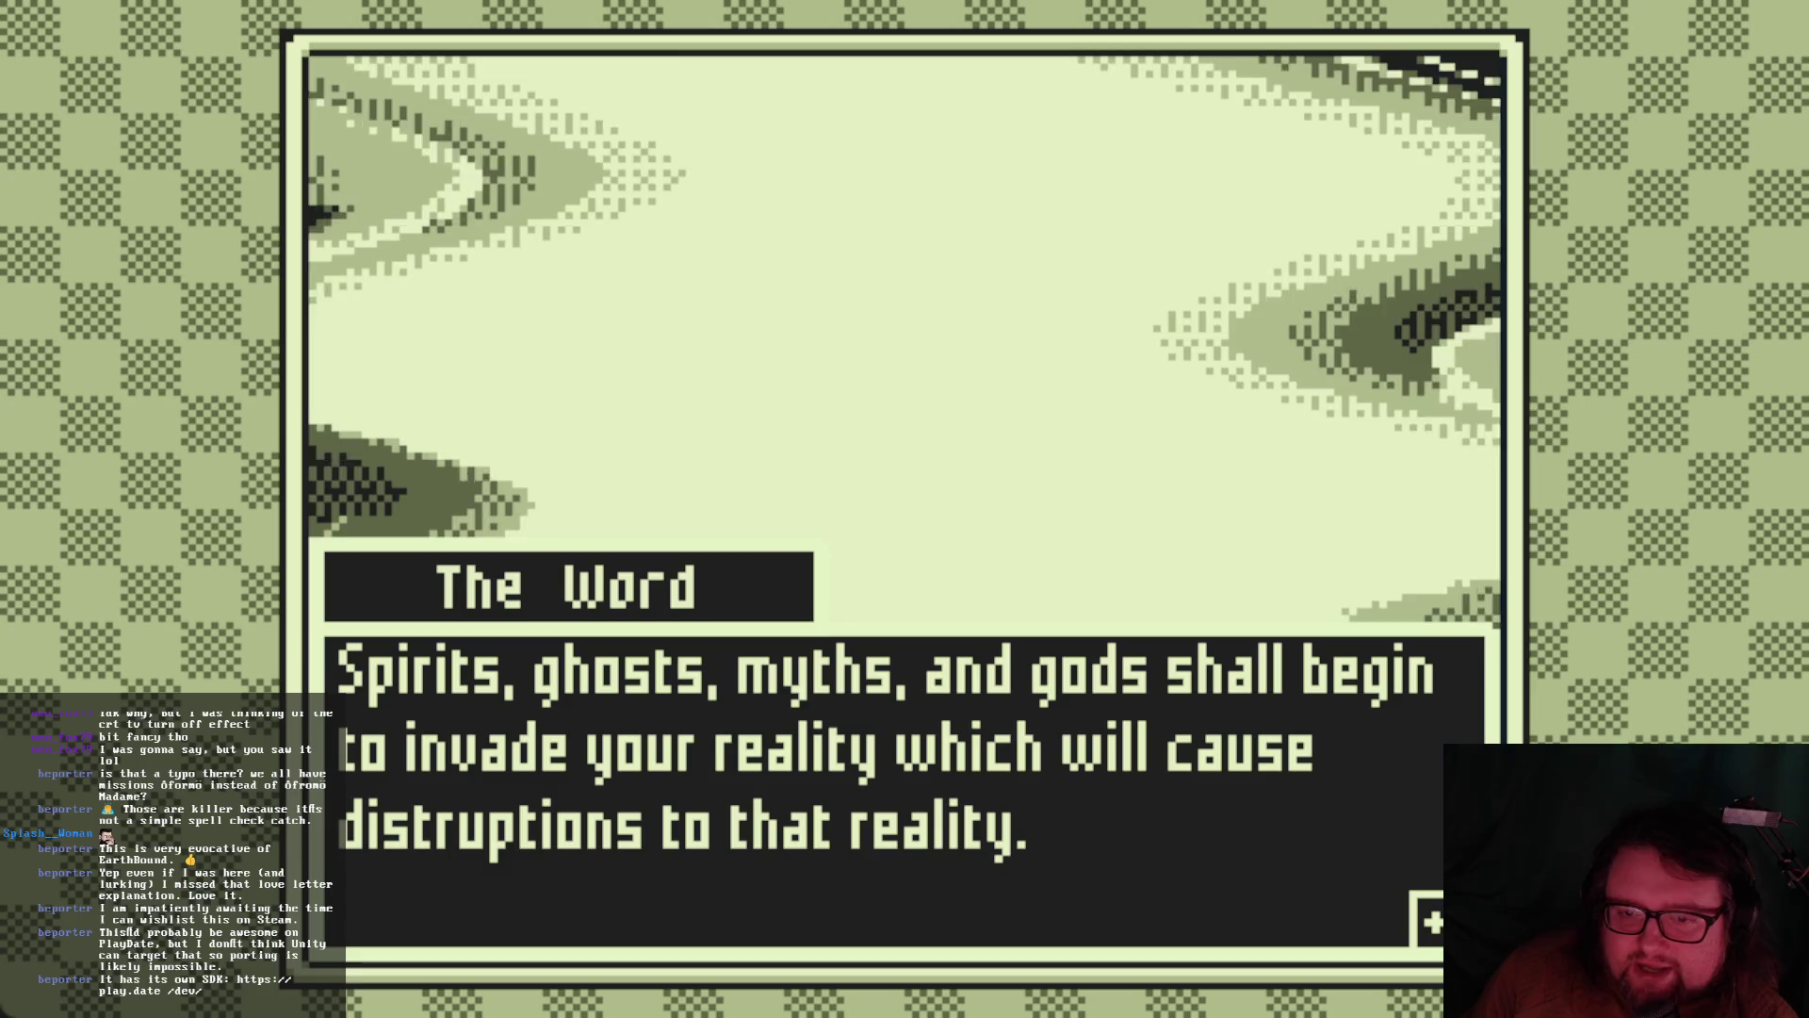
# Continue until The Word turns the Wondergear into a status tool
pyautogui.press('Return')
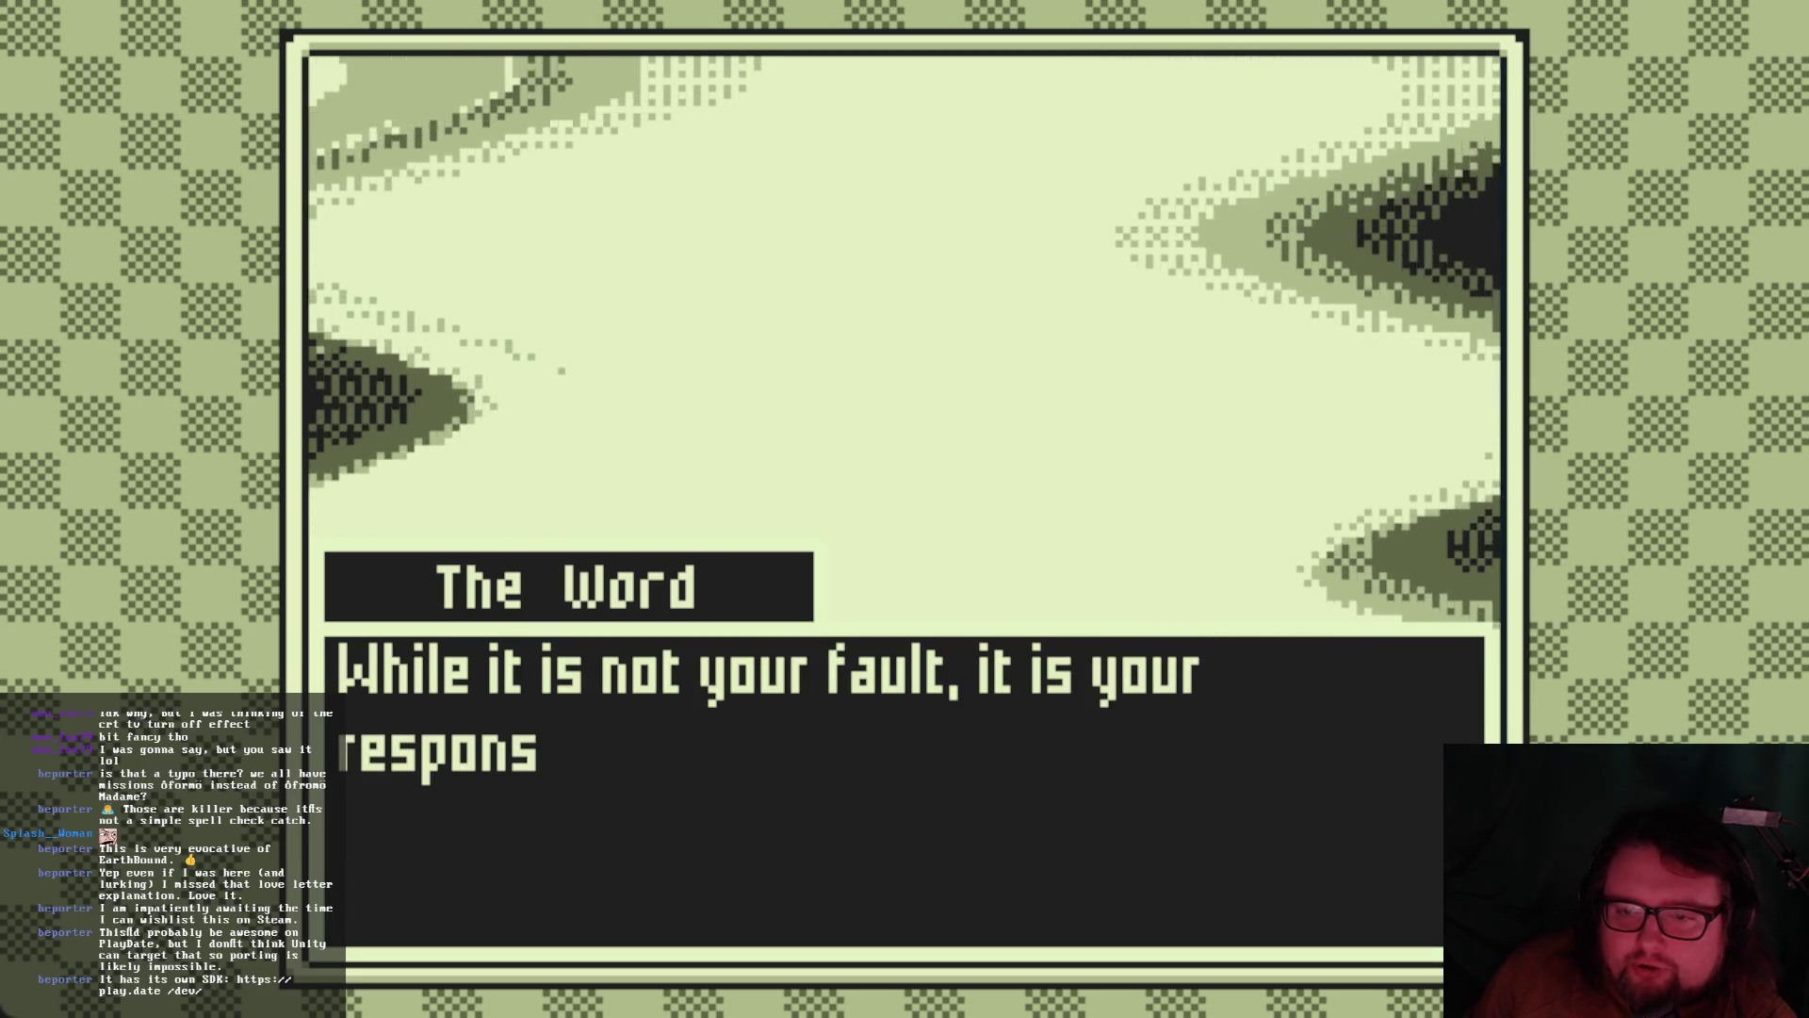
pyautogui.press('Return')
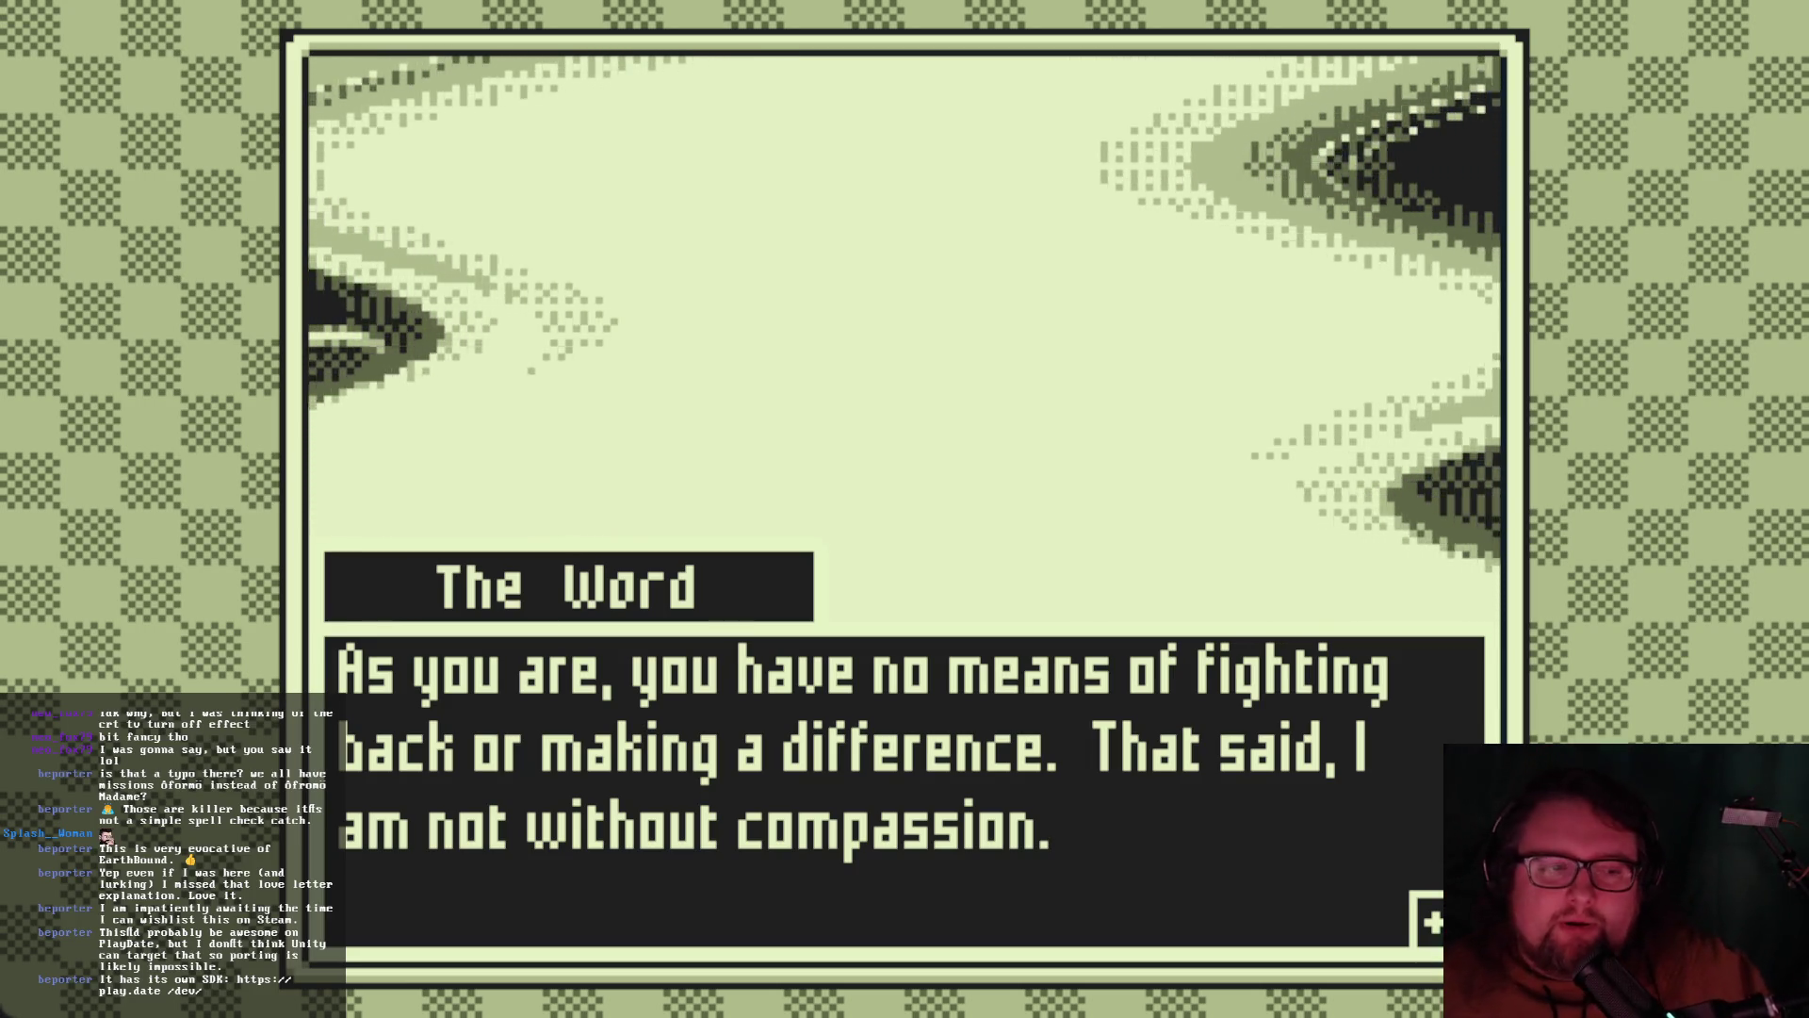
pyautogui.press('Return')
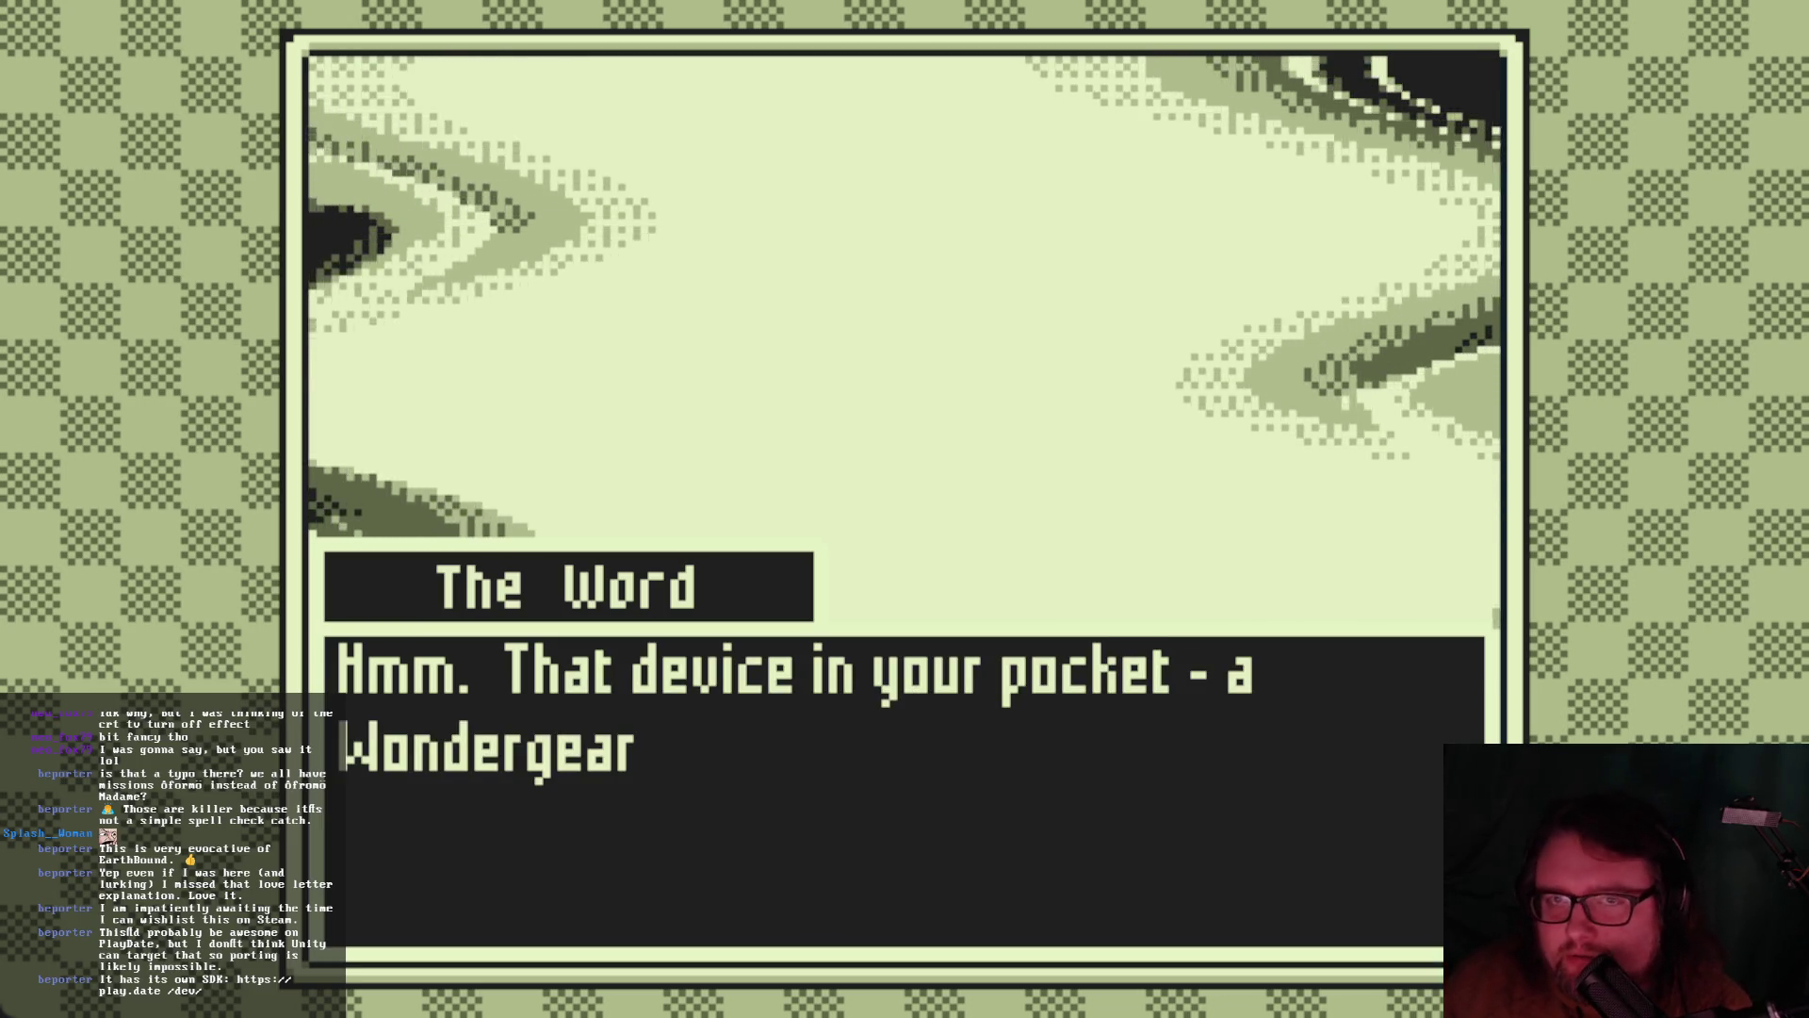
pyautogui.press('Return')
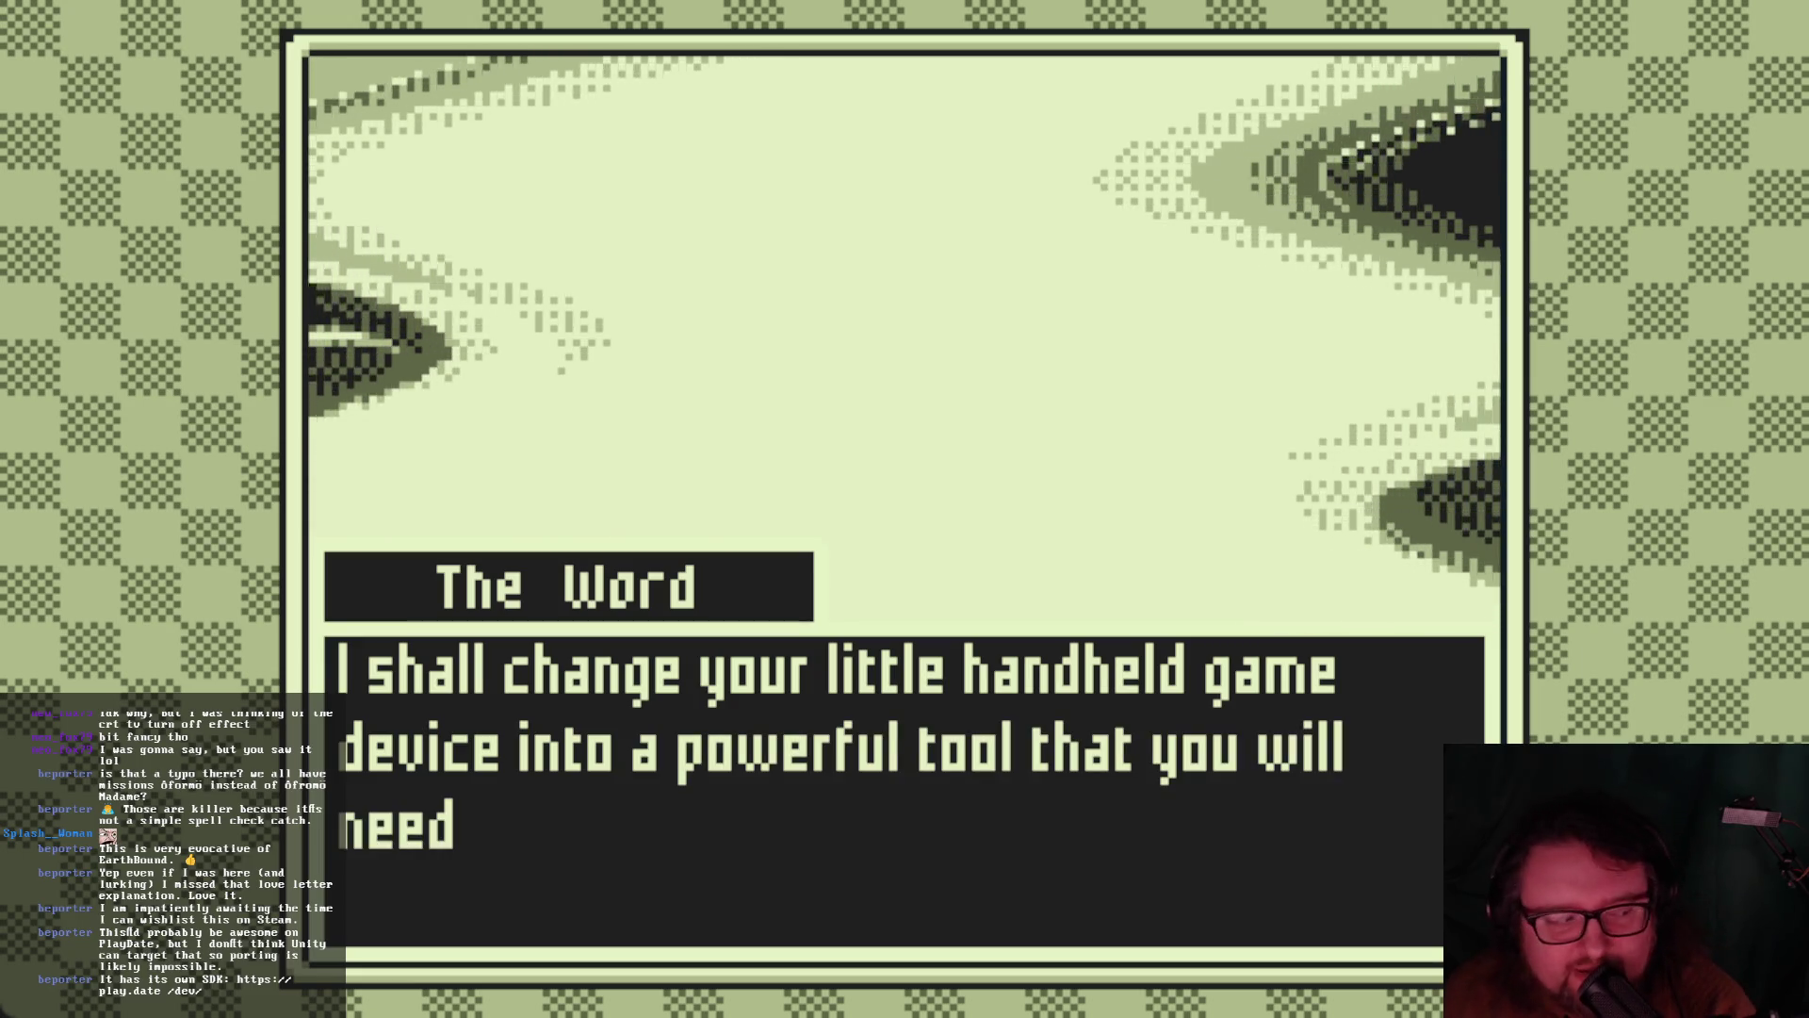
pyautogui.press('Return')
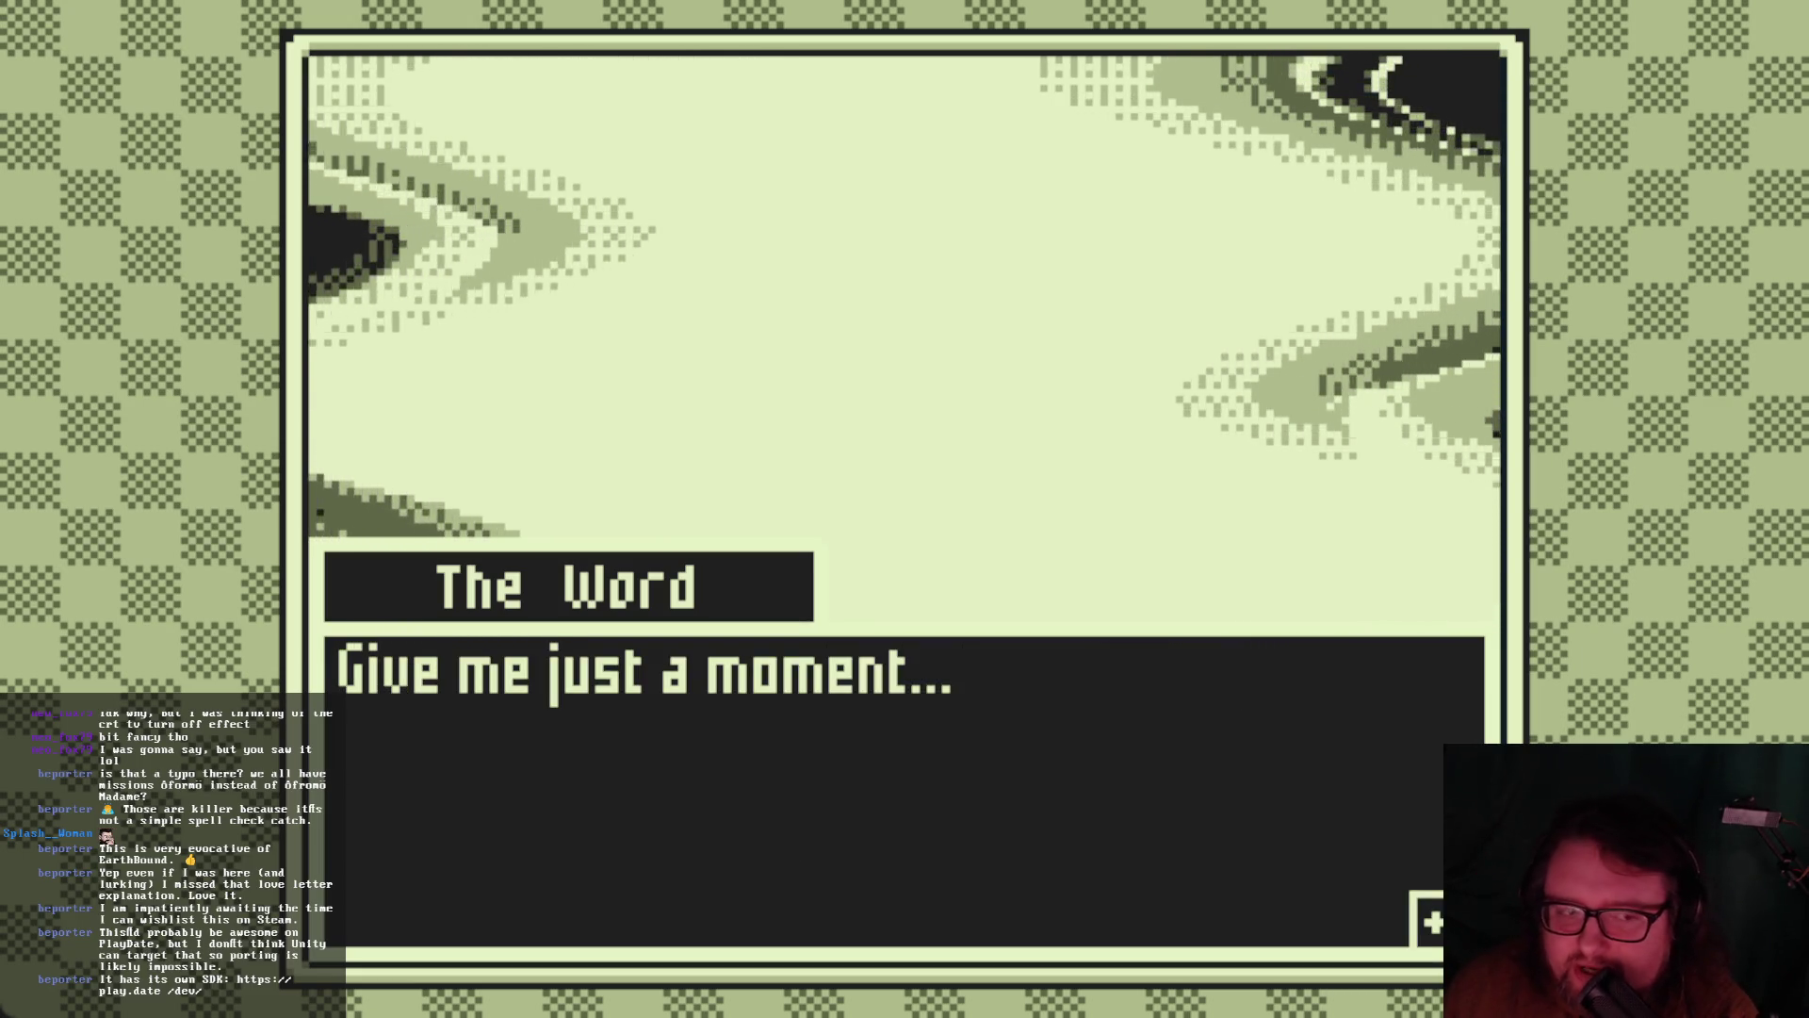
pyautogui.press('Return')
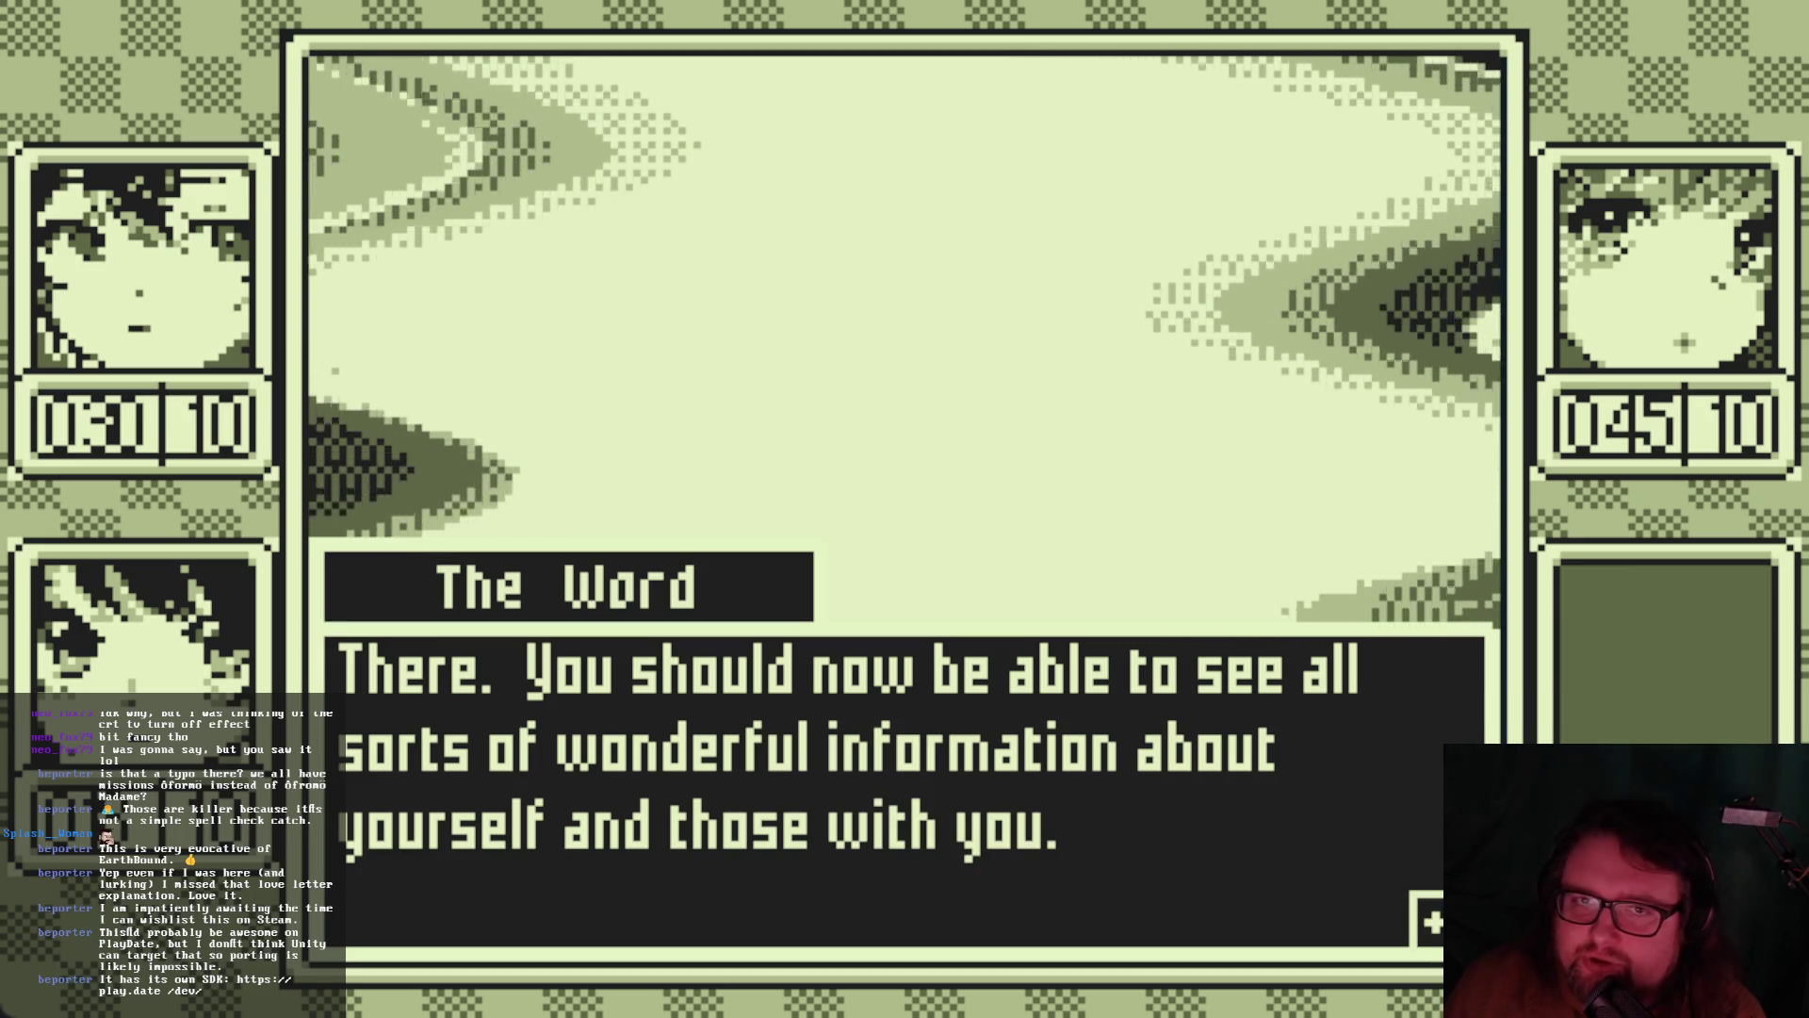
# Advance The Word's explanation and the messages awarding three weak souls
pyautogui.press('Return')
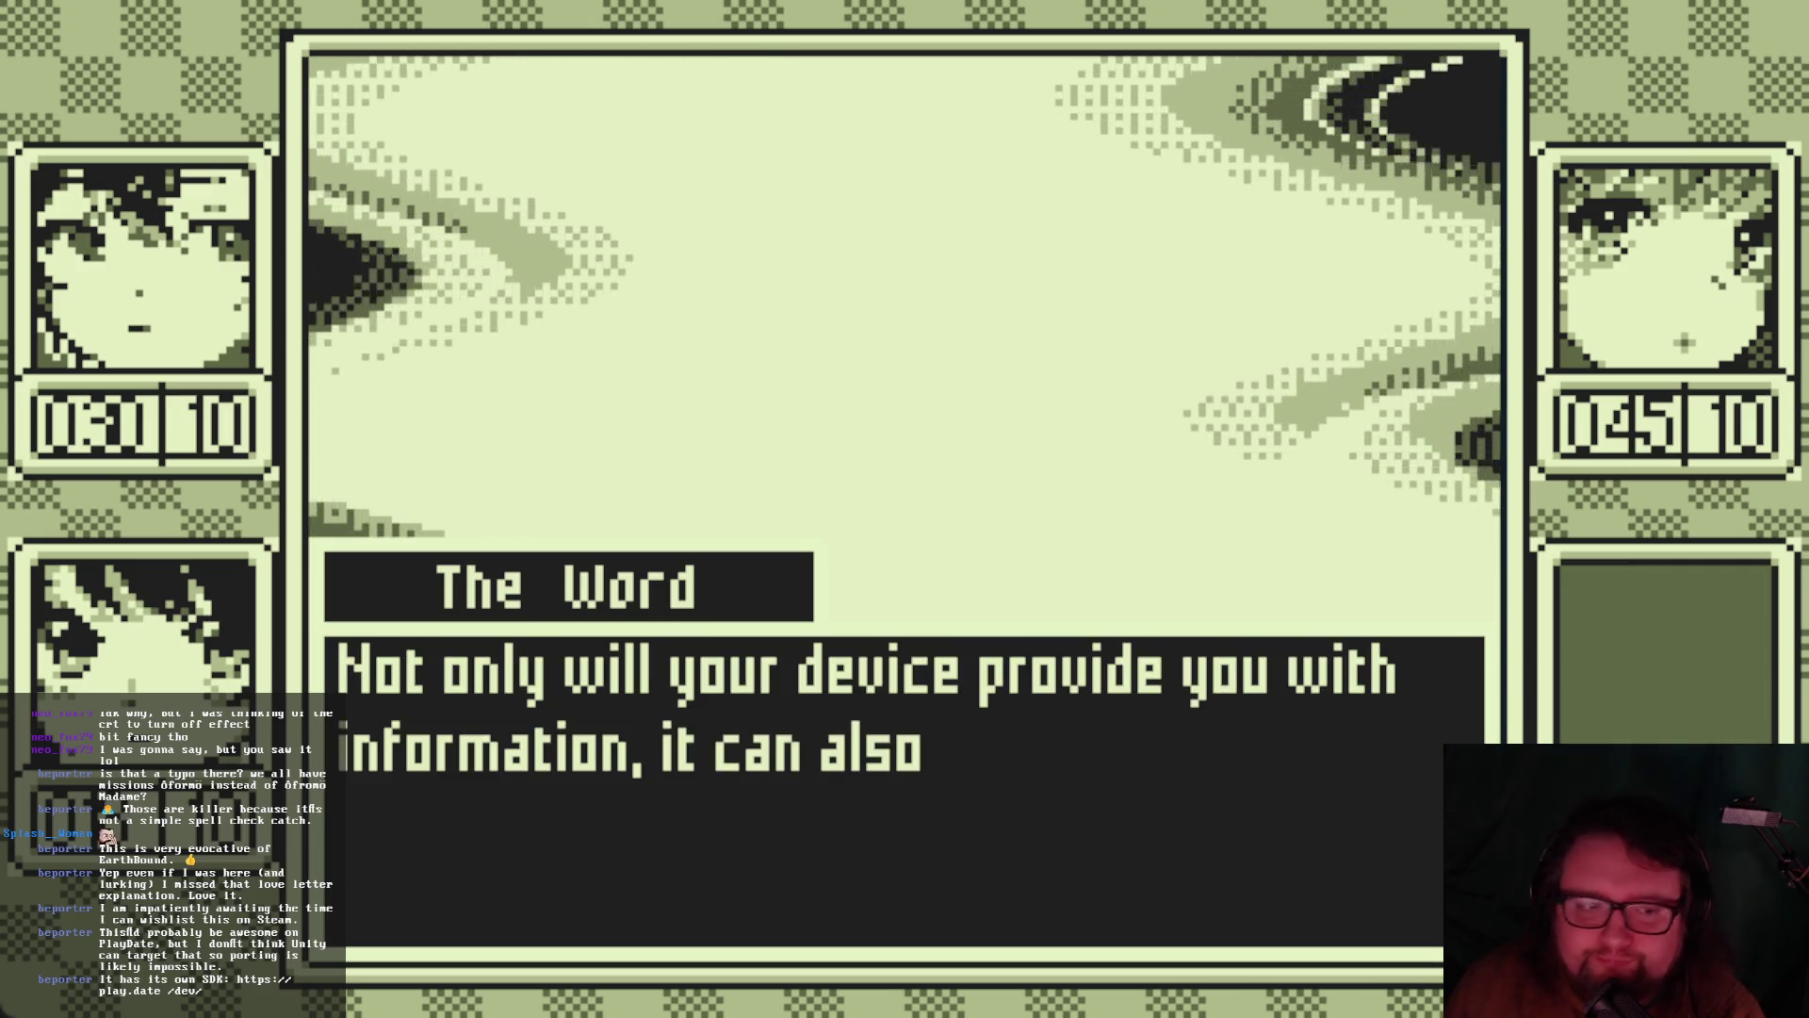
pyautogui.press('Return')
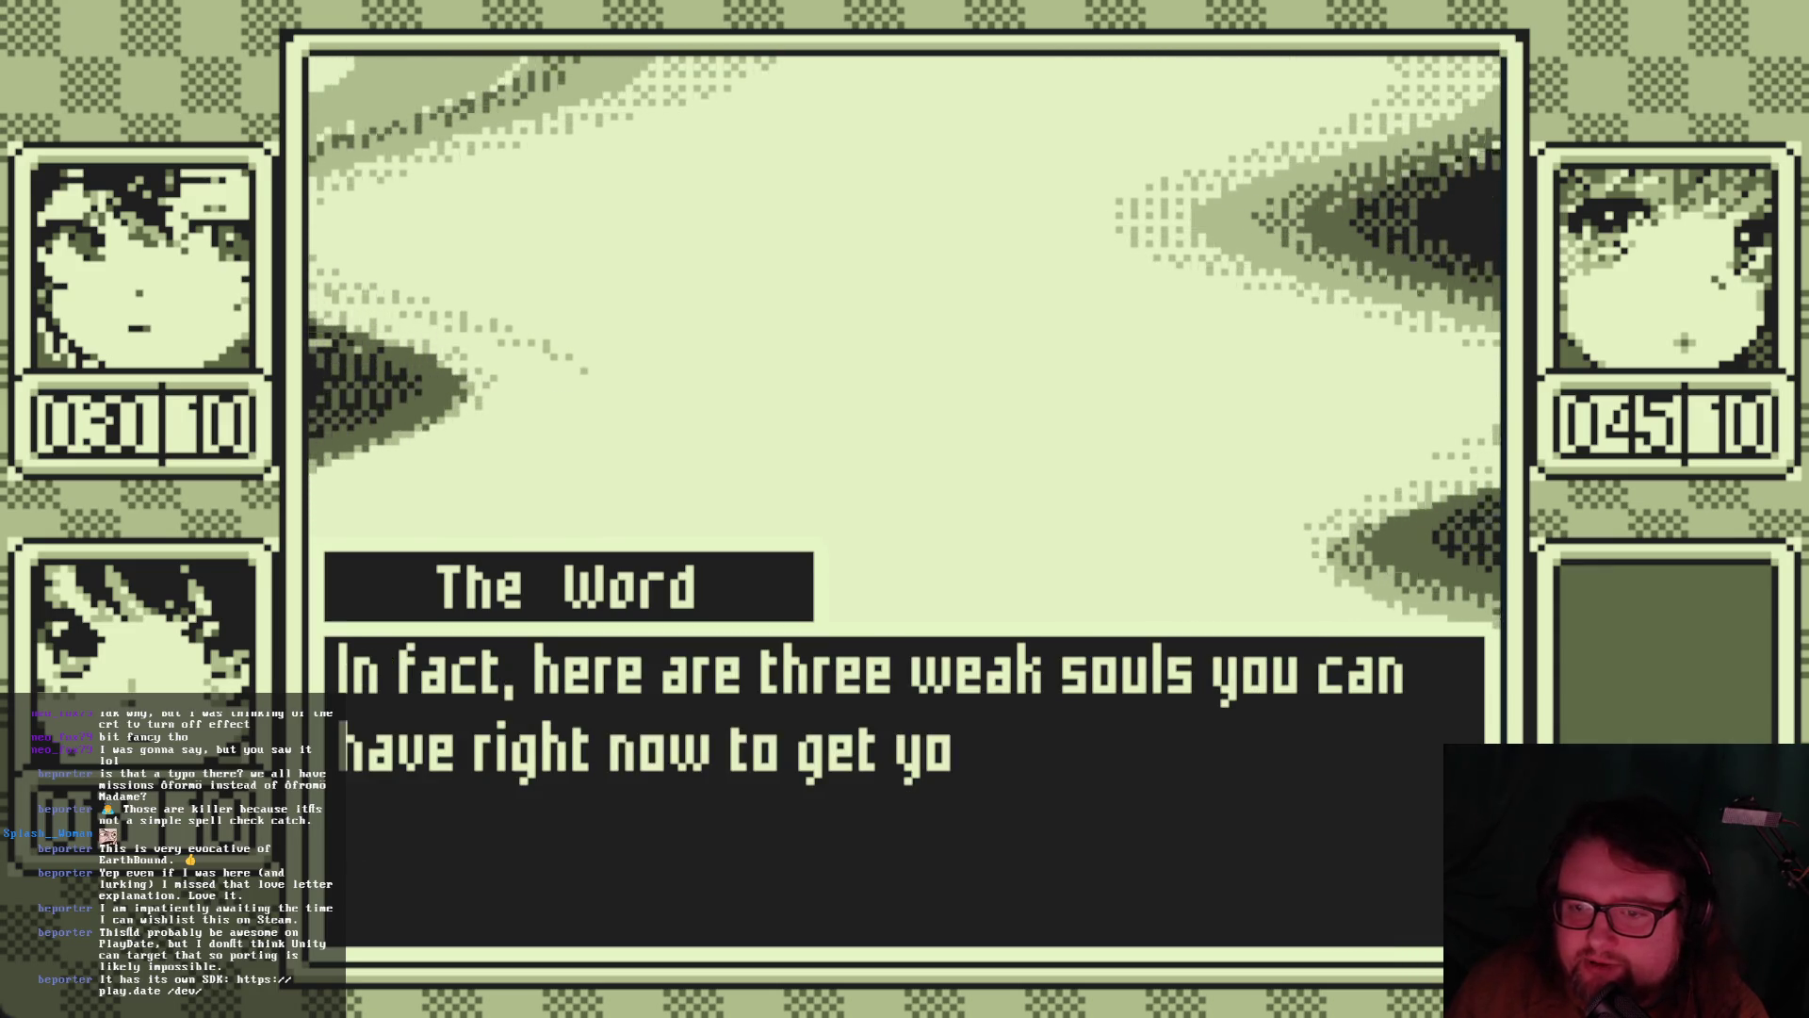
pyautogui.press('Return')
pyautogui.press('Return')
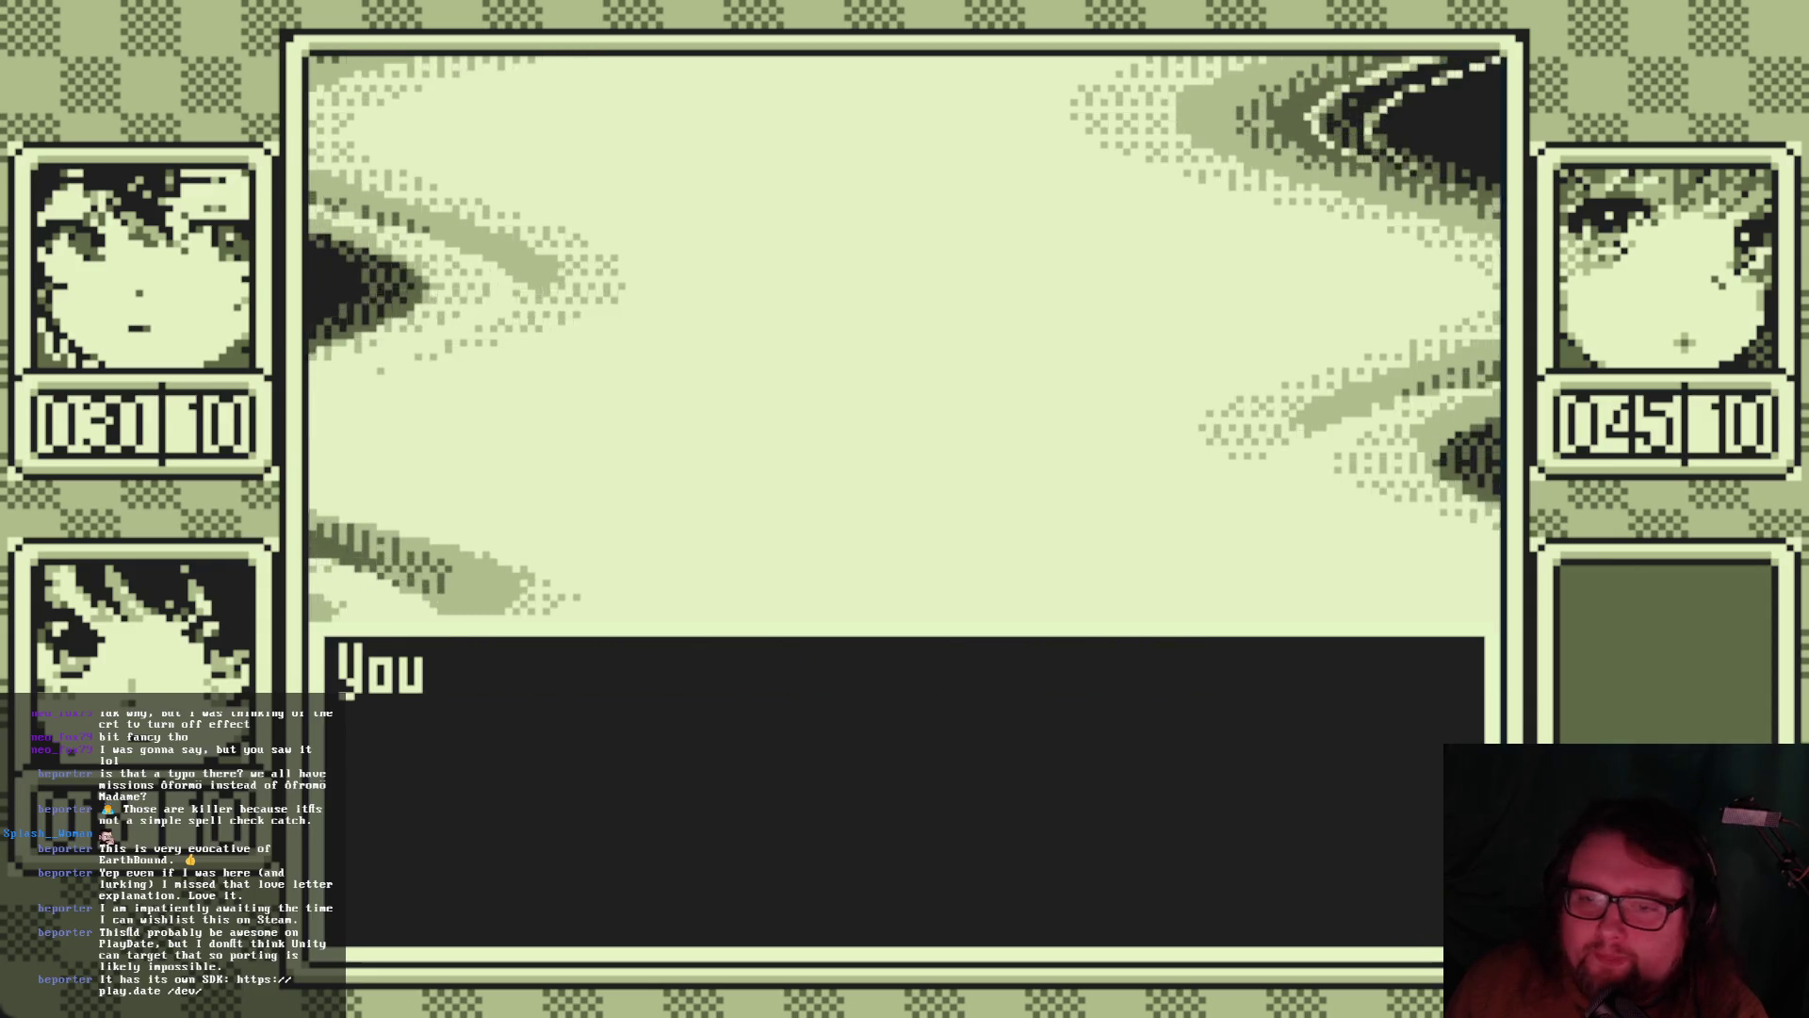
pyautogui.press('Return')
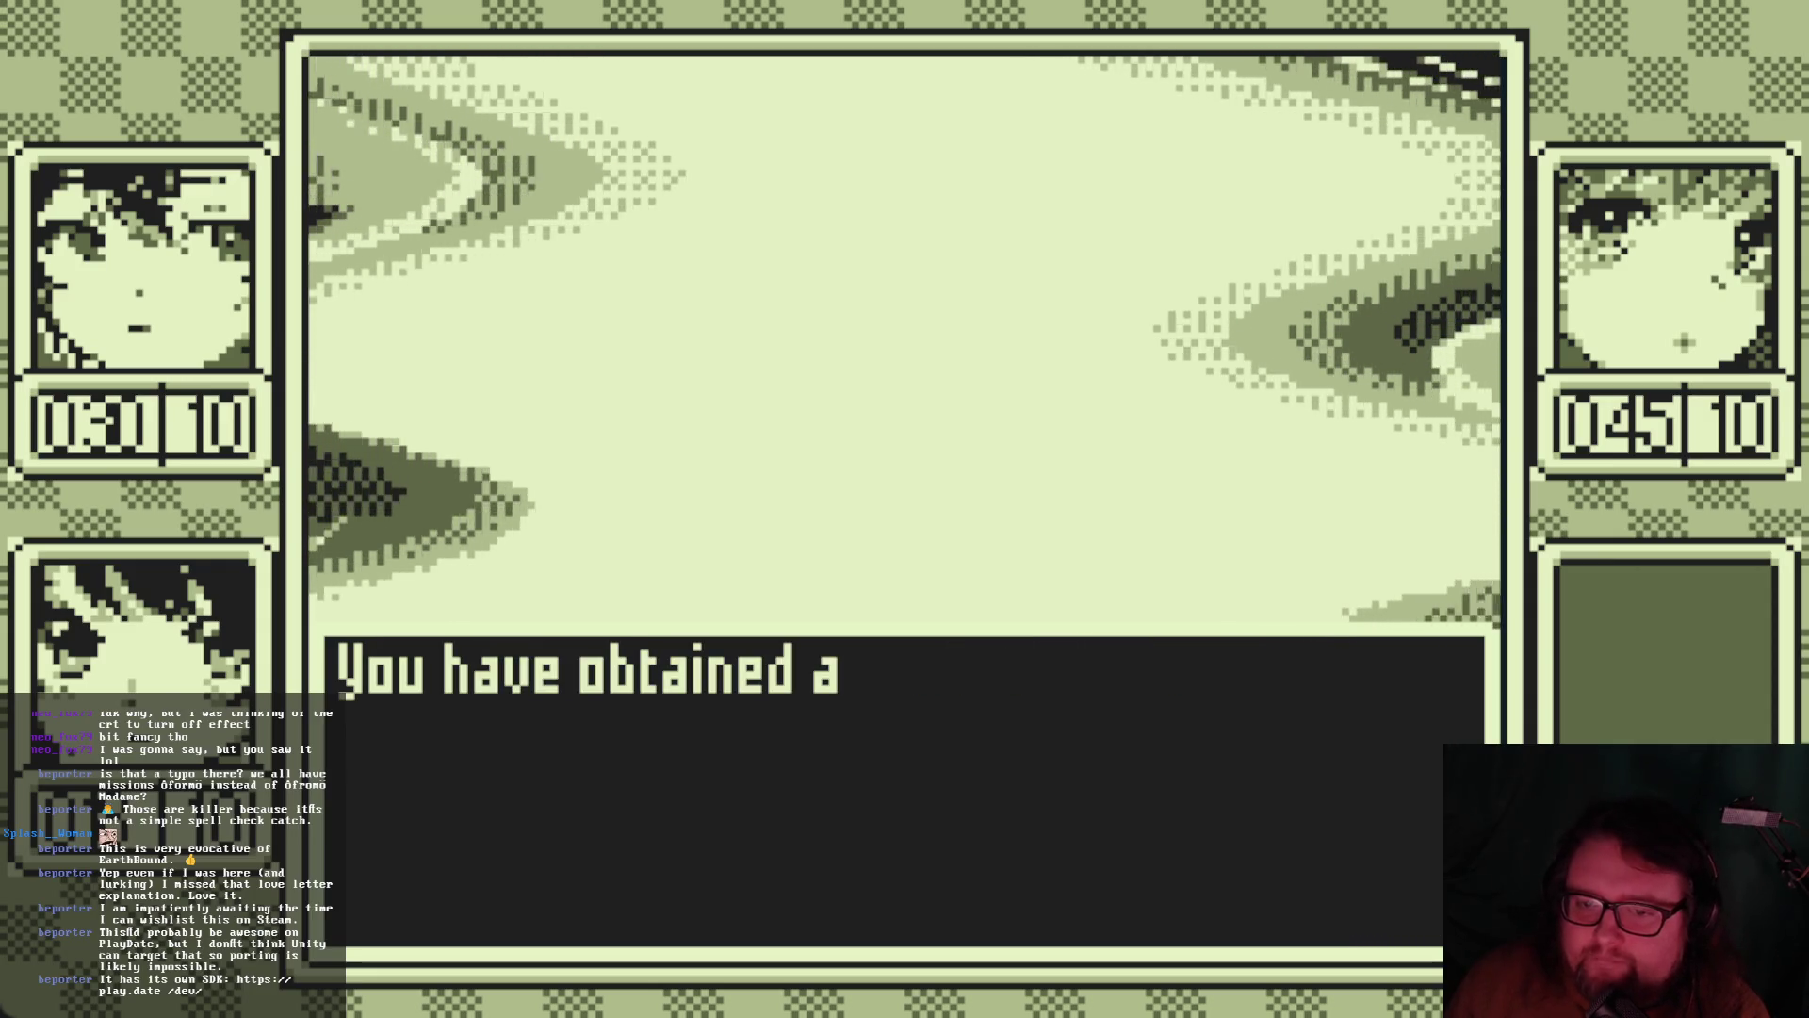
pyautogui.press('Return')
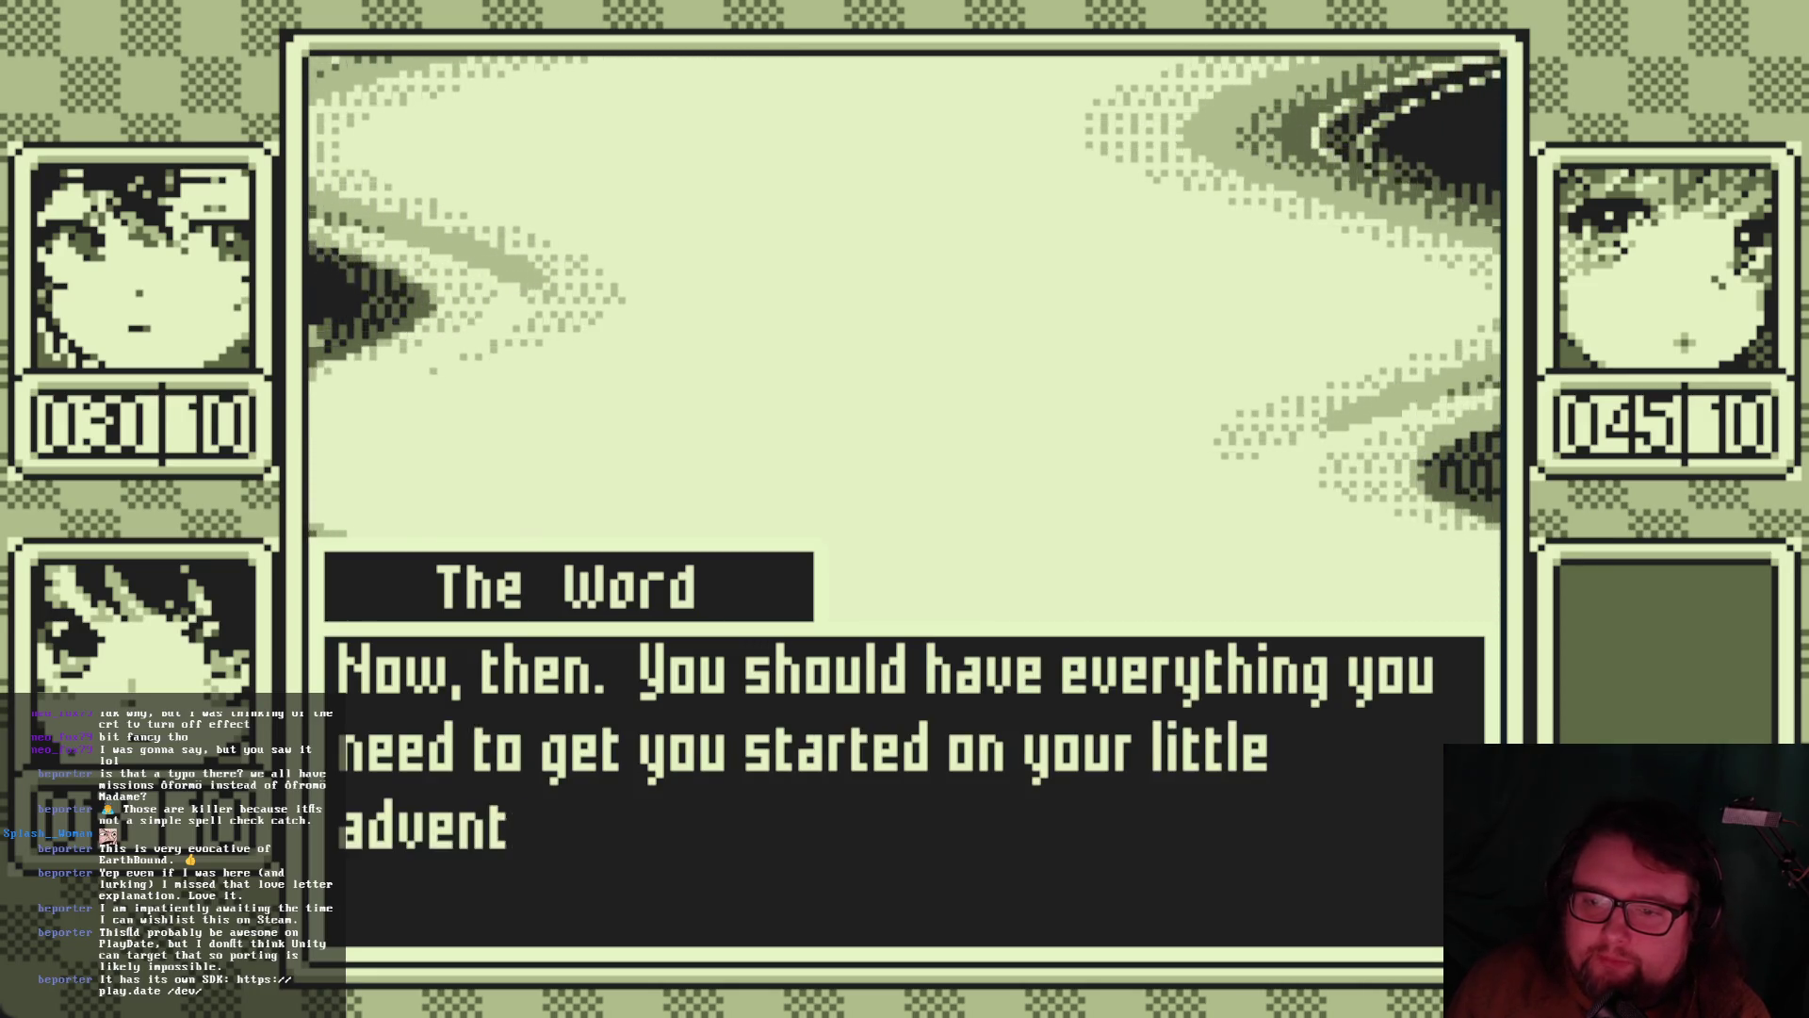
# Continue through The Word's farewell until the party is back on the overworld
pyautogui.press('Return')
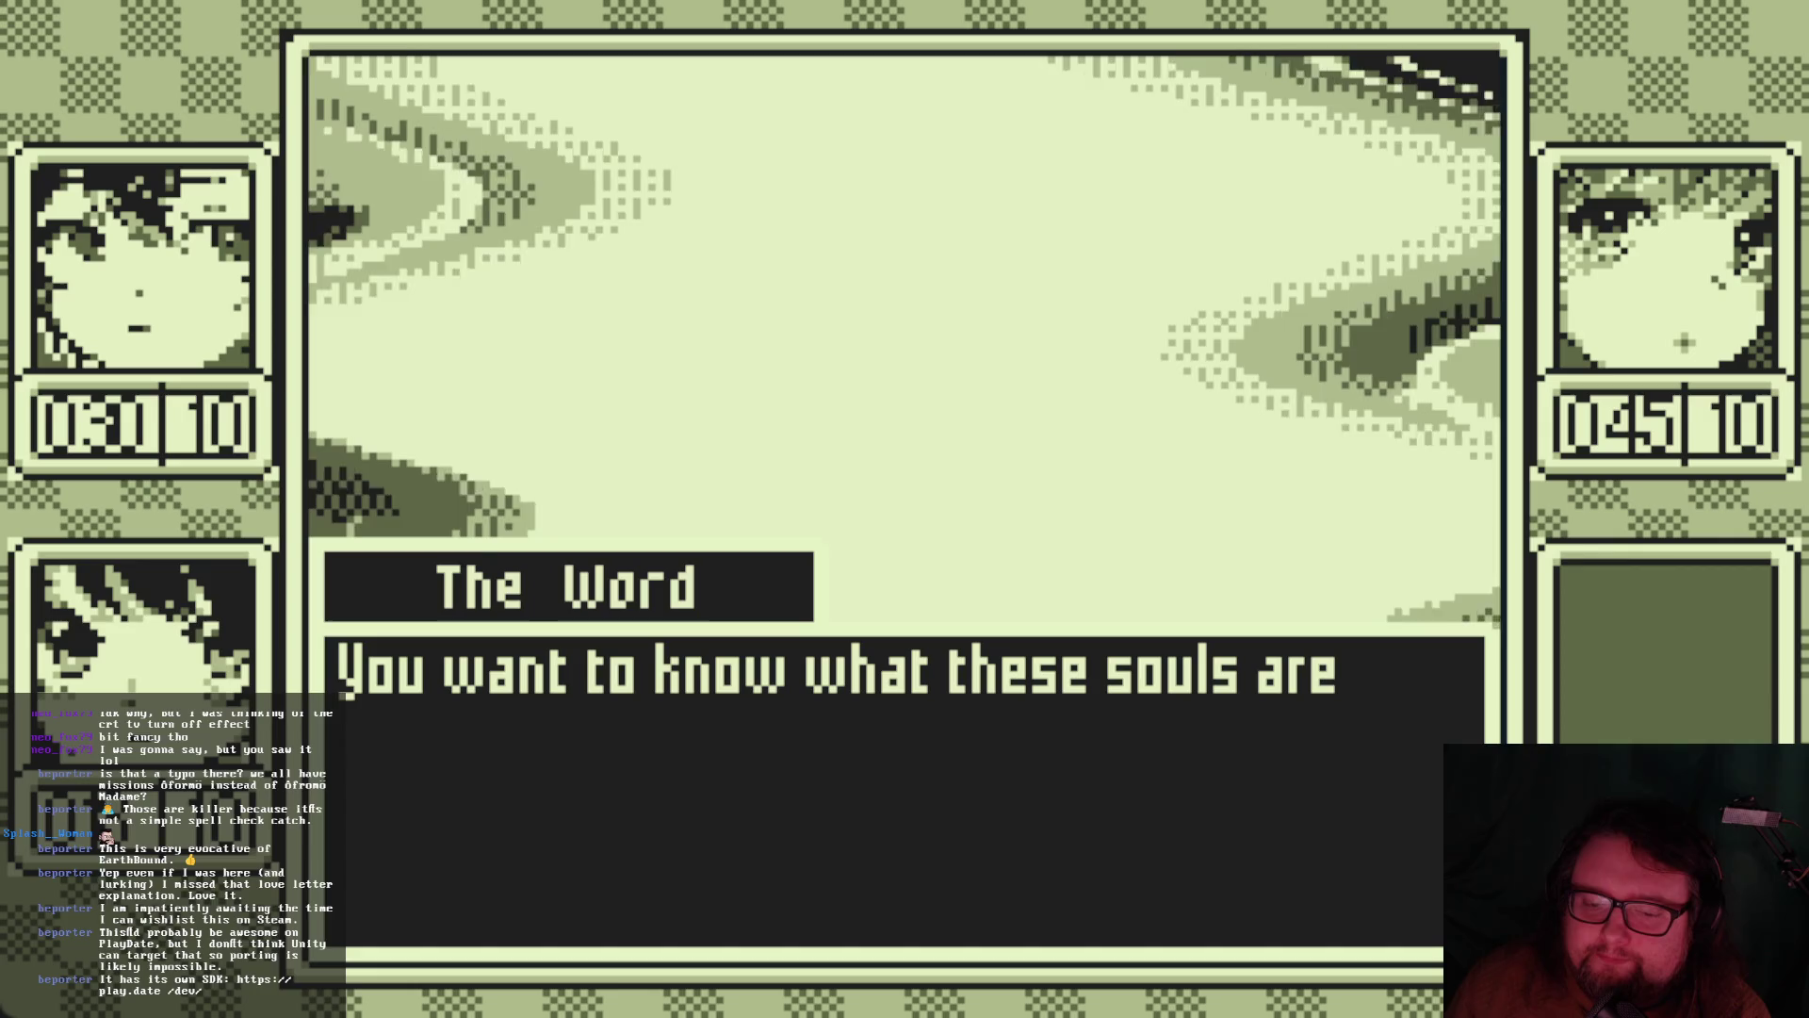
pyautogui.press('Return')
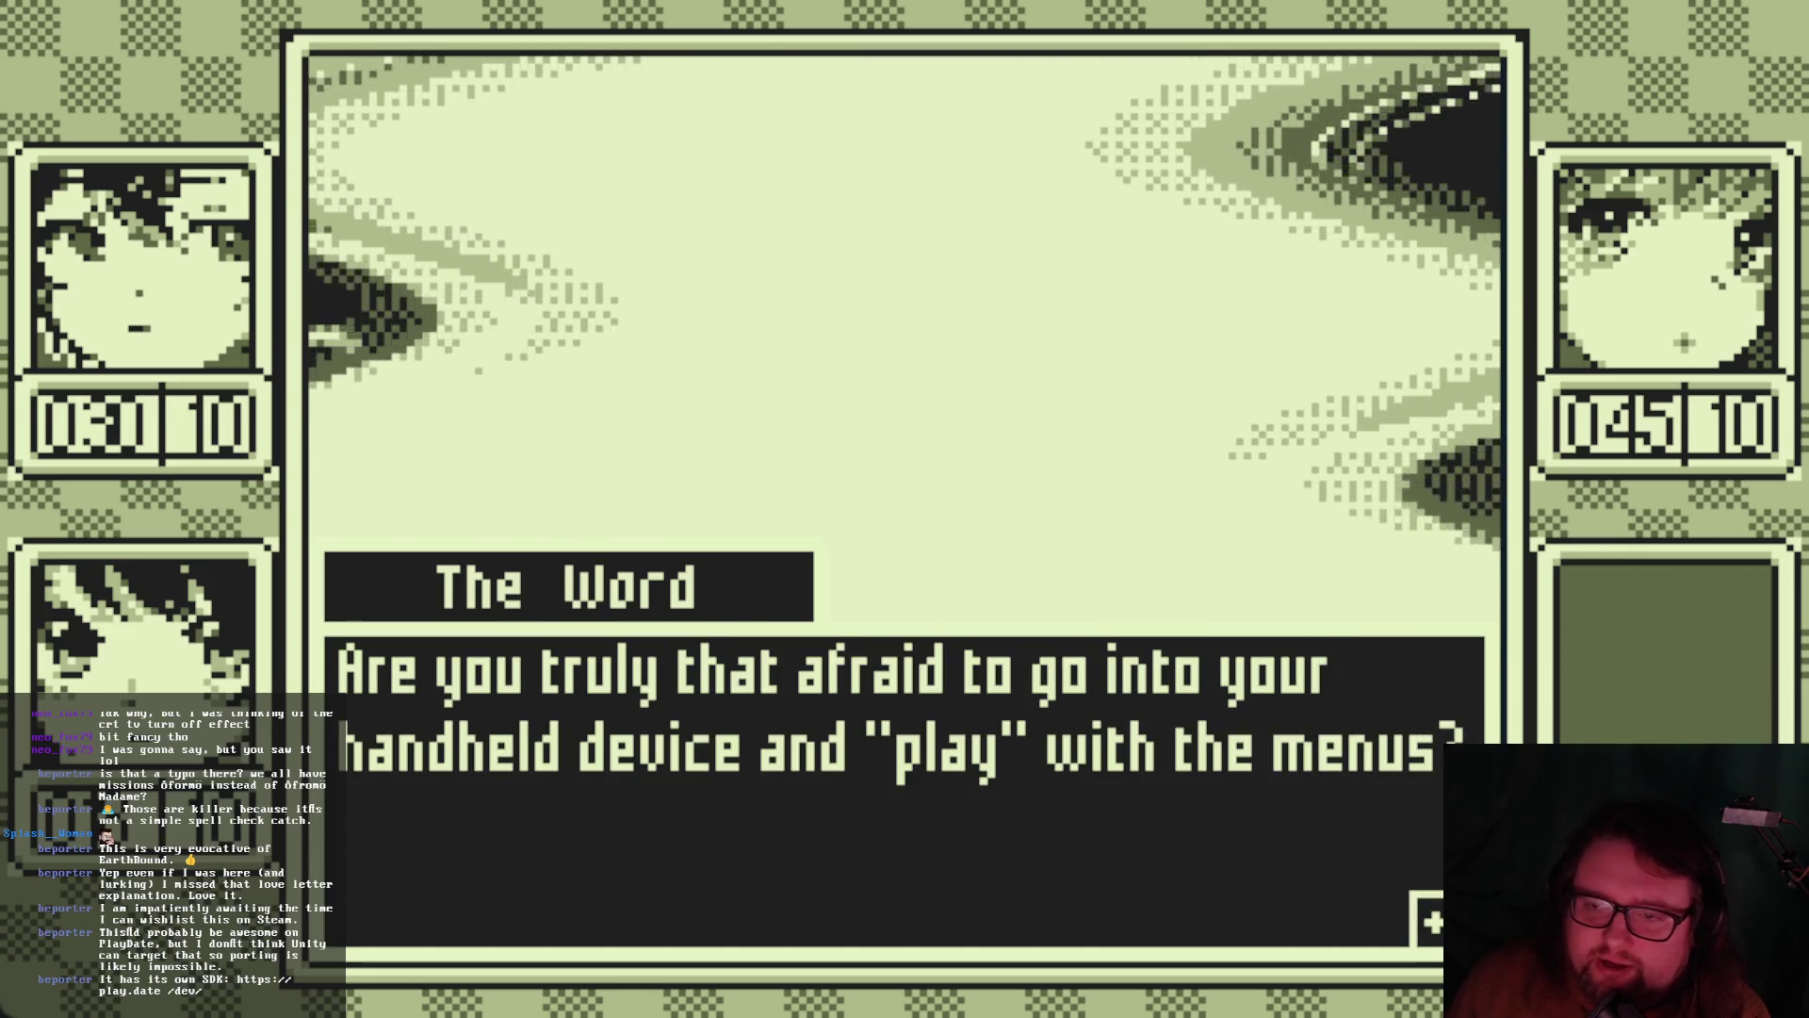
pyautogui.press('Return')
pyautogui.press('Return')
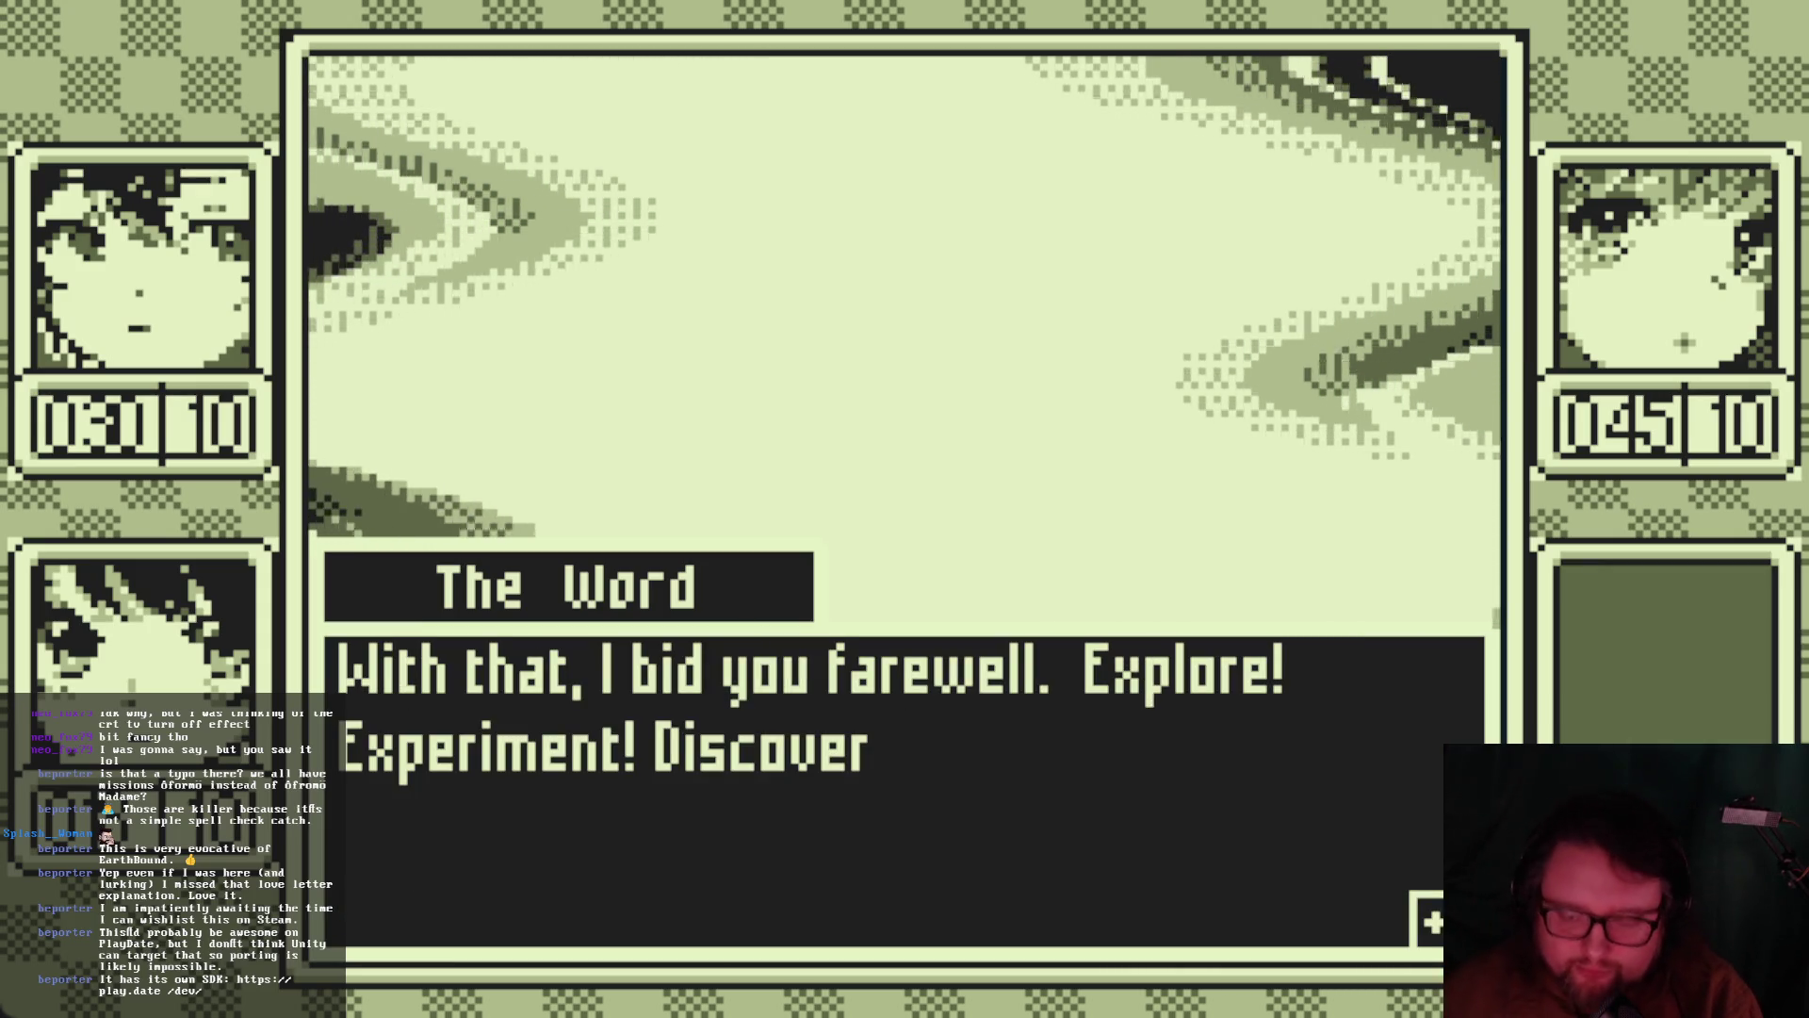
pyautogui.press('z')
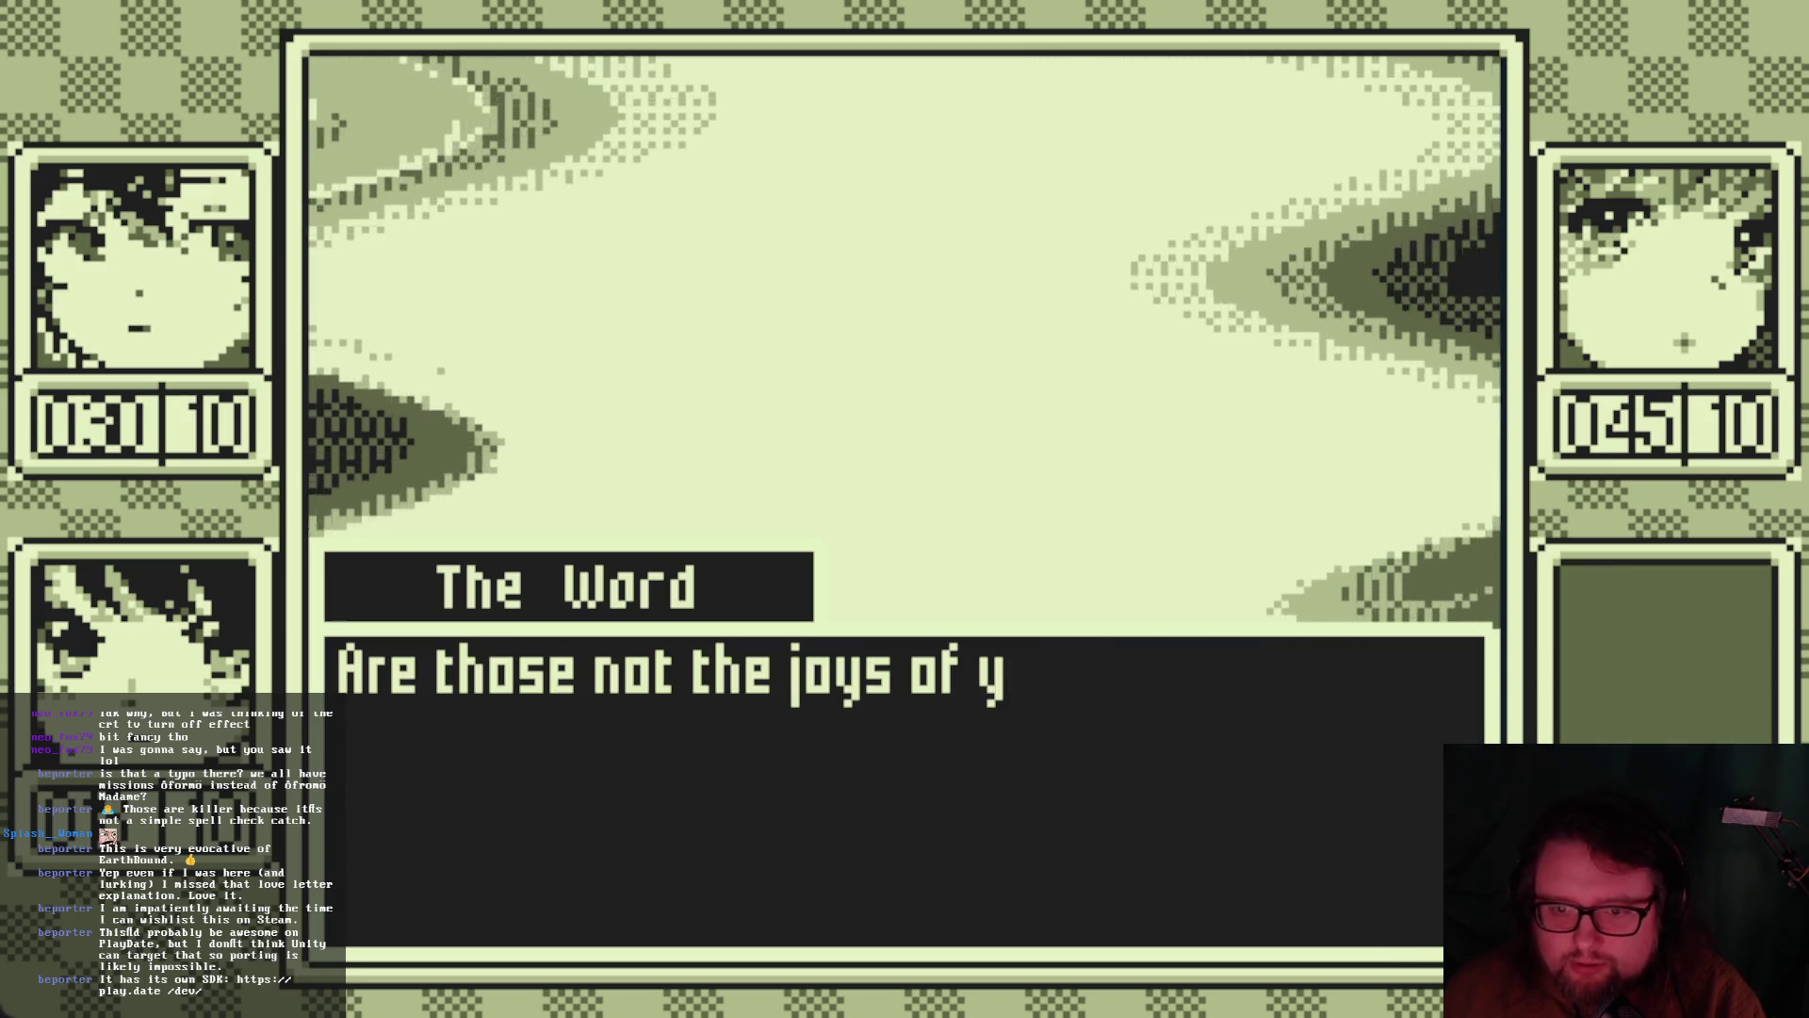
pyautogui.press('z')
pyautogui.press('z')
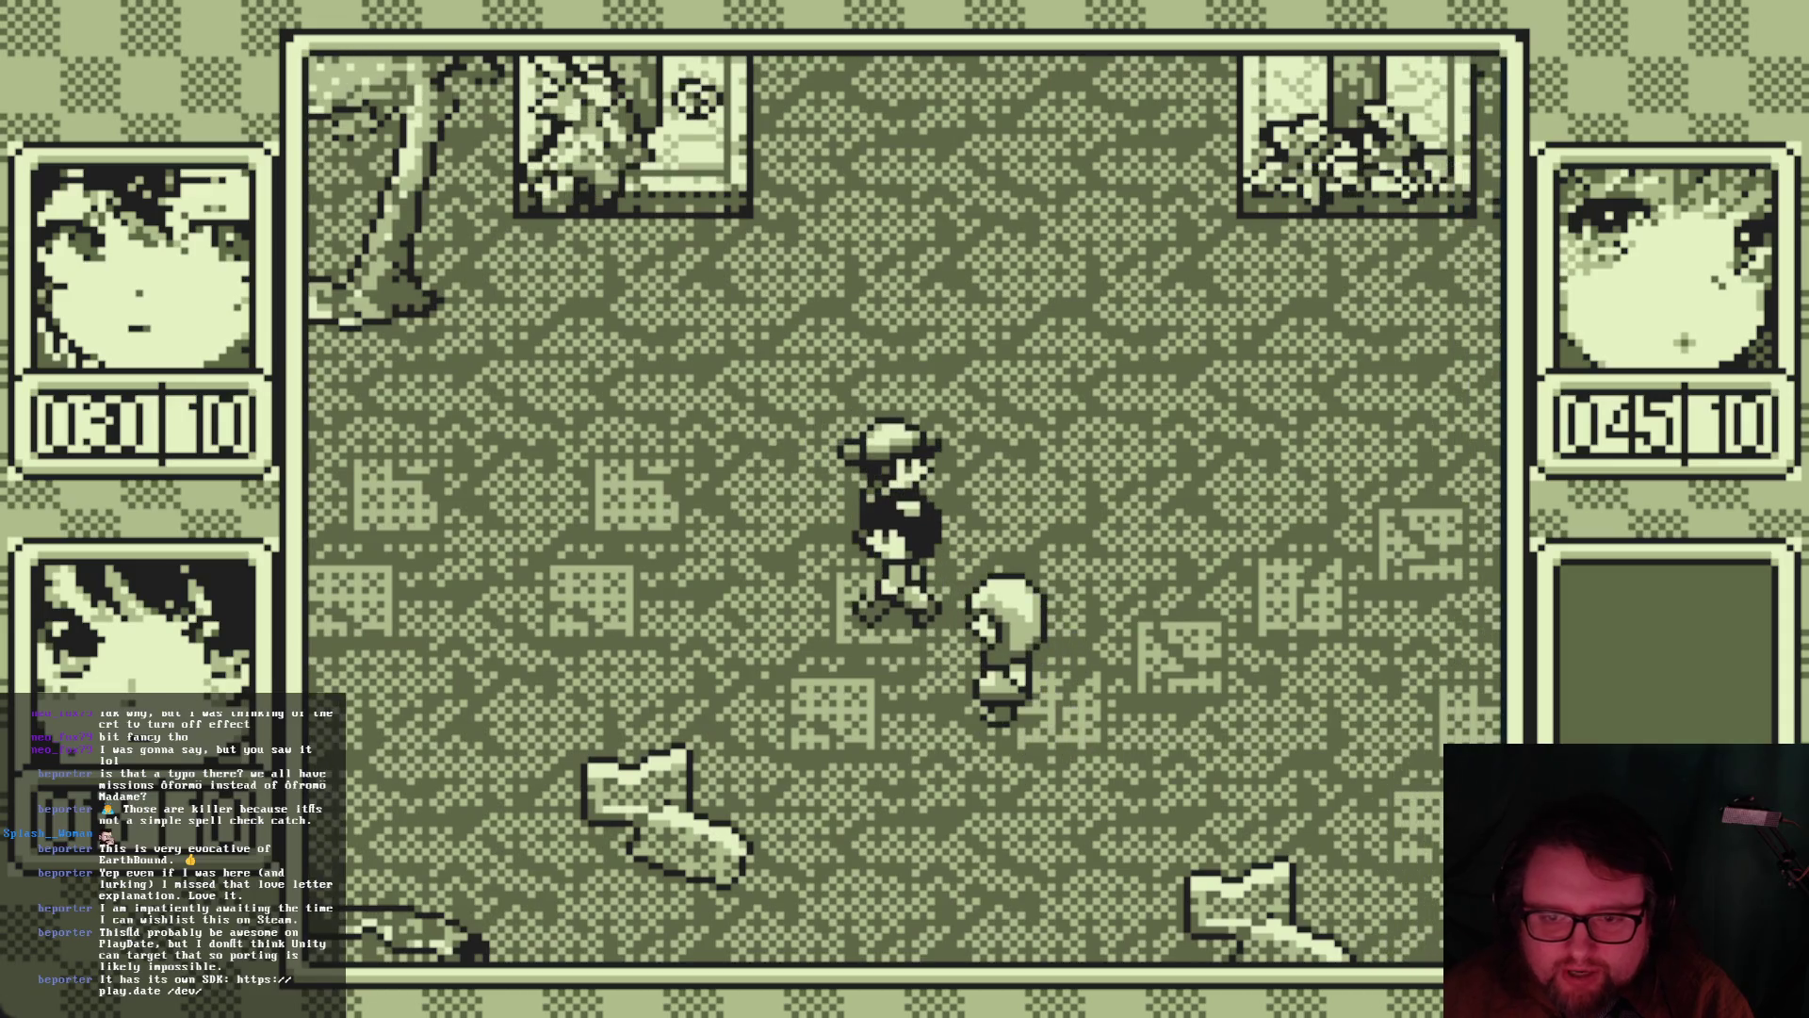
# Open the party Status menu and equip the Kelpie soul on Nii-chan
pyautogui.press('Escape')
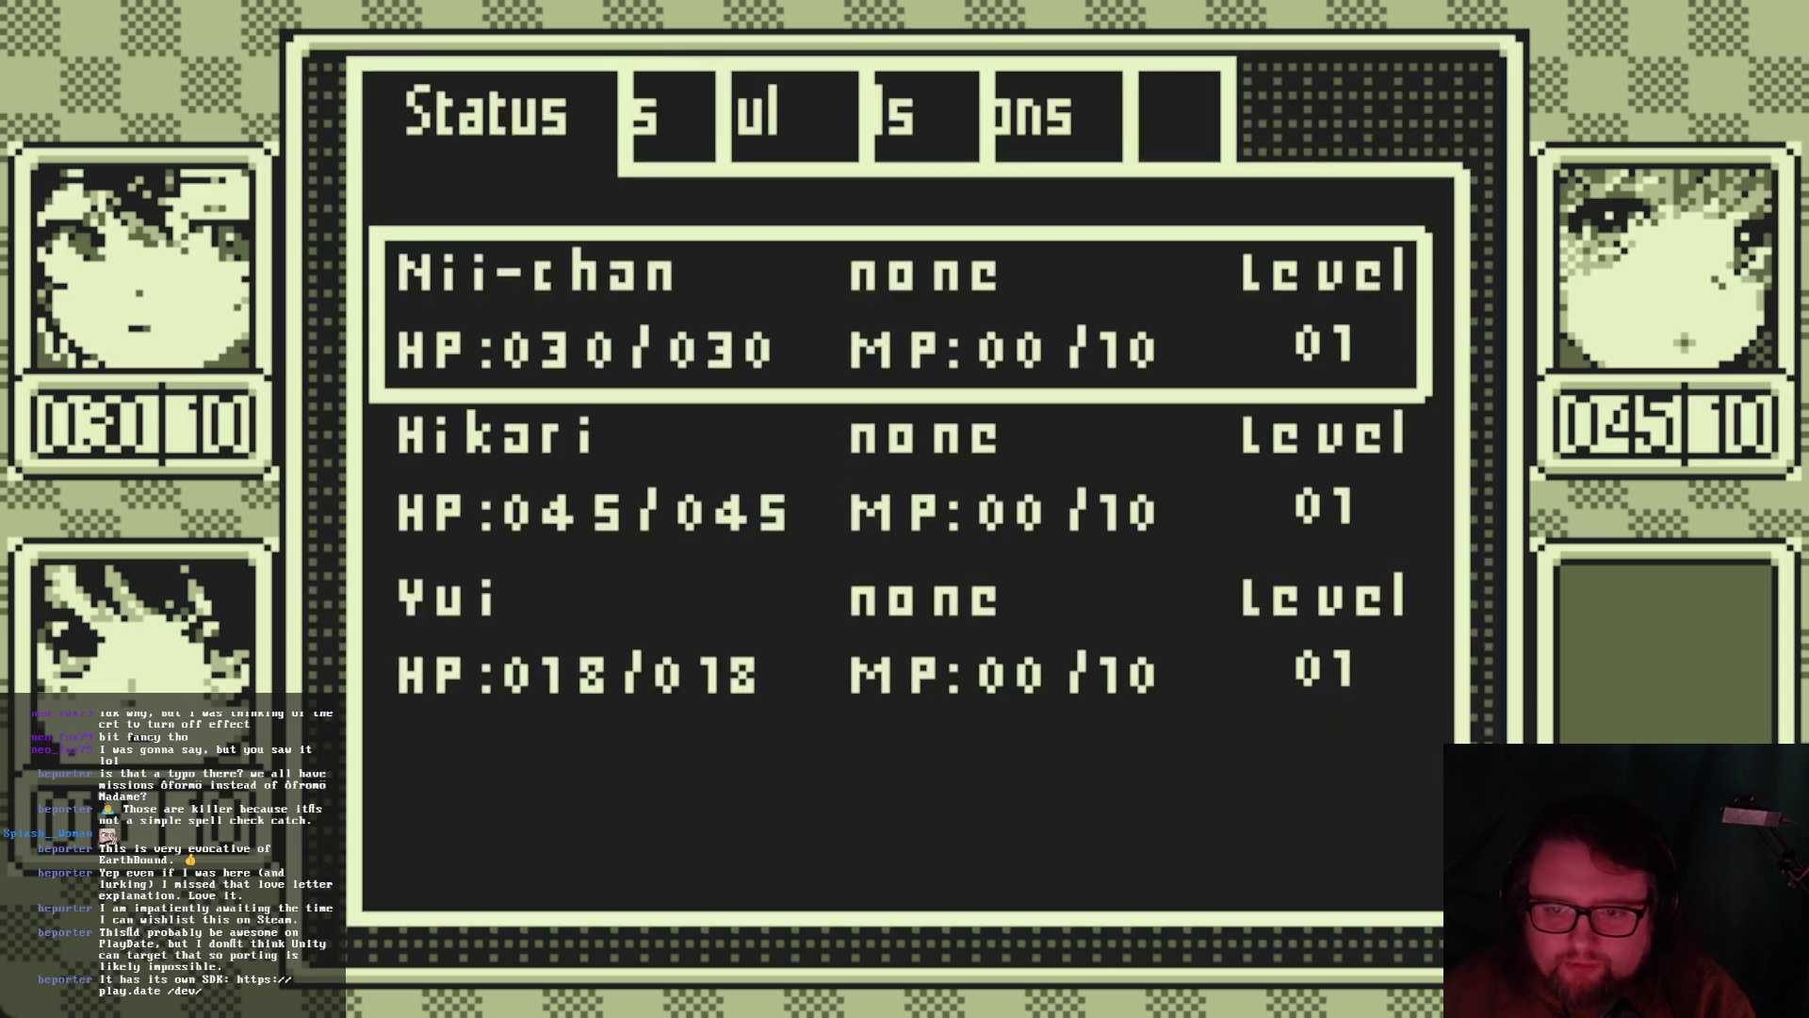
pyautogui.press('Right')
pyautogui.press('Left')
pyautogui.press('Right')
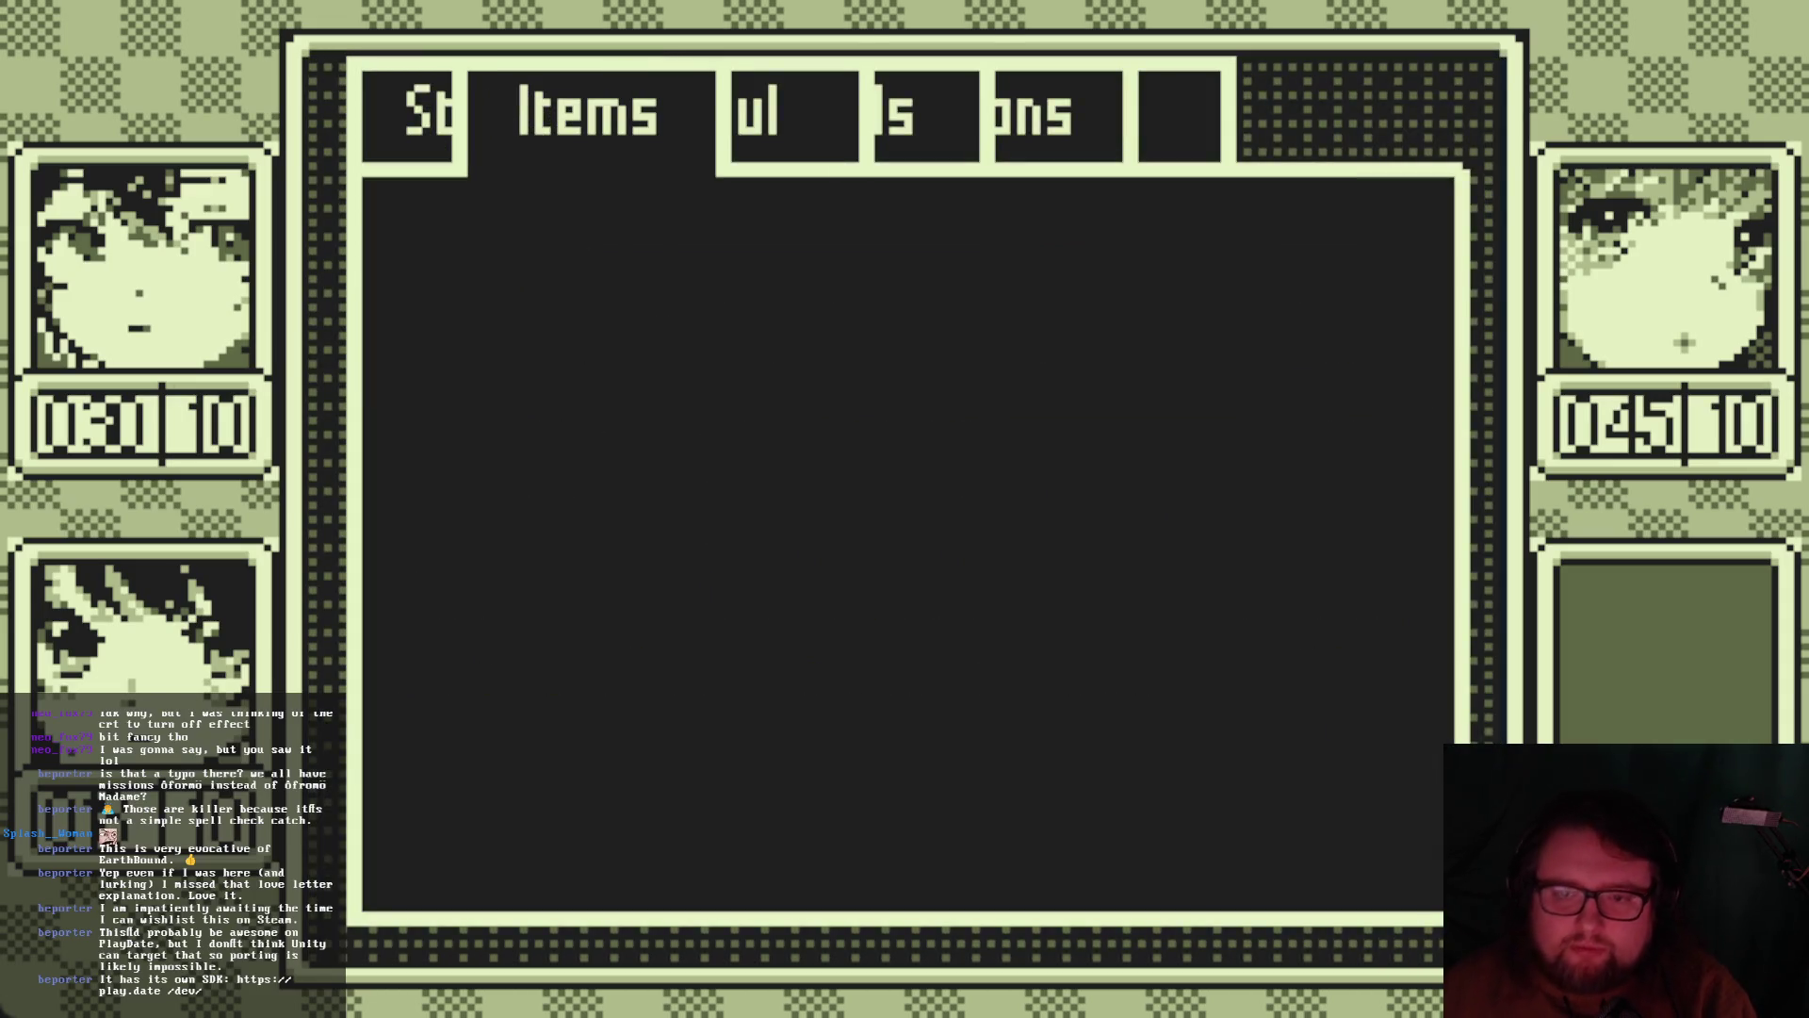
pyautogui.press('Left')
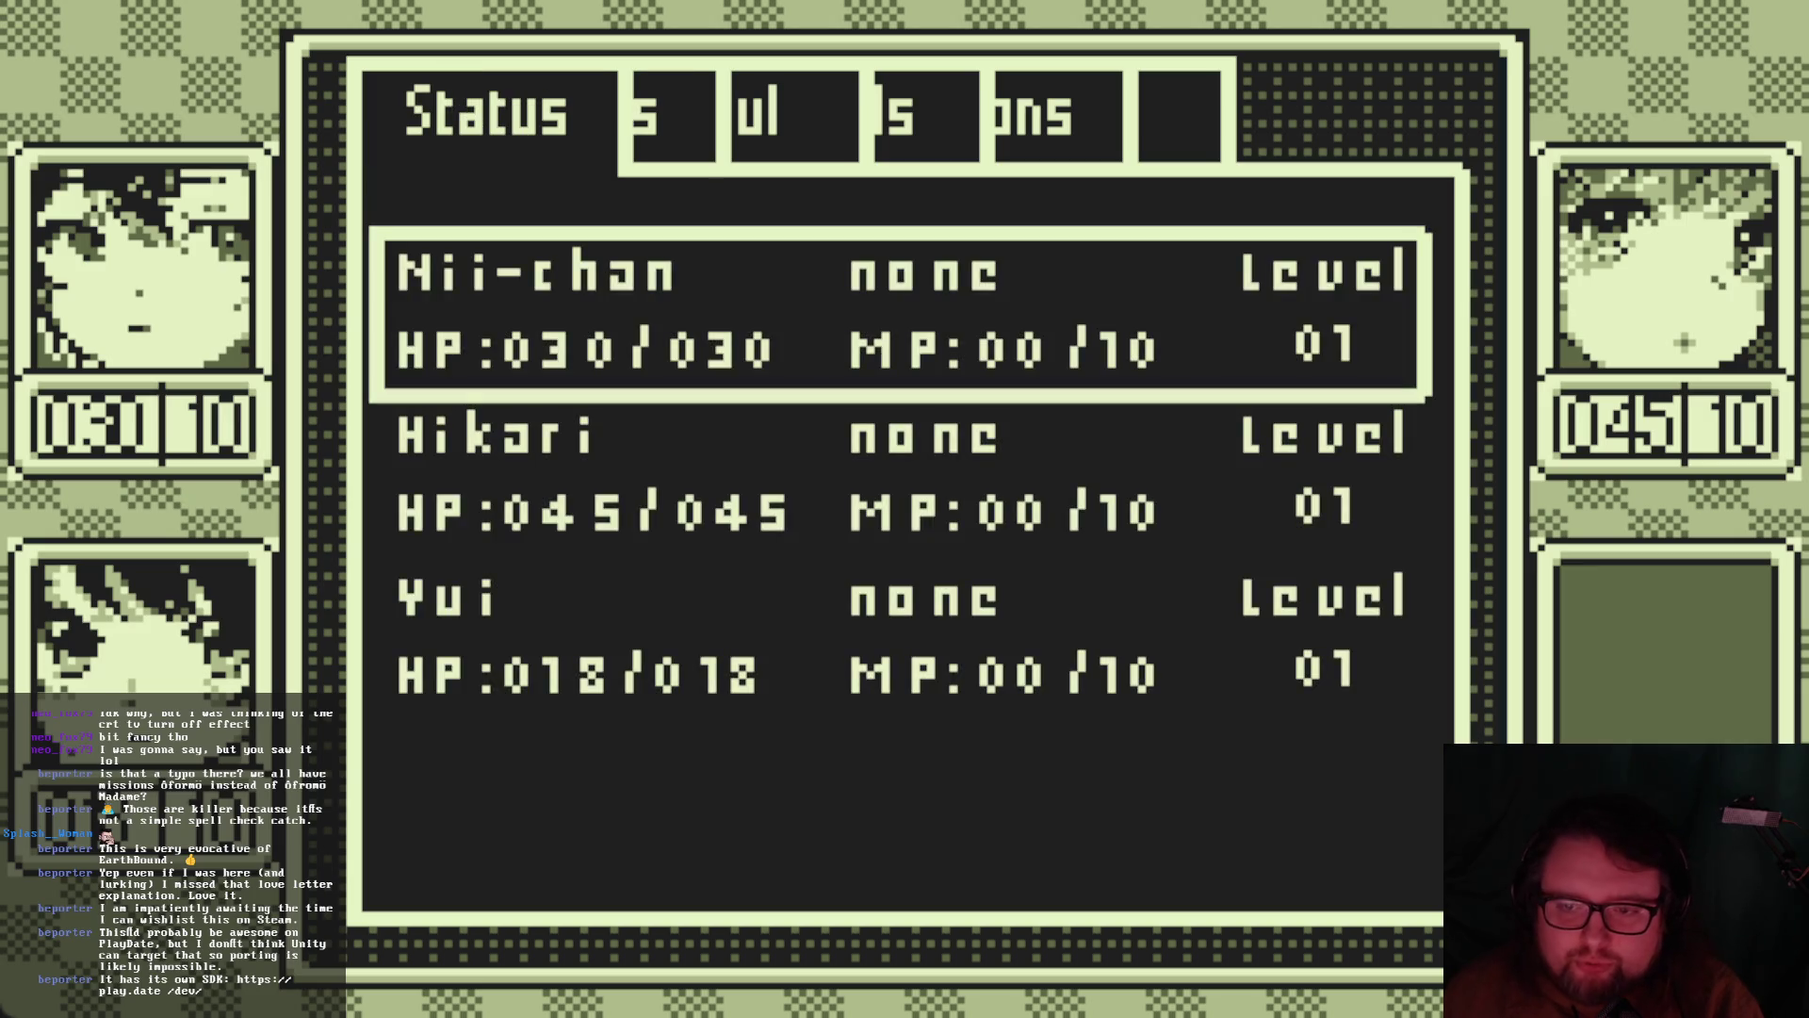
pyautogui.press('Return')
pyautogui.press('Down')
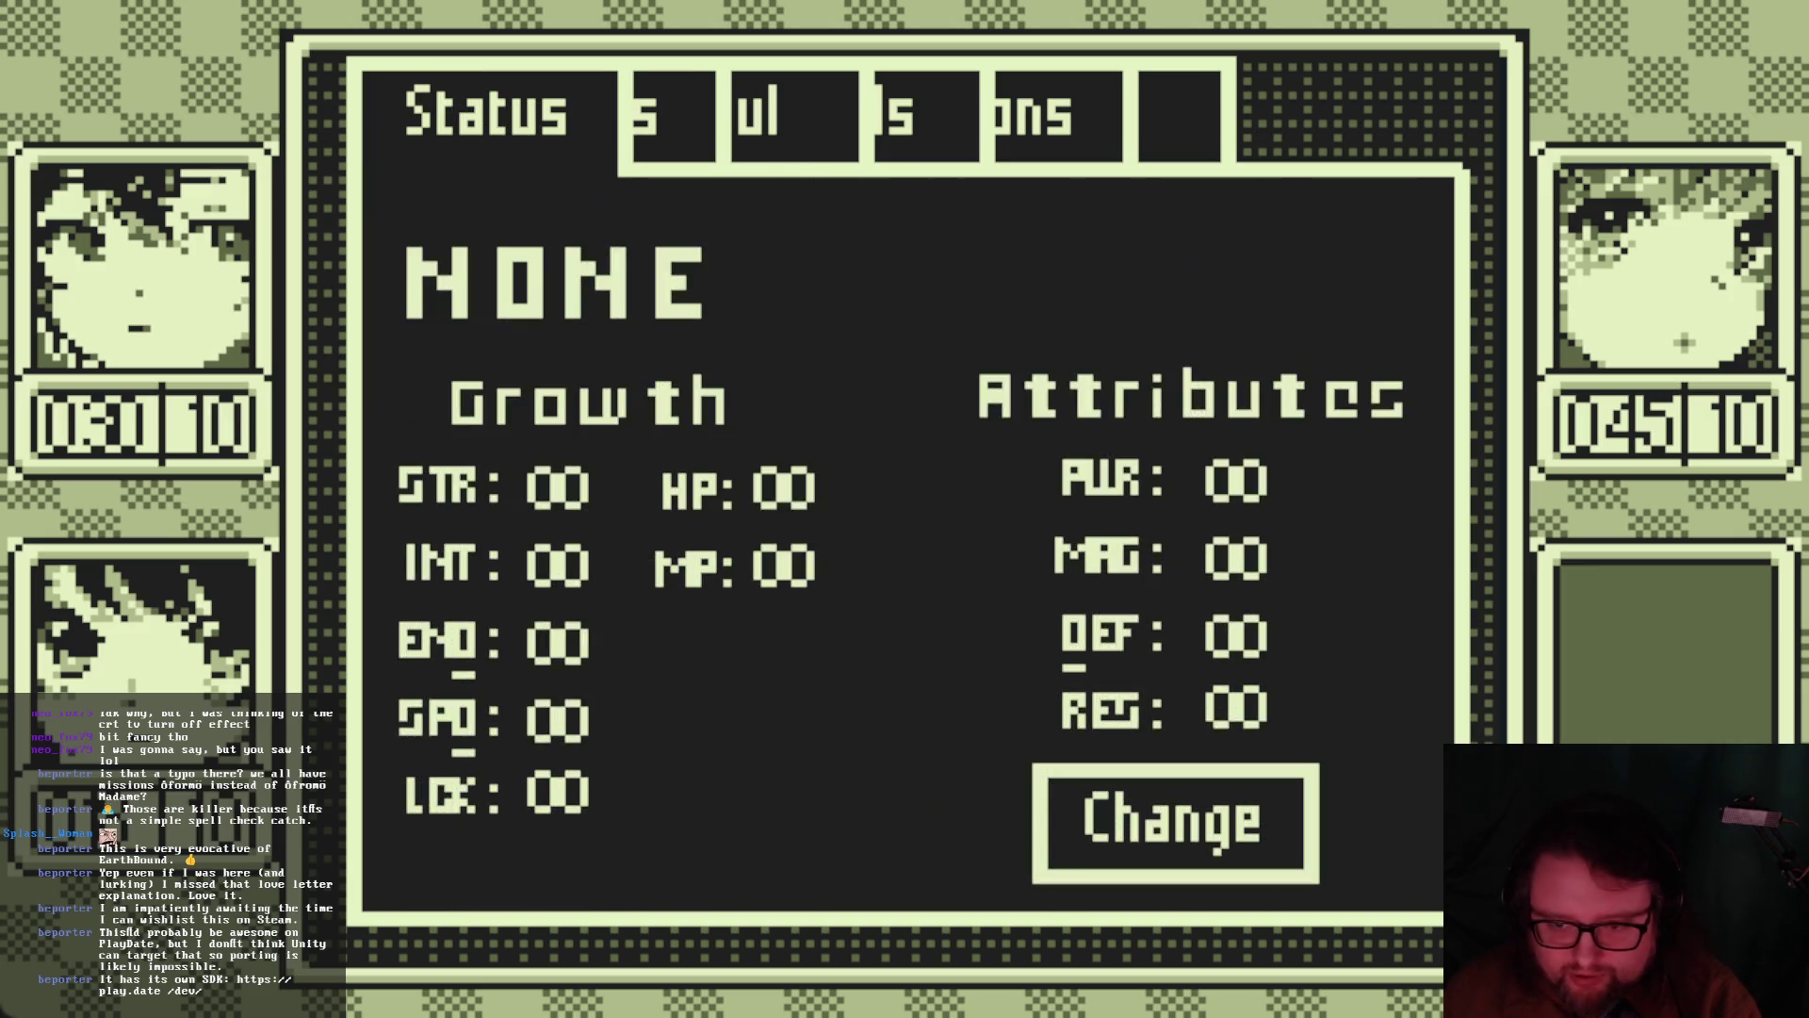
pyautogui.press('Return')
pyautogui.press('Down')
pyautogui.press('Up')
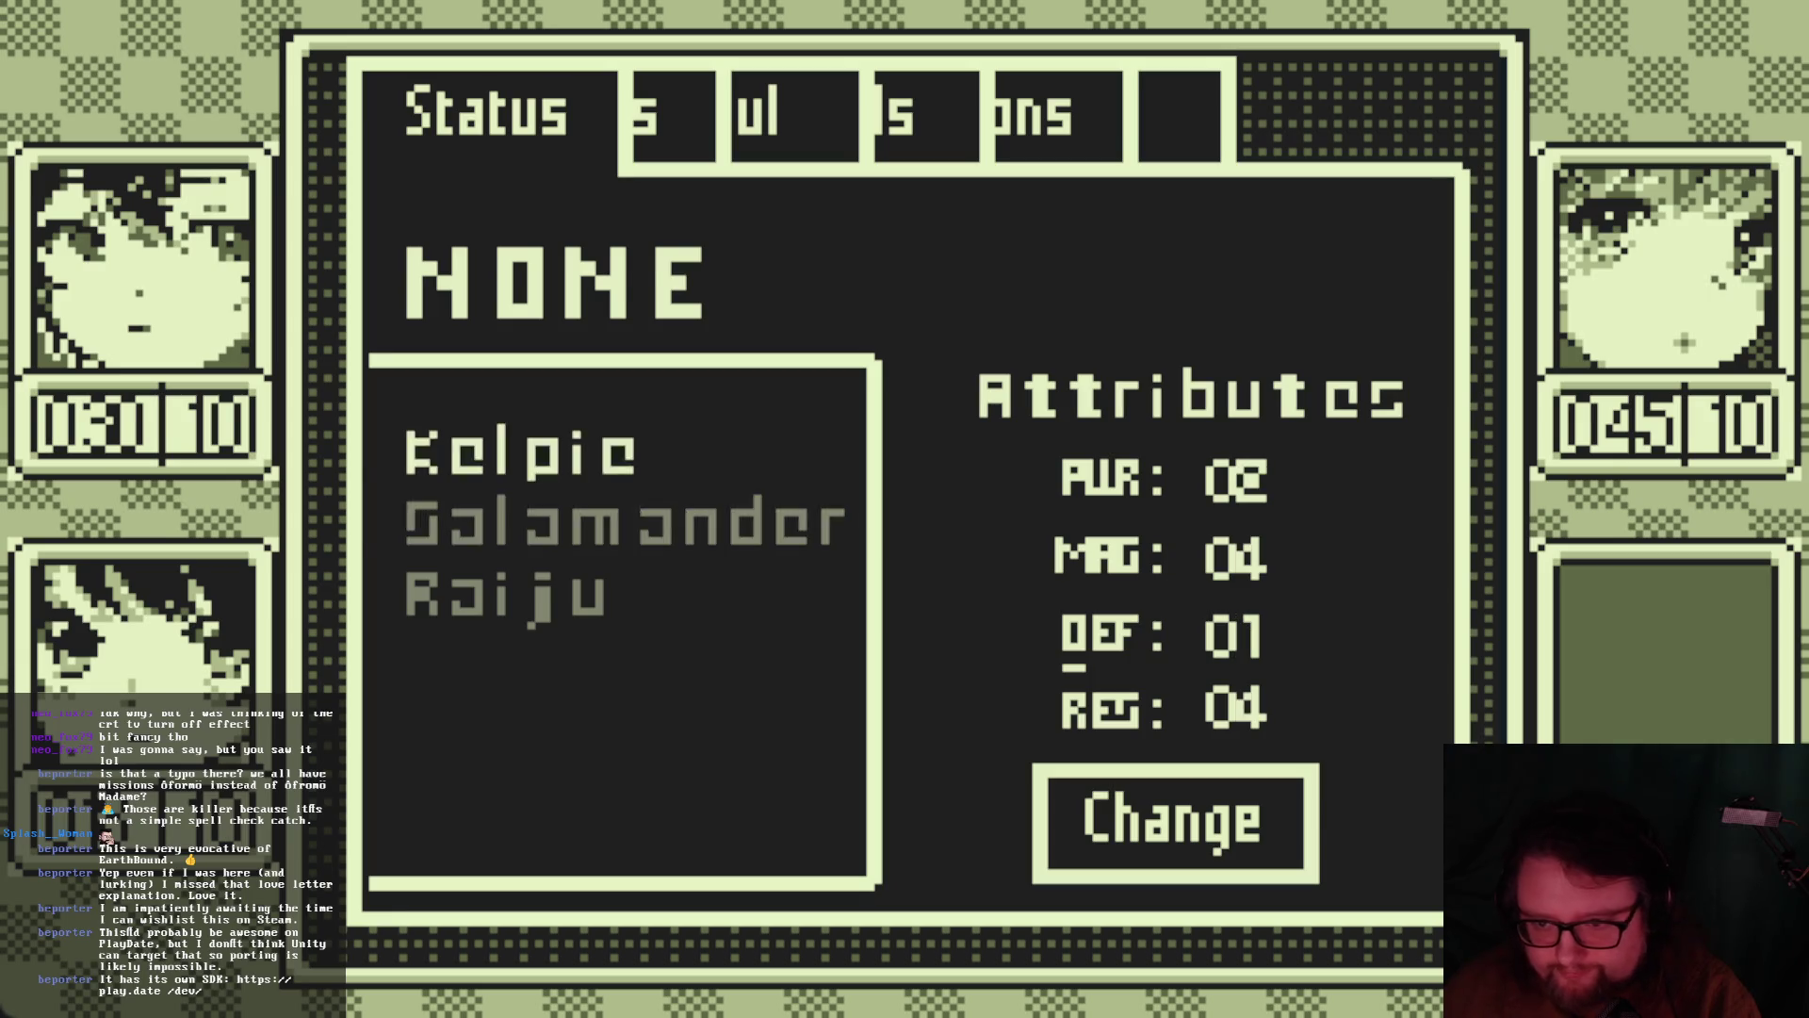
pyautogui.press('Return')
pyautogui.press('Escape')
pyautogui.press('Escape')
# Equip the Salamander soul on Hikari
pyautogui.press('Down')
pyautogui.press('Return')
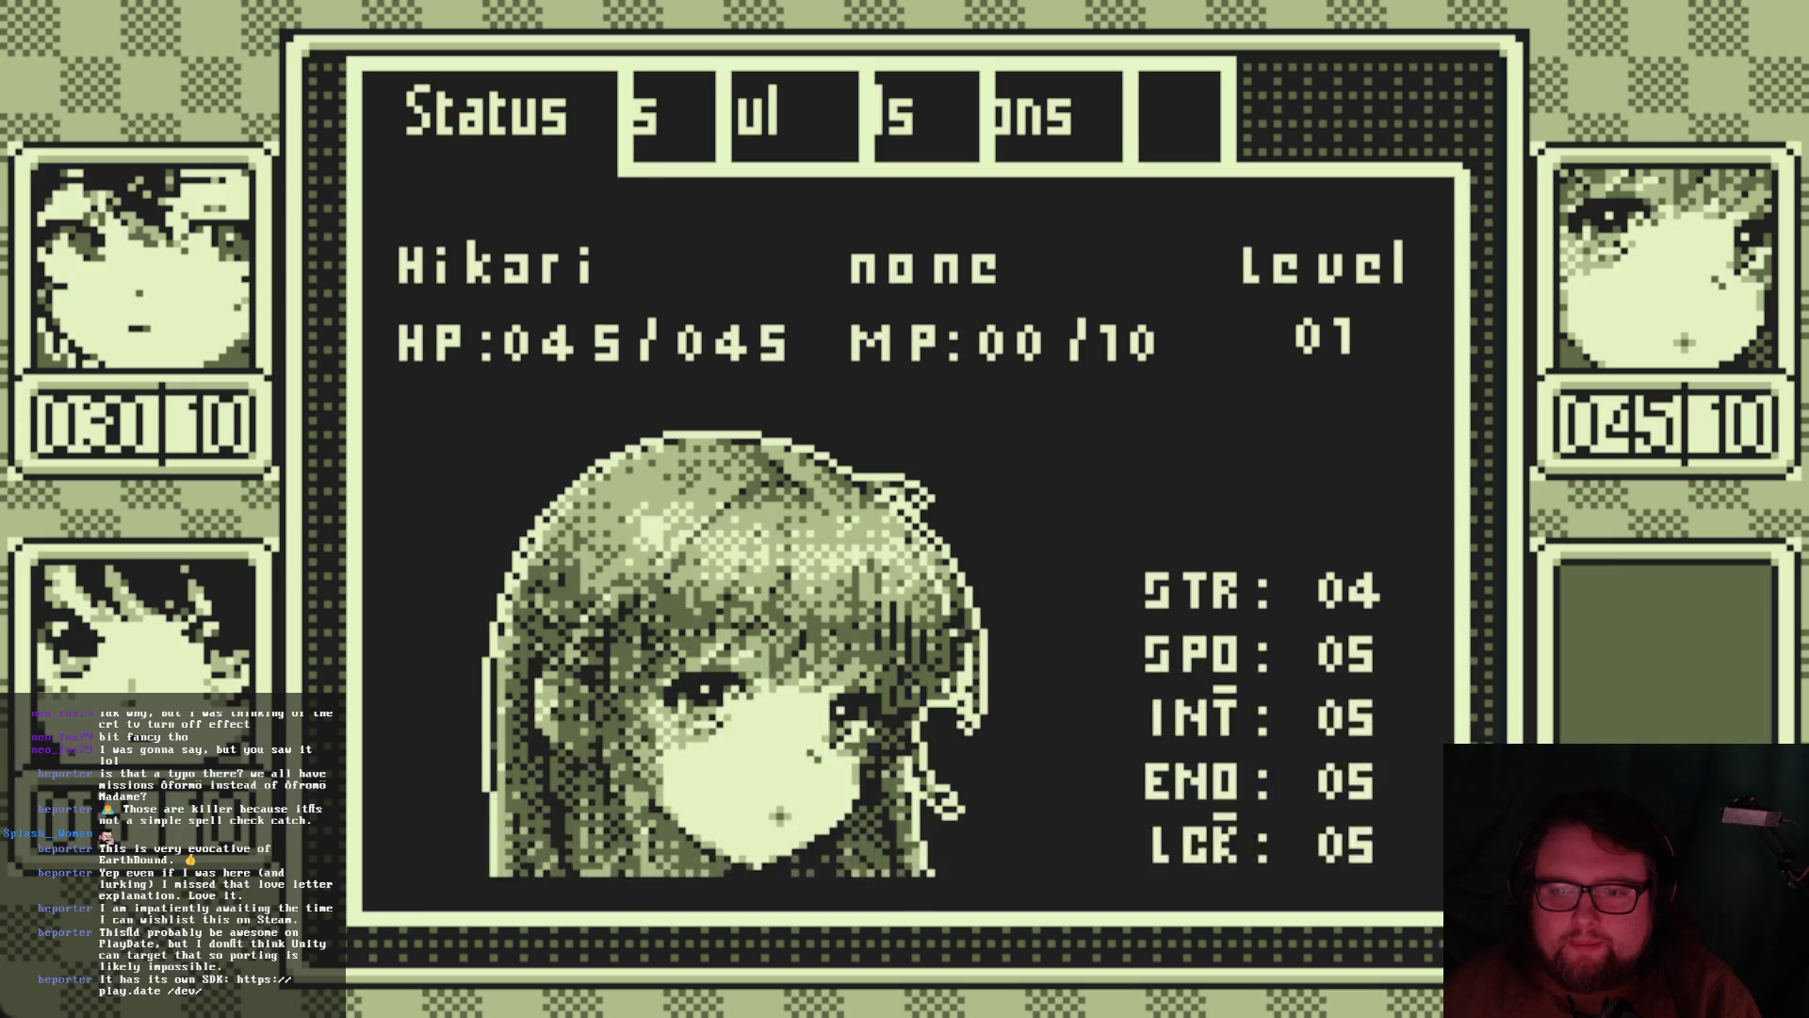
pyautogui.press('Return')
pyautogui.press('Return')
pyautogui.press('Return')
pyautogui.press('Escape')
pyautogui.press('Escape')
pyautogui.press('Down')
# Equip Raiju on Yui, raising her STR to 07, then bring up the Soul list
pyautogui.press('Return')
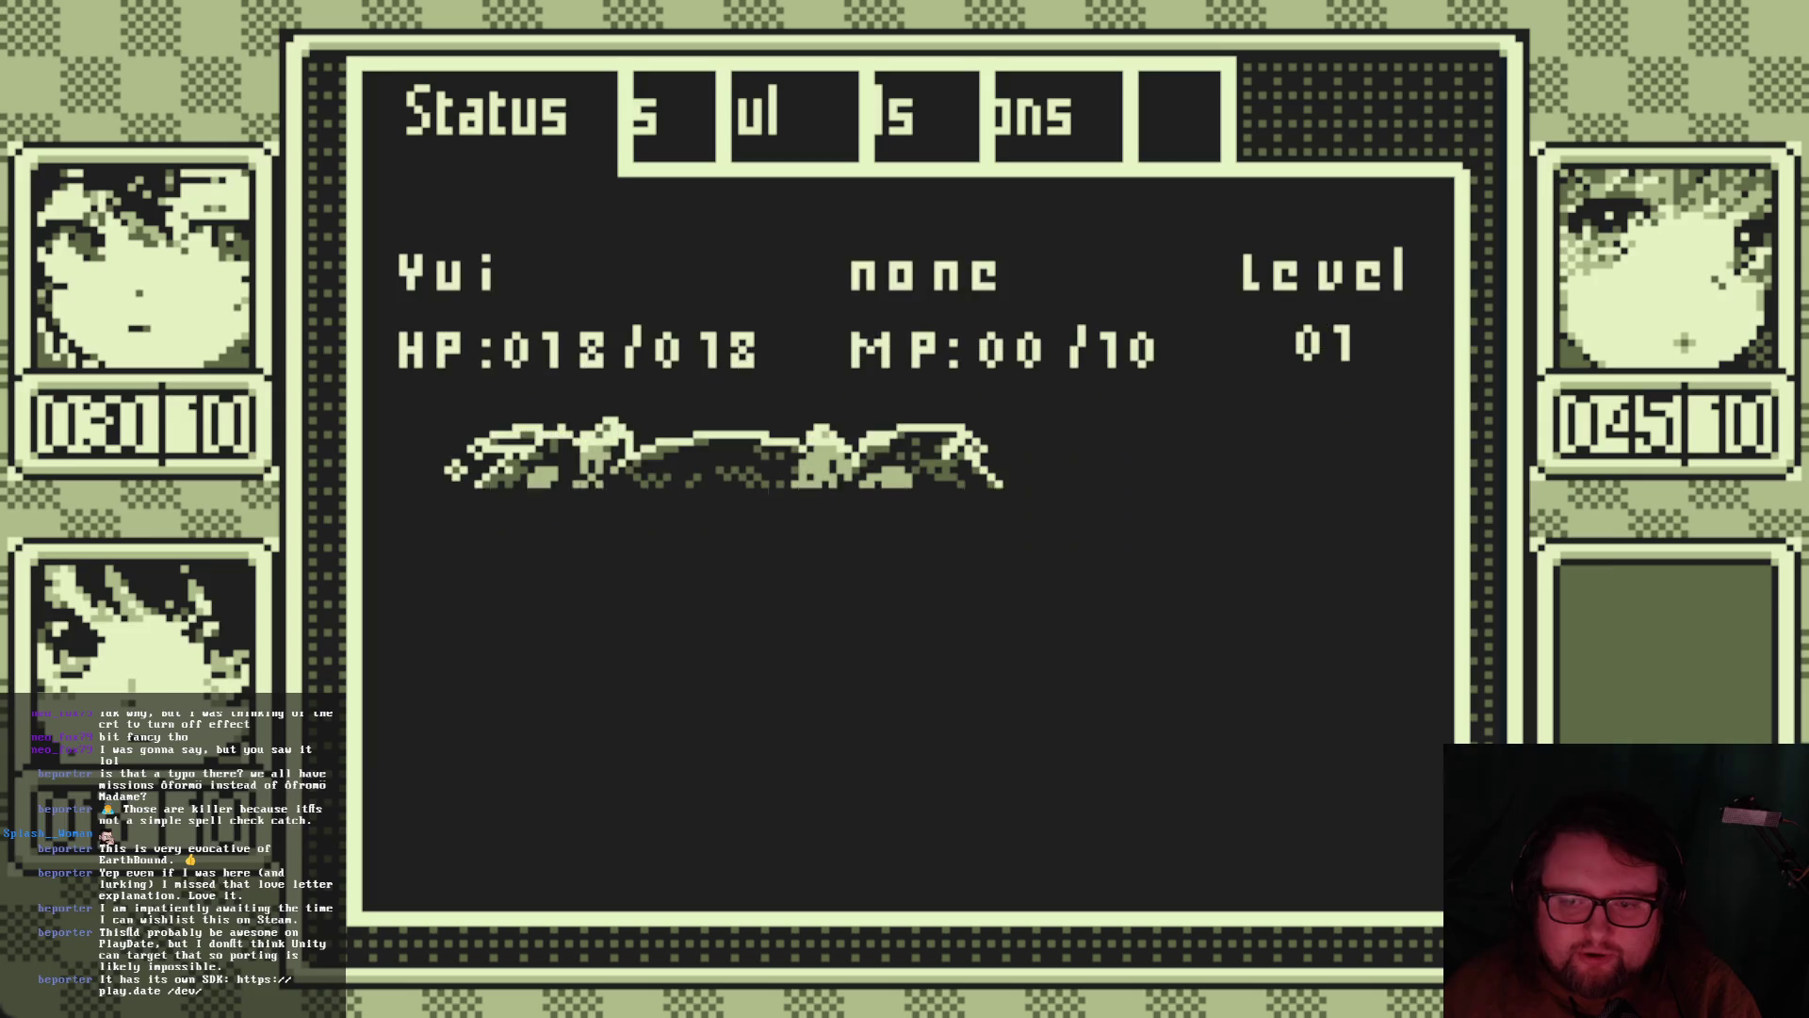
pyautogui.press('Return')
pyautogui.press('Return')
pyautogui.press('Down')
pyautogui.press('Down')
pyautogui.press('Return')
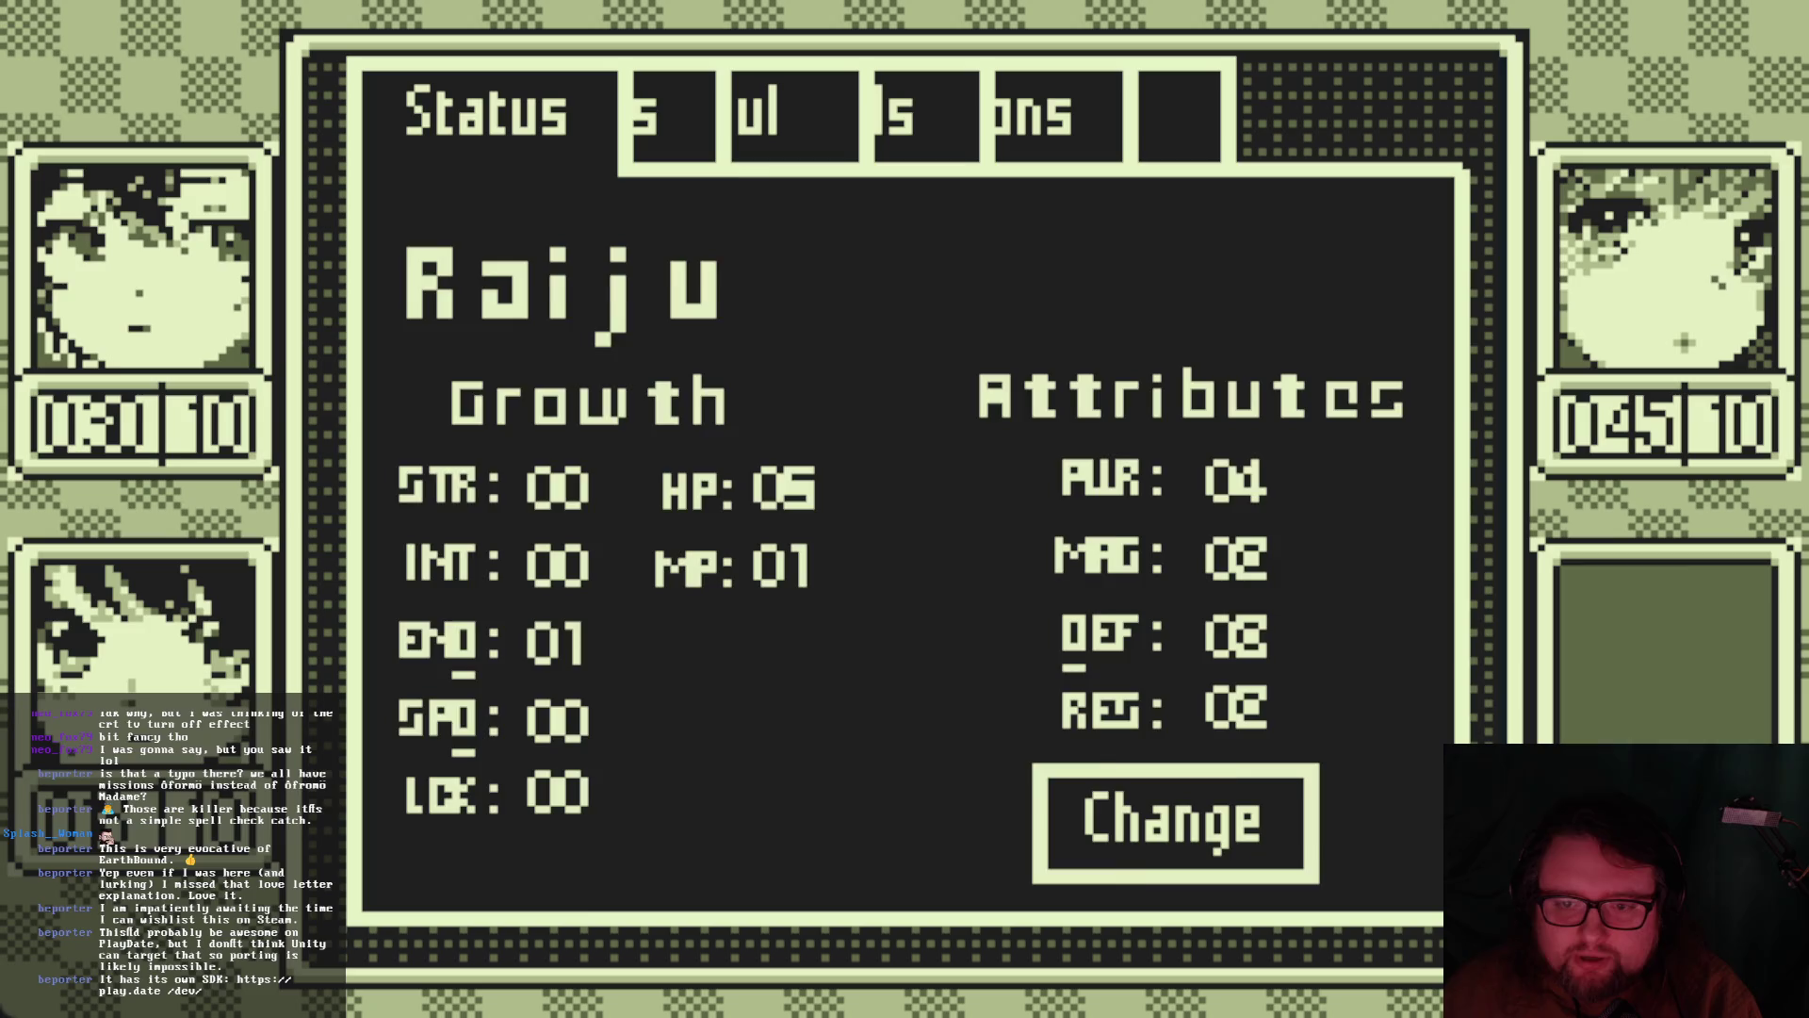
pyautogui.press('Return')
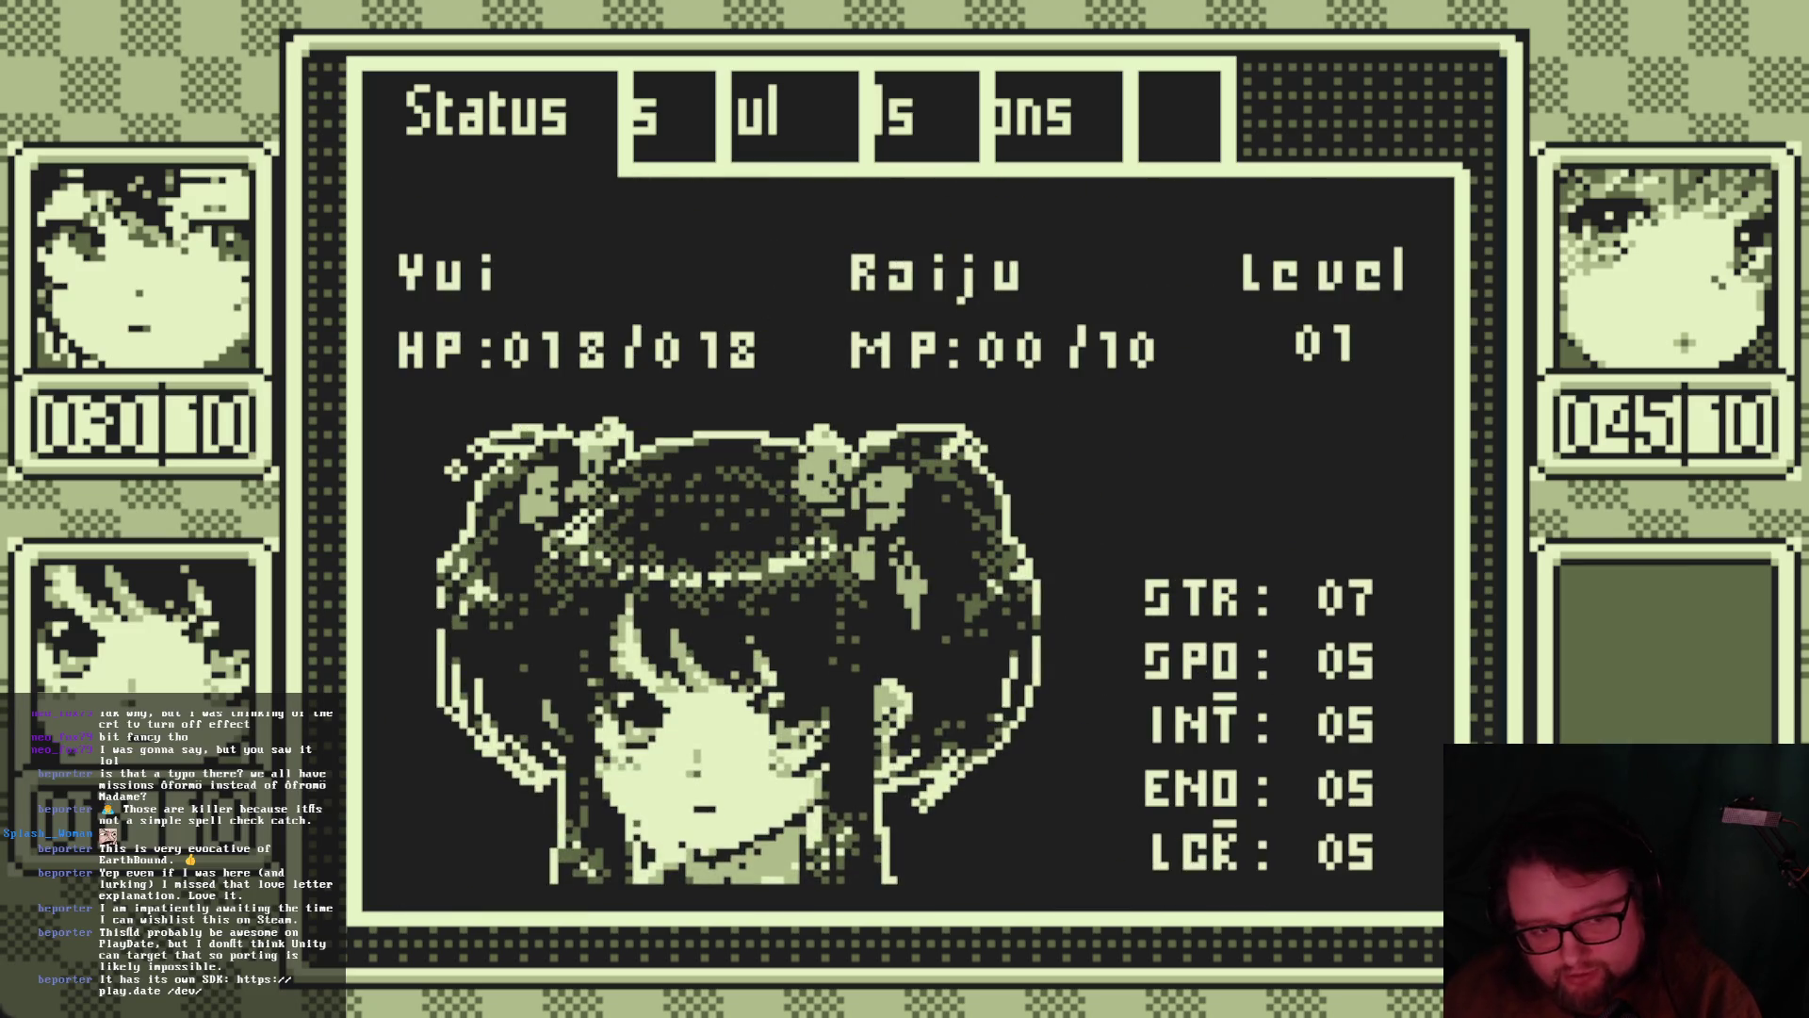
pyautogui.press('Escape')
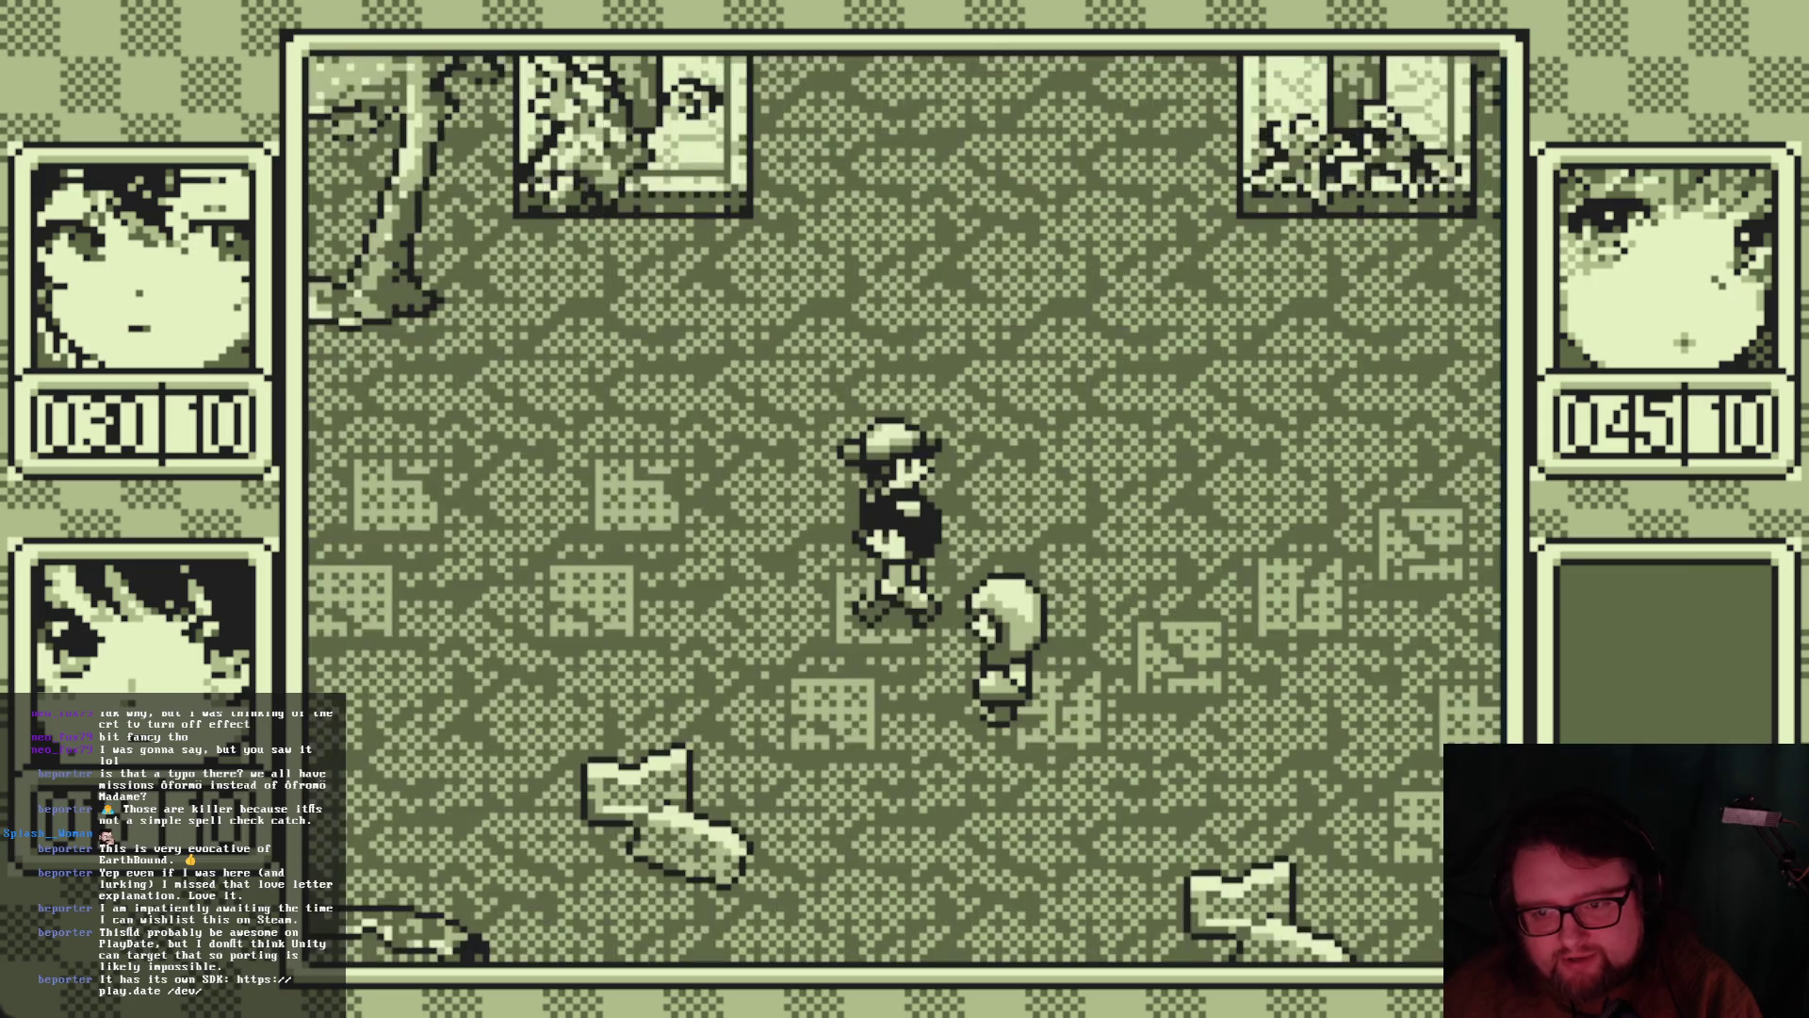
pyautogui.press('Escape')
pyautogui.press('Right')
pyautogui.press('Left')
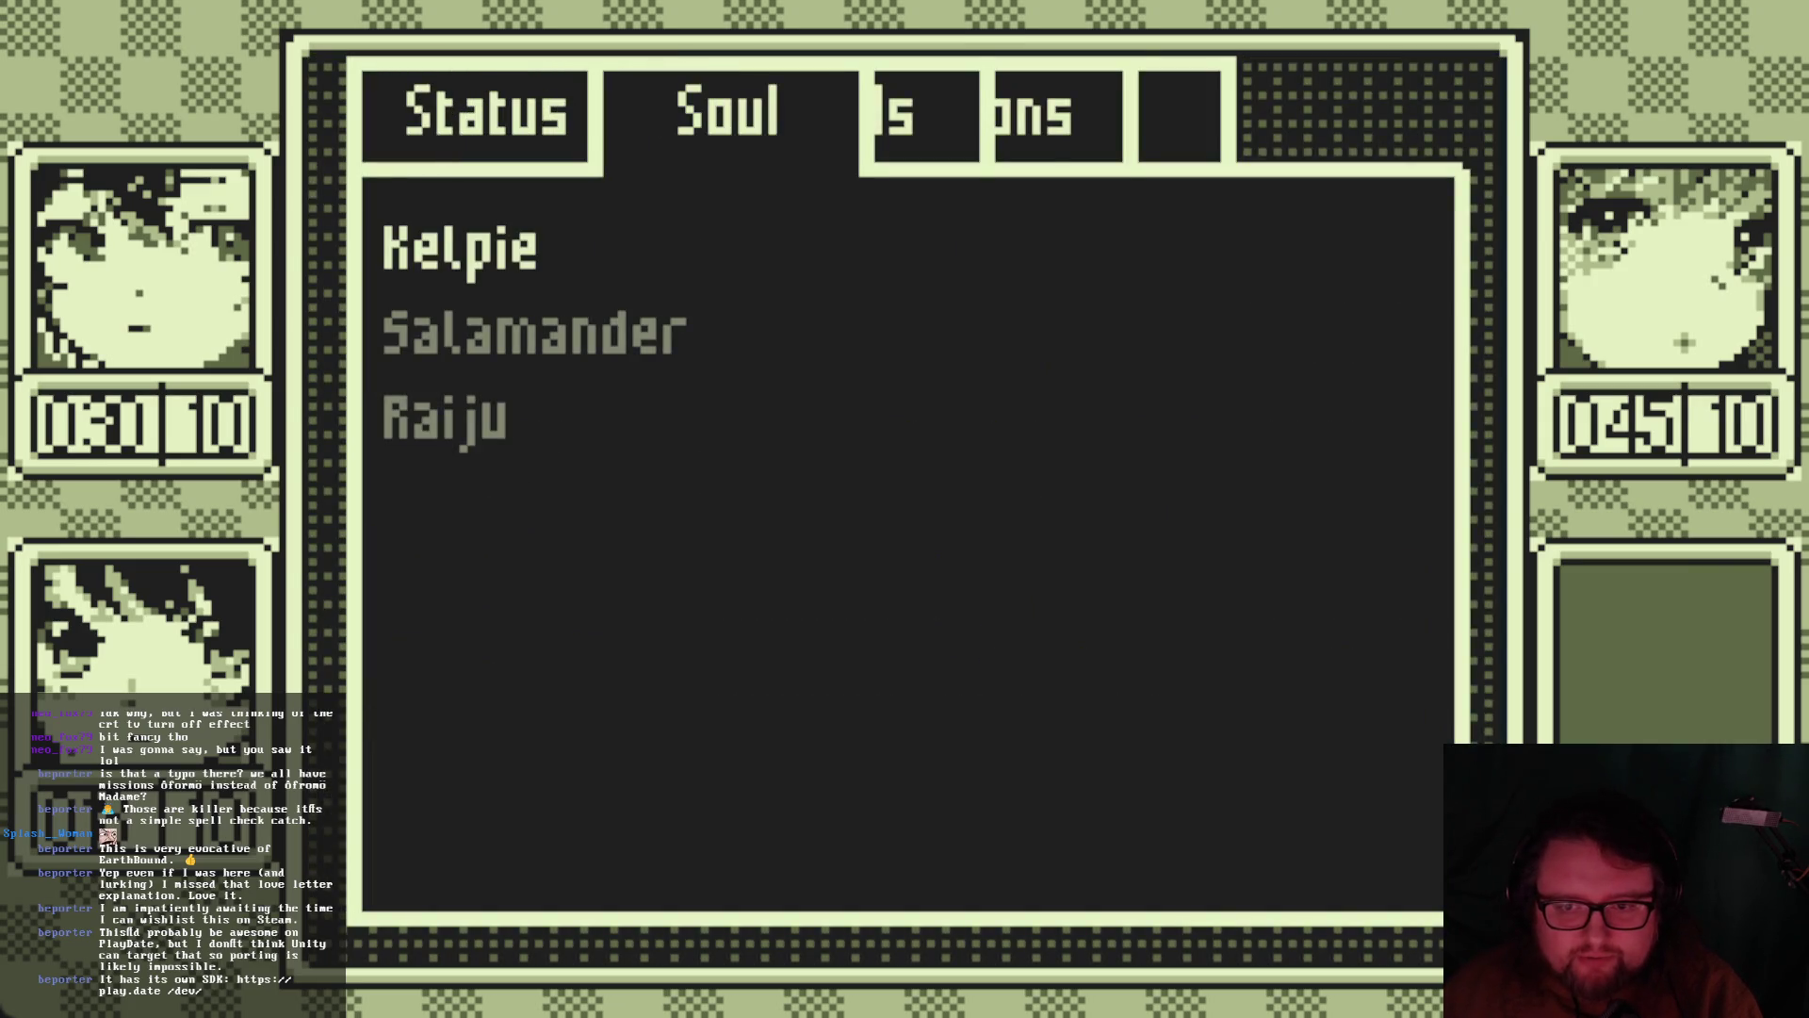
# Read Kelpie's soul description and the skills it teaches
pyautogui.press('Return')
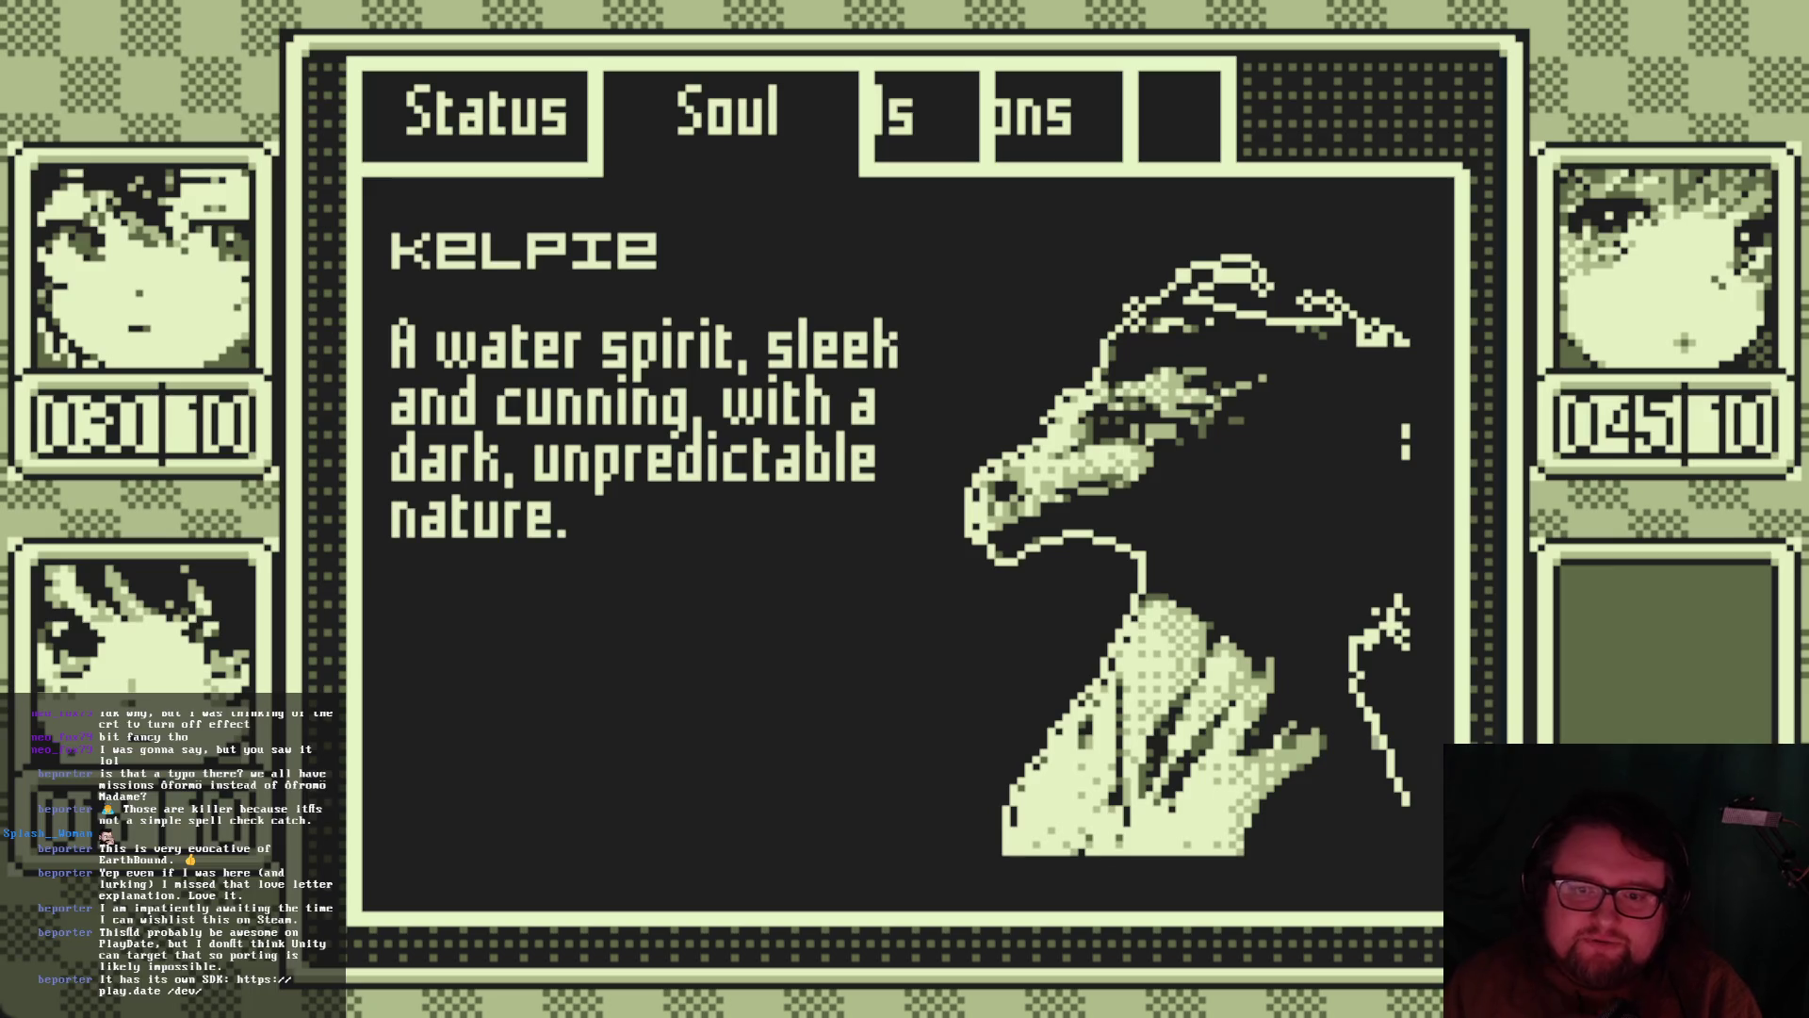
pyautogui.press('Return')
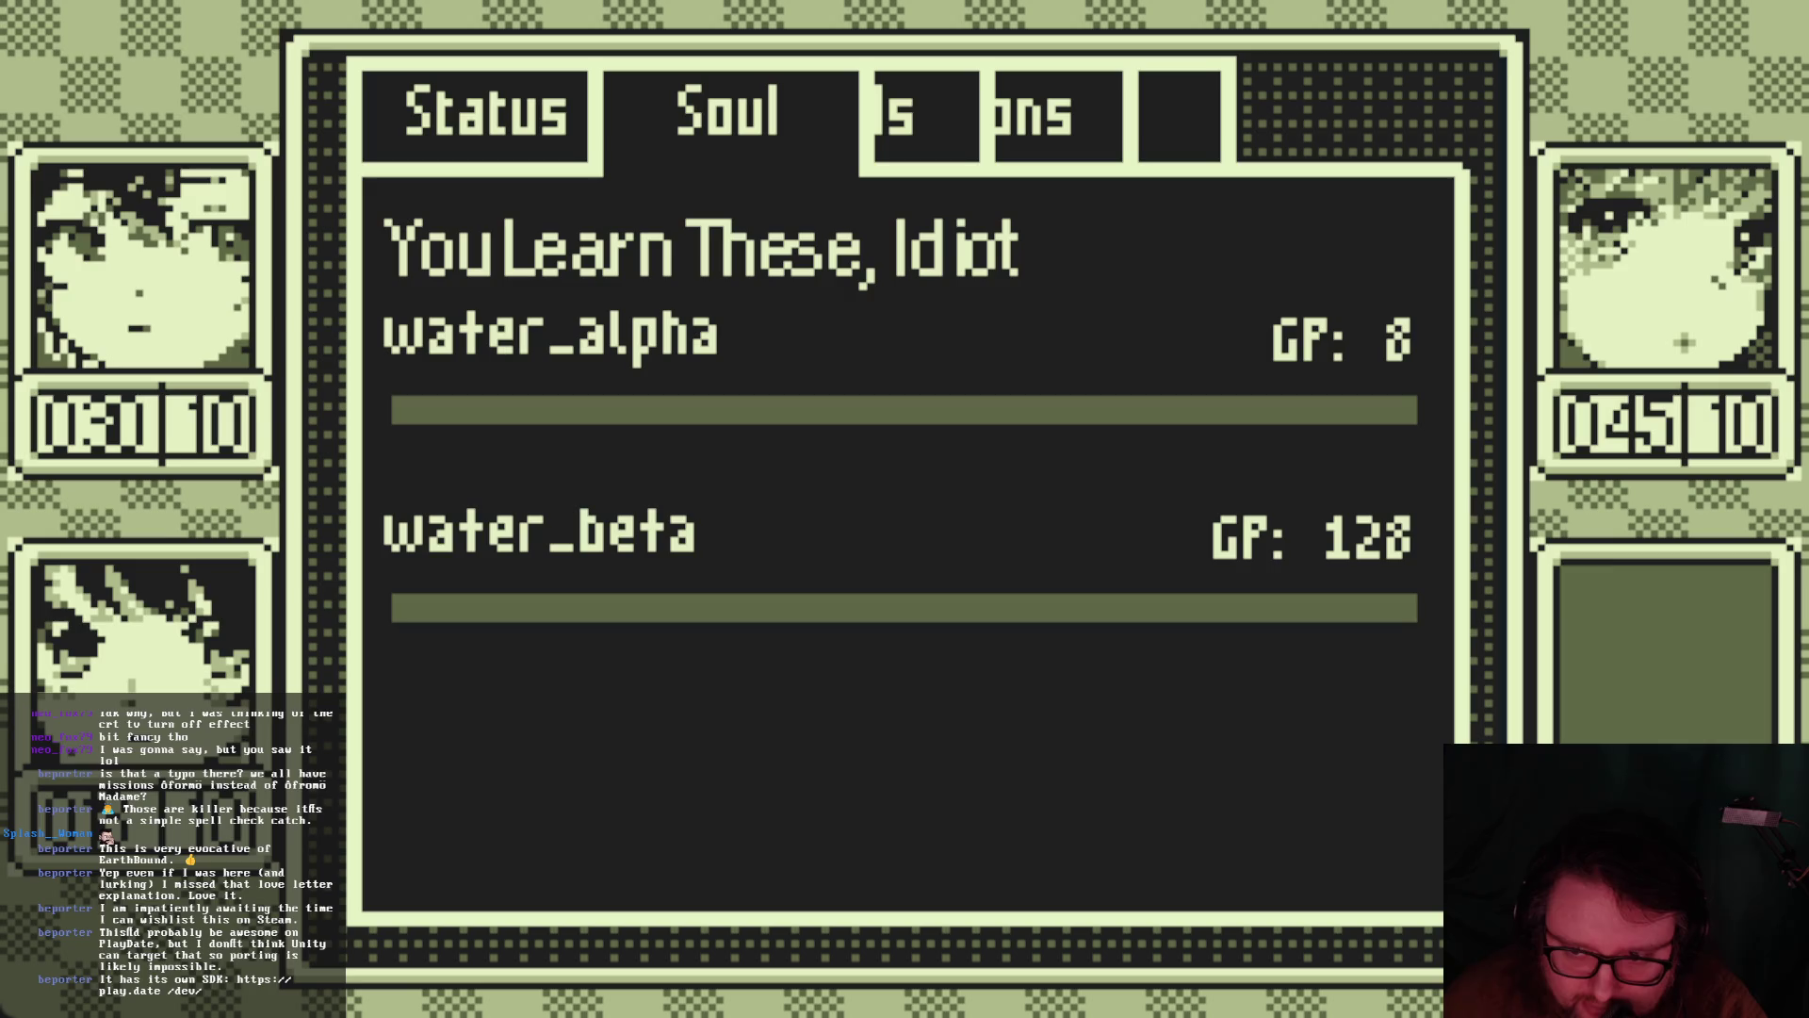
pyautogui.press('Return')
pyautogui.press('Escape')
# Read Salamander's description and skills, then view owned skills: Nii-chan 5, Hikari 0, Yui 0
pyautogui.press('Down')
pyautogui.press('Return')
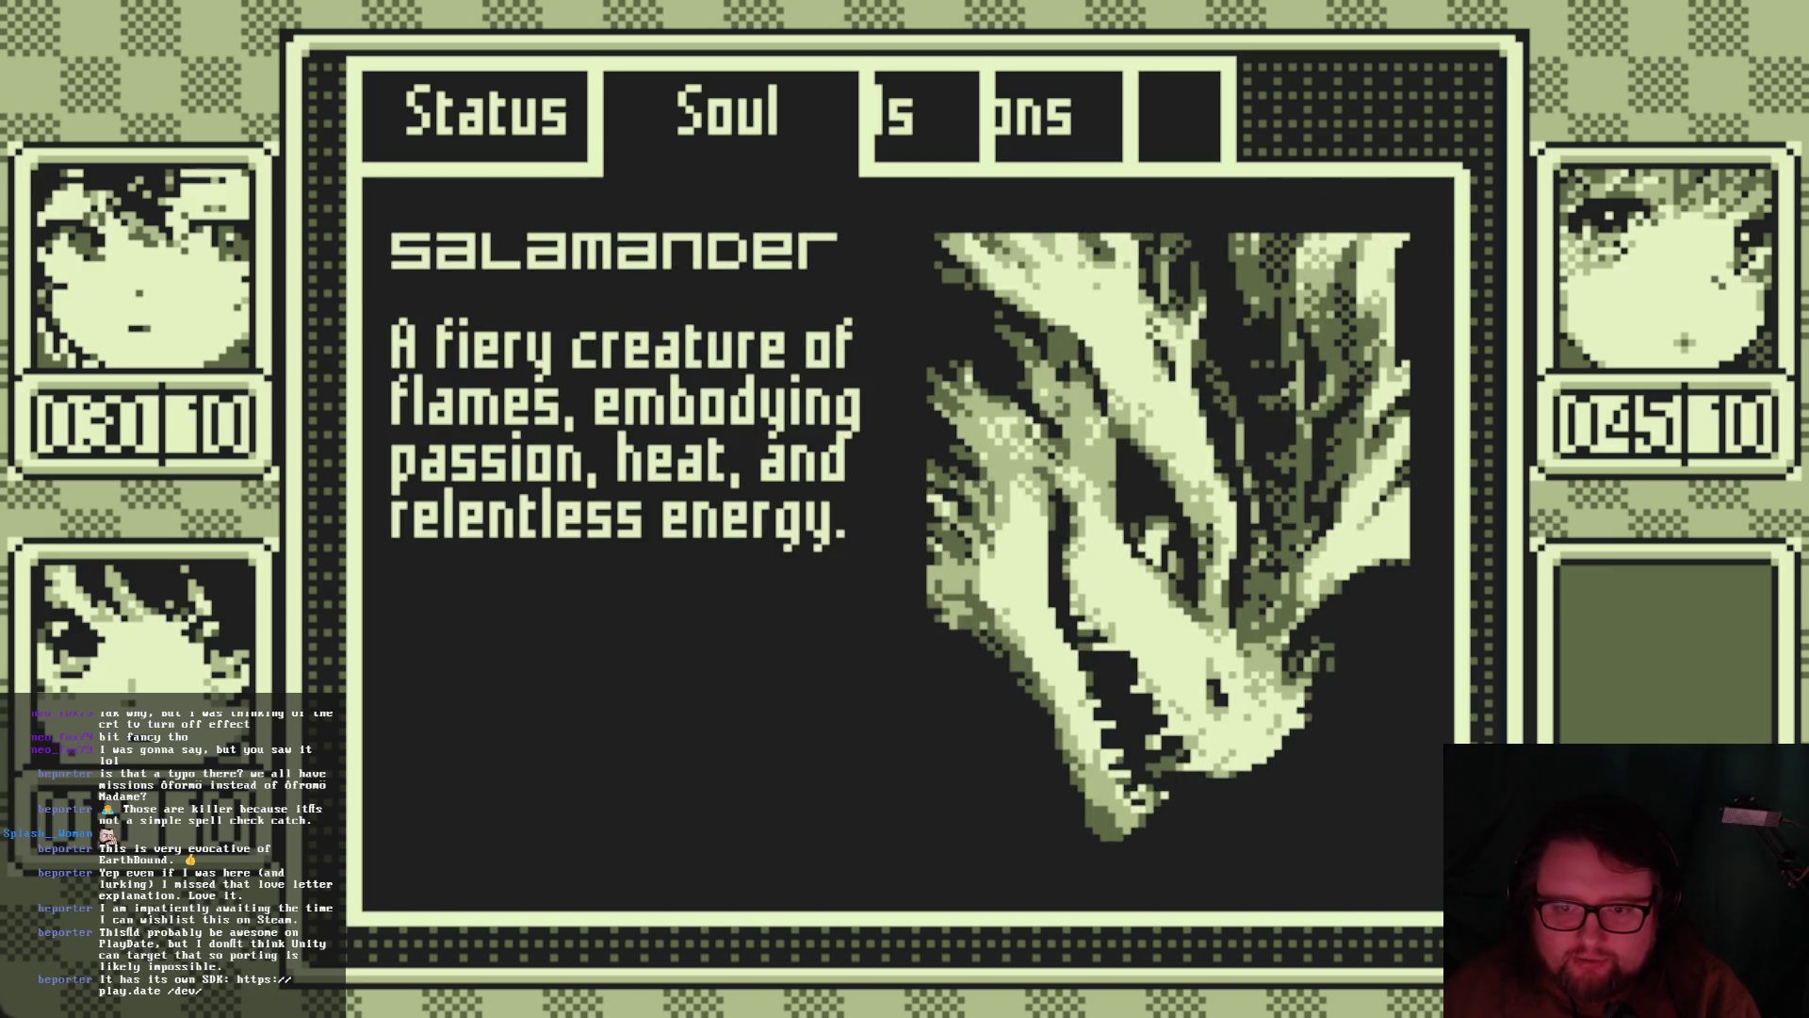
pyautogui.press('Escape')
pyautogui.press('Return')
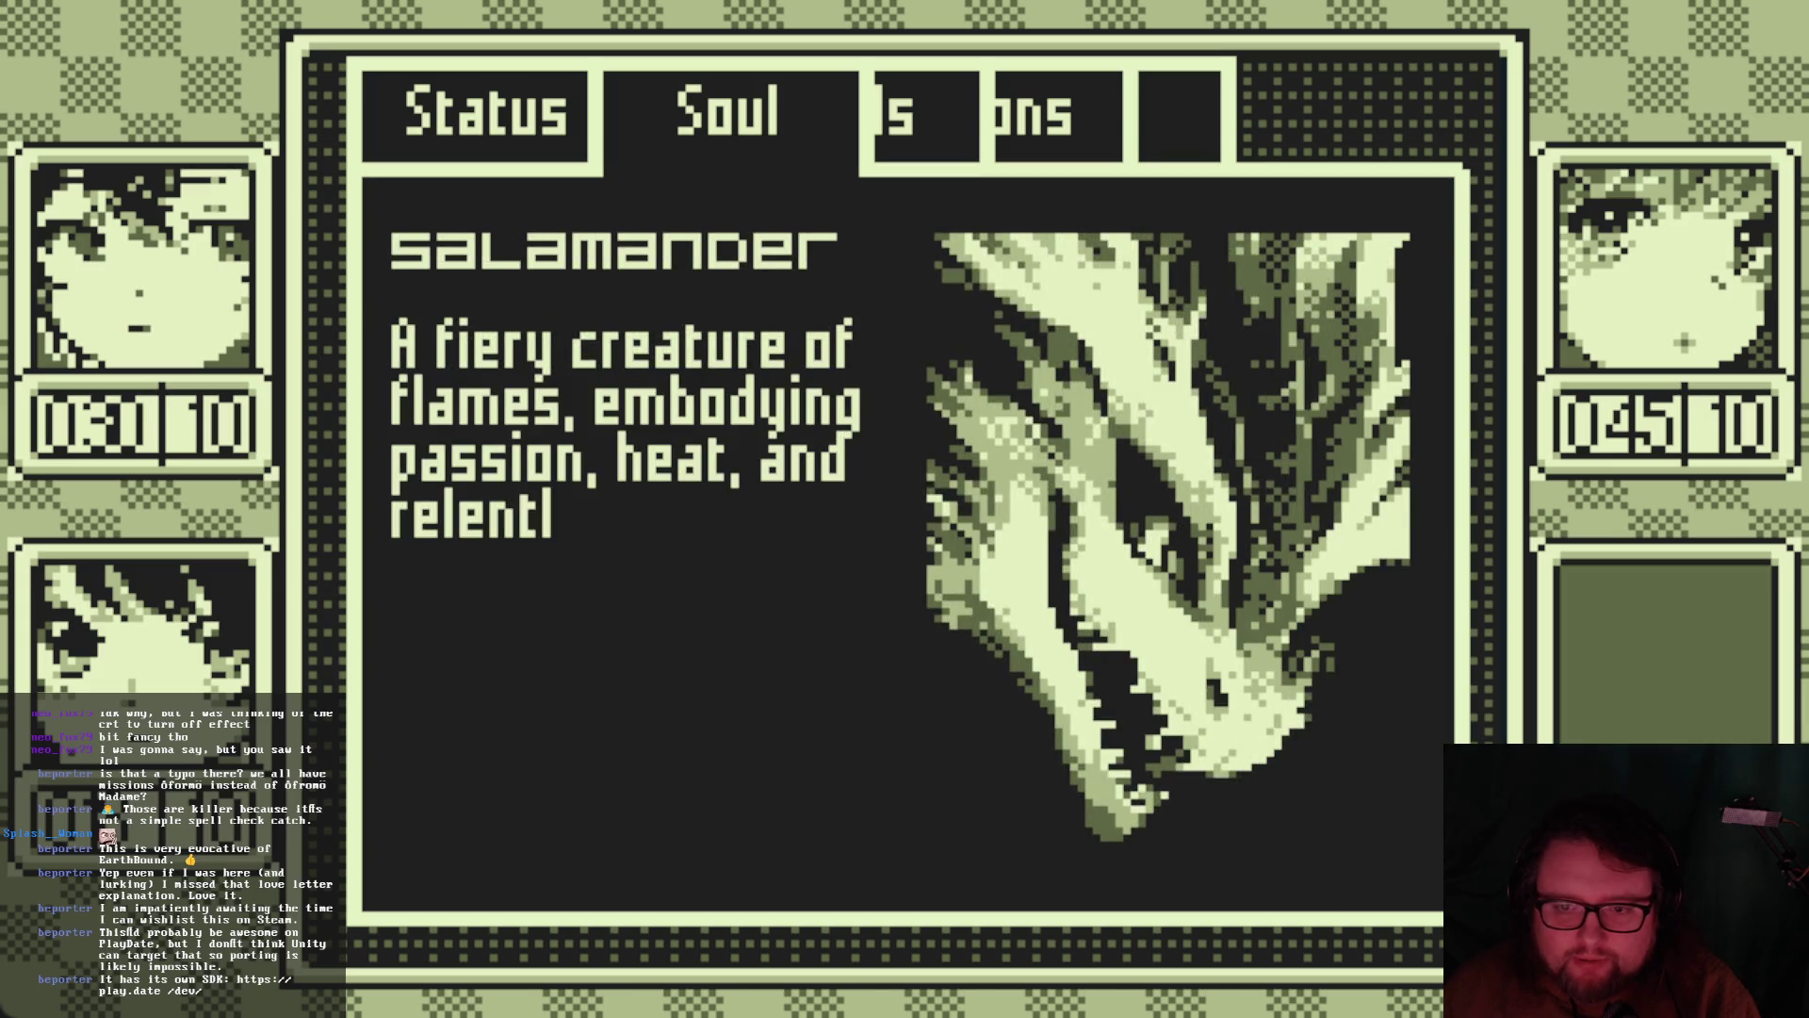
pyautogui.press('Return')
pyautogui.press('Escape')
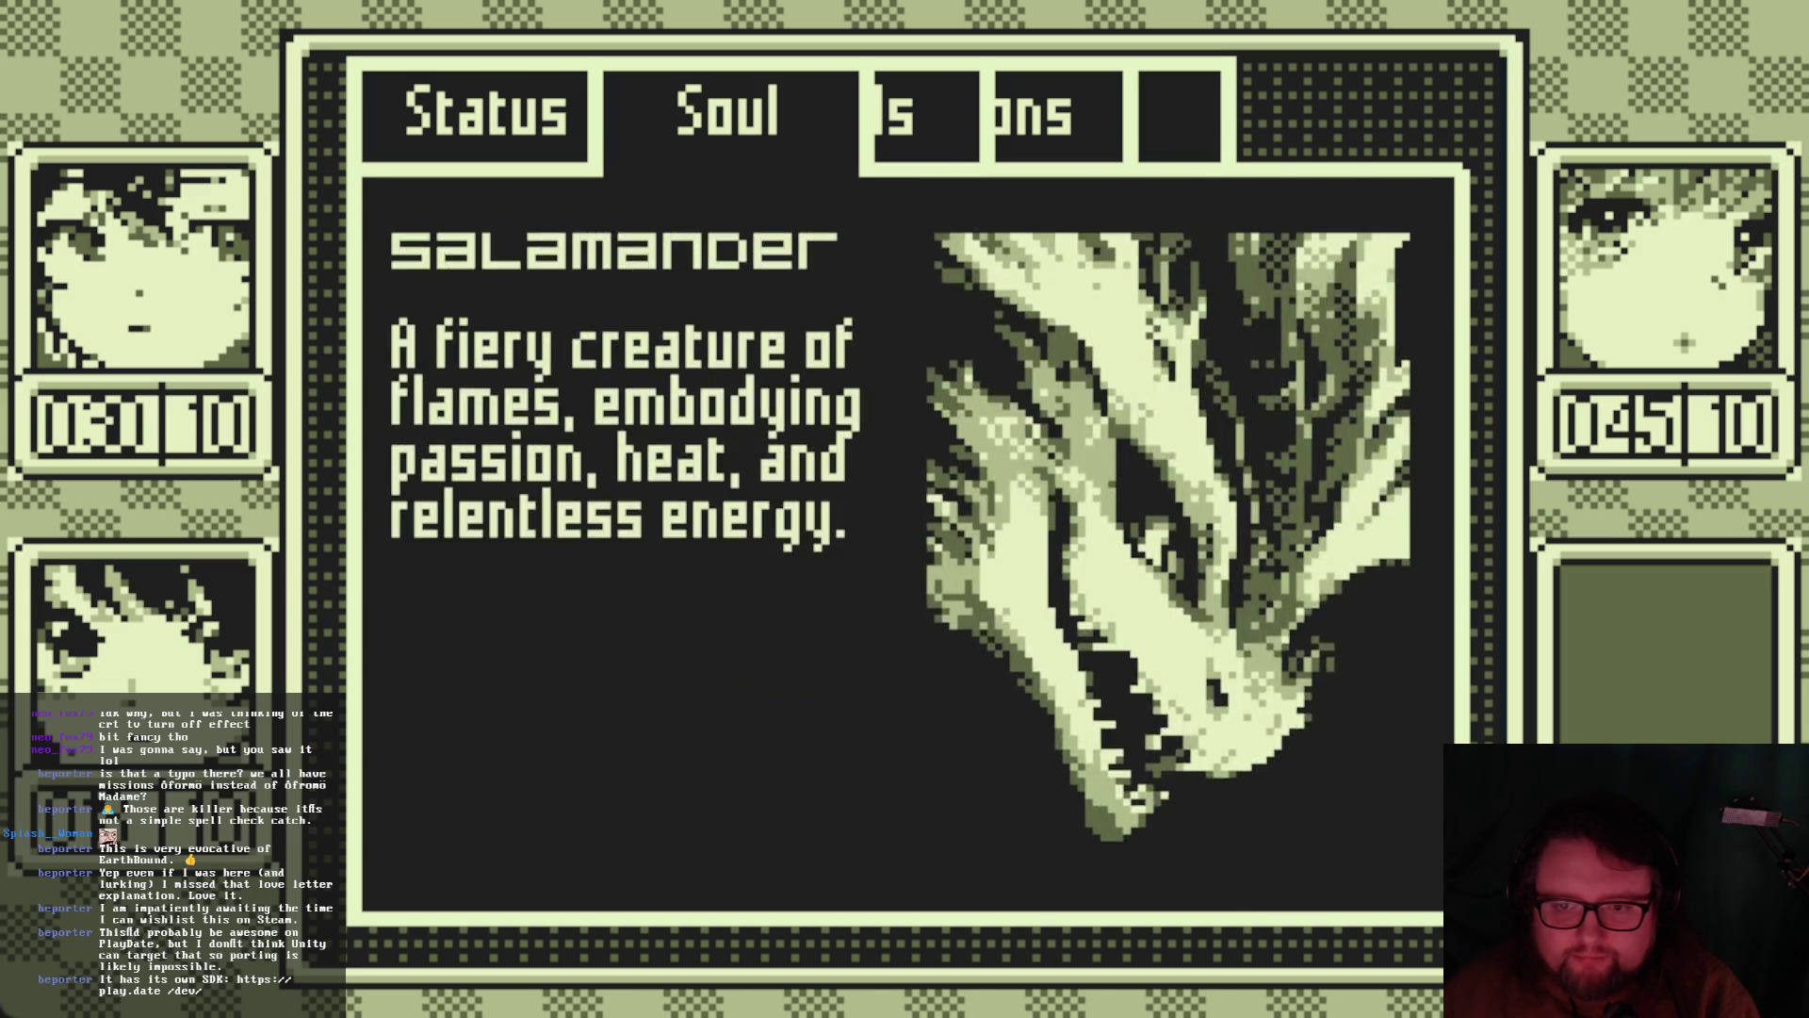
pyautogui.press('Escape')
pyautogui.press('Right')
pyautogui.press('Down')
pyautogui.press('Up')
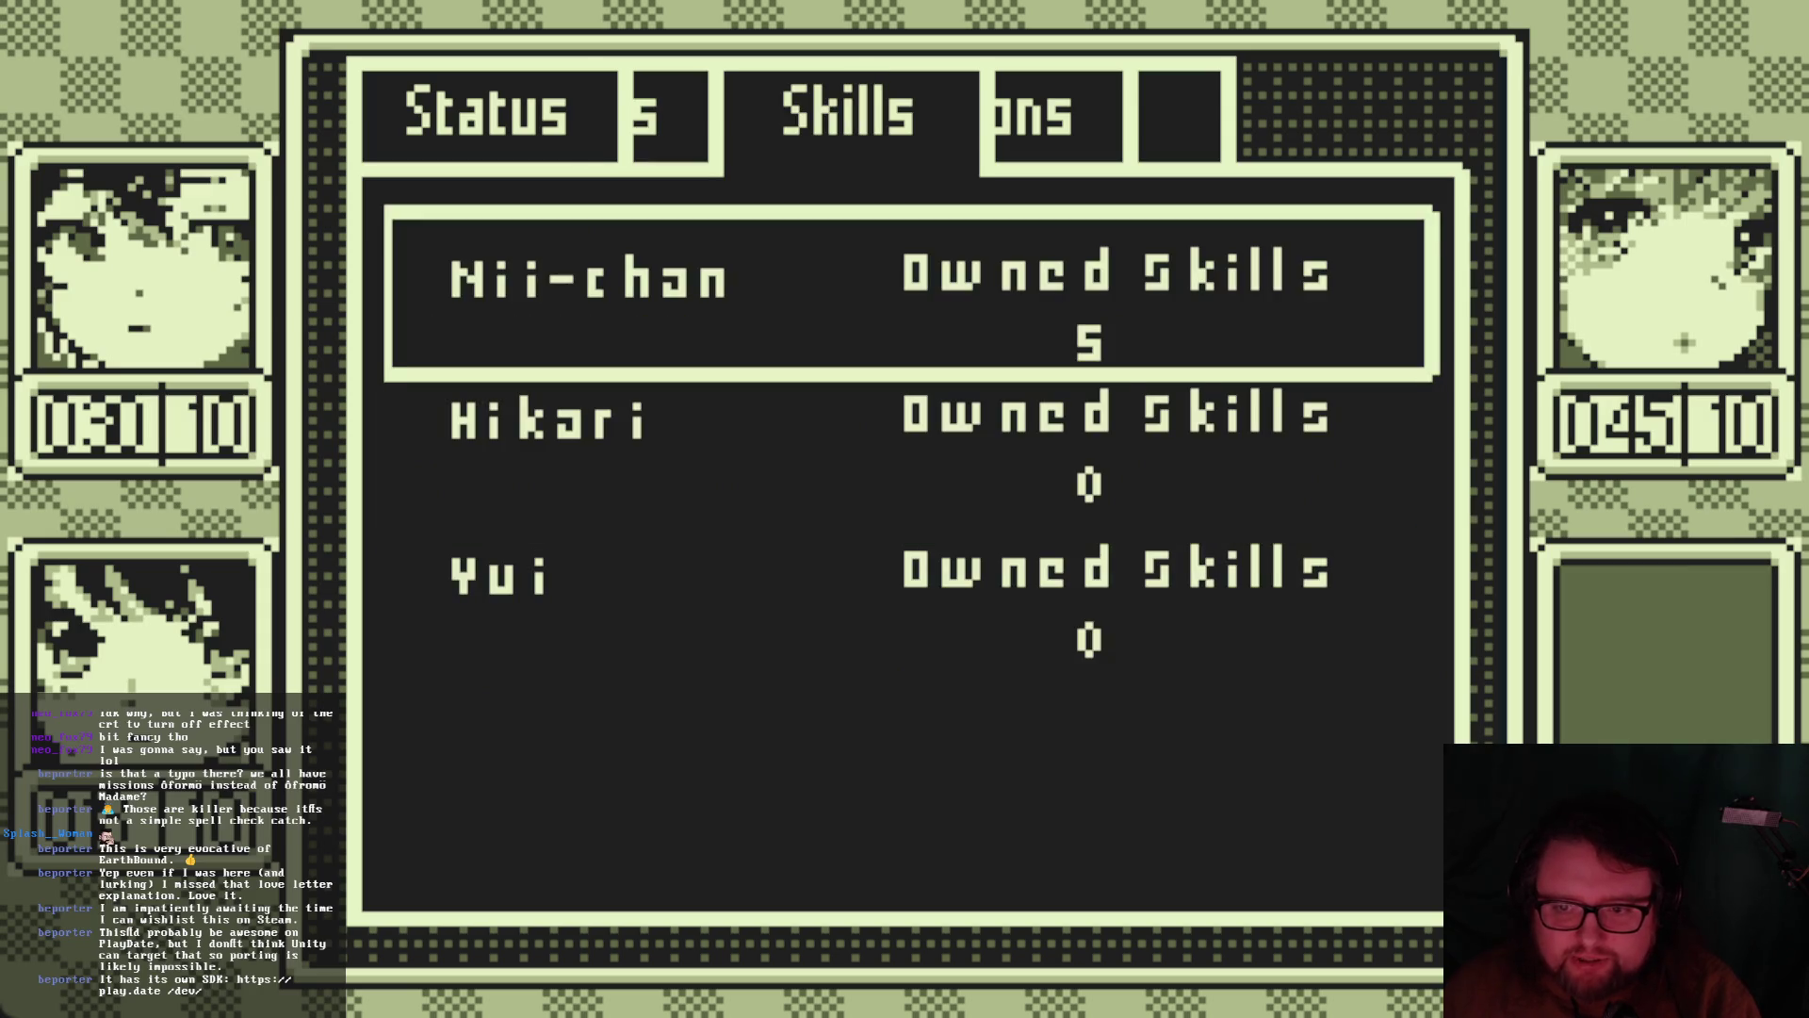
# Browse Nii-chan's skill grid and open the details of the fire spell Hōka α
pyautogui.press('Return')
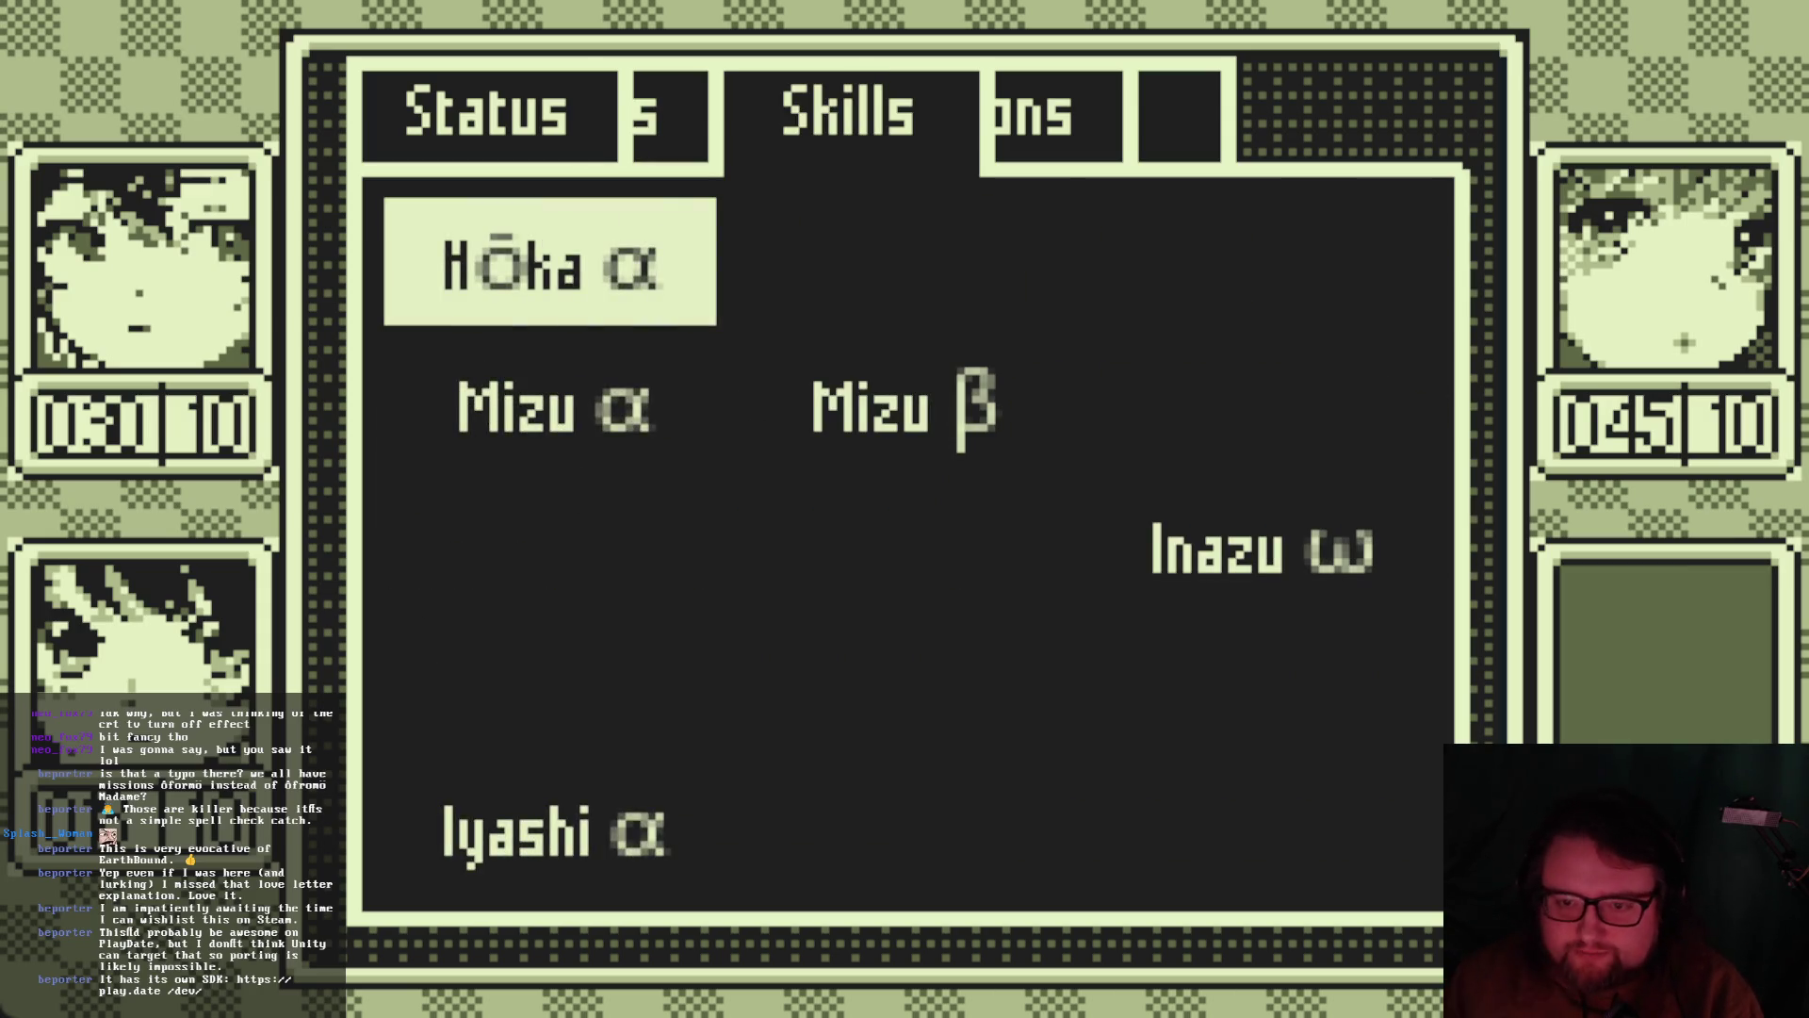
pyautogui.press('Down')
pyautogui.press('Right')
pyautogui.press('Right')
pyautogui.press('Down')
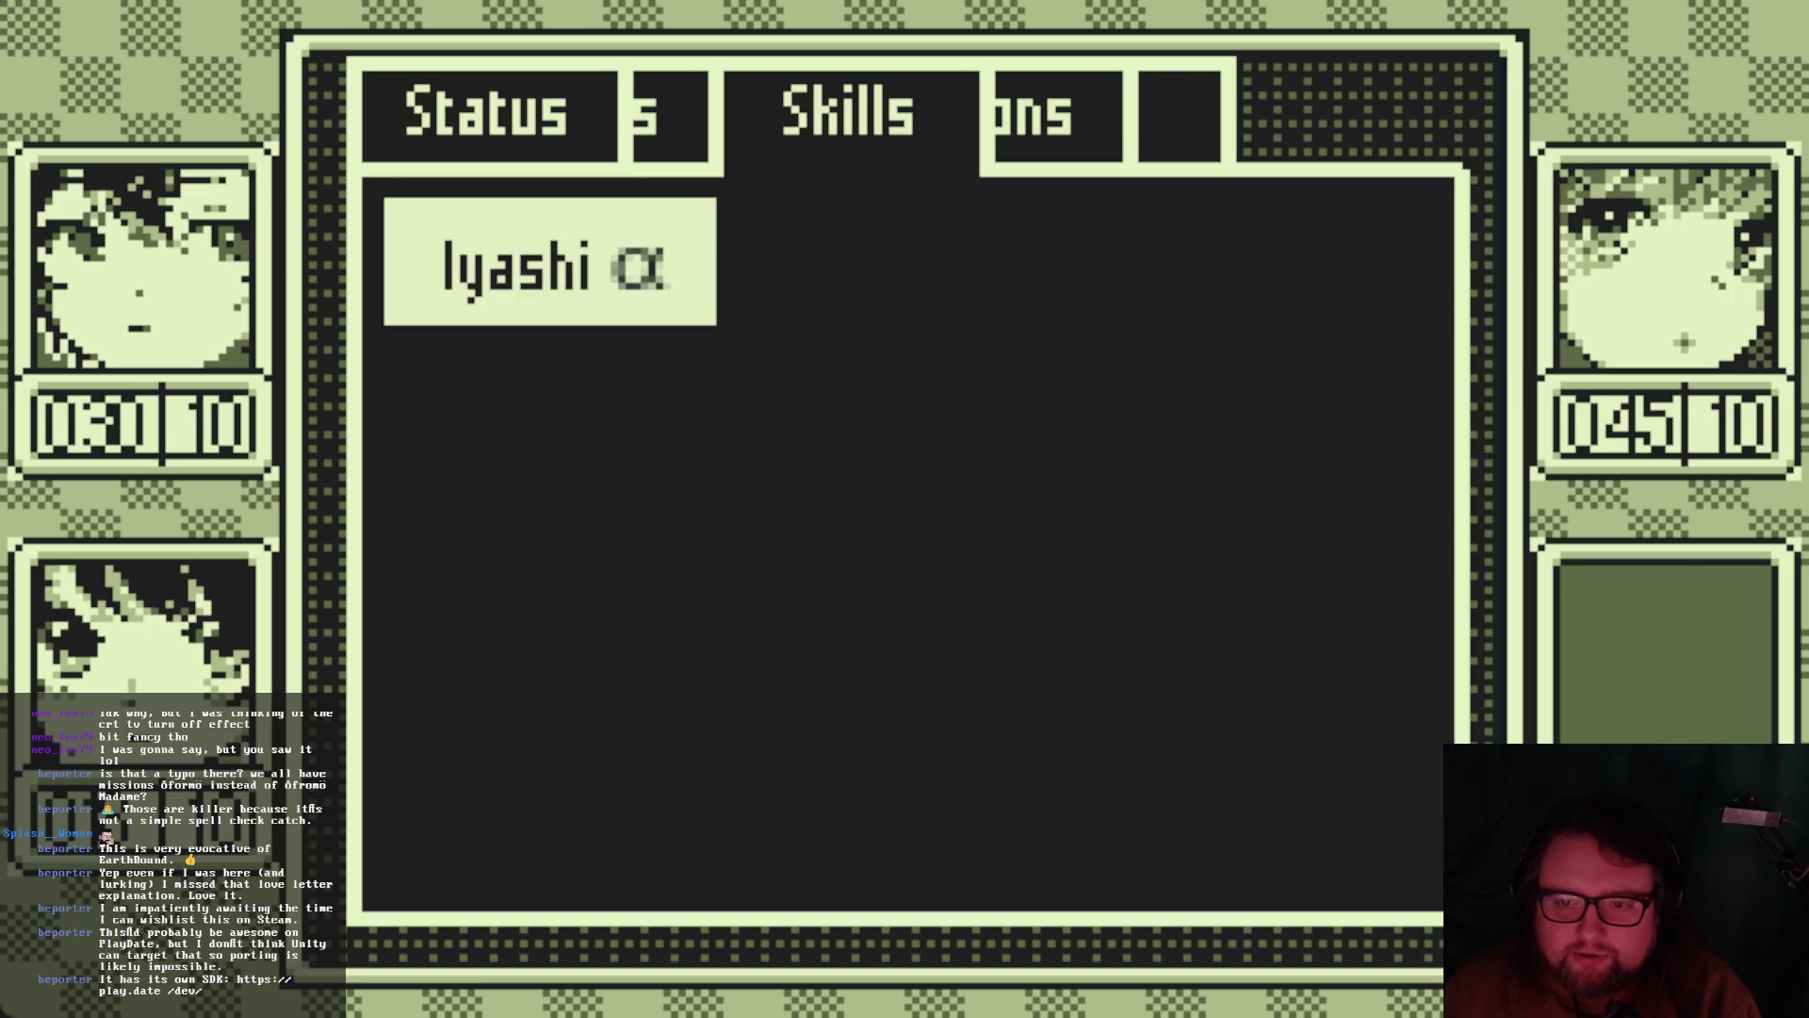
pyautogui.press('Up')
pyautogui.press('Left')
pyautogui.press('Up')
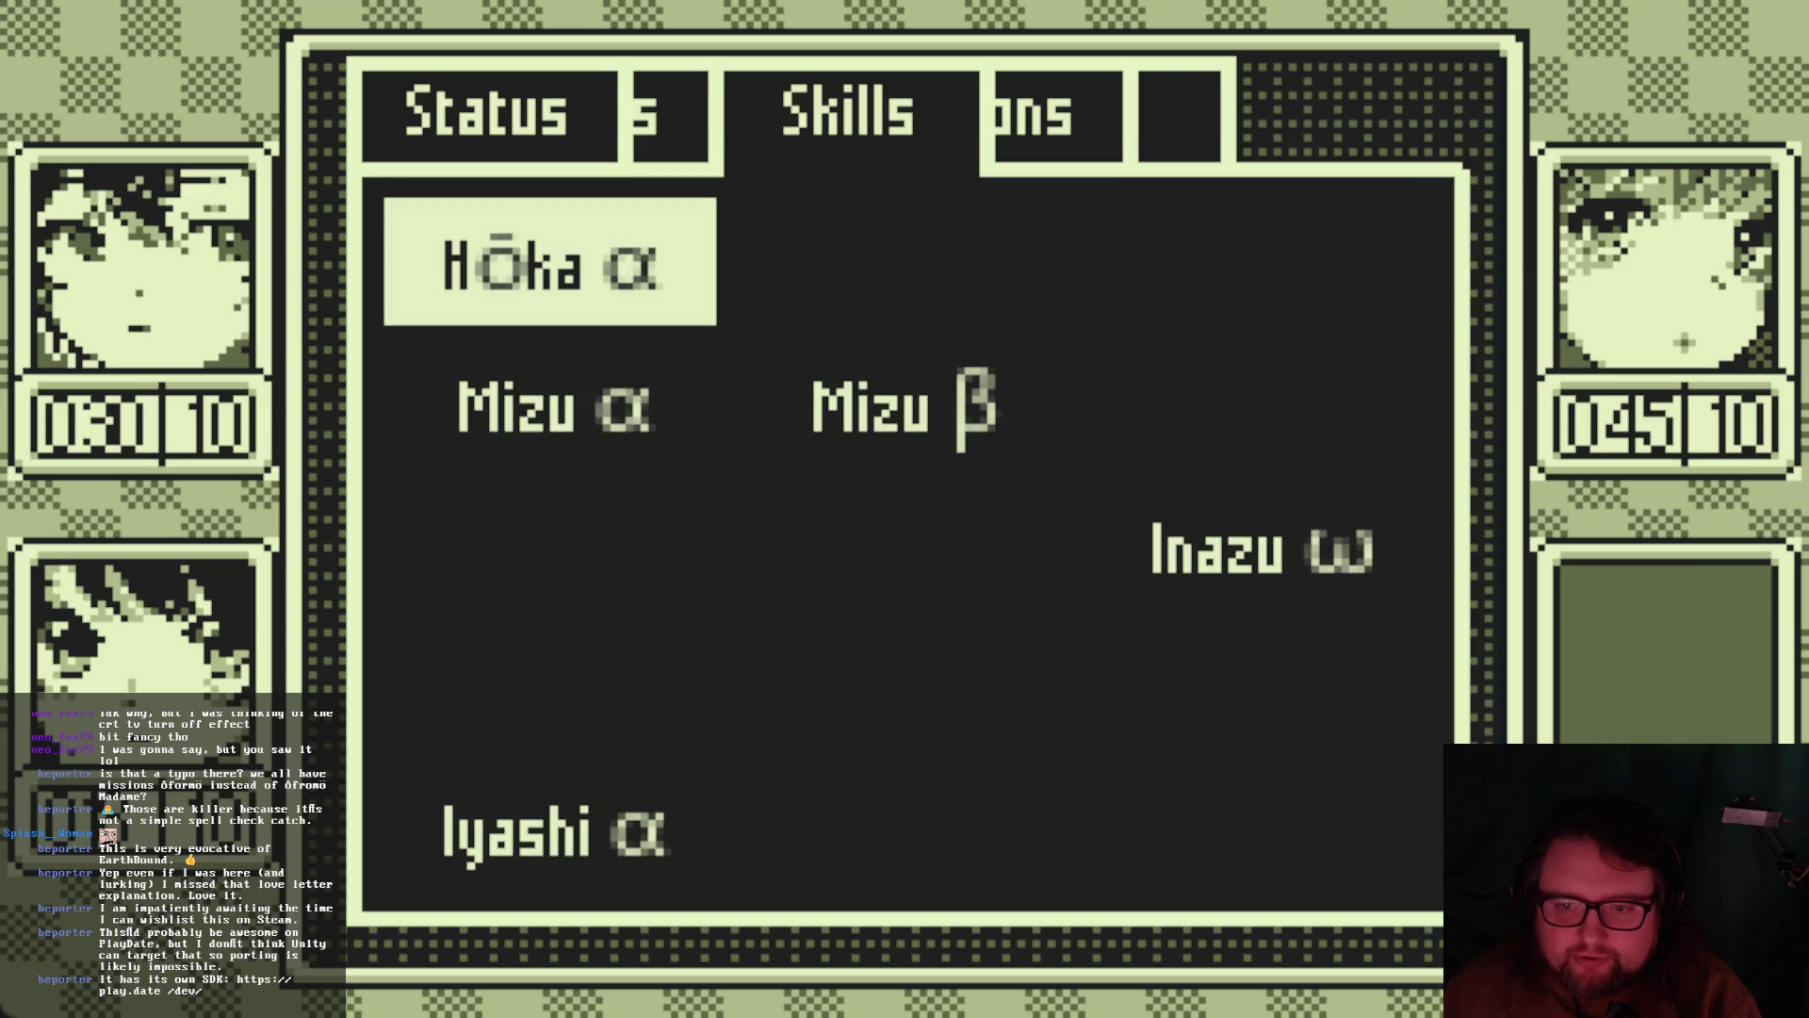
pyautogui.press('Return')
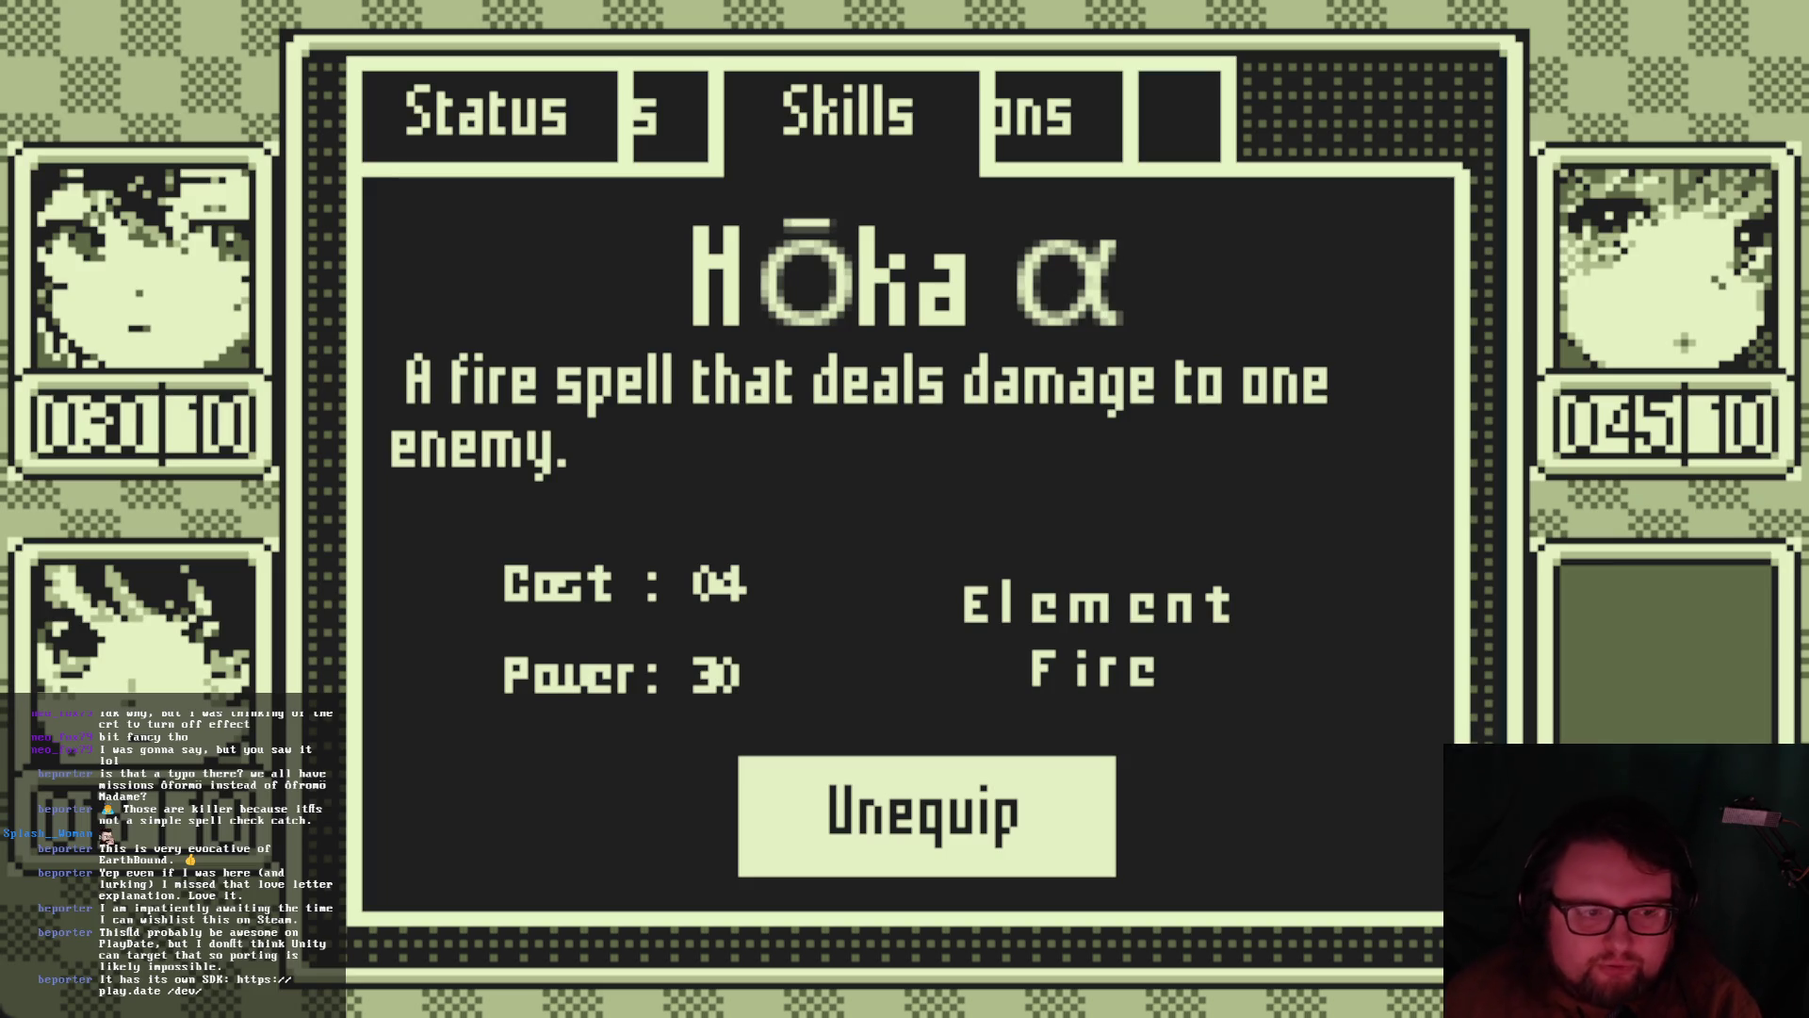
# Back out of the Hōka α details and skills list to the Options page
pyautogui.press('Escape')
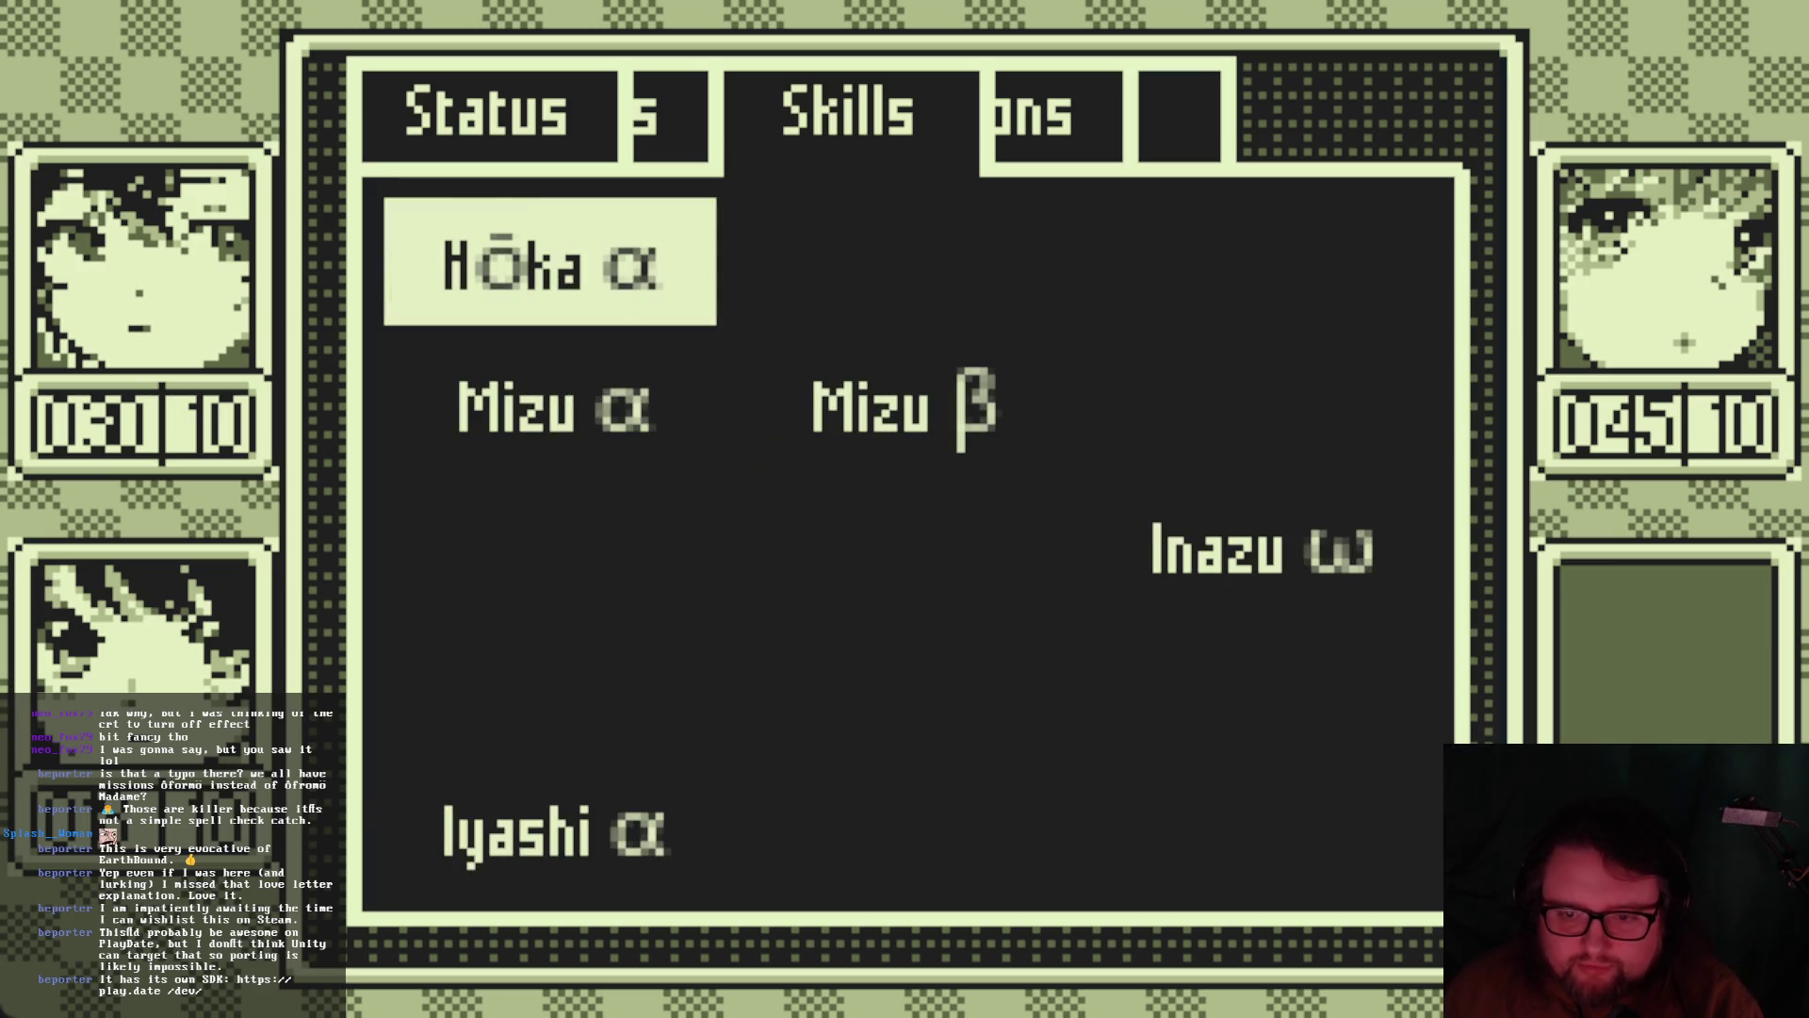
pyautogui.press('Escape')
pyautogui.press('Escape')
pyautogui.press('Escape')
pyautogui.press('Right')
# Cycle through the Options page's screen size choices and settle on 3x
pyautogui.press('Right')
pyautogui.press('Right')
pyautogui.press('Right')
pyautogui.press('Right')
pyautogui.press('Right')
pyautogui.press('Left')
pyautogui.press('Left')
pyautogui.press('Left')
pyautogui.press('Right')
pyautogui.press('Right')
pyautogui.press('Right')
pyautogui.press('Left')
pyautogui.press('Left')
pyautogui.press('Left')
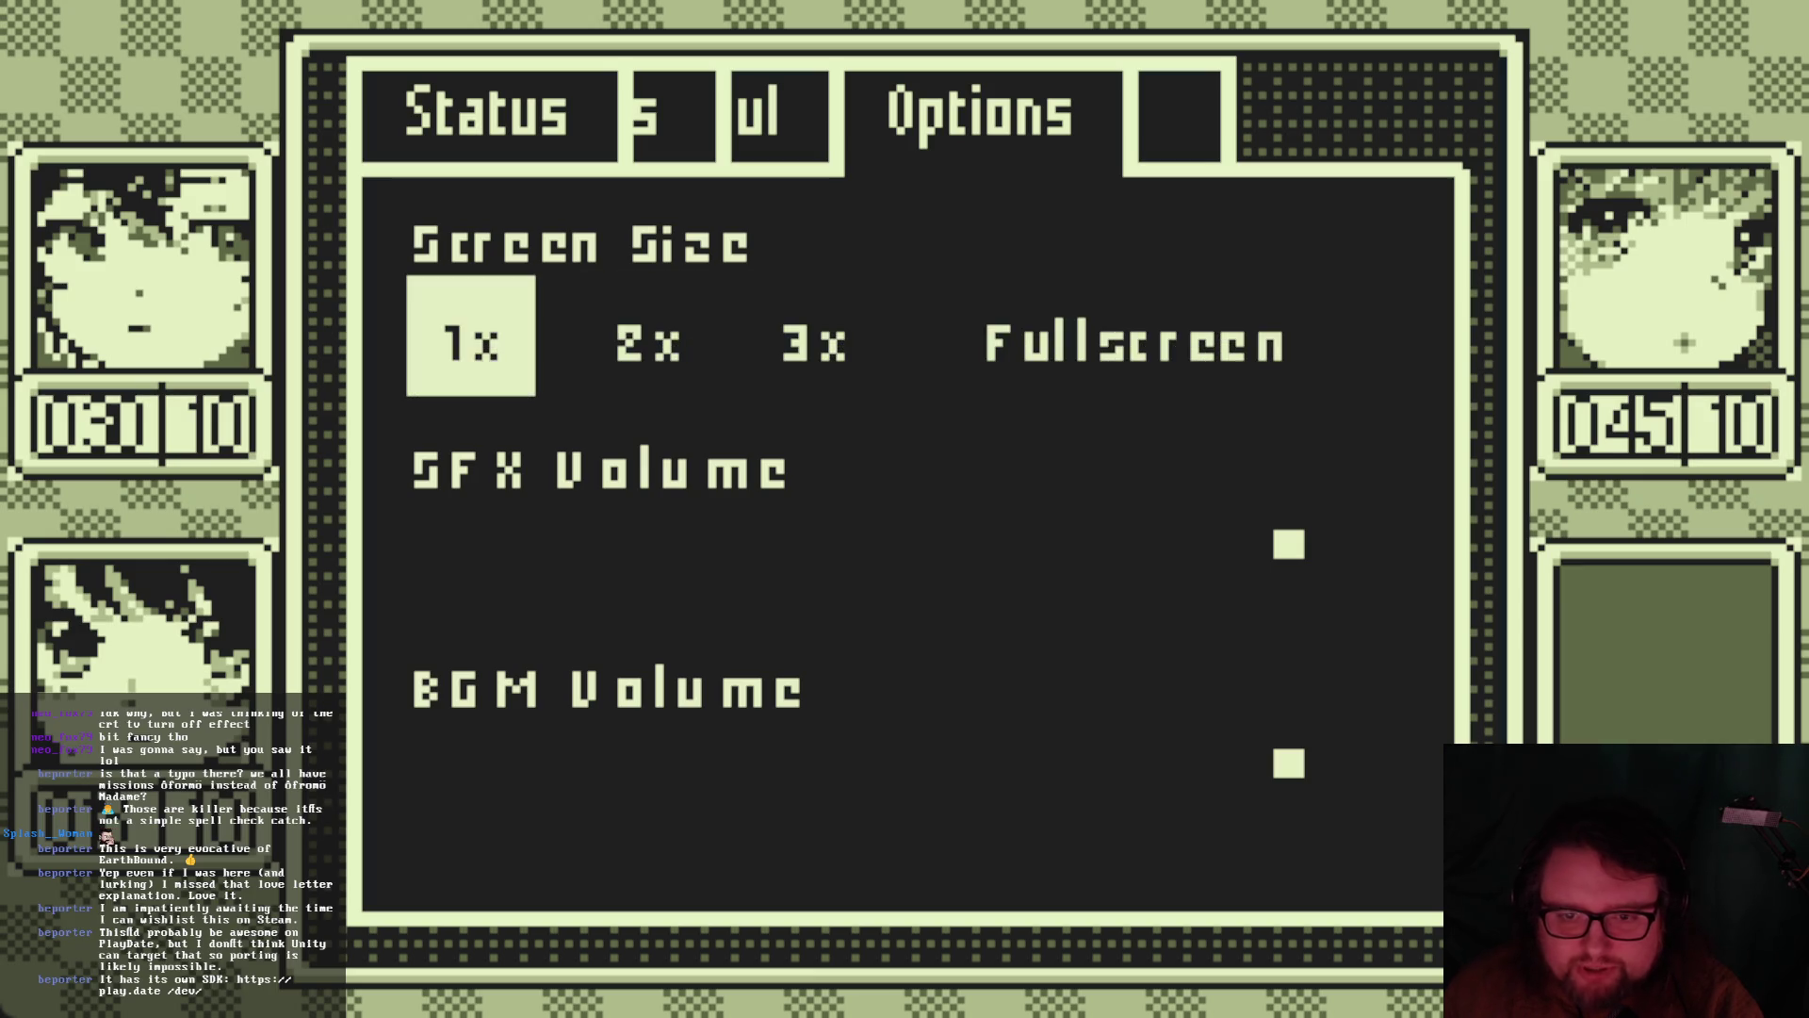
pyautogui.press('Right')
pyautogui.press('Right')
pyautogui.press('Right')
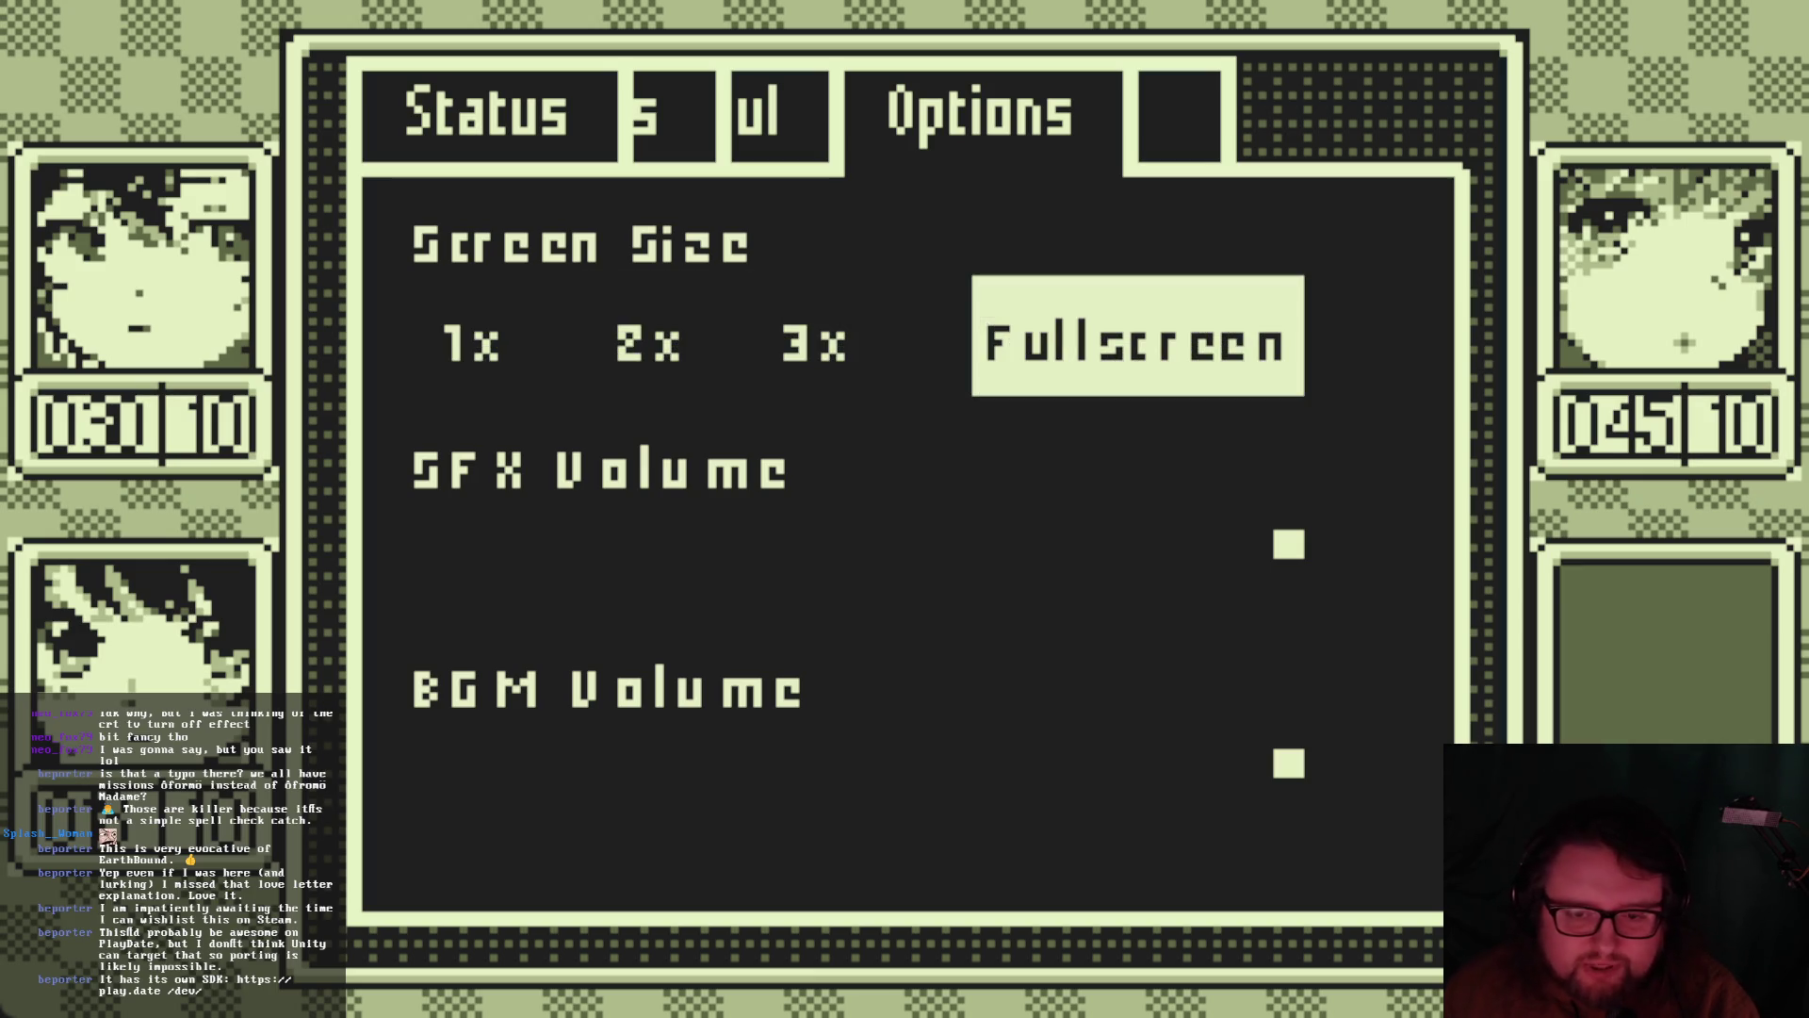
pyautogui.press('Left')
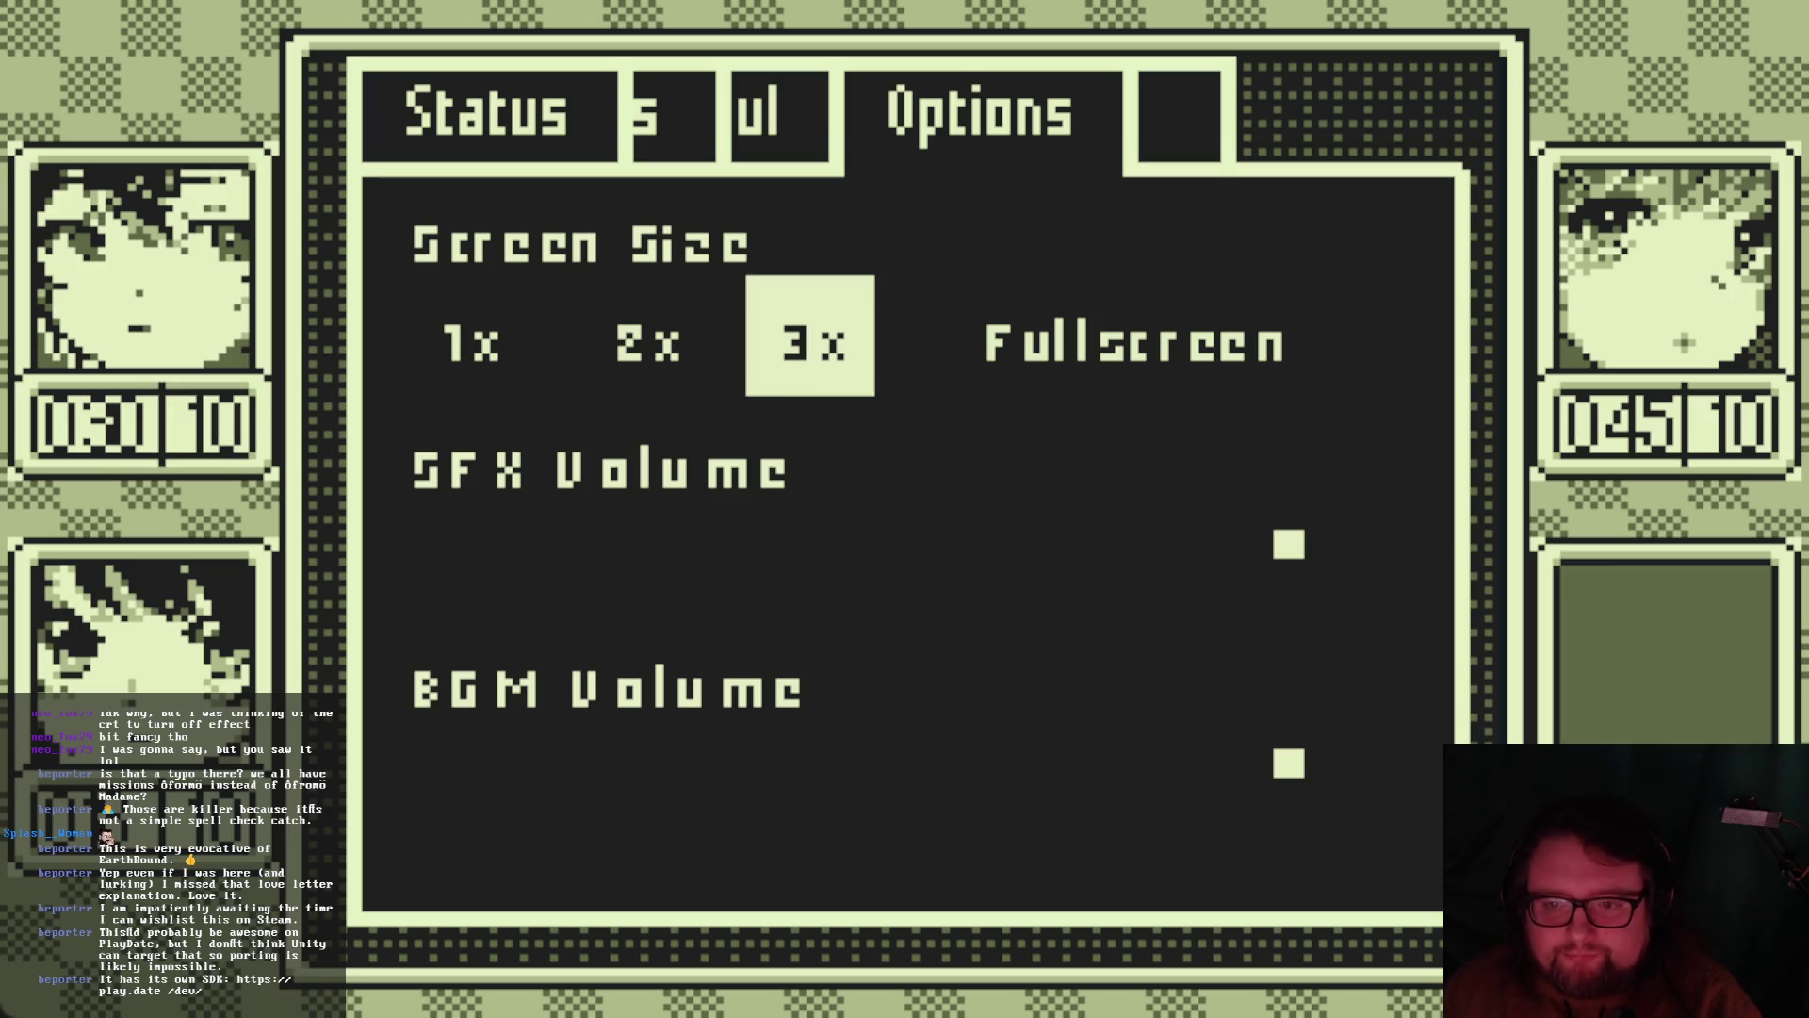
# Look over the Skills page and the empty File page, then close the menu
pyautogui.press('q')
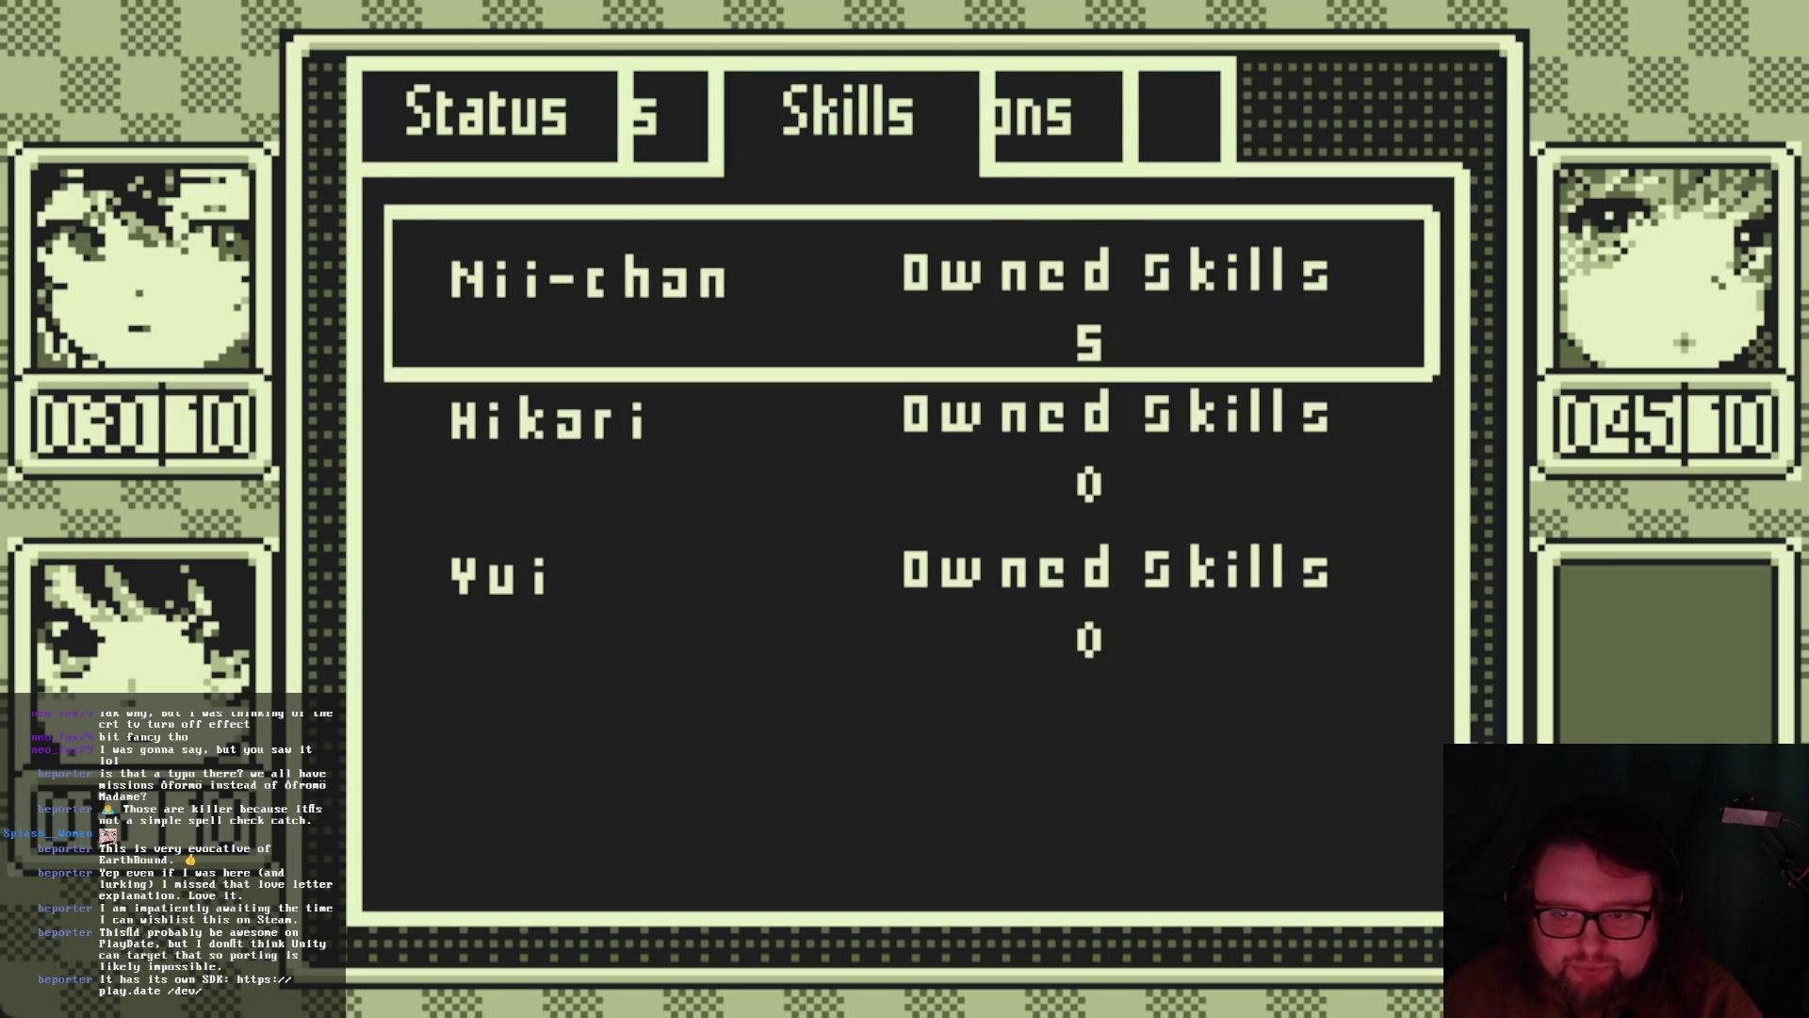
pyautogui.press('q')
pyautogui.press('e')
pyautogui.press('e')
pyautogui.press('e')
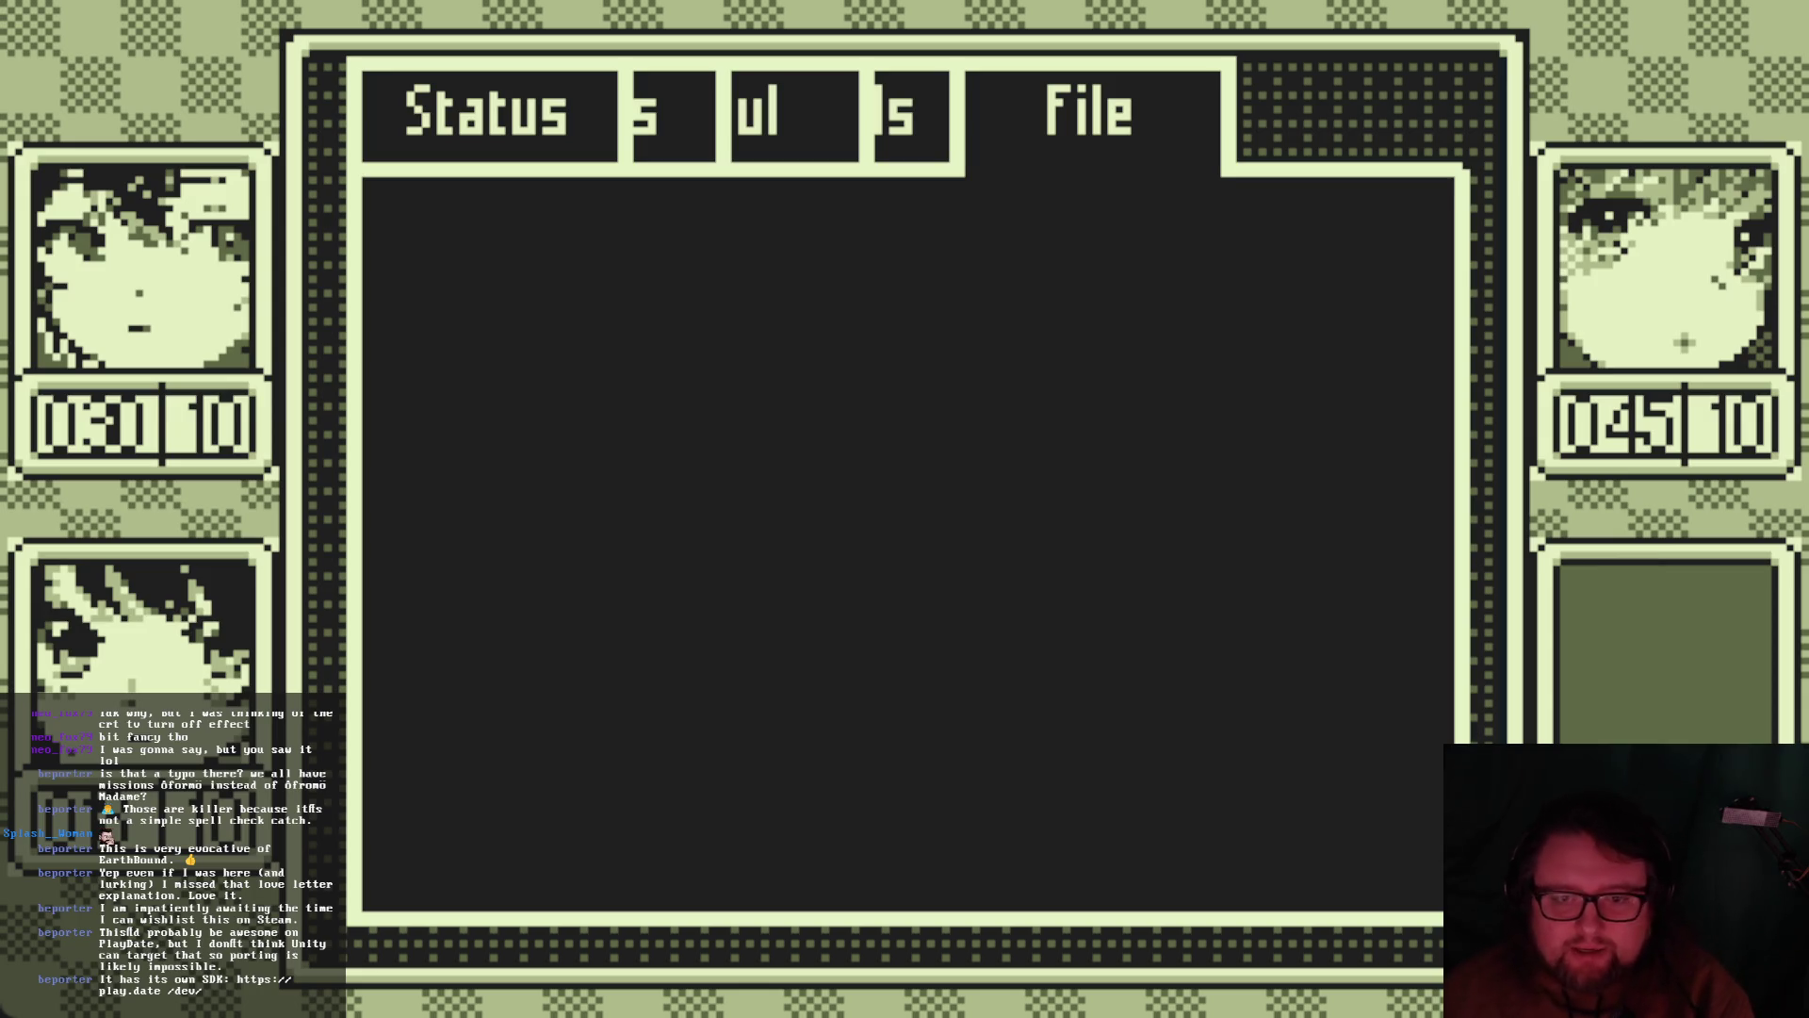
pyautogui.press('Escape')
# Walk the party around the village and north through the torii gate onto the path
pyautogui.press('d')
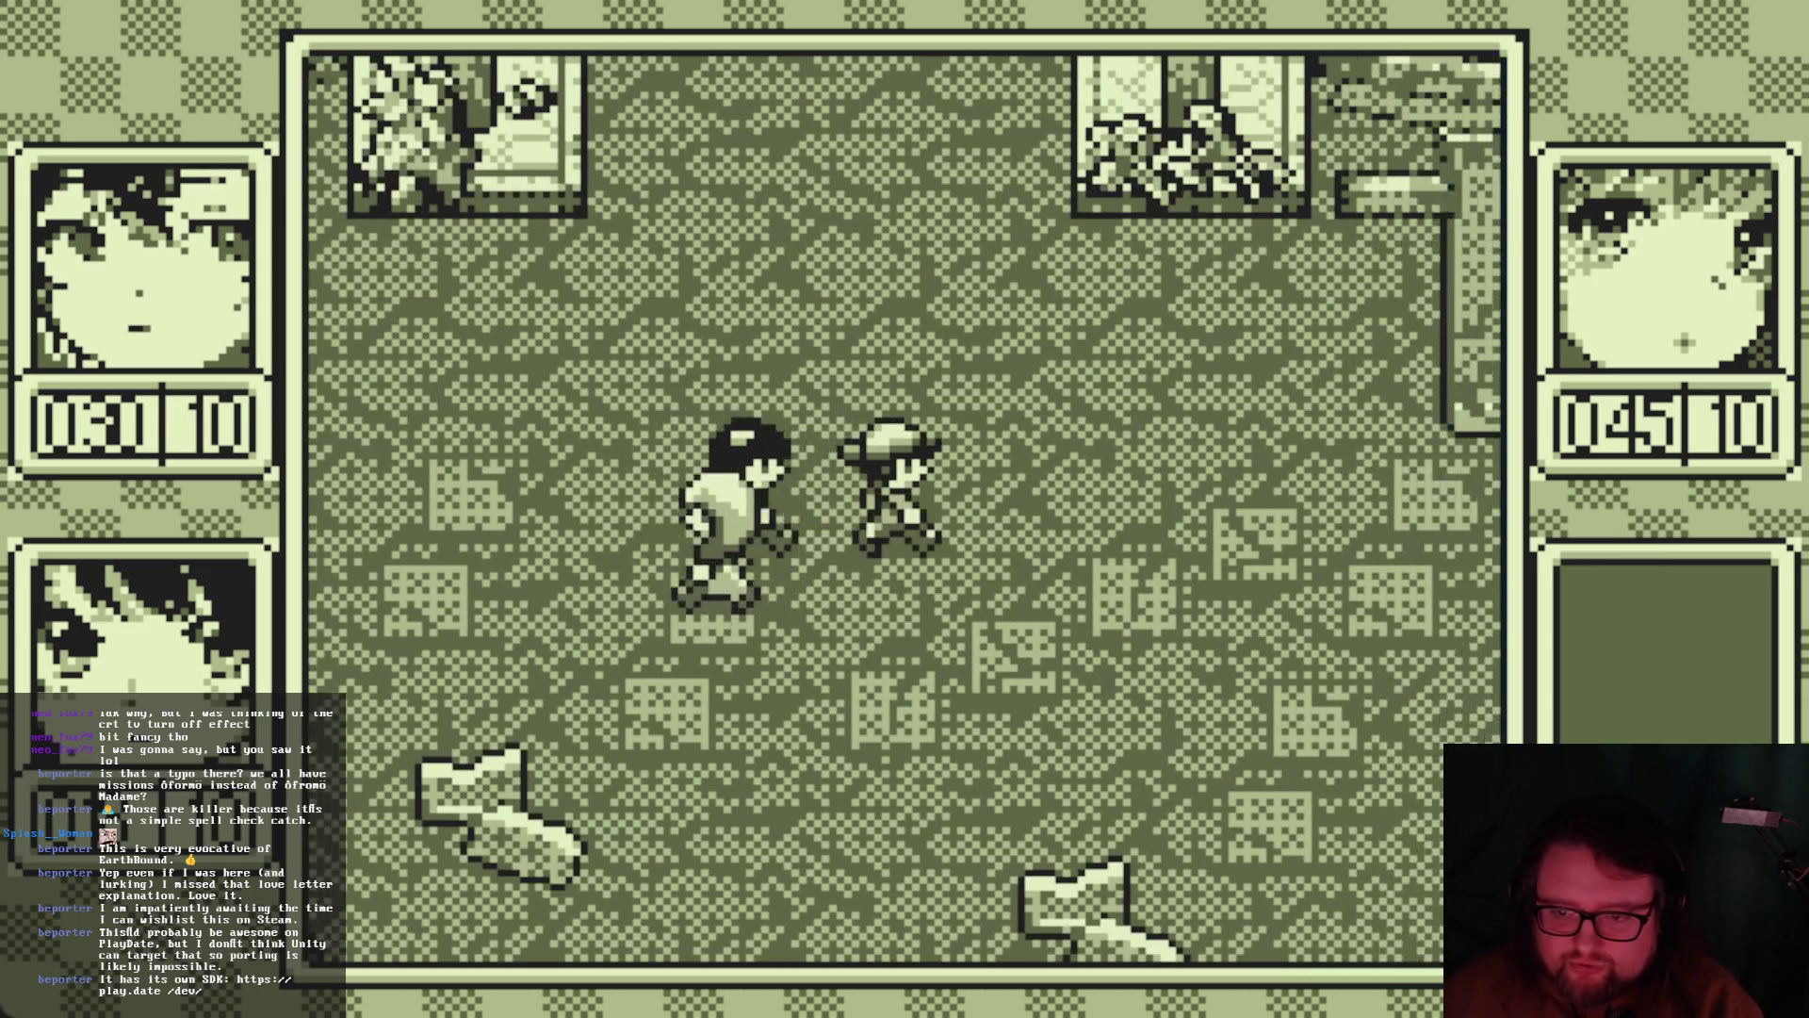
pyautogui.press('a')
pyautogui.press('s')
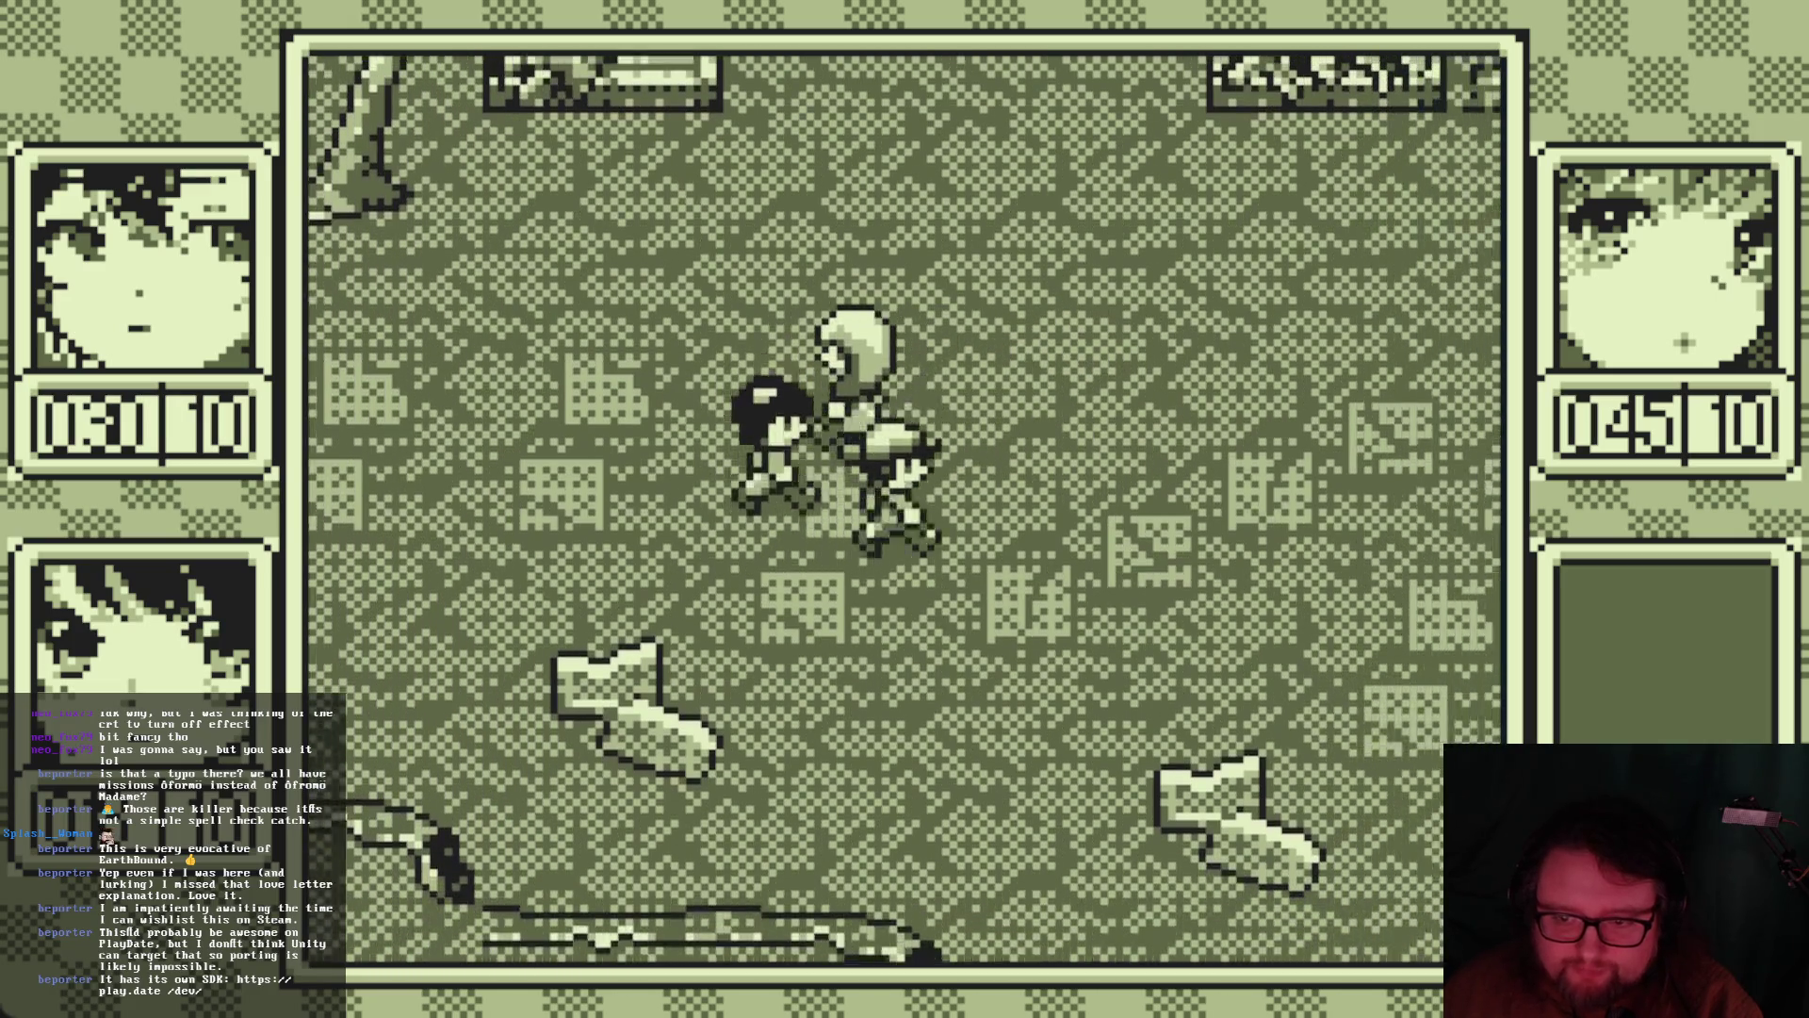
pyautogui.press('w')
pyautogui.press('a')
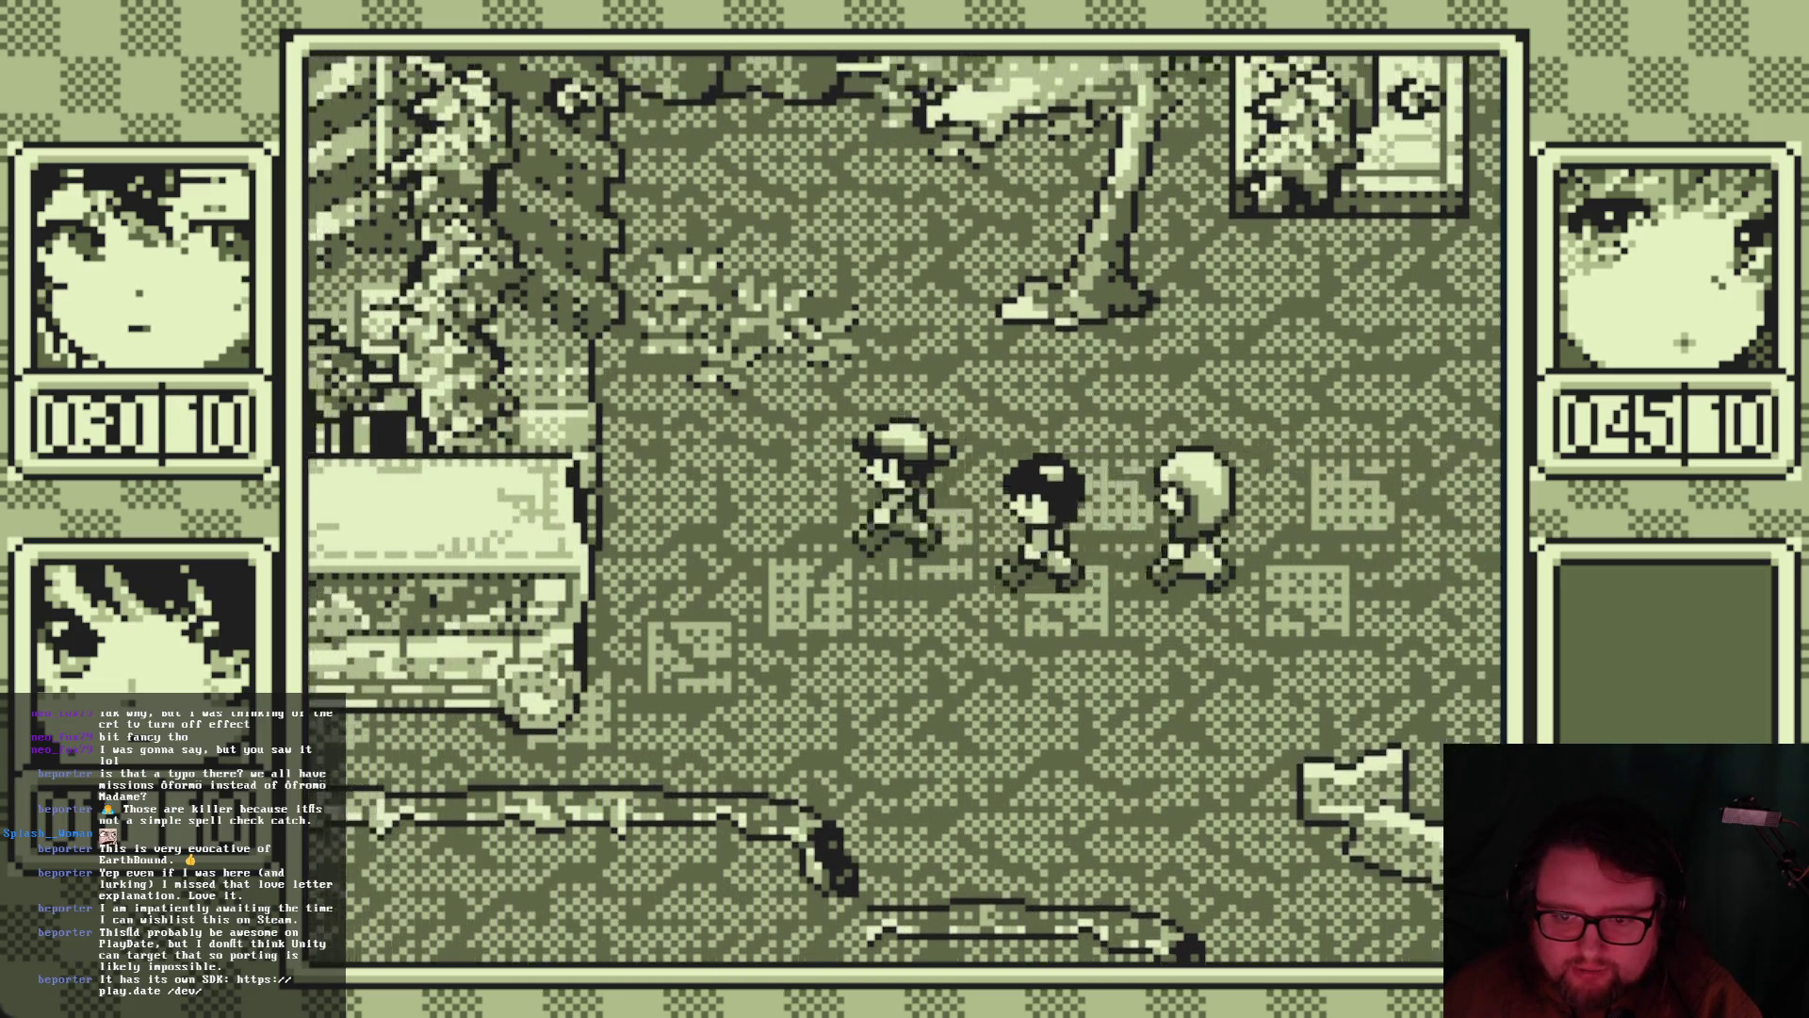
pyautogui.press('d')
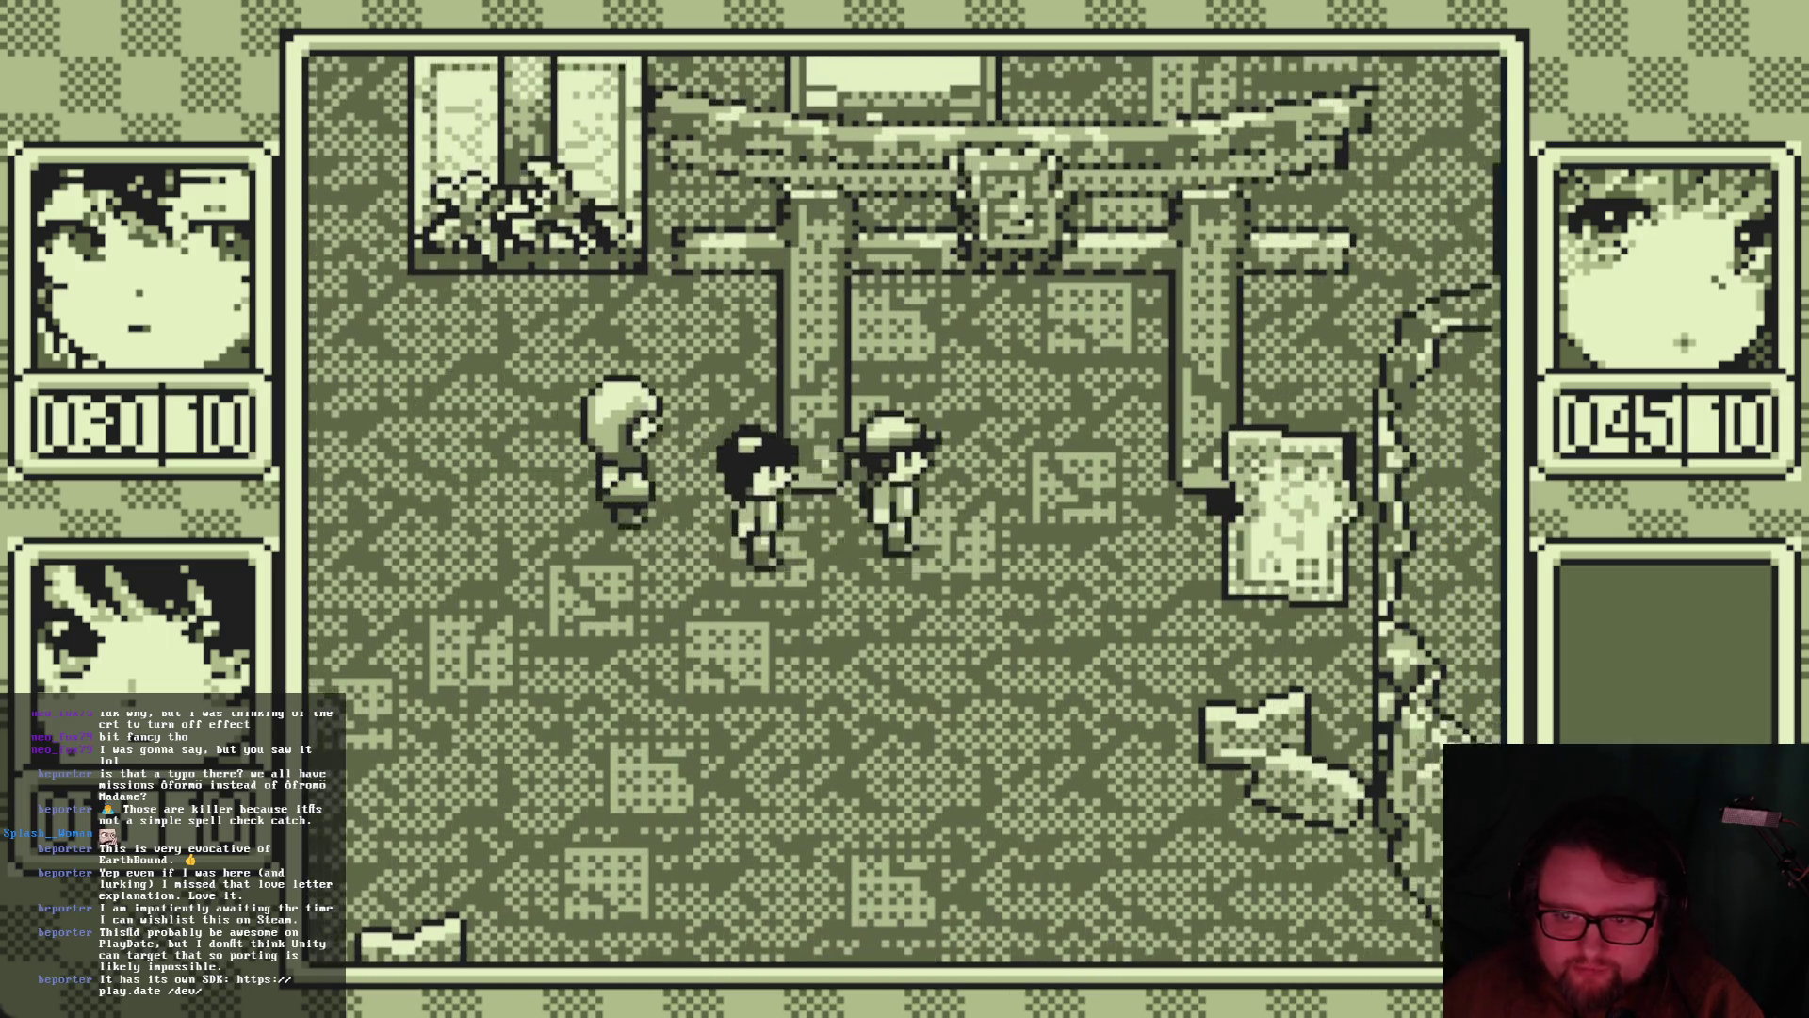
pyautogui.press('w')
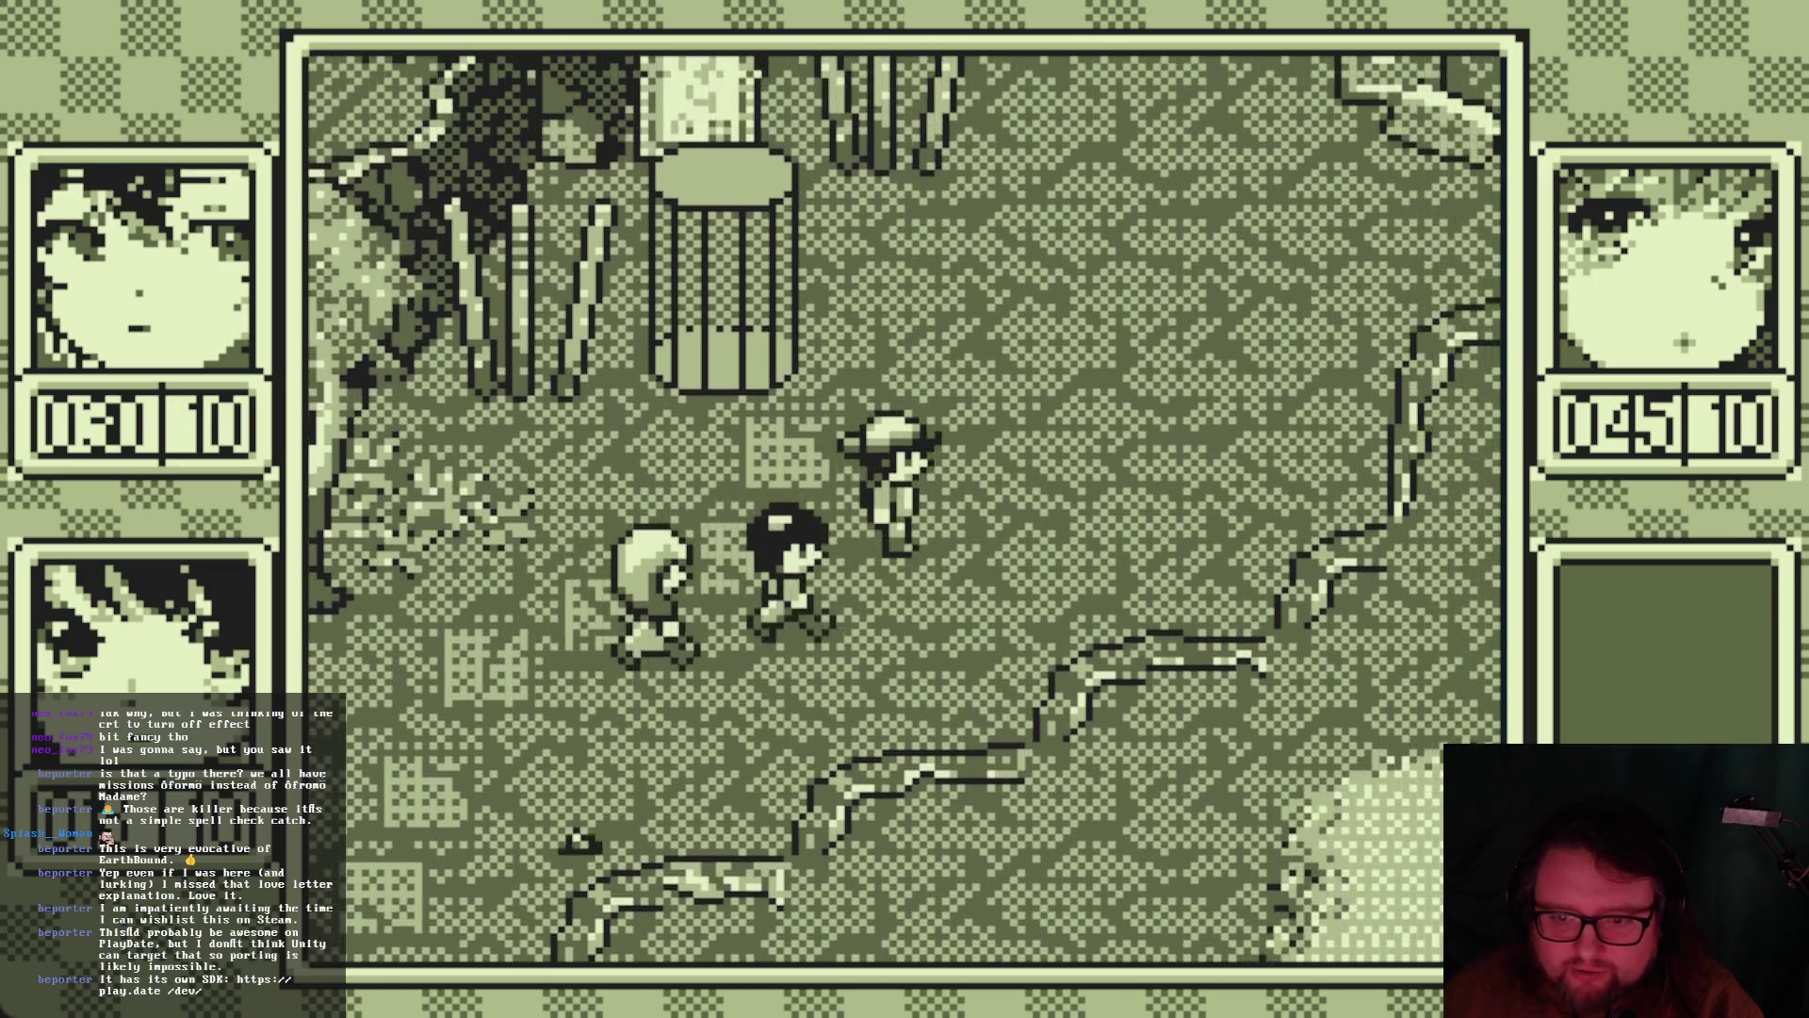
pyautogui.press('w')
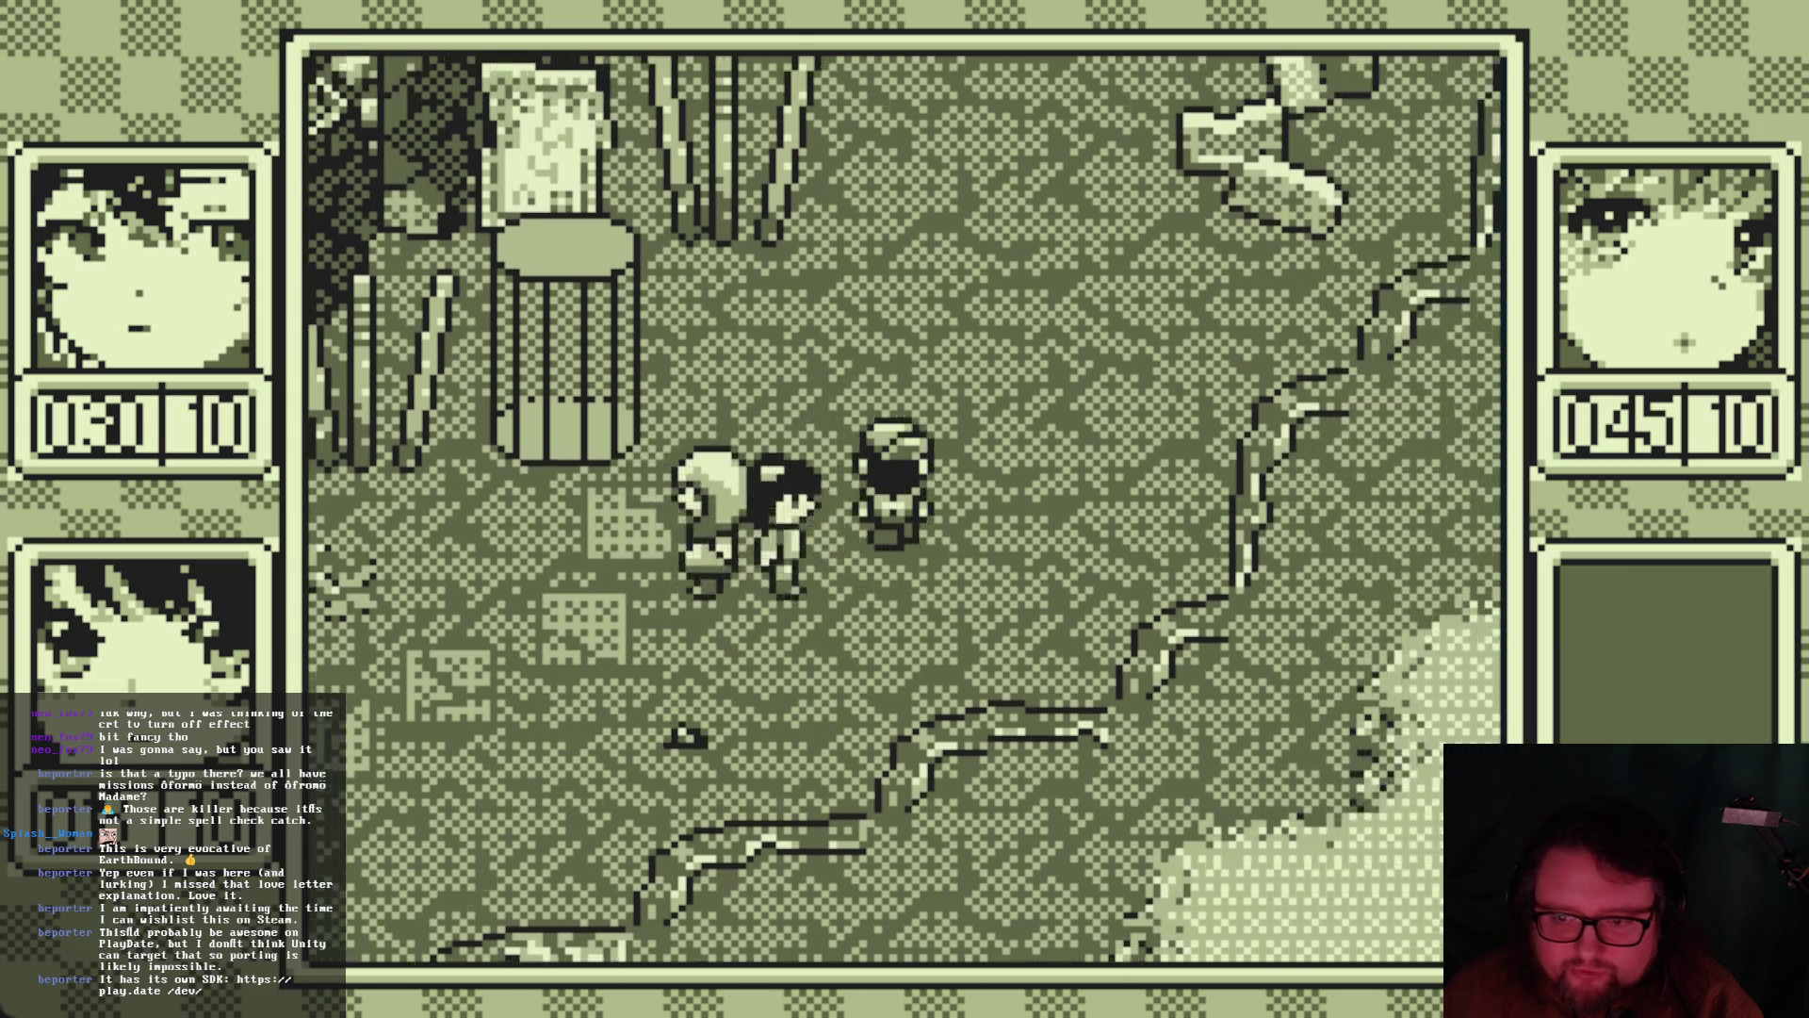
pyautogui.press('w')
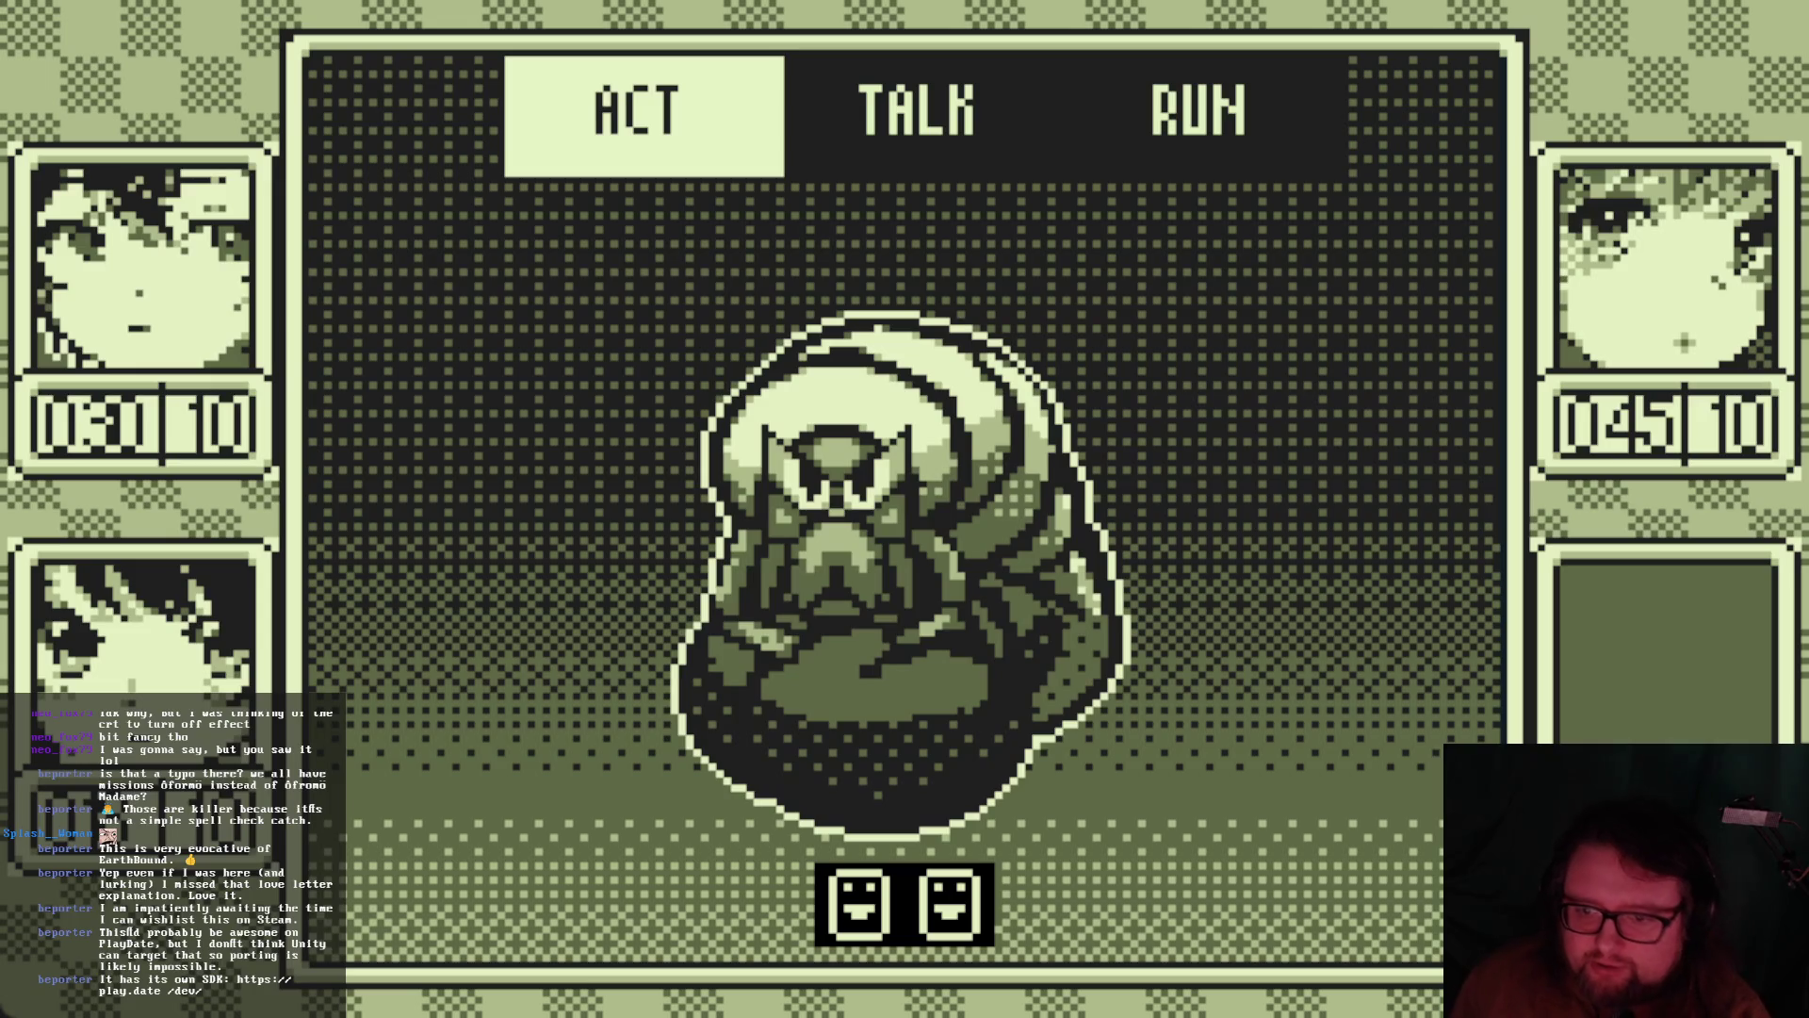
# Try the TALK and RUN commands against the Mad Maggot
pyautogui.press('Left')
pyautogui.press('Return')
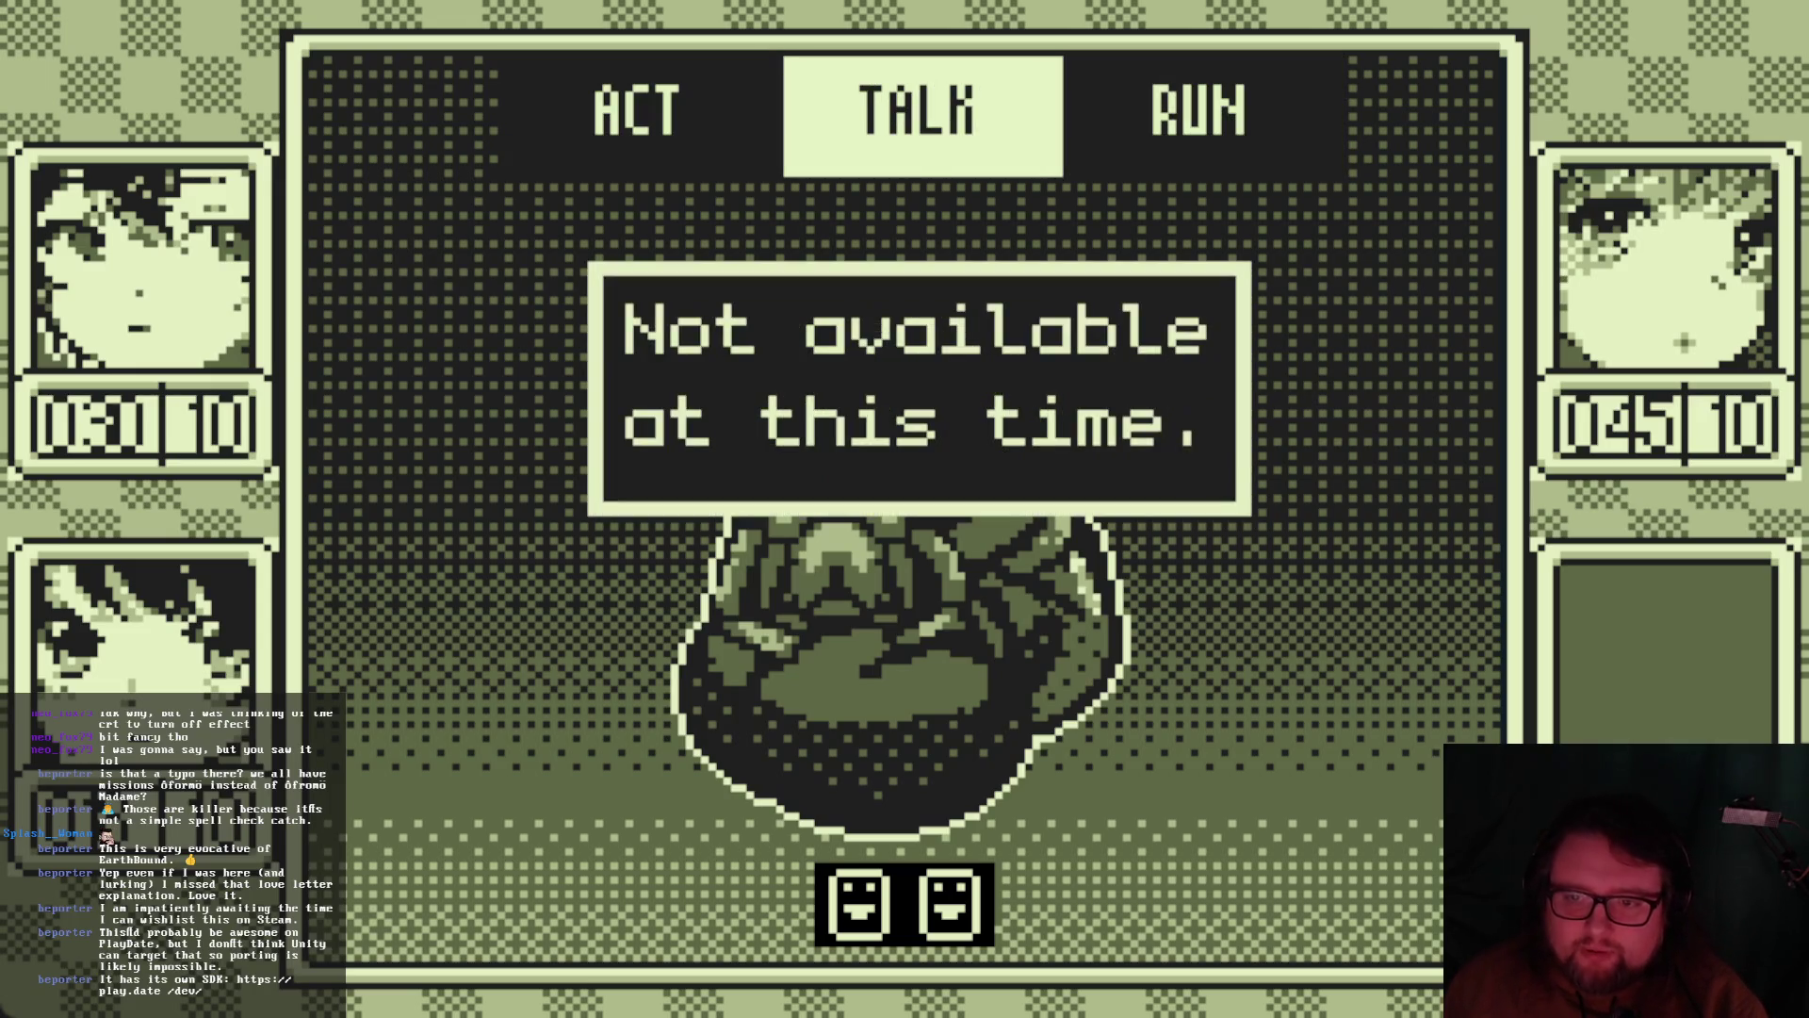
pyautogui.press('Right')
pyautogui.press('Return')
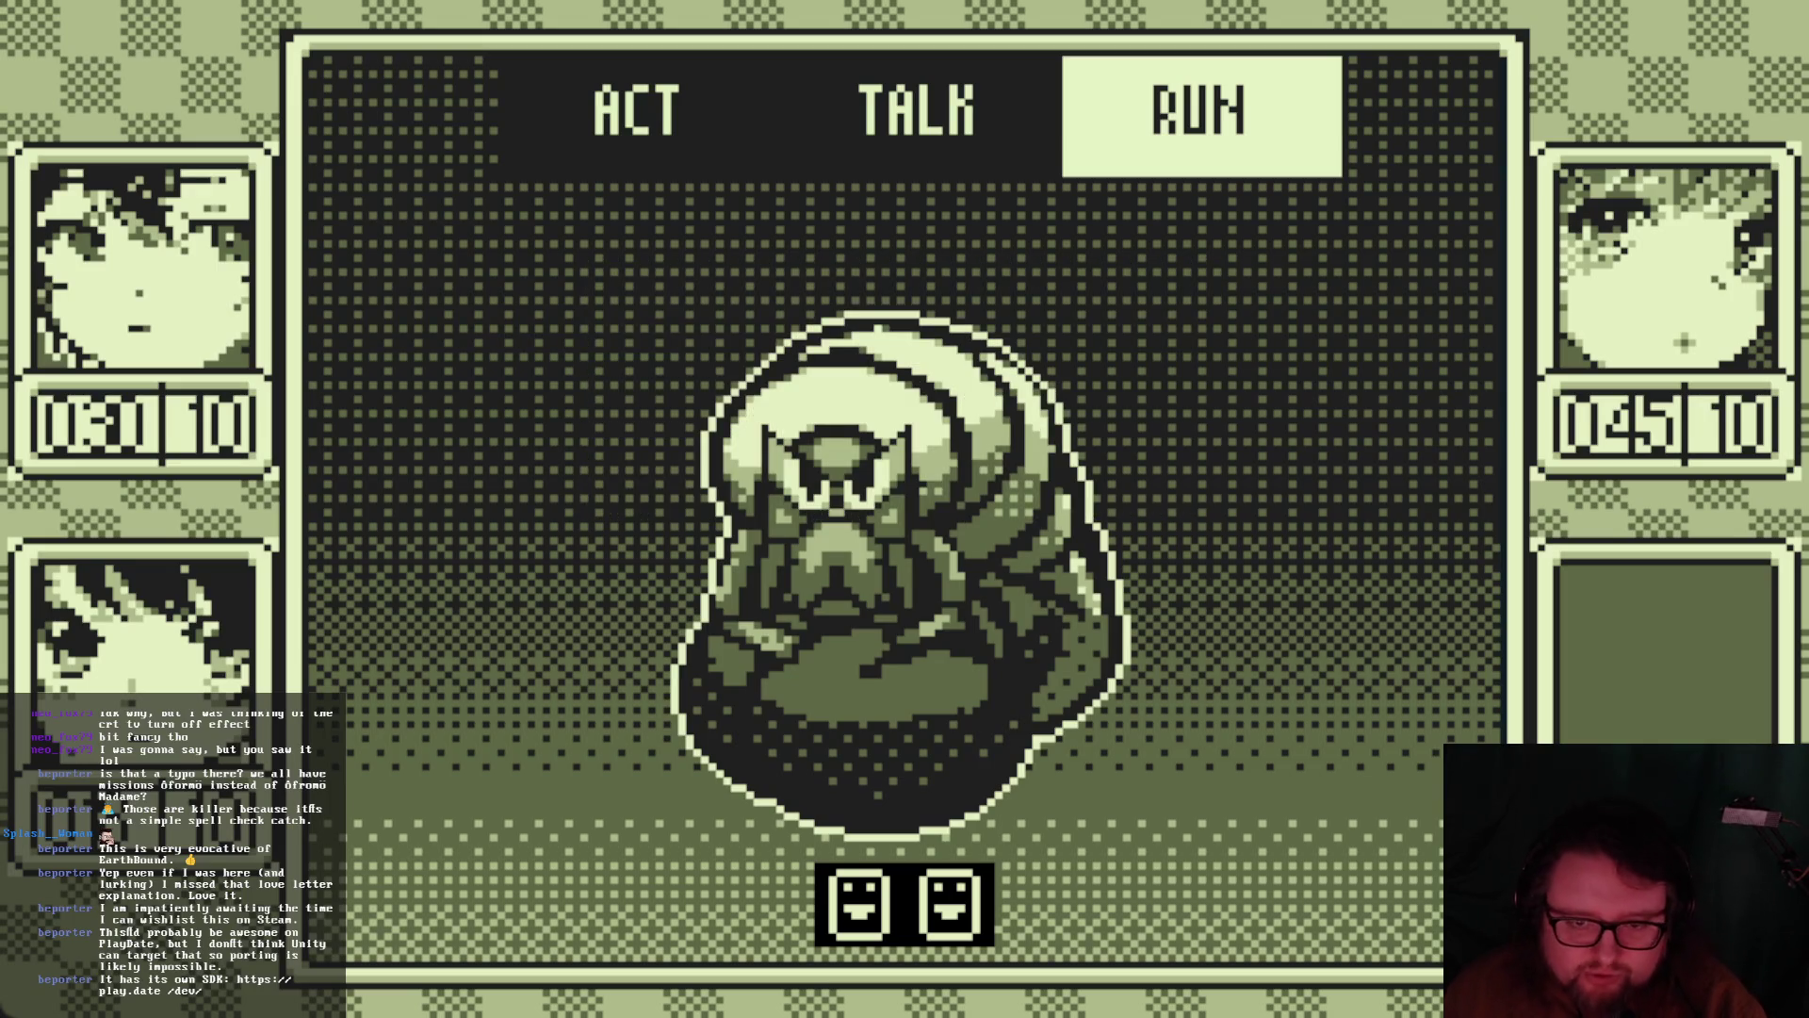
pyautogui.press('Left')
# Open ACT and browse the battle actions and skill list without choosing
pyautogui.press('Left')
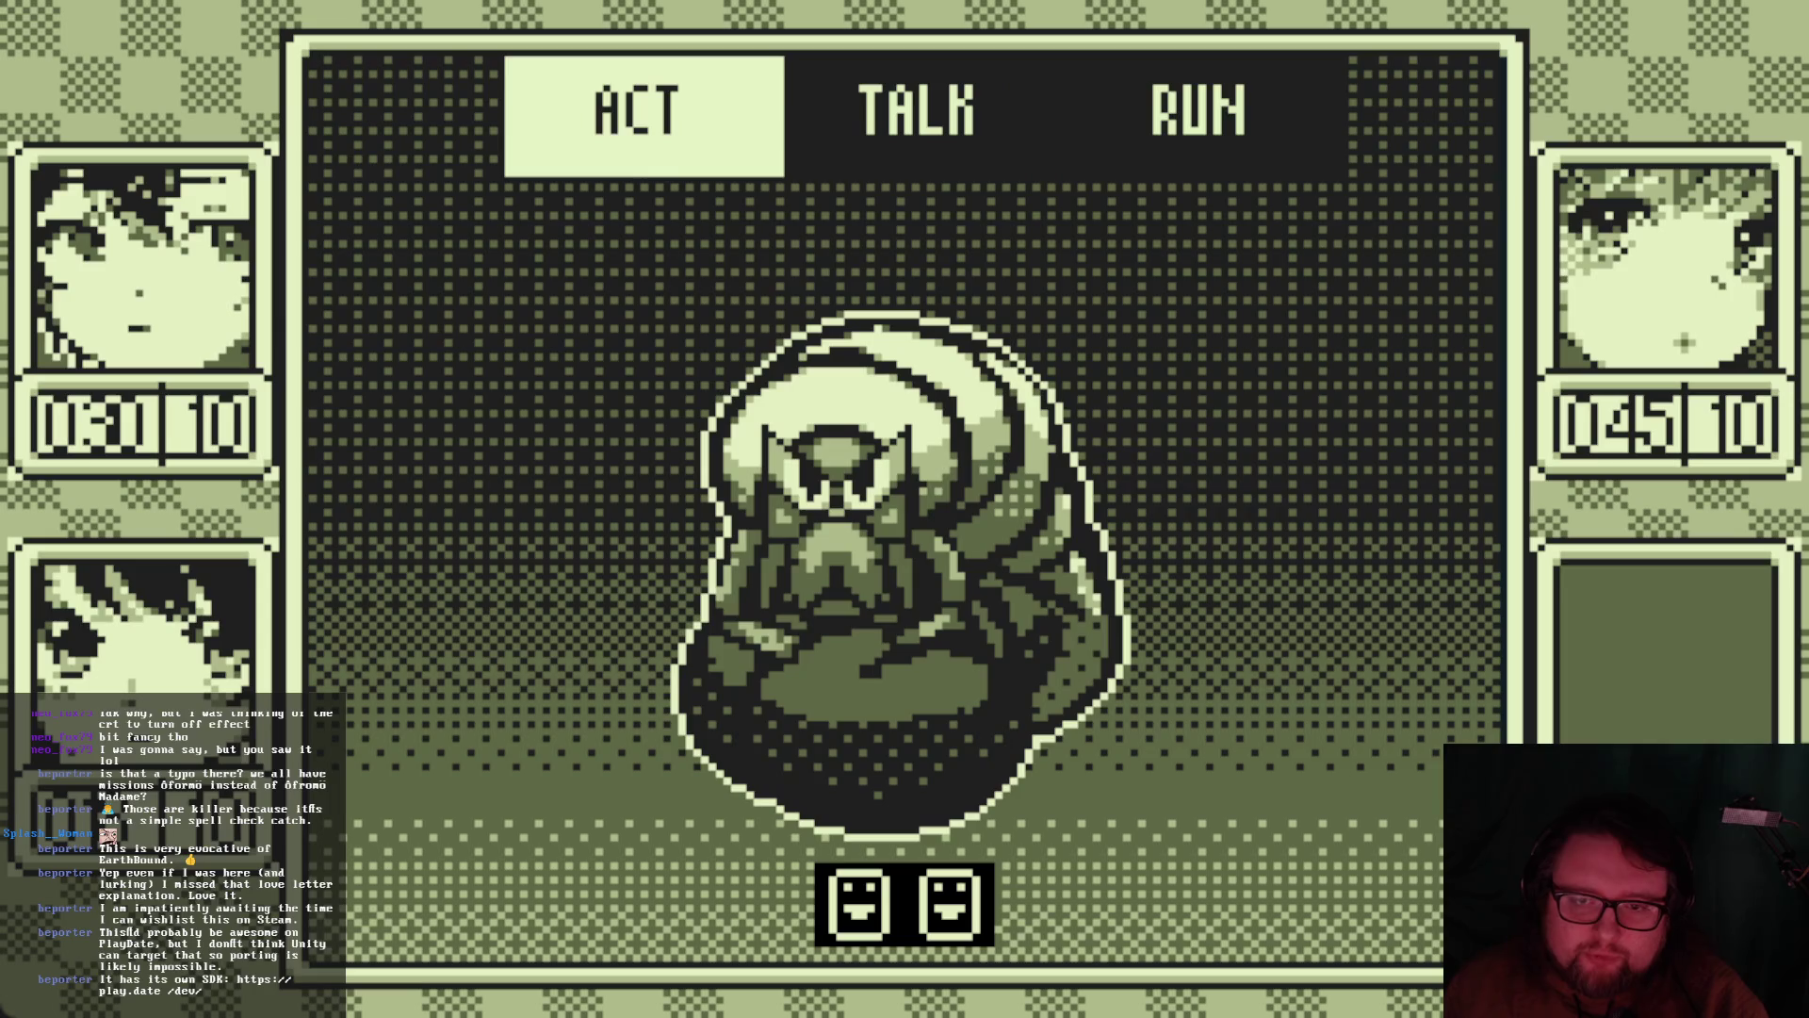
pyautogui.press('Return')
pyautogui.press('Right')
pyautogui.press('Right')
pyautogui.press('Left')
pyautogui.press('Left')
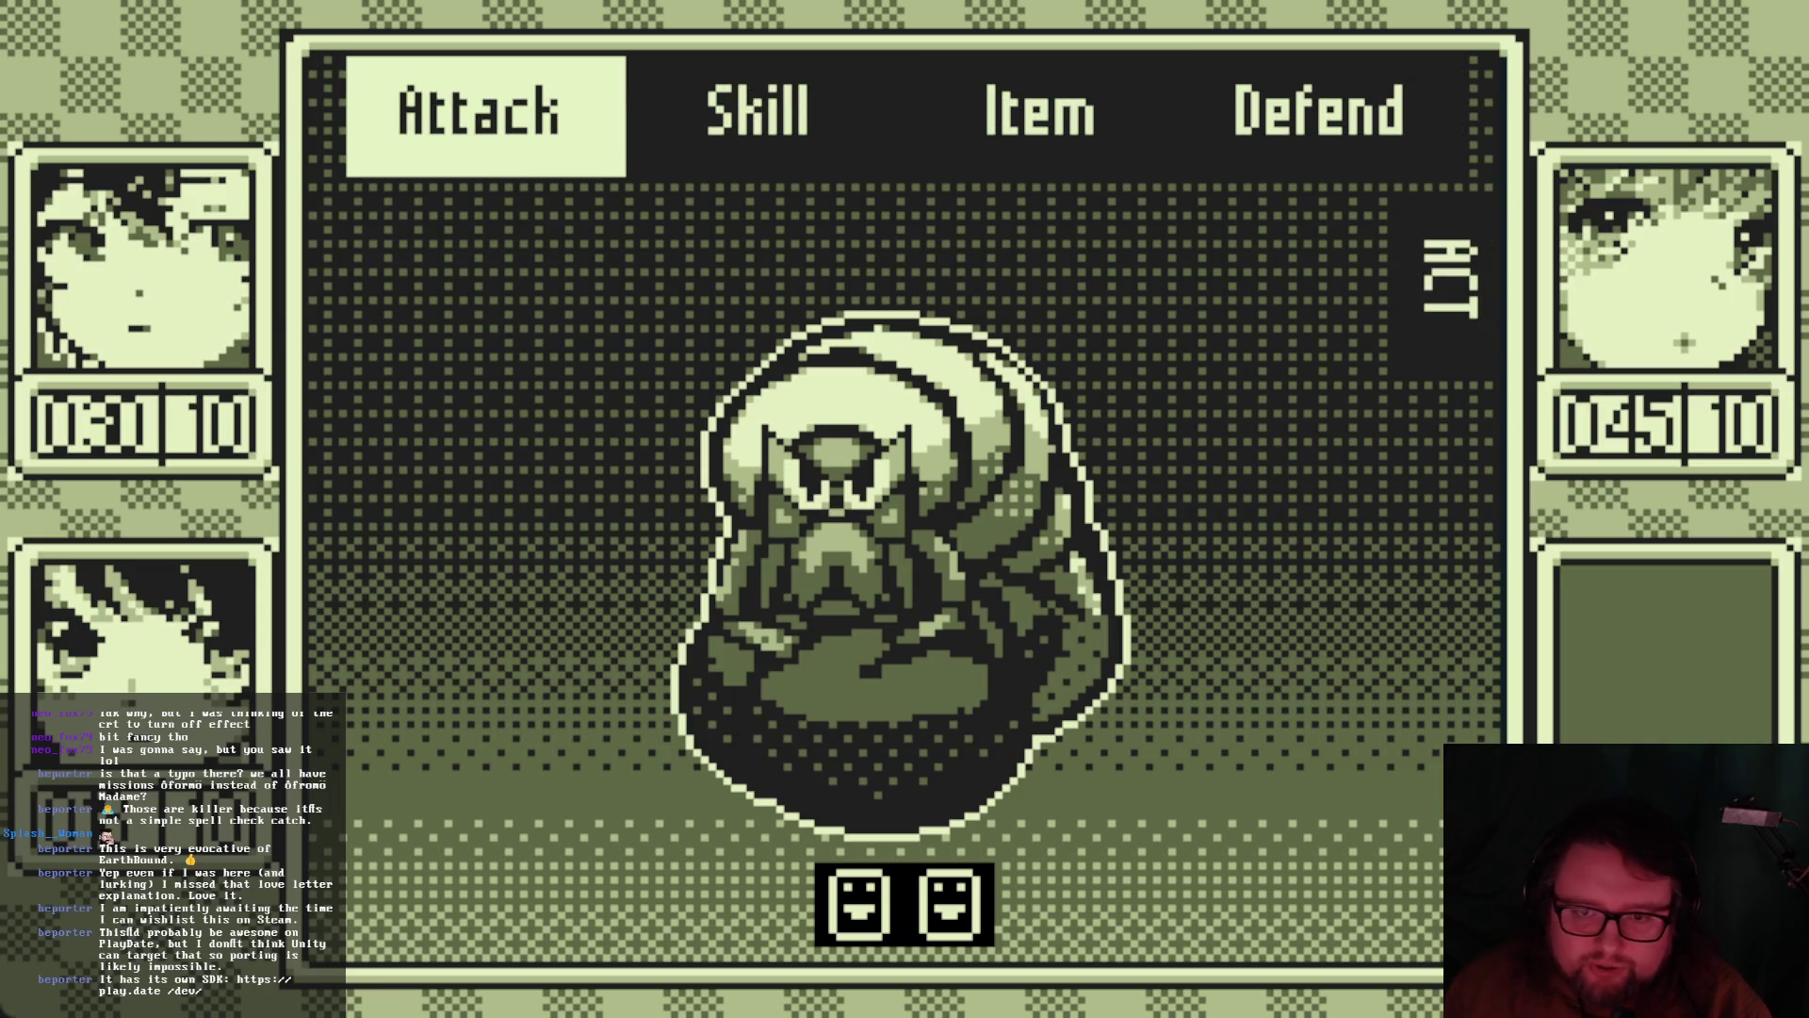
pyautogui.press('Right')
pyautogui.press('Return')
pyautogui.press('Down')
pyautogui.press('Down')
pyautogui.press('Up')
pyautogui.press('Escape')
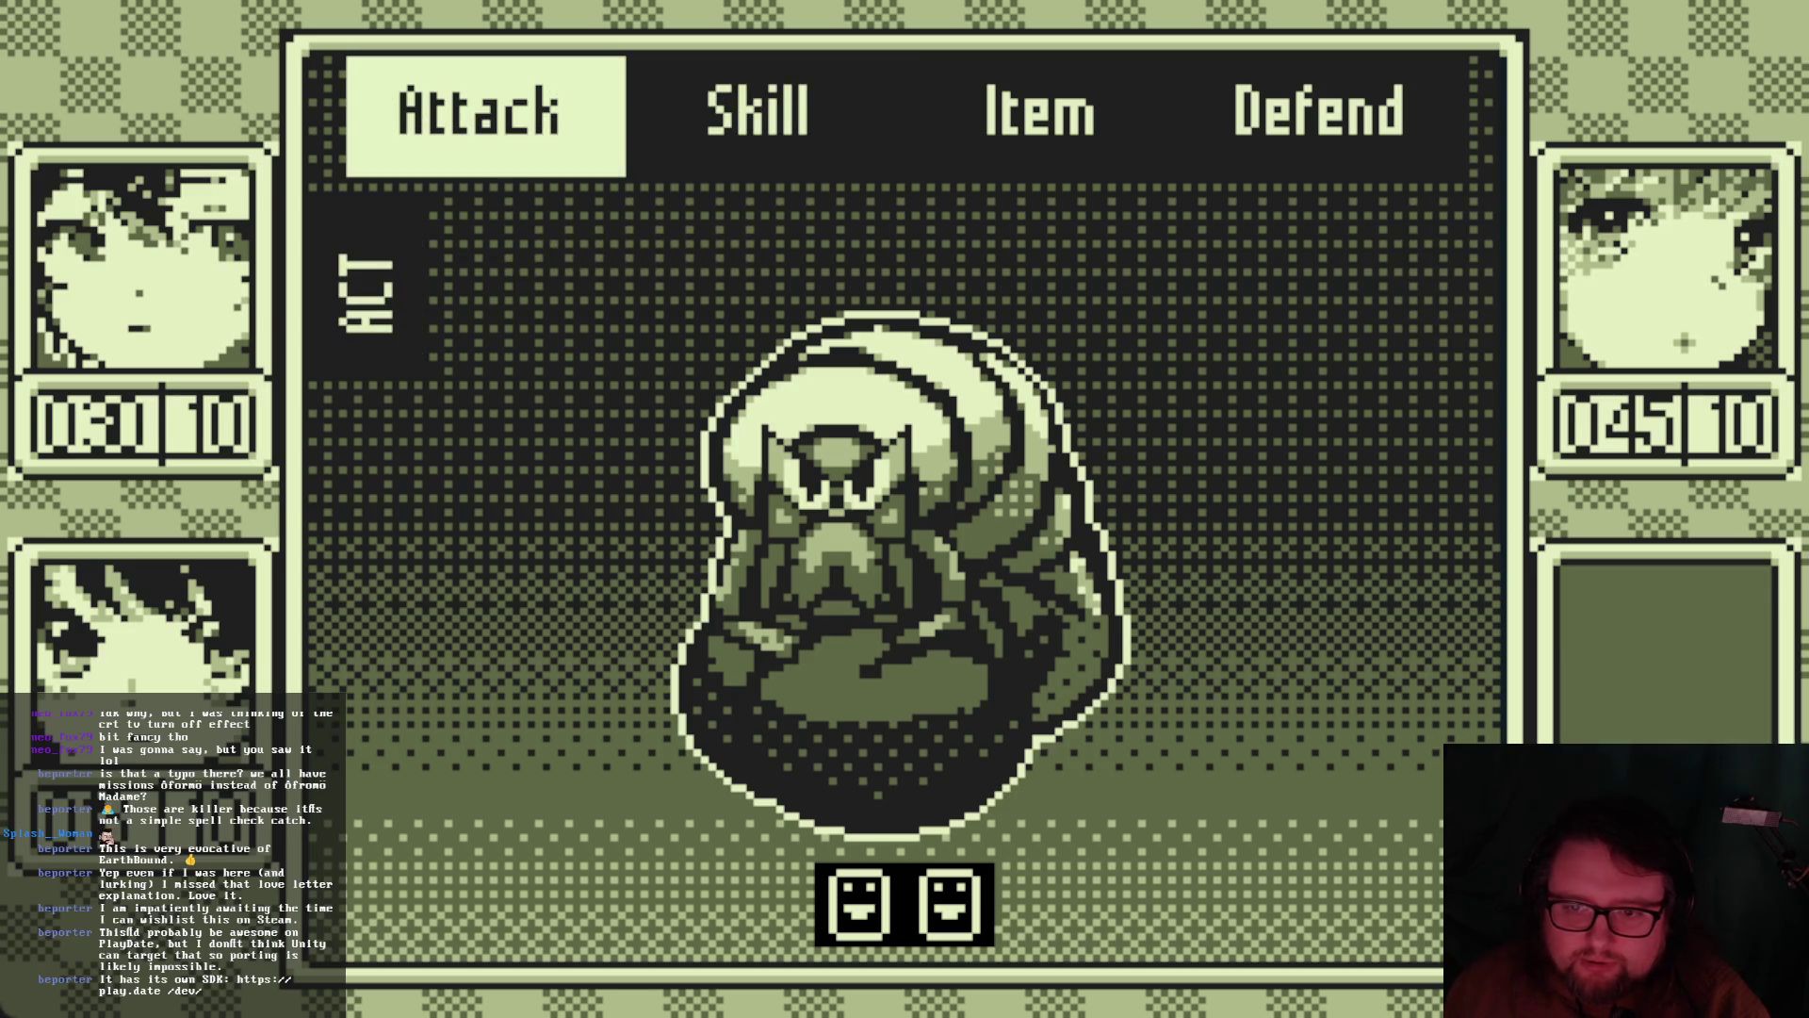
# Select the Iyashi α healing skill for two characters' turns
pyautogui.press('Right')
pyautogui.press('Return')
pyautogui.press('Down')
pyautogui.press('Return')
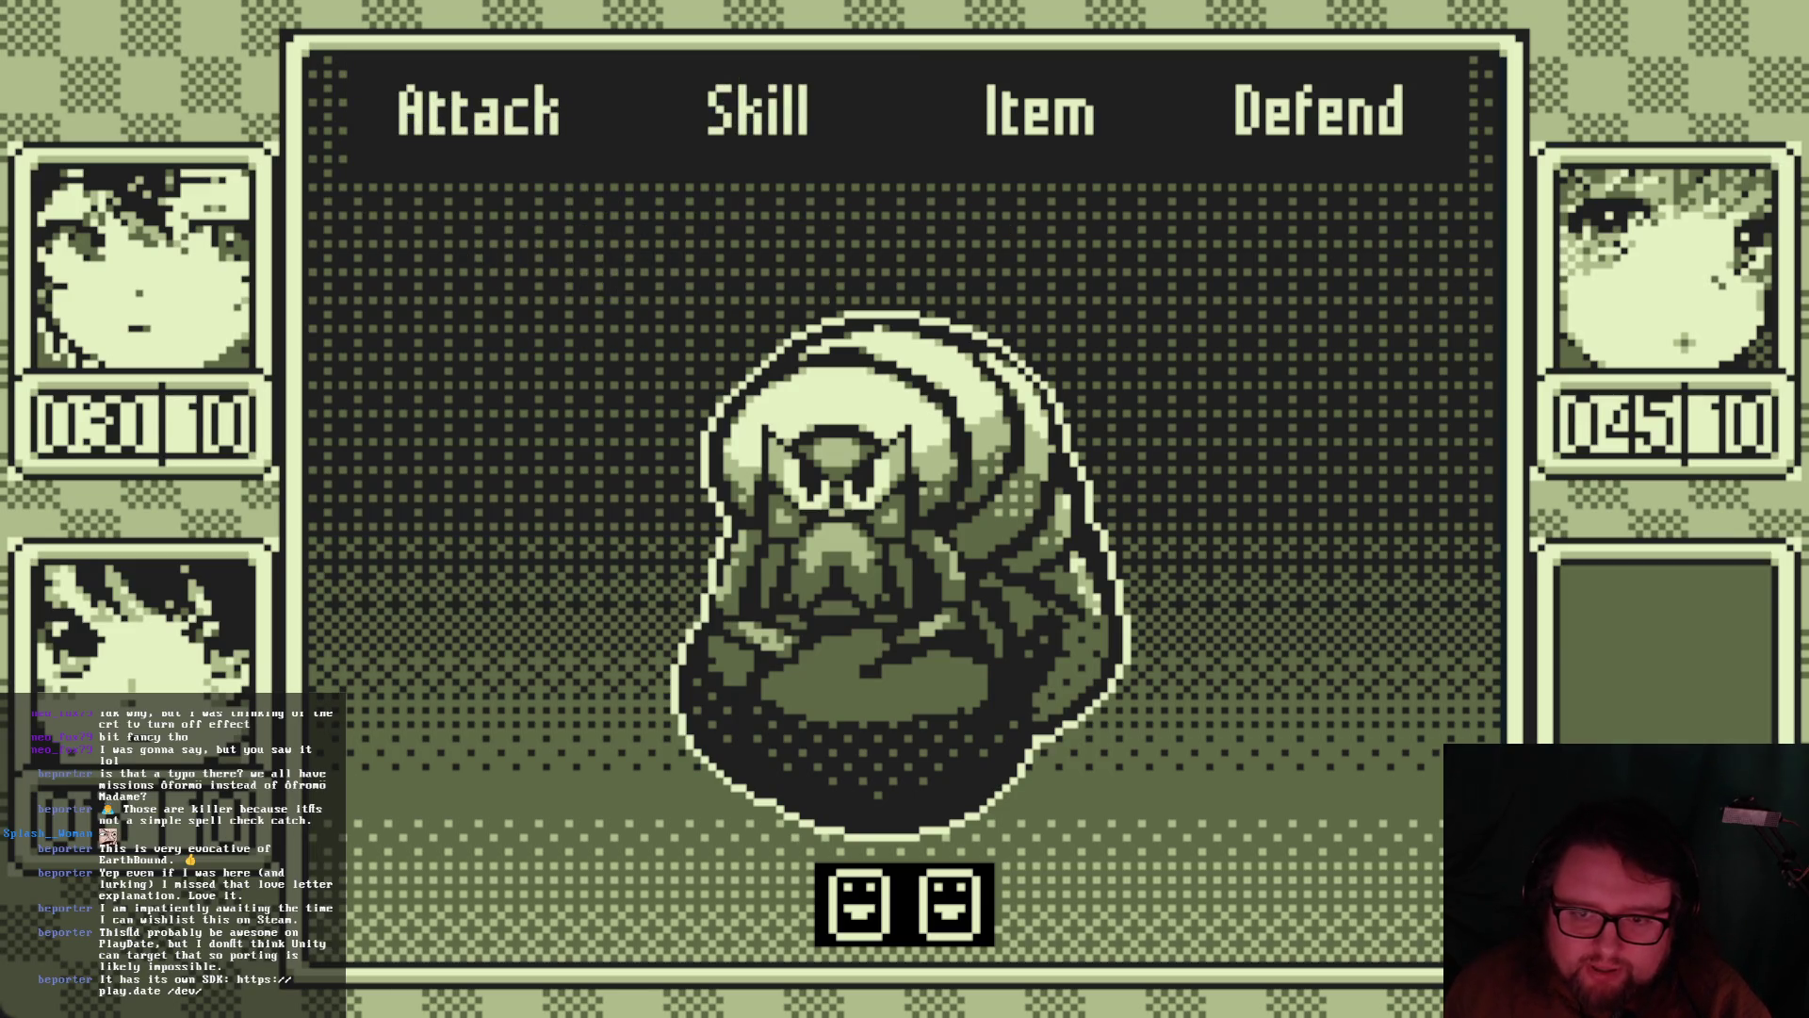
pyautogui.press('Left')
pyautogui.press('Left')
pyautogui.press('Right')
pyautogui.press('Return')
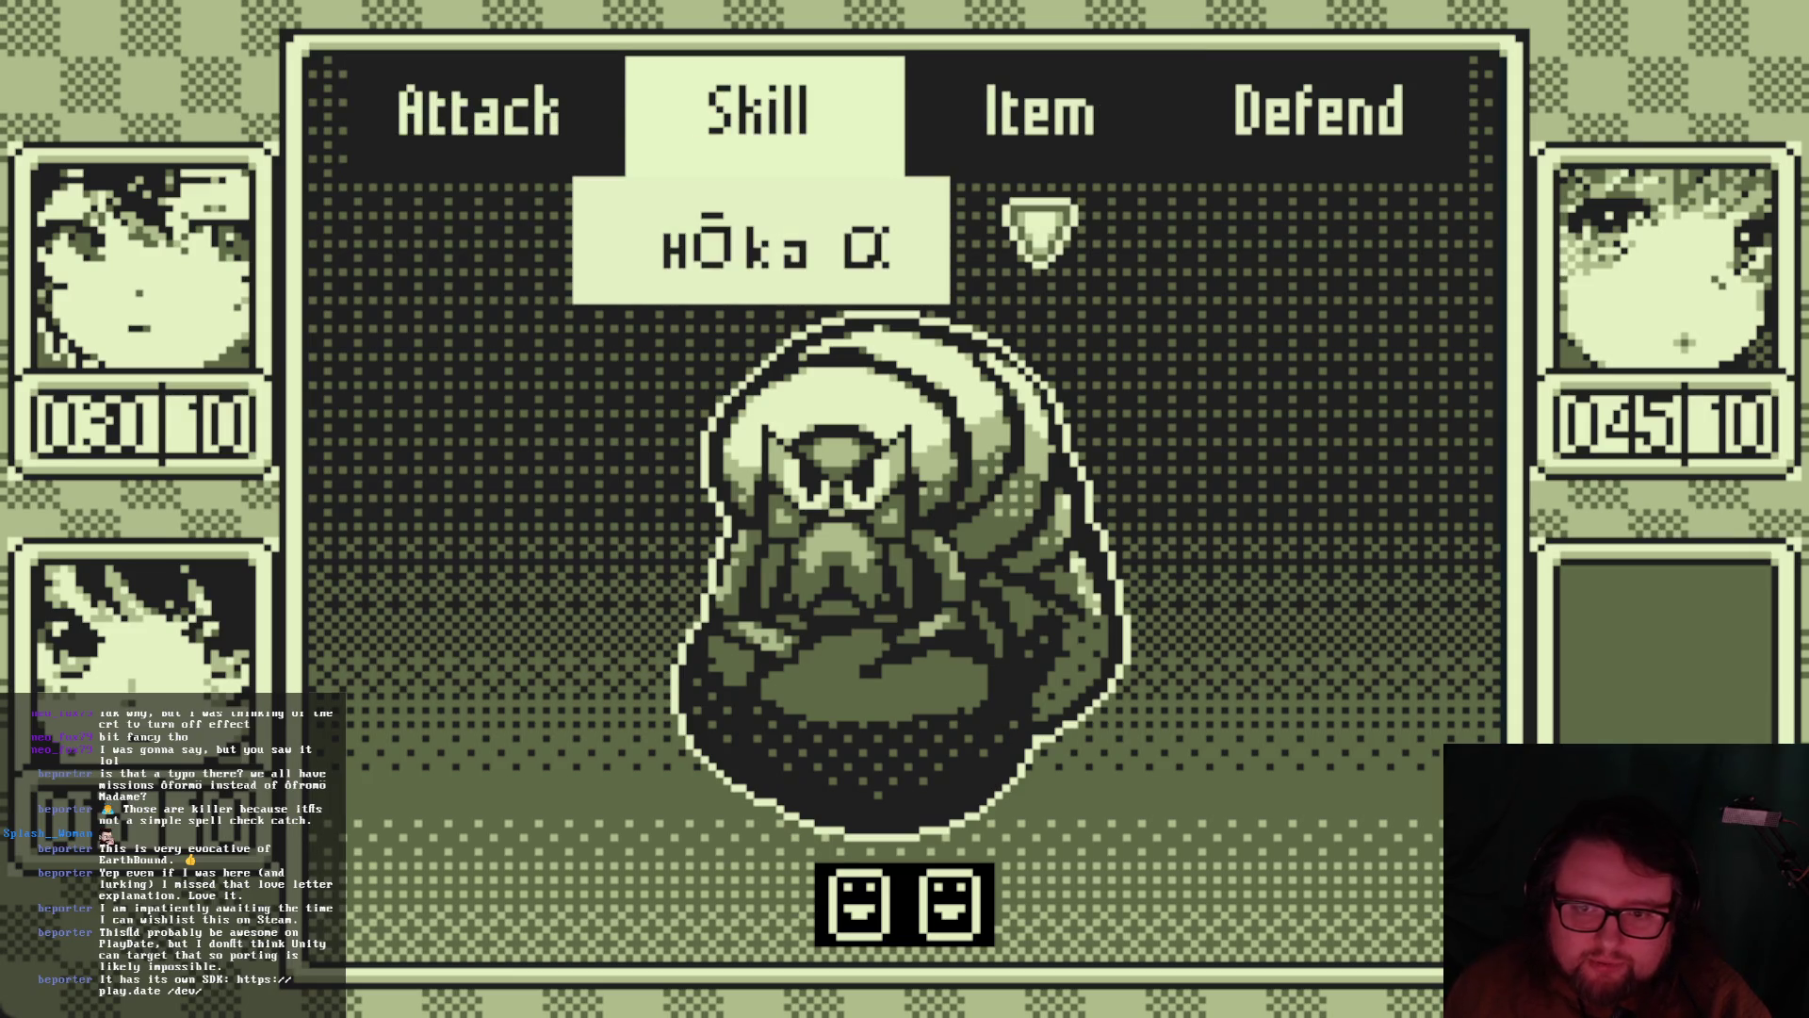
pyautogui.press('Down')
pyautogui.press('Return')
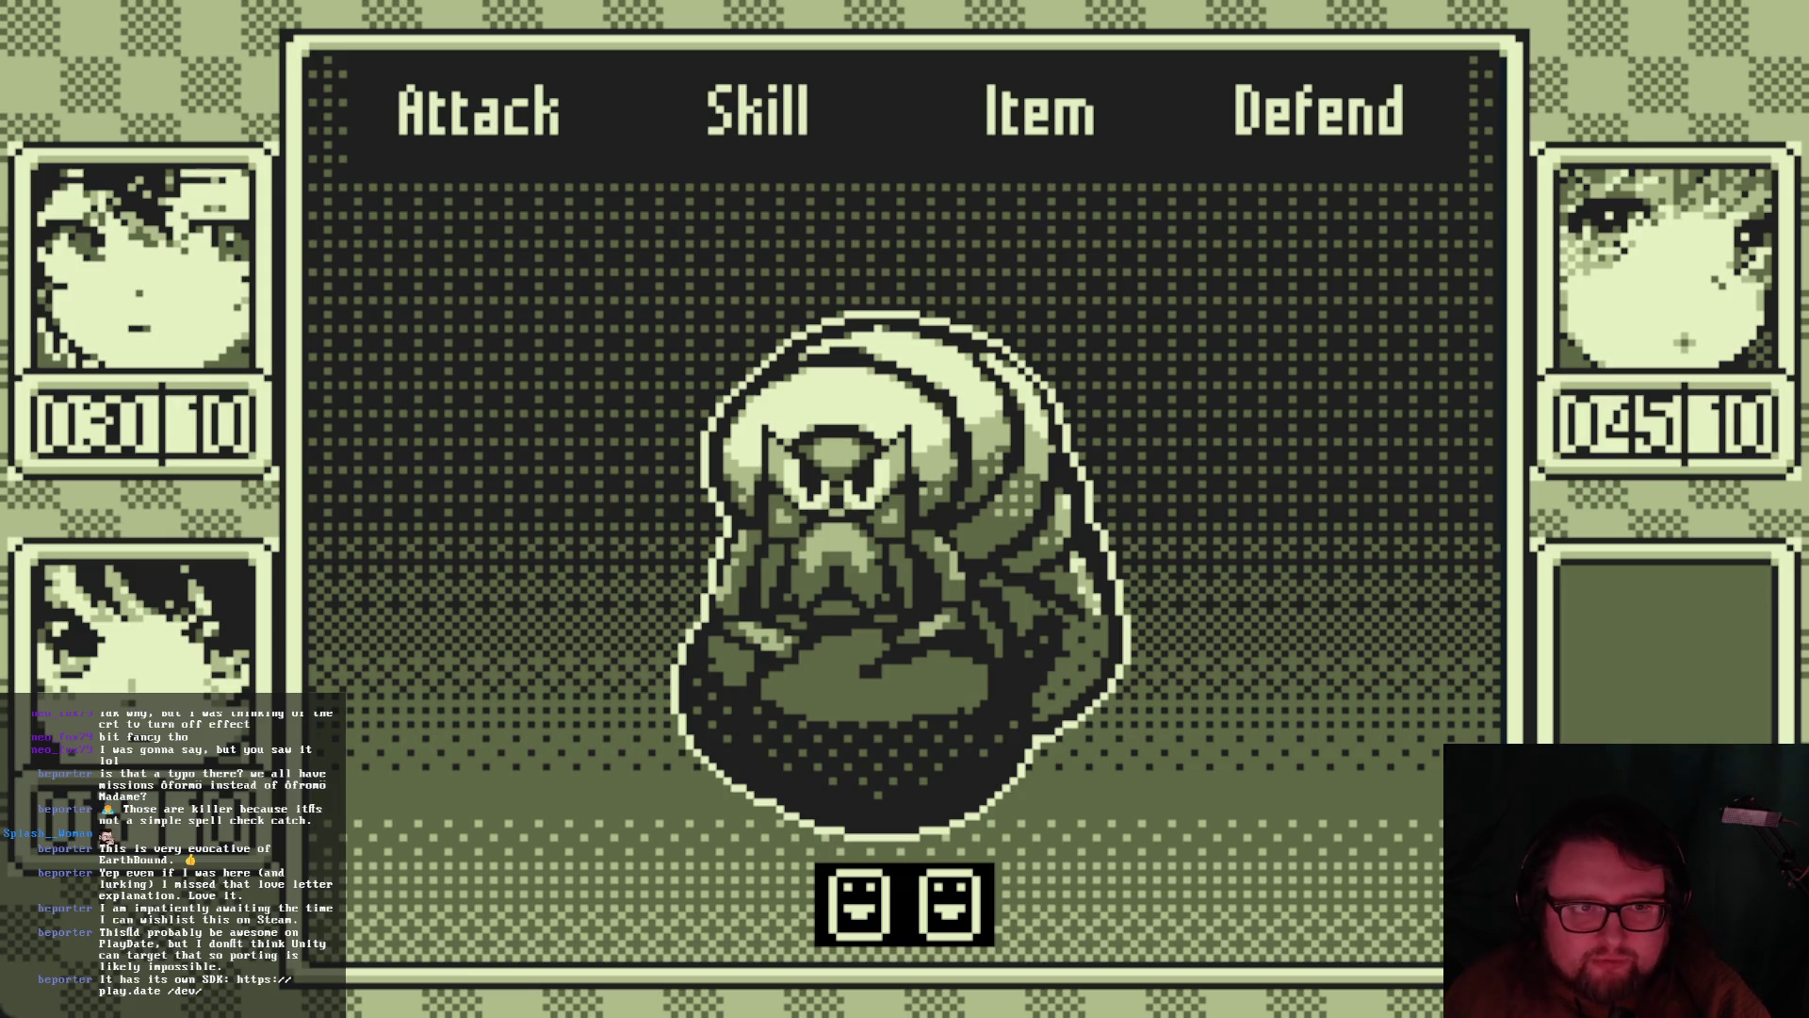
# Browse the actions and skills again, then choose Attack for the next character
pyautogui.press('Left')
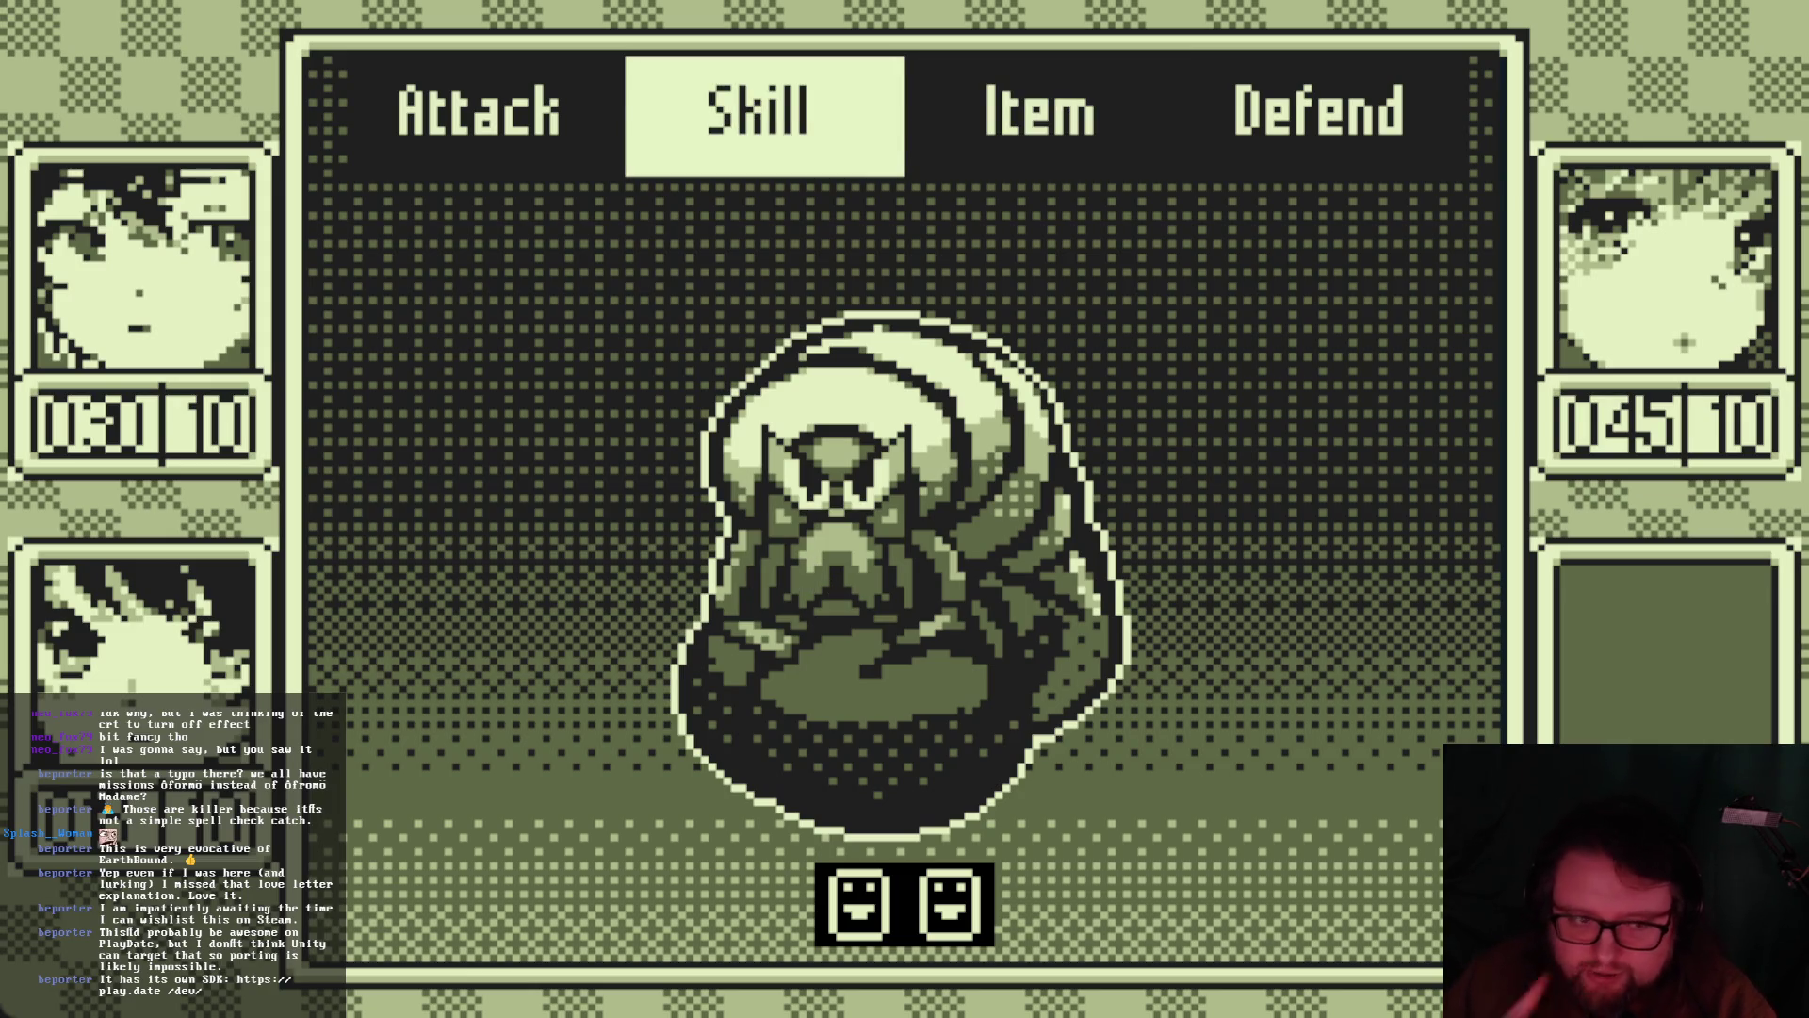
pyautogui.press('Right')
pyautogui.press('Left')
pyautogui.press('Left')
pyautogui.press('Right')
pyautogui.press('Left')
pyautogui.press('Right')
pyautogui.press('Return')
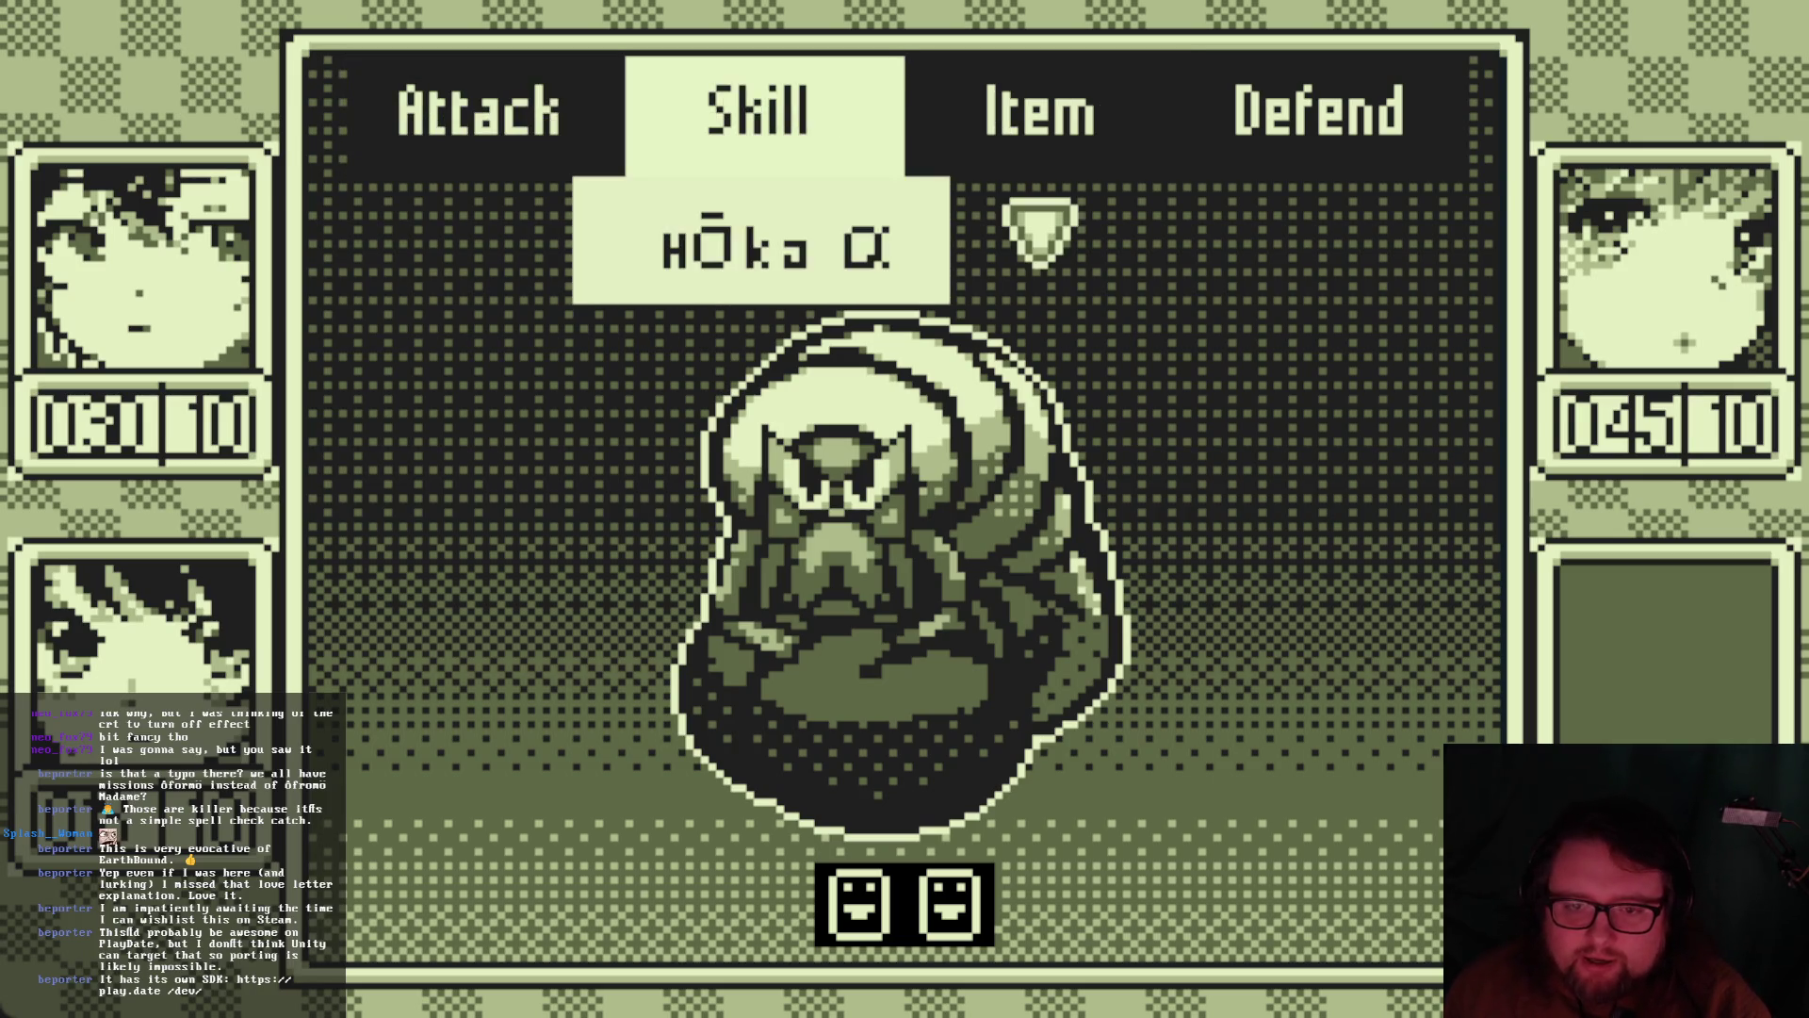
pyautogui.press('Down')
pyautogui.press('Escape')
pyautogui.press('Left')
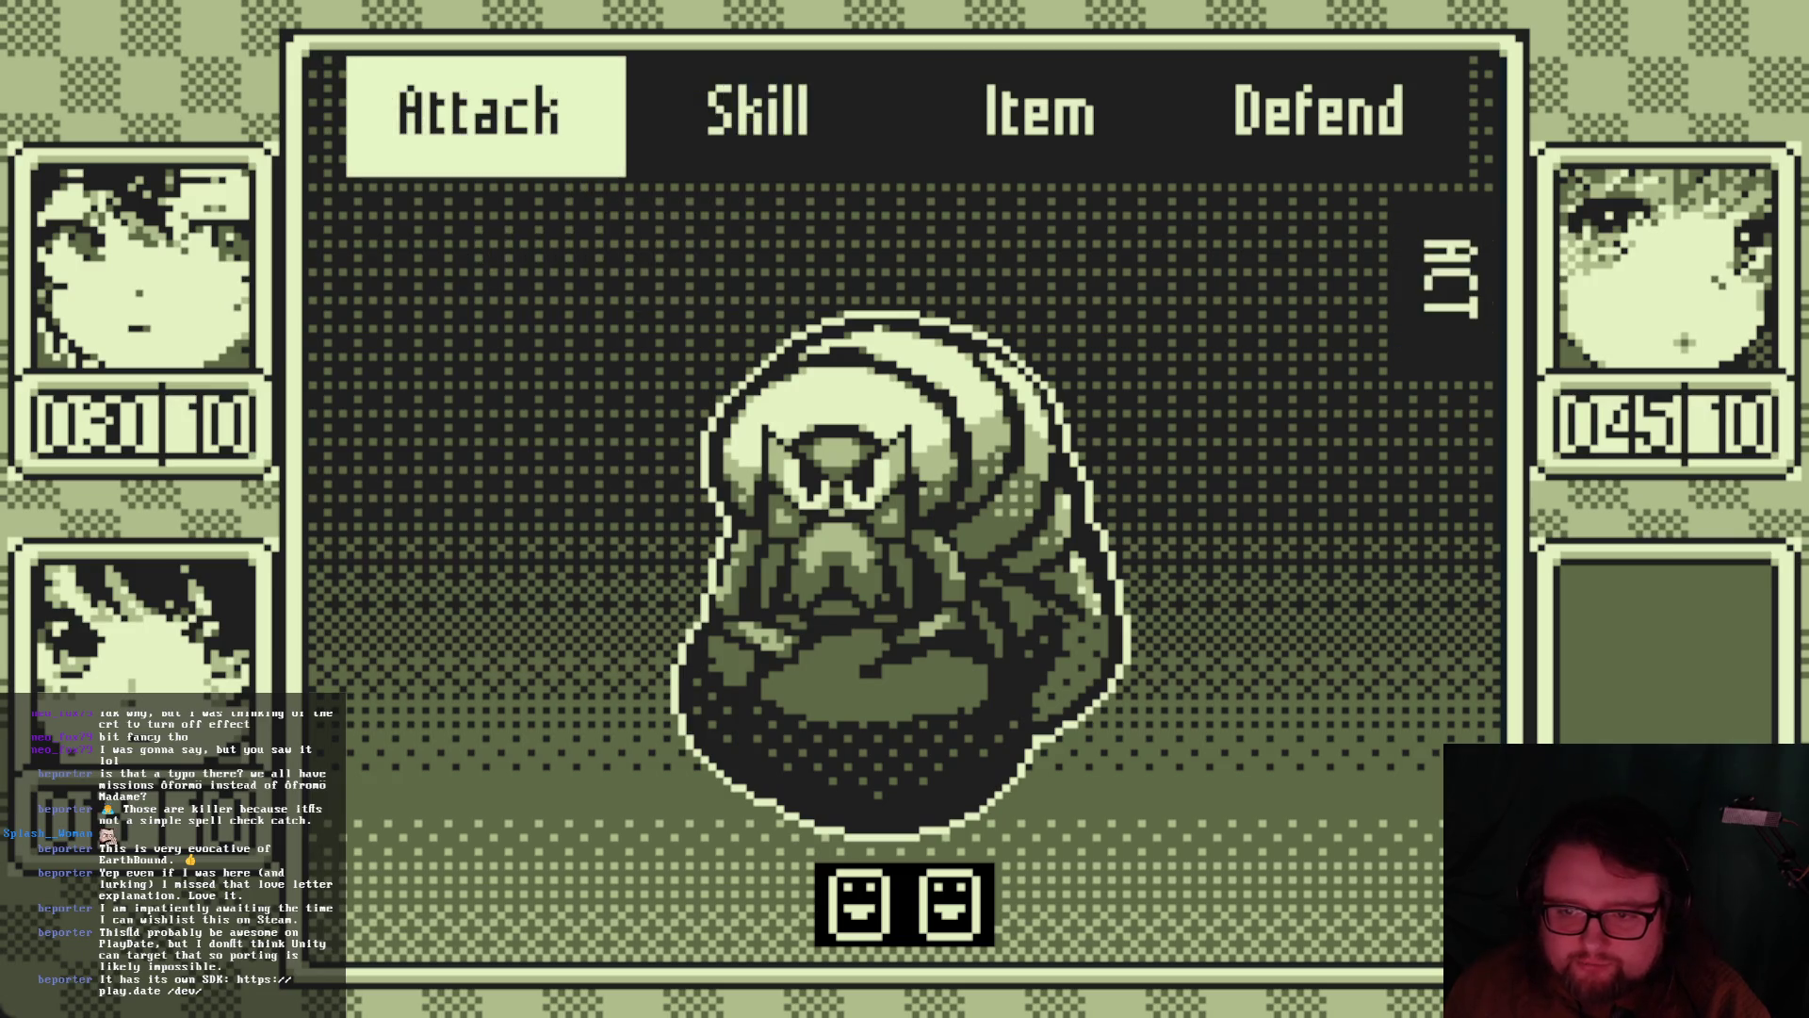
pyautogui.press('Right')
pyautogui.press('Left')
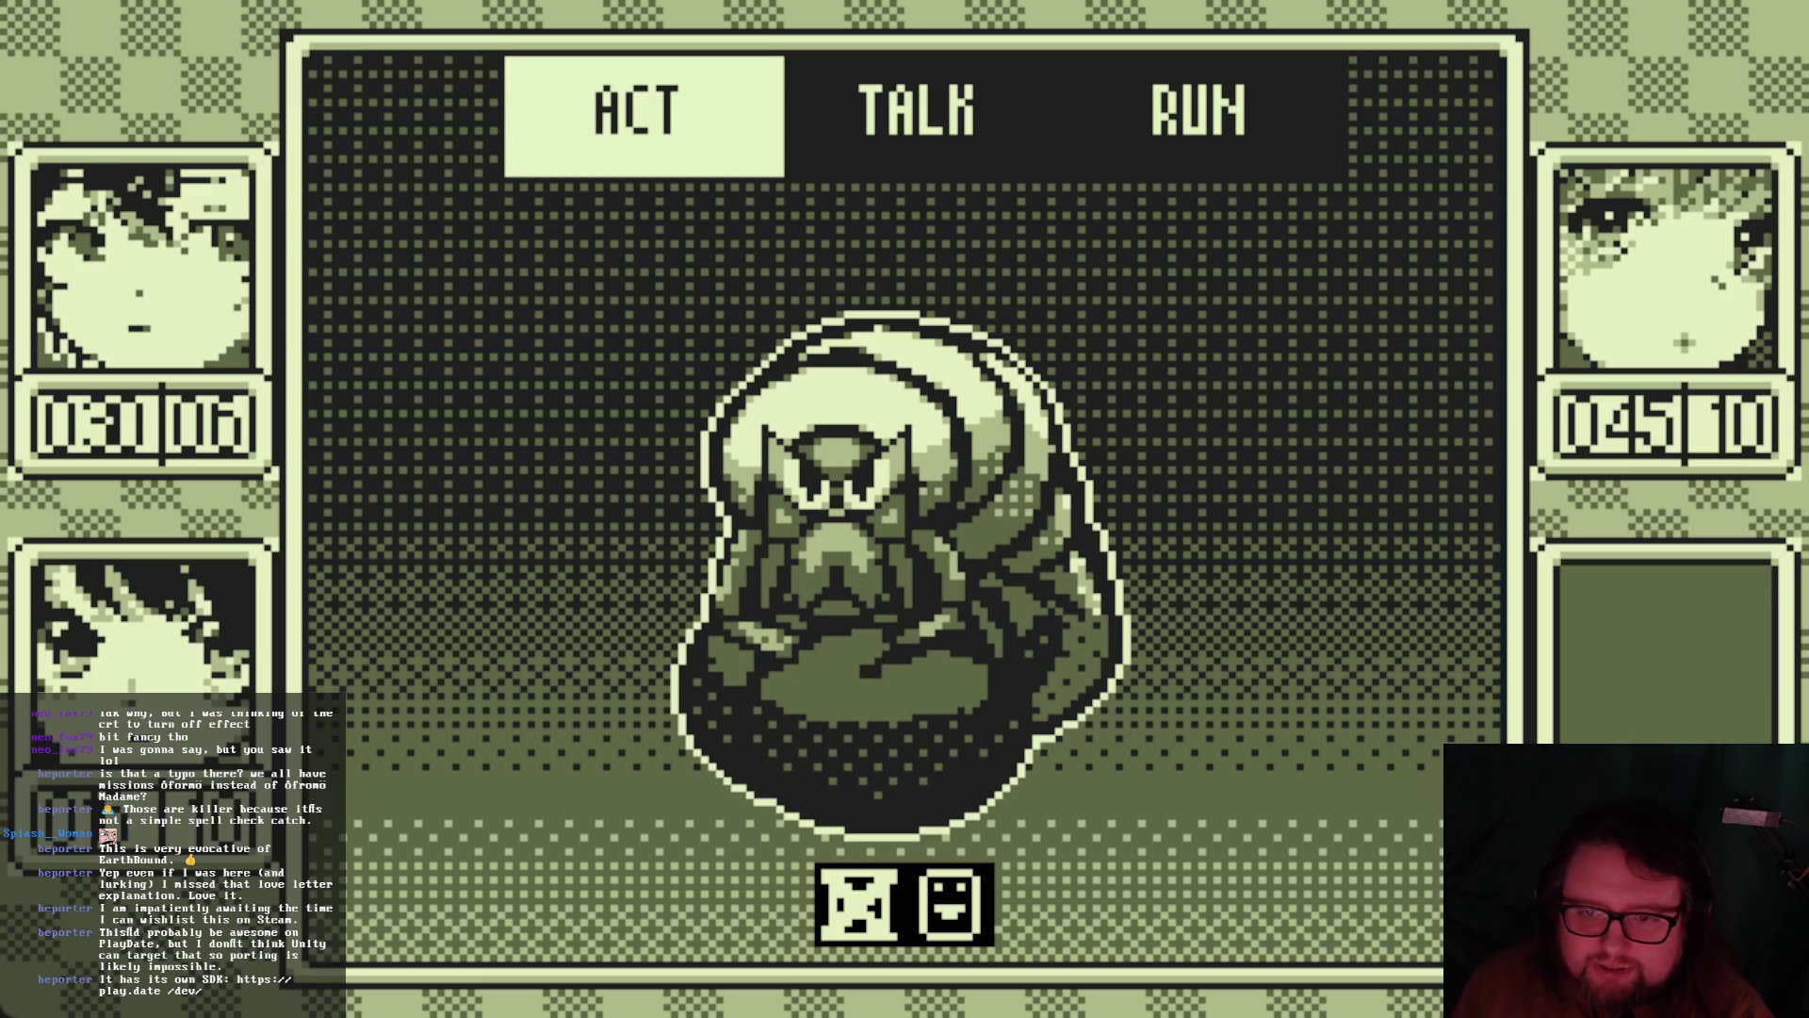
# Look through the skills including Mizu β, heal a party member with Iyashi α, and attack
pyautogui.press('Return')
pyautogui.press('Right')
pyautogui.press('Return')
pyautogui.press('Down')
pyautogui.press('Down')
pyautogui.press('Up')
pyautogui.press('Down')
pyautogui.press('Down')
pyautogui.press('Up')
pyautogui.press('Up')
pyautogui.press('Down')
pyautogui.press('Down')
pyautogui.press('Down')
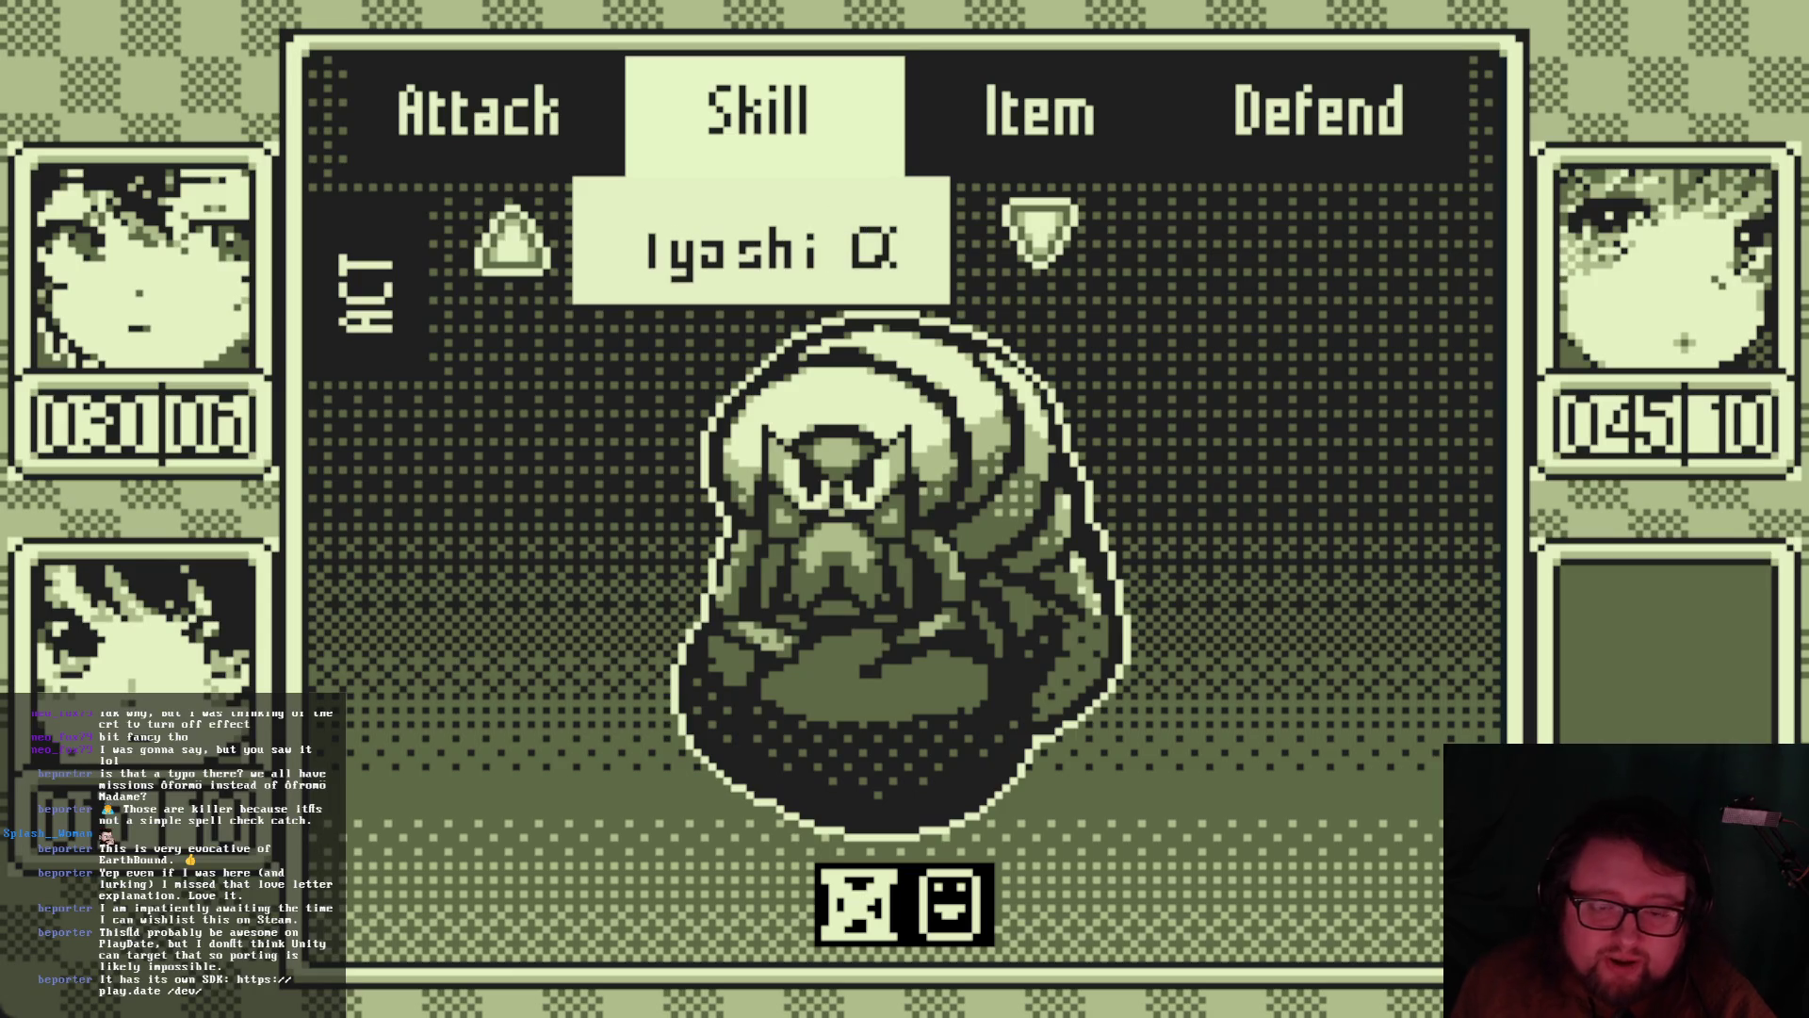
pyautogui.press('Down')
pyautogui.press('Down')
pyautogui.press('Return')
pyautogui.press('Down')
pyautogui.press('Down')
pyautogui.press('Return')
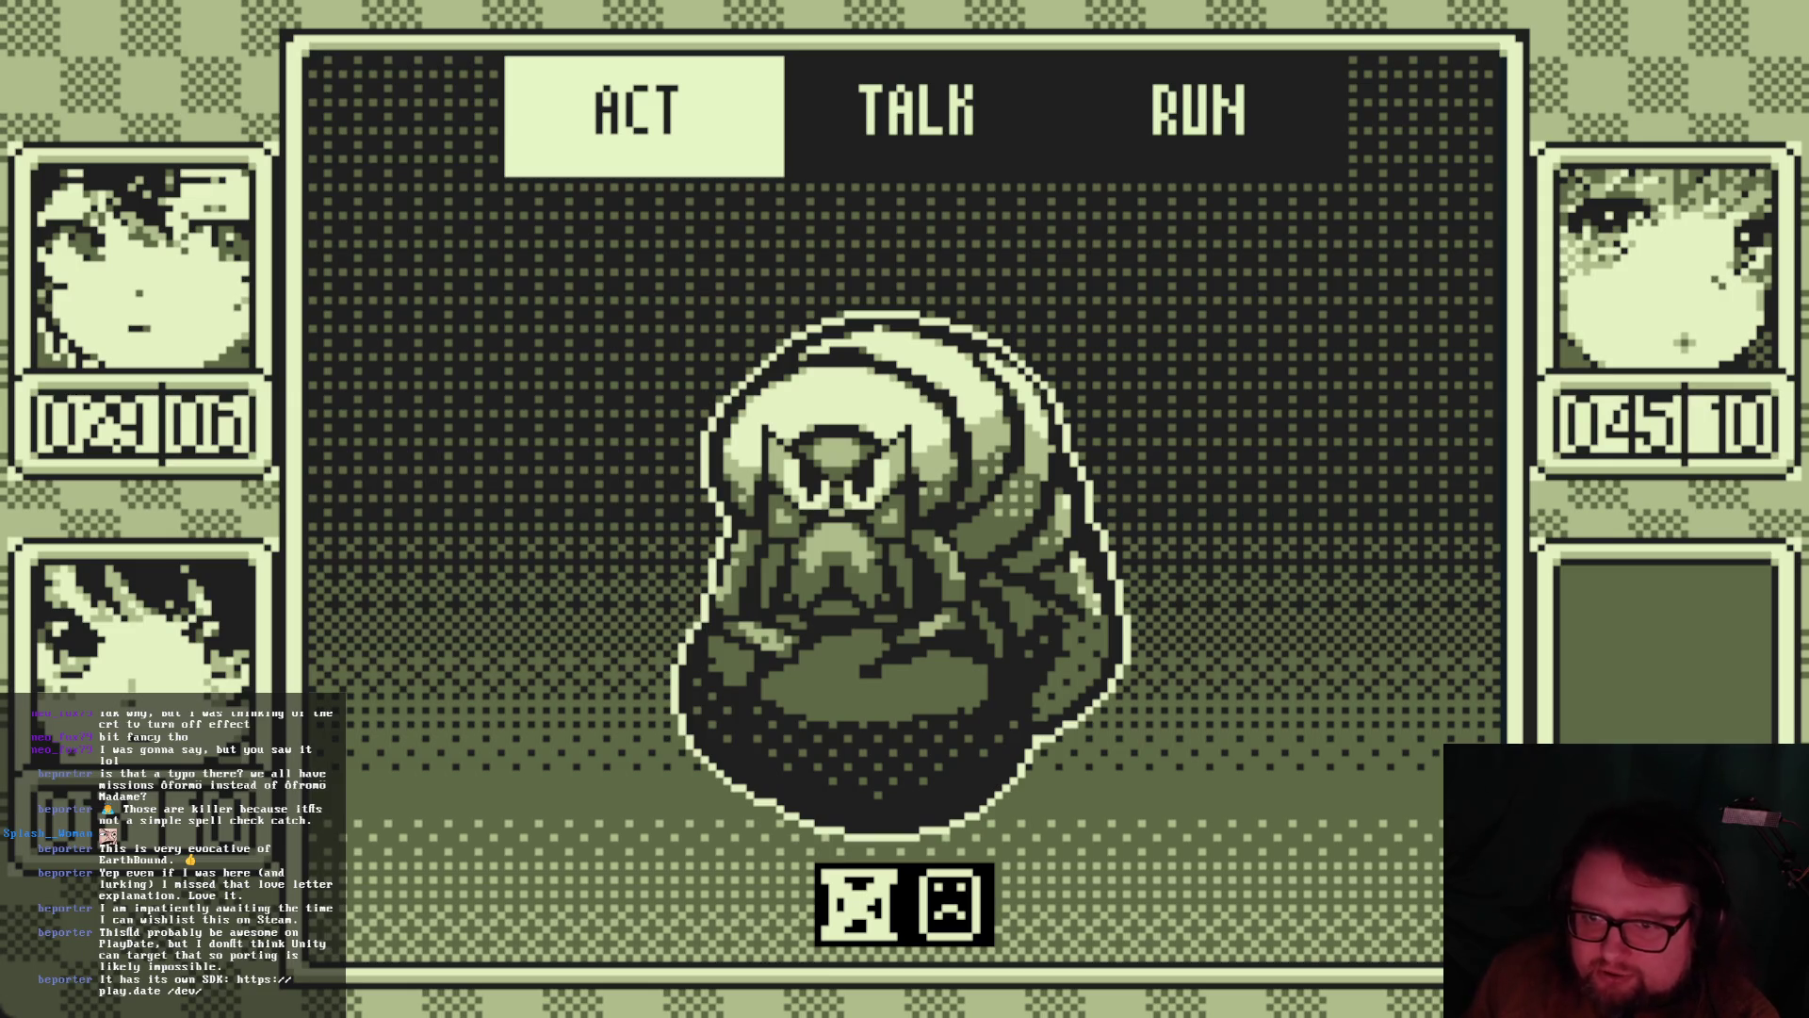
pyautogui.press('Return')
pyautogui.press('Return')
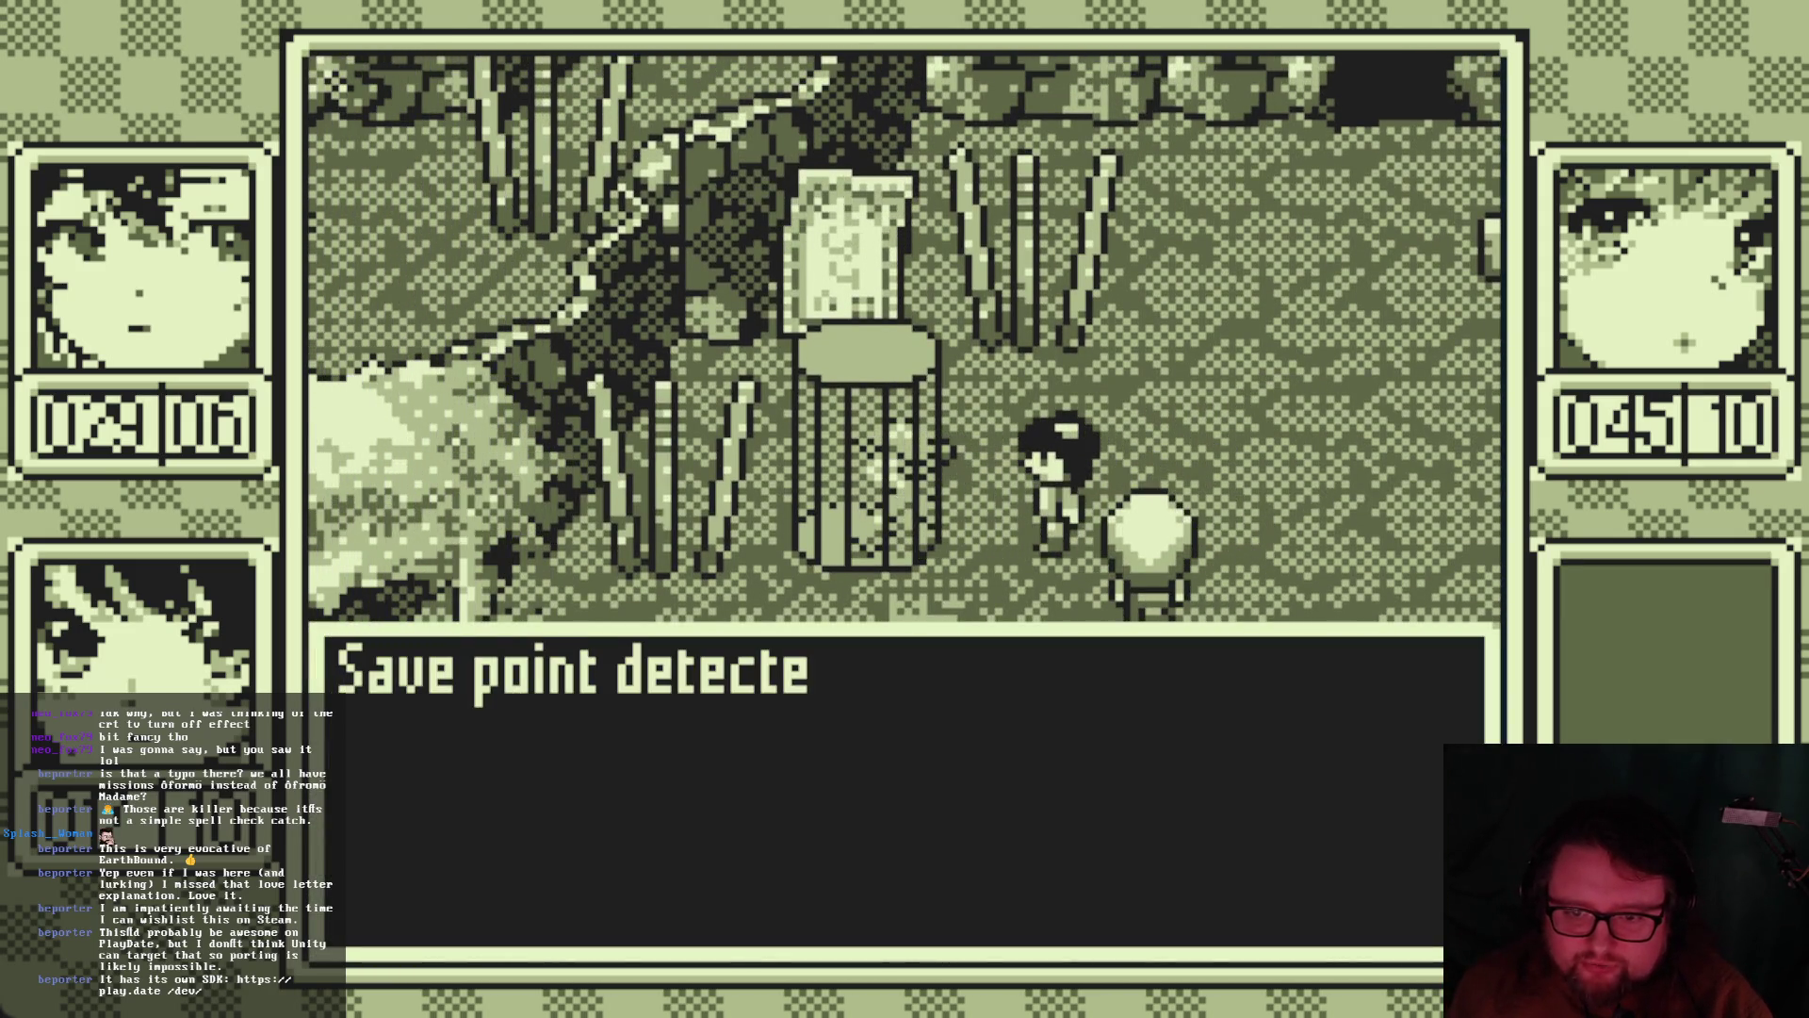
# Dismiss the save point message, check the menu pages, and walk the party to the pillar
pyautogui.press('Return')
pyautogui.press('Escape')
pyautogui.press('Right')
pyautogui.press('Right')
pyautogui.press('Right')
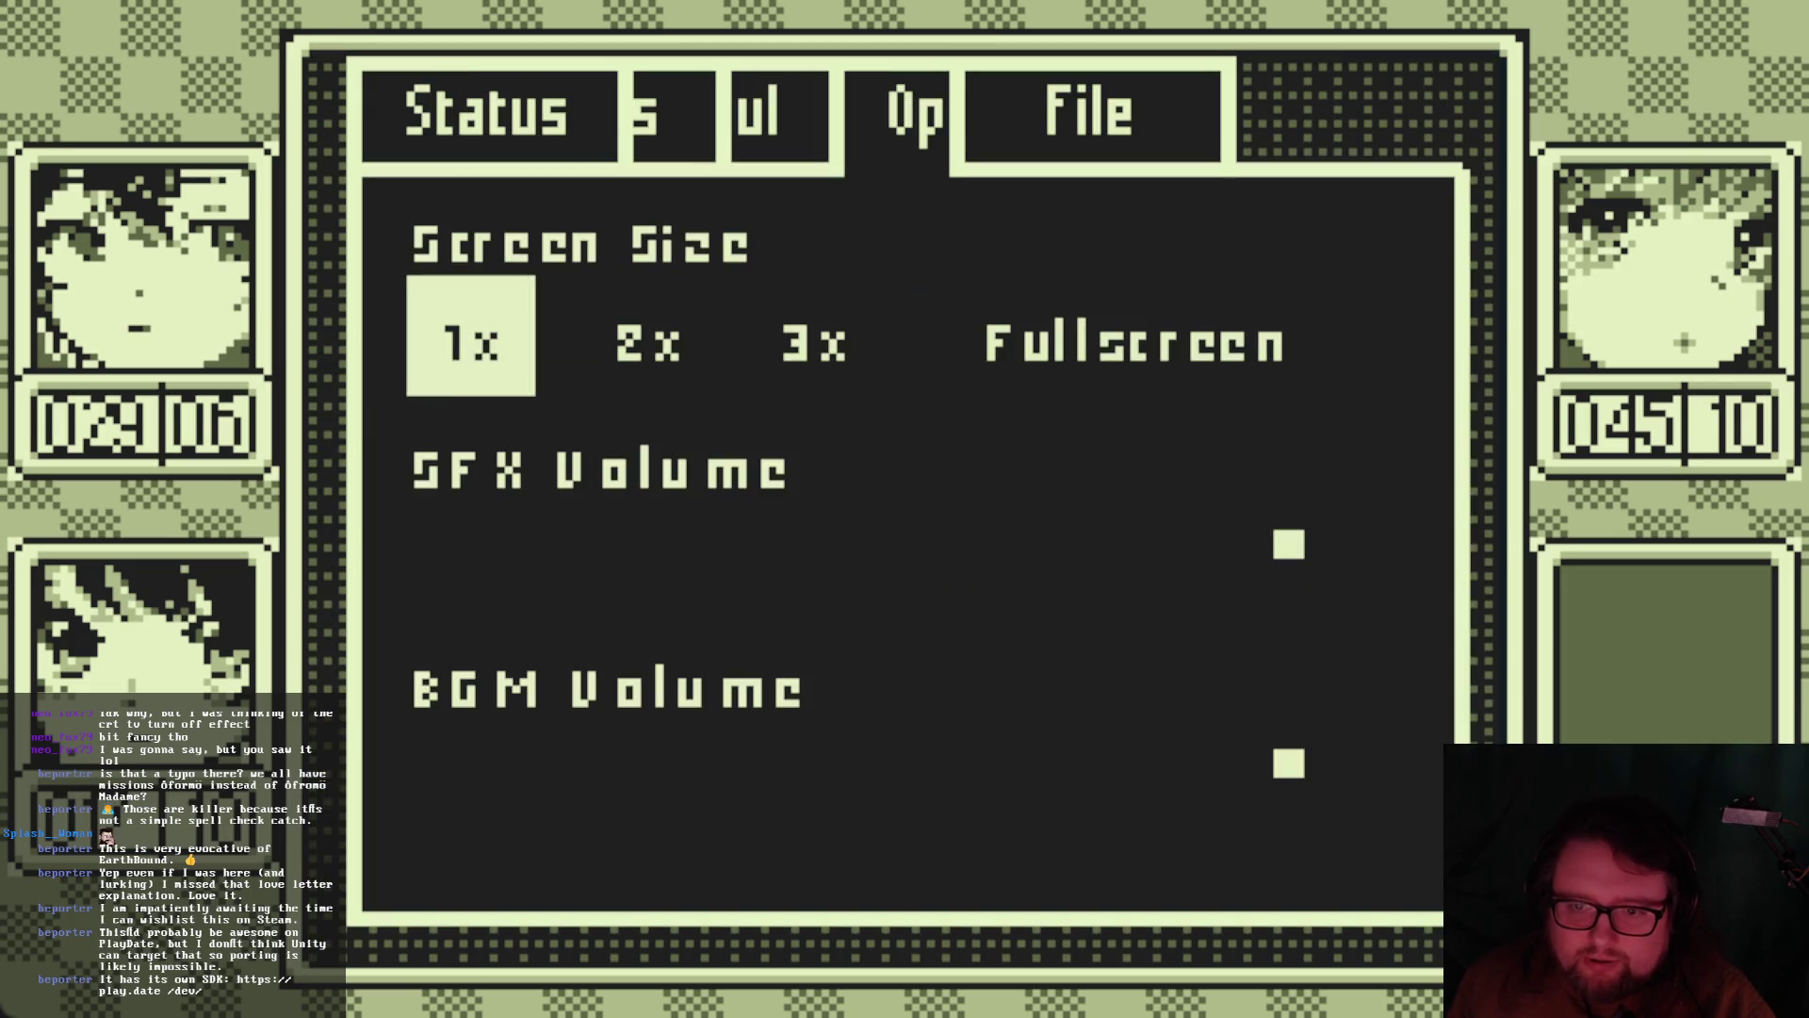
pyautogui.press('Escape')
pyautogui.press('Left')
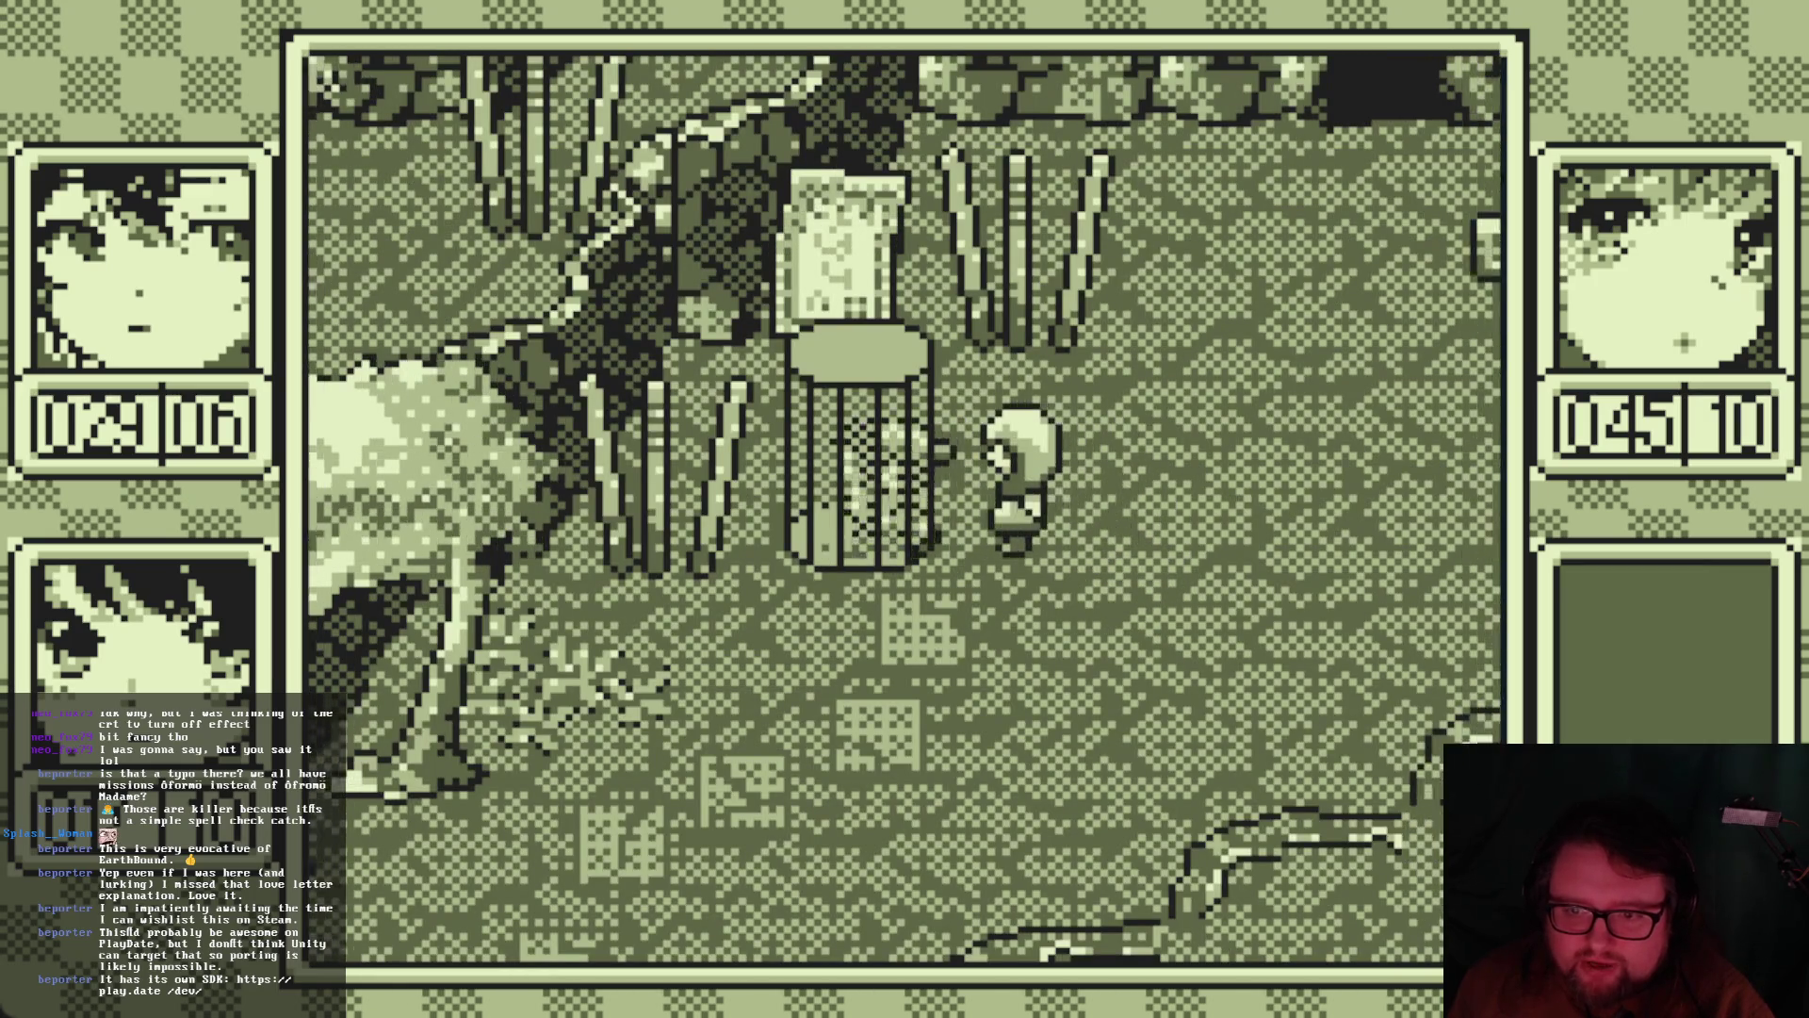
pyautogui.press('Escape')
pyautogui.press('Right')
pyautogui.press('Escape')
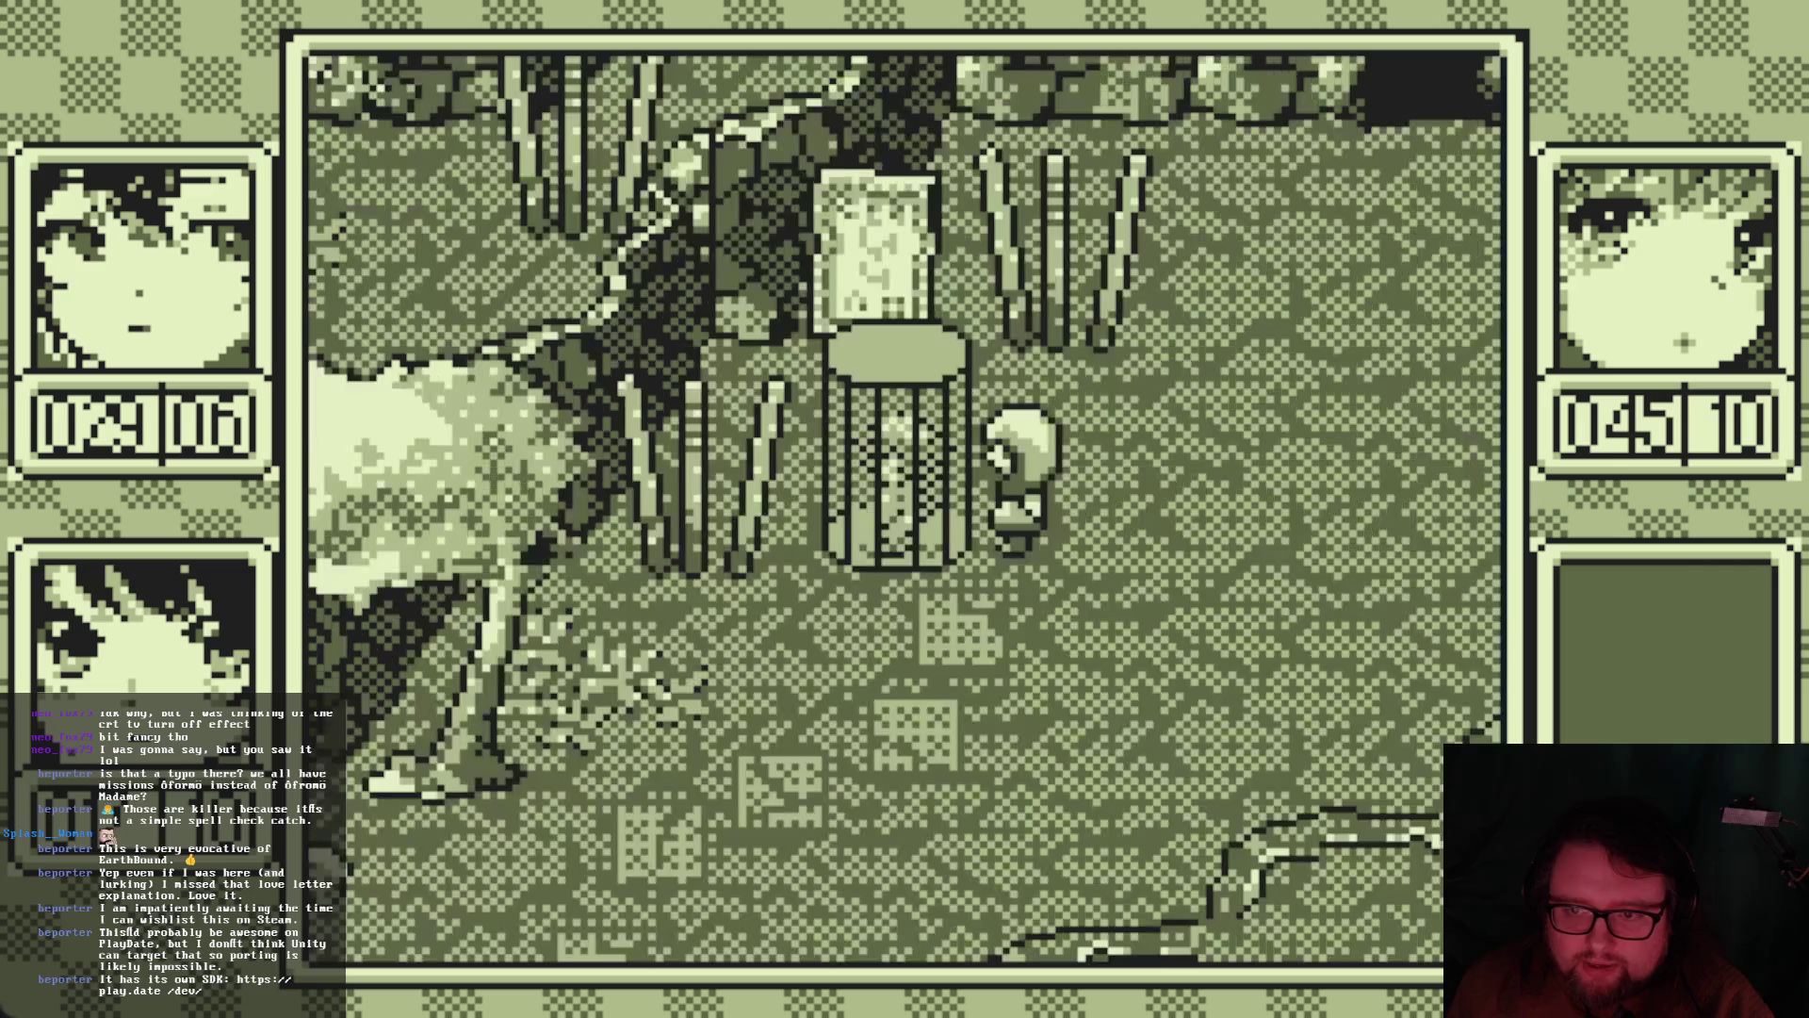
# Step into the pillar save point, save the game from the File page, and walk away
pyautogui.press('Down')
pyautogui.press('Up')
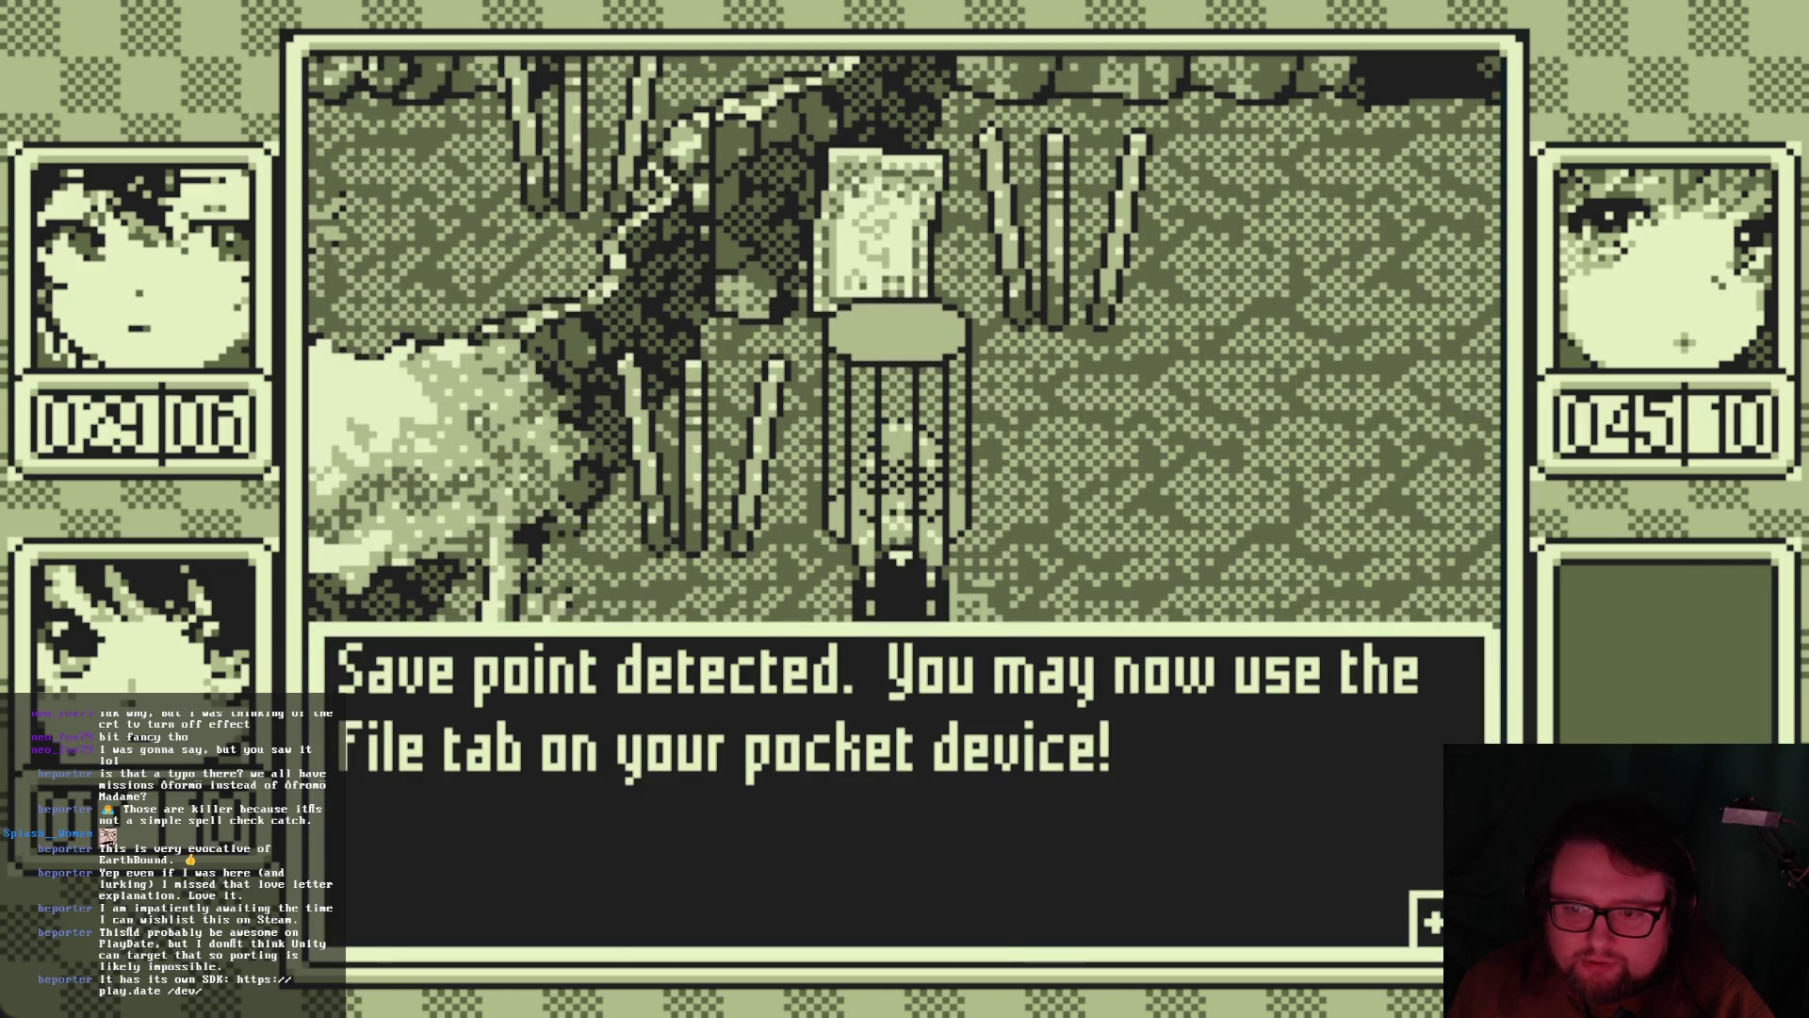
pyautogui.press('Escape')
pyautogui.press('Right')
pyautogui.press('Right')
pyautogui.press('Right')
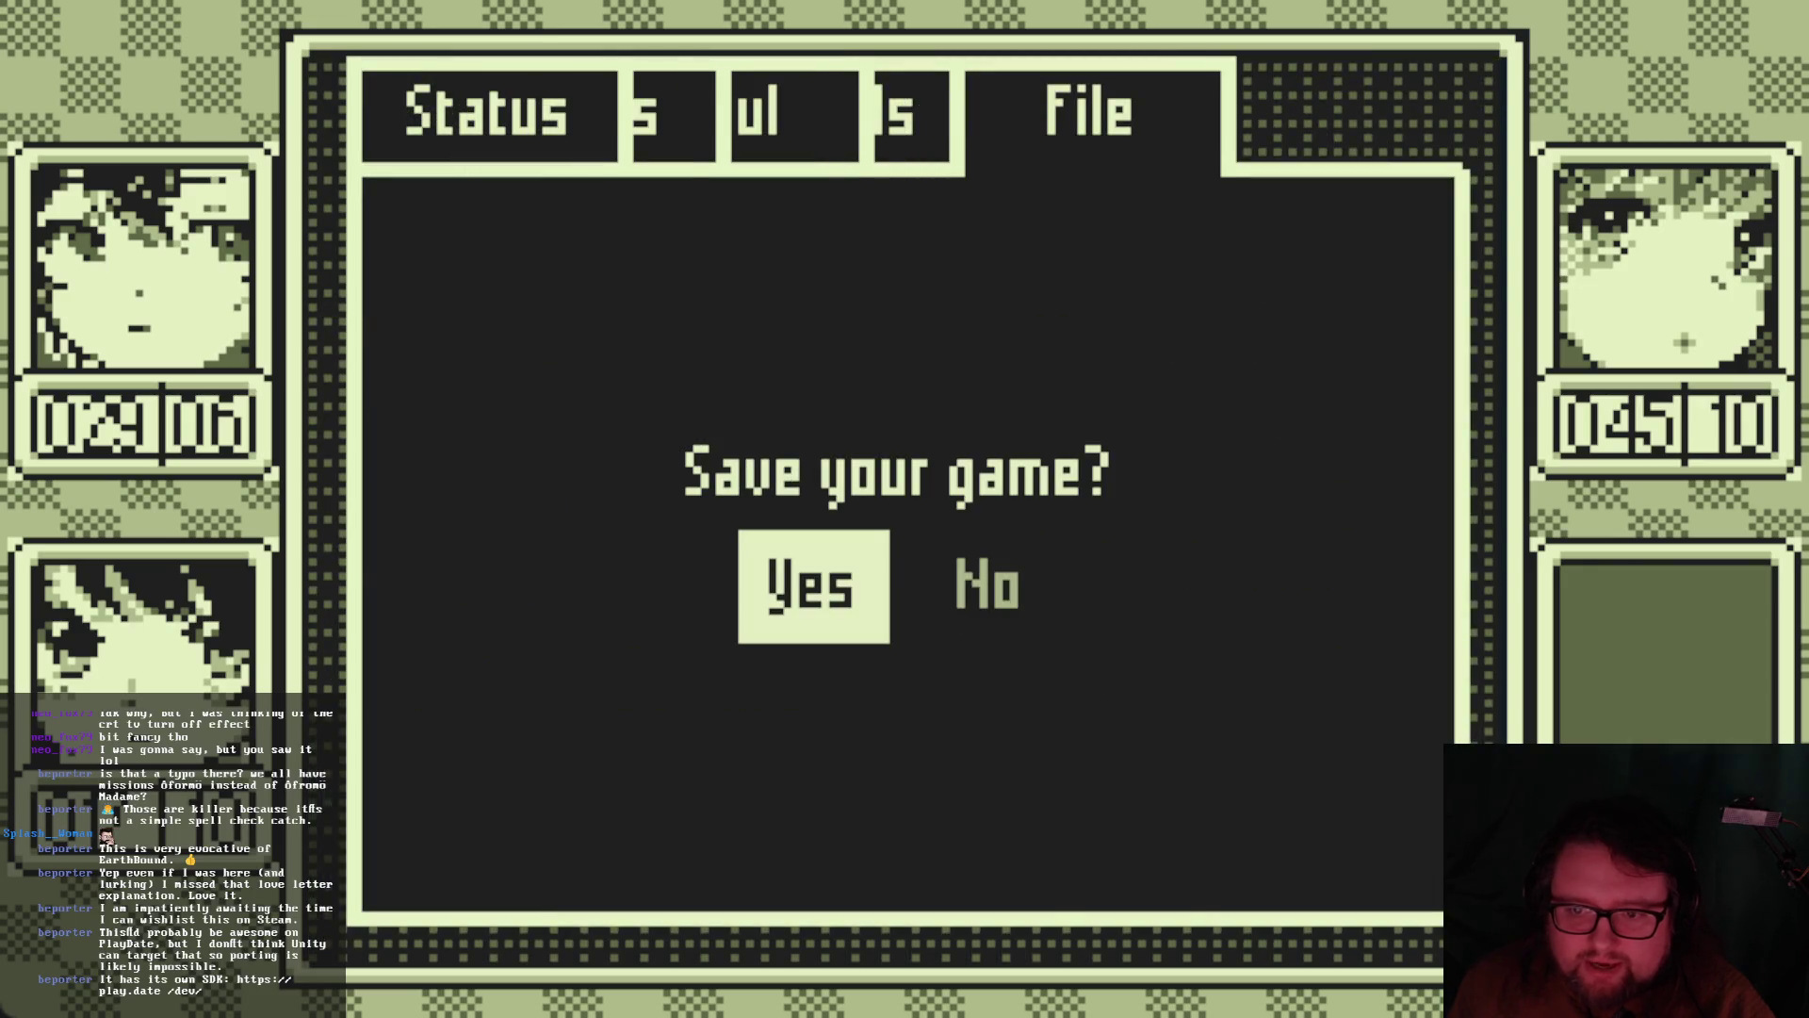
pyautogui.press('Return')
pyautogui.press('Down')
pyautogui.press('Right')
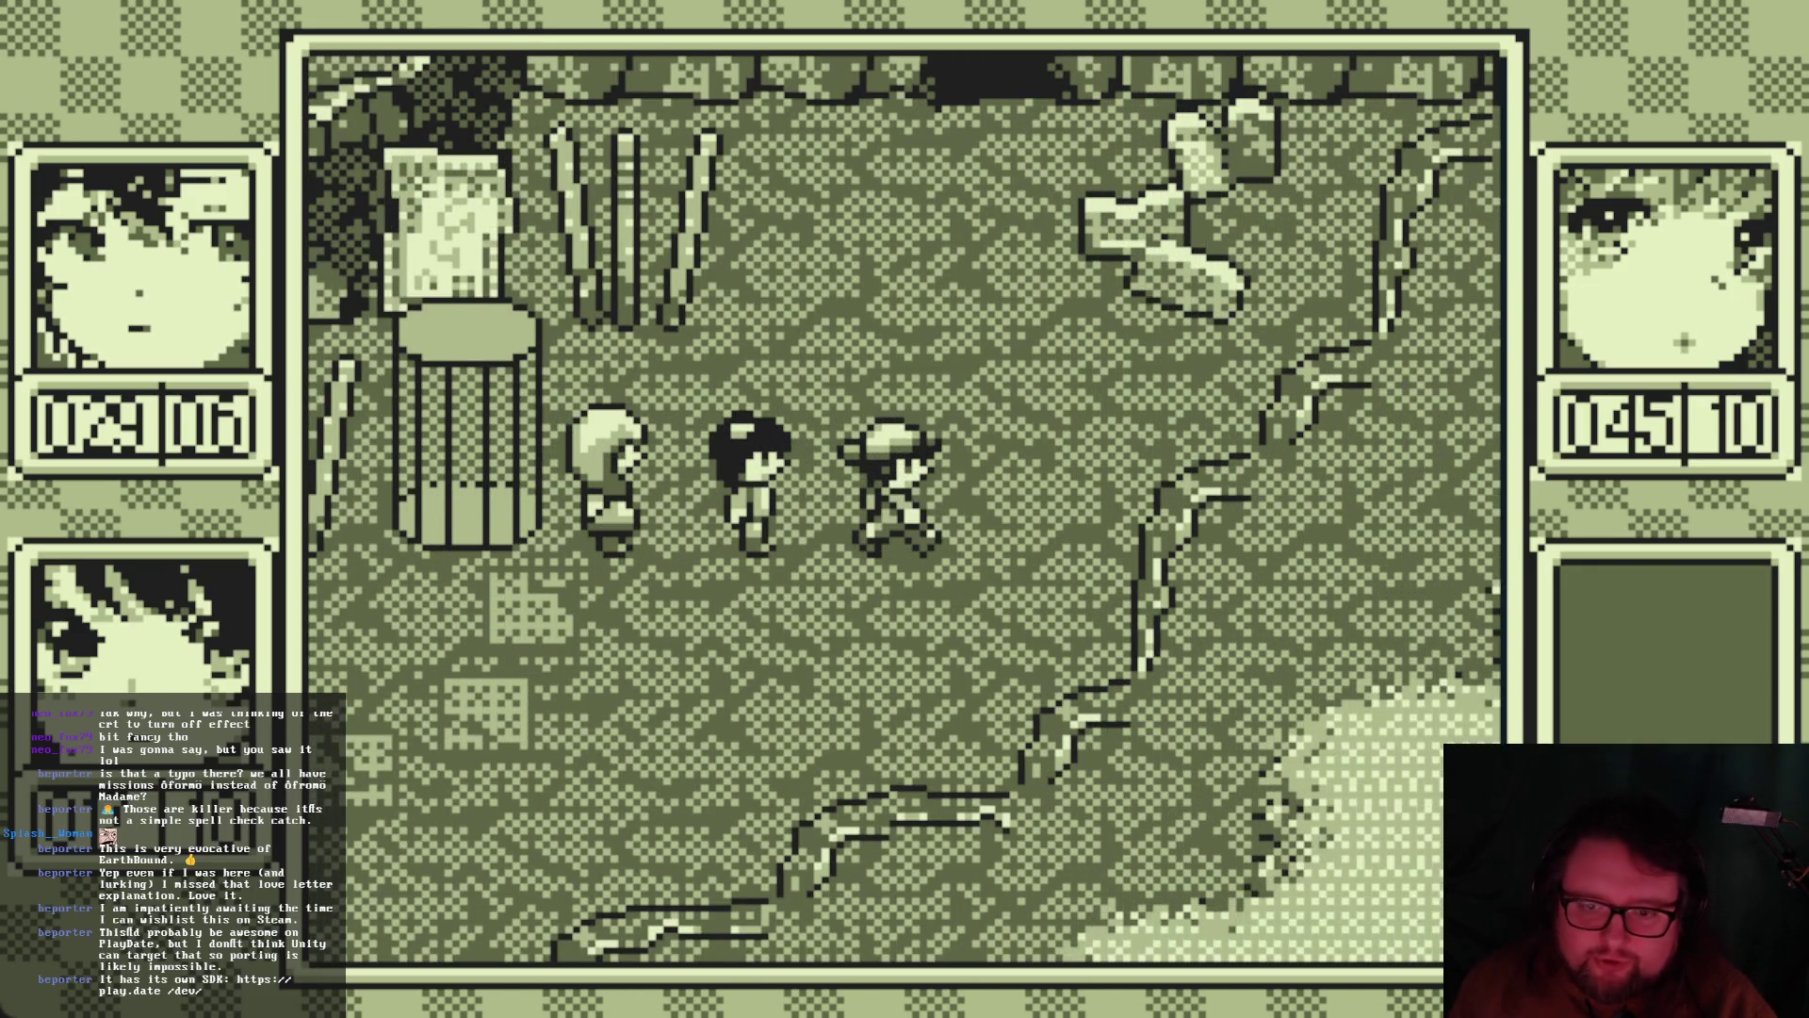
# Walk the party up from the save pillar toward the dark cave entrance
pyautogui.press('Up')
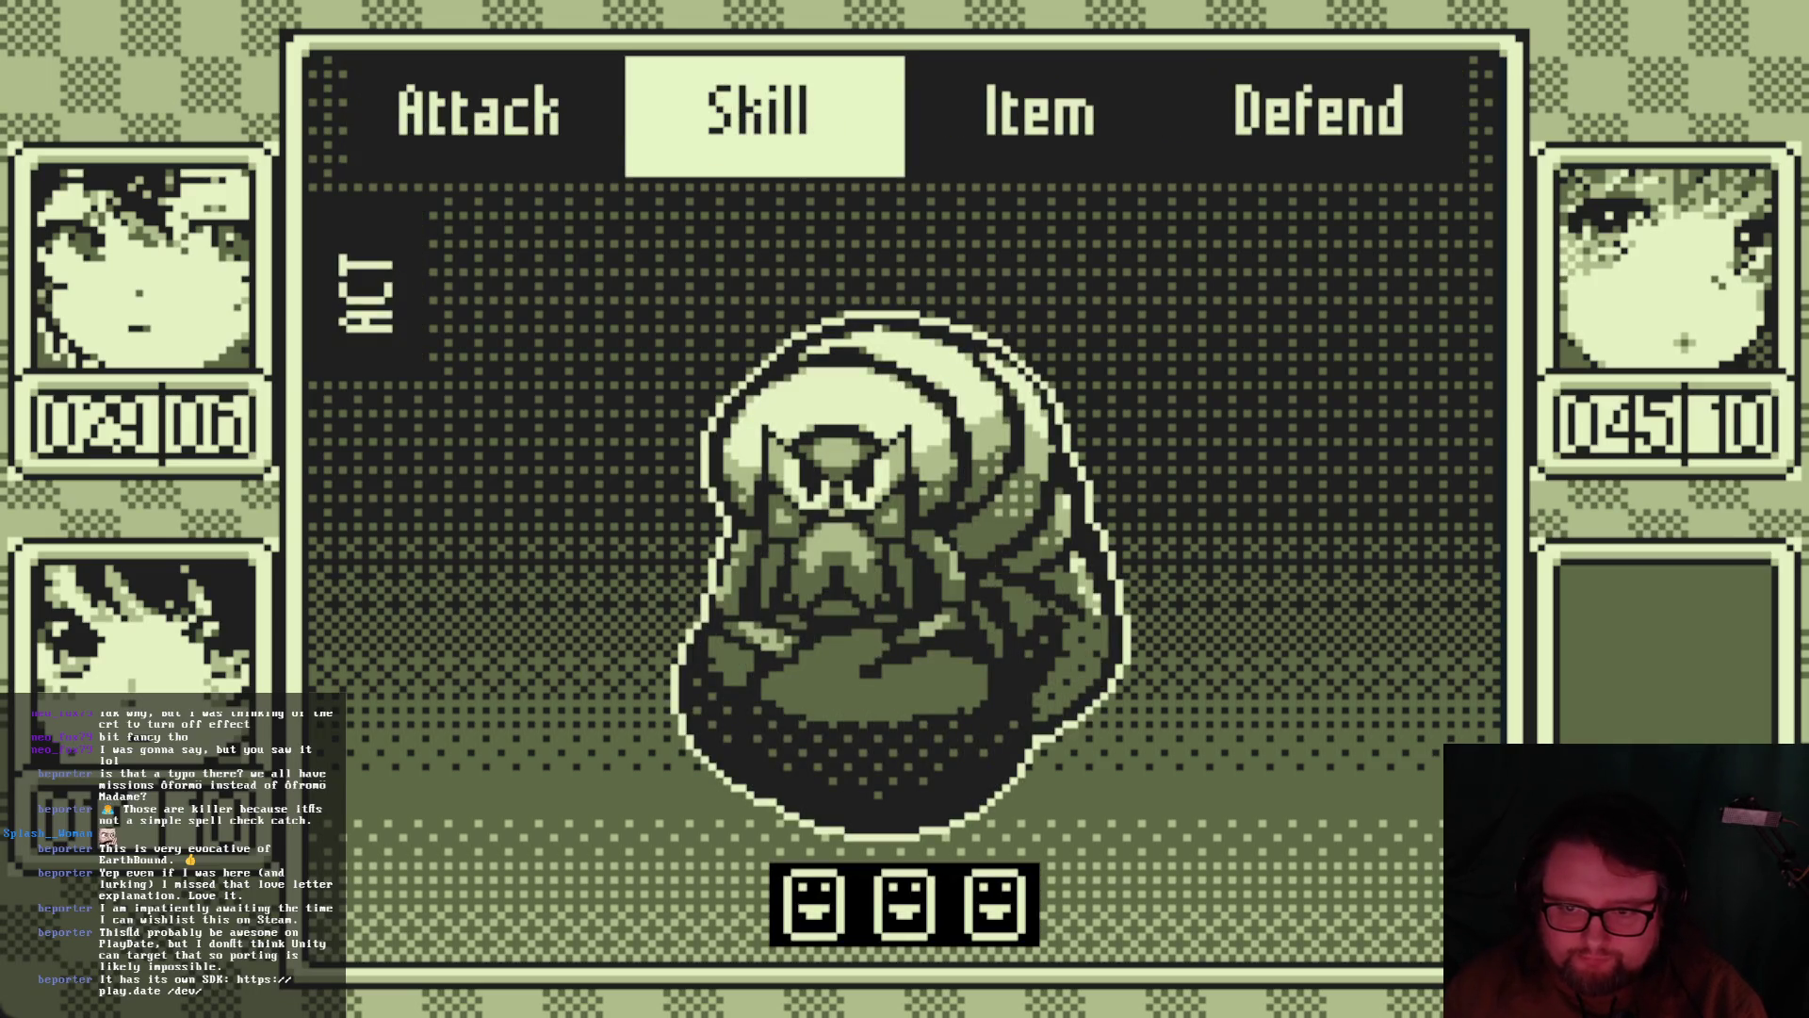
# Browse from the water to the lightning skill, back out, and attack the Mad Maggot
pyautogui.press('Down')
pyautogui.press('Escape')
pyautogui.press('Right')
pyautogui.press('Right')
pyautogui.press('Left')
pyautogui.press('Left')
pyautogui.press('Return')
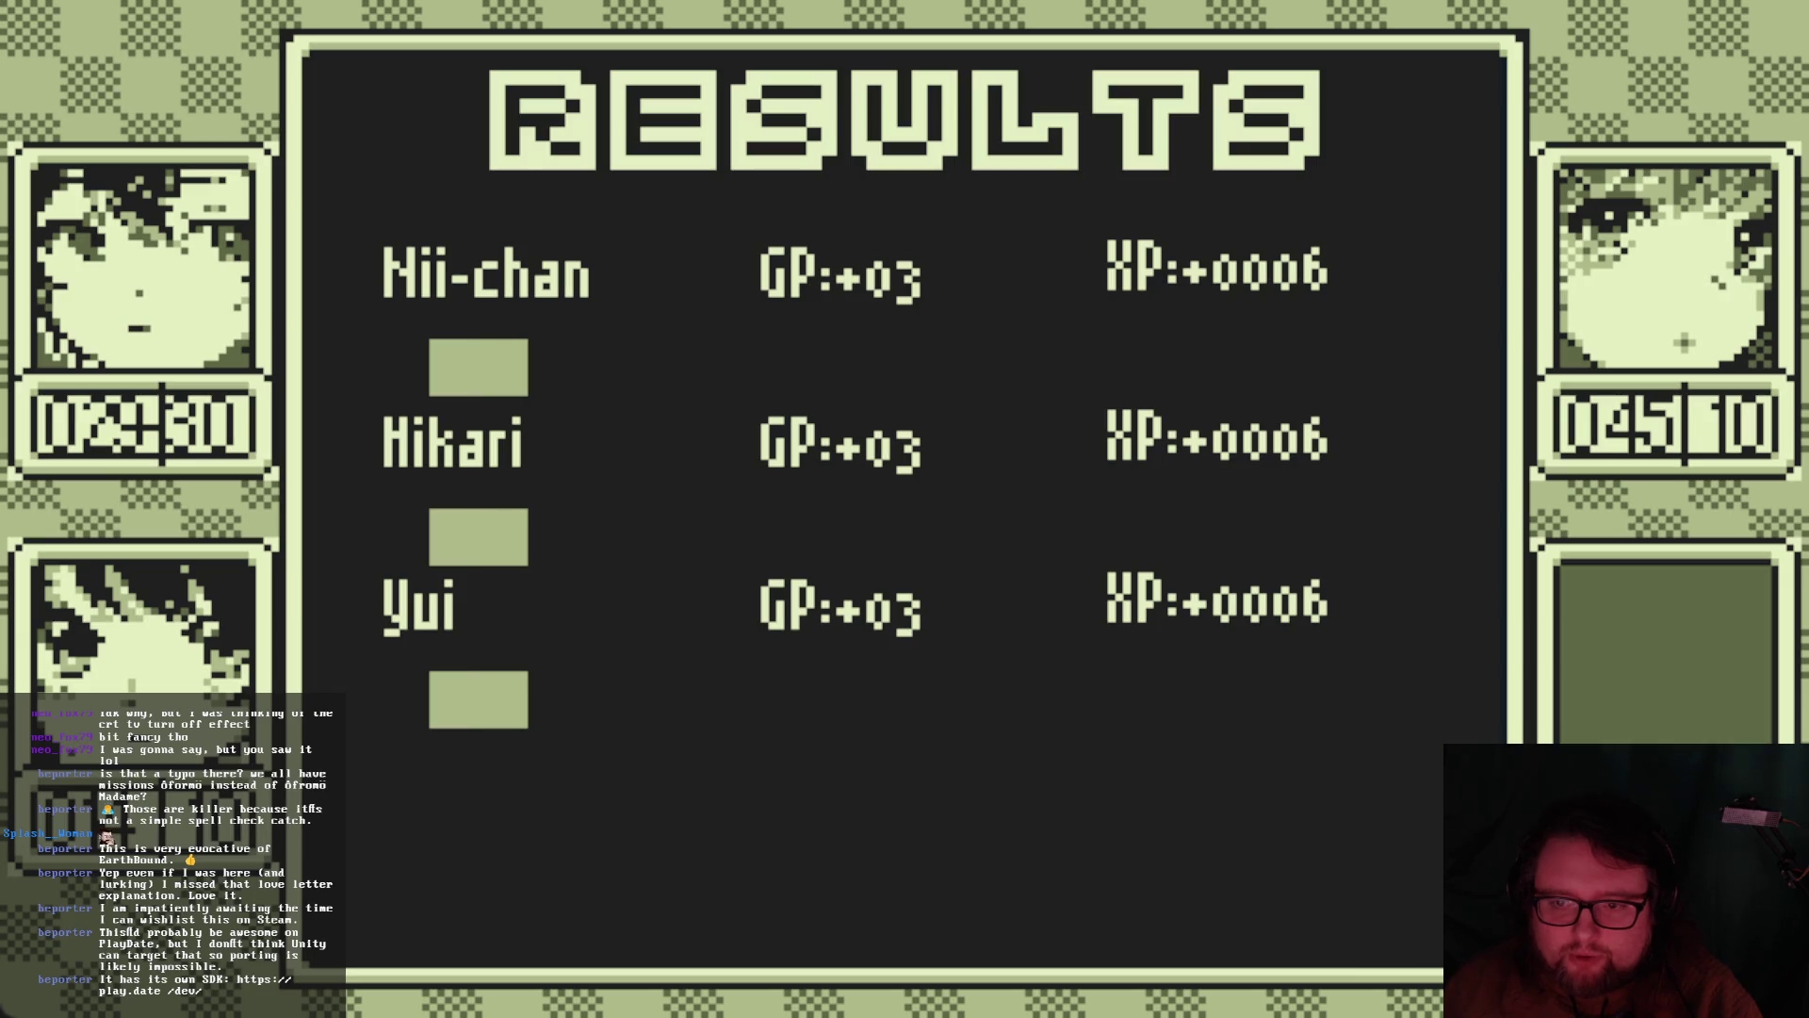
# Dismiss the results, review Hikari's Hōka α fire spells on the Skills page, and return to the map
pyautogui.press('Return')
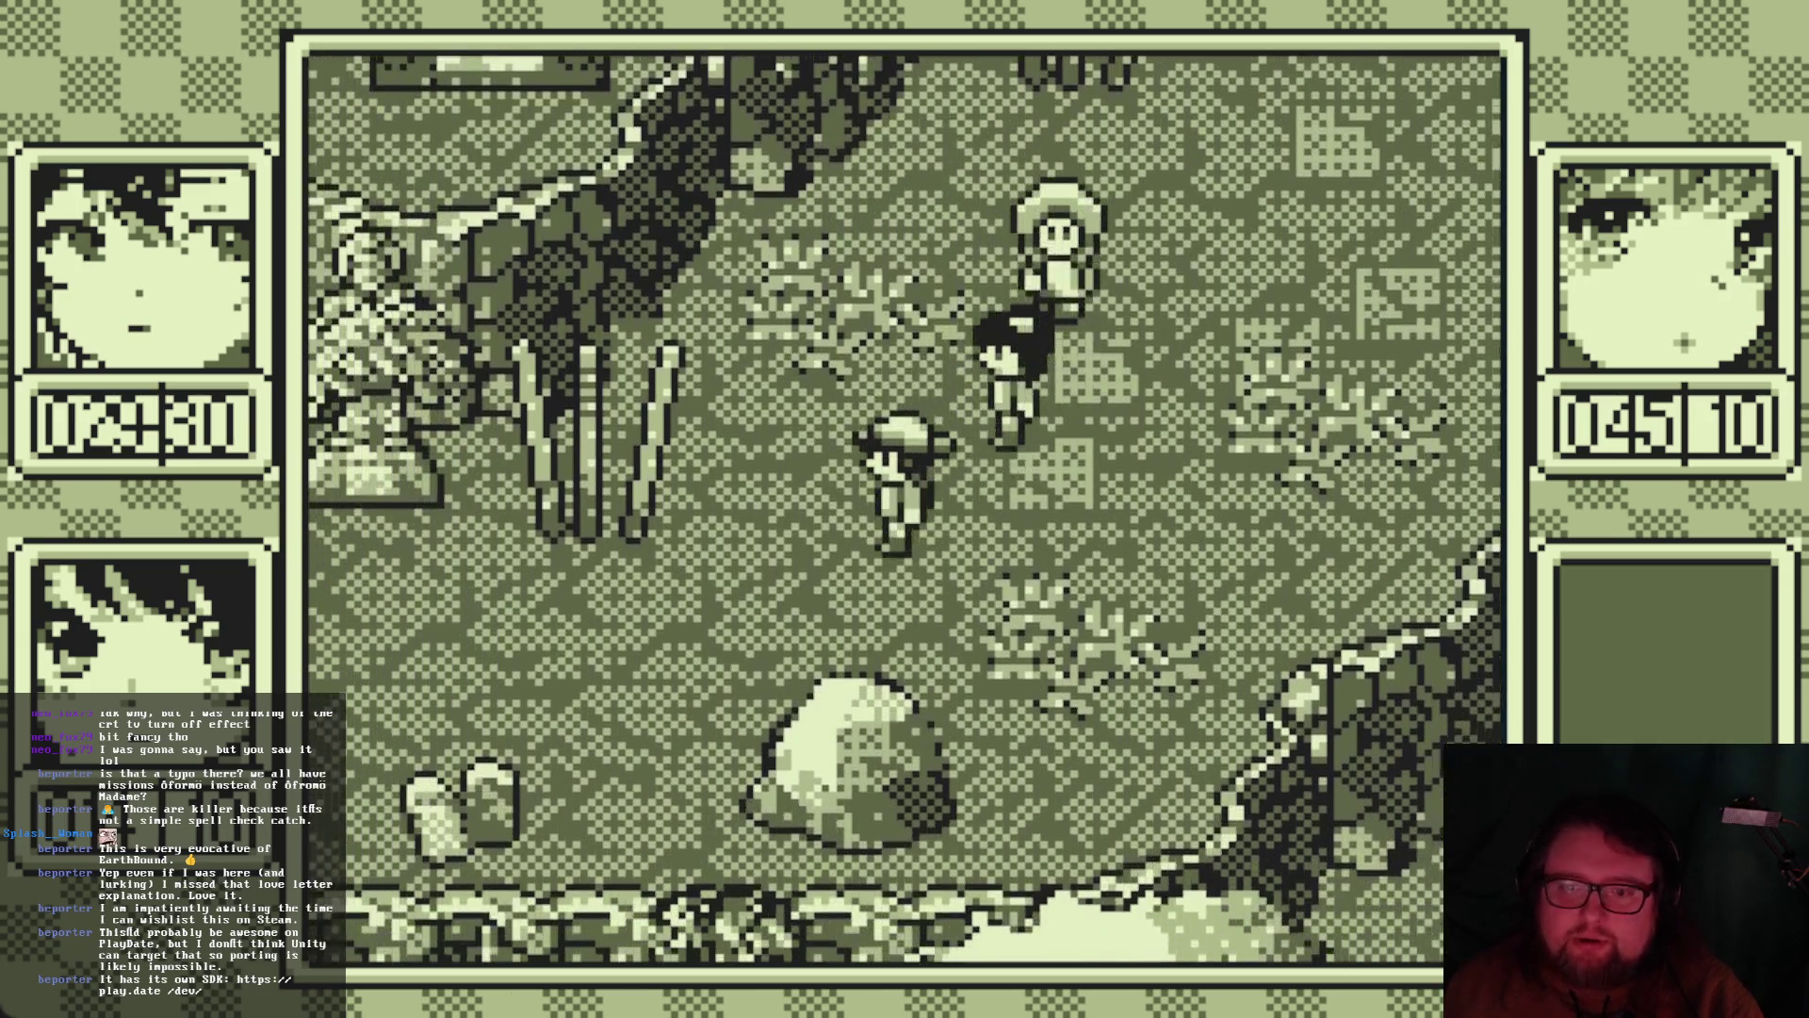
pyautogui.press('Escape')
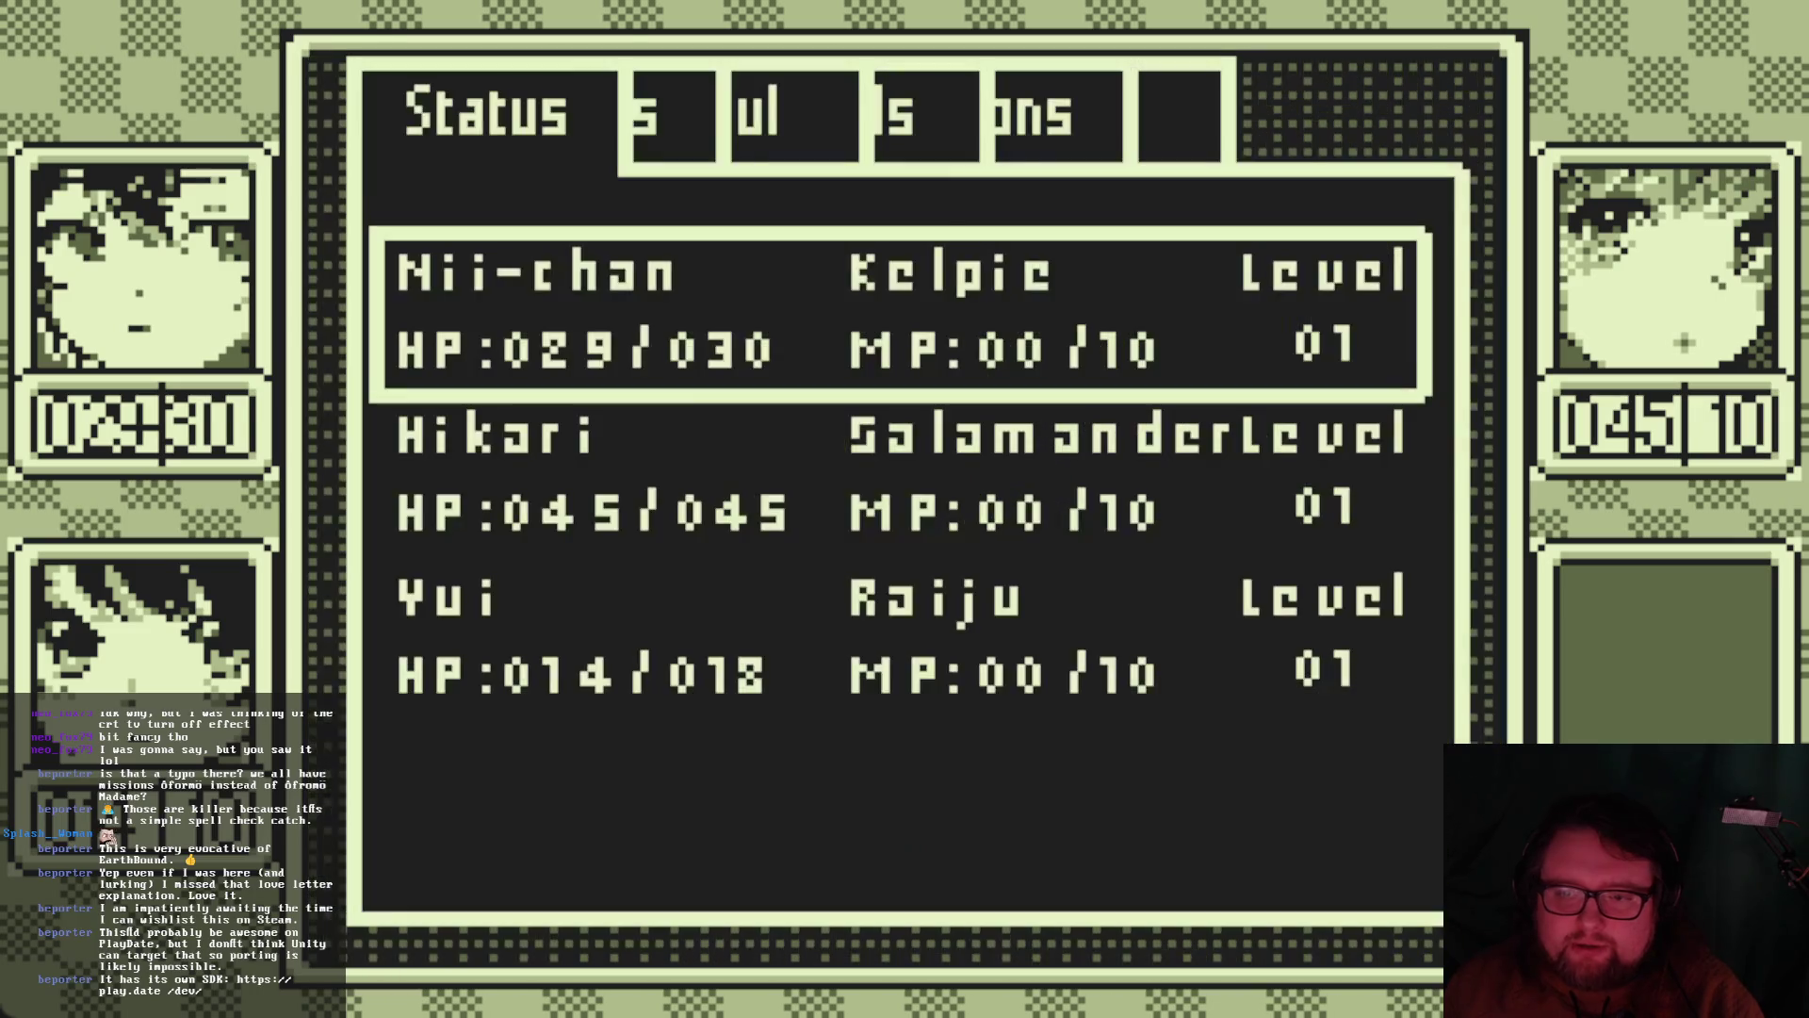
pyautogui.press('Right')
pyautogui.press('Down')
pyautogui.press('Return')
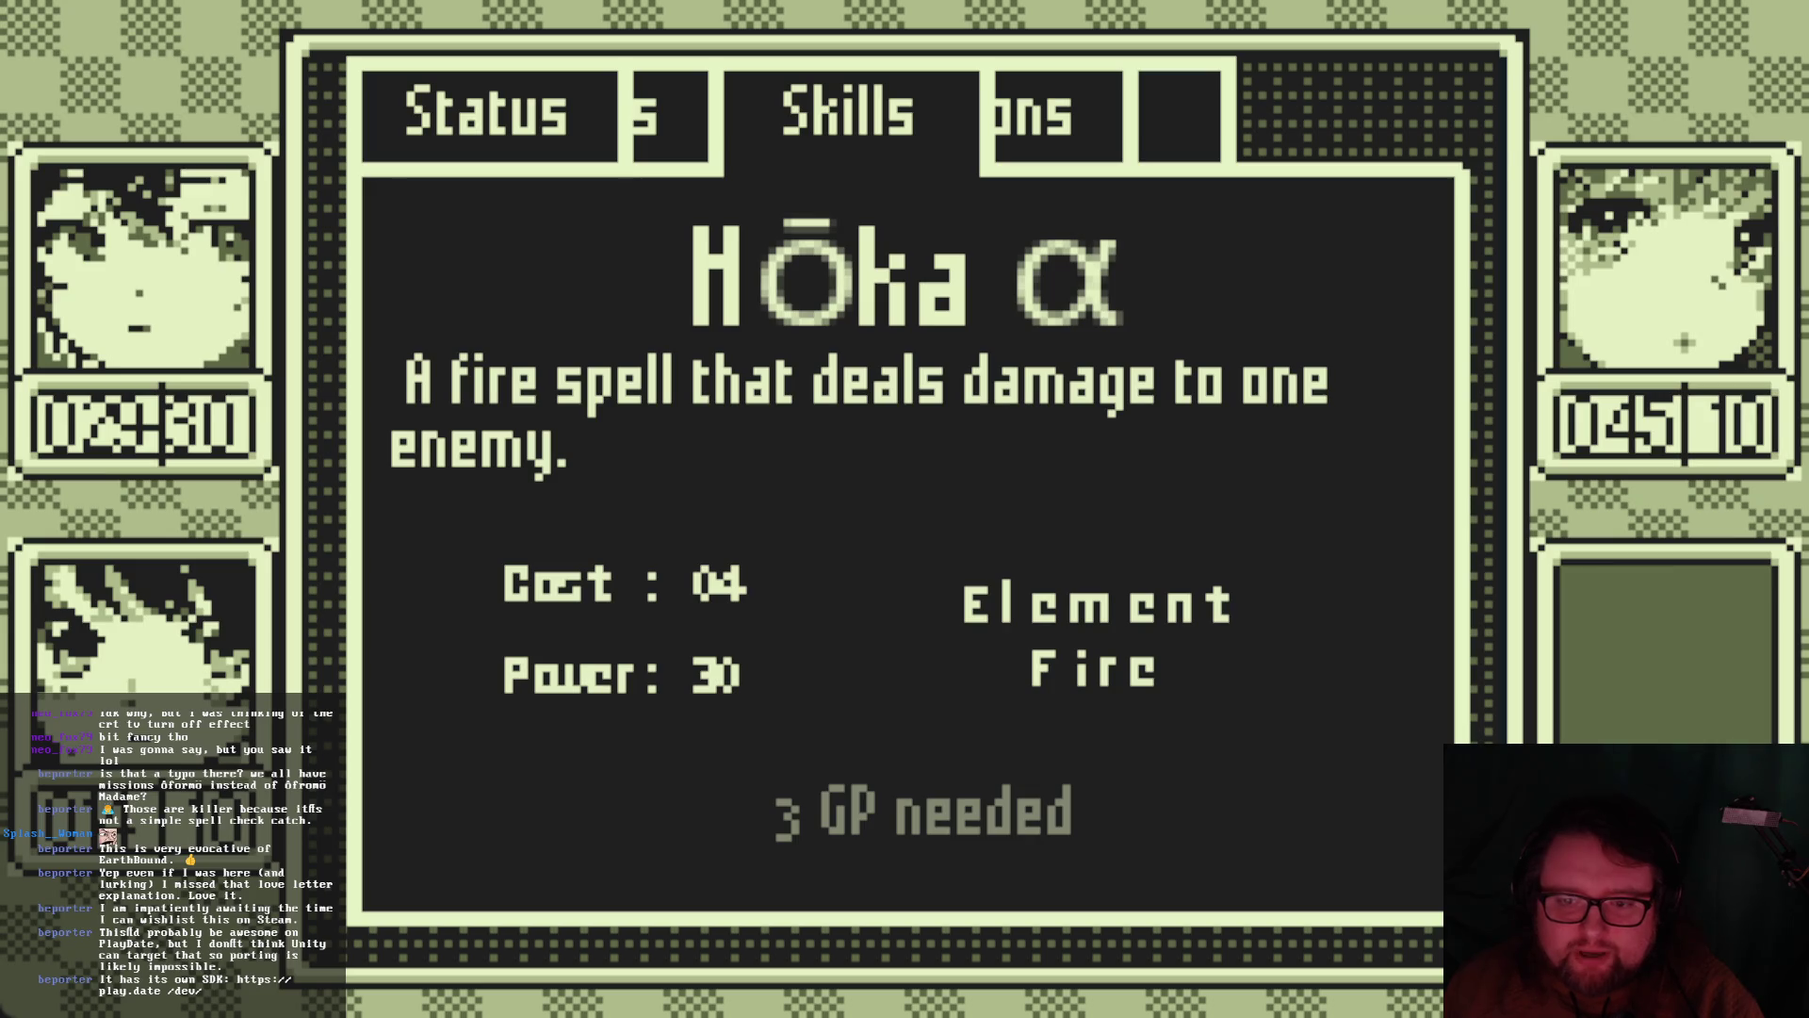
pyautogui.press('Escape')
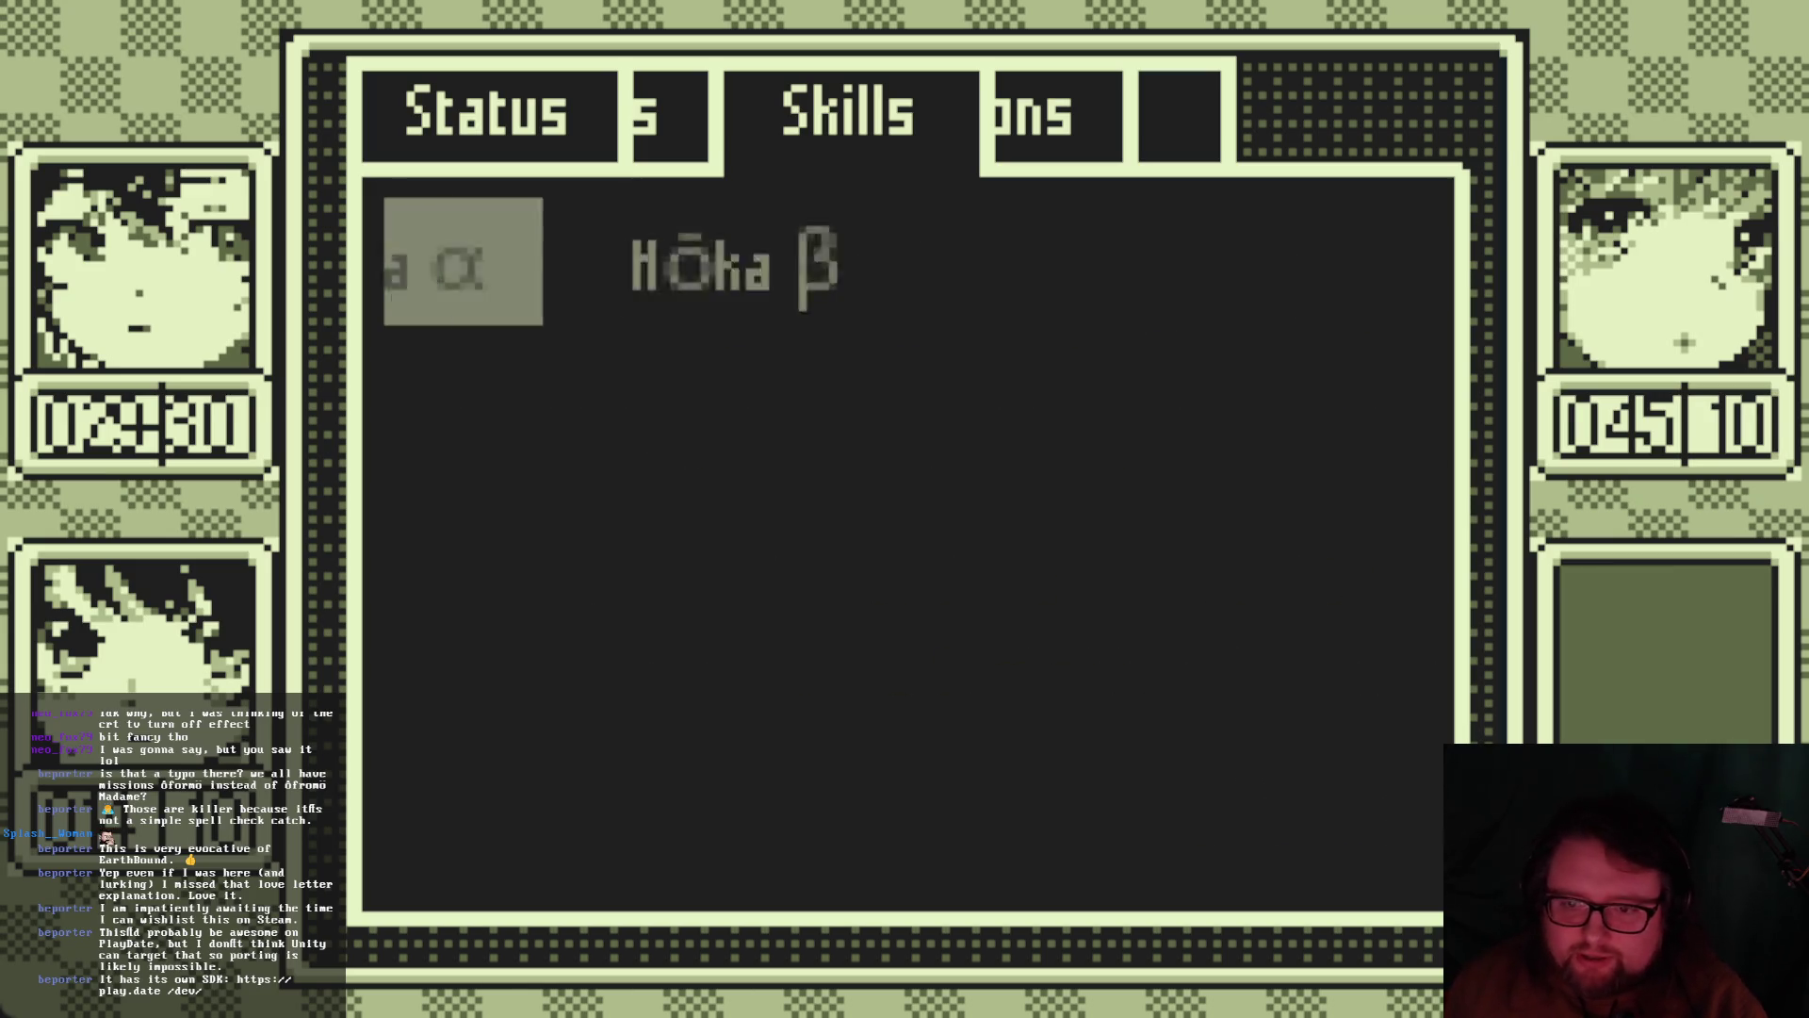
pyautogui.press('Escape')
pyautogui.hotkey('Up', 'Left')
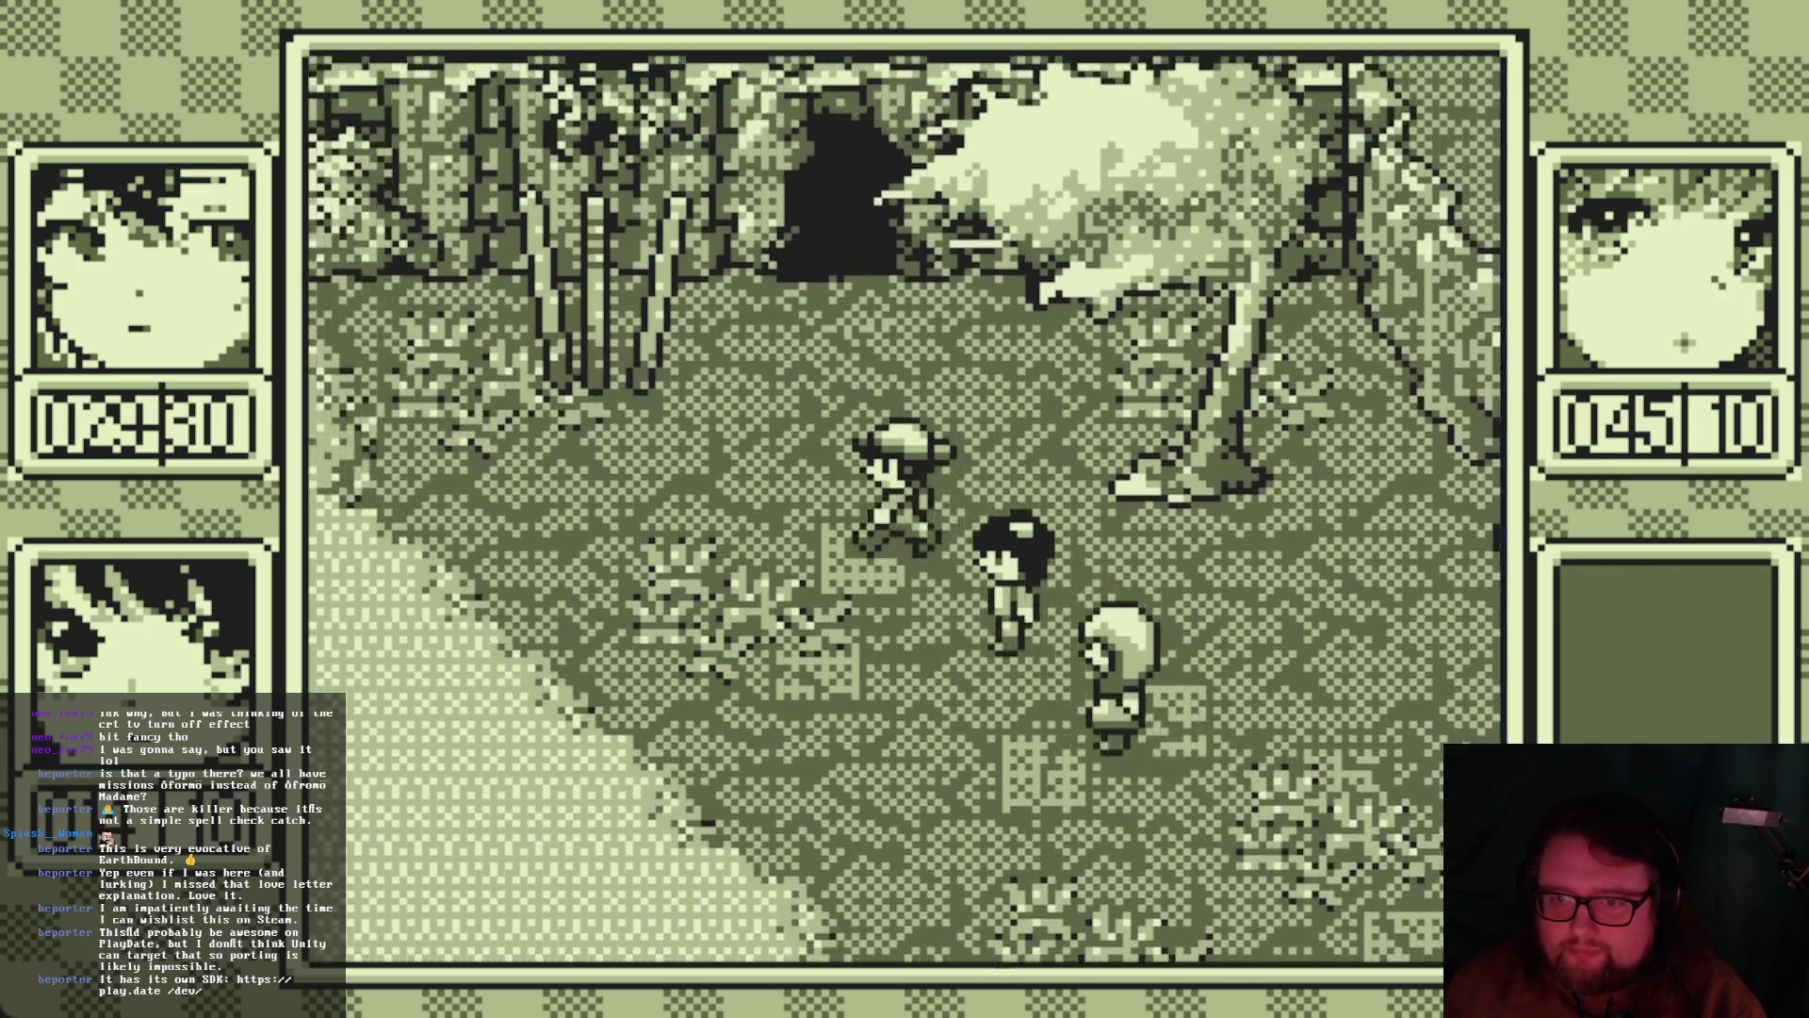
# Walk up into the cave and explore its first dim chambers
pyautogui.press('Up')
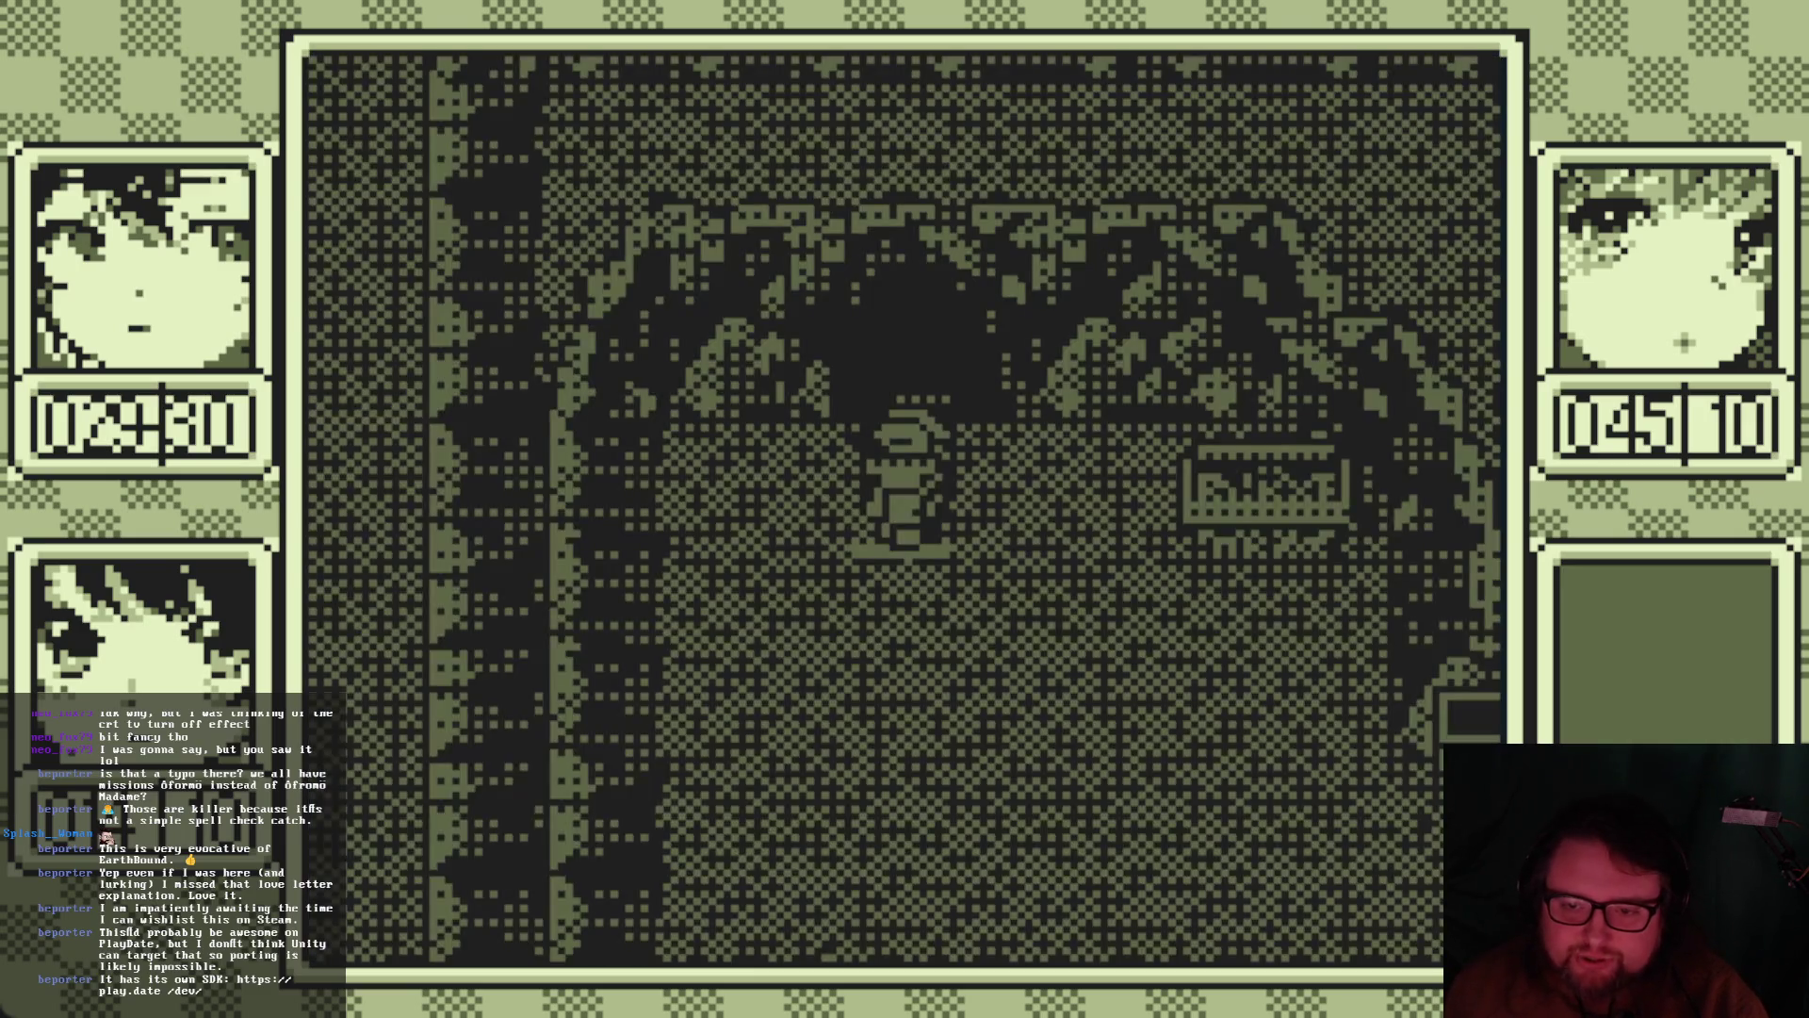
pyautogui.hotkey('Down', 'Right')
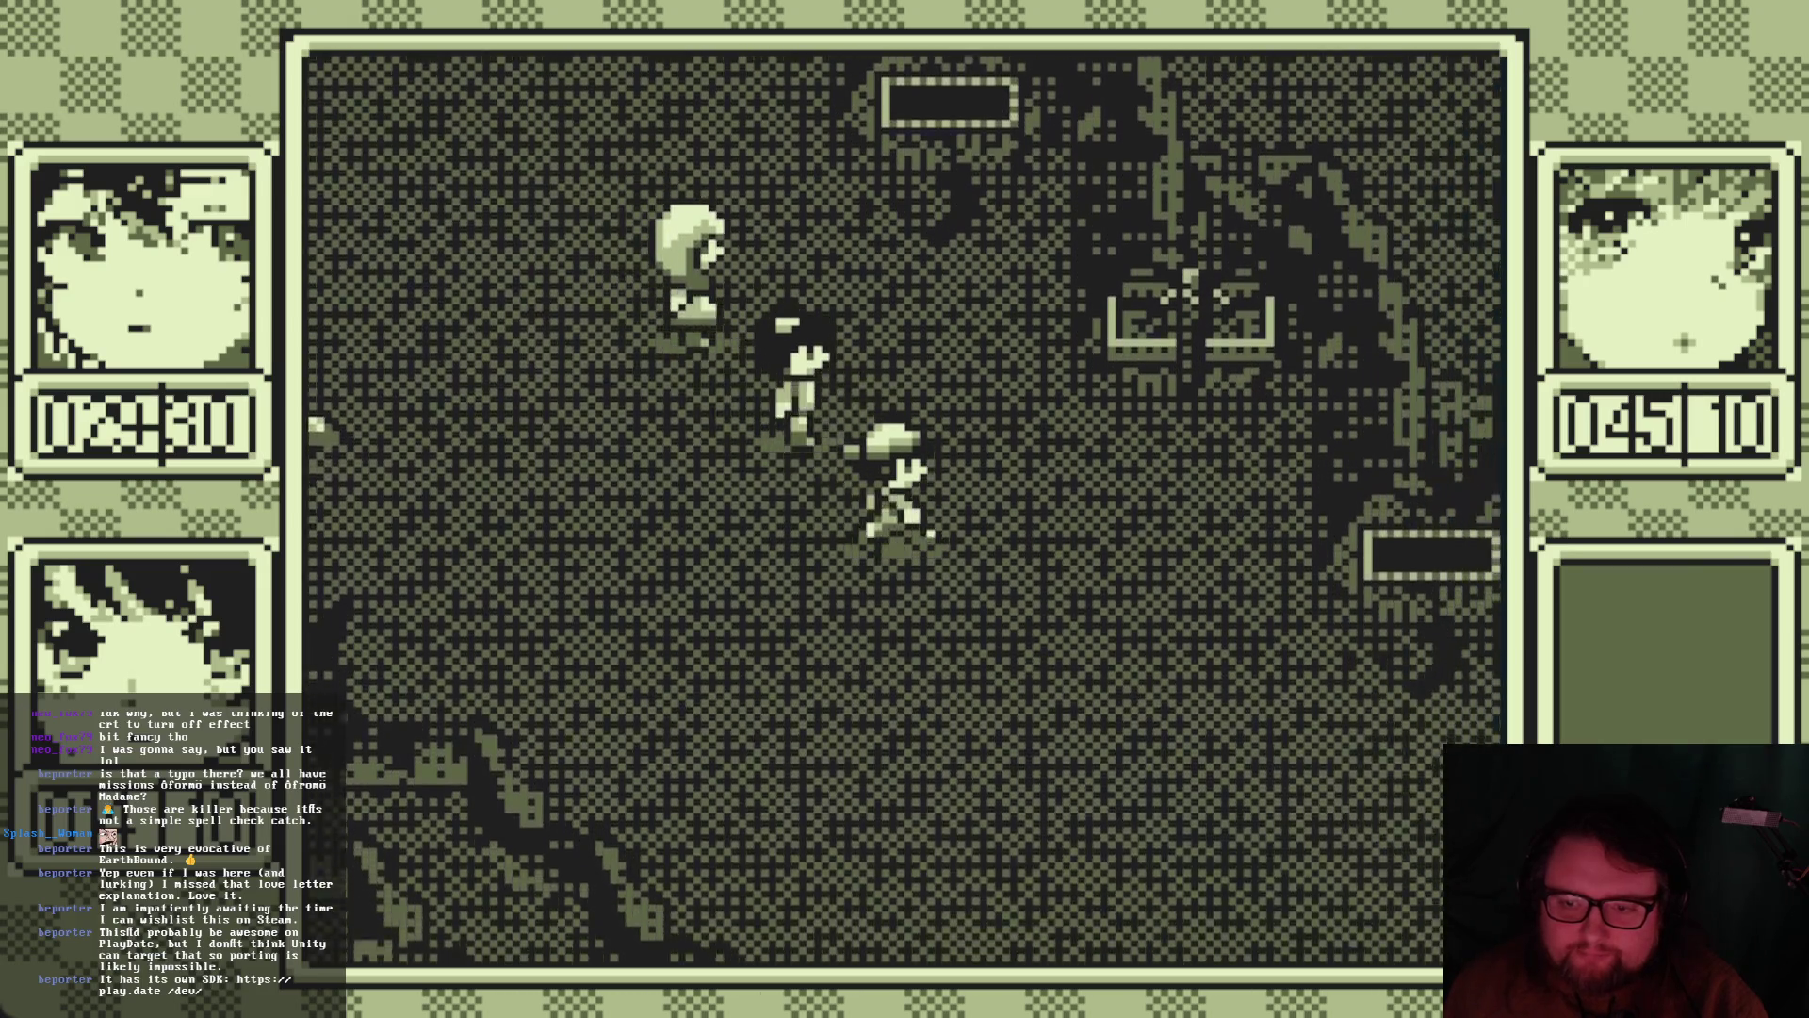
pyautogui.hotkey('Down', 'Right')
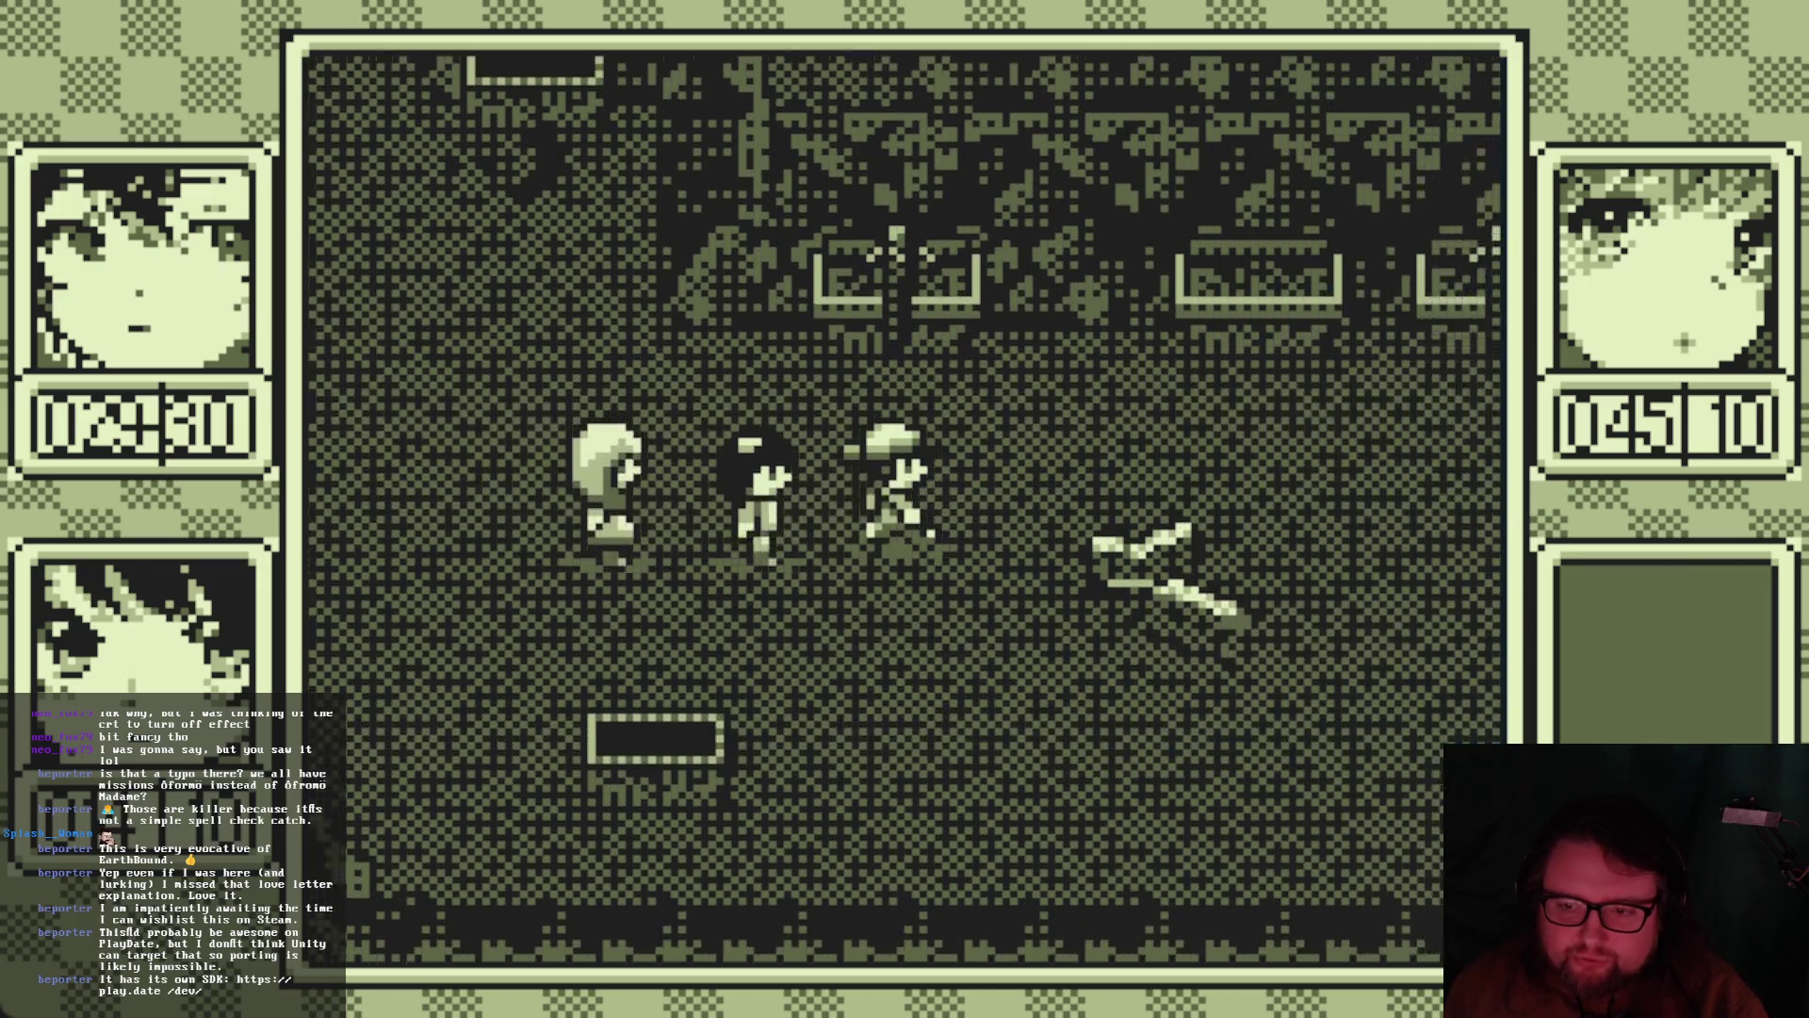
pyautogui.hotkey('Up', 'Right')
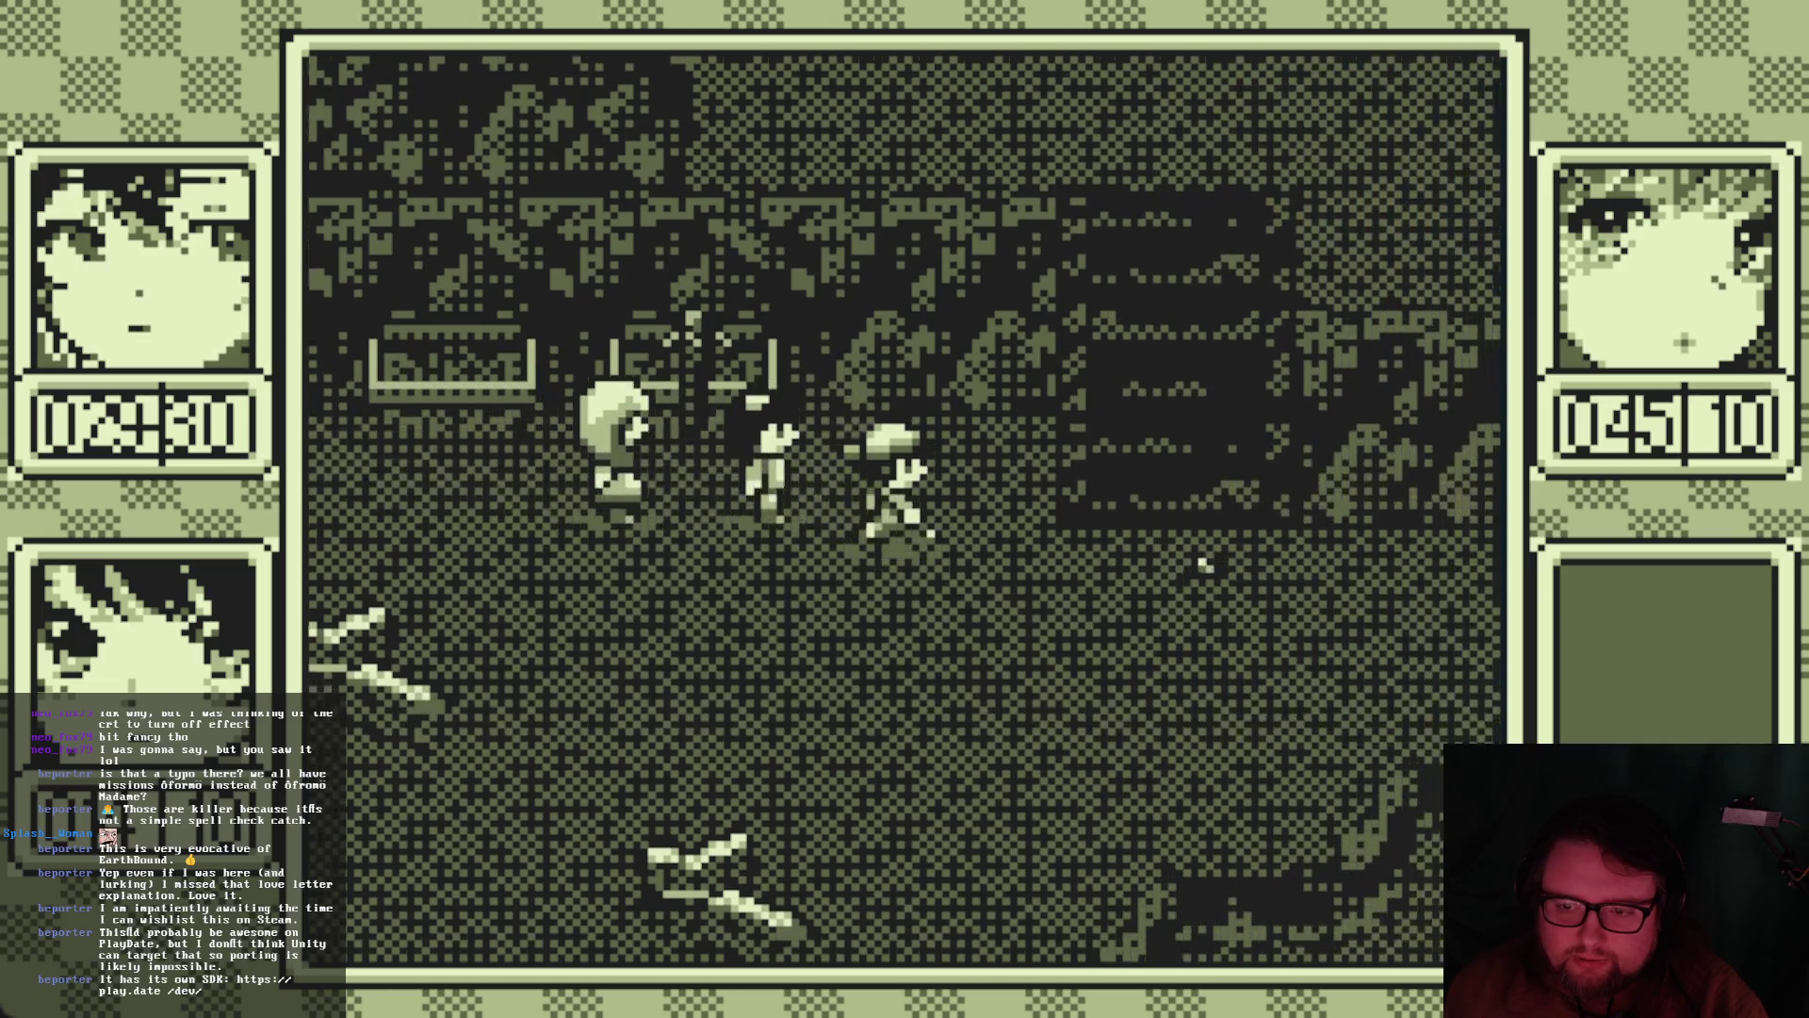
pyautogui.press('Left')
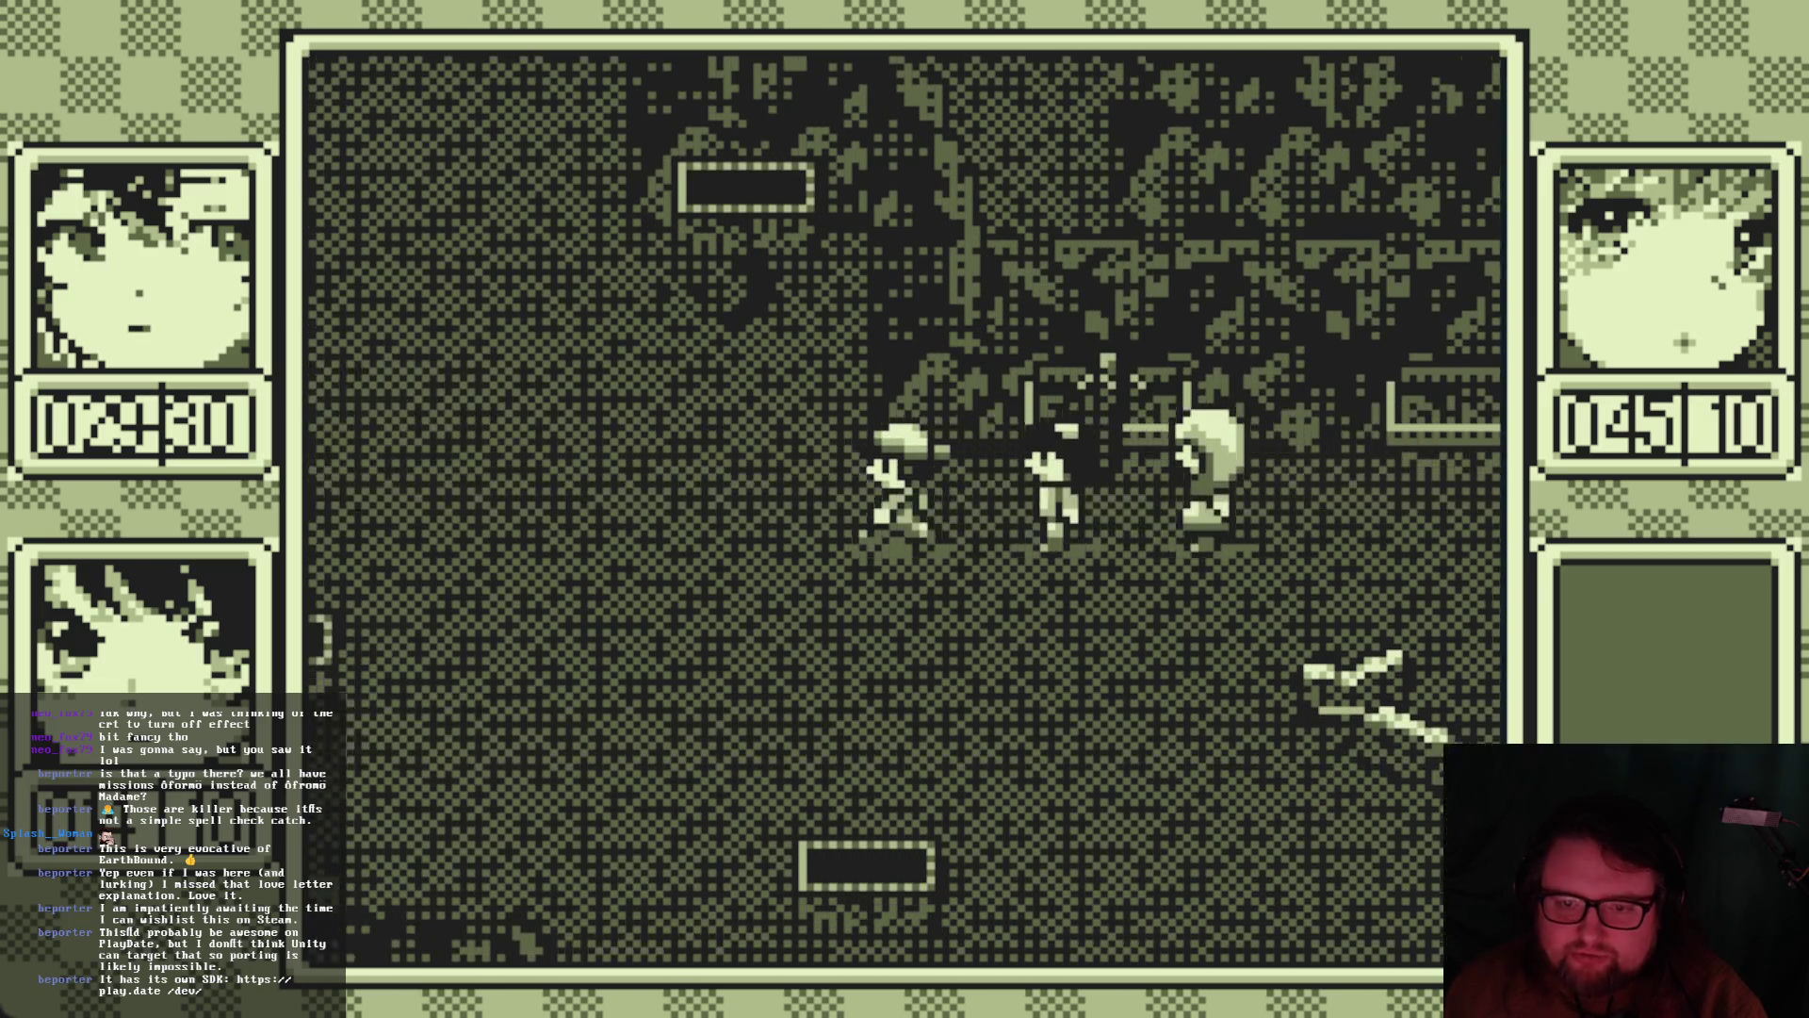
pyautogui.hotkey('Up', 'Left')
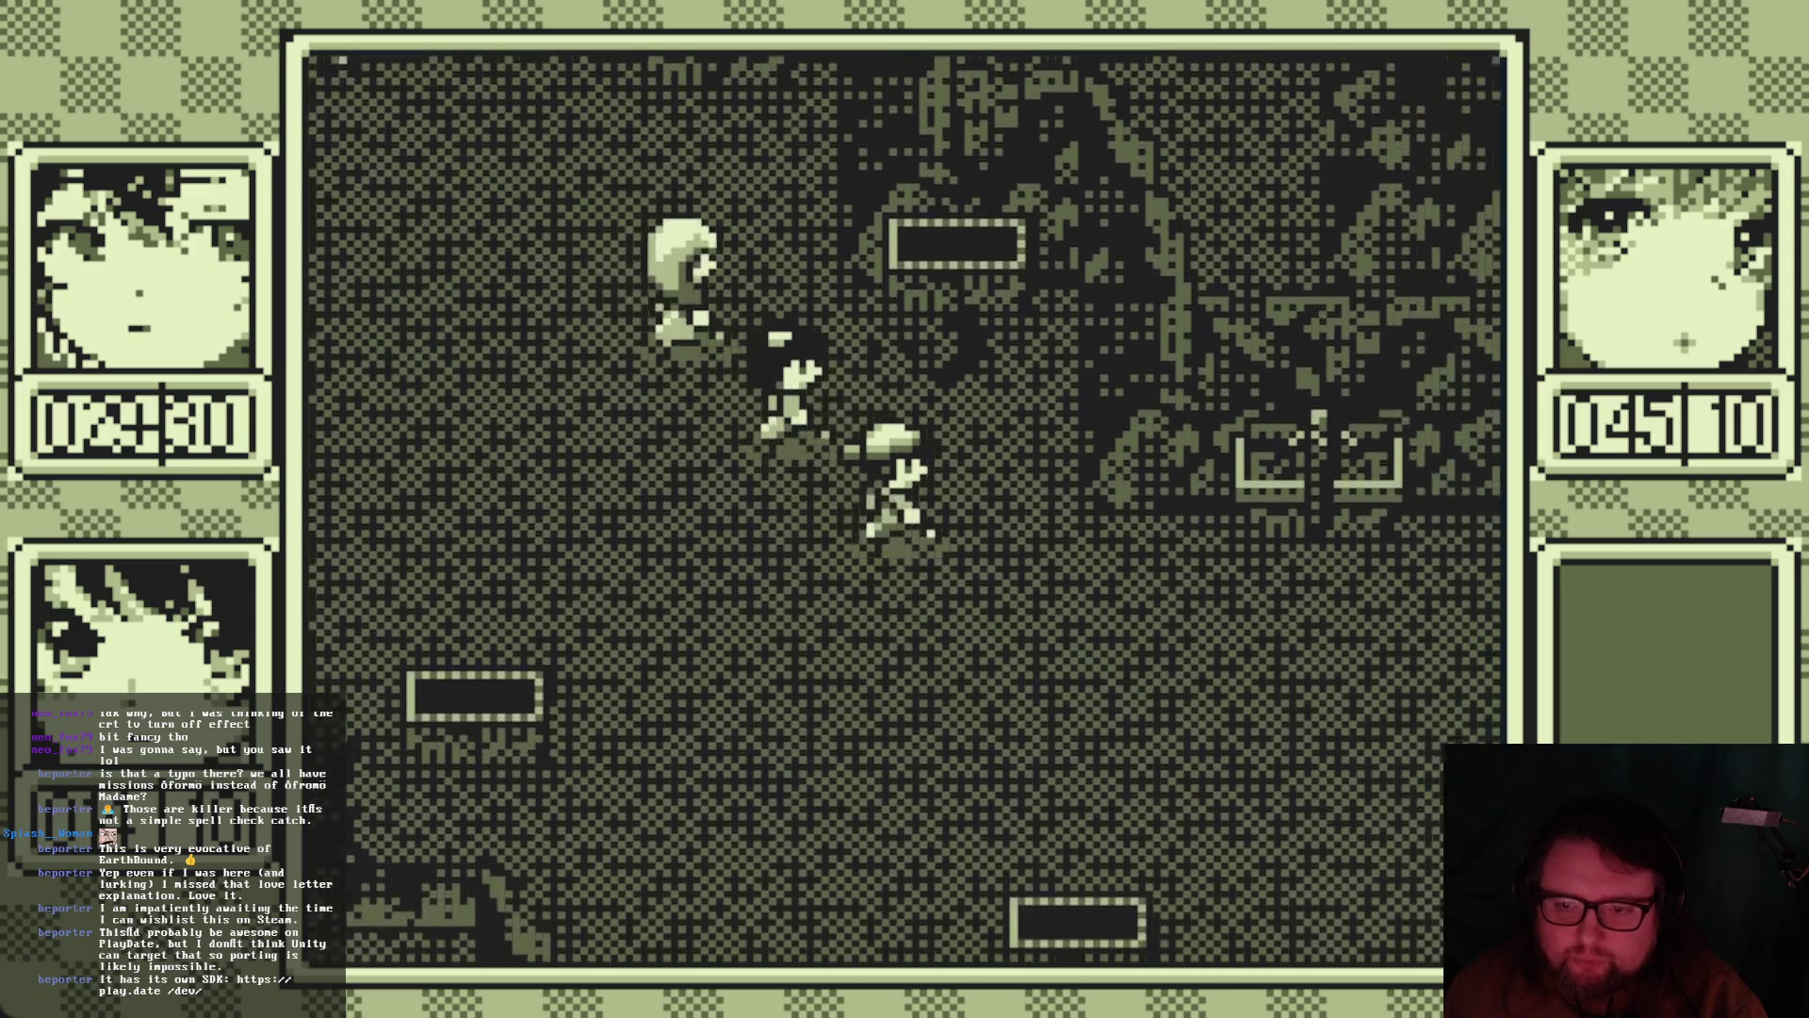
pyautogui.hotkey('Up', 'Right')
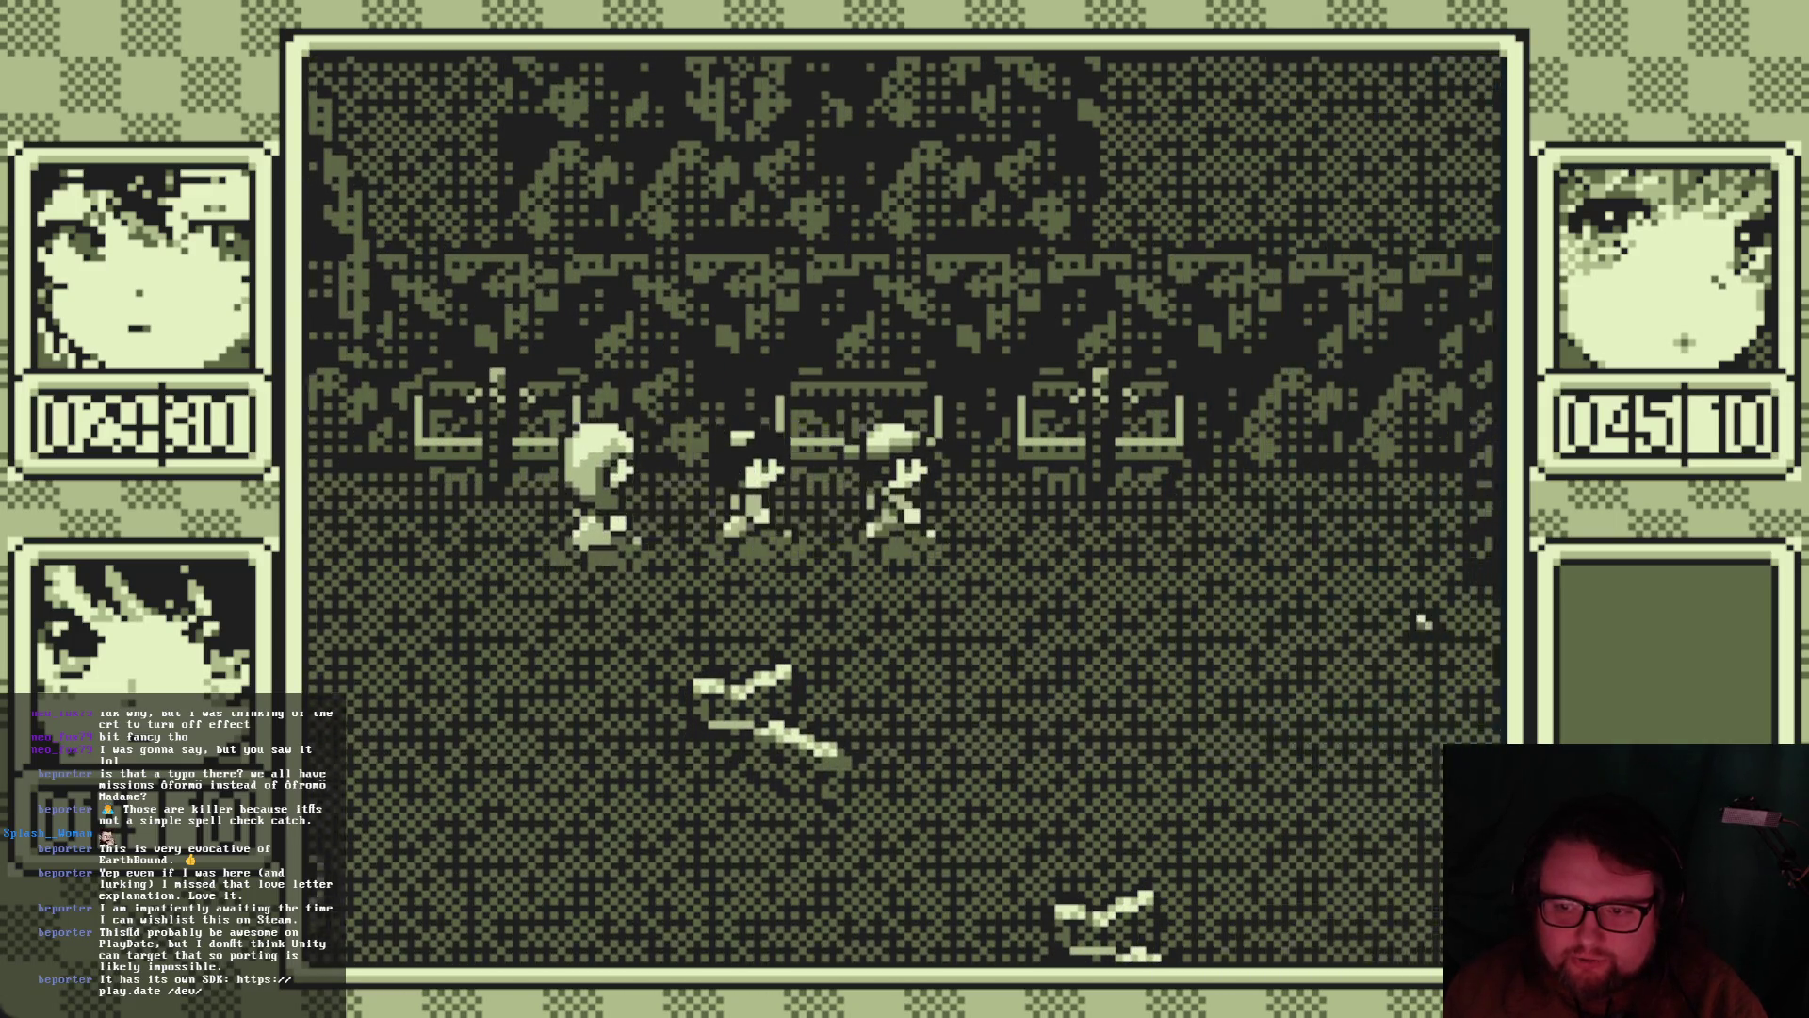
pyautogui.press('Left')
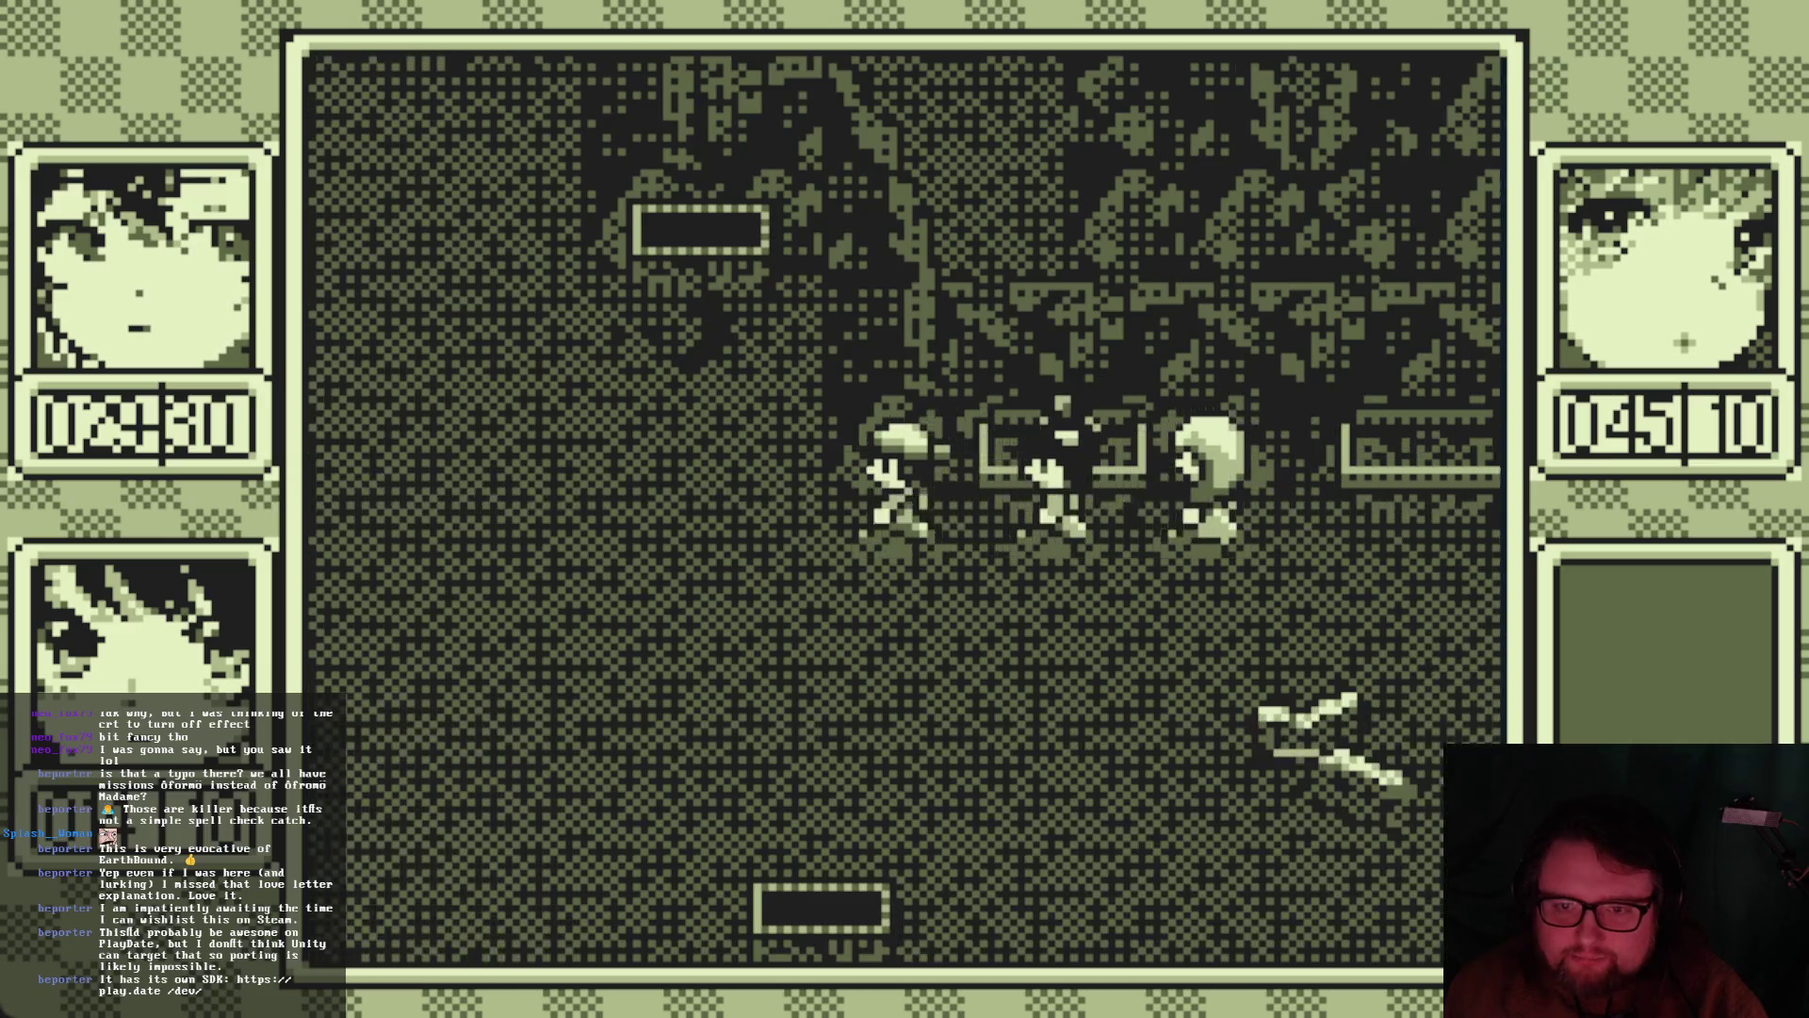
pyautogui.press('Left')
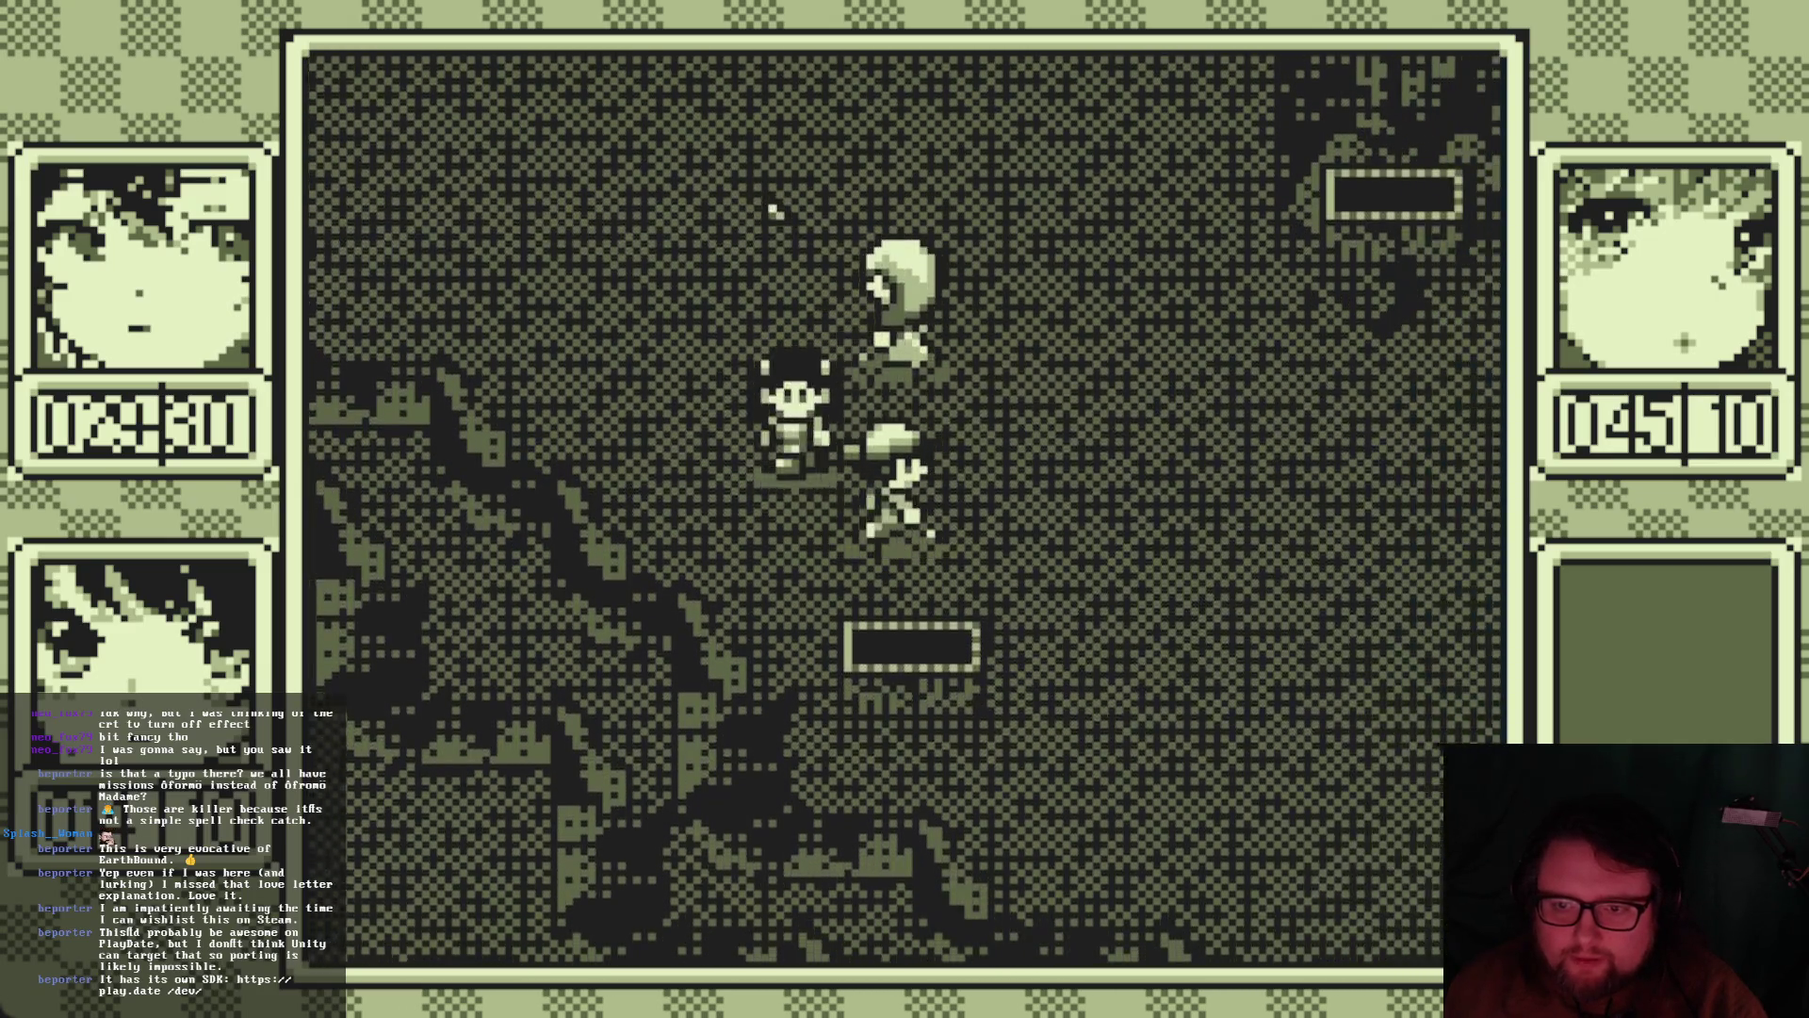
pyautogui.hotkey('Down', 'Right')
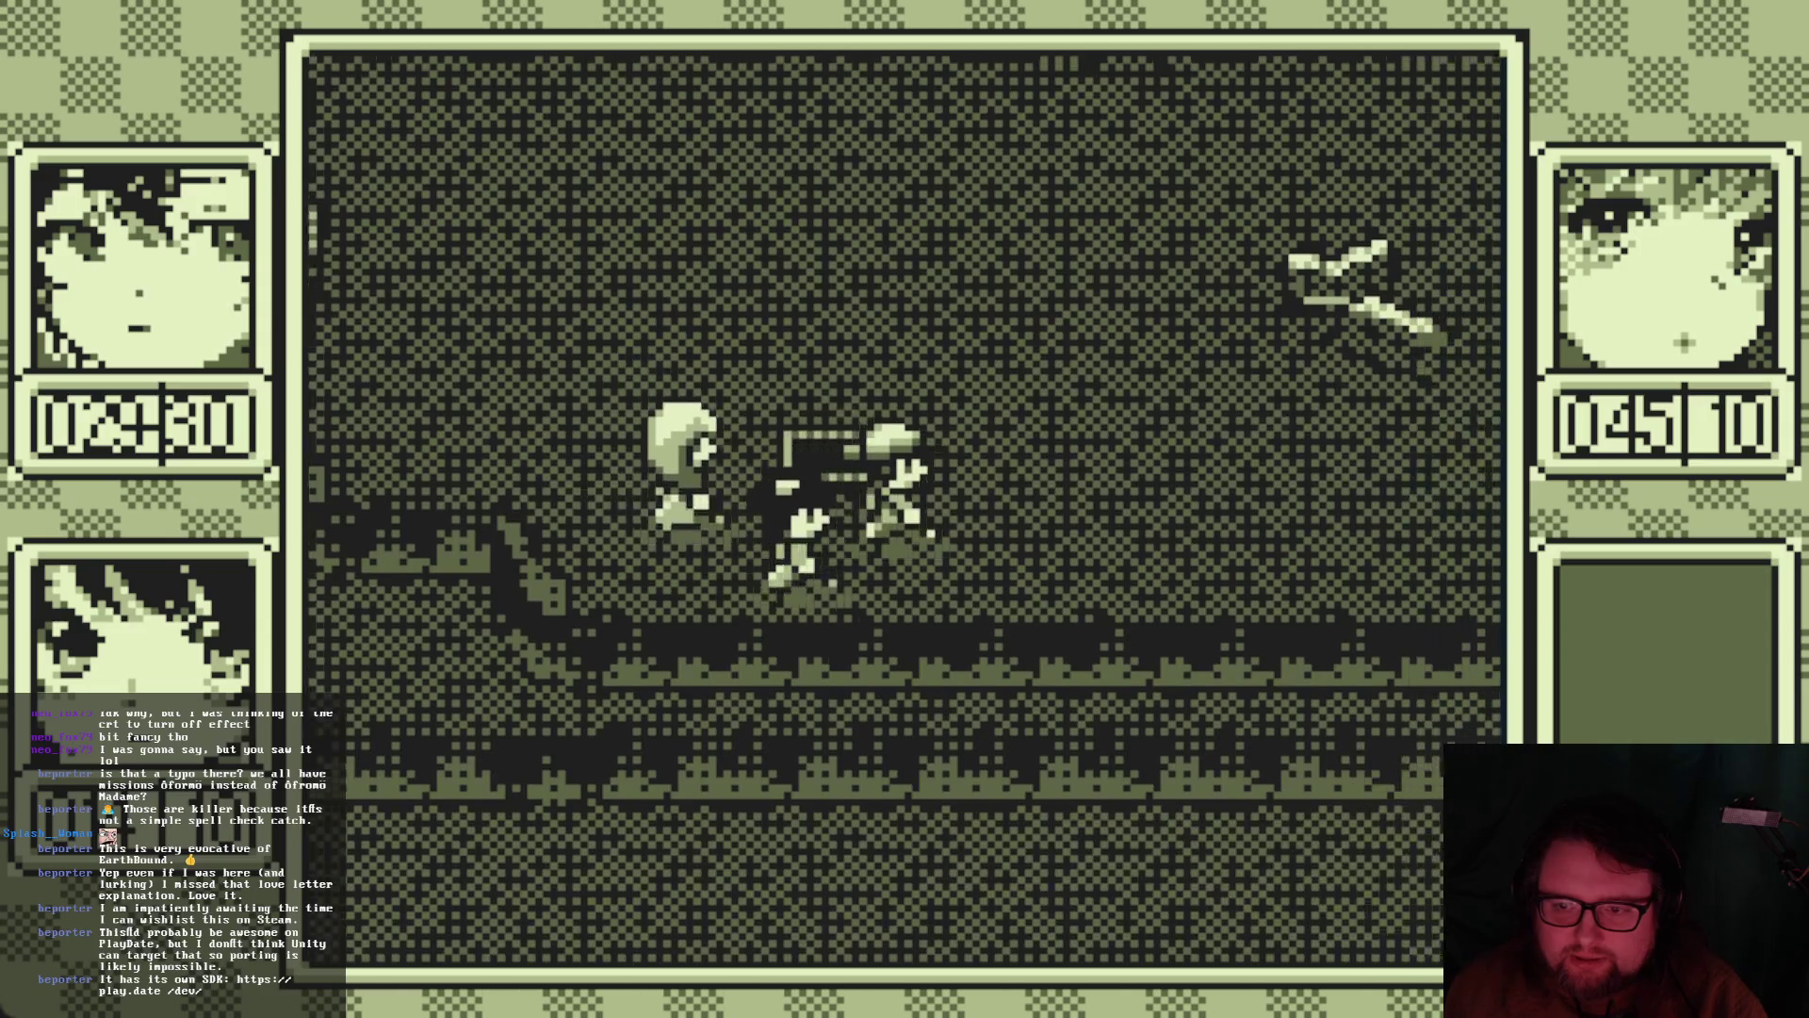
pyautogui.press('Up')
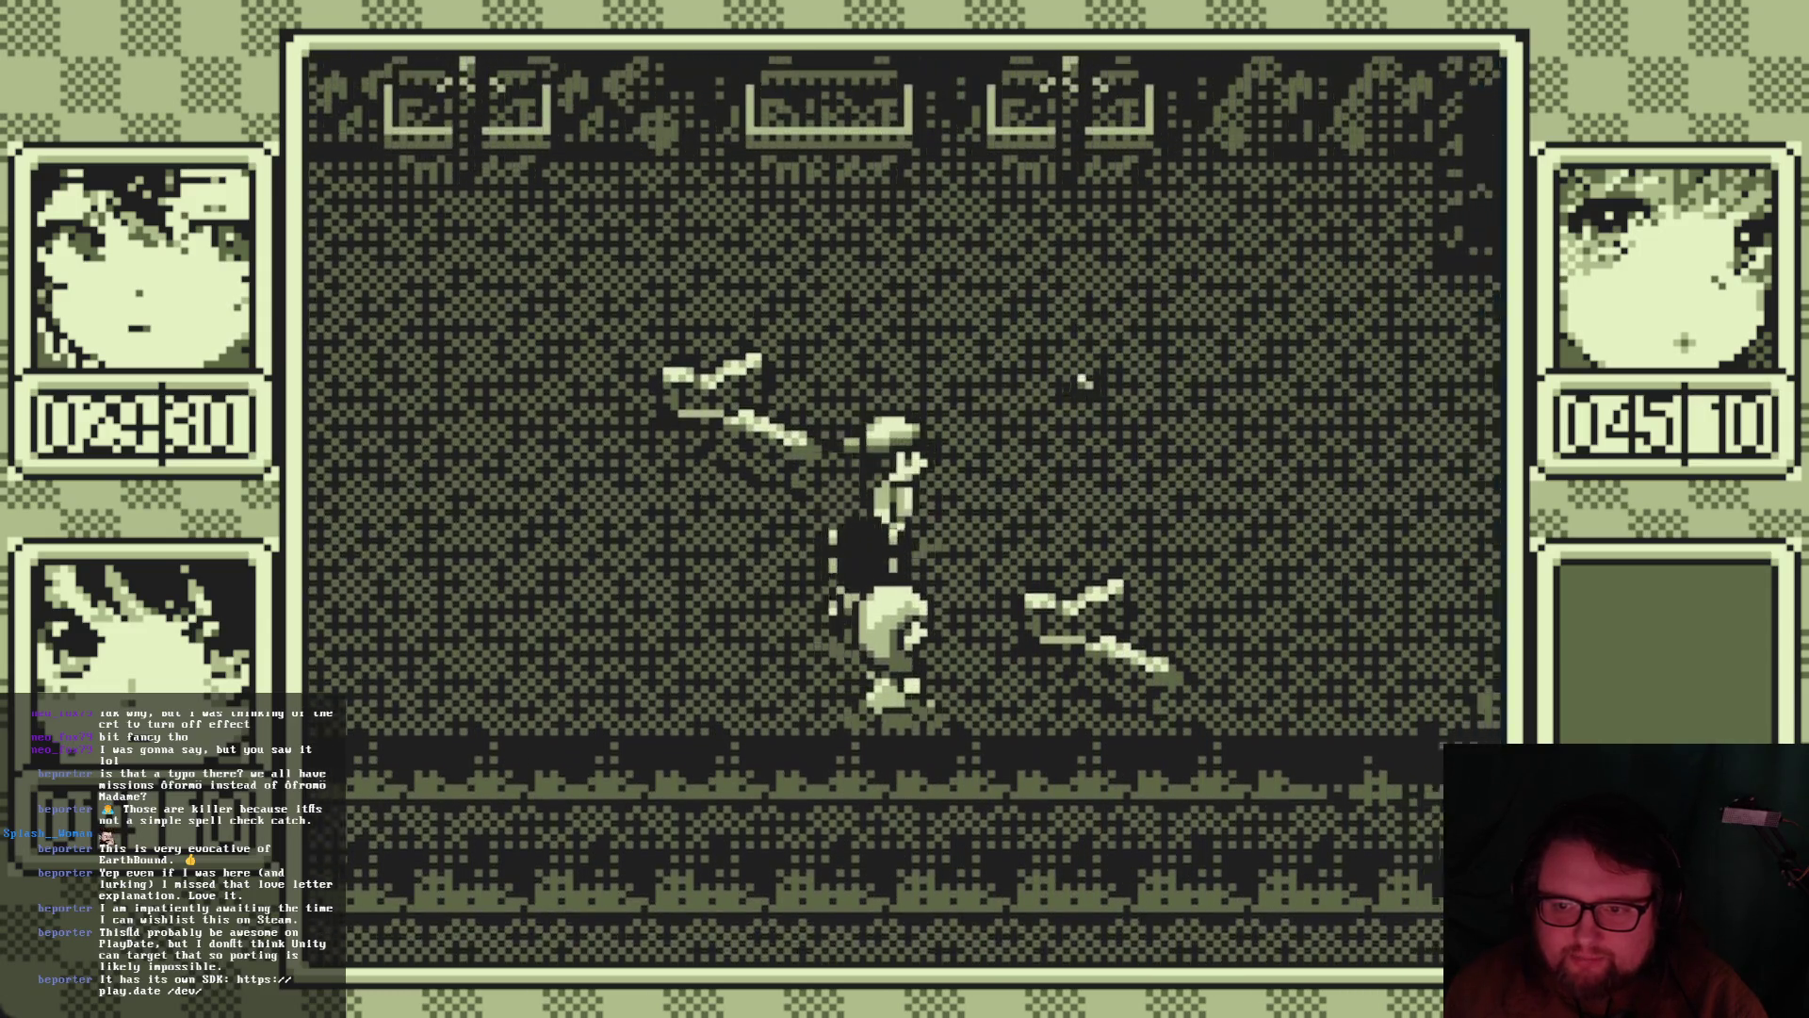
pyautogui.hotkey('Up', 'Left')
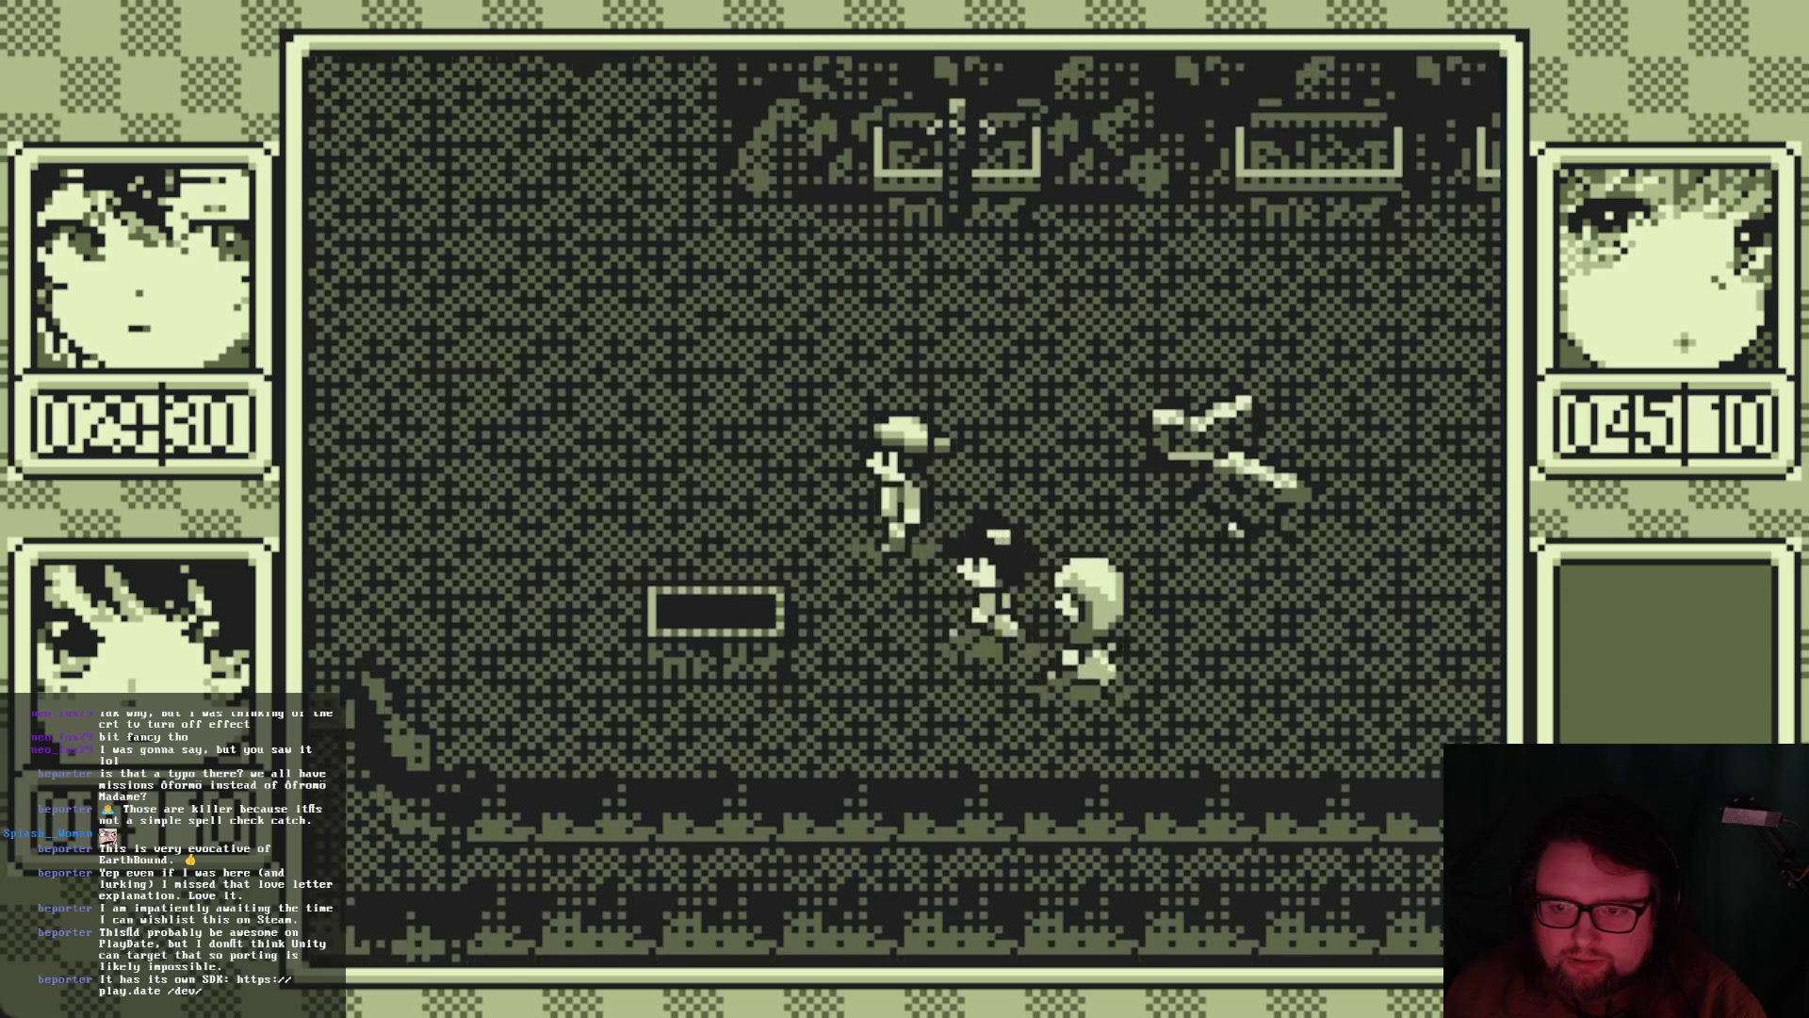
# Keep wandering through the cave's further dark rooms
pyautogui.press('Right')
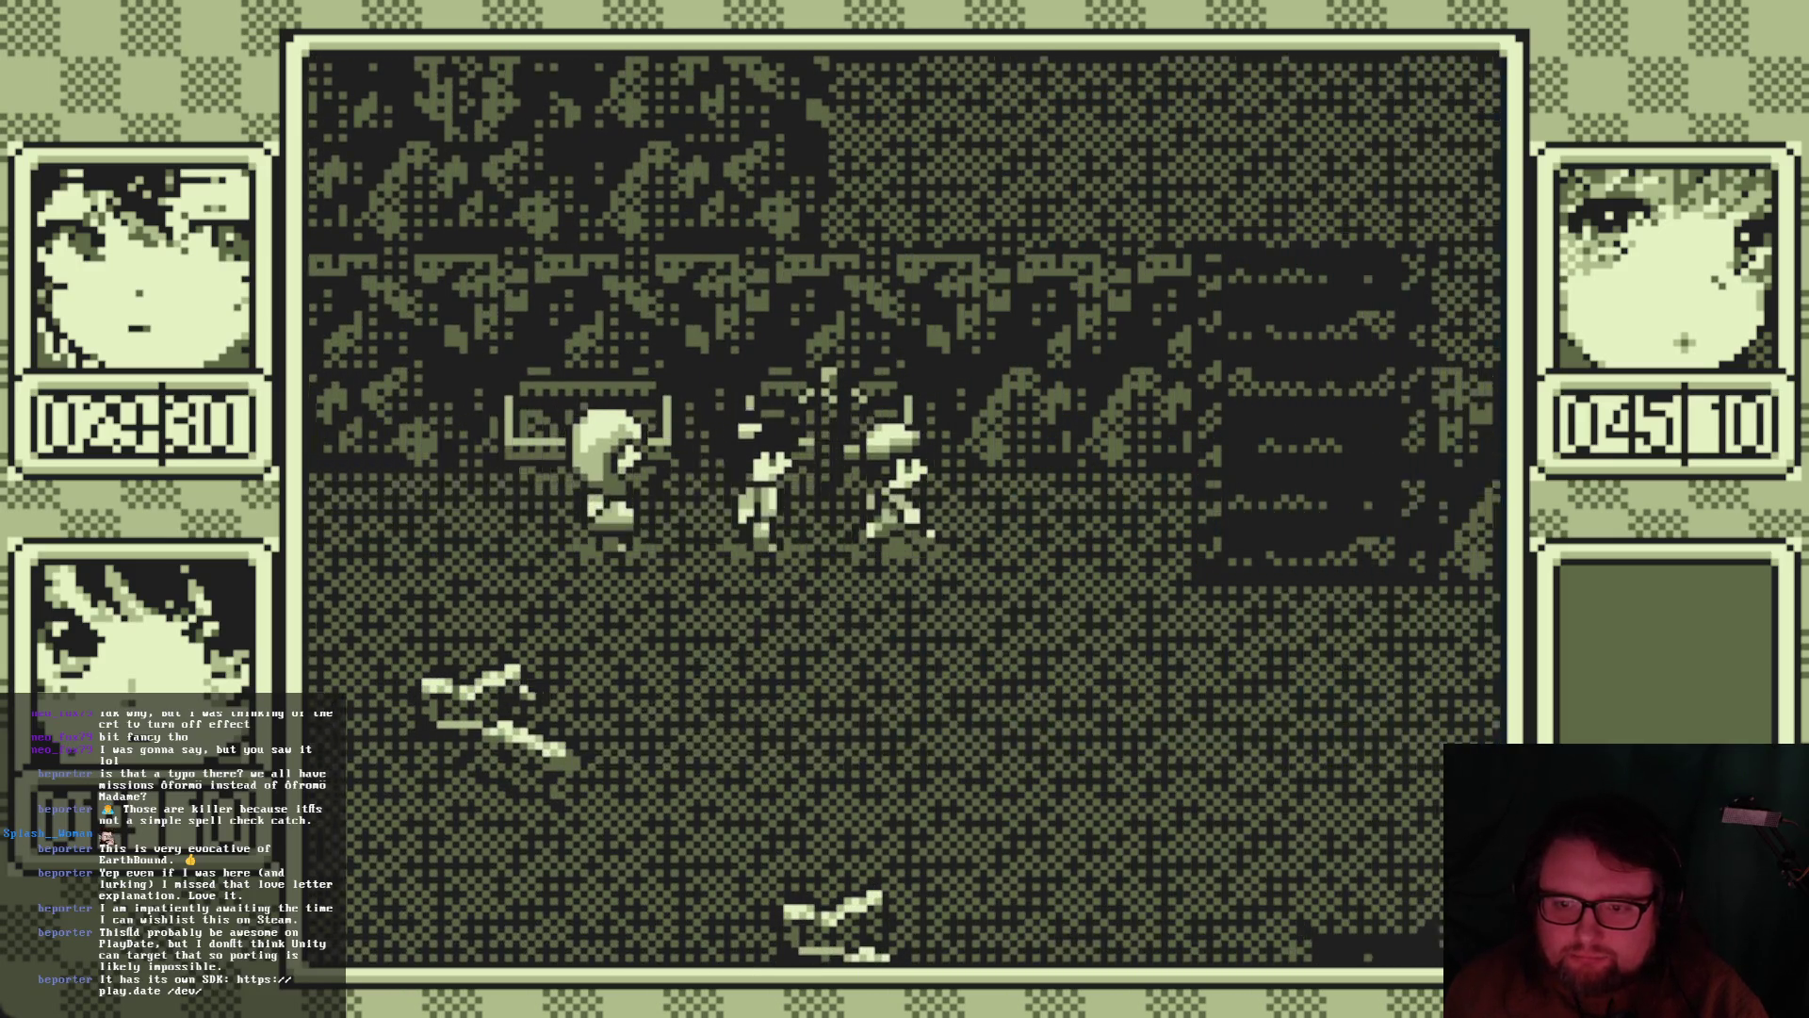
pyautogui.hotkey('Up', 'Right')
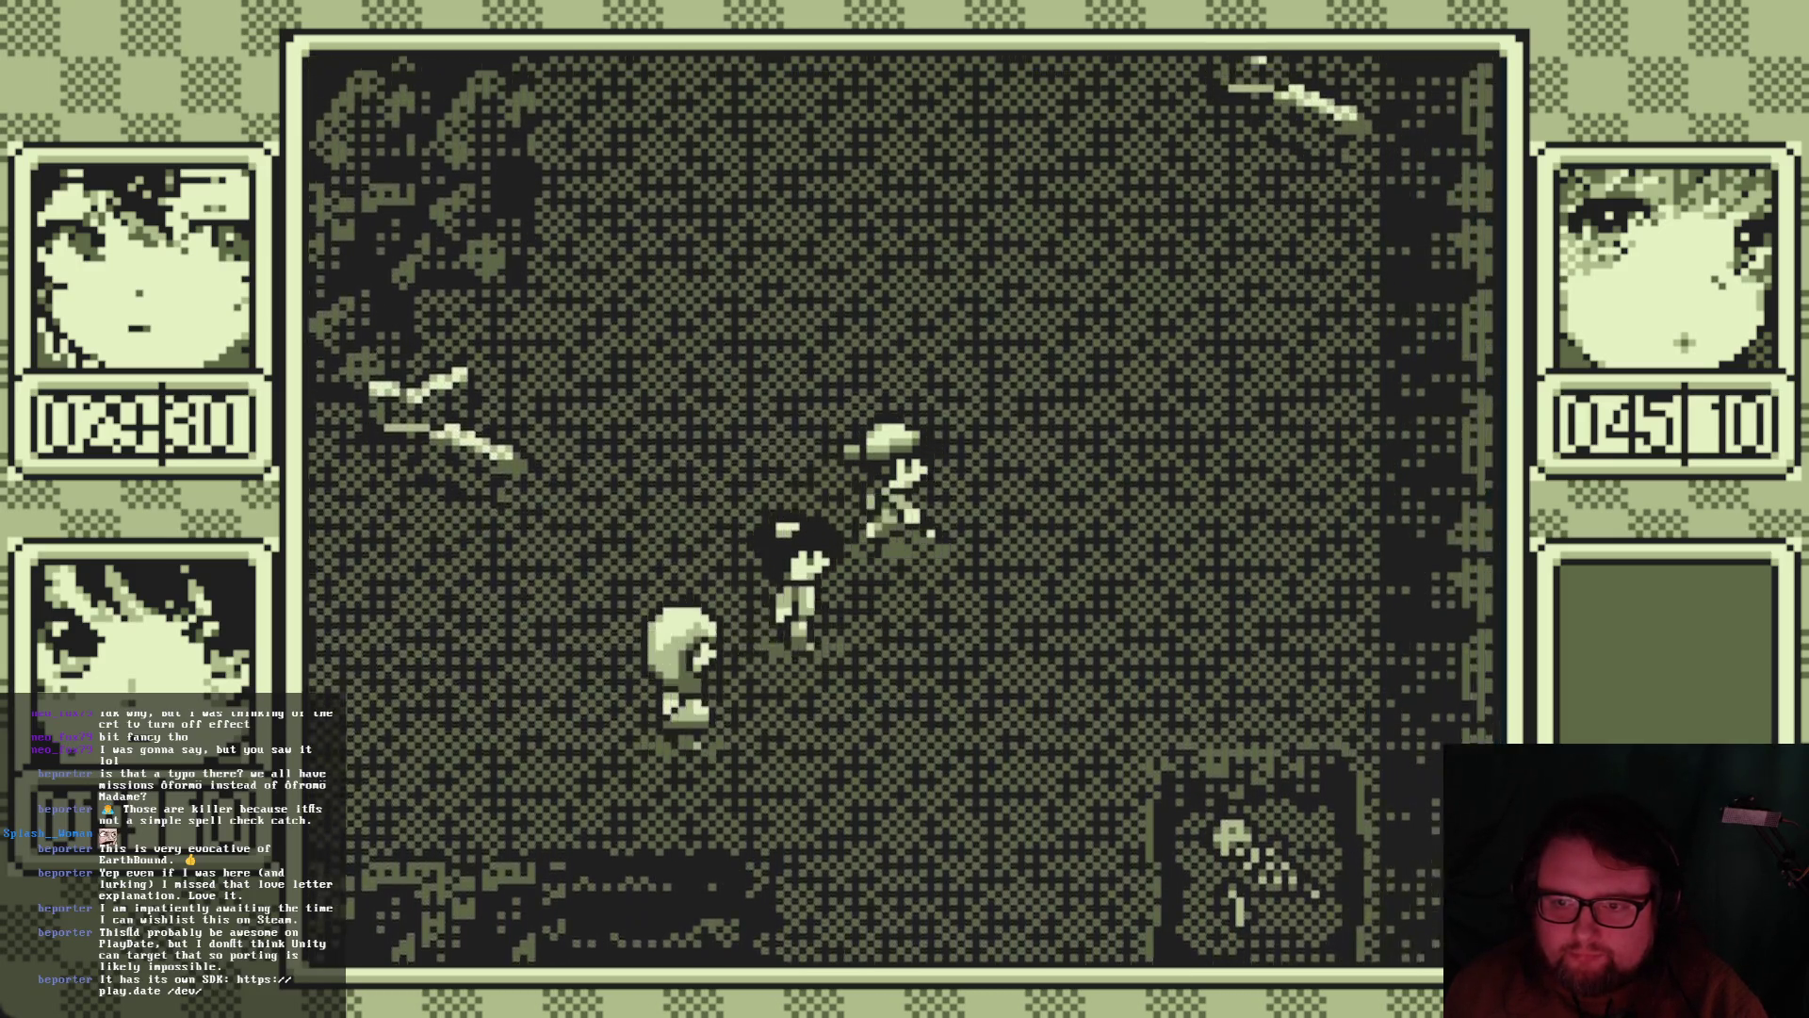
pyautogui.press('Down')
pyautogui.press('Left')
pyautogui.hotkey('Down', 'Left')
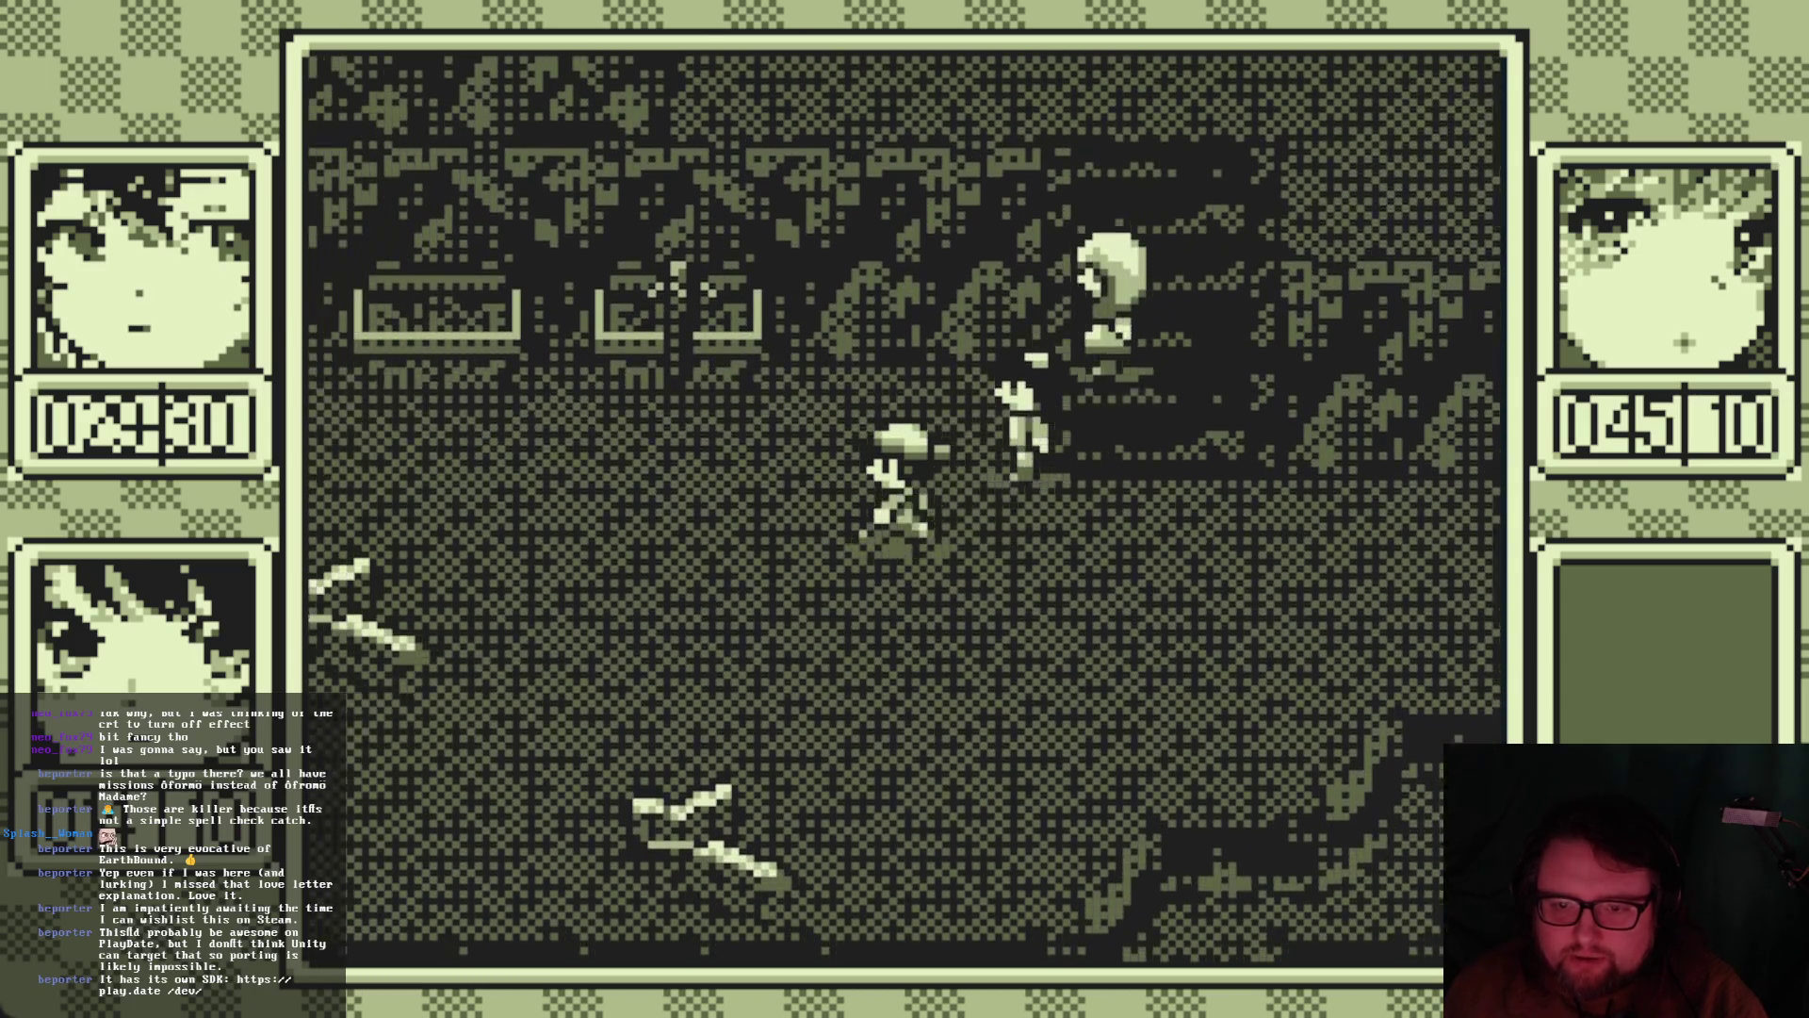
pyautogui.hotkey('Up', 'Left')
pyautogui.press('Right')
pyautogui.press('Up')
pyautogui.press('Up')
pyautogui.press('Down')
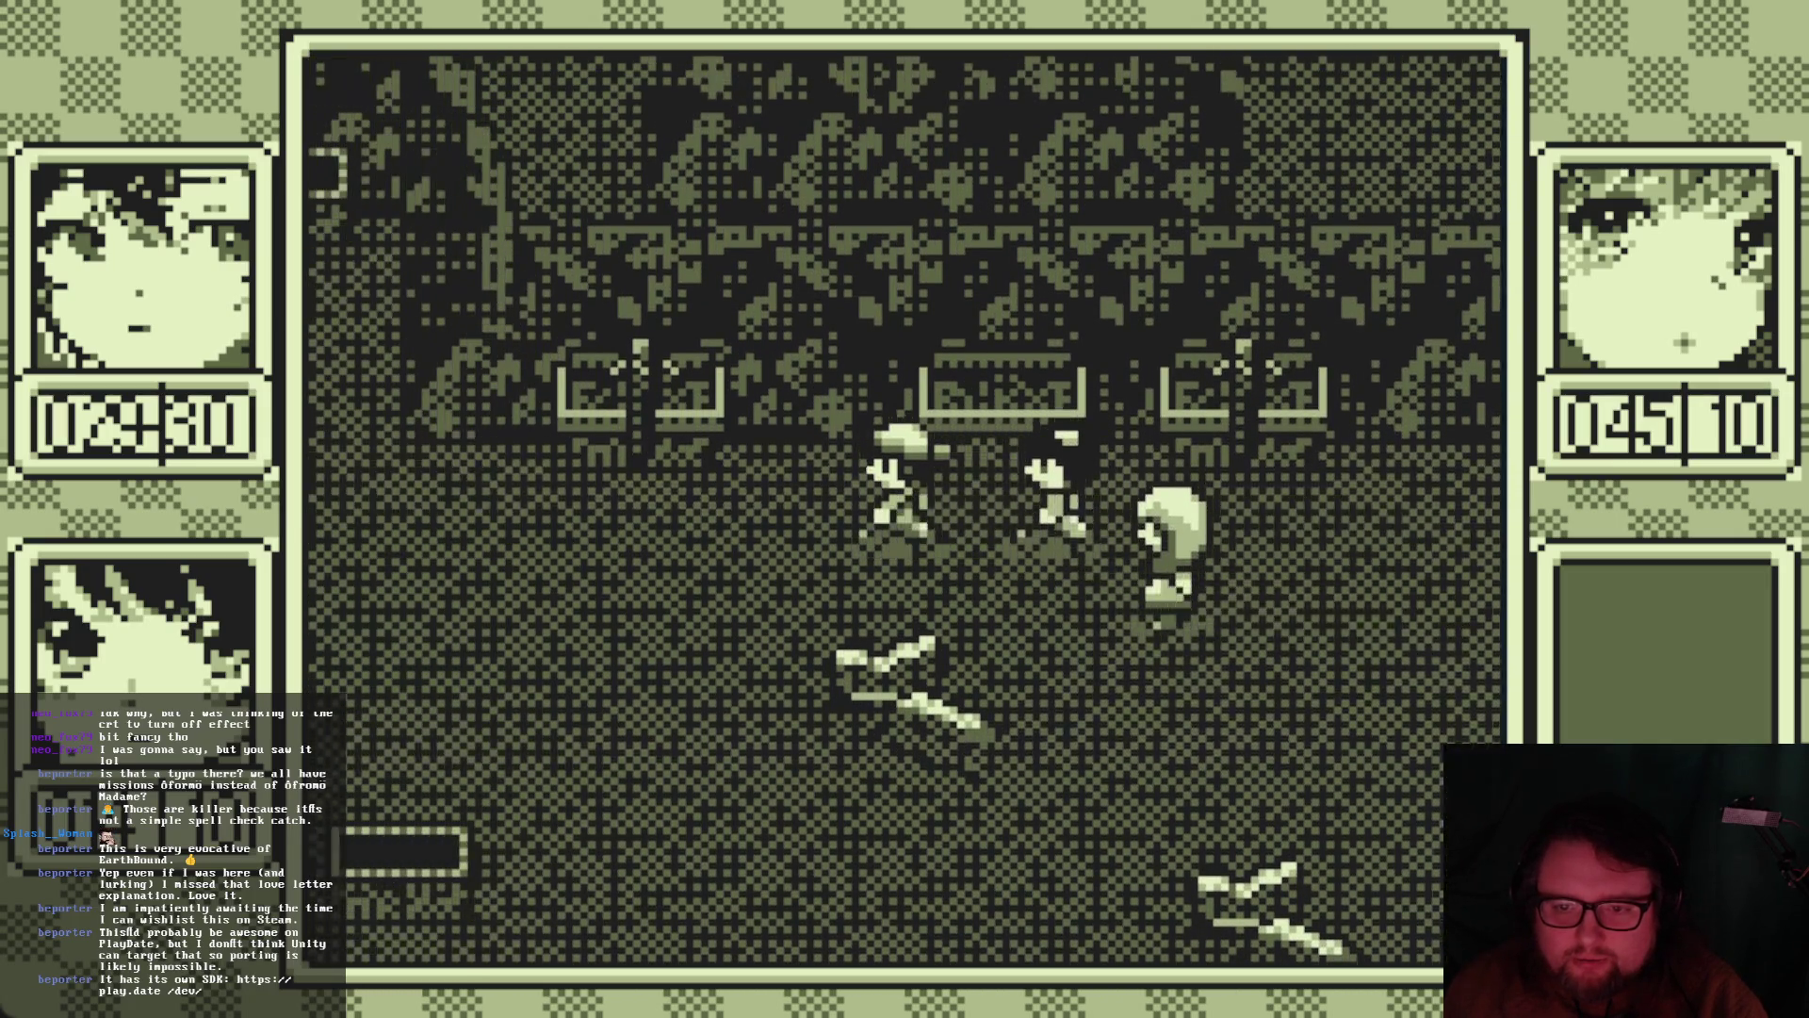
pyautogui.press('Left')
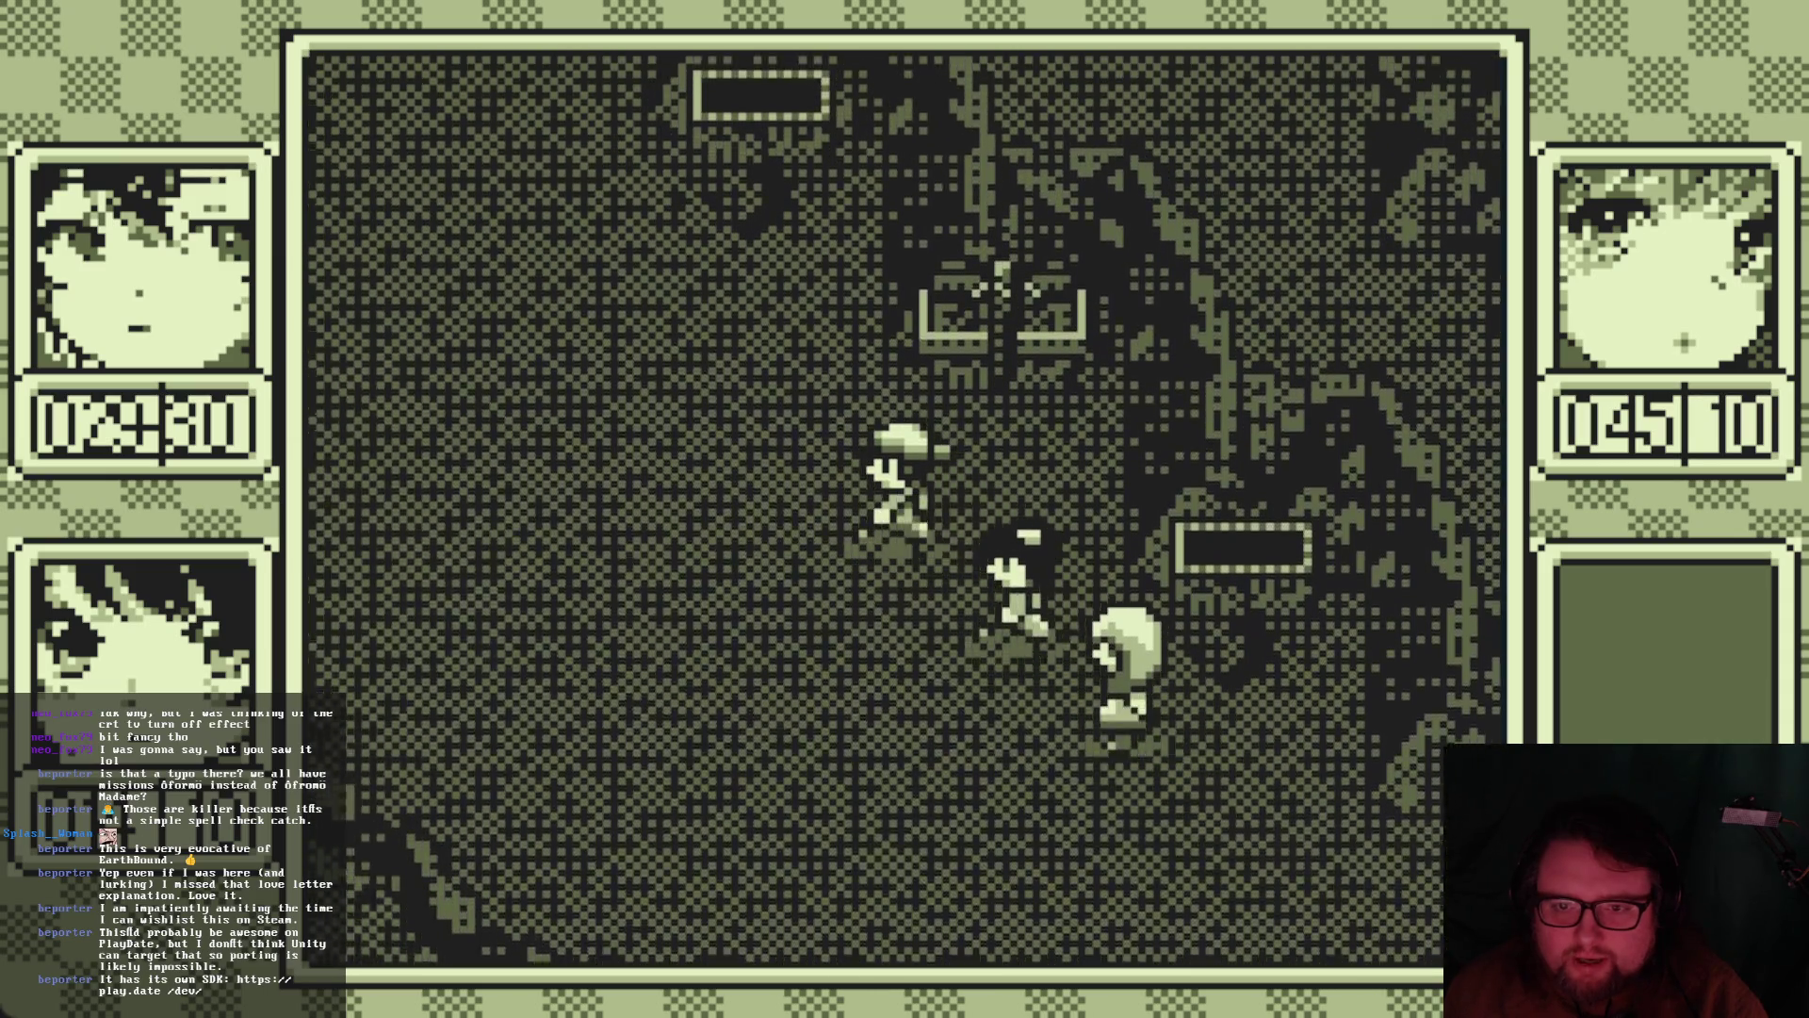
pyautogui.press('Up')
pyautogui.press('Down')
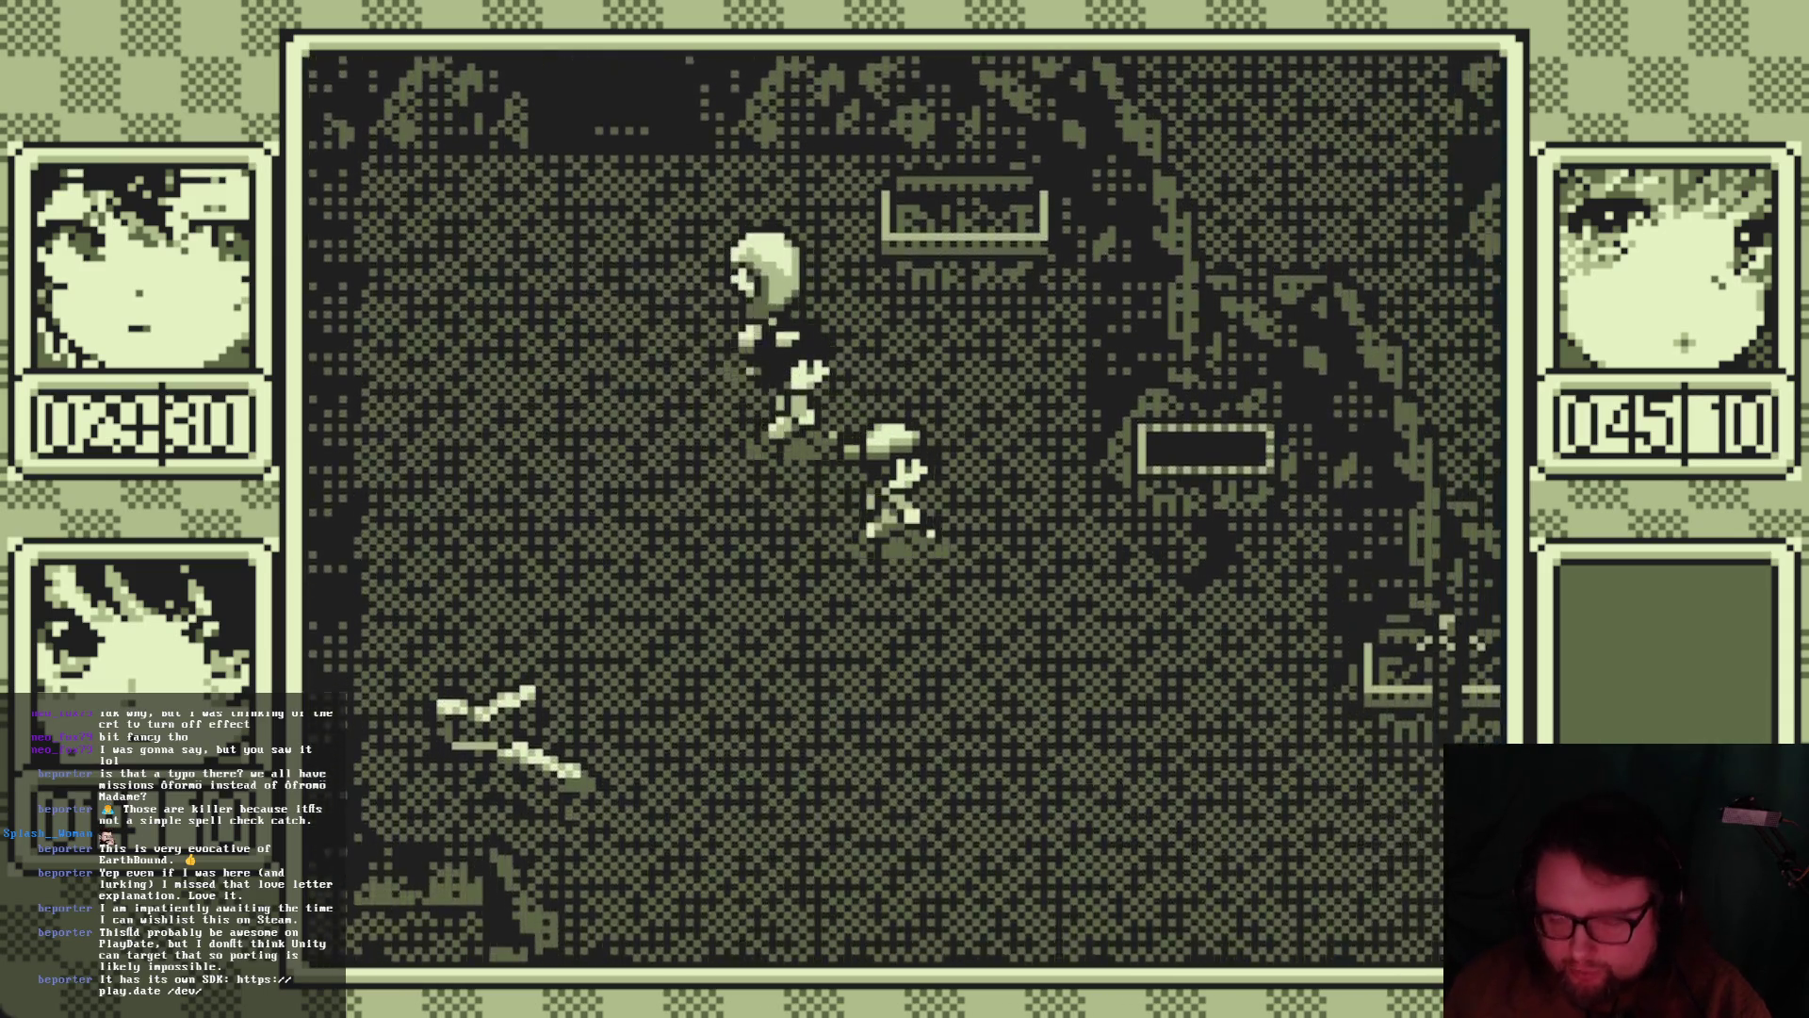